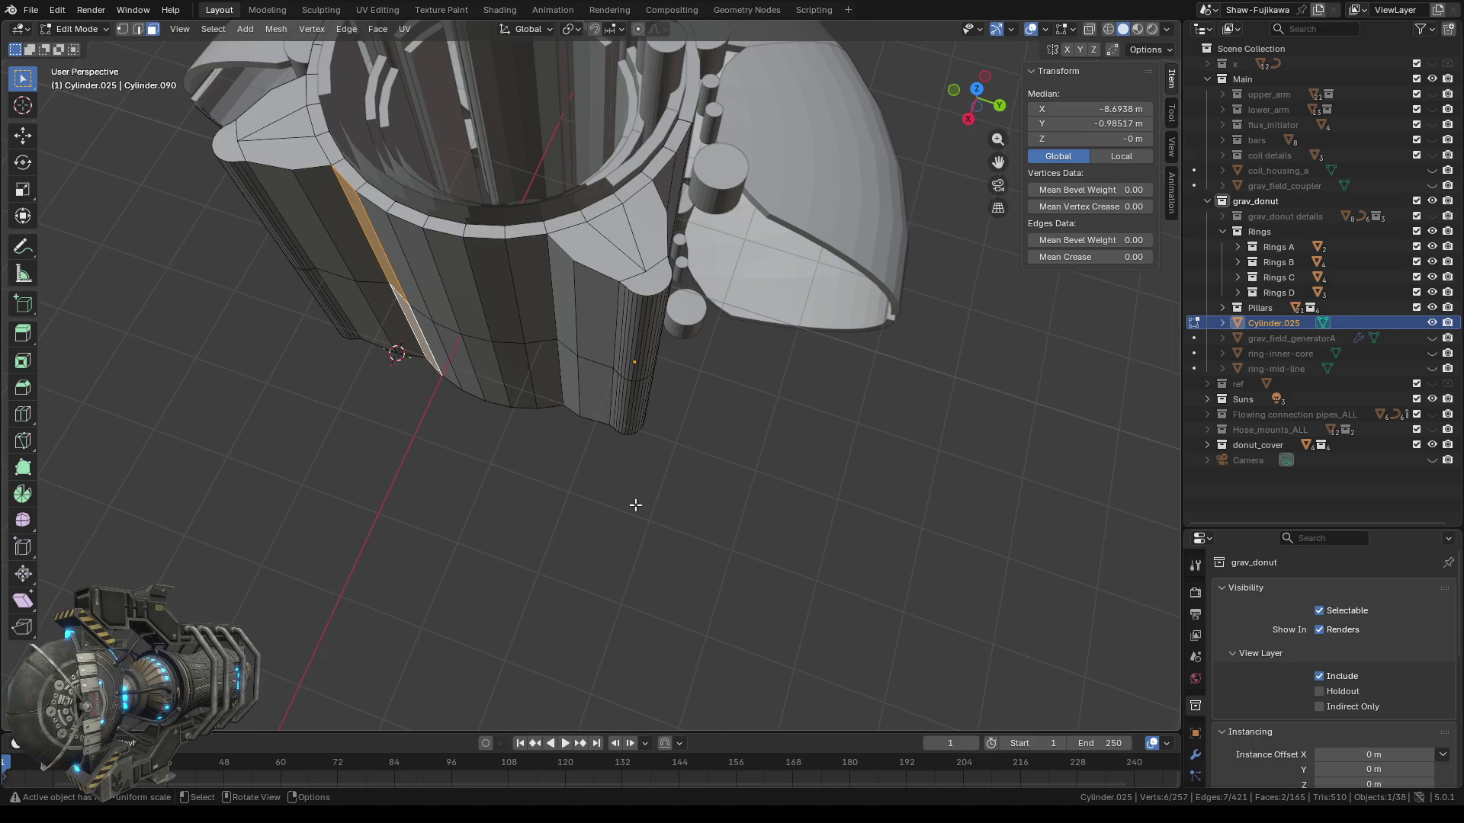
Switch to Top Orthographic view and zoom in on the ring's right lobe.
mouse_move(532, 452)
middle_down()
mouse_move(609, 470)
mouse_move(647, 435)
middle_up()
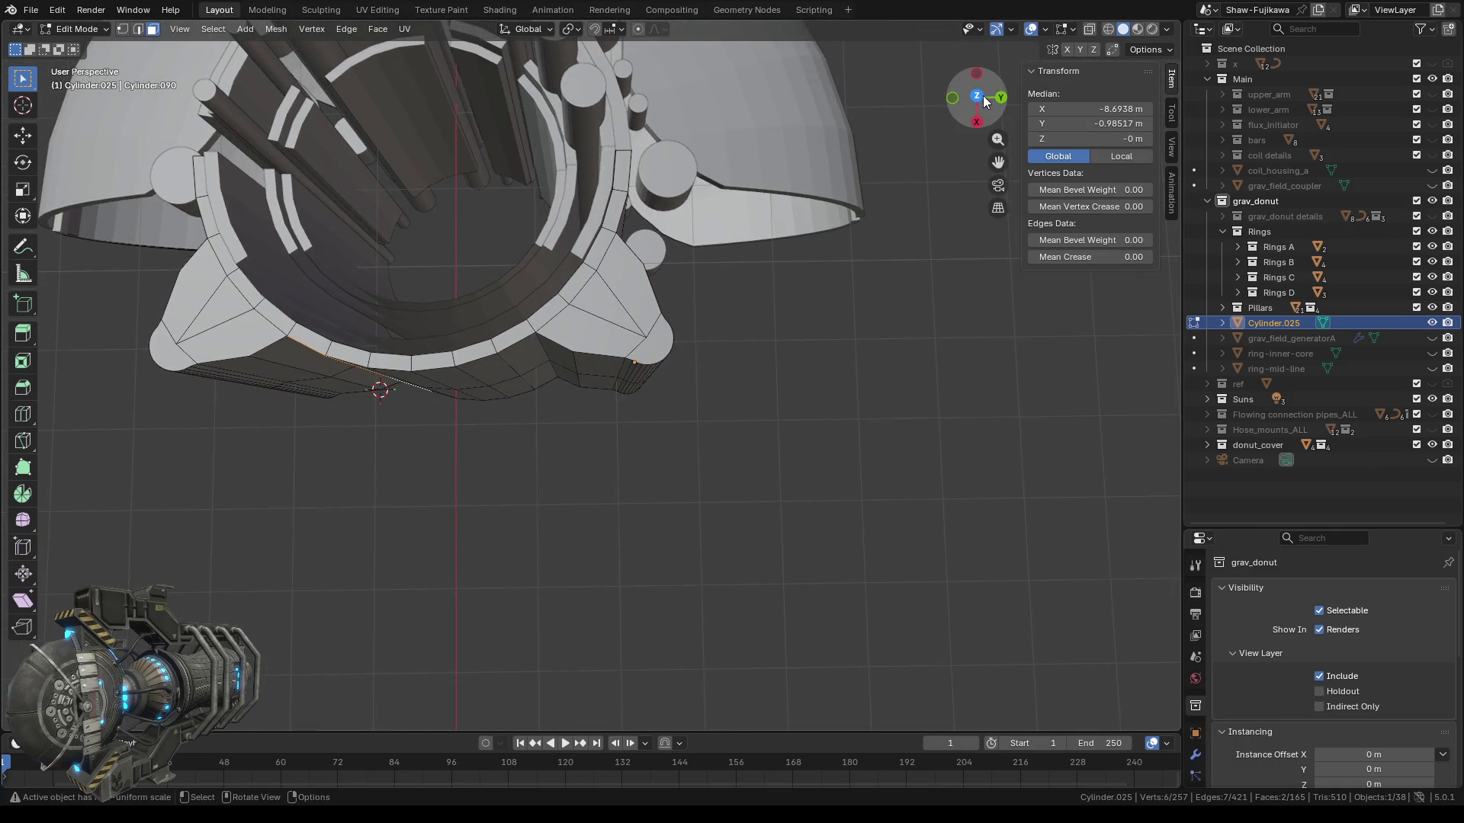
click(977, 105)
click(979, 101)
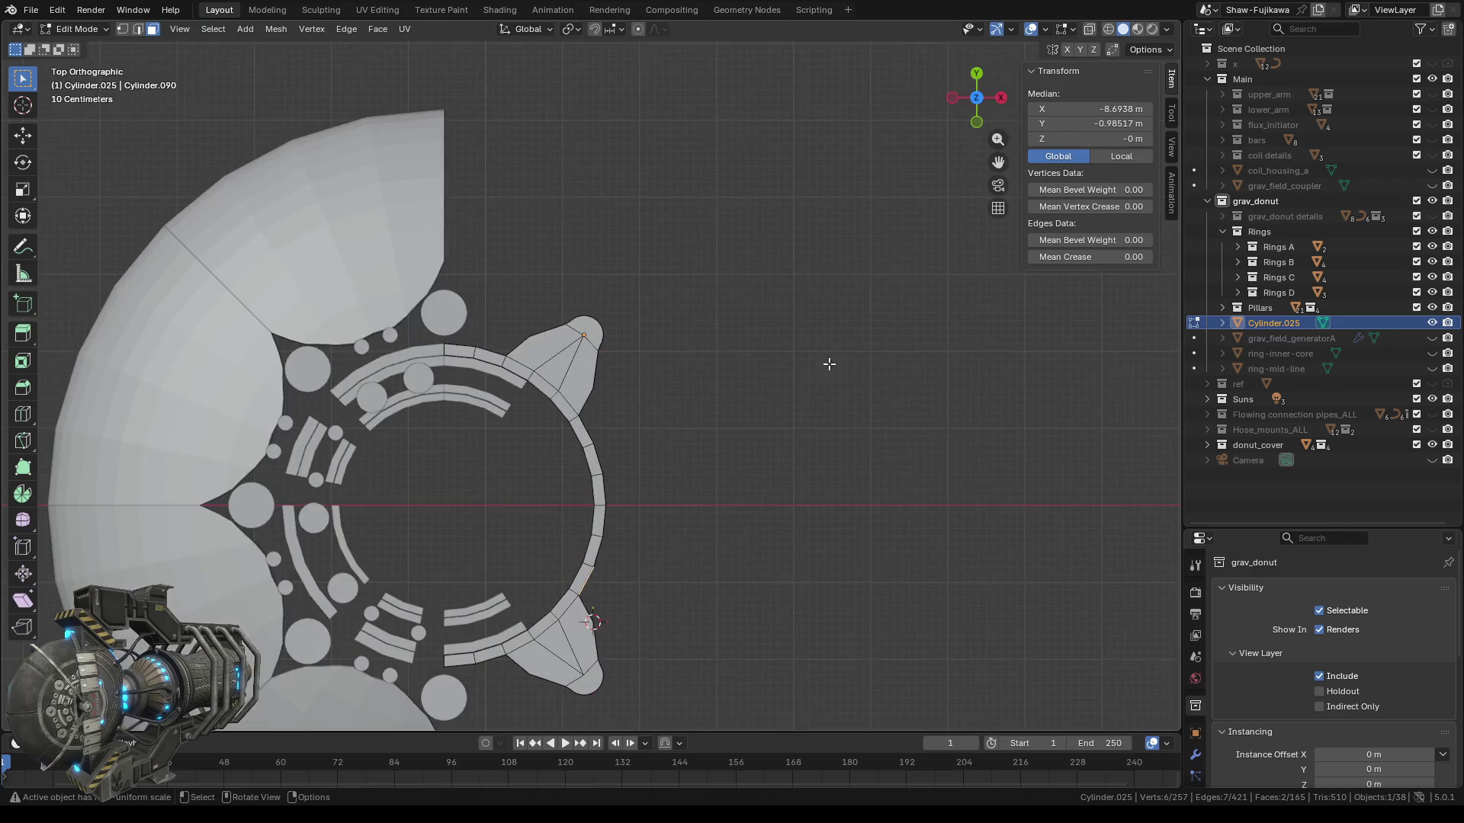
scroll(737, 442, up, 2)
scroll(693, 393, up, 2)
scroll(628, 350, up, 2)
shift+middle_drag(611, 291, 614, 372)
scroll(577, 279, up, 4)
scroll(576, 290, down, 2)
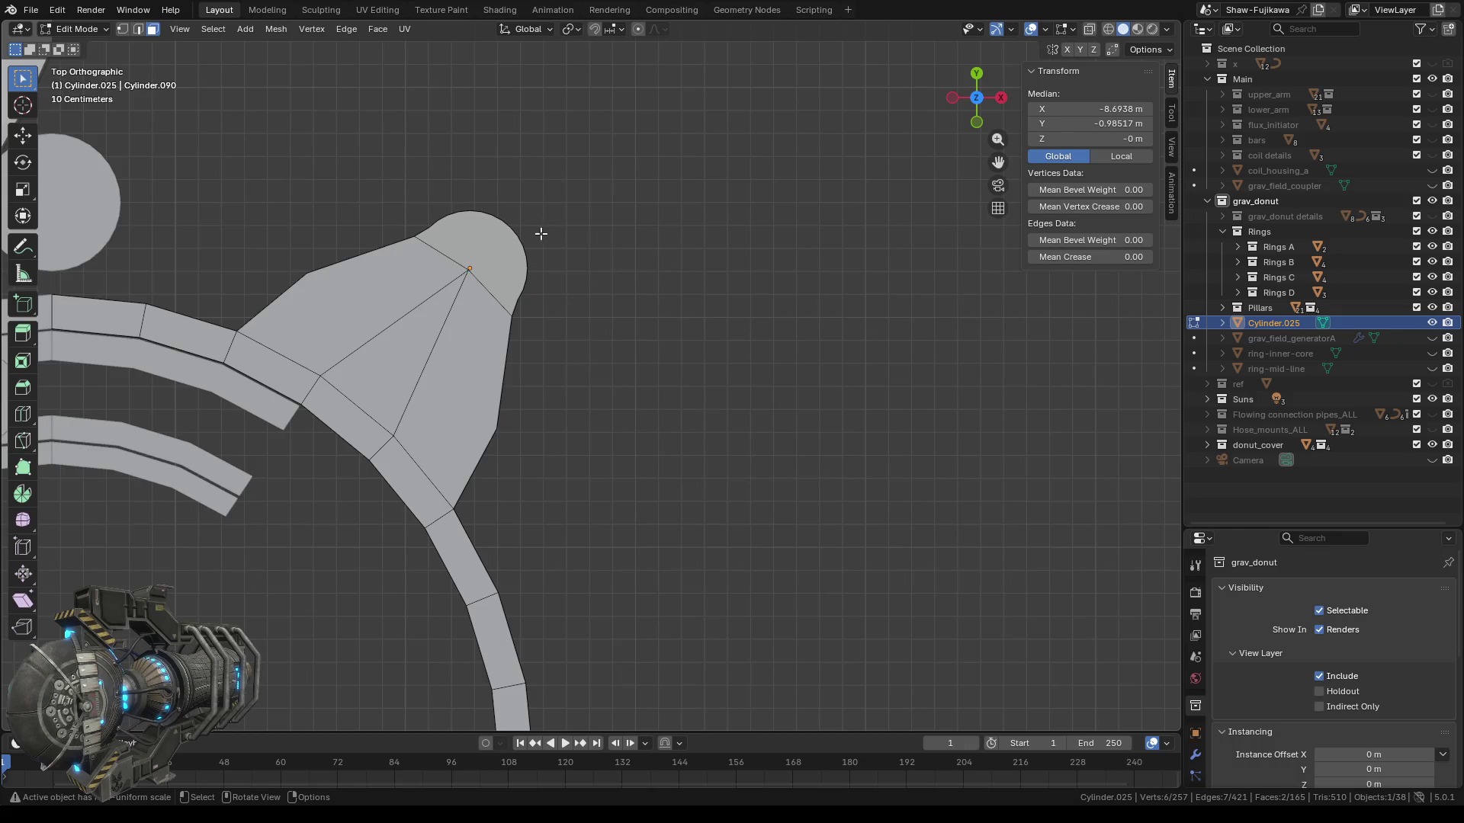
In Vertex select mode, select the three vertices bordering the gap beside the lobe's cap.
click(482, 247)
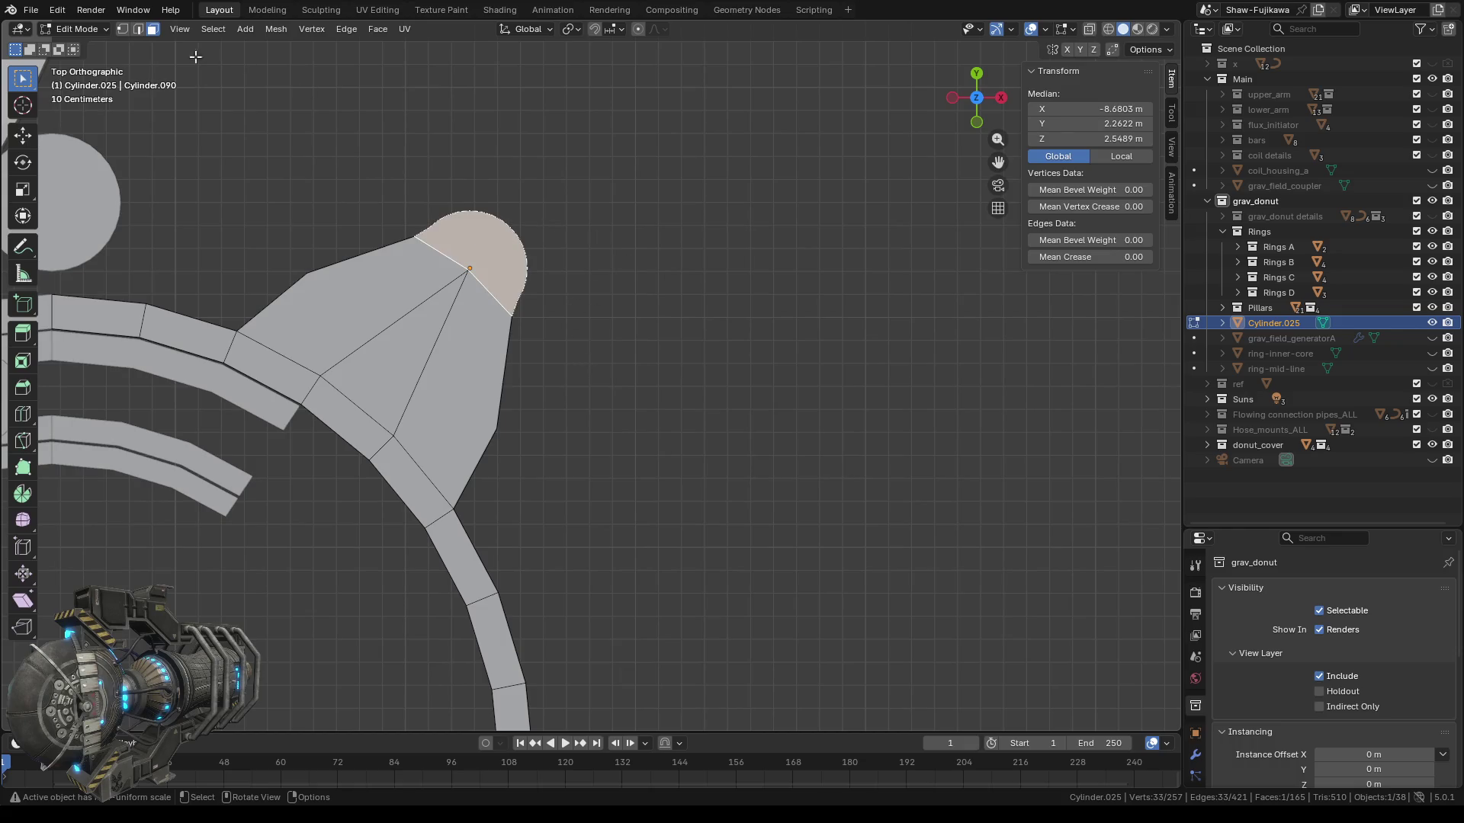
click(126, 28)
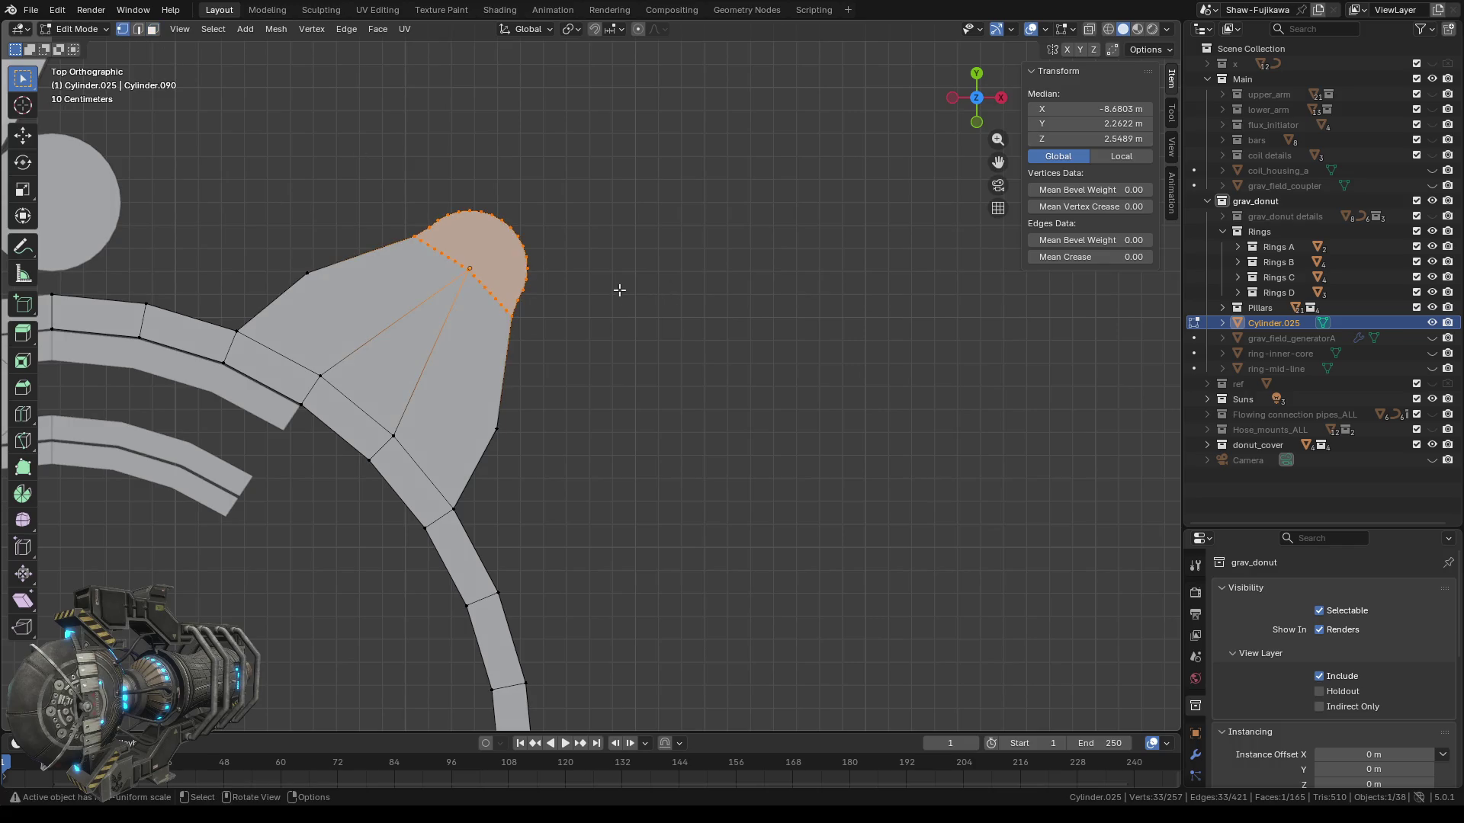
scroll(617, 308, down, 2)
scroll(630, 447, down, 1)
scroll(472, 353, up, 3)
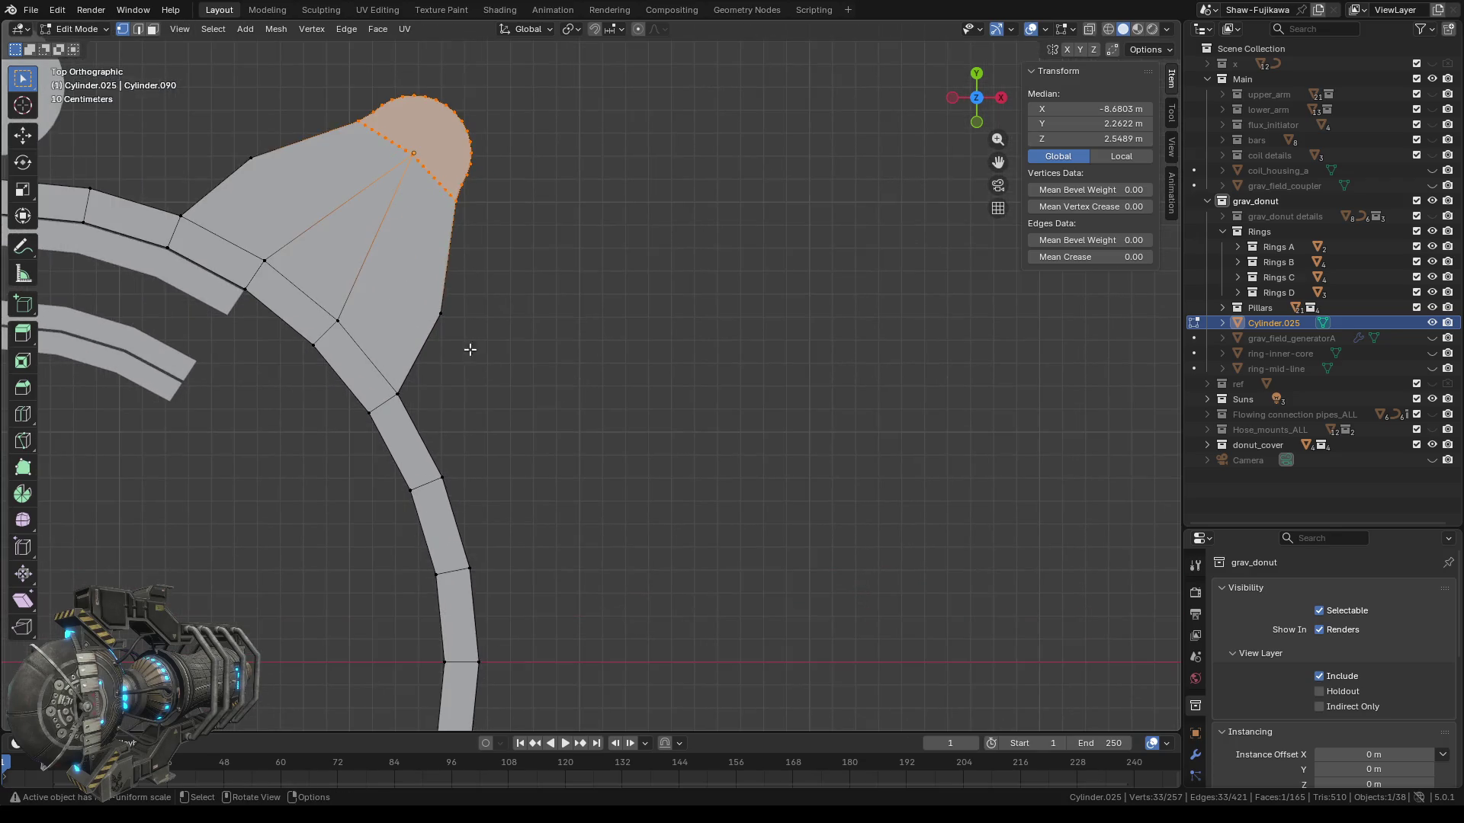
click(461, 339)
shift+click(408, 411)
shift+click(443, 478)
middle_drag(542, 496, 523, 464)
Fill the top and bottom triangular gaps beside the lobe with new faces.
scroll(523, 464, down, 3)
middle_drag(644, 454, 563, 417)
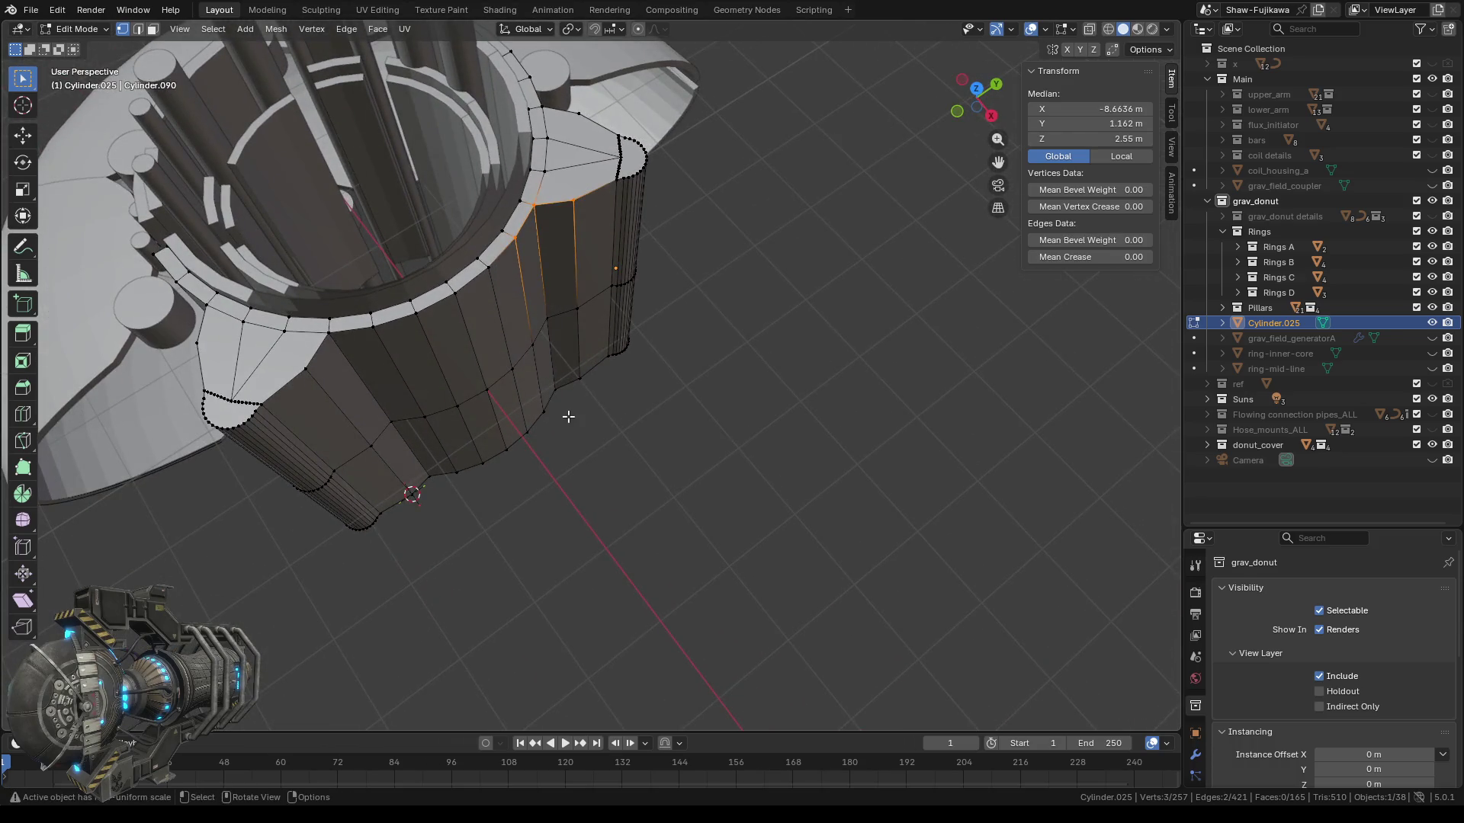
key(f)
scroll(595, 356, up, 5)
drag(510, 372, 589, 410)
shift+click(506, 456)
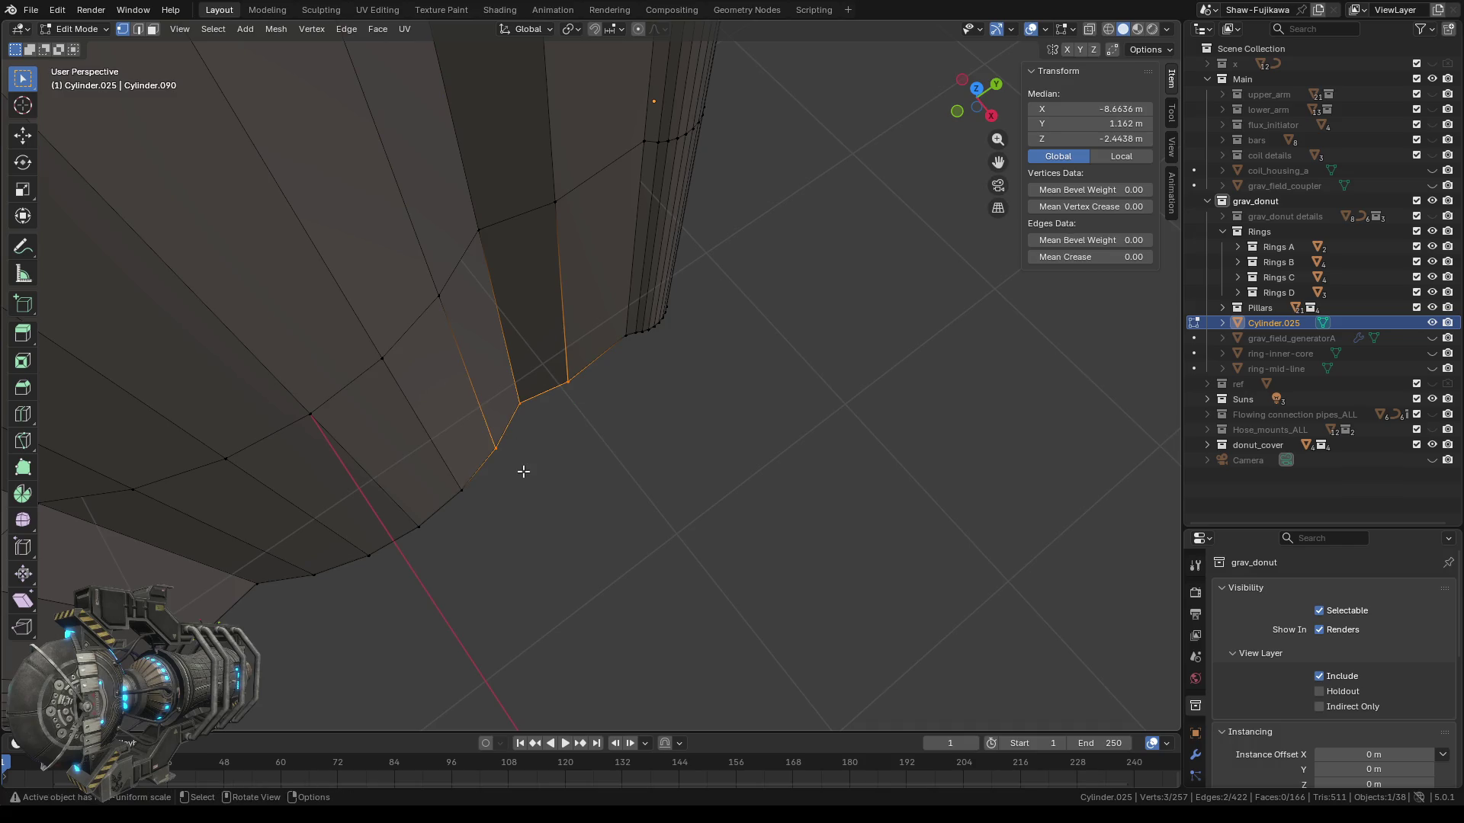
key(f)
Select the top rim edge and wall edges bordering the next gap.
scroll(533, 461, down, 2)
scroll(507, 523, down, 2)
scroll(566, 556, down, 2)
click(491, 288)
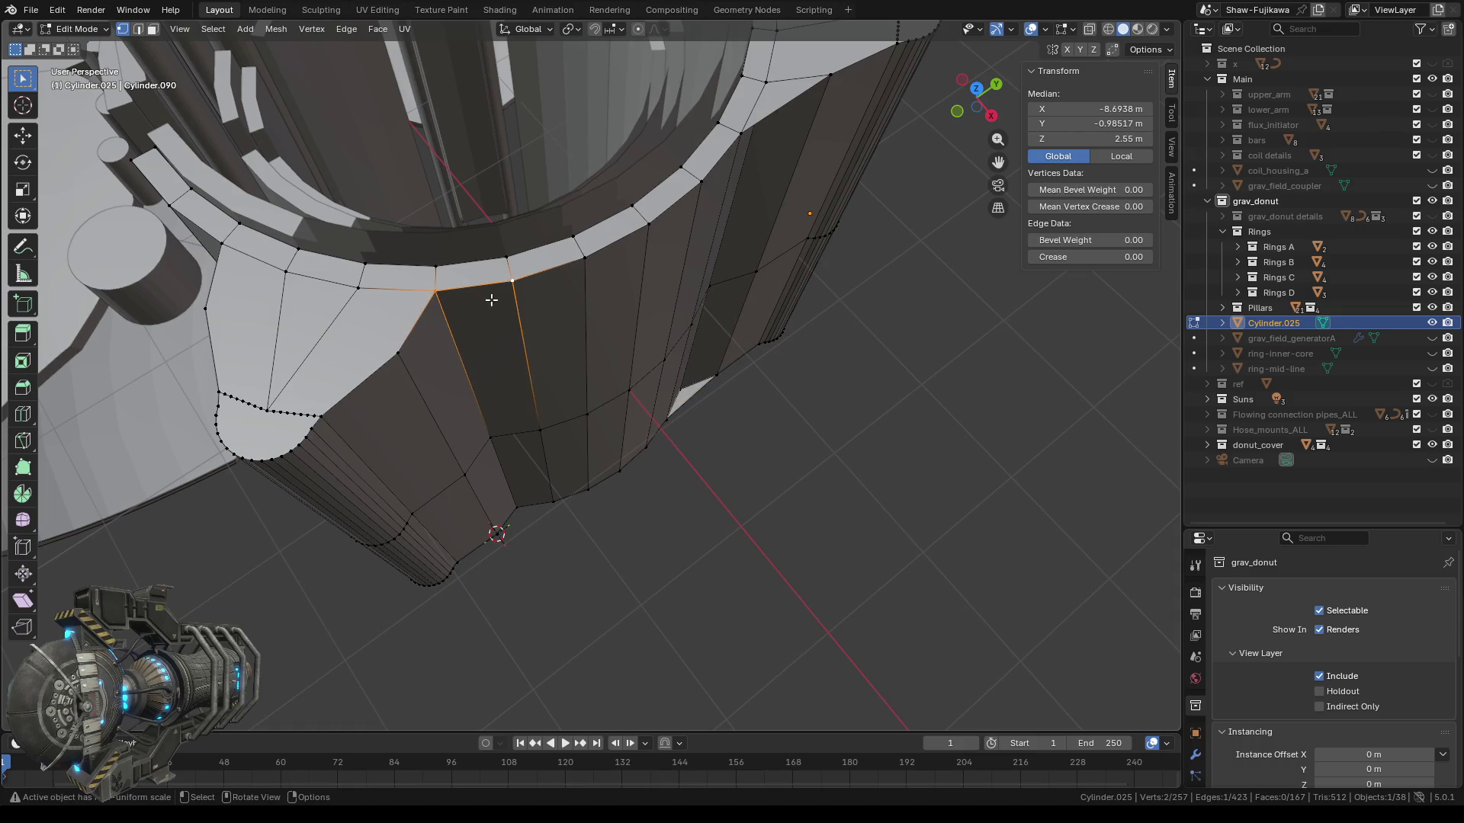
shift+click(416, 364)
shift+click(533, 502)
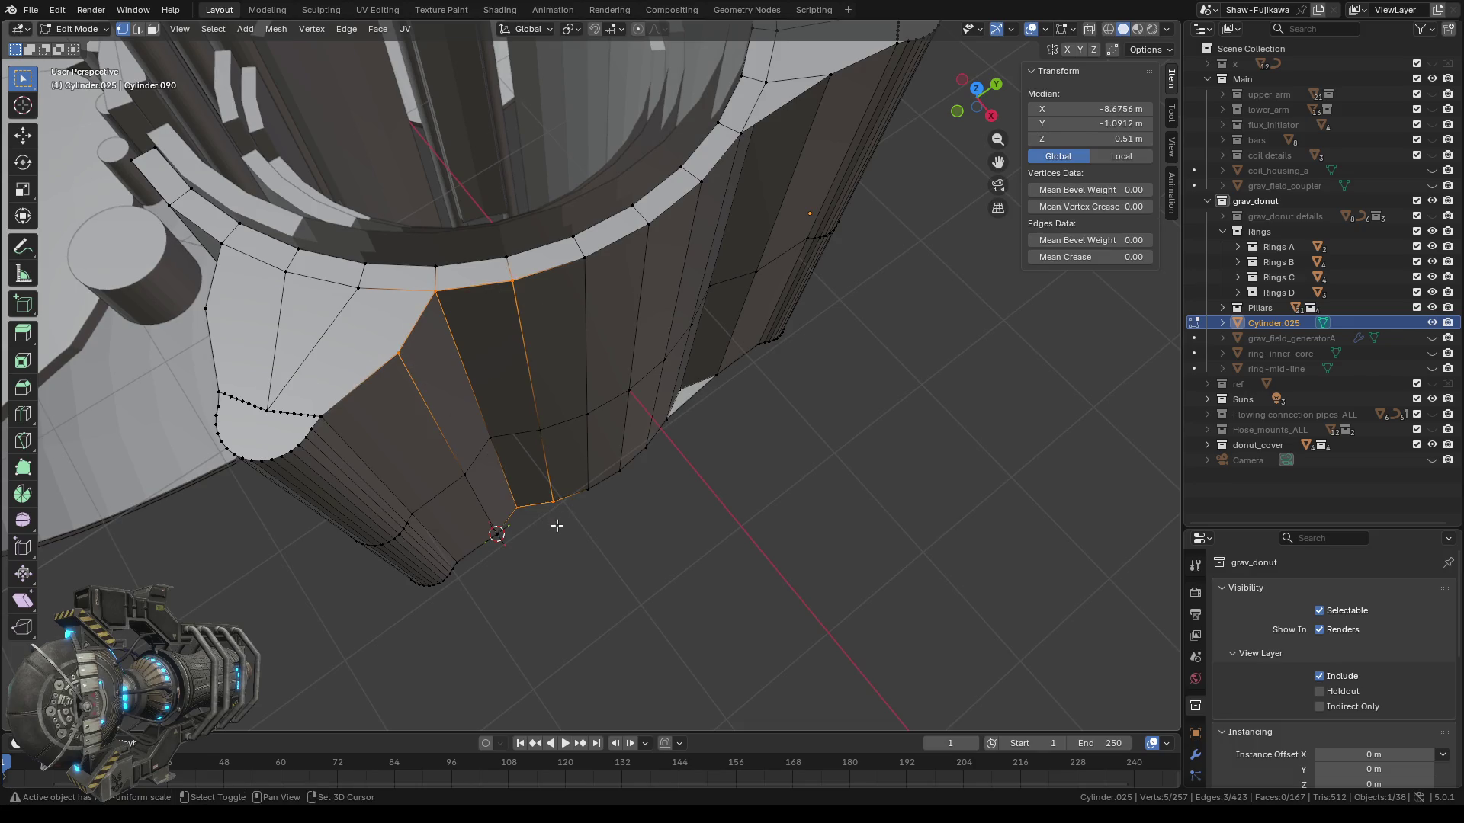
middle_drag(555, 519, 517, 563)
shift+click(458, 509)
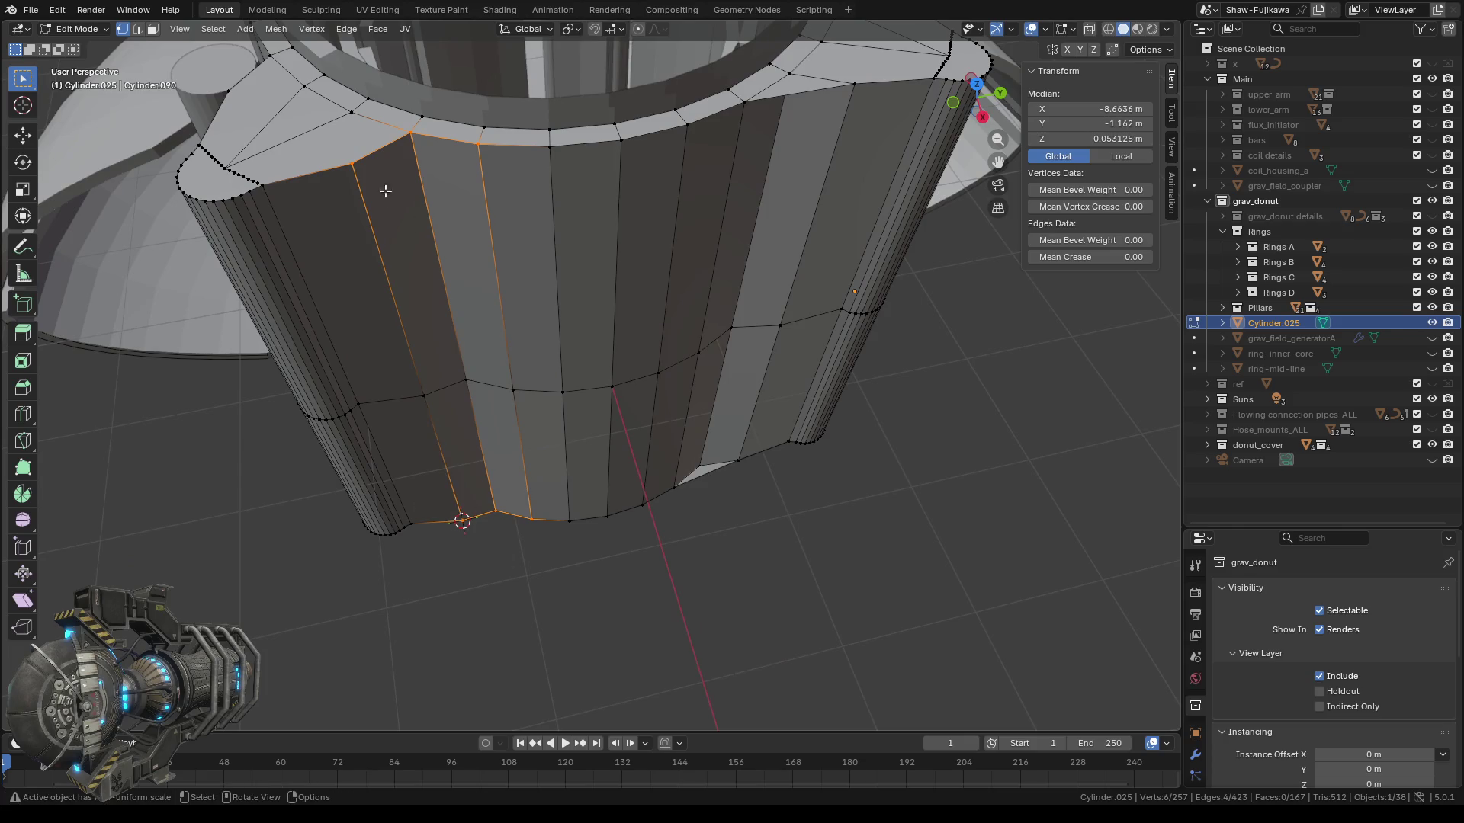
drag(340, 131, 419, 187)
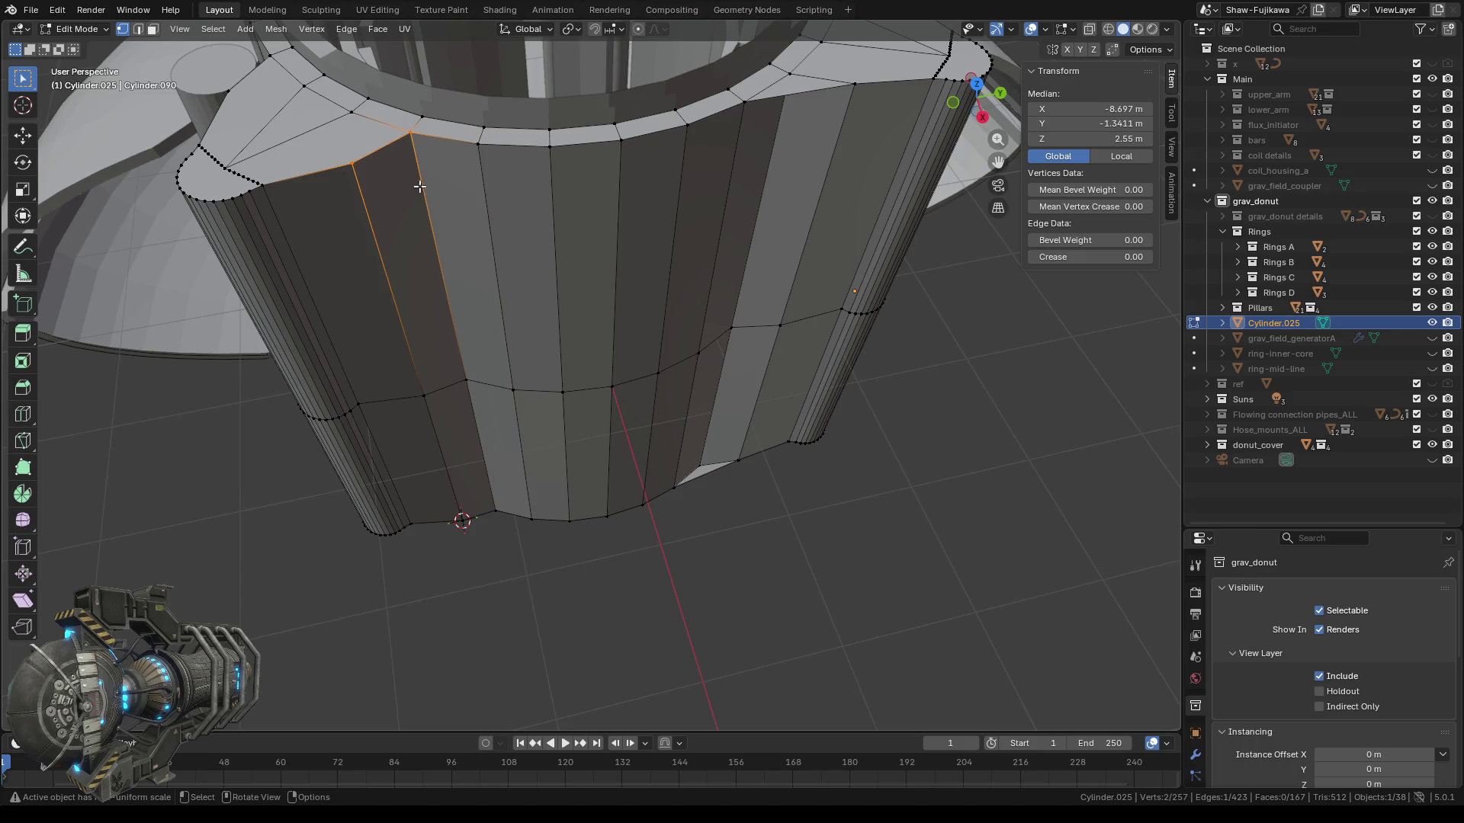
Fill the top rim, bottom, middle seam and adjacent wall gaps with faces.
shift+click(481, 162)
key(f)
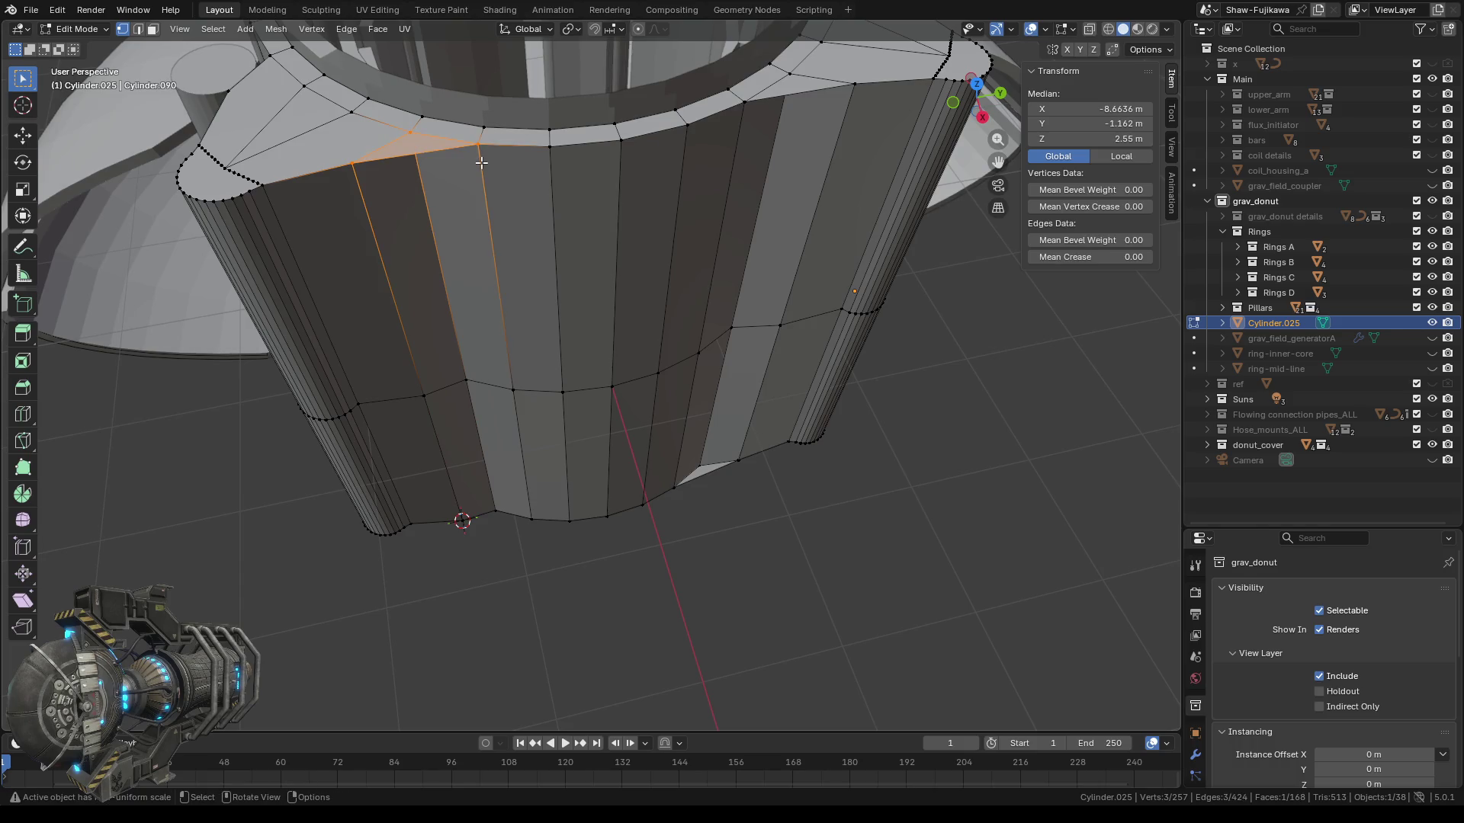
drag(456, 494, 536, 553)
key(f)
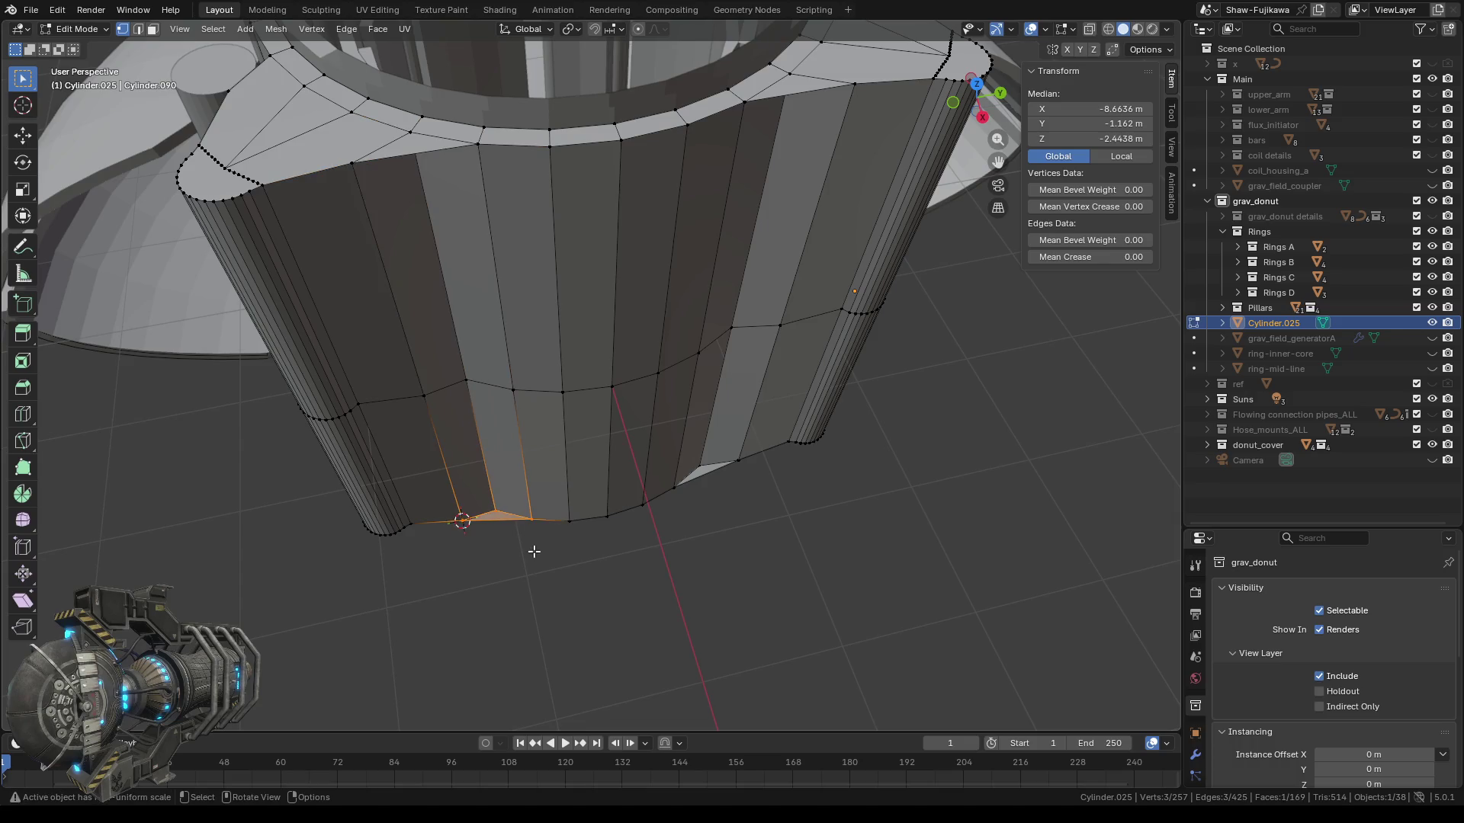
middle_drag(551, 567, 572, 576)
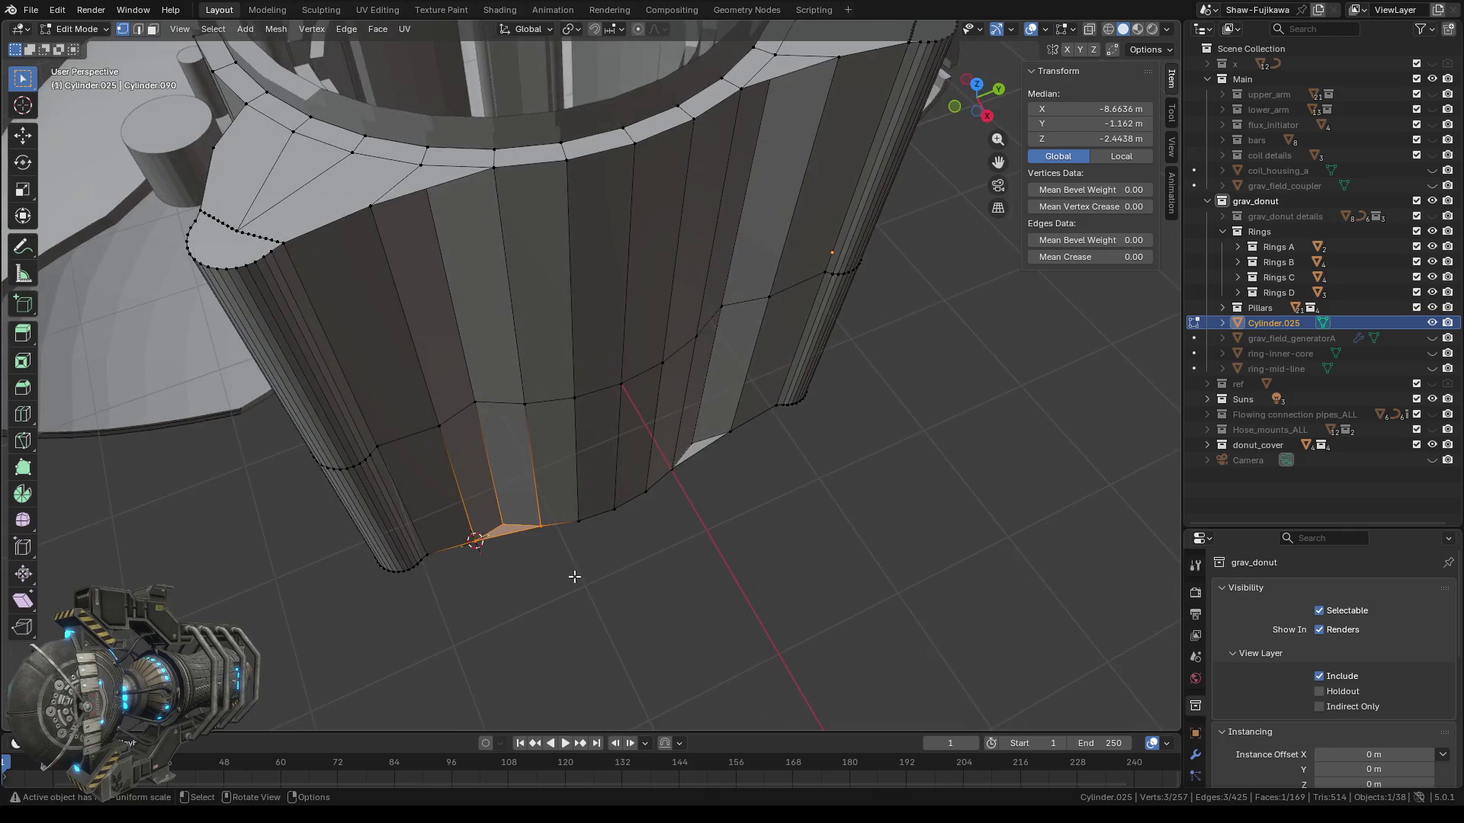
mouse_move(428, 366)
mouse_down()
mouse_move(450, 408)
mouse_move(533, 445)
mouse_up()
key(f)
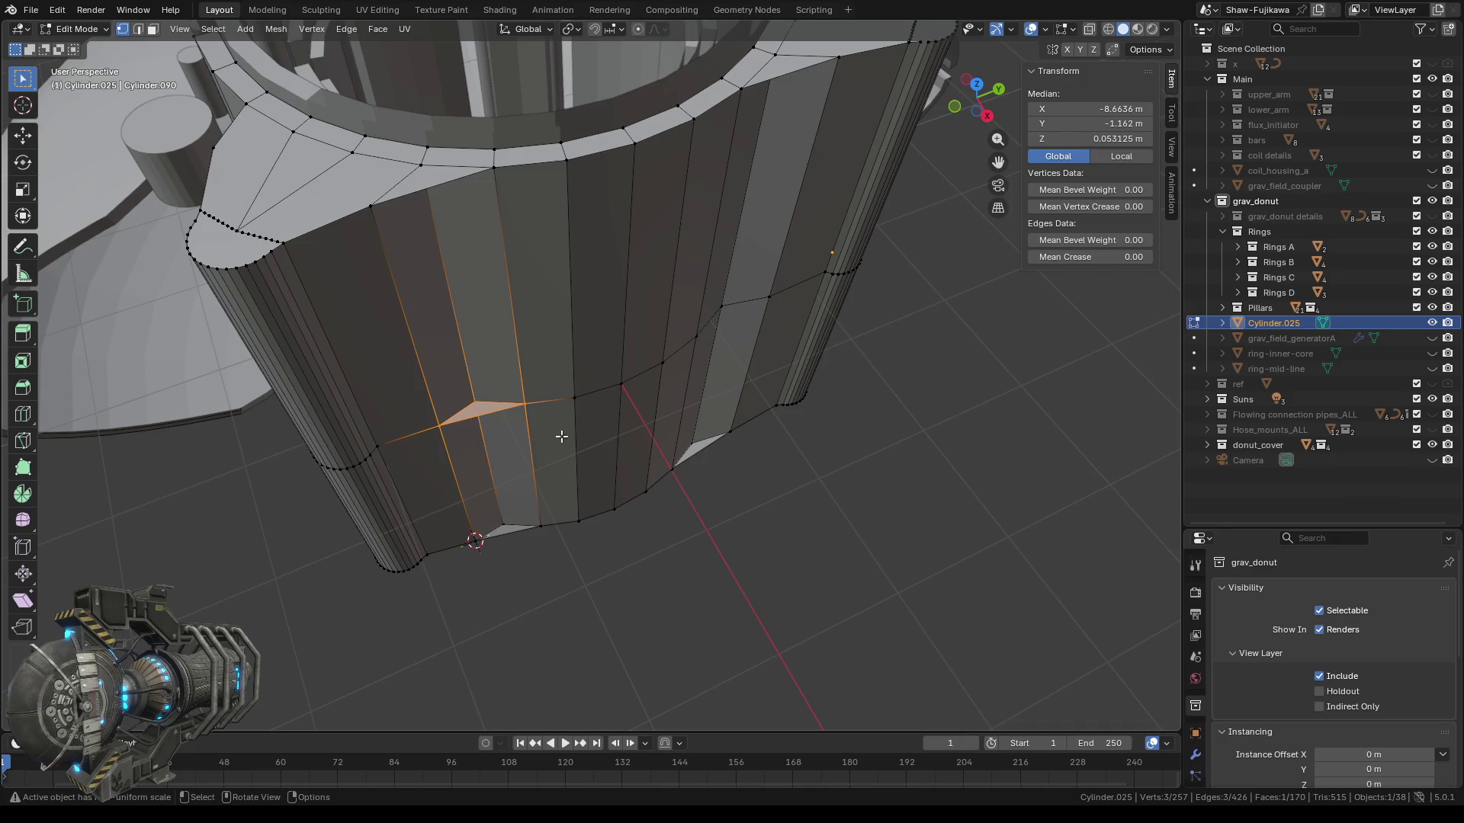
middle_drag(755, 503, 696, 480)
drag(672, 364, 782, 421)
key(f)
Select the open strip's top and bottom corner vertices, excluding the middle ones.
middle_drag(781, 420, 536, 425)
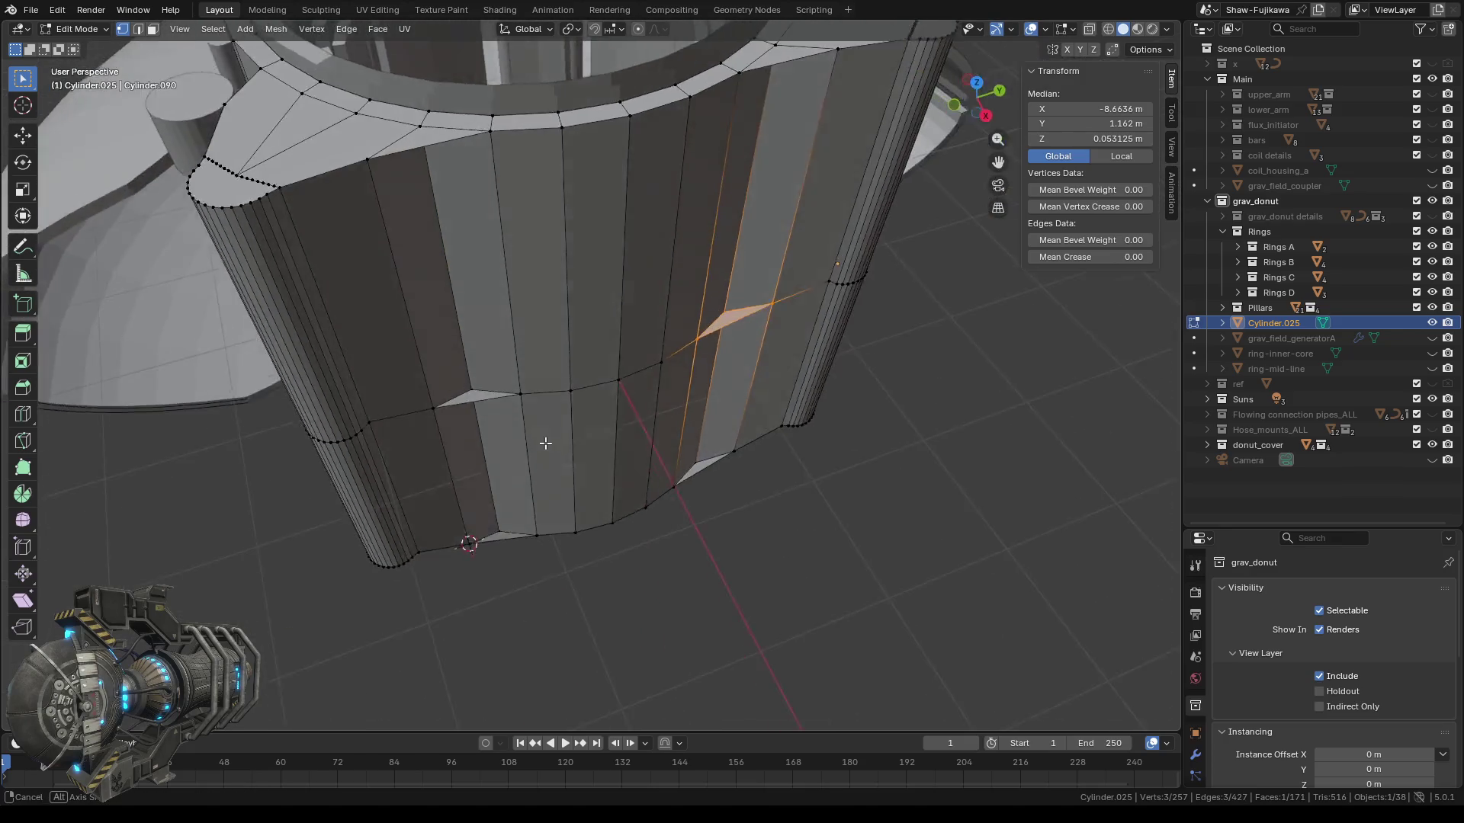
drag(410, 341, 526, 403)
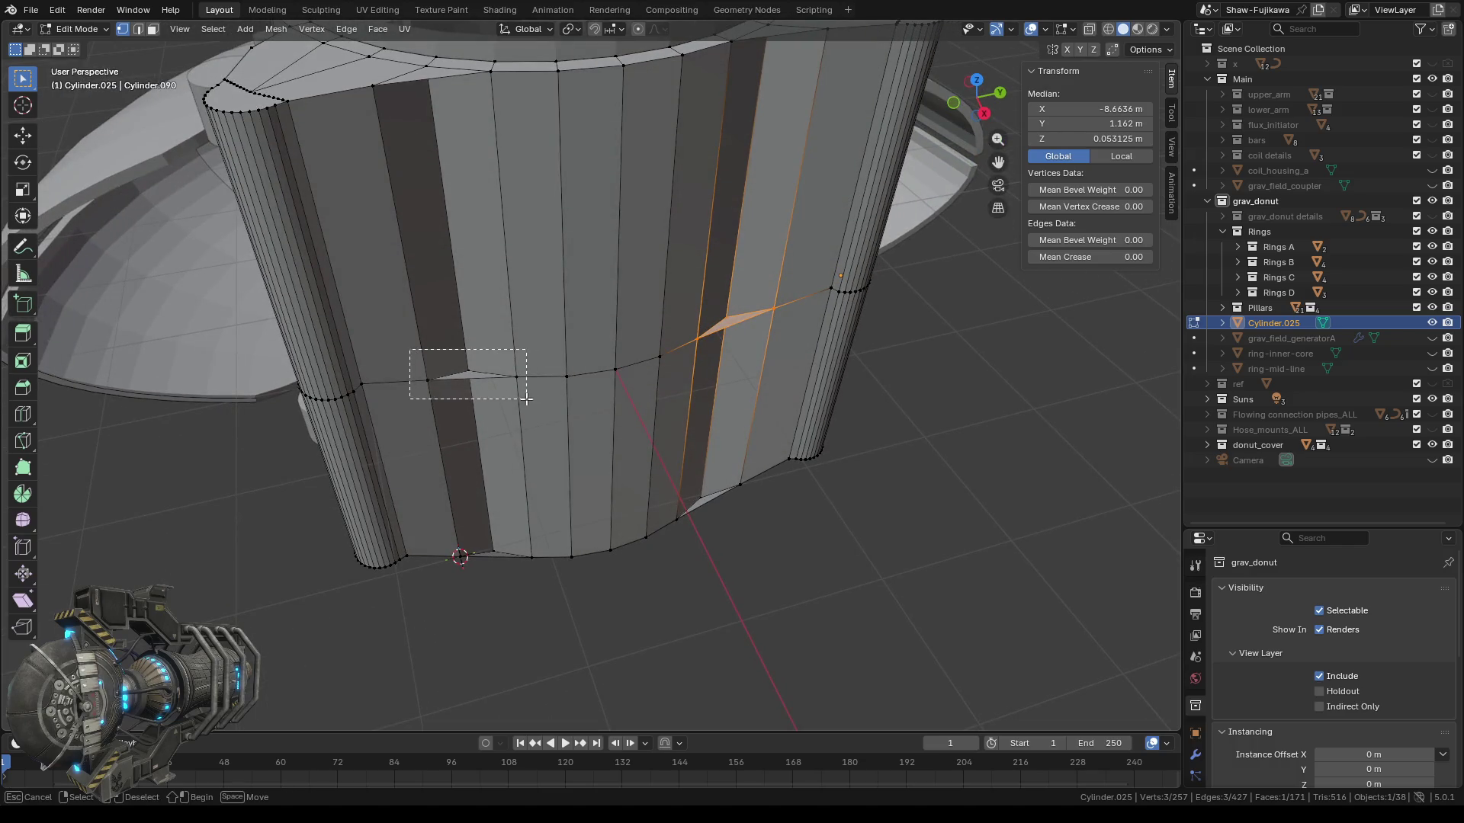
shift+click(369, 77)
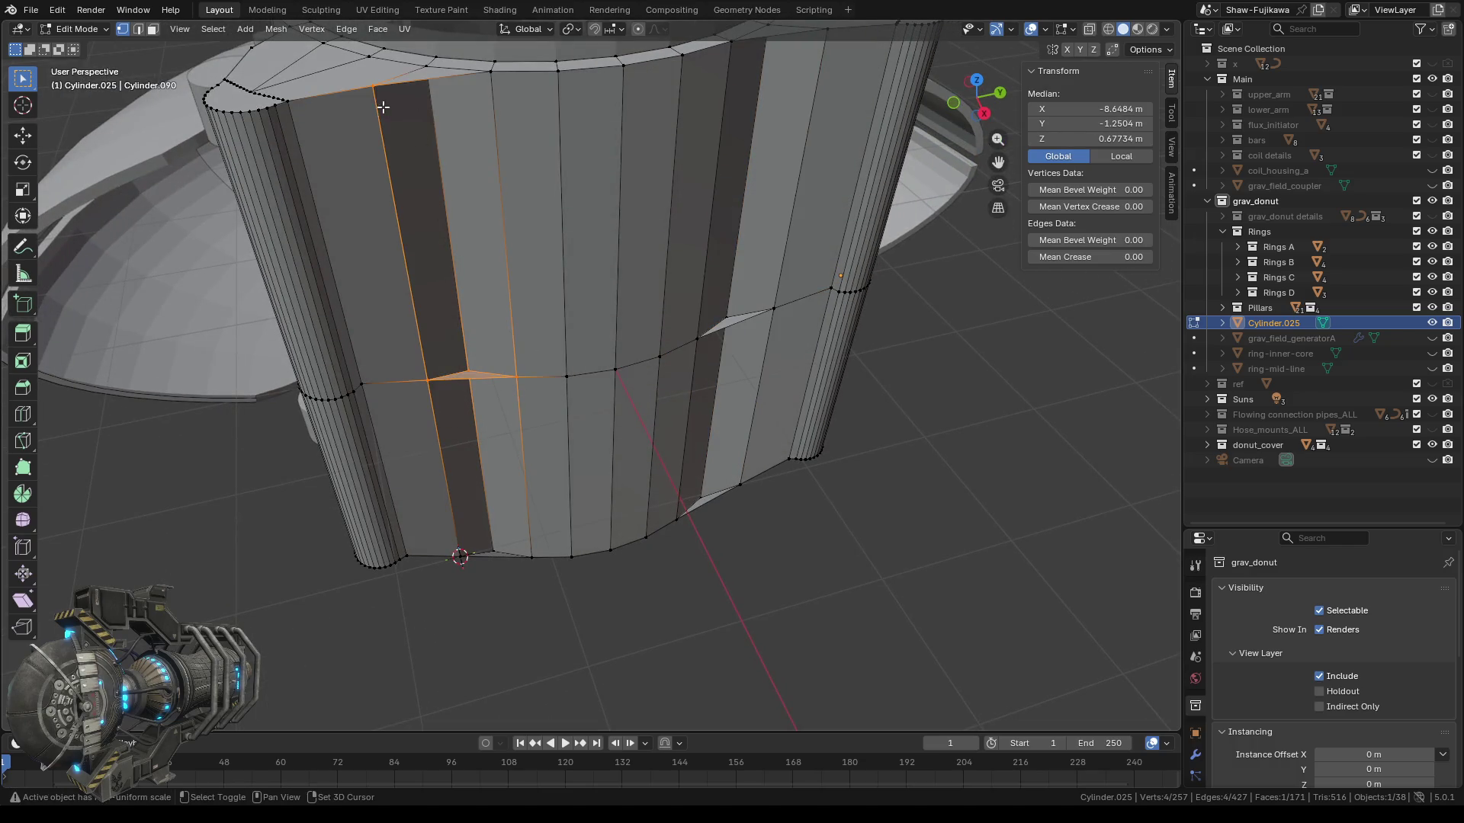
shift+drag(467, 64, 495, 86)
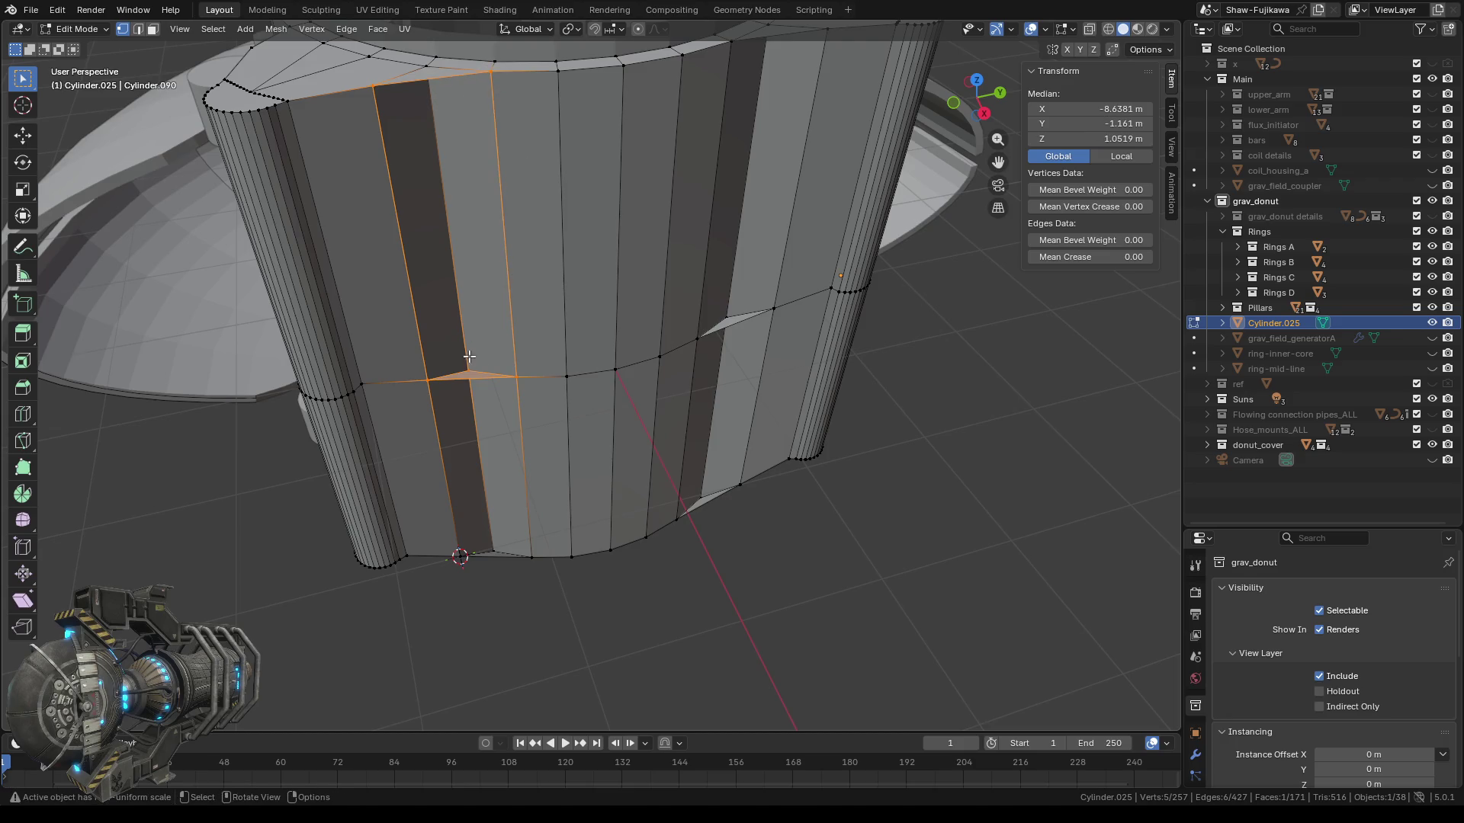
ctrl+drag(461, 352, 499, 394)
shift+drag(448, 545, 543, 578)
ctrl+drag(476, 543, 509, 570)
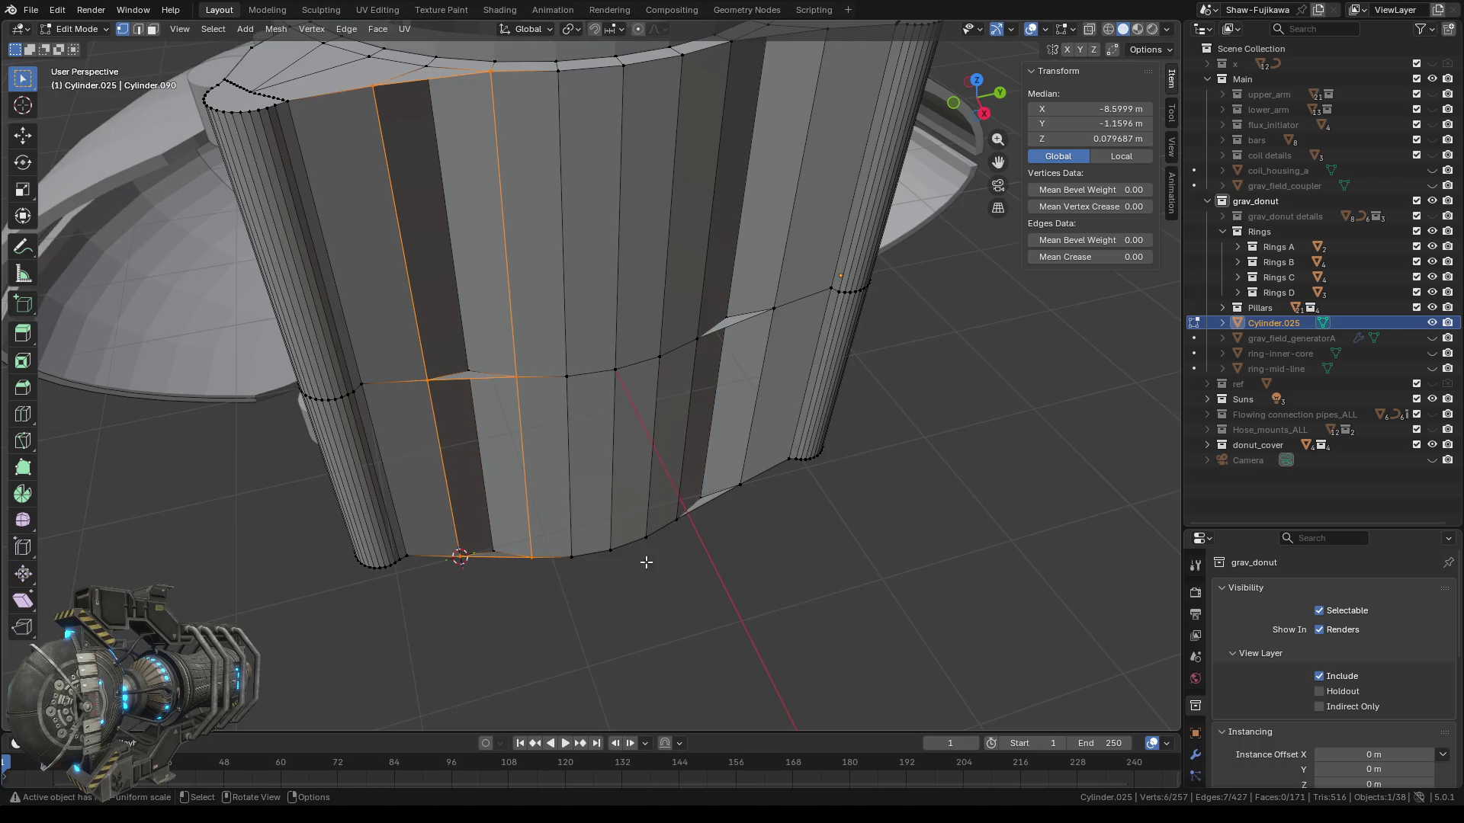
middle_drag(631, 562, 658, 547)
Fill the selected wall strip with a face, then select the next strip's edges and corner.
key(f)
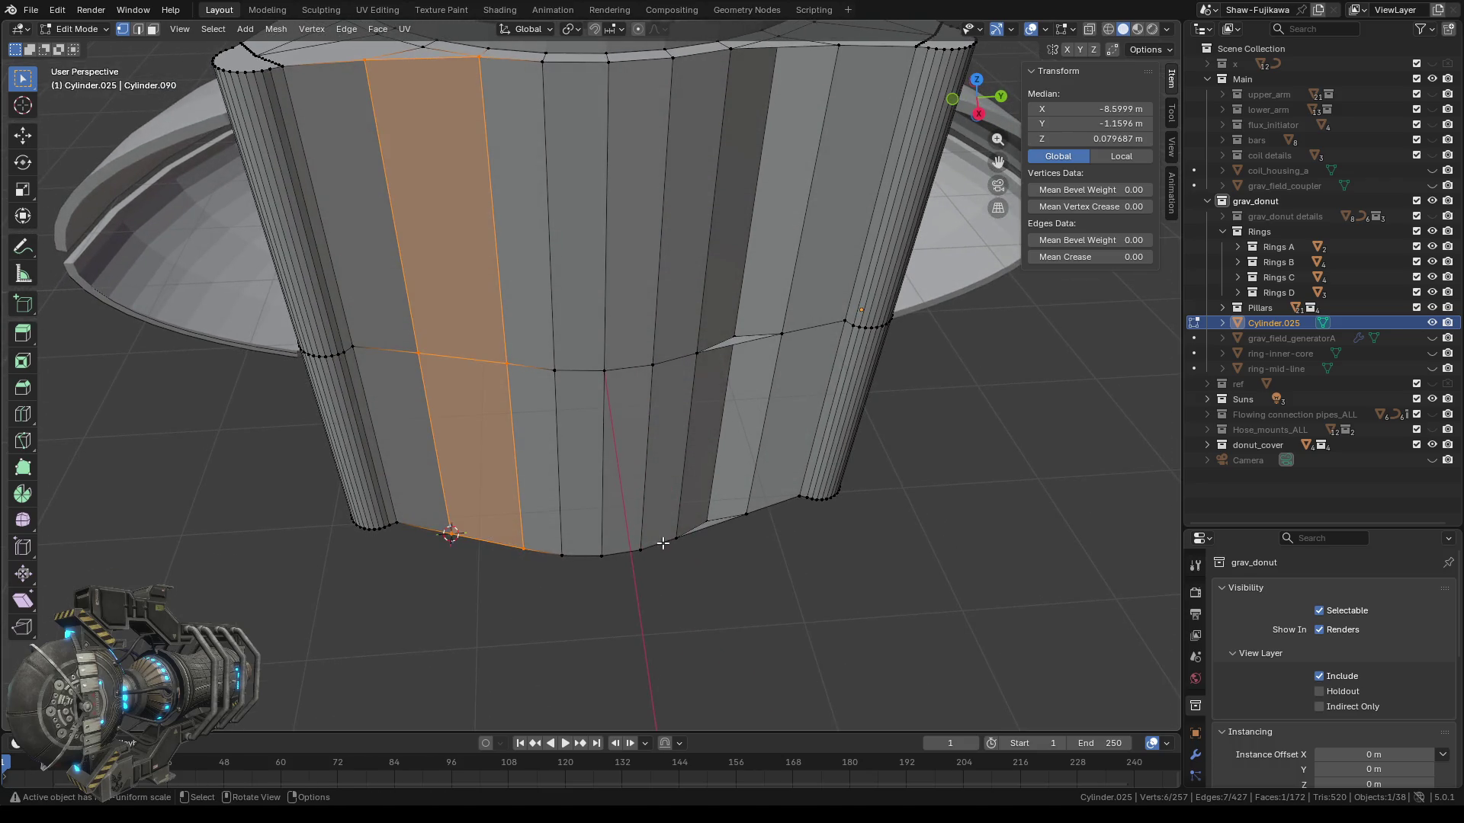
key(KP_8)
mouse_move(591, 577)
middle_down()
mouse_move(530, 582)
mouse_move(545, 579)
middle_up()
key(b)
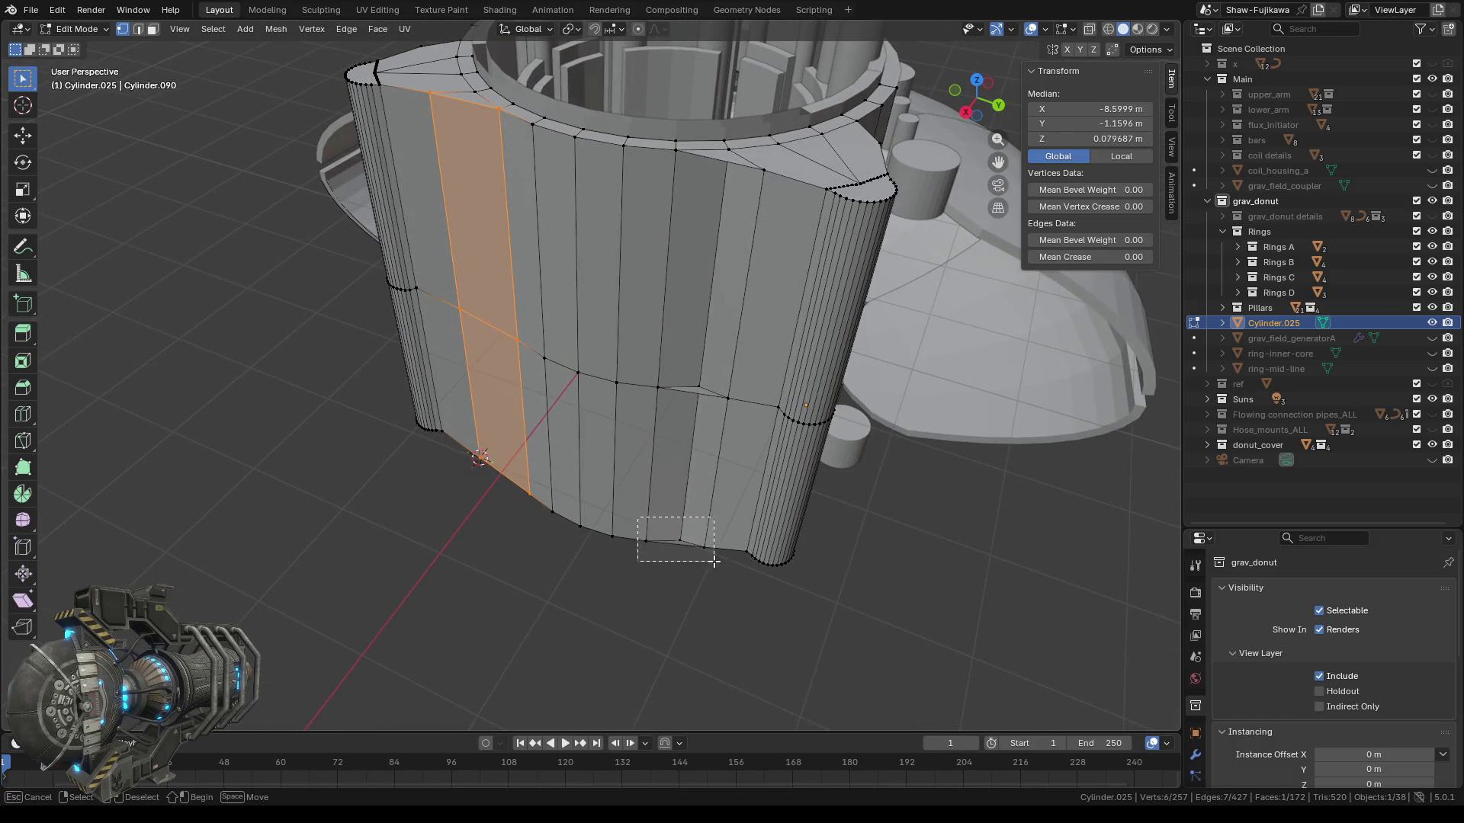
drag(637, 518, 719, 568)
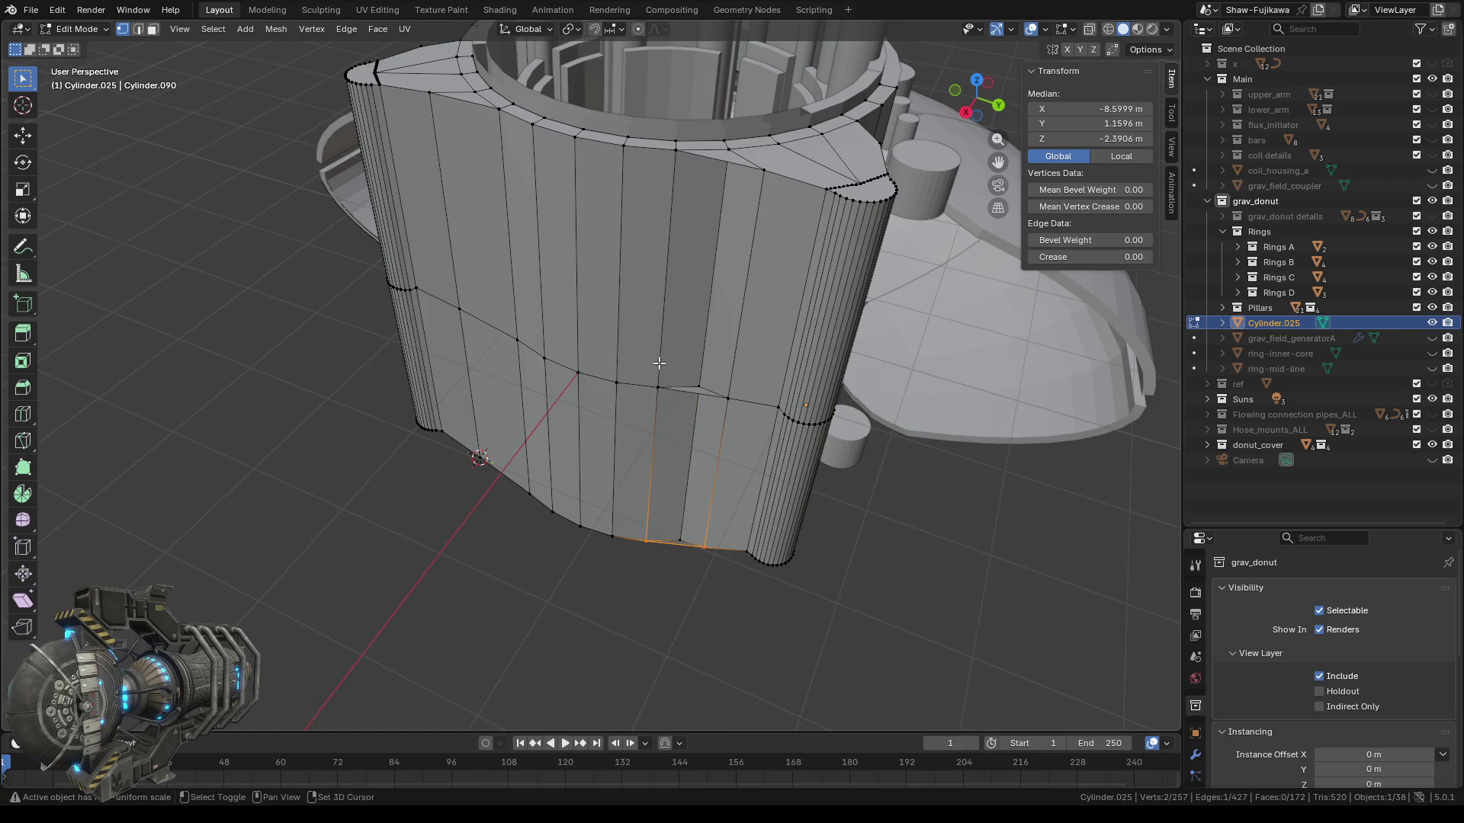
ctrl+click(709, 390)
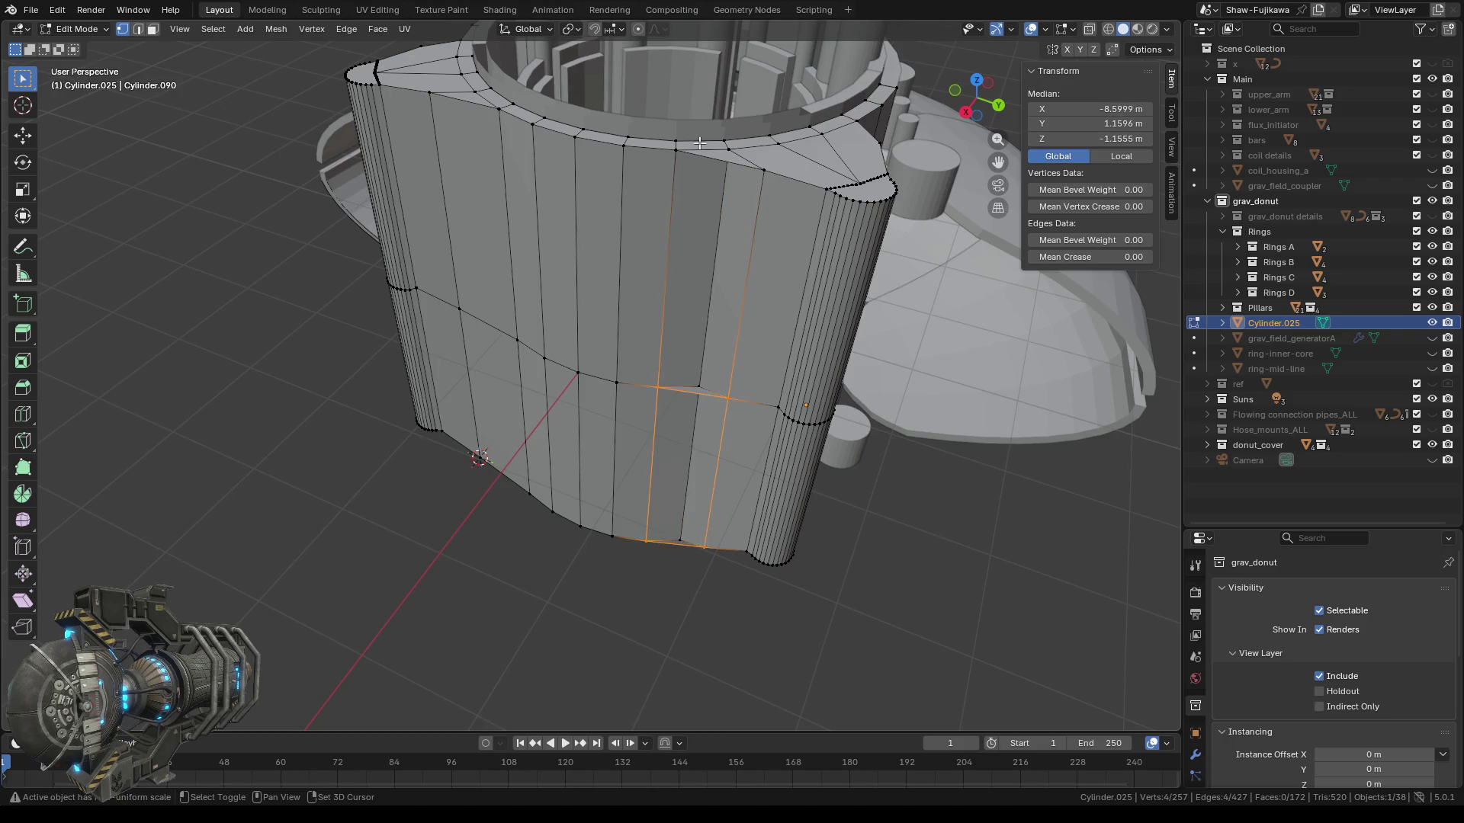
ctrl+click(674, 148)
key(b)
drag(764, 177, 766, 180)
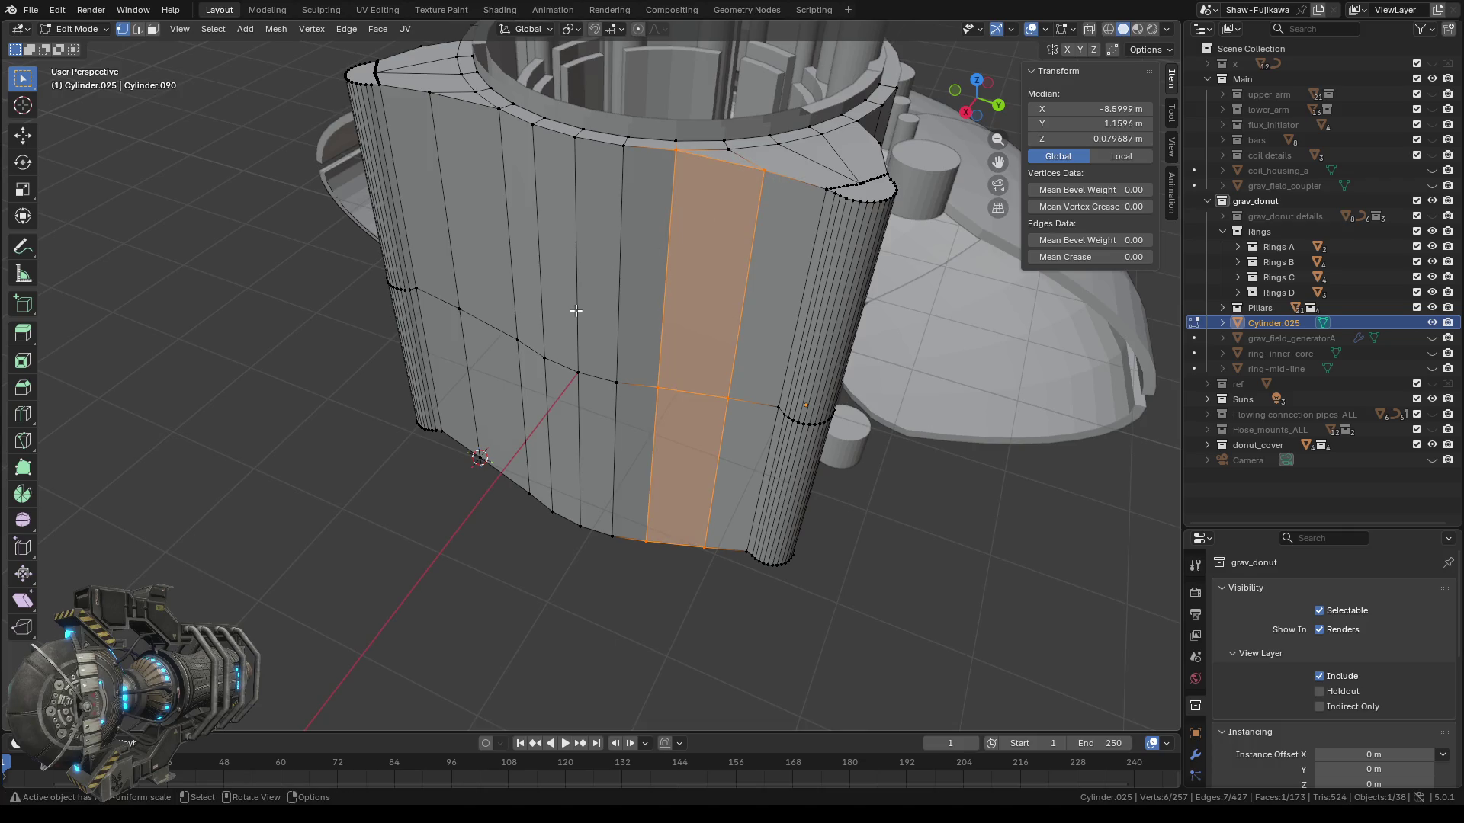
In Top view, select the upper lobe's side edges and flange-end vertex.
middle_drag(583, 299, 562, 476)
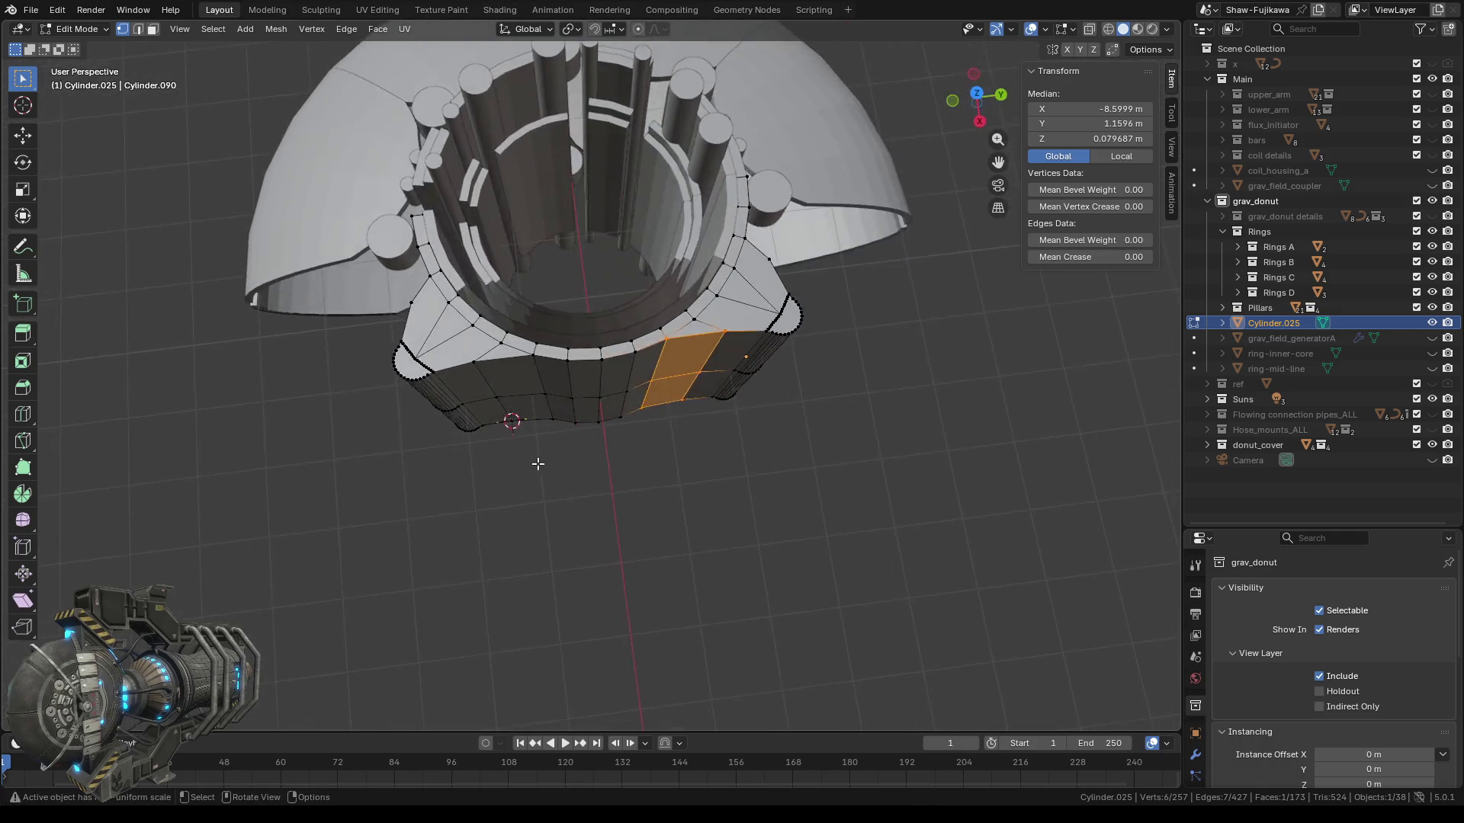
click(977, 93)
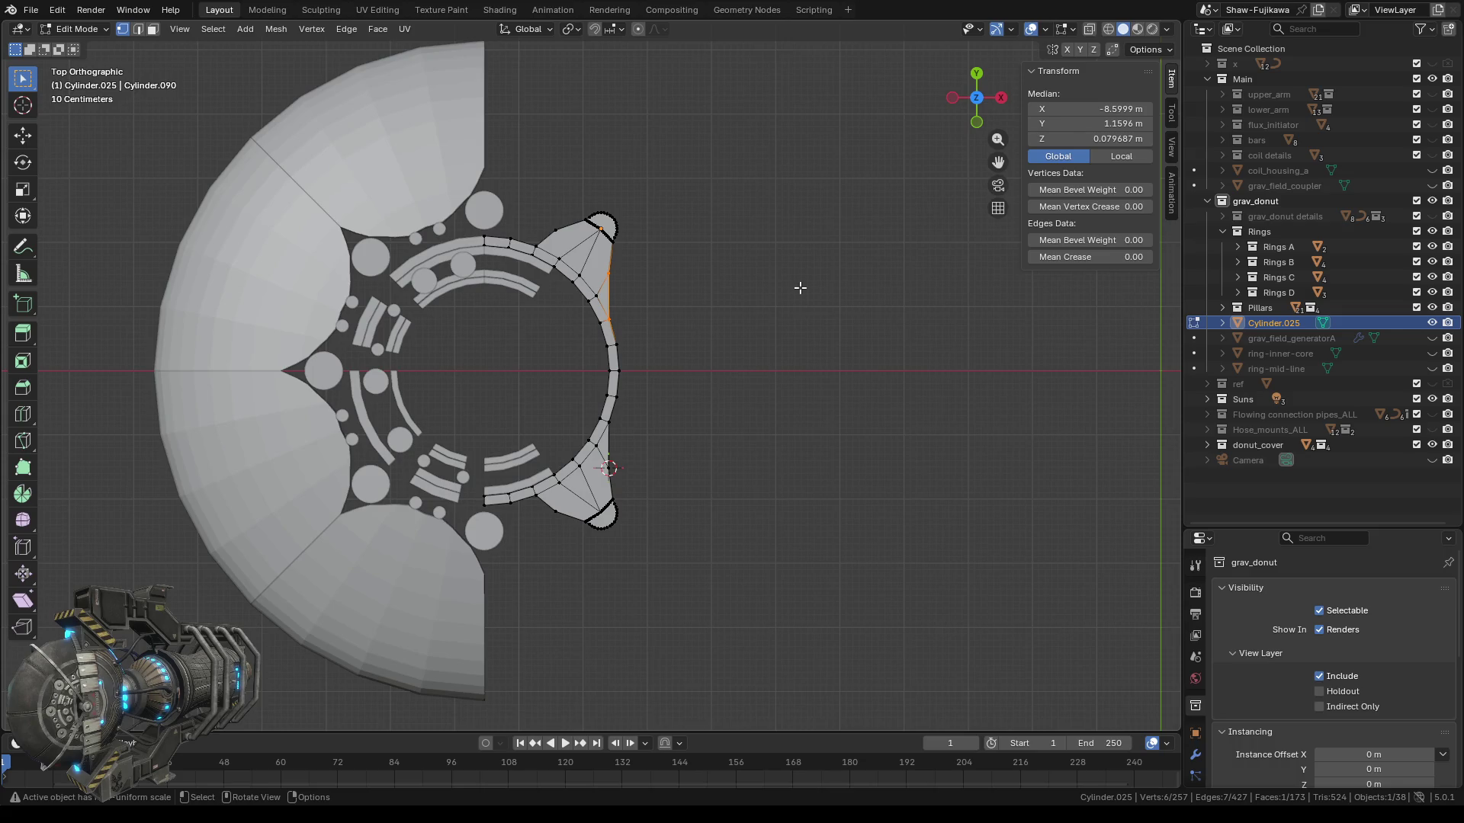
ctrl+middle_drag(607, 249, 548, 274)
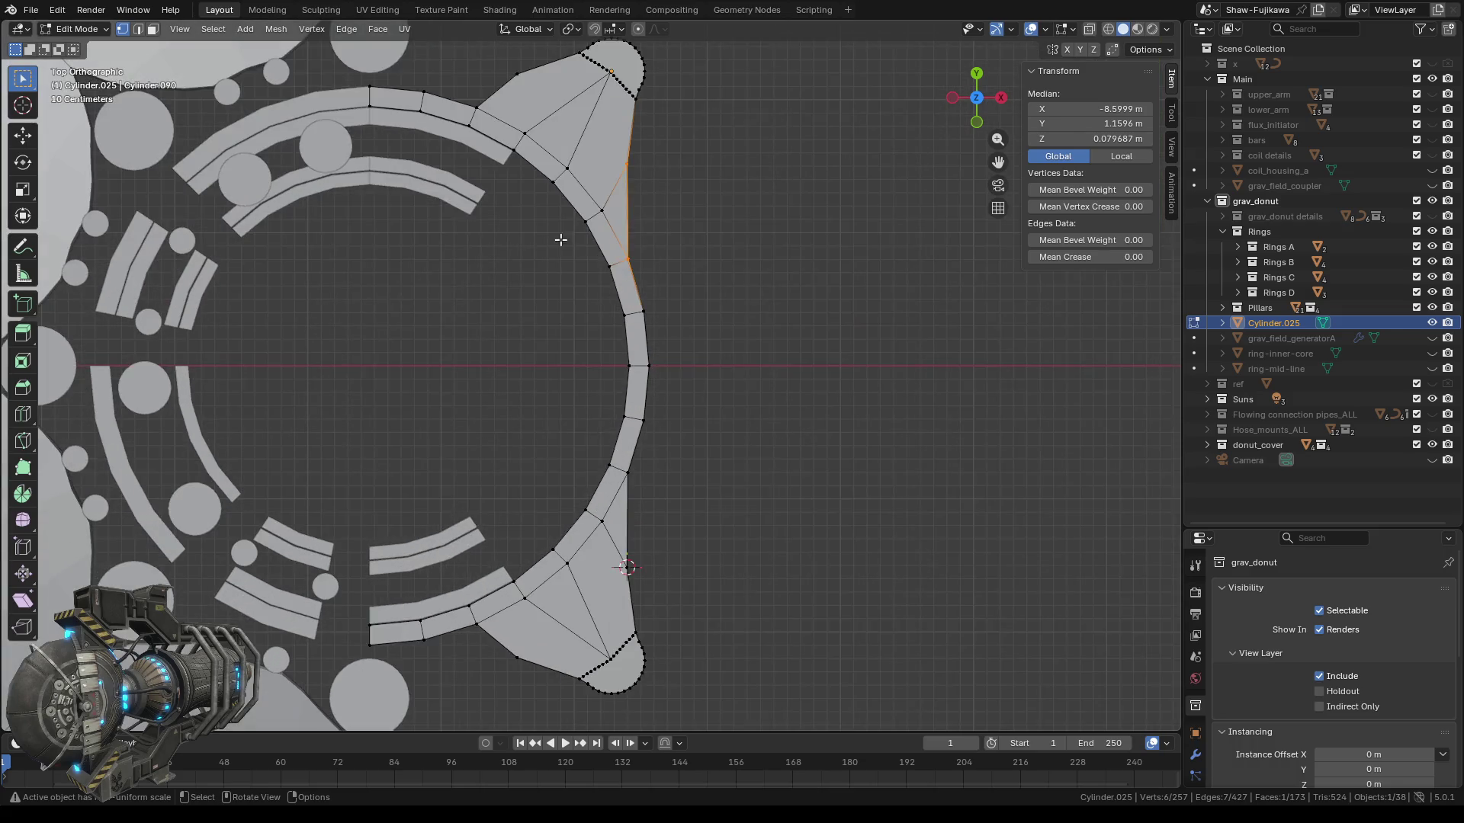
click(550, 287)
shift+click(493, 337)
shift+click(416, 313)
mouse_move(508, 357)
middle_down()
mouse_move(775, 428)
mouse_move(640, 354)
middle_up()
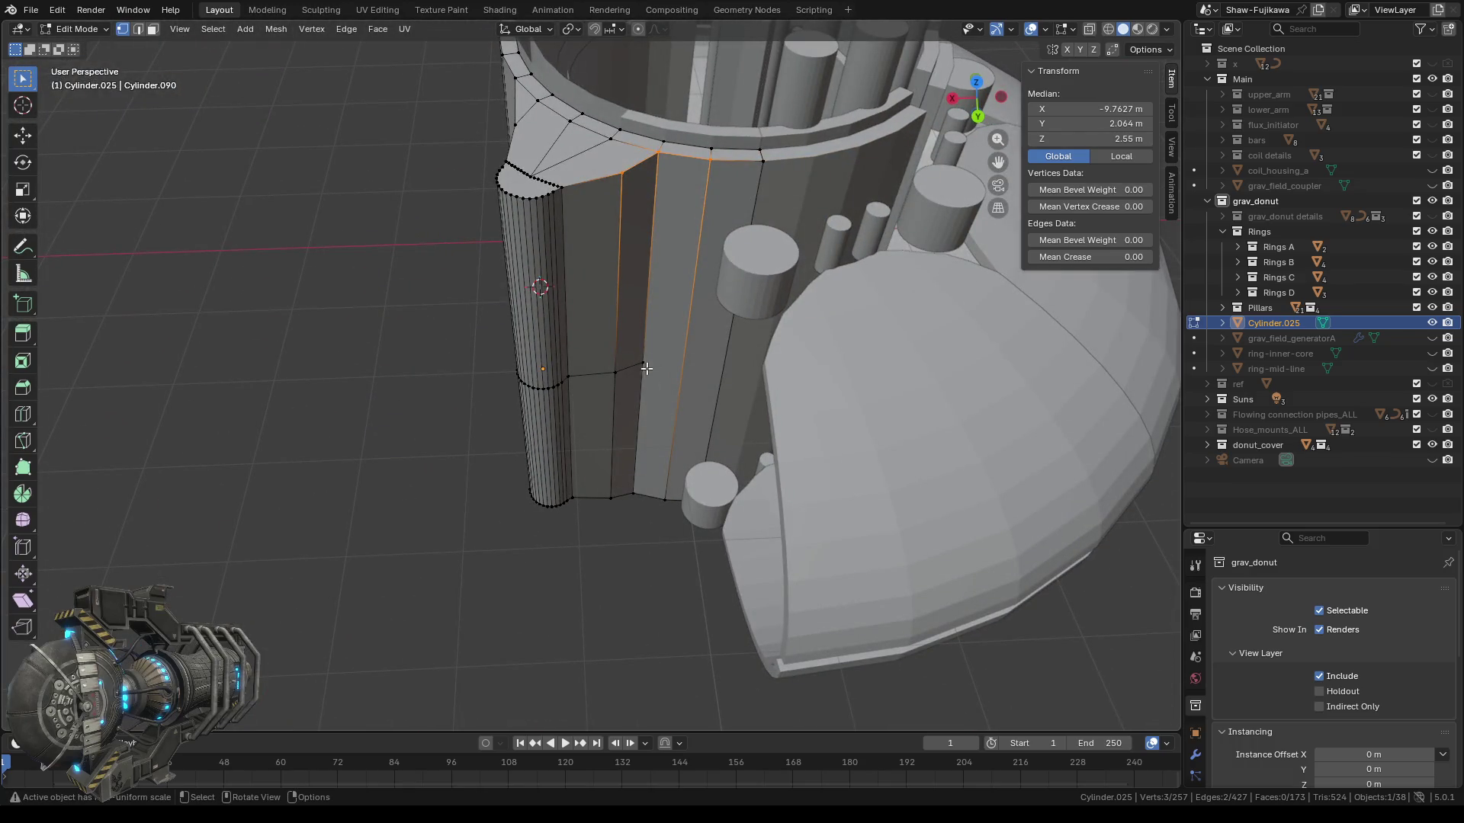
Clear the selection and select the first narrow wall strip face in Face mode.
scroll(673, 381, up, 3)
scroll(673, 380, down, 3)
key(alt+a)
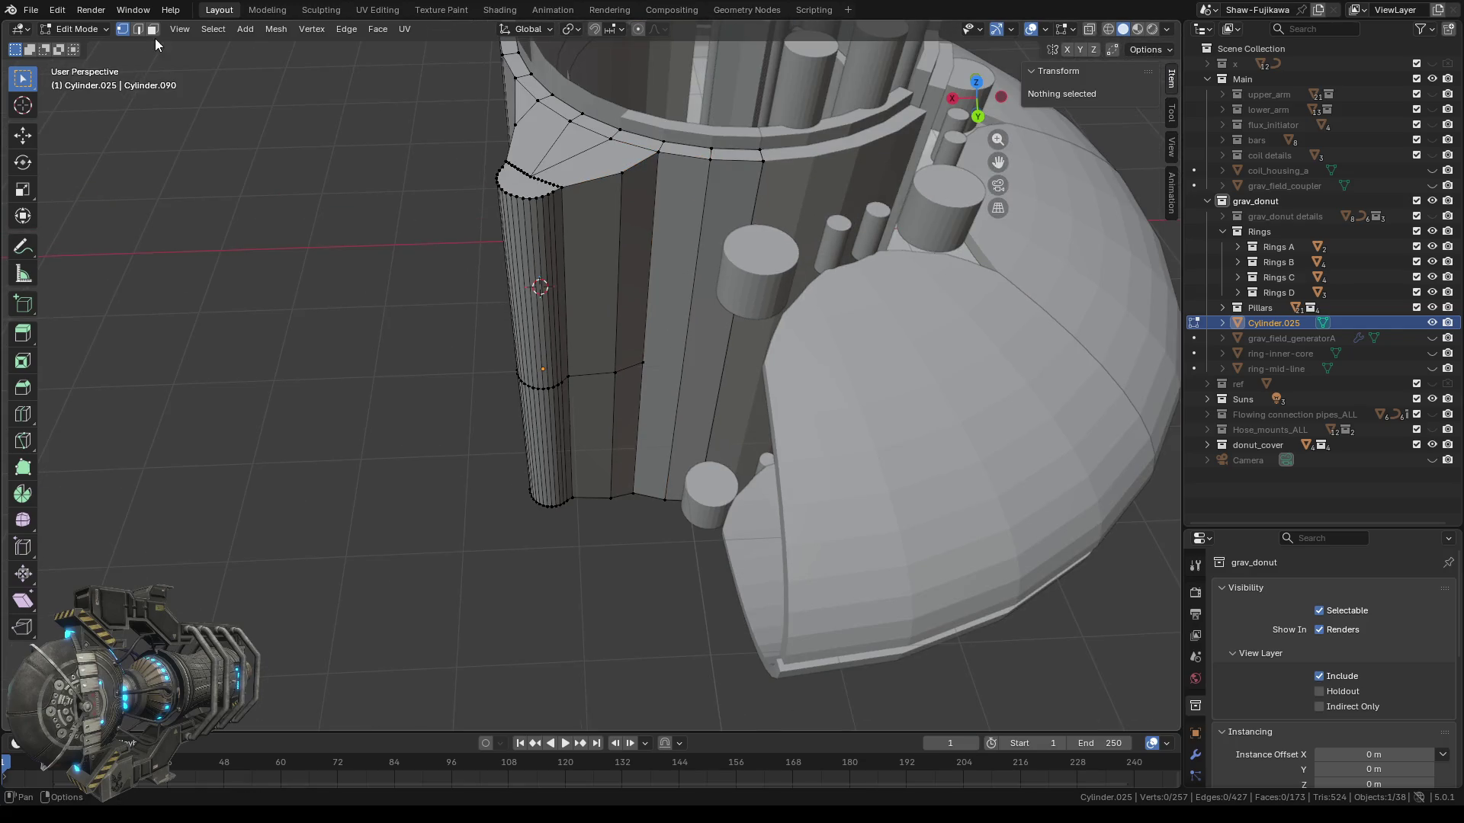
click(152, 30)
click(665, 312)
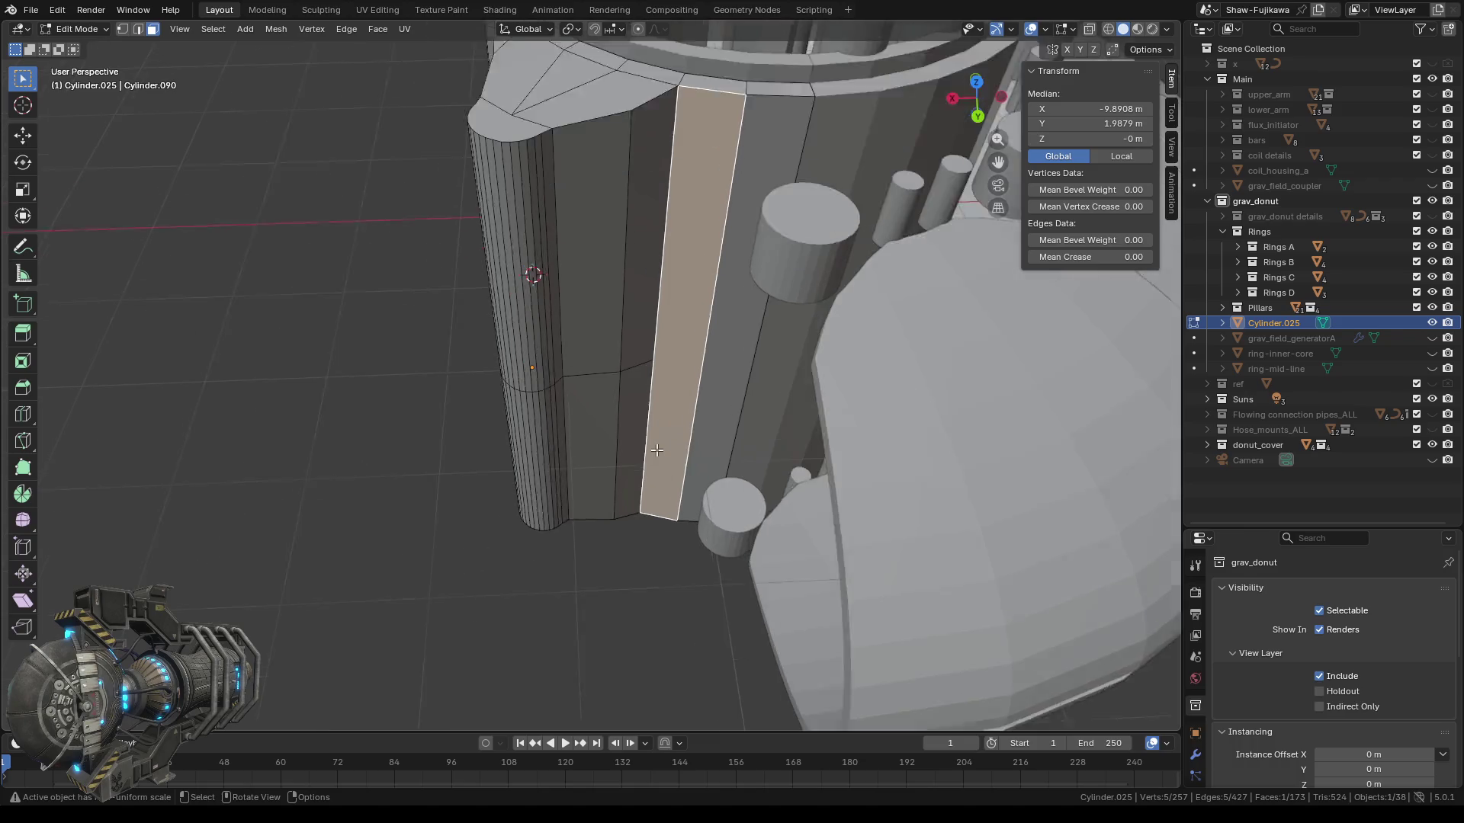
scroll(666, 312, up, 2)
scroll(730, 422, up, 3)
scroll(730, 422, up, 2)
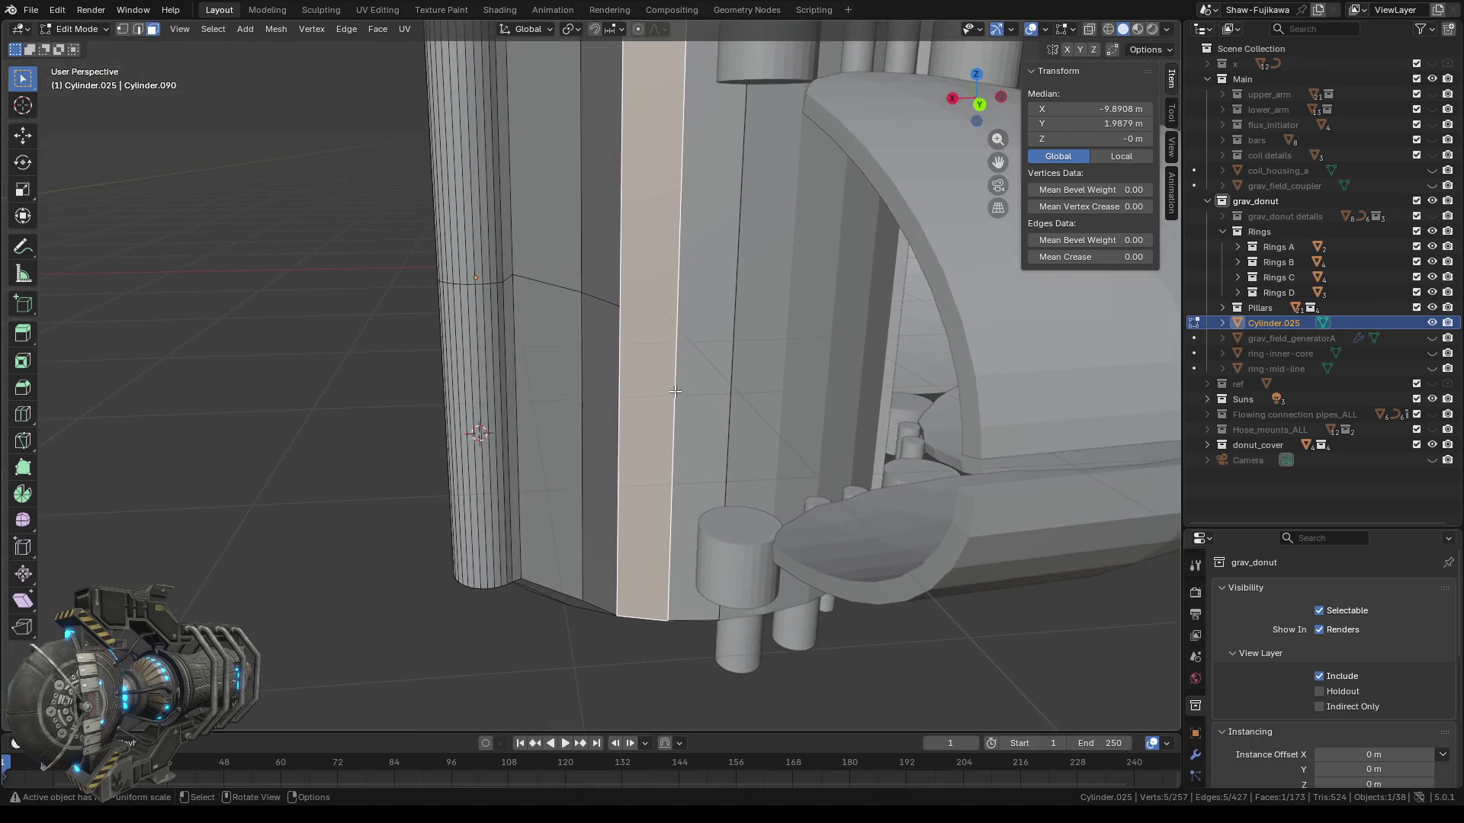
scroll(687, 351, up, 1)
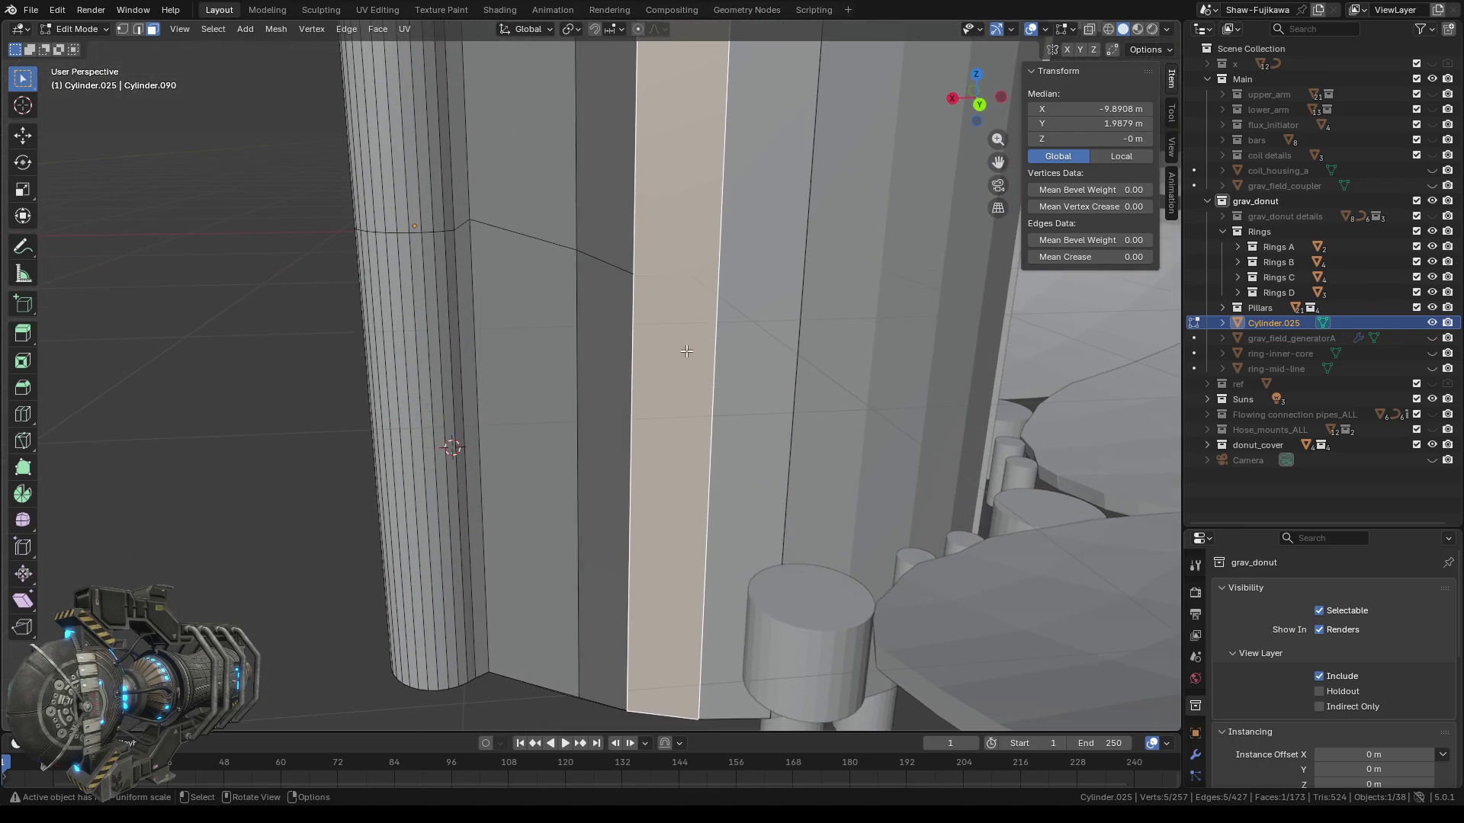
Make a knife cut across the narrow strip face.
click(29, 415)
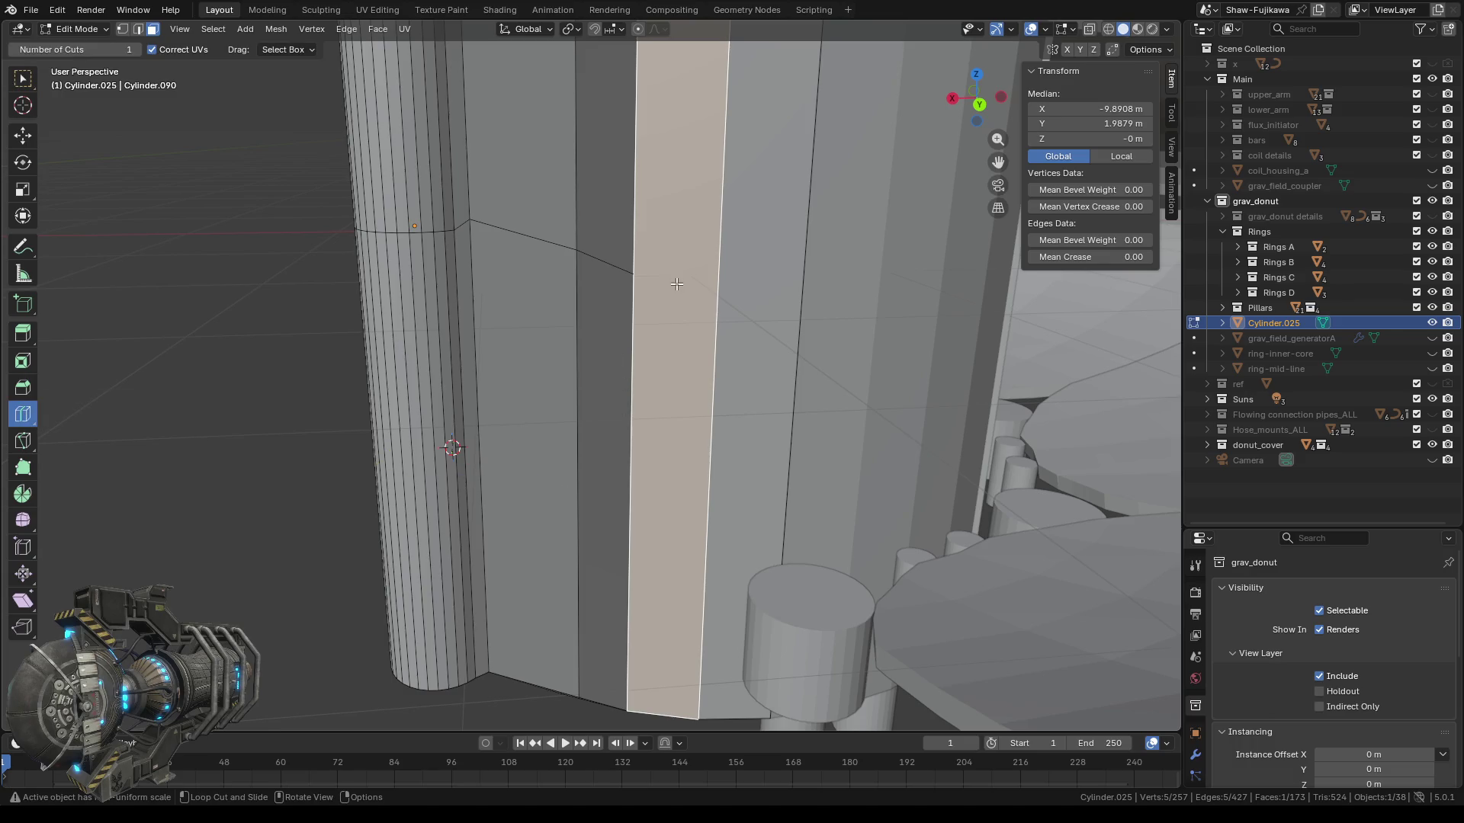
click(23, 443)
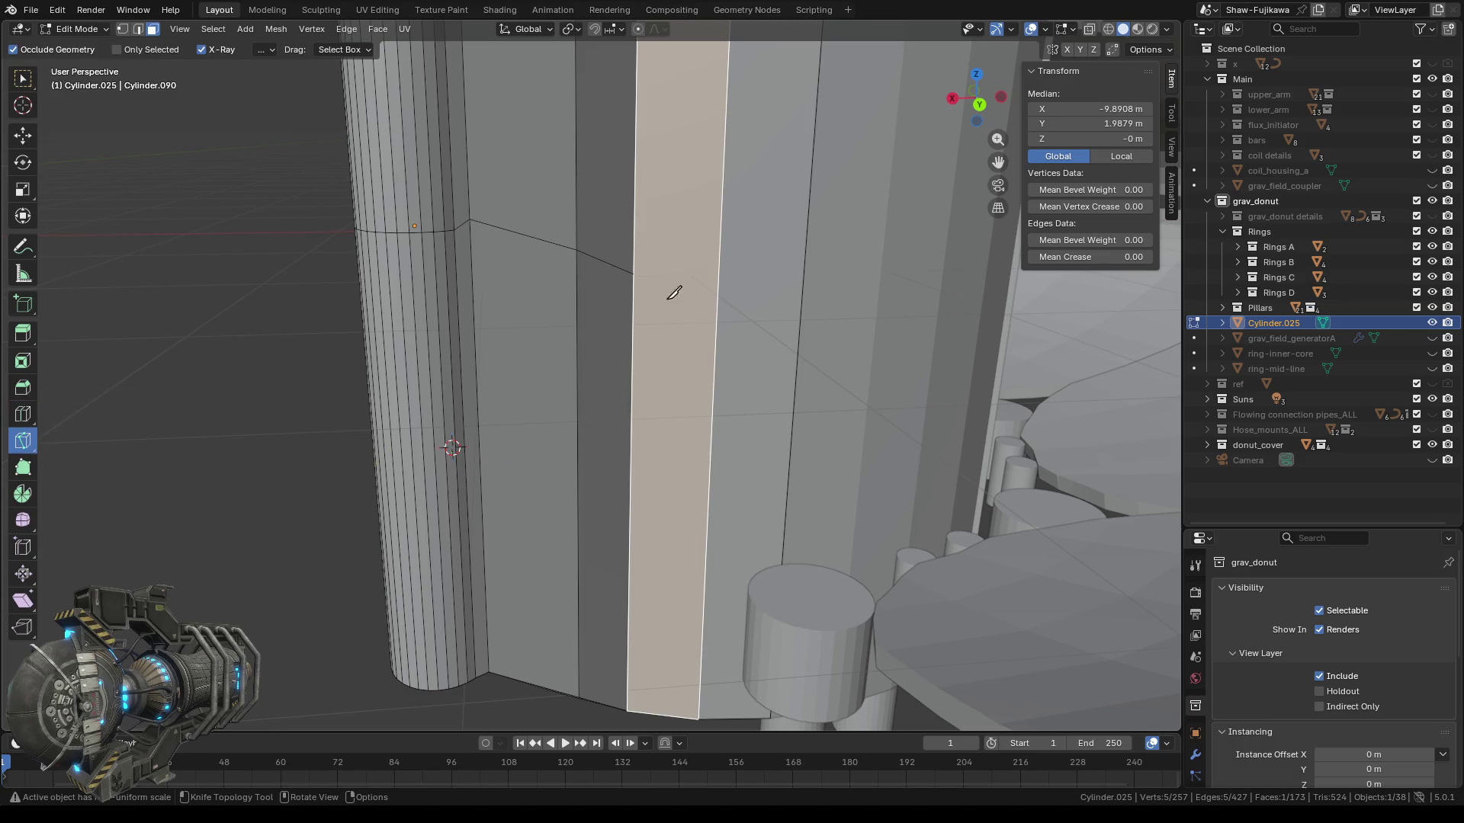
scroll(717, 282, up, 1)
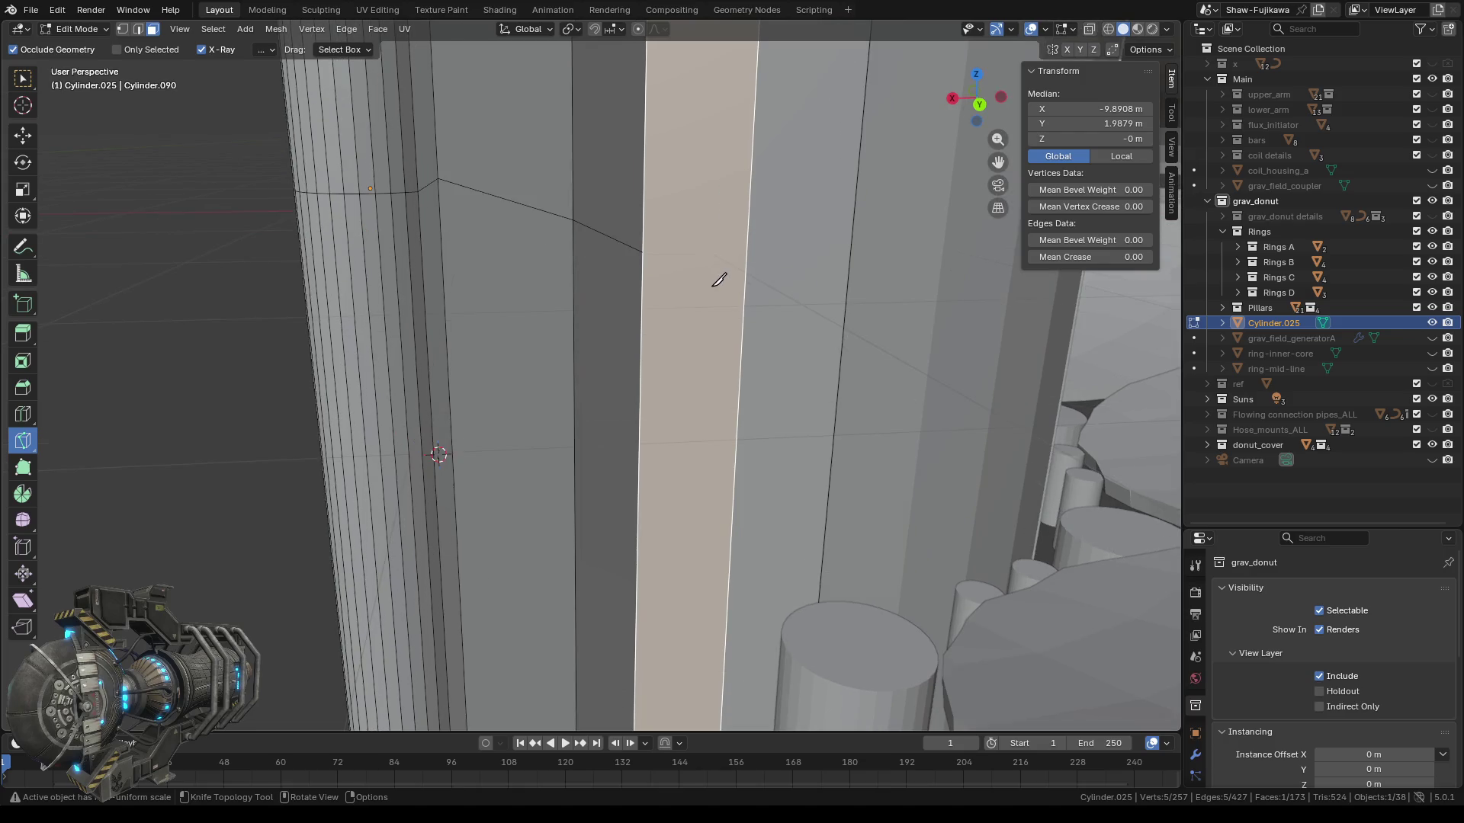
scroll(663, 298, up, 1)
scroll(640, 286, up, 2)
scroll(619, 267, up, 1)
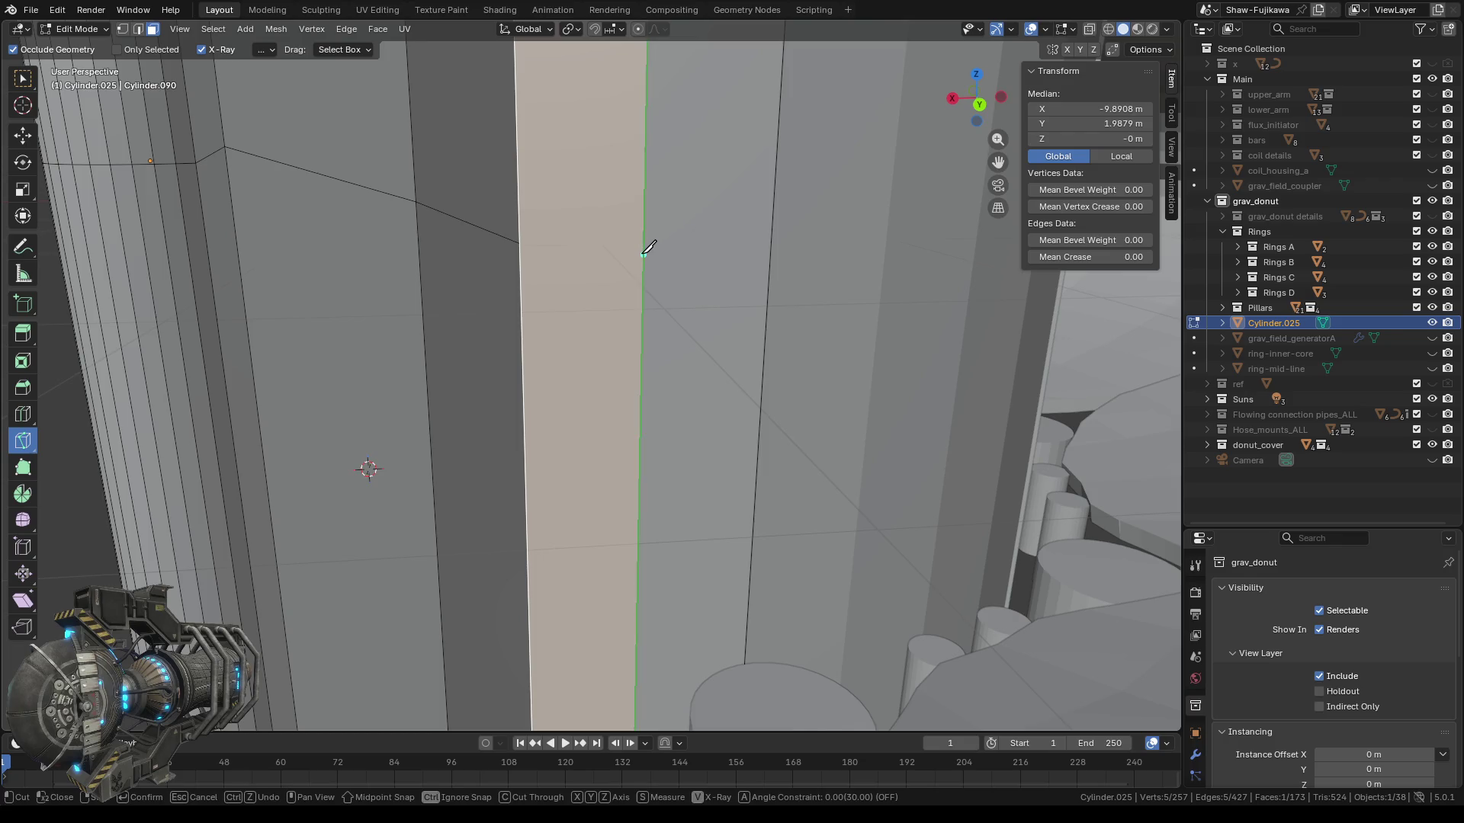
click(644, 254)
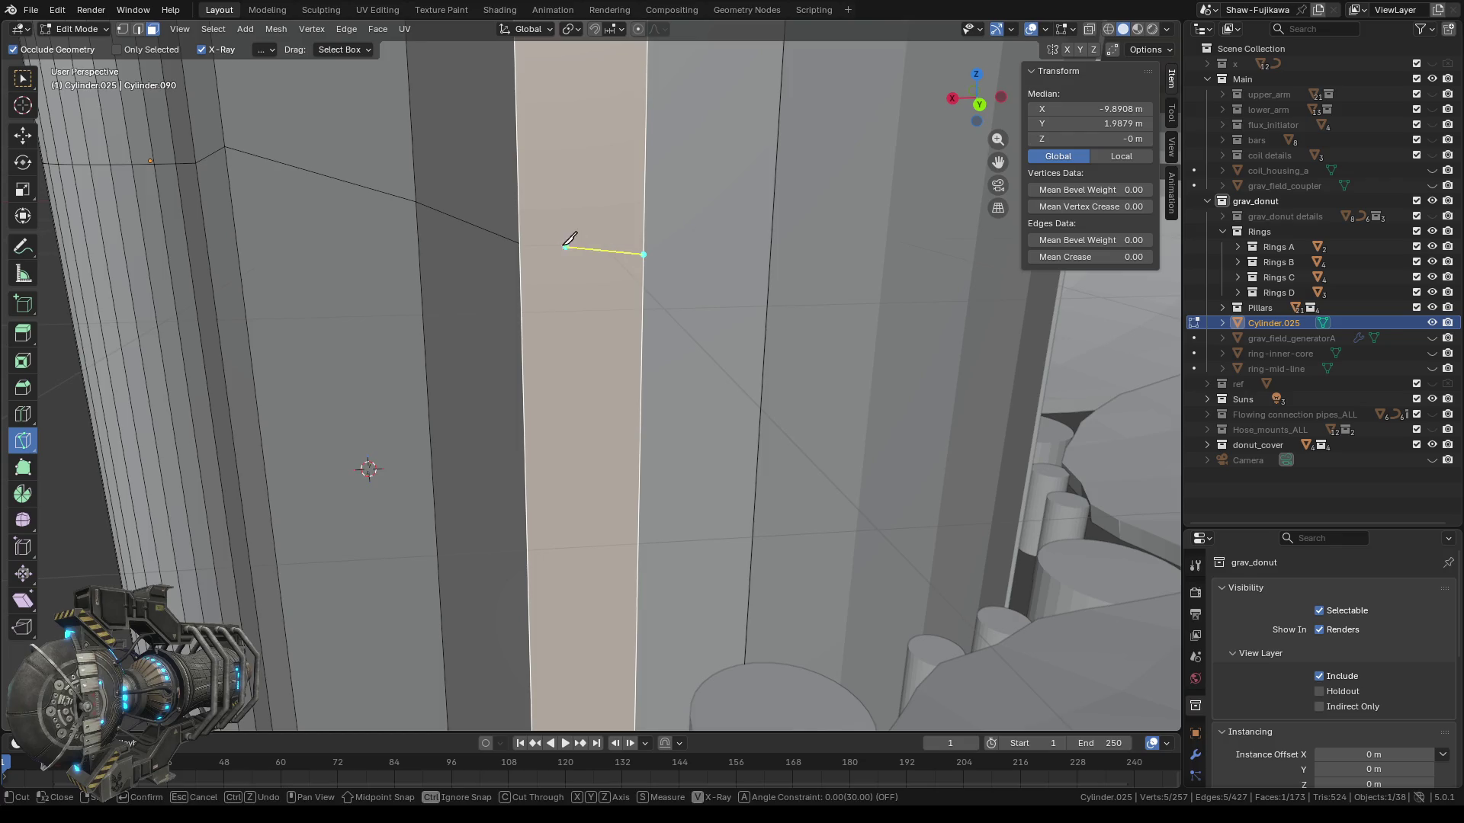
click(519, 244)
key(Return)
scroll(613, 327, down, 3)
mouse_move(563, 539)
middle_down()
mouse_move(523, 635)
mouse_move(534, 615)
middle_up()
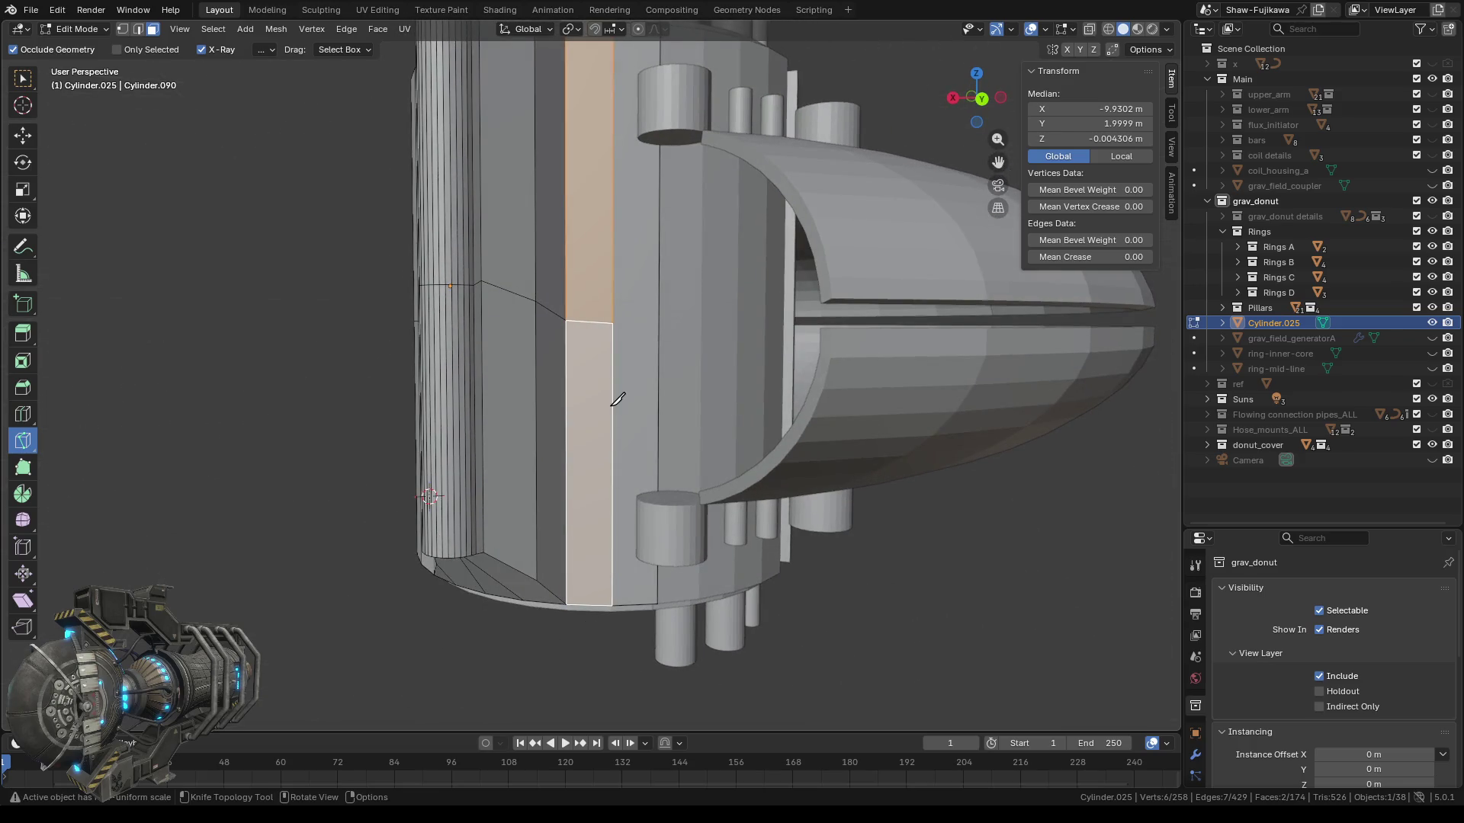
In Back Orthographic view, undo the misplaced cut and recut the strip level with the seam.
click(983, 106)
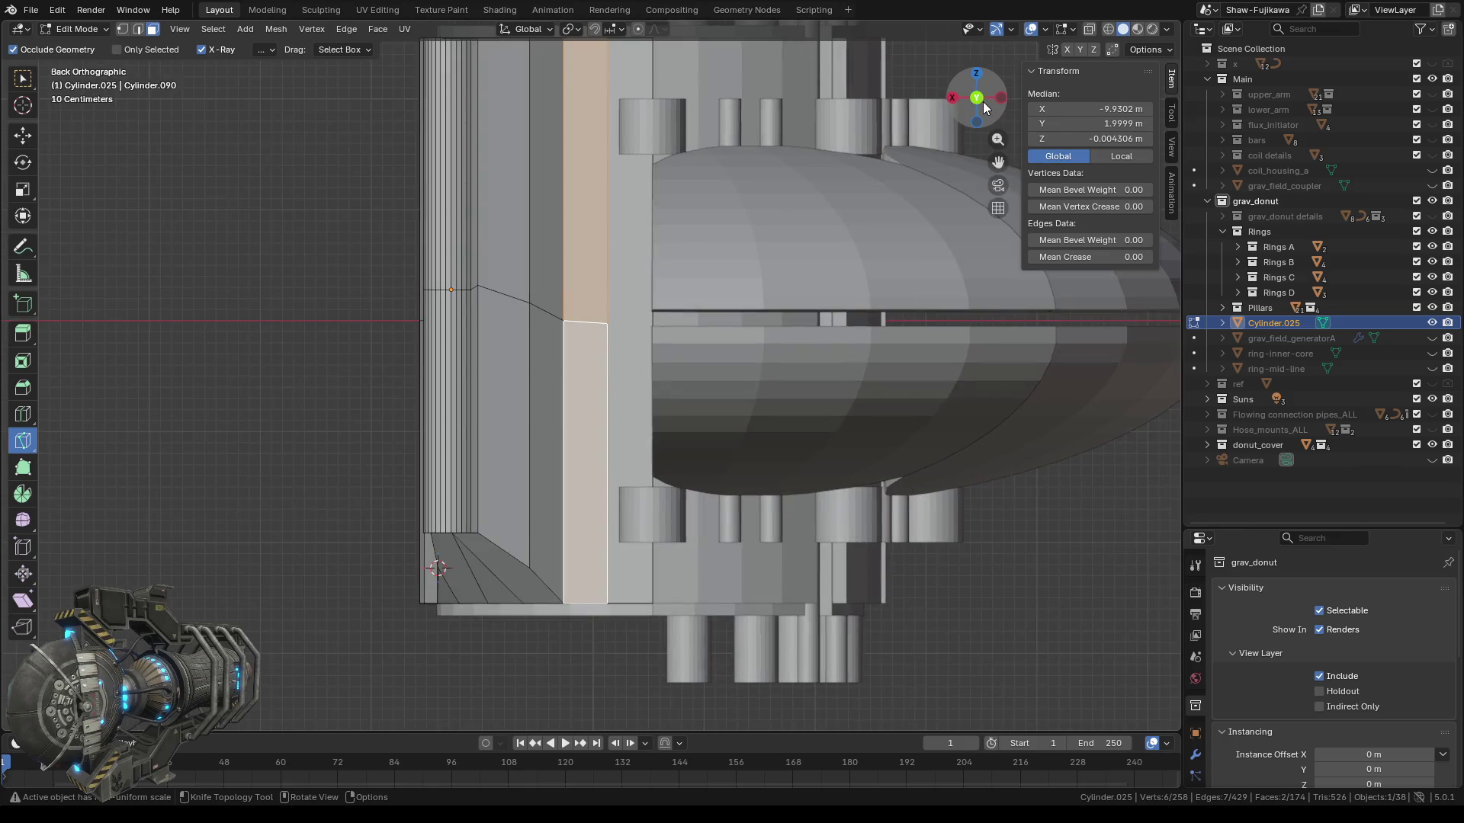
scroll(572, 326, up, 5)
shift+middle_drag(592, 314, 586, 451)
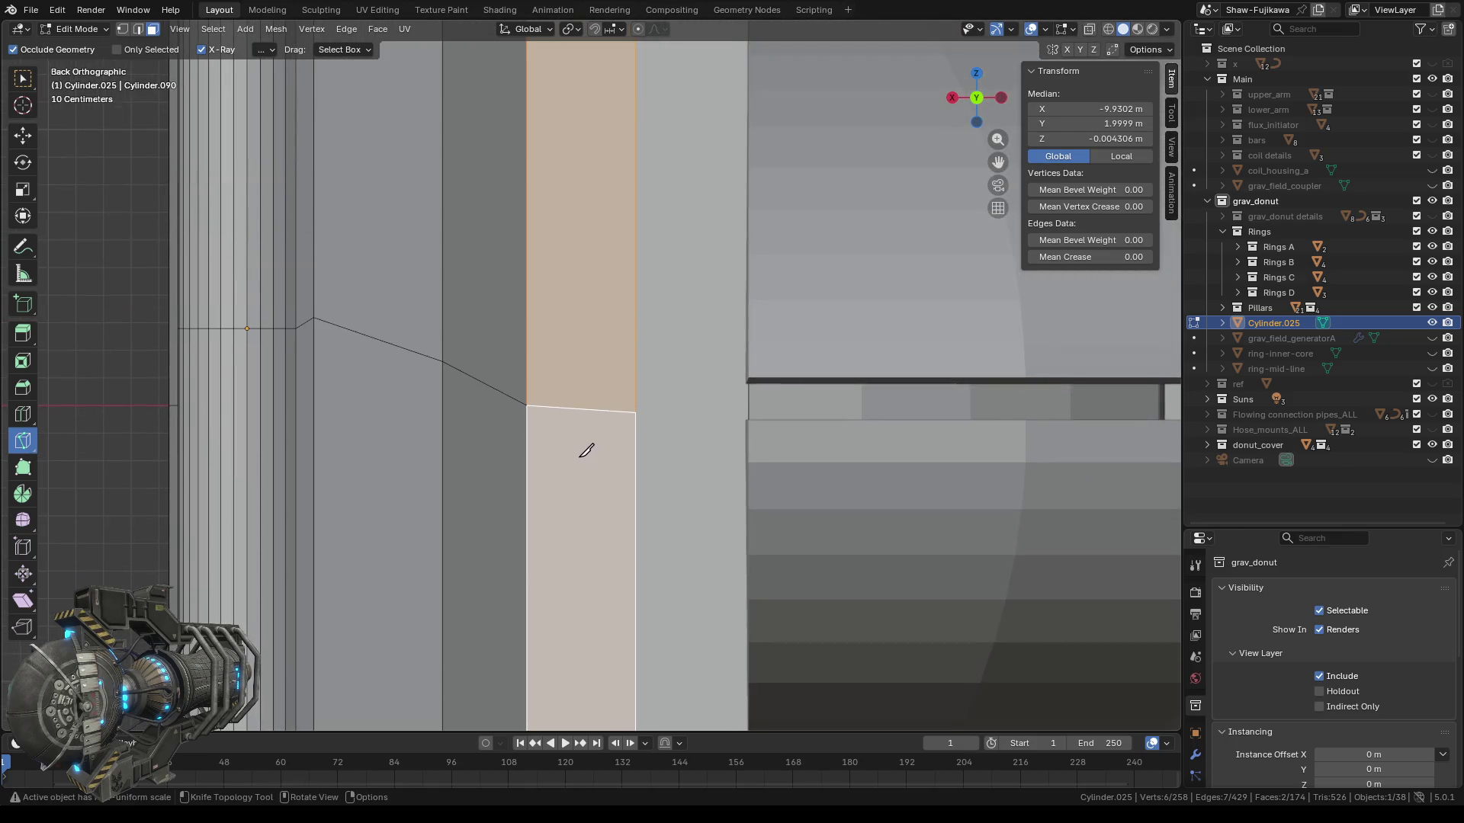
key(ctrl+z)
scroll(593, 445, up, 1)
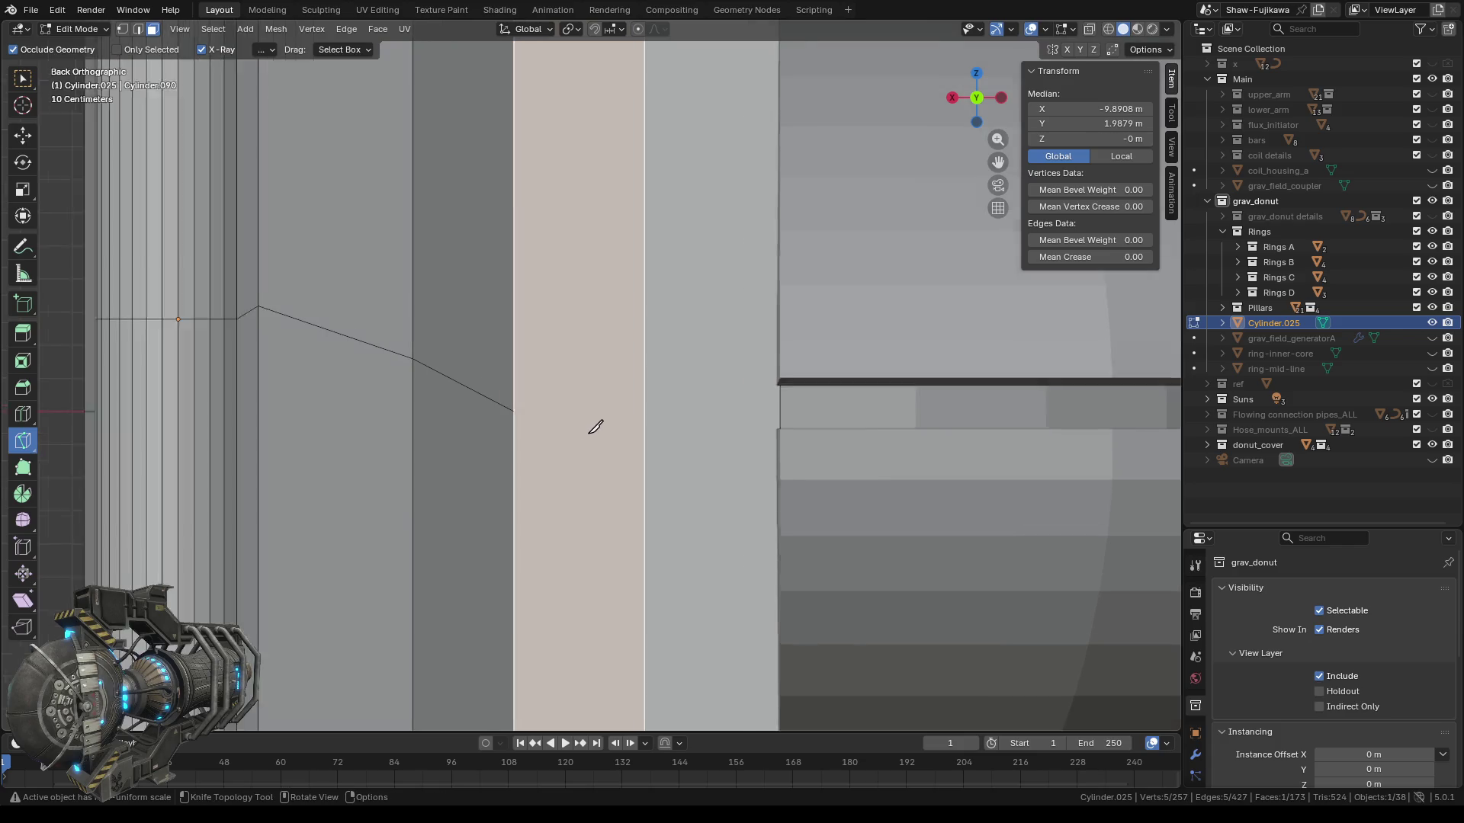
scroll(597, 446, up, 4)
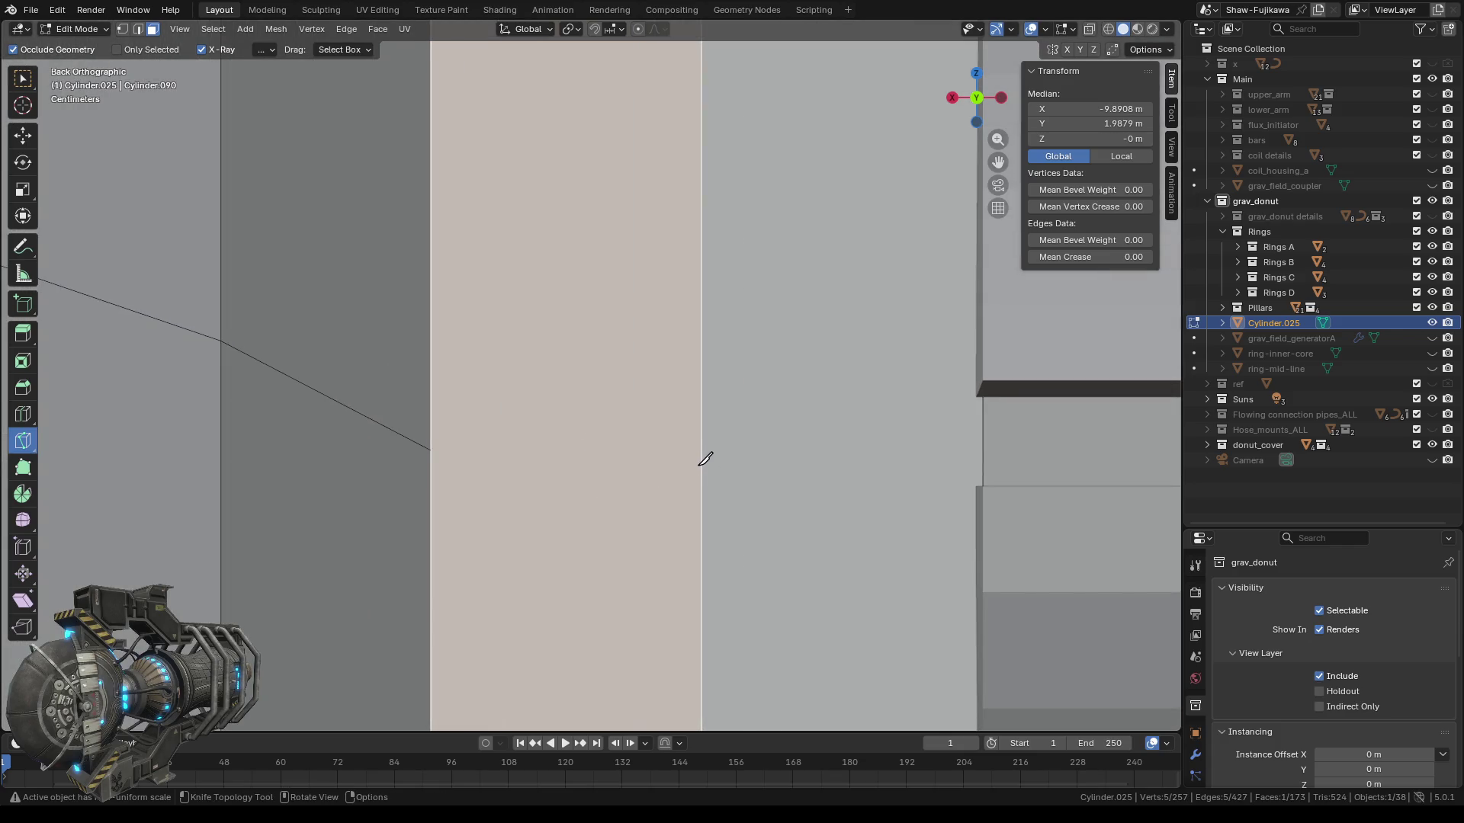
click(431, 450)
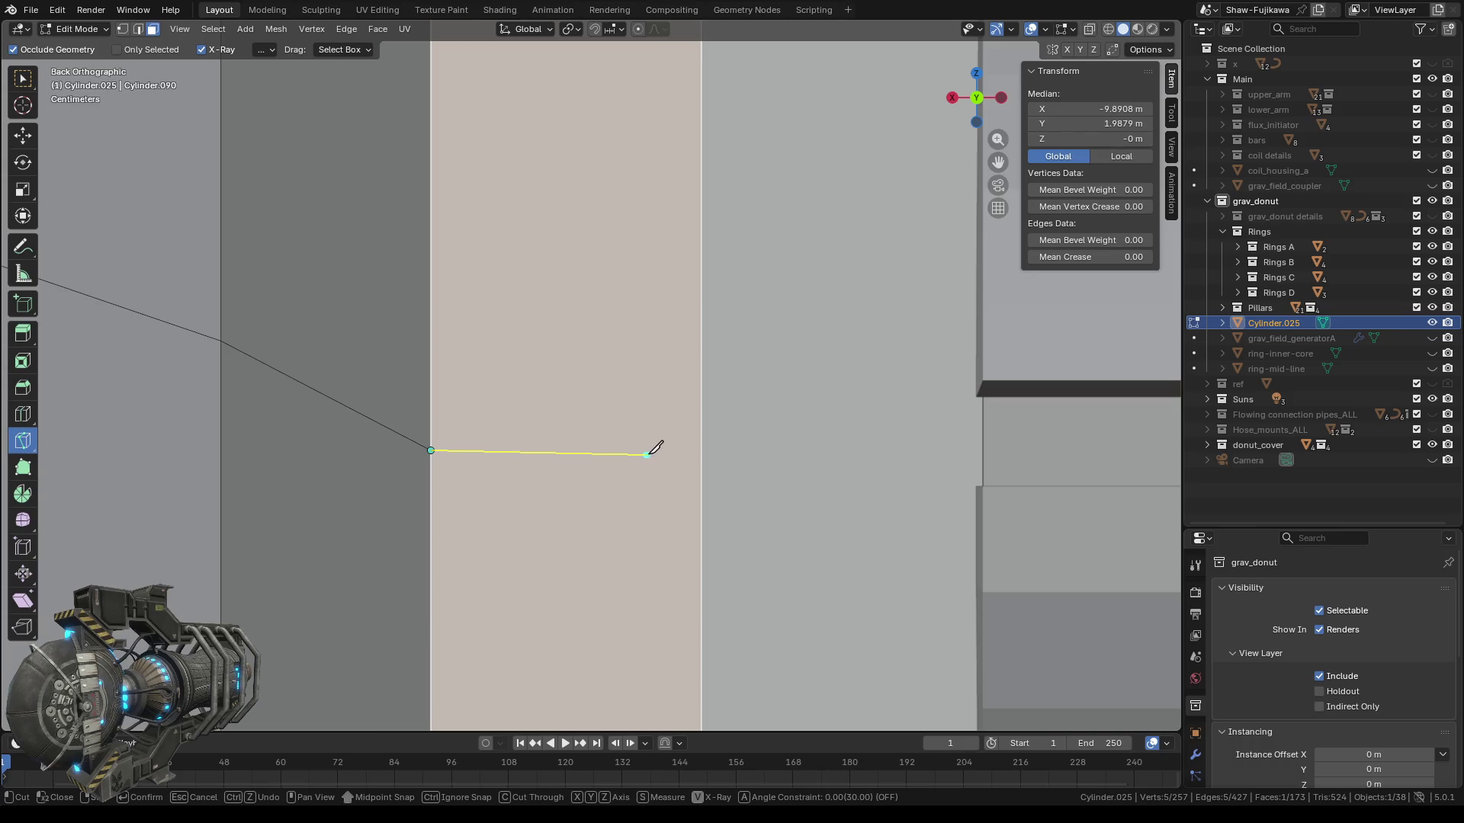
click(701, 449)
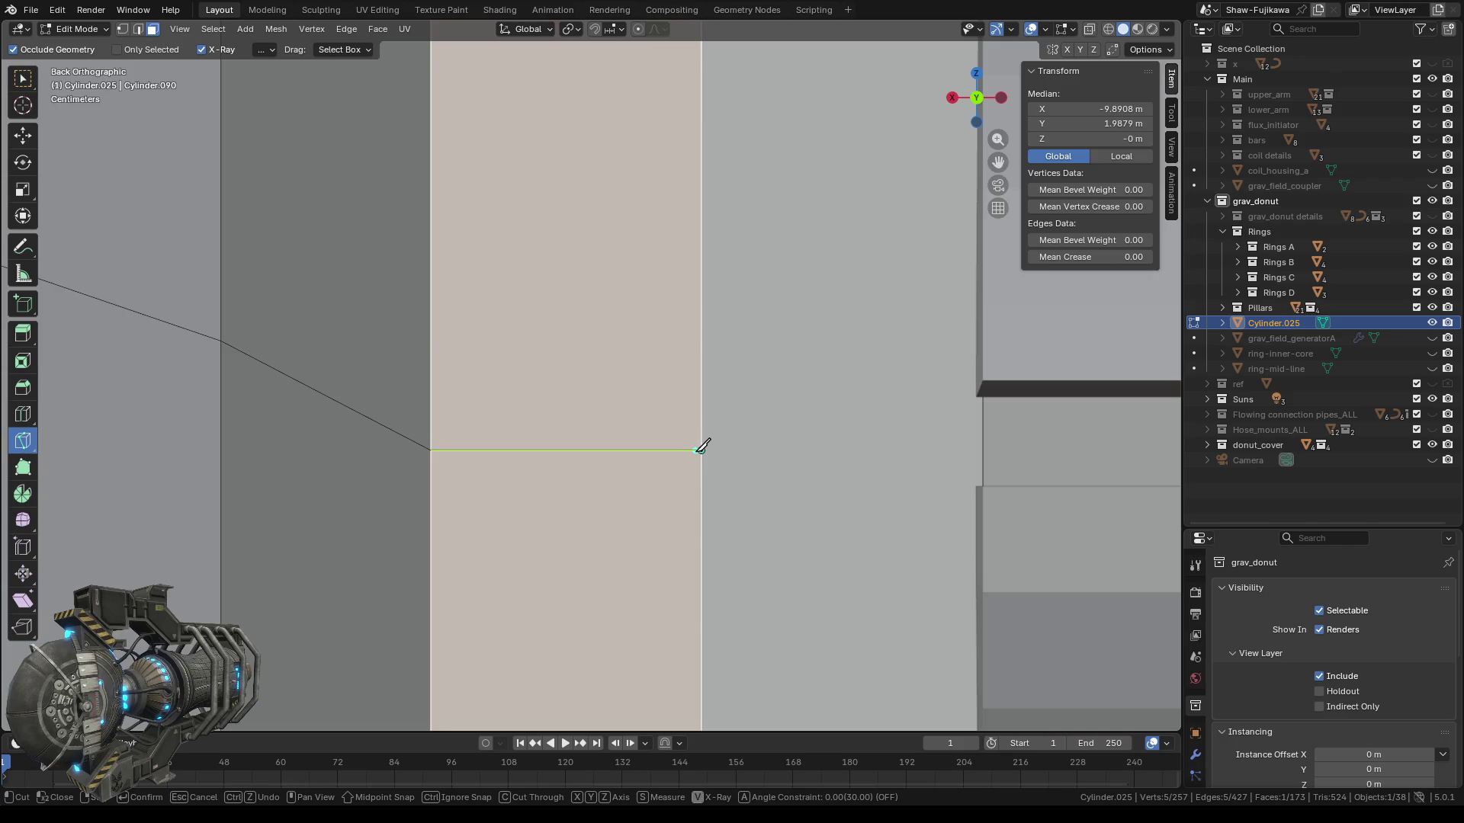
key(Return)
scroll(598, 513, down, 3)
scroll(600, 513, down, 7)
Select the other narrow wall strip face.
mouse_move(441, 514)
middle_down()
mouse_move(347, 474)
mouse_move(539, 432)
middle_up()
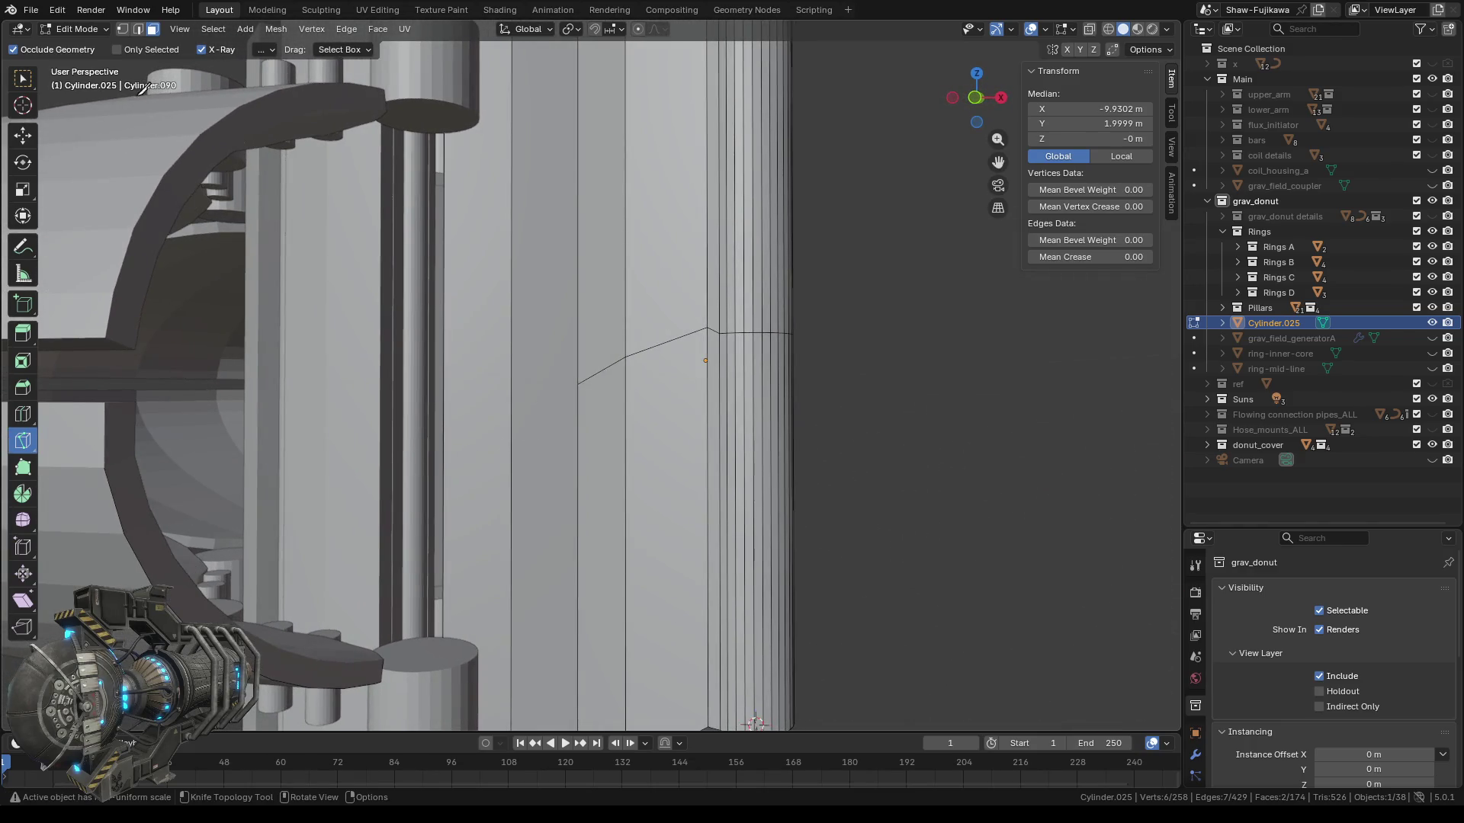
click(23, 79)
click(548, 375)
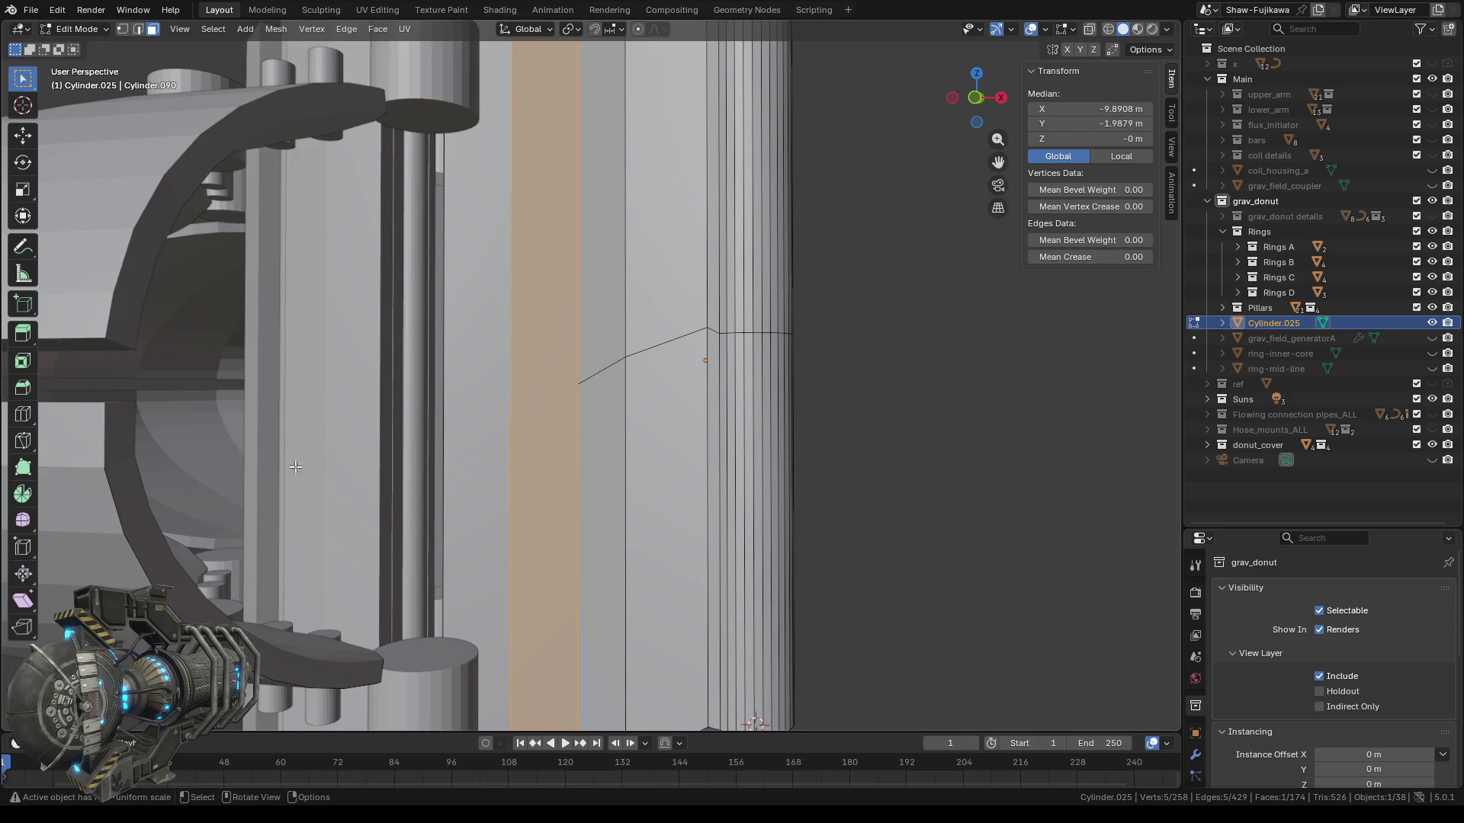
In Front Orthographic view, knife-cut across the second strip level with the middle seam.
click(23, 445)
scroll(515, 418, up, 5)
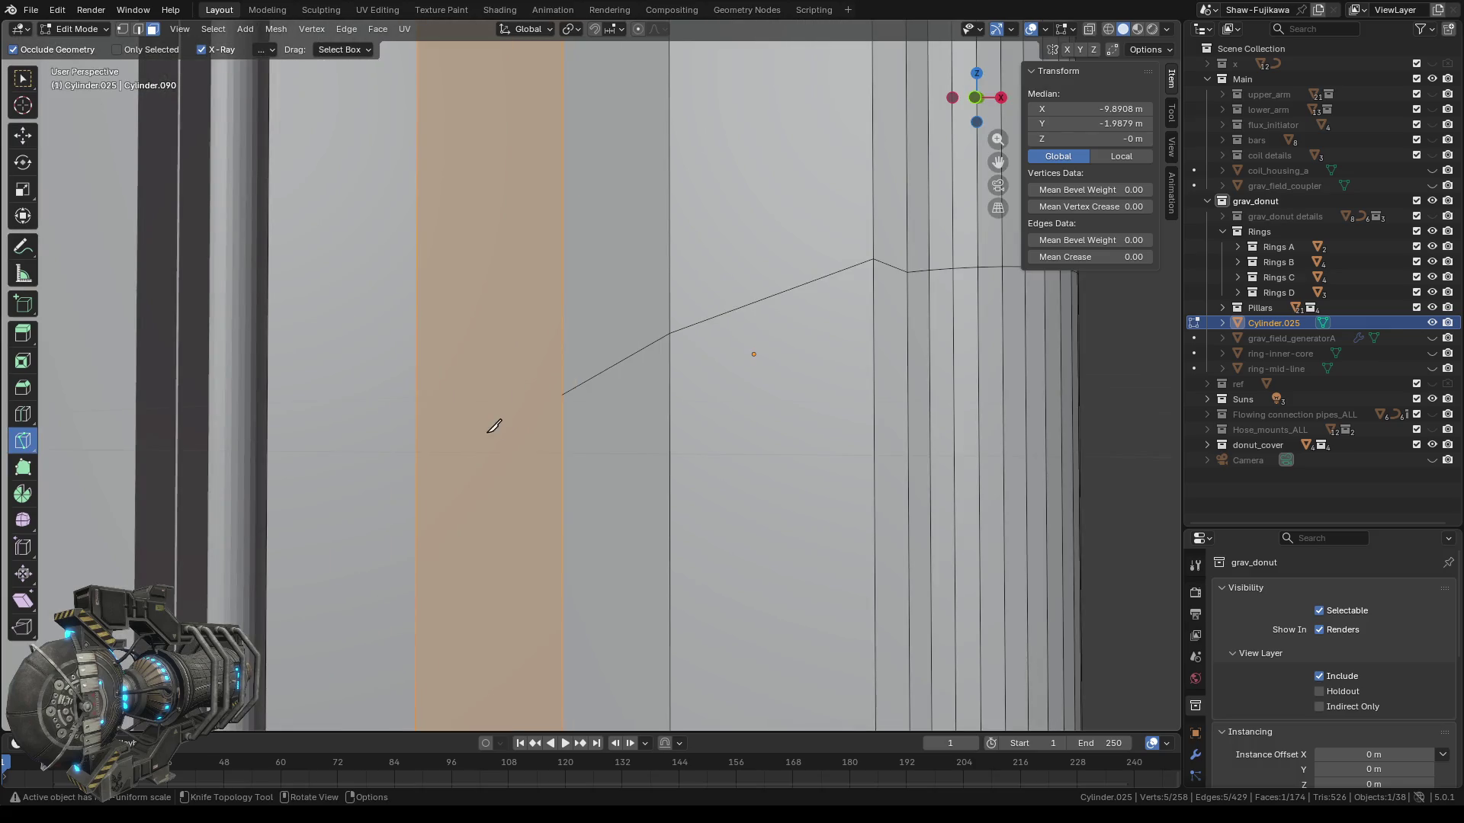
shift+middle_drag(483, 417, 519, 414)
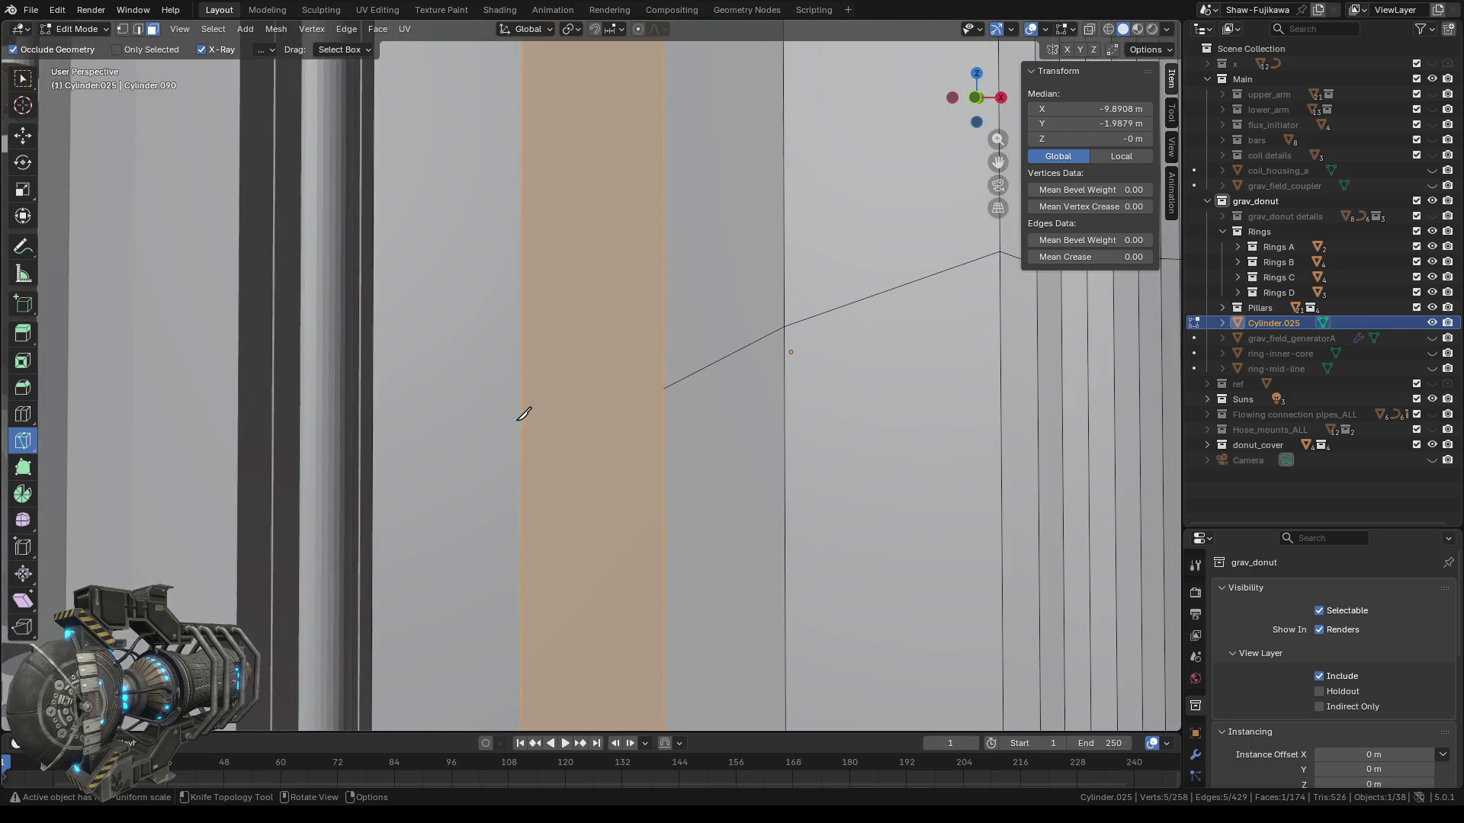
click(975, 98)
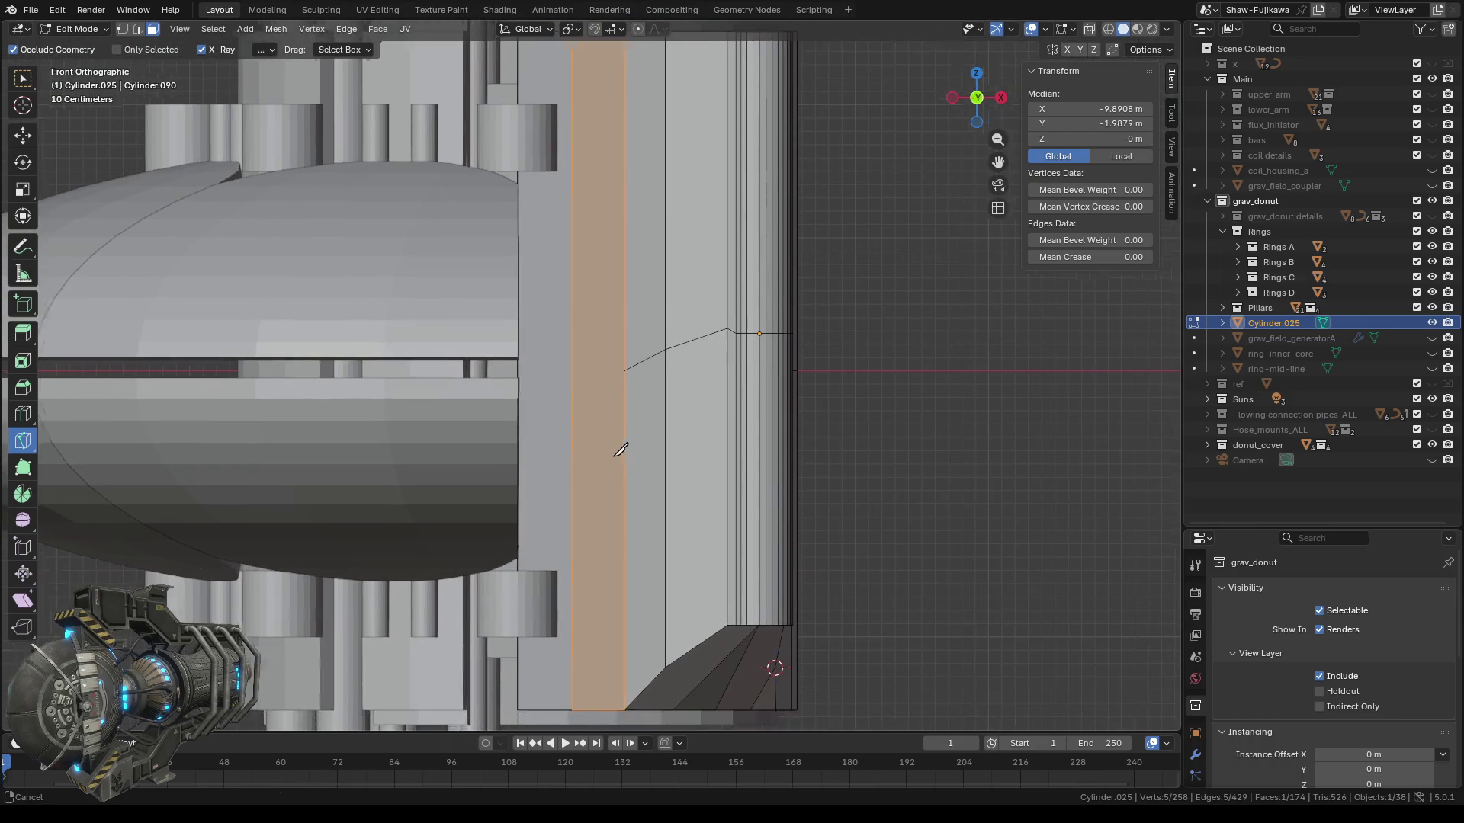
scroll(624, 379, up, 4)
scroll(625, 381, up, 2)
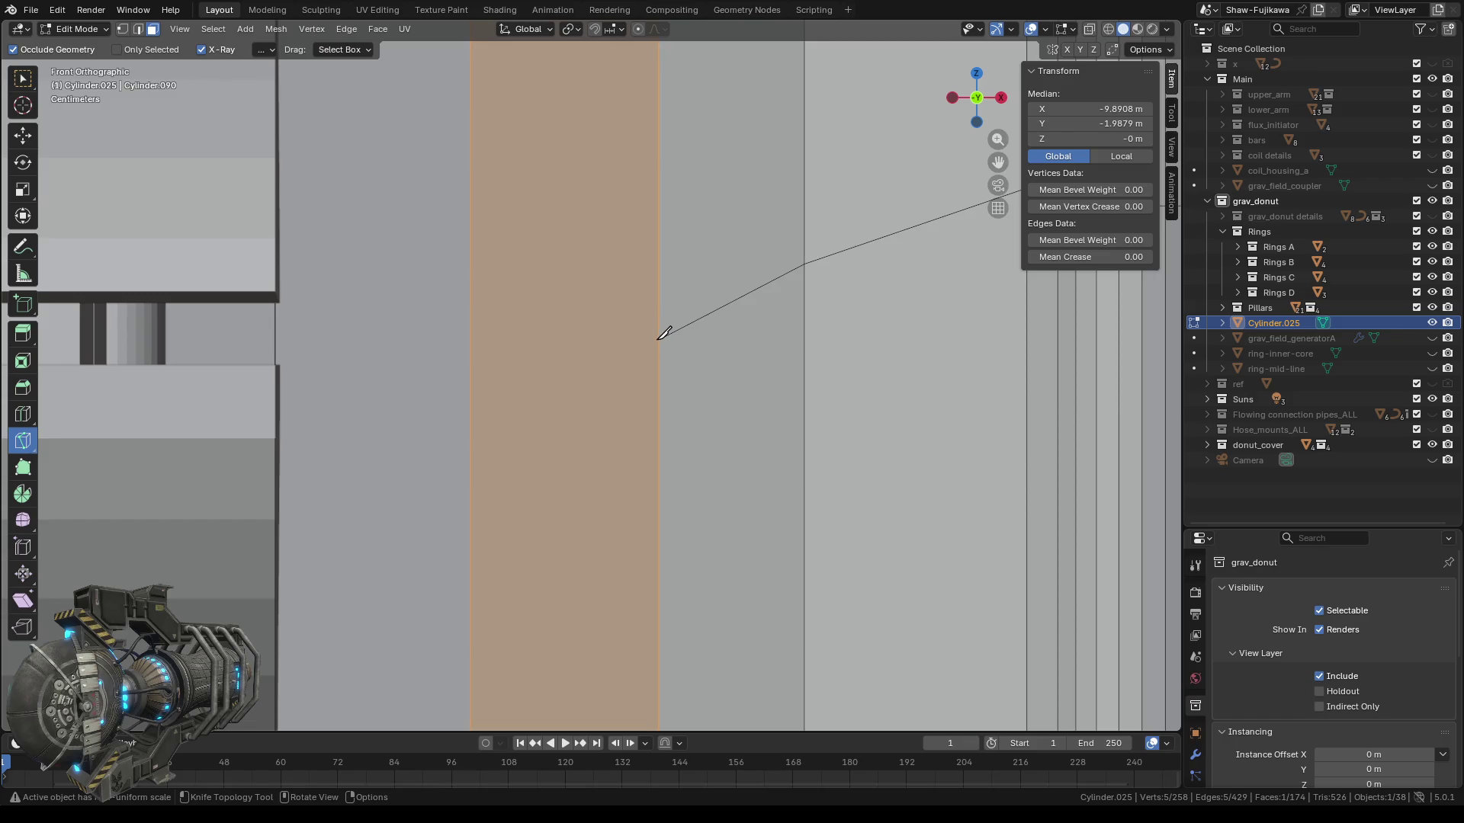
click(659, 339)
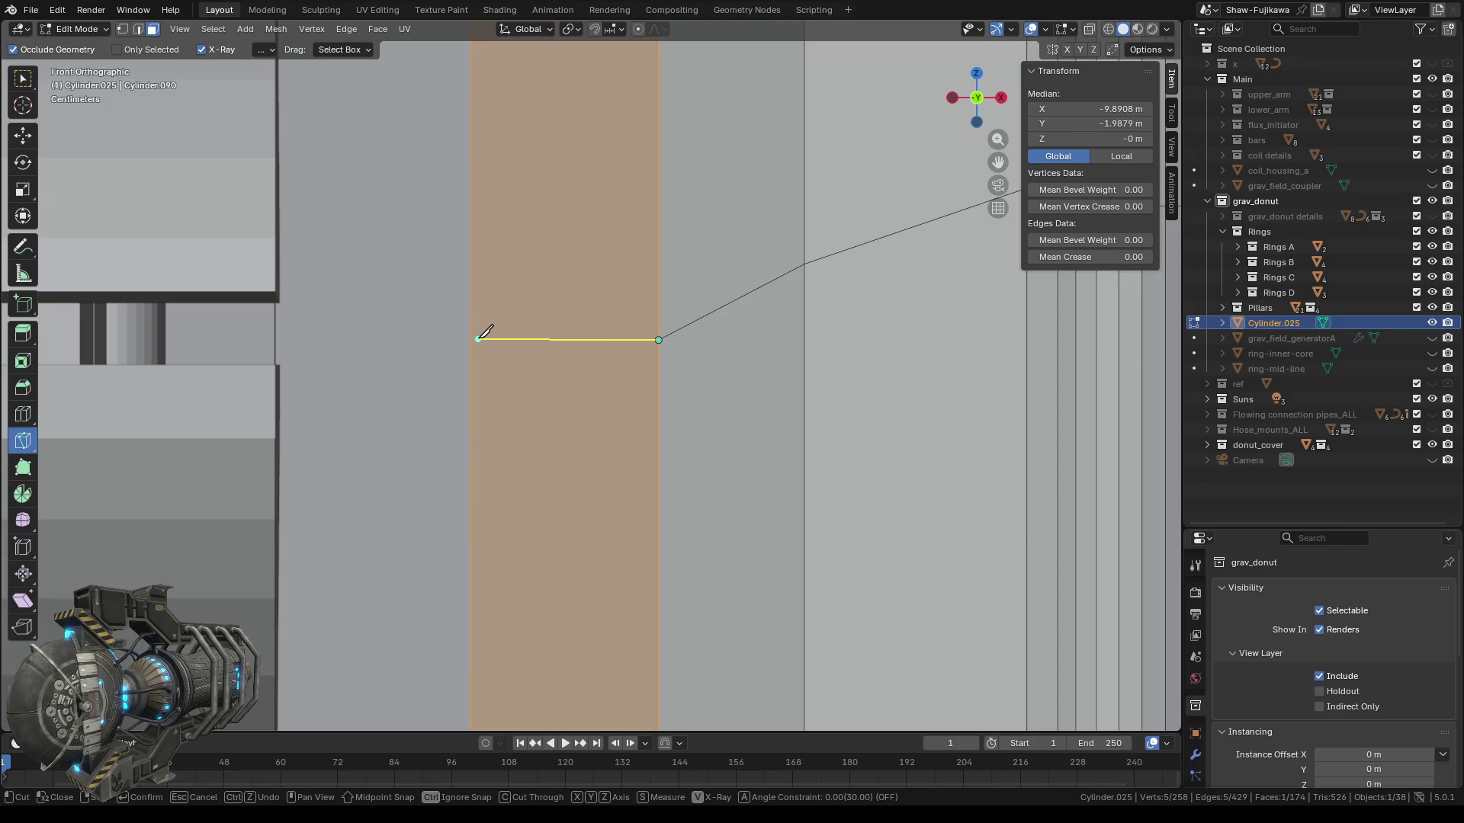
click(470, 340)
key(Return)
scroll(578, 412, down, 5)
scroll(580, 414, down, 4)
middle_drag(782, 306, 700, 363)
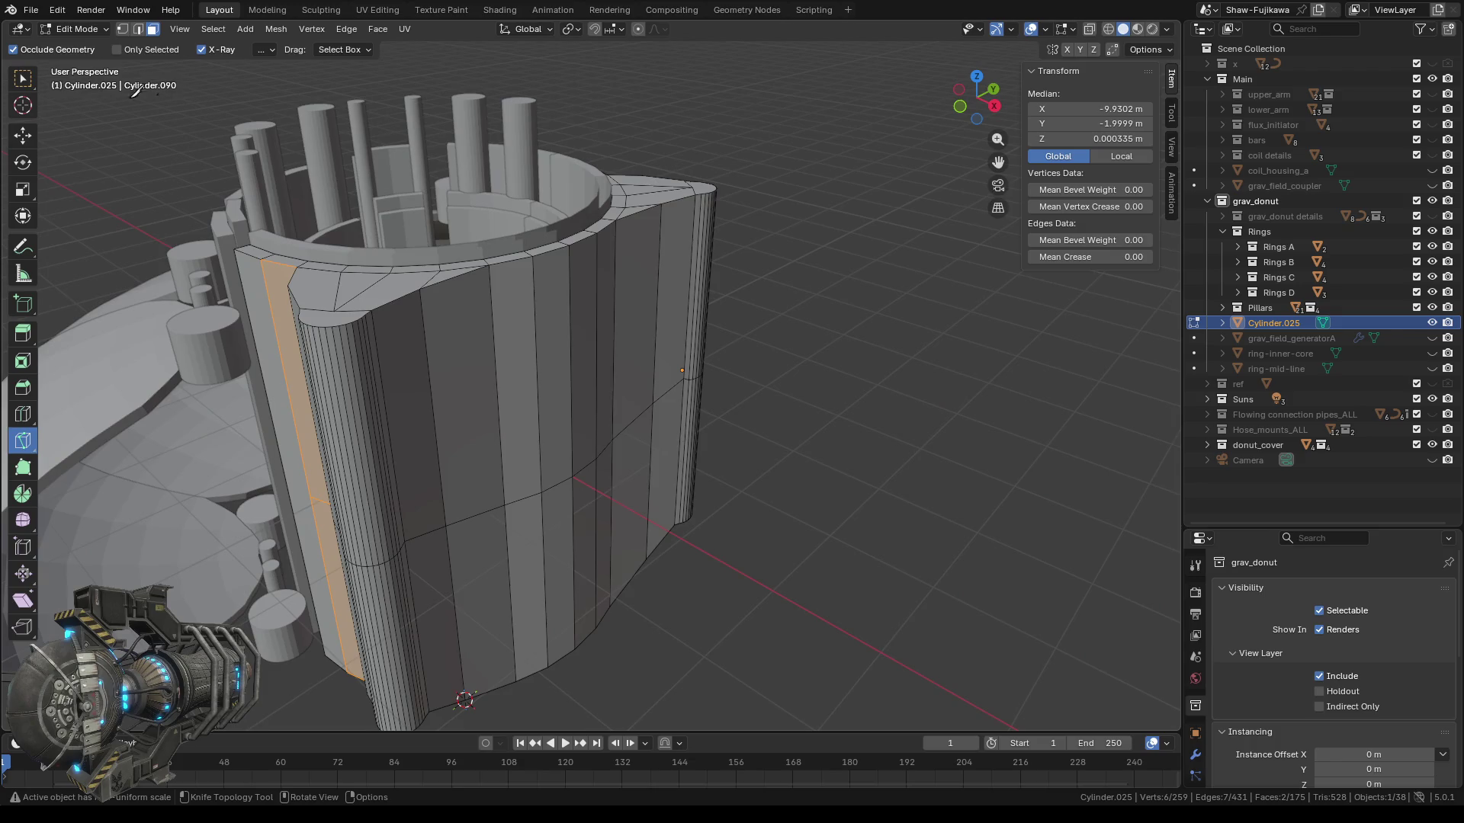
In Vertex mode, fill the top-rim gap beside the strip with a triangular face.
click(23, 78)
middle_drag(348, 547, 524, 471)
scroll(524, 471, up, 3)
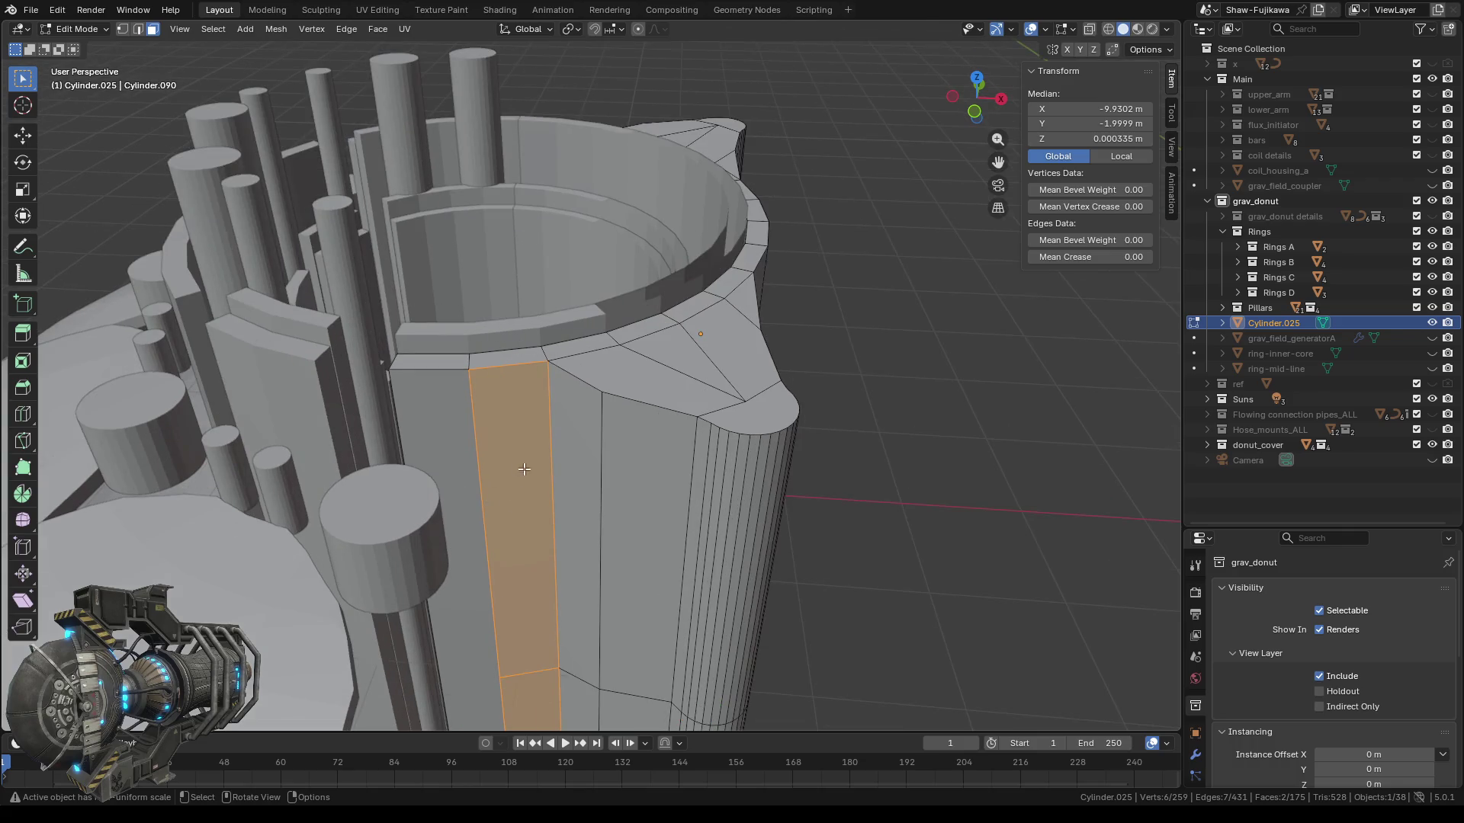
key(1)
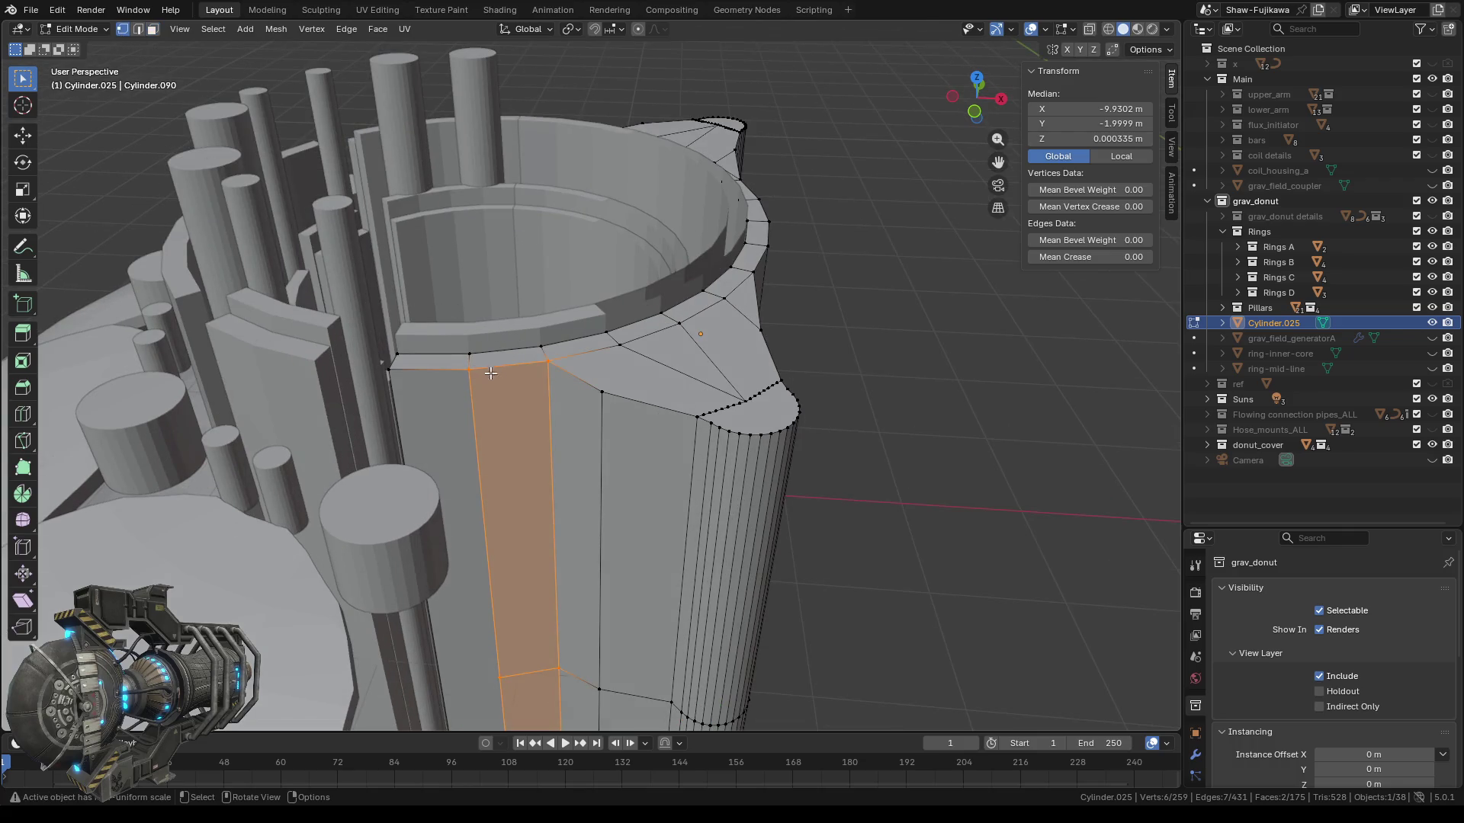
click(468, 369)
shift+click(548, 360)
shift+click(603, 394)
key(f)
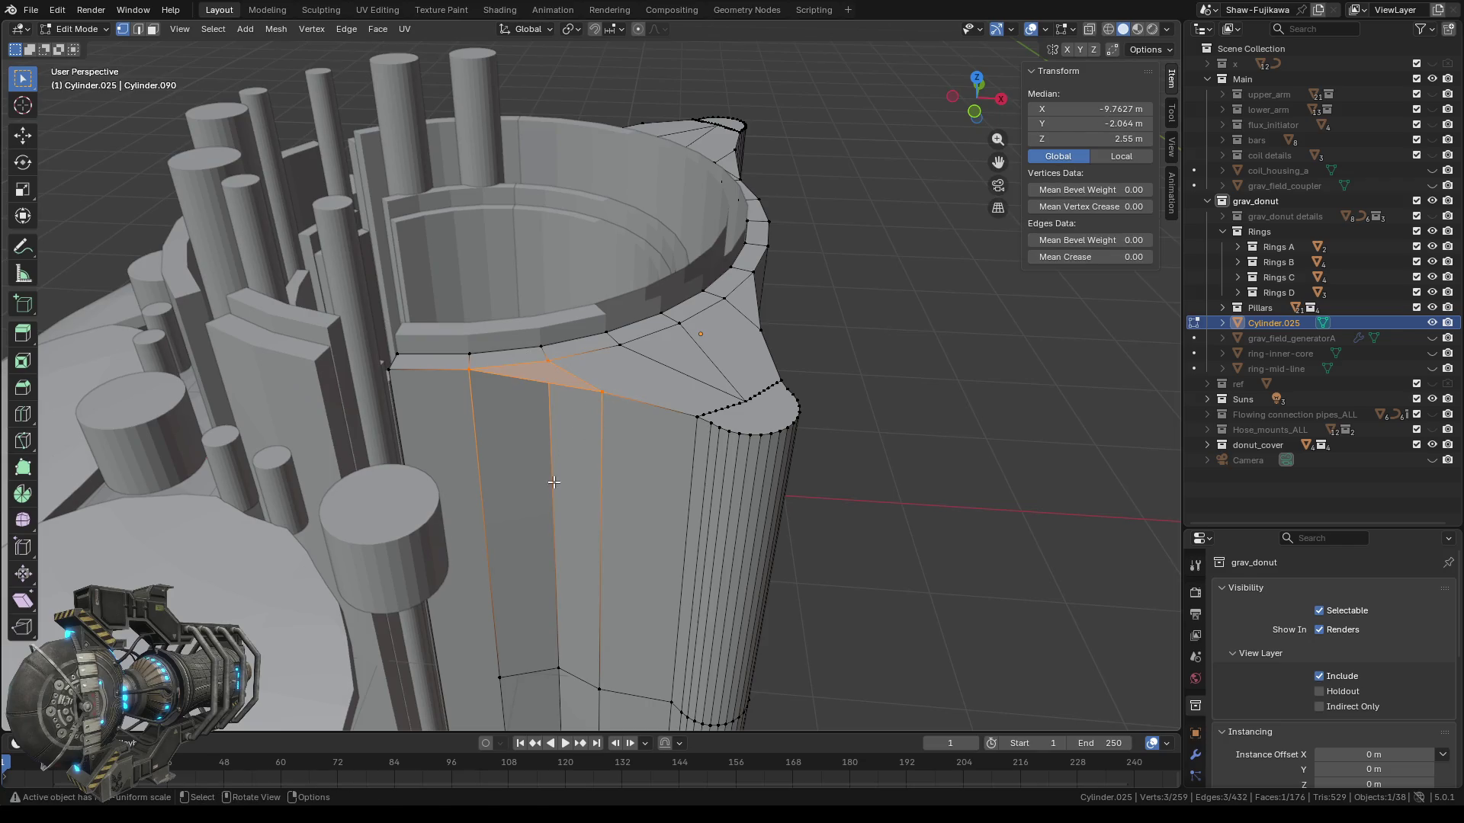
Fill the lower edge row gap with a triangular face and select the base edge.
mouse_move(586, 410)
shift+middle_down()
mouse_move(592, 352)
mouse_move(560, 424)
shift+middle_up()
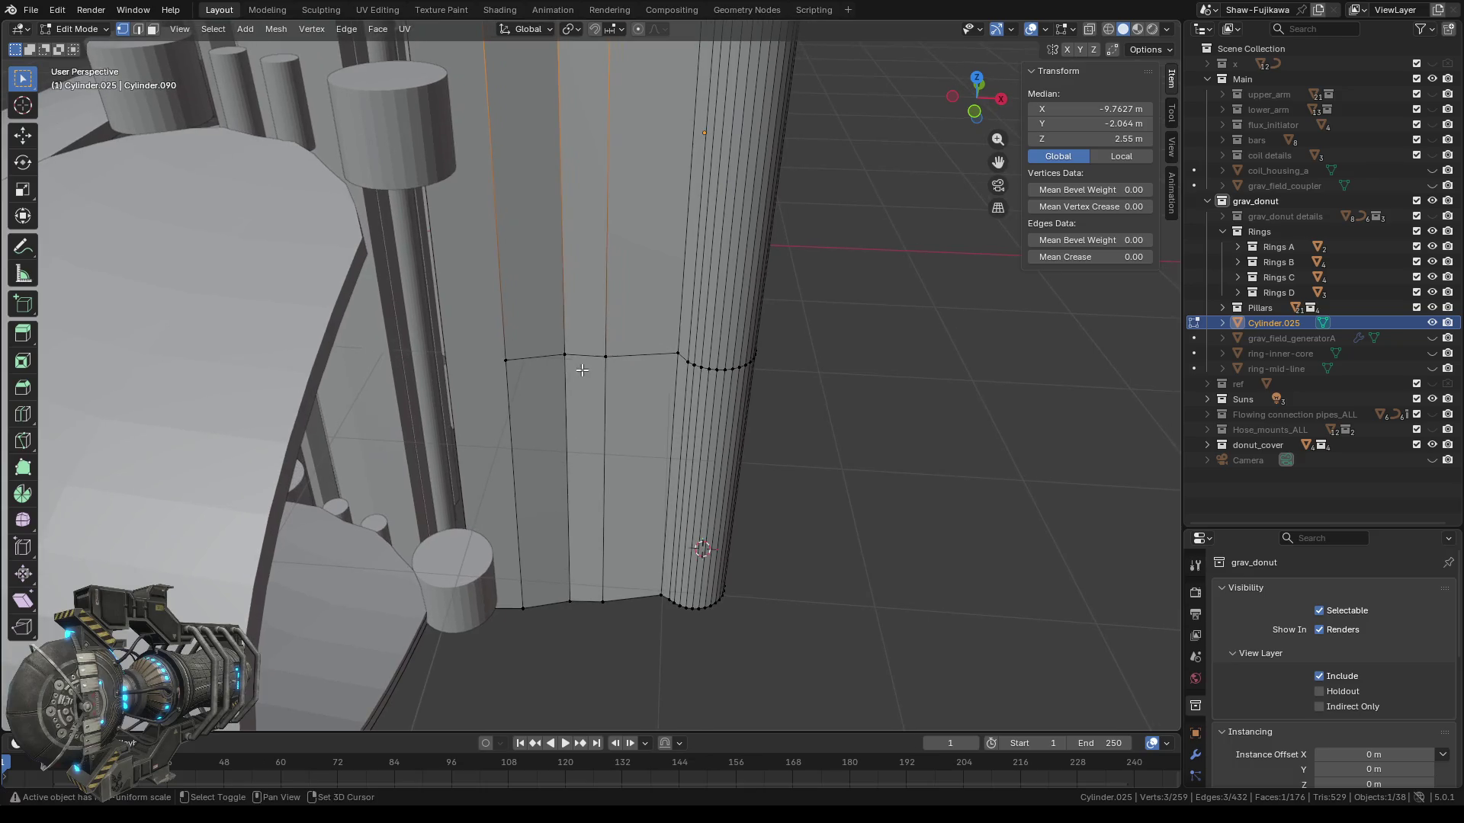
drag(501, 345, 629, 391)
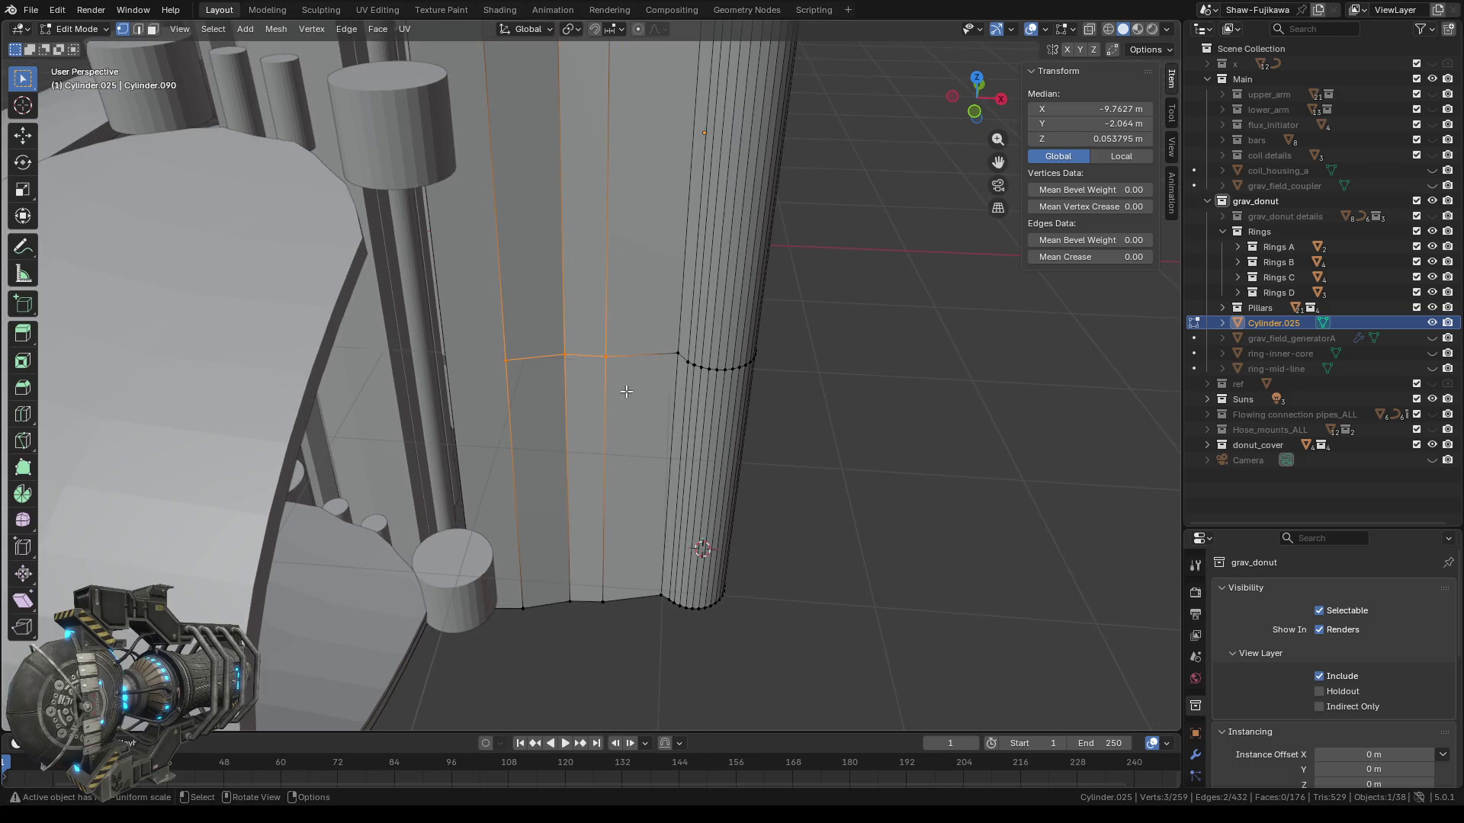
key(f)
mouse_move(581, 492)
middle_down()
mouse_move(588, 412)
mouse_move(625, 350)
mouse_move(558, 317)
mouse_move(606, 322)
middle_up()
scroll(588, 412, up, 4)
click(573, 460)
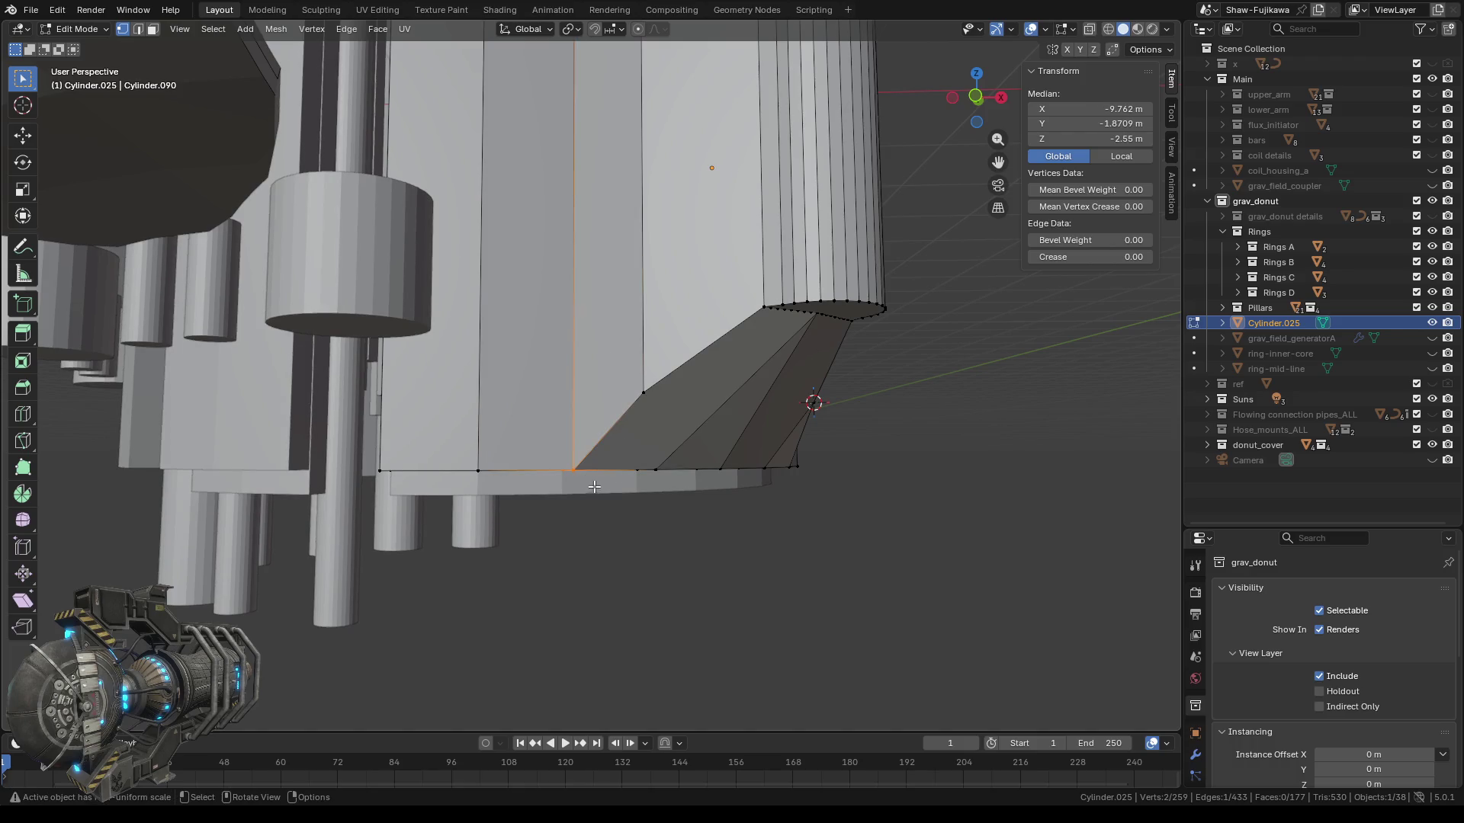
Drop two lower vertices of the slanted piece to Z -2.55 m.
click(1097, 141)
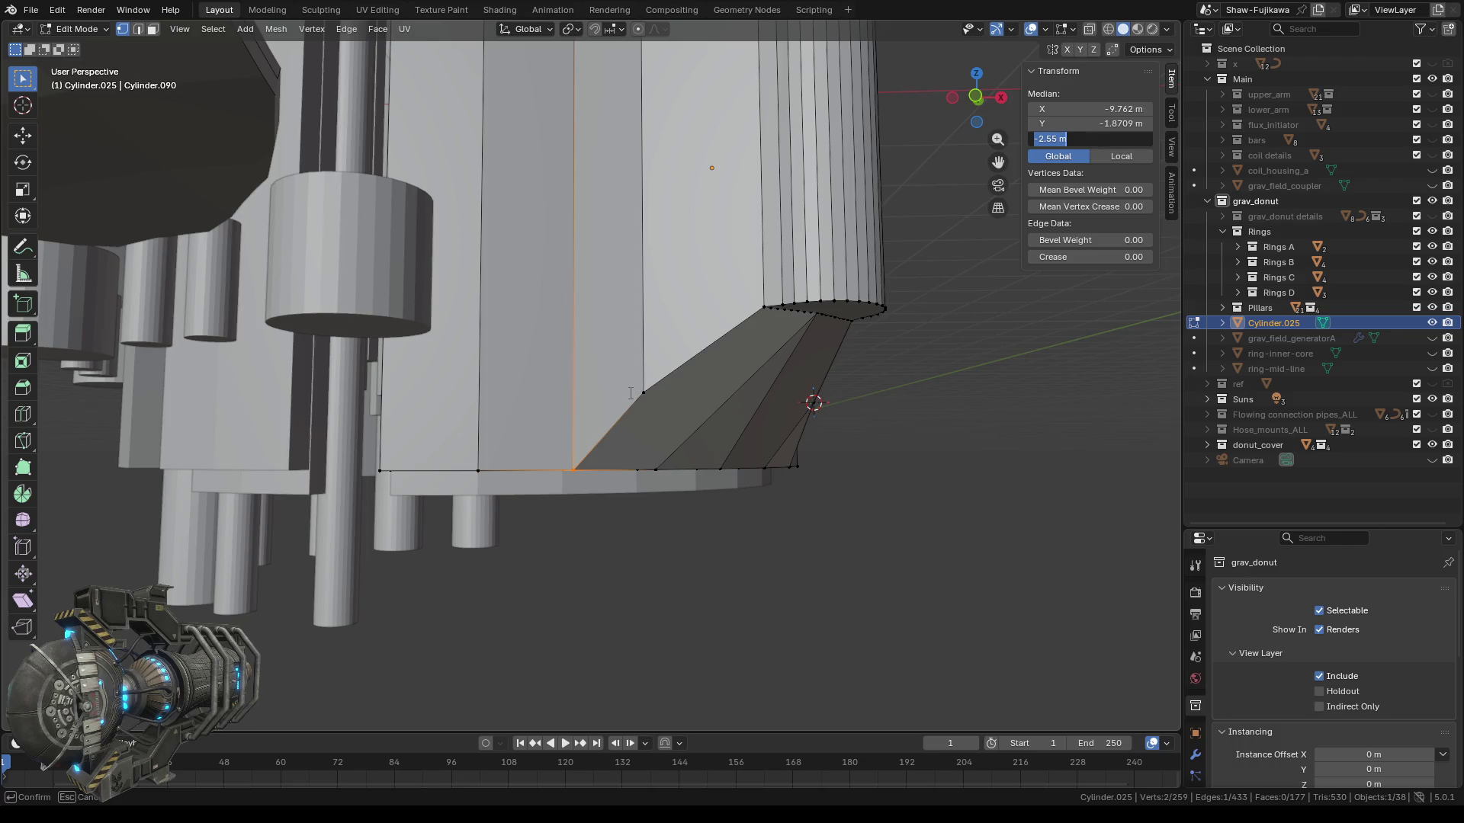
key(Escape)
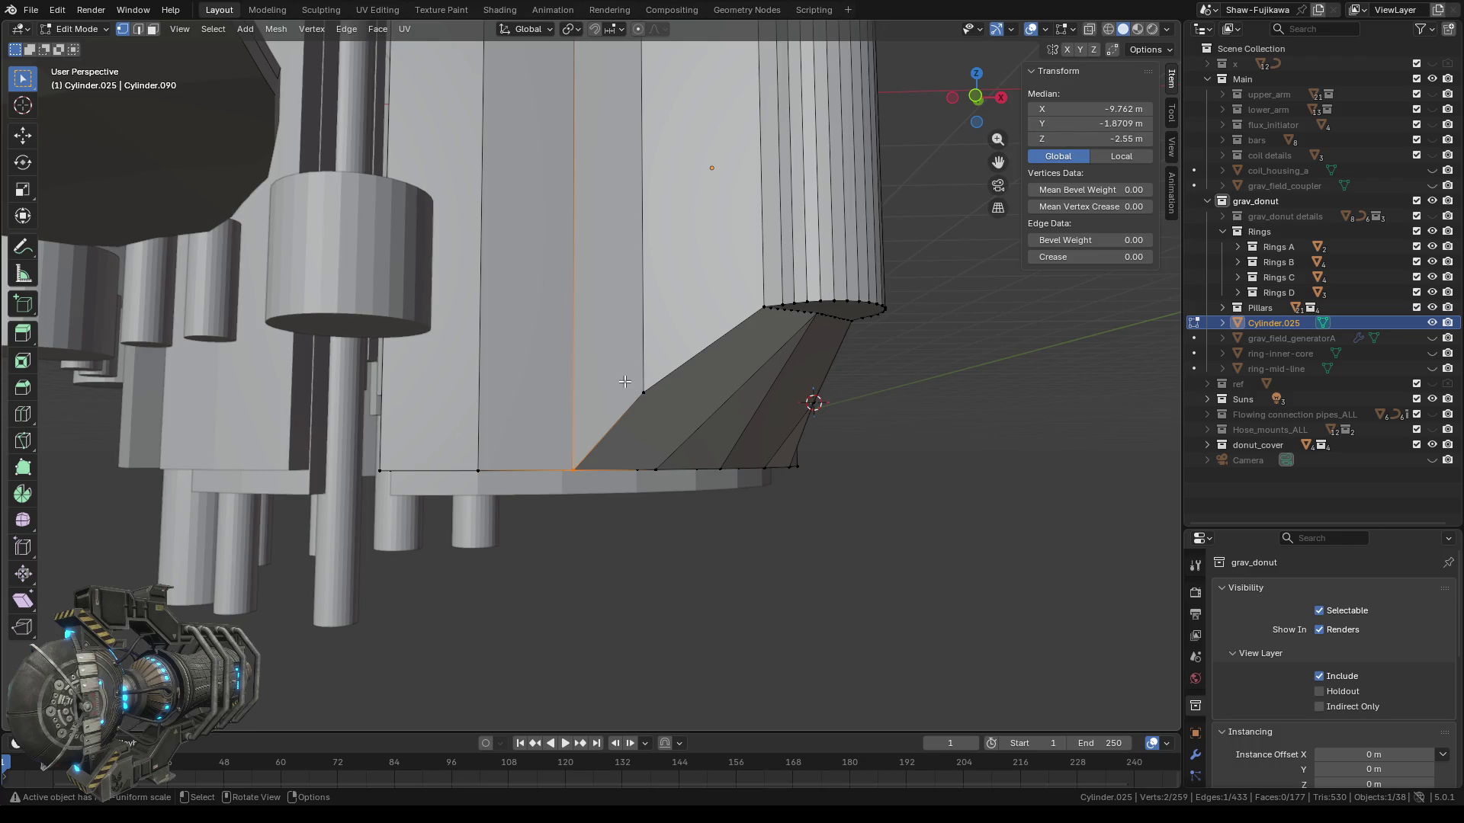
click(645, 395)
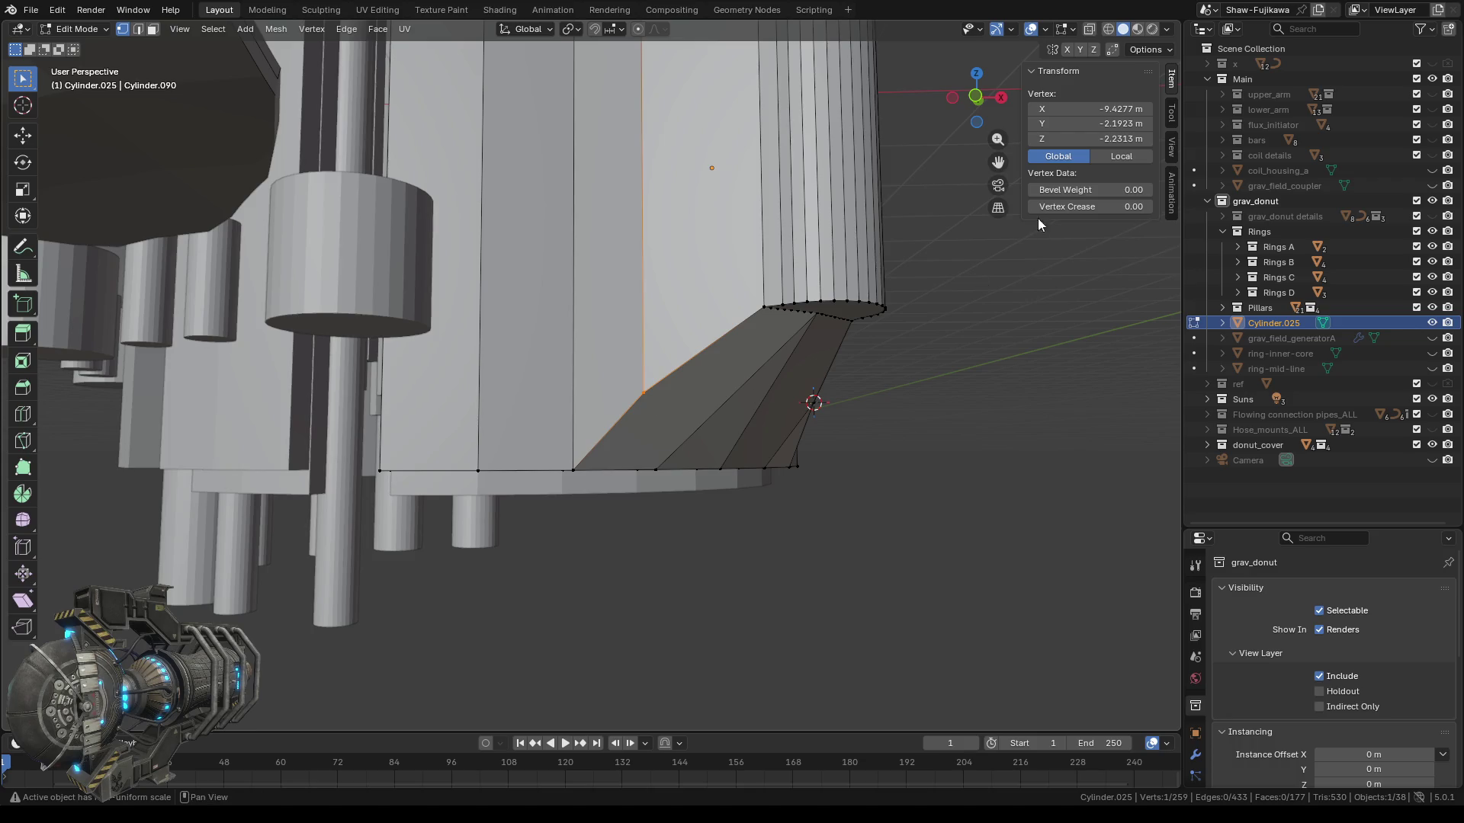
click(1104, 139)
text(-2.55 m)
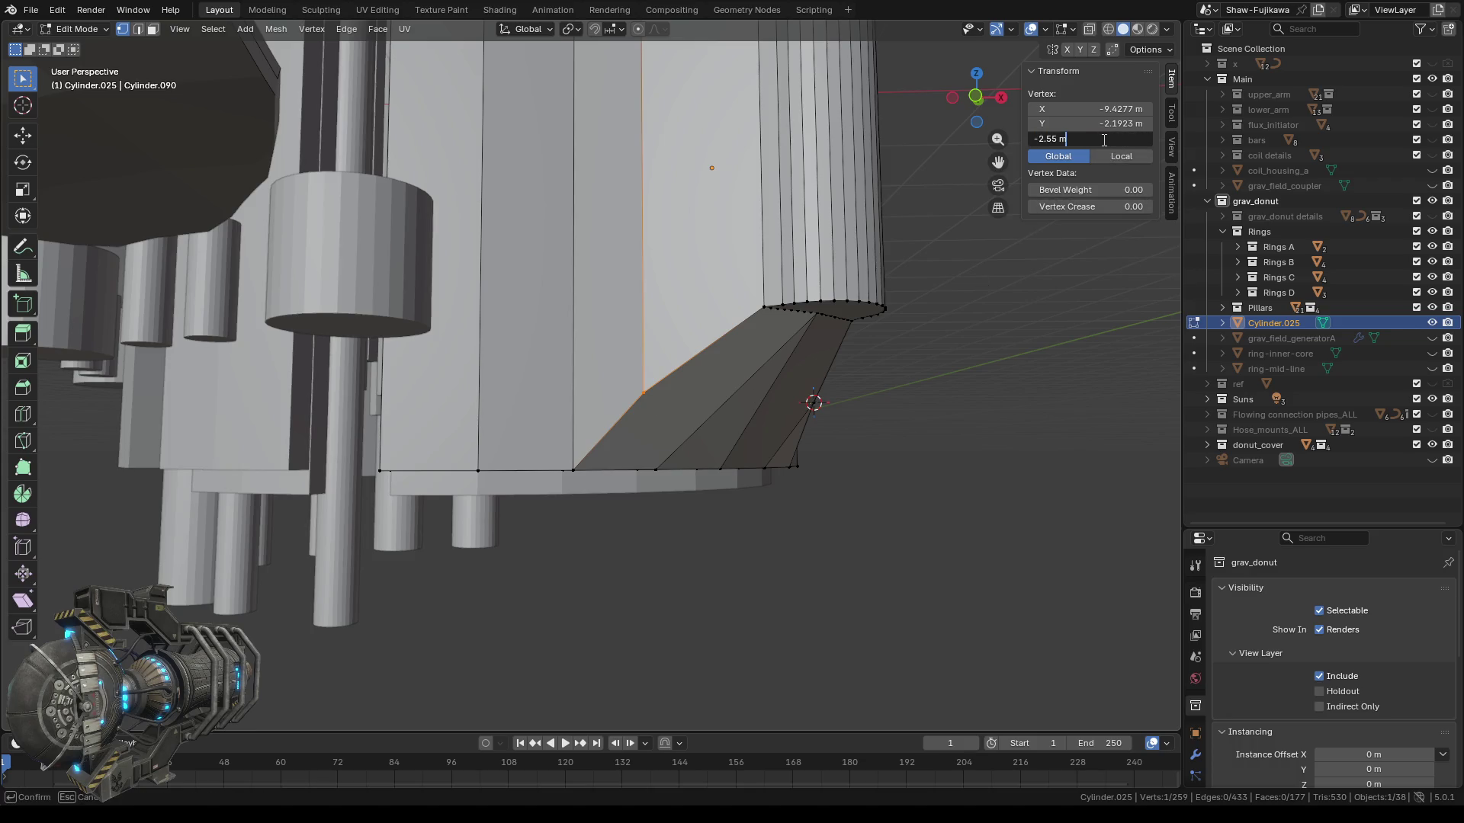
key(Return)
middle_drag(886, 473, 398, 455)
click(306, 415)
click(1100, 139)
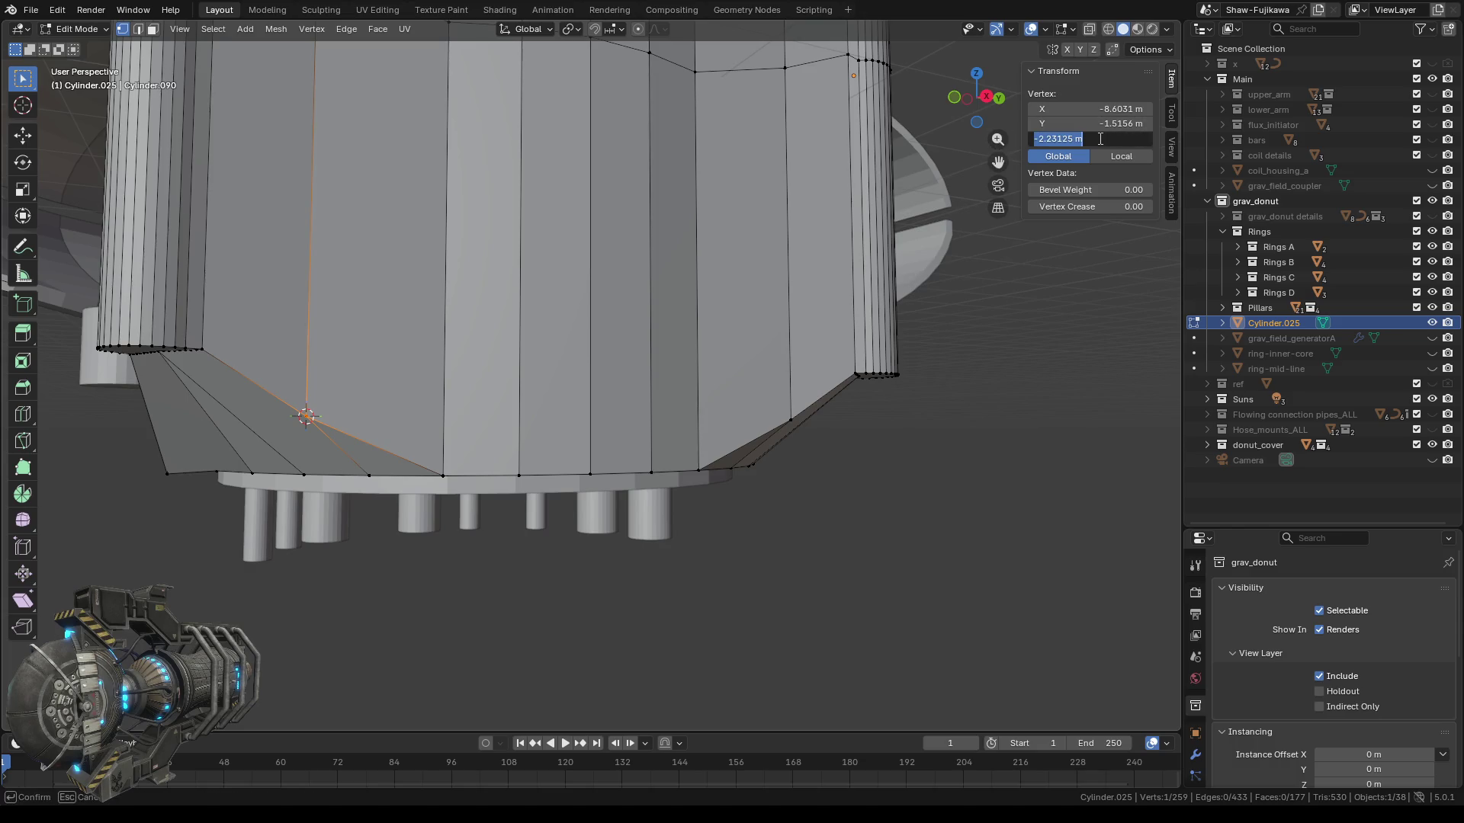
text(-2.55 m)
key(Return)
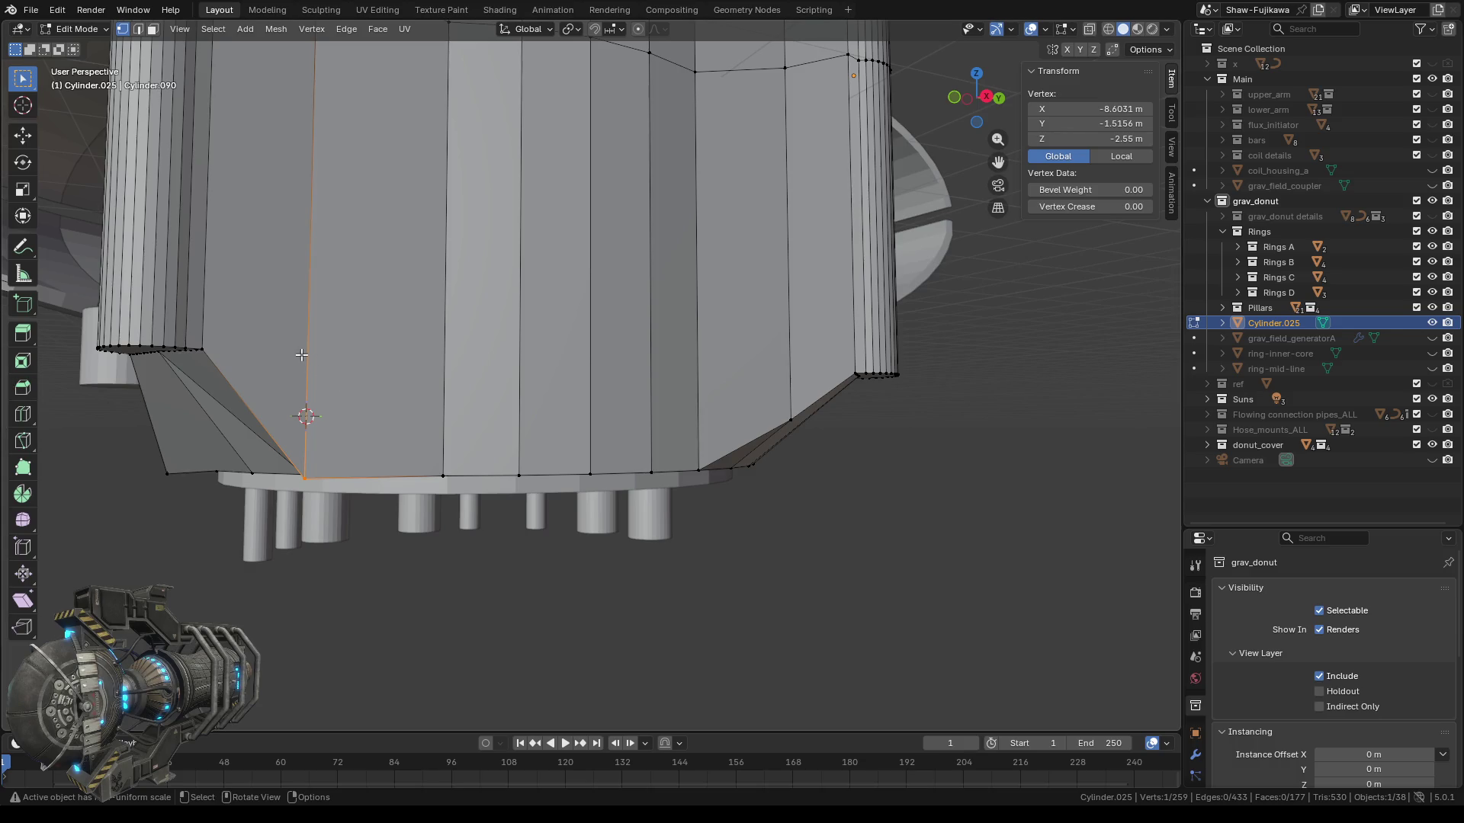
Box-select the narrow left column's vertices and set their Z to -2.55 m.
scroll(303, 356, up, 3)
mouse_move(302, 356)
middle_down()
mouse_move(480, 367)
mouse_move(462, 291)
mouse_move(328, 278)
middle_up()
drag(328, 278, 431, 324)
click(1106, 138)
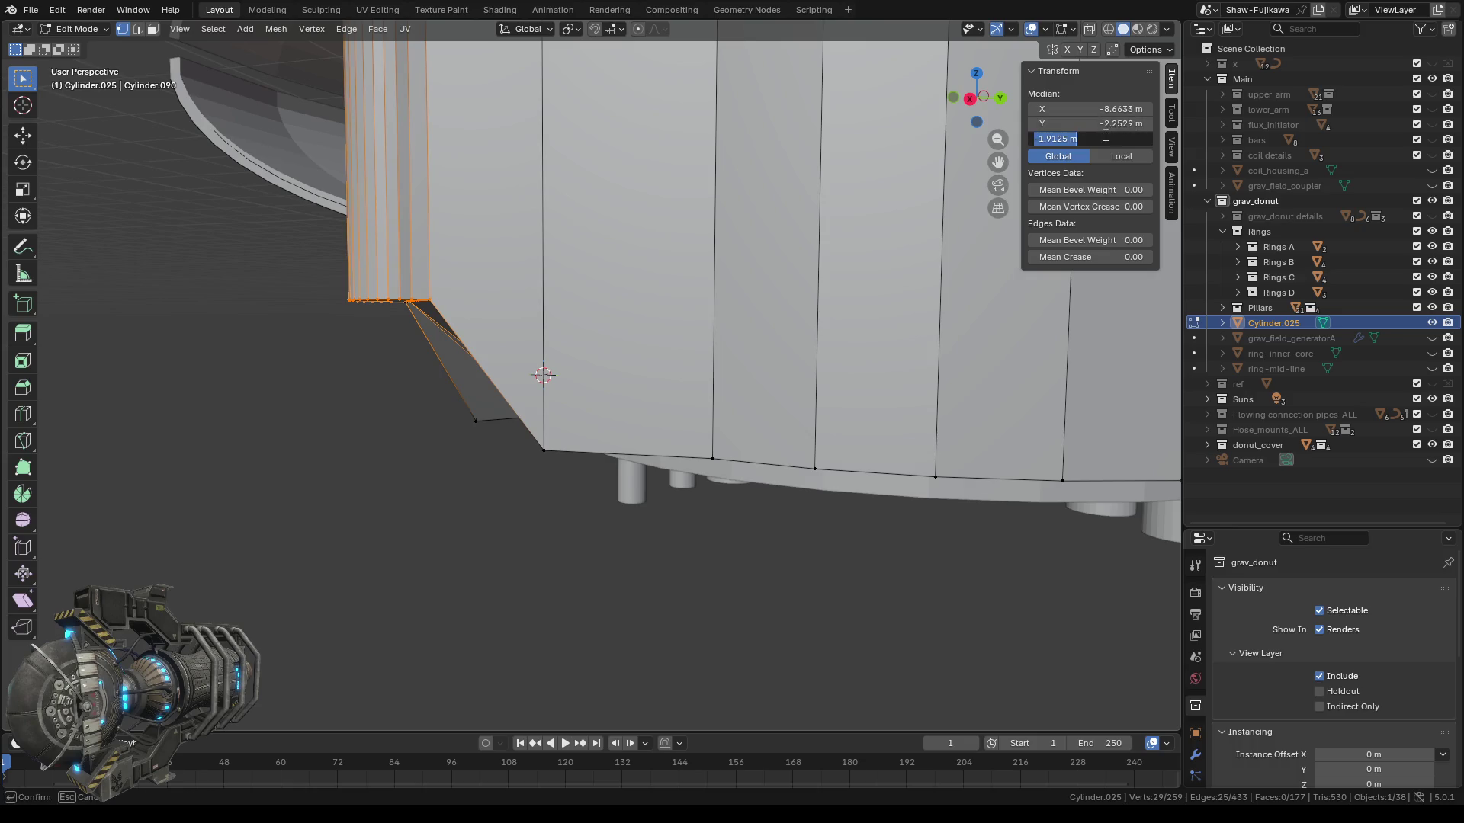
text(-2.55 m)
key(Return)
click(530, 553)
Lower two vertices on the far side of the housing to Z -2.55 m.
scroll(533, 549, down, 5)
mouse_move(581, 506)
middle_down()
mouse_move(734, 537)
mouse_move(601, 483)
middle_up()
click(601, 428)
middle_drag(519, 526, 506, 556)
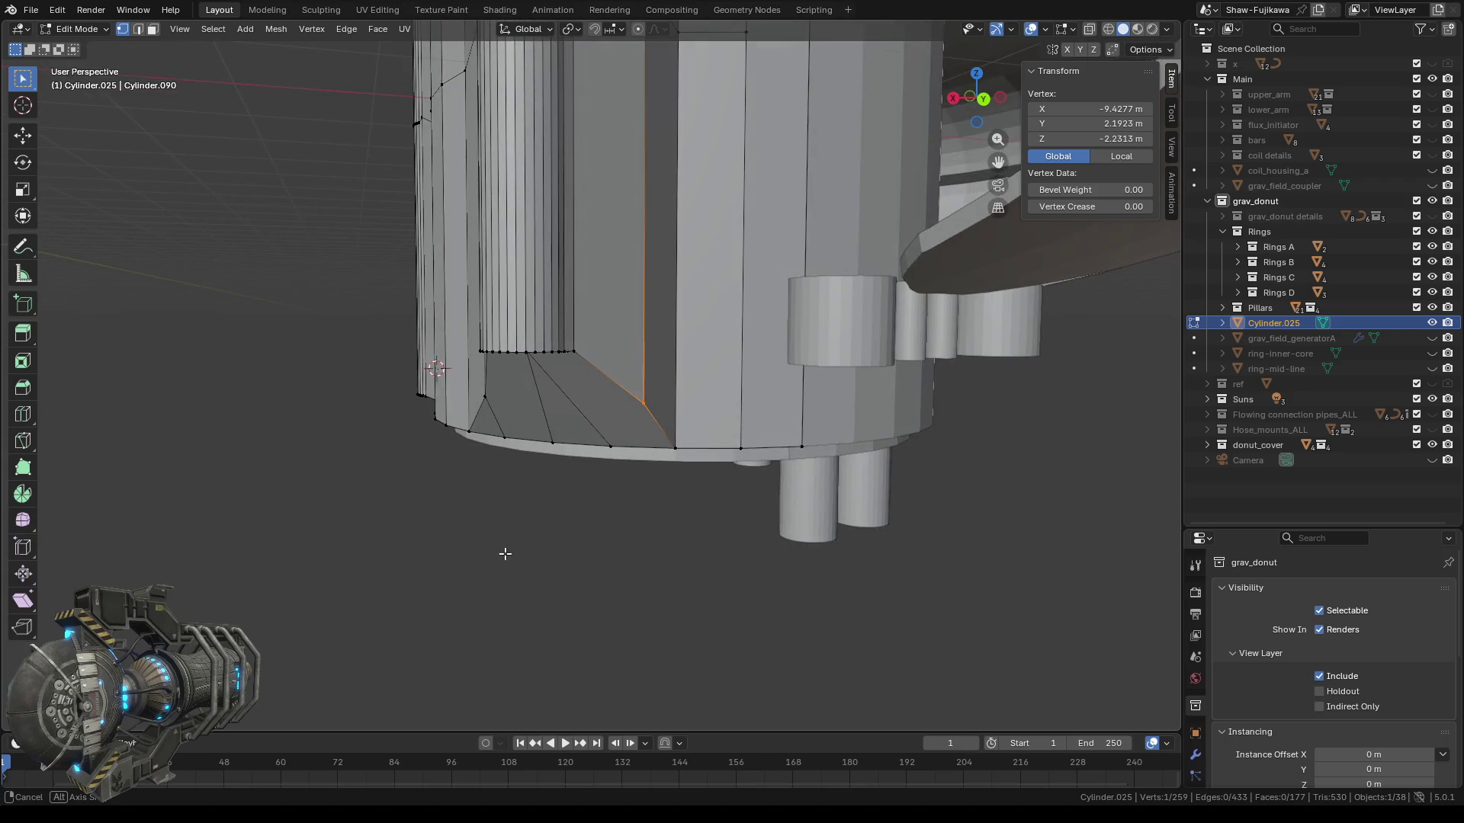
shift+click(488, 400)
click(1100, 136)
text(-2.55 m)
key(Return)
Set the narrow cylinder's bottom vertex ring to Z -2.55 m, then deselect everything.
middle_drag(533, 514, 500, 524)
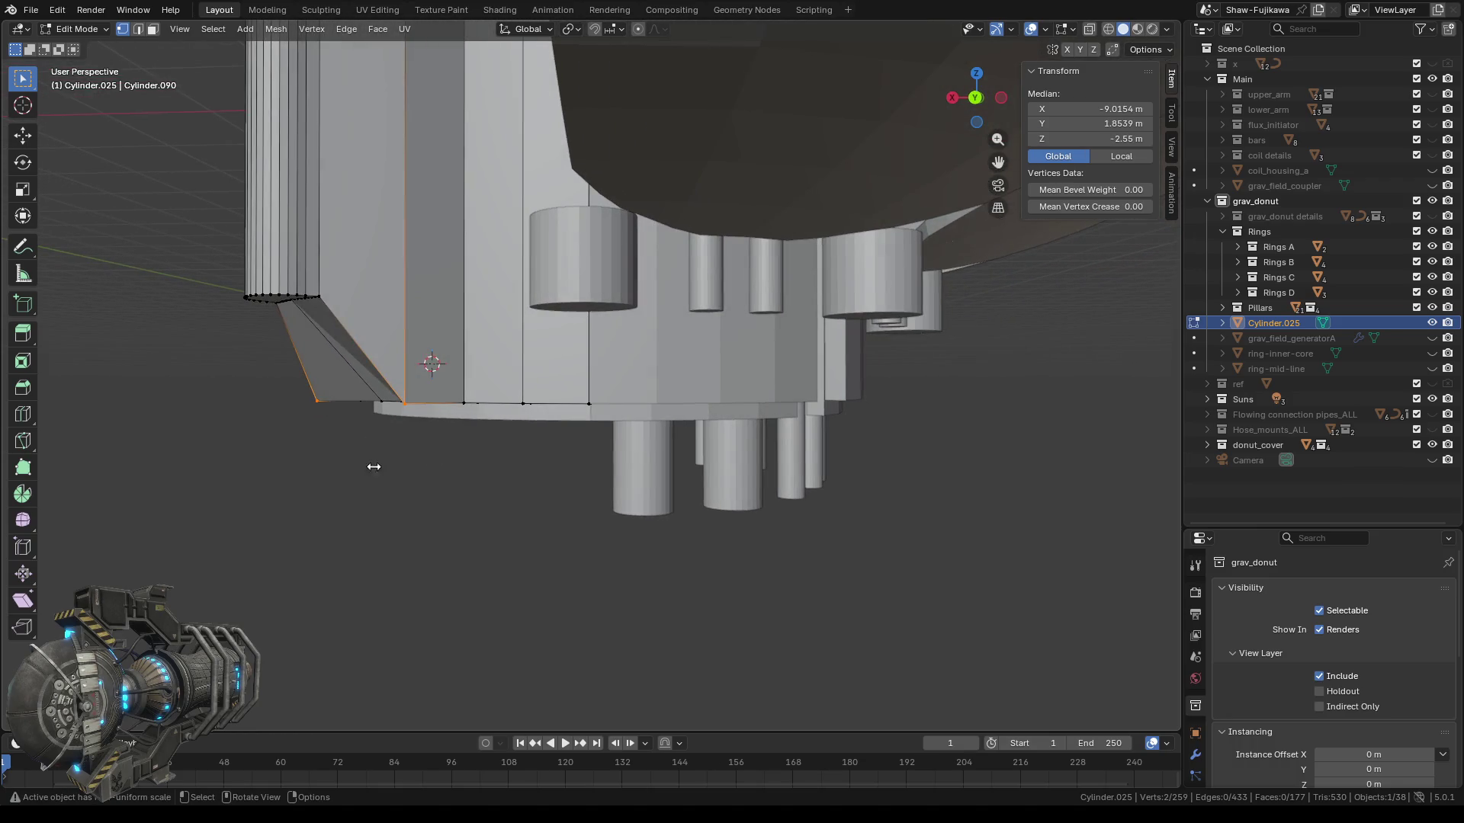
shift+middle_drag(331, 491, 619, 535)
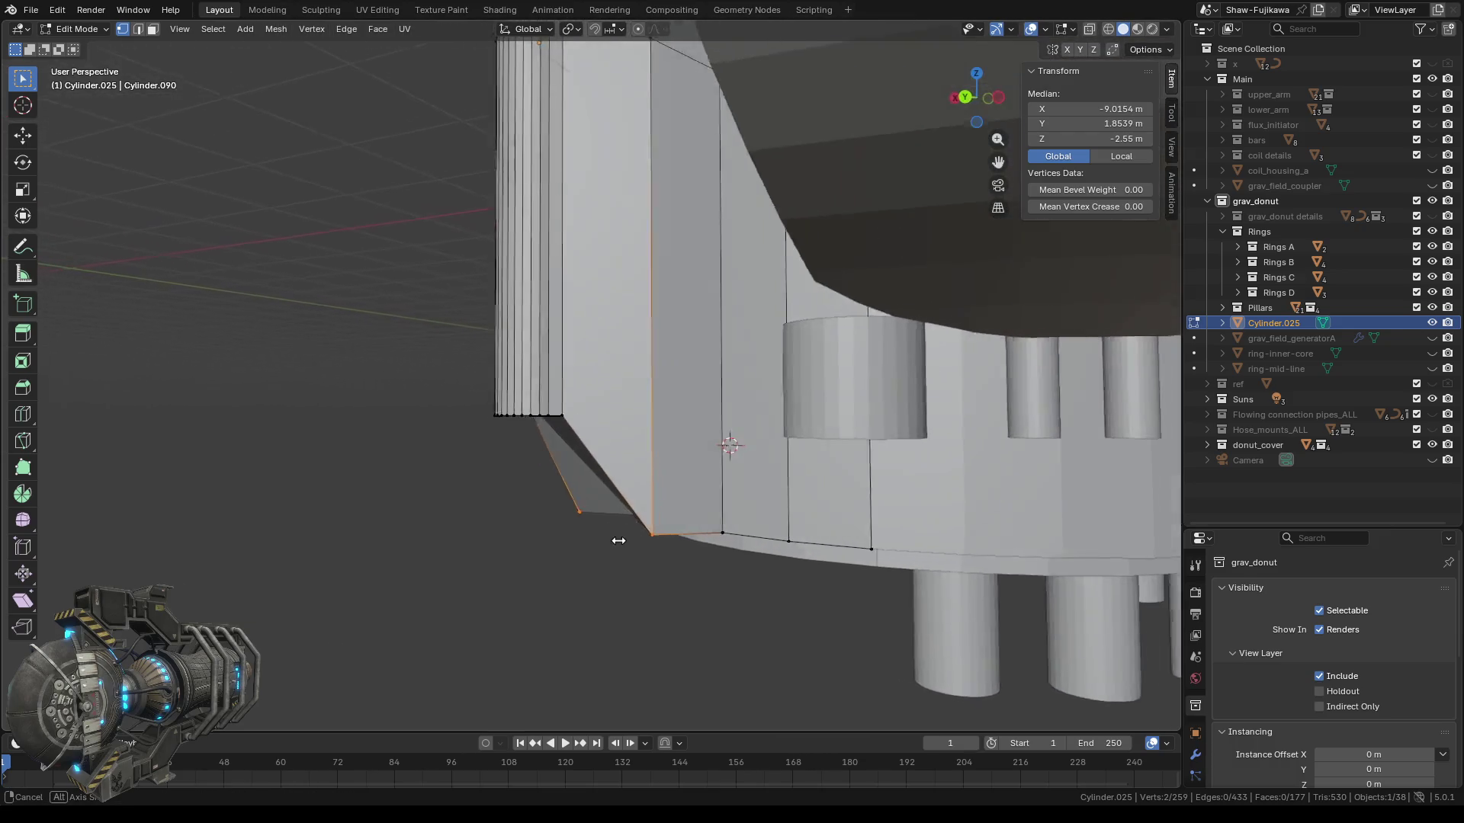
drag(453, 336, 573, 407)
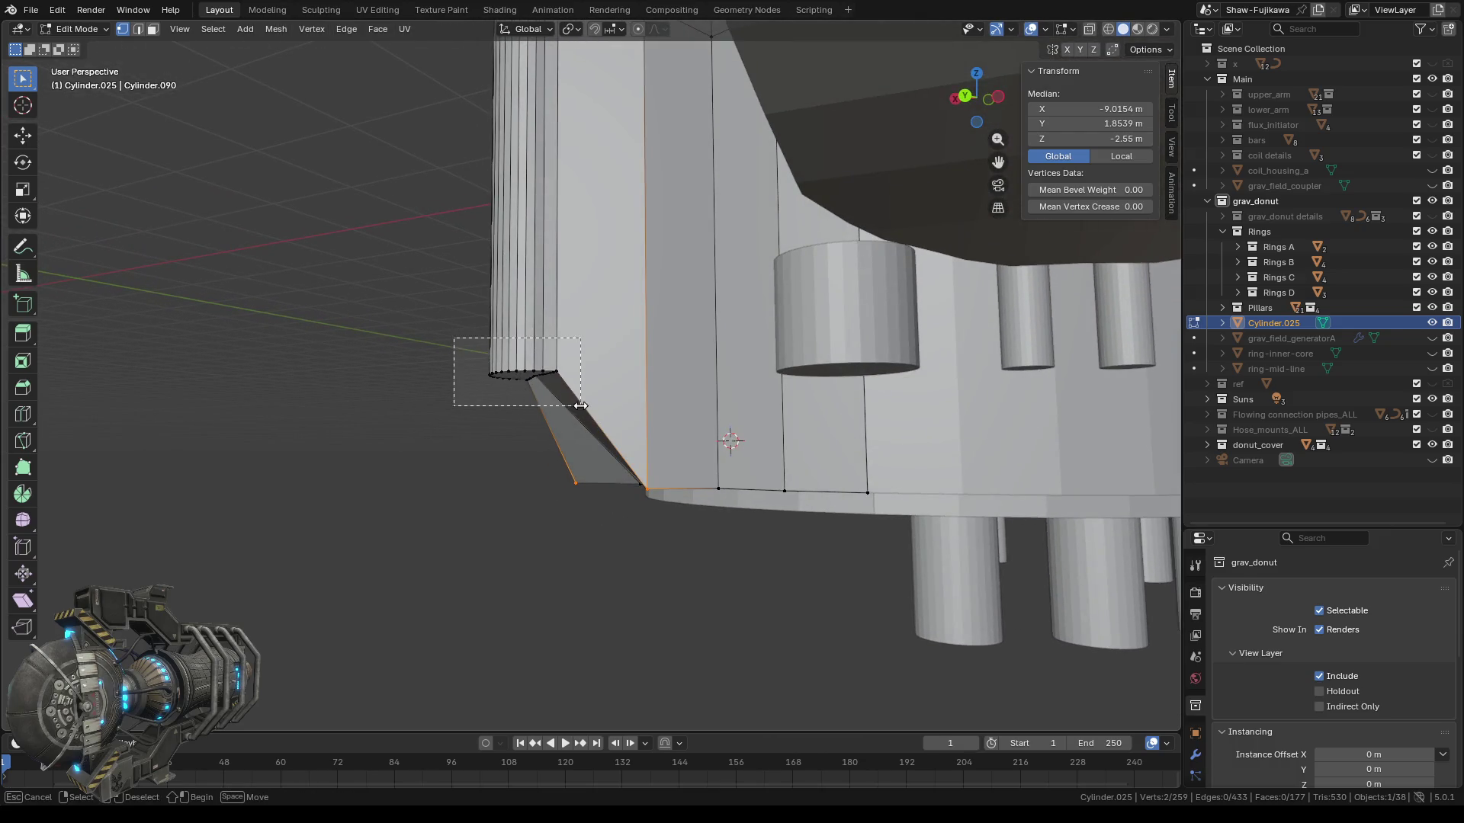
click(1104, 138)
text(-2.55 m)
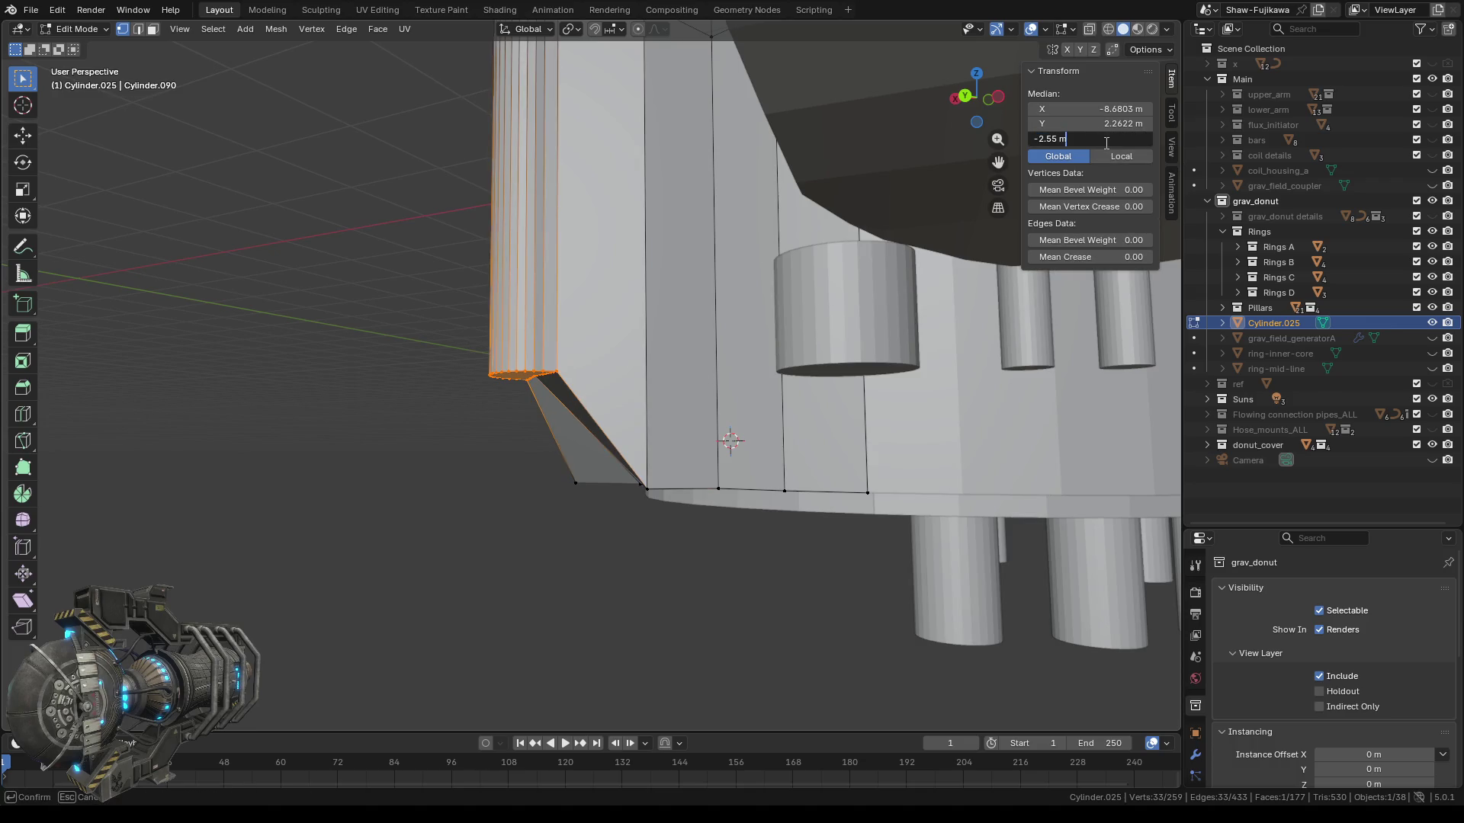
key(Return)
click(503, 543)
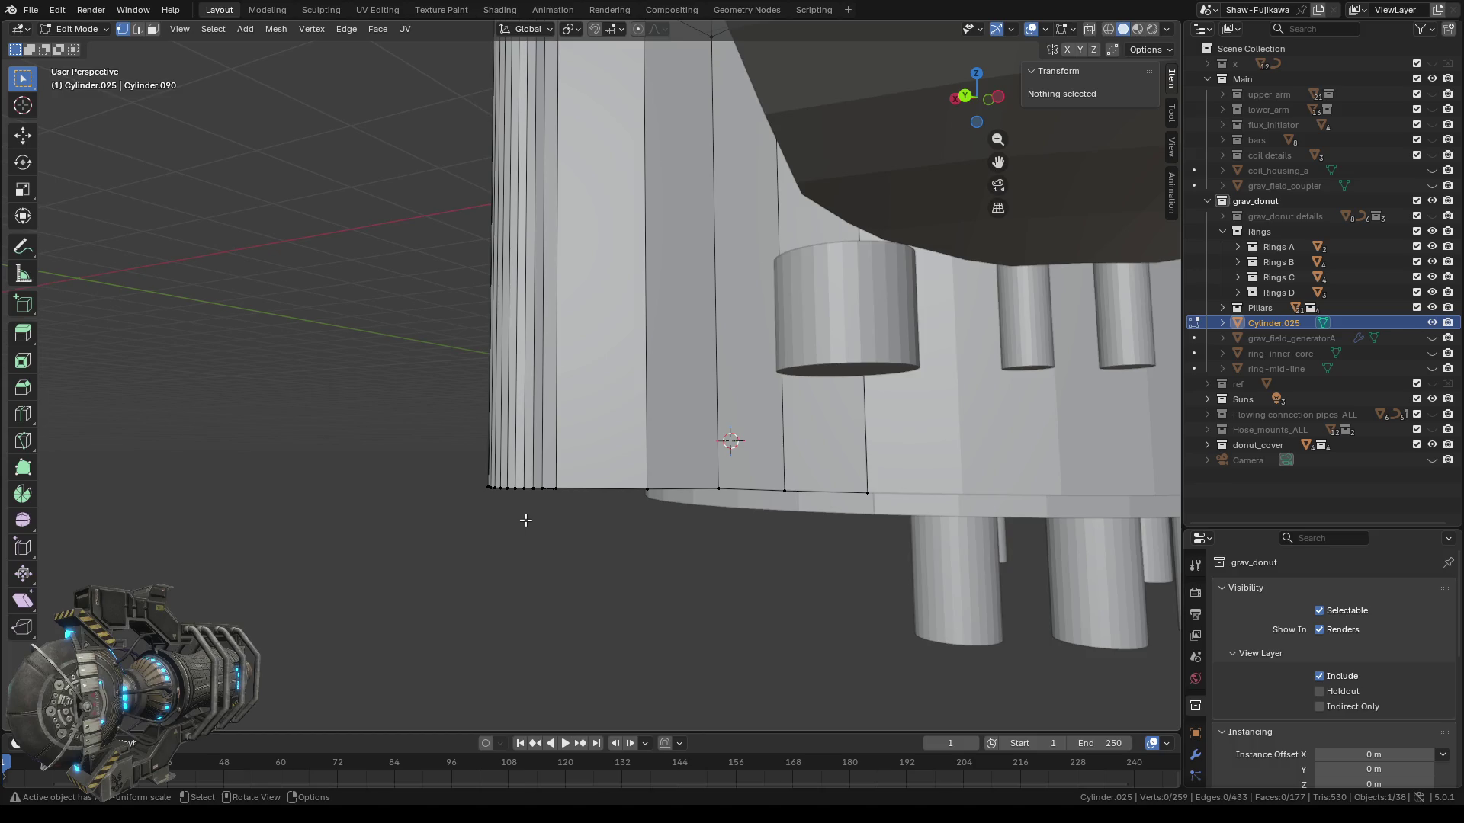
scroll(541, 530, down, 5)
middle_drag(571, 485, 682, 549)
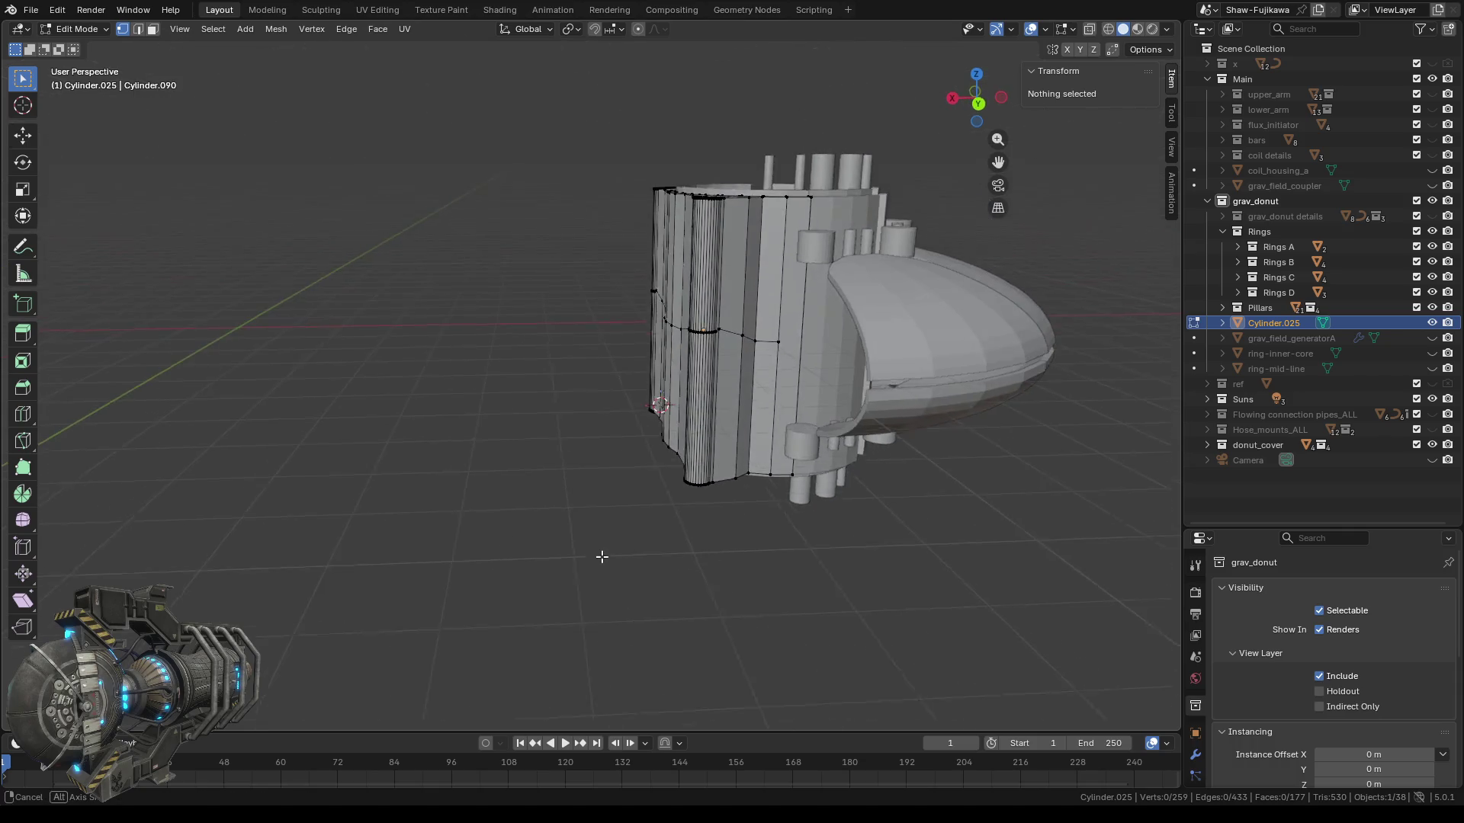
scroll(694, 473, up, 5)
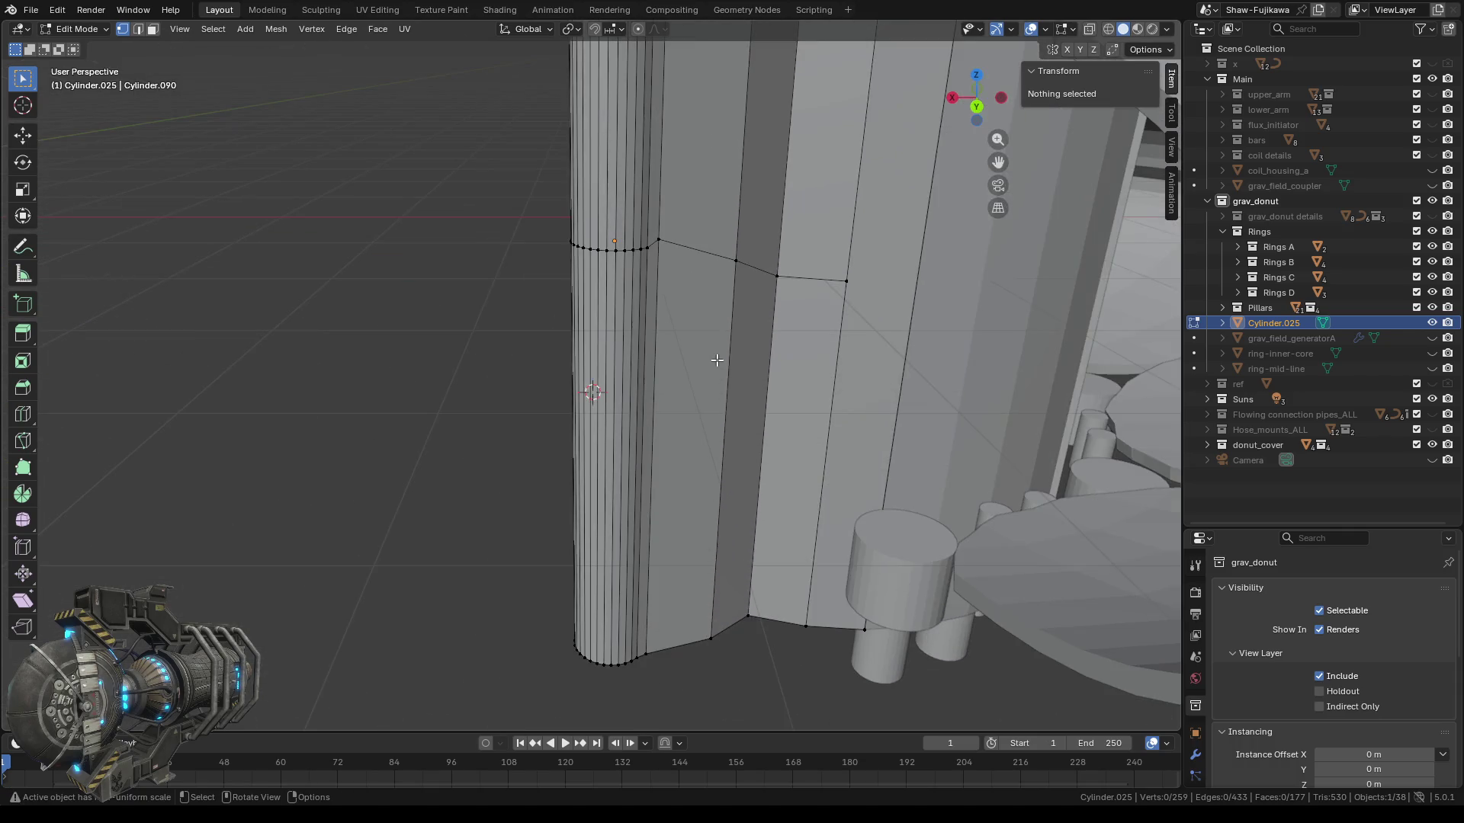
scroll(724, 405, up, 2)
middle_drag(702, 393, 628, 371)
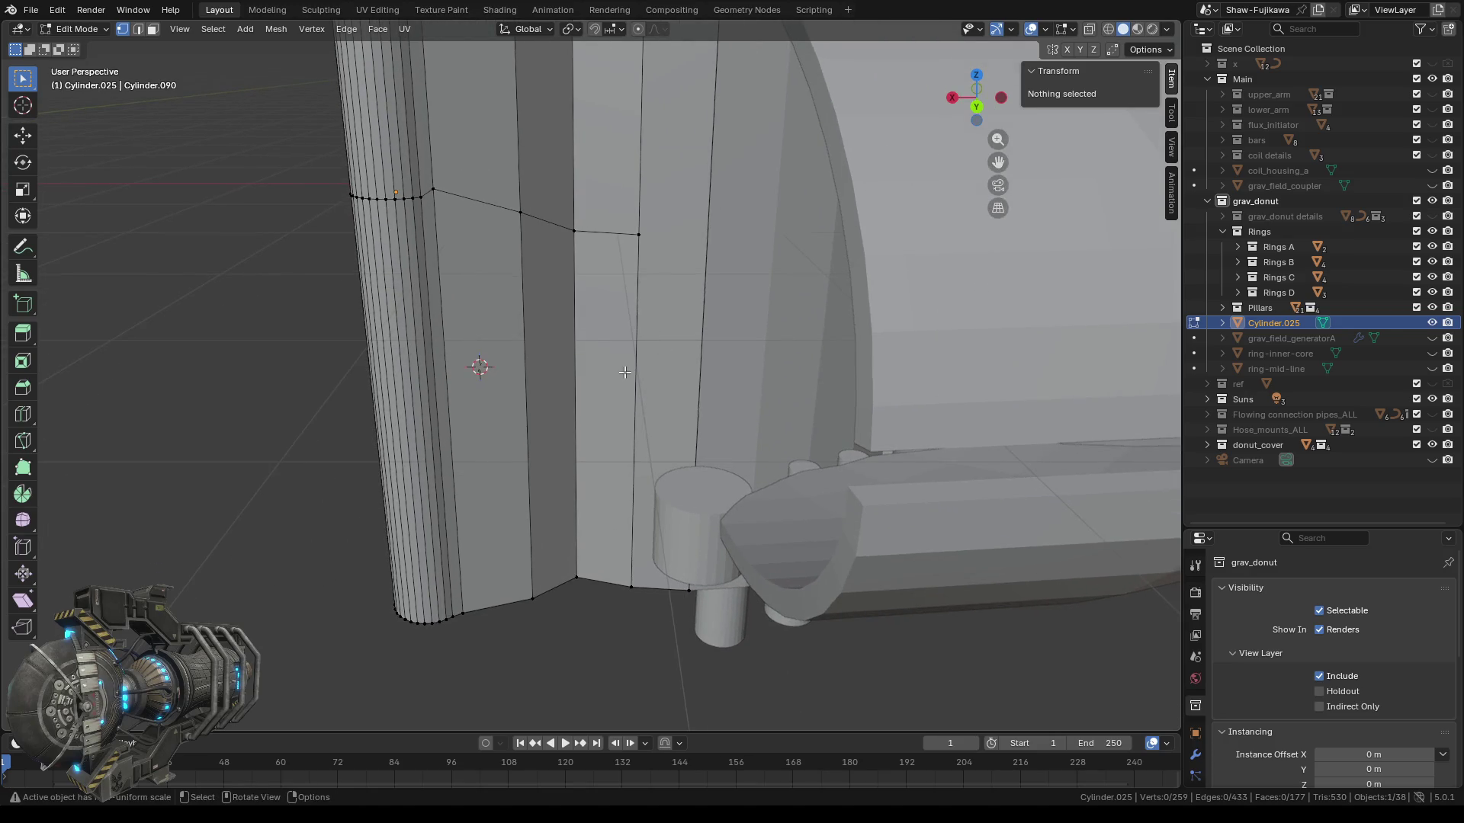
scroll(529, 371, down, 3)
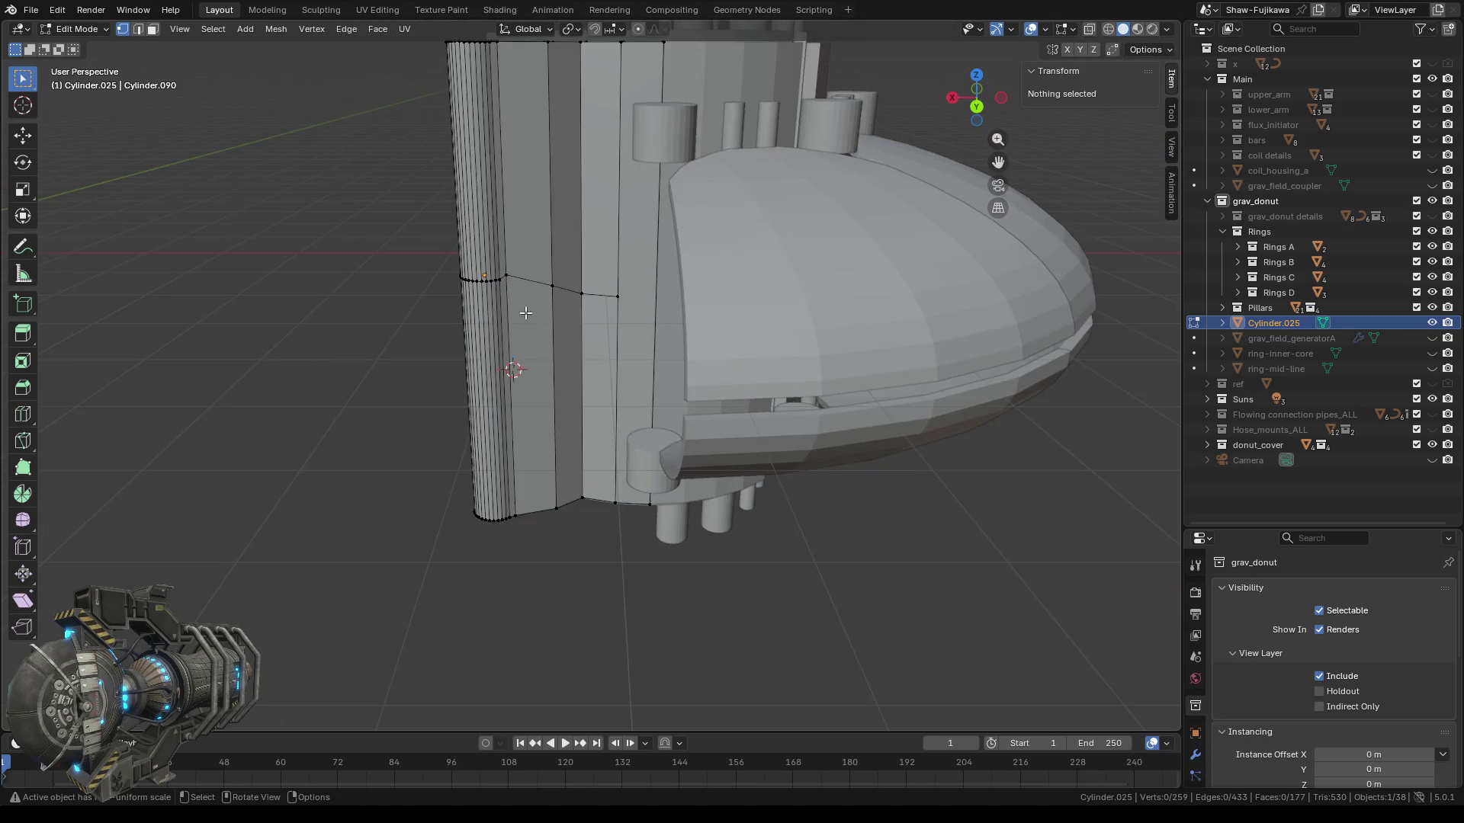
scroll(554, 324, down, 2)
mouse_move(576, 343)
middle_down()
mouse_move(542, 311)
mouse_move(580, 267)
mouse_move(536, 297)
middle_up()
scroll(577, 254, up, 5)
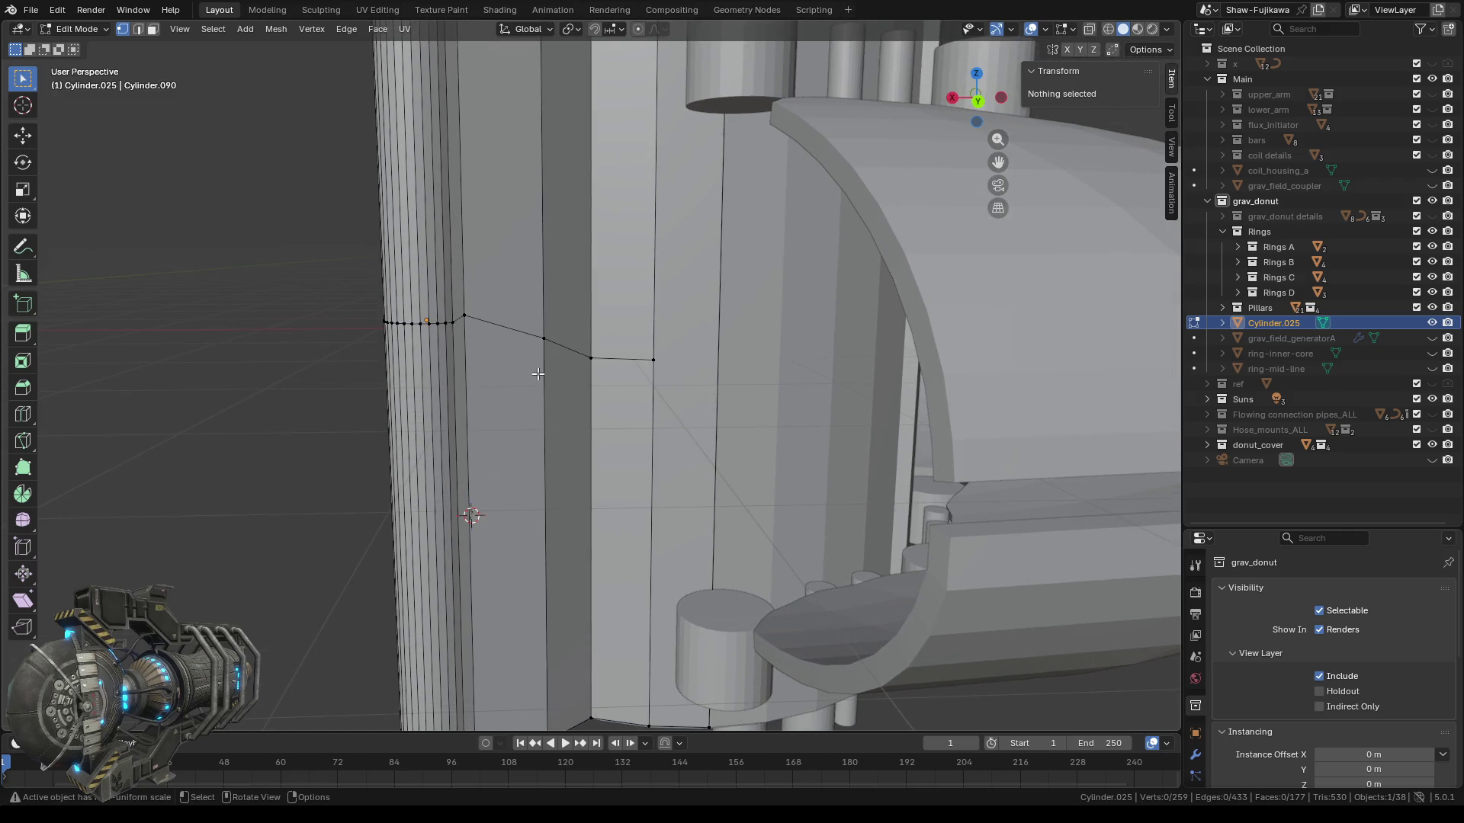
scroll(552, 373, down, 5)
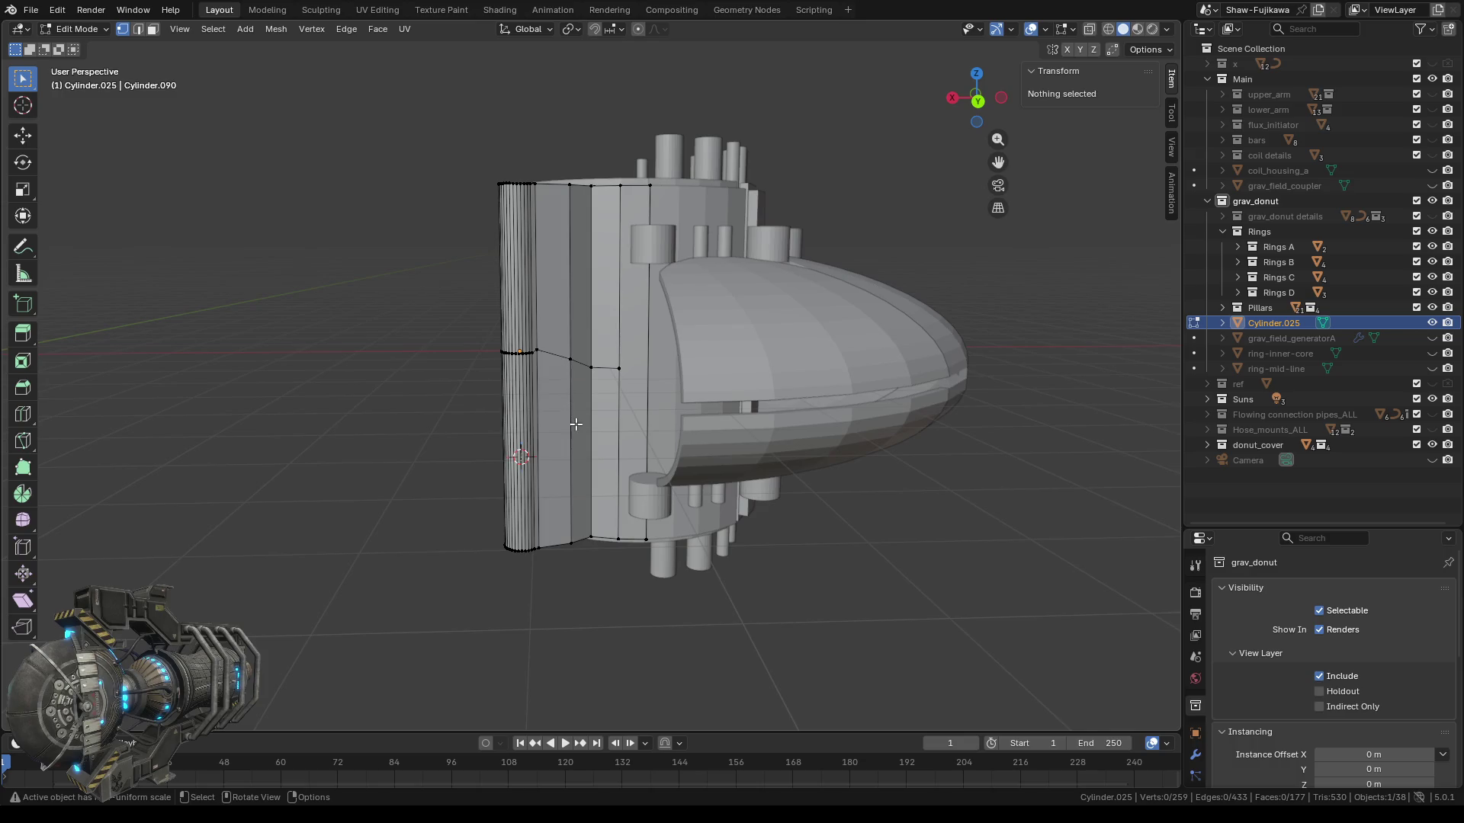
scroll(575, 425, up, 2)
scroll(594, 476, up, 4)
scroll(596, 487, down, 2)
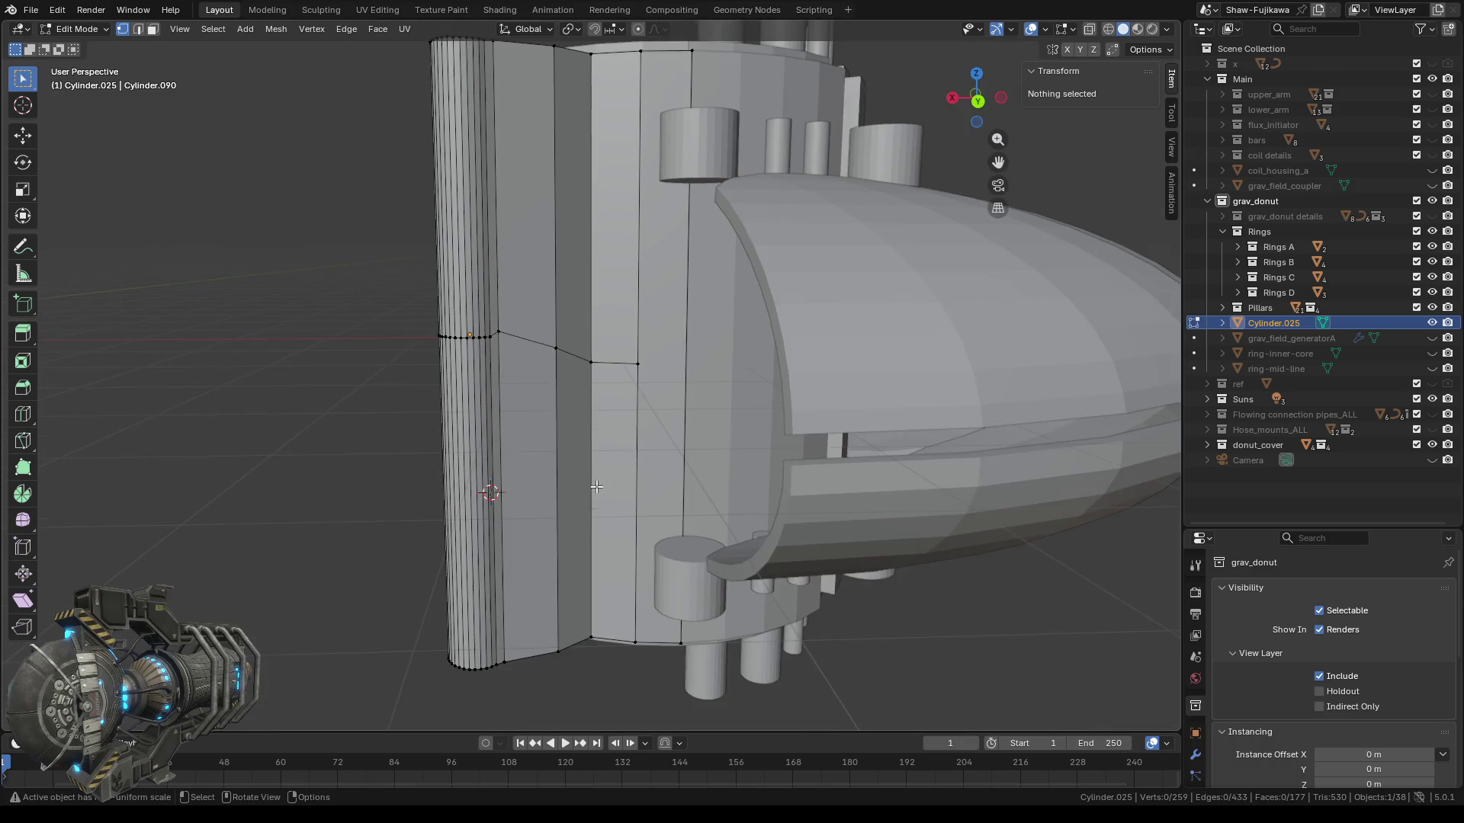
middle_drag(565, 547, 572, 549)
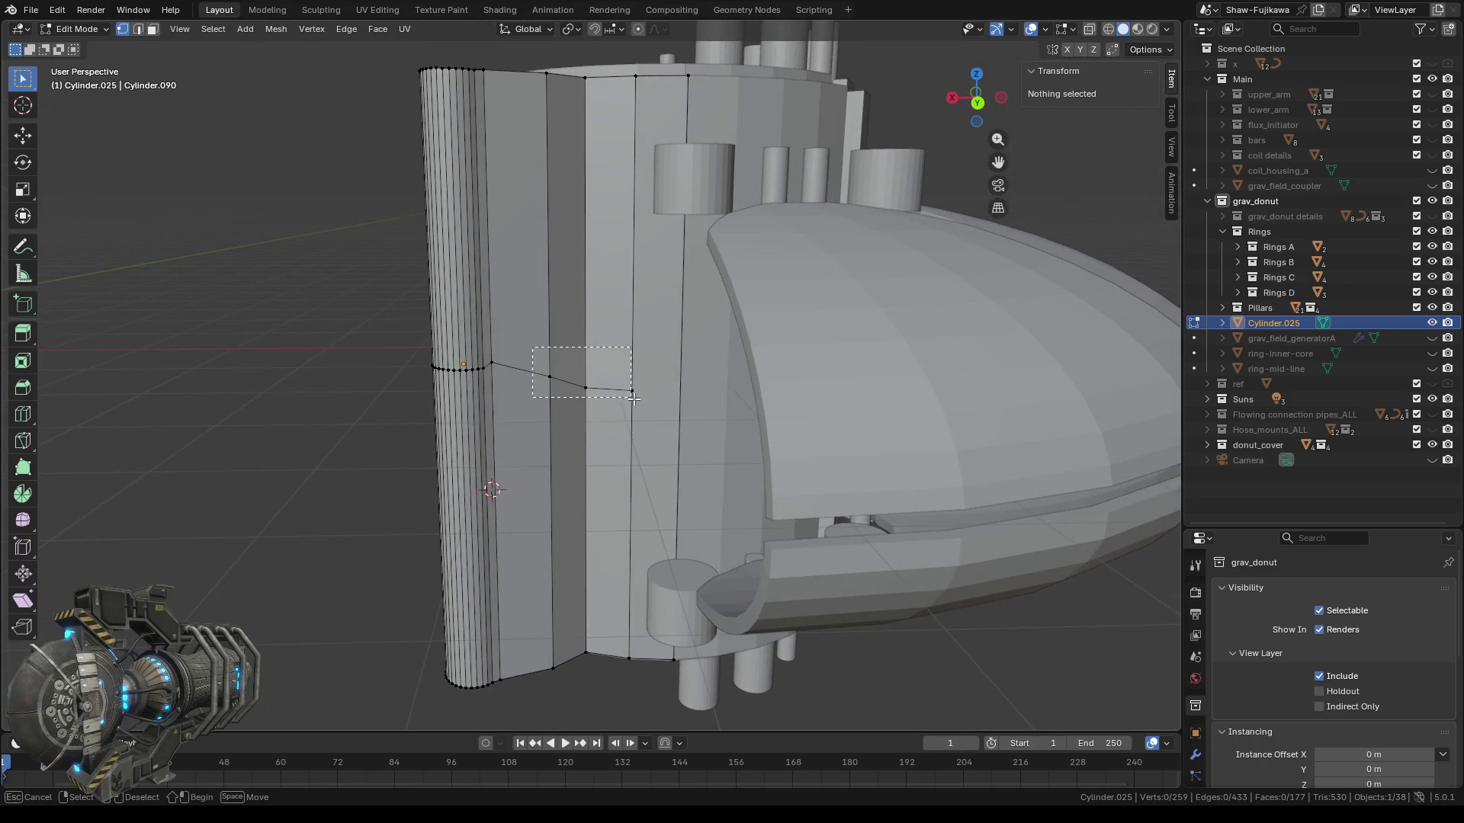
Fill two triangular faces across the wall gap and along the rim.
drag(541, 346, 645, 406)
key(f)
mouse_move(635, 404)
middle_down()
mouse_move(584, 489)
mouse_move(478, 480)
middle_up()
scroll(560, 309, up, 3)
drag(442, 222, 560, 299)
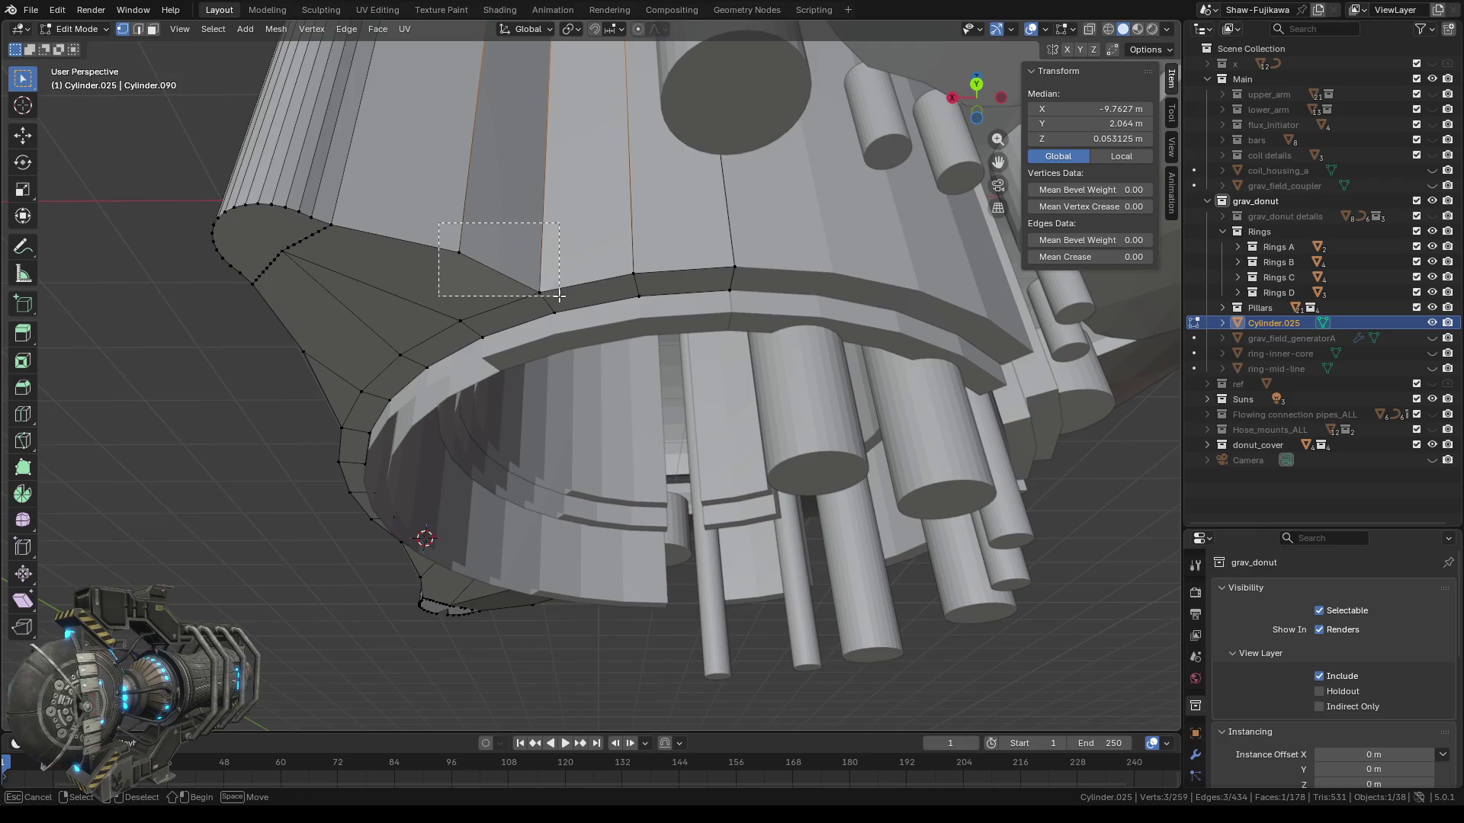
shift+click(648, 267)
key(f)
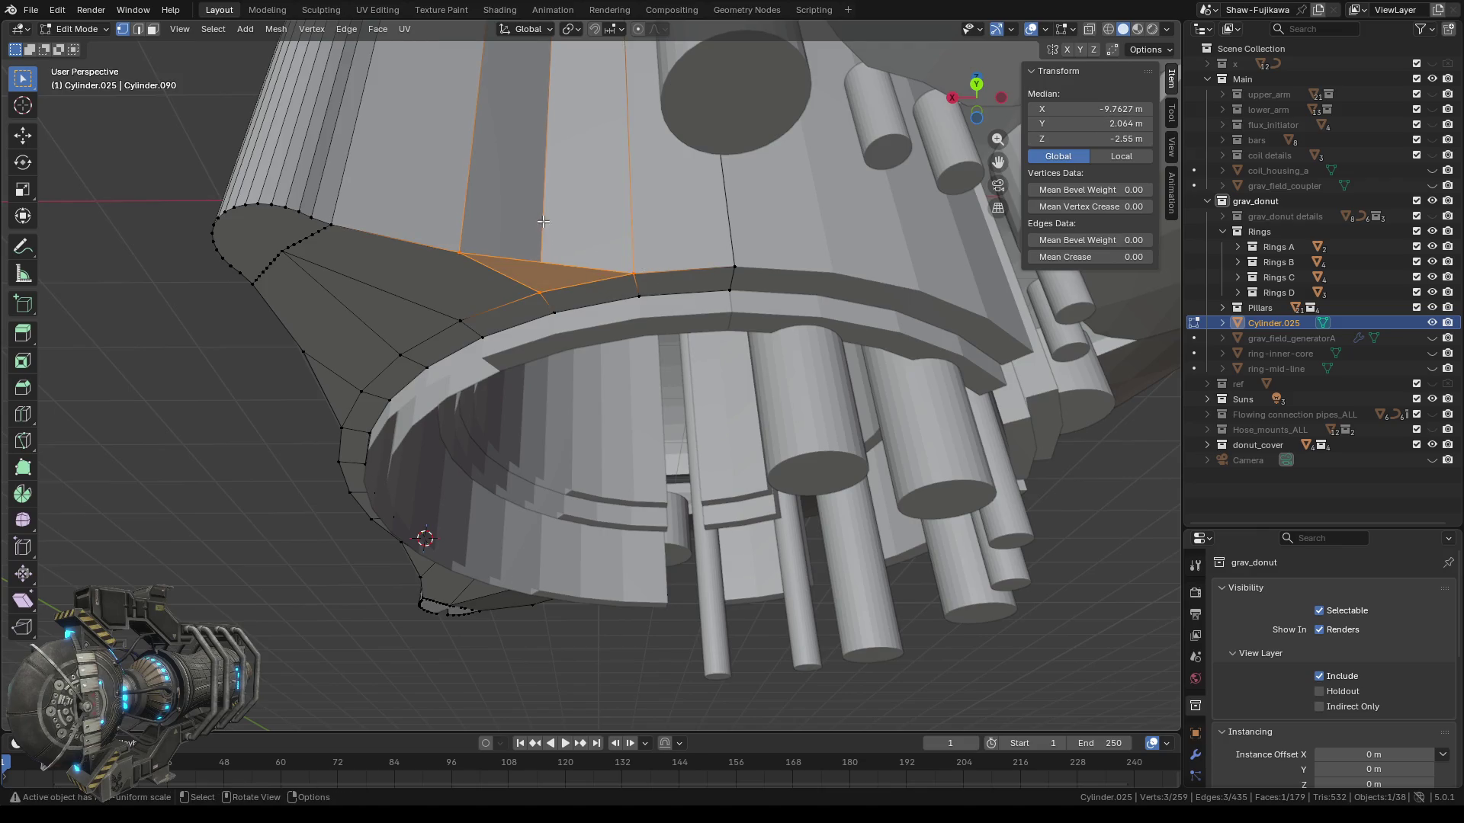
Fill a quad face between four vertices on the wall's side.
scroll(543, 221, down, 3)
scroll(585, 246, up, 2)
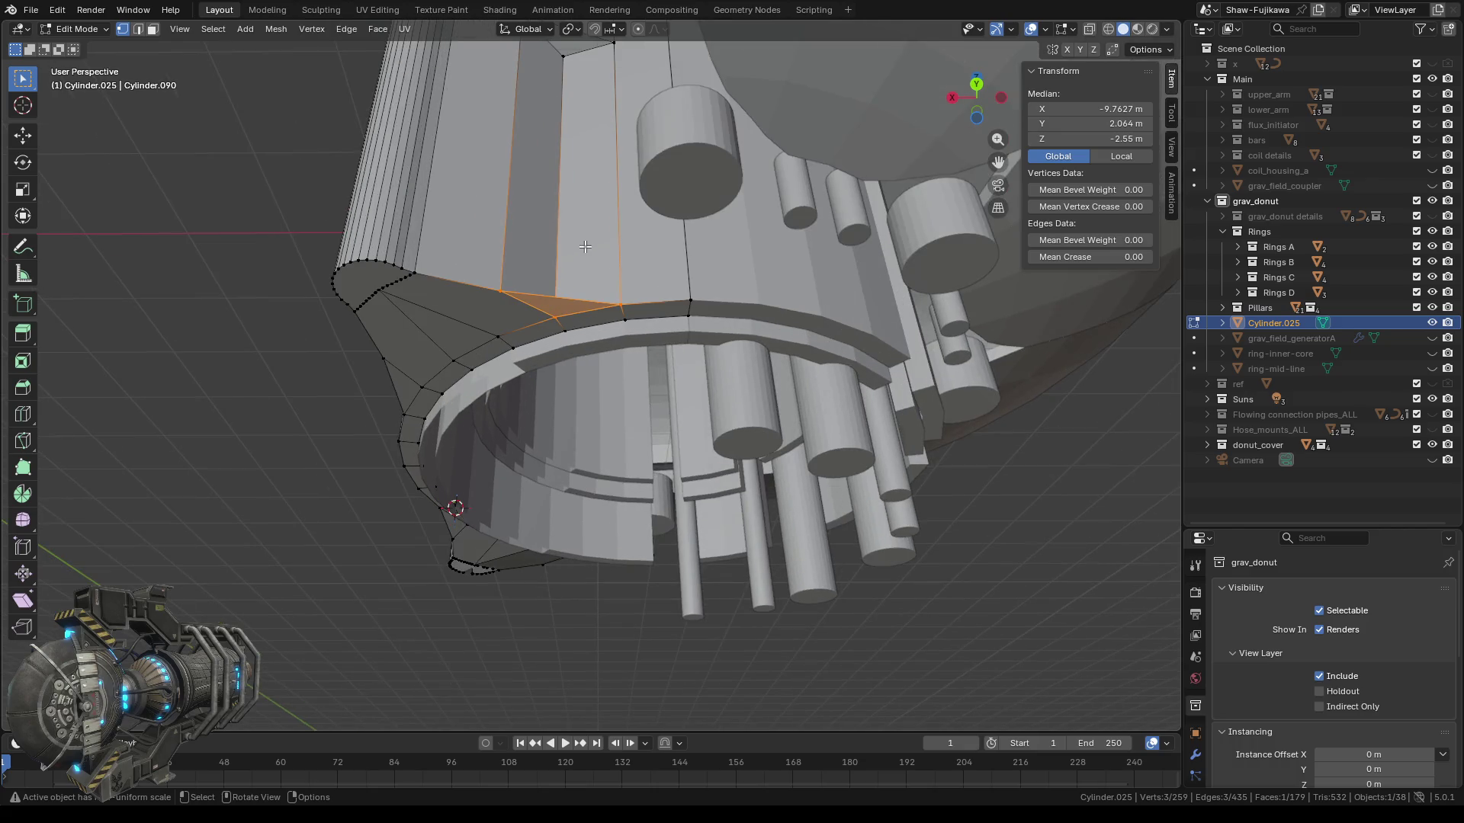
shift+click(554, 314)
middle_drag(551, 227, 544, 302)
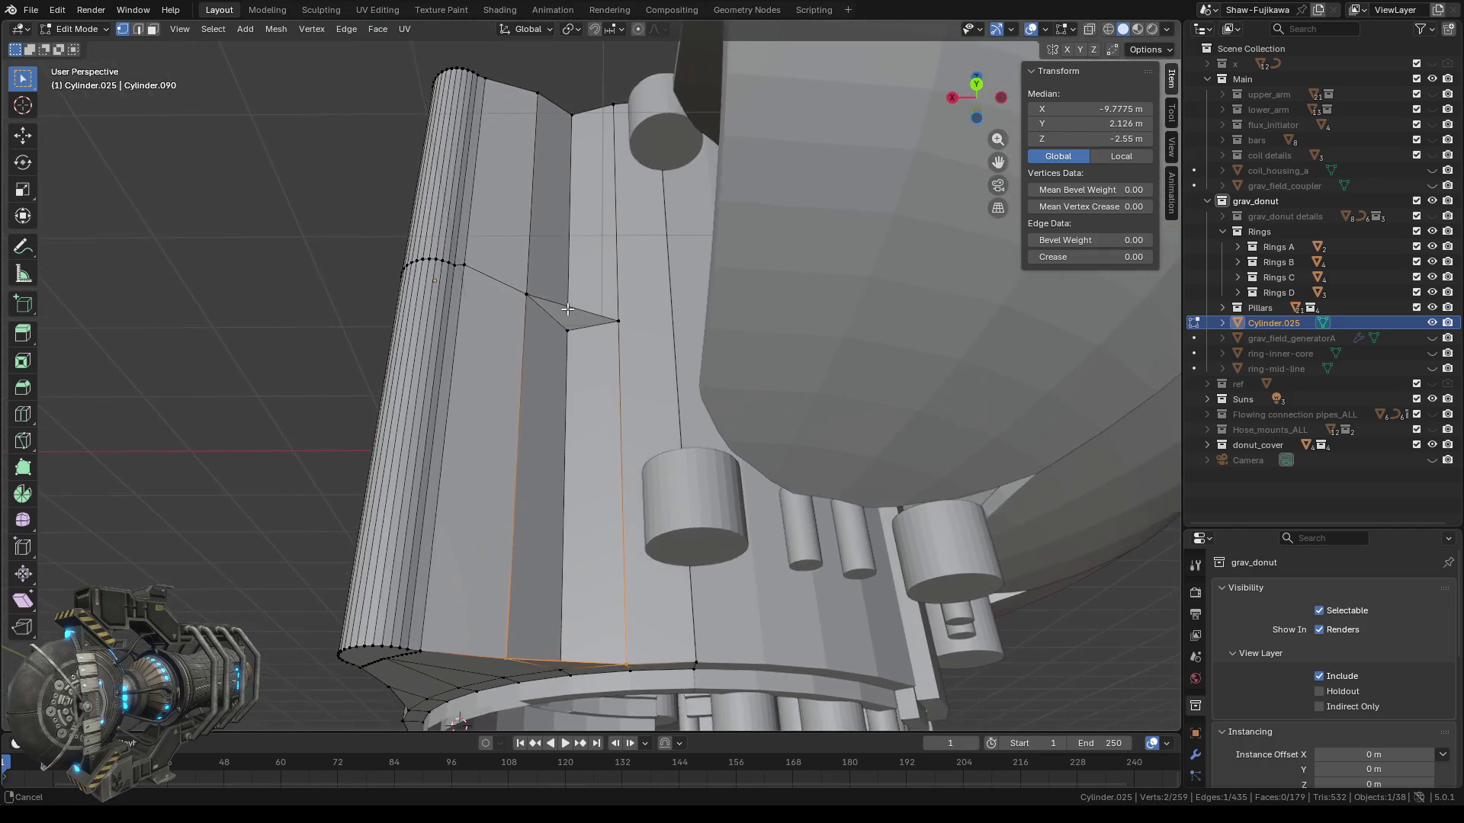
shift+click(543, 303)
shift+click(619, 324)
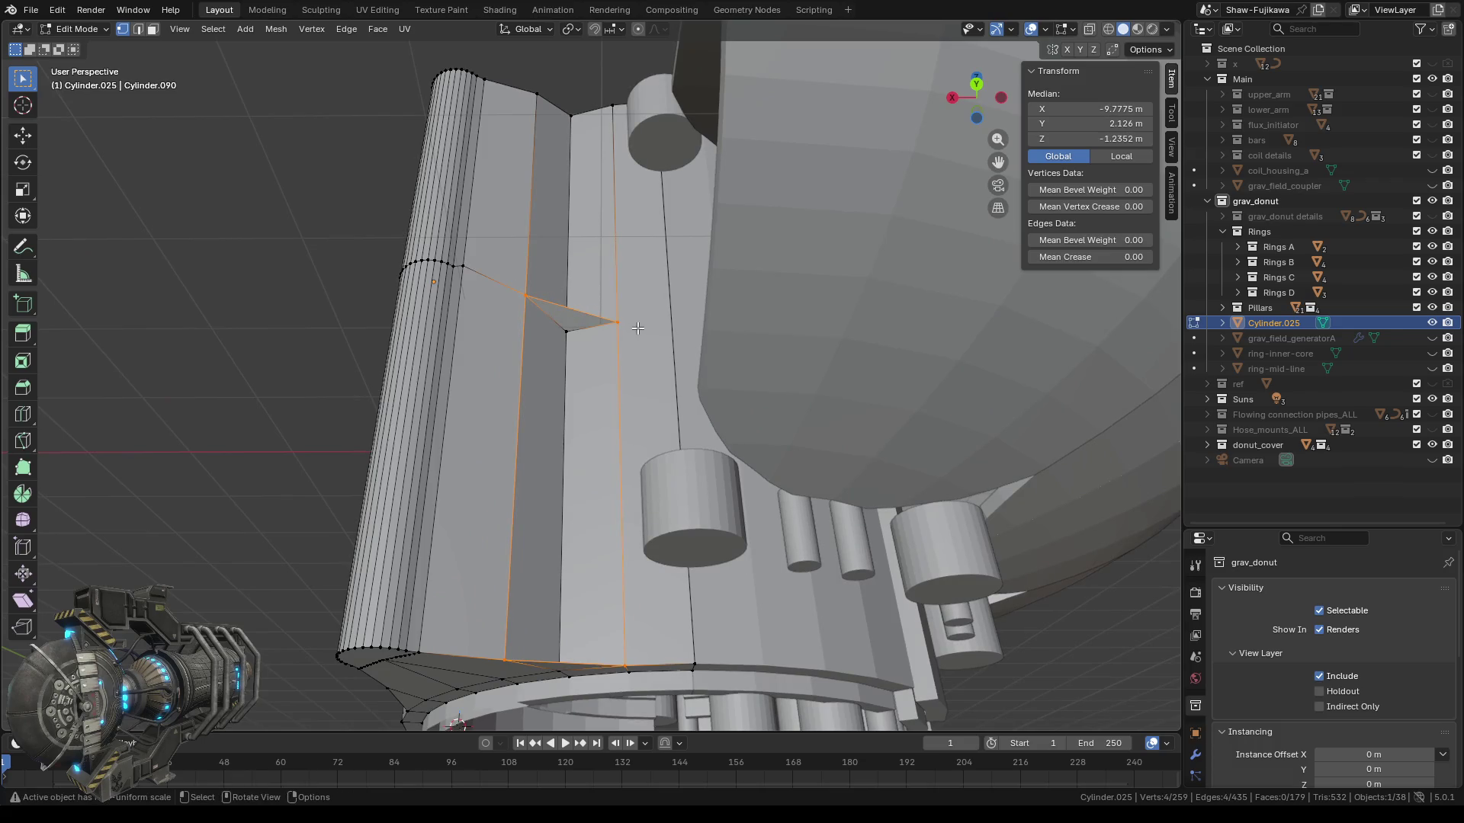
key(f)
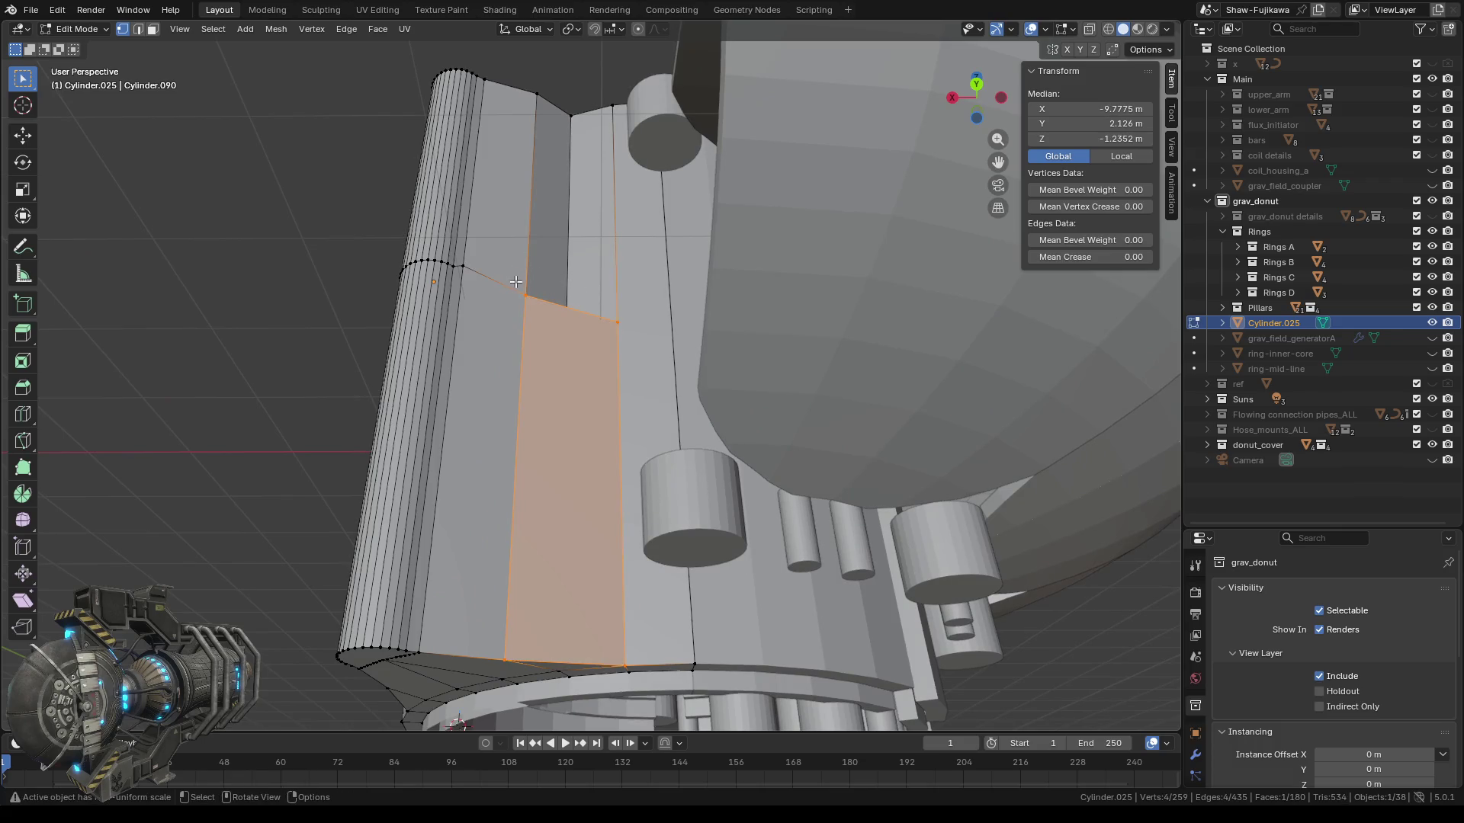
Fill another quad face using the two upper wall vertices.
ctrl+drag(492, 640, 620, 691)
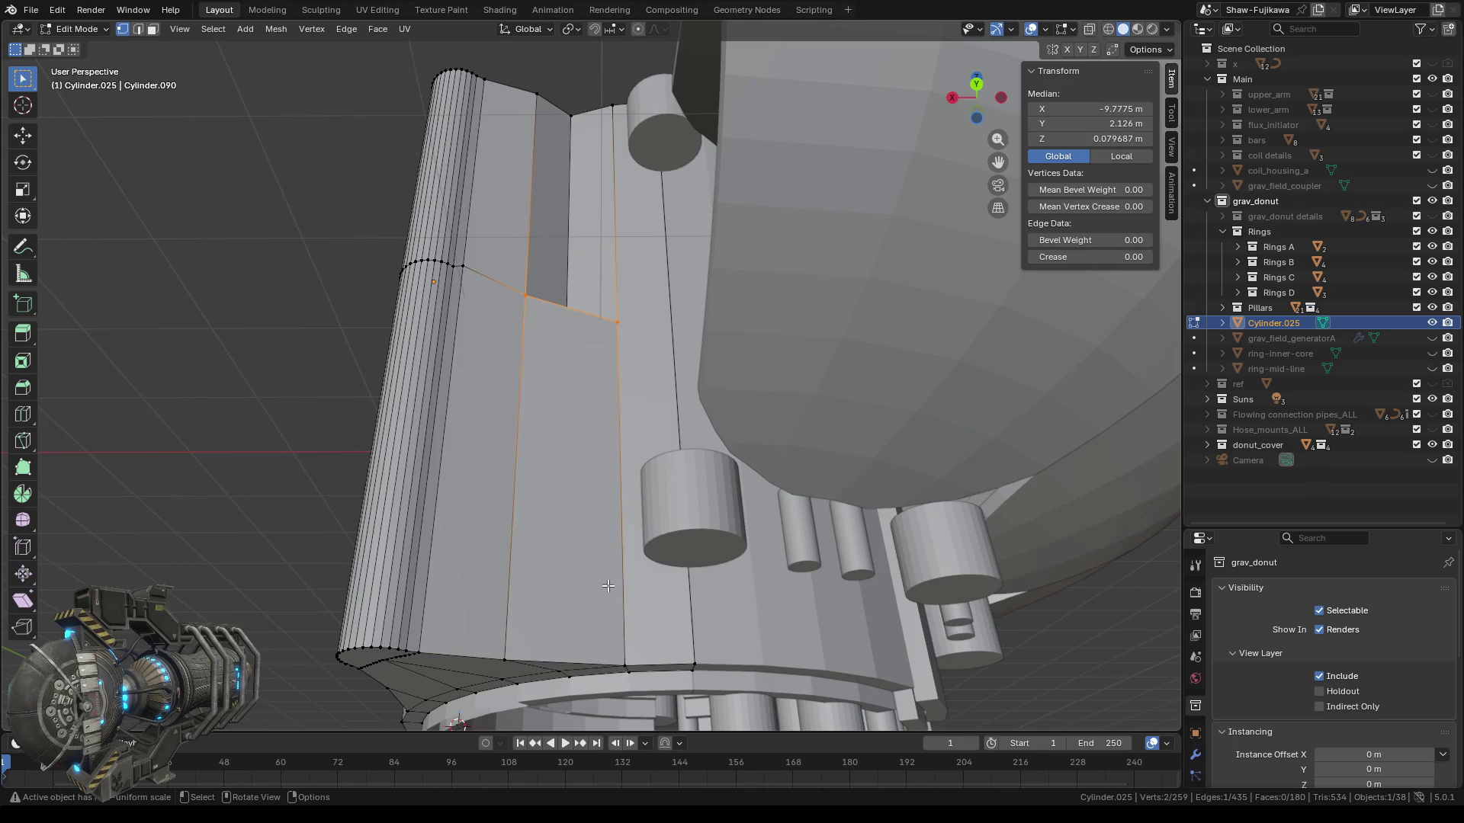
middle_drag(535, 244, 587, 343)
shift+click(535, 293)
shift+click(611, 302)
key(f)
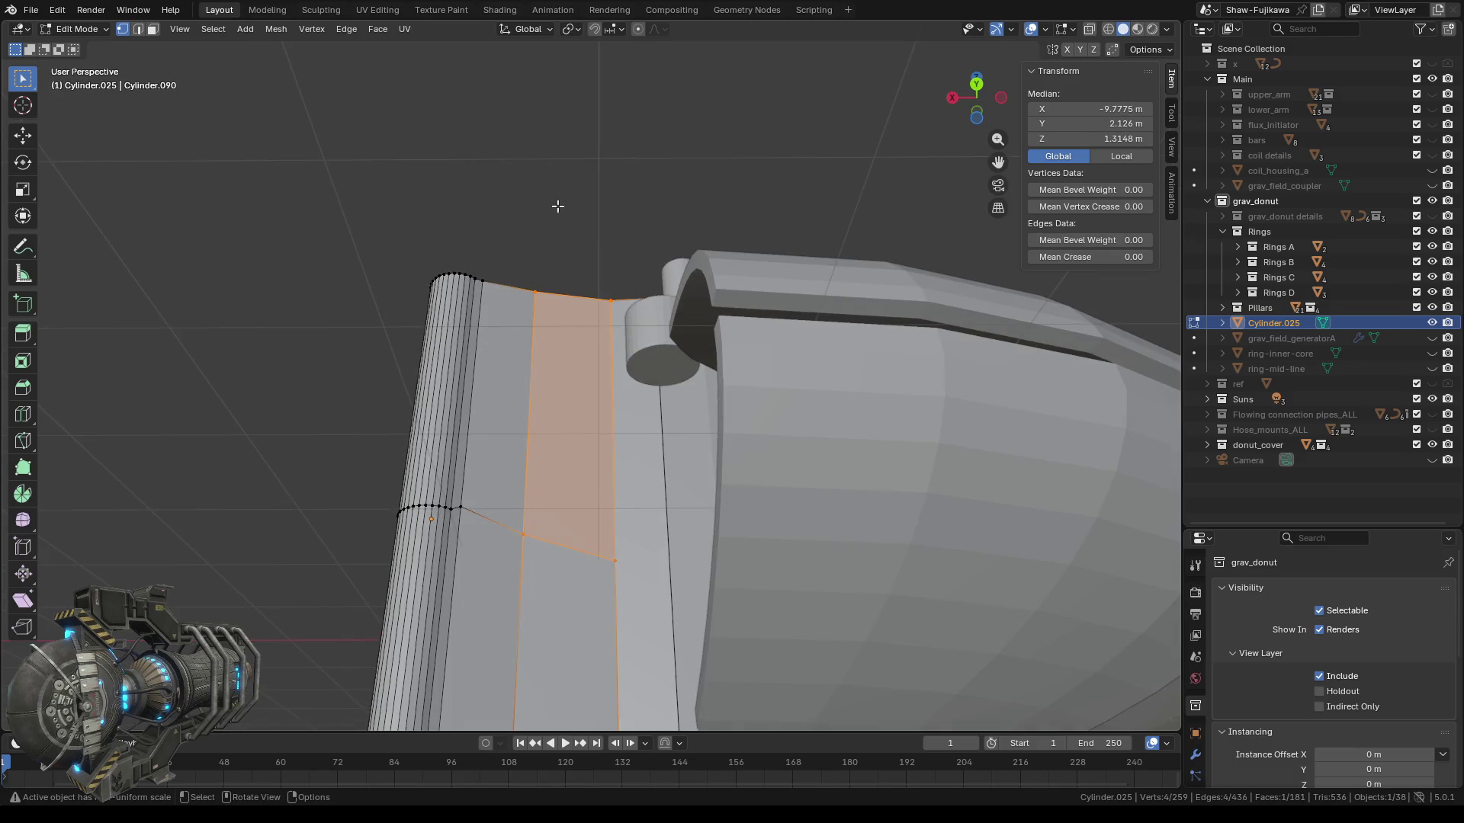
Fill a triangular face between the edge and a vertex below it.
middle_drag(560, 208, 527, 612)
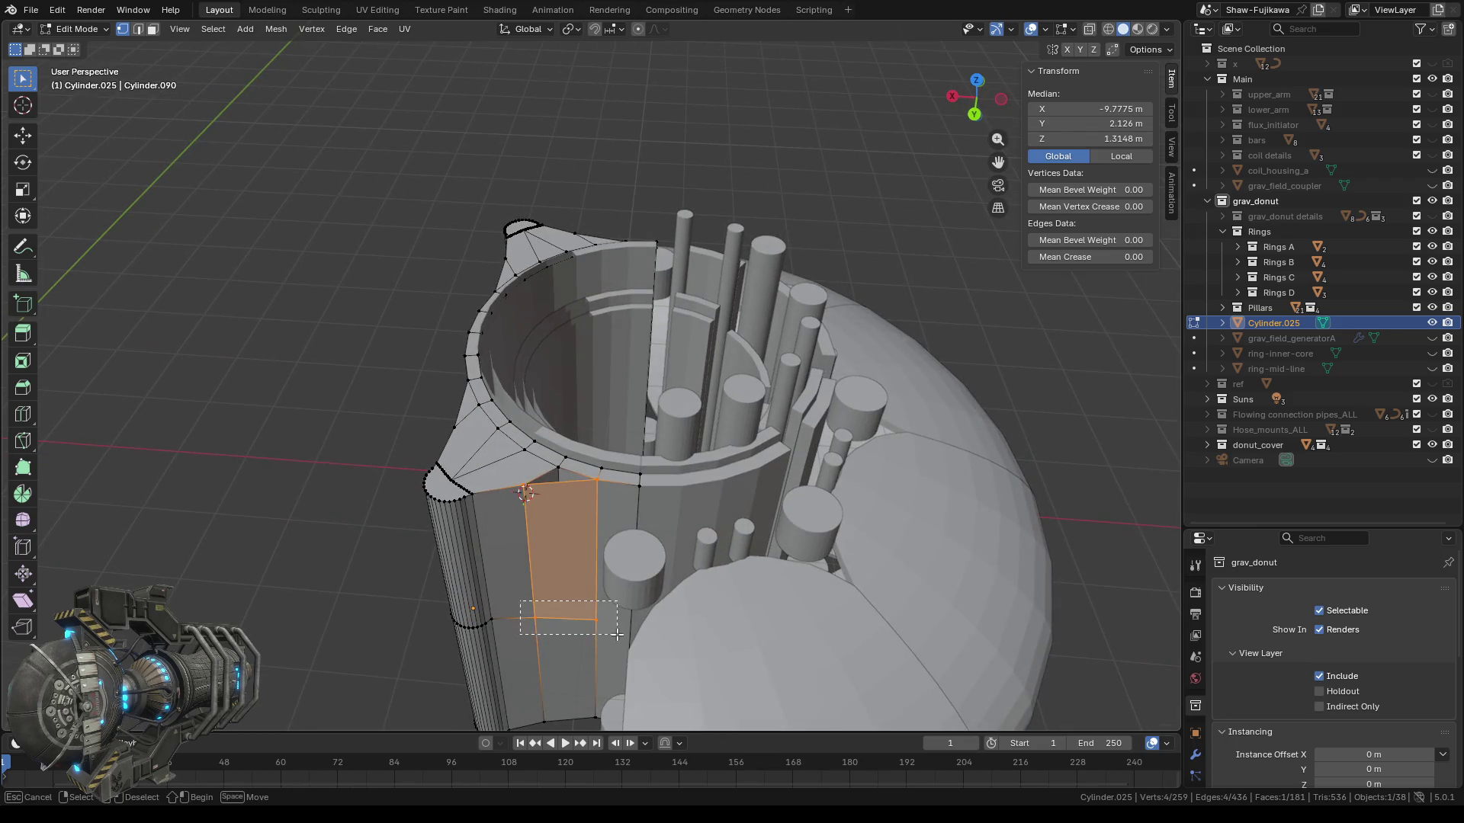
ctrl+drag(527, 611, 609, 633)
key(b)
drag(571, 473, 555, 462)
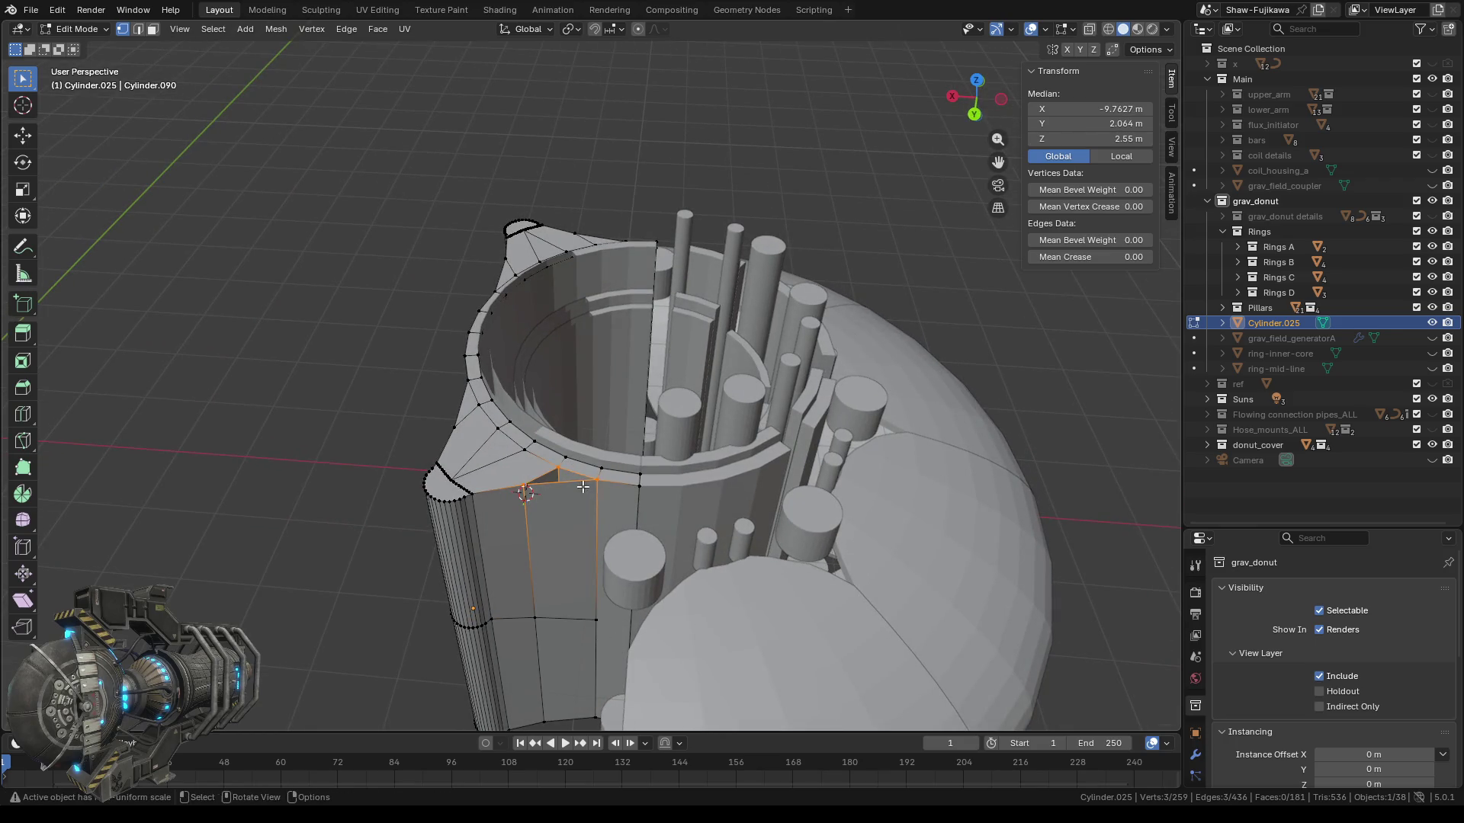
key(f)
middle_drag(435, 509, 571, 465)
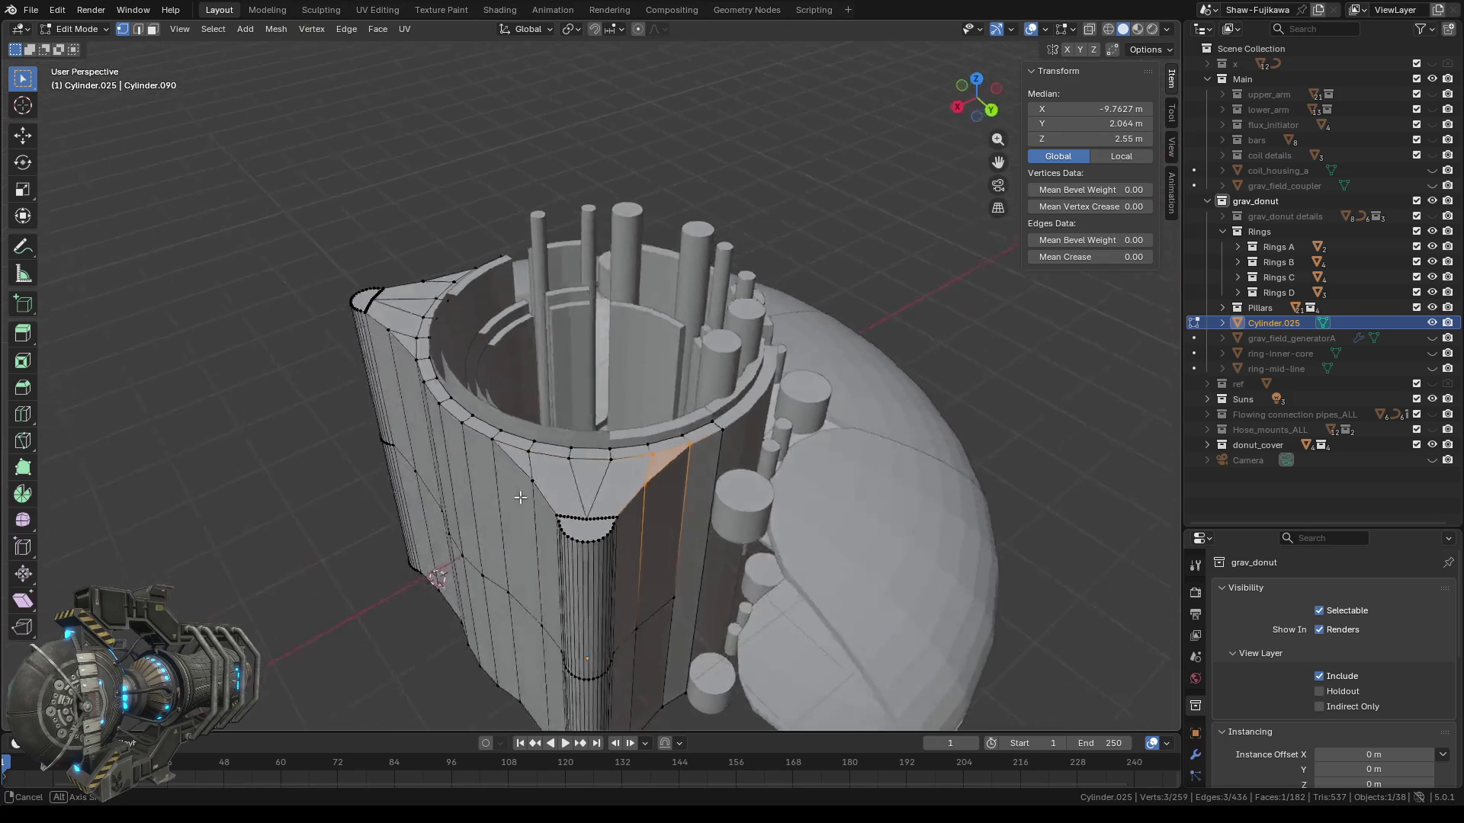
Select the duplicate tall face strip in face mode and delete its faces.
click(152, 29)
click(566, 552)
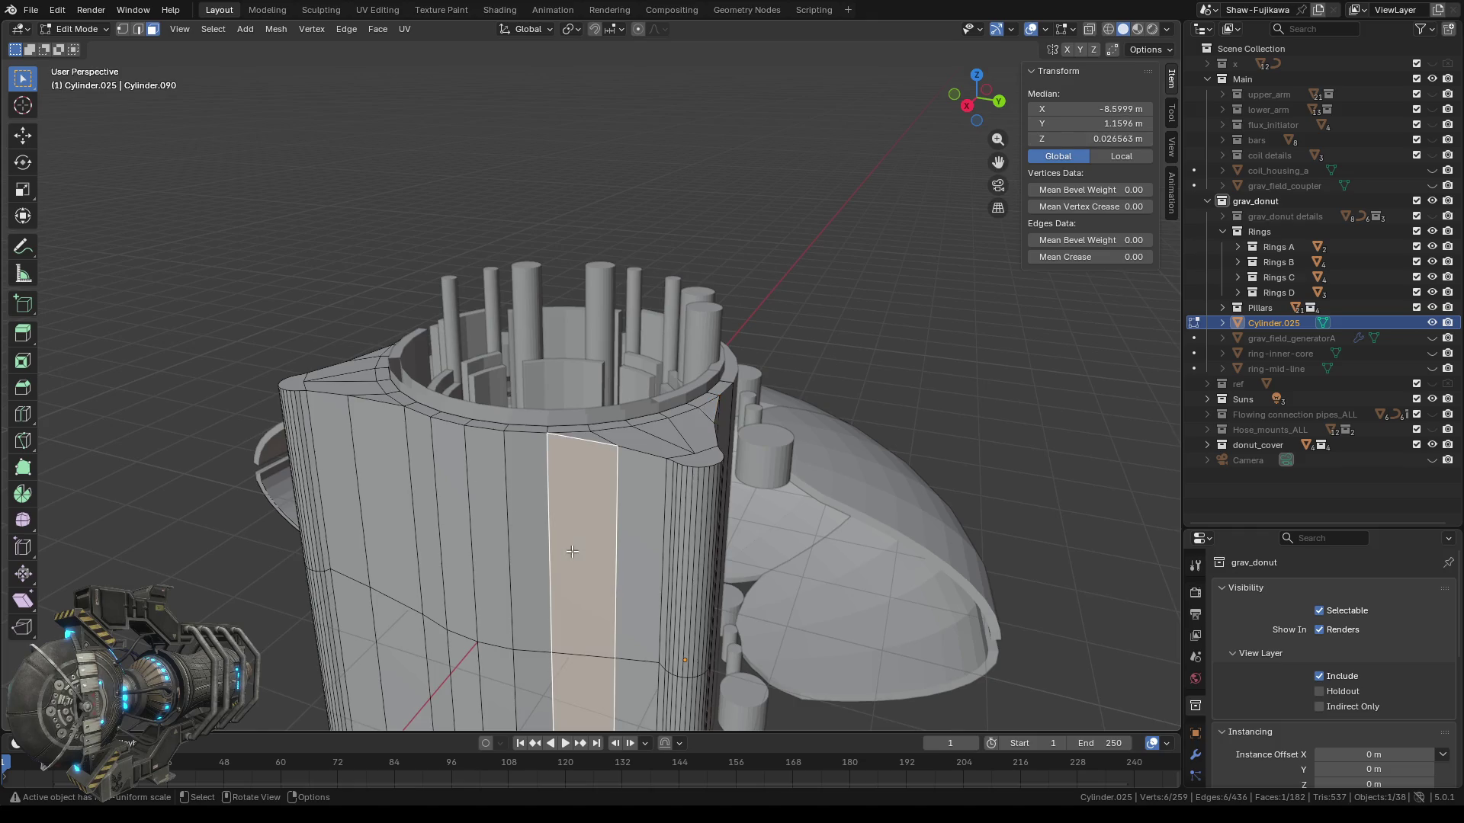
middle_drag(566, 551, 614, 362)
scroll(614, 362, up, 2)
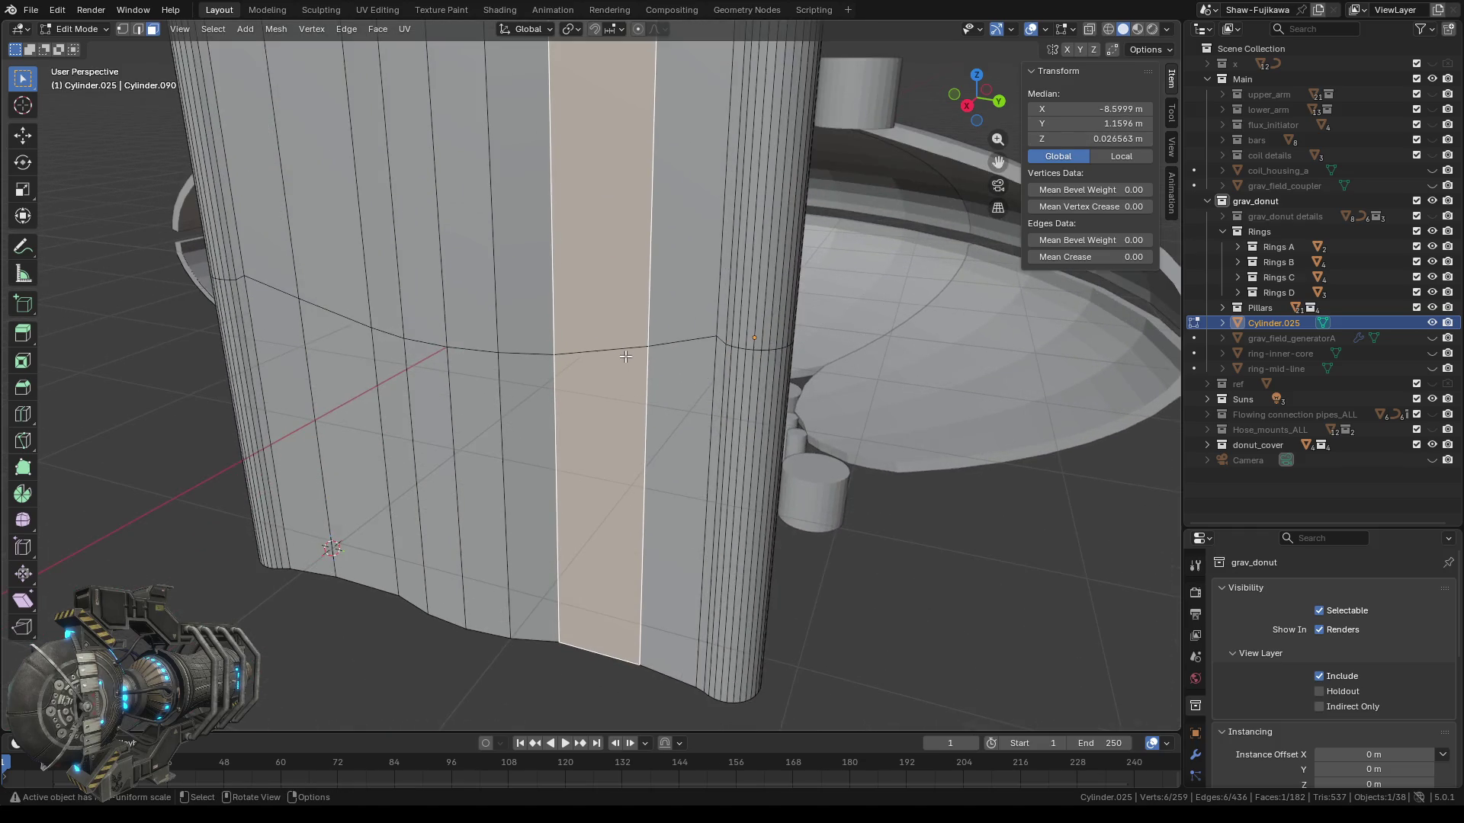
key(x)
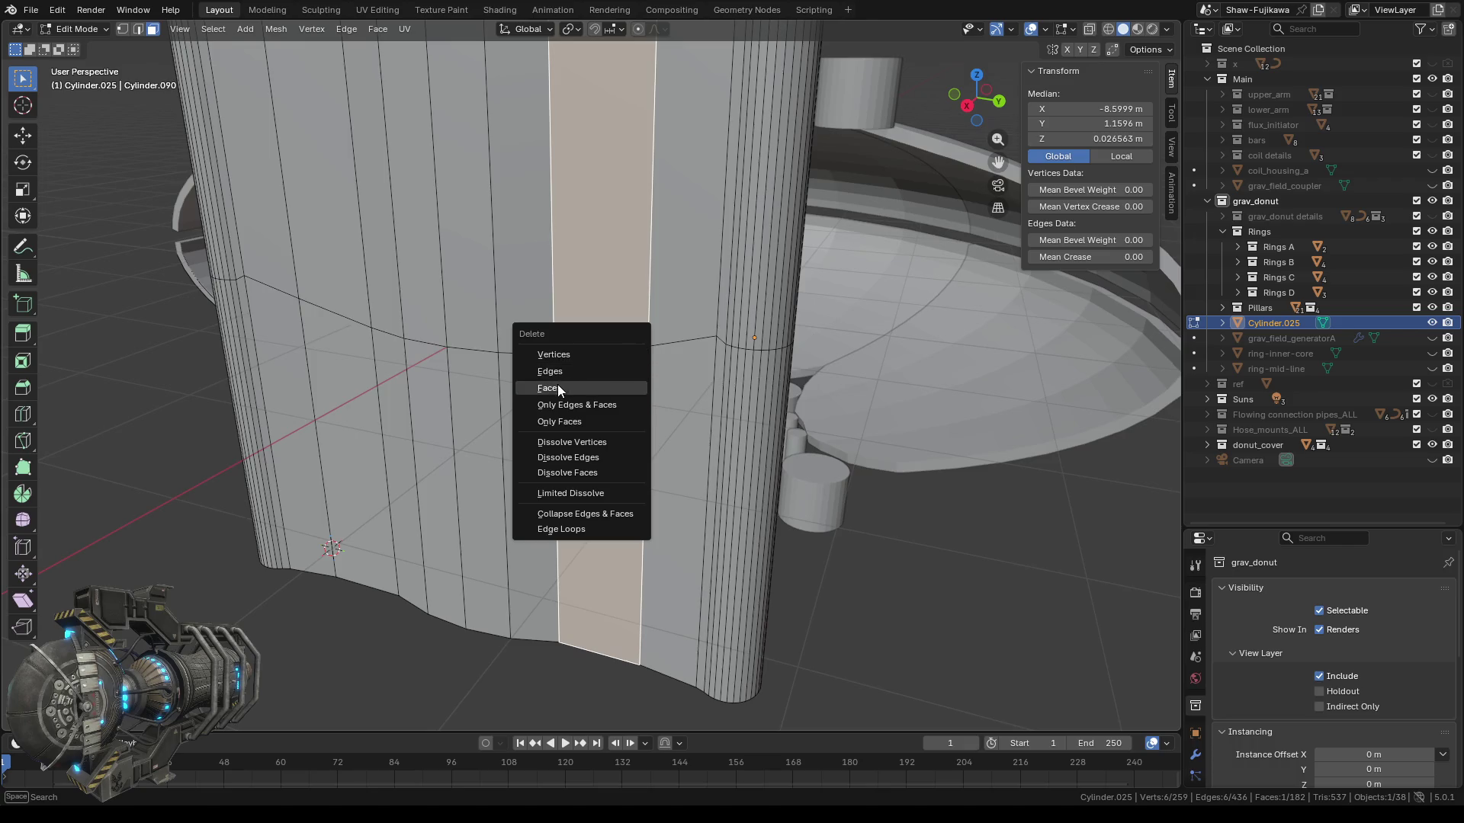
click(557, 384)
scroll(626, 417, down, 3)
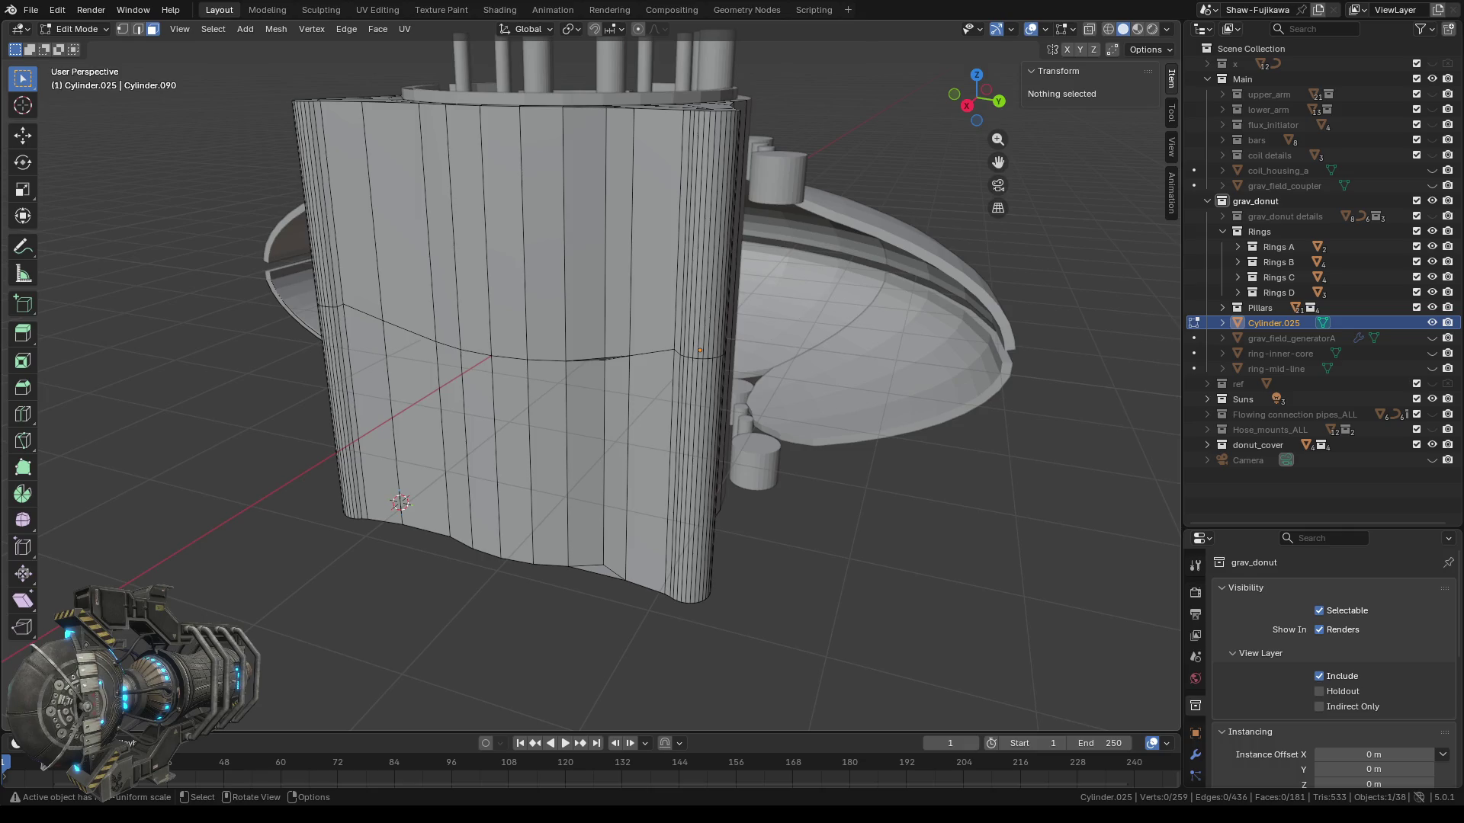
Fill the upper wall gap with a face between two rim and two lower vertices.
middle_drag(565, 320, 576, 271)
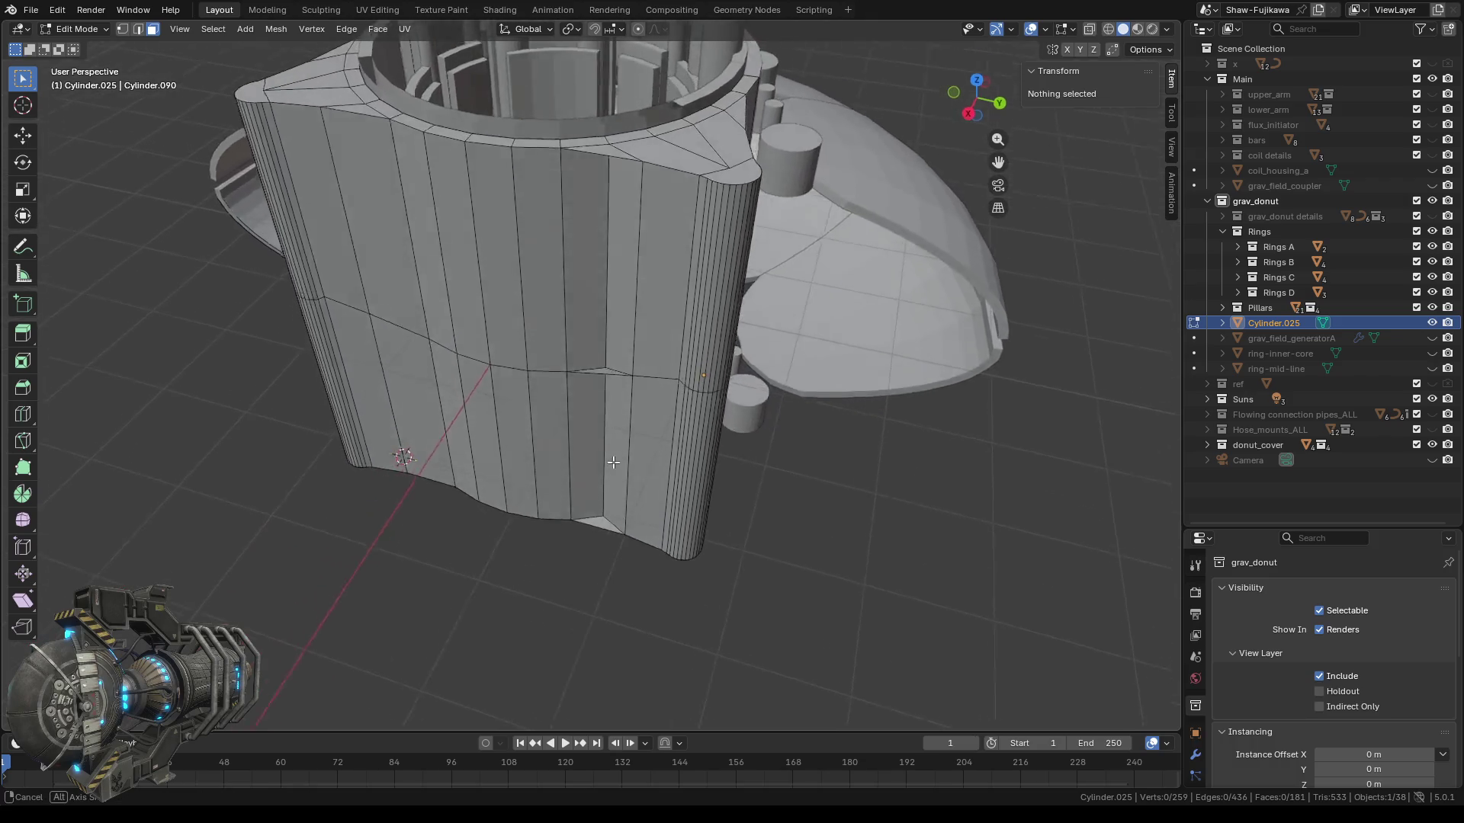
scroll(576, 272, up, 1)
scroll(605, 212, up, 2)
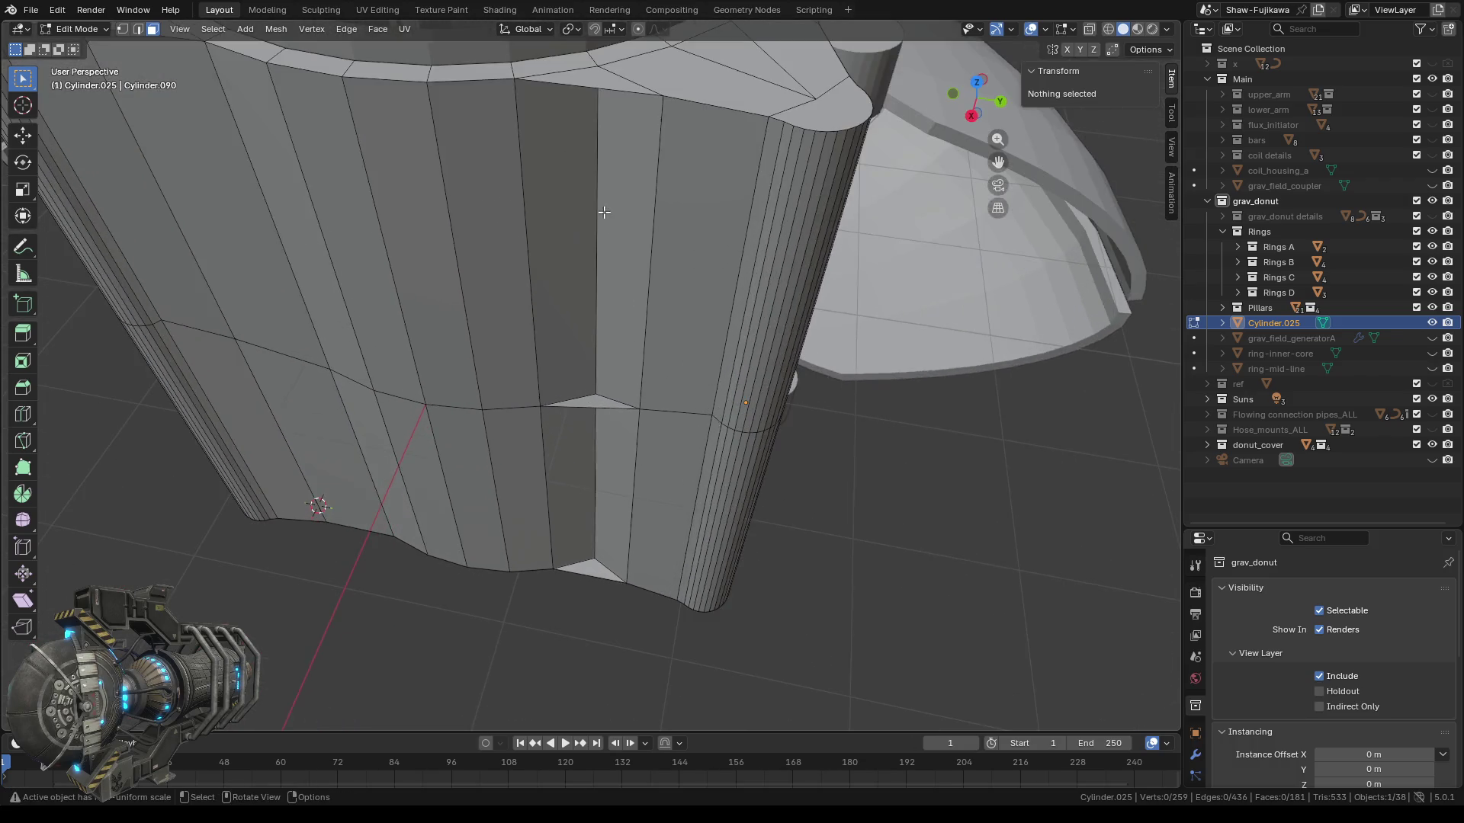
scroll(575, 248, down, 2)
key(1)
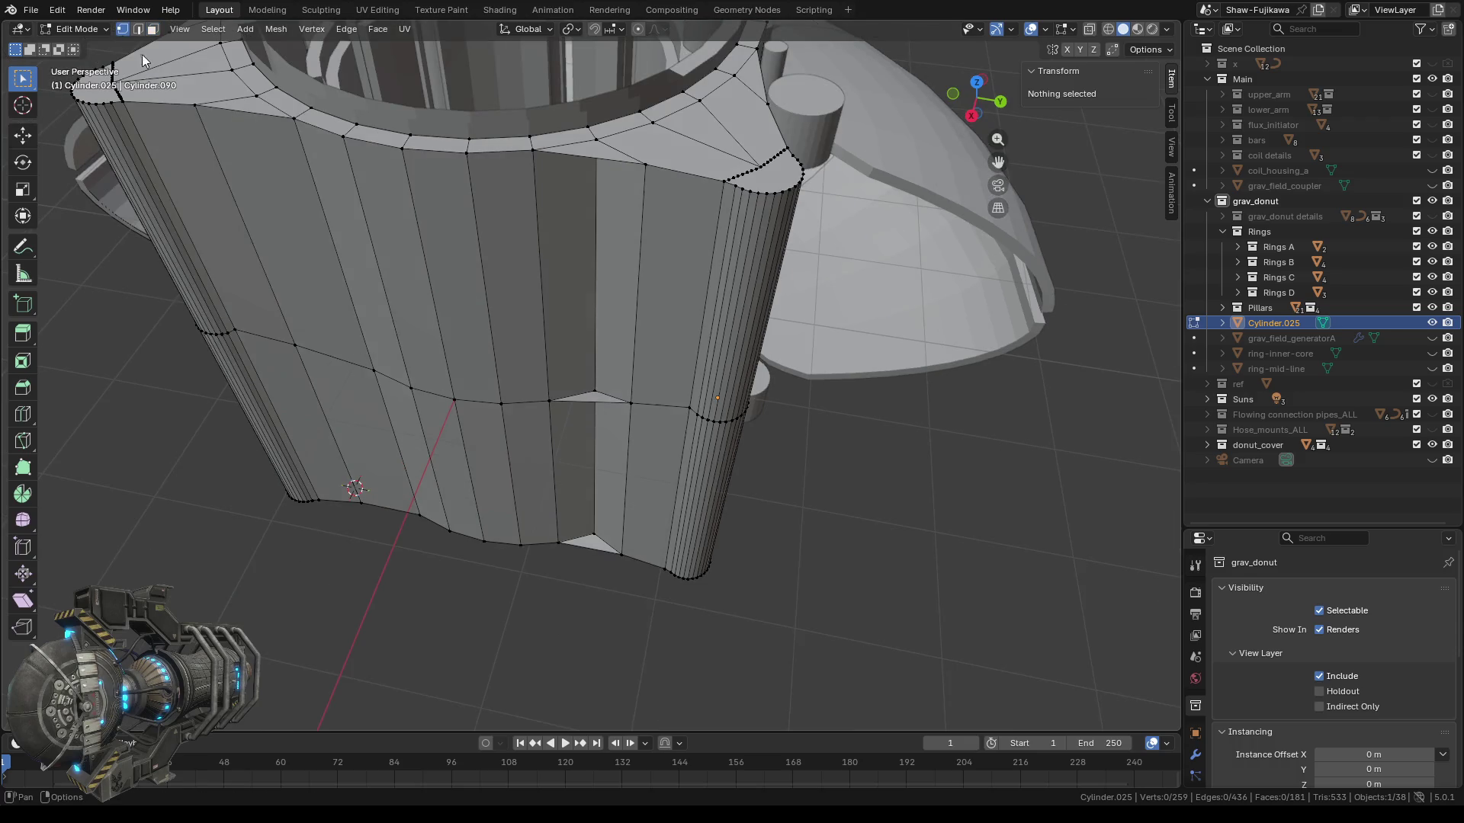
shift+middle_drag(564, 260, 552, 268)
click(520, 190)
key(b)
drag(627, 199, 653, 214)
shift+click(544, 430)
shift+click(625, 433)
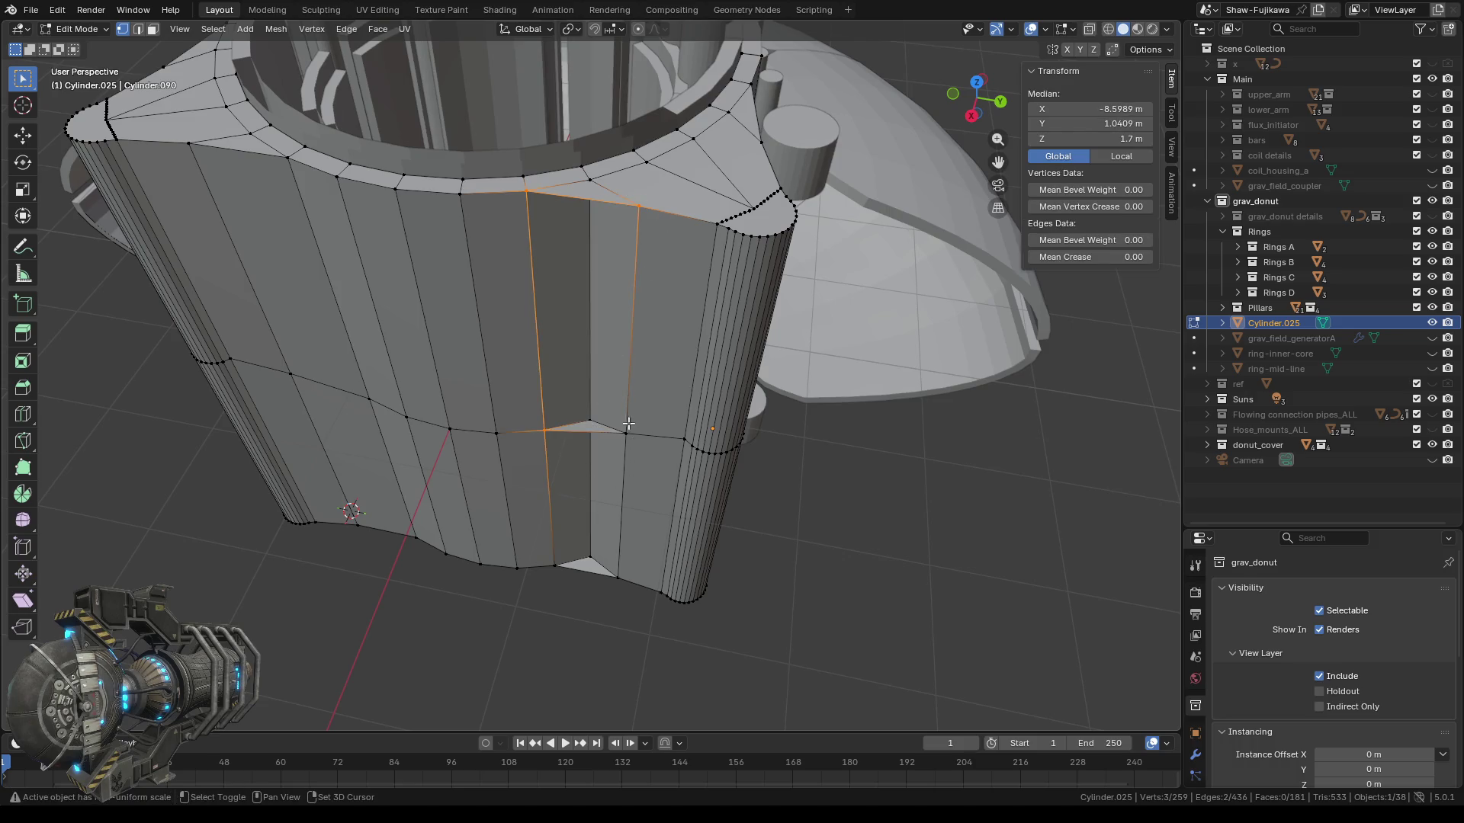
key(f)
Fill the lower part of the wall gap with a new face.
ctrl+middle_drag(649, 448, 509, 167)
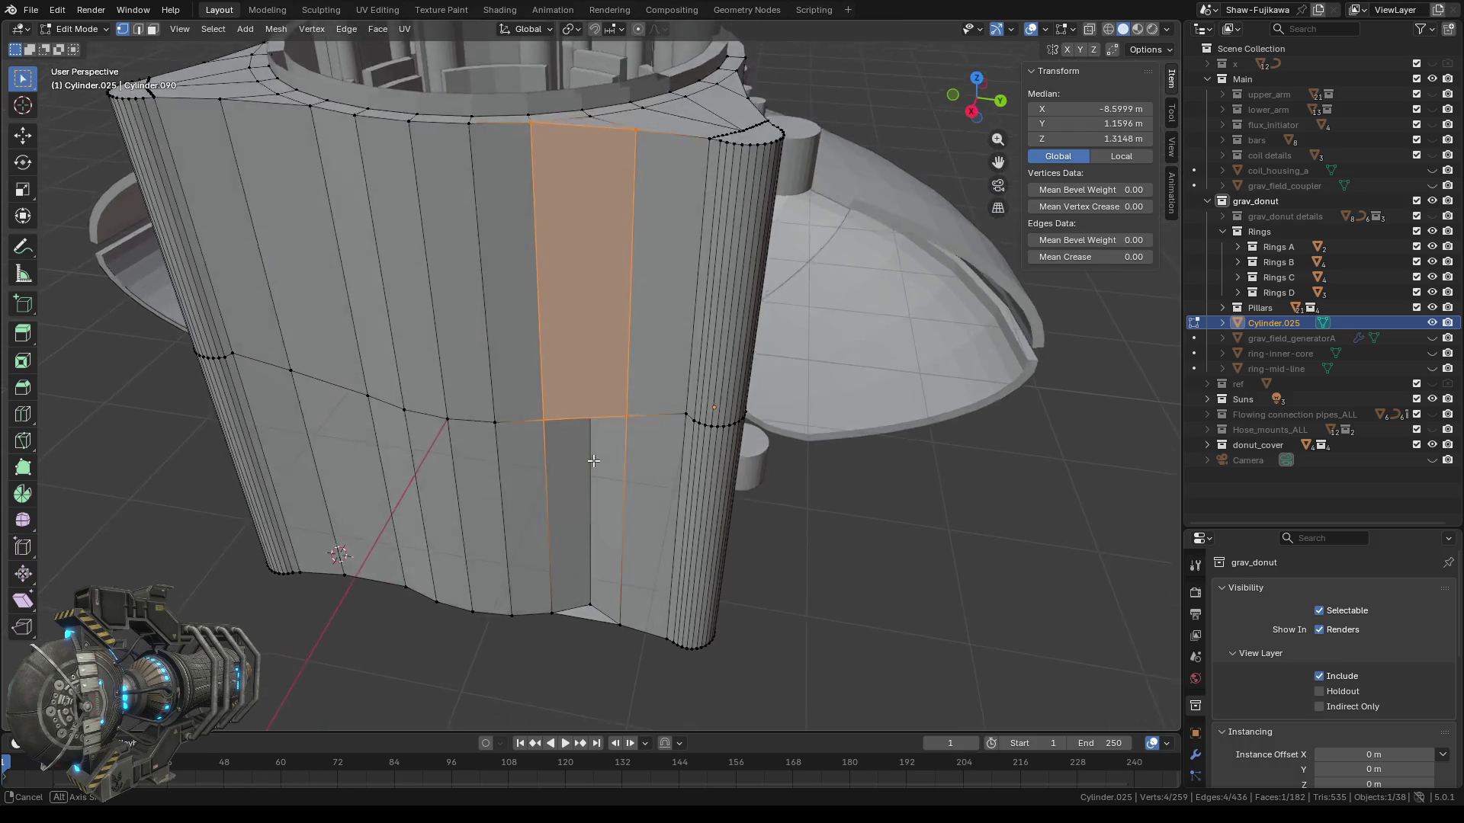
ctrl+drag(515, 99, 656, 152)
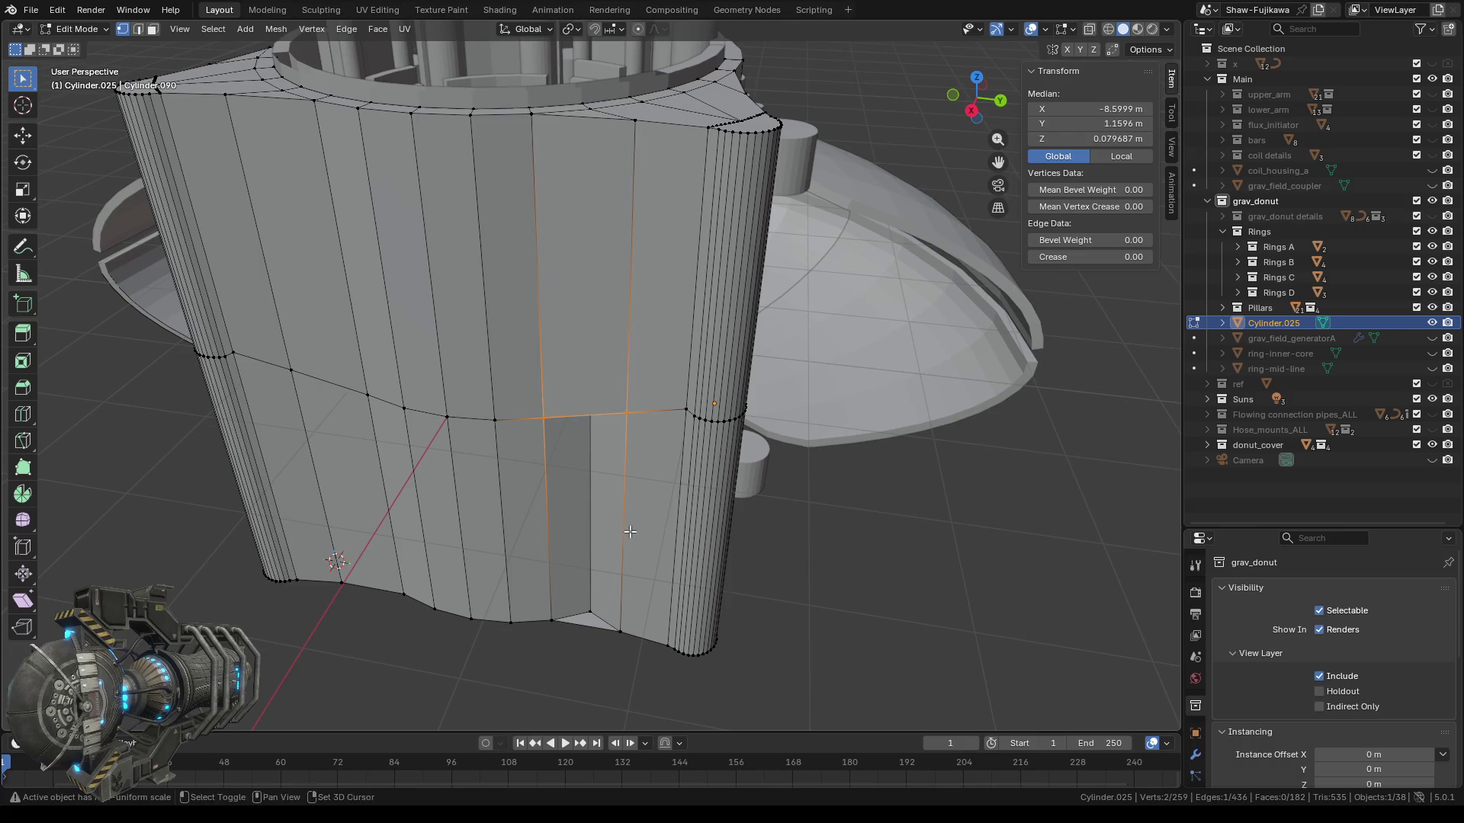
shift+middle_drag(602, 598, 602, 377)
scroll(602, 378, up, 2)
shift+click(534, 460)
shift+click(629, 473)
key(f)
Delete the left duplicate face strip.
mouse_move(644, 518)
middle_down()
mouse_move(681, 624)
mouse_move(659, 375)
middle_up()
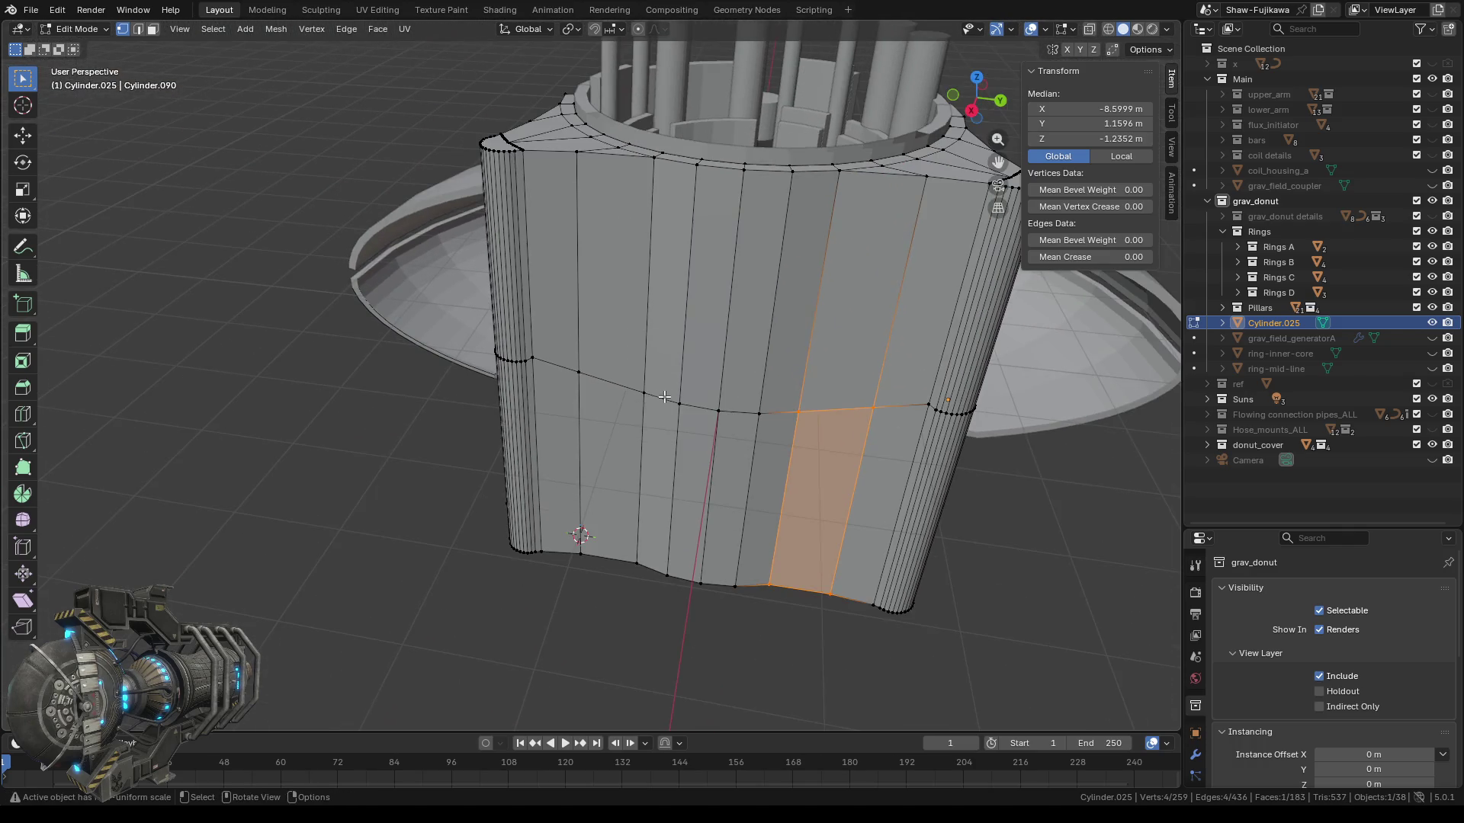
click(153, 29)
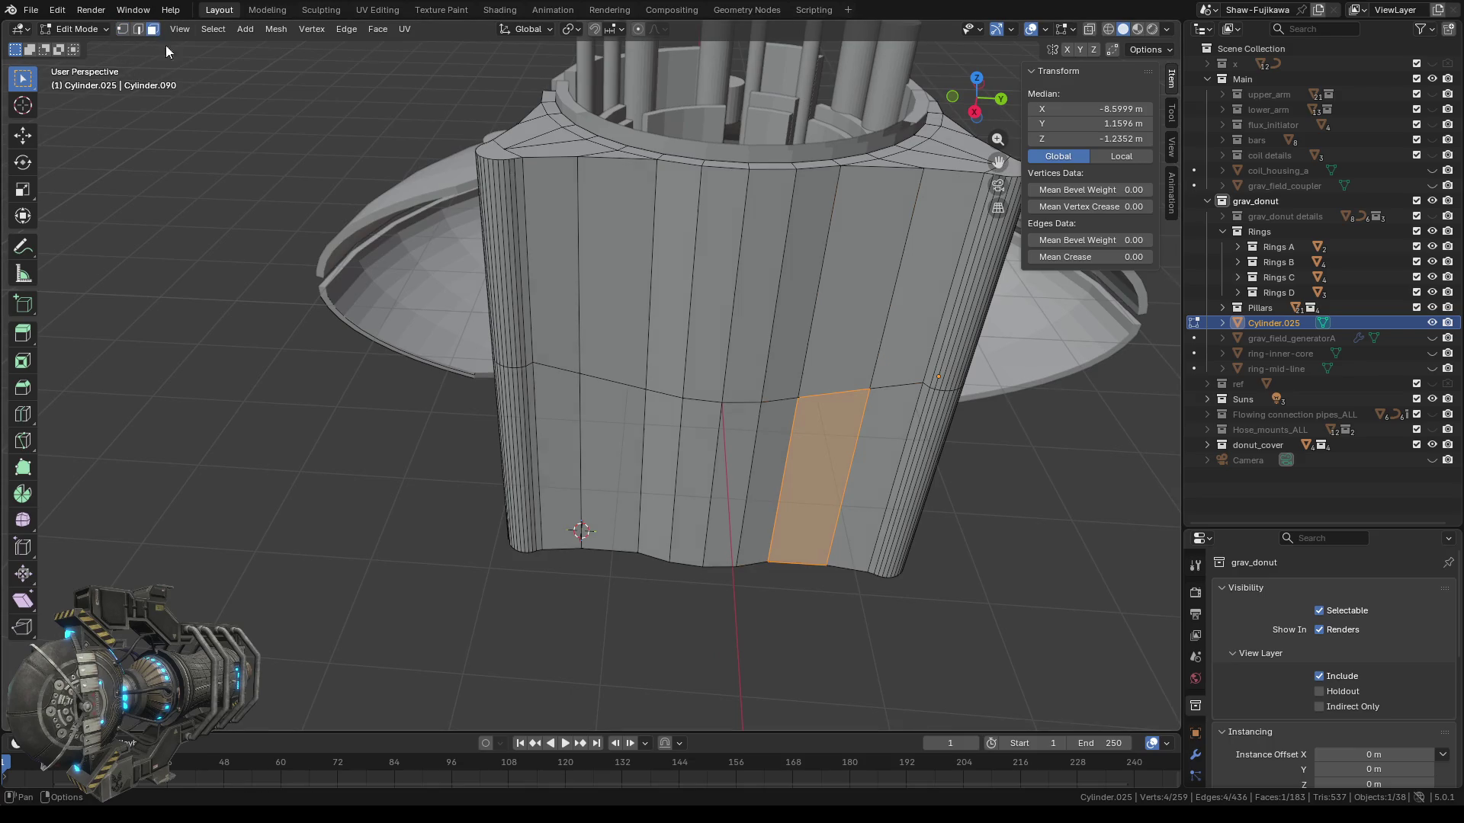
click(633, 292)
key(x)
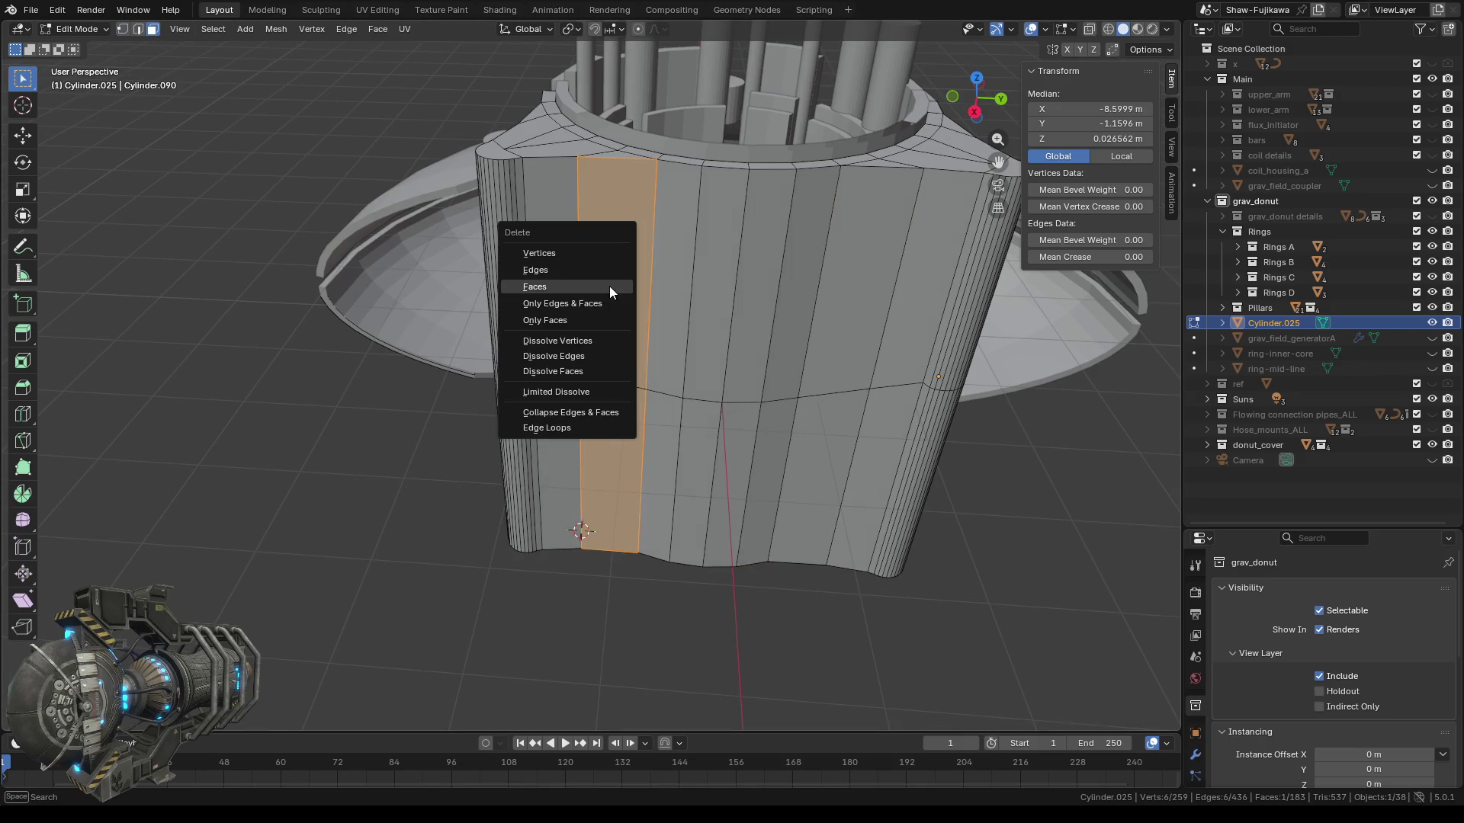
click(563, 290)
Fill the new gap's upper section from its two rim and two middle vertices.
click(122, 29)
scroll(612, 180, up, 1)
middle_drag(612, 180, 556, 193)
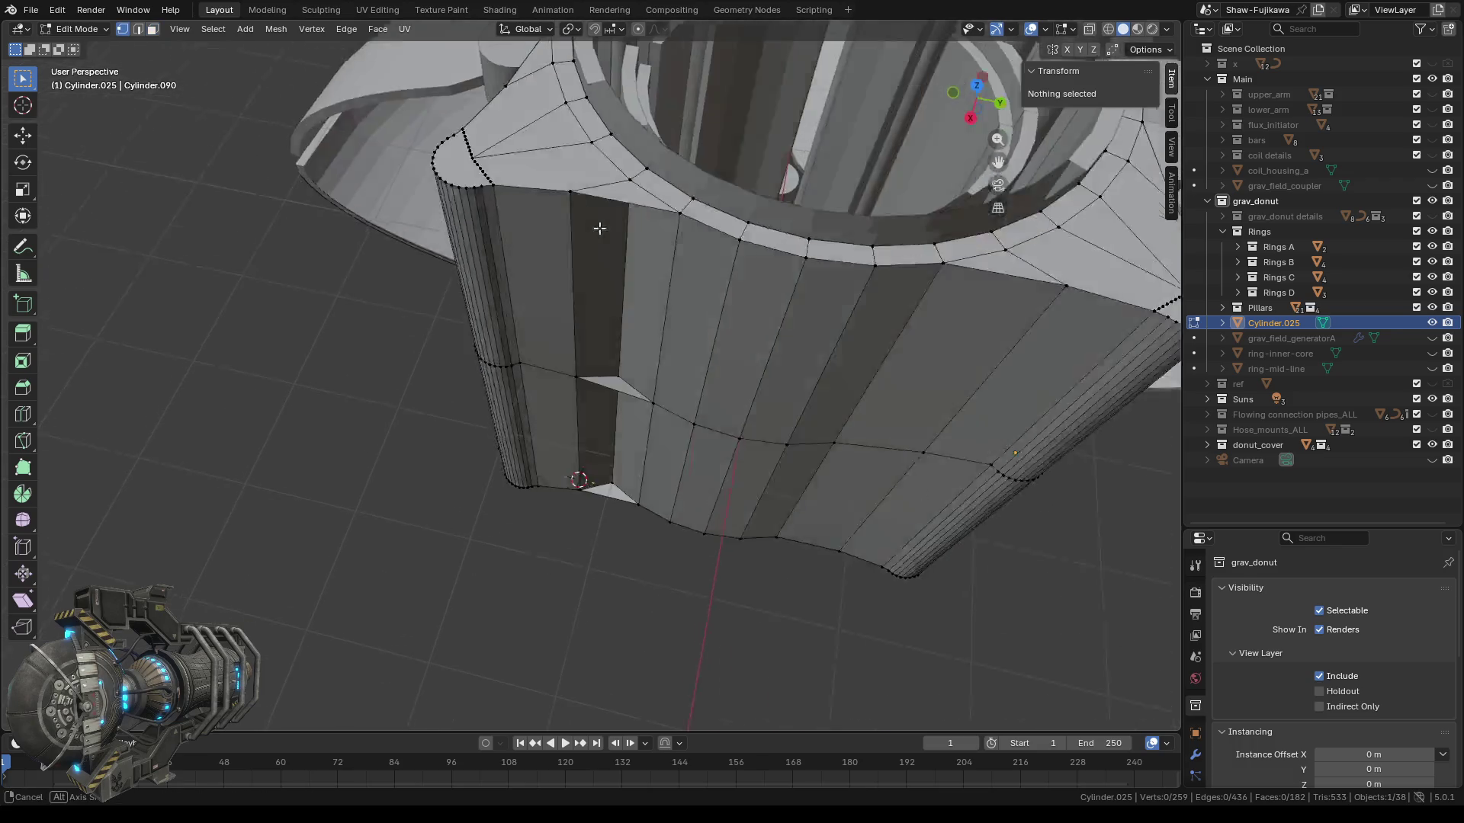
click(595, 222)
shift+click(682, 227)
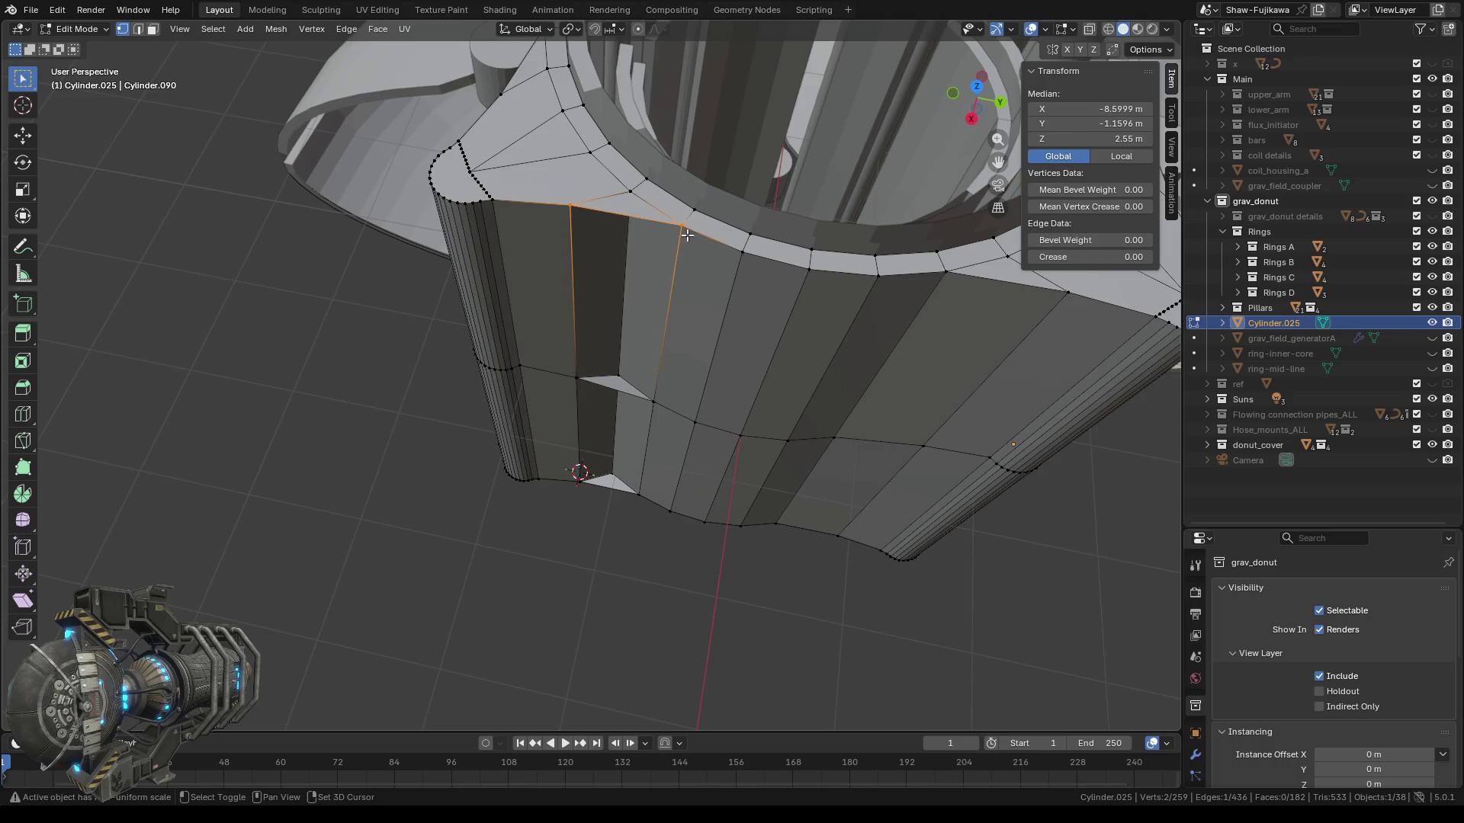
shift+click(576, 379)
shift+click(654, 405)
key(f)
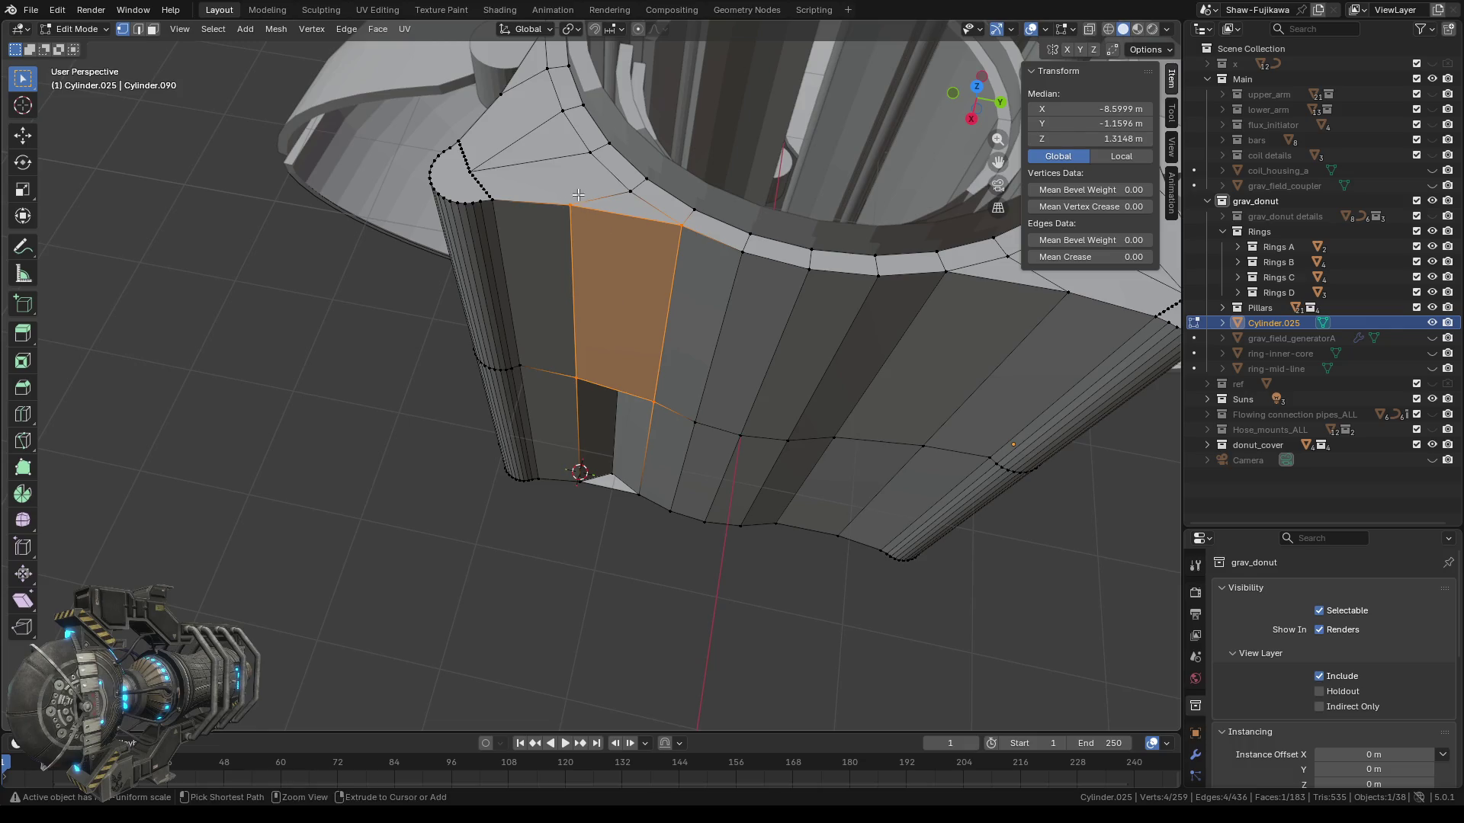
Fill the gap's lower section with a face down to the bottom vertices.
shift+click(581, 197)
middle_drag(581, 197, 643, 484)
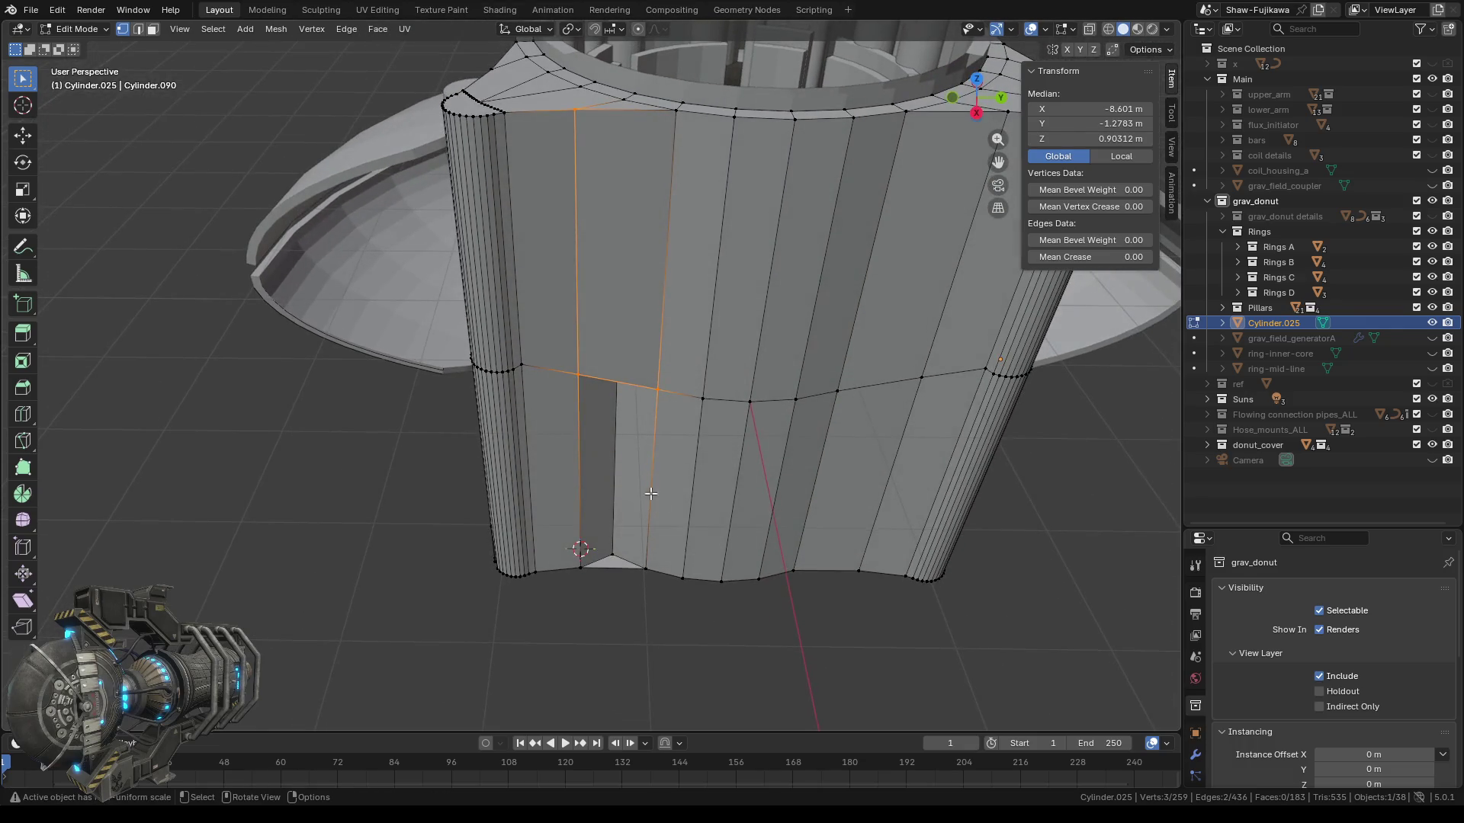
shift+click(574, 112)
shift+click(579, 567)
shift+click(645, 572)
key(f)
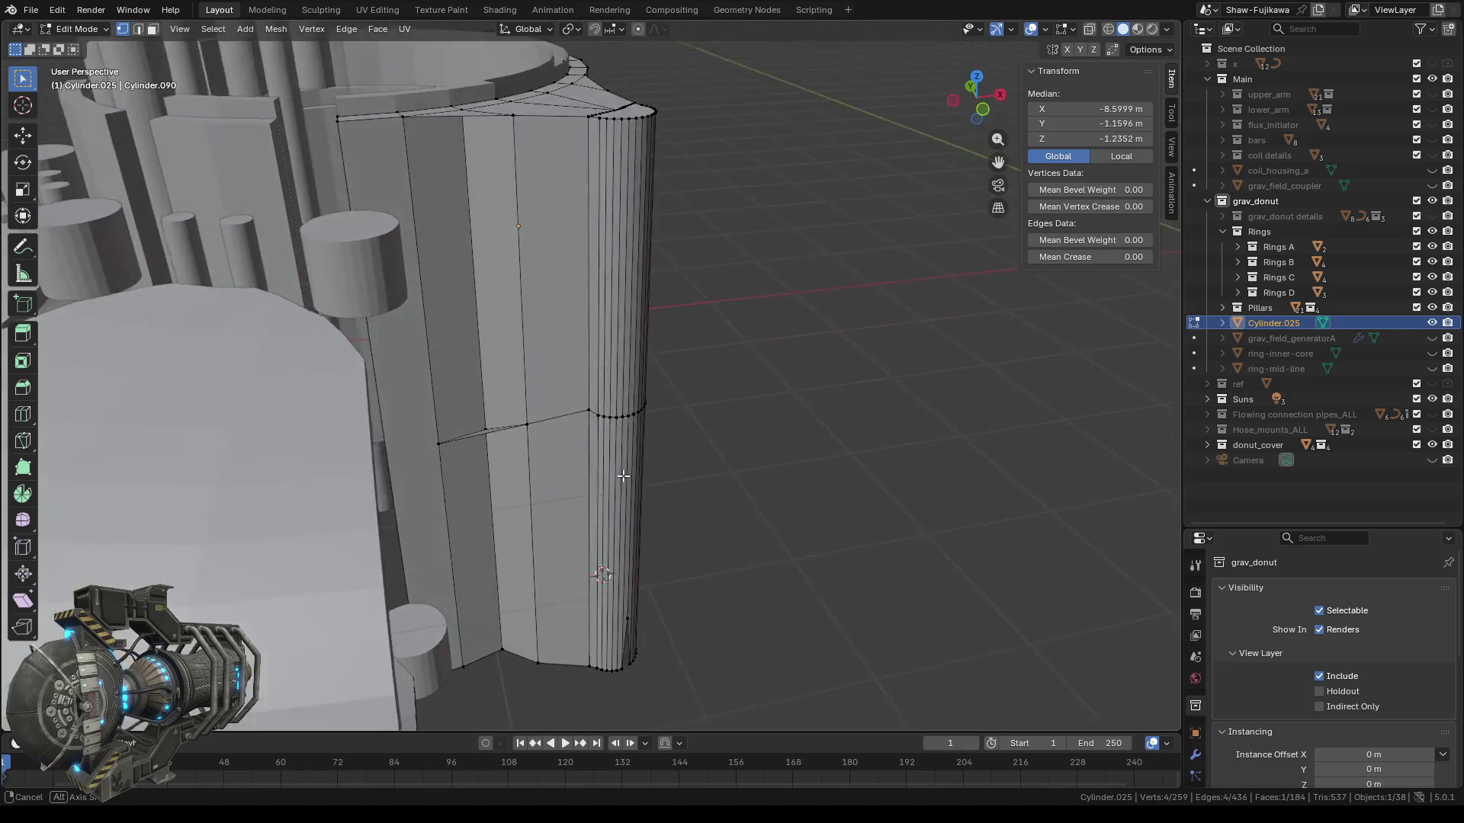
mouse_move(639, 586)
middle_down()
mouse_move(485, 243)
mouse_move(554, 338)
middle_up()
click(474, 276)
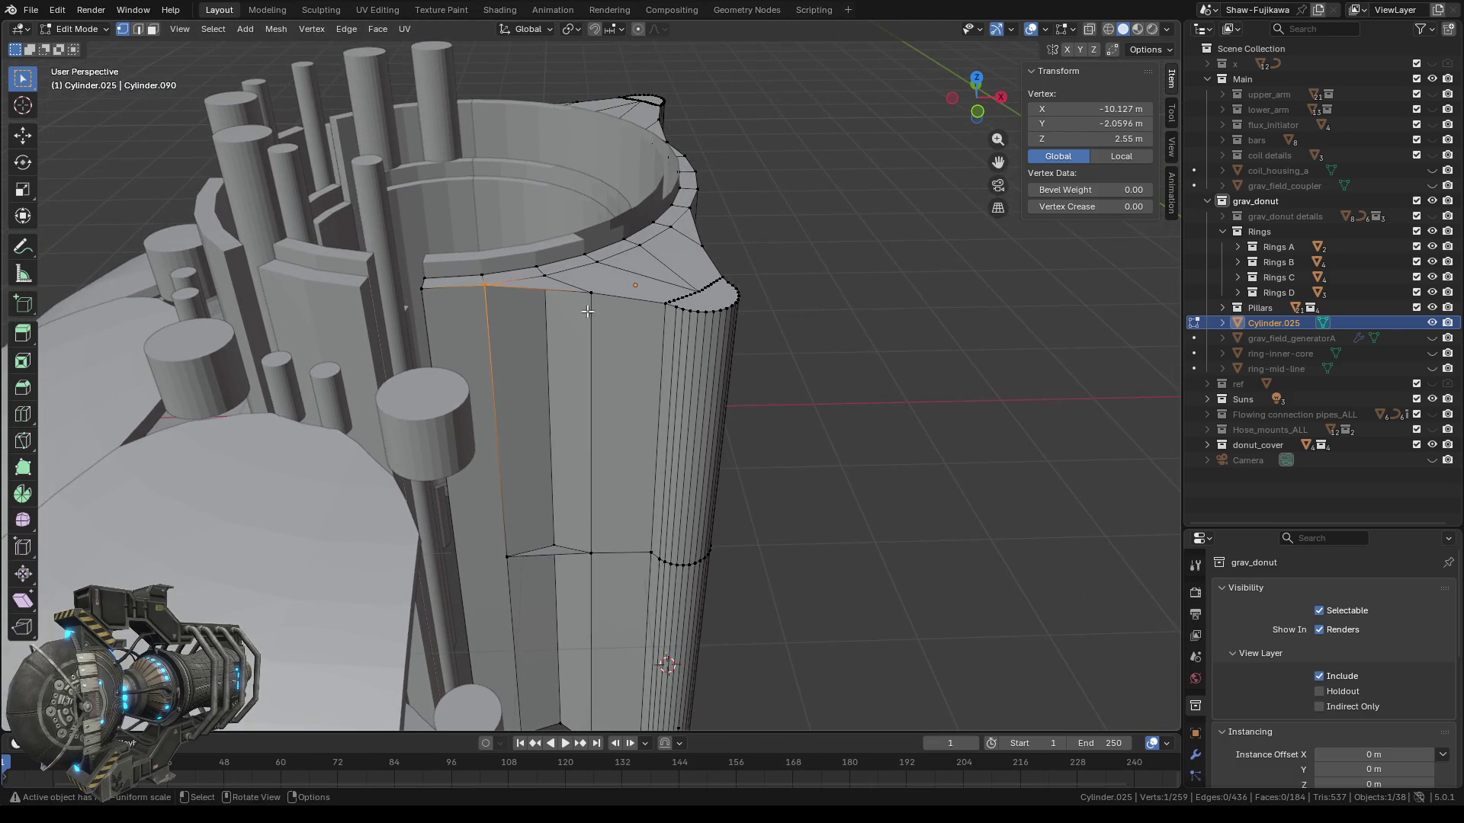
Fill the last wall gap with a face between its four corner vertices.
shift+click(591, 292)
mouse_move(505, 549)
mouse_down()
mouse_move(515, 573)
mouse_move(604, 567)
mouse_up()
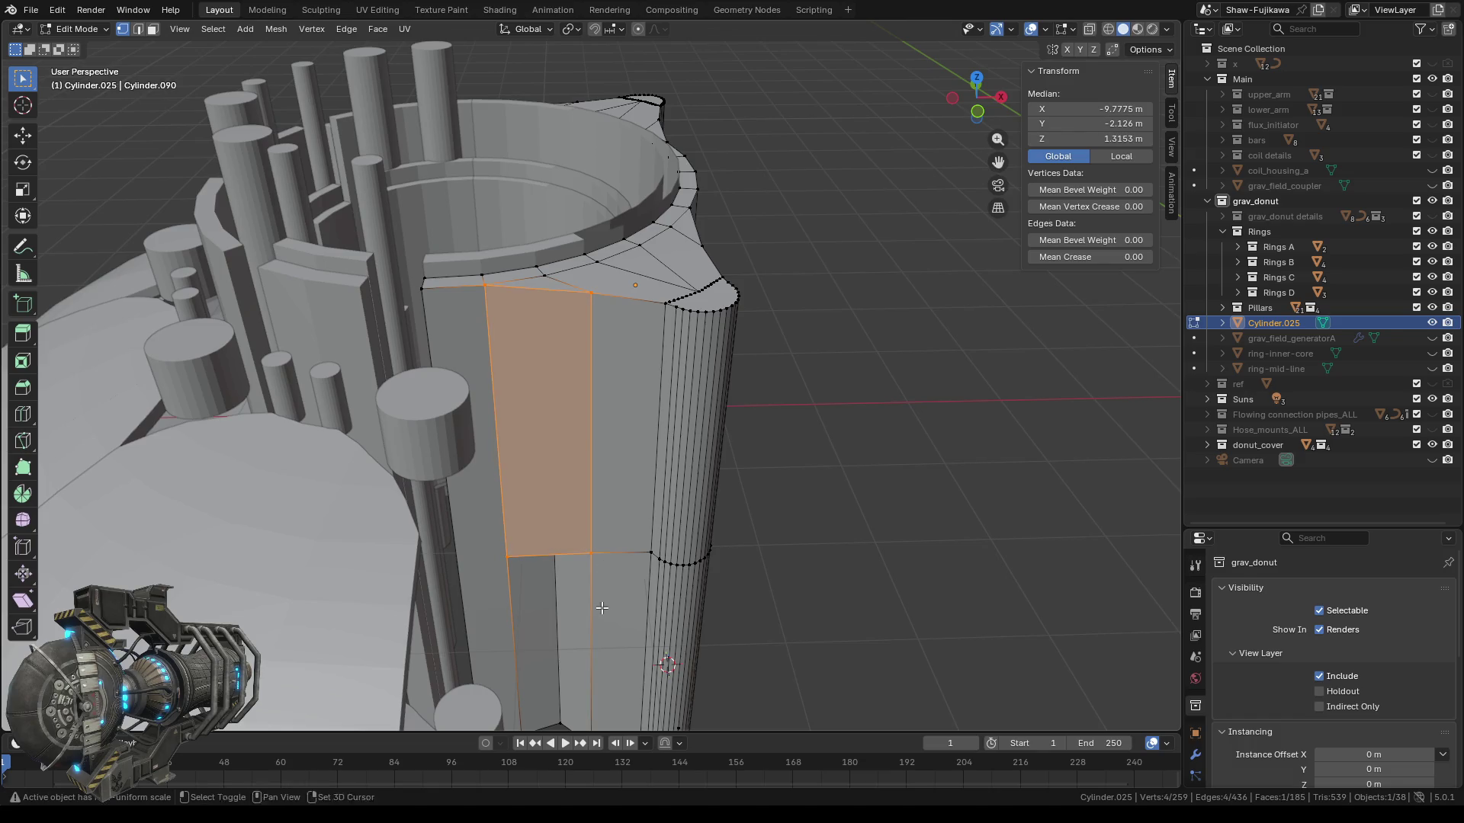
shift+scroll(532, 518, down, 5)
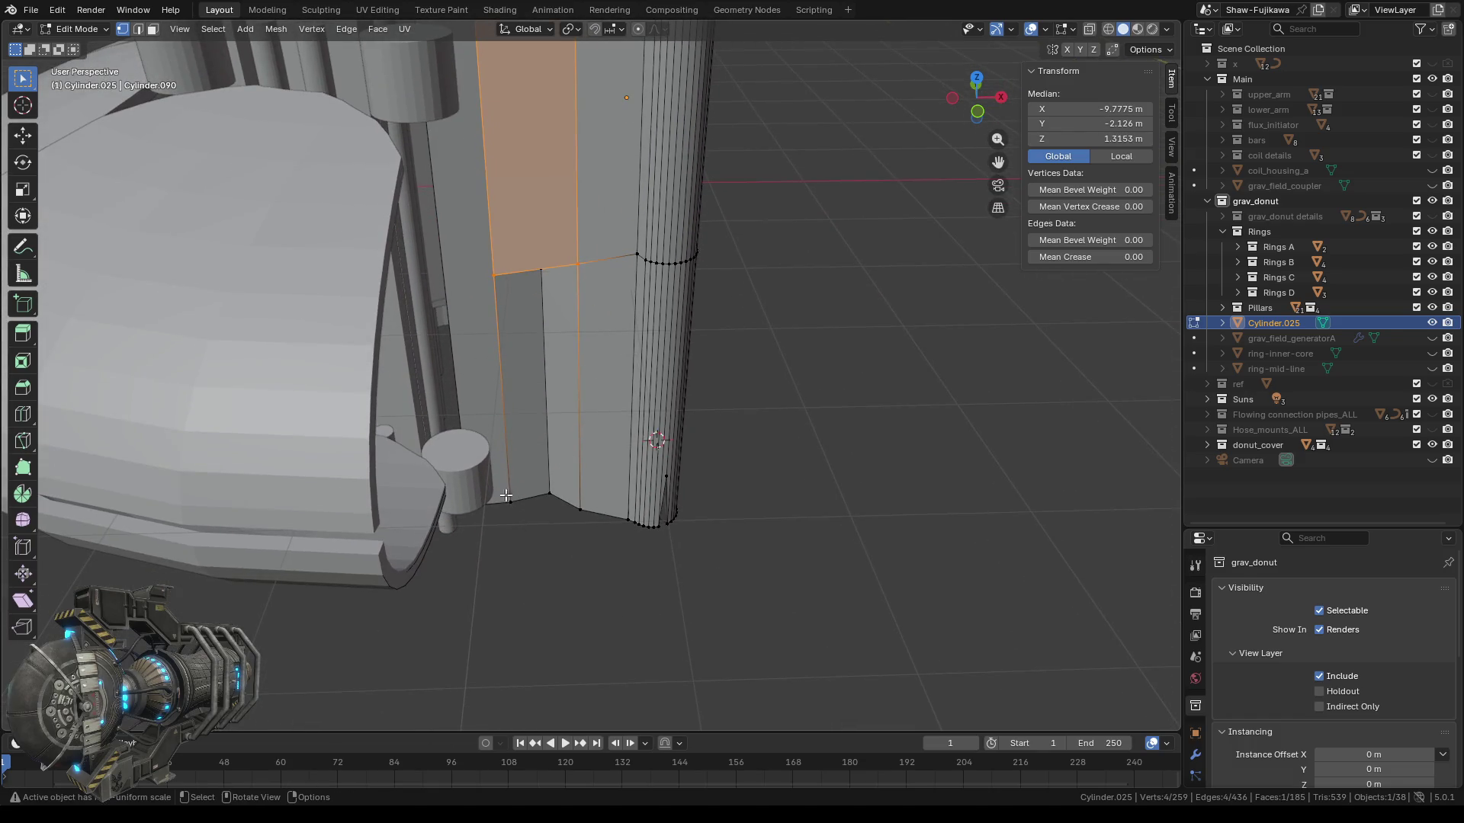
click(511, 501)
shift+click(591, 526)
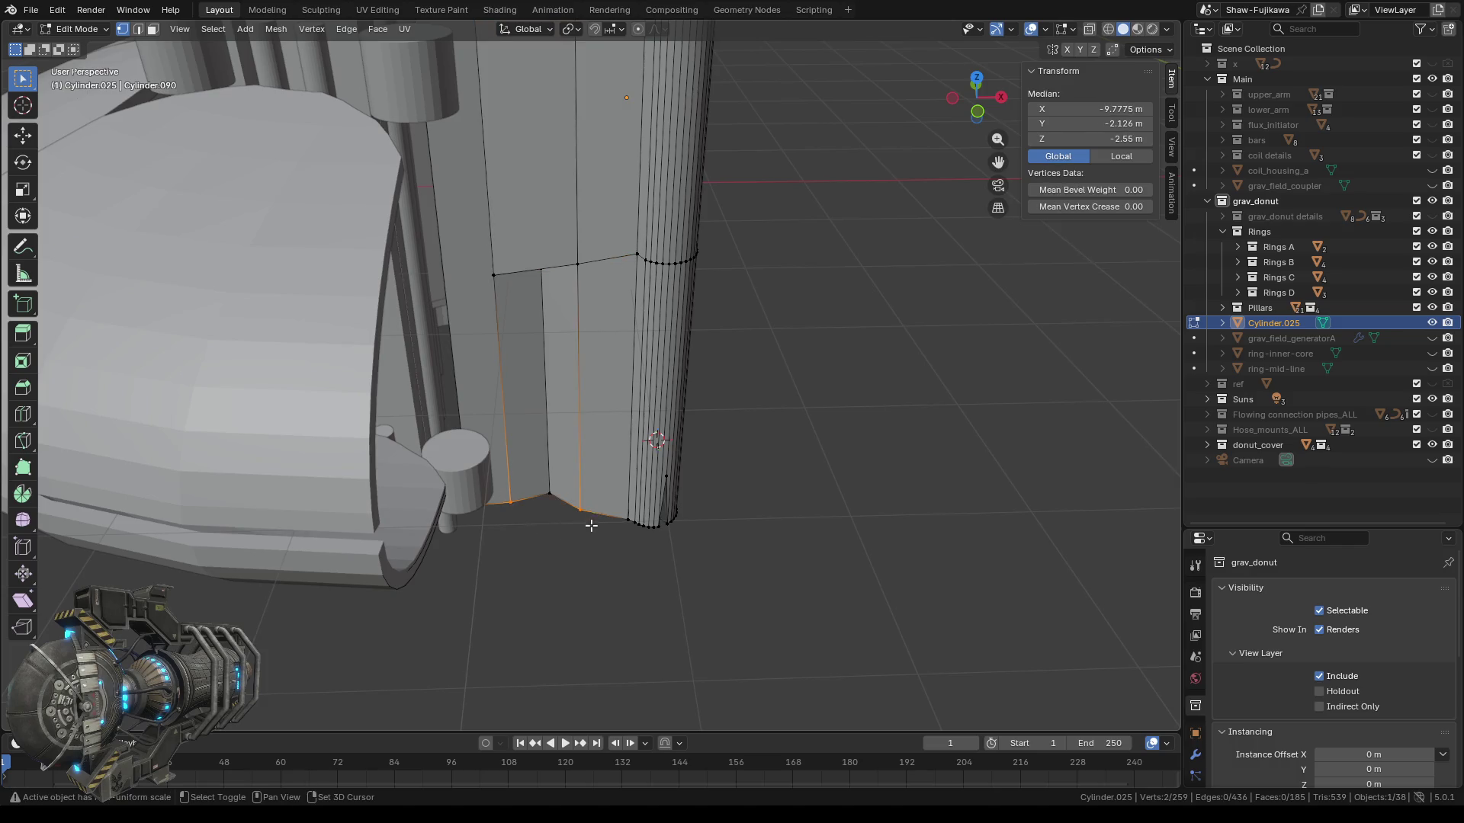
shift+click(494, 274)
shift+click(577, 264)
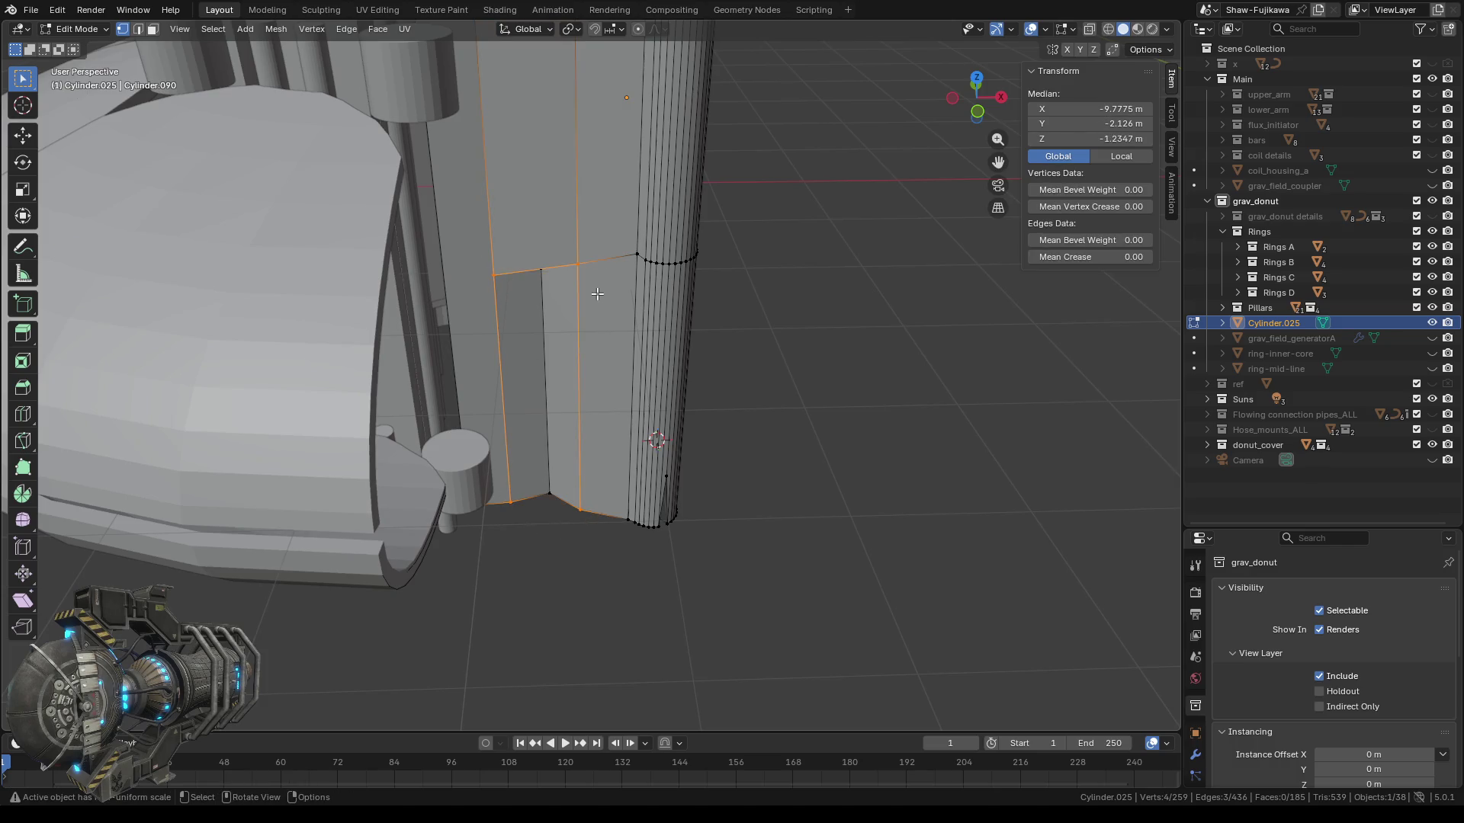
key(f)
Fill the triangular hole in the top rim with a face.
middle_drag(596, 293, 570, 375)
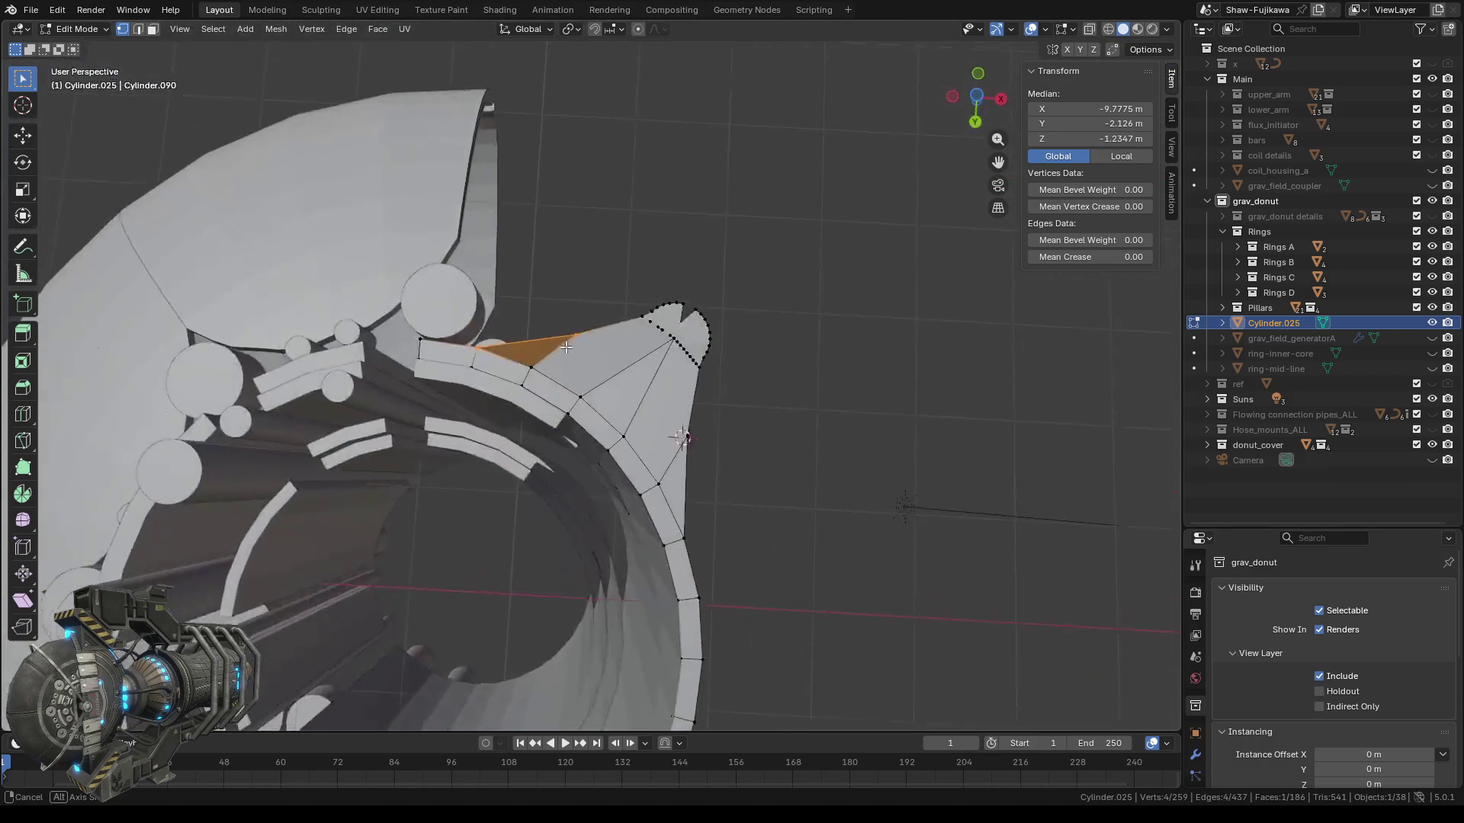
scroll(510, 383, up, 3)
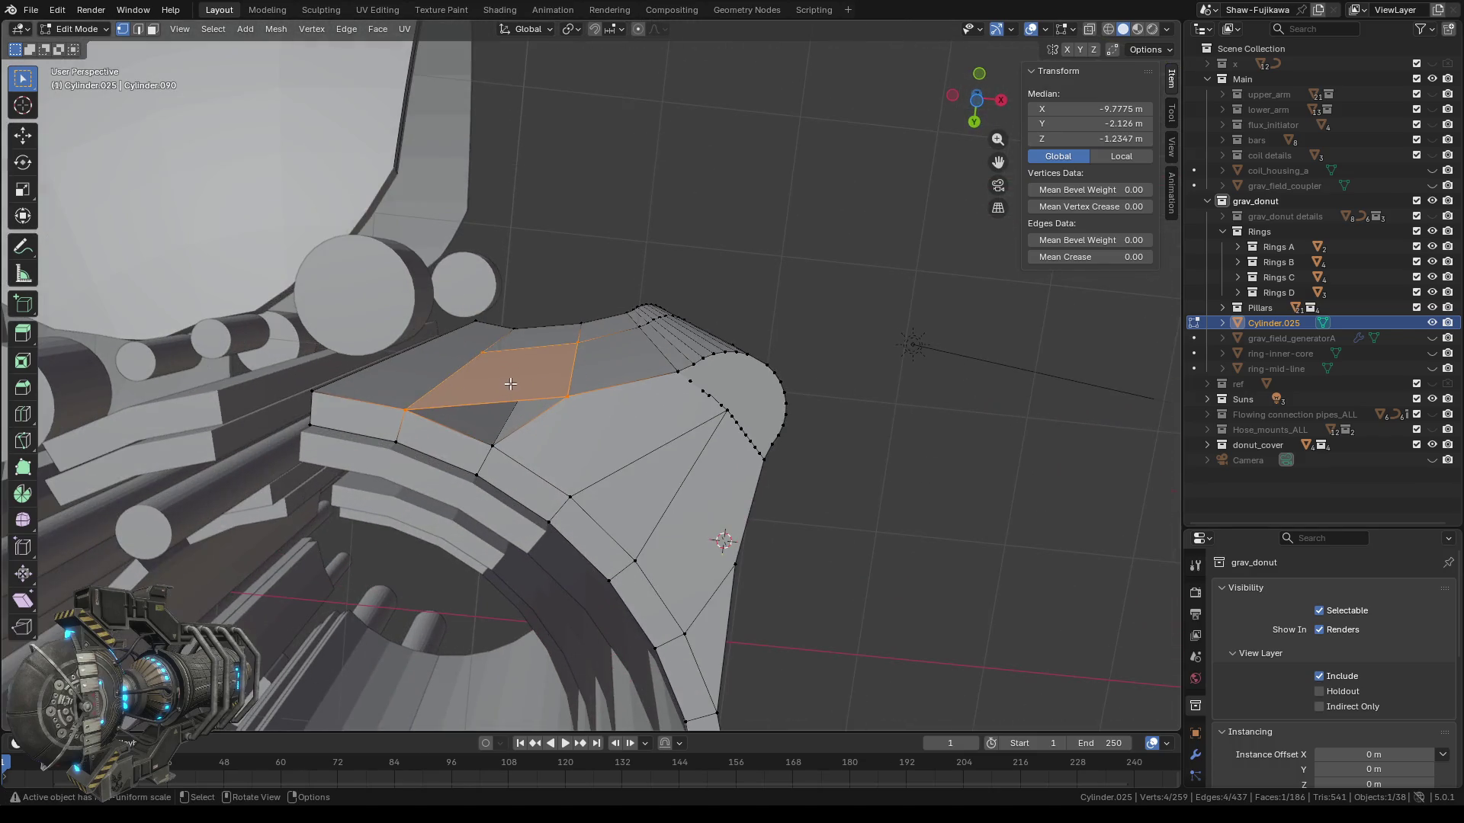
click(404, 409)
shift+click(493, 446)
shift+click(568, 398)
key(f)
Orbit around and beneath the ring to check it, then snap to a straight-on view.
mouse_move(586, 414)
middle_down()
mouse_move(975, 460)
mouse_move(812, 482)
mouse_move(583, 400)
mouse_move(350, 230)
mouse_move(562, 418)
middle_up()
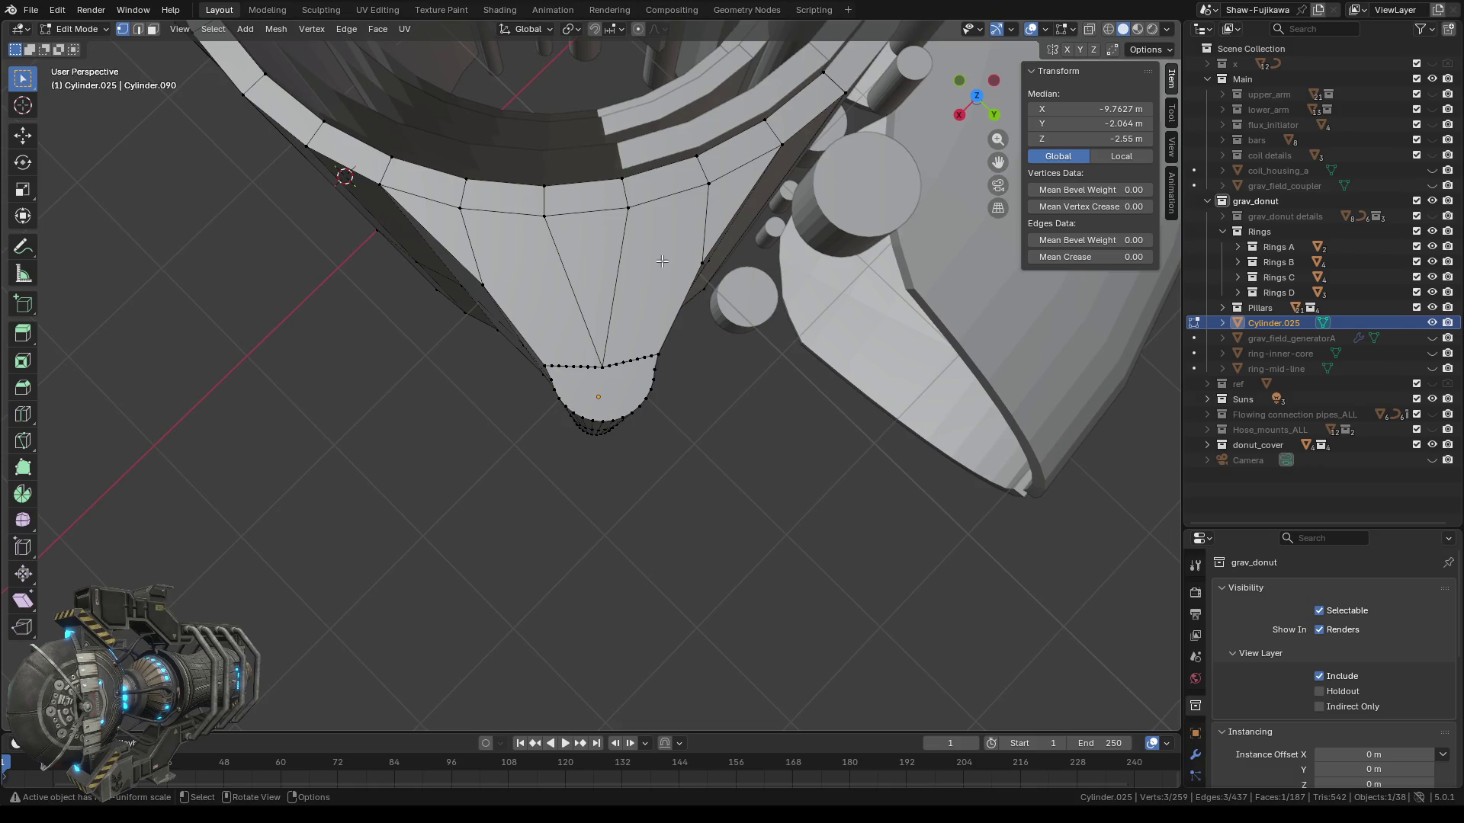
mouse_move(662, 262)
middle_down()
mouse_move(649, 275)
mouse_move(680, 345)
mouse_move(542, 408)
mouse_move(562, 442)
middle_up()
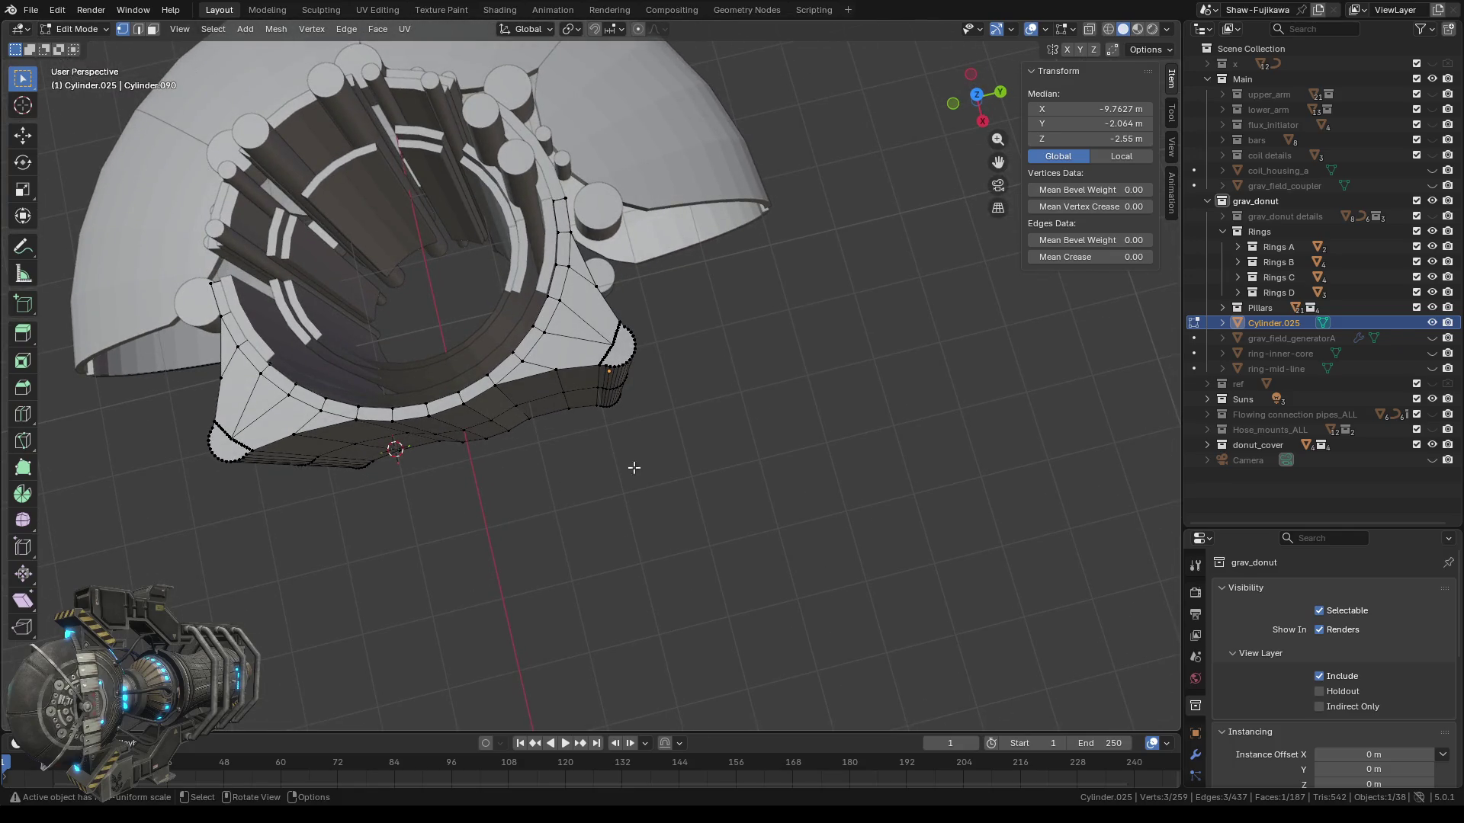
middle_drag(632, 548, 648, 548)
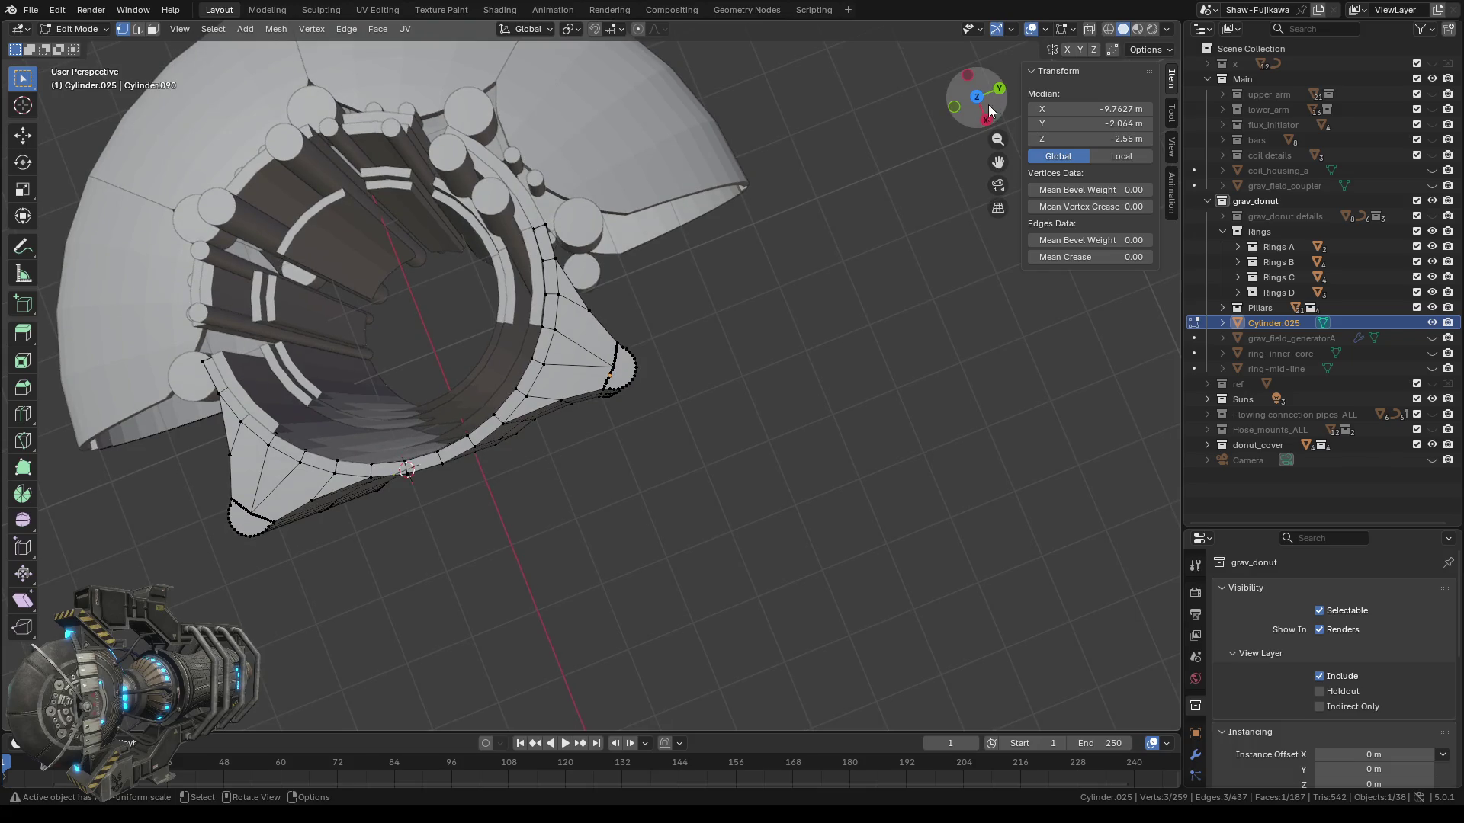
click(976, 100)
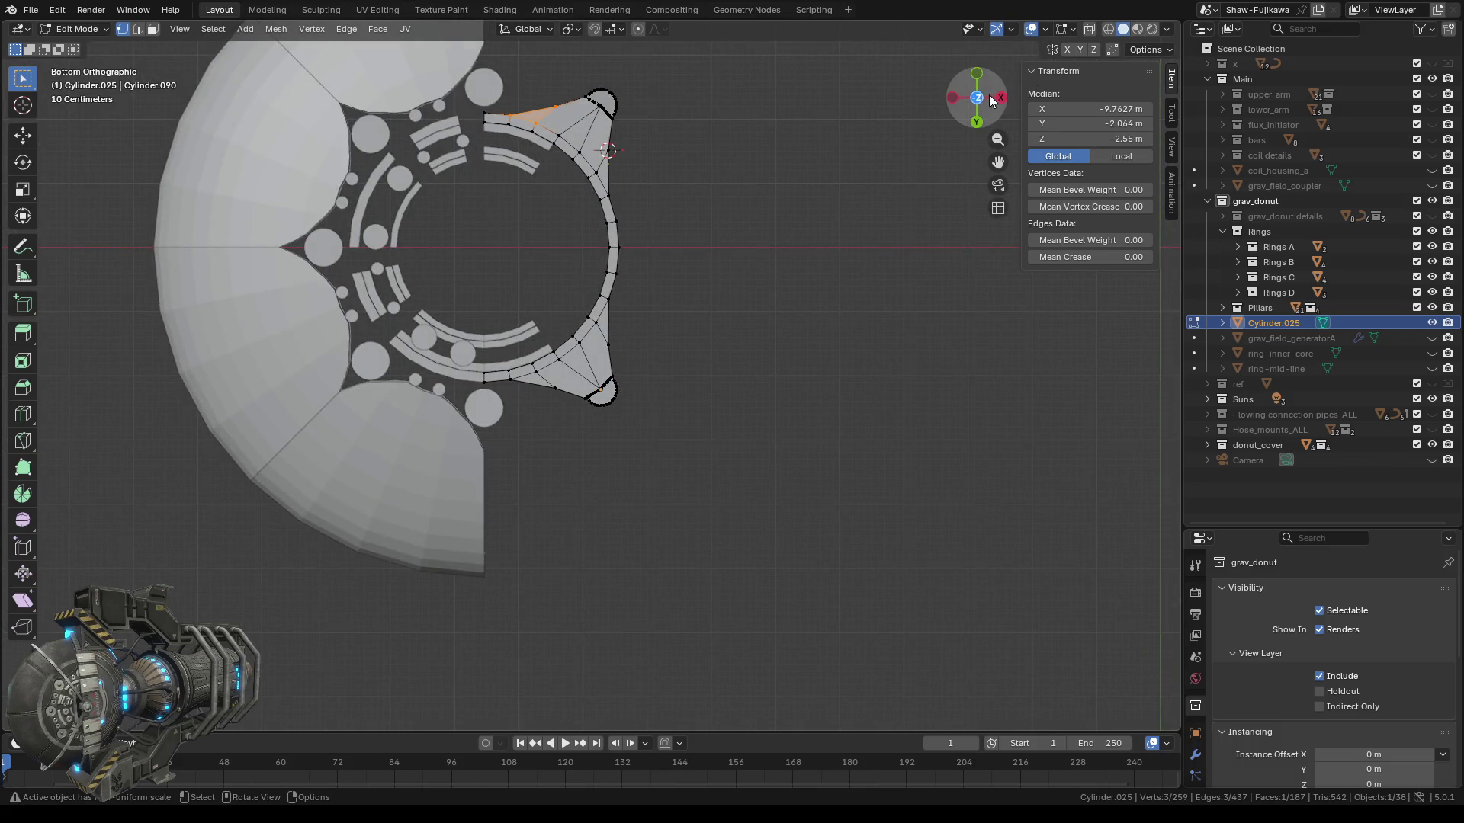
In top wireframe view, box-select the rounded tip's vertices.
click(982, 102)
click(981, 101)
scroll(745, 348, up, 3)
scroll(745, 351, up, 3)
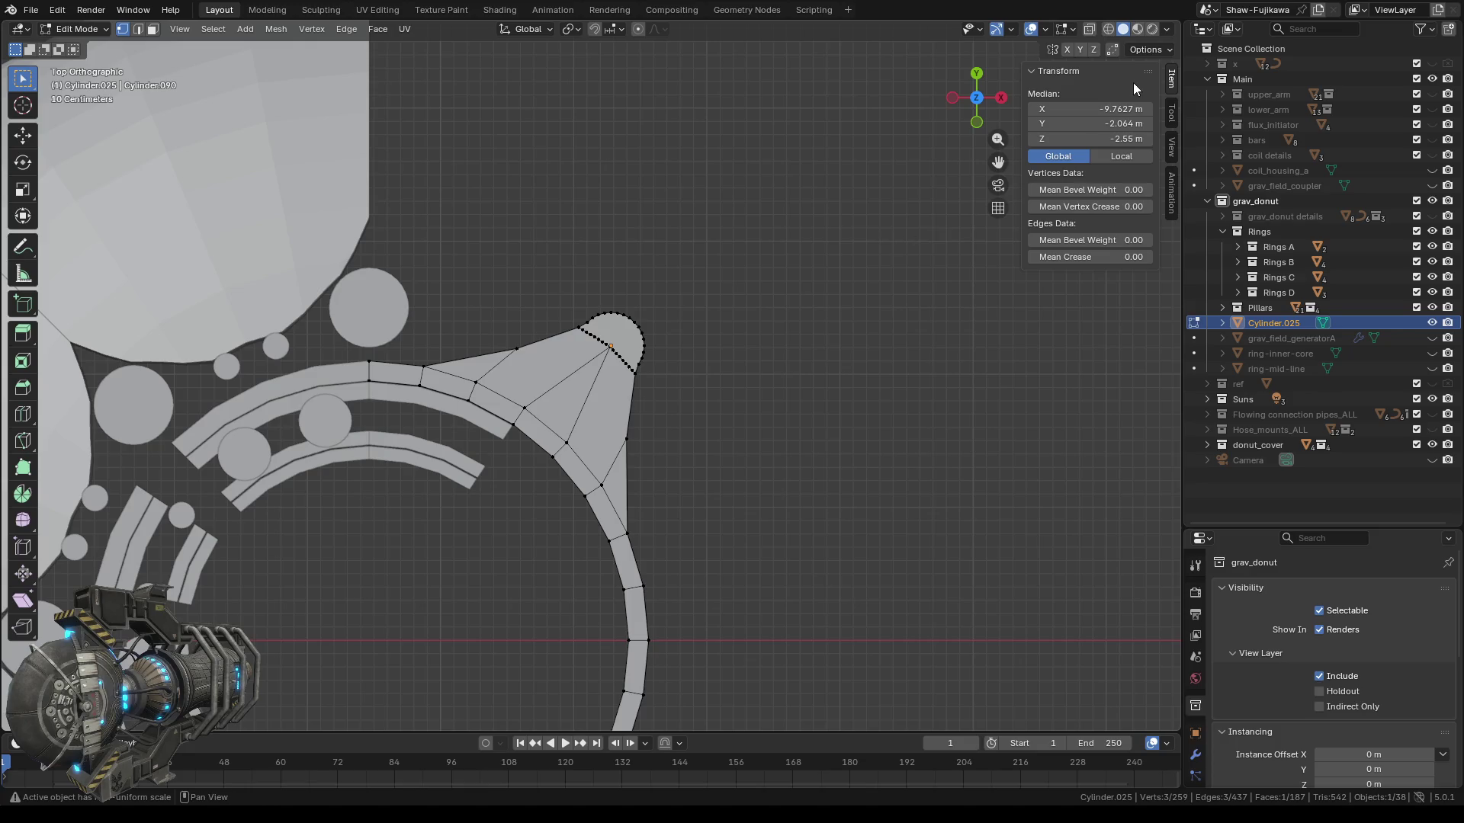
click(1111, 29)
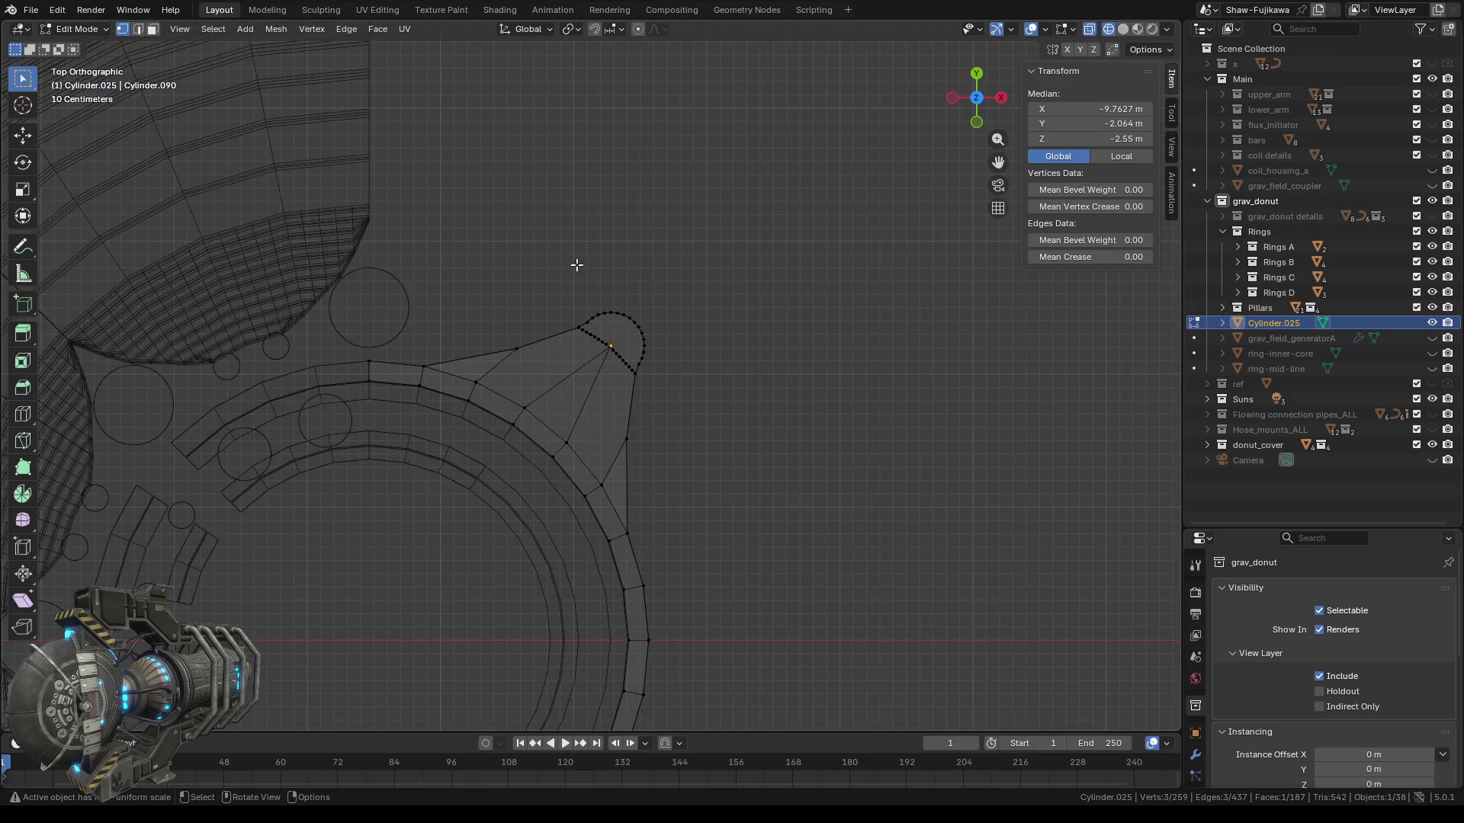
drag(569, 263, 709, 389)
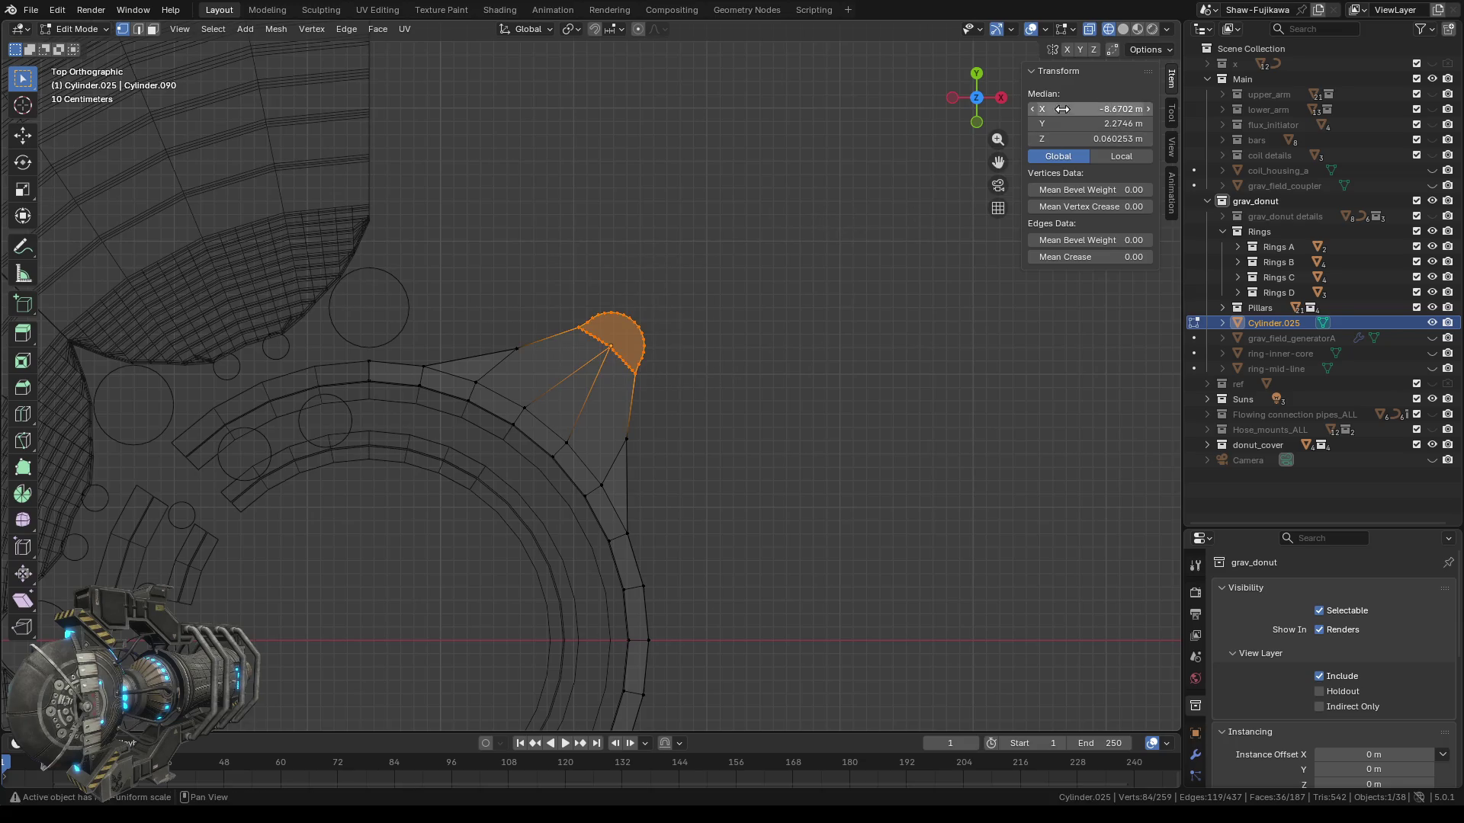
Activate the Move tool on the selected tip and zoom in and out to inspect it.
click(25, 136)
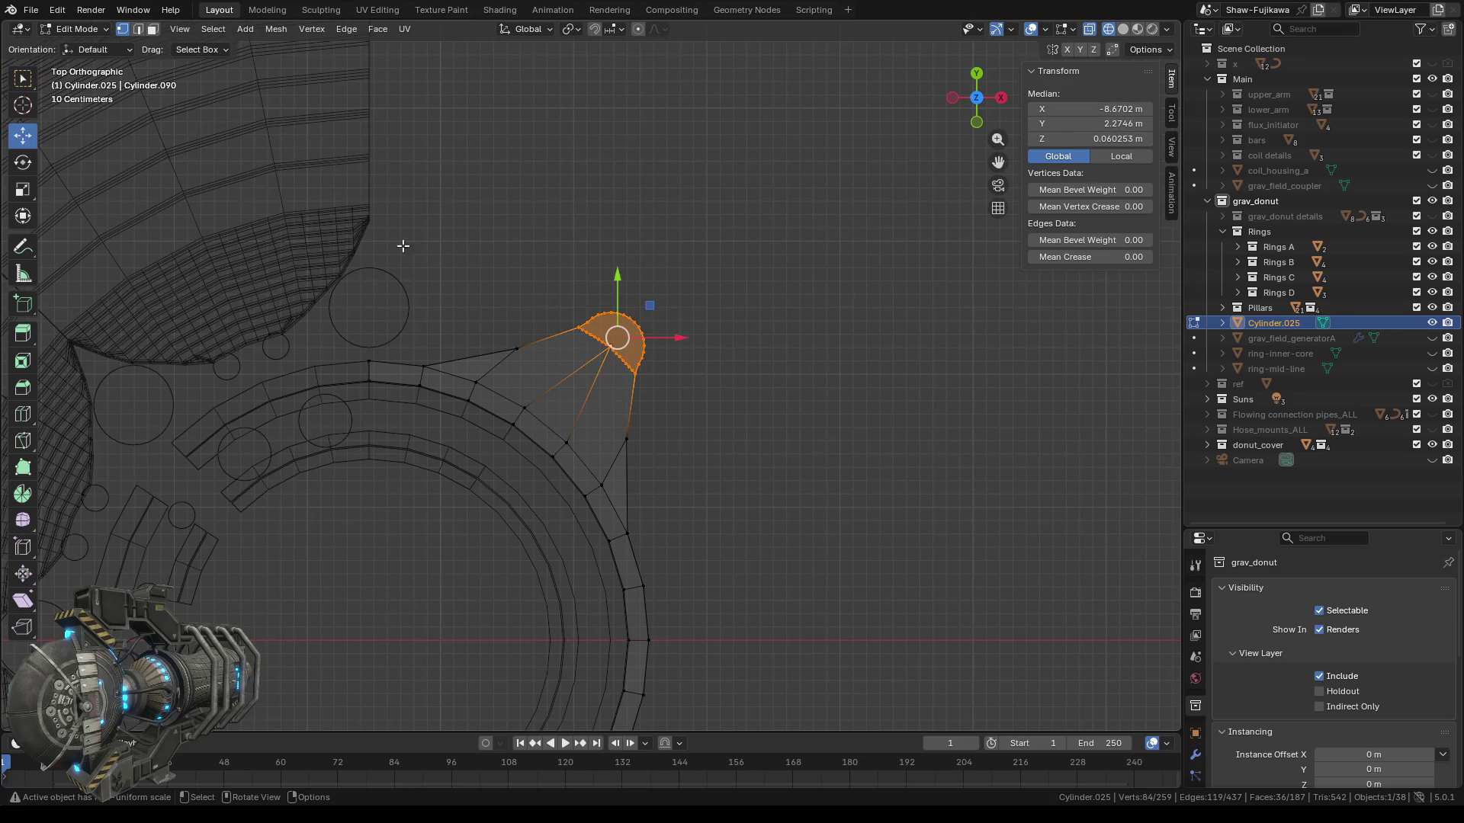
scroll(745, 357, up, 2)
scroll(744, 357, up, 1)
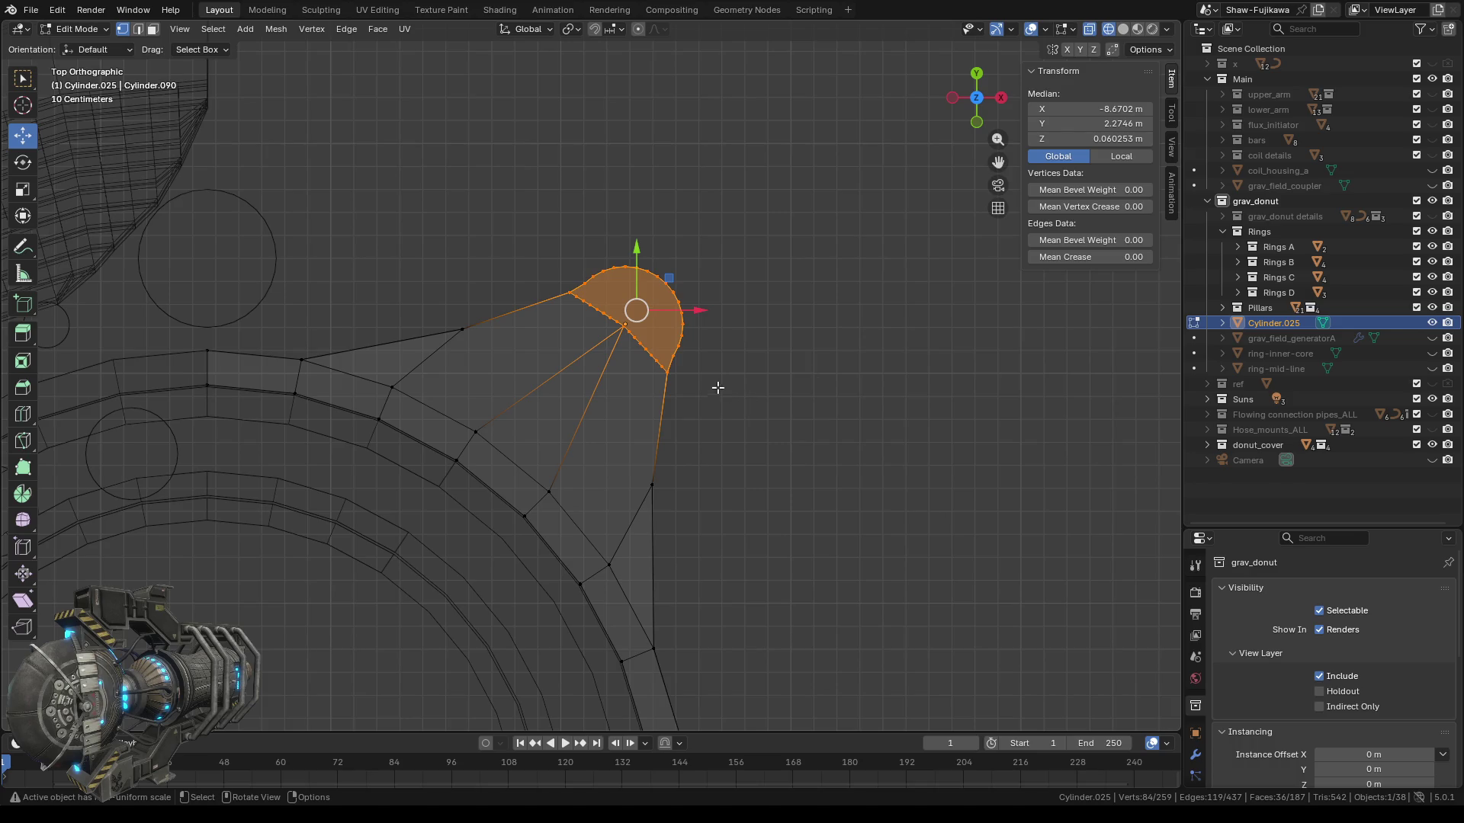
scroll(700, 362, down, 4)
scroll(700, 362, down, 3)
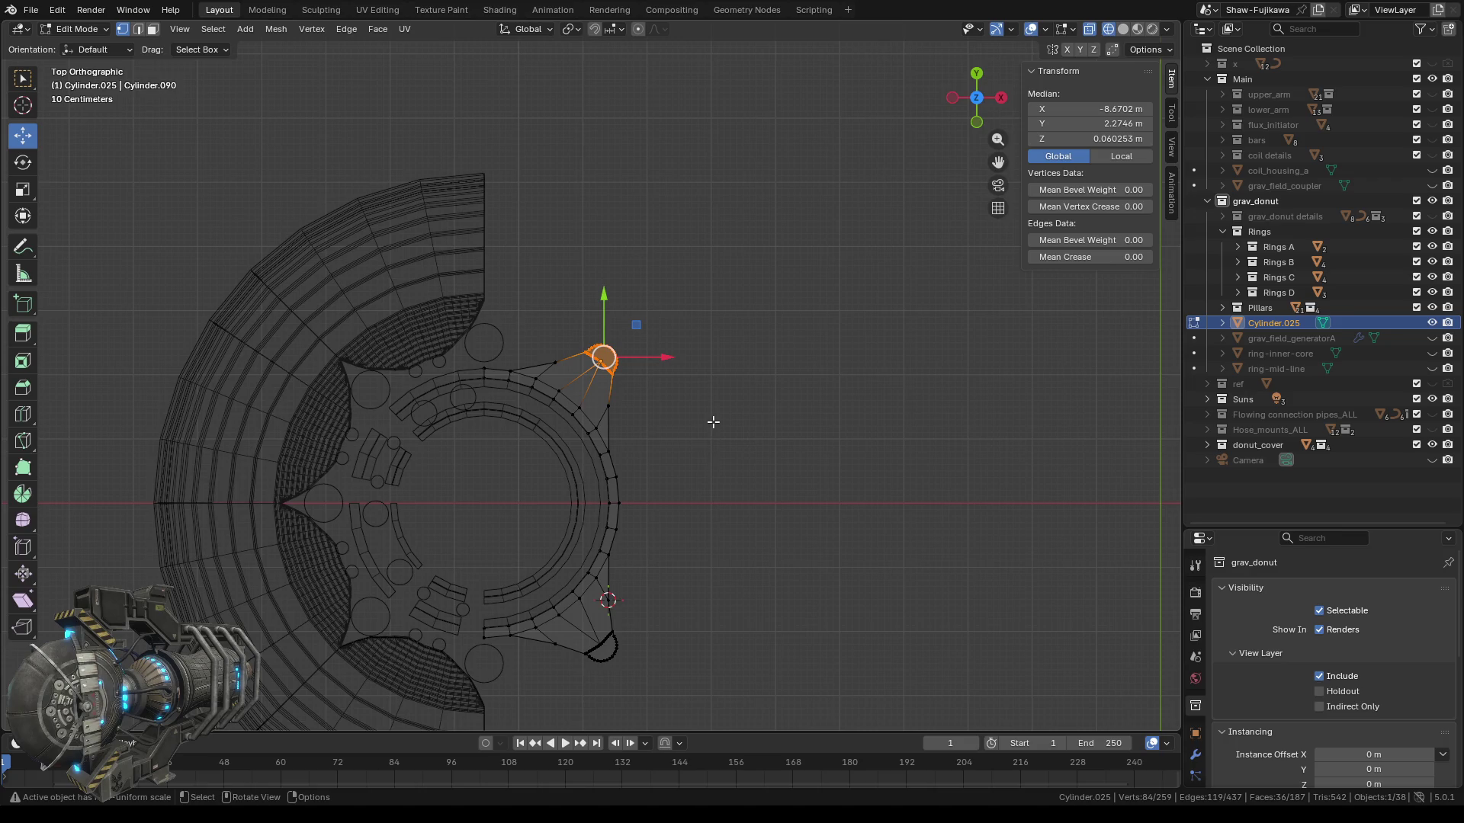
scroll(713, 422, up, 3)
scroll(713, 421, up, 2)
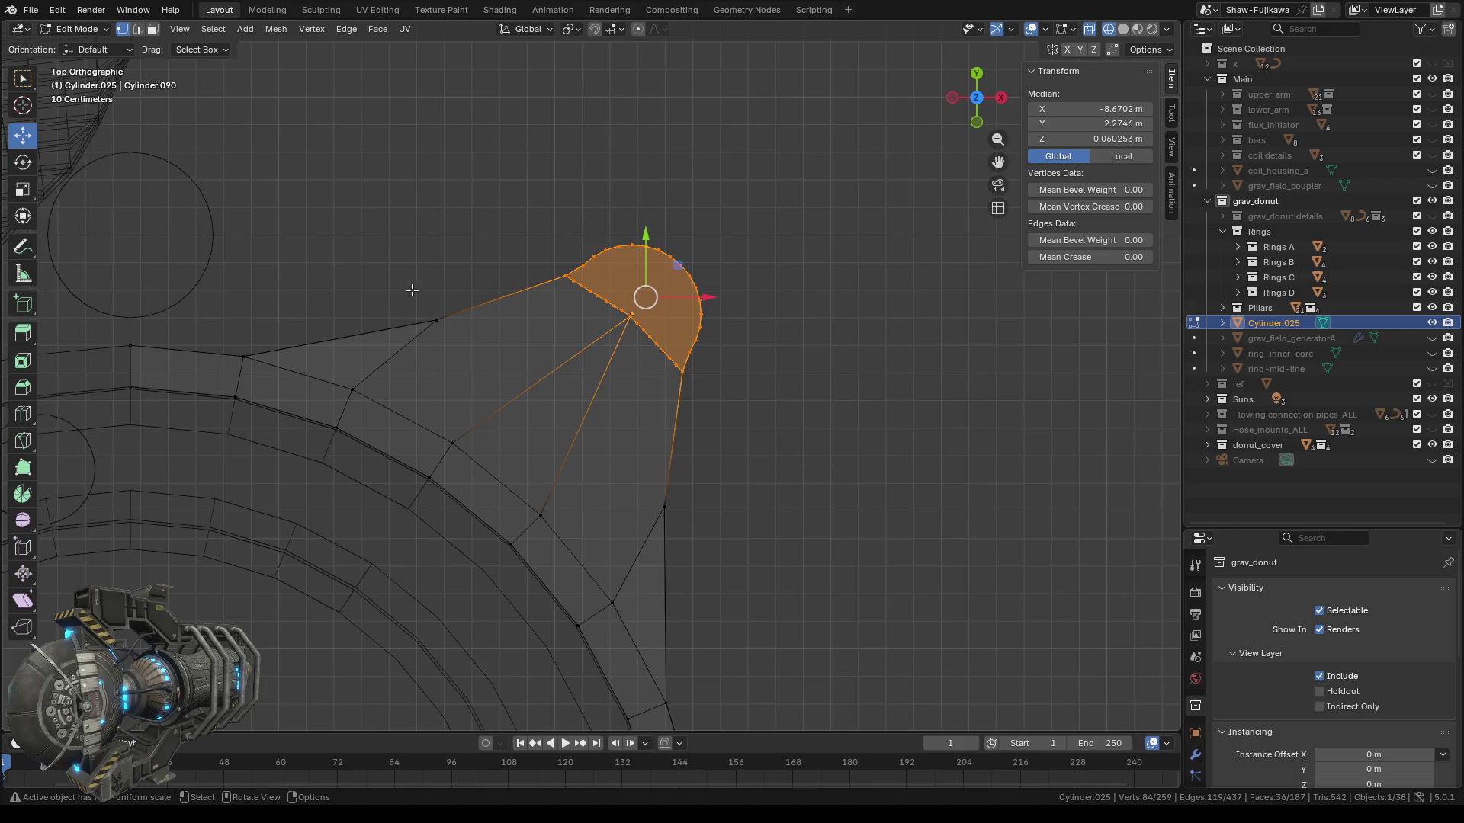
Snap the 3D cursor midway between two opposite corner vertices of the fan.
drag(411, 290, 467, 329)
shift+drag(637, 467, 699, 516)
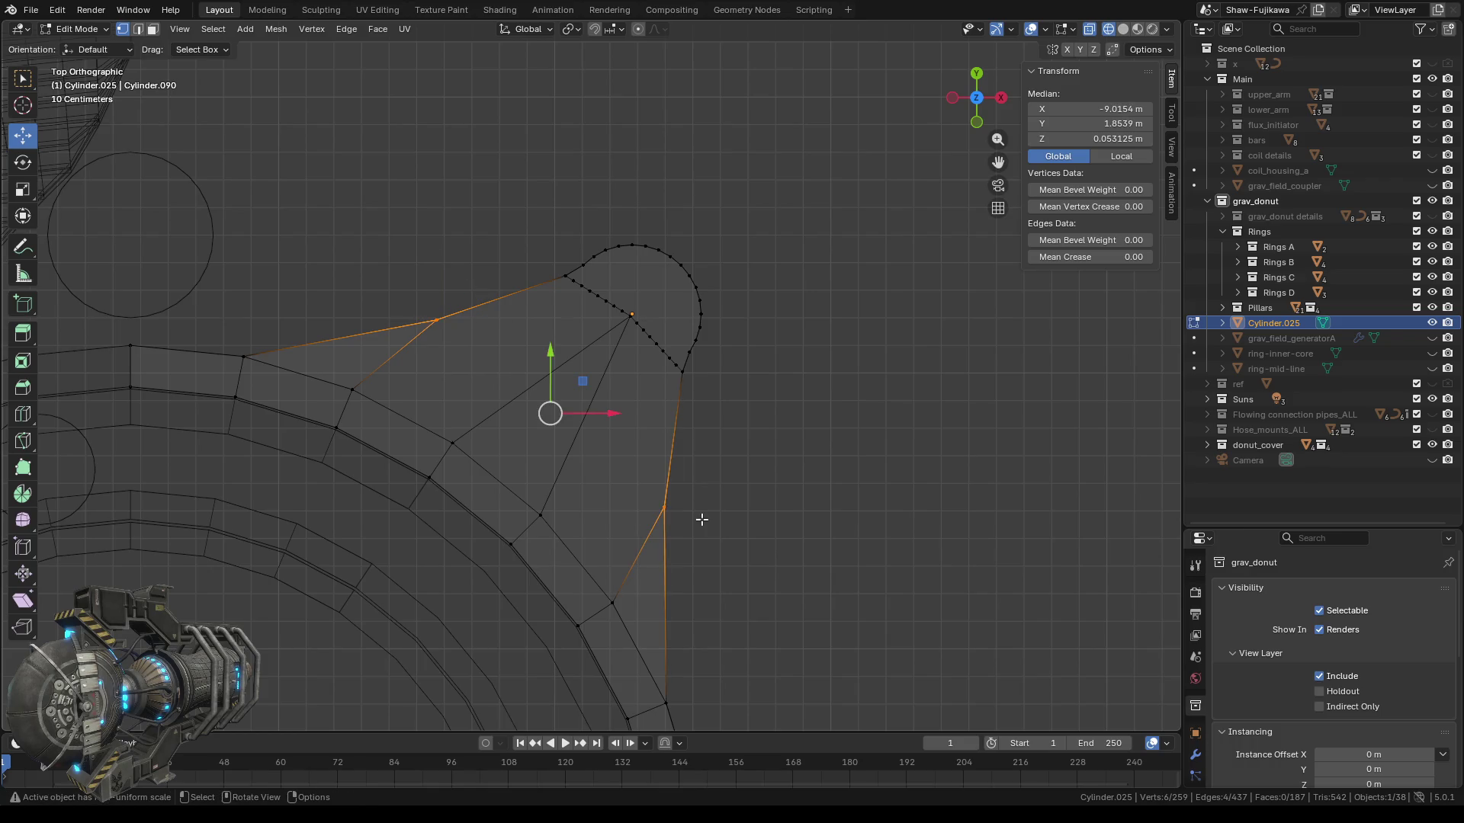
right_click(771, 440)
mouse_move(761, 443)
click(889, 505)
Box-select the upper rounded tab and move it slightly down and left.
drag(541, 198, 757, 378)
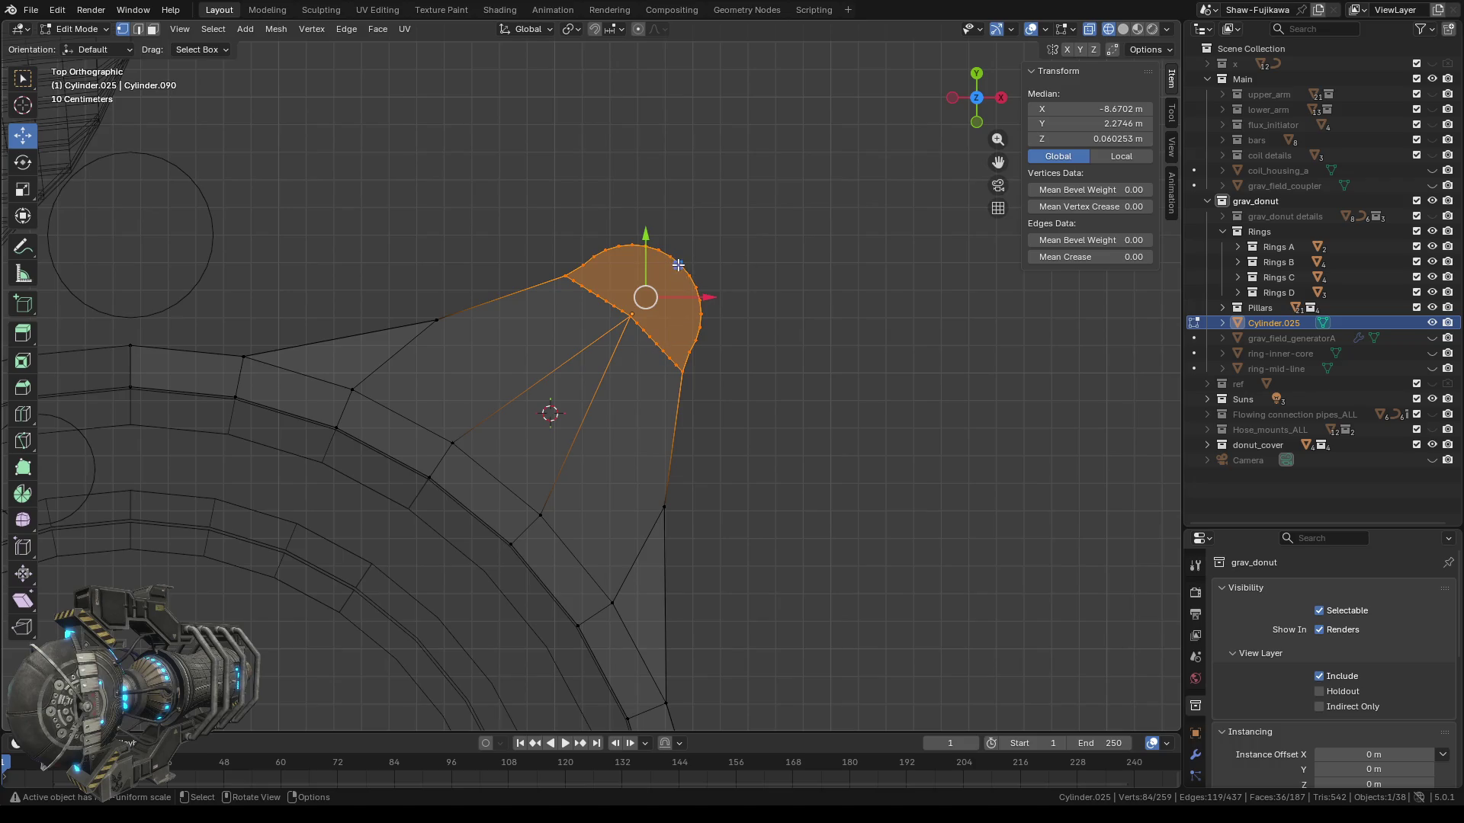
drag(677, 266, 640, 305)
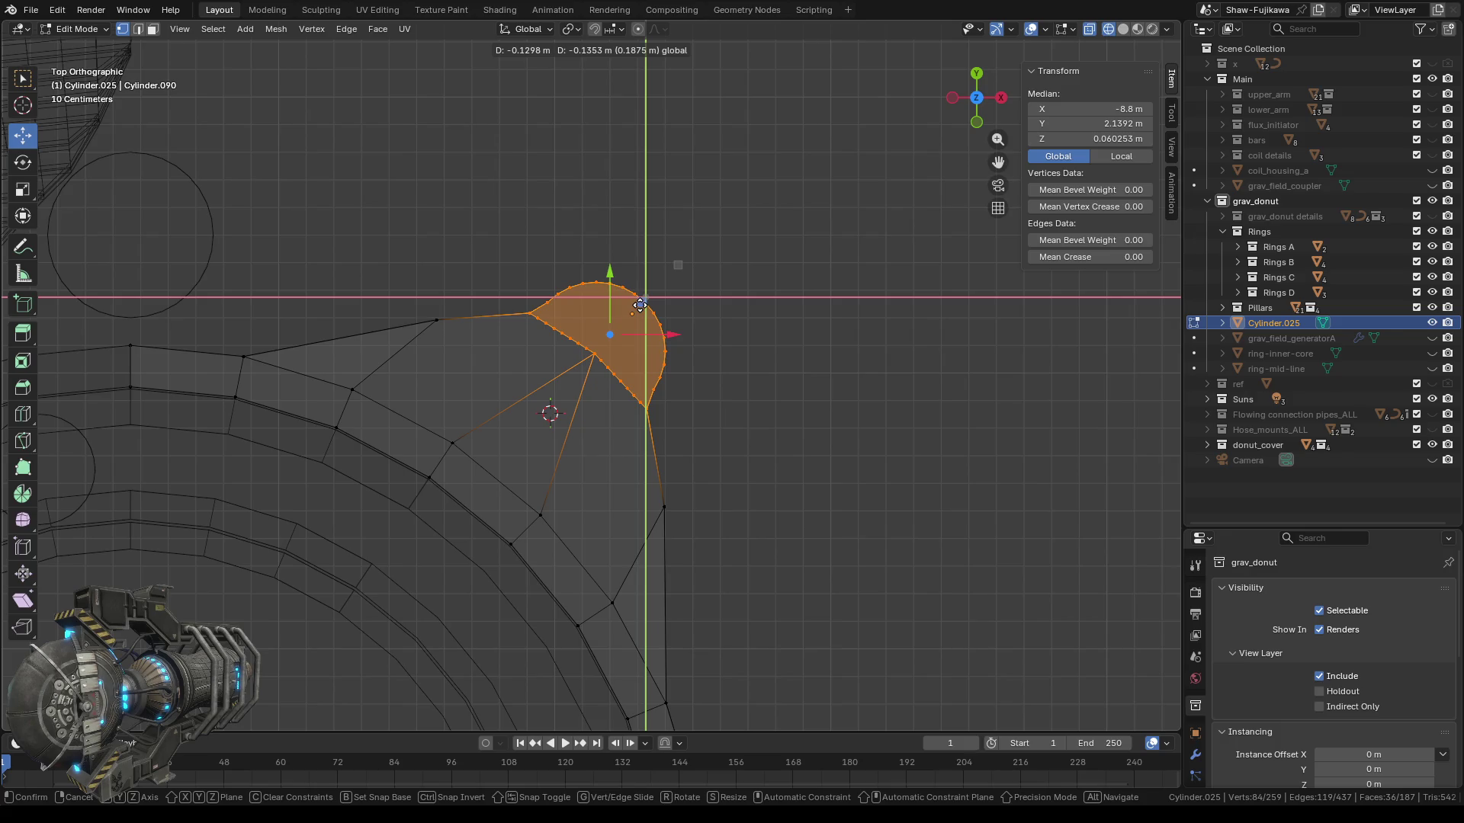
drag(640, 305, 640, 305)
Pan to the lower rounded tab and select the lower fan's vertices.
scroll(758, 379, down, 2)
shift+middle_drag(710, 583, 713, 238)
scroll(722, 419, down, 2)
scroll(725, 448, up, 2)
scroll(706, 366, up, 2)
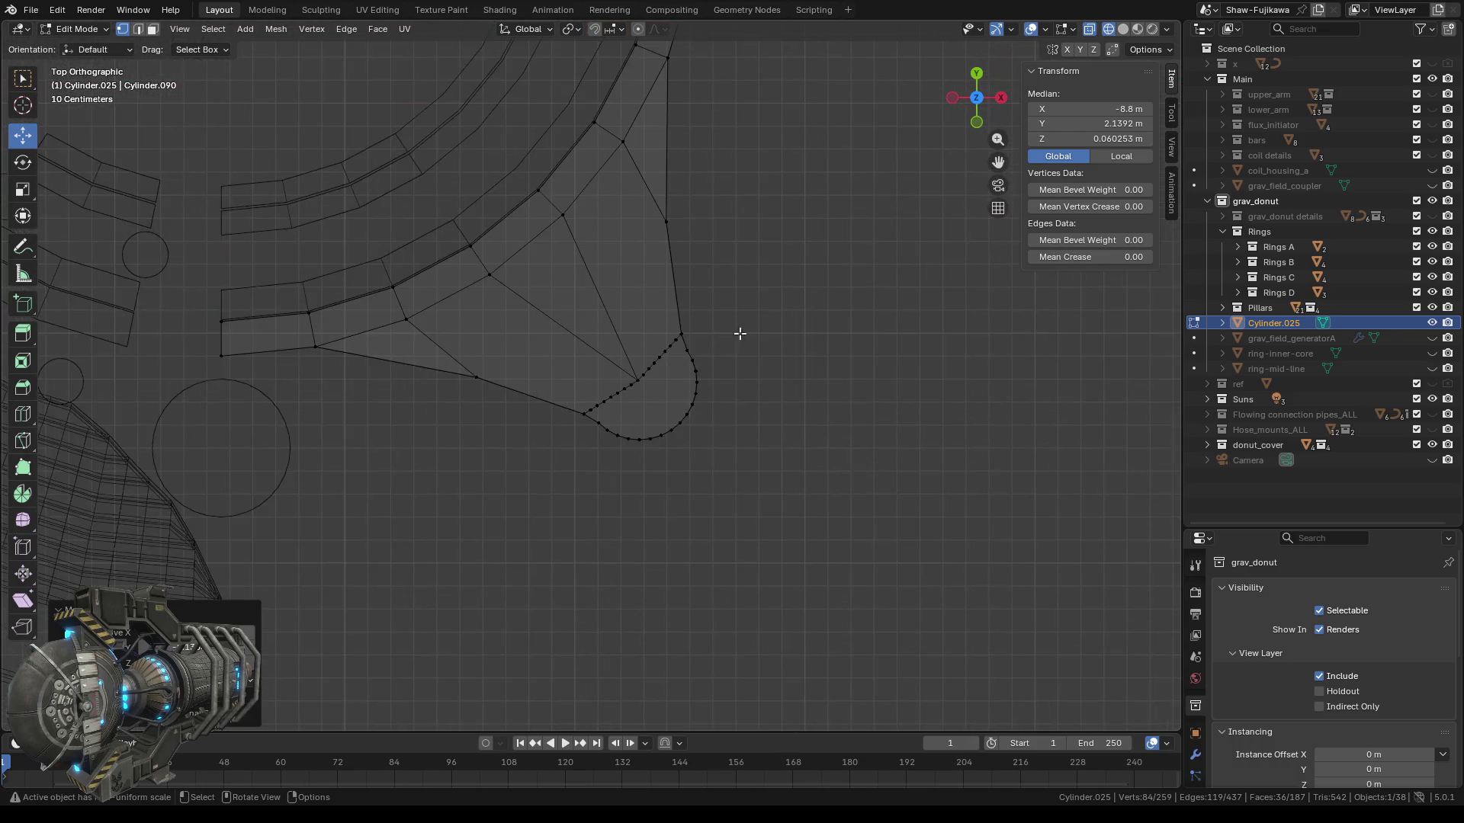
shift+scroll(735, 339, up, 3)
alt+click(631, 252)
drag(438, 409, 480, 442)
scroll(494, 500, down, 2)
scroll(624, 566, down, 2)
mouse_move(625, 566)
middle_down()
mouse_move(673, 501)
mouse_move(670, 582)
middle_up()
In top view, snap the 3D cursor to the centre of the selected lower fan vertices.
click(977, 99)
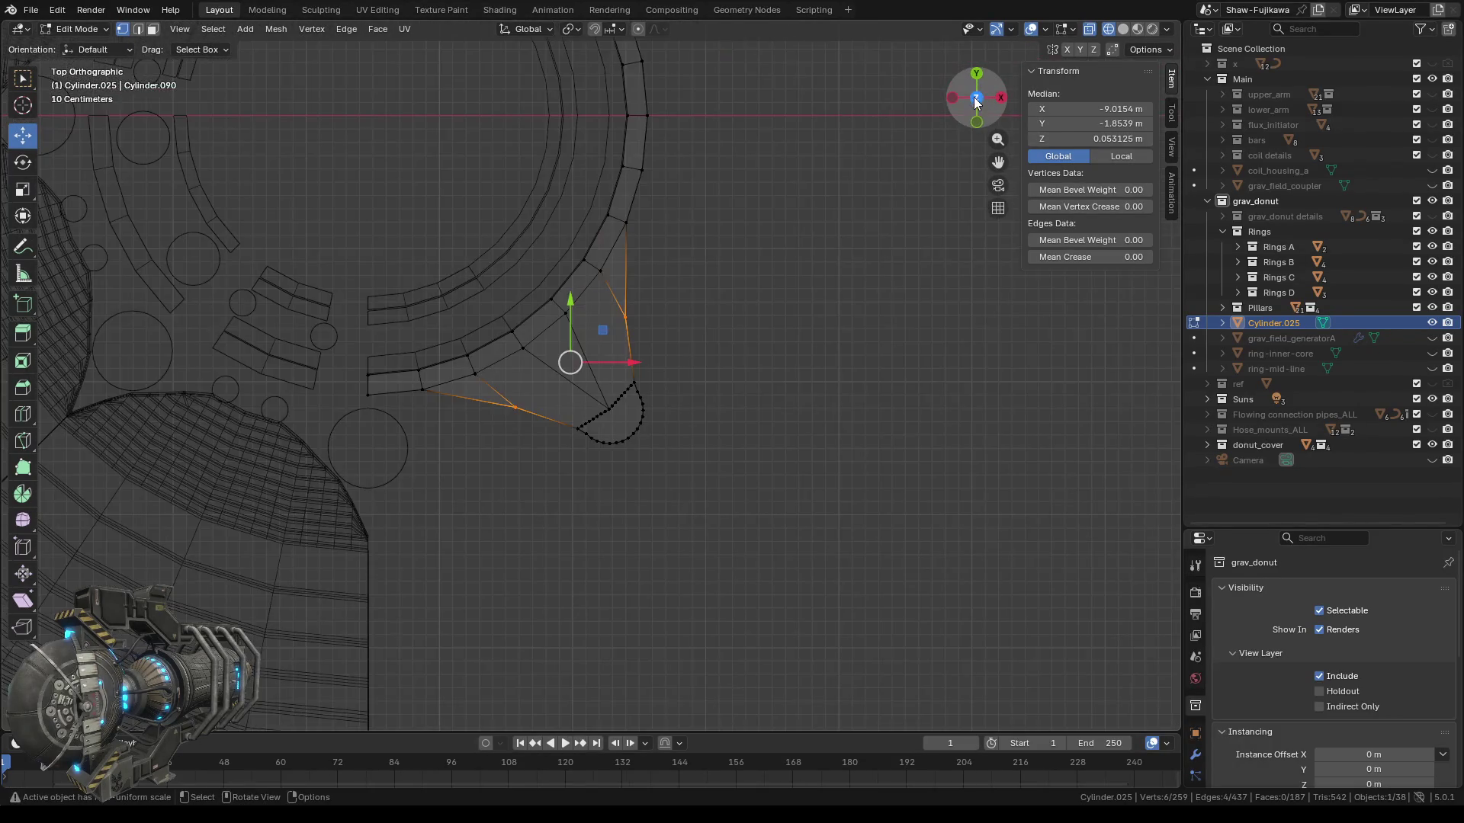
scroll(697, 450, up, 2)
key(ctrl+v)
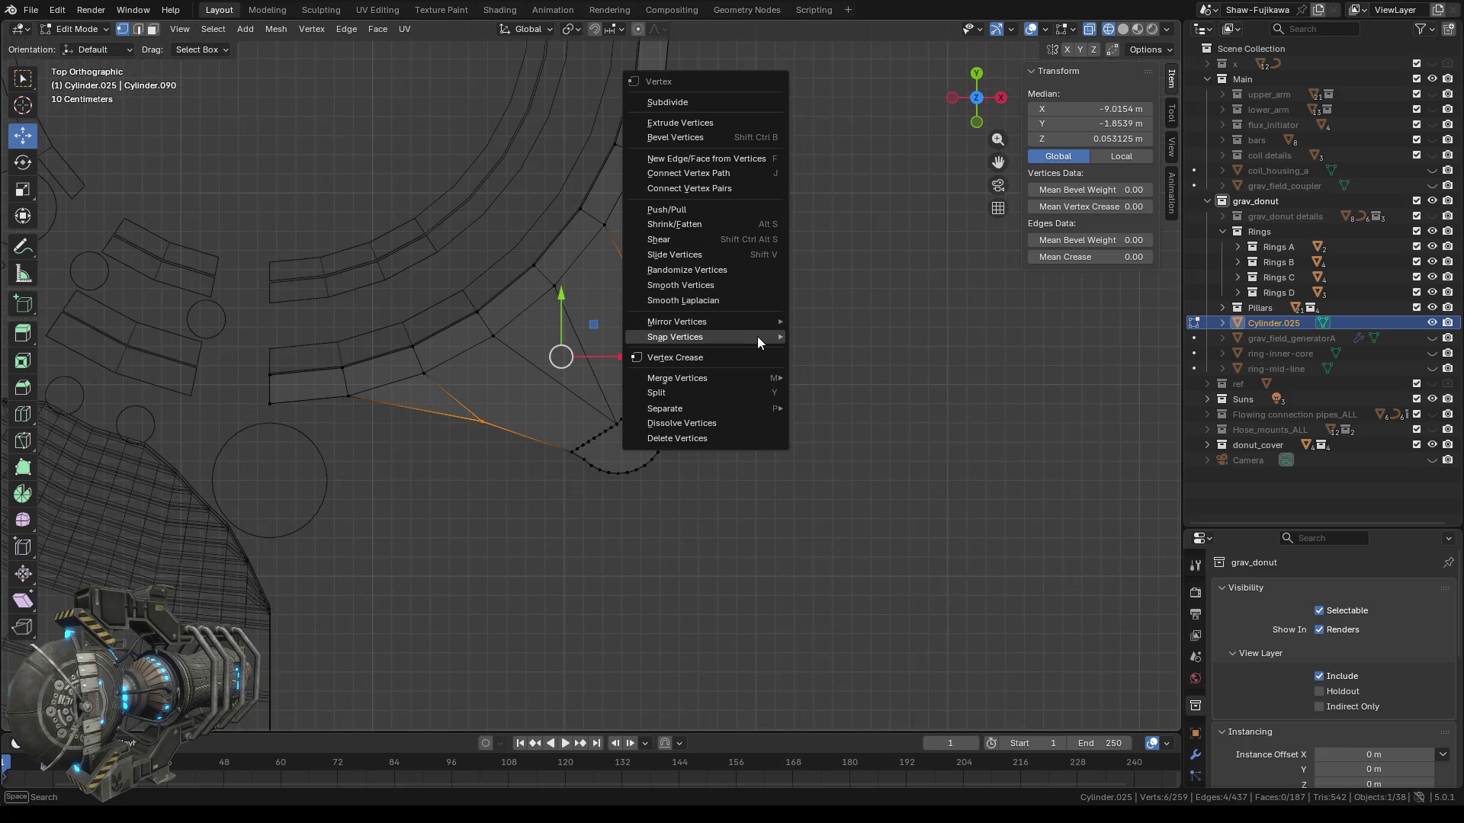
mouse_move(758, 336)
click(879, 368)
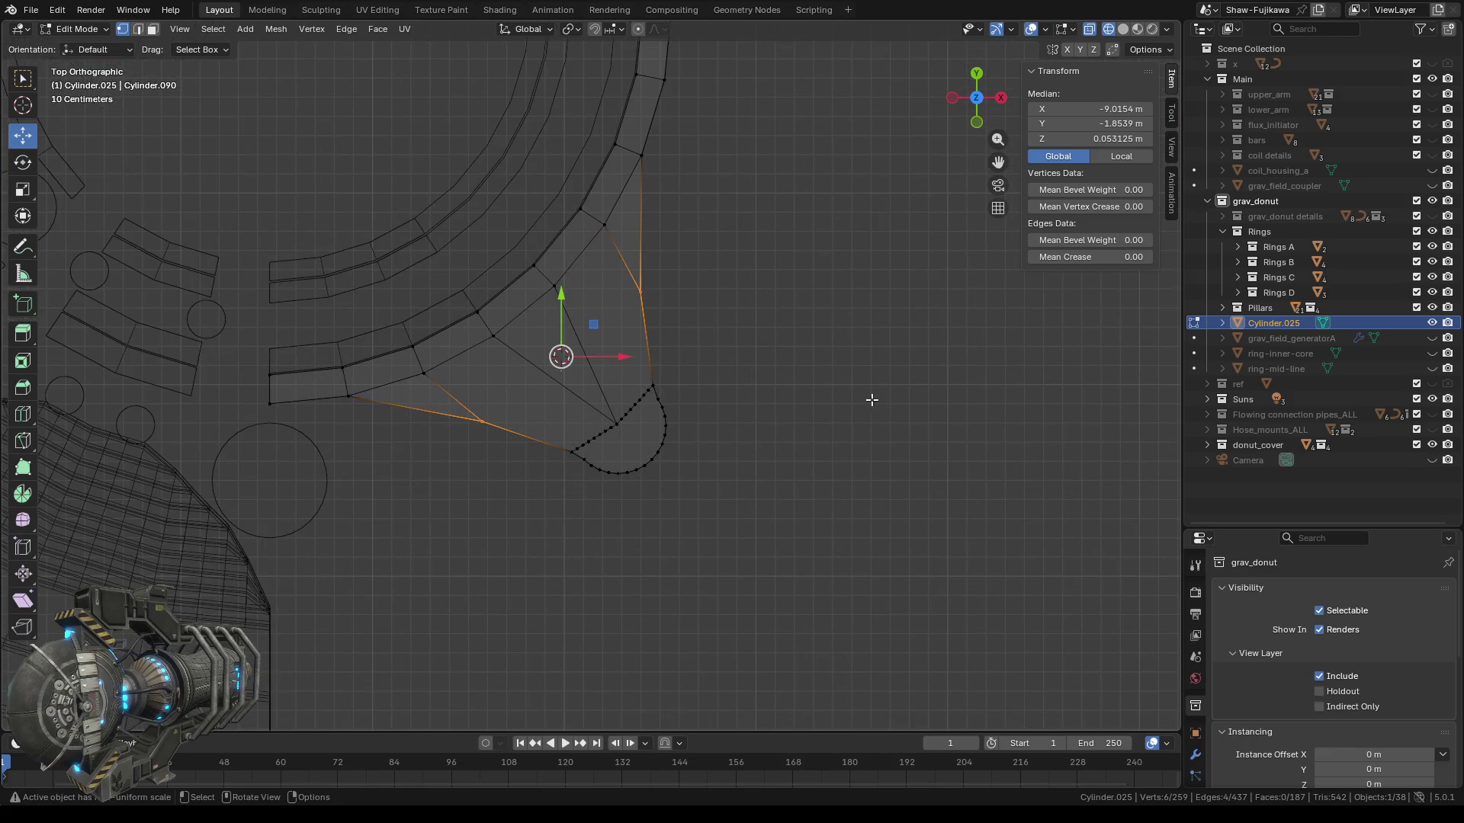
Select the lower tab's arc and right-edge vertices, inspect them in perspective, then deselect.
drag(550, 418, 663, 511)
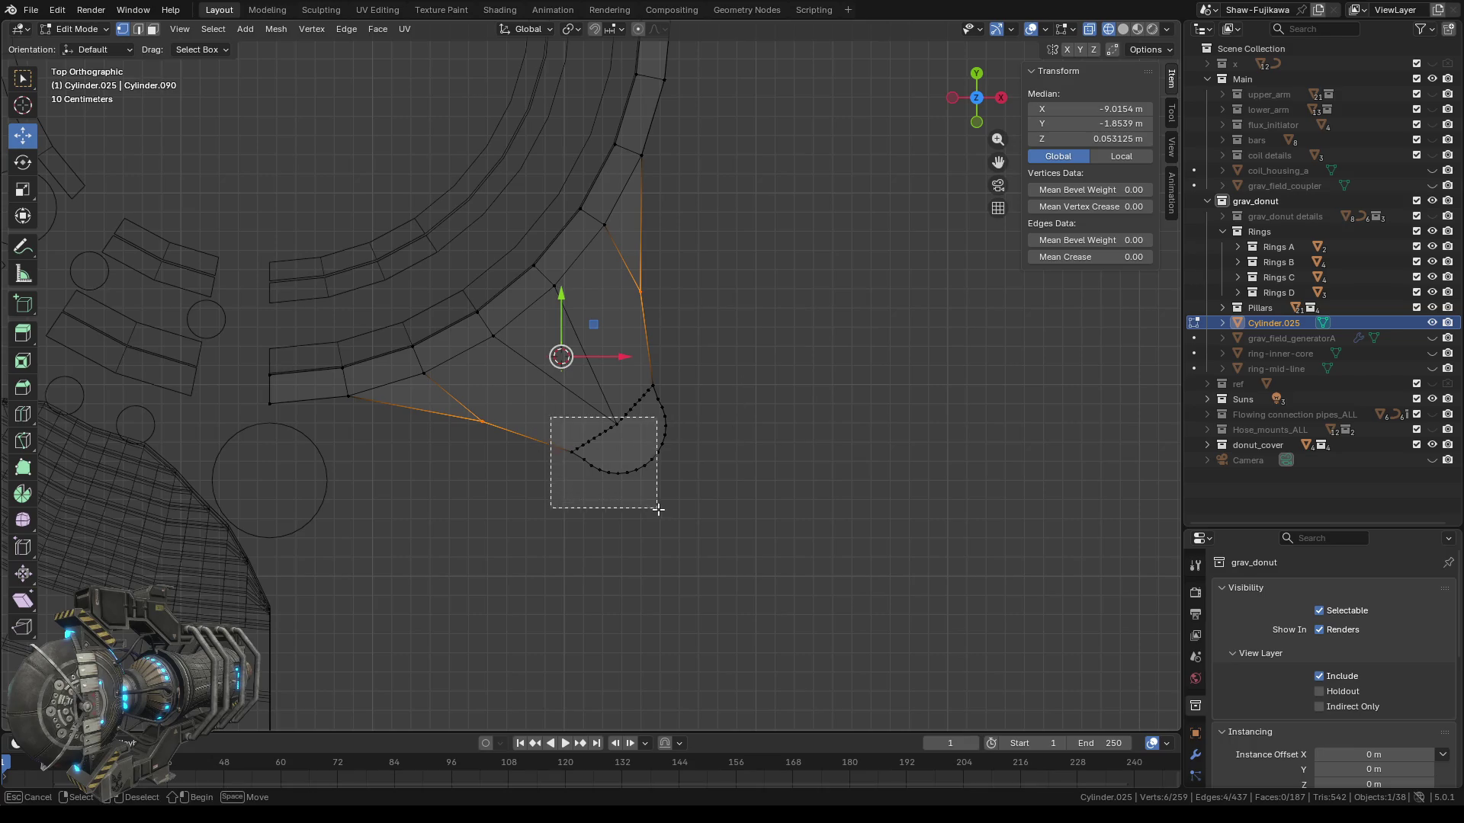
shift+drag(599, 341, 691, 468)
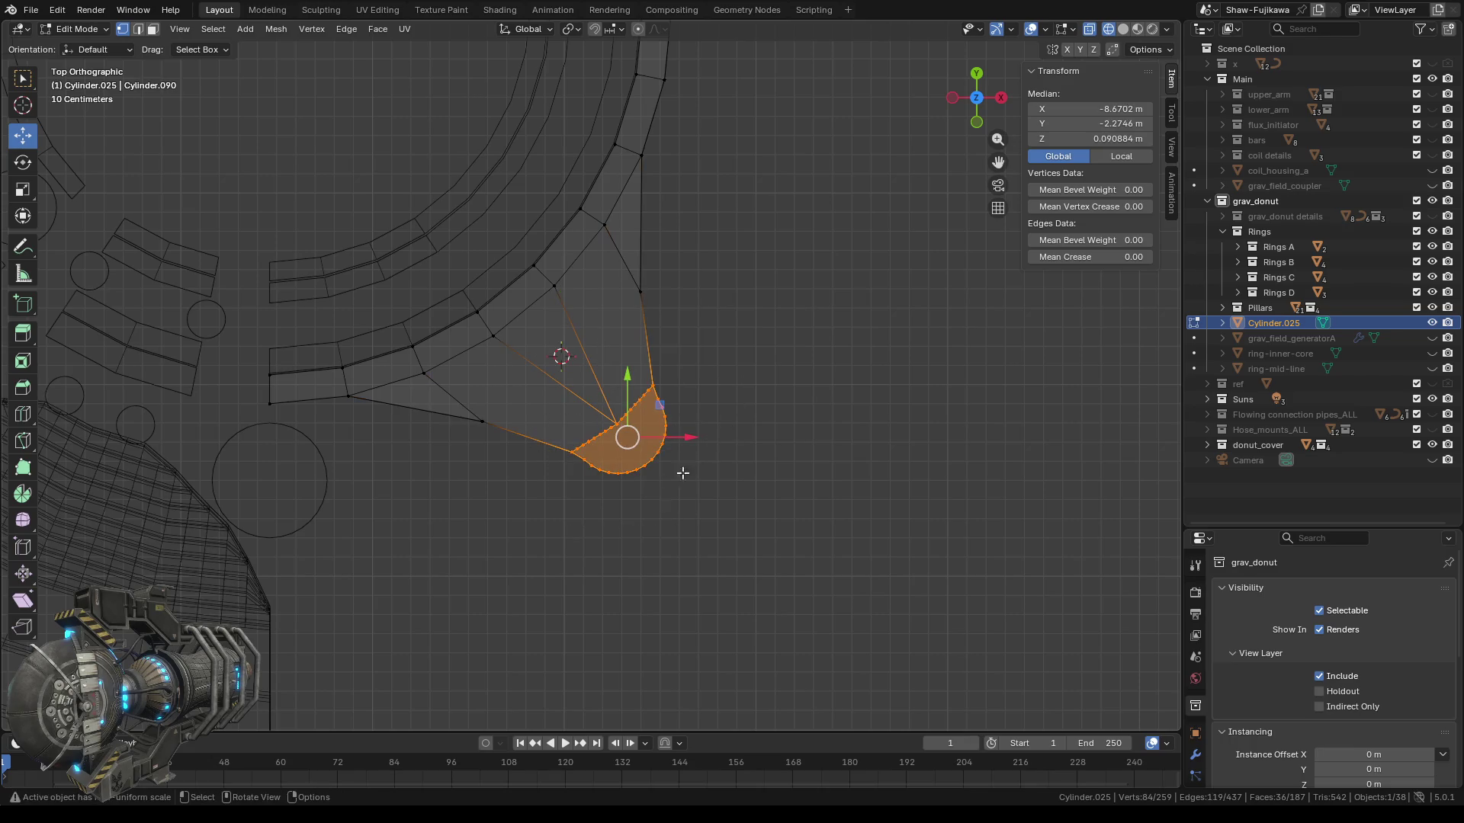
scroll(646, 503, up, 3)
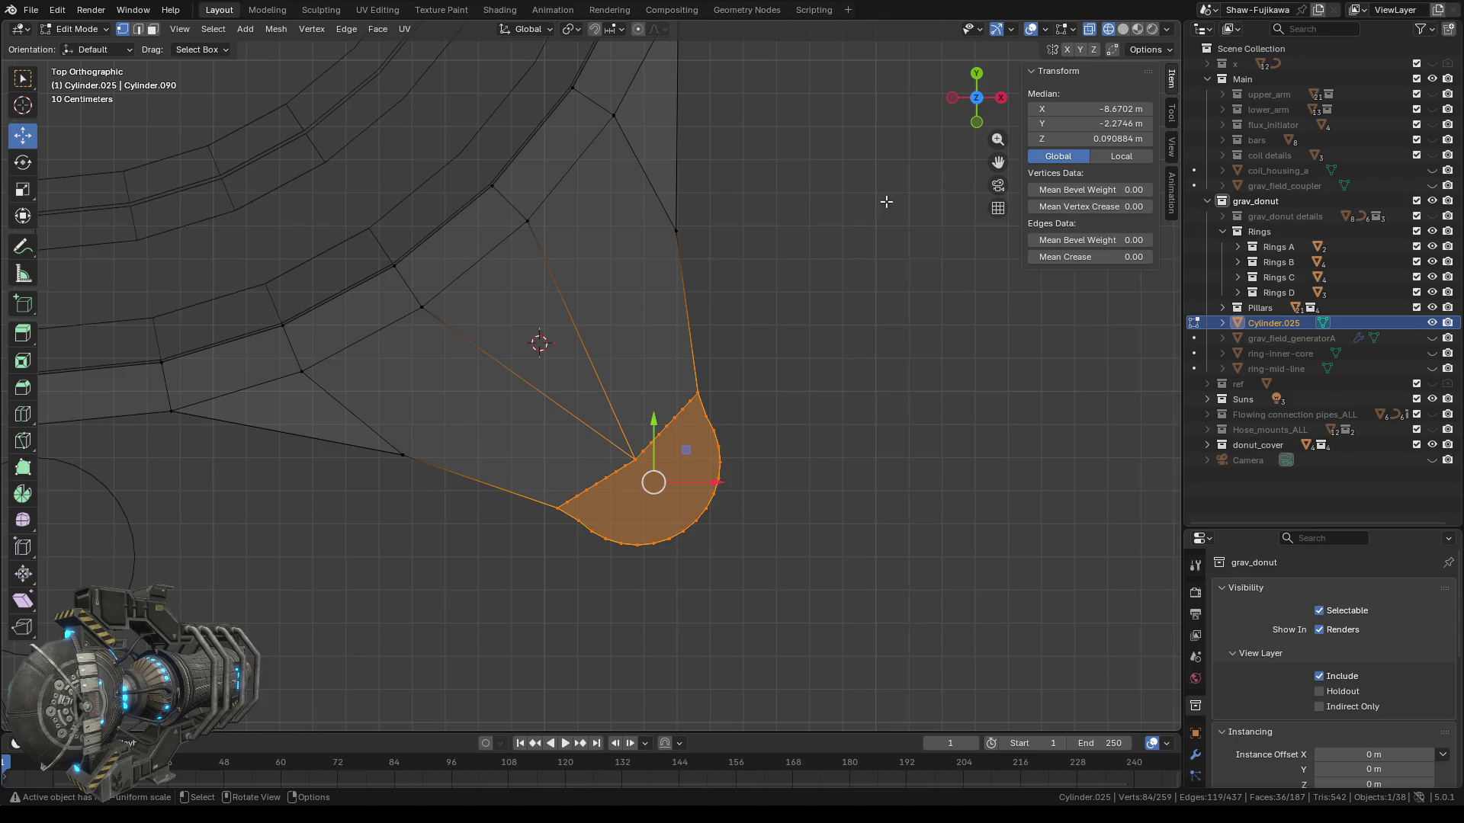
mouse_move(714, 322)
middle_down()
mouse_move(740, 317)
mouse_move(653, 404)
middle_up()
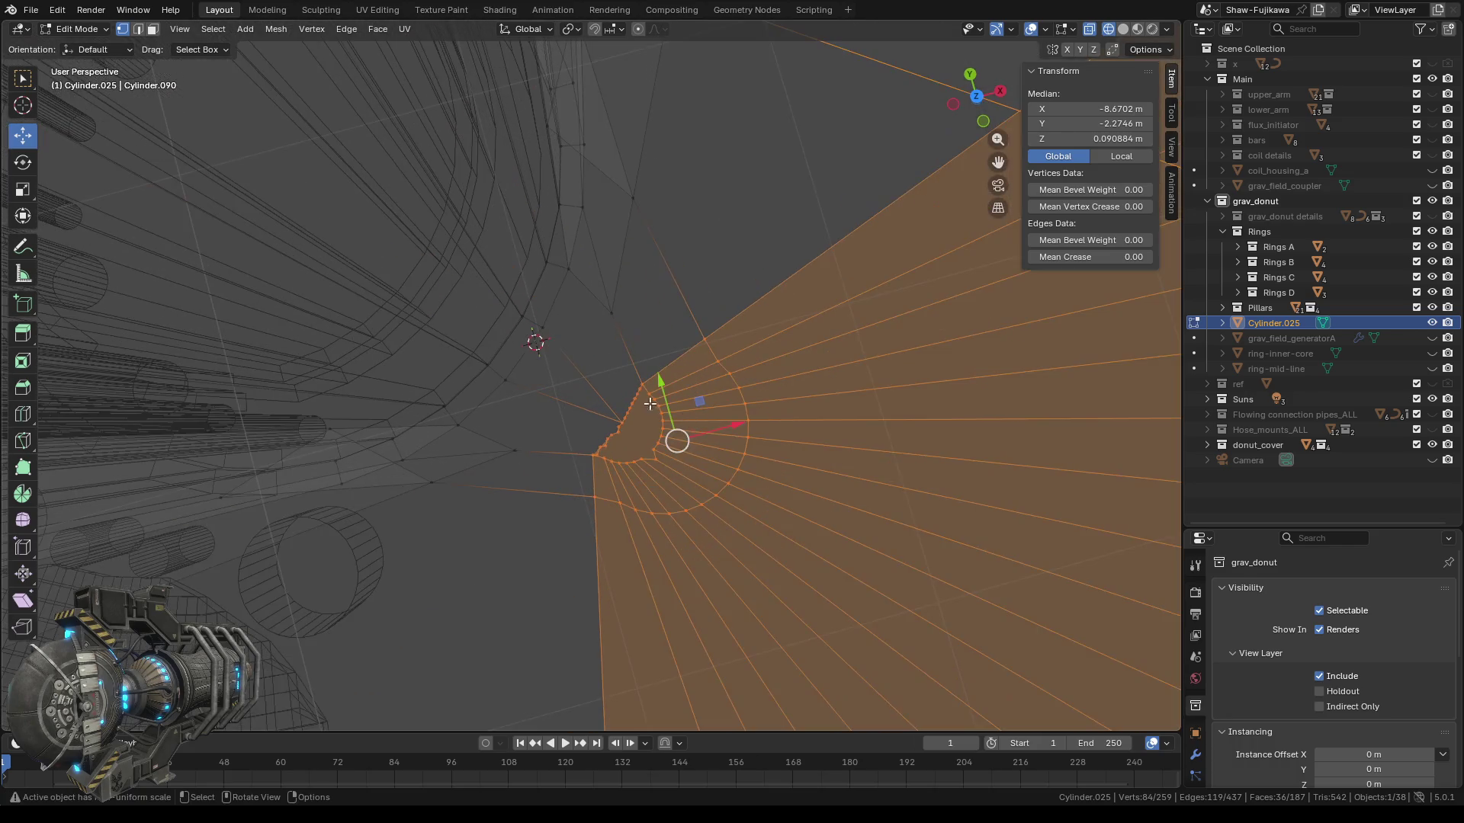
scroll(652, 404, down, 3)
mouse_move(657, 458)
middle_down()
mouse_move(599, 345)
mouse_move(655, 554)
mouse_move(619, 310)
mouse_move(640, 397)
mouse_move(674, 430)
middle_up()
scroll(644, 417, up, 2)
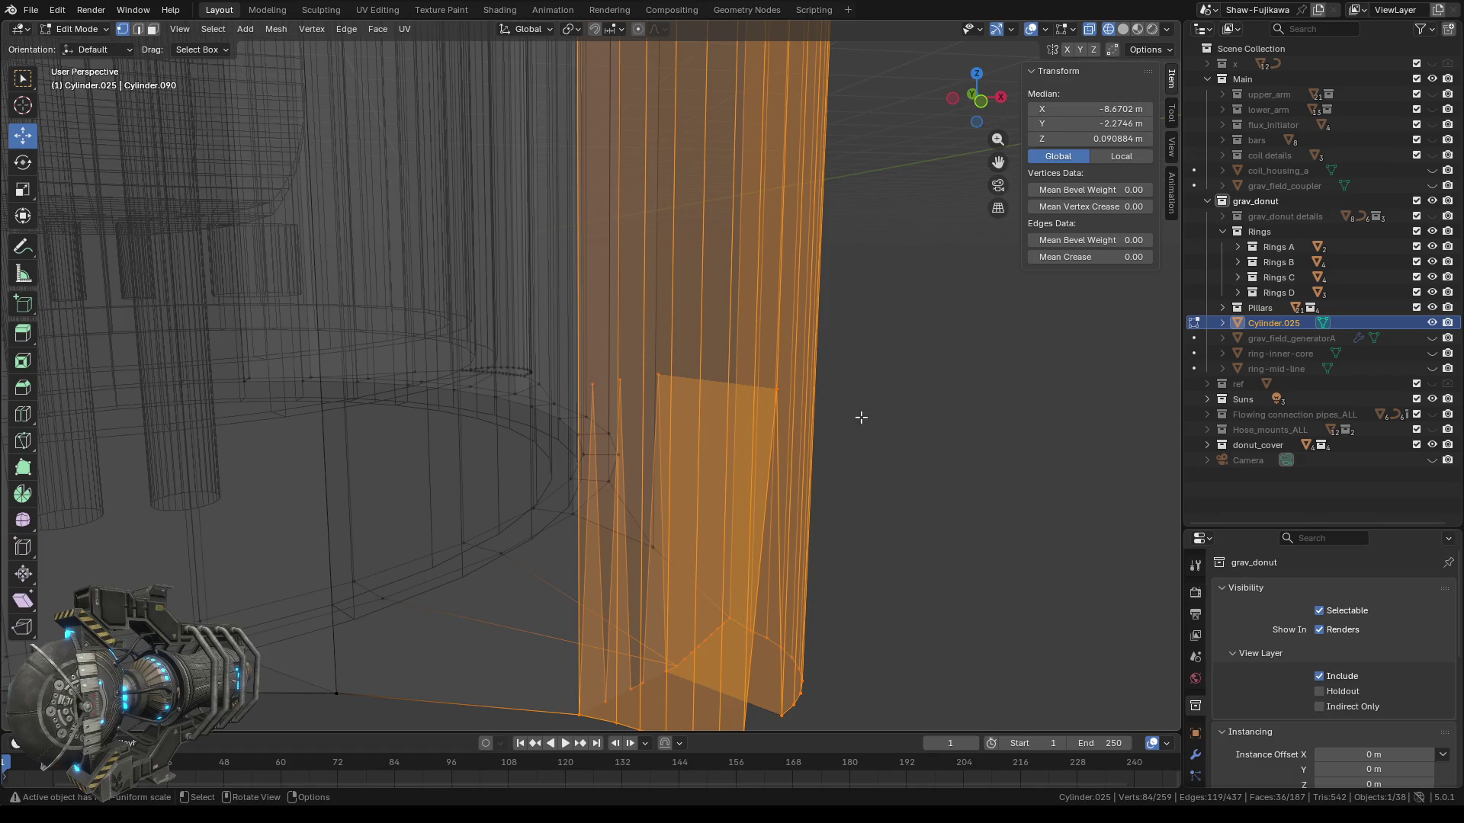
key(alt+a)
mouse_move(641, 419)
middle_down()
mouse_move(626, 401)
mouse_move(653, 424)
mouse_move(631, 388)
middle_up()
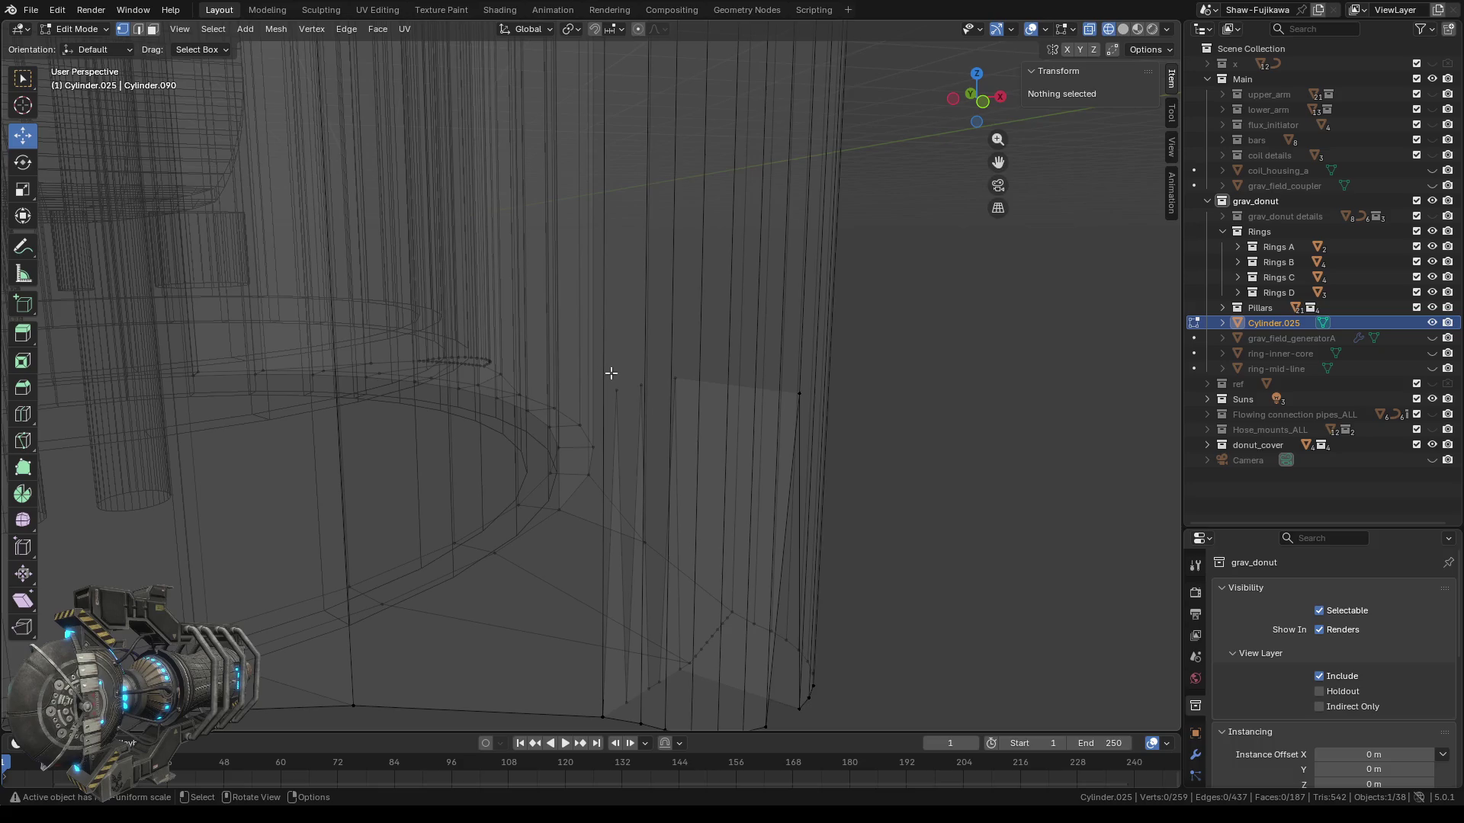
Delete the stray vertex near the column base.
click(615, 388)
key(x)
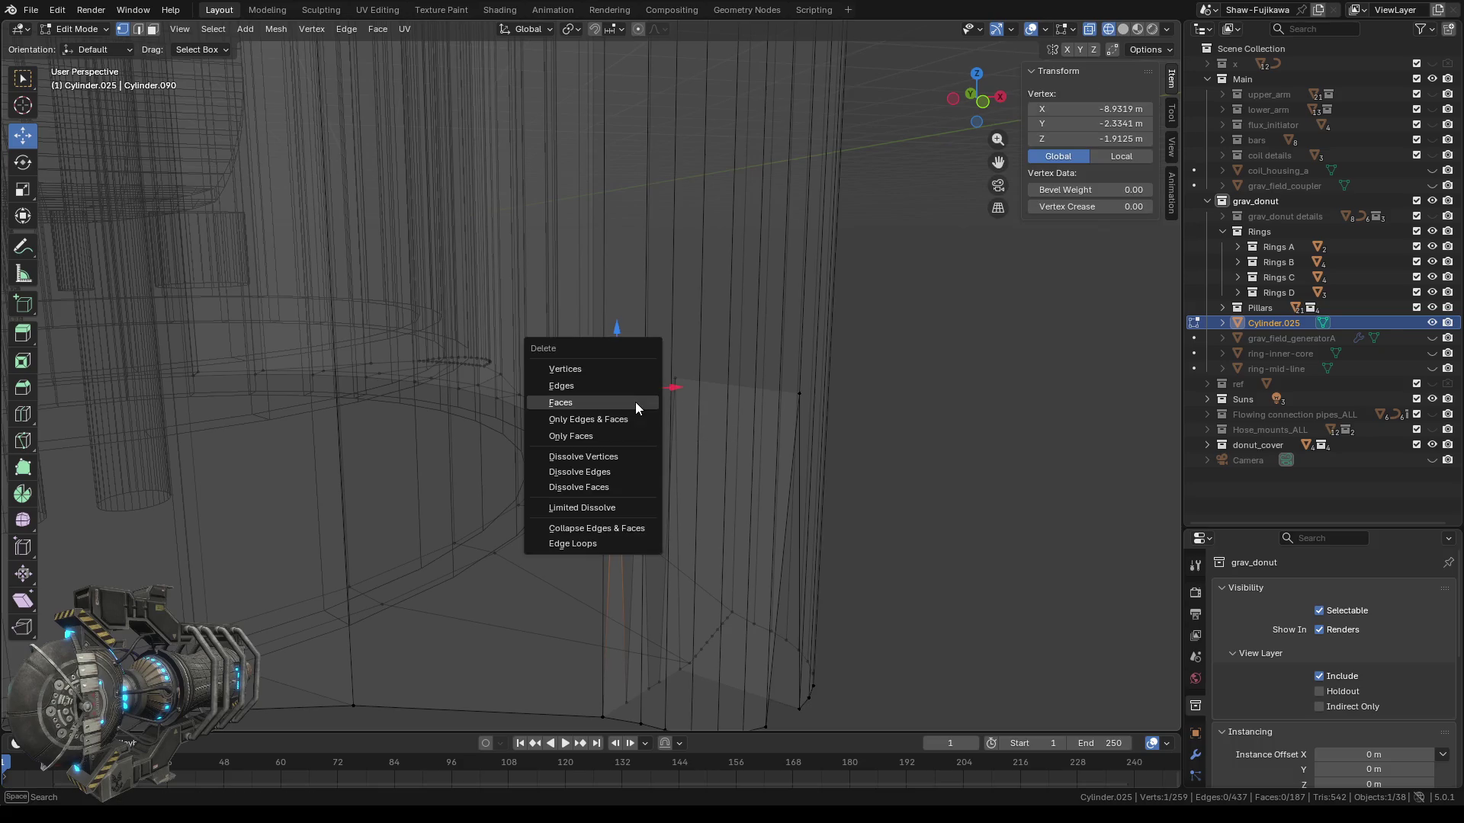
click(591, 372)
Orbit under the rim, select a rim vertex and edit its Z coordinate.
mouse_move(714, 504)
middle_down()
mouse_move(728, 461)
mouse_move(687, 454)
middle_up()
middle_drag(457, 344, 513, 433)
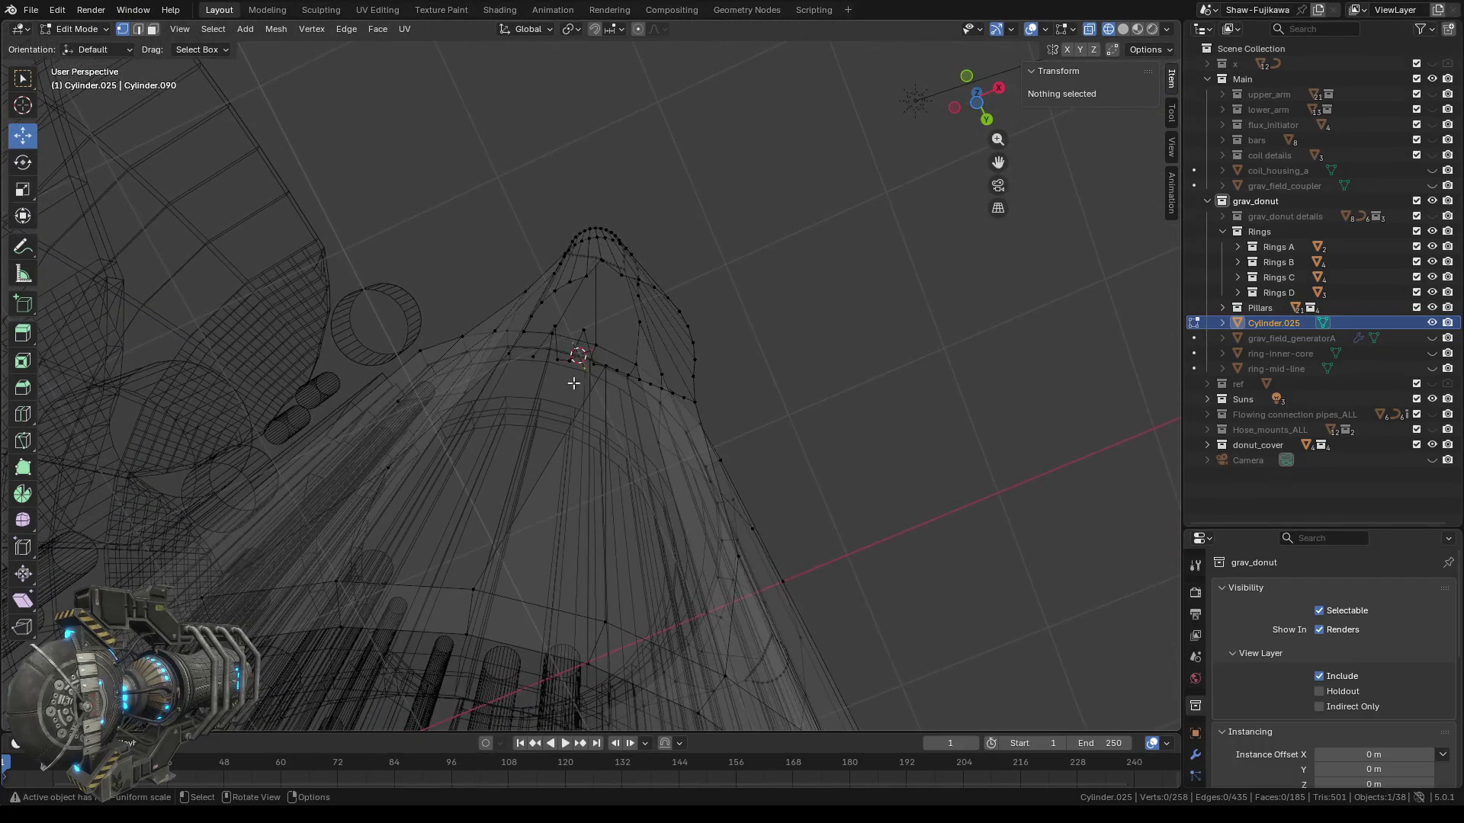
middle_drag(572, 386, 572, 350)
middle_drag(539, 404, 547, 406)
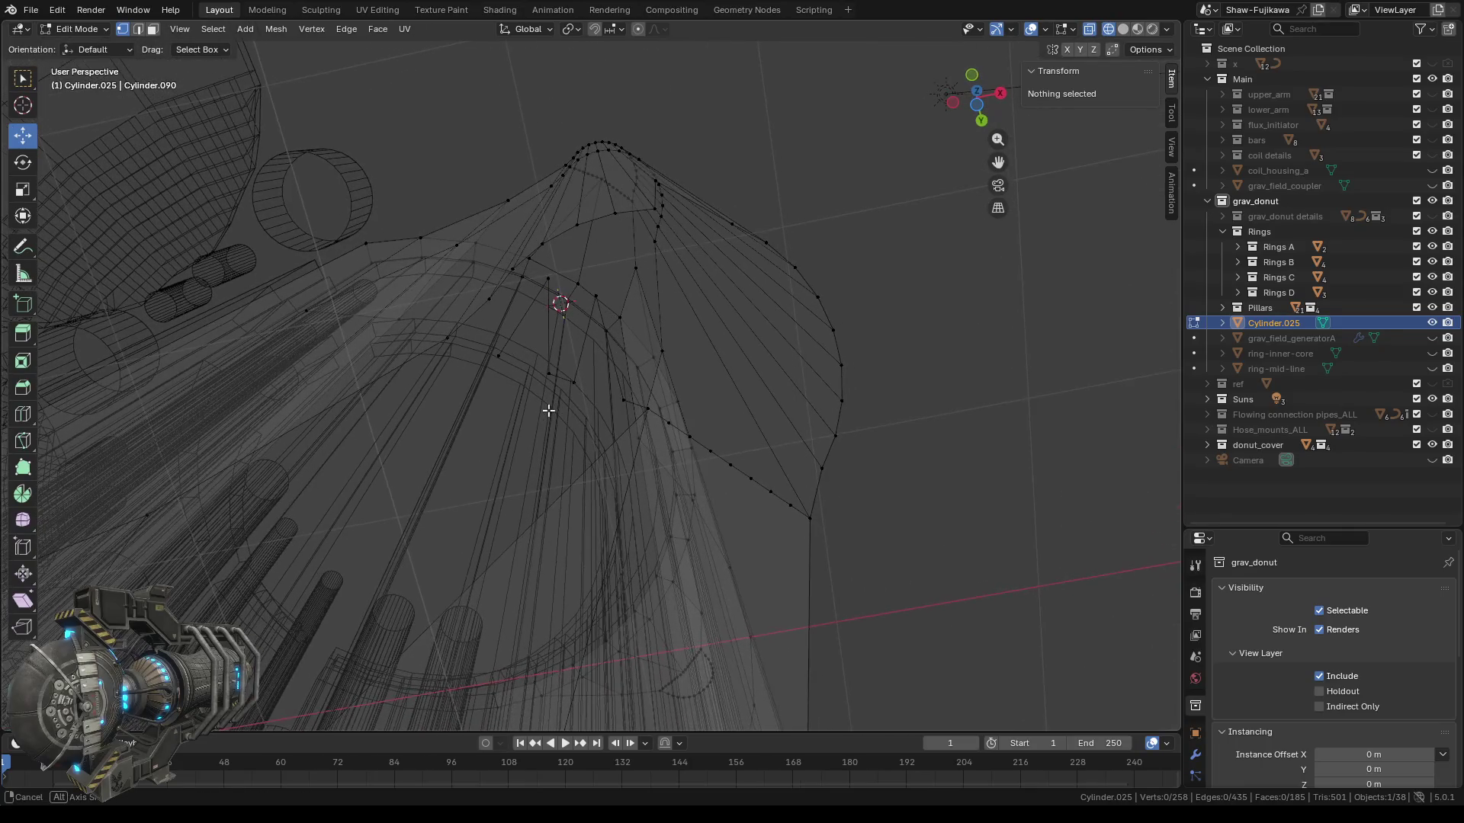
click(551, 401)
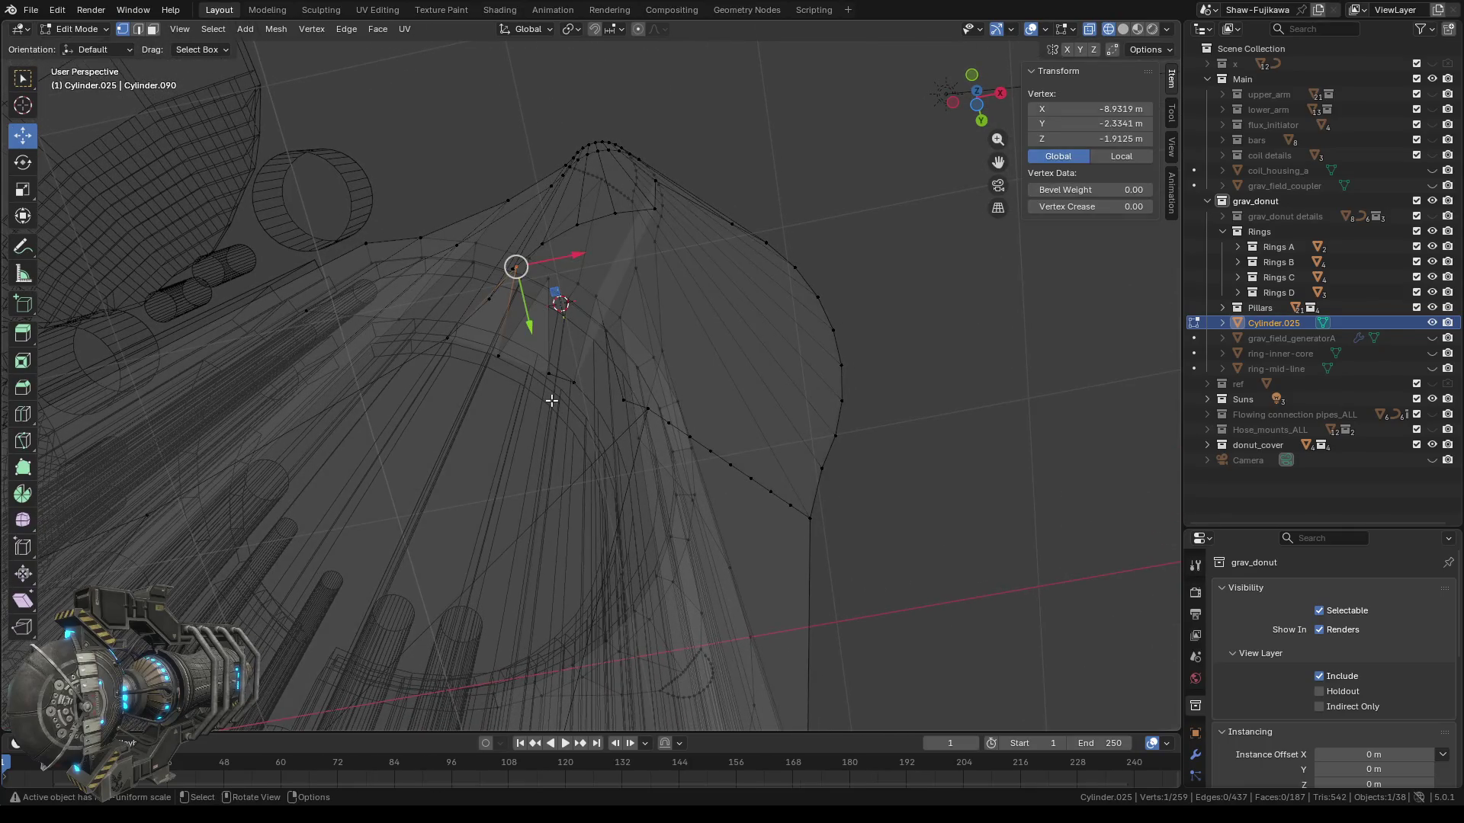
mouse_move(539, 405)
middle_down()
mouse_move(480, 408)
mouse_move(510, 412)
middle_up()
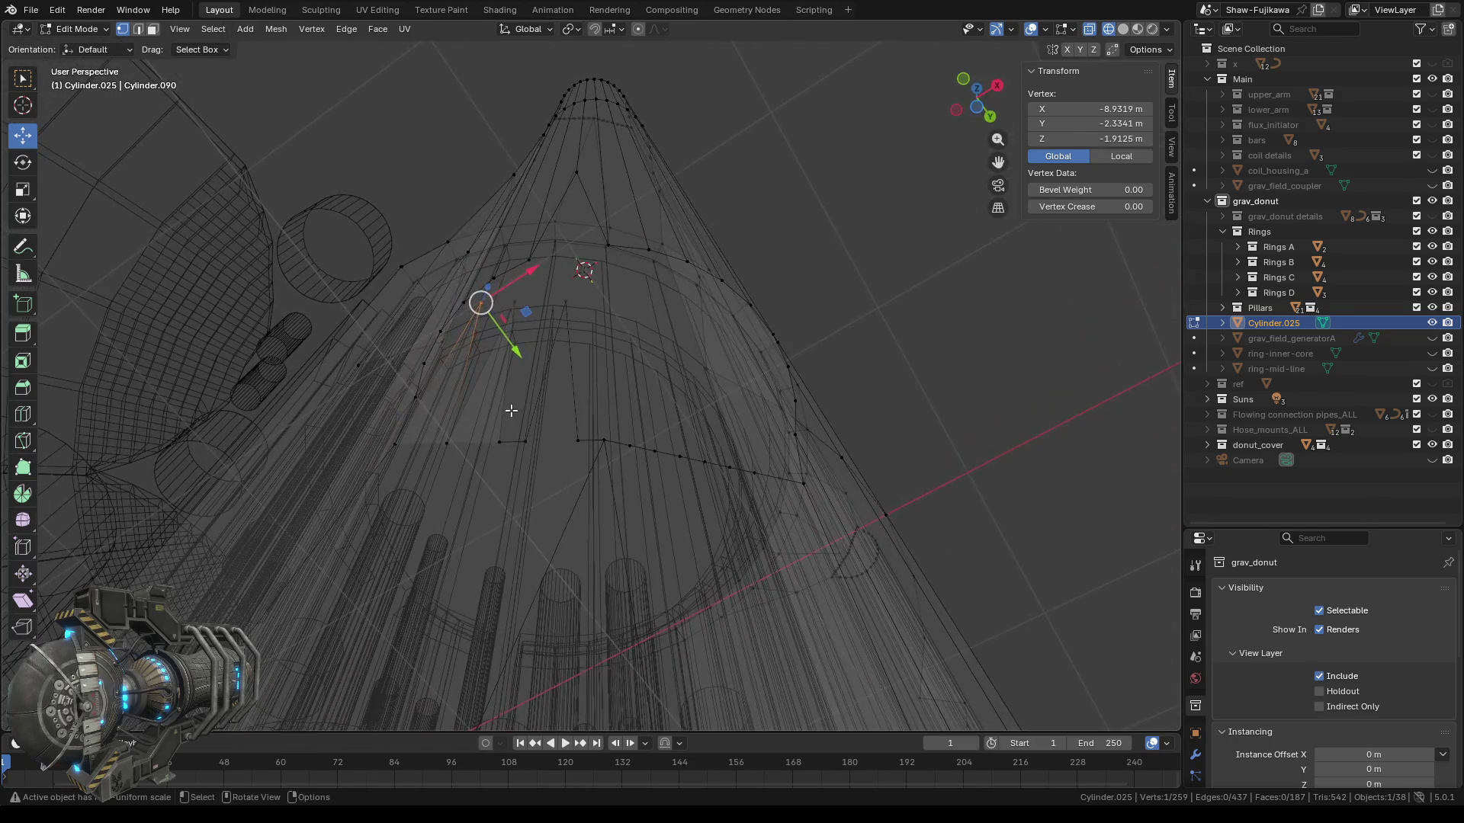
click(447, 442)
click(1115, 133)
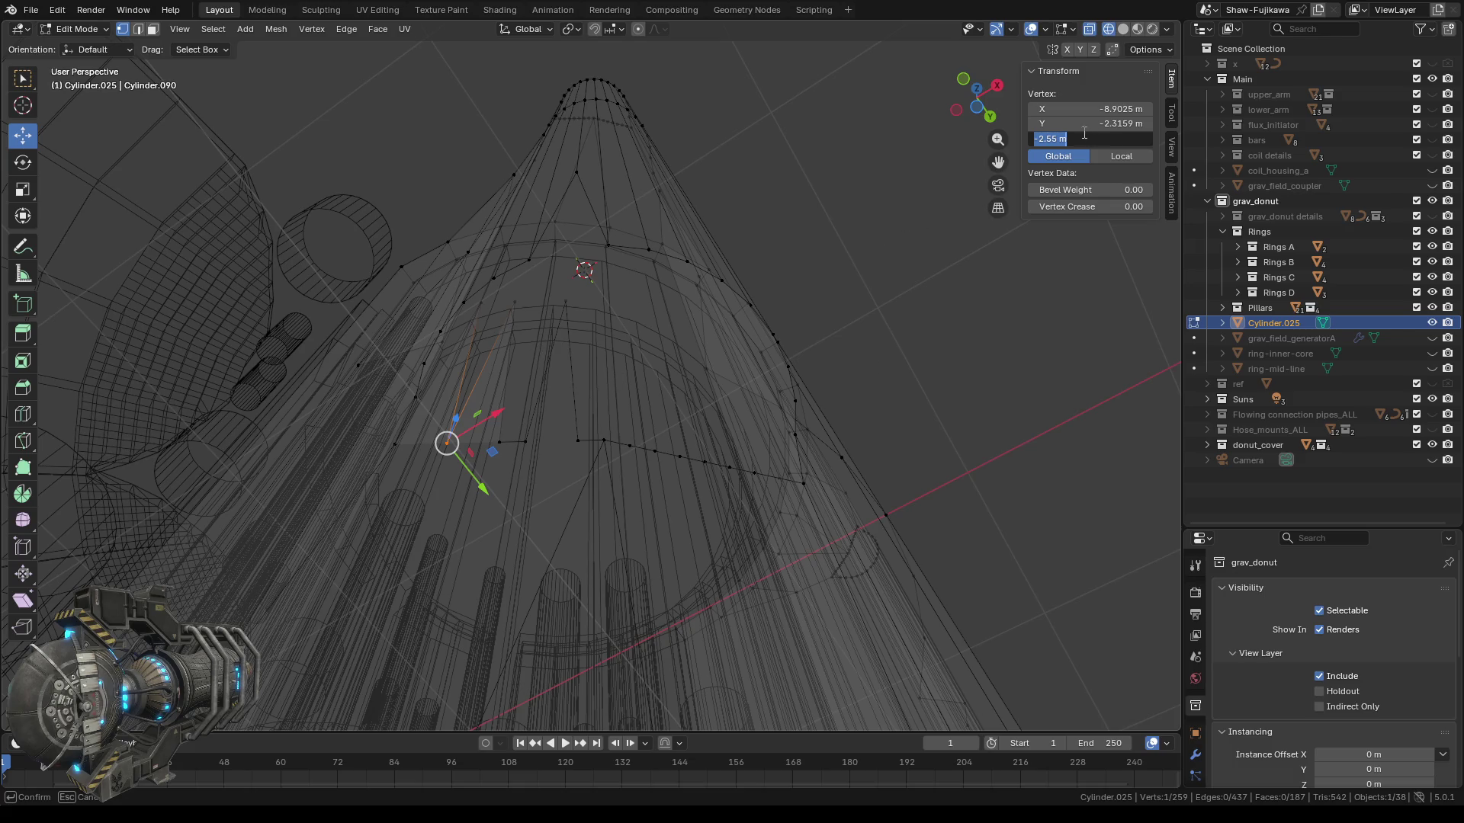
key(Return)
Set another rim vertex's Z height to -2.55 m, re-entering it after two undos.
click(849, 294)
middle_drag(593, 393, 564, 393)
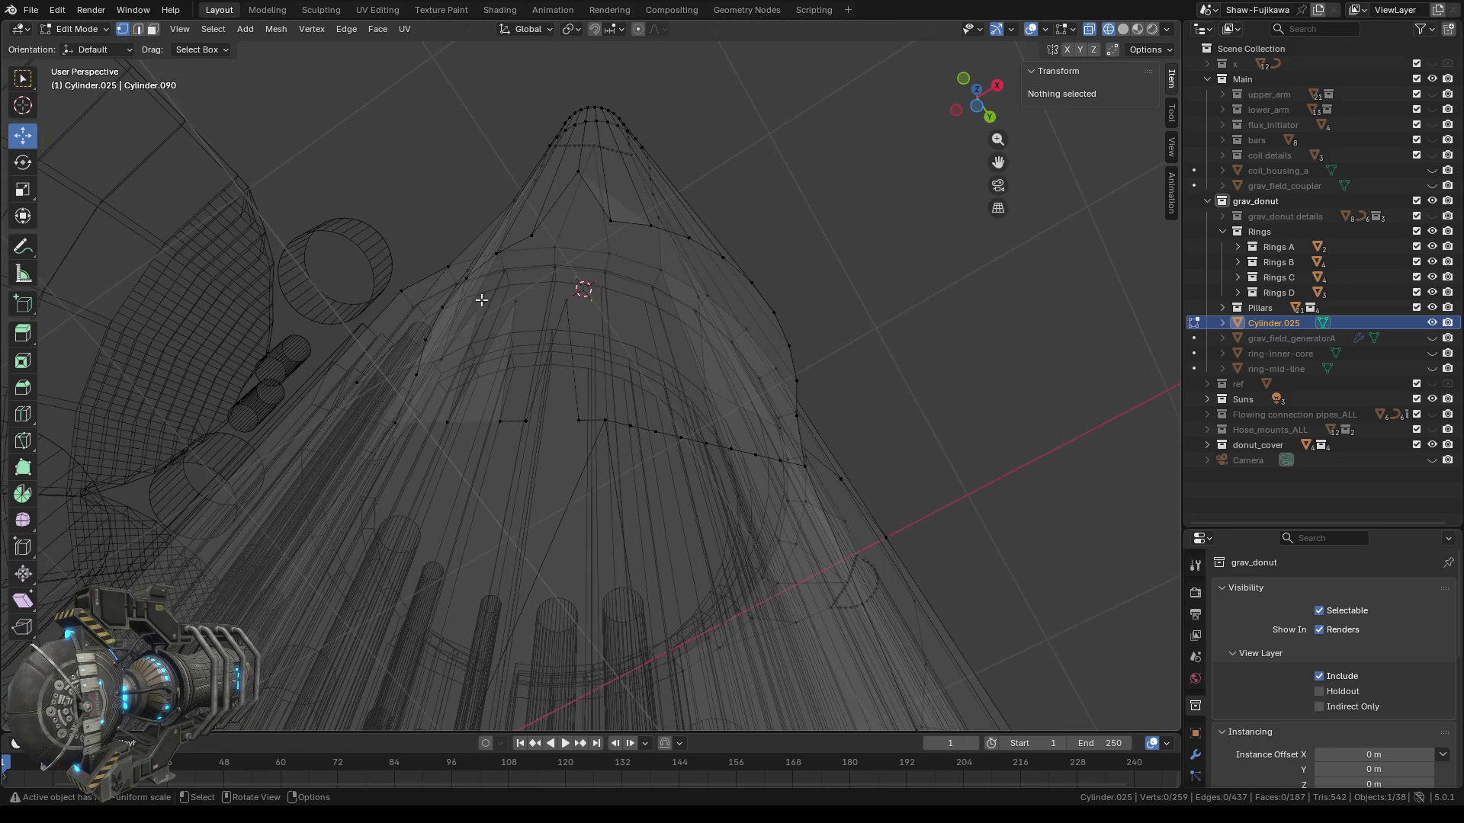
click(482, 300)
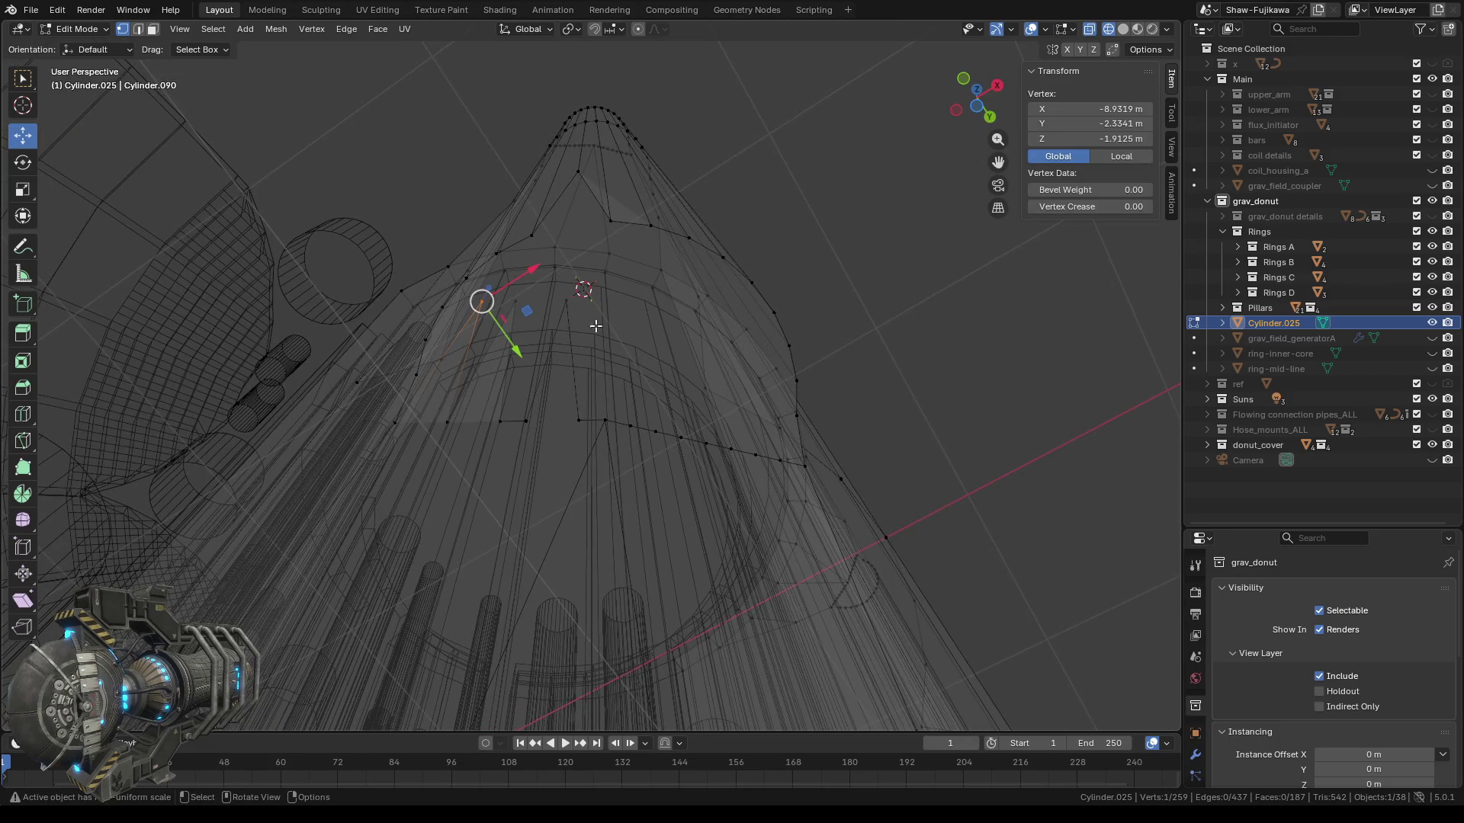
click(1117, 140)
text(-2.55)
key(Return)
key(ctrl+z)
click(1109, 138)
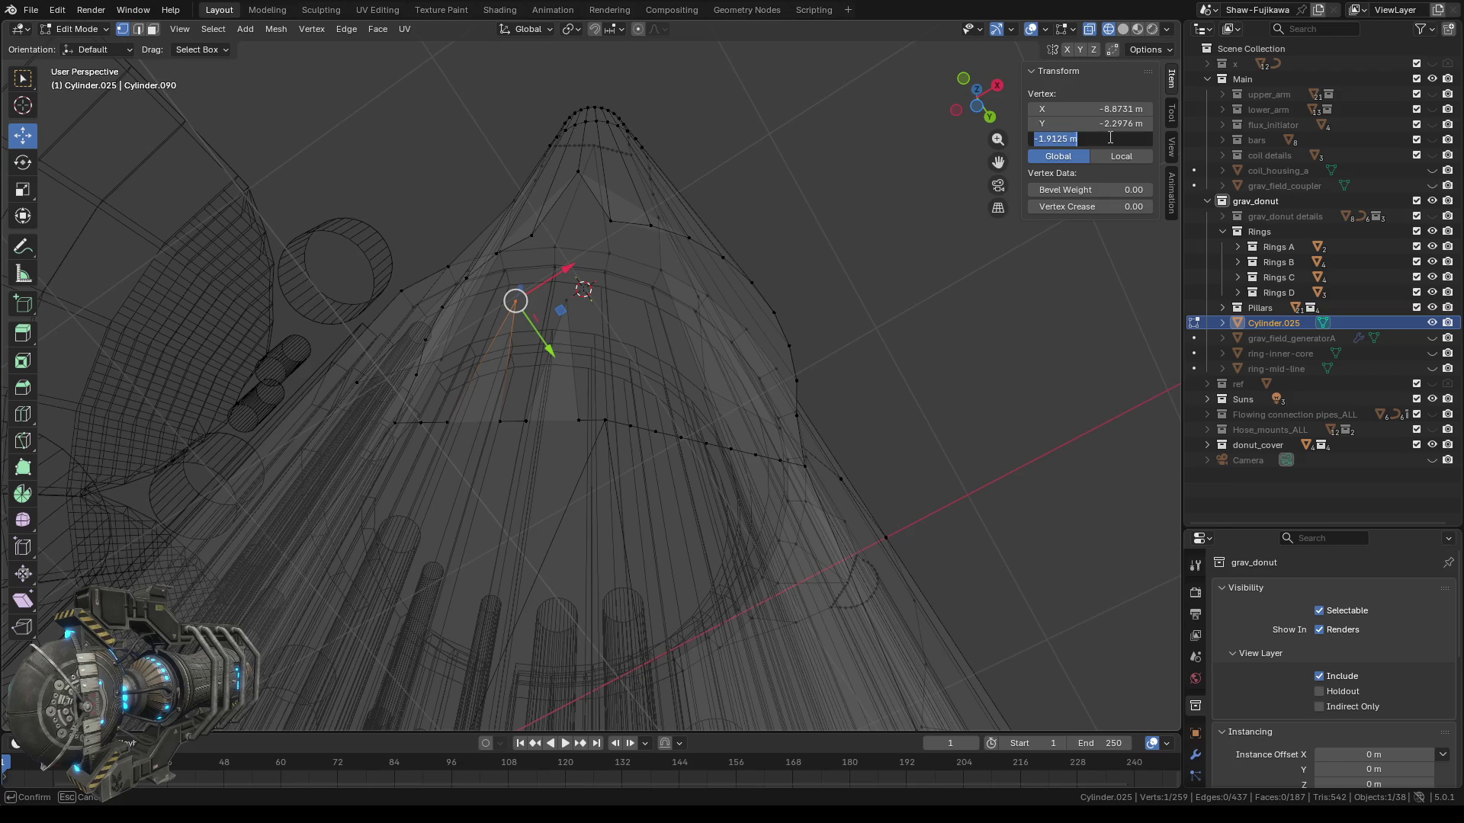
text(-2.55)
key(Return)
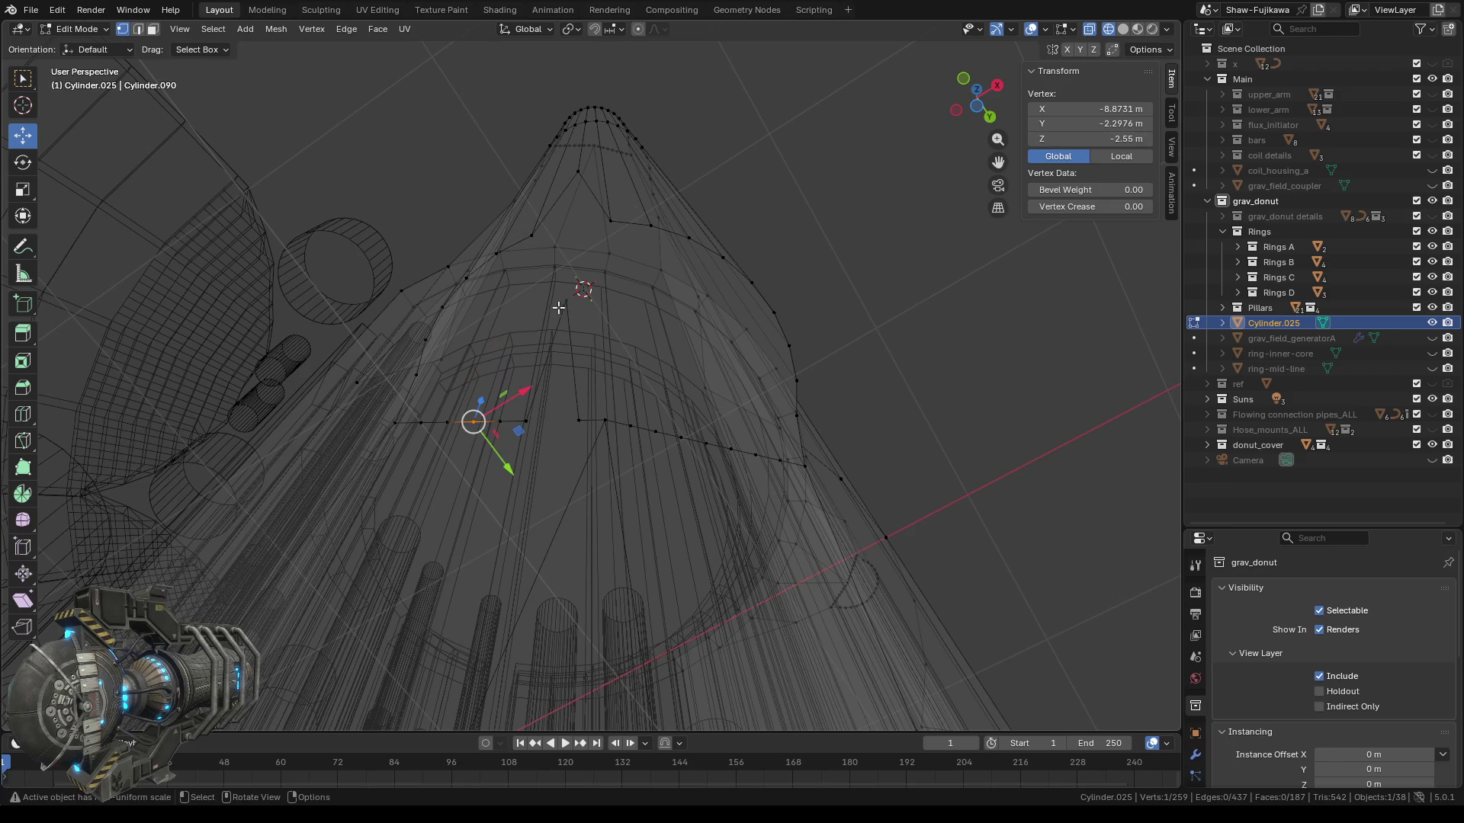
key(ctrl+z)
click(1099, 138)
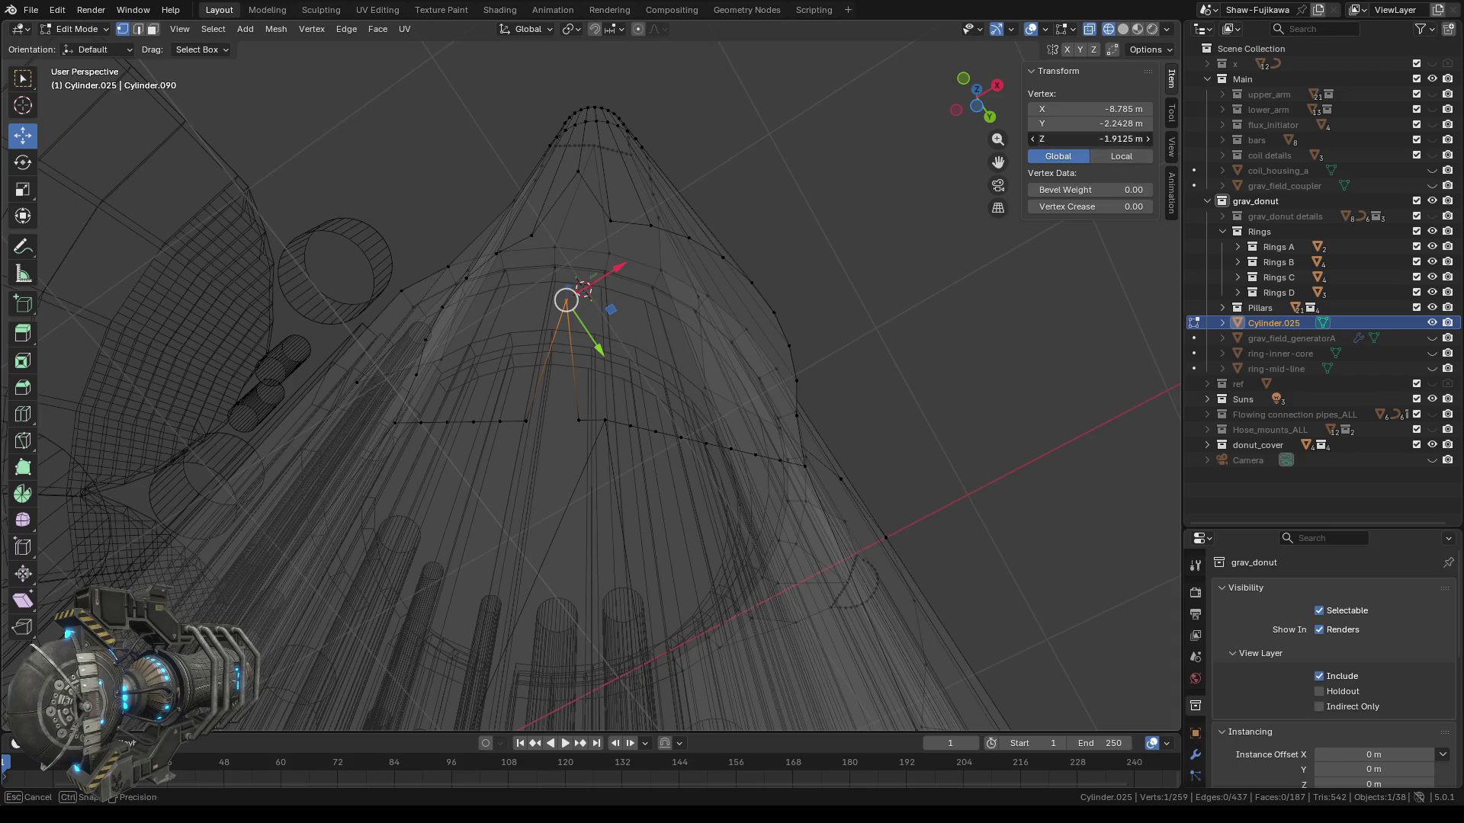
text(-2.55)
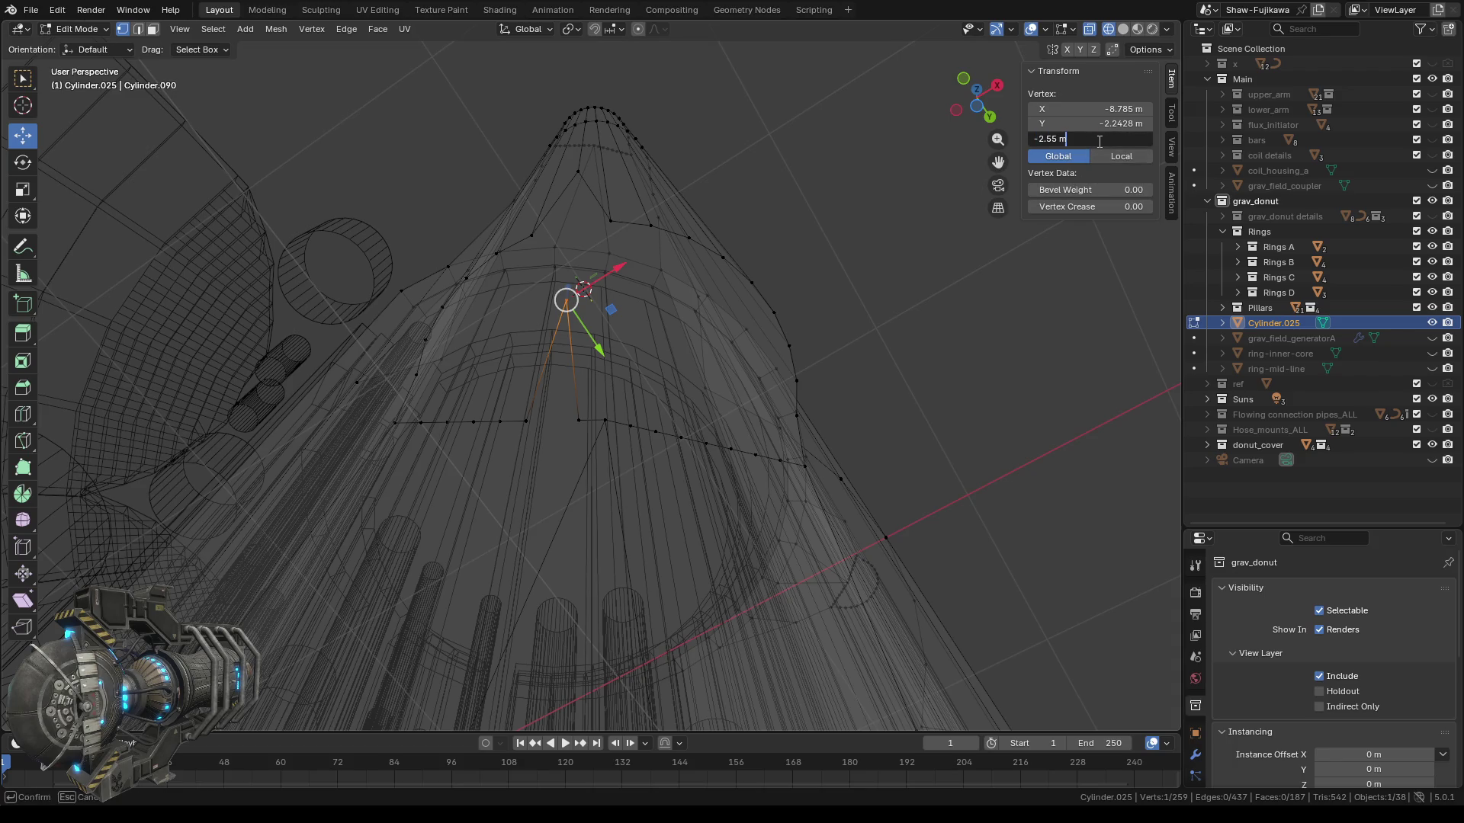
key(Return)
Set a further rim vertex's Z height to -2.55 m as well.
middle_drag(830, 303, 592, 295)
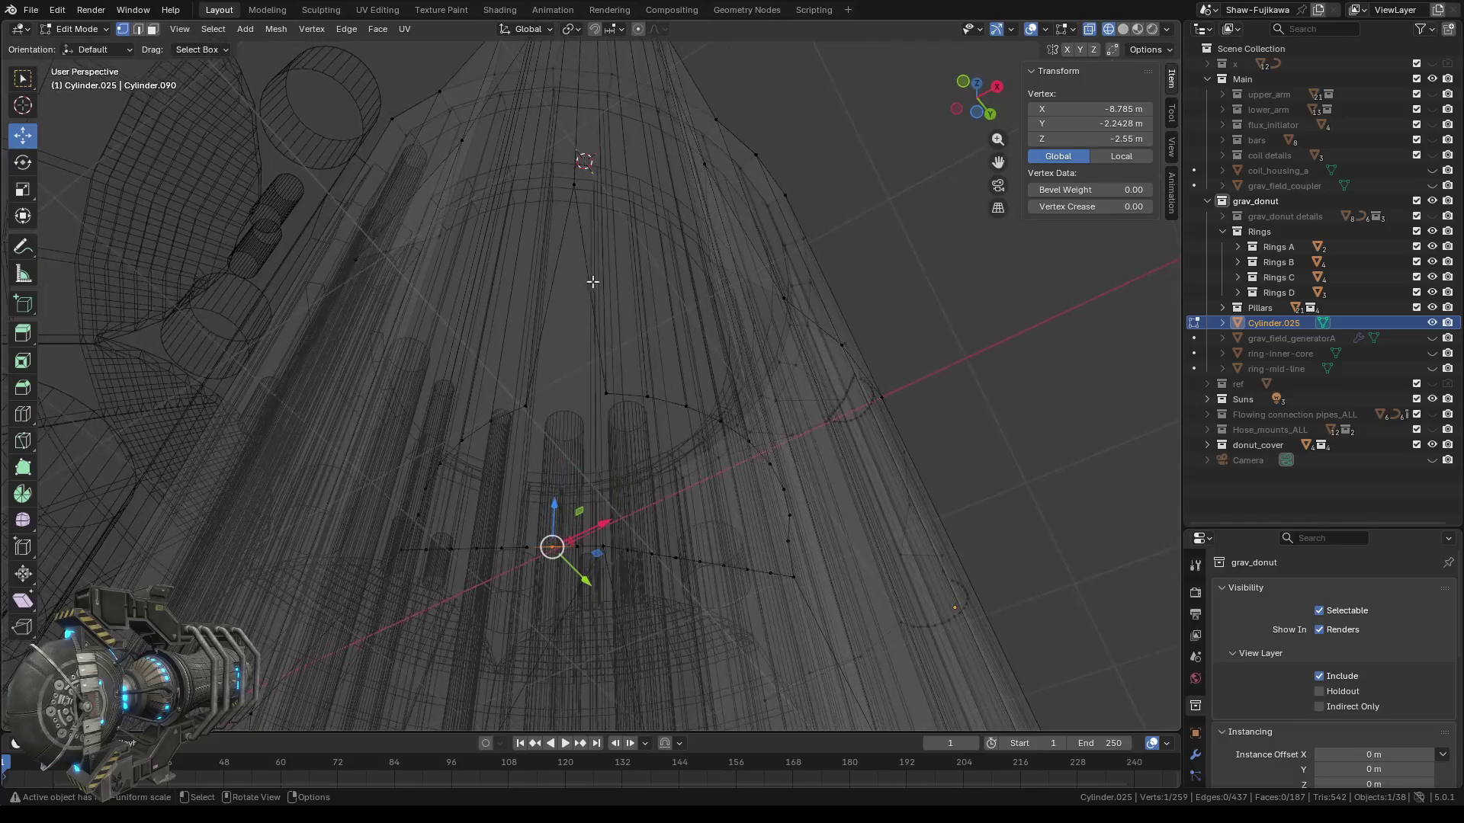
click(574, 184)
click(1112, 138)
text(-2.55)
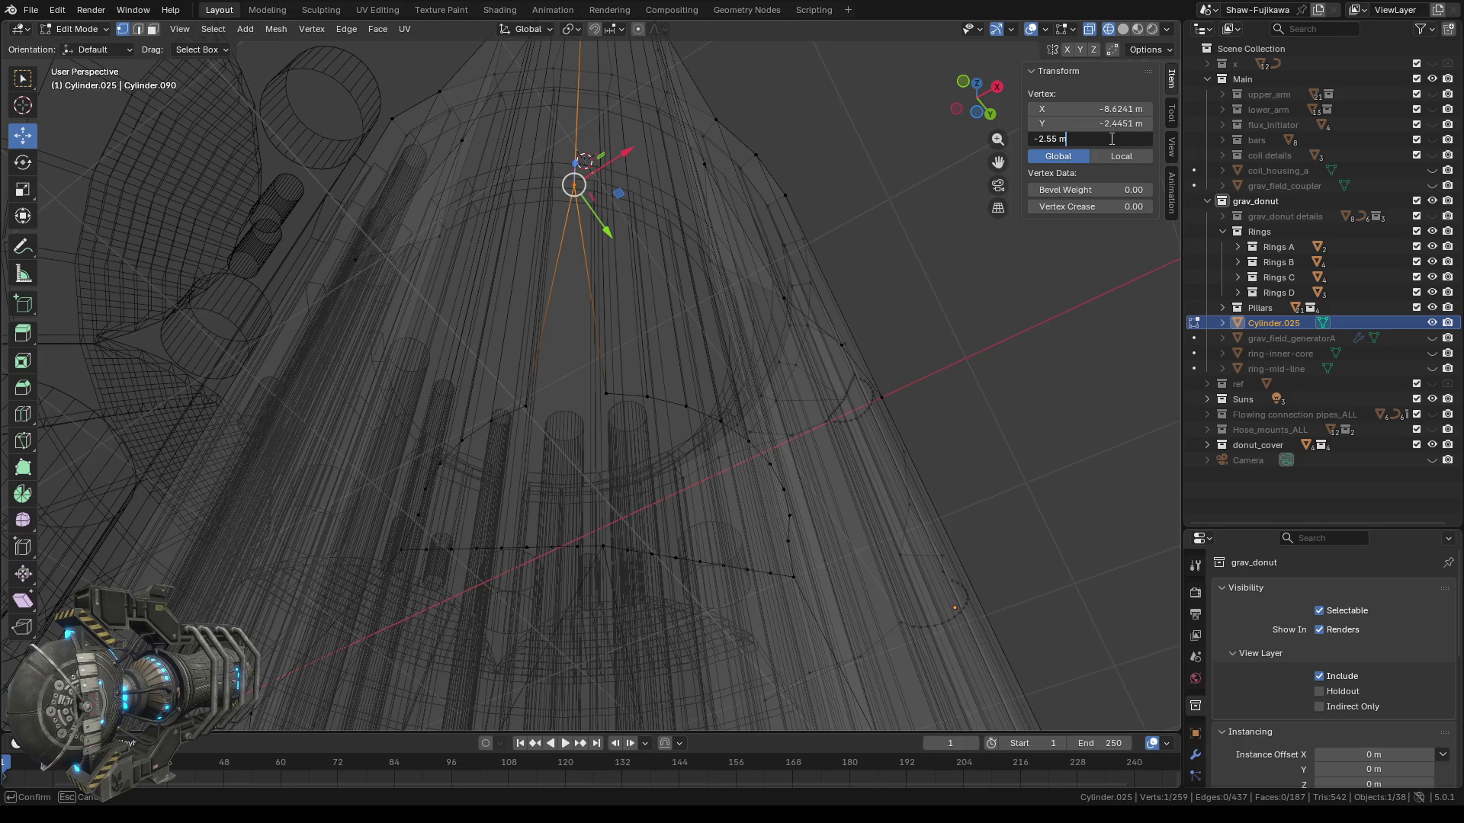
key(Return)
mouse_move(687, 450)
middle_down()
mouse_move(655, 441)
mouse_move(683, 560)
mouse_move(569, 565)
mouse_move(402, 277)
mouse_move(553, 512)
middle_up()
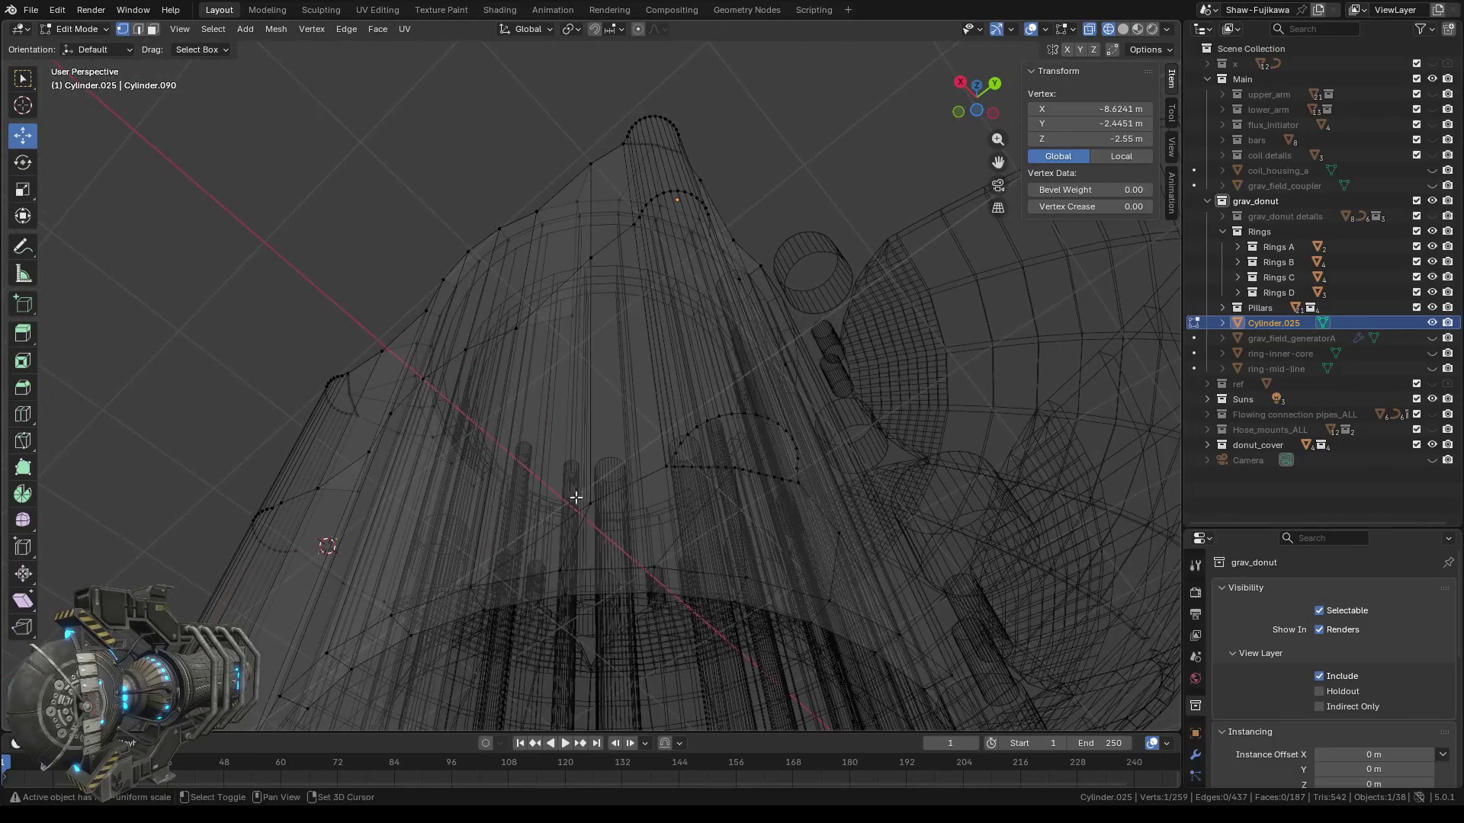
In top view, box-select the whole rounded corner face.
mouse_move(569, 500)
middle_down()
mouse_move(524, 360)
mouse_move(325, 309)
mouse_move(759, 487)
mouse_move(471, 402)
mouse_move(395, 471)
mouse_move(454, 487)
middle_up()
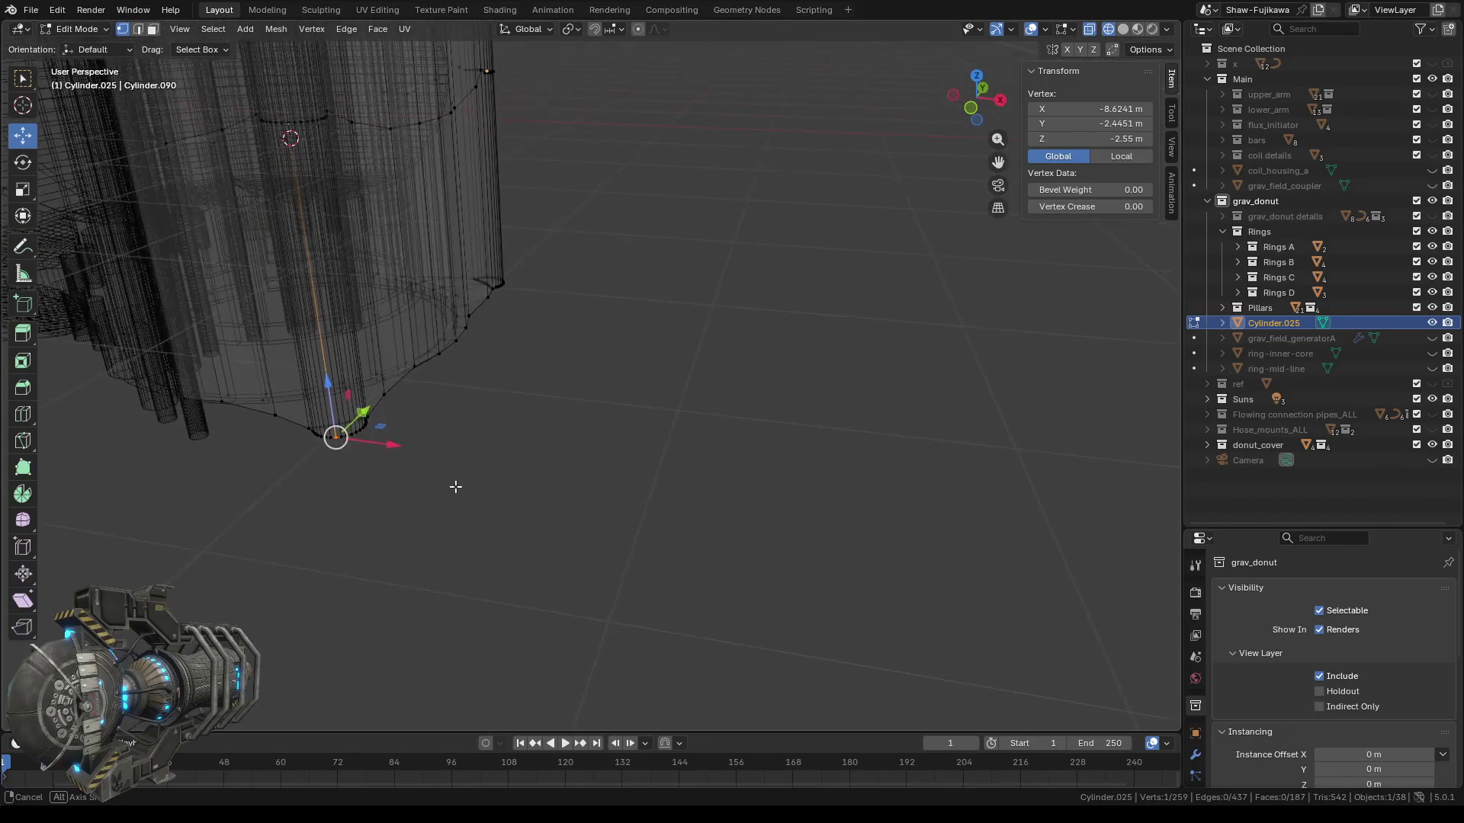
click(980, 77)
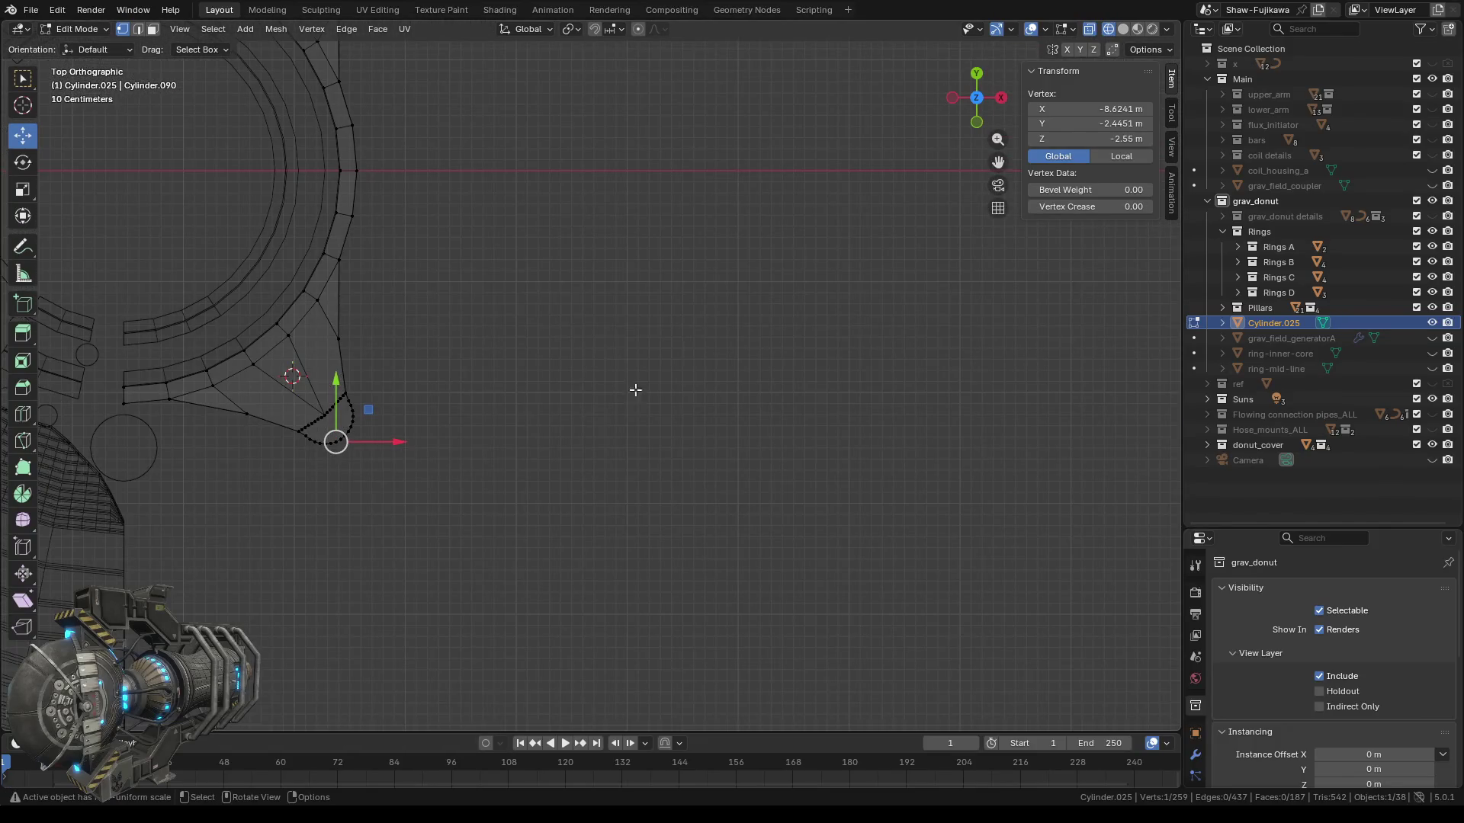
ctrl+scroll(624, 466, up, 3)
scroll(506, 466, up, 2)
scroll(501, 462, up, 2)
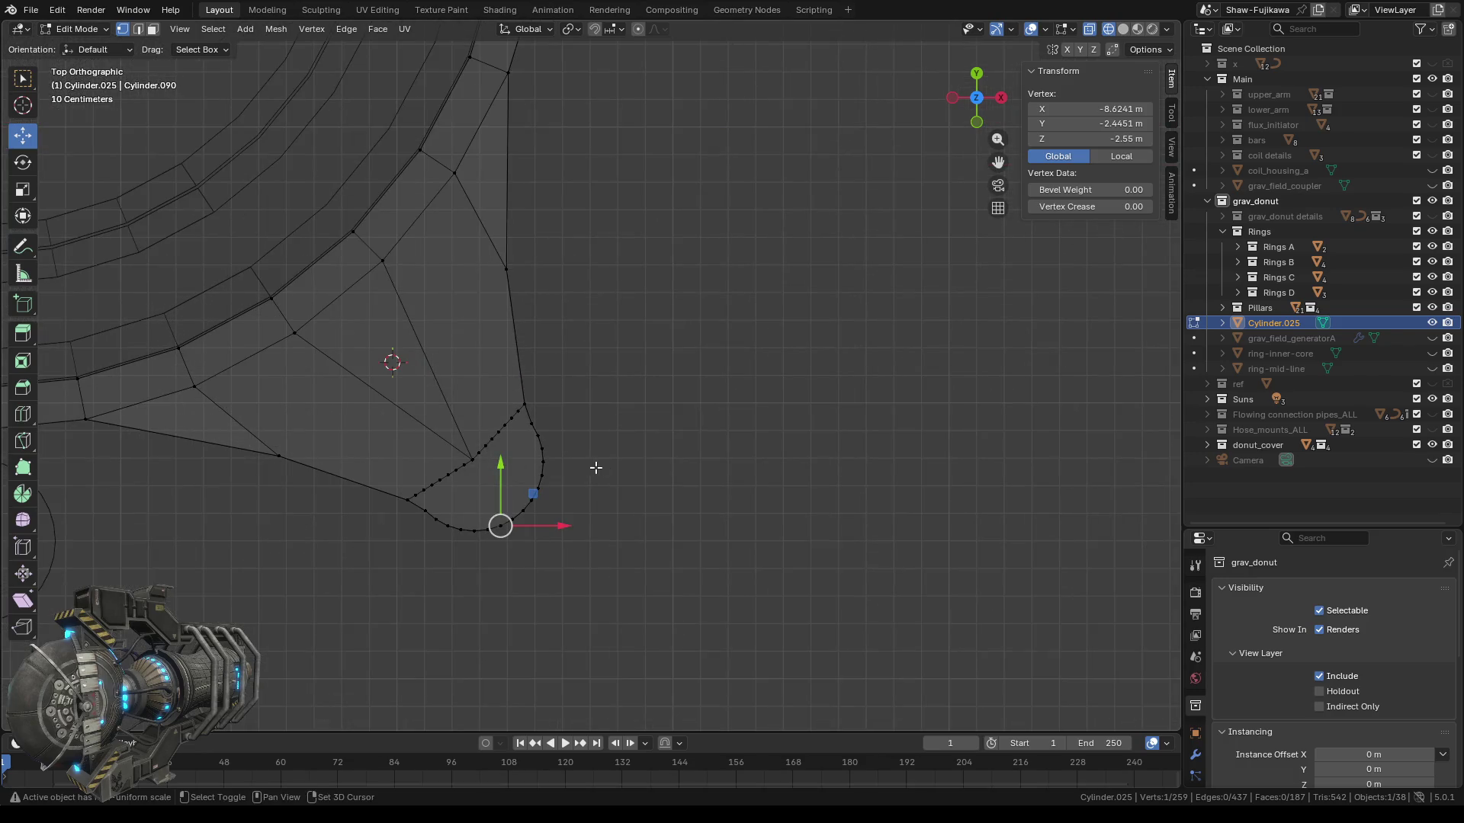
shift+middle_drag(629, 453, 784, 405)
drag(628, 310, 813, 533)
drag(530, 372, 707, 538)
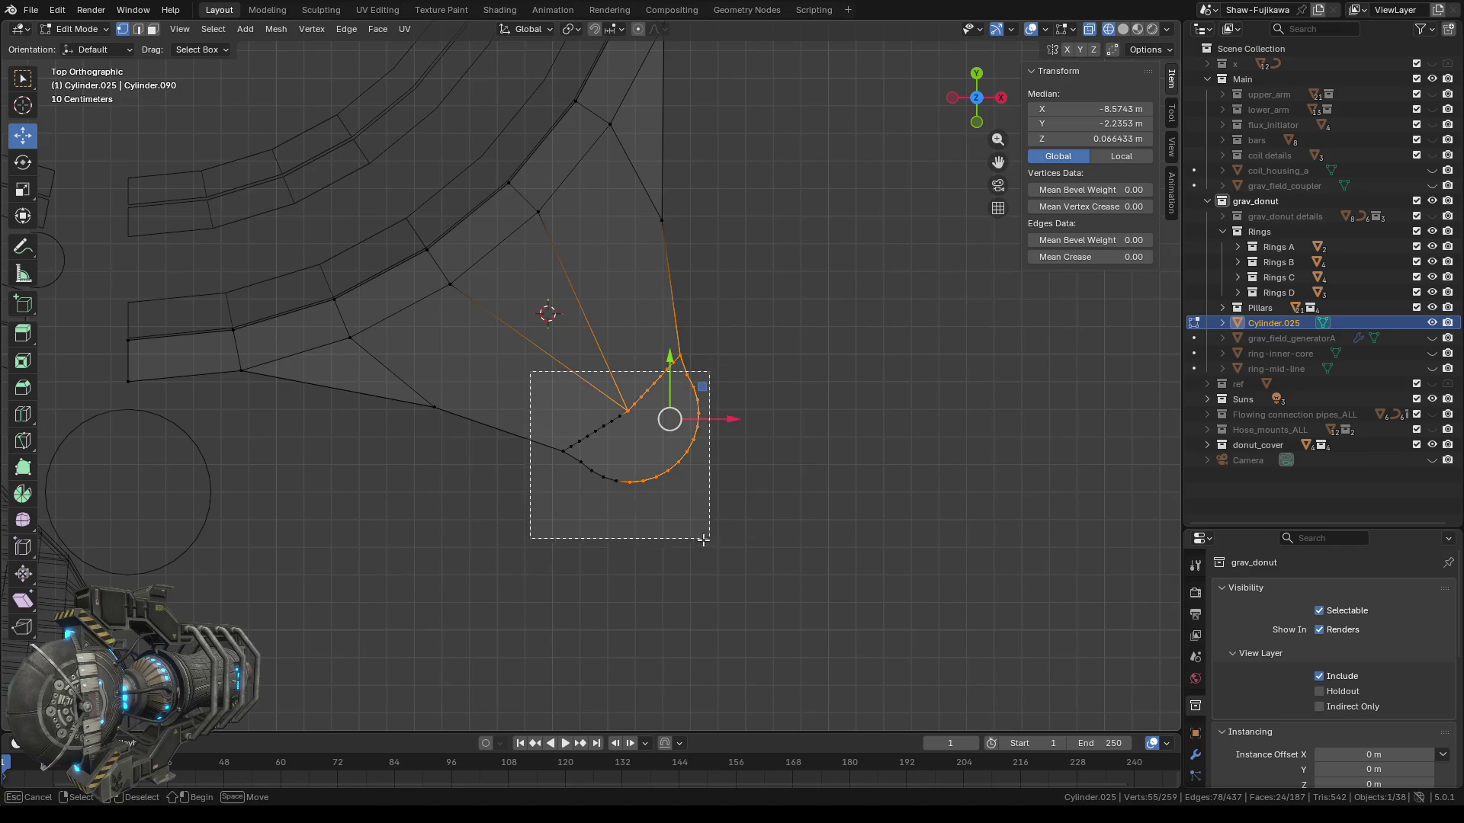
scroll(707, 453, up, 3)
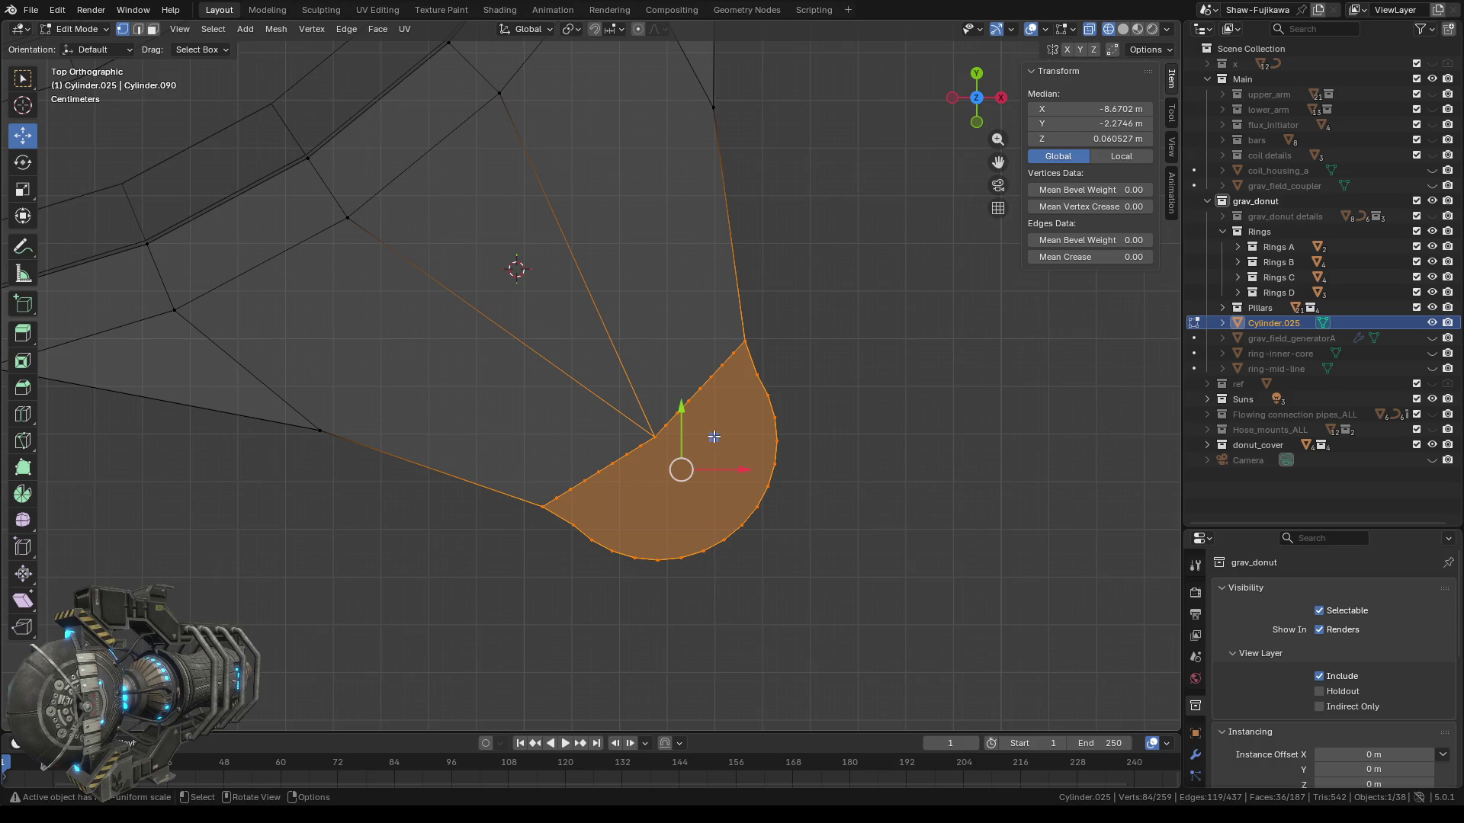
Move the corner face in the XY plane to X -8.8013, Y -2.1323 m, then deselect.
key(g)
key(shift+z)
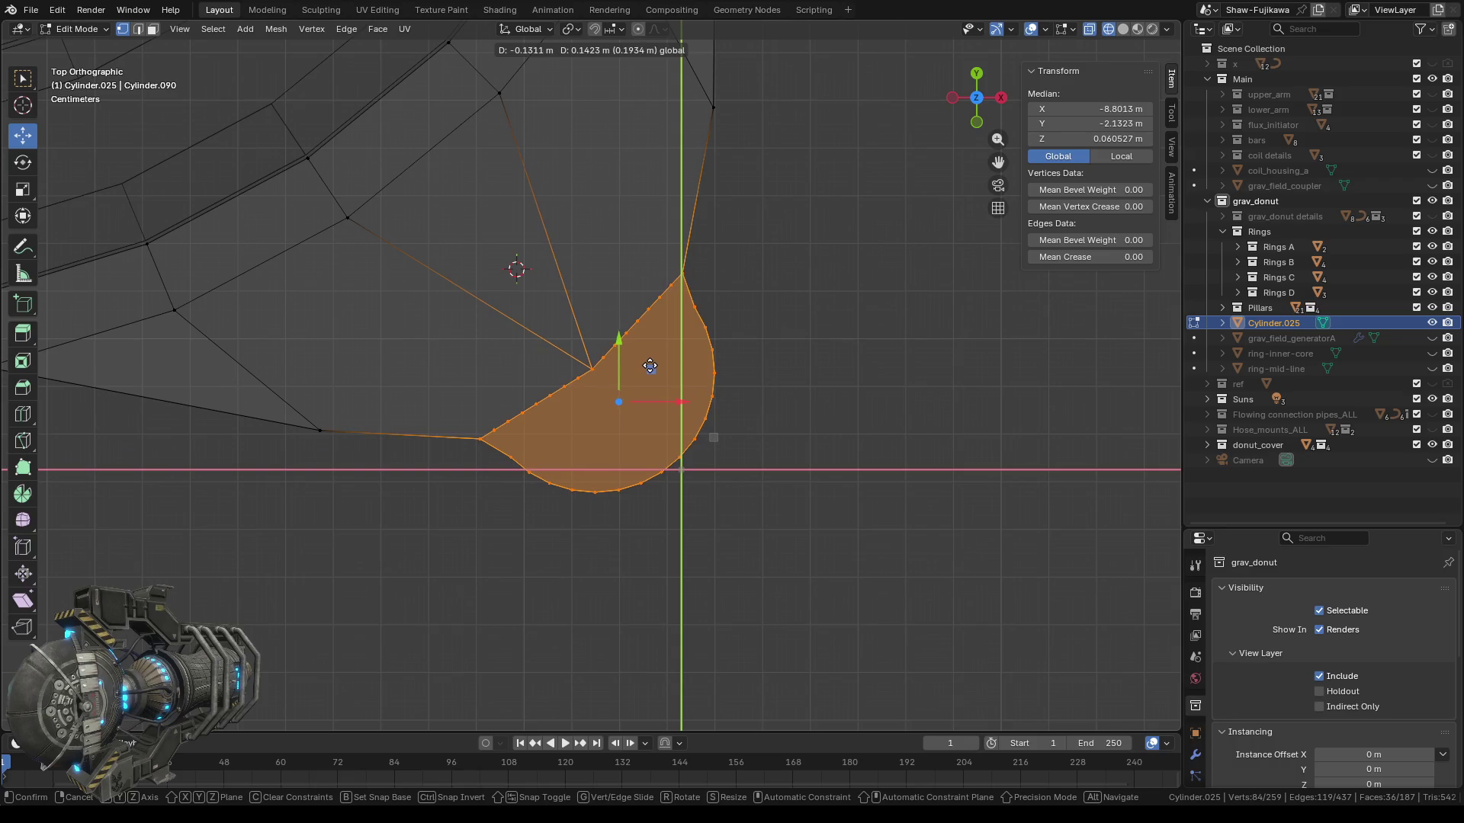
click(650, 366)
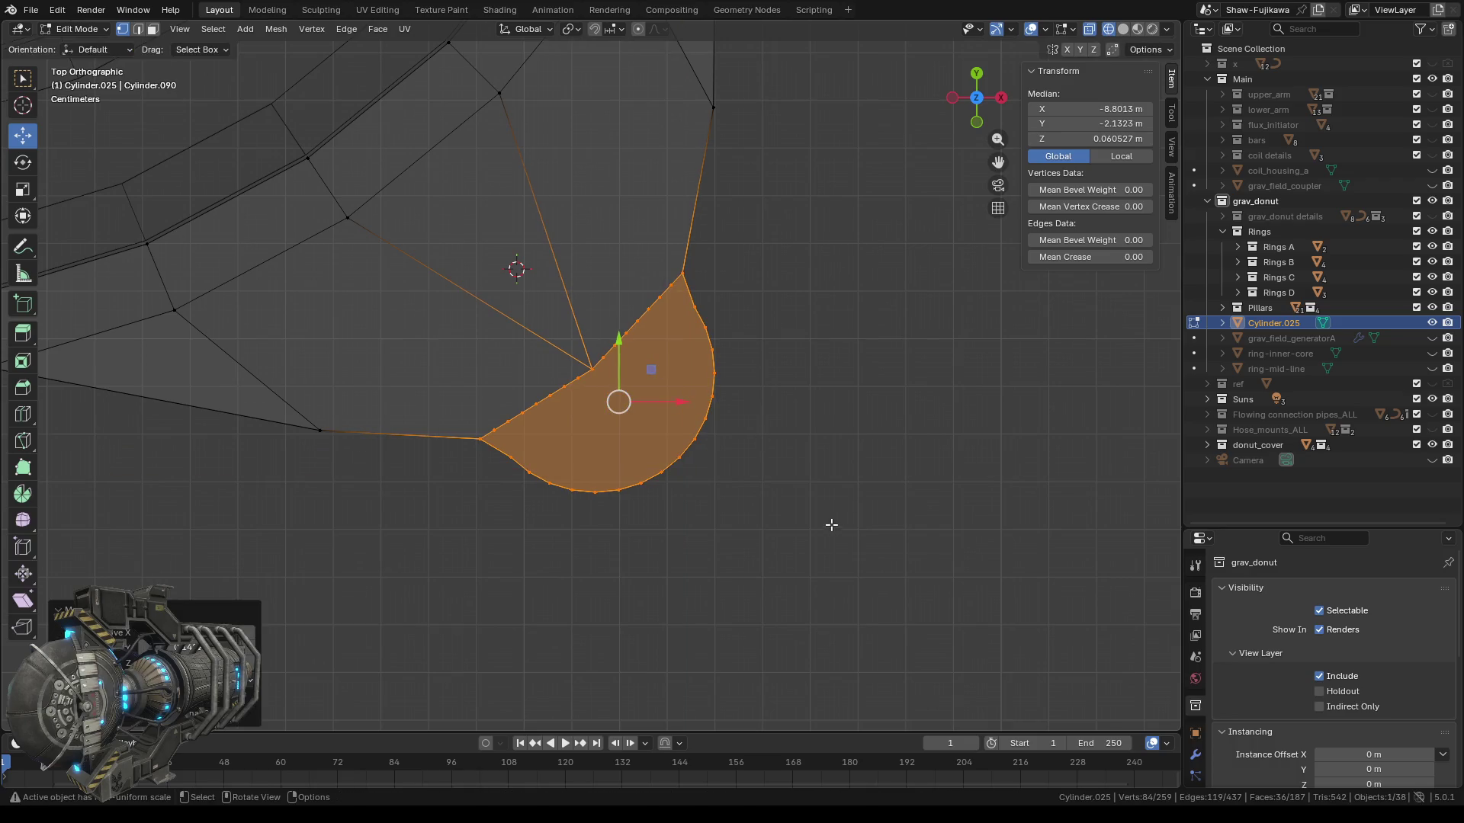
scroll(824, 511, down, 5)
scroll(785, 492, down, 5)
scroll(708, 409, up, 4)
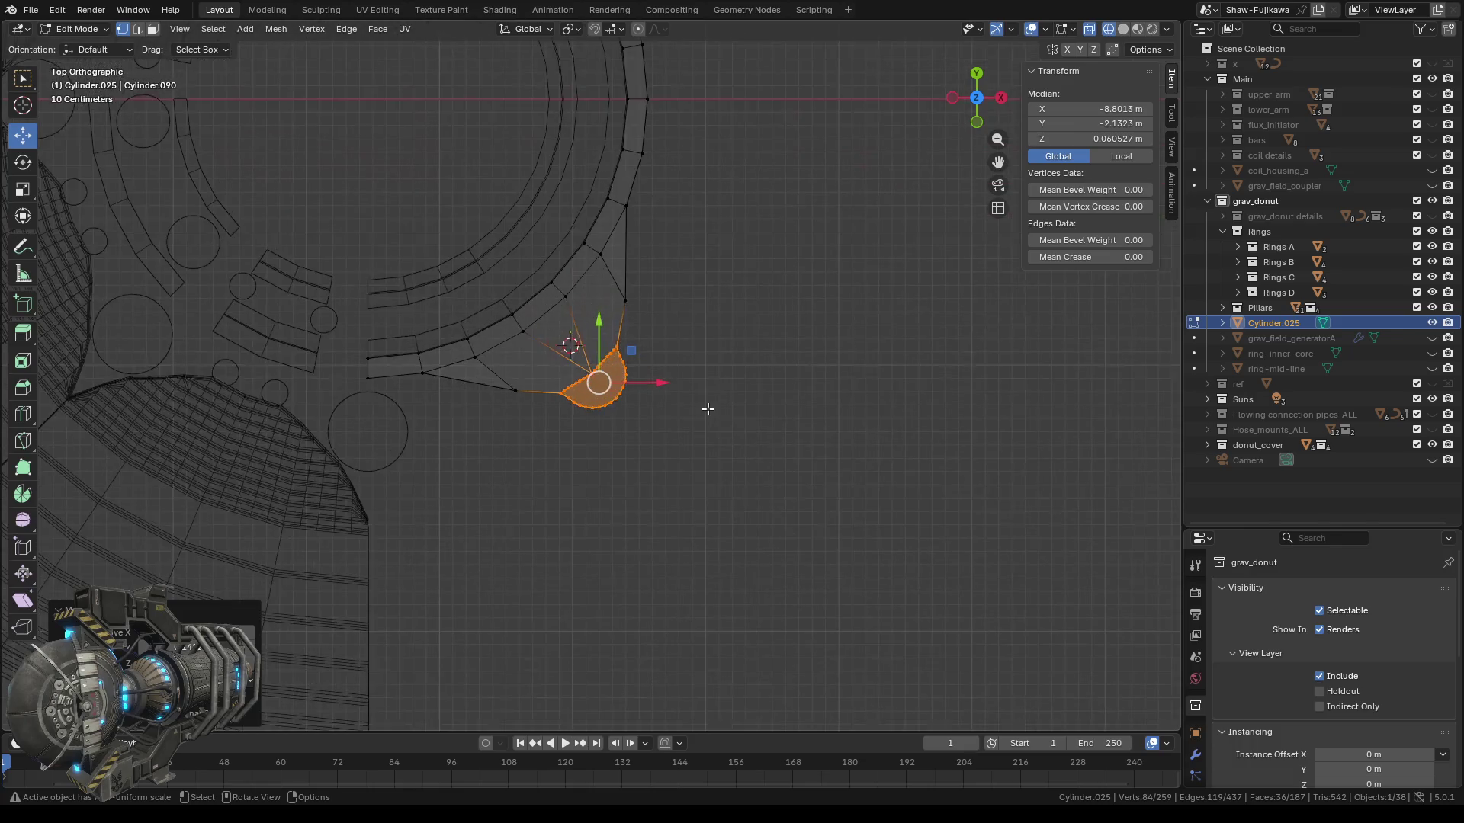
click(727, 462)
scroll(713, 463, down, 4)
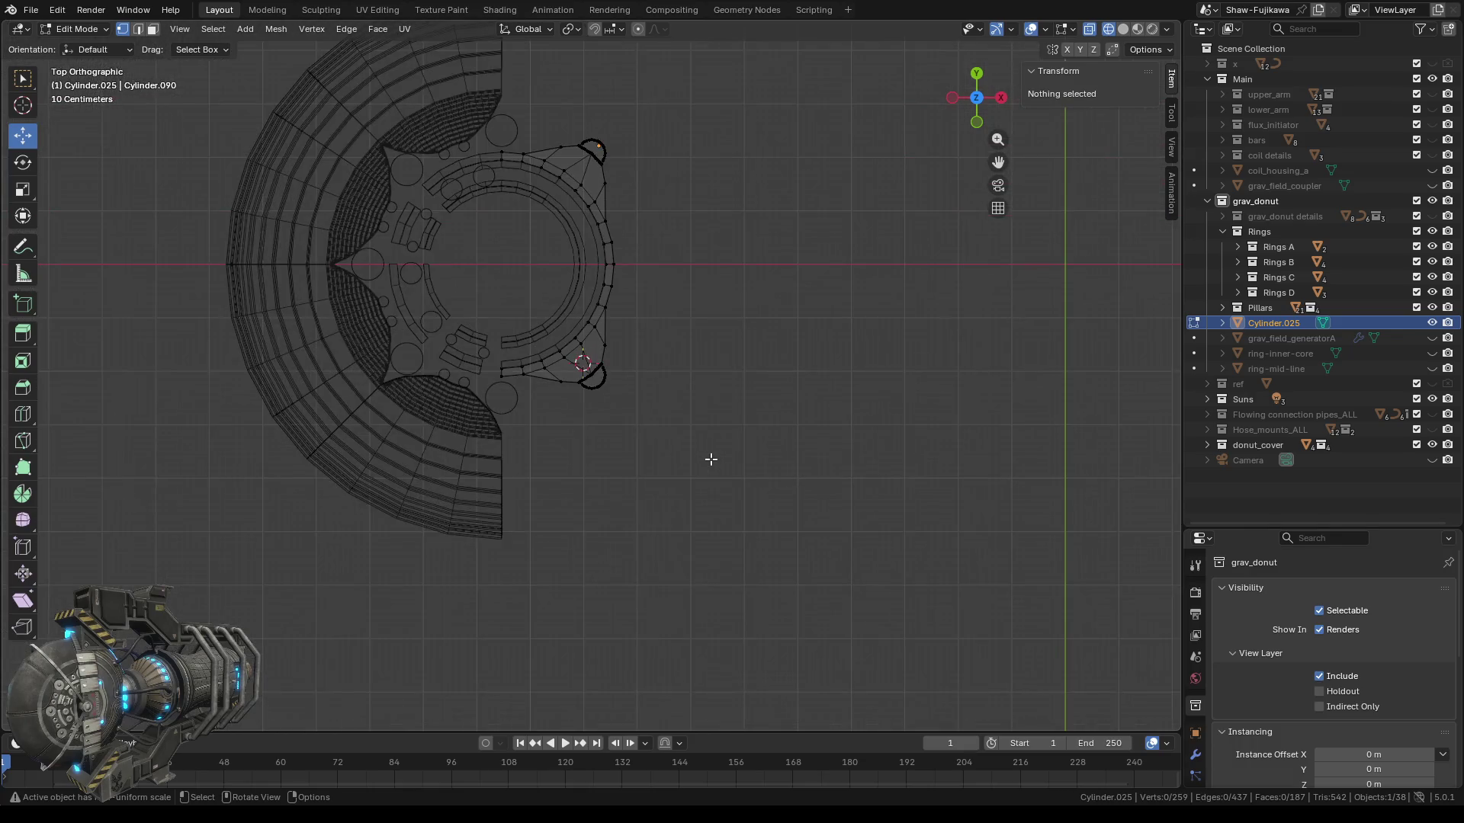
Switch to Solid shading and unhide grav_donut details and grav_field_generatorA.
click(1123, 29)
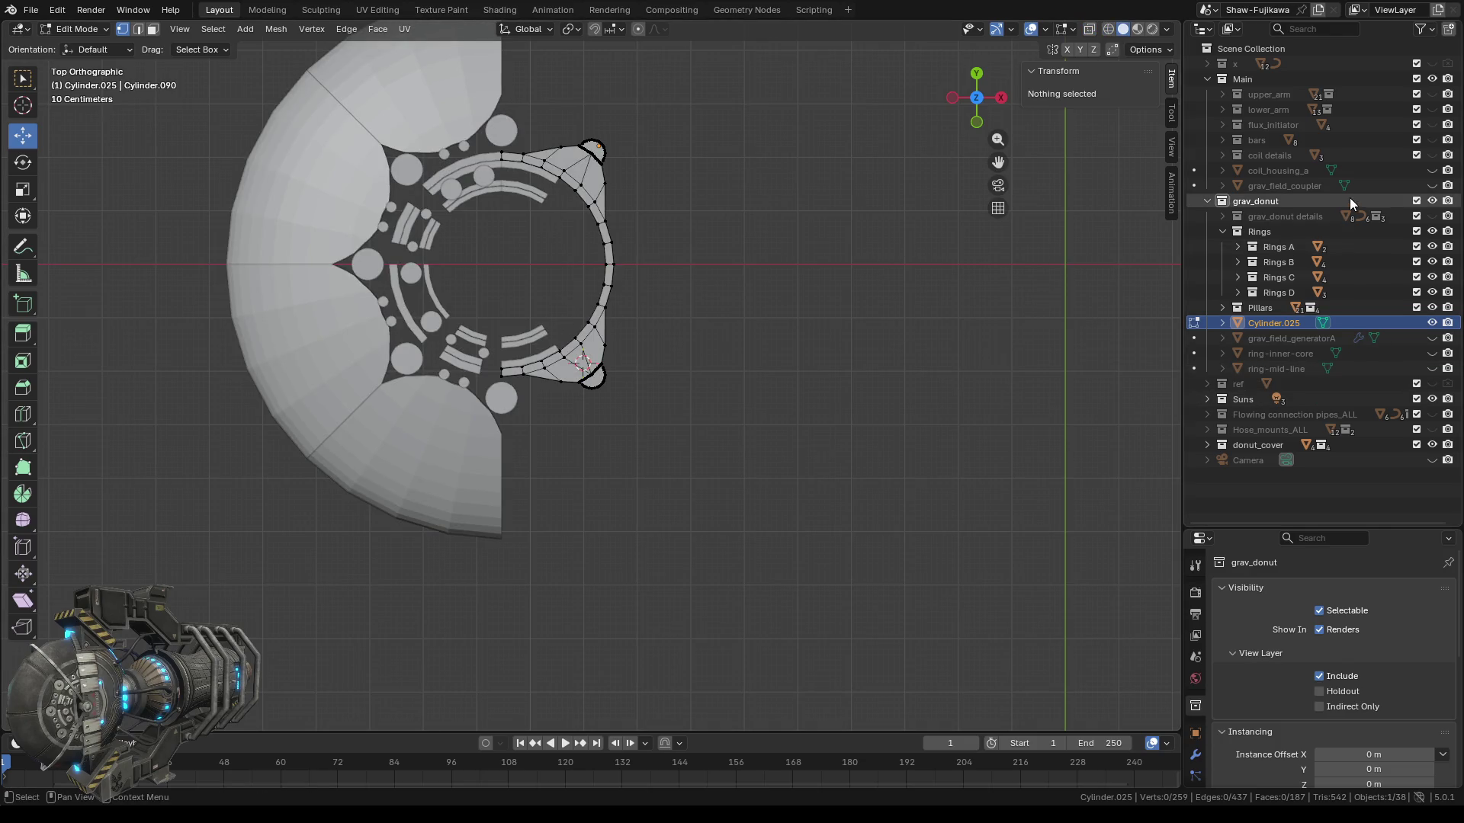
click(1432, 218)
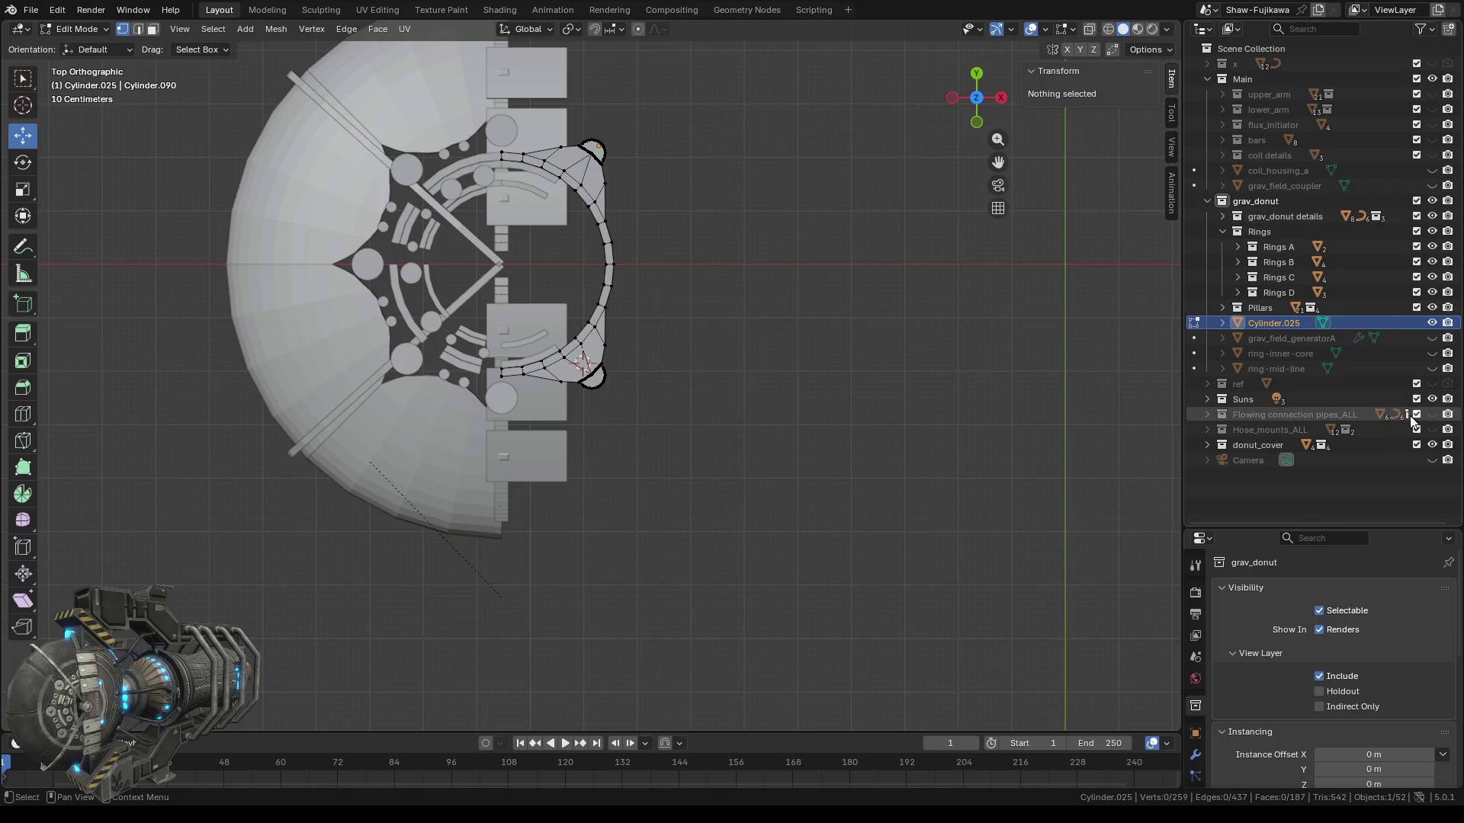
click(1432, 338)
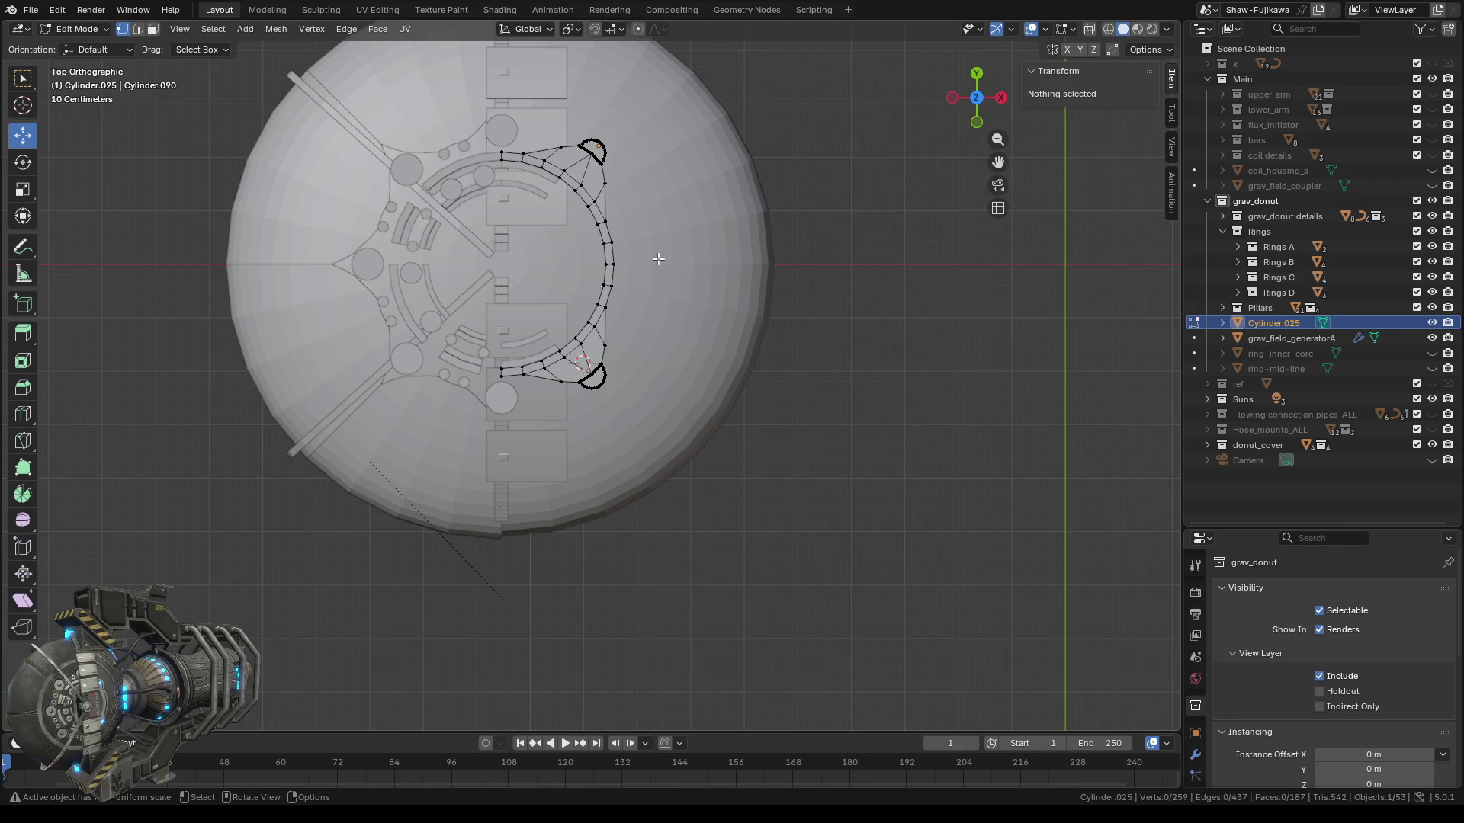
Zoom in to inspect the model, then return to Object Mode.
scroll(658, 257, up, 1)
scroll(658, 258, up, 1)
scroll(659, 258, up, 4)
scroll(584, 143, down, 4)
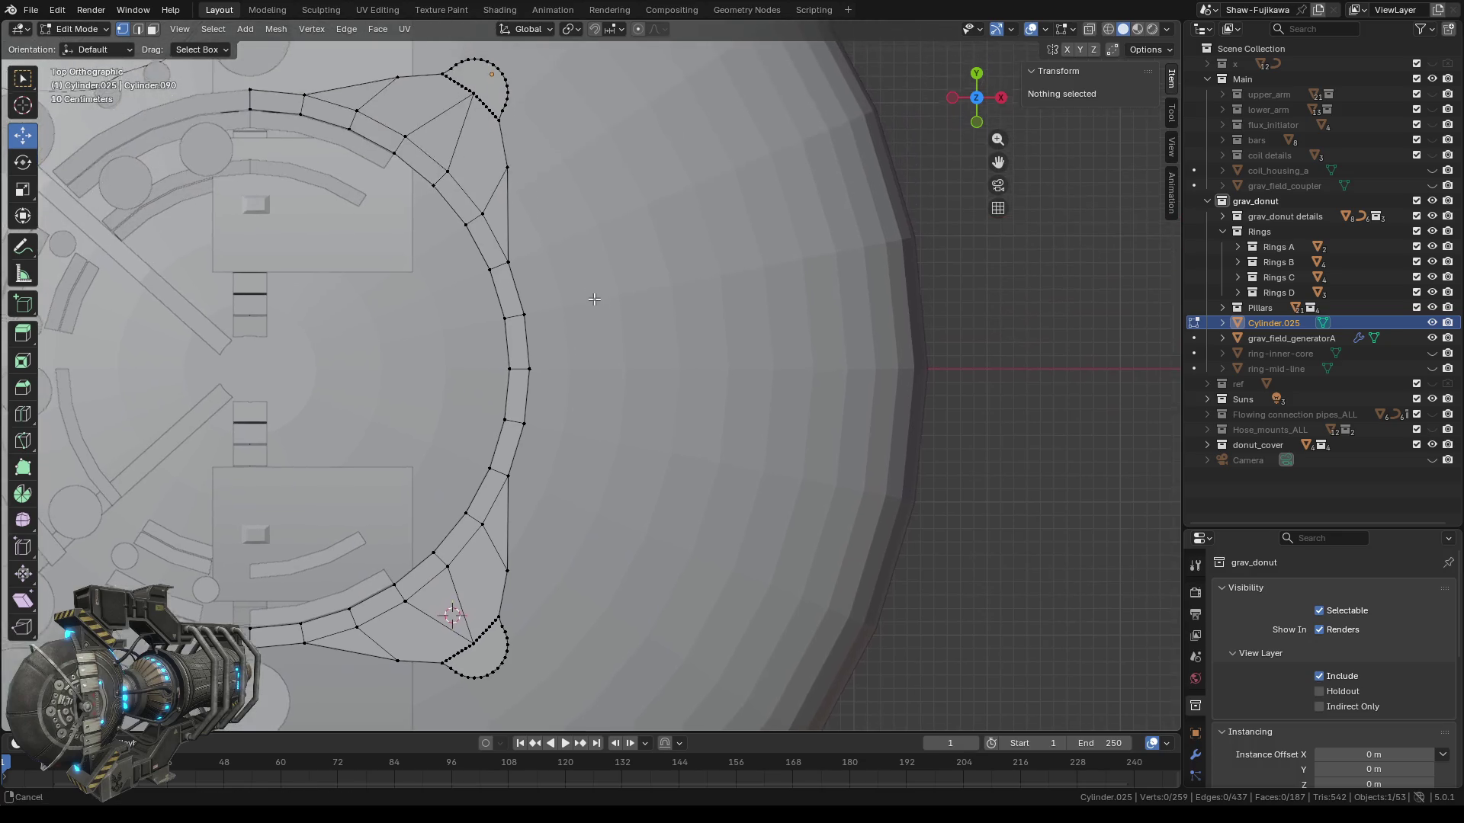
scroll(620, 309, up, 2)
scroll(618, 308, up, 3)
scroll(617, 309, up, 1)
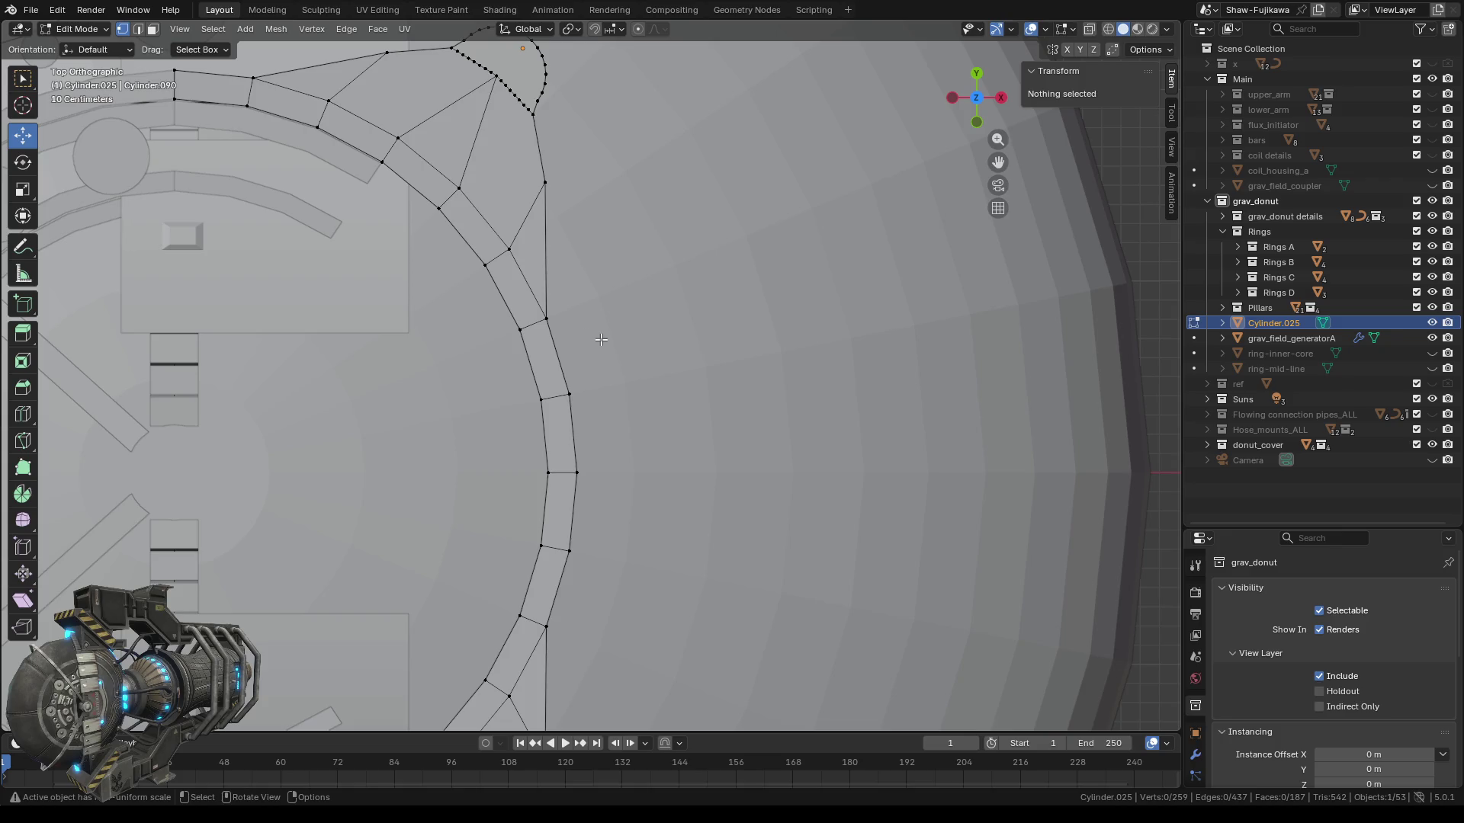
scroll(602, 339, down, 5)
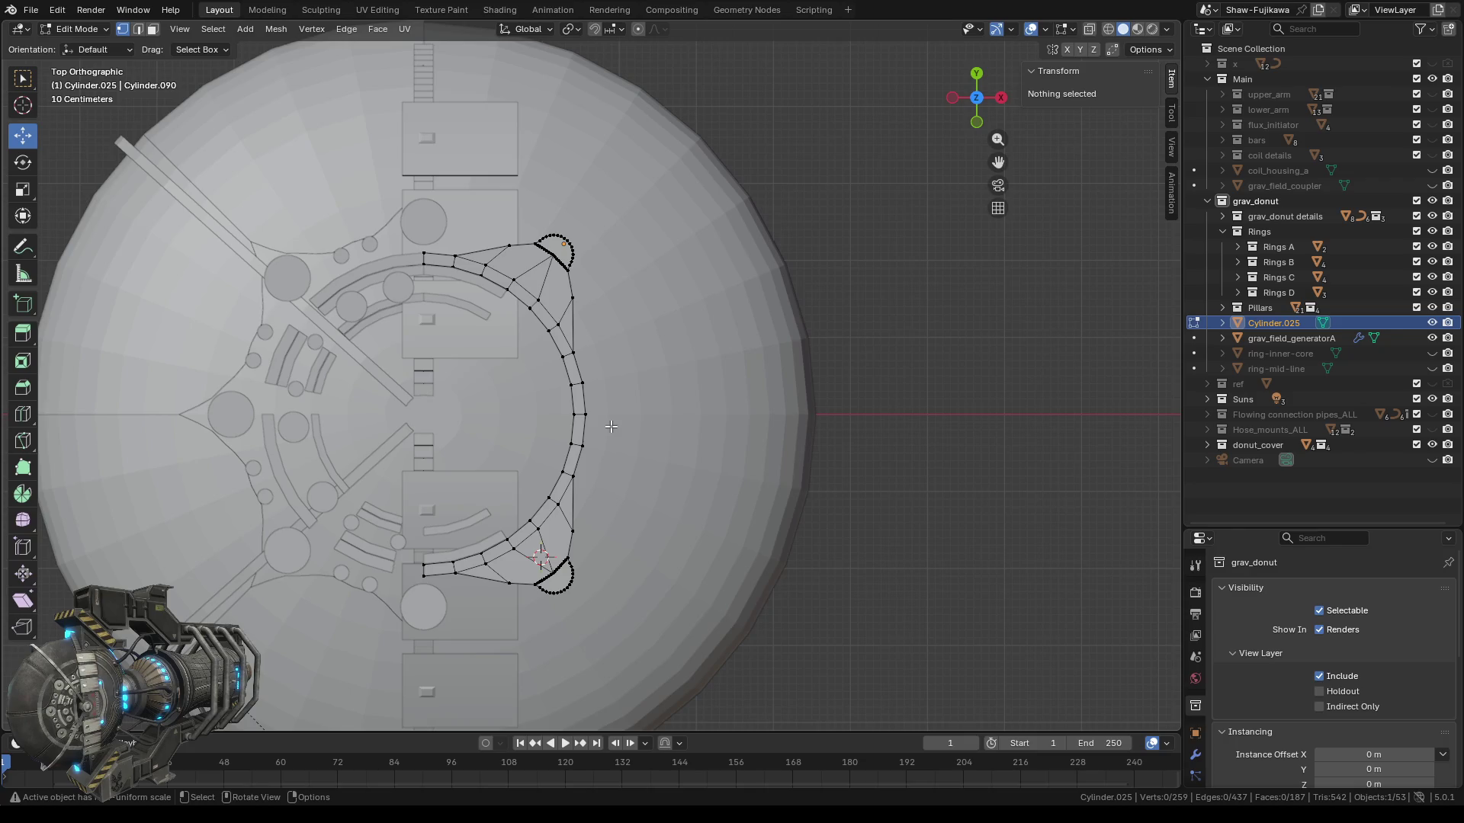
key(Tab)
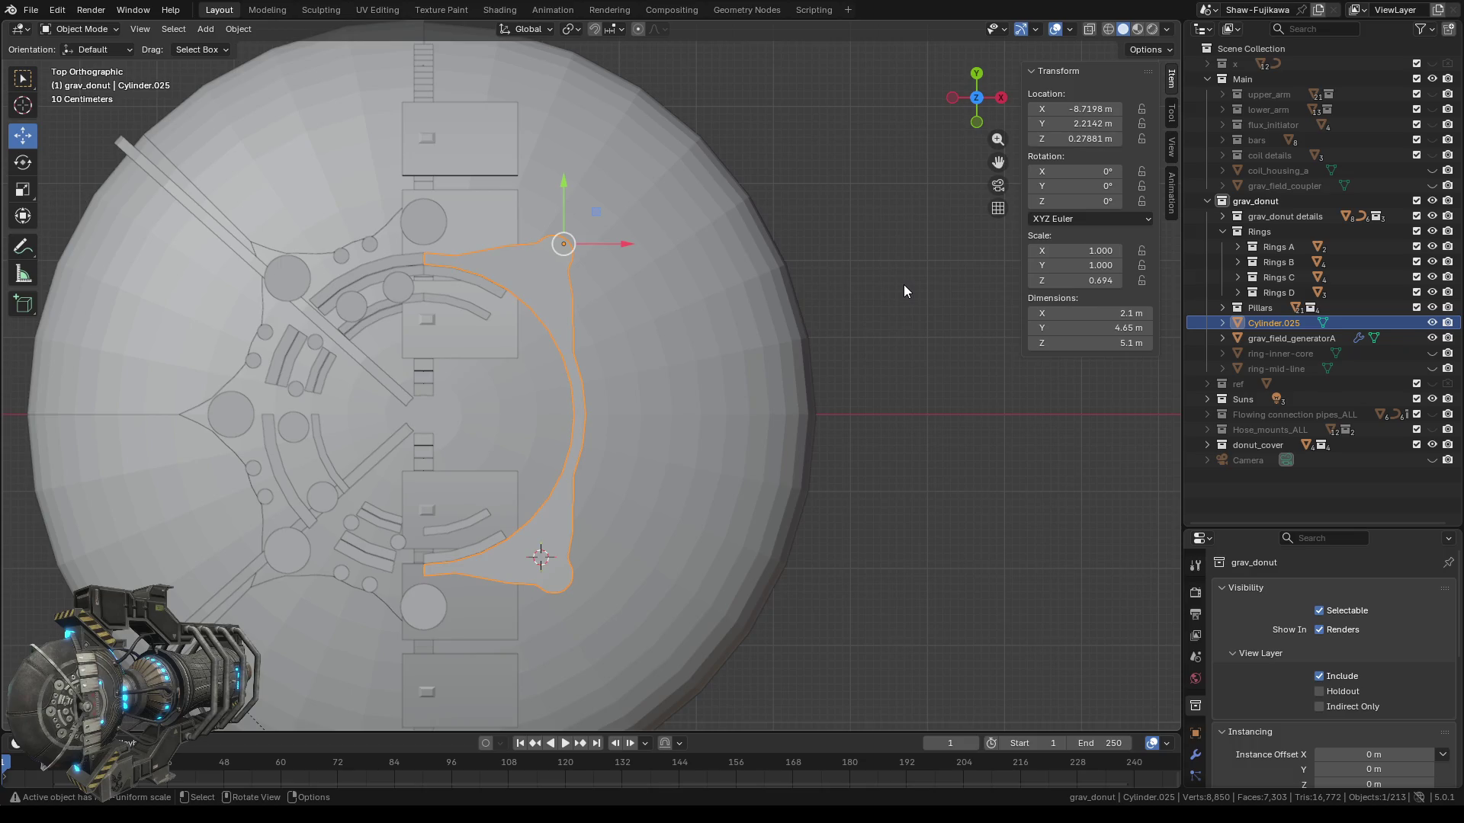
Deselect Cylinder.025 and briefly show then hide ring 2.006 in Rings C.
click(858, 255)
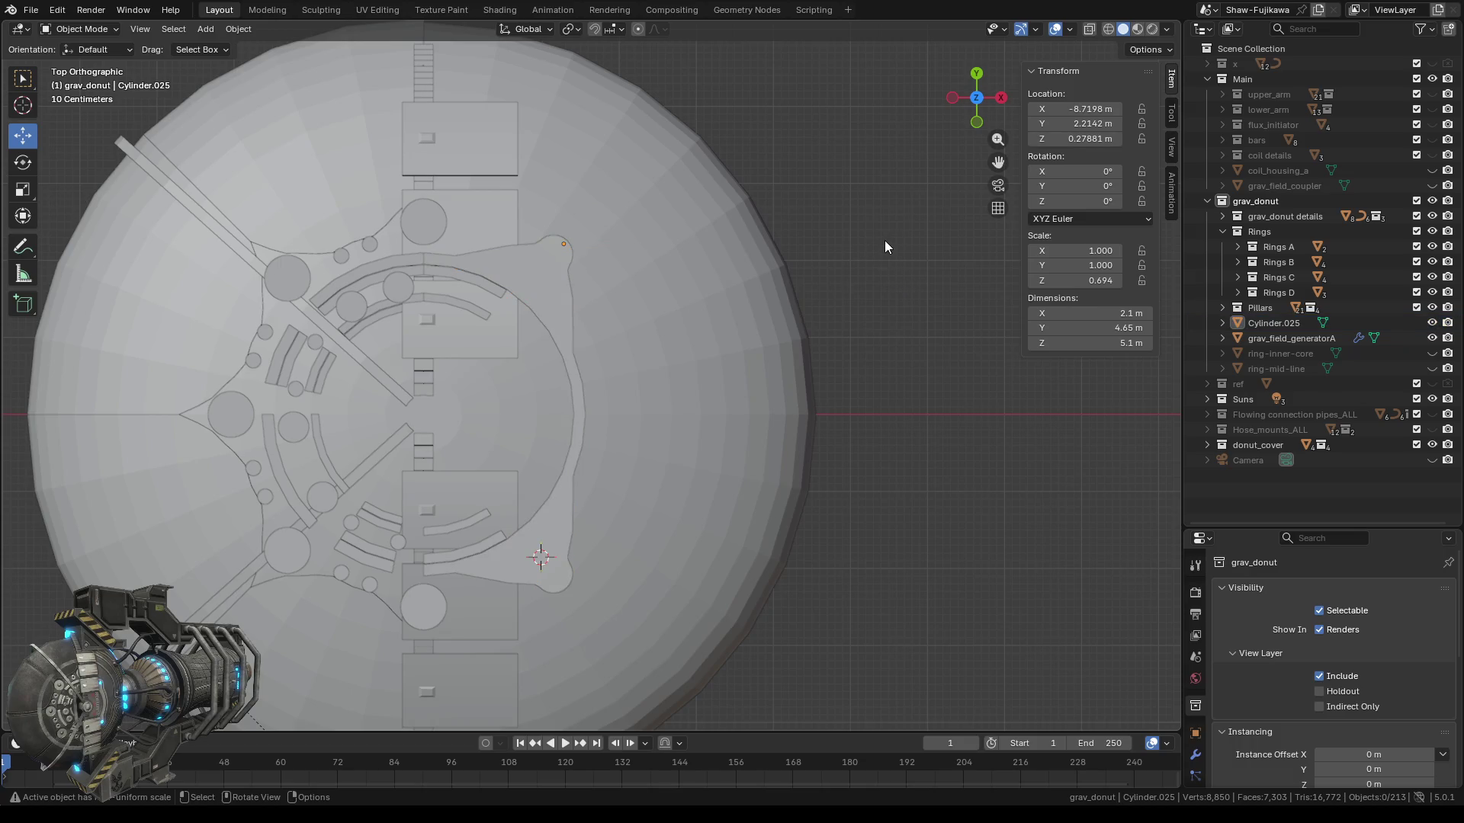
scroll(592, 410, up, 1)
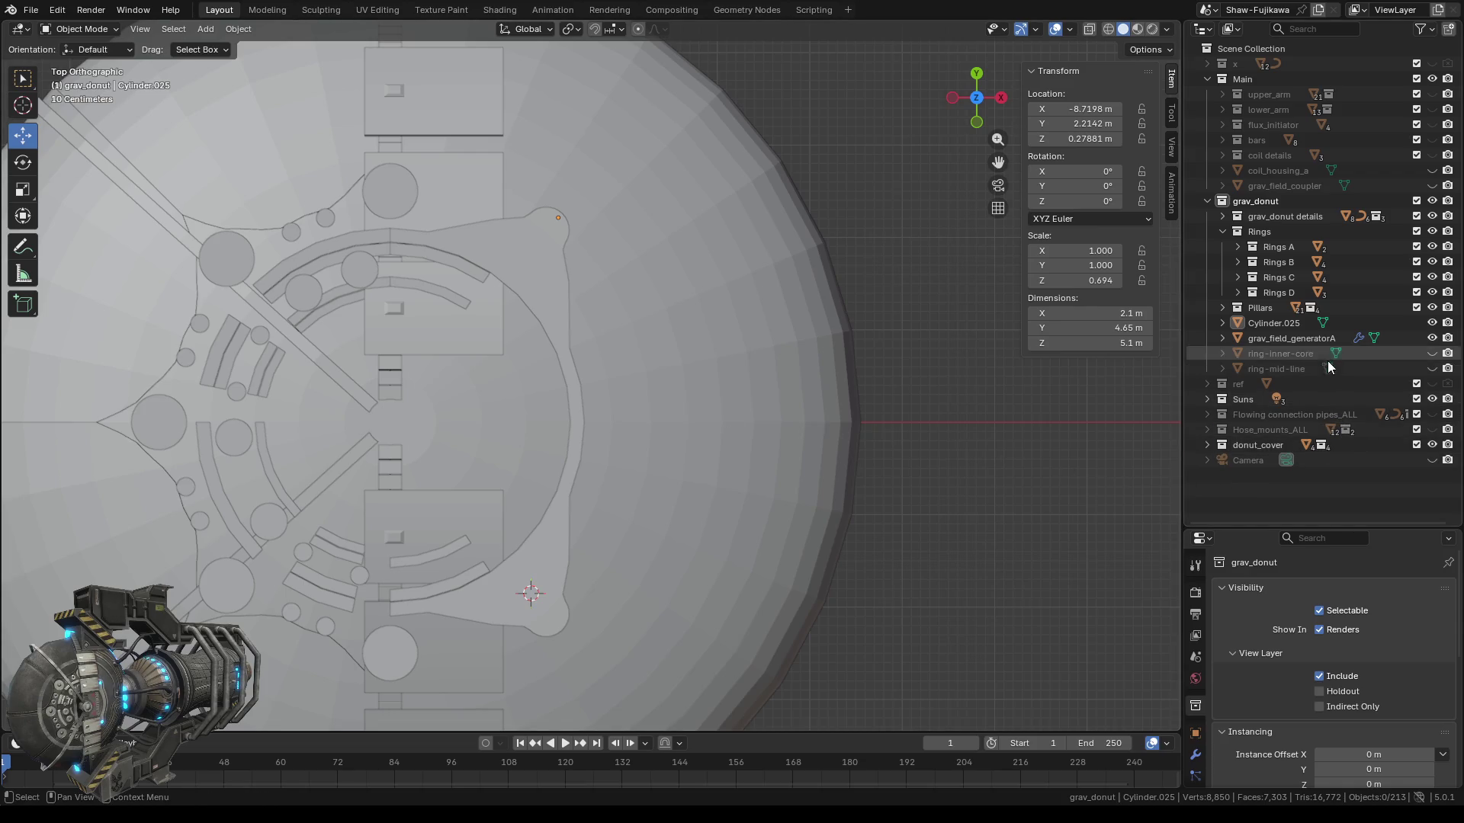
click(1236, 277)
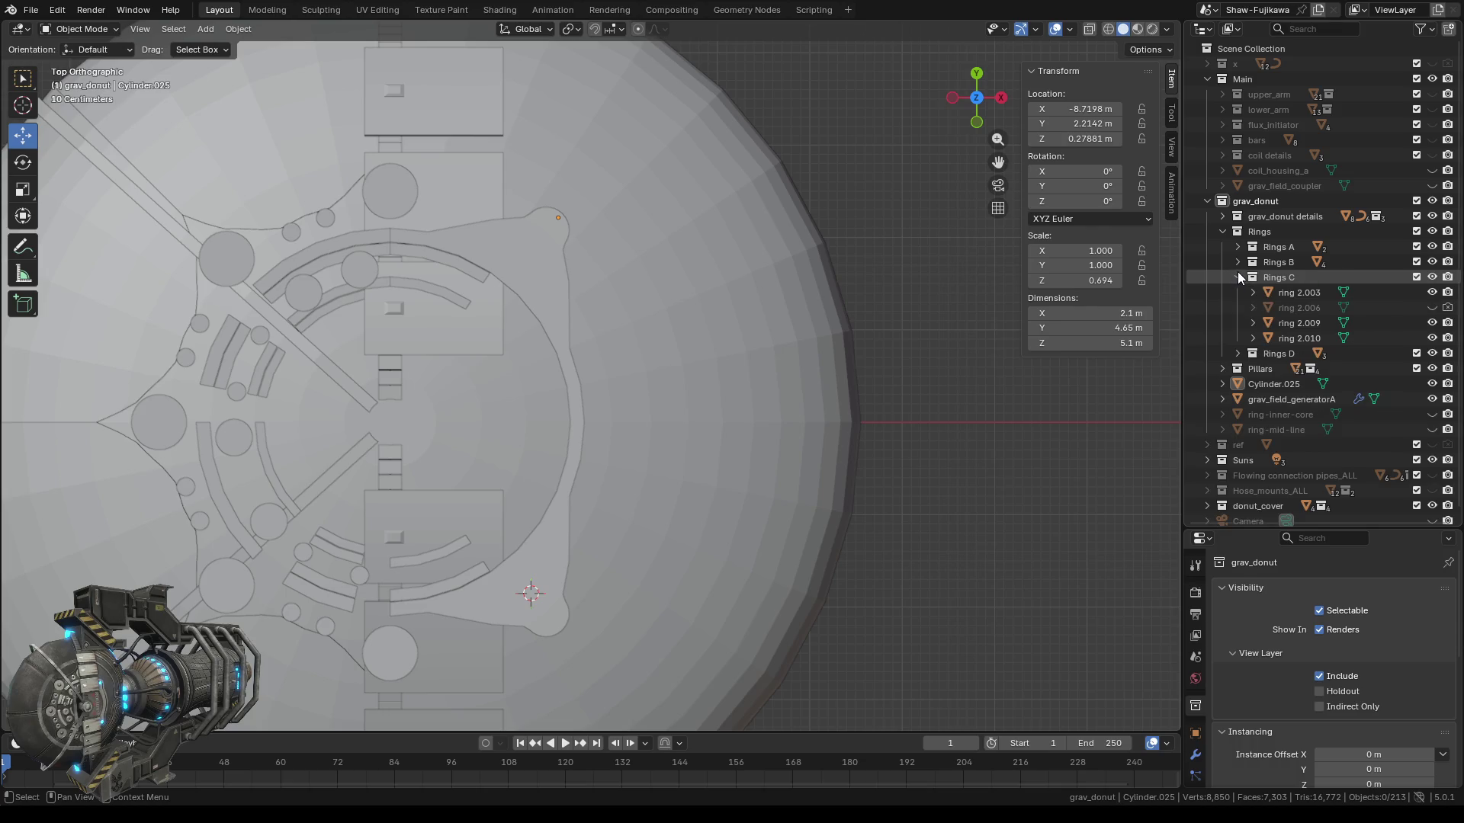
click(1432, 308)
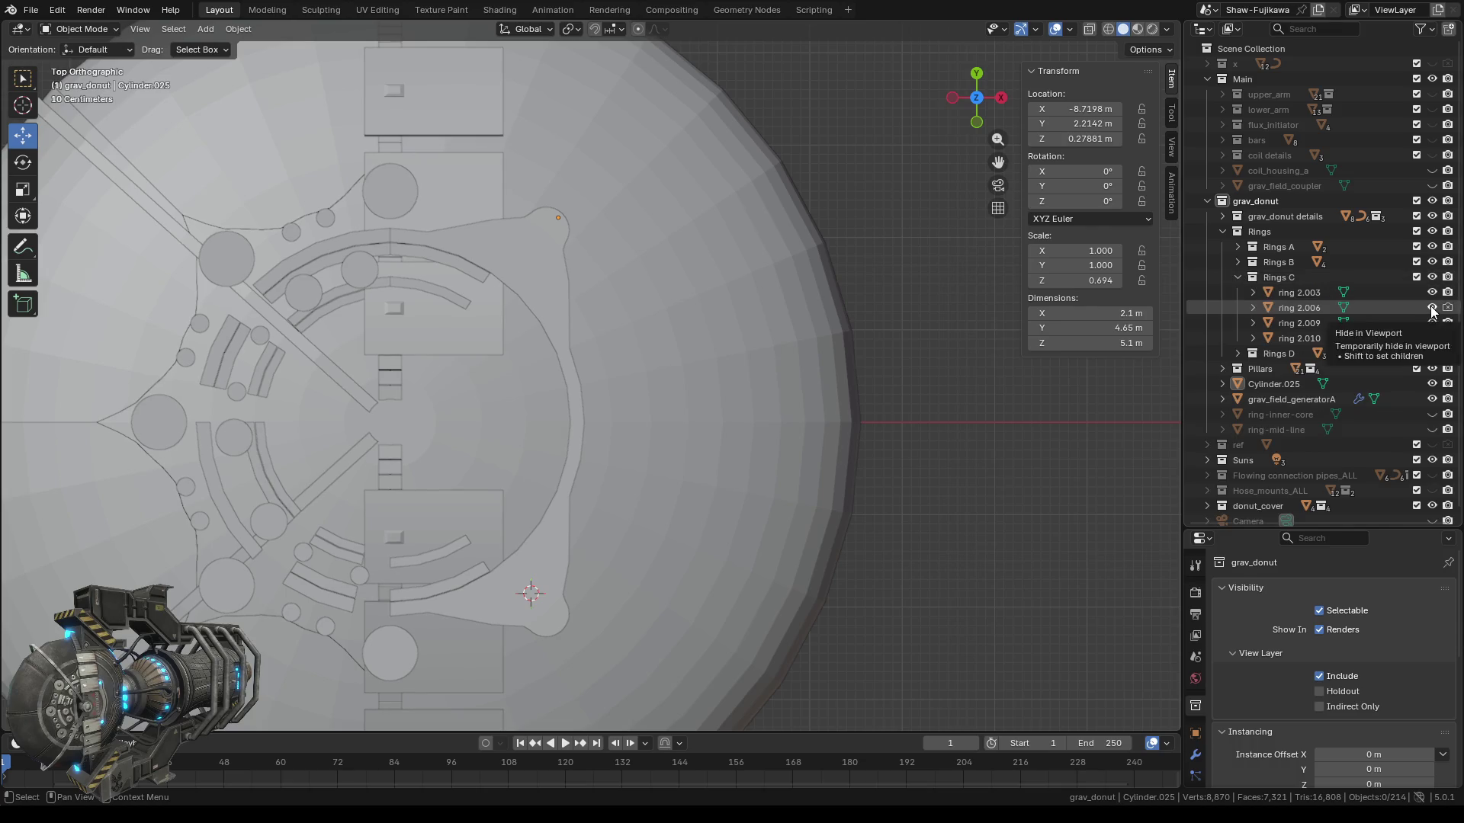
click(1431, 308)
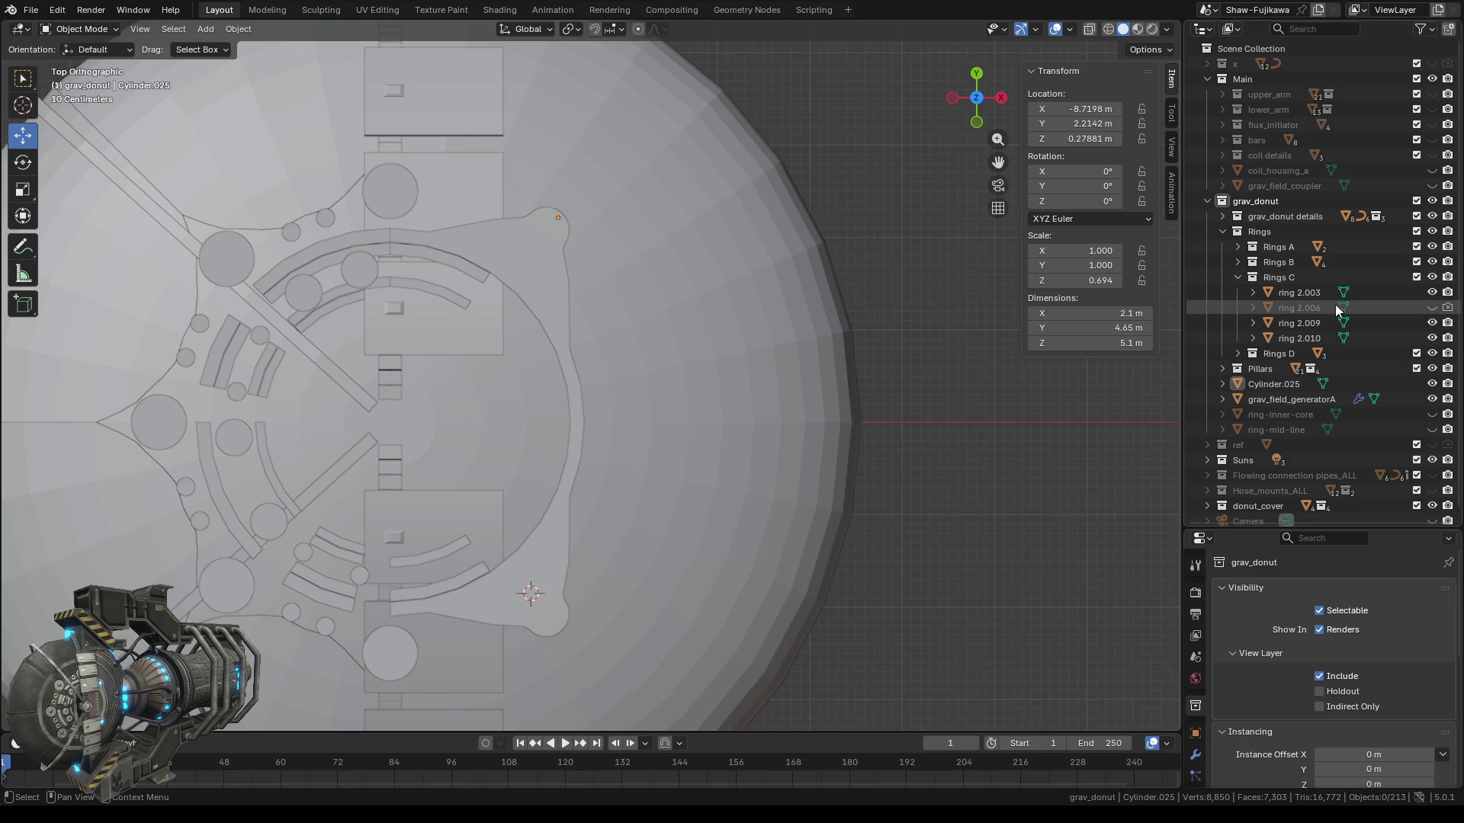
click(1239, 276)
click(1239, 262)
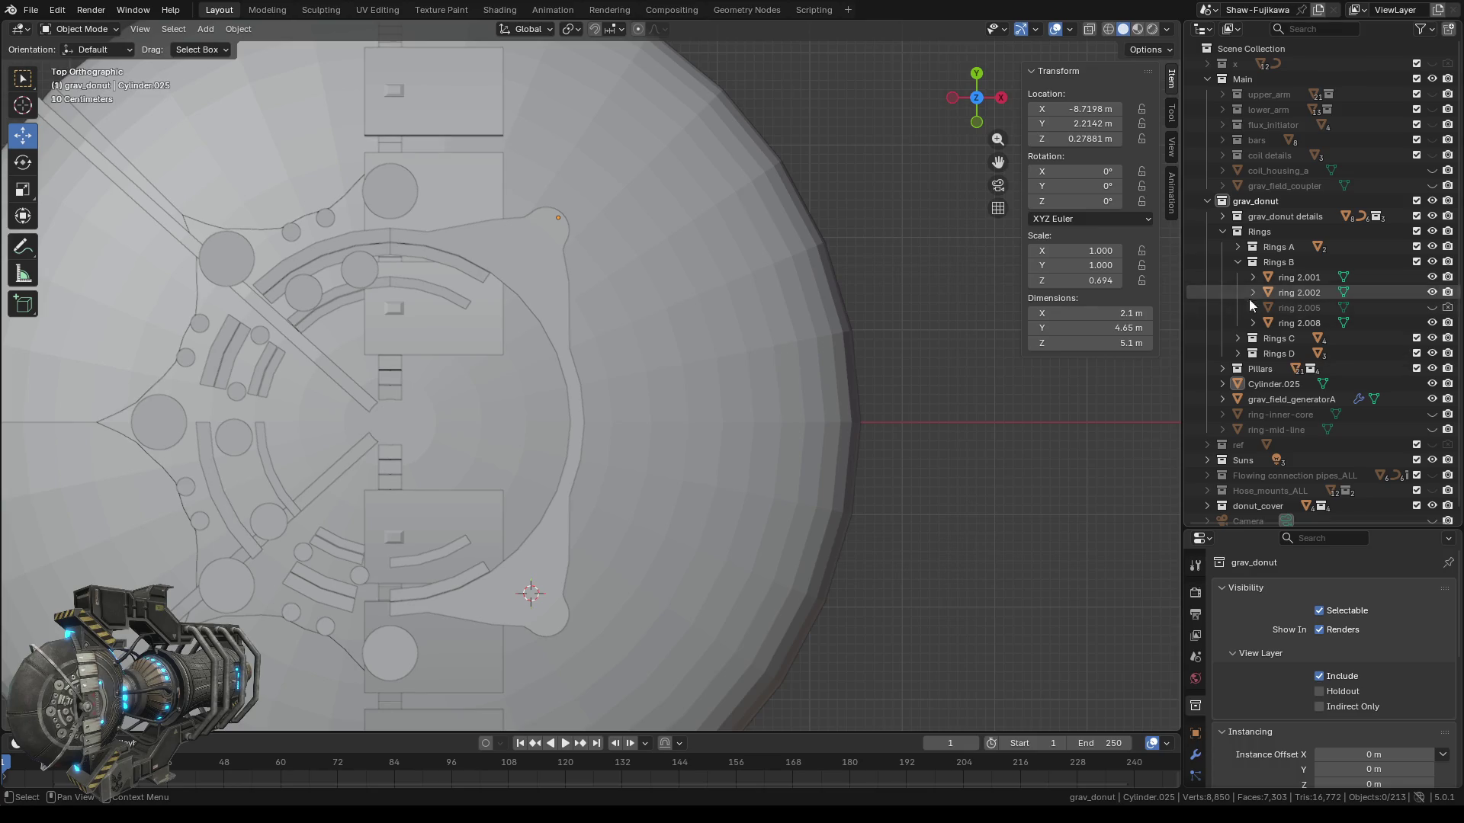
scroll(606, 395, down, 1)
scroll(606, 395, down, 1)
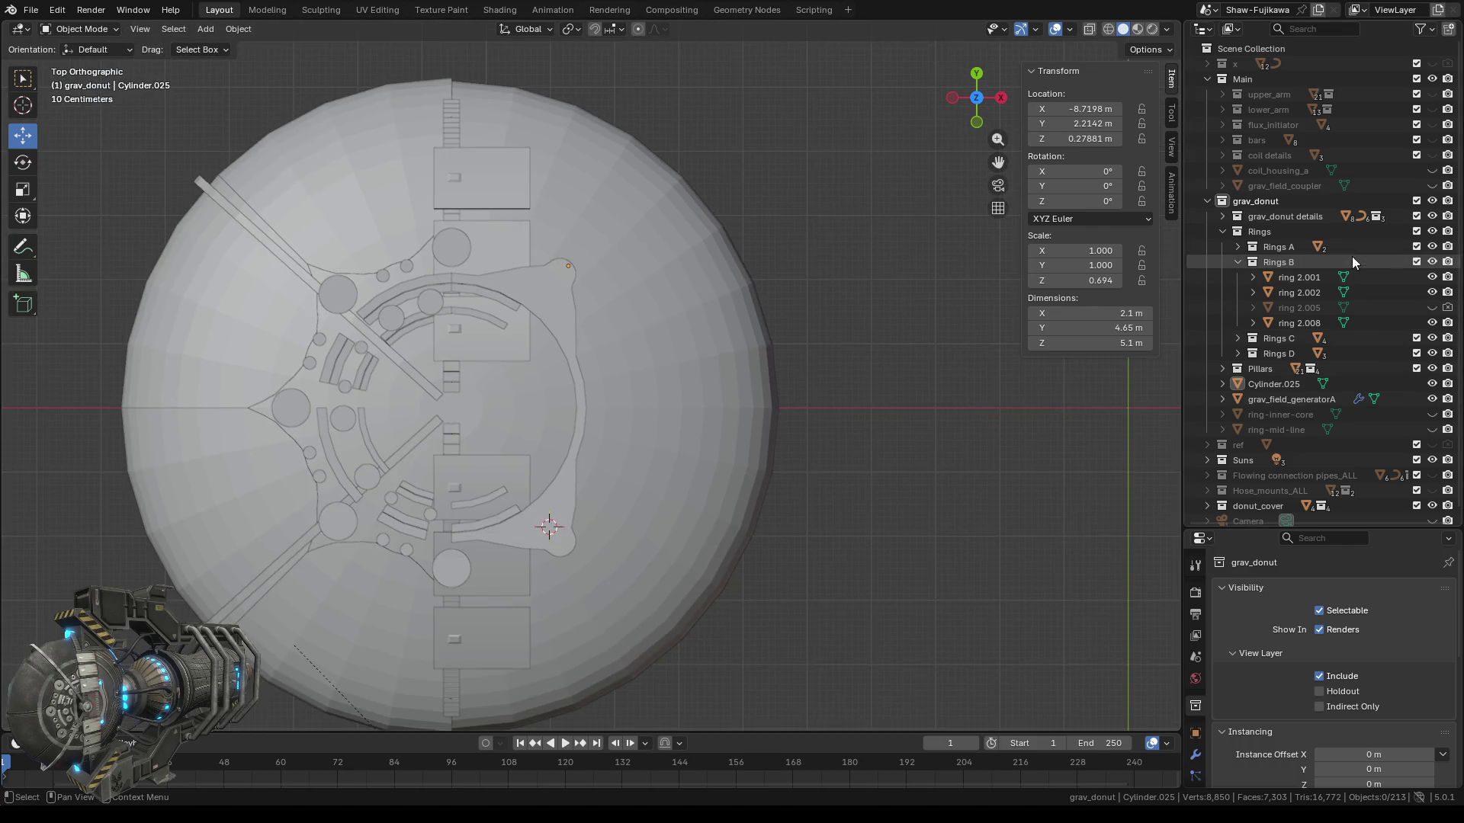
Hide grav_donut details and grav_field_generatorA, select Cylinder.025, and return to Top view.
click(1433, 218)
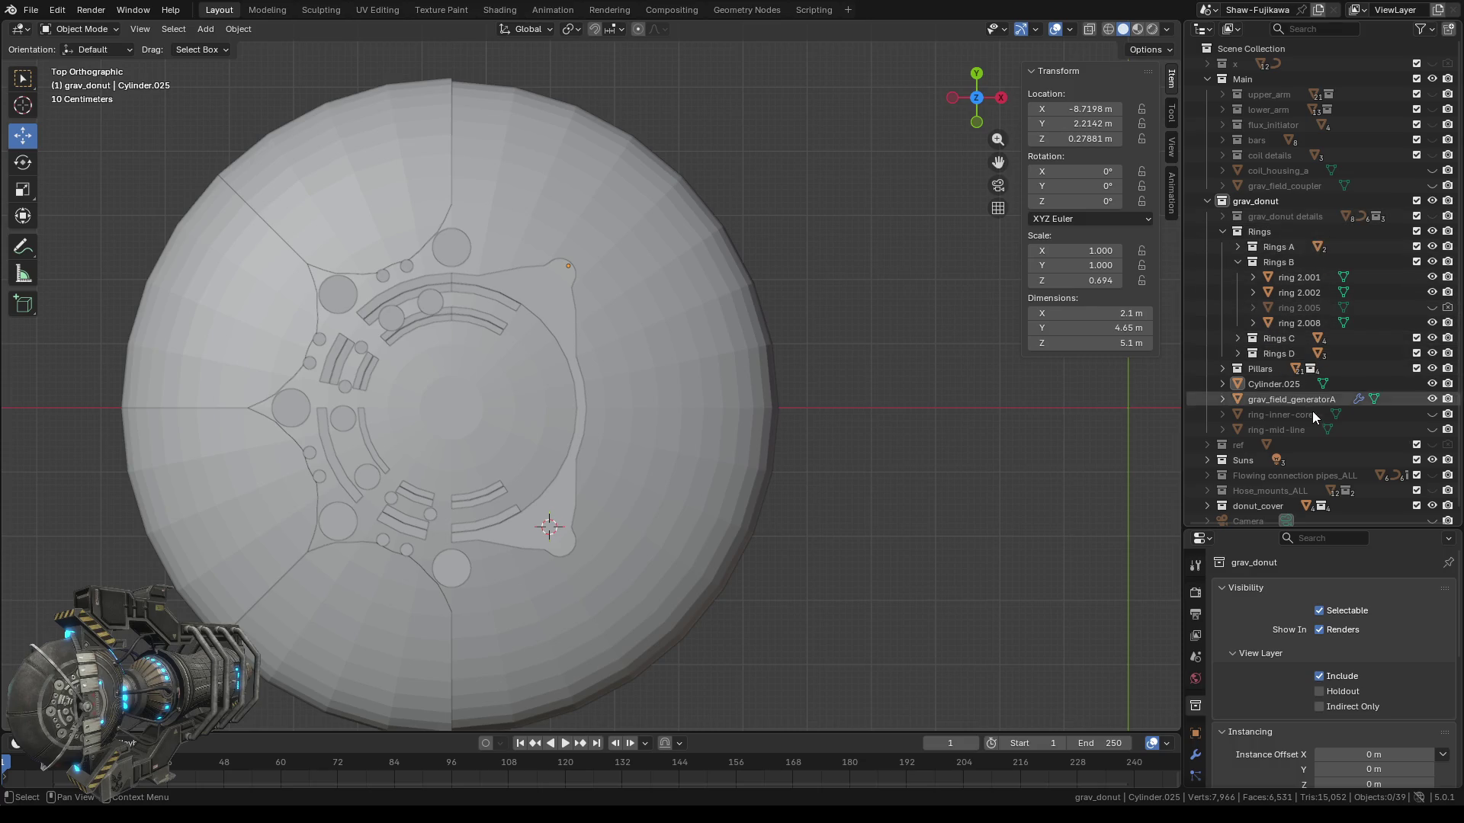
click(1433, 400)
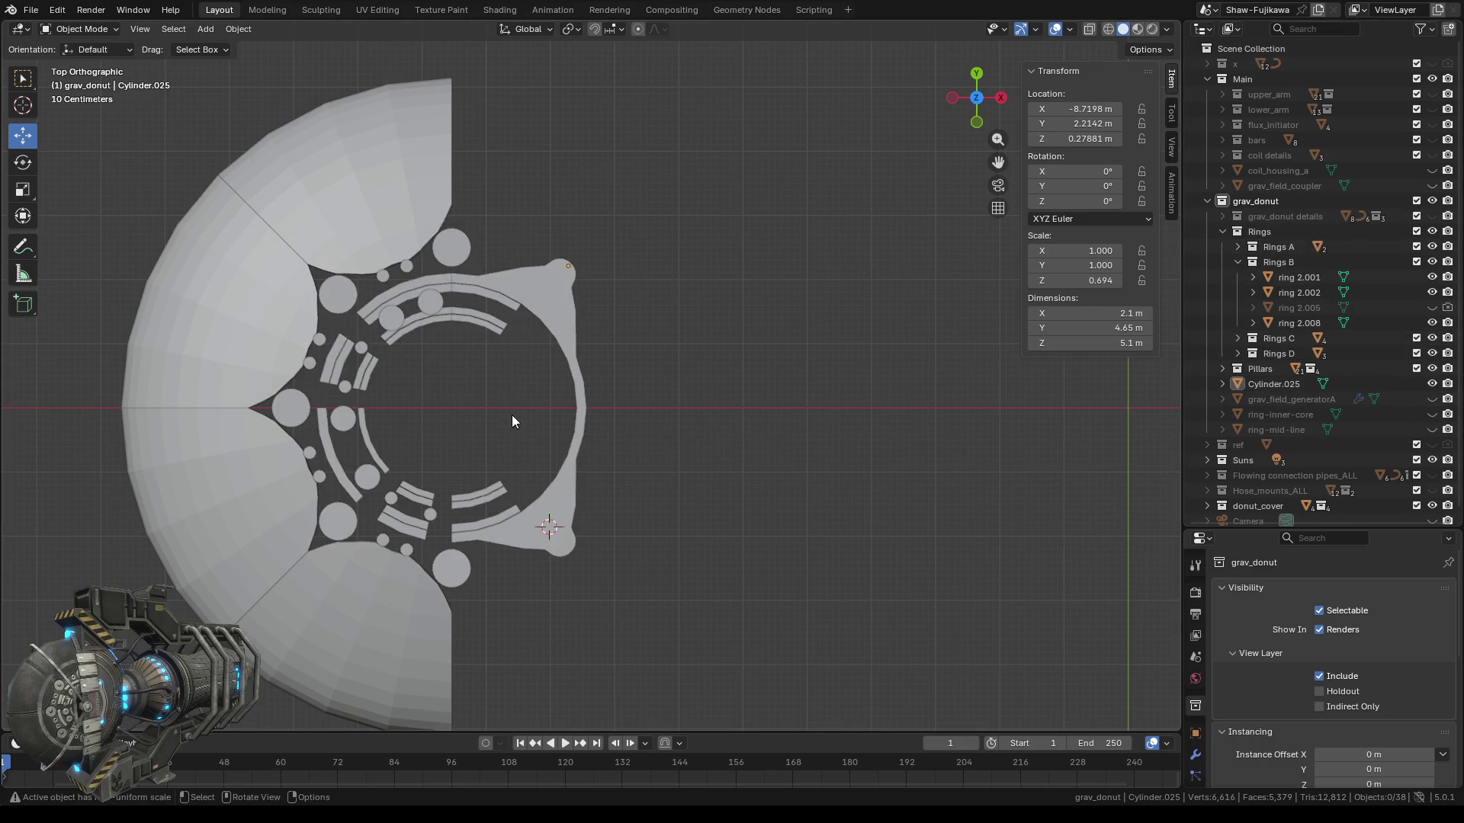
scroll(503, 381, up, 2)
middle_drag(507, 418, 509, 387)
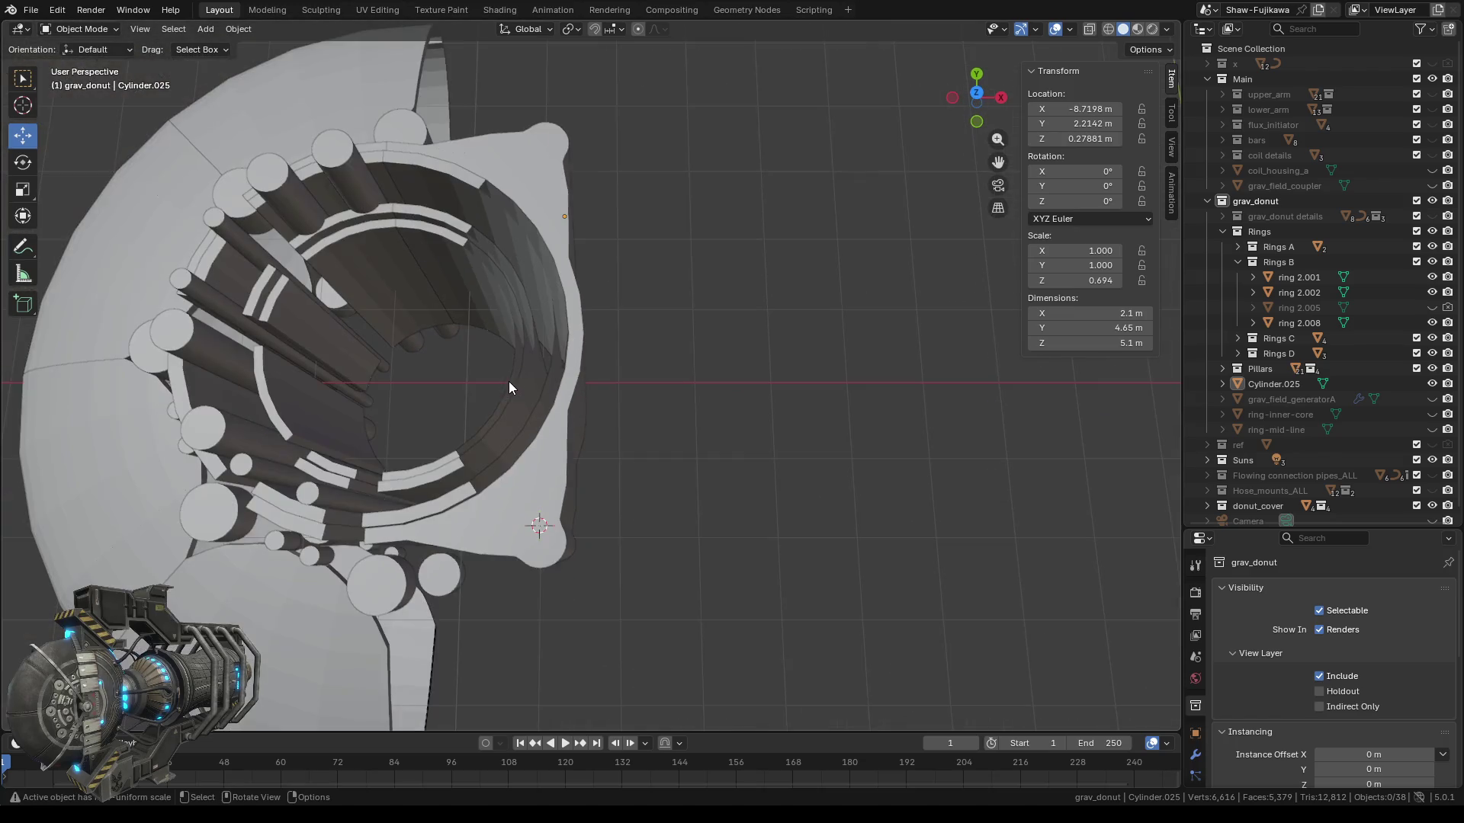
middle_drag(622, 254, 729, 300)
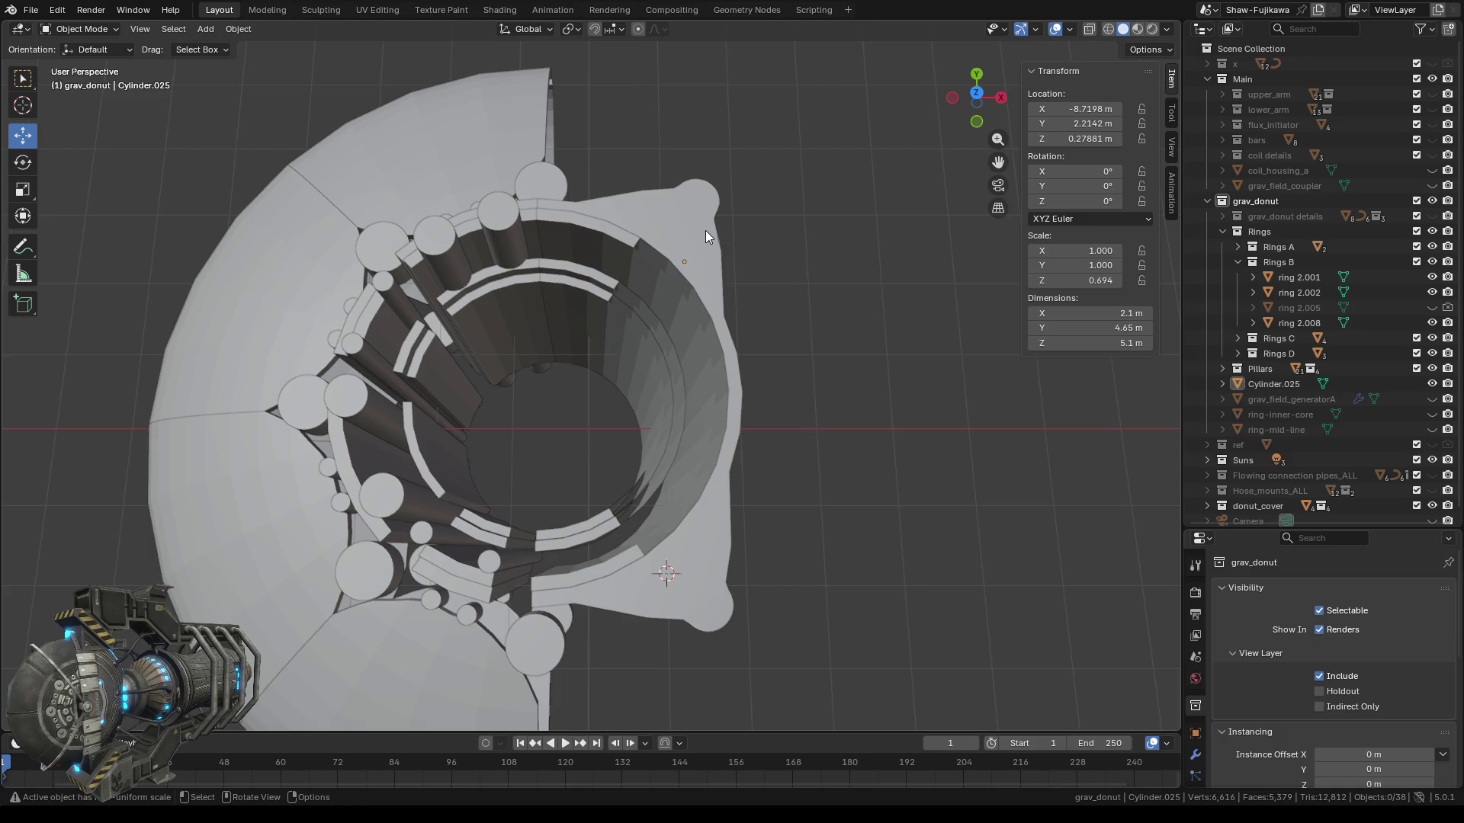
click(703, 227)
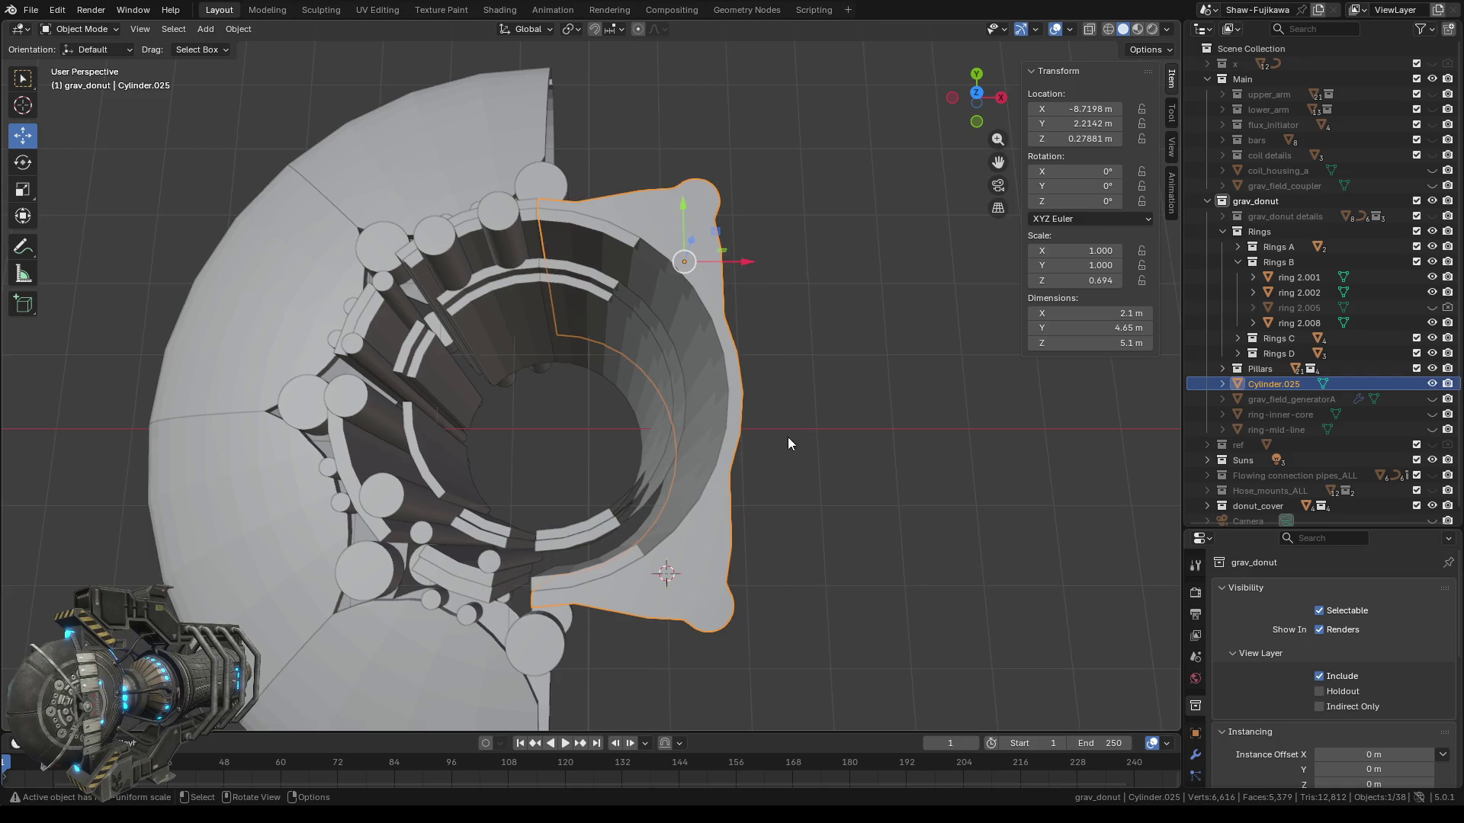
mouse_move(829, 397)
middle_down()
mouse_move(790, 425)
mouse_move(736, 353)
middle_up()
click(977, 97)
scroll(736, 353, up, 2)
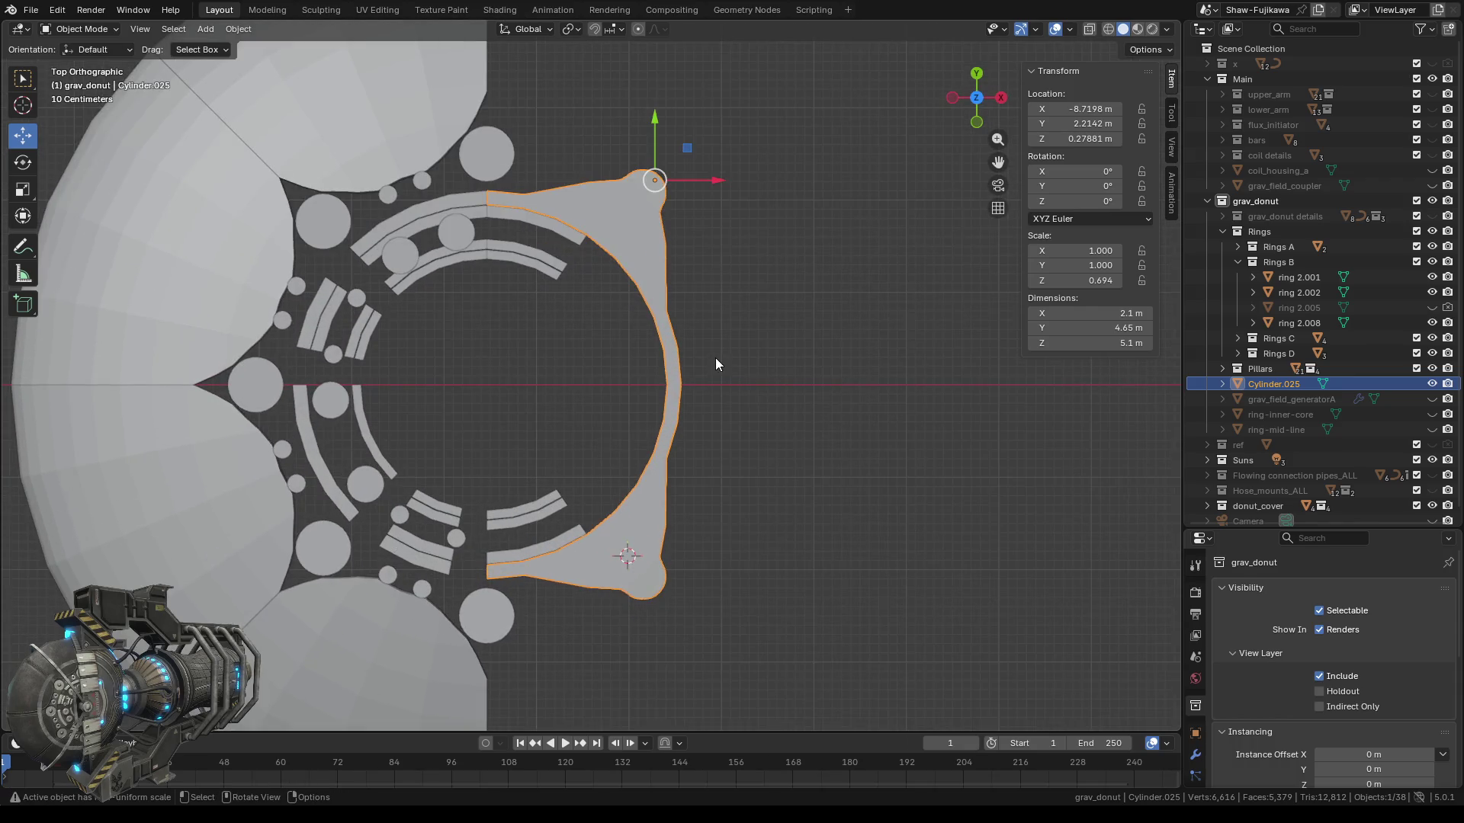
Join ring 2.002 and ring 2.011 into the Cylinder.025 housing.
click(537, 221)
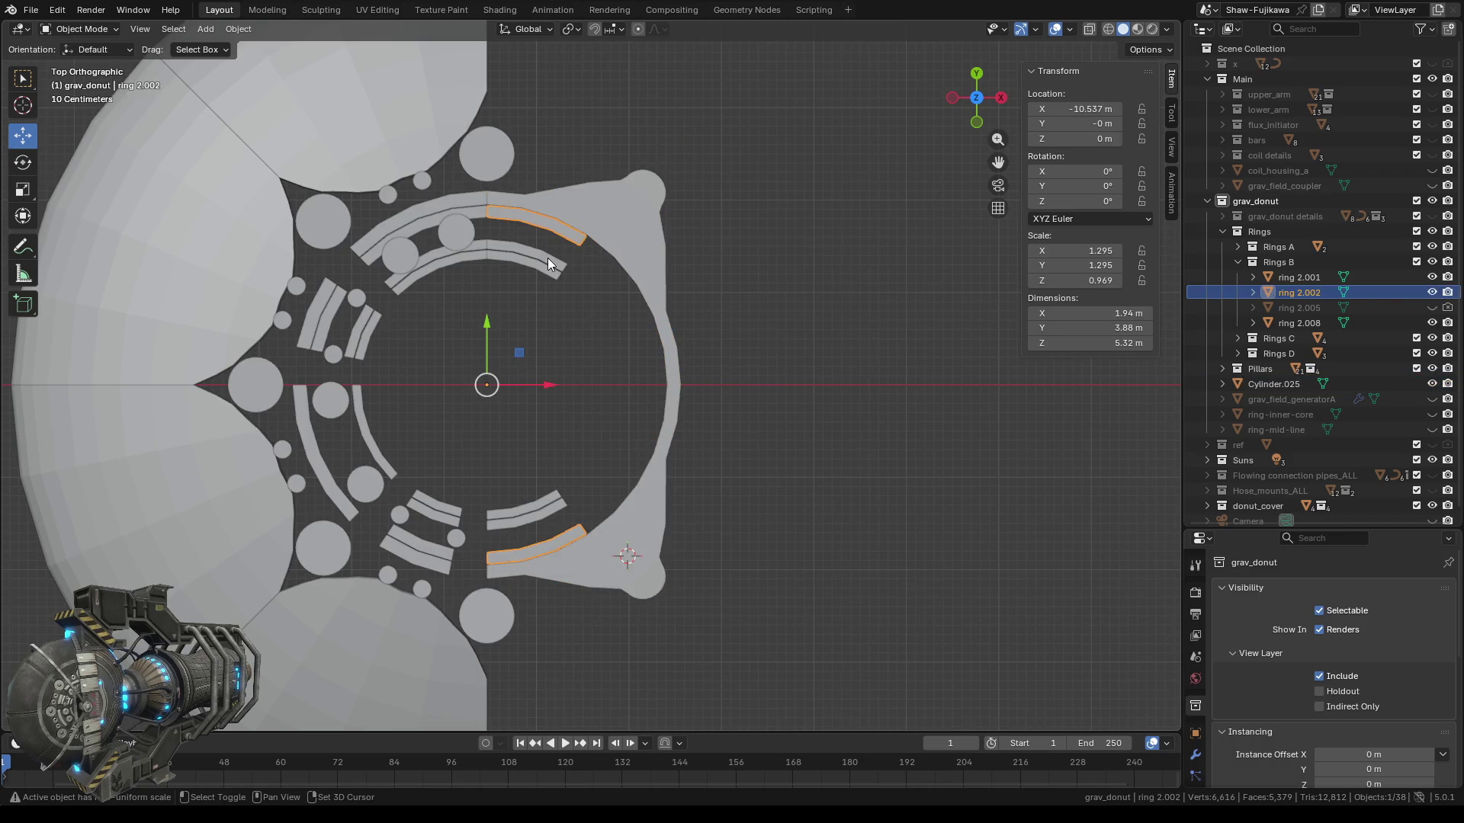
shift+click(547, 257)
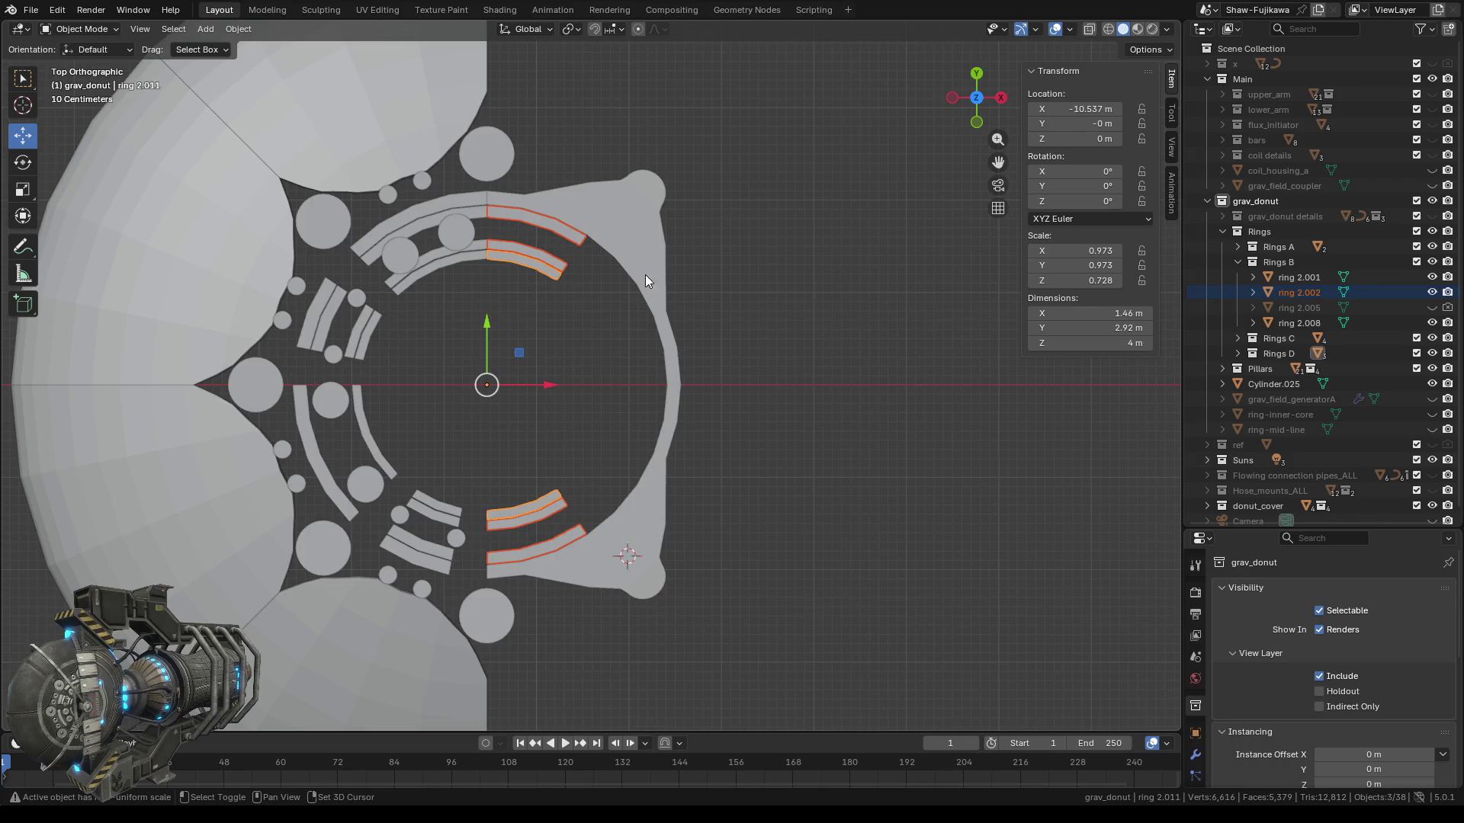
shift+click(634, 245)
right_click(803, 242)
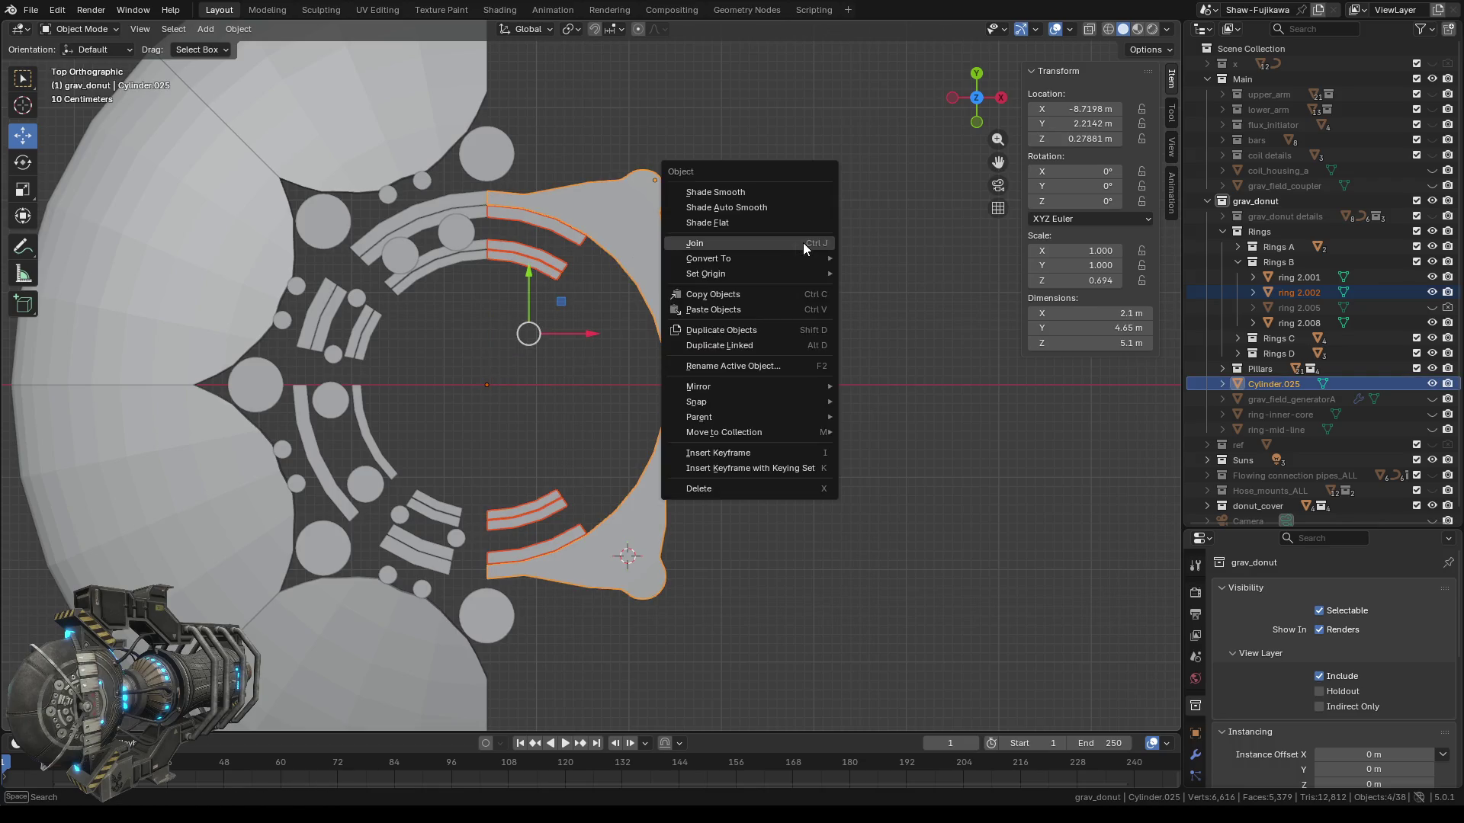
click(793, 242)
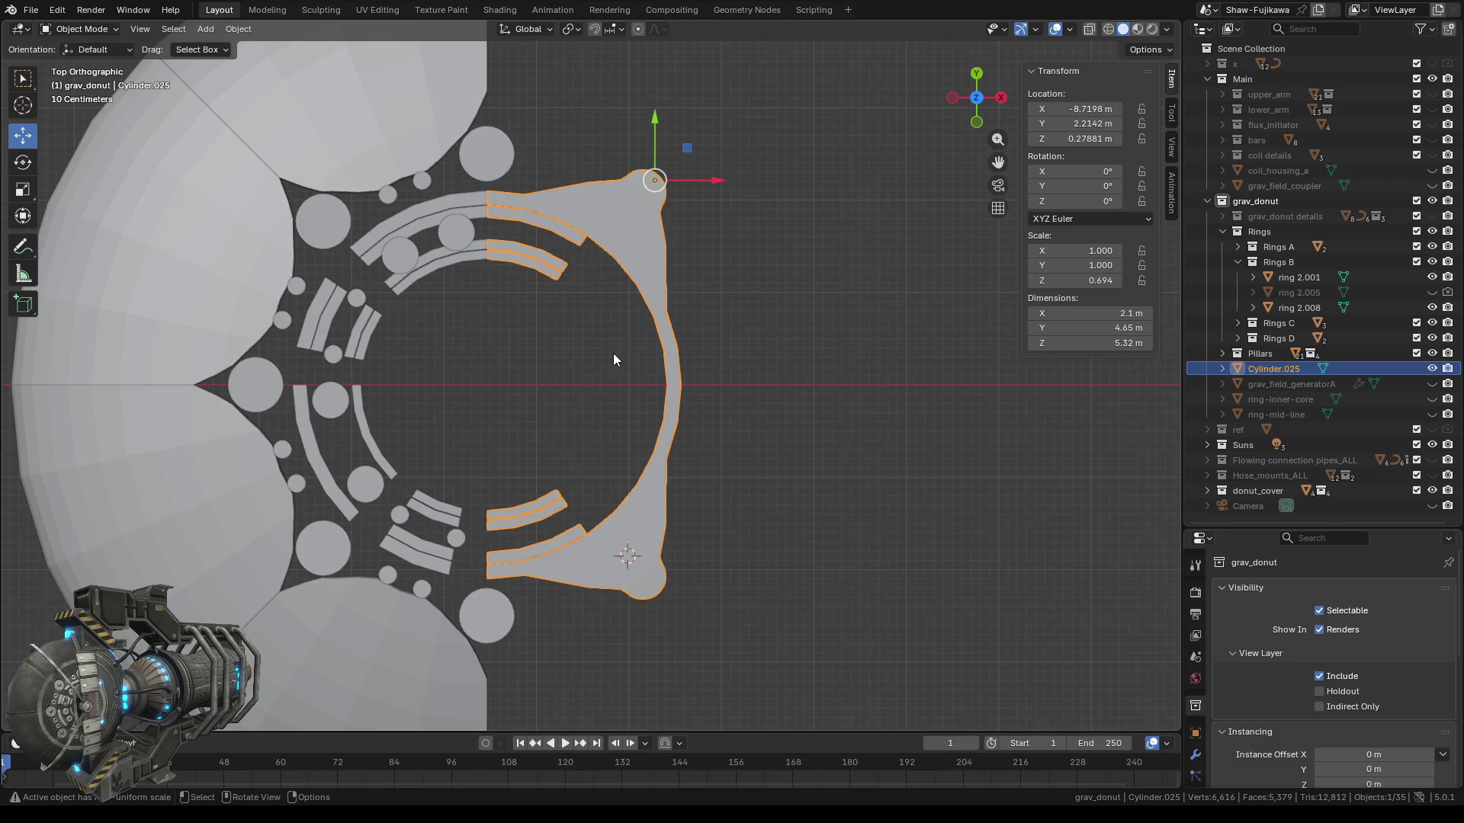
Enter Edit Mode on the joined Cylinder.025 mesh and orbit around it.
scroll(564, 350, up, 1)
scroll(554, 316, up, 2)
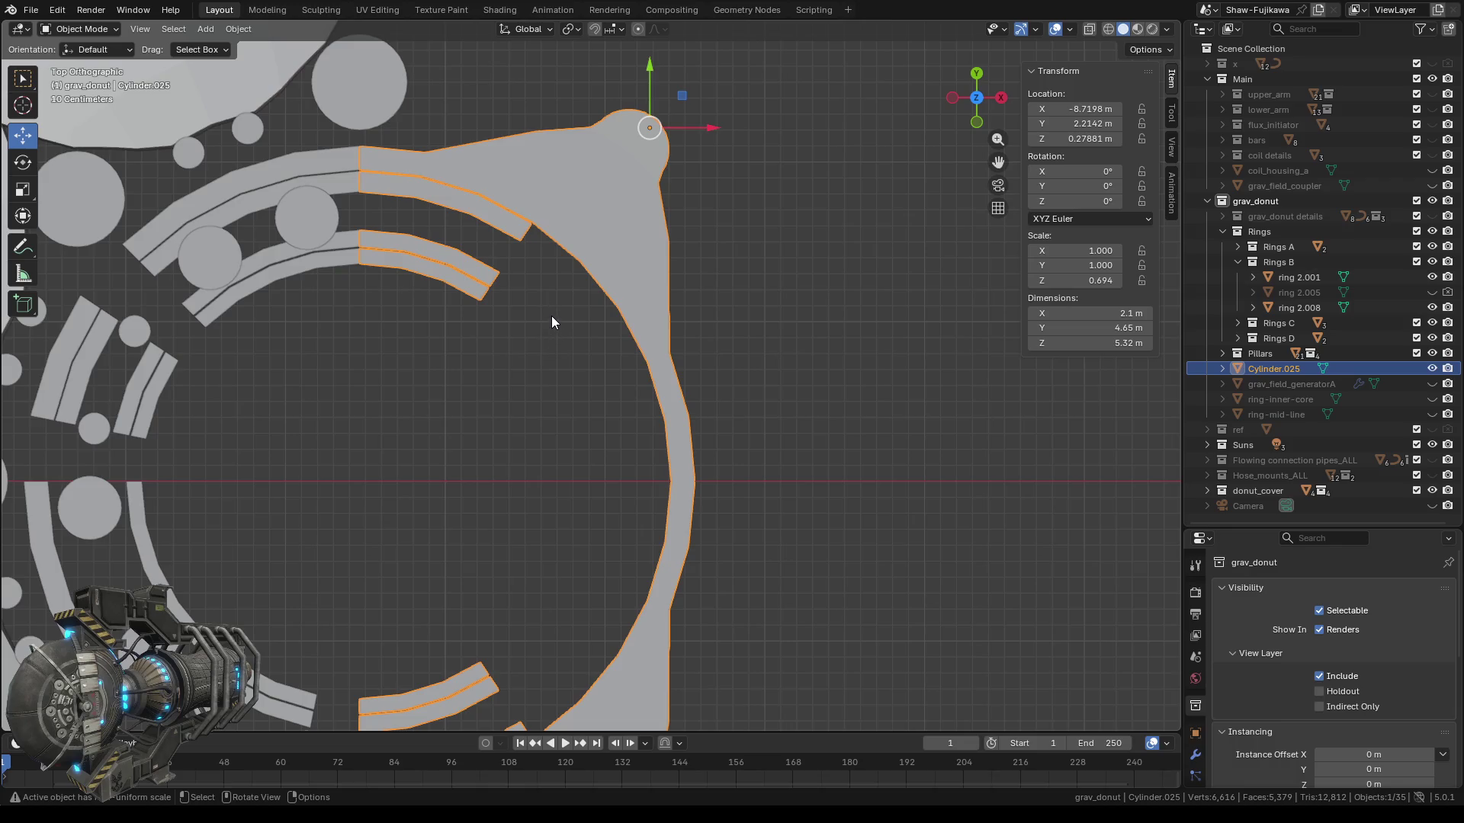
mouse_move(482, 378)
middle_down()
mouse_move(519, 401)
mouse_move(588, 304)
middle_up()
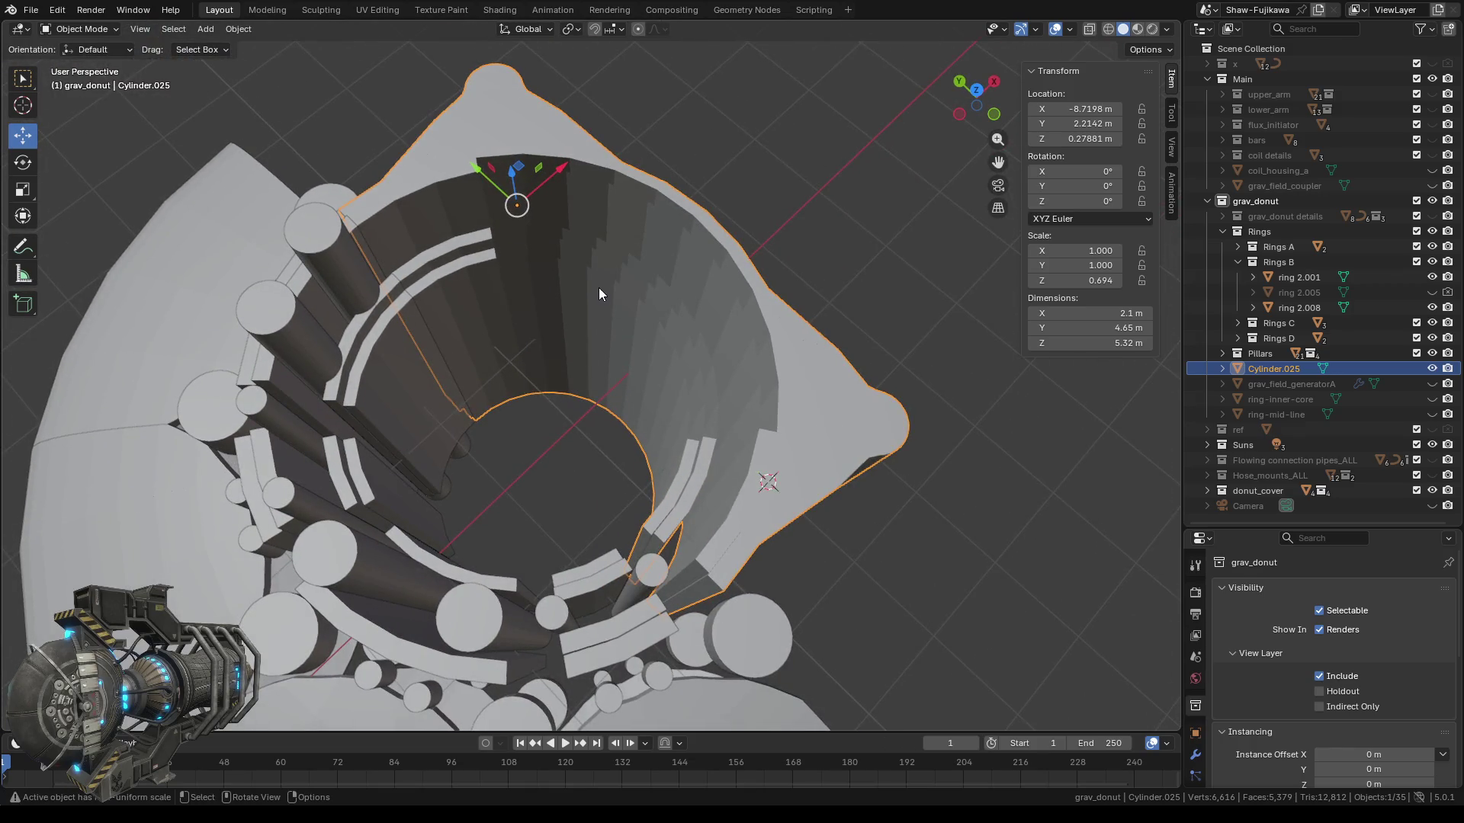
key(Tab)
mouse_move(572, 390)
middle_down()
mouse_move(490, 415)
mouse_move(557, 402)
middle_up()
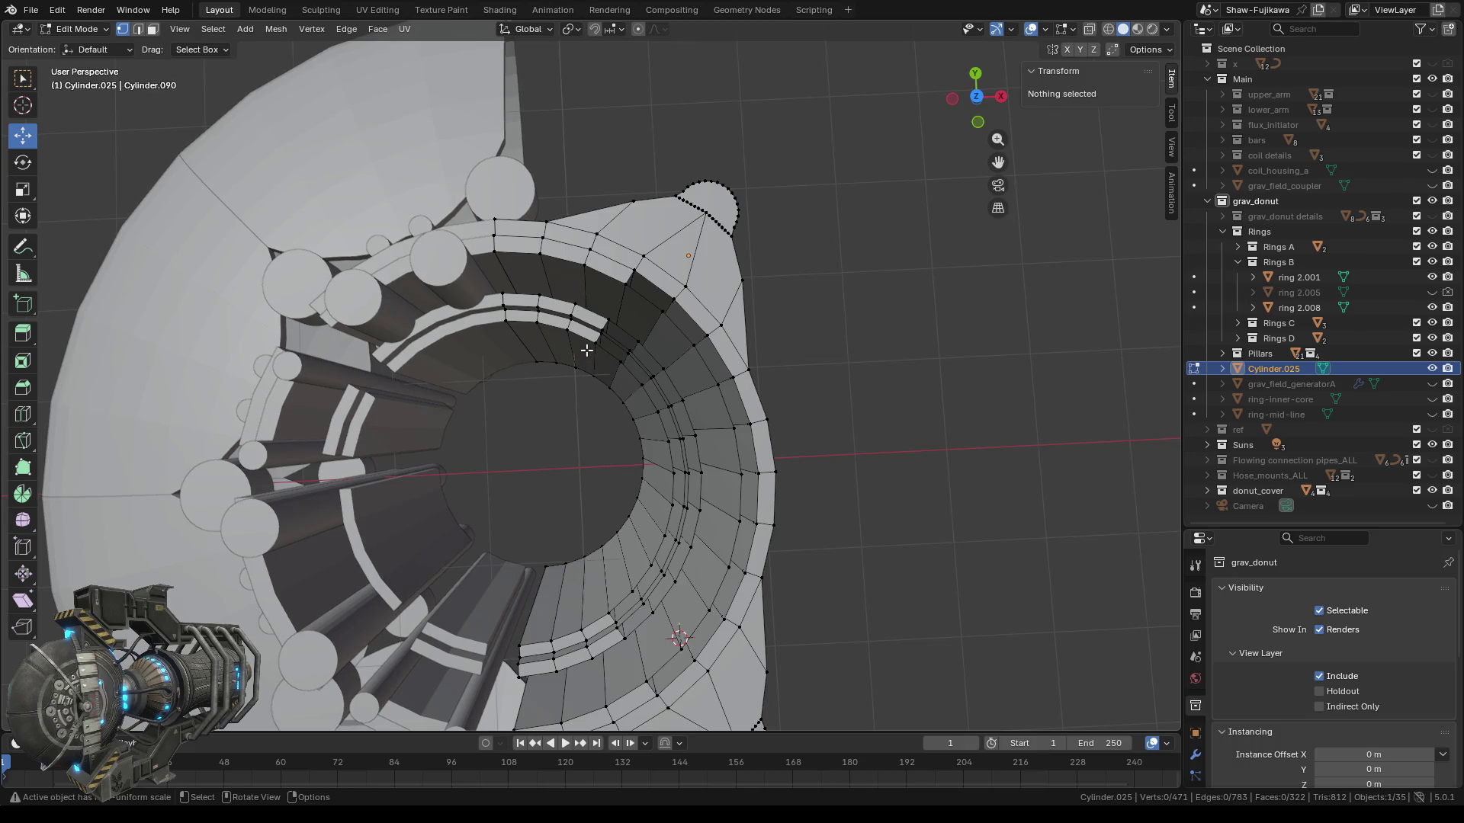
Switch to Right Orthographic, zoom onto the top rim, and circle-select a rim vertex.
middle_drag(616, 344, 616, 359)
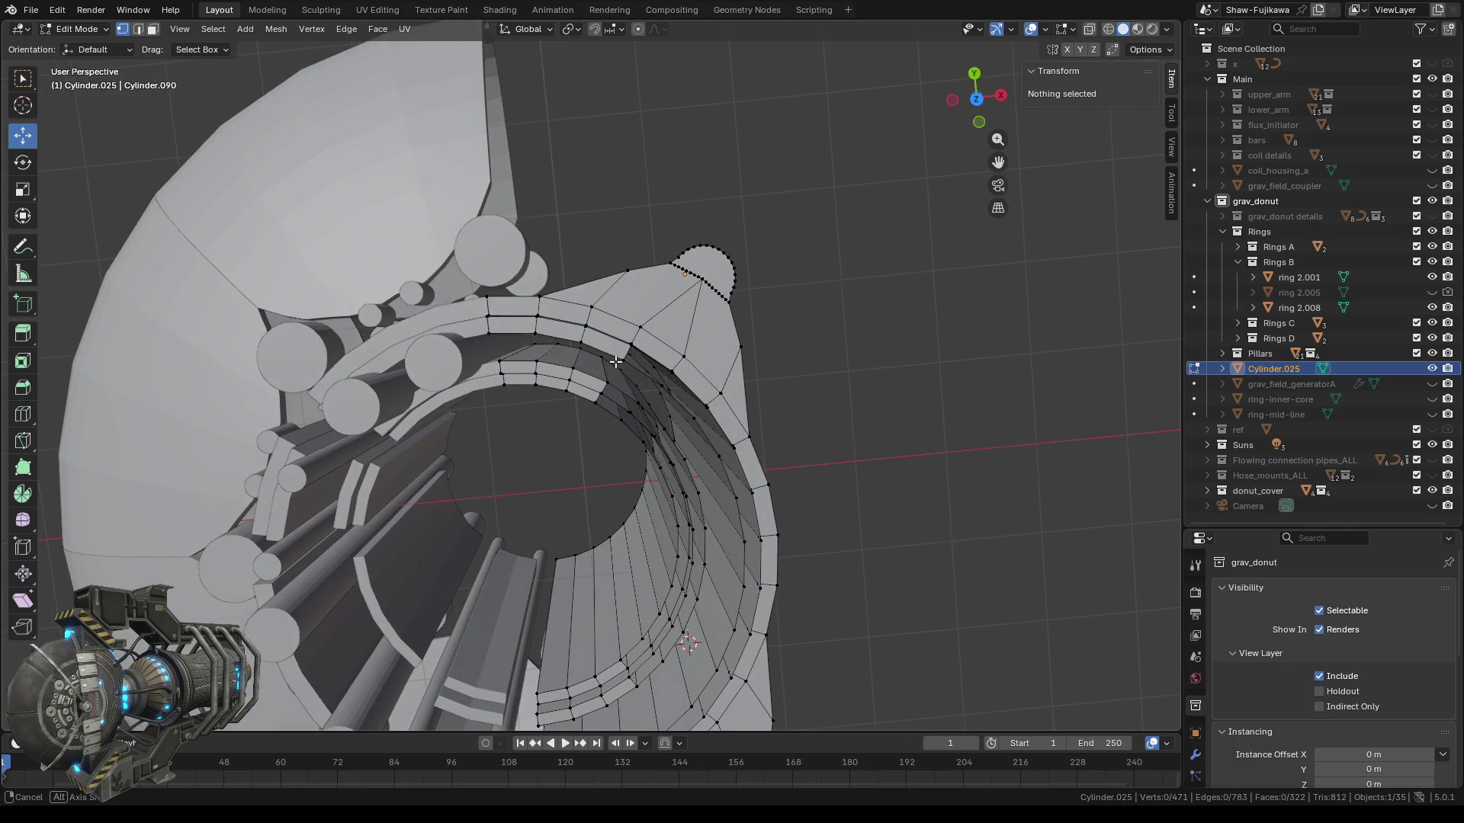
scroll(508, 310, up, 5)
scroll(507, 311, down, 3)
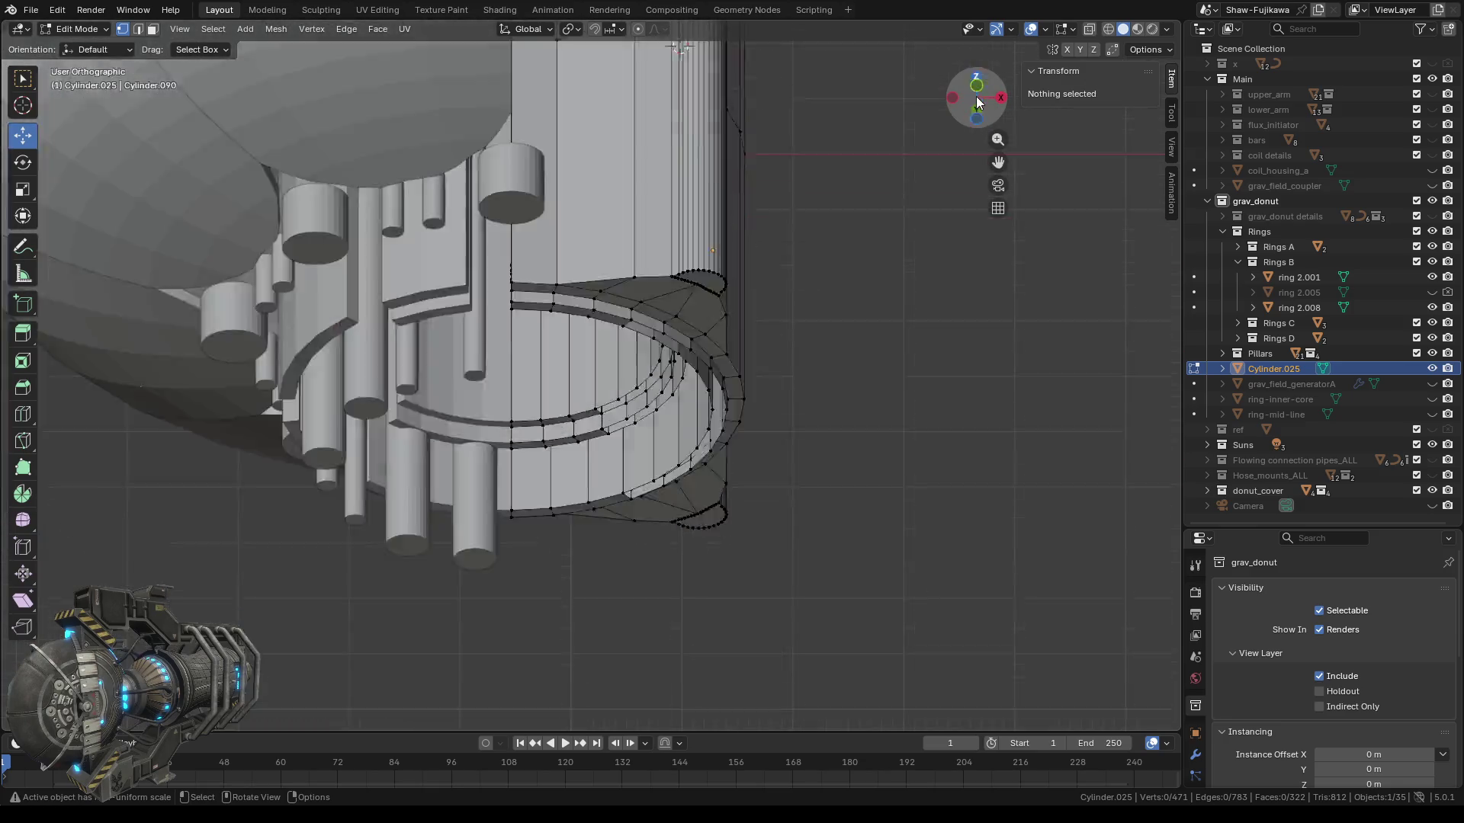
drag(978, 102, 972, 113)
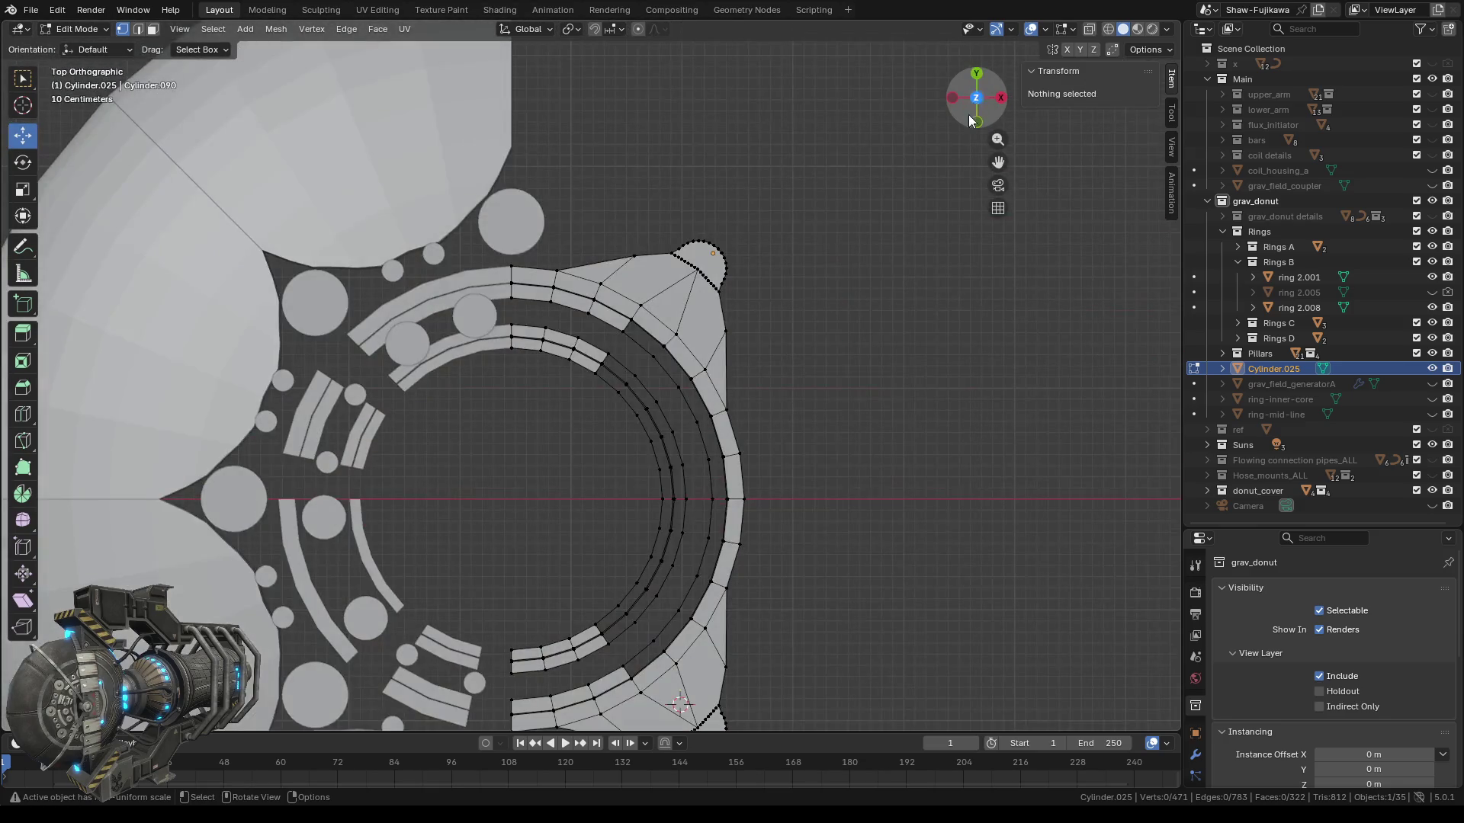
click(1002, 98)
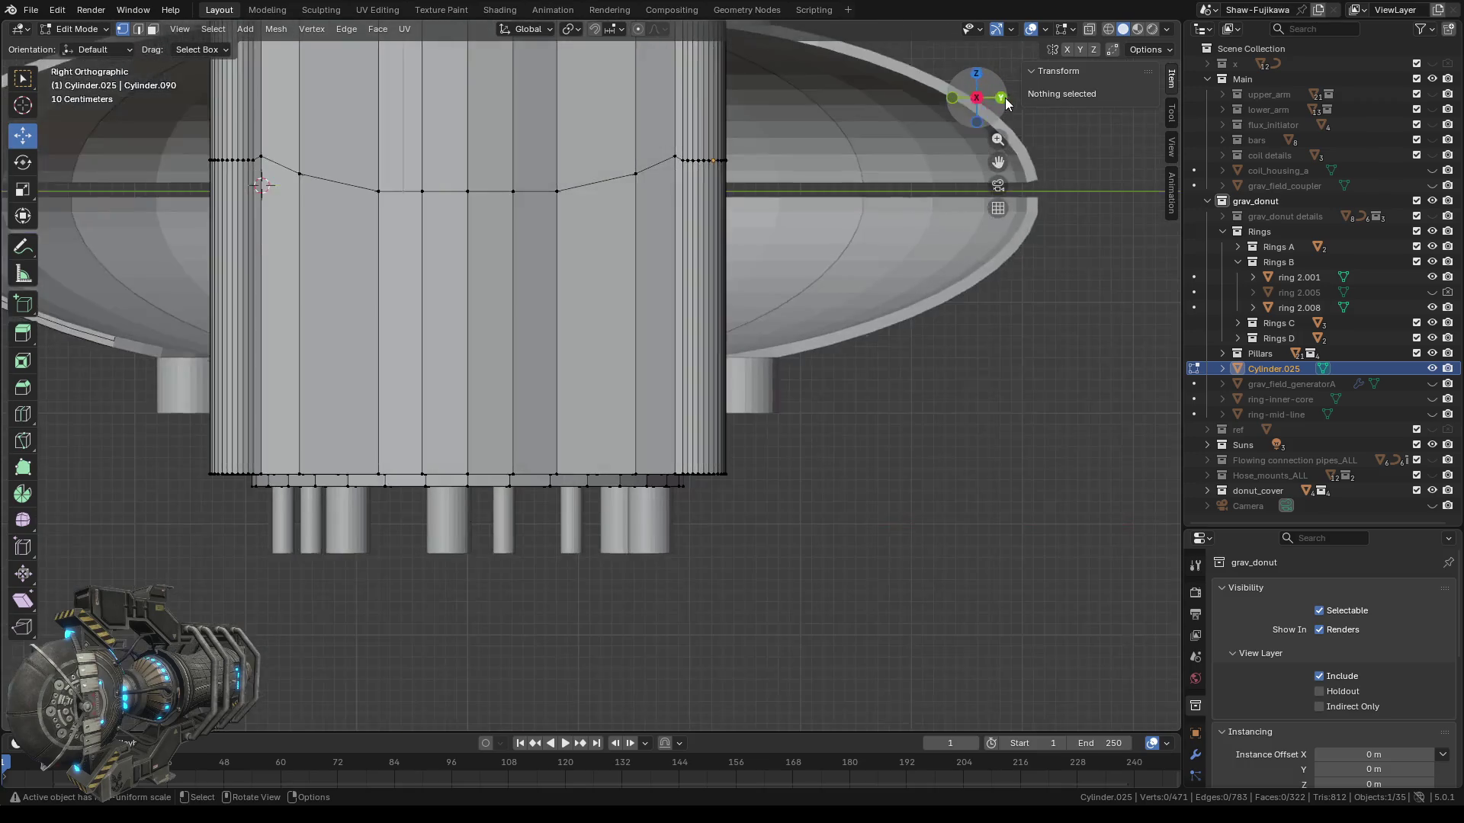
shift+middle_drag(488, 153, 609, 357)
scroll(563, 278, up, 2)
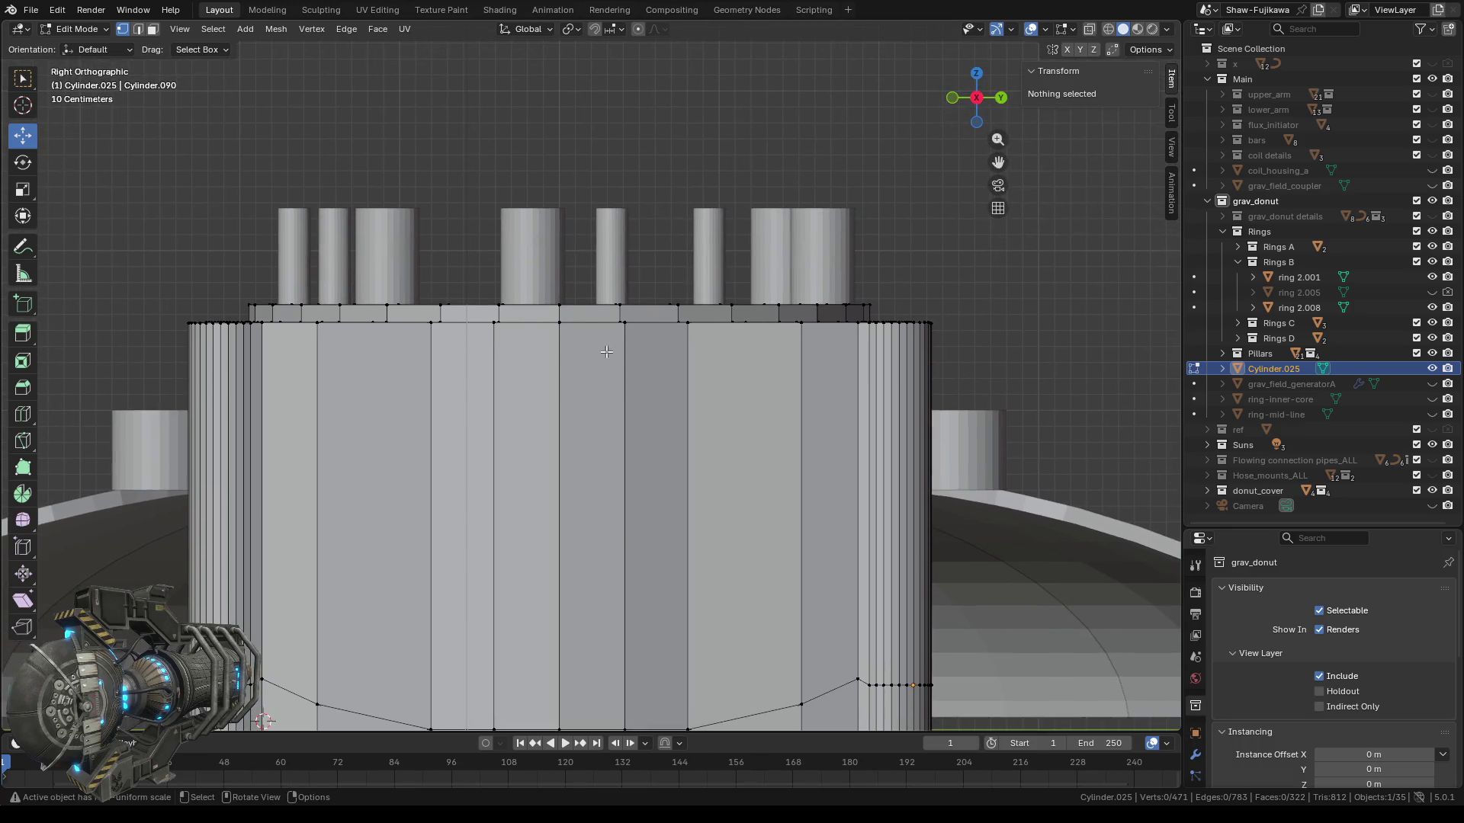
scroll(538, 322, up, 2)
key(c)
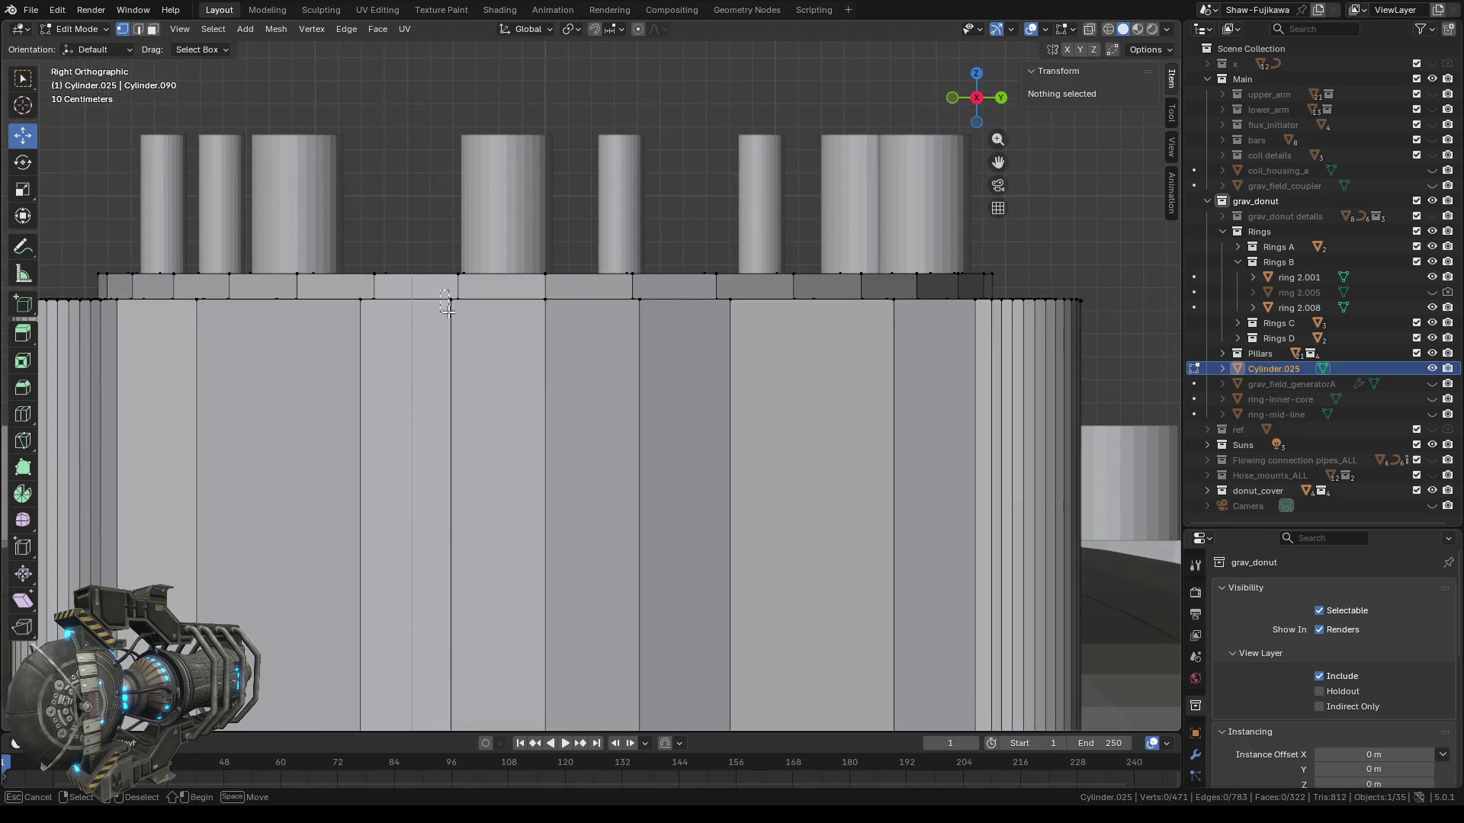
drag(452, 315, 453, 318)
Set the rim vertex and the selected top ring row to Z 2.55 m.
click(1119, 138)
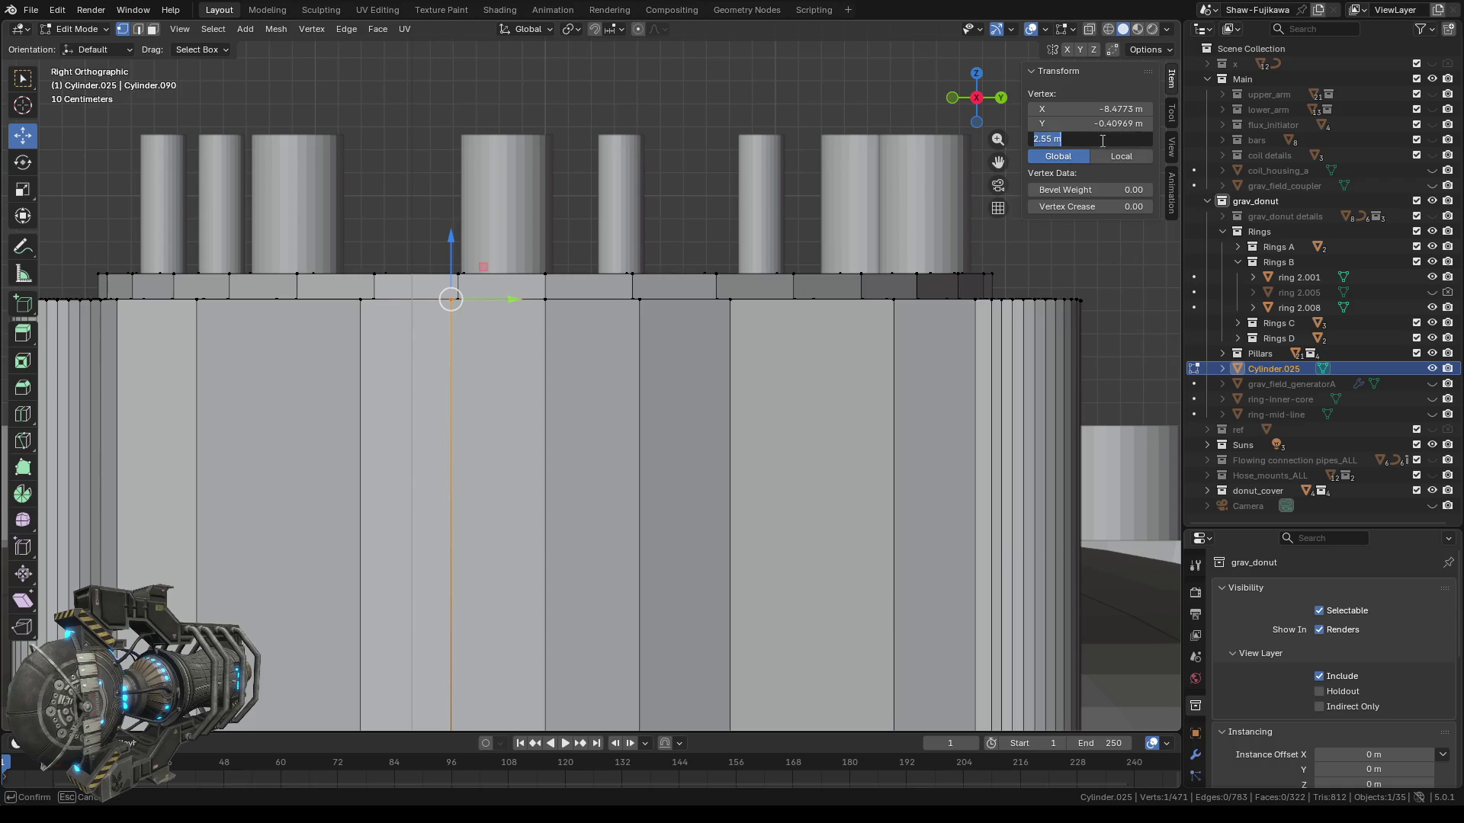
key(Return)
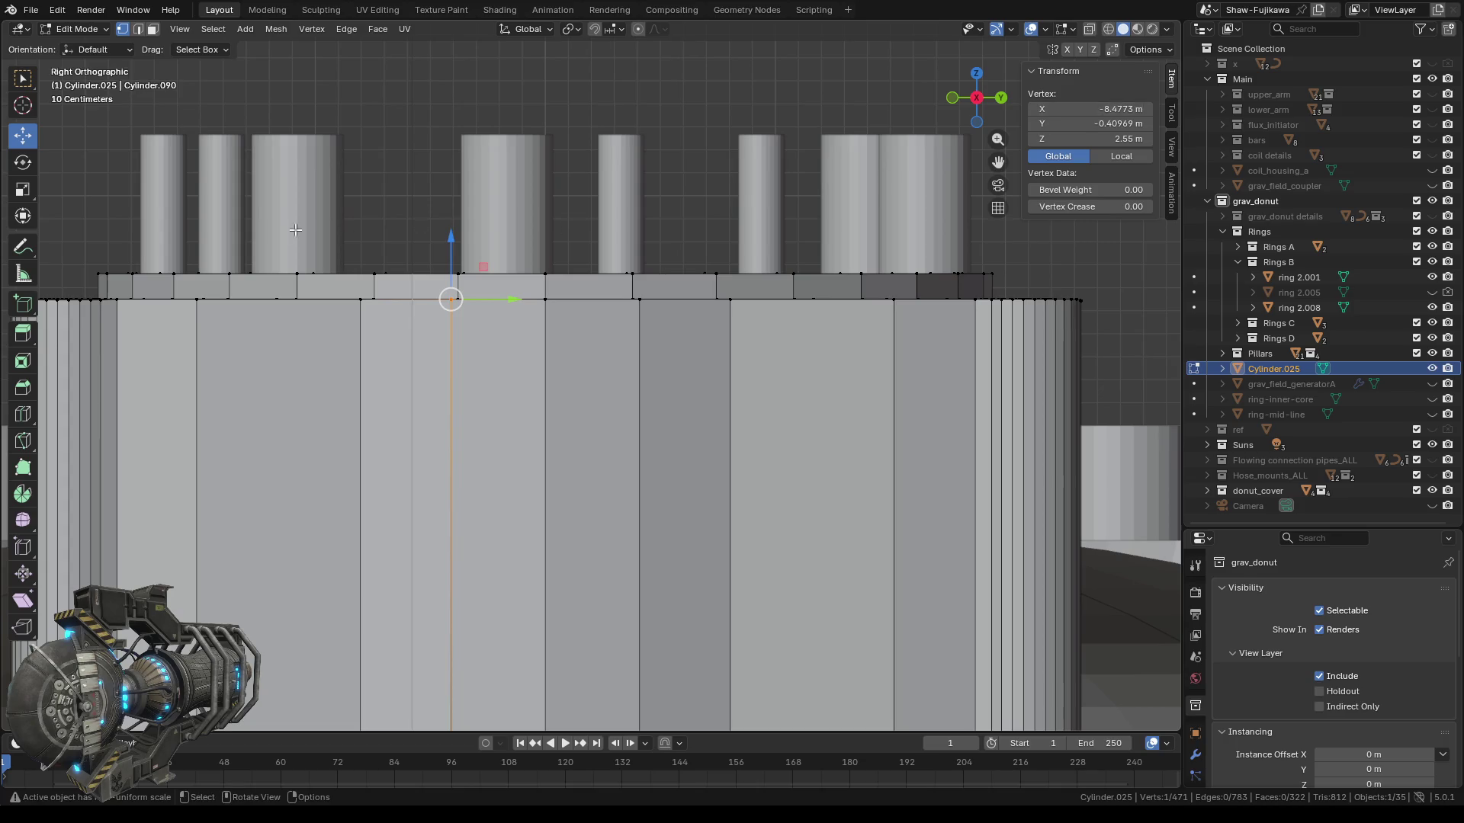
scroll(174, 218, down, 1)
drag(126, 209, 958, 297)
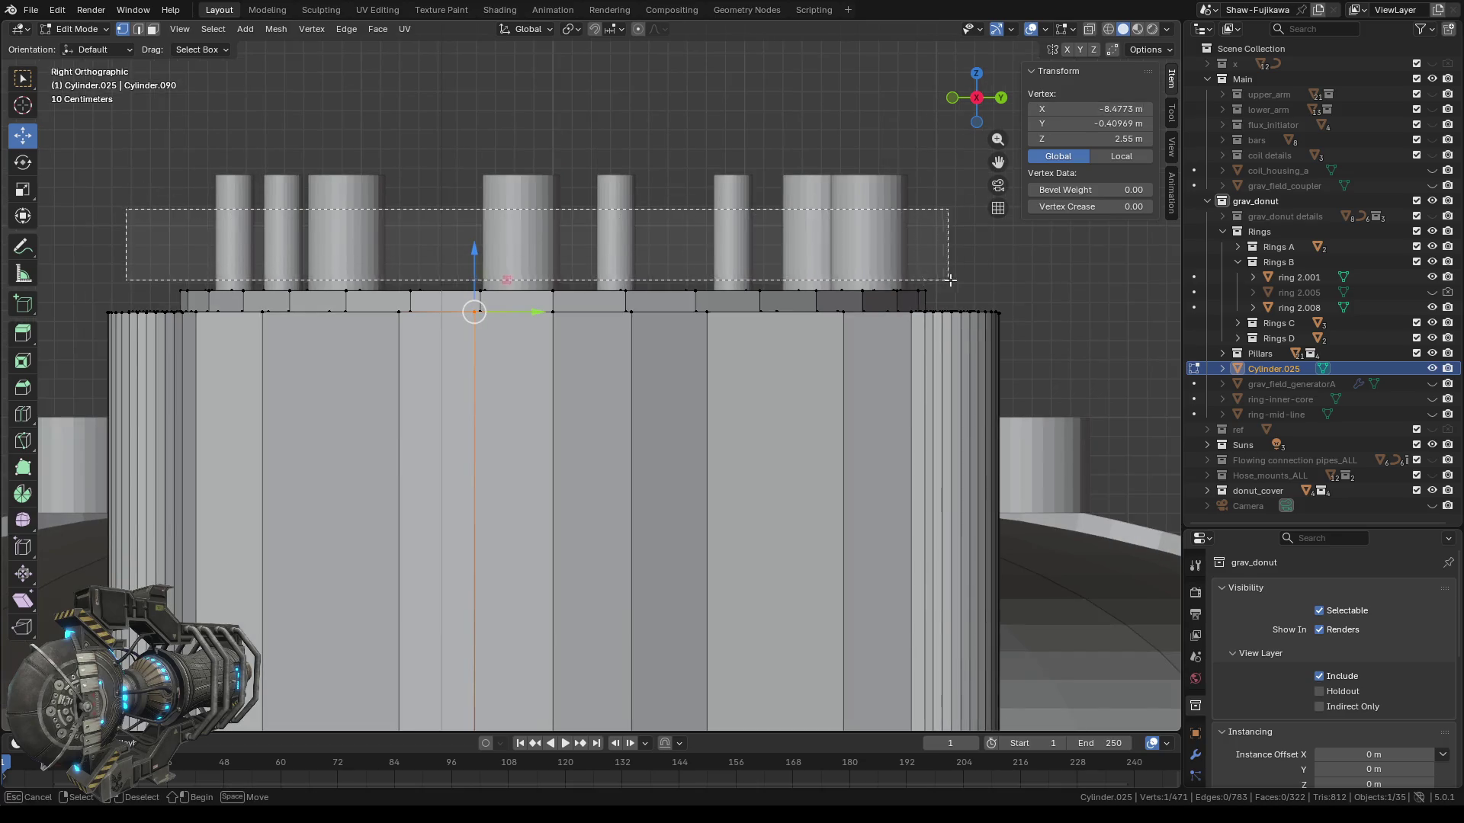
scroll(654, 153, down, 3)
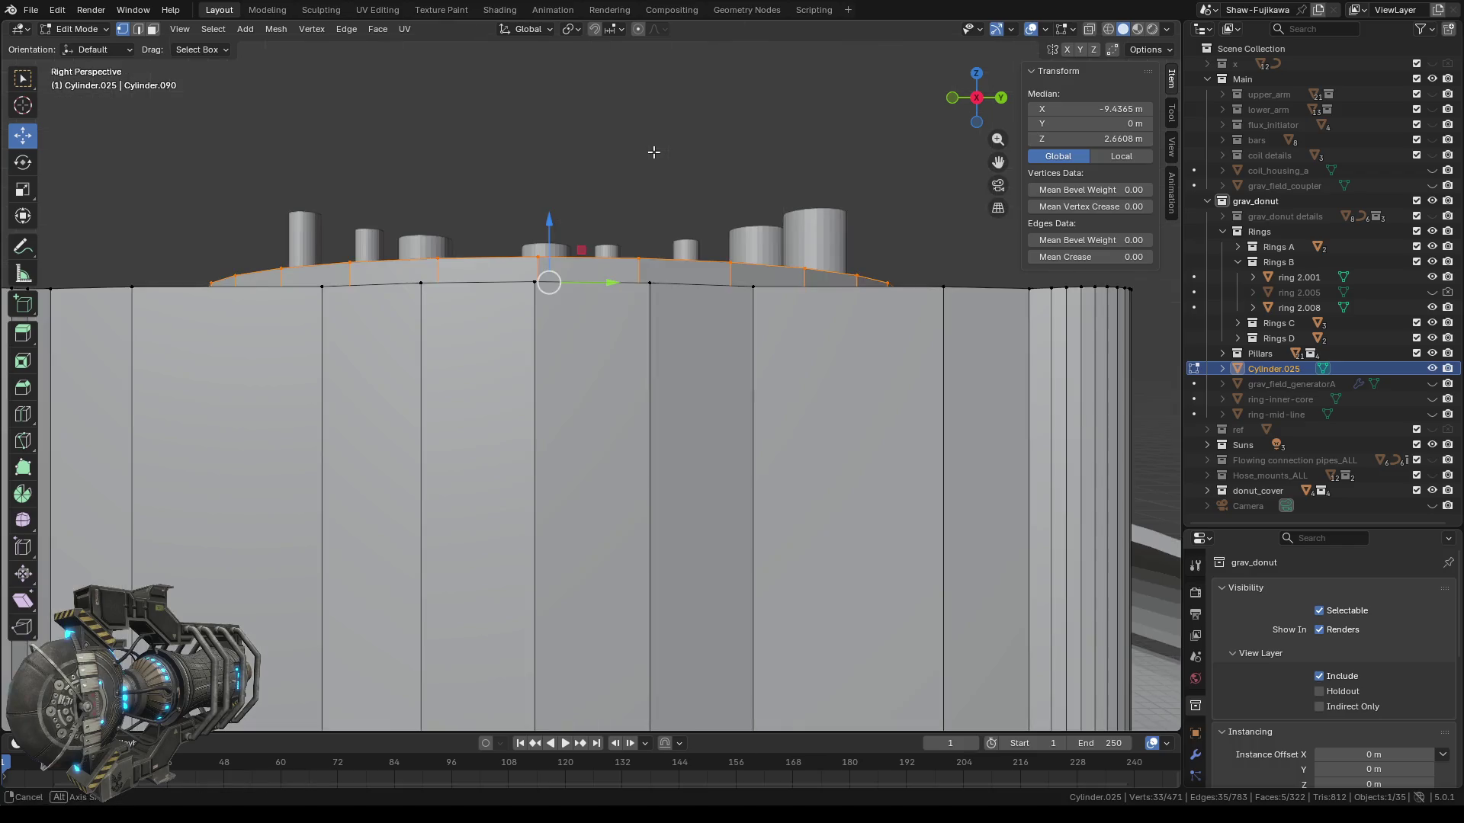
middle_drag(654, 153, 637, 204)
shift+click(619, 367)
mouse_move(619, 367)
middle_down()
mouse_move(629, 327)
mouse_move(730, 318)
mouse_move(712, 285)
middle_up()
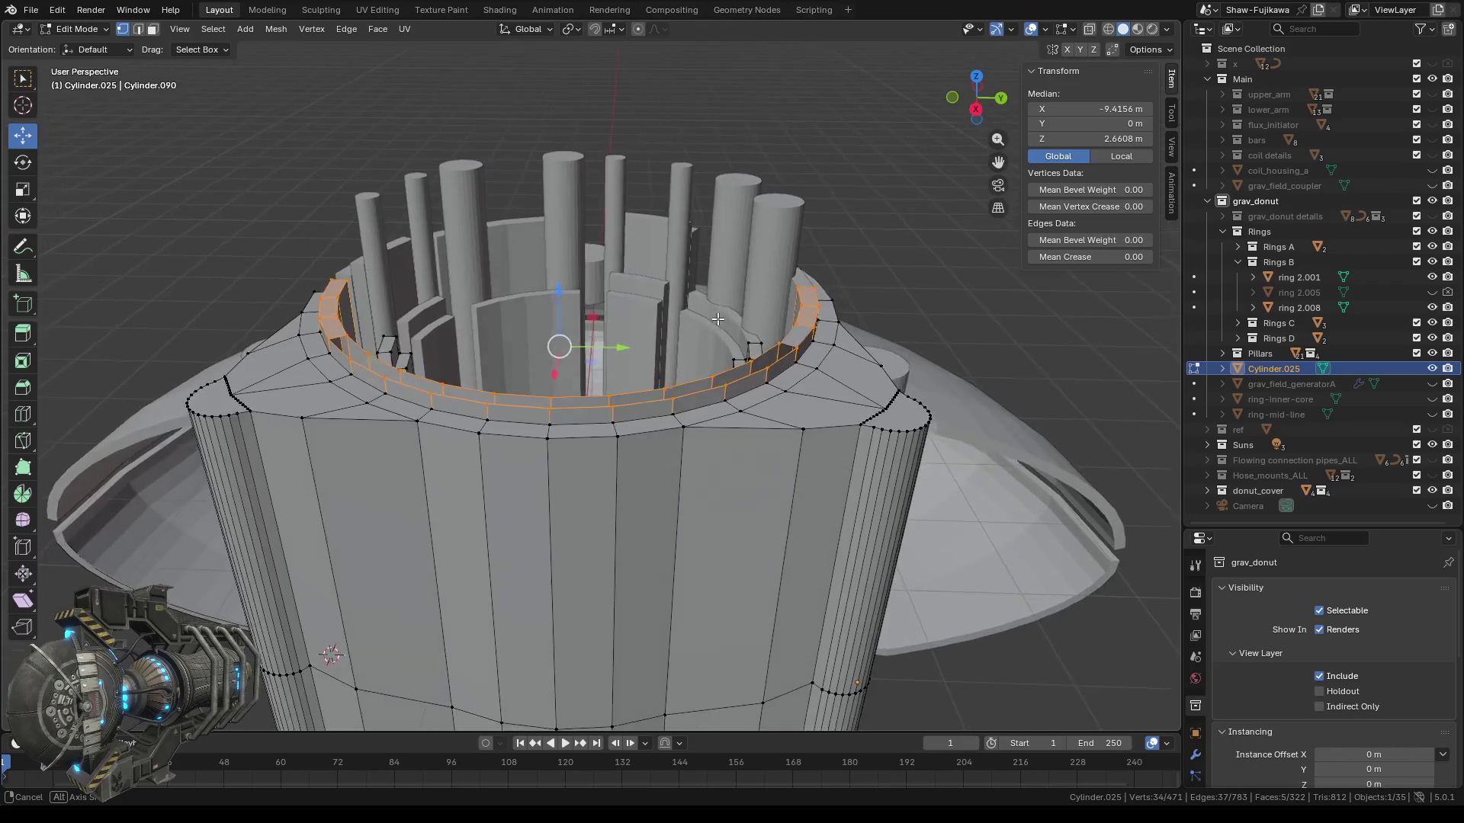
scroll(711, 285, up, 2)
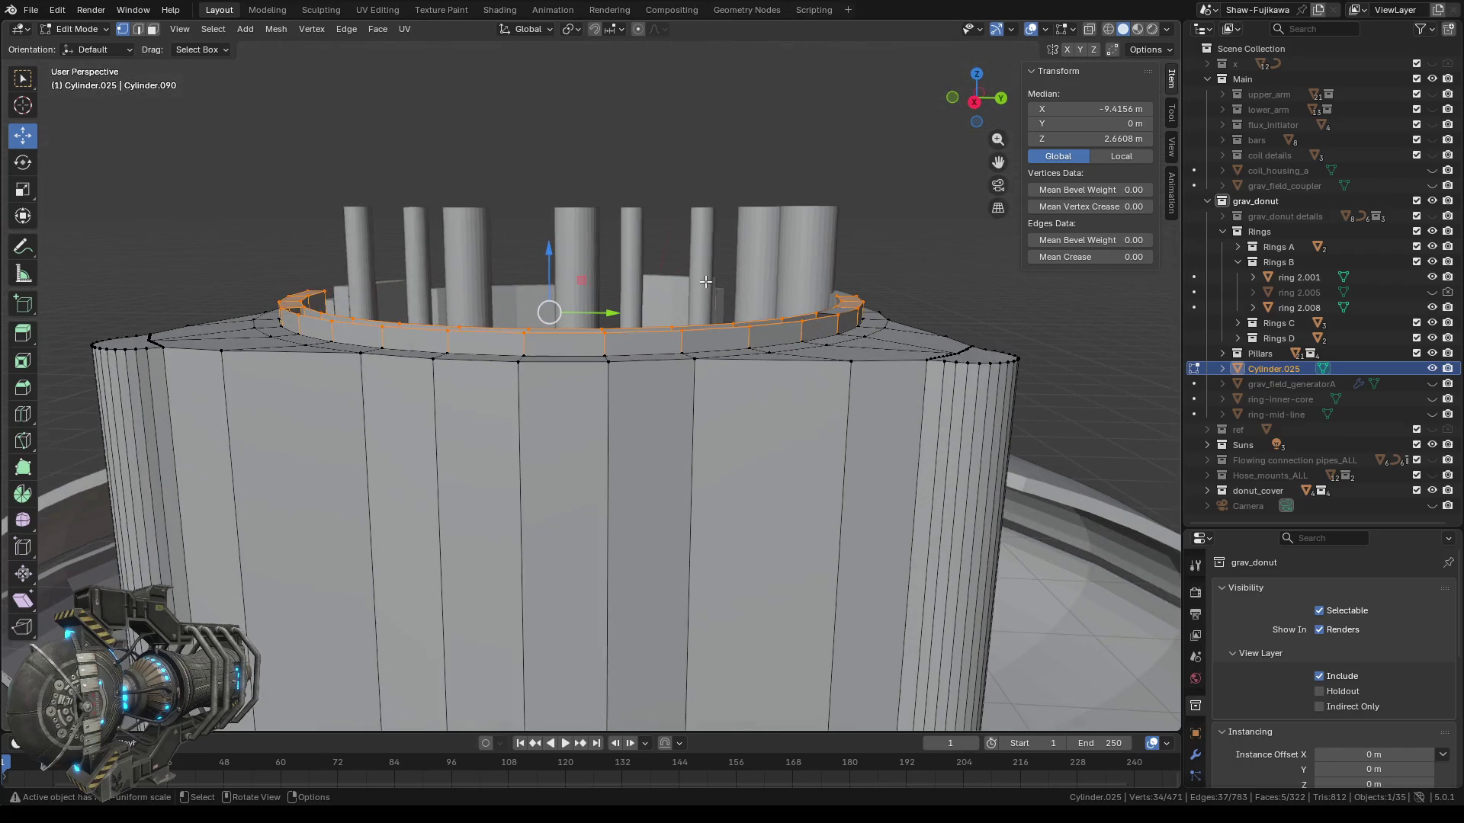
drag(1091, 138, 1102, 130)
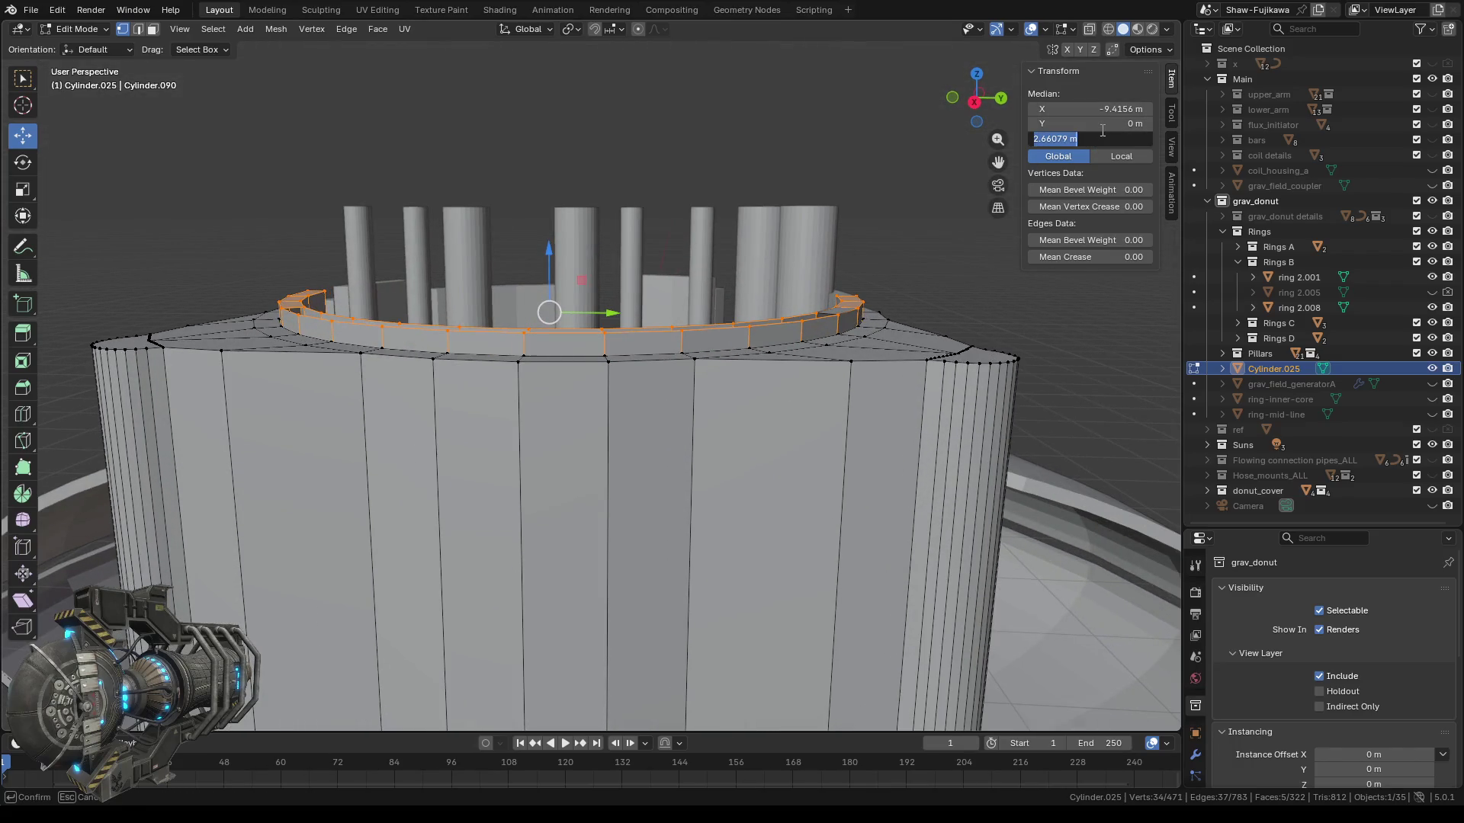
text(2.55)
key(Return)
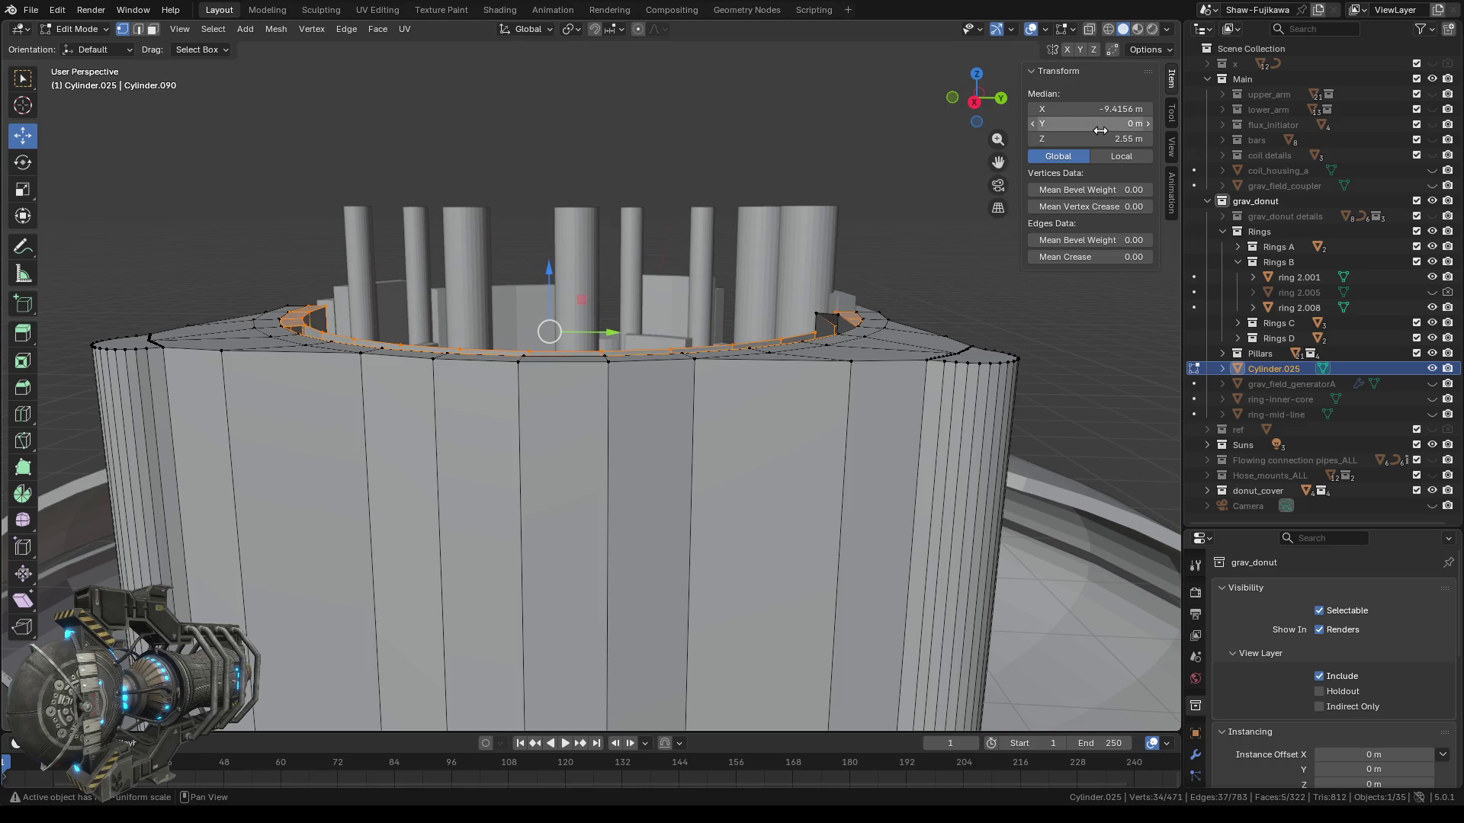
Select the three raised corner vertices and lower them to Z 2.55 m.
middle_drag(815, 253, 743, 336)
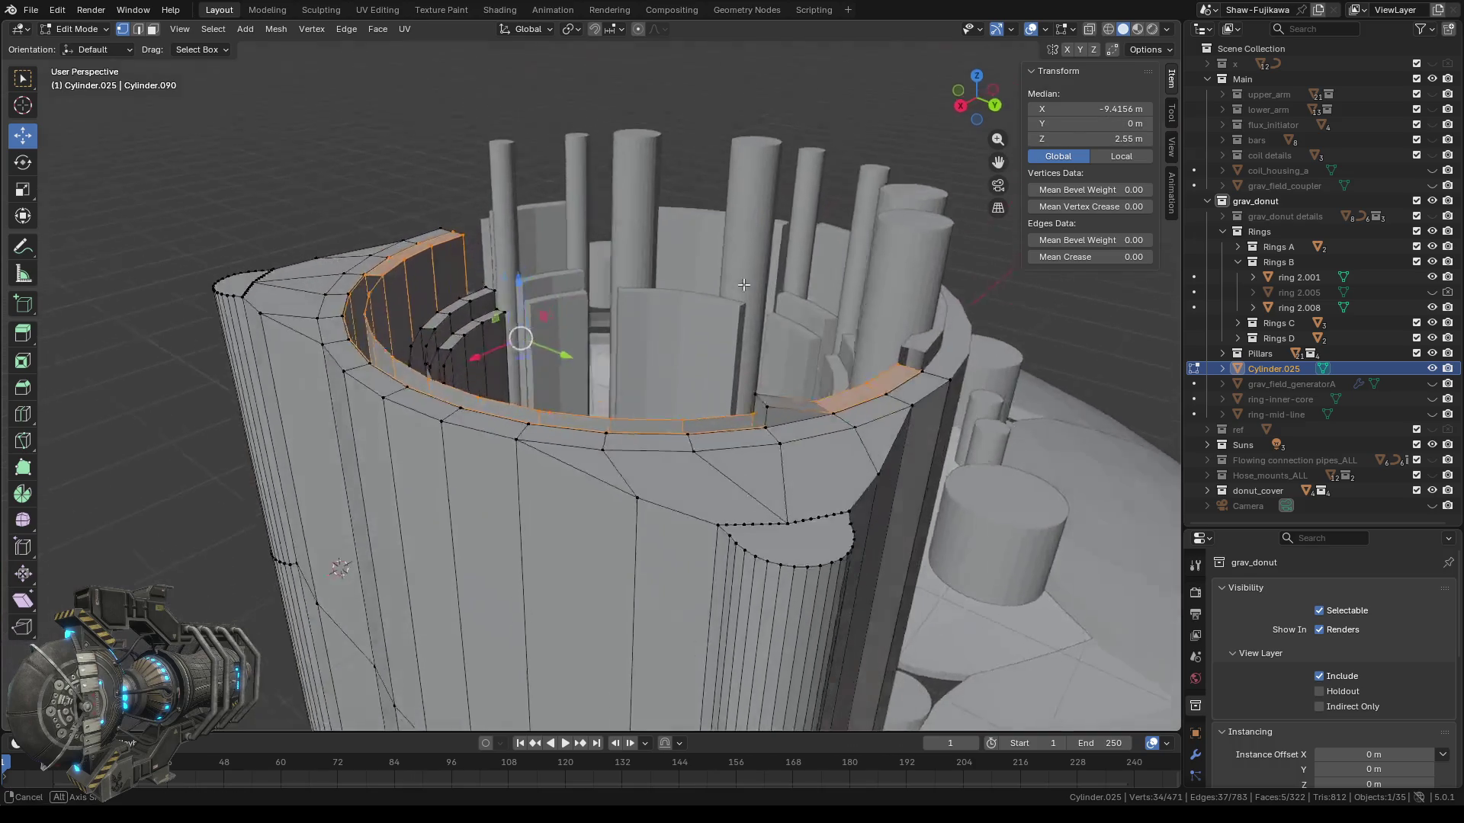
scroll(742, 336, up, 1)
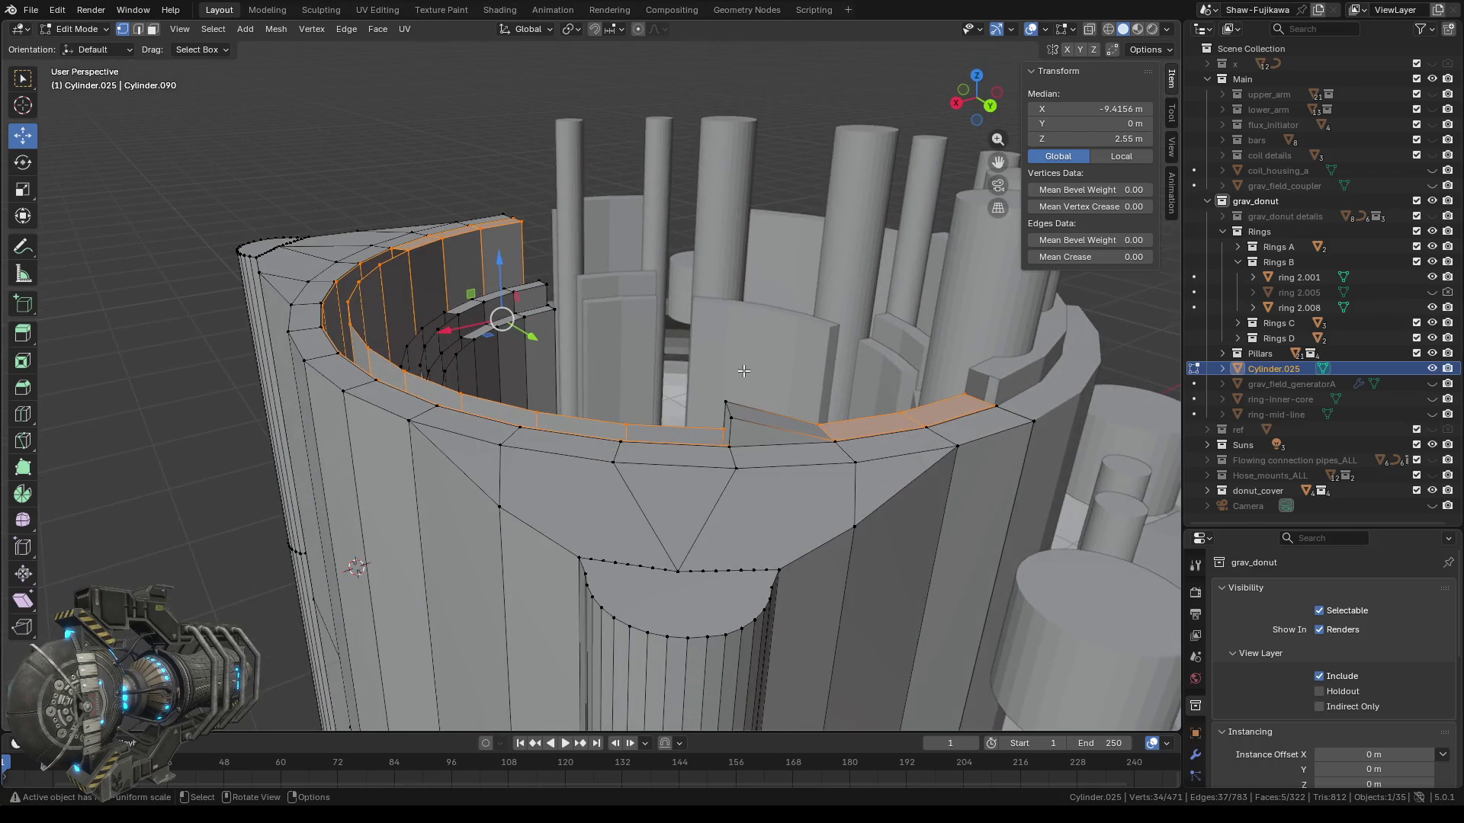
scroll(751, 366, up, 1)
scroll(784, 380, up, 2)
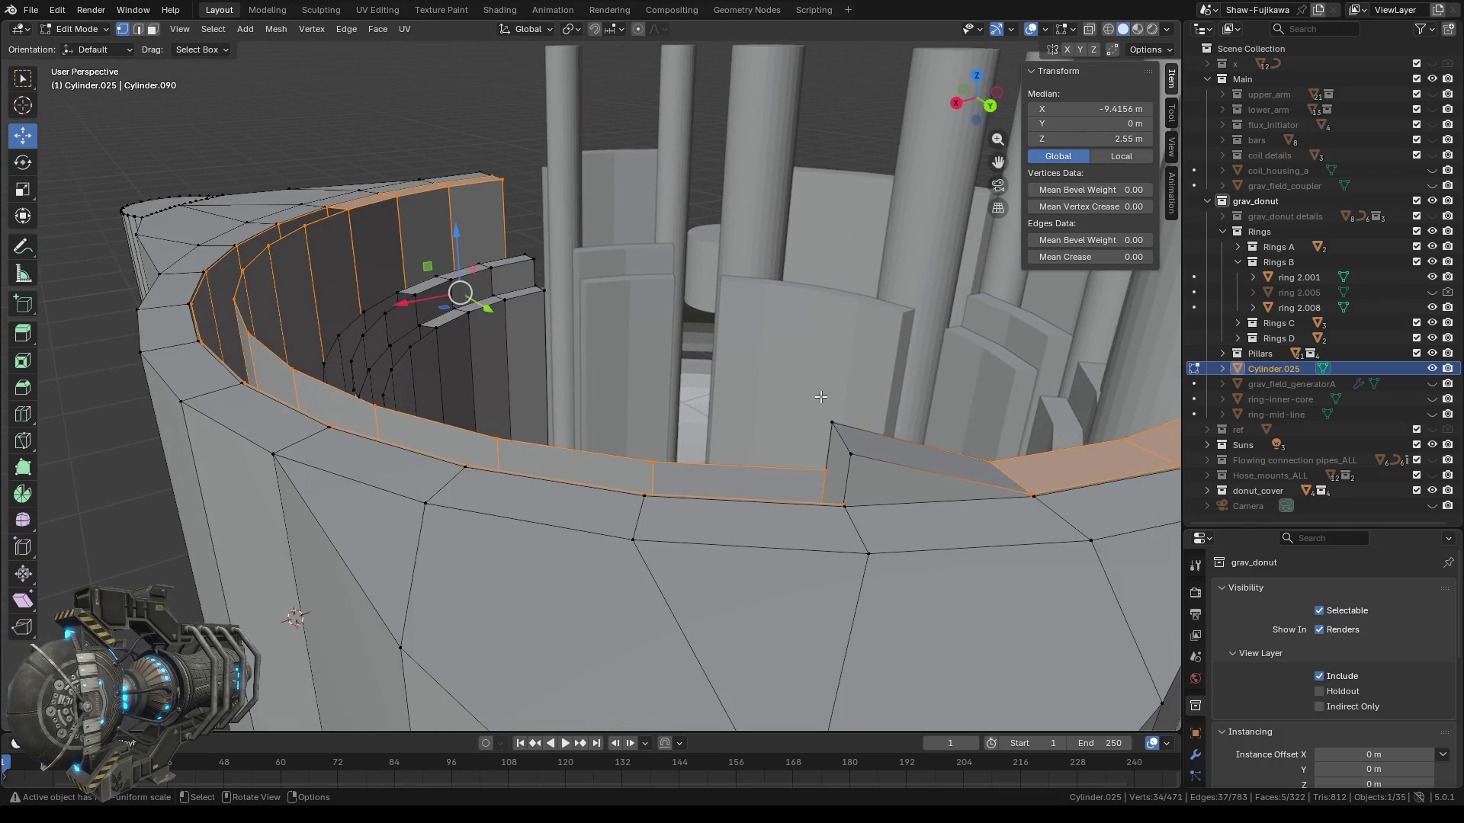
drag(817, 396, 869, 477)
click(1108, 136)
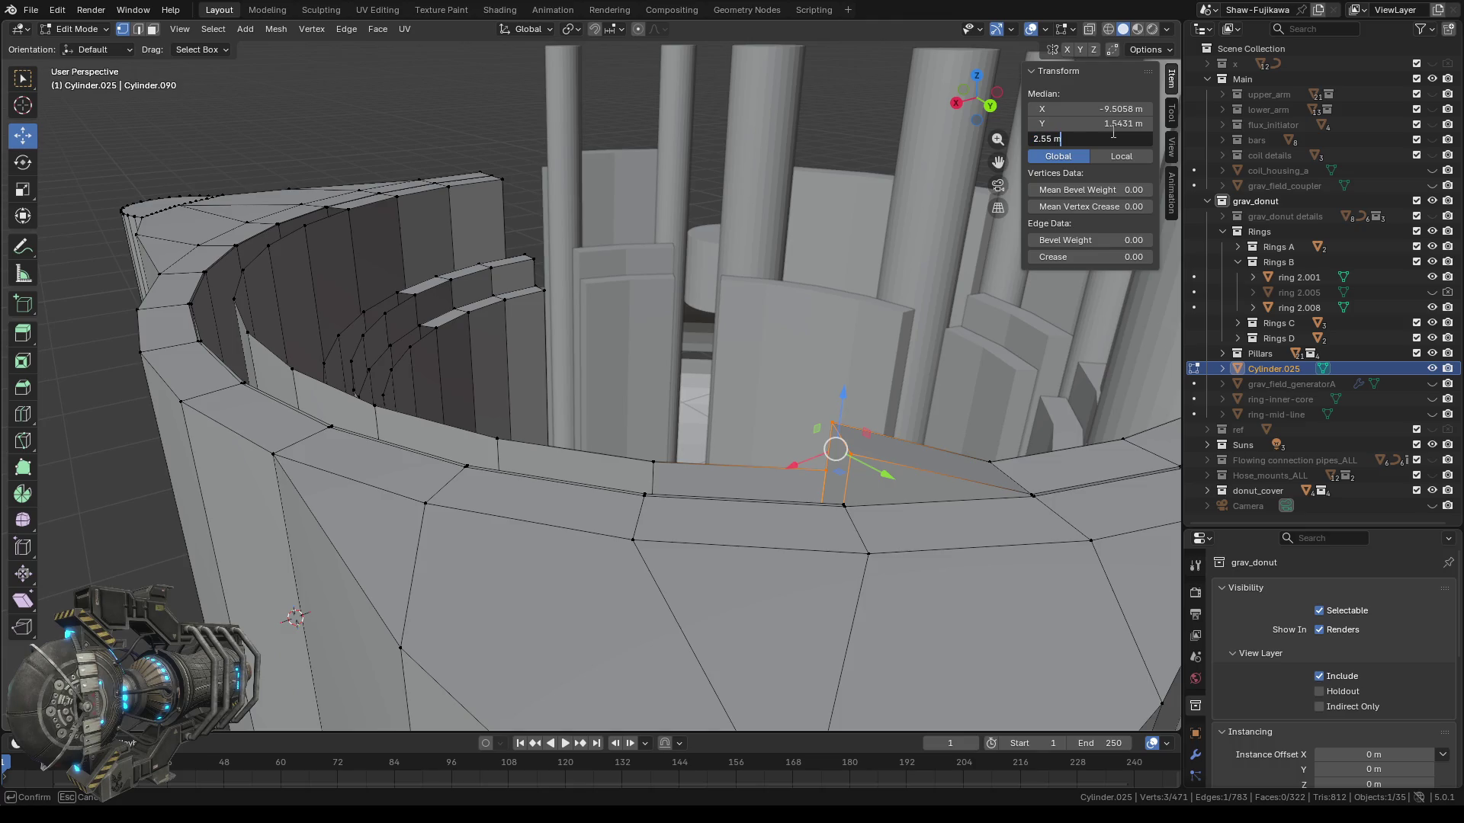
key(Return)
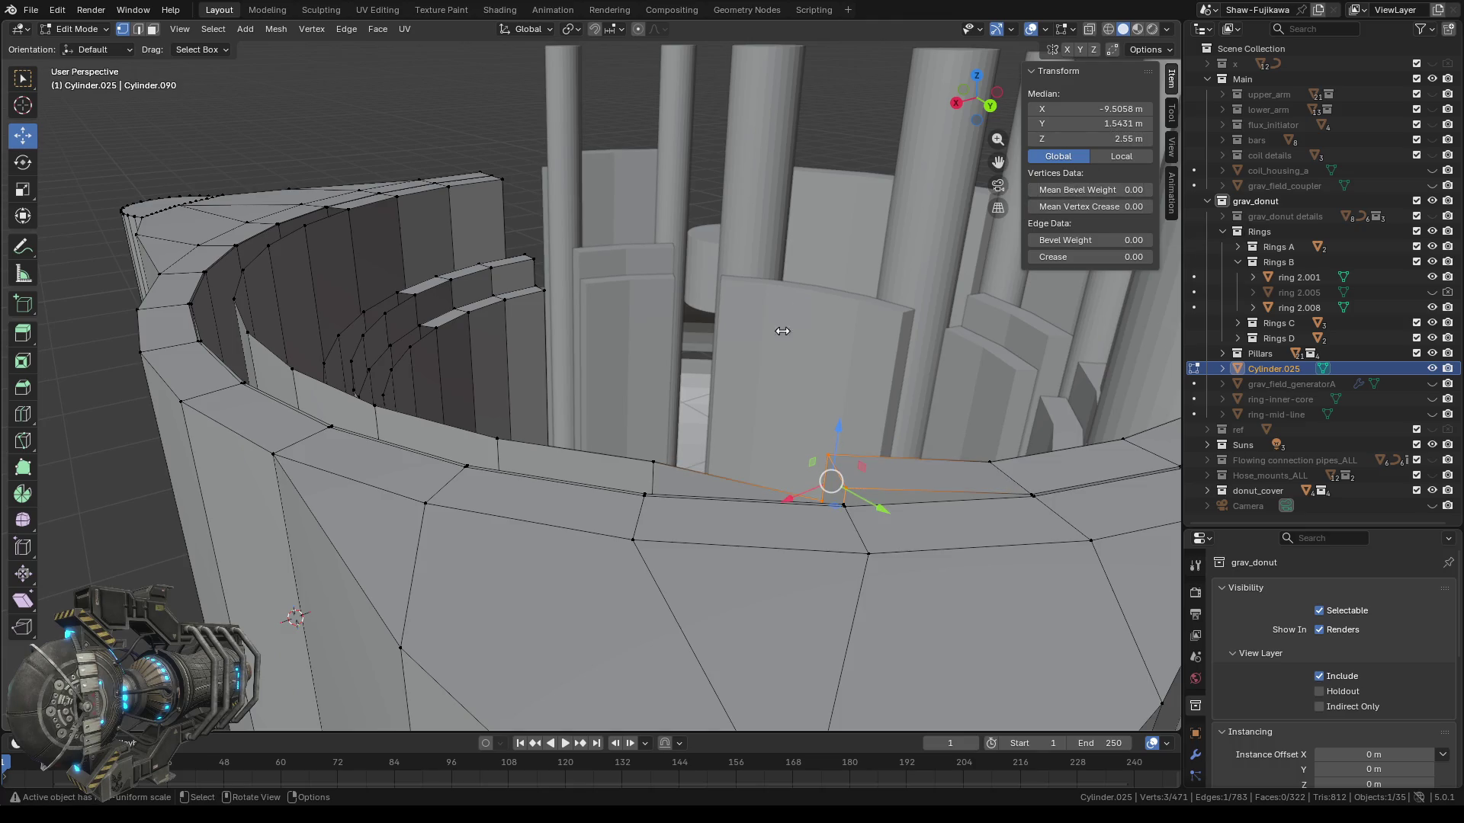
mouse_move(770, 335)
middle_down()
mouse_move(459, 365)
mouse_move(592, 341)
middle_up()
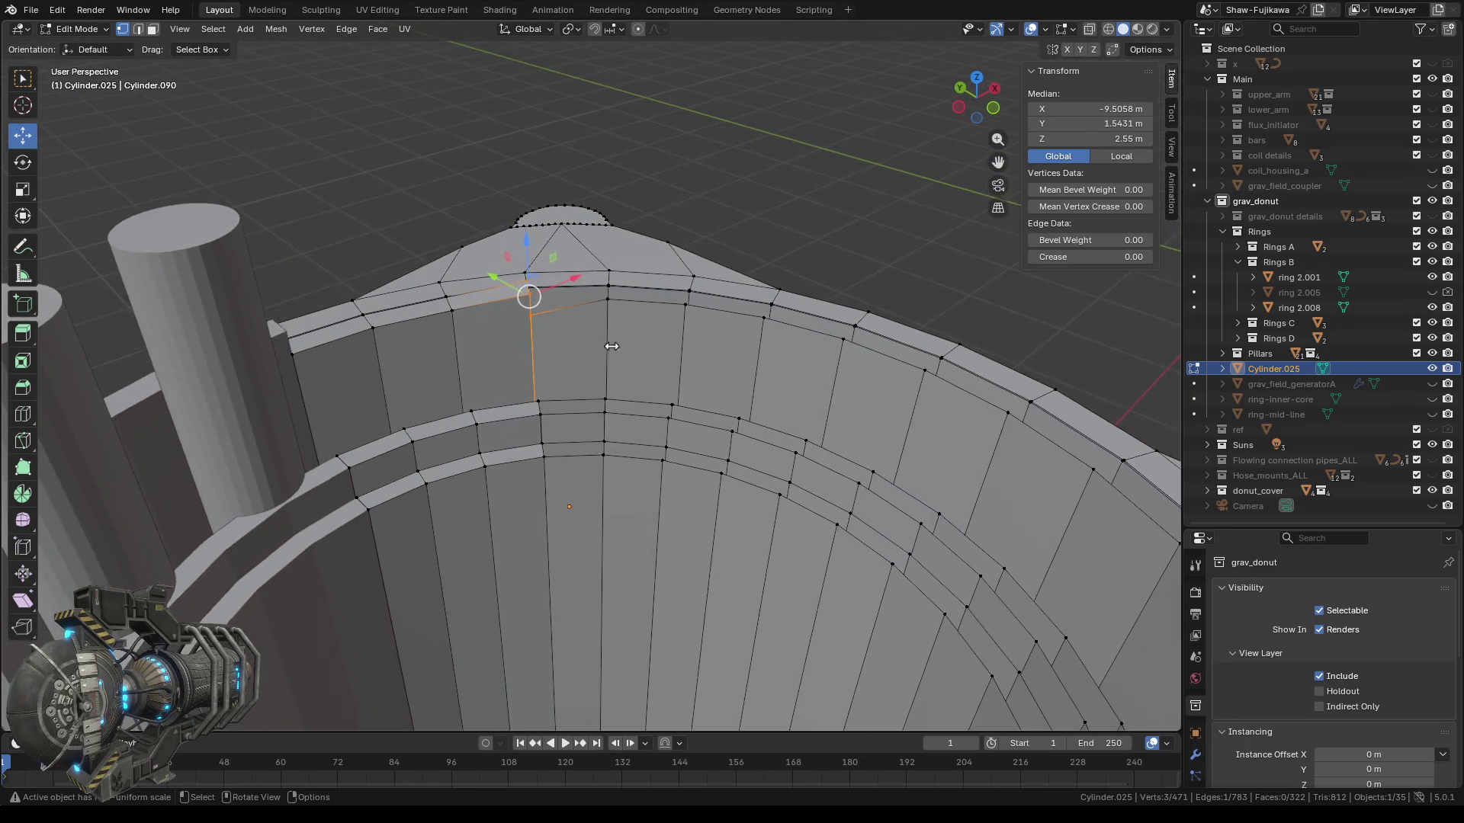
Frame the selection and drop two corner rim vertices from Z 2.58693 m to 2.55 m.
mouse_move(592, 342)
middle_down()
mouse_move(744, 415)
mouse_move(686, 330)
mouse_move(956, 487)
mouse_move(229, 377)
middle_up()
click(180, 29)
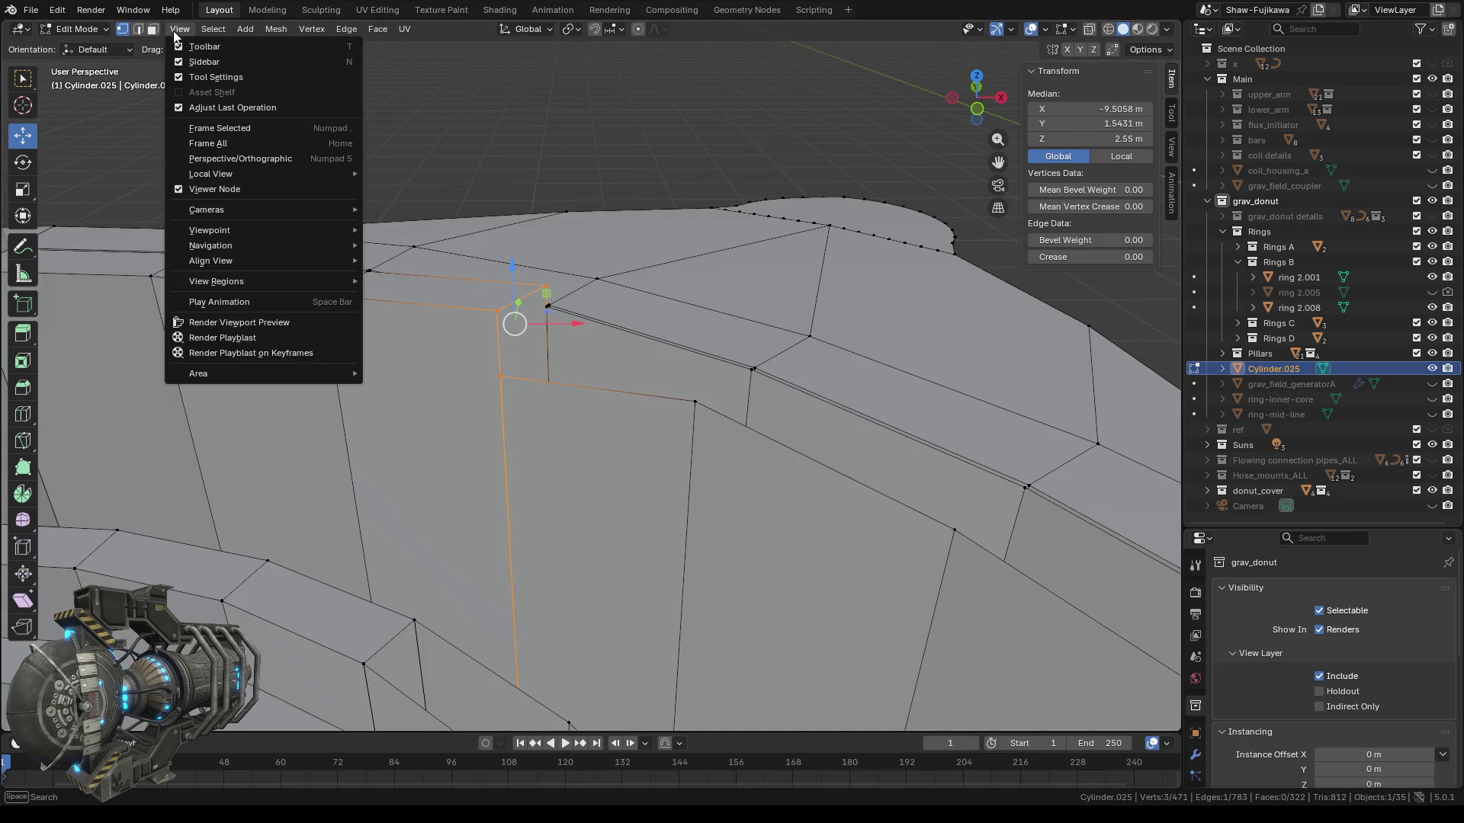
click(239, 128)
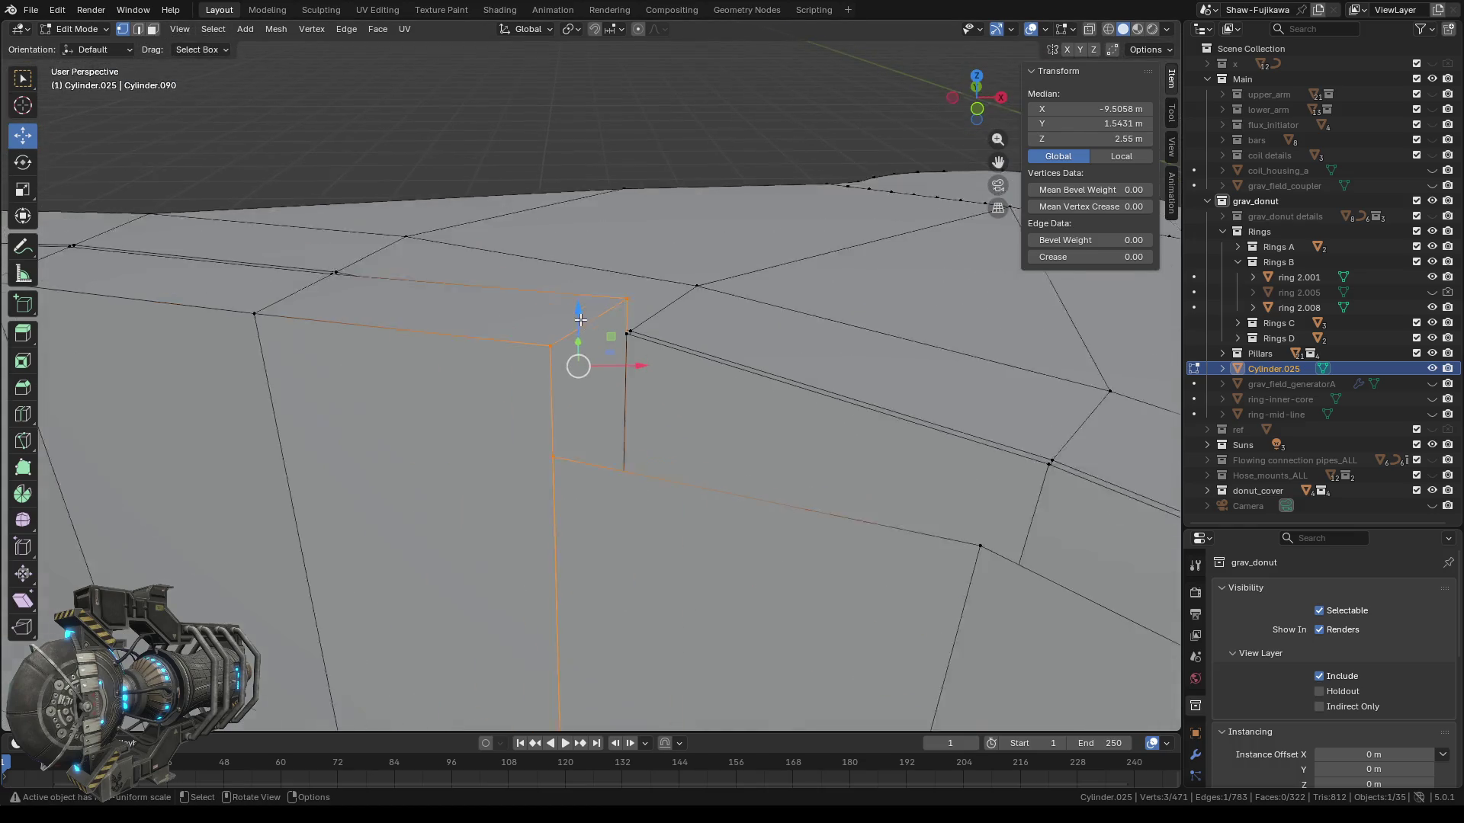
click(697, 286)
click(627, 299)
click(1093, 141)
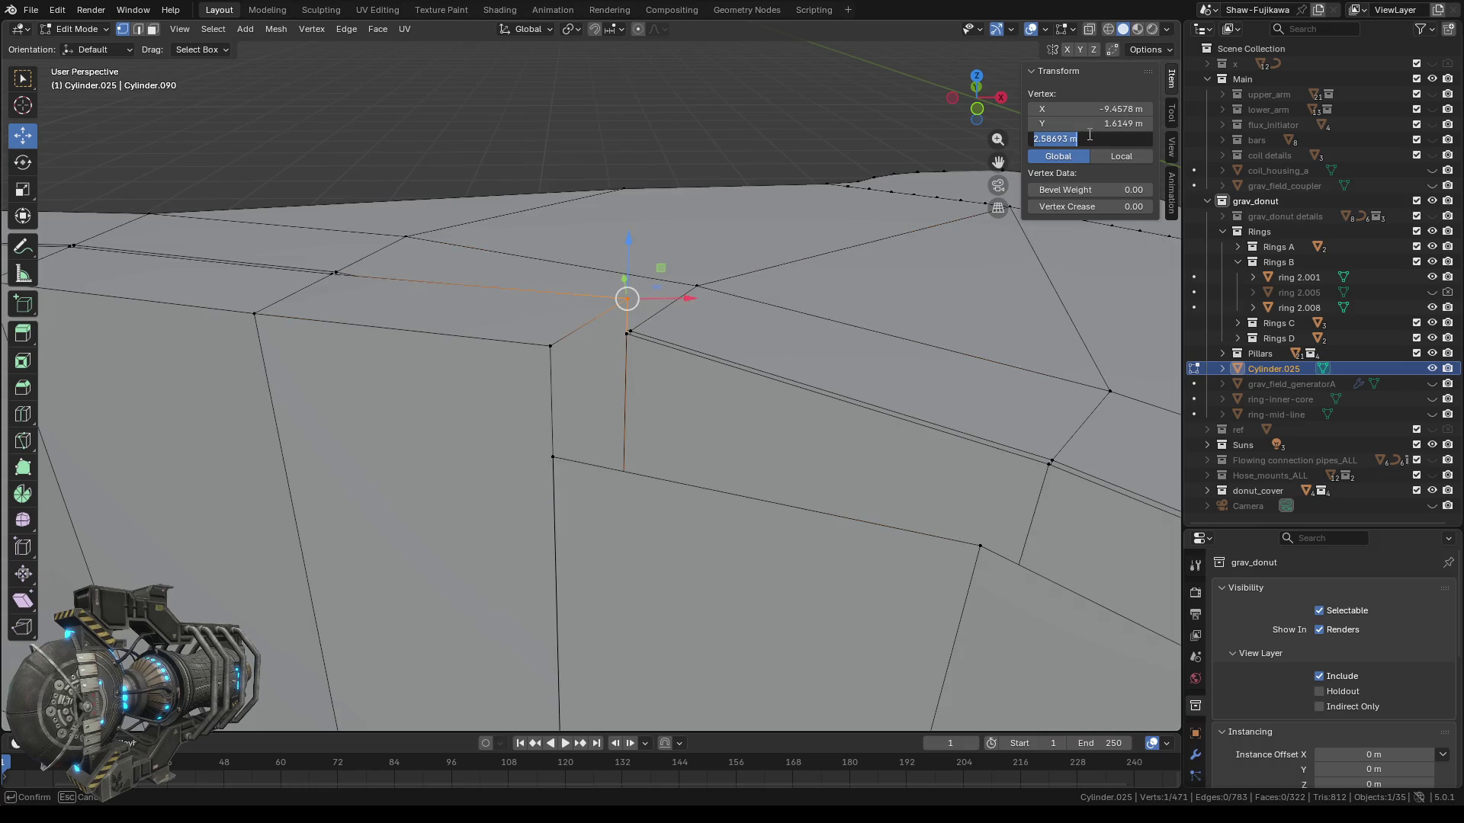
key(Return)
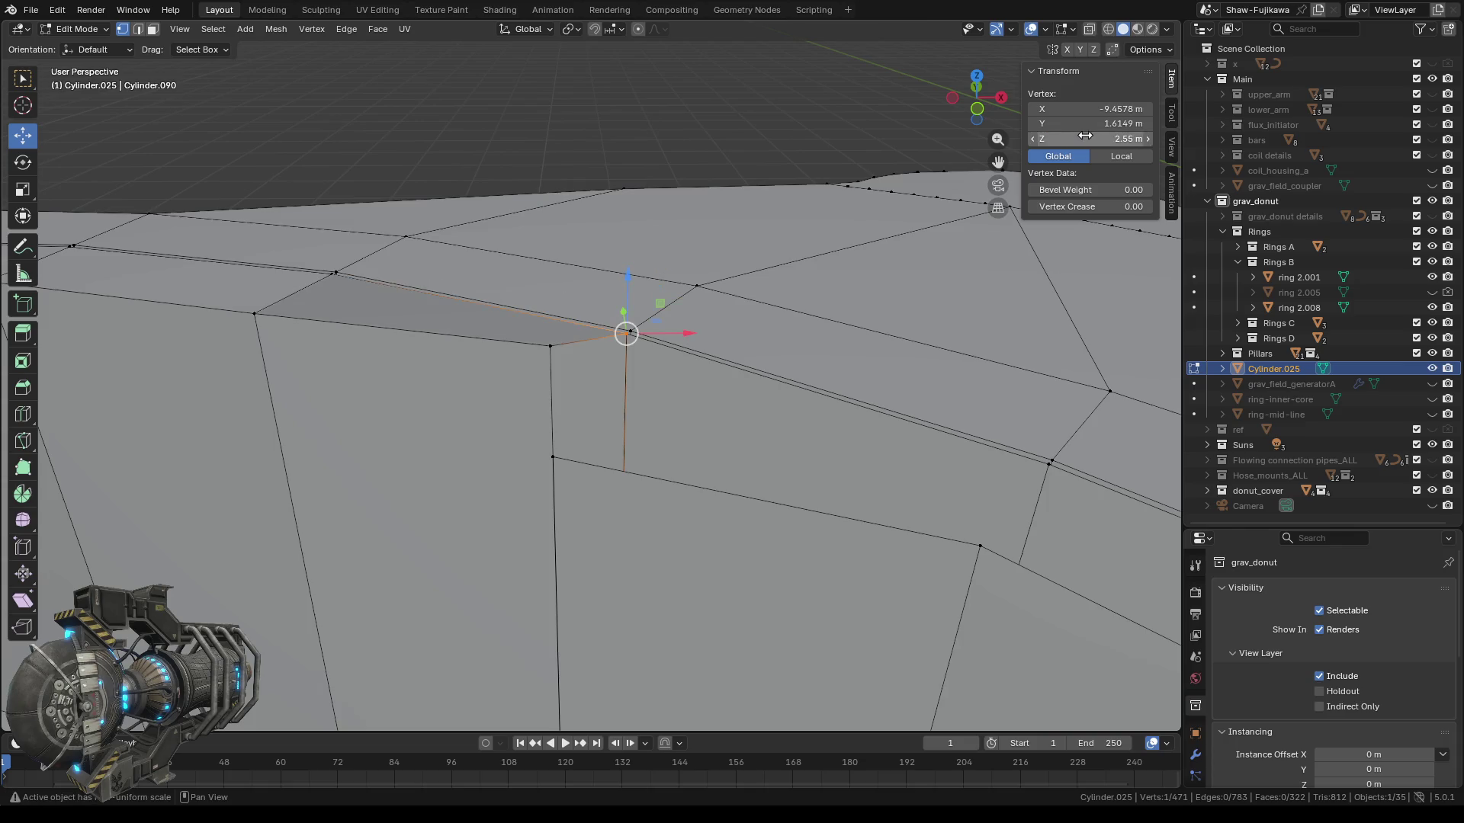
click(550, 346)
click(1113, 139)
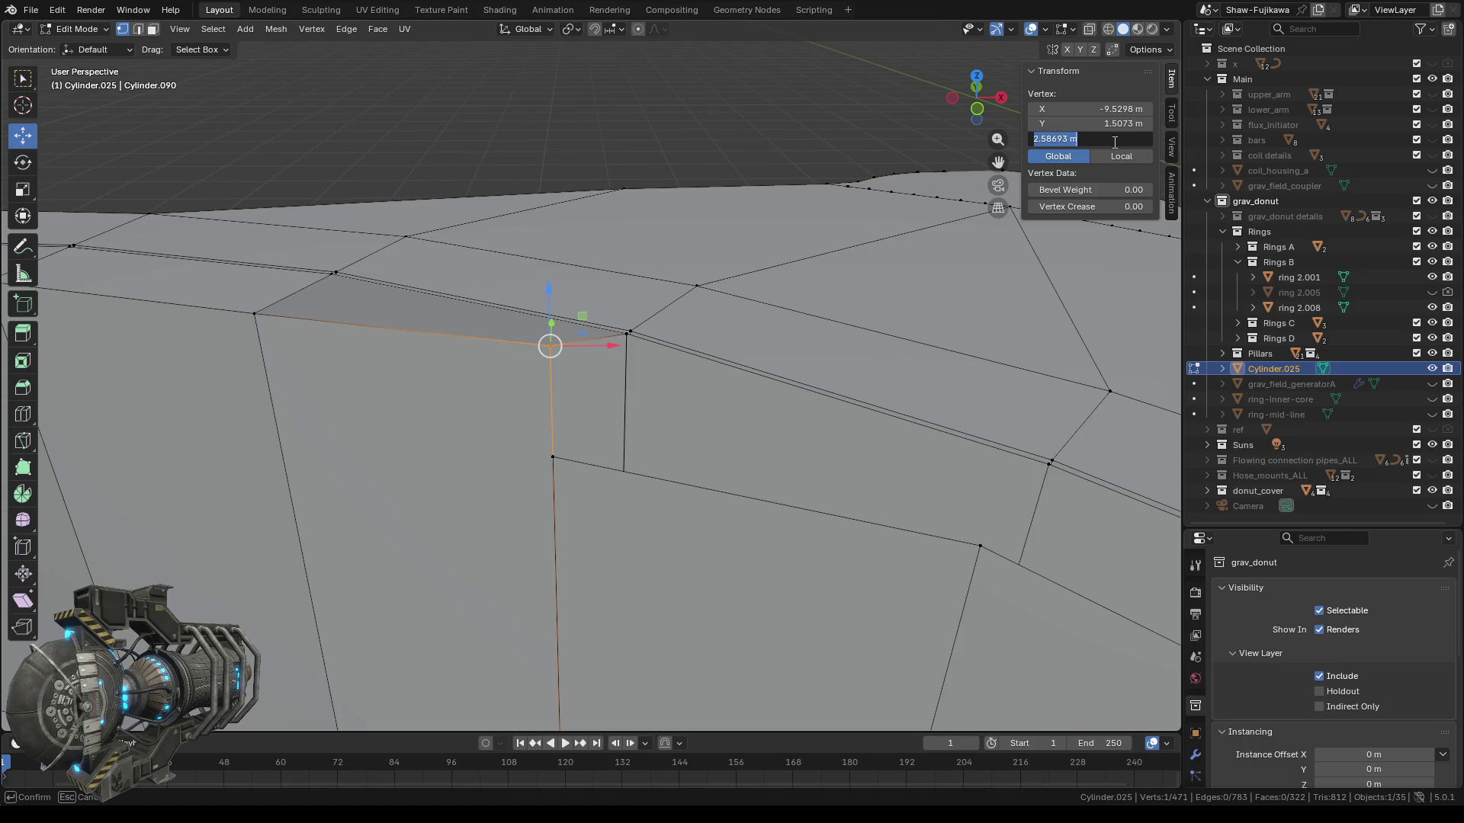
key(Return)
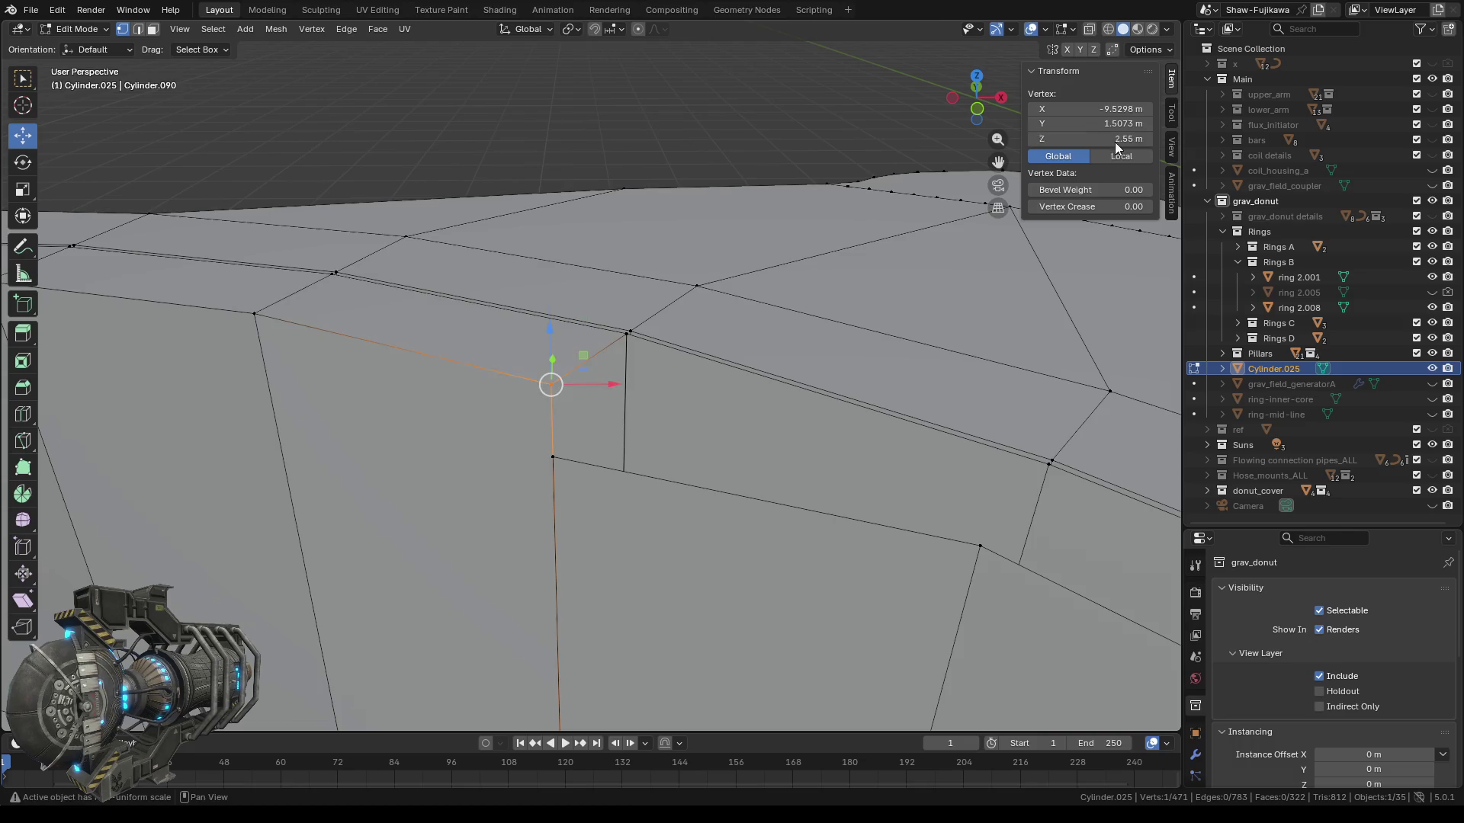
Snap the cursor to the corner vertex and merge the neighbouring vertex into it at the cursor.
right_click(563, 144)
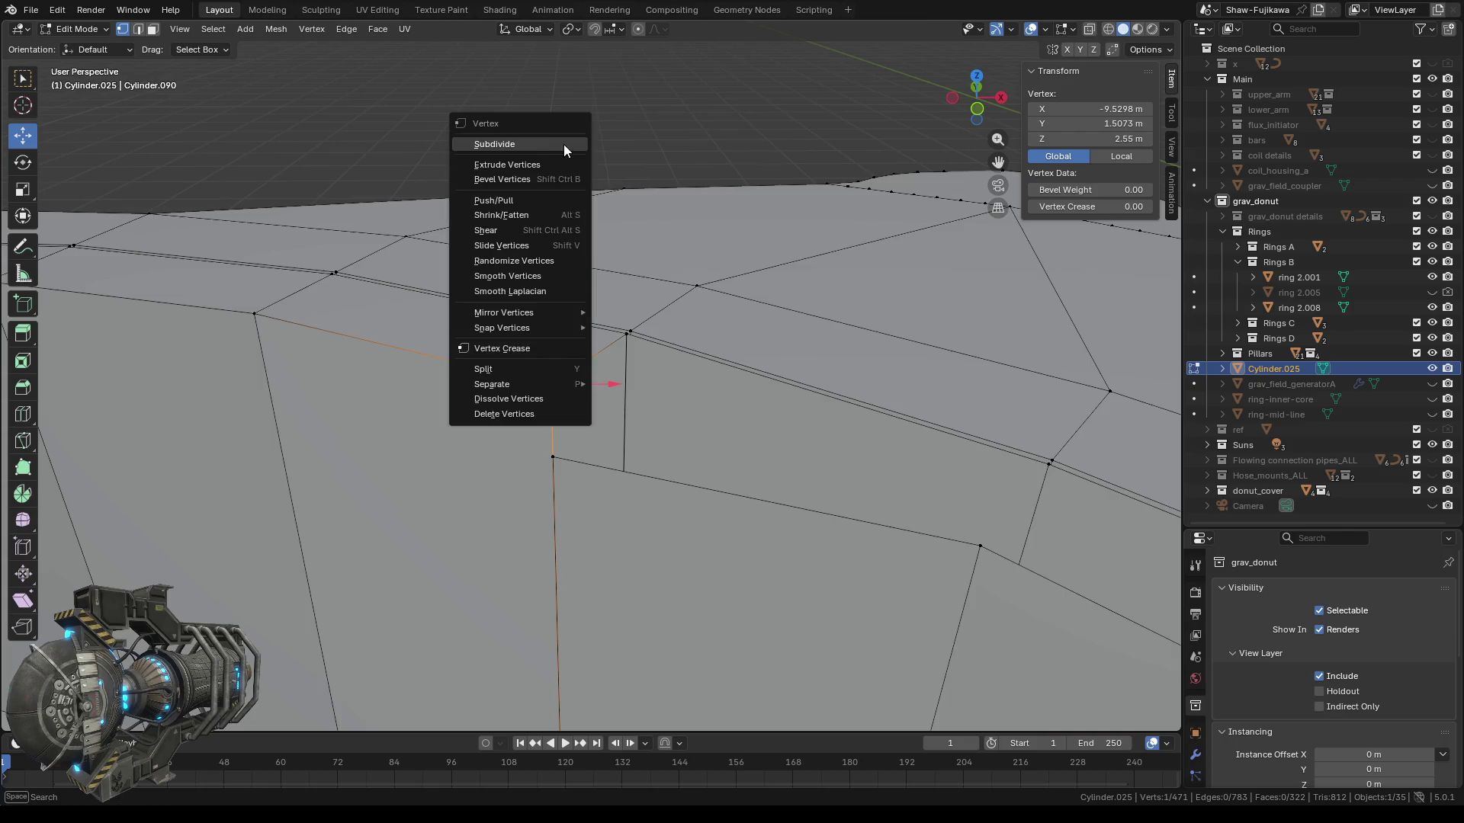
mouse_move(502, 328)
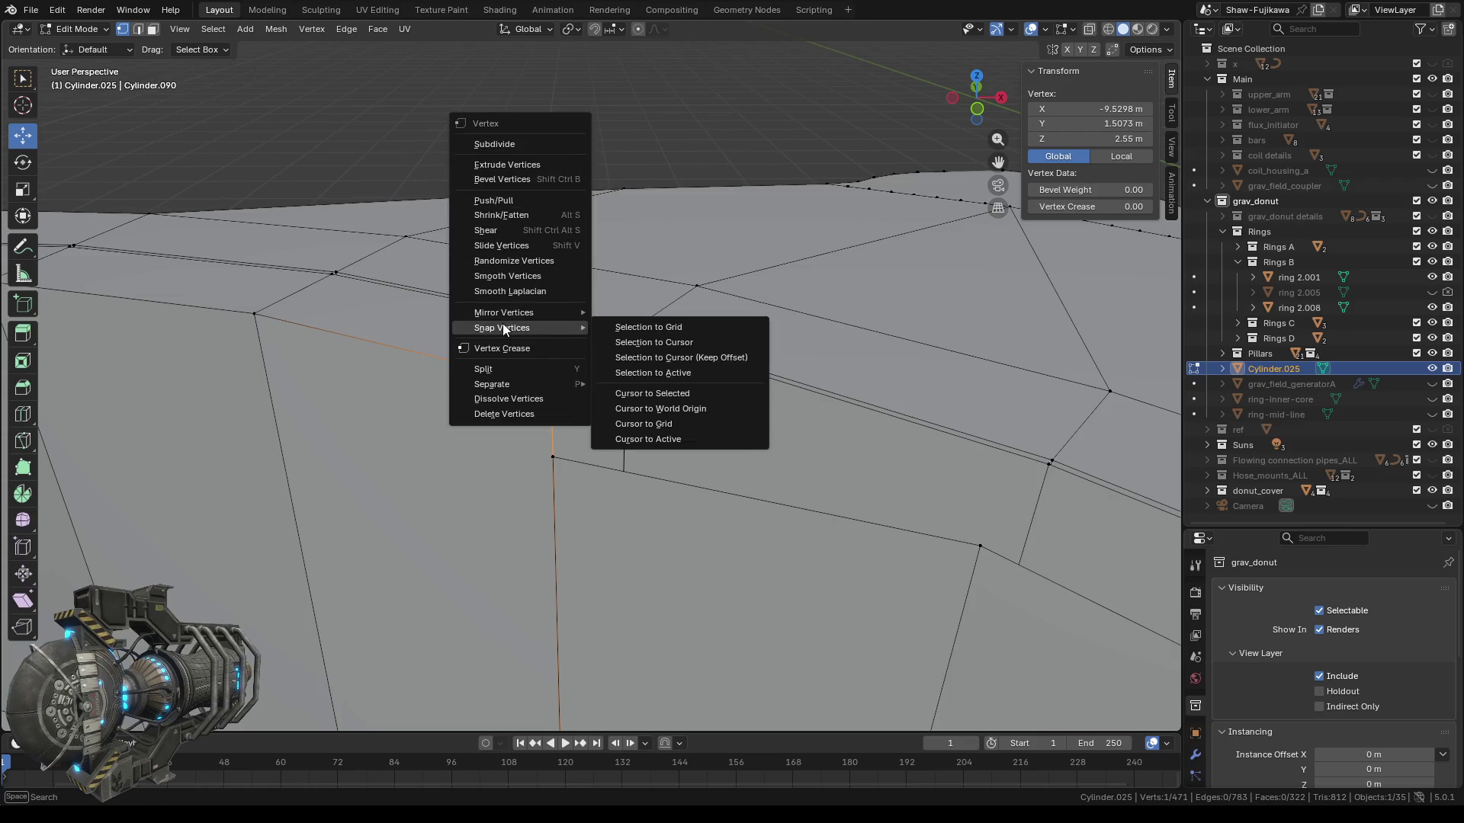
click(654, 392)
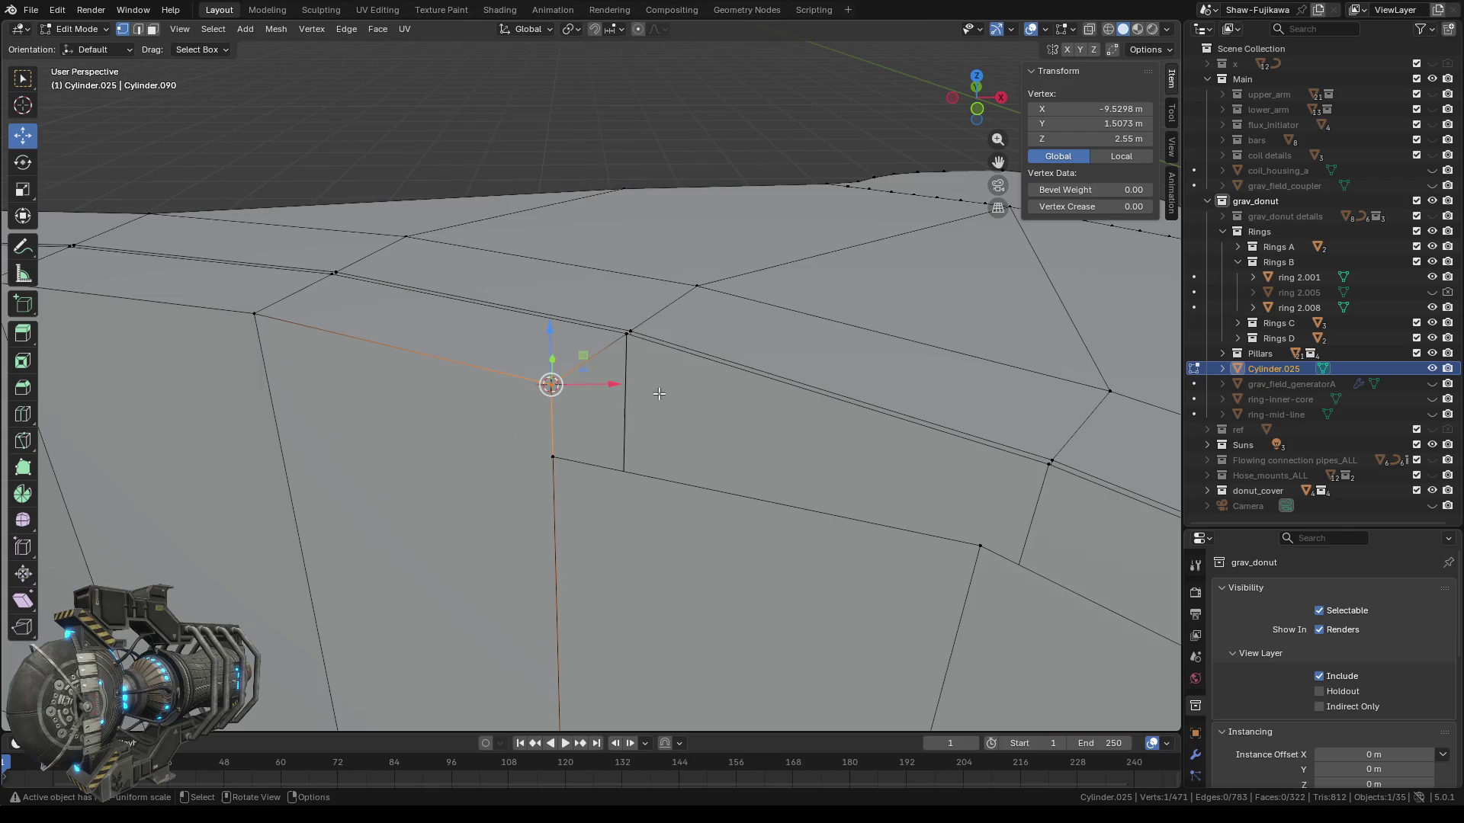
shift+click(553, 457)
right_click(524, 461)
mouse_move(524, 460)
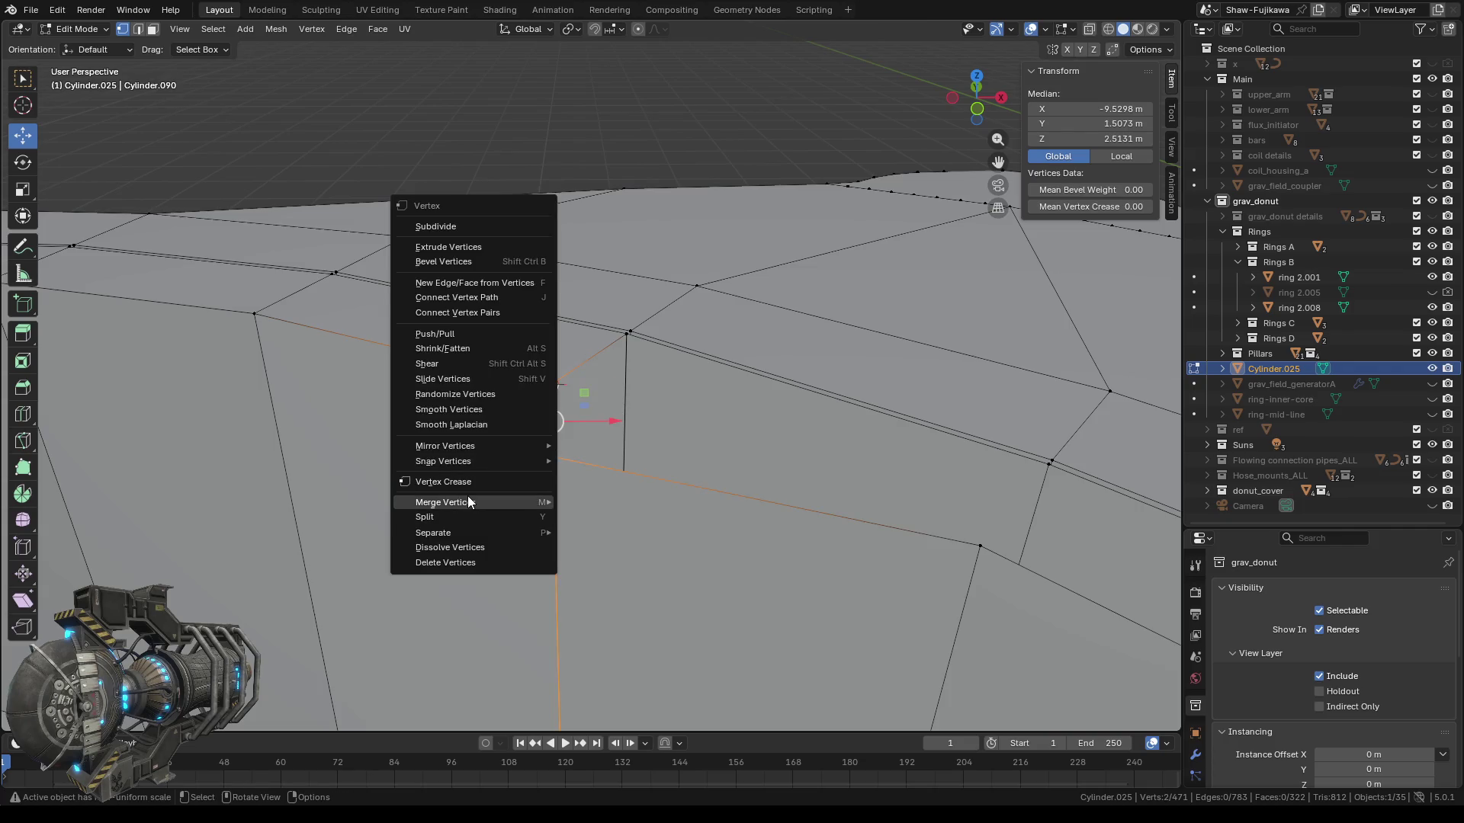
mouse_move(481, 503)
click(614, 518)
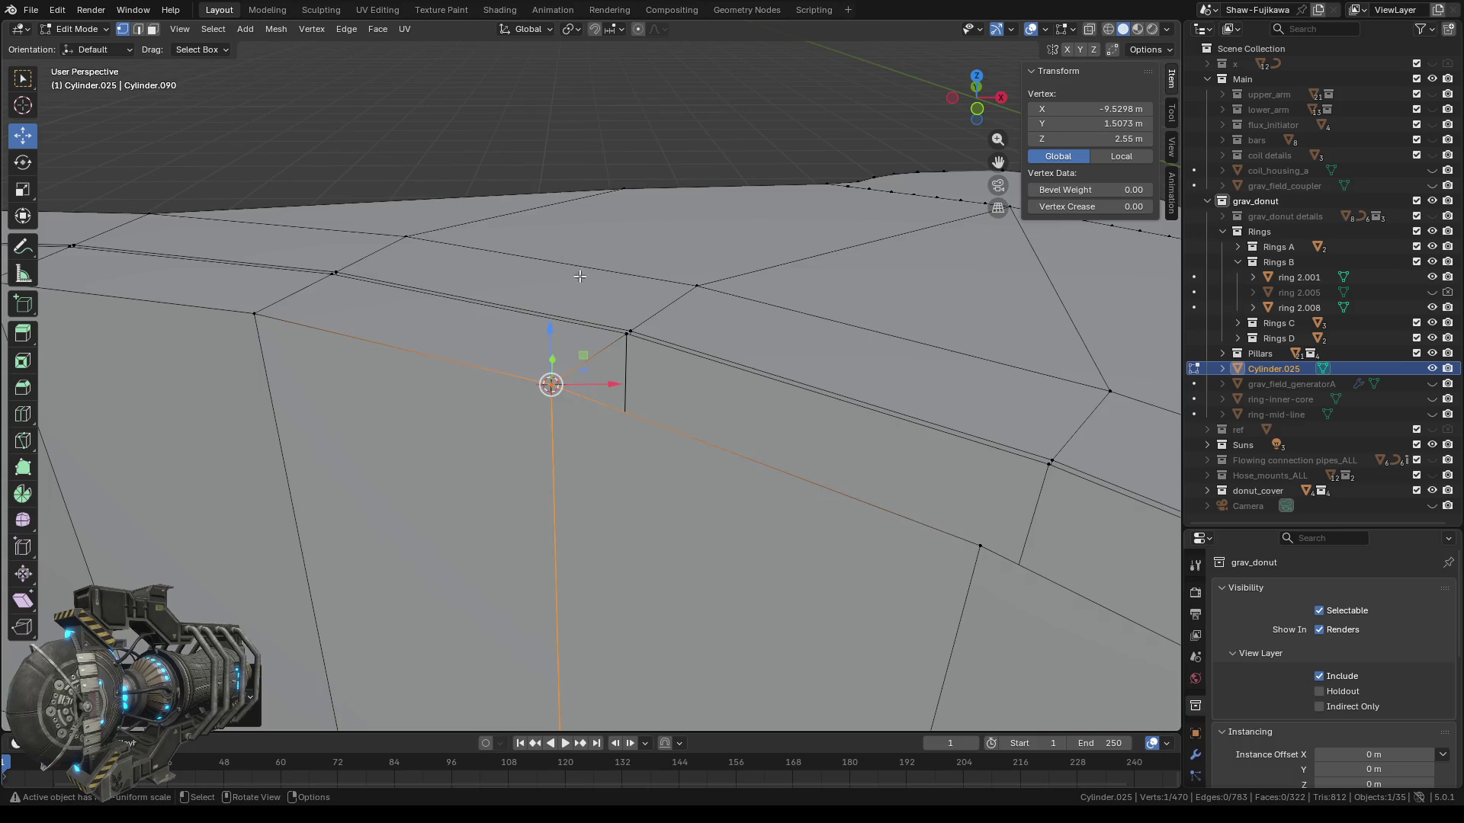
Merge the corner vertex By Distance to remove any overlapping vertices.
click(559, 164)
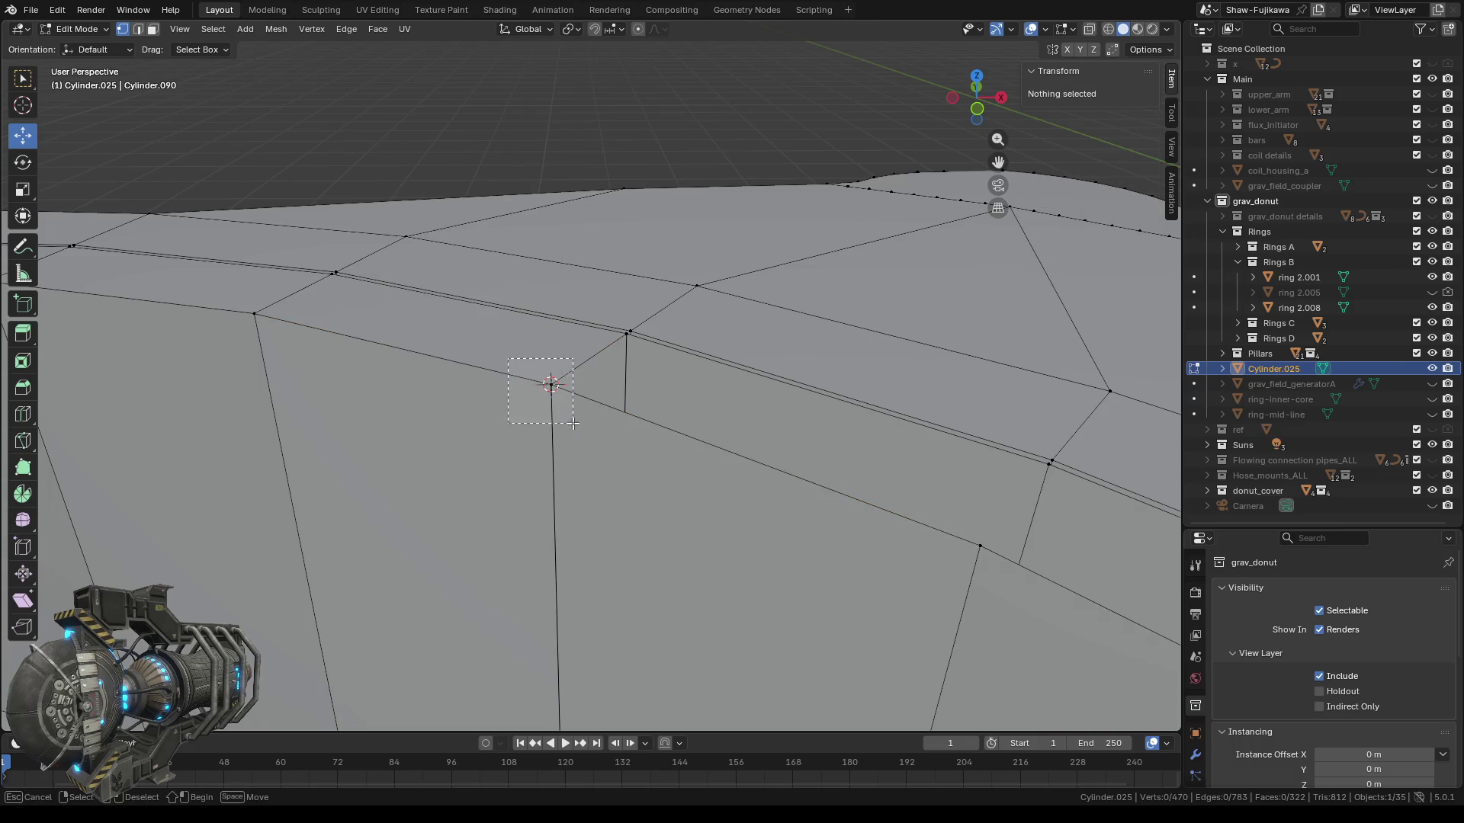
click(533, 382)
key(m)
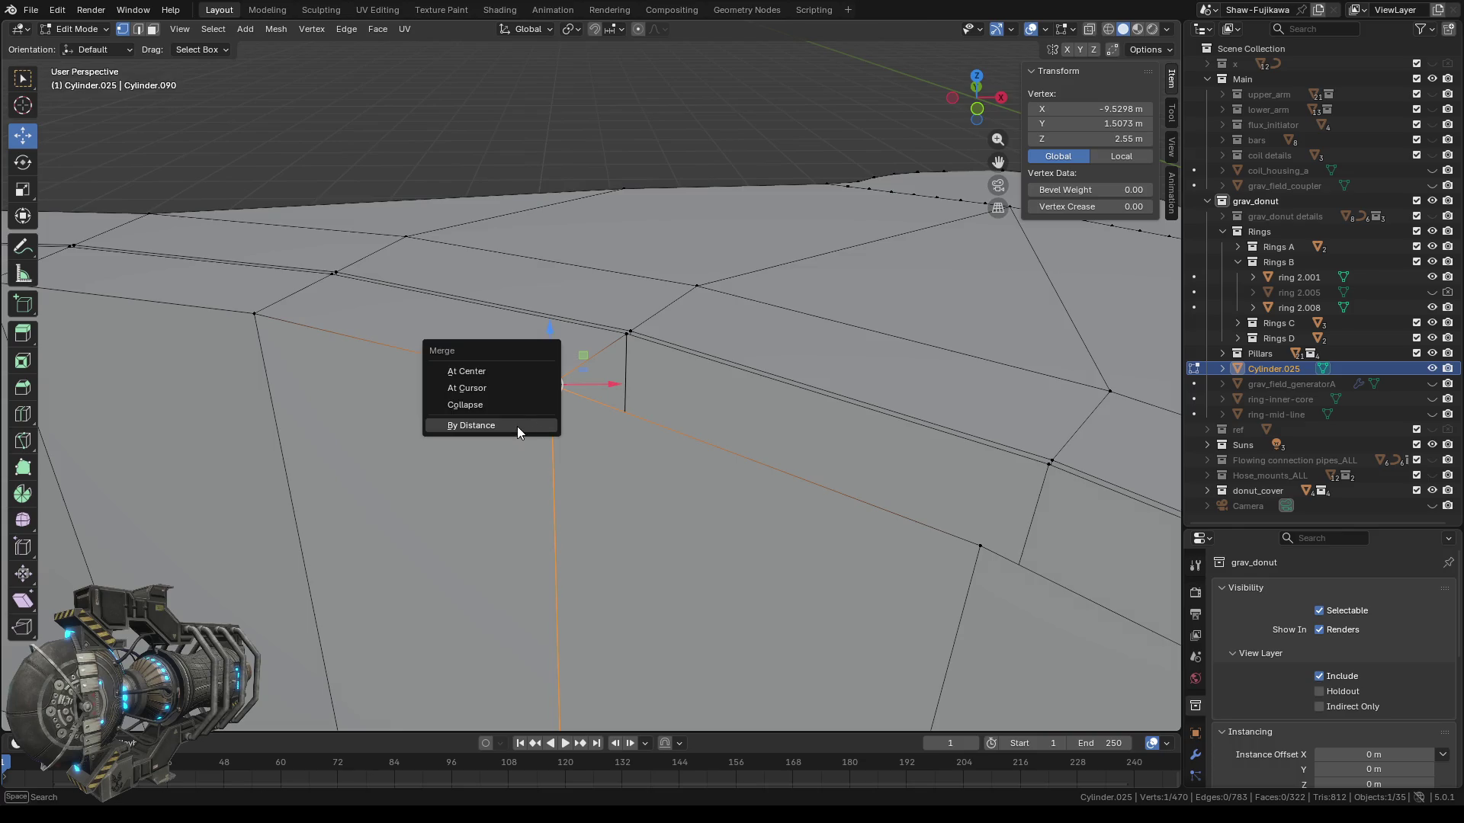
click(517, 427)
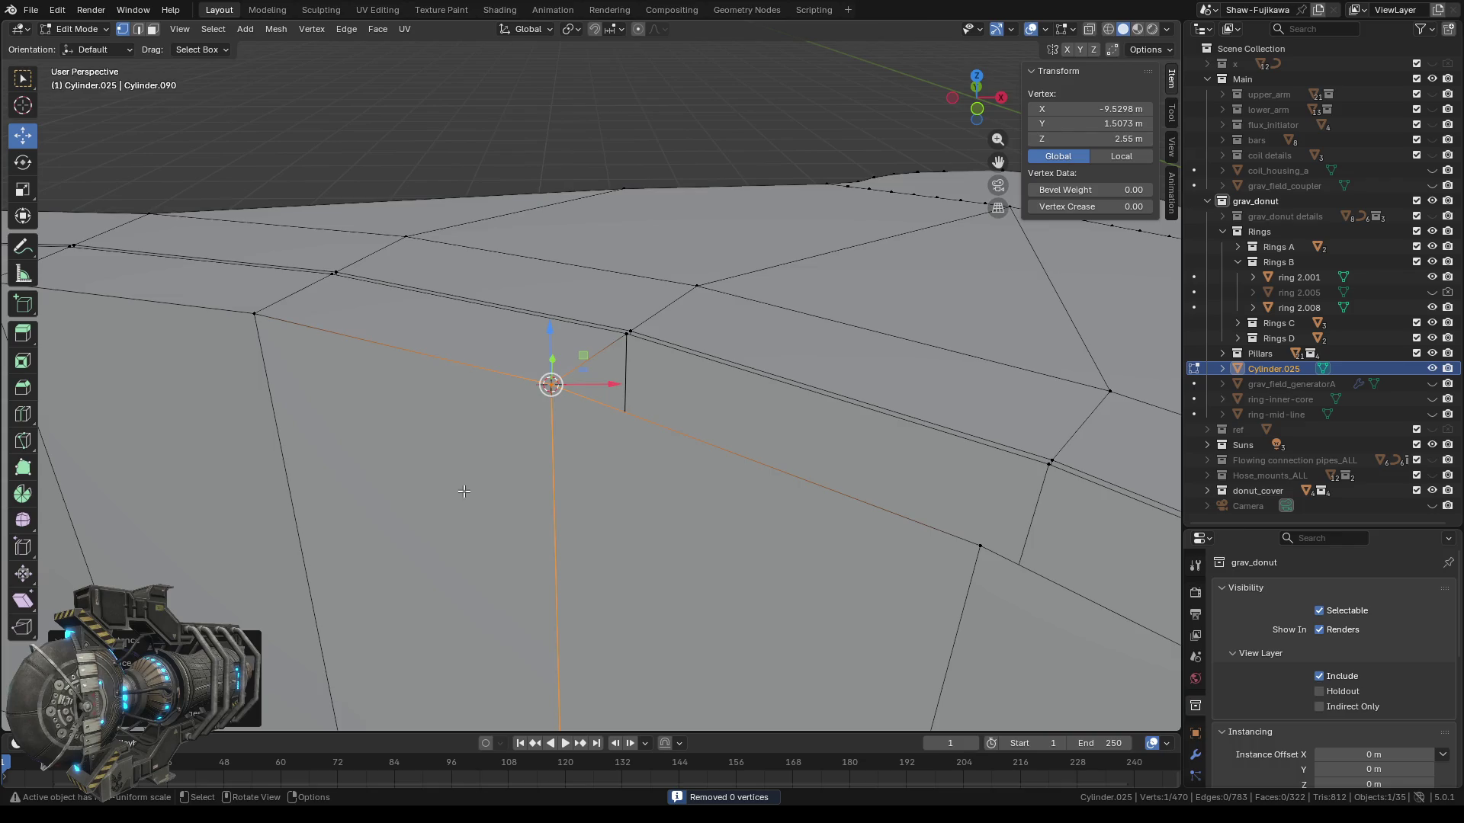
click(463, 491)
mouse_move(666, 496)
middle_down()
mouse_move(551, 488)
mouse_move(670, 523)
middle_up()
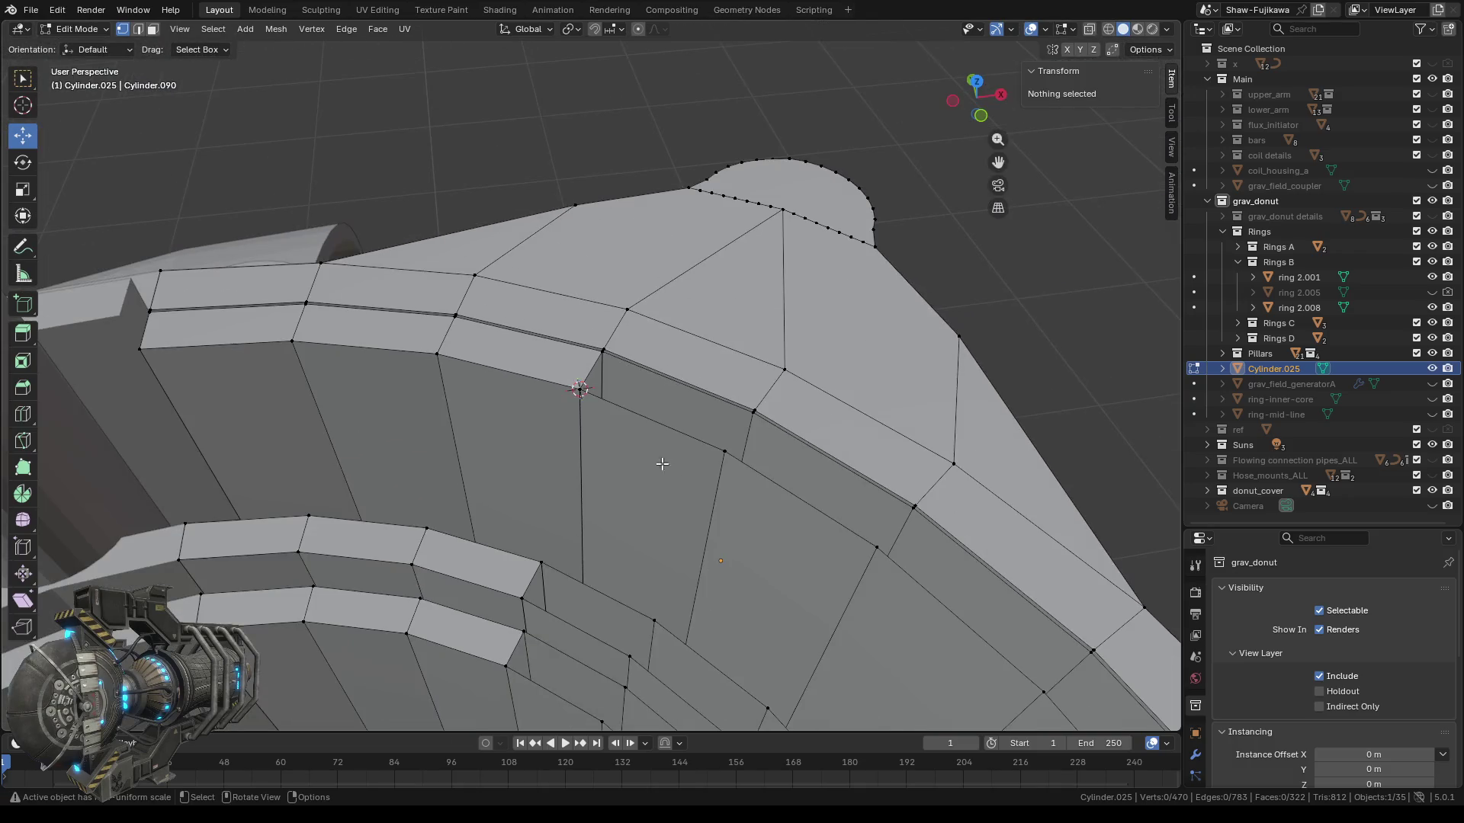
middle_drag(494, 462, 711, 474)
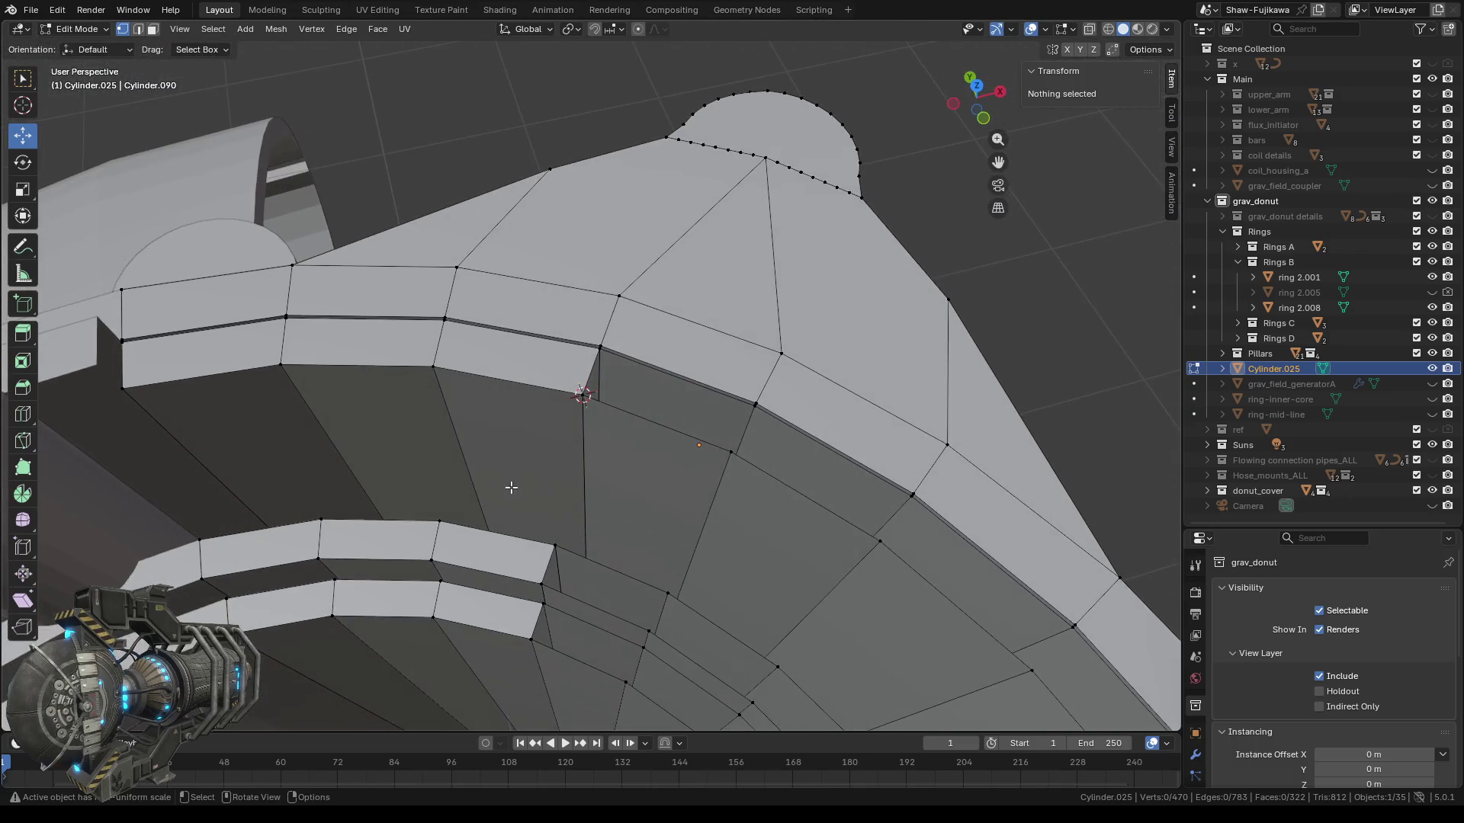
scroll(474, 386, up, 5)
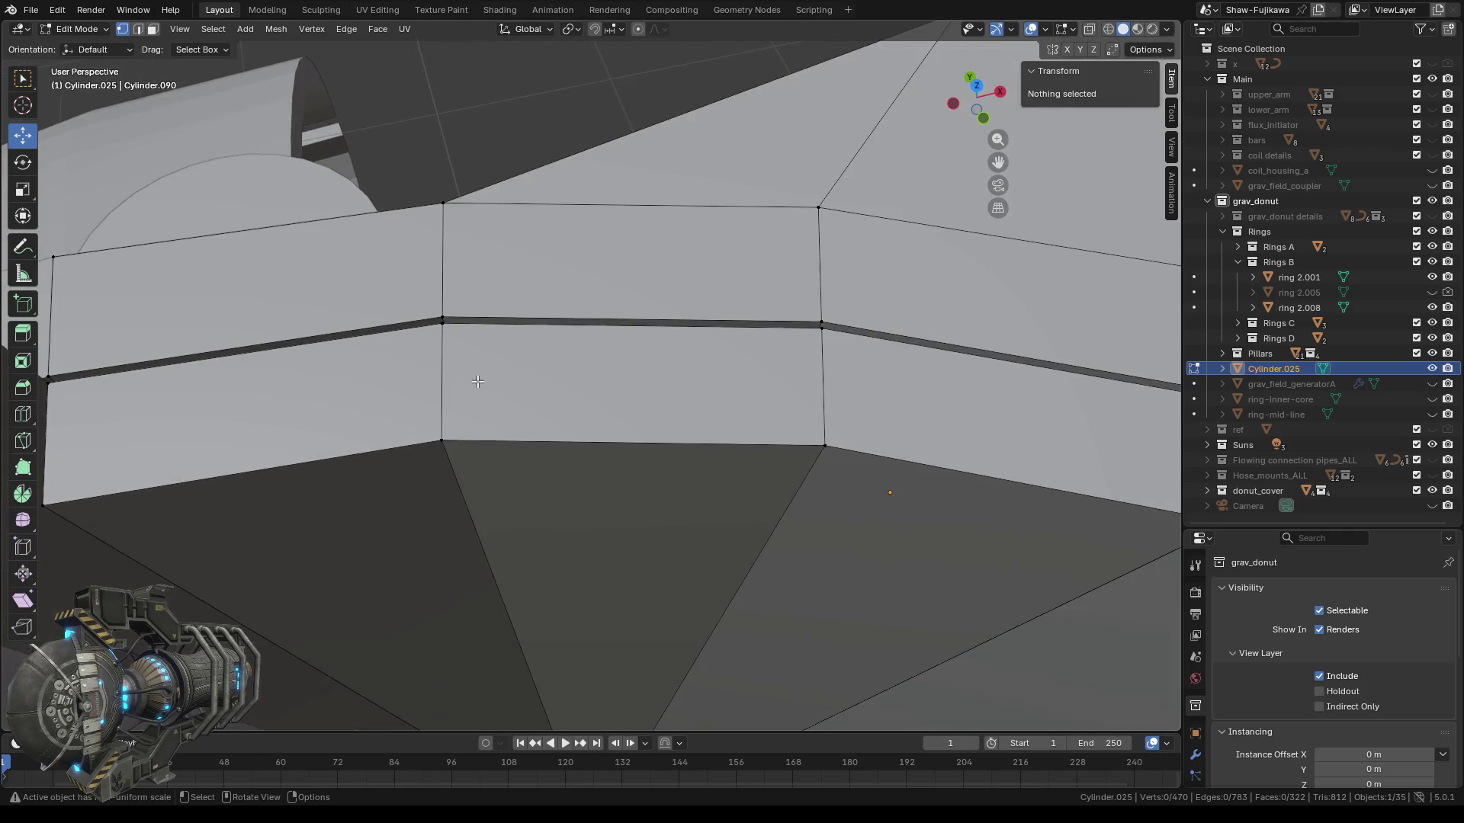
middle_drag(476, 382, 630, 400)
scroll(568, 410, up, 2)
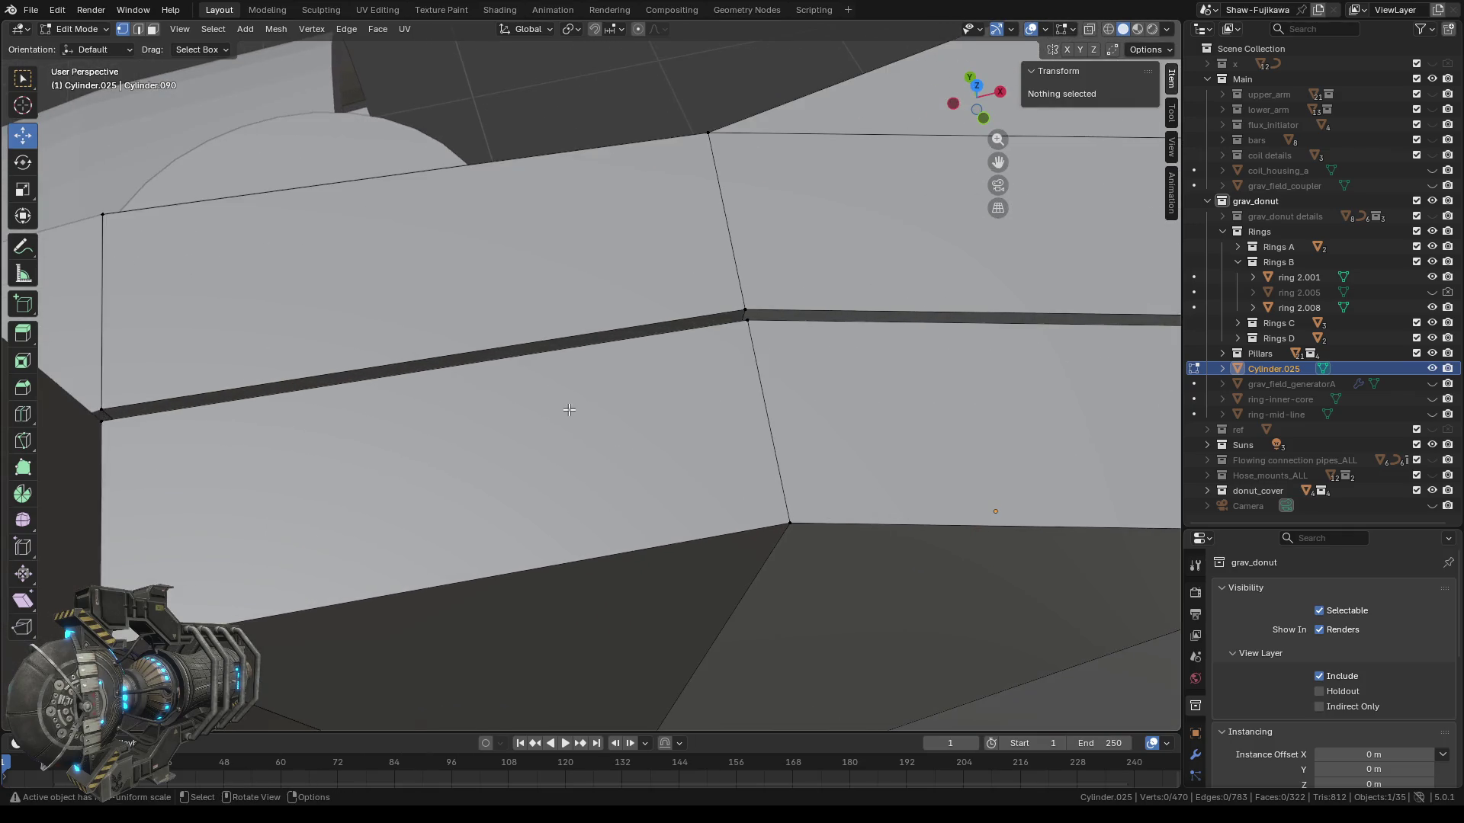
Switch to Face select mode and select the first thin strip faces in the panel gap.
scroll(595, 444, down, 2)
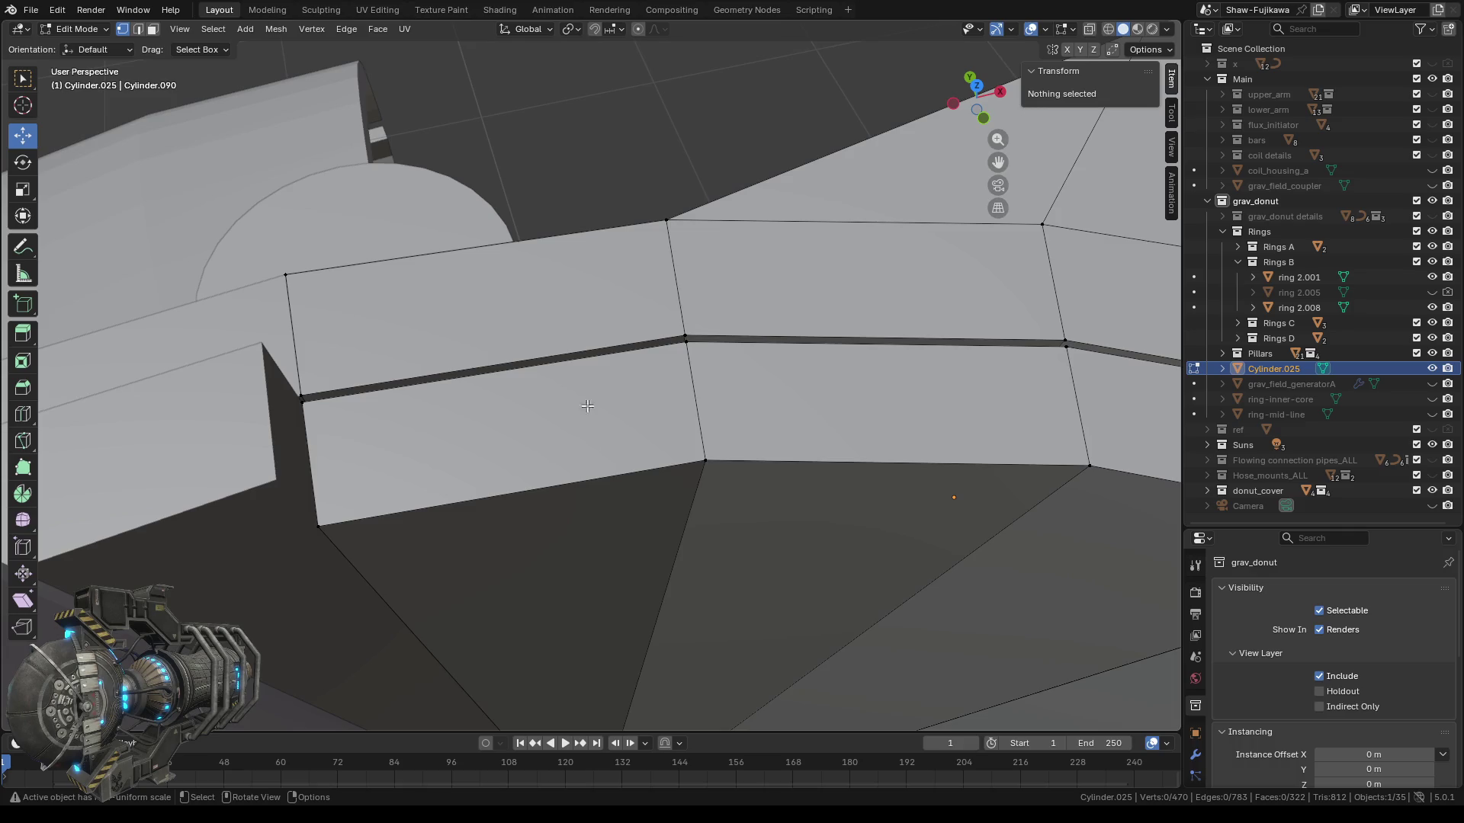
scroll(568, 418, up, 1)
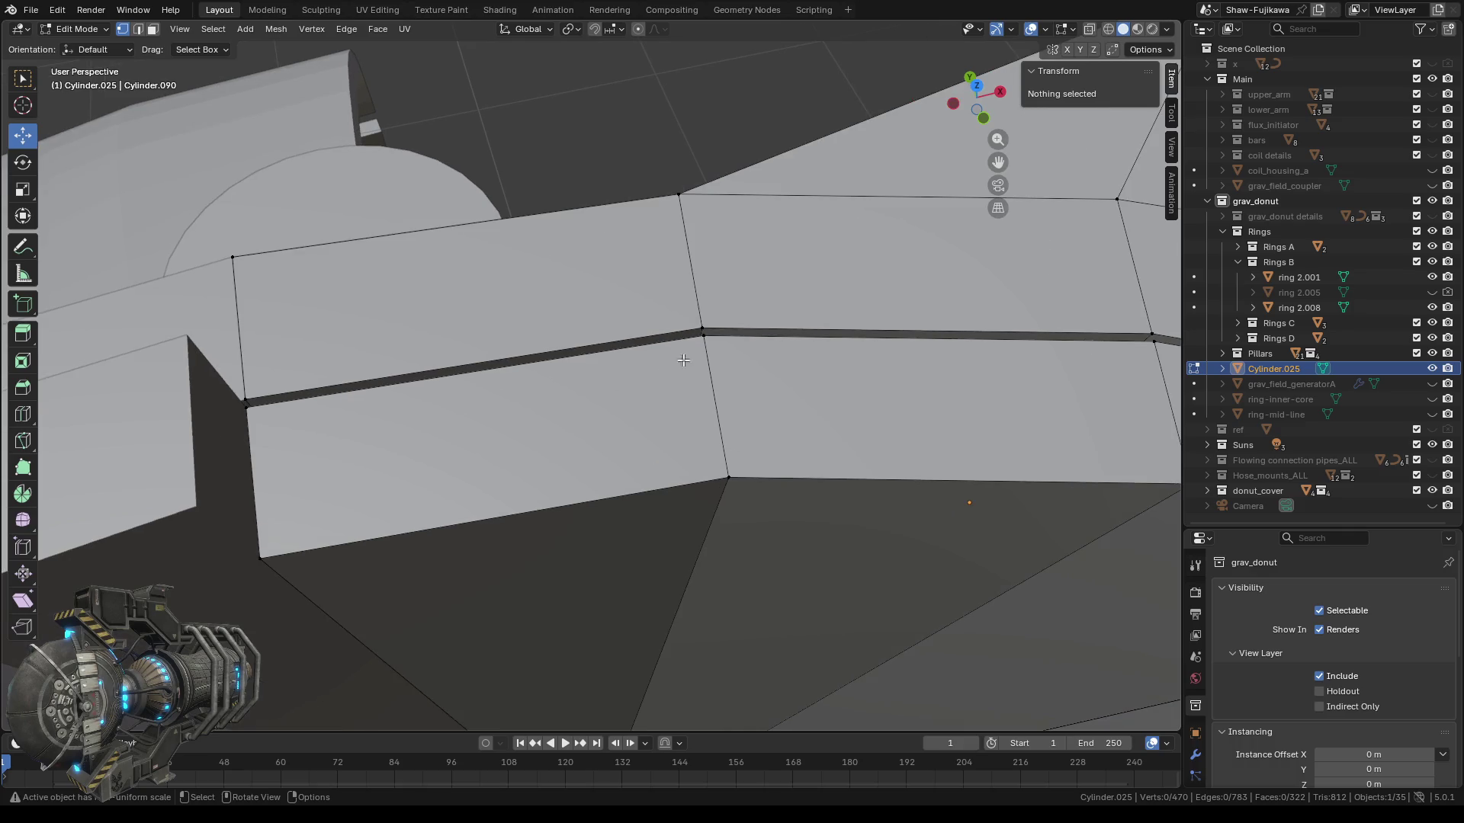
click(152, 34)
middle_drag(526, 389, 681, 336)
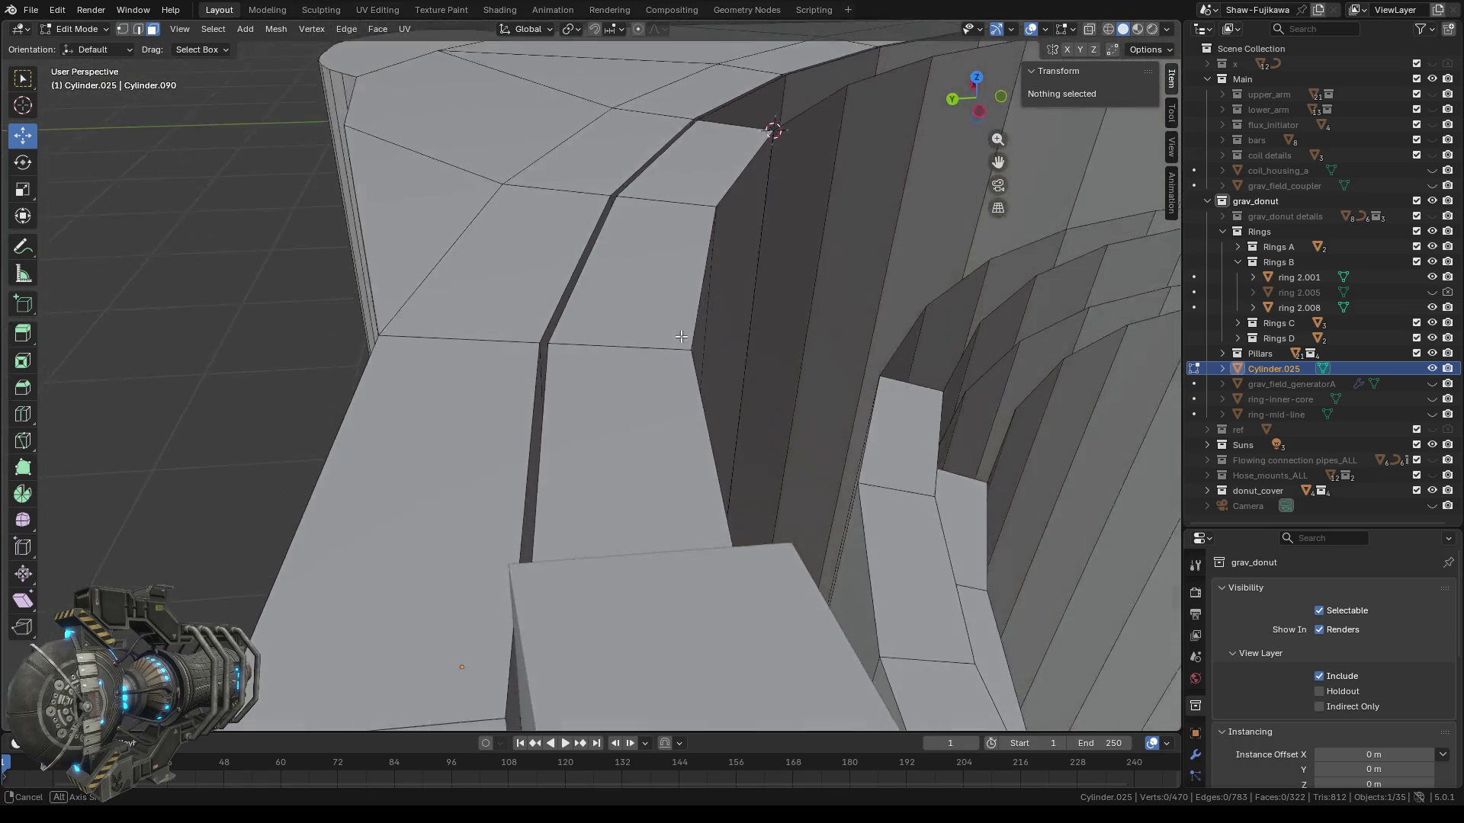
scroll(681, 336, up, 2)
scroll(596, 352, up, 3)
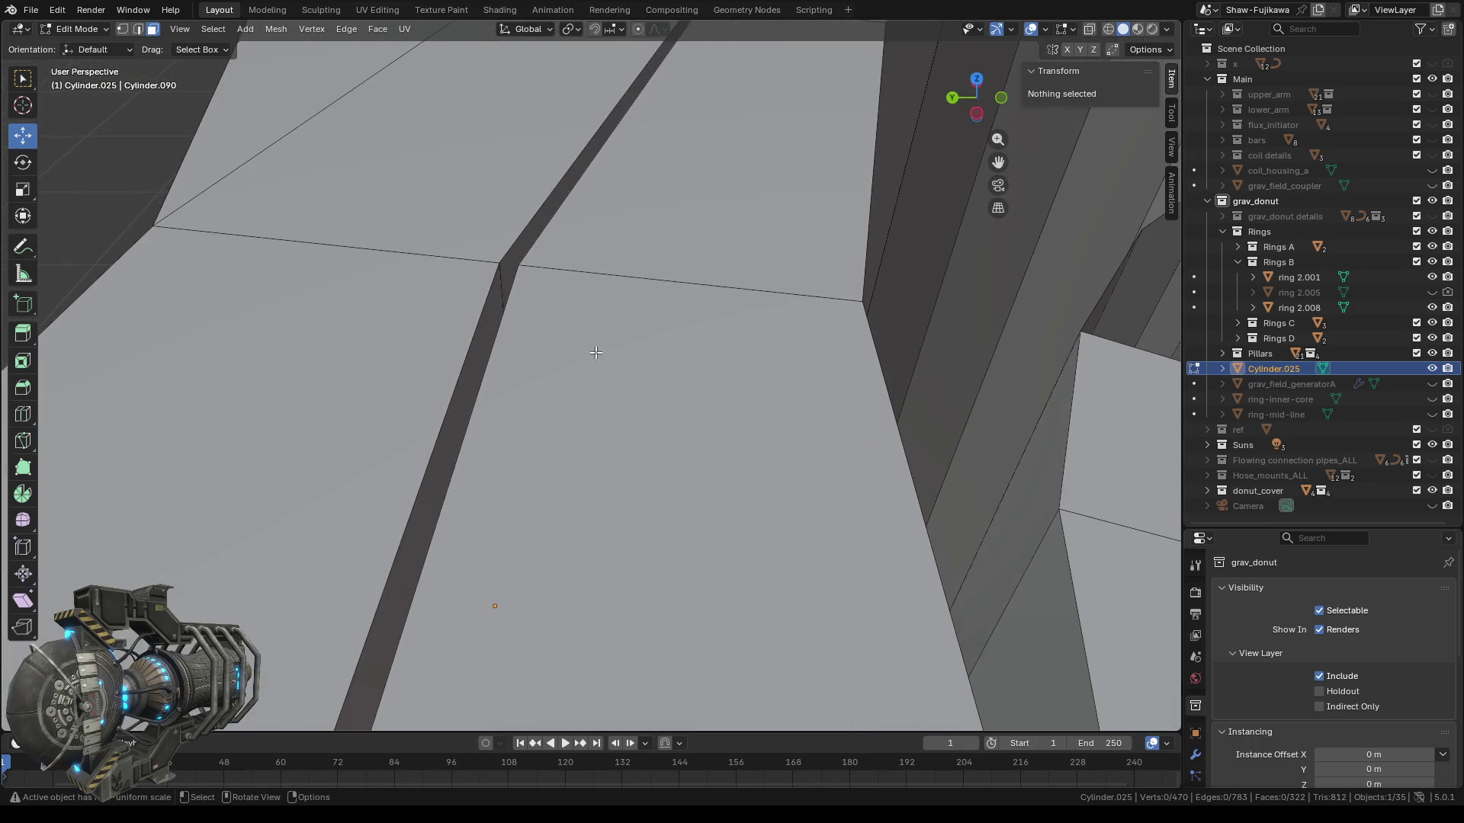
shift+click(491, 301)
shift+click(515, 266)
shift+click(537, 367)
shift+click(594, 362)
Add the remaining dark strip faces along the ring gap to the selection.
middle_drag(594, 362, 419, 394)
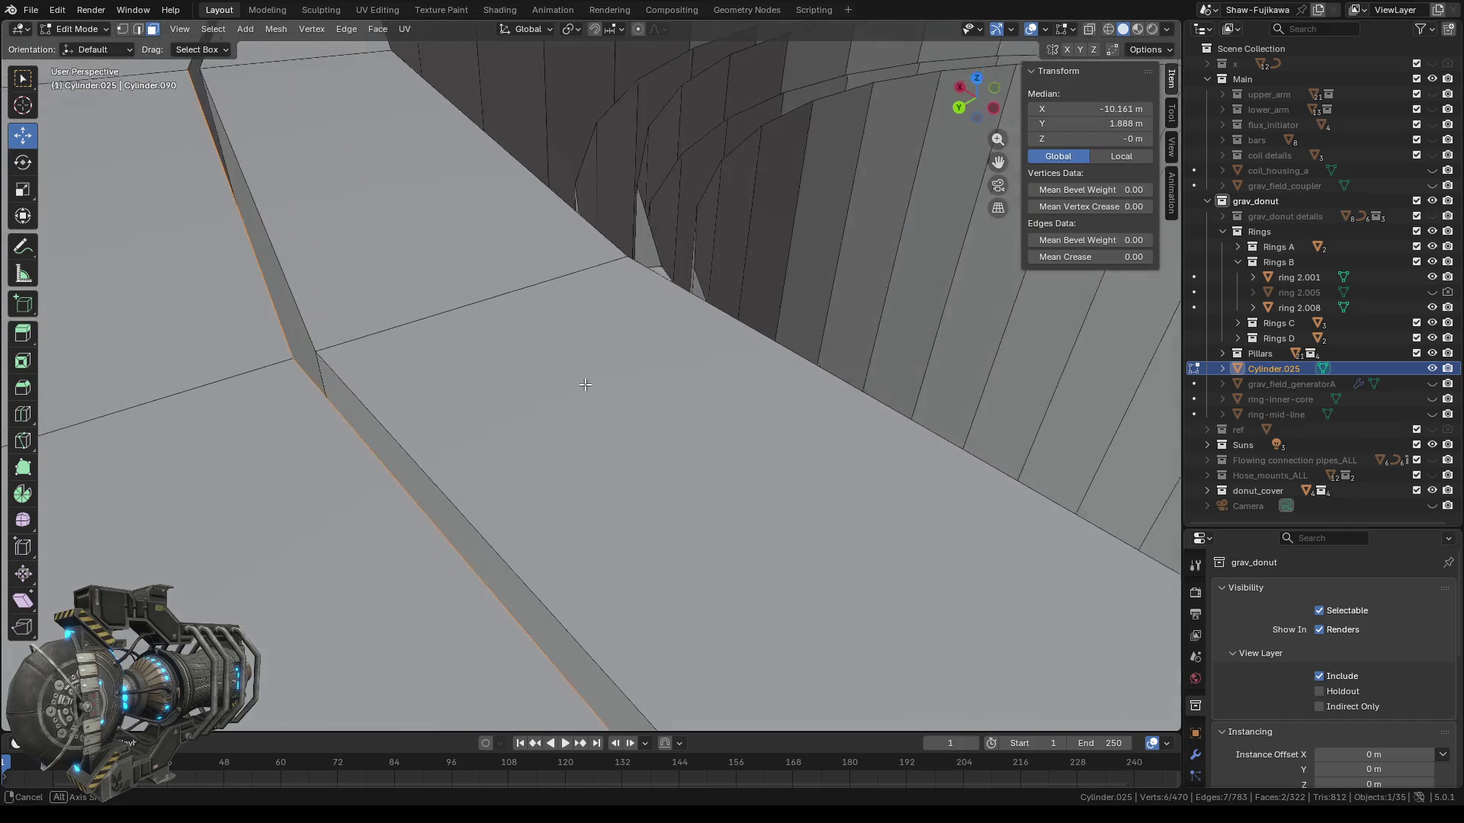
shift+click(331, 373)
shift+click(275, 252)
mouse_move(275, 252)
middle_down()
mouse_move(392, 290)
mouse_move(517, 290)
mouse_move(456, 280)
middle_up()
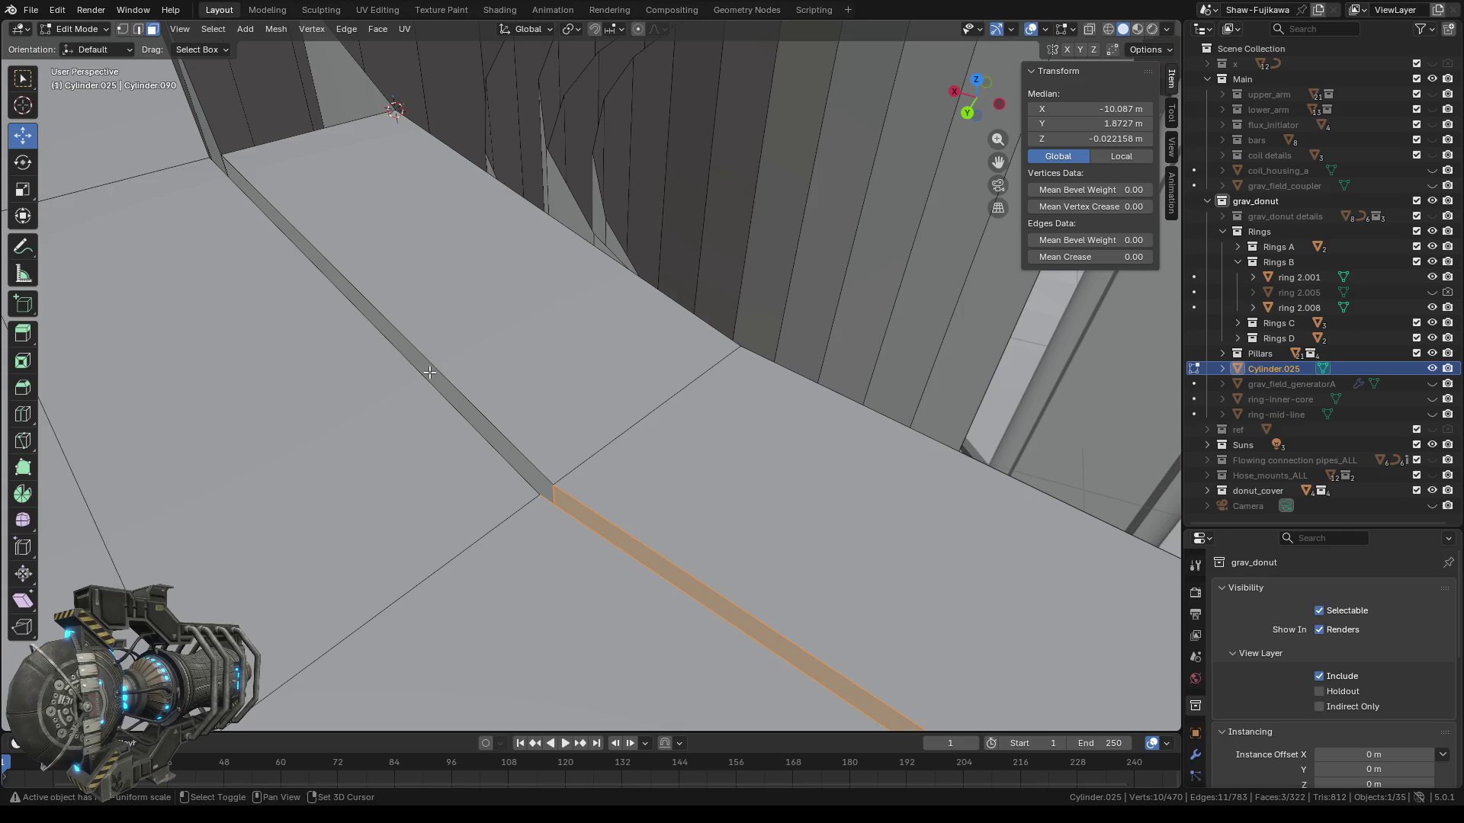
shift+click(427, 372)
mouse_move(432, 376)
middle_down()
mouse_move(423, 294)
mouse_move(774, 448)
mouse_move(665, 446)
middle_up()
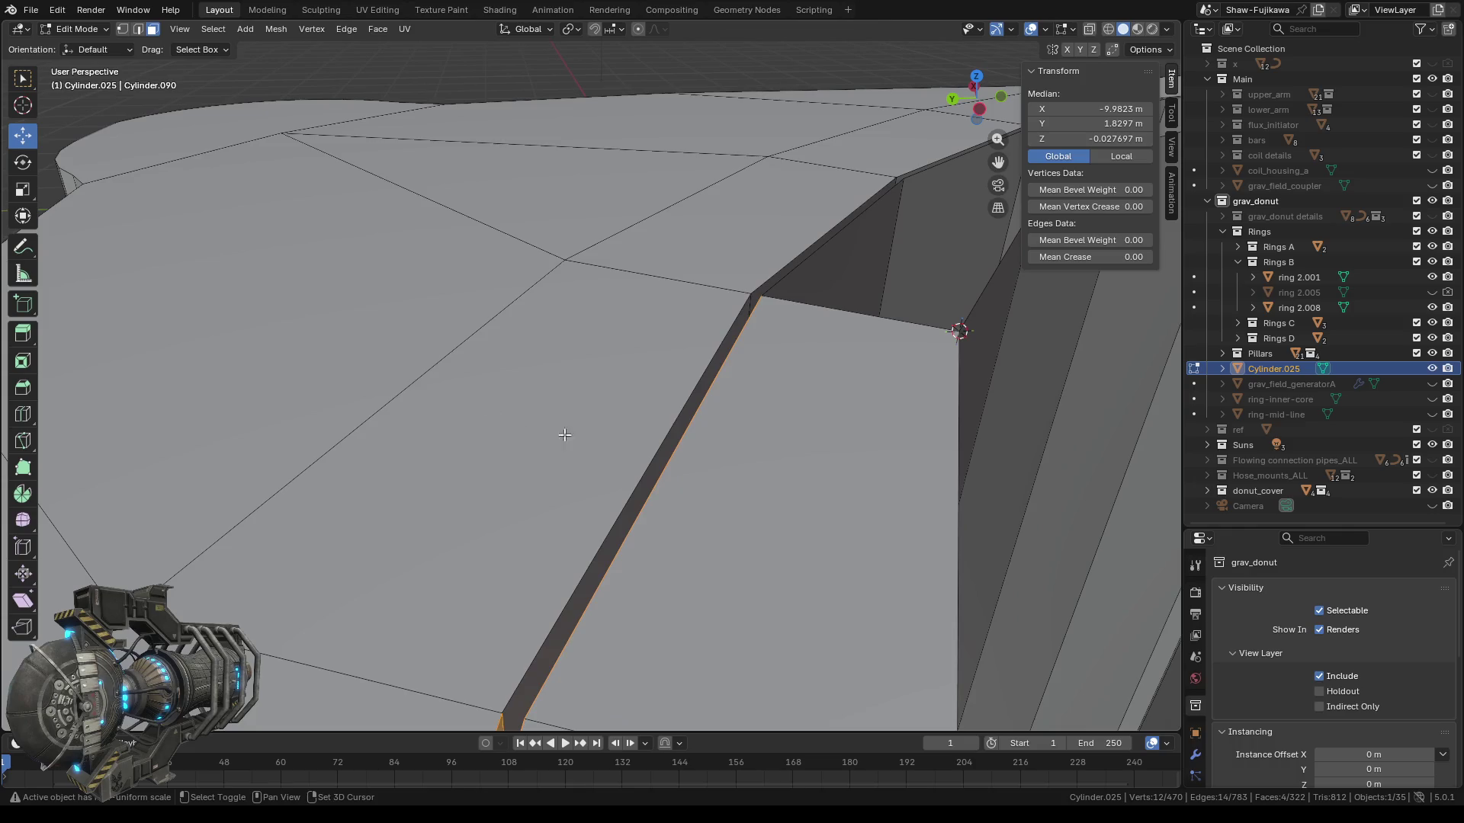
shift+click(663, 451)
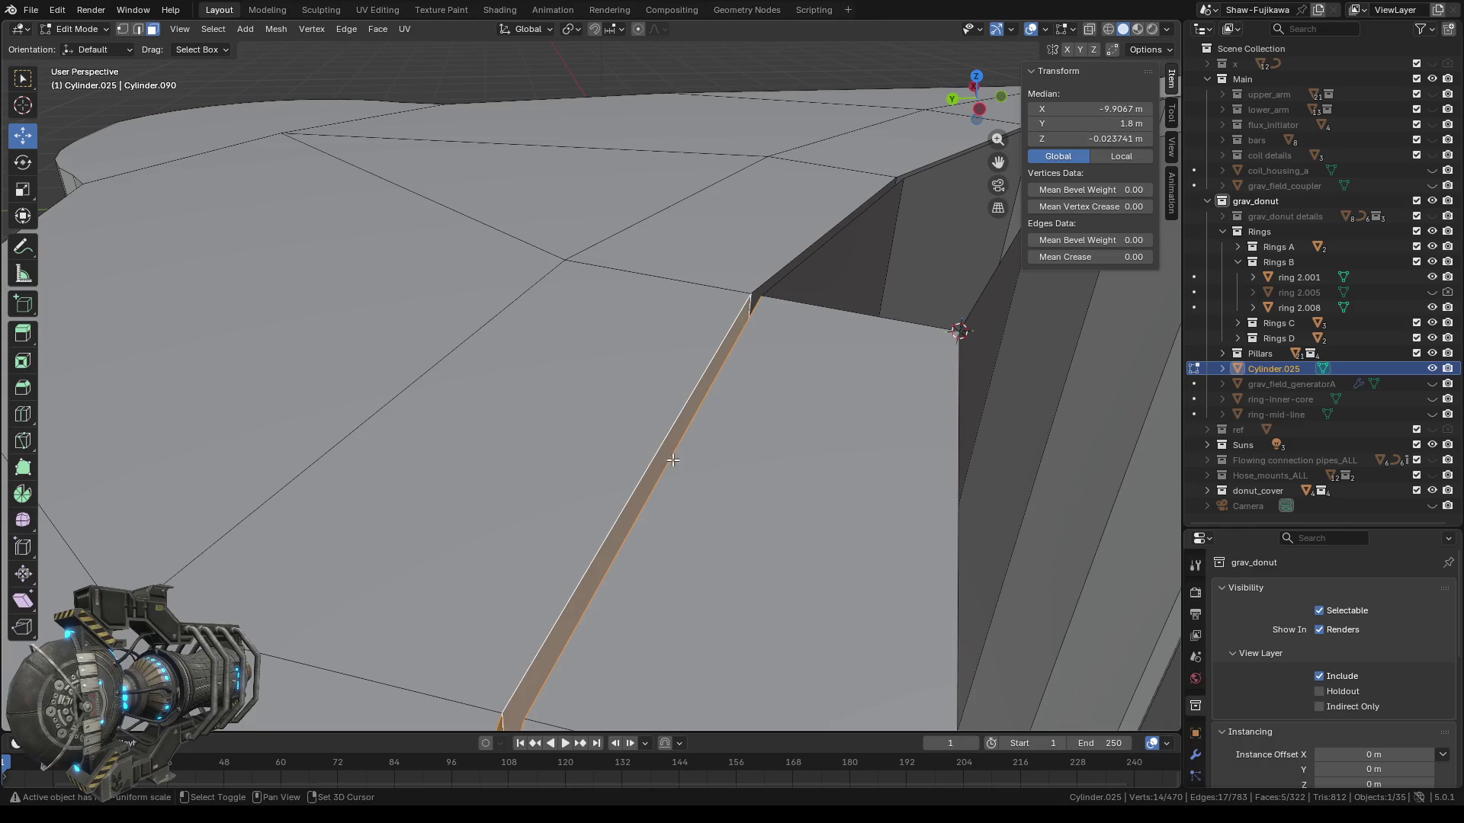
click(180, 29)
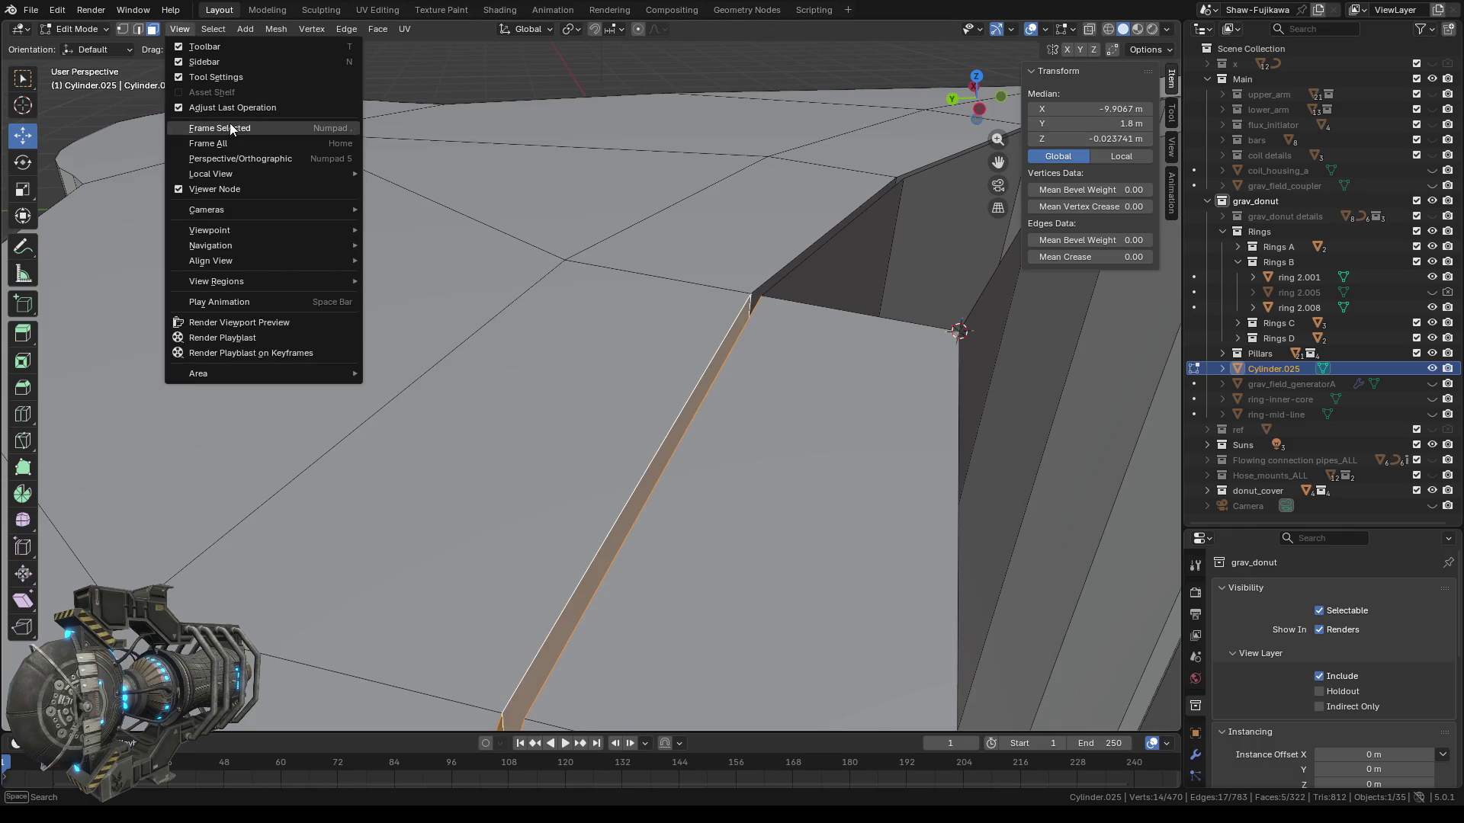
Frame the selected strip faces and orbit to view them from inside the ring.
click(230, 128)
mouse_move(662, 236)
middle_down()
mouse_move(373, 193)
mouse_move(412, 221)
mouse_move(602, 259)
mouse_move(550, 344)
mouse_move(555, 398)
middle_up()
scroll(610, 261, up, 5)
scroll(610, 261, down, 5)
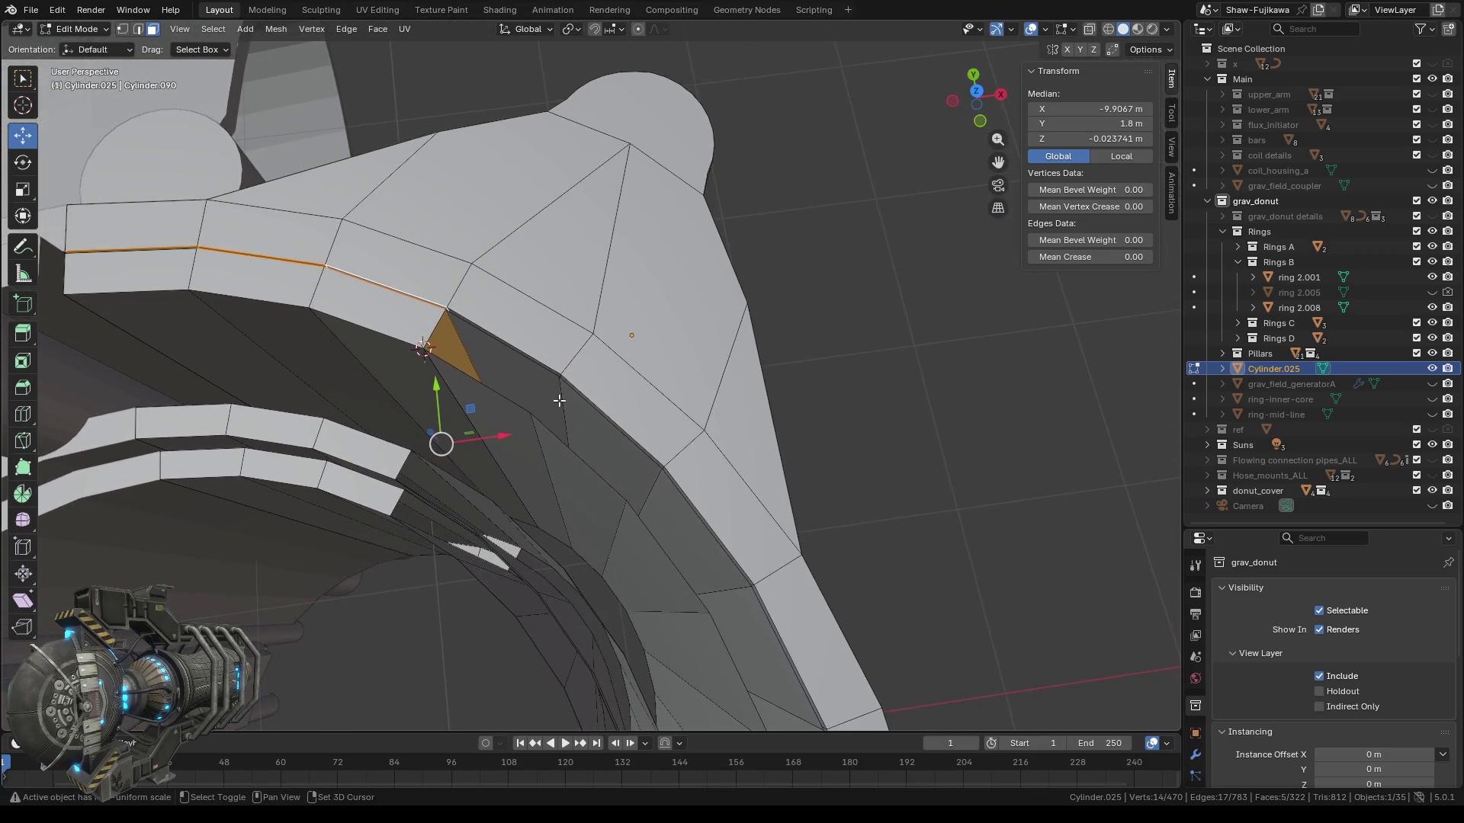
scroll(522, 359, up, 3)
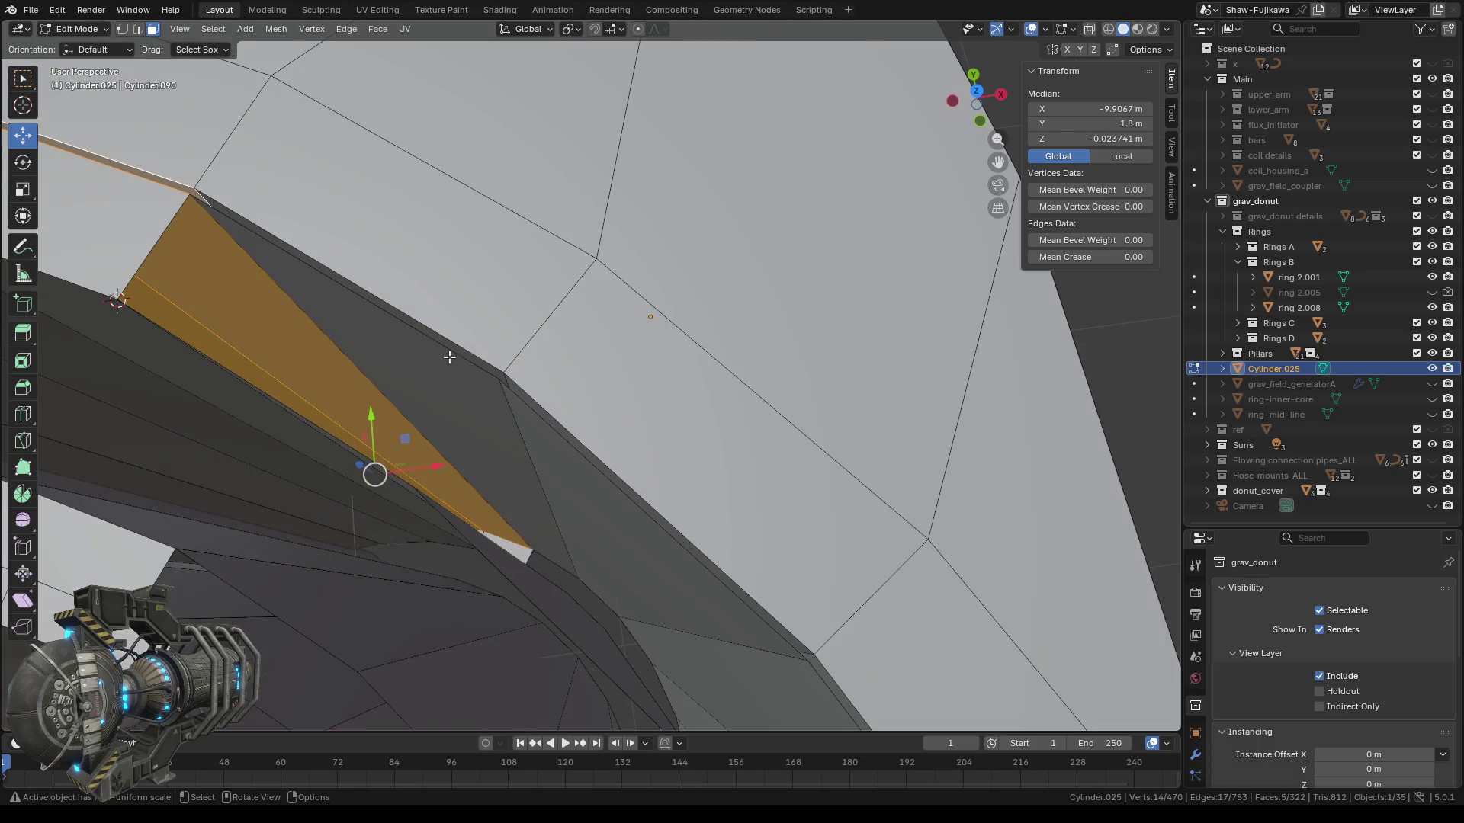
scroll(442, 345, down, 5)
mouse_move(442, 344)
middle_down()
mouse_move(495, 349)
mouse_move(448, 352)
mouse_move(537, 326)
mouse_move(398, 369)
middle_up()
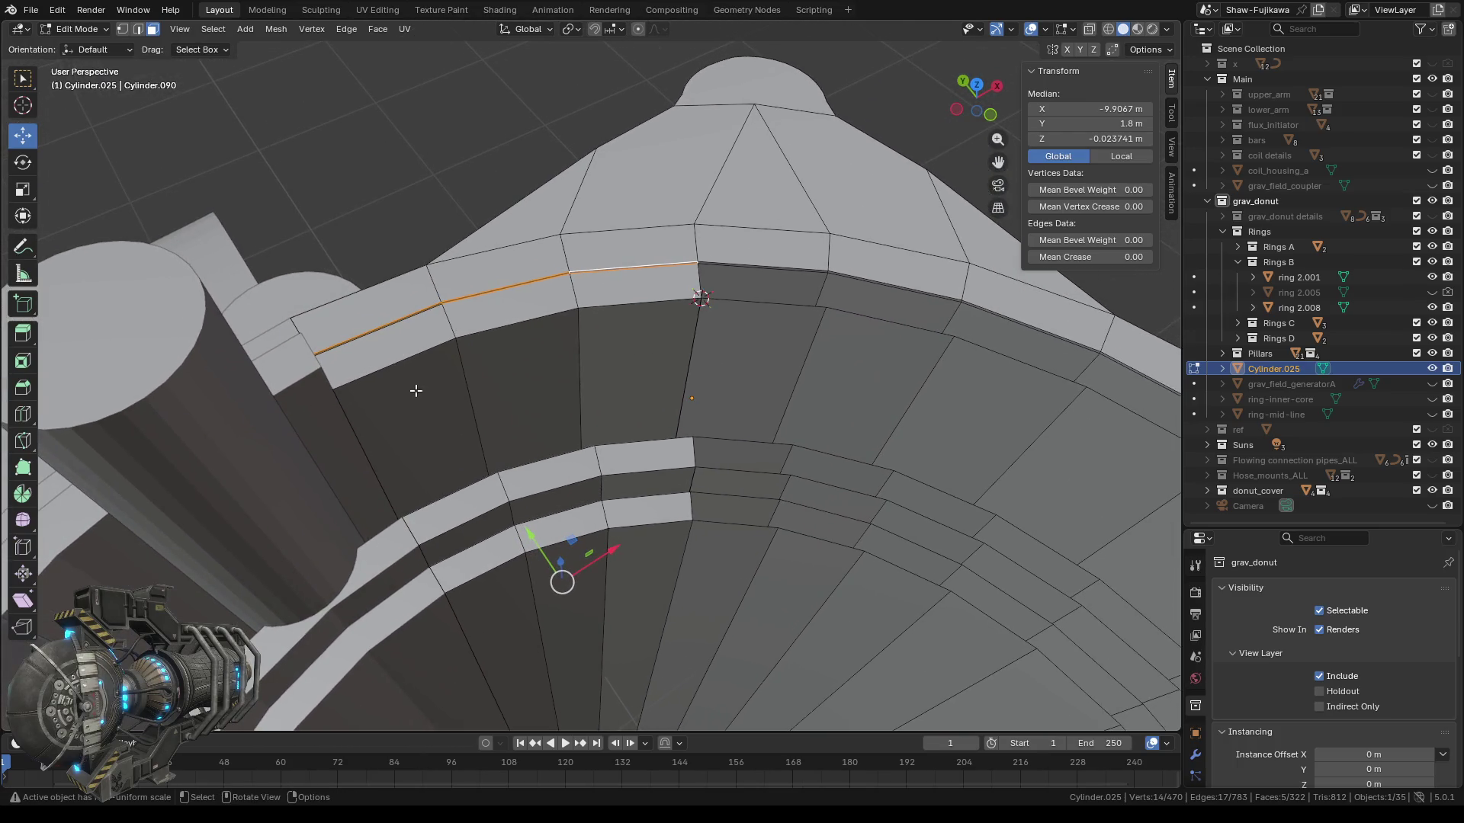
Delete the first three duplicate inner rim faces.
click(415, 390)
shift+click(529, 369)
shift+click(644, 350)
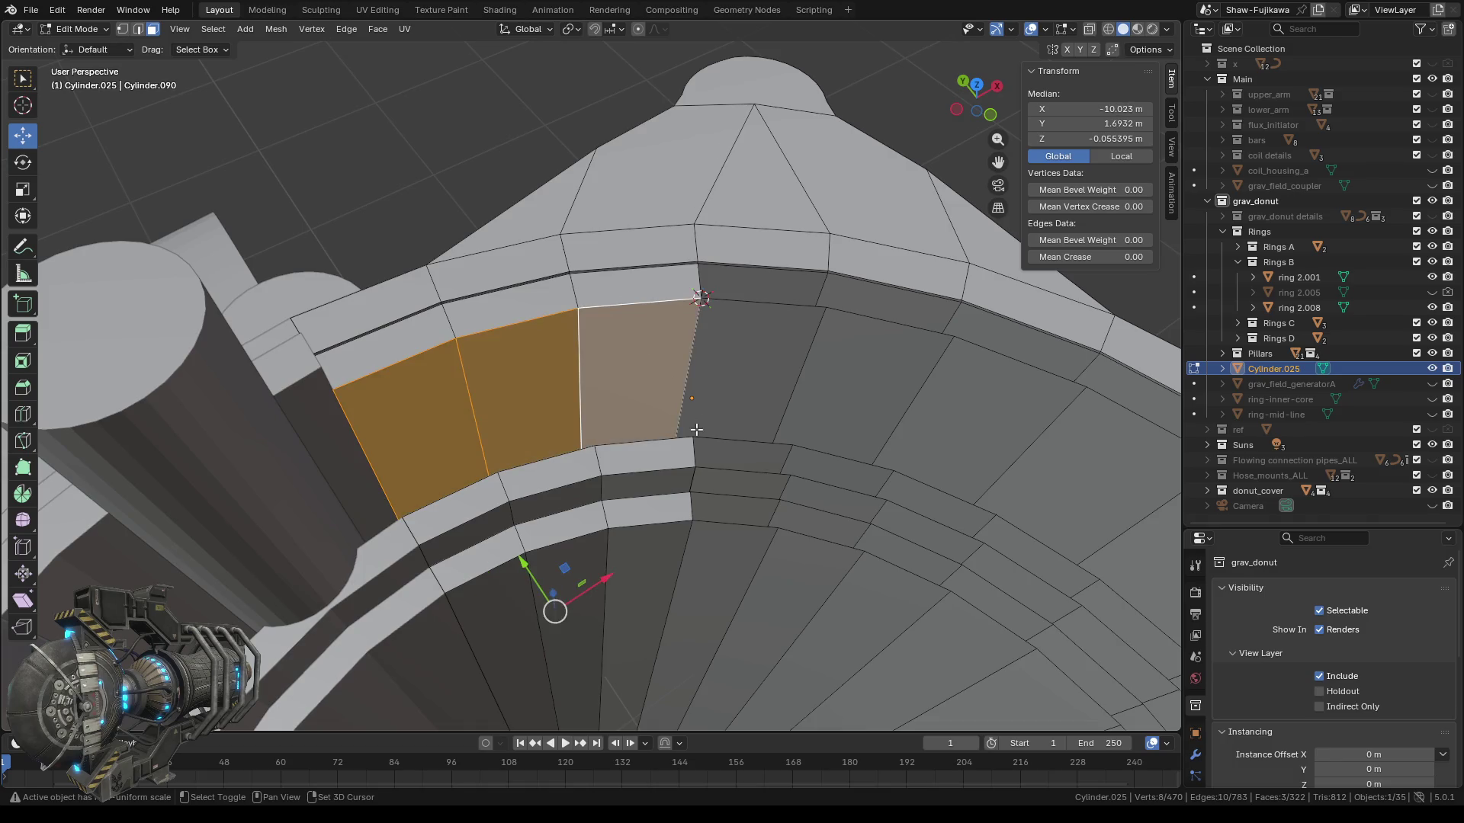
key(x)
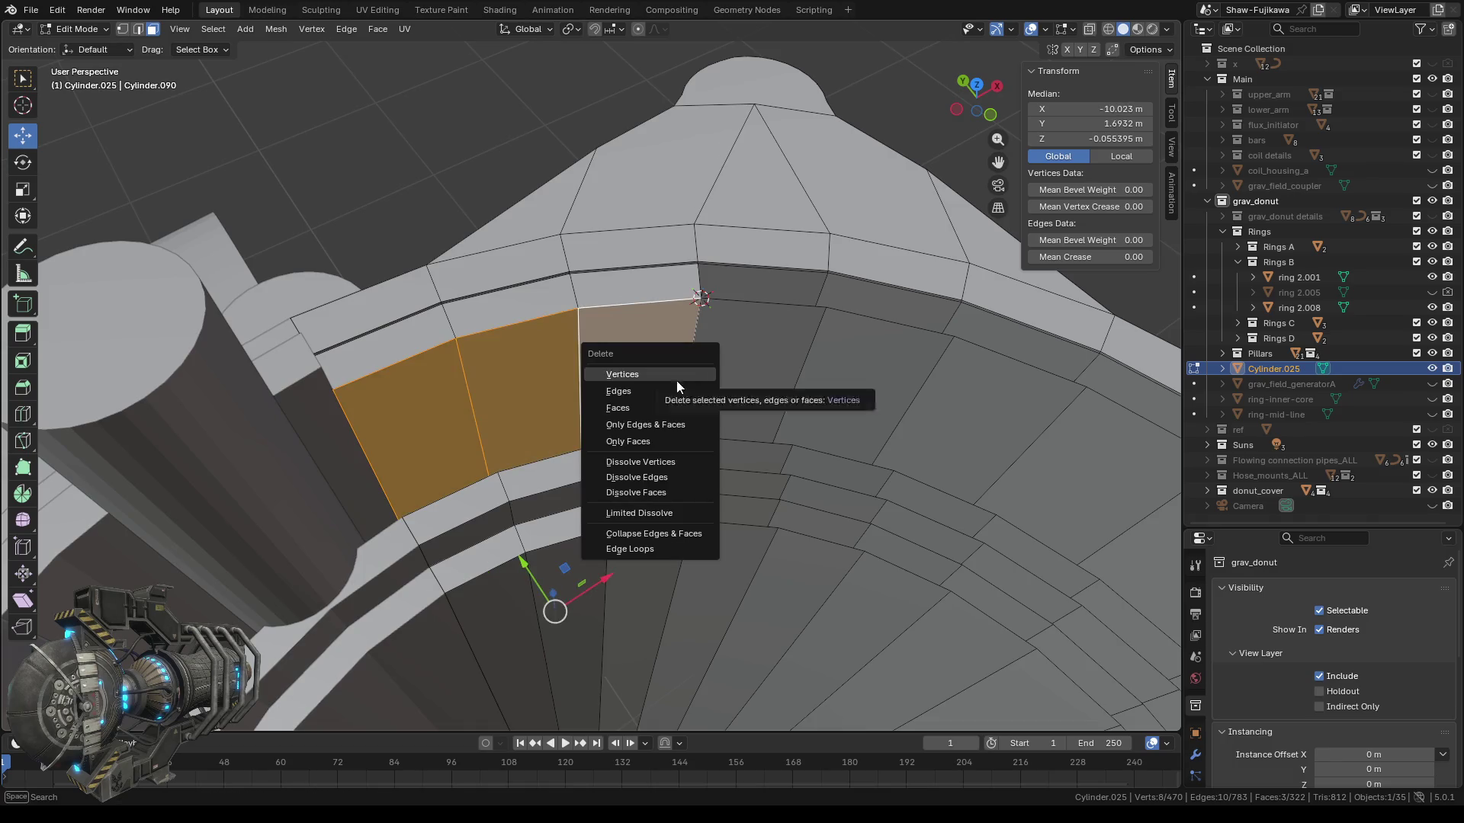
click(638, 405)
mouse_move(671, 395)
middle_down()
mouse_move(770, 373)
mouse_move(602, 350)
middle_up()
Select a row of four more duplicate inner faces.
shift+click(388, 300)
shift+click(488, 314)
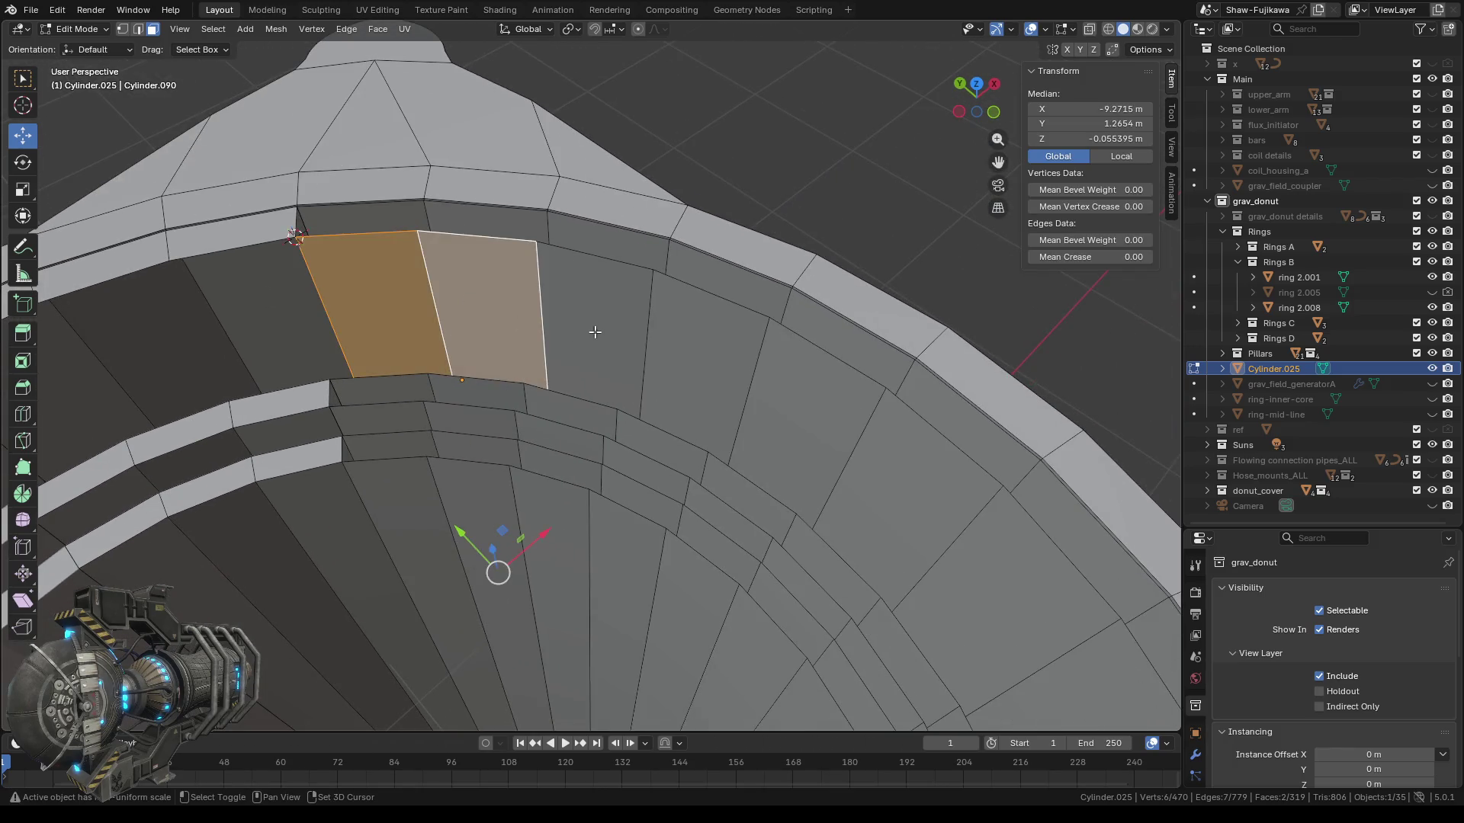
shift+click(595, 331)
shift+click(705, 362)
mouse_move(790, 425)
middle_down()
mouse_move(530, 359)
mouse_move(641, 372)
mouse_move(566, 372)
middle_up()
scroll(524, 350, up, 5)
scroll(525, 350, down, 5)
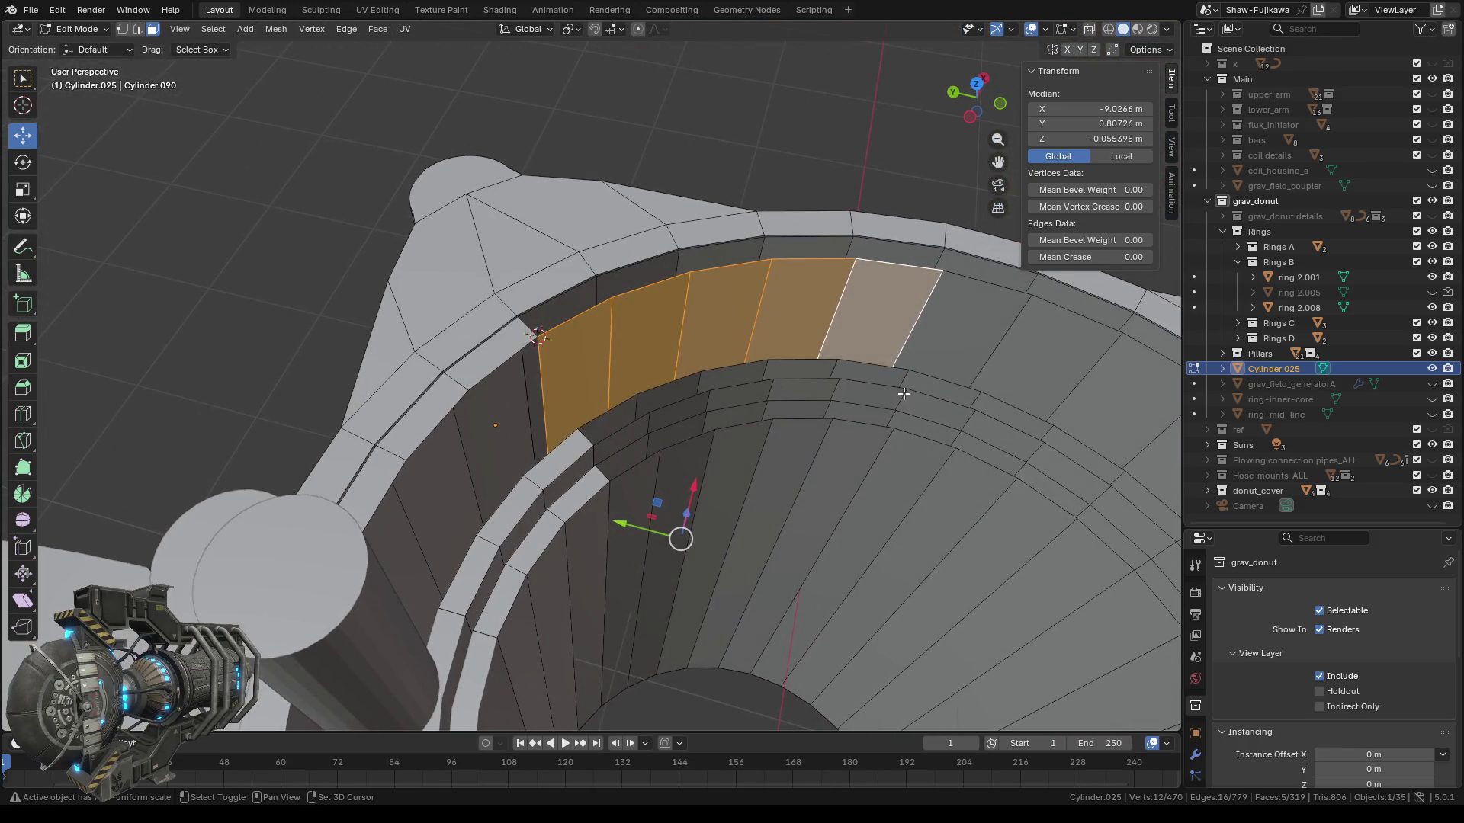
middle_drag(902, 392, 580, 284)
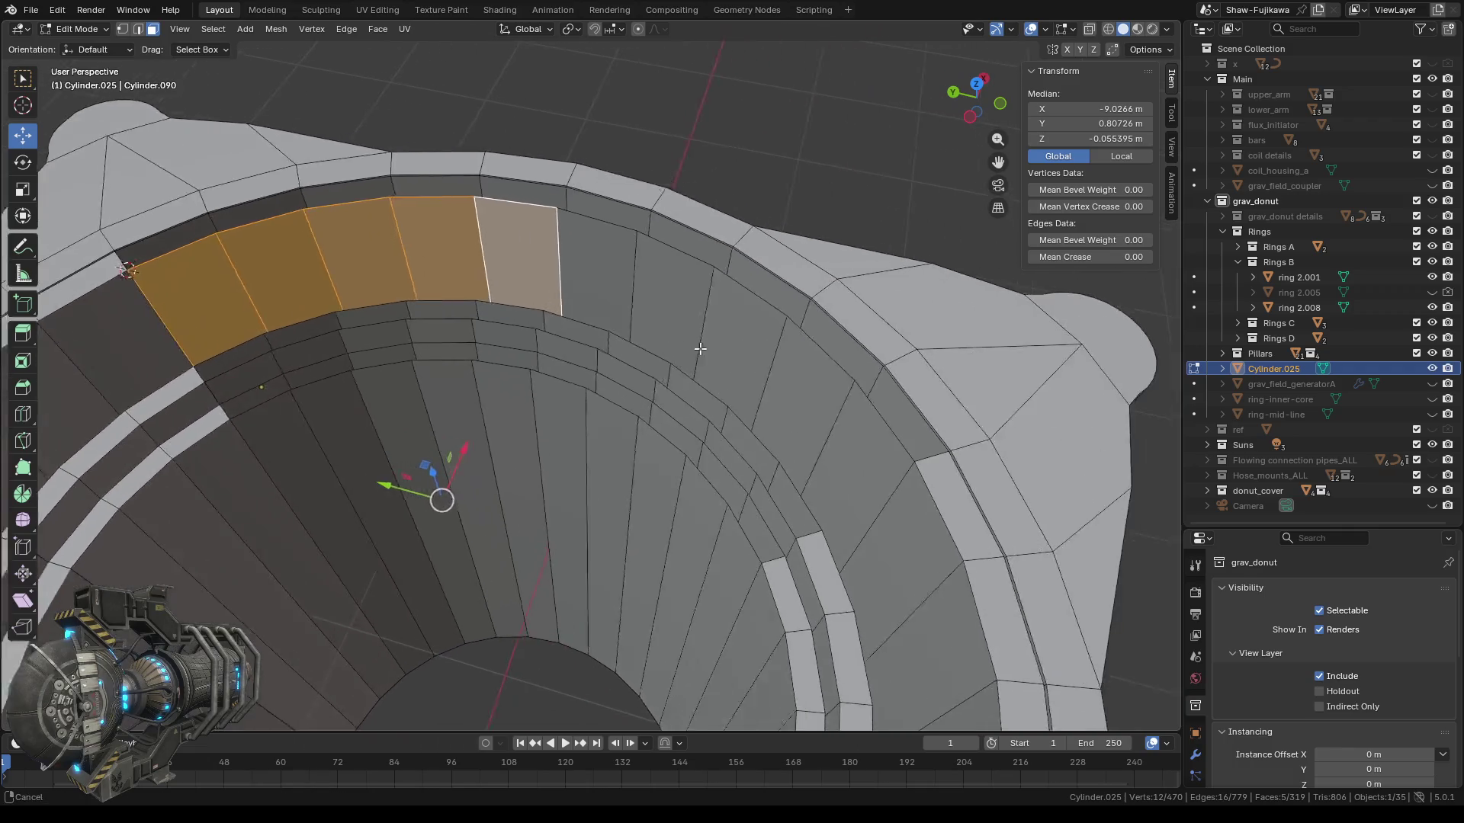
Add the last three inner ring faces and delete the whole selection.
shift+click(698, 354)
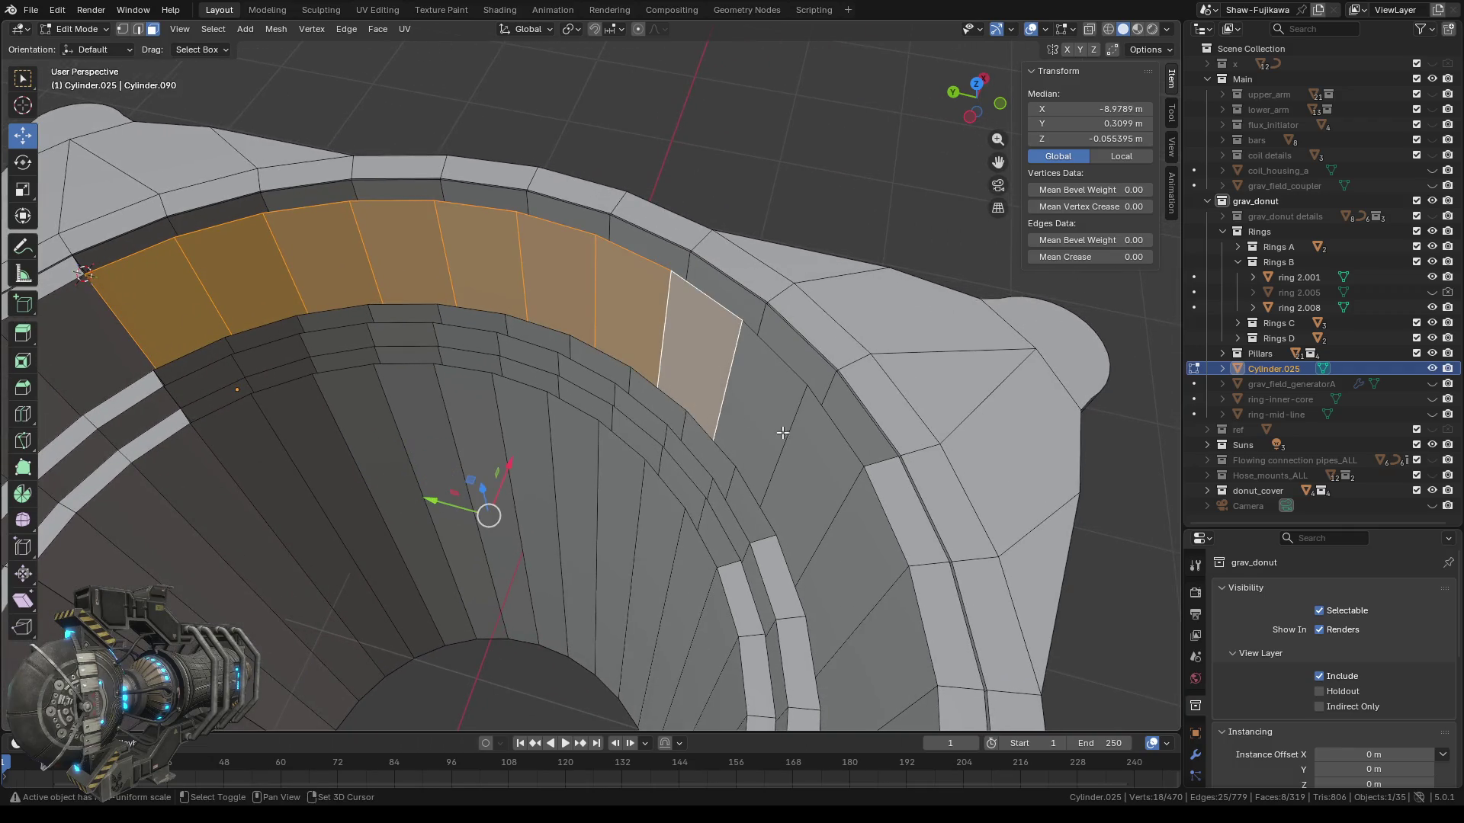
shift+click(758, 400)
shift+click(803, 469)
key(x)
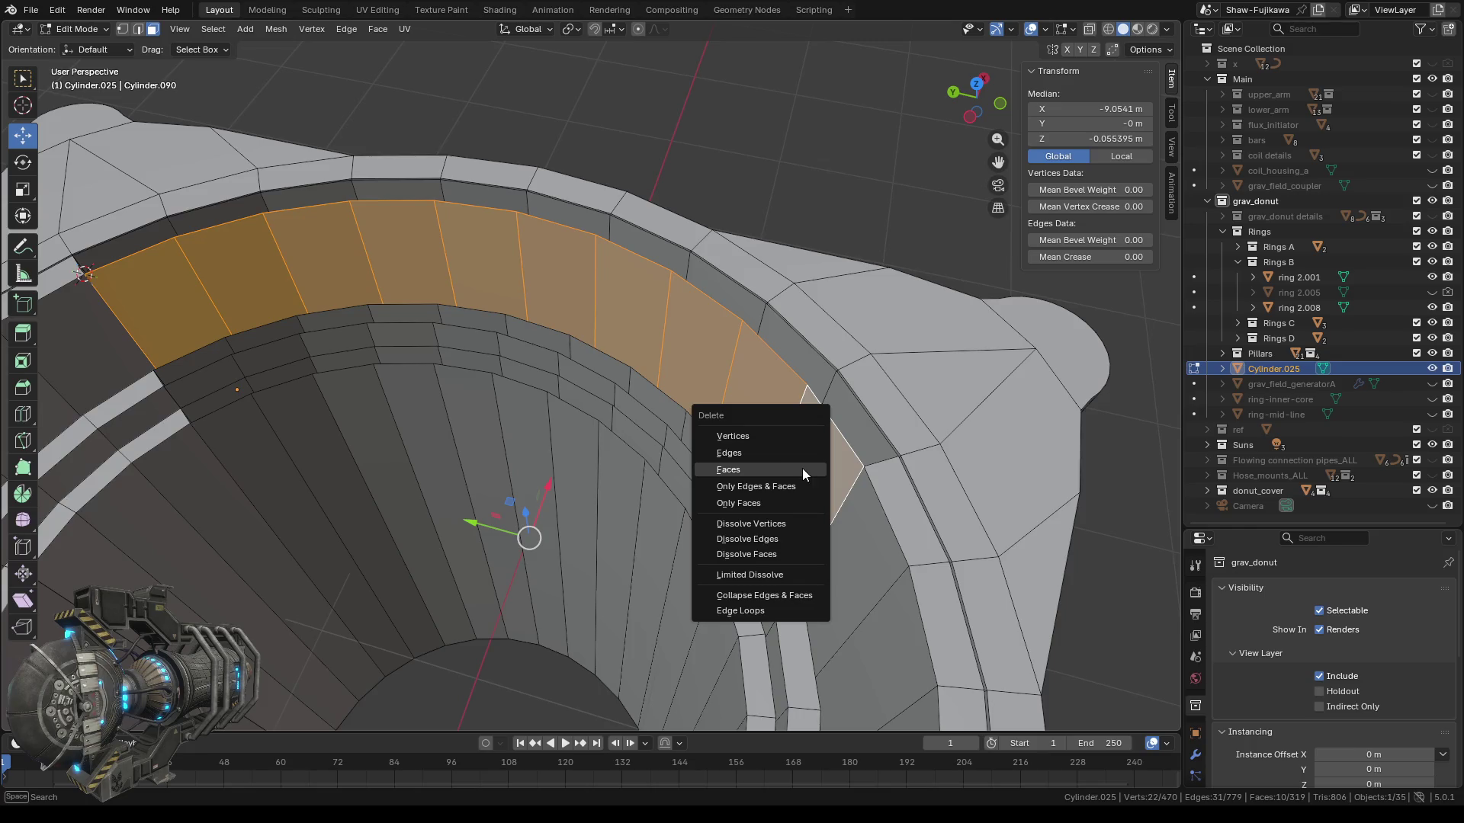
click(766, 468)
mouse_move(675, 468)
middle_down()
mouse_move(670, 445)
mouse_move(486, 428)
mouse_move(630, 500)
mouse_move(477, 506)
middle_up()
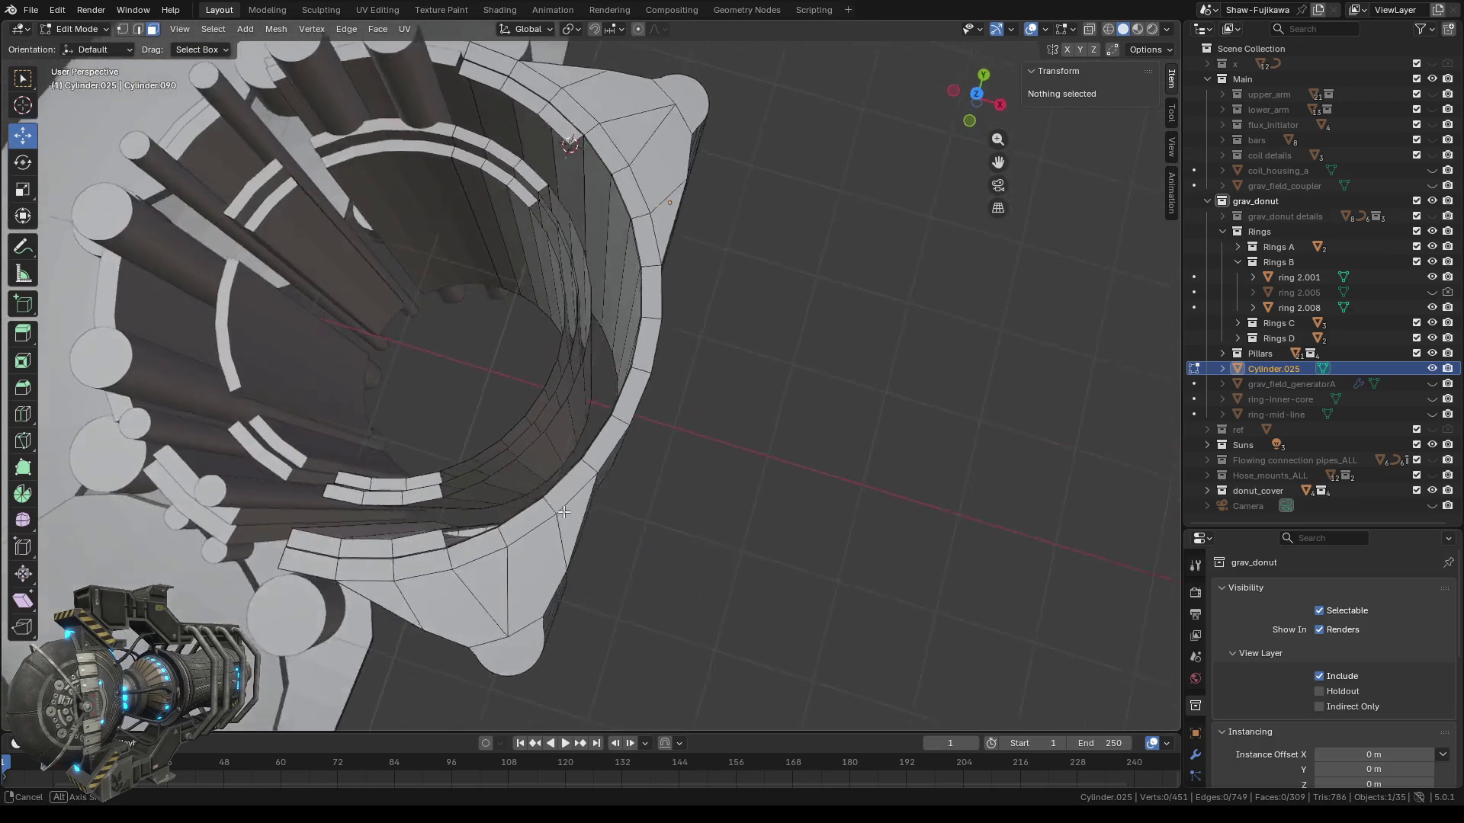
mouse_move(552, 414)
middle_down()
mouse_move(562, 486)
mouse_move(533, 458)
mouse_move(566, 435)
middle_up()
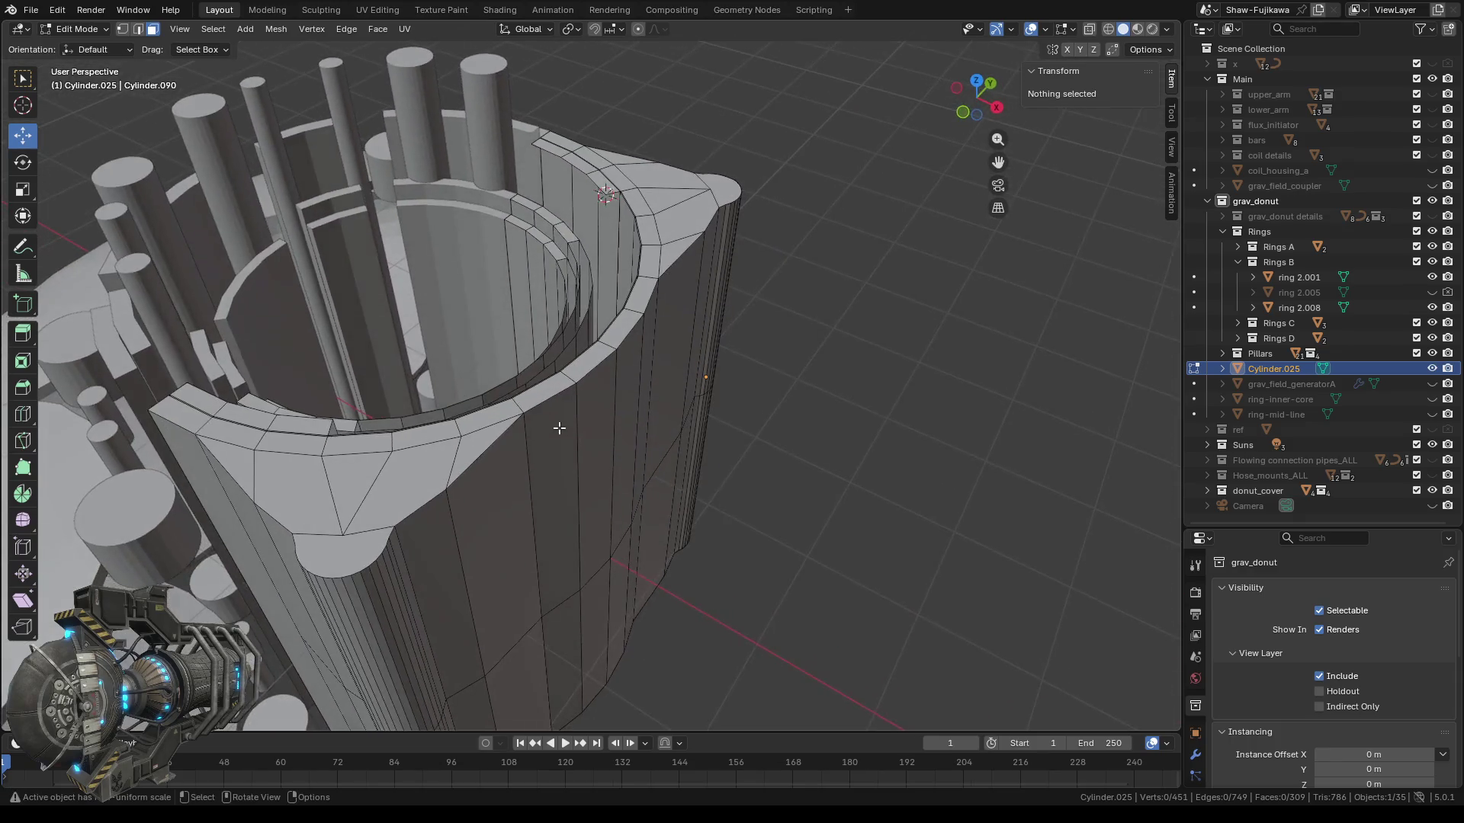
middle_drag(566, 435, 488, 280)
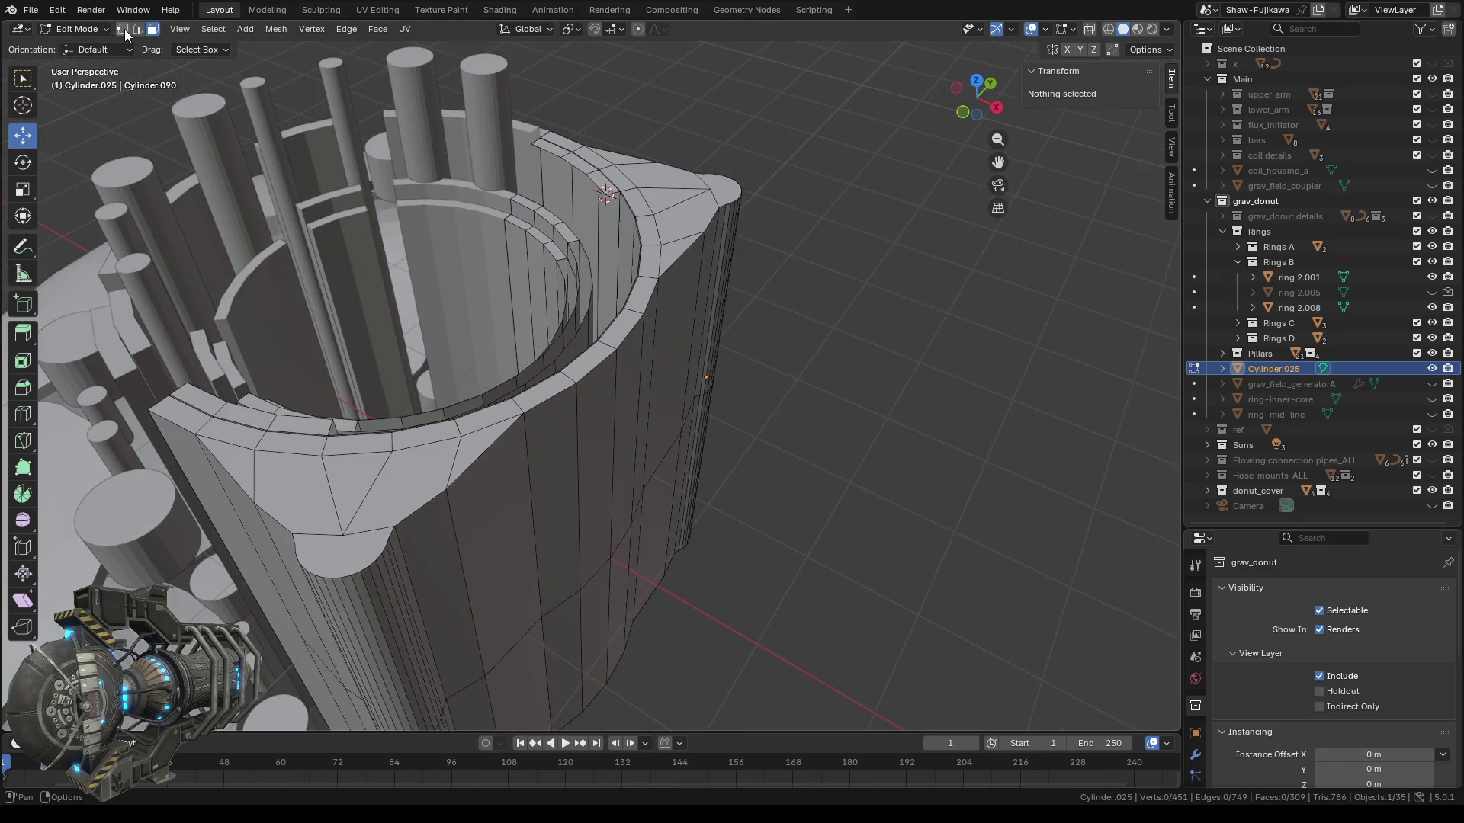
Undo the inner-face deletions to restore those faces.
mouse_move(663, 366)
middle_down()
mouse_move(685, 281)
mouse_move(629, 369)
middle_up()
scroll(684, 280, up, 5)
scroll(685, 281, down, 2)
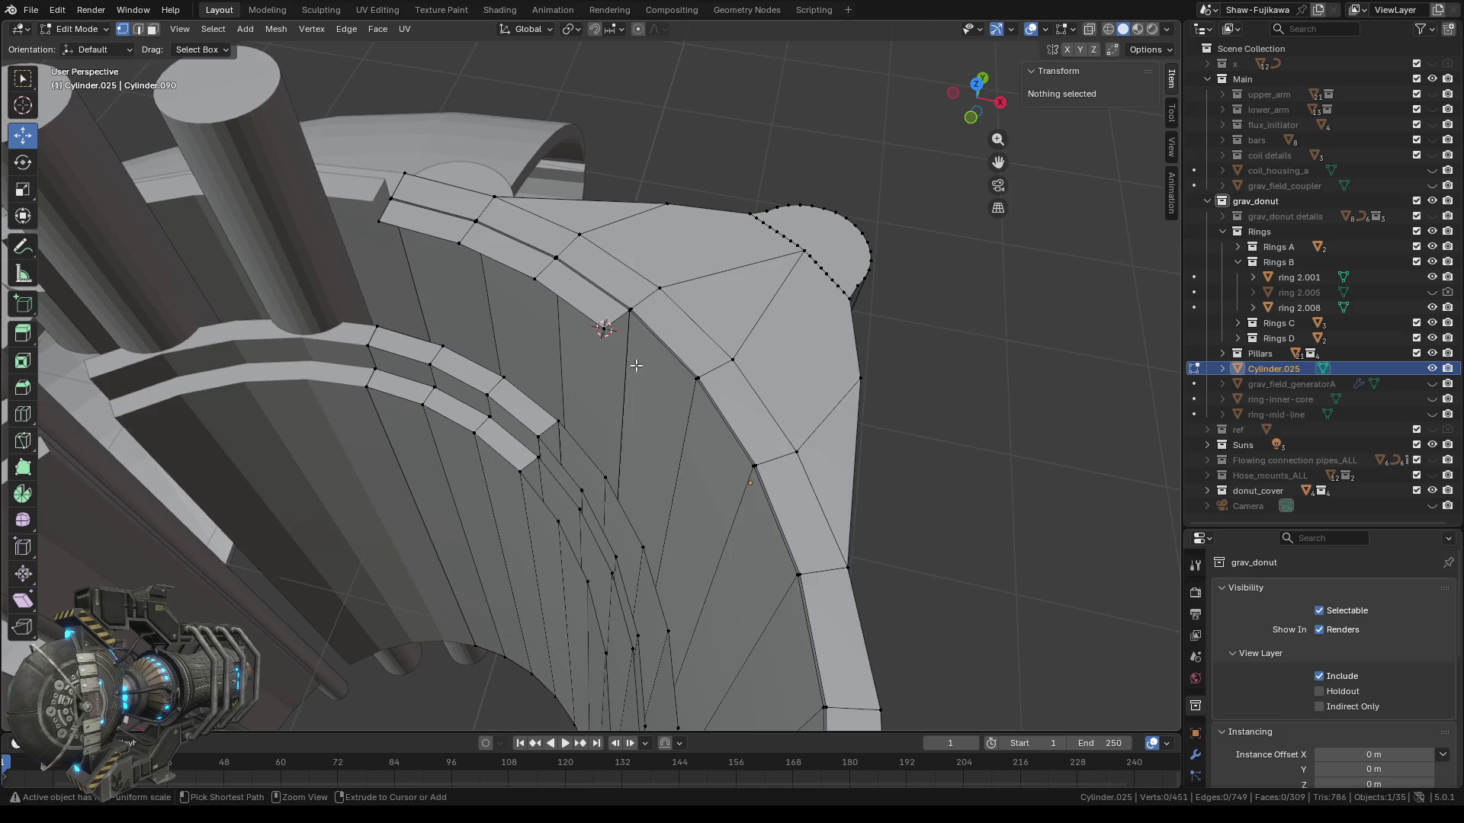
key(ctrl+z)
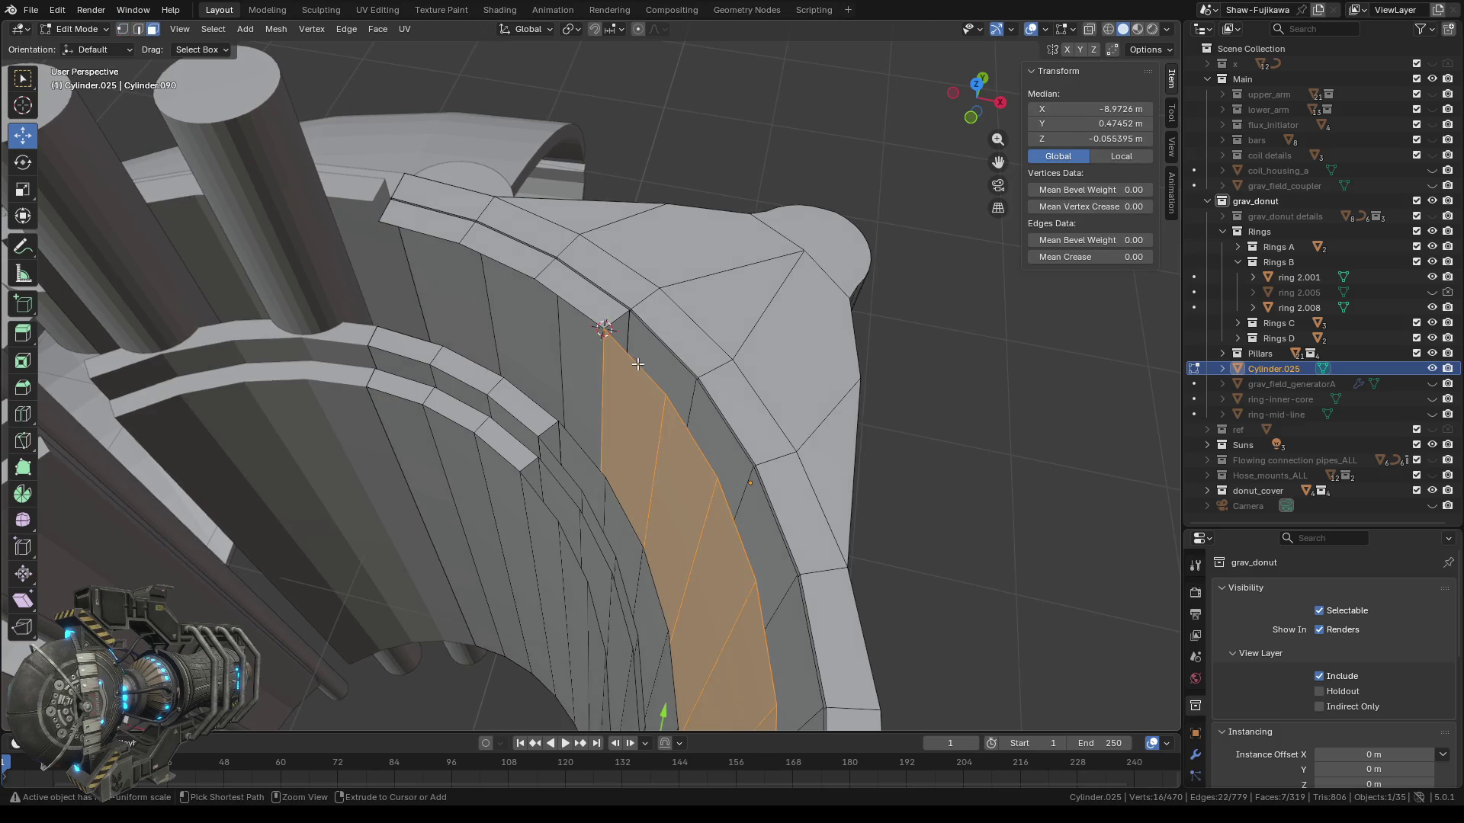
key(ctrl+z)
key(ctrl+z)
key(ctrl+z)
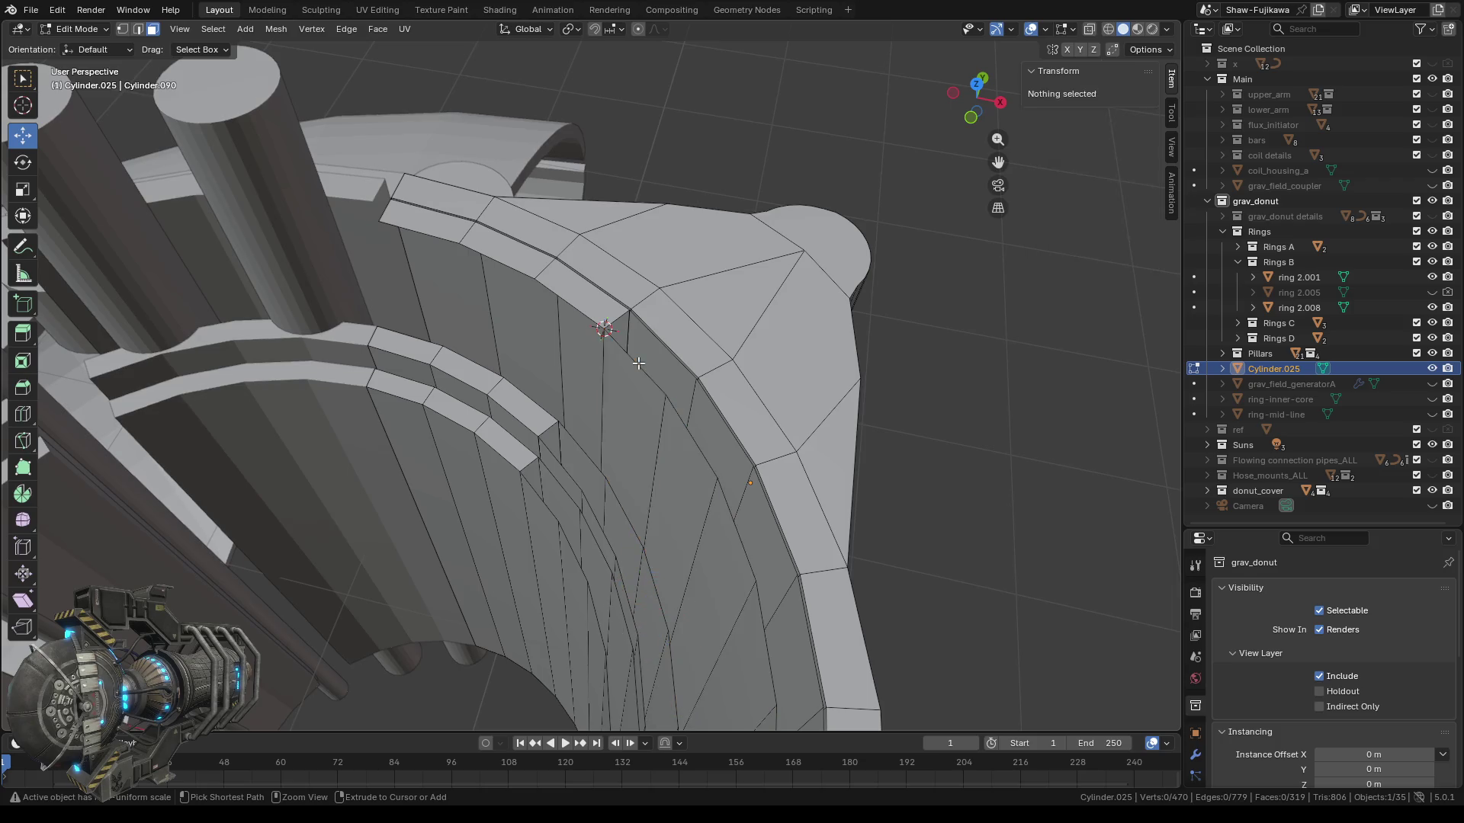
key(ctrl+z)
Select the first six faces of the upper rim band.
click(567, 383)
mouse_move(567, 383)
middle_down()
mouse_move(758, 376)
mouse_move(571, 363)
middle_up()
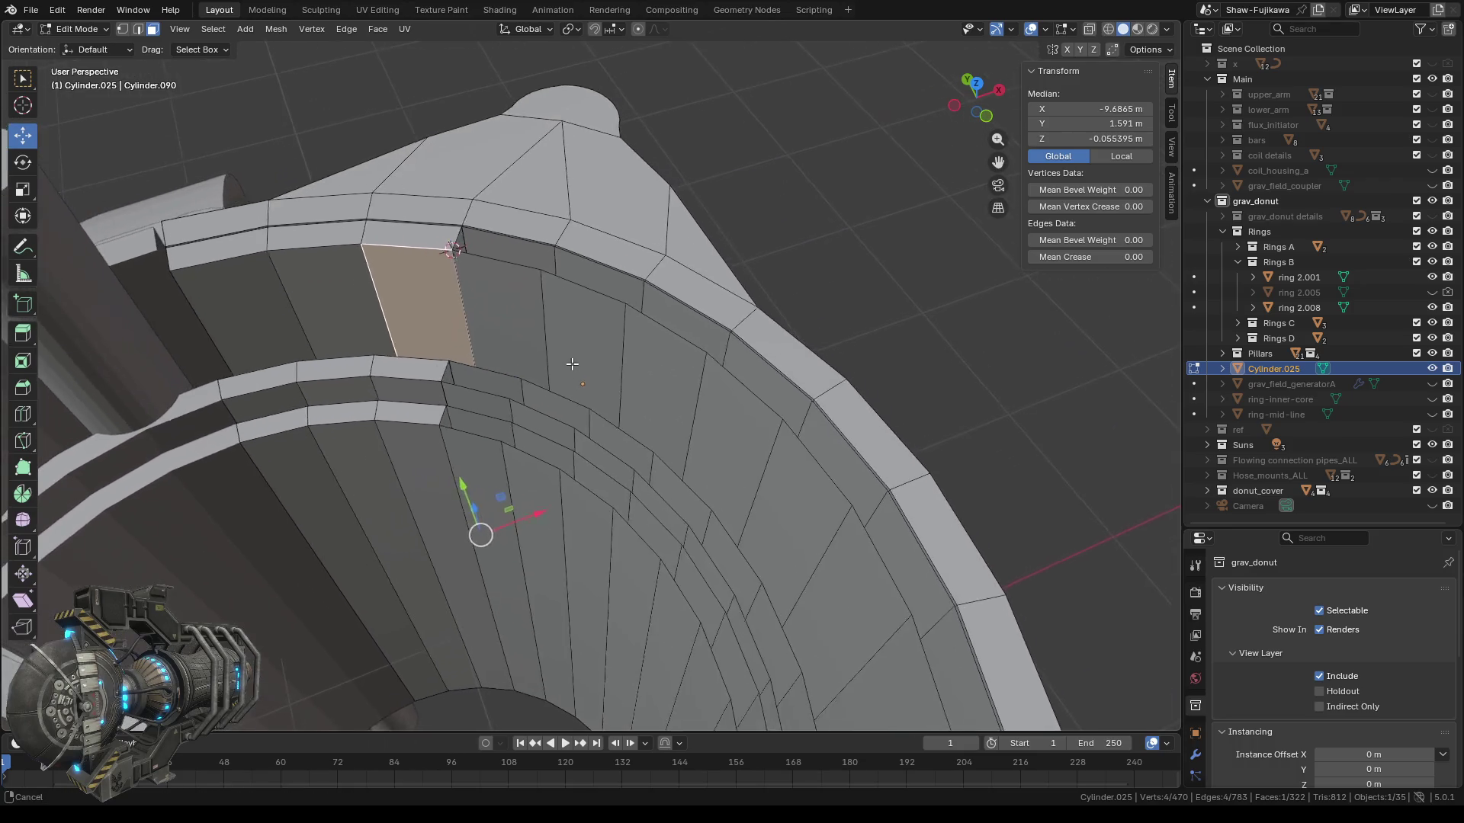
scroll(506, 287, up, 4)
scroll(509, 304, down, 2)
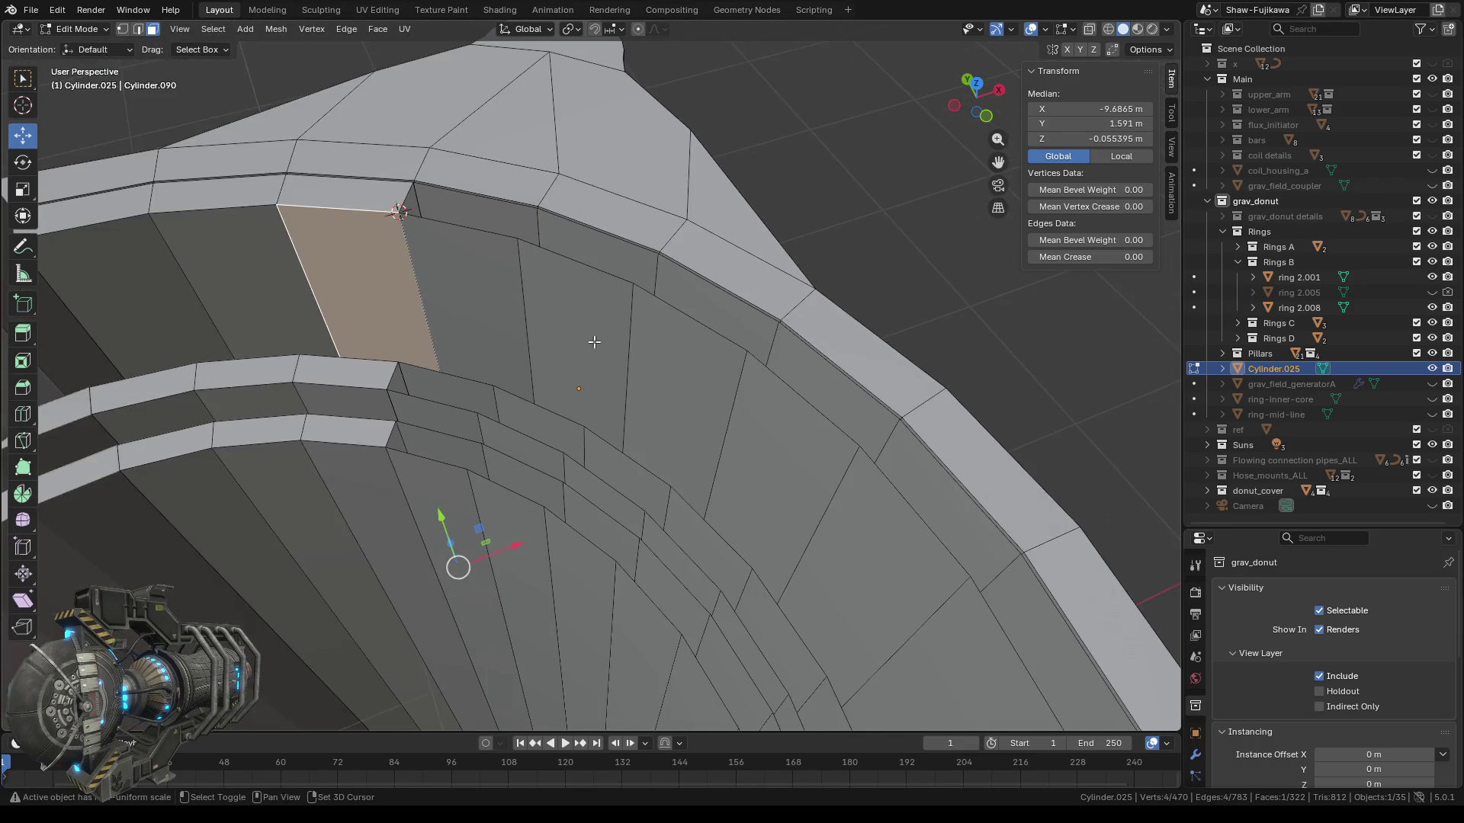
shift+middle_drag(509, 303, 497, 349)
click(431, 294)
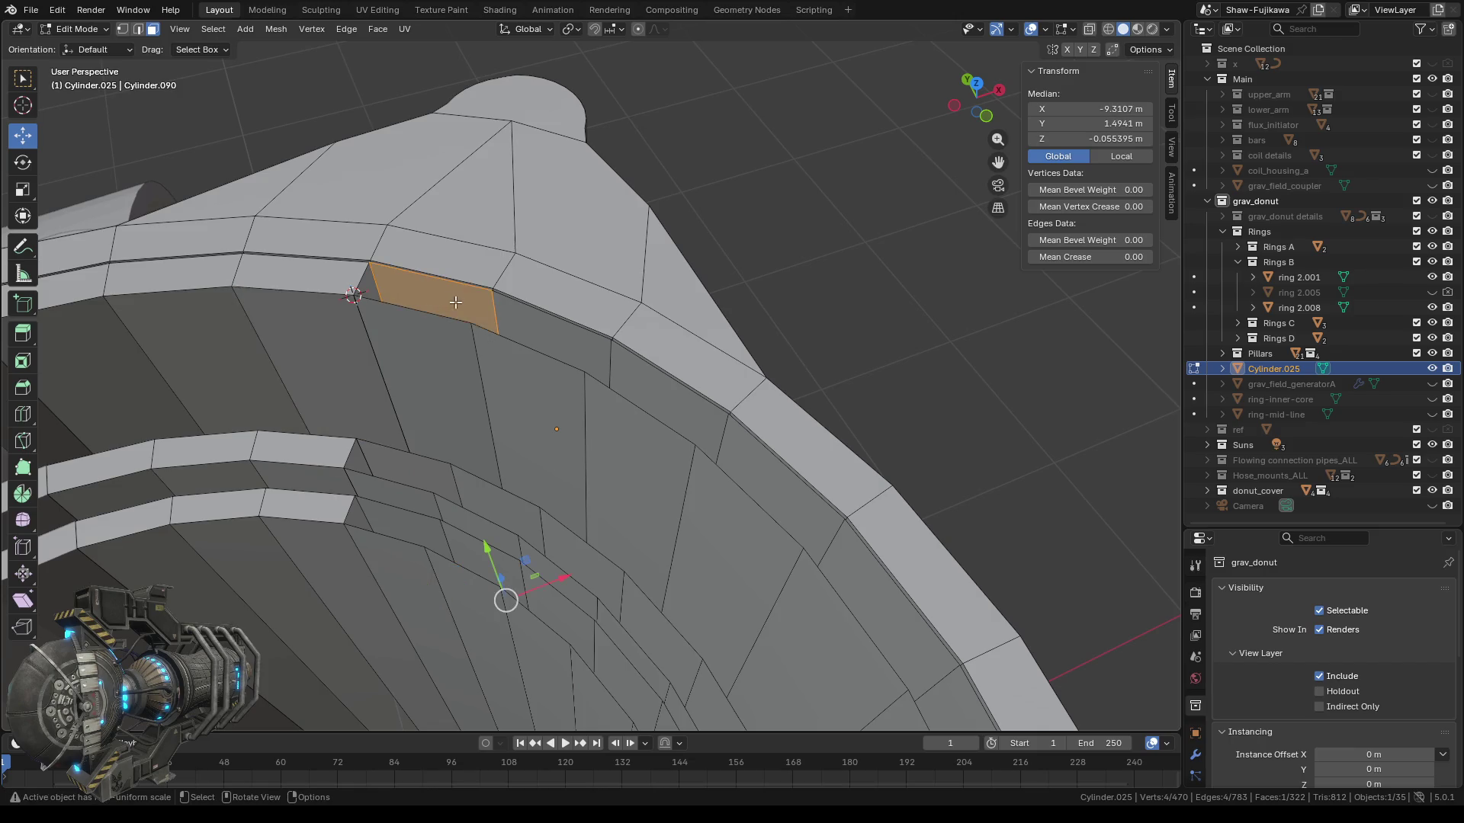
shift+click(534, 326)
shift+click(650, 390)
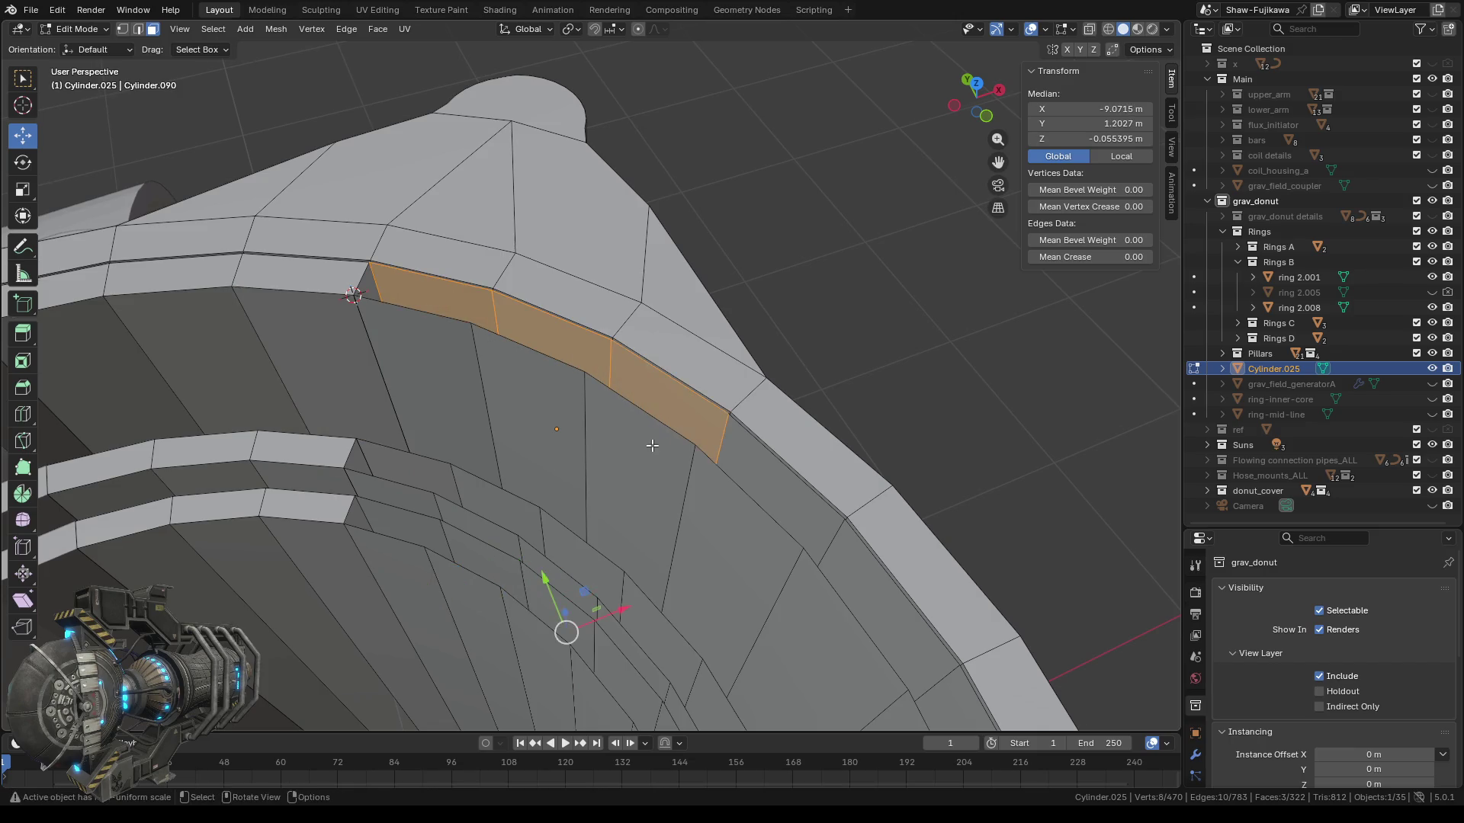
middle_drag(650, 390, 668, 419)
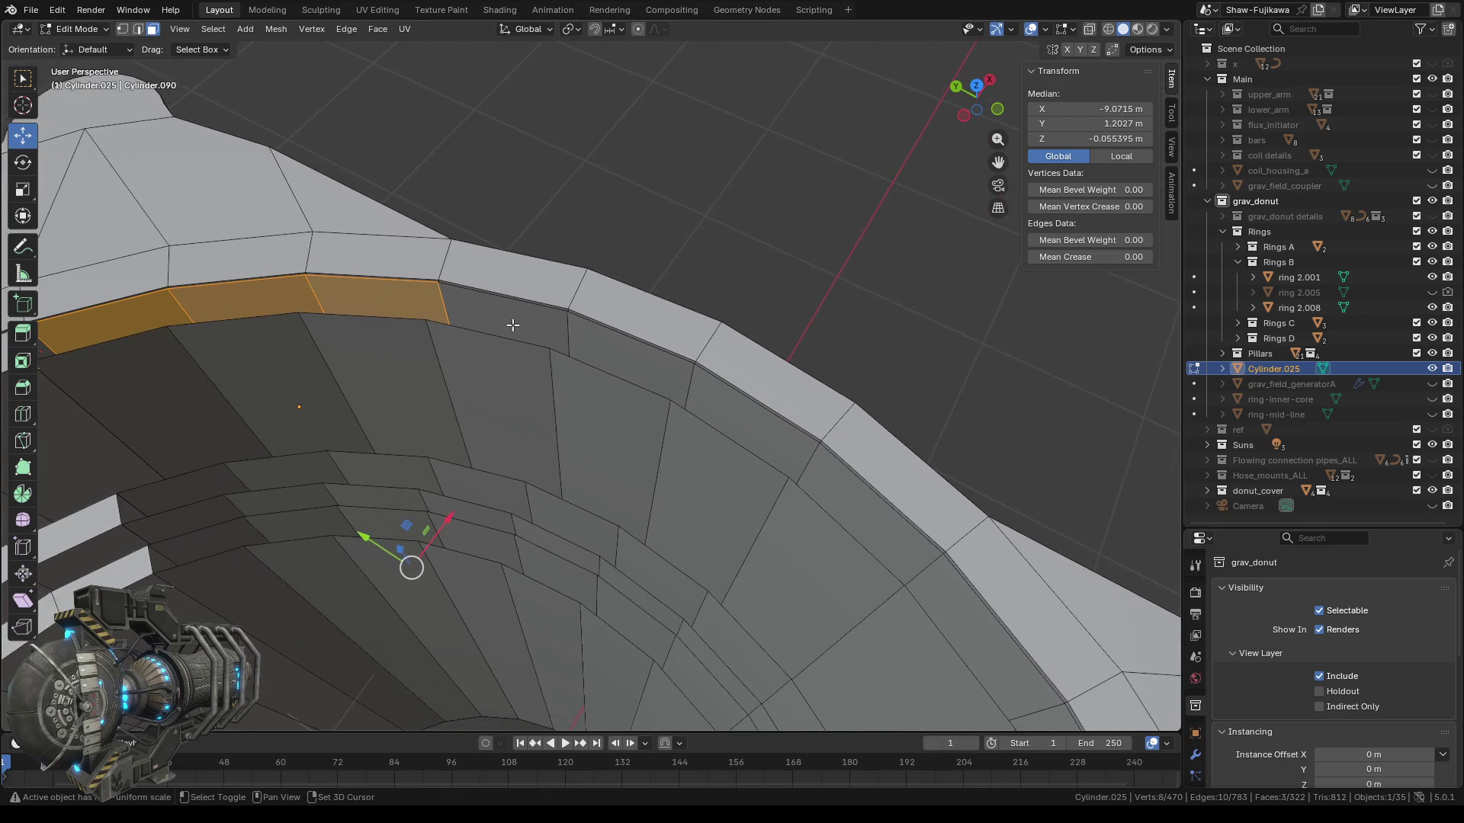
shift+click(513, 324)
shift+click(631, 364)
shift+click(737, 415)
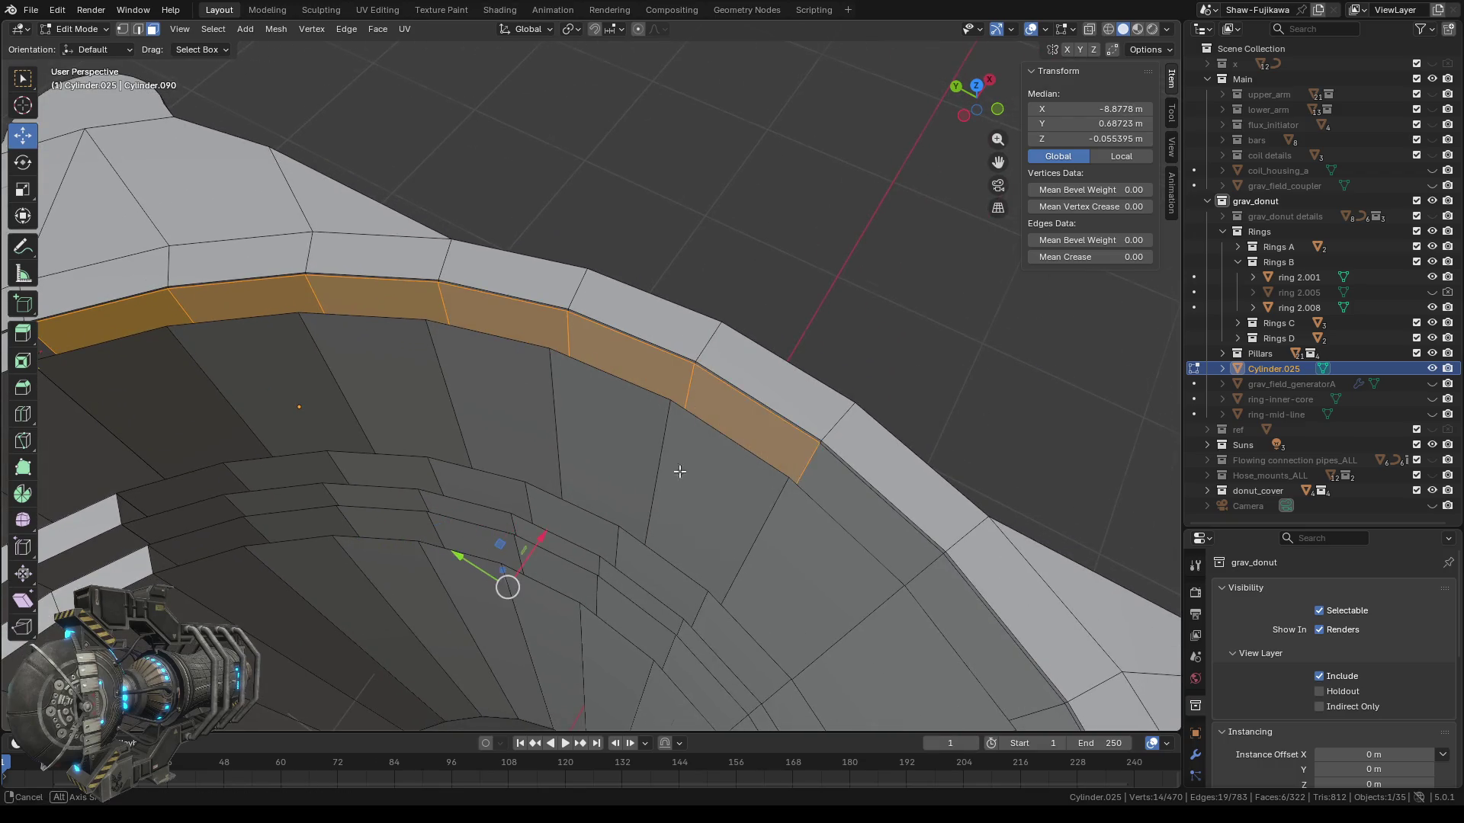
Extend the selection to all ten rim band faces and delete them.
middle_drag(670, 467, 622, 343)
shift+click(600, 313)
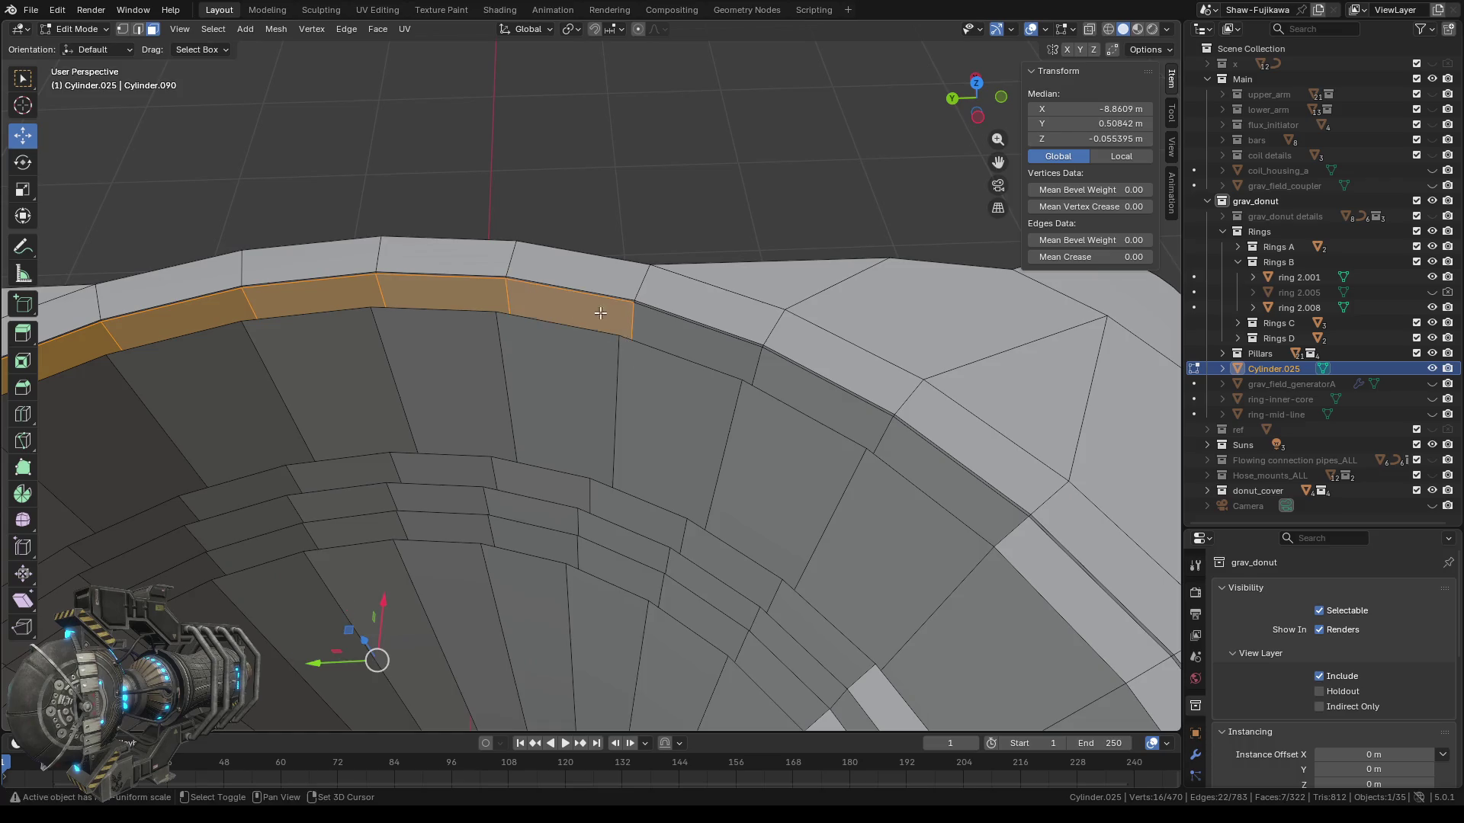
shift+click(663, 331)
shift+click(816, 396)
shift+click(921, 465)
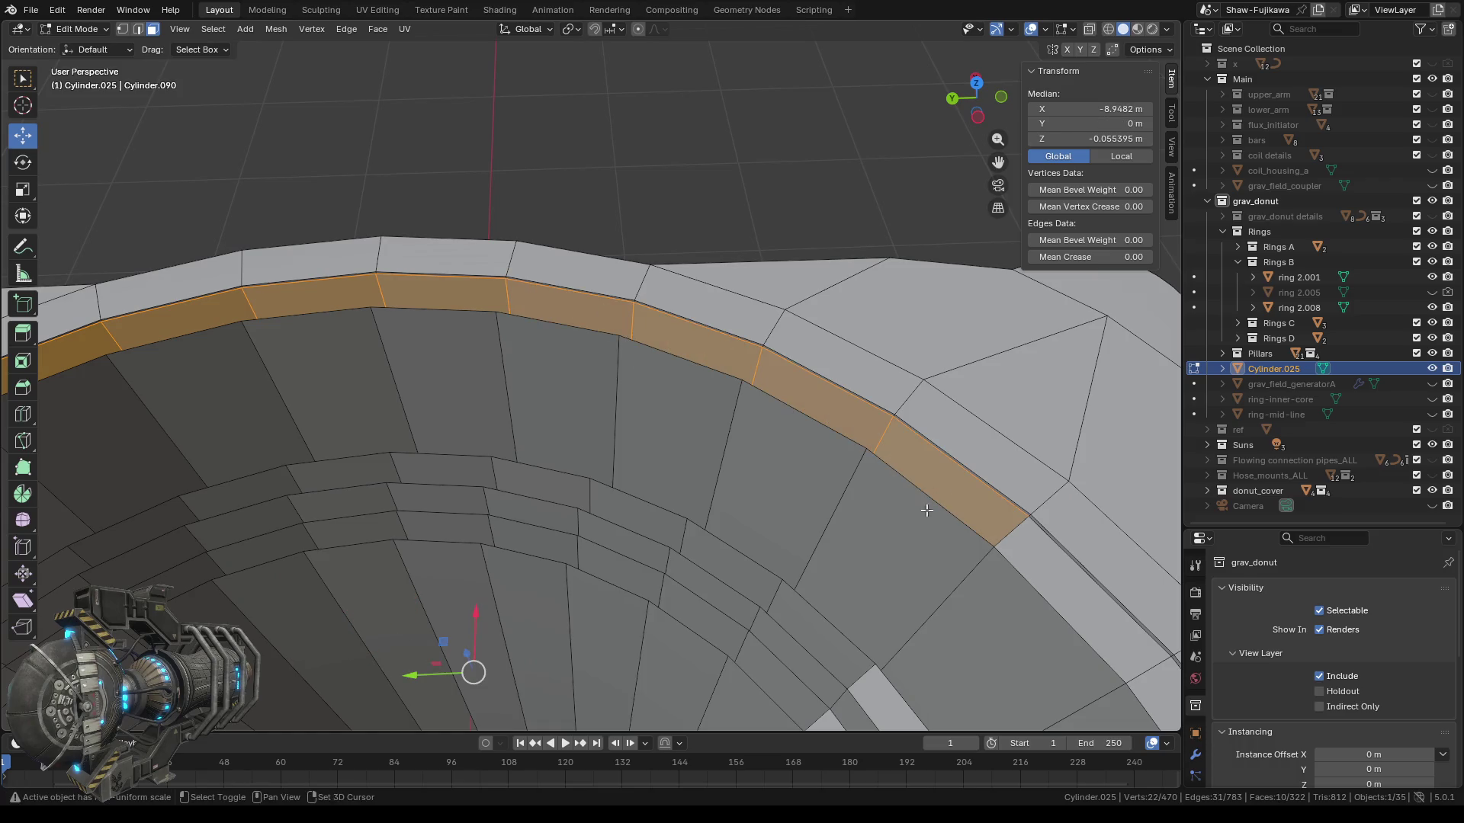
key(x)
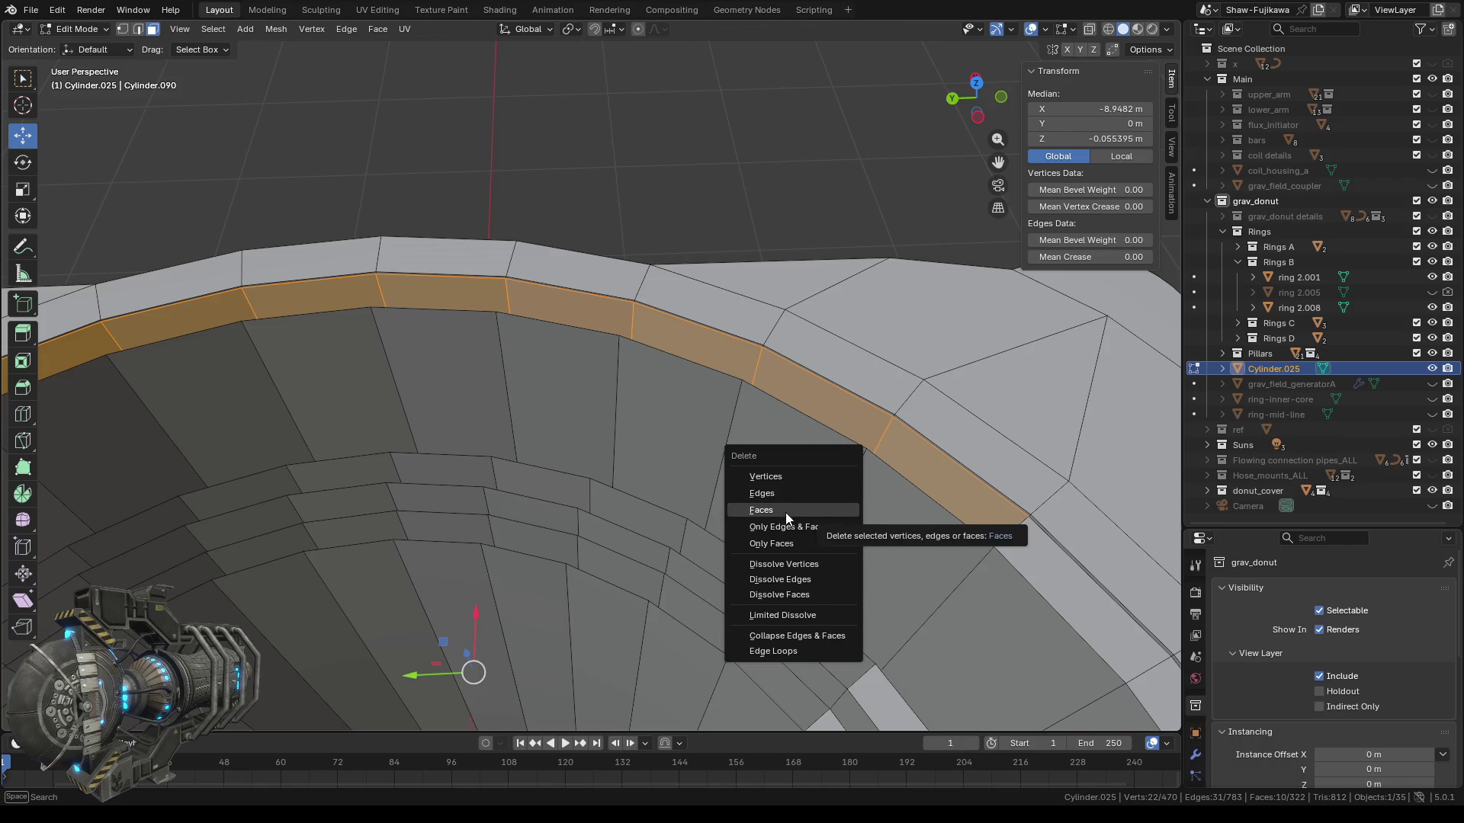
click(780, 510)
mouse_move(605, 426)
middle_down()
mouse_move(471, 349)
mouse_move(523, 330)
mouse_move(773, 468)
mouse_move(740, 478)
mouse_move(641, 428)
mouse_move(524, 408)
mouse_move(491, 433)
mouse_move(490, 420)
mouse_move(630, 447)
middle_up()
scroll(493, 291, up, 4)
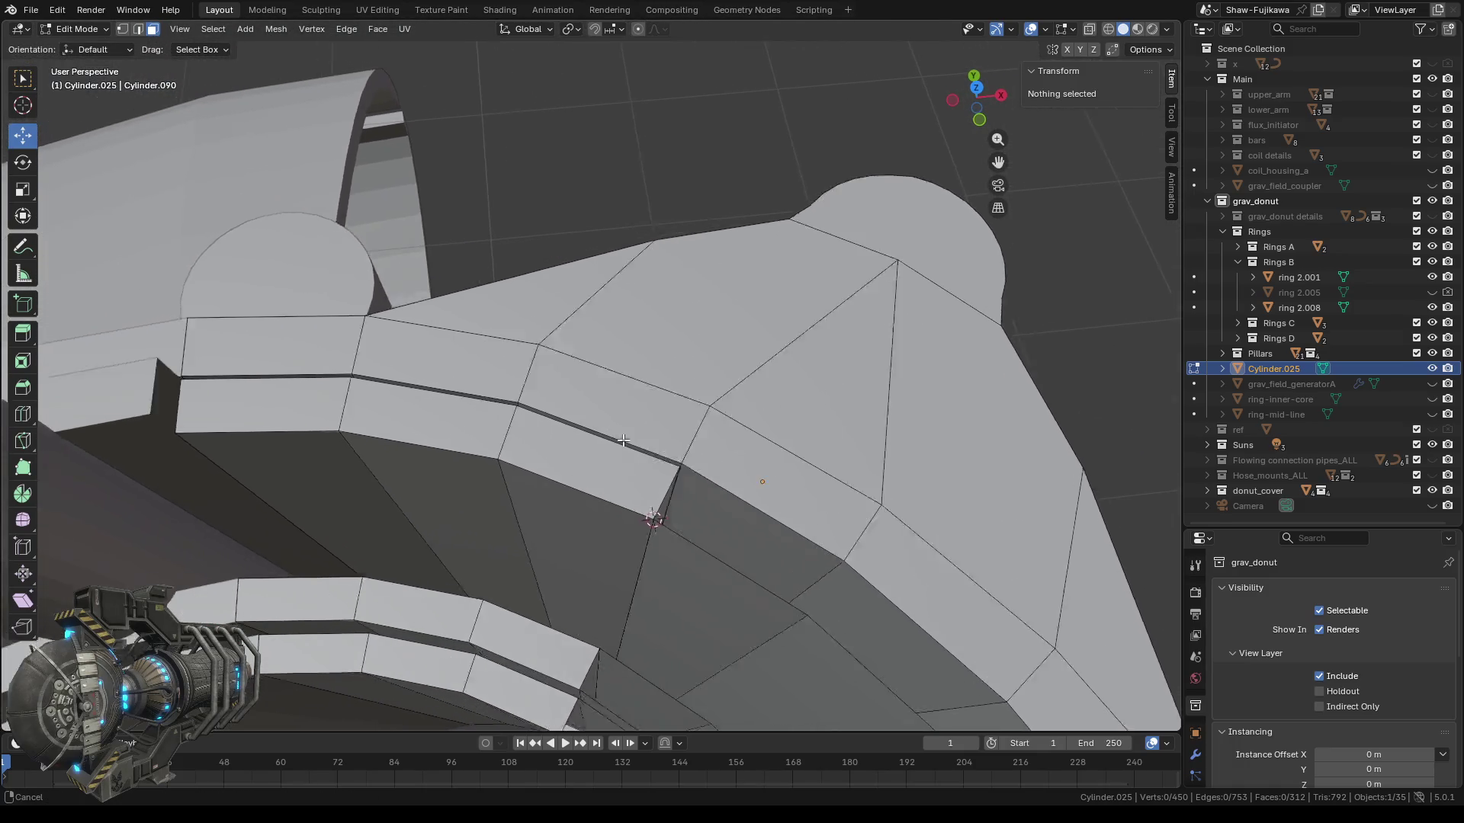
Delete the three leftover faces under the rim lip.
click(646, 462)
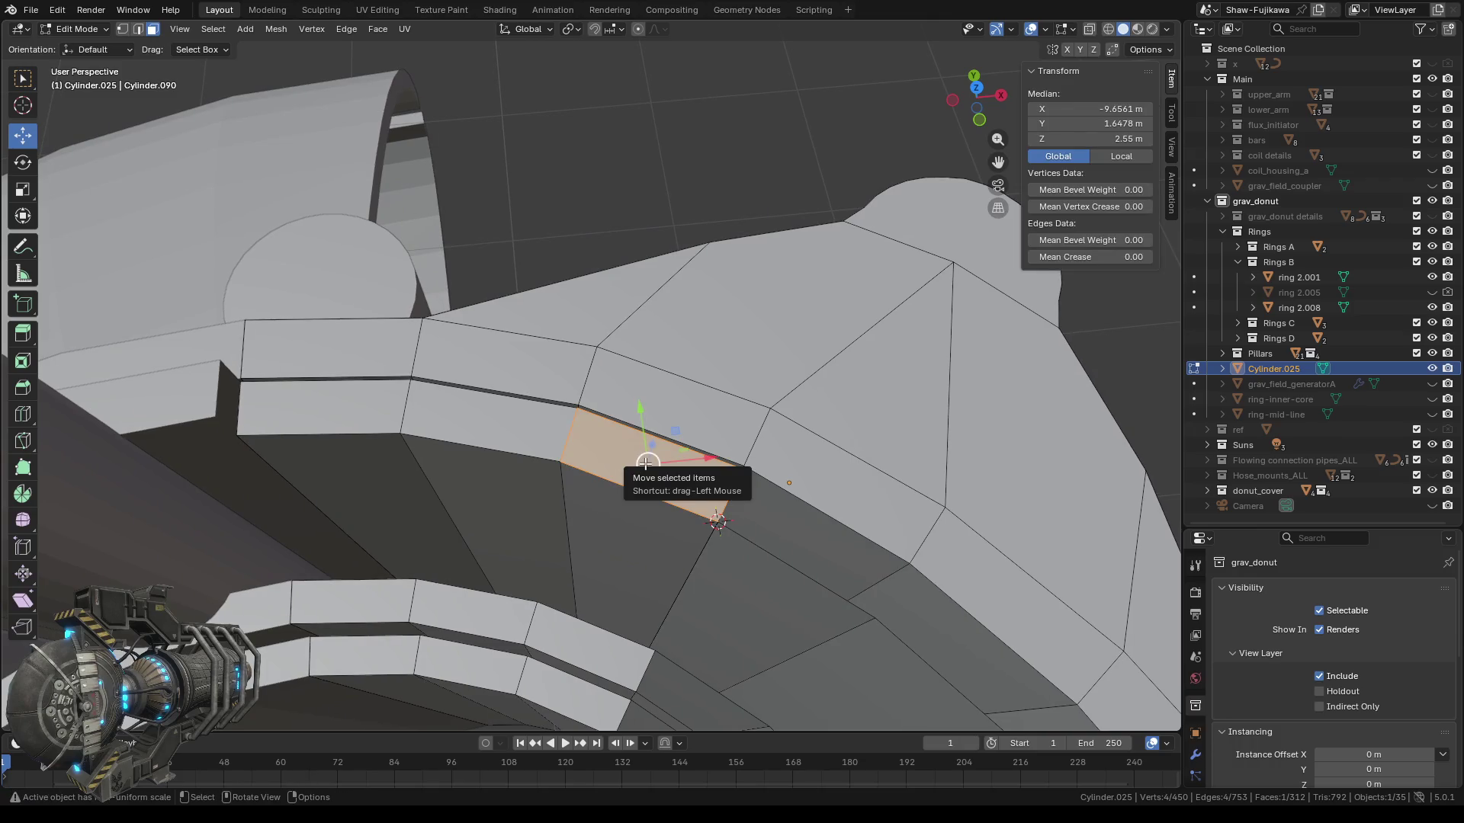
key(x)
click(584, 462)
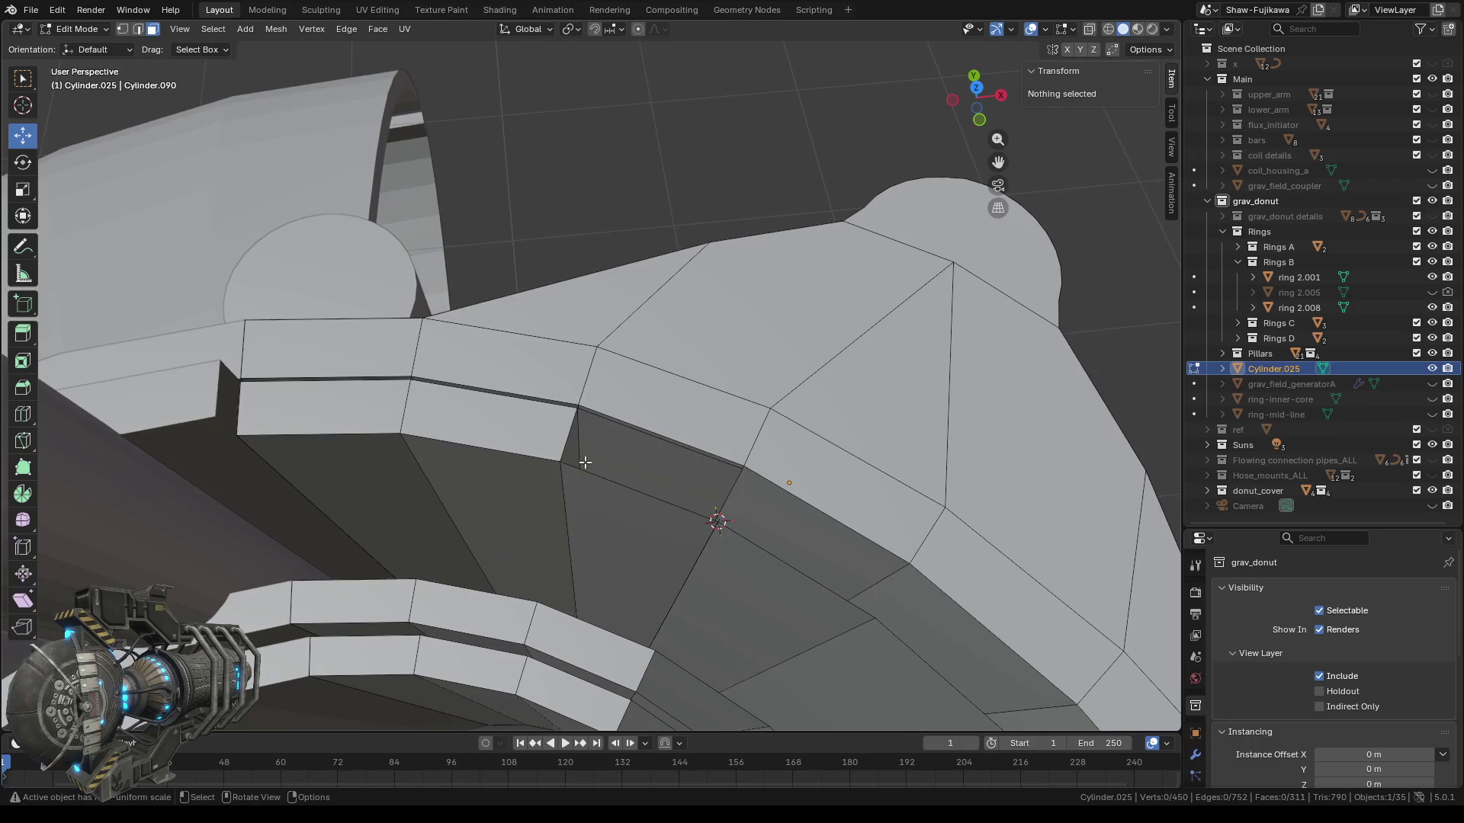
click(492, 431)
key(x)
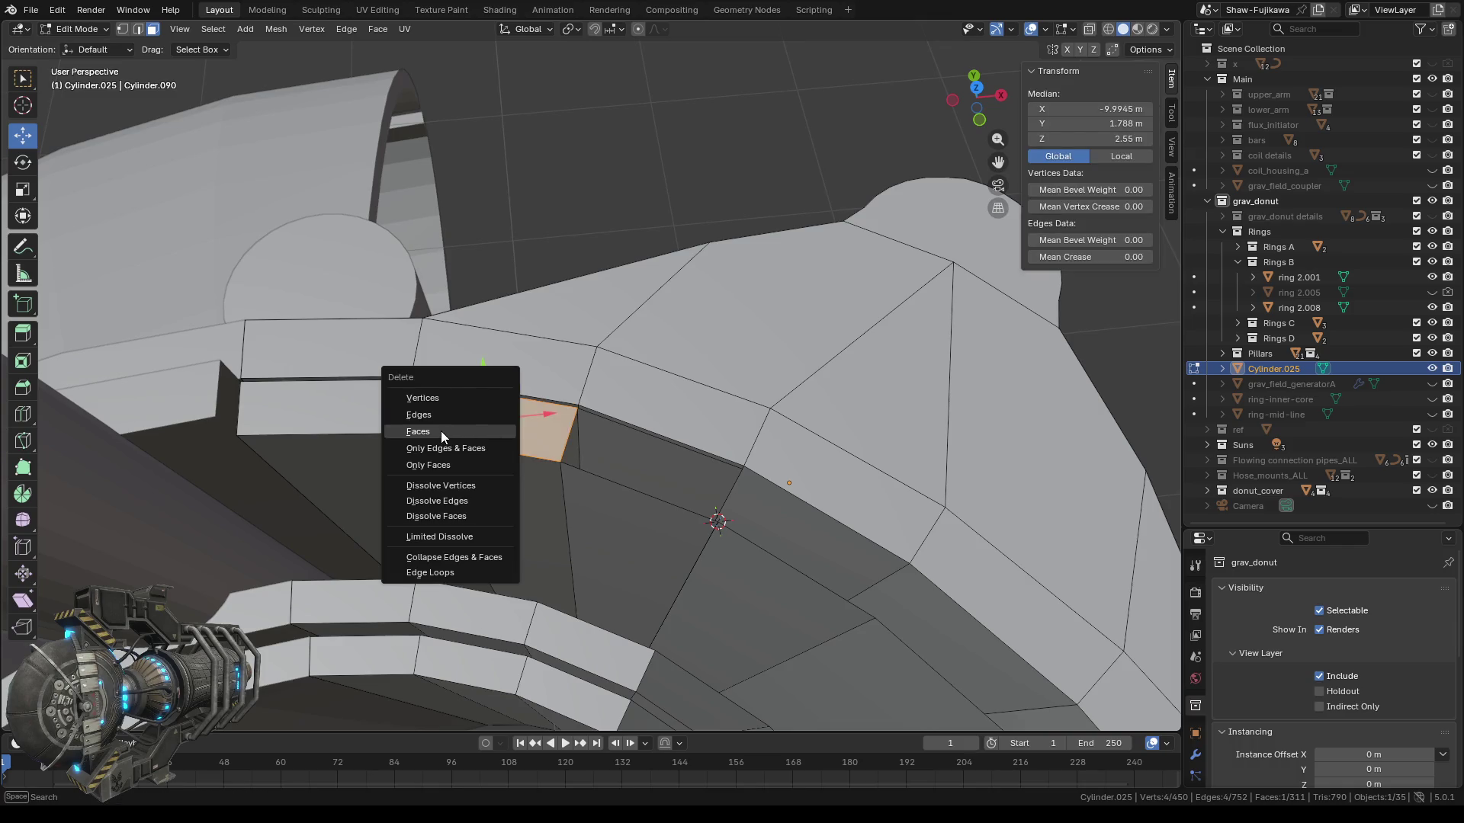
click(441, 432)
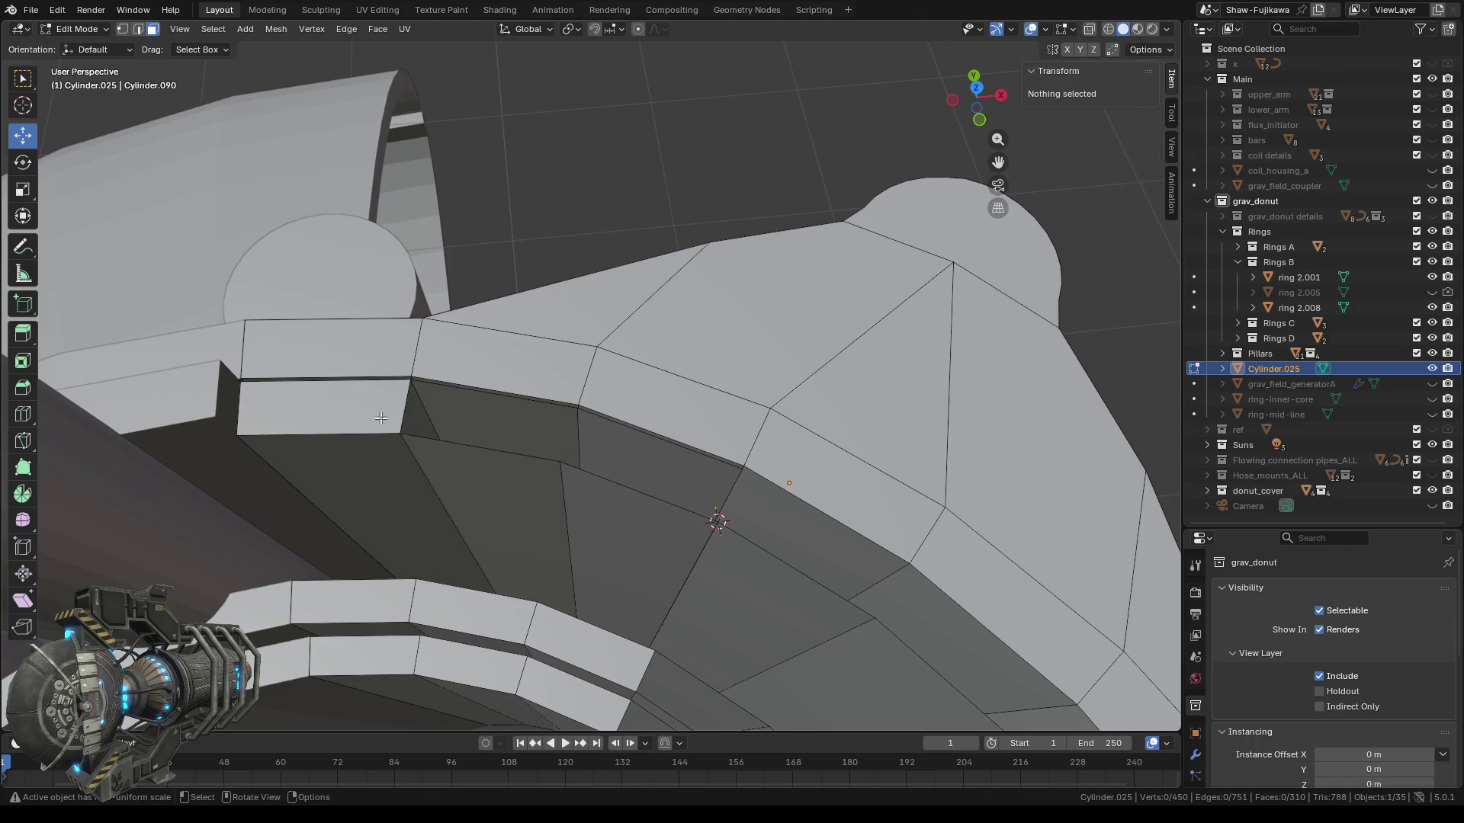
click(318, 409)
key(x)
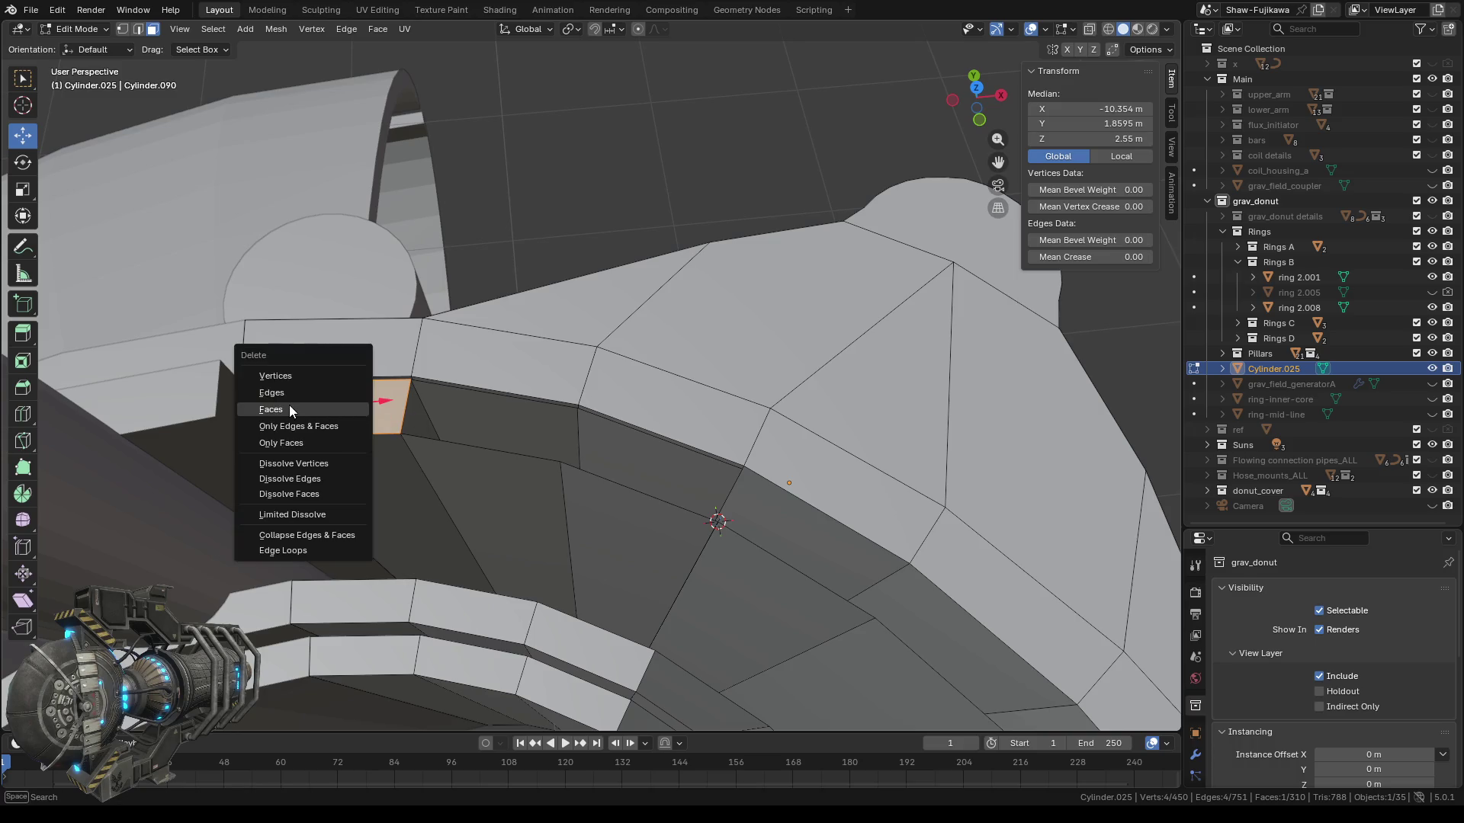
click(290, 406)
Collapse the four doubled vertices on the lip's lower edge into pairs, leaving 448 vertices.
middle_drag(425, 446, 523, 419)
scroll(503, 403, up, 5)
scroll(503, 403, down, 2)
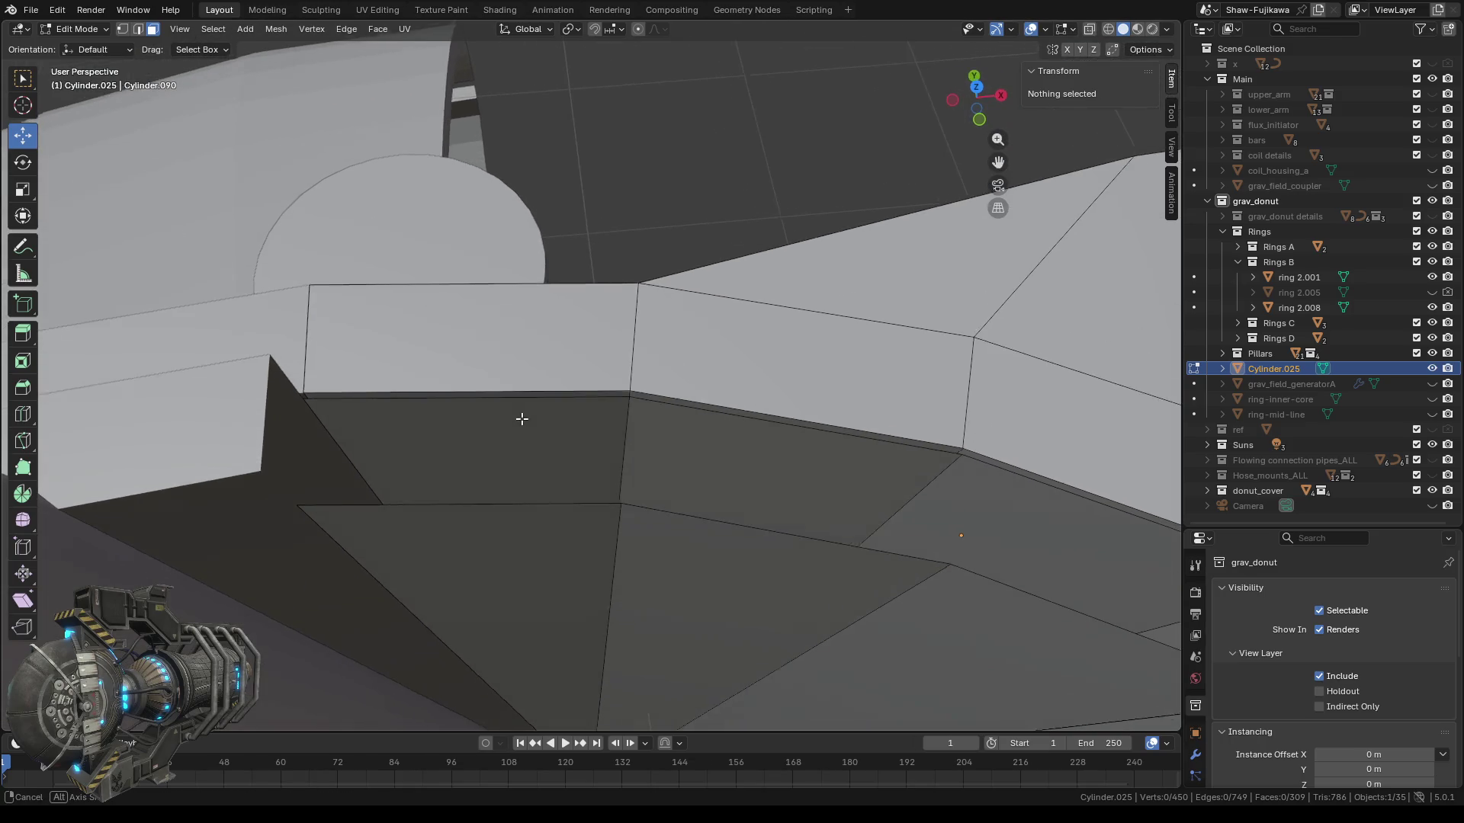
click(122, 30)
scroll(352, 404, up, 3)
scroll(278, 417, down, 2)
mouse_move(278, 418)
middle_down()
mouse_move(349, 432)
mouse_move(323, 425)
middle_up()
key(b)
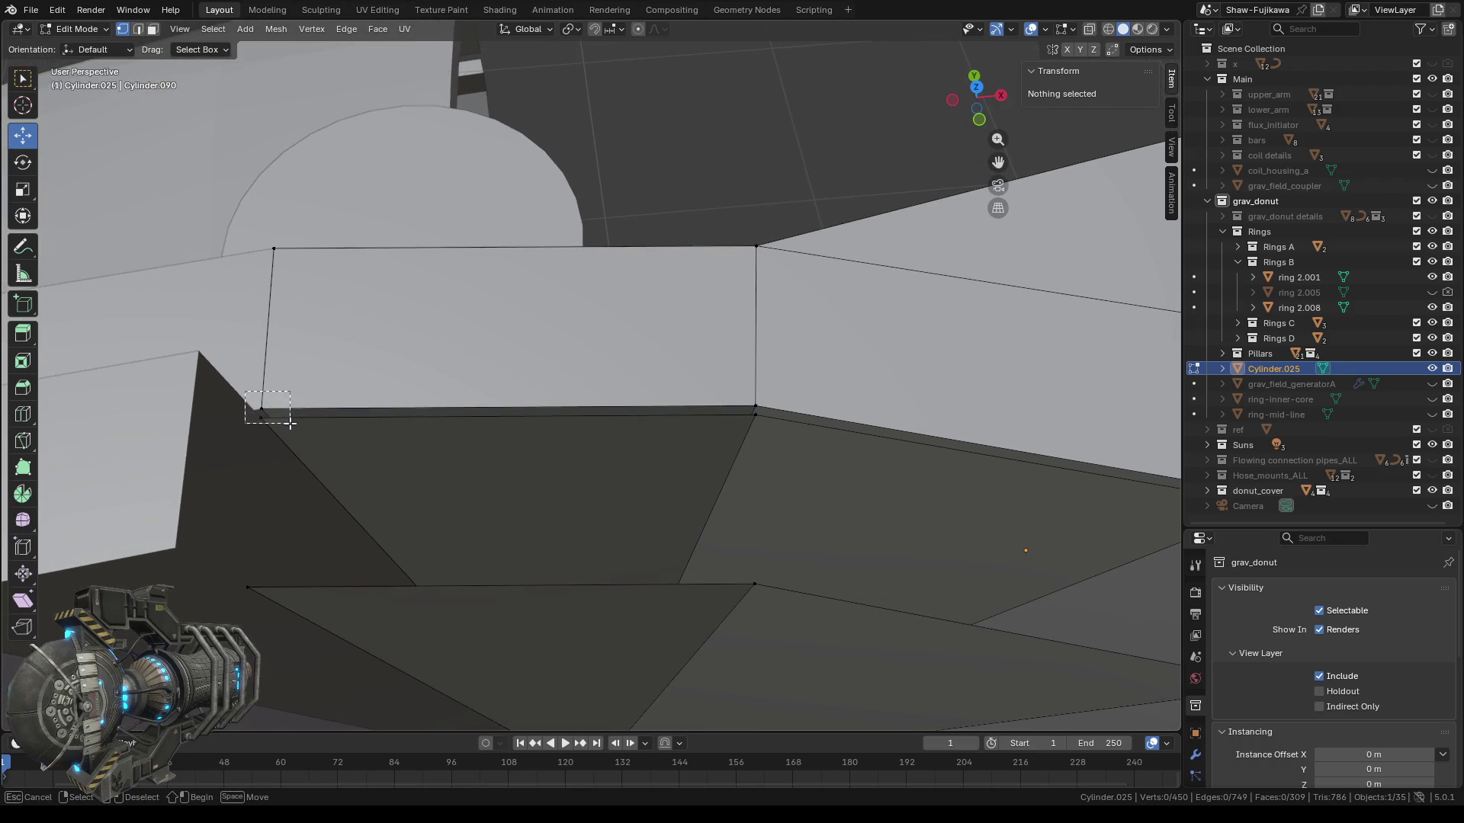
drag(290, 424, 292, 426)
shift+drag(709, 381, 779, 431)
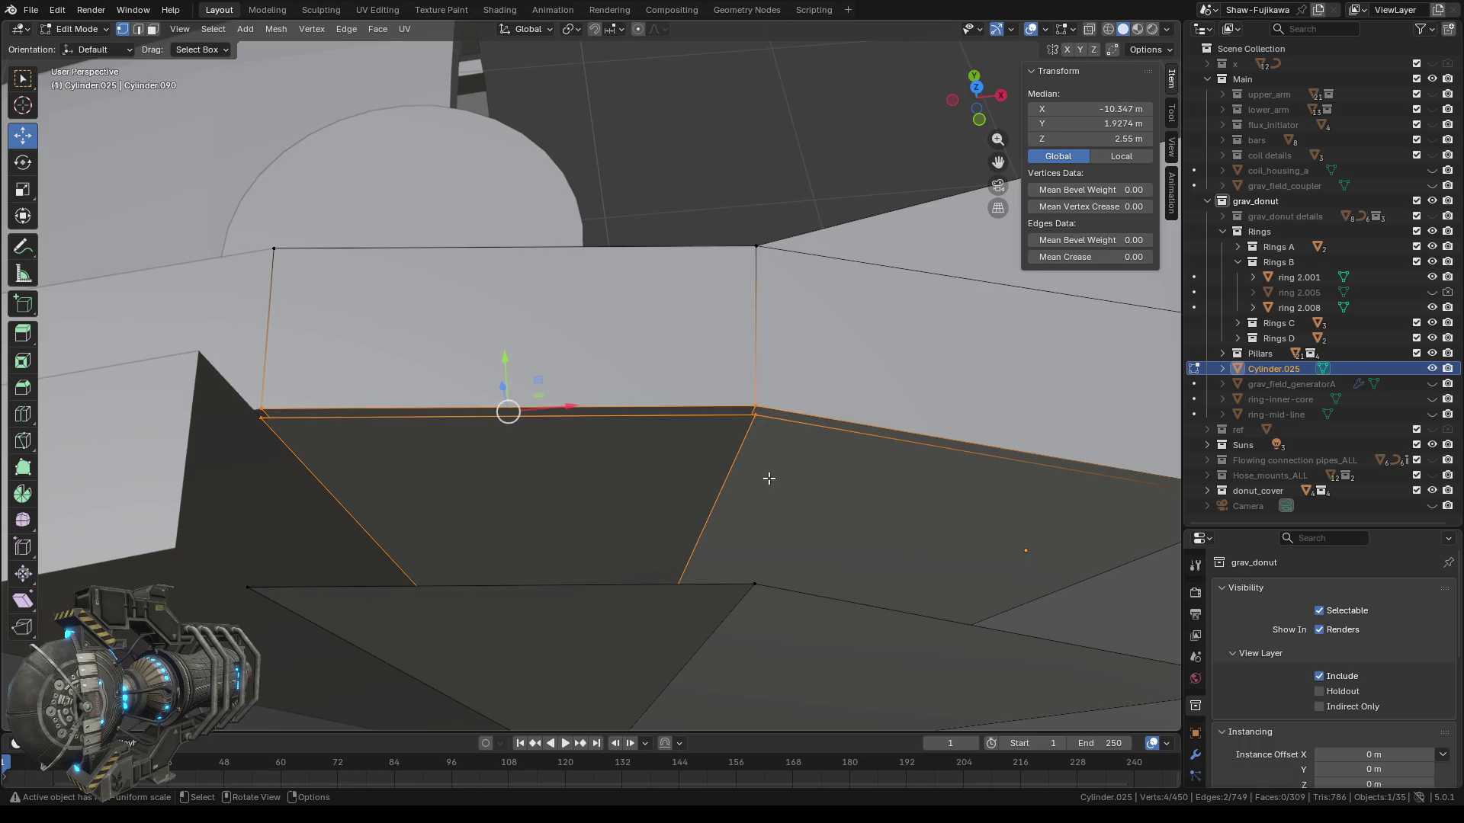
key(m)
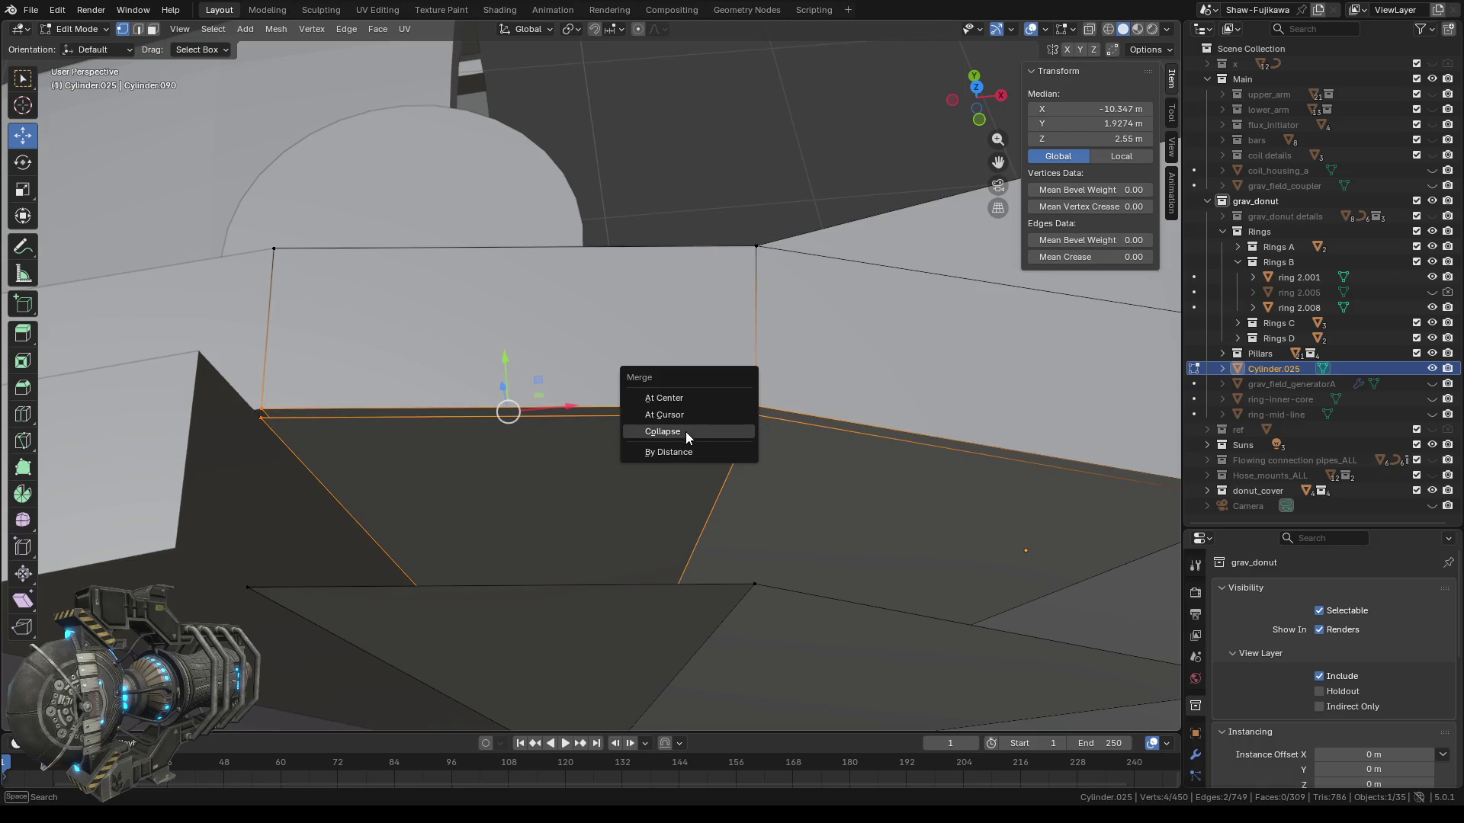
click(687, 456)
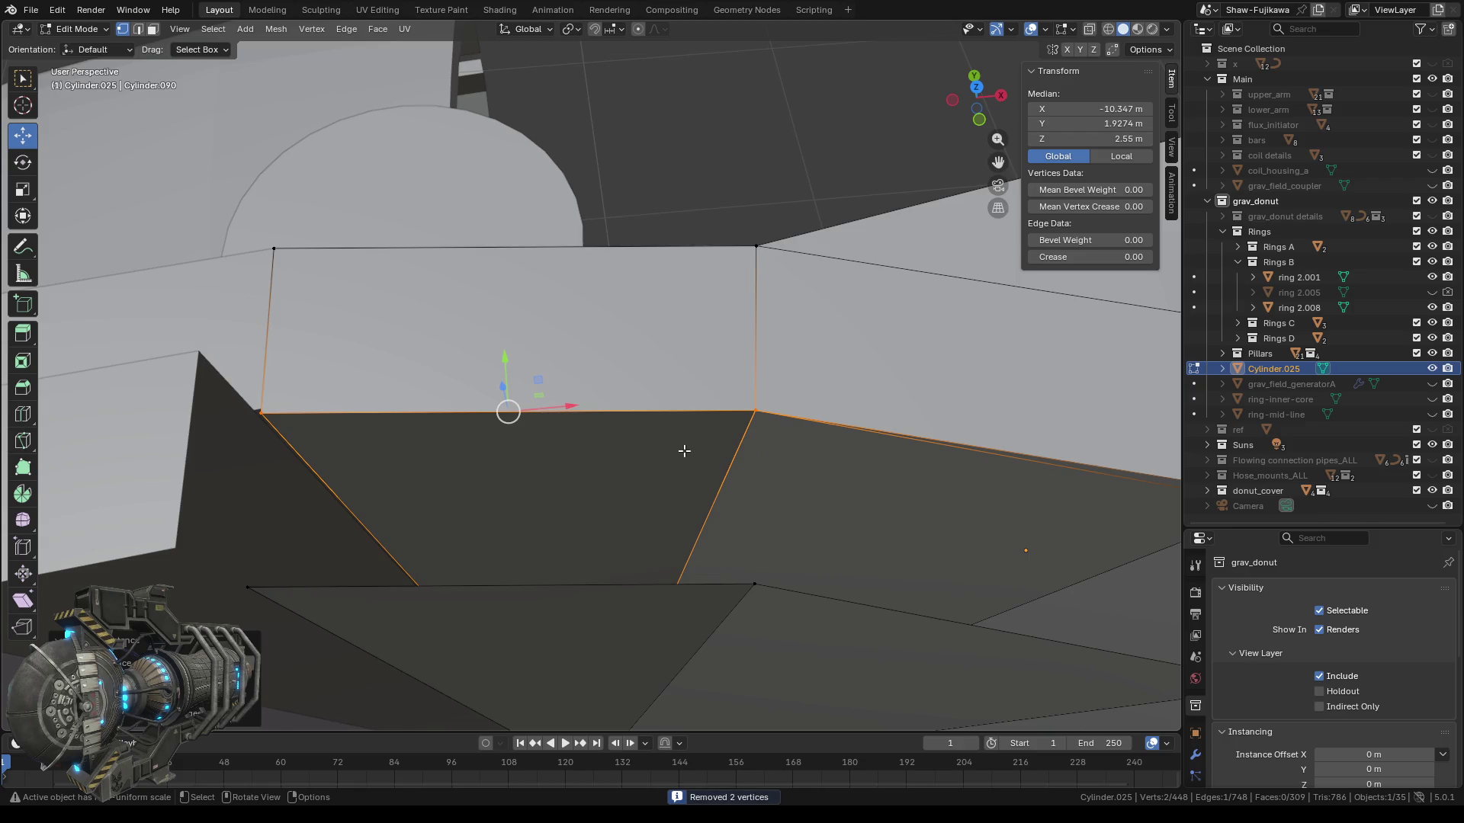
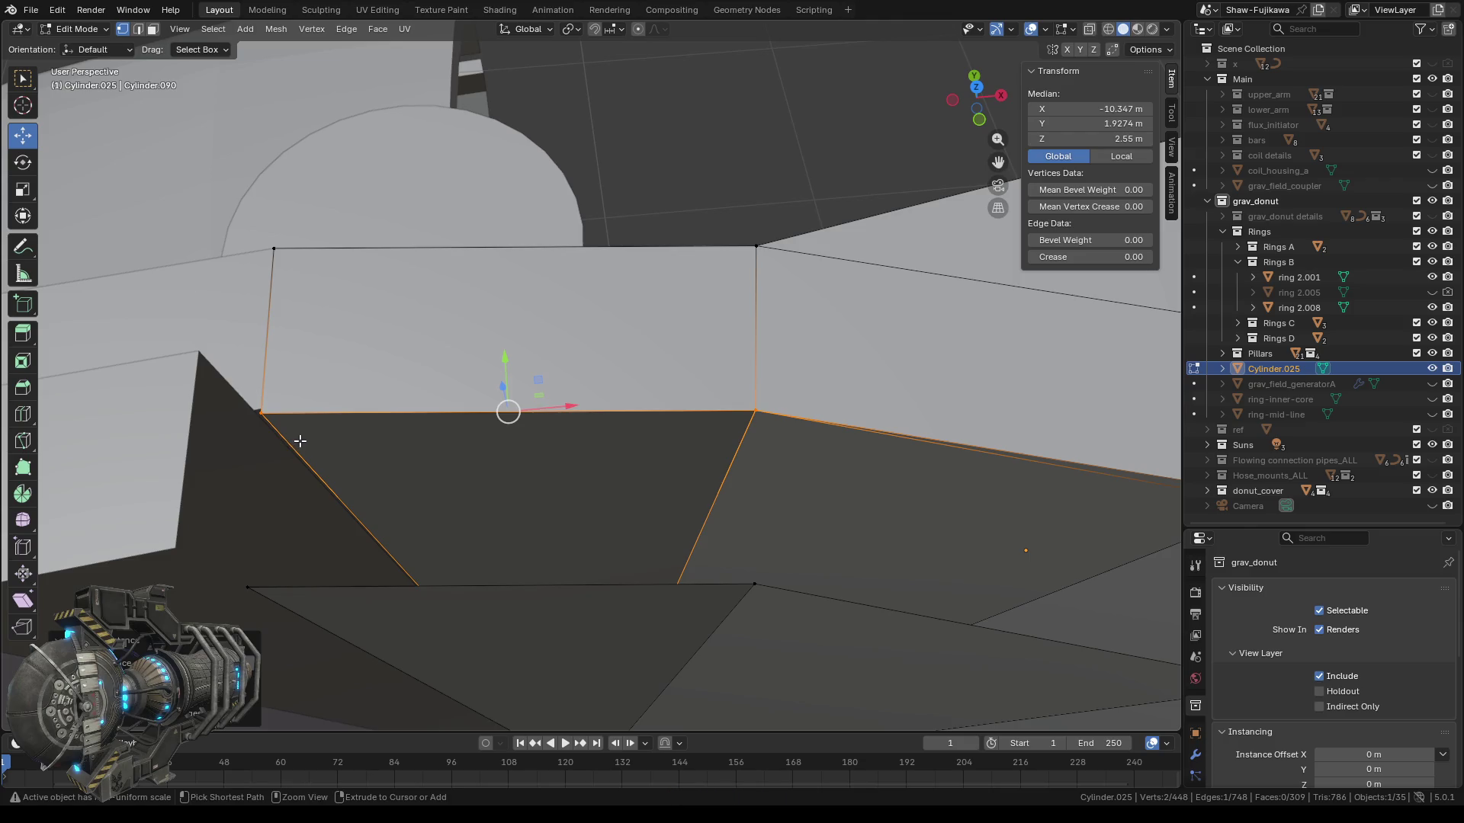
Rip the selected edge with V and snap the 3D cursor to the corner vertex.
key(v)
click(301, 434)
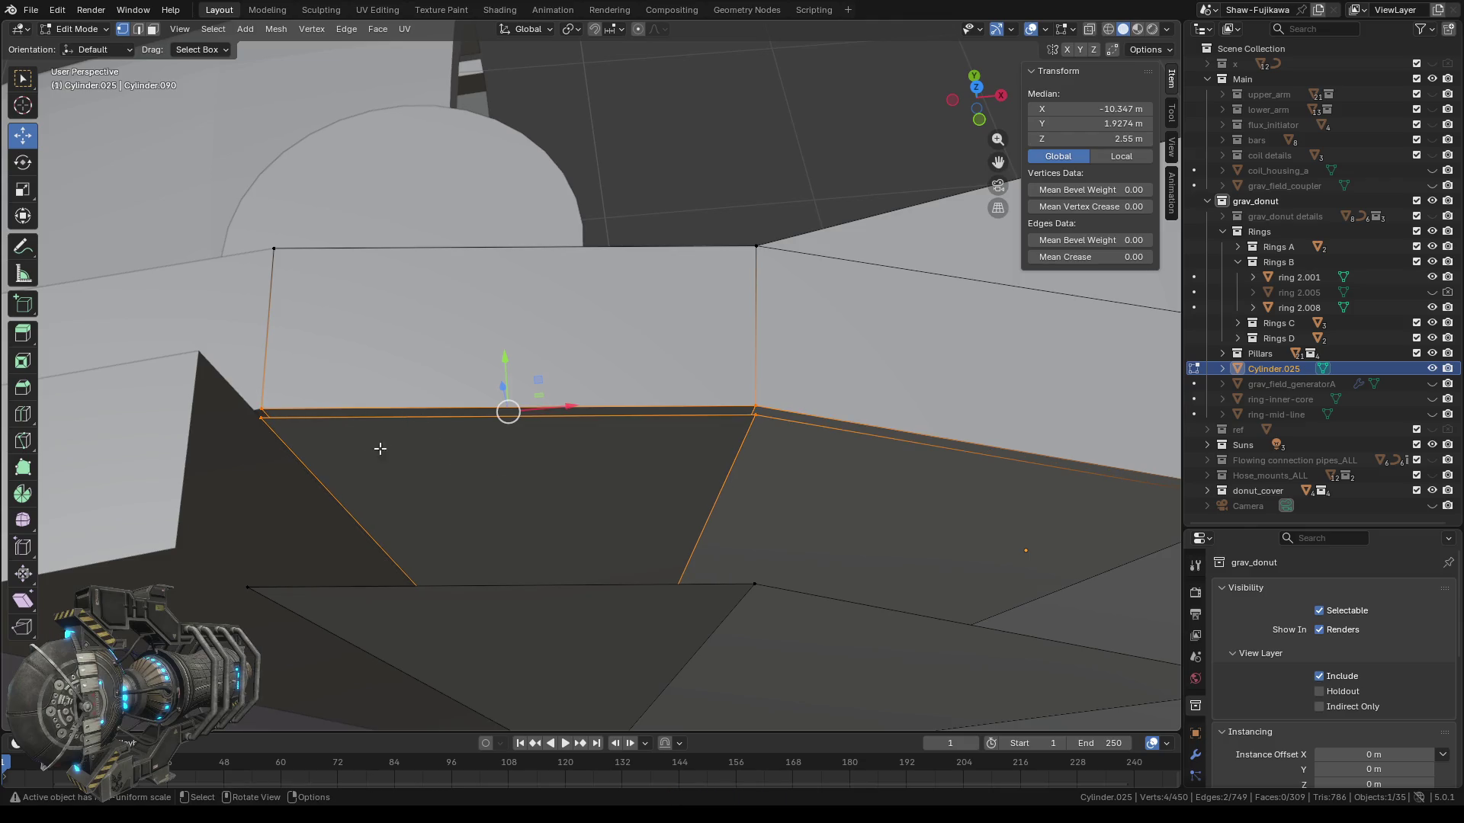
click(334, 370)
click(261, 409)
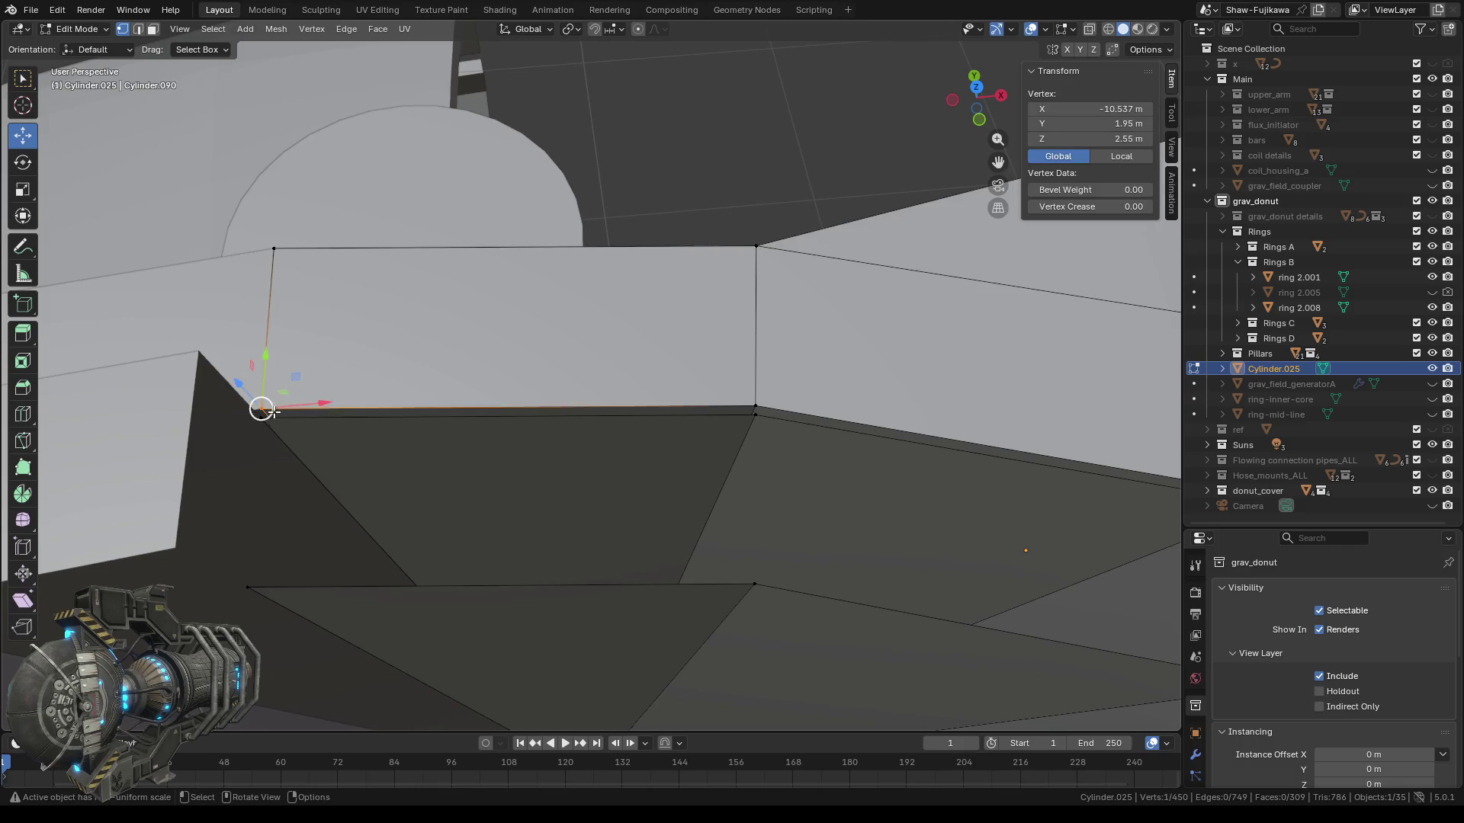
right_click(361, 314)
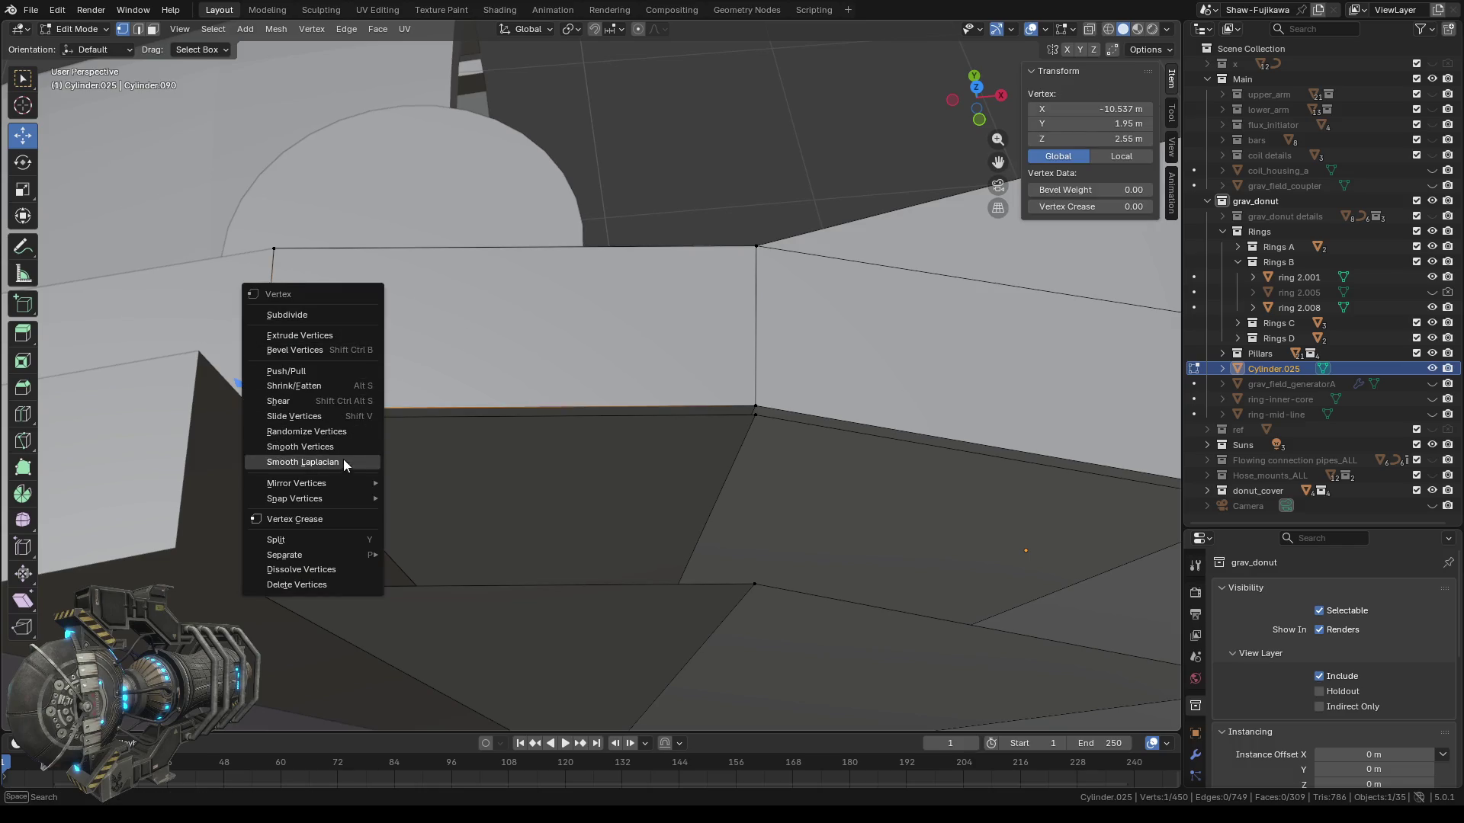
mouse_move(333, 498)
click(450, 565)
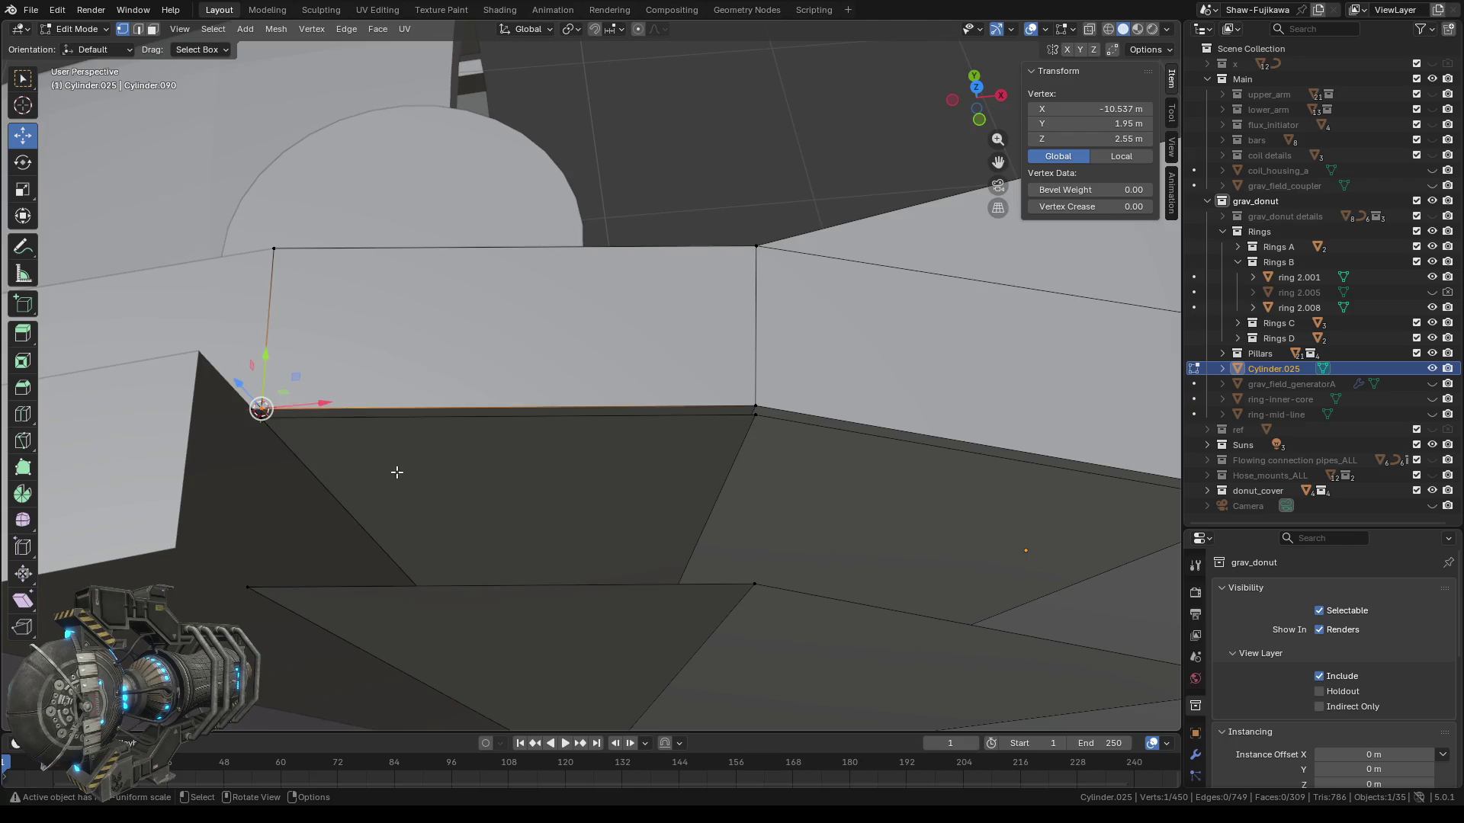
Box-select the second corner vertex and merge both vertices at the cursor.
mouse_move(319, 467)
ctrl+middle_down()
mouse_move(581, 426)
mouse_move(383, 369)
ctrl+middle_up()
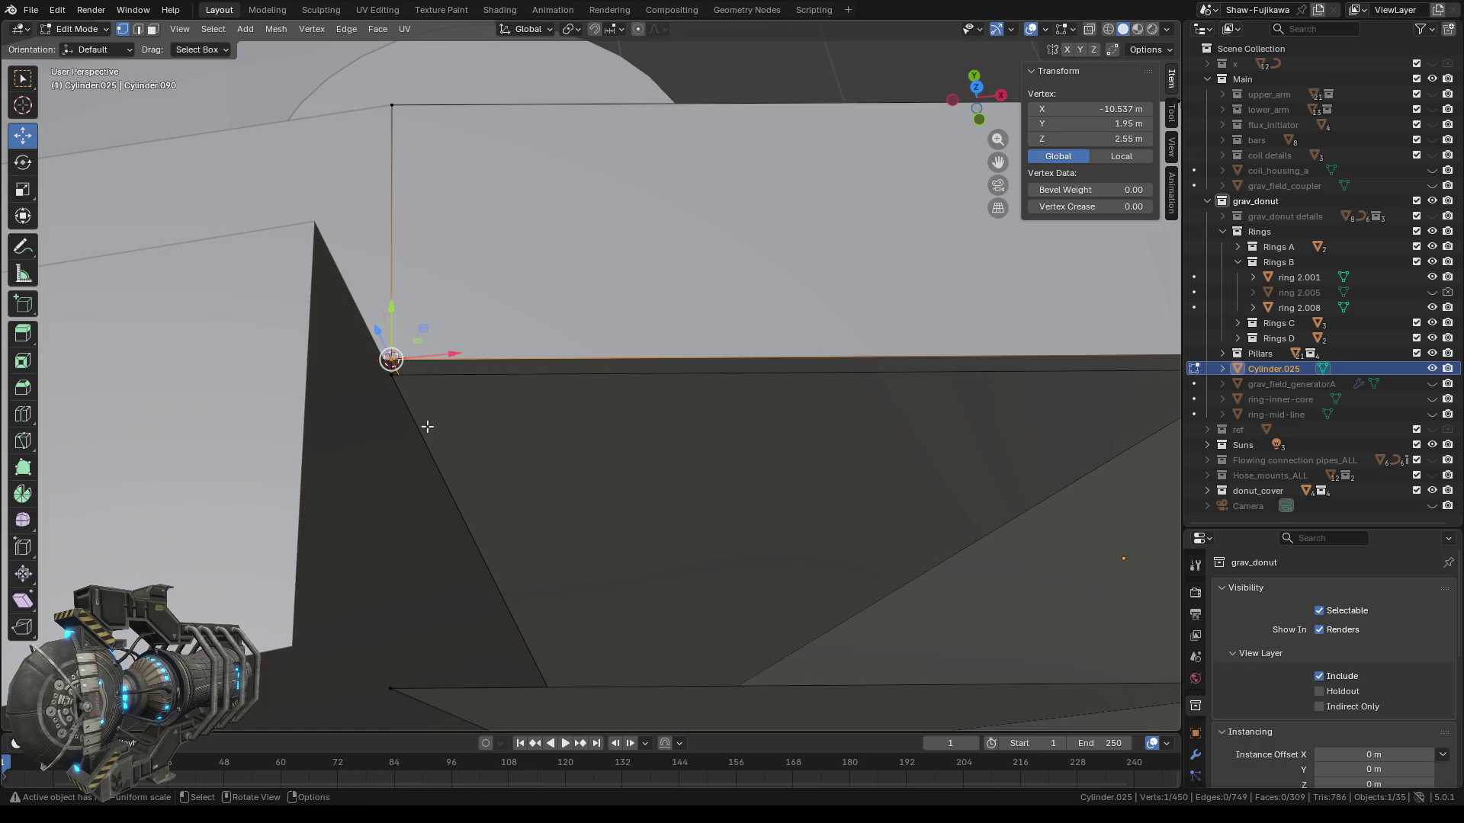
key(b)
drag(382, 375, 439, 440)
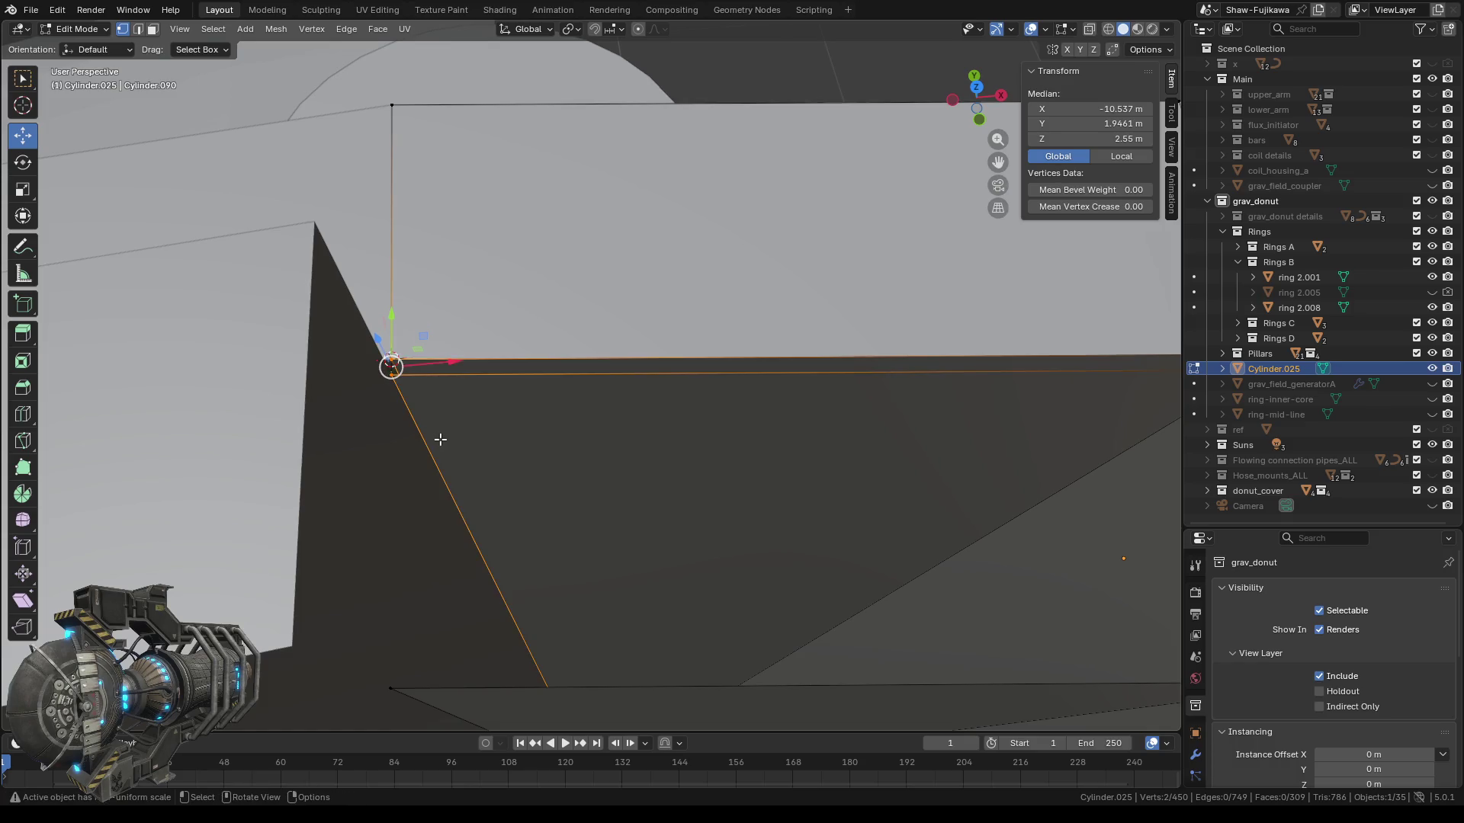
key(ctrl+v)
mouse_move(427, 328)
click(586, 338)
middle_drag(541, 427, 612, 437)
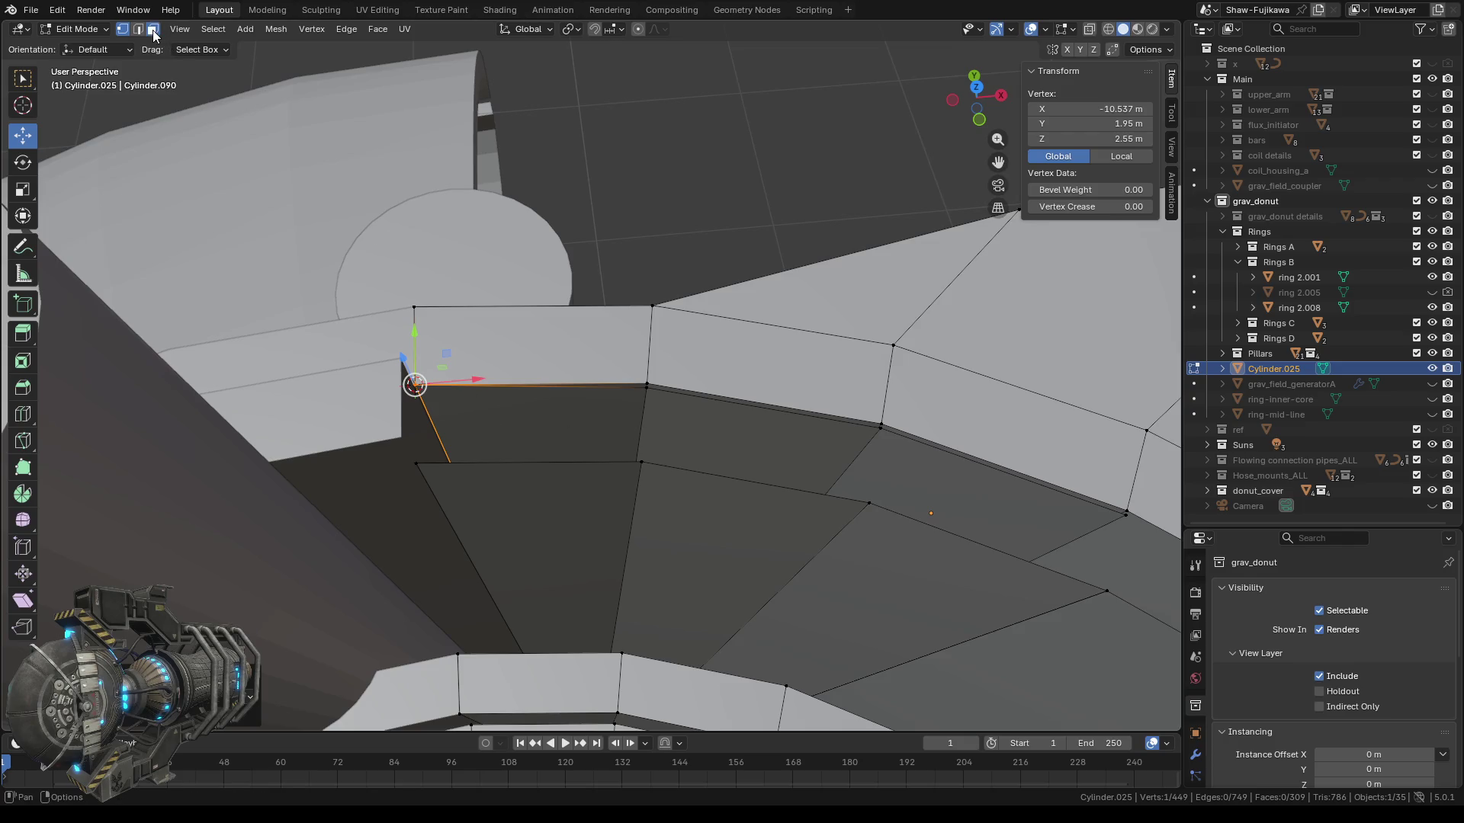
Delete three inner faces below the corner, working rightward along the ring.
click(501, 424)
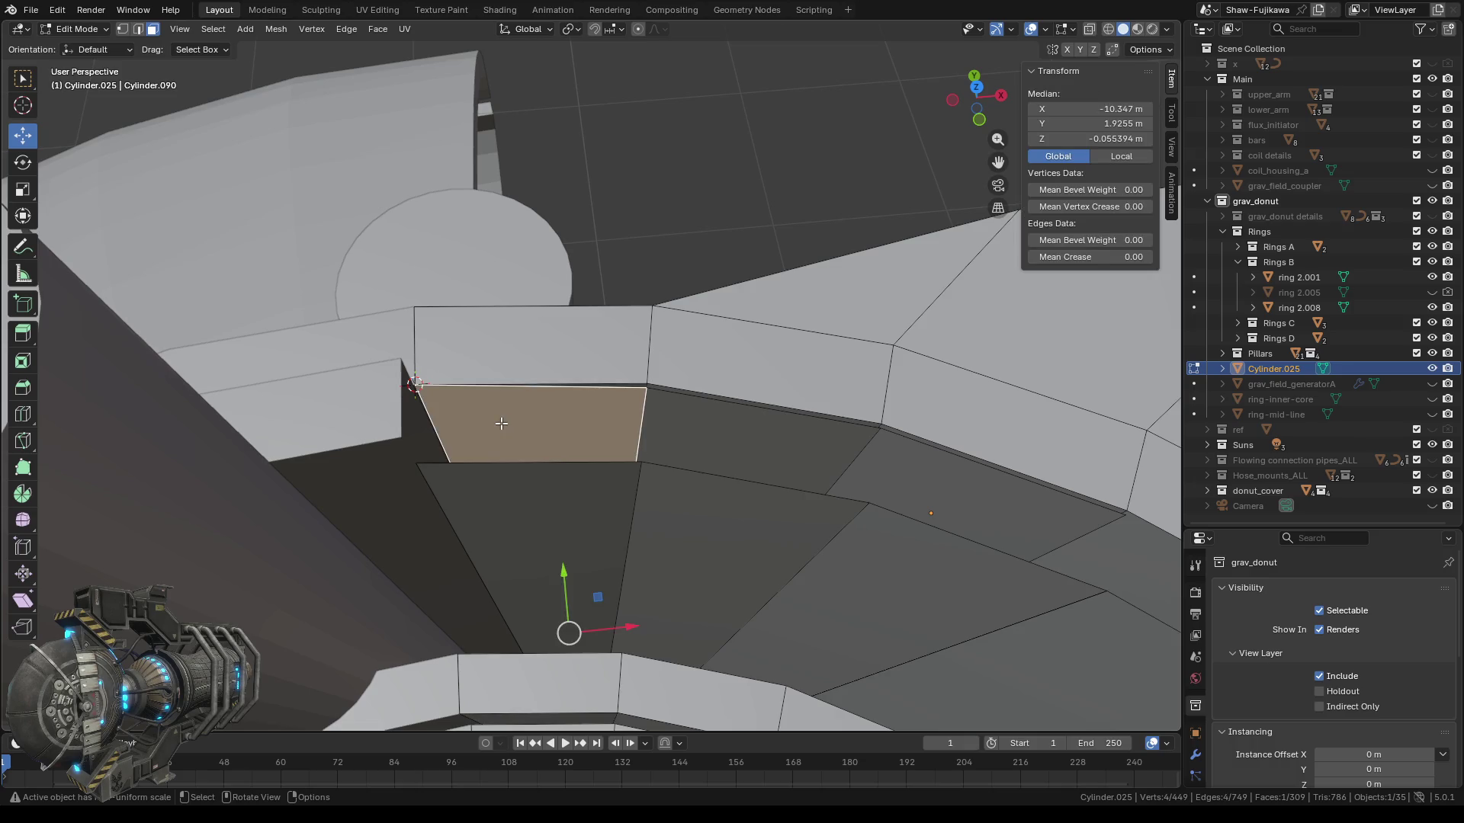
key(x)
click(496, 424)
click(751, 445)
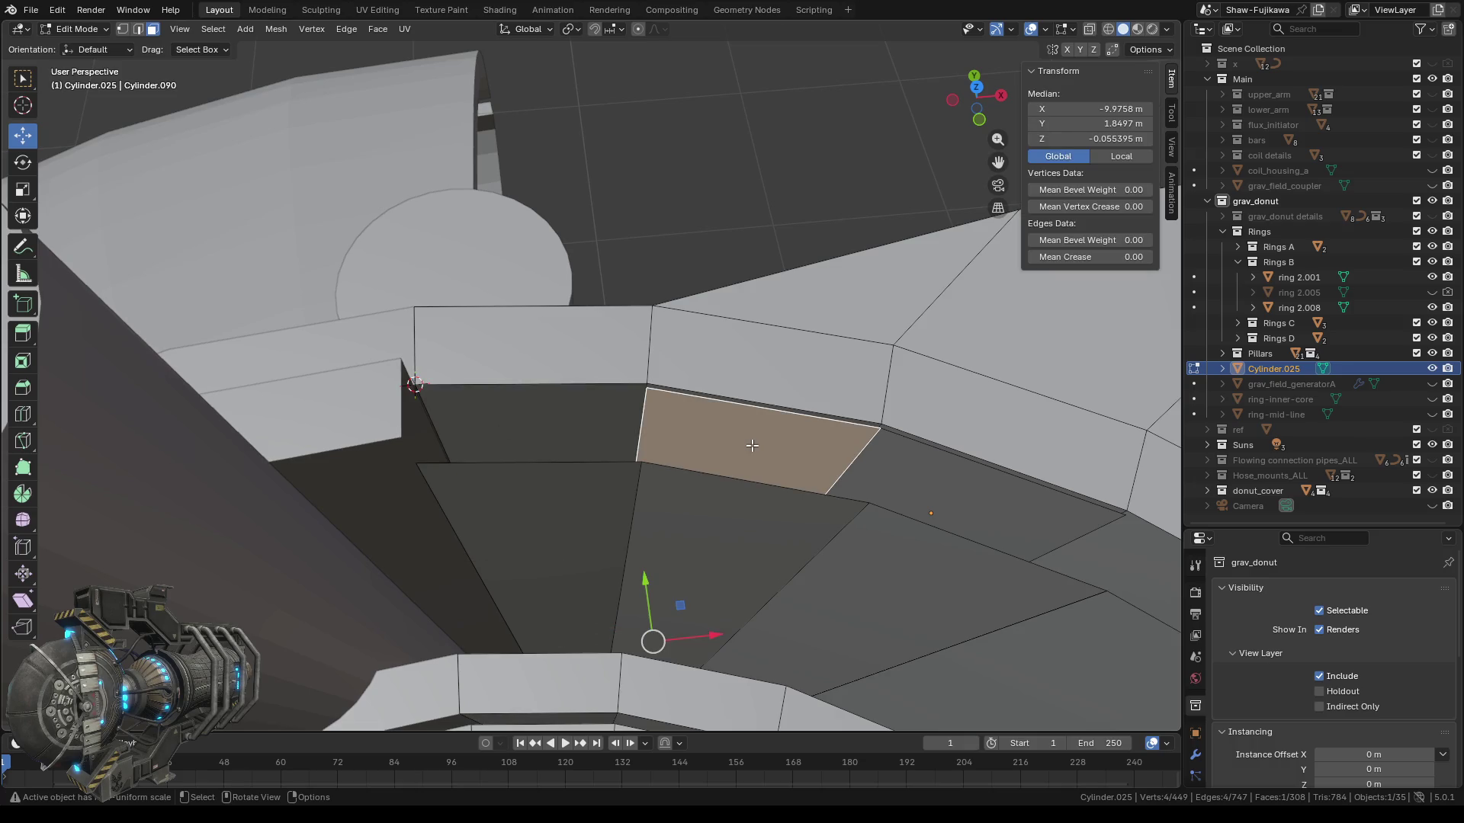
key(x)
click(701, 442)
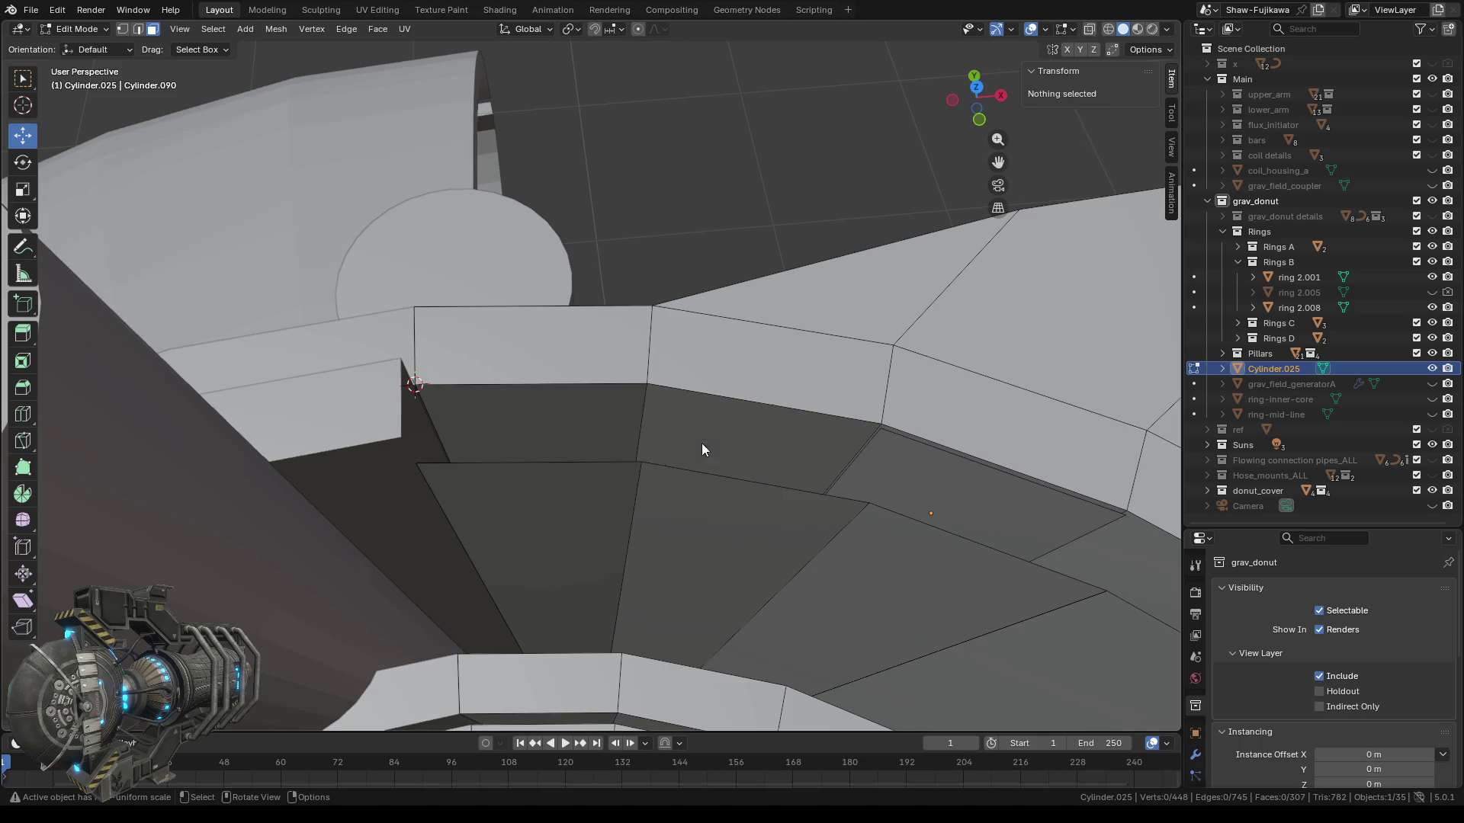
click(939, 480)
key(x)
click(908, 477)
Delete two more inner faces, one on the left and one in the middle.
click(542, 425)
key(x)
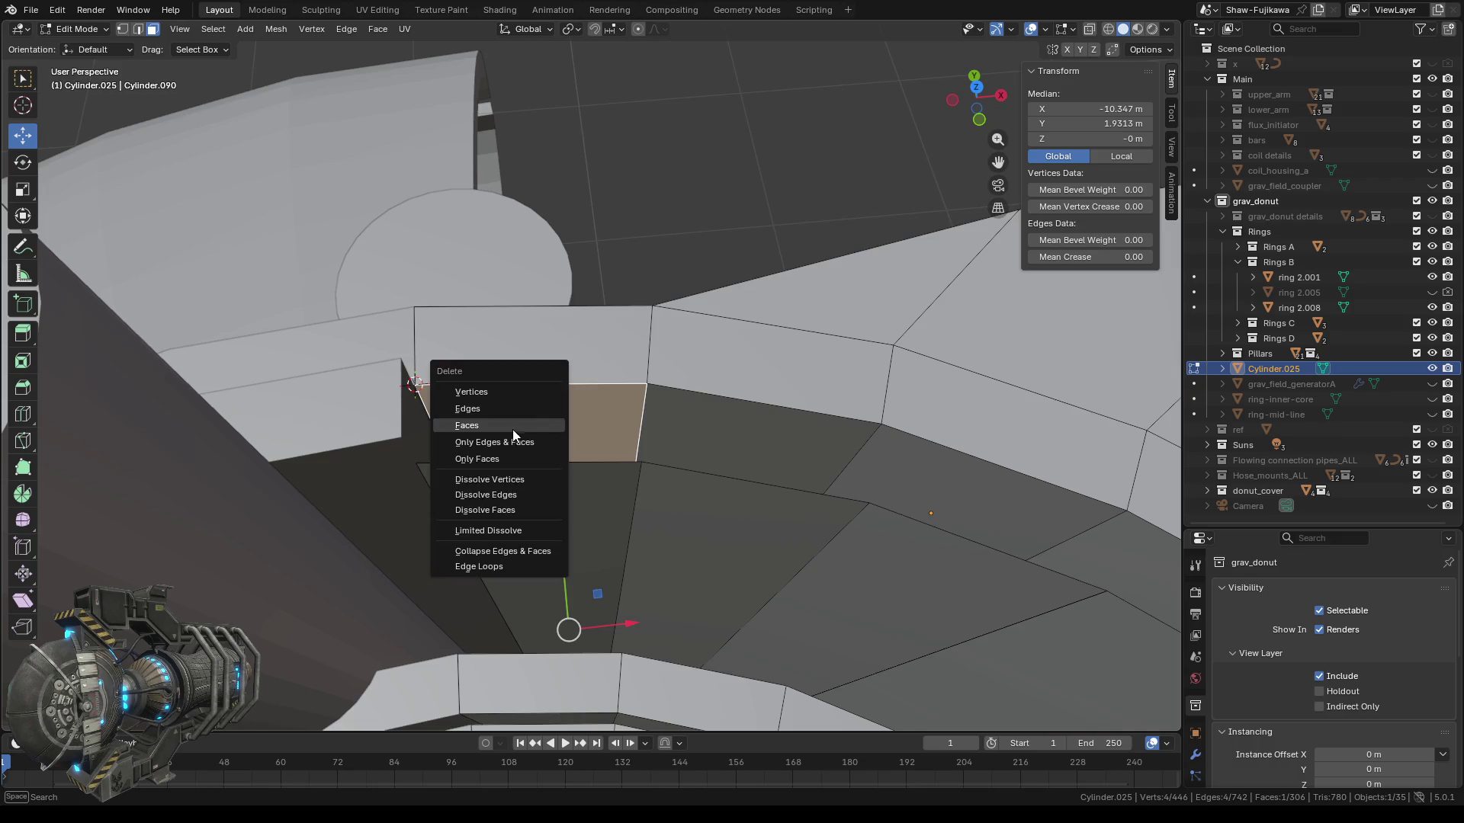
click(507, 425)
click(709, 427)
key(x)
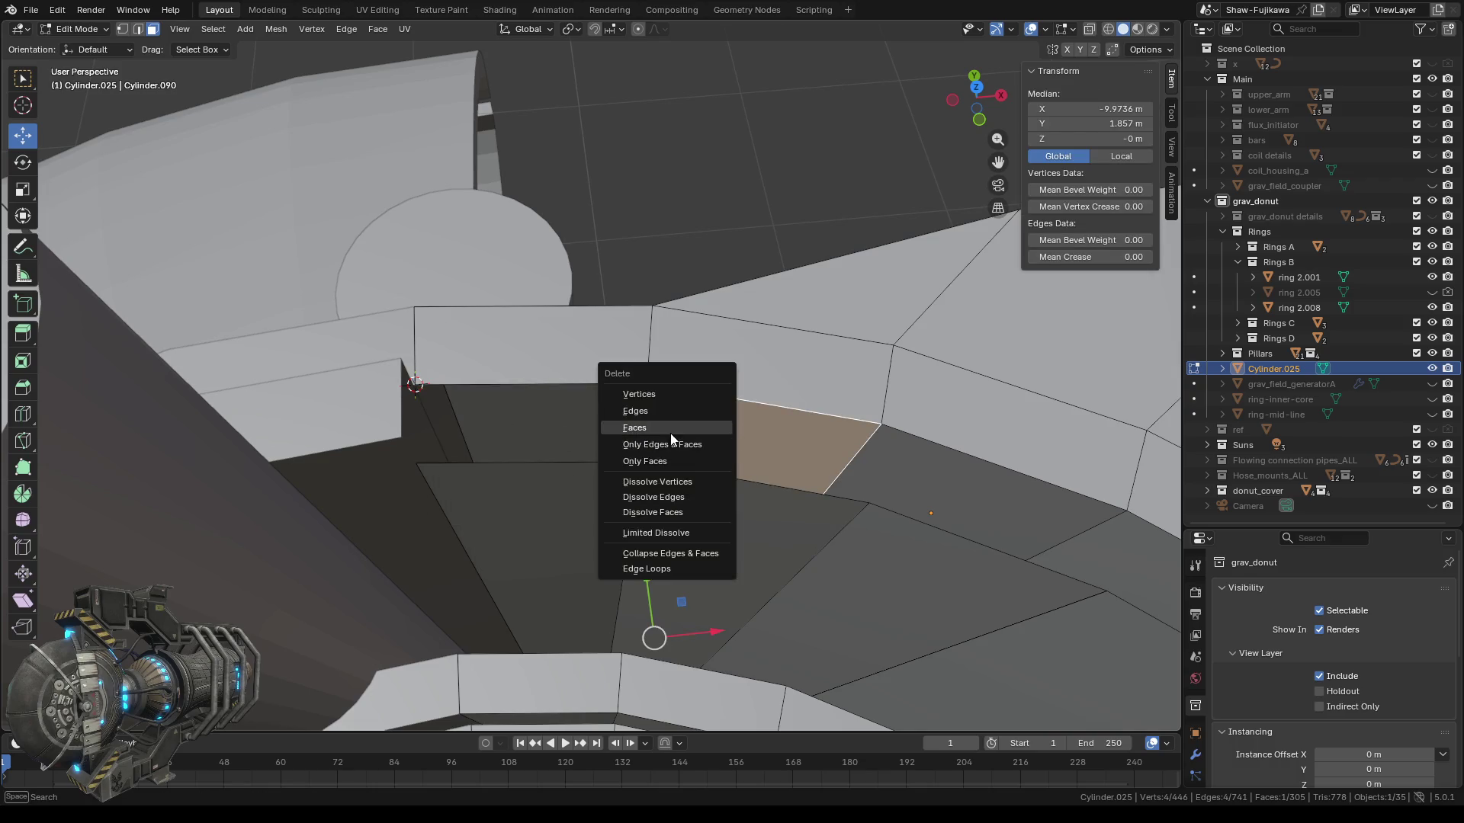
click(679, 433)
Try deleting the next lower inner face, undoing the deletes that removed too much.
shift+middle_drag(749, 435, 652, 446)
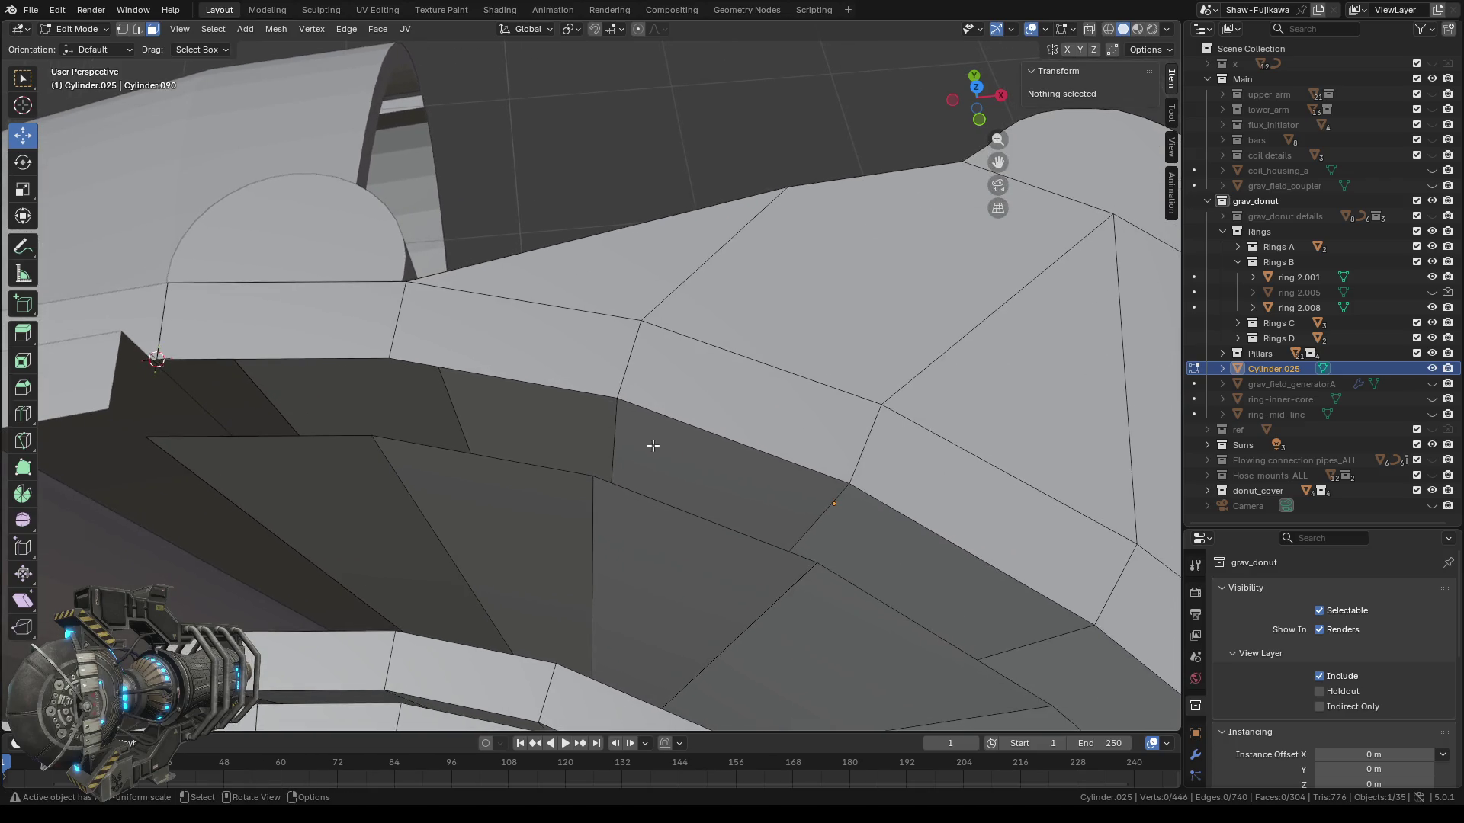
click(683, 458)
key(x)
click(652, 379)
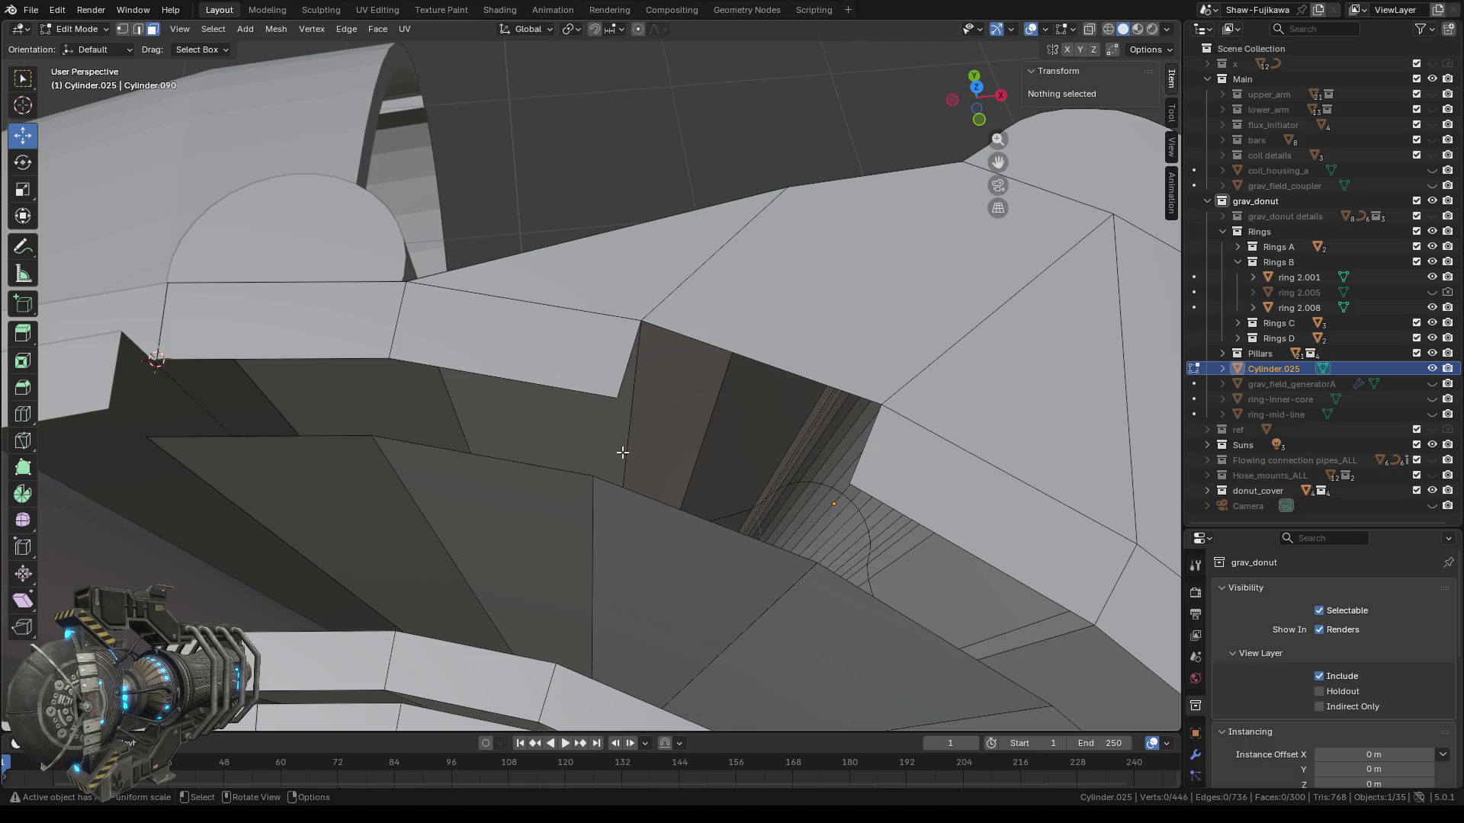
key(ctrl+z)
key(x)
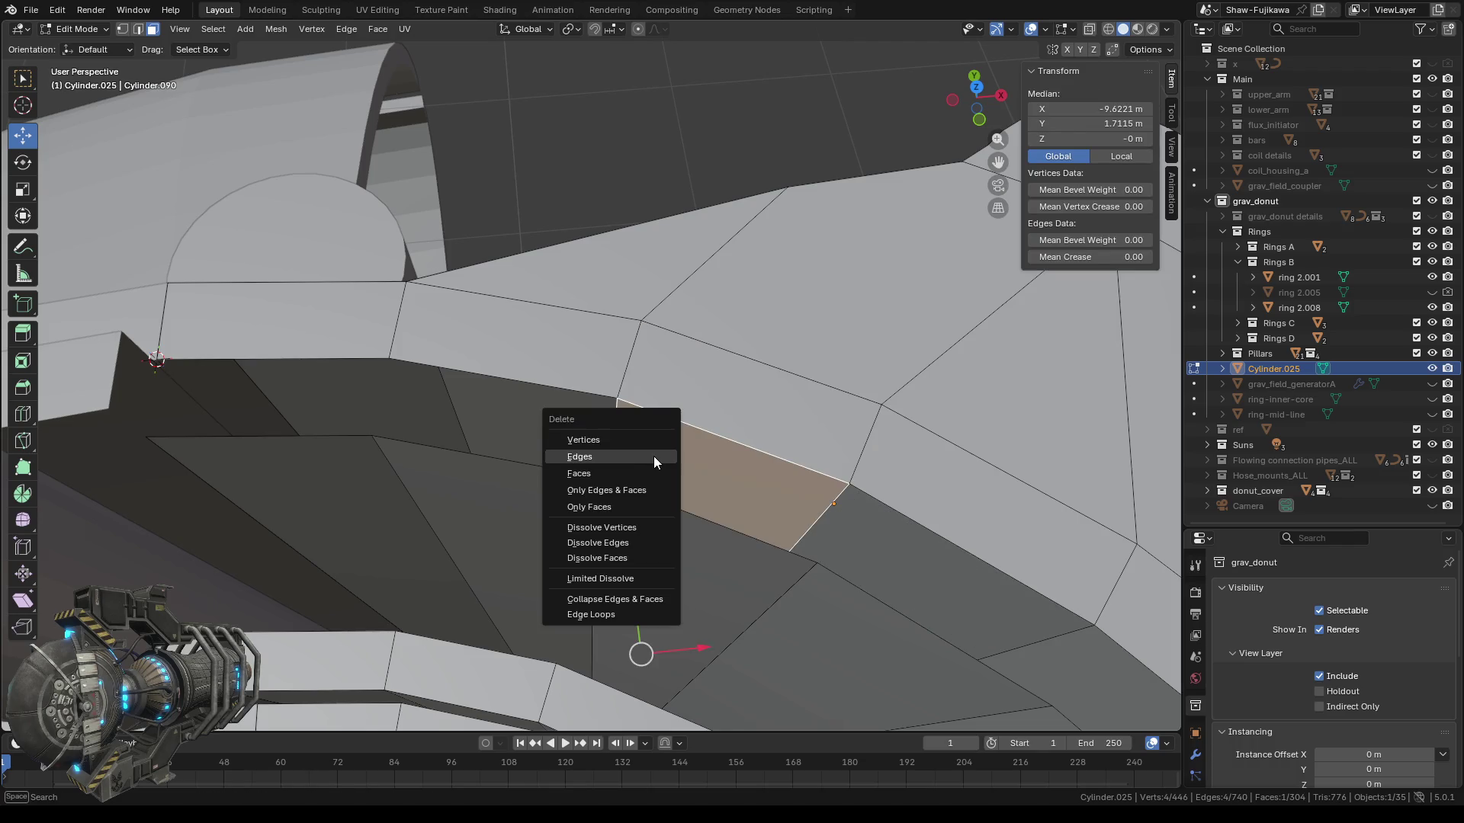
click(643, 454)
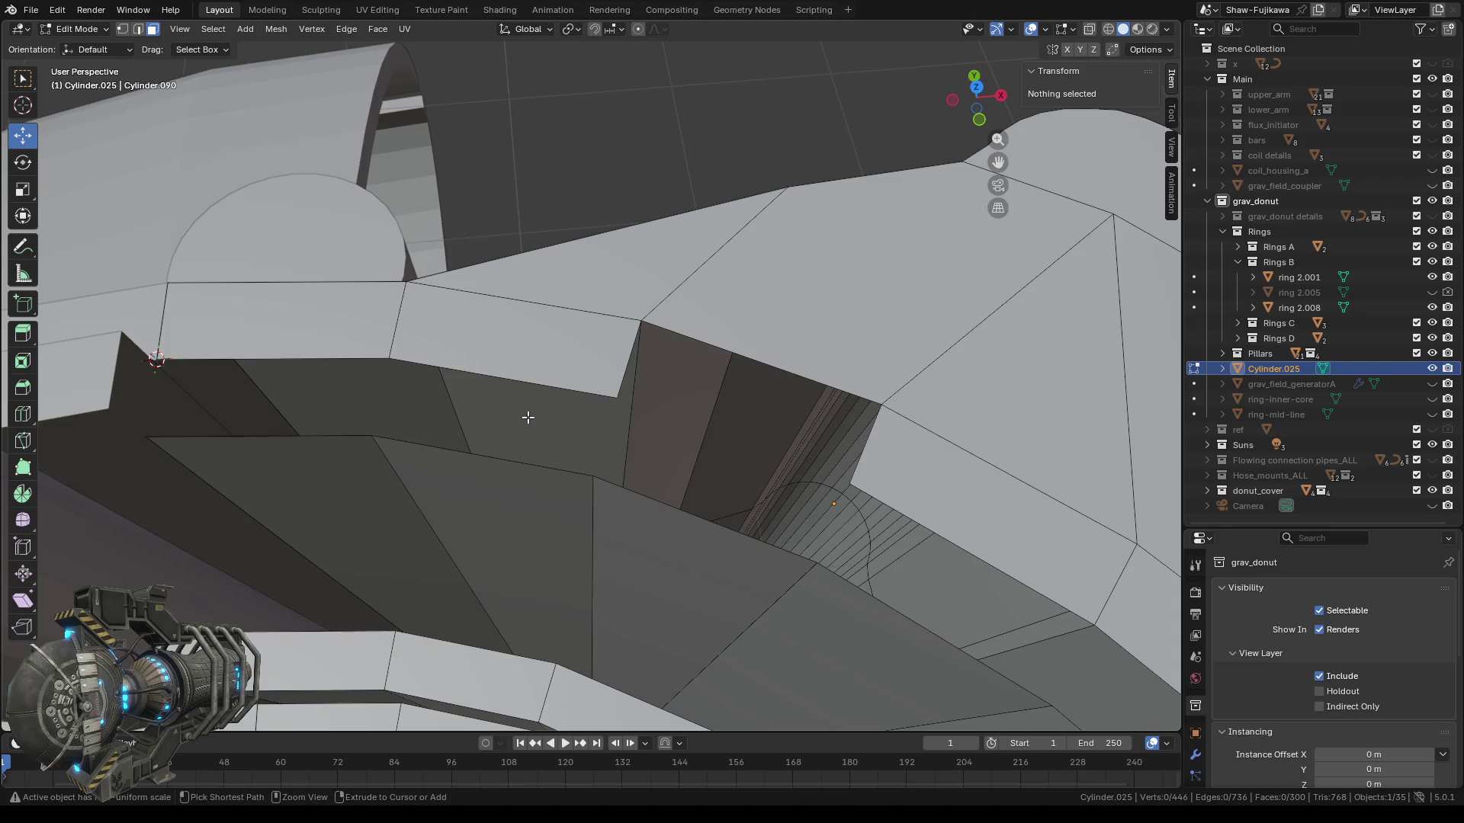
key(ctrl+z)
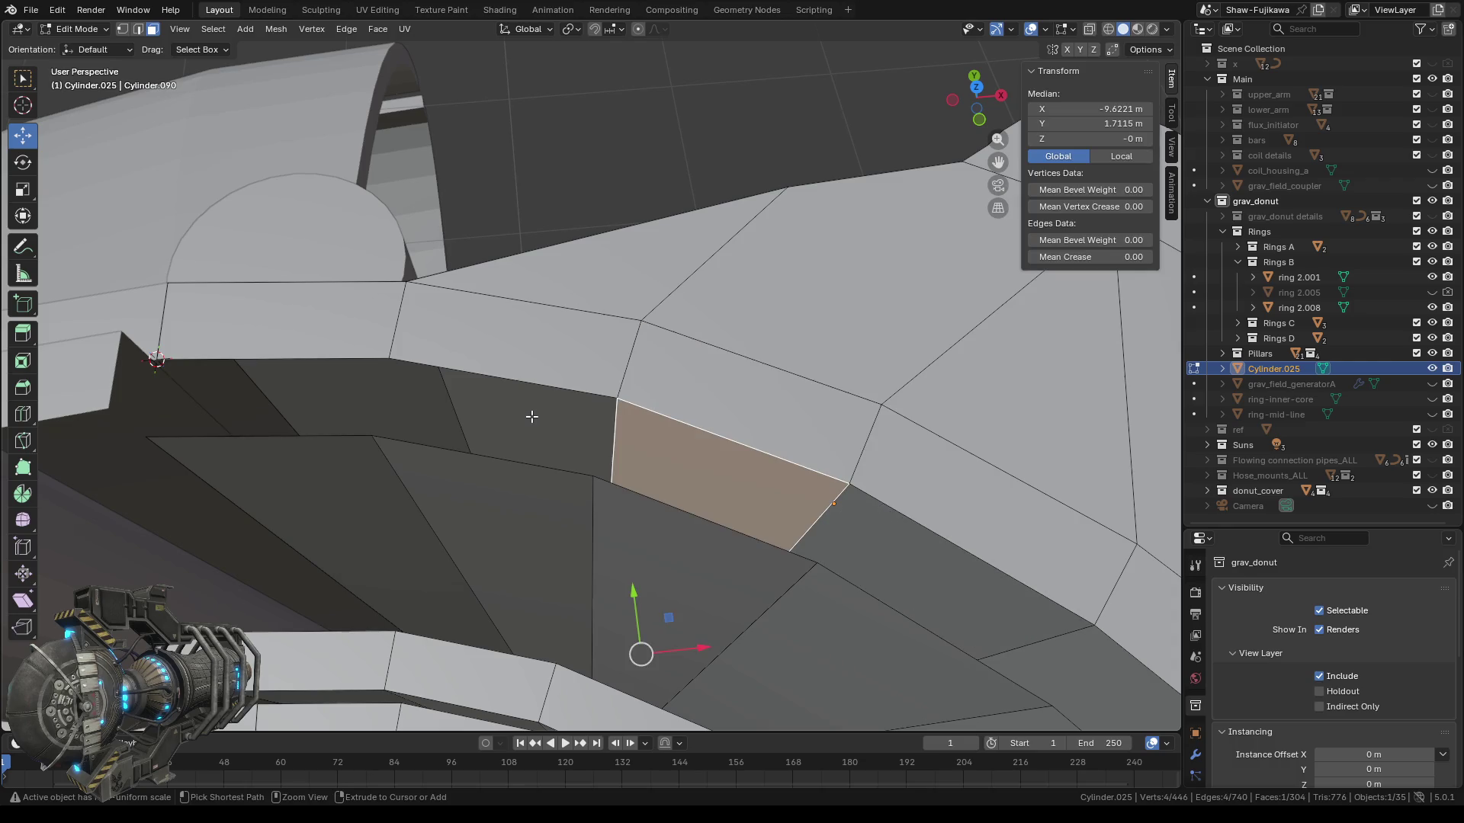
key(ctrl+z)
Reselect the lower inner face and delete only that face with X > Faces.
click(708, 470)
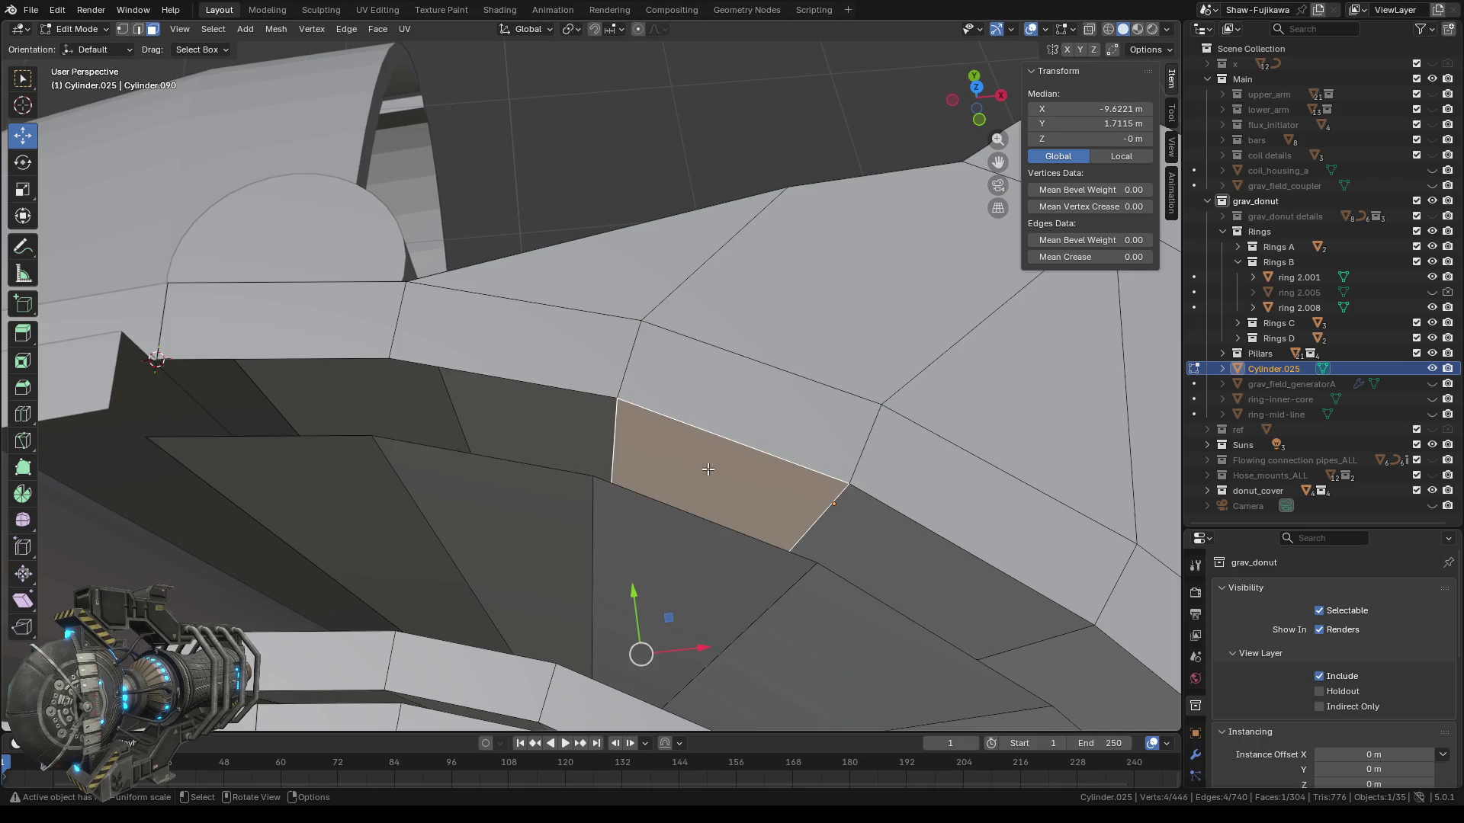
key(x)
click(645, 470)
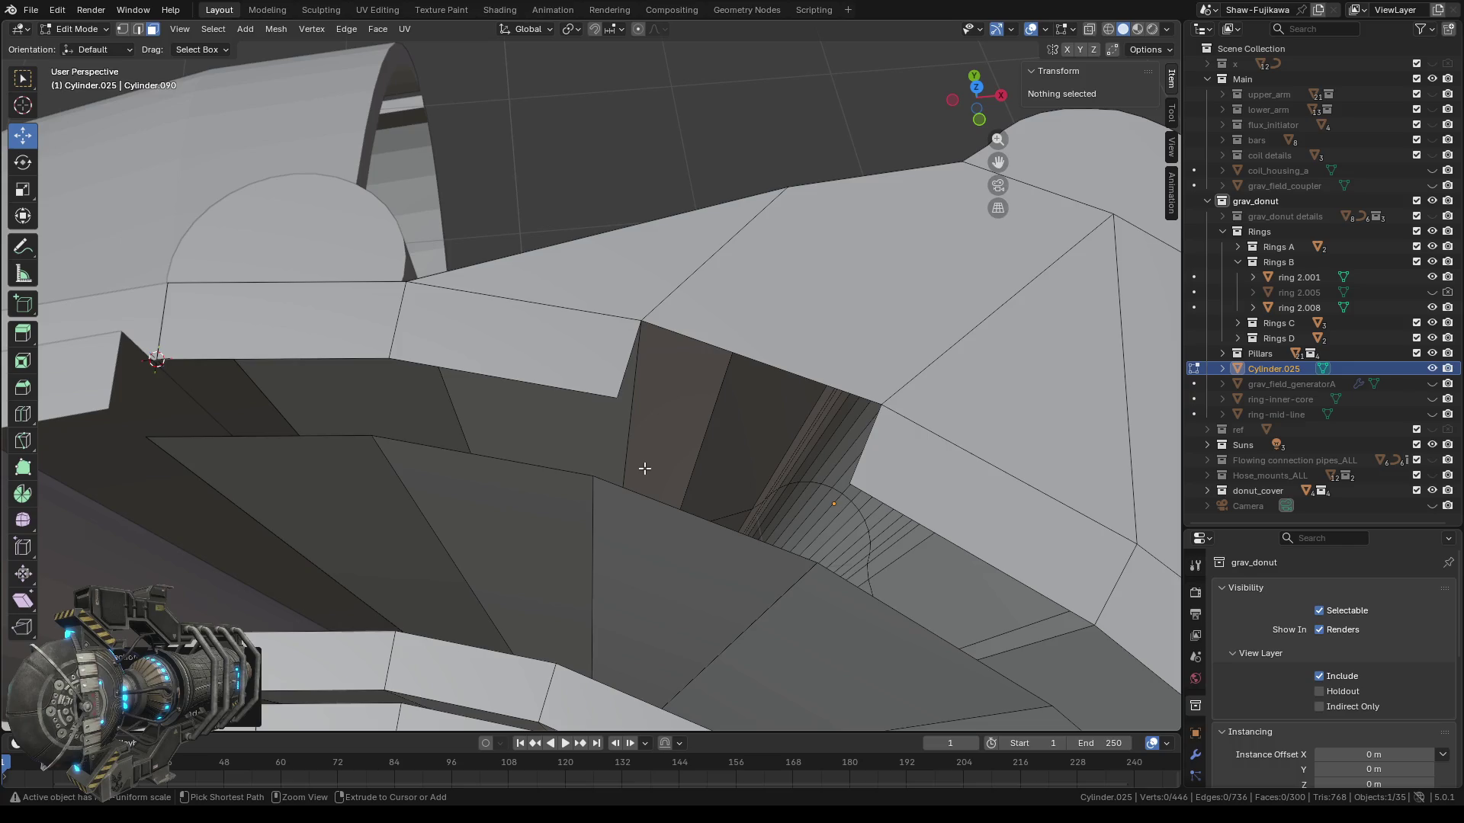
key(ctrl+z)
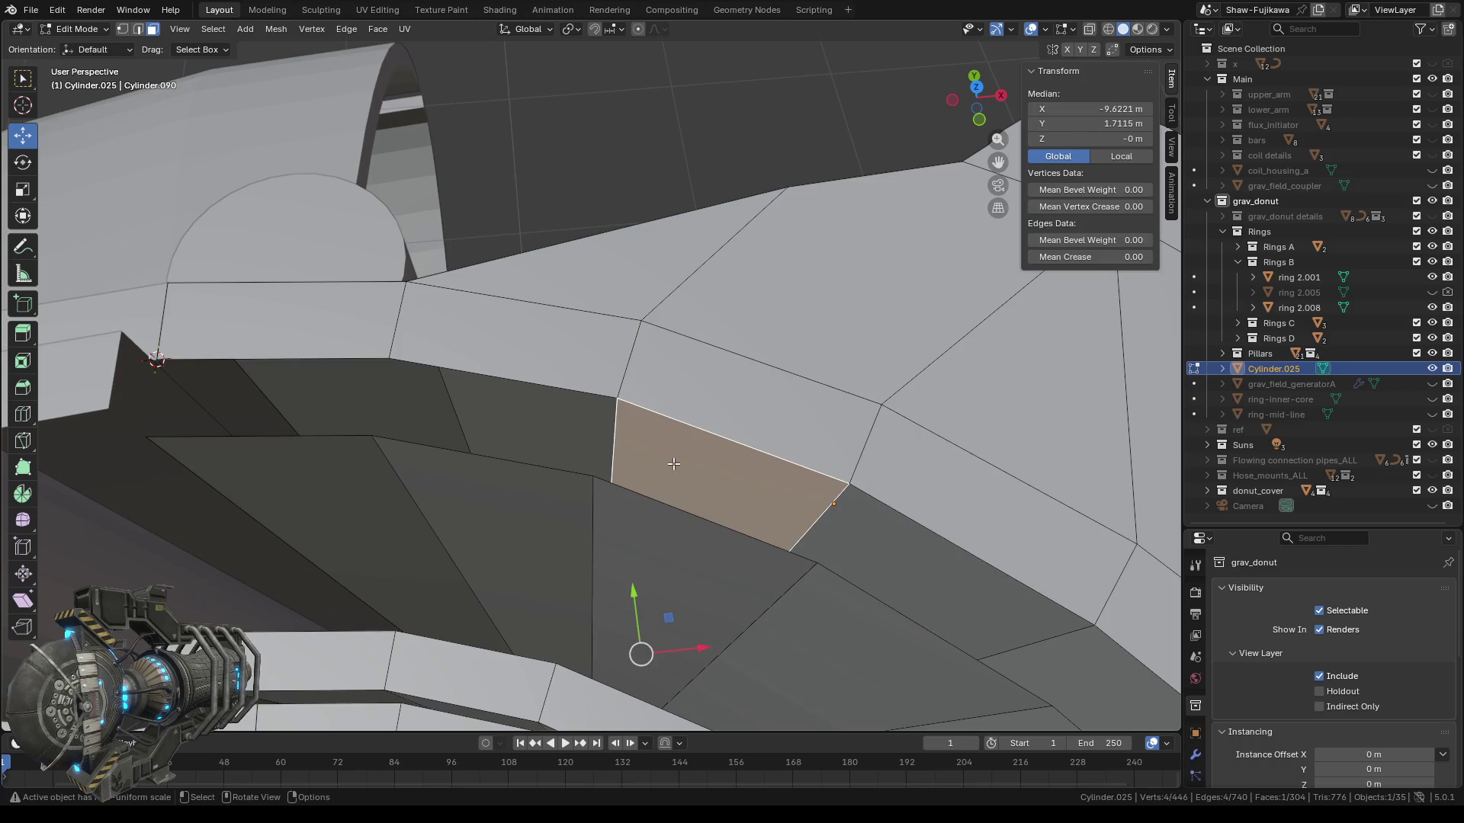
key(ctrl+f)
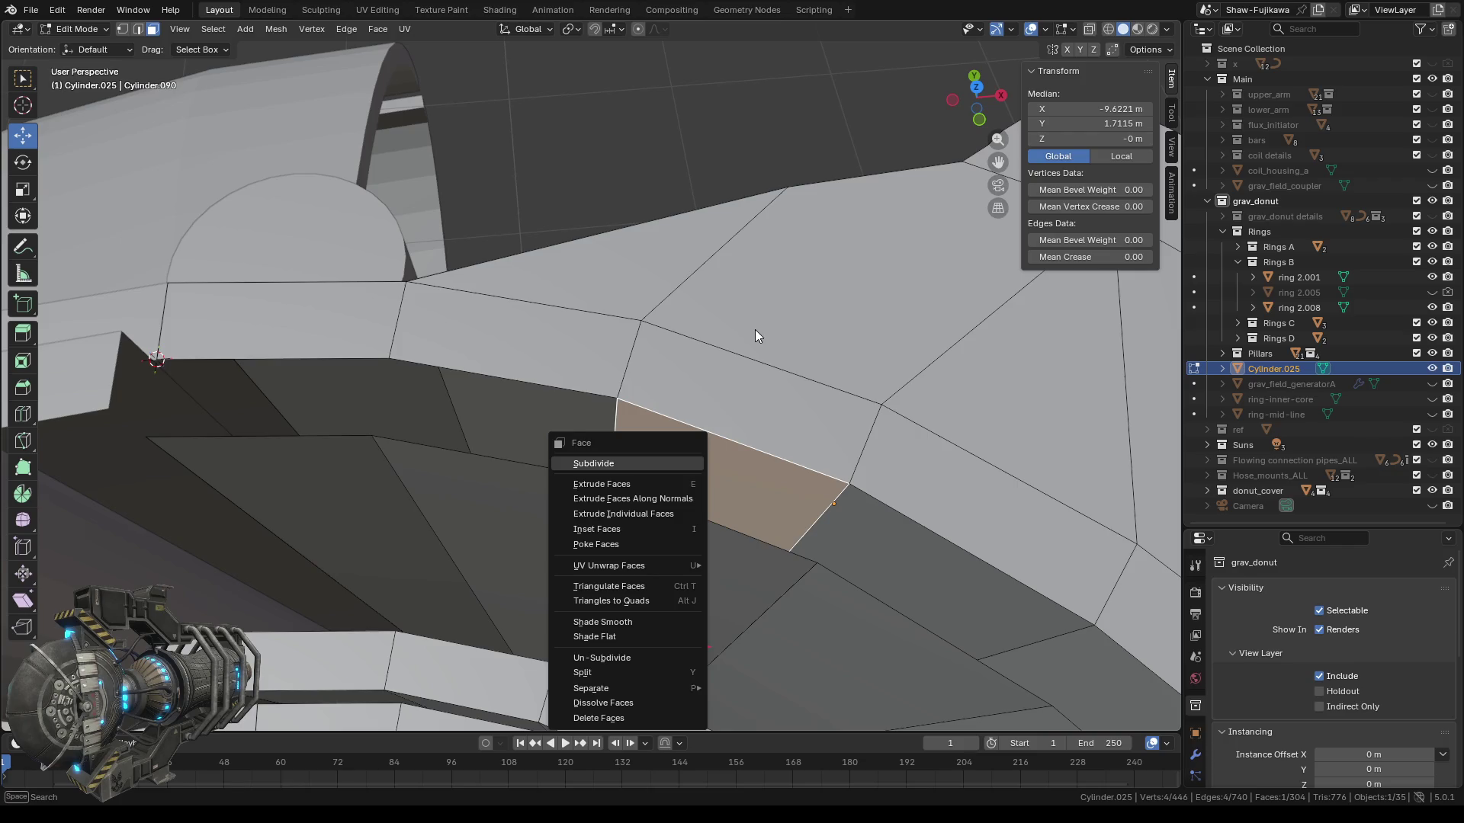
key(Escape)
key(x)
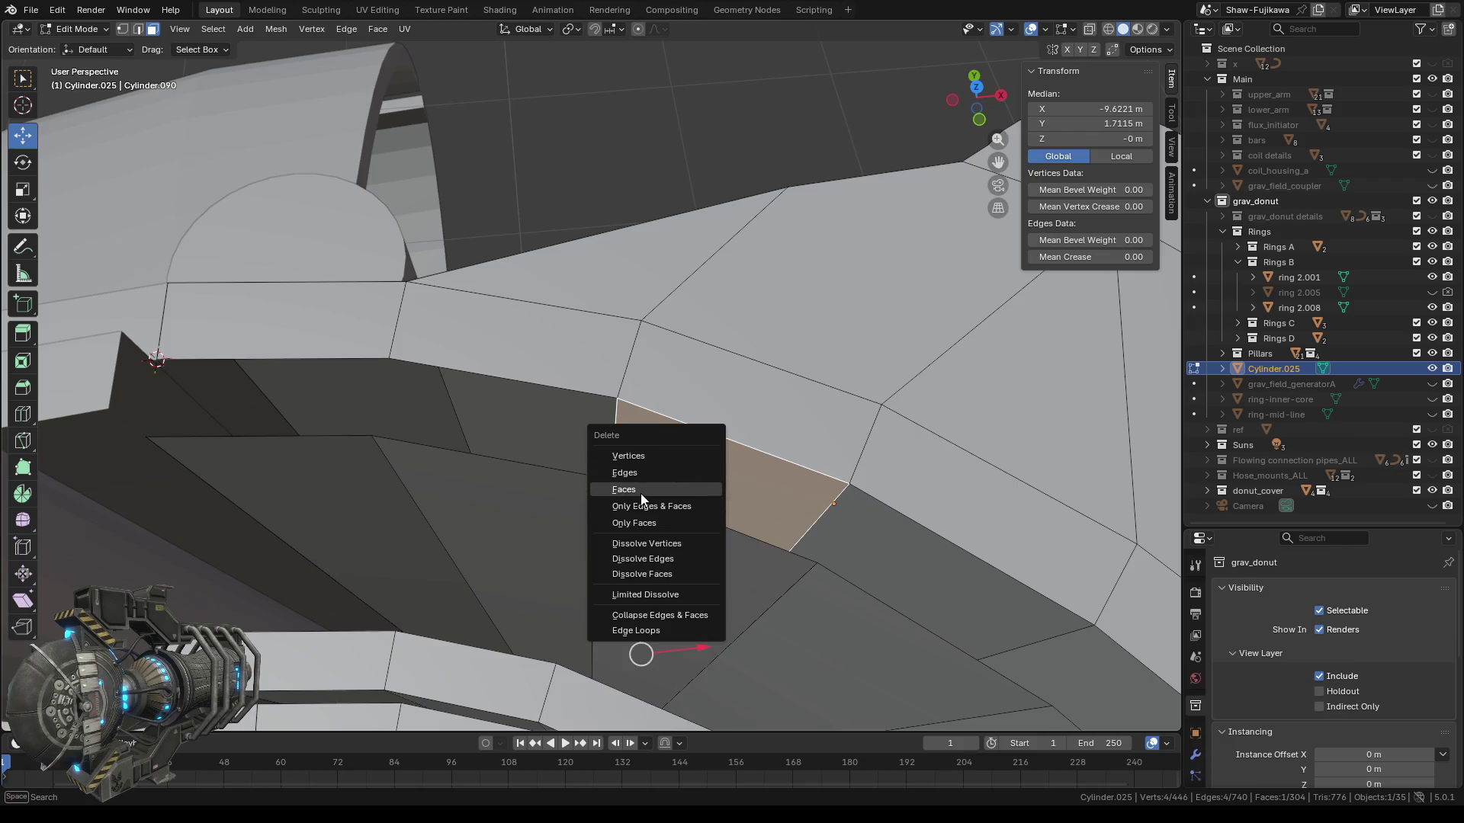
click(690, 493)
mouse_move(656, 492)
middle_down()
mouse_move(623, 500)
mouse_move(650, 496)
middle_up()
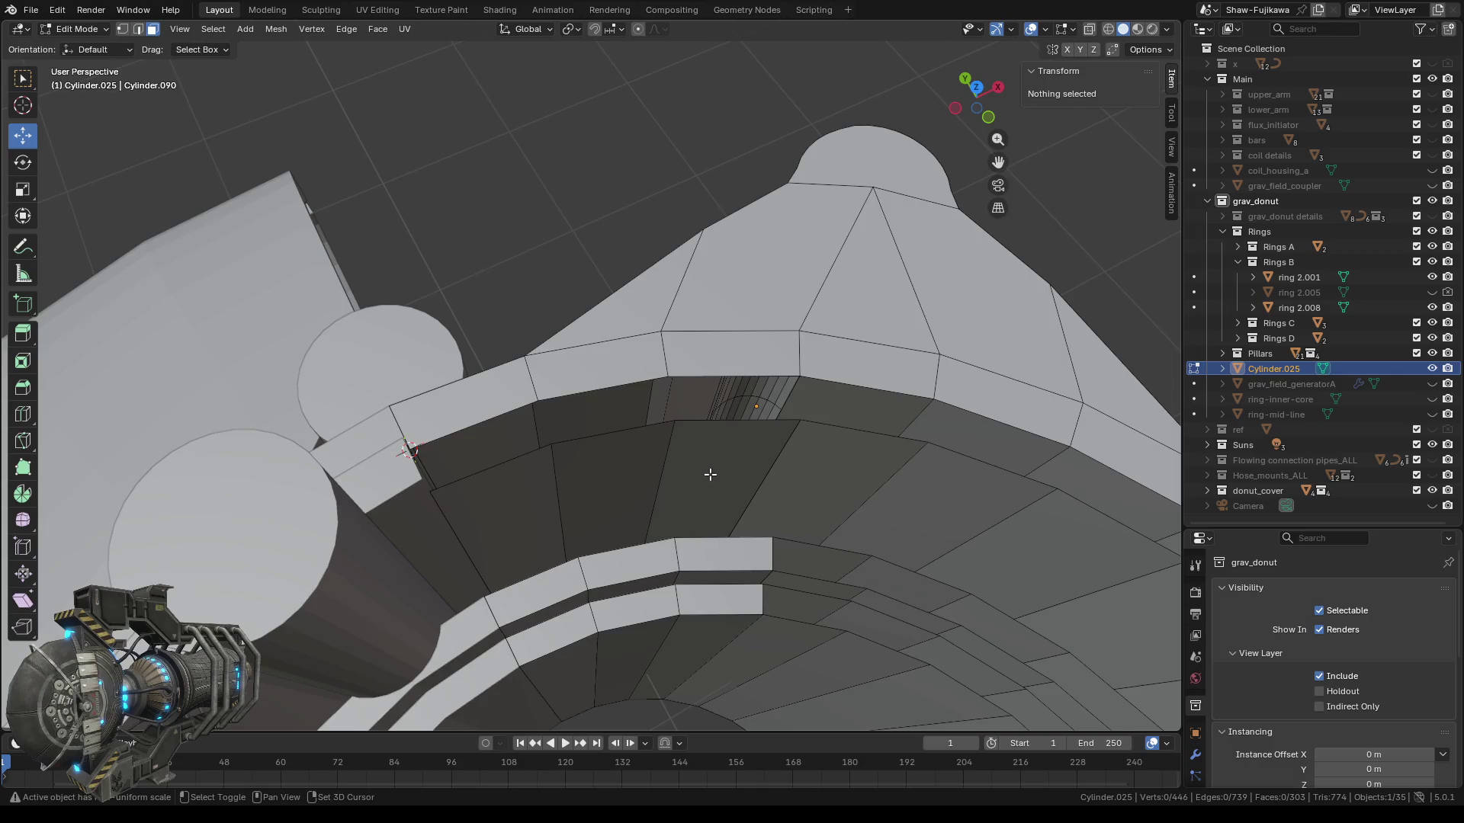
shift+middle_drag(781, 485, 640, 457)
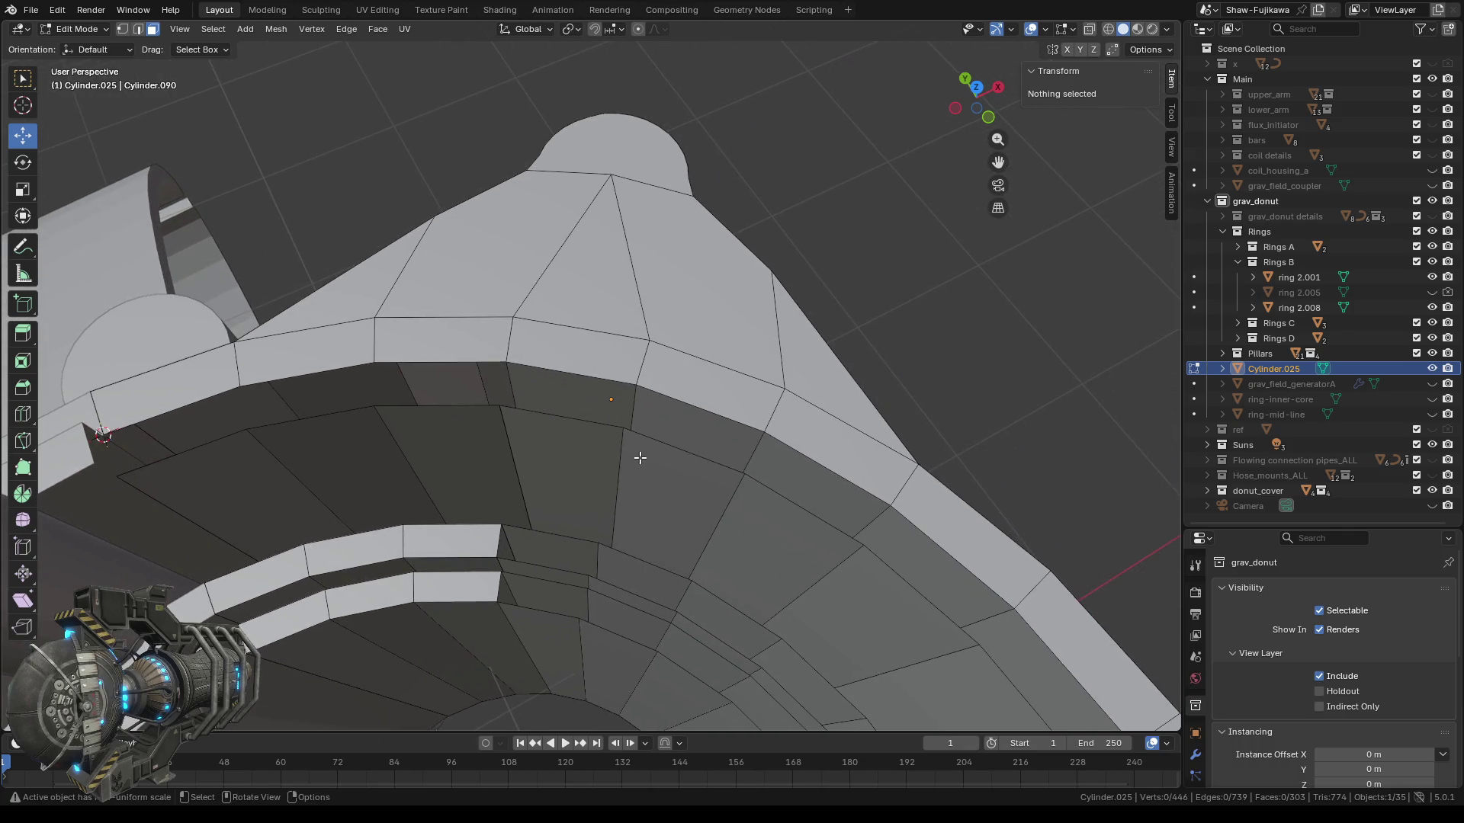
scroll(594, 462, down, 3)
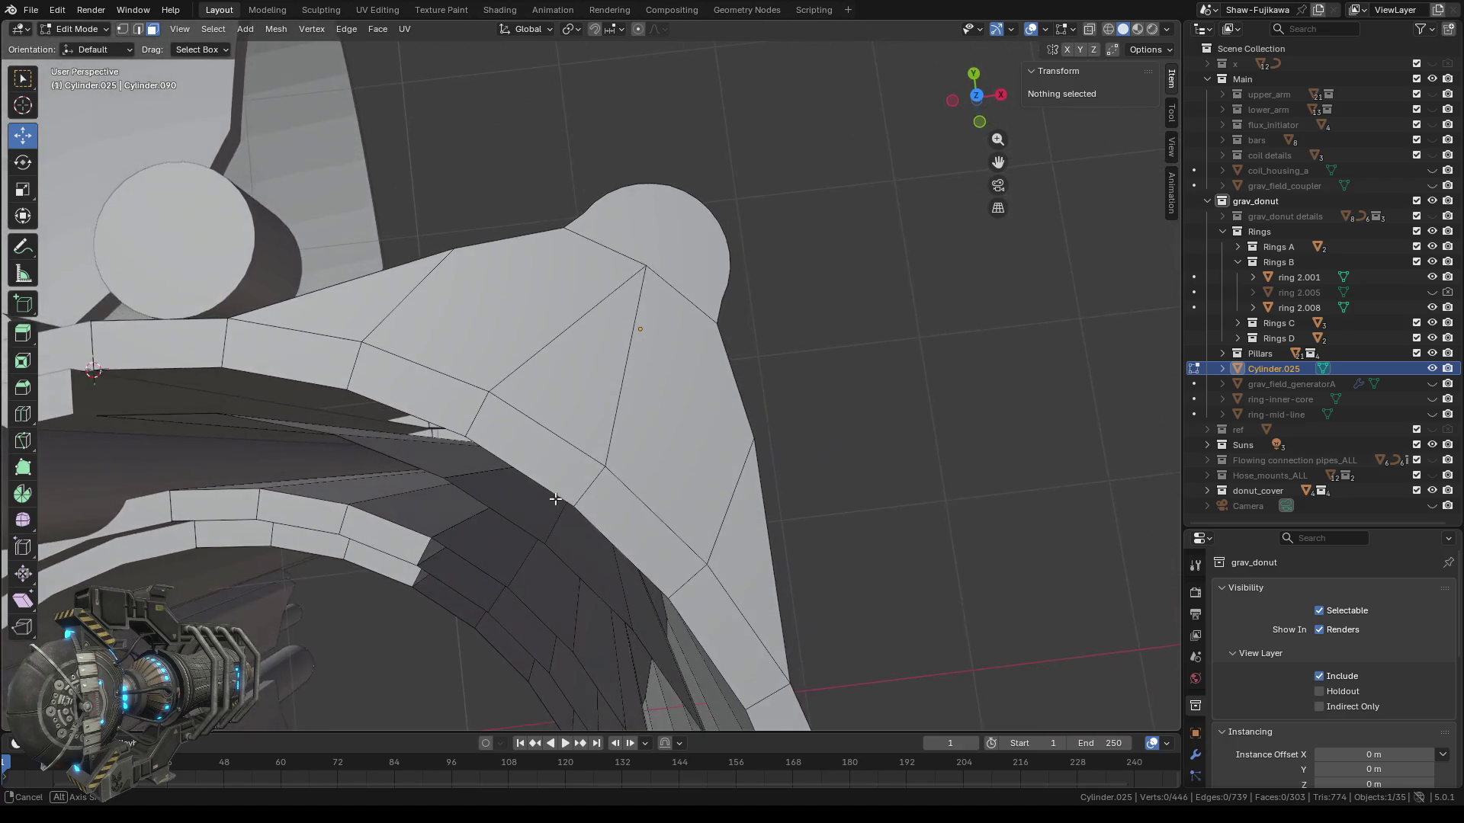
mouse_move(595, 462)
middle_down()
mouse_move(580, 509)
mouse_move(584, 441)
middle_up()
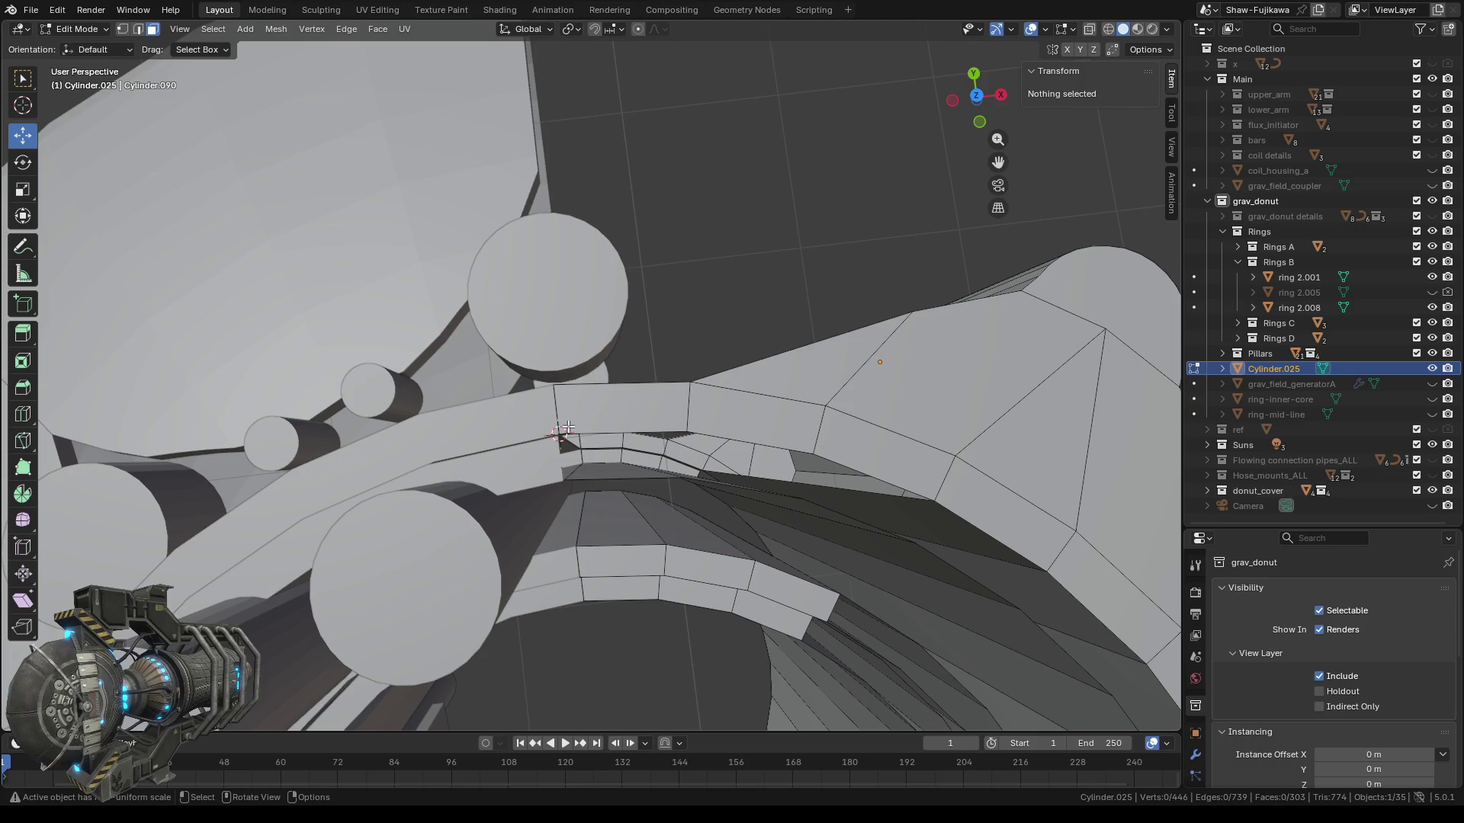
scroll(648, 493, up, 2)
scroll(648, 493, up, 2)
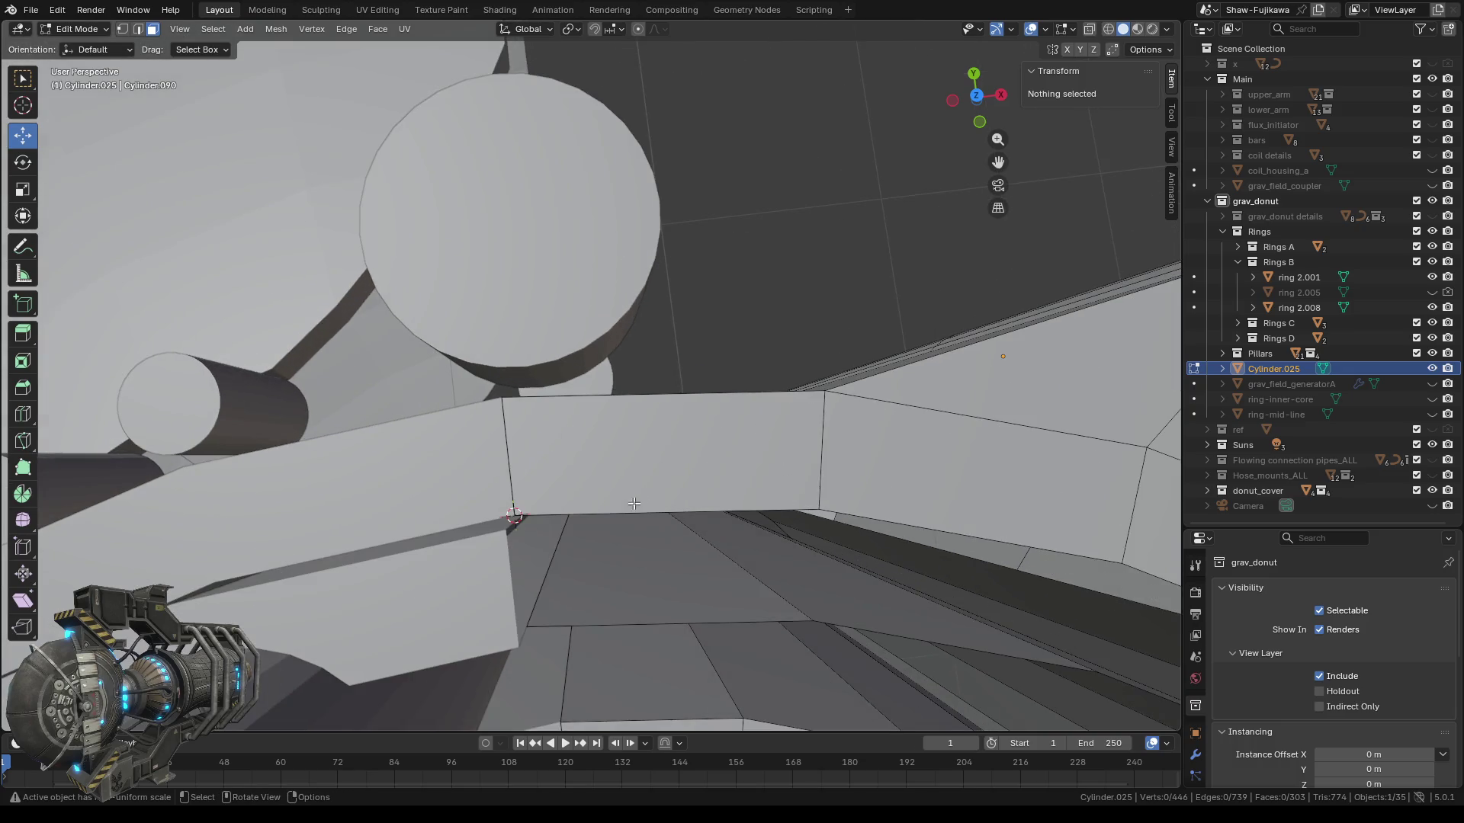
shift+middle_drag(562, 539, 563, 534)
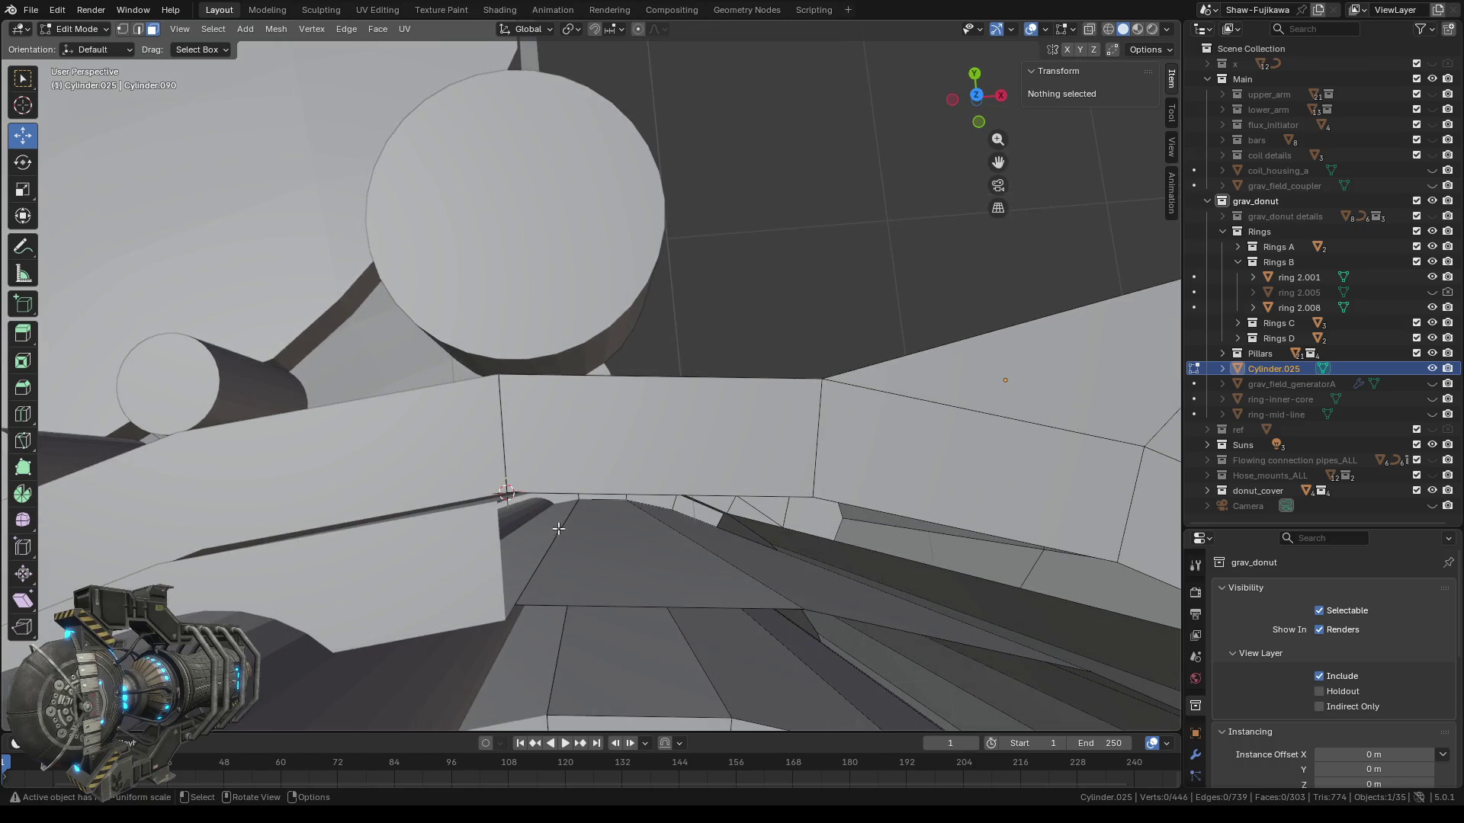
scroll(621, 543, down, 2)
mouse_move(657, 450)
middle_down()
mouse_move(899, 451)
mouse_move(630, 379)
middle_up()
Select the first run of faces along the ring's curved arch band.
click(579, 370)
shift+click(686, 389)
shift+click(833, 477)
mouse_move(833, 477)
middle_down()
mouse_move(816, 513)
mouse_move(991, 424)
mouse_move(660, 415)
middle_up()
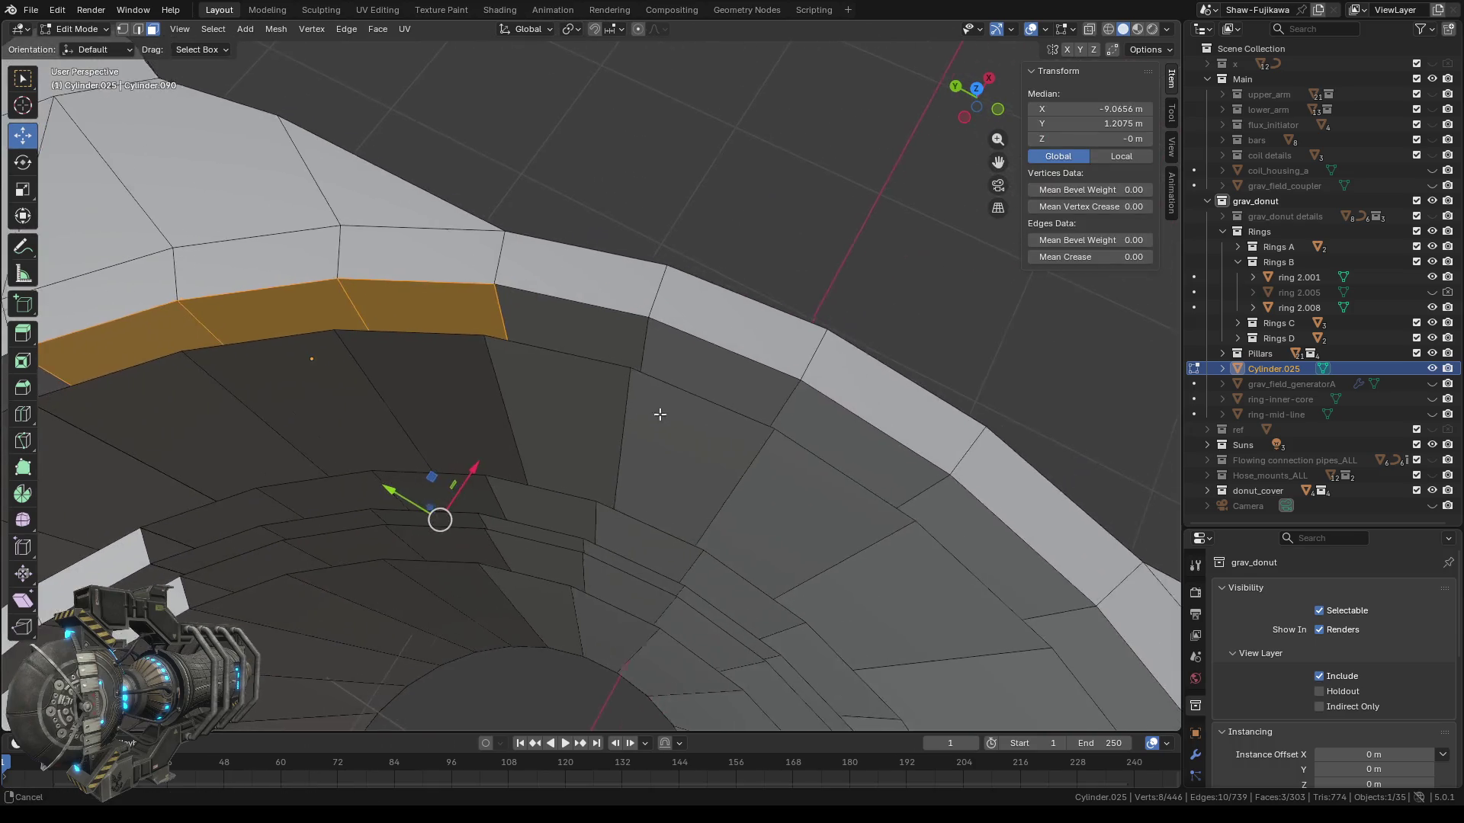
shift+click(560, 324)
middle_drag(752, 411, 618, 307)
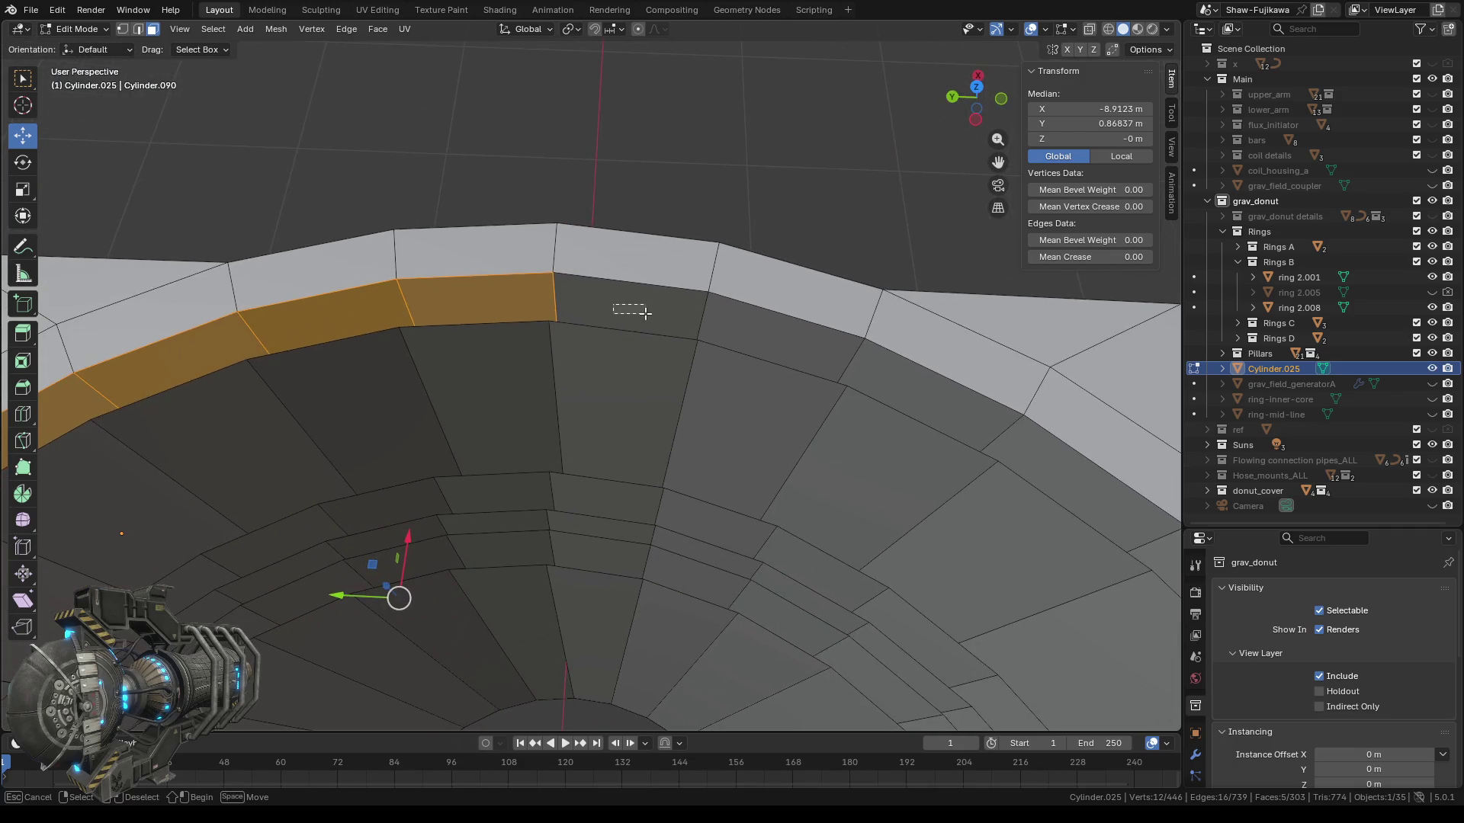
drag(645, 312, 646, 313)
shift+click(523, 317)
shift+click(323, 309)
shift+click(202, 345)
shift+middle_drag(226, 422, 486, 409)
shift+click(486, 409)
shift+click(403, 488)
Add the remaining arch faces to the selection and delete them as faces.
scroll(442, 514, down, 3)
mouse_move(768, 465)
shift+middle_down()
mouse_move(743, 359)
mouse_move(727, 434)
mouse_move(661, 290)
mouse_move(591, 330)
mouse_move(696, 313)
shift+middle_up()
shift+click(649, 258)
key(b)
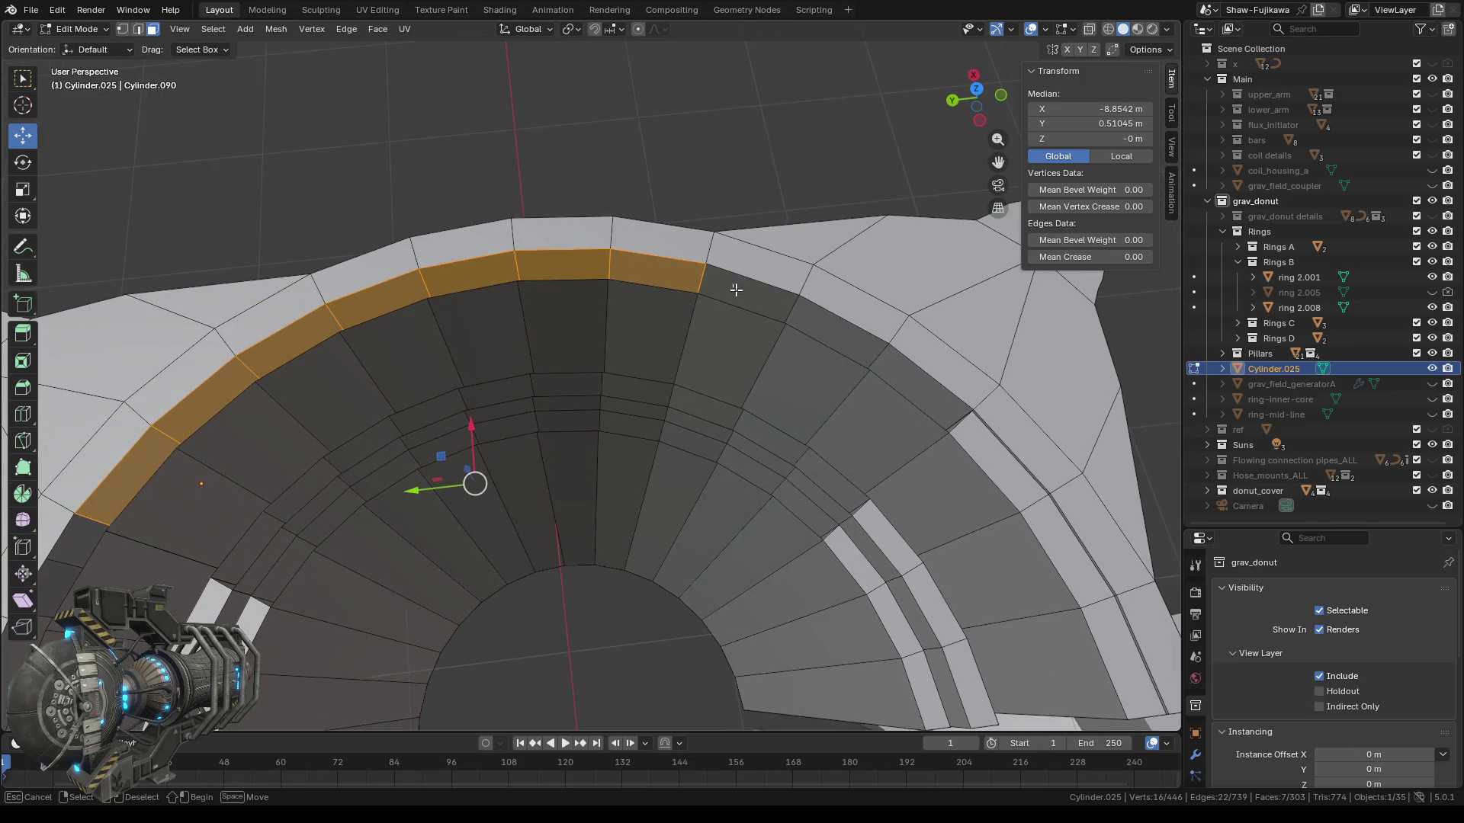
click(736, 288)
shift+click(819, 327)
shift+click(915, 387)
mouse_move(915, 387)
middle_down()
mouse_move(769, 430)
mouse_move(833, 427)
mouse_move(712, 321)
middle_up()
shift+click(677, 288)
shift+click(863, 369)
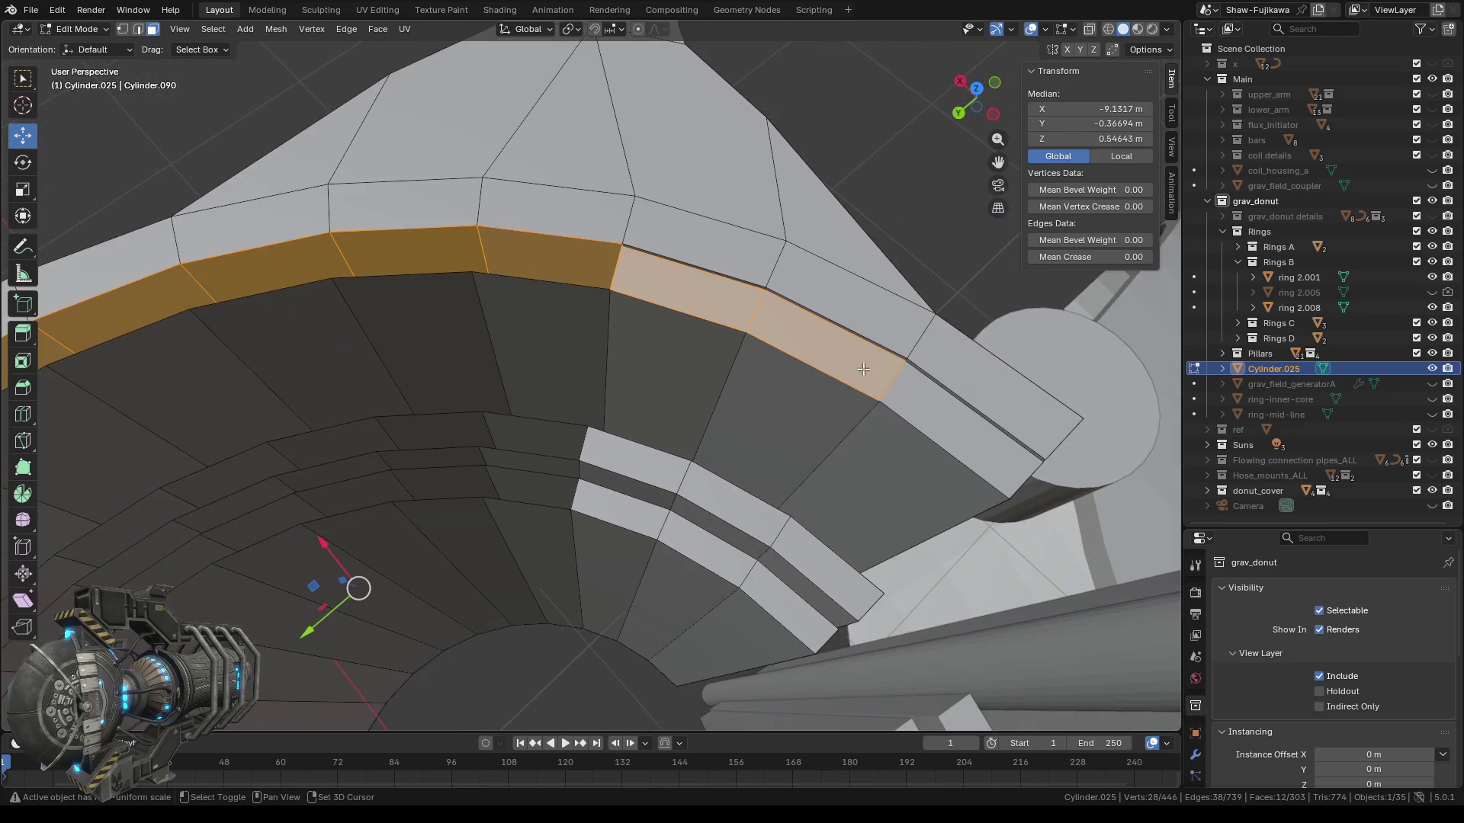
shift+click(949, 423)
key(x)
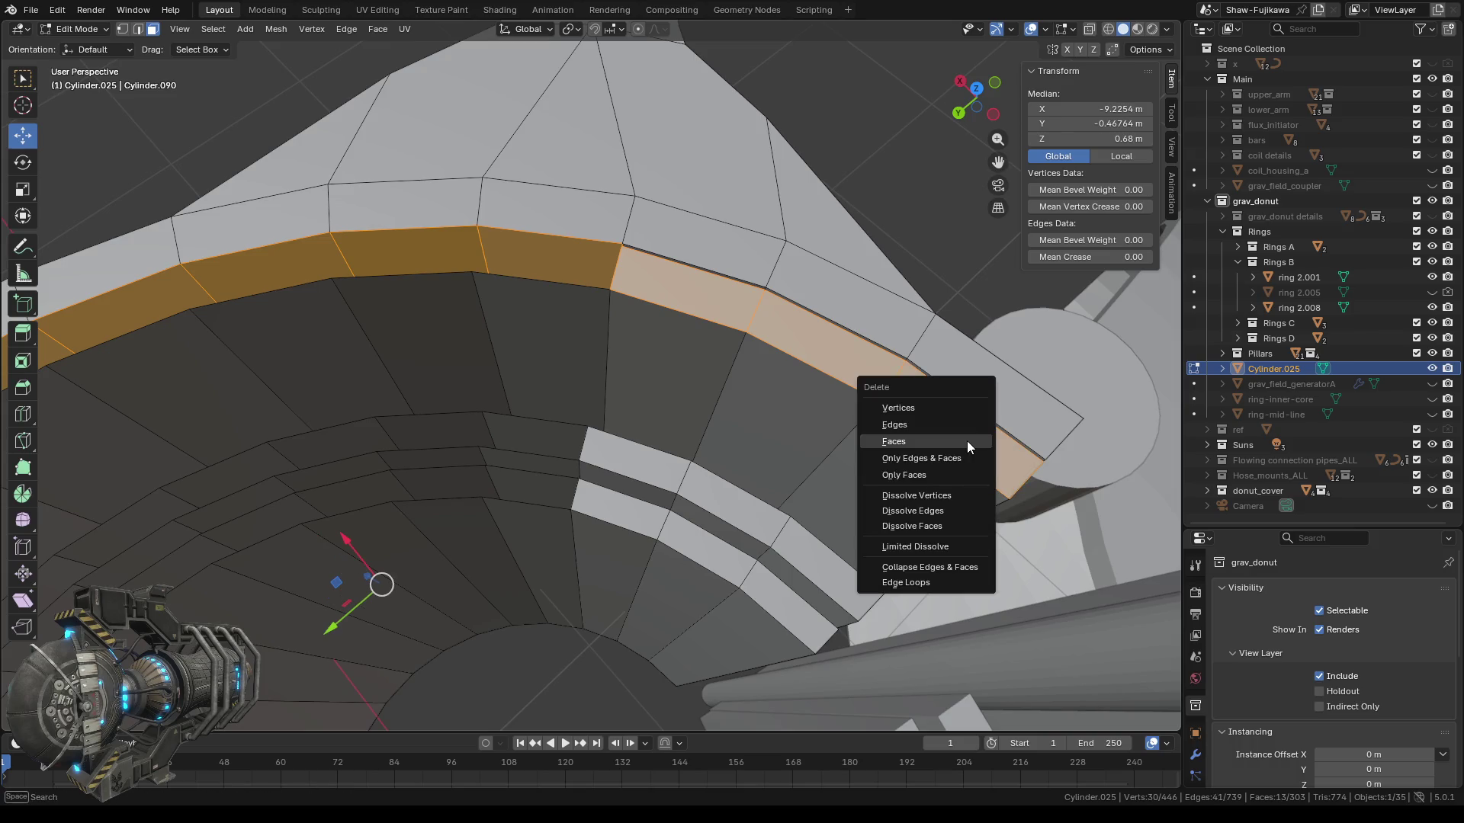
click(926, 439)
Delete the row of three faces just above the arch.
mouse_move(737, 416)
middle_down()
mouse_move(661, 408)
mouse_move(561, 315)
middle_up()
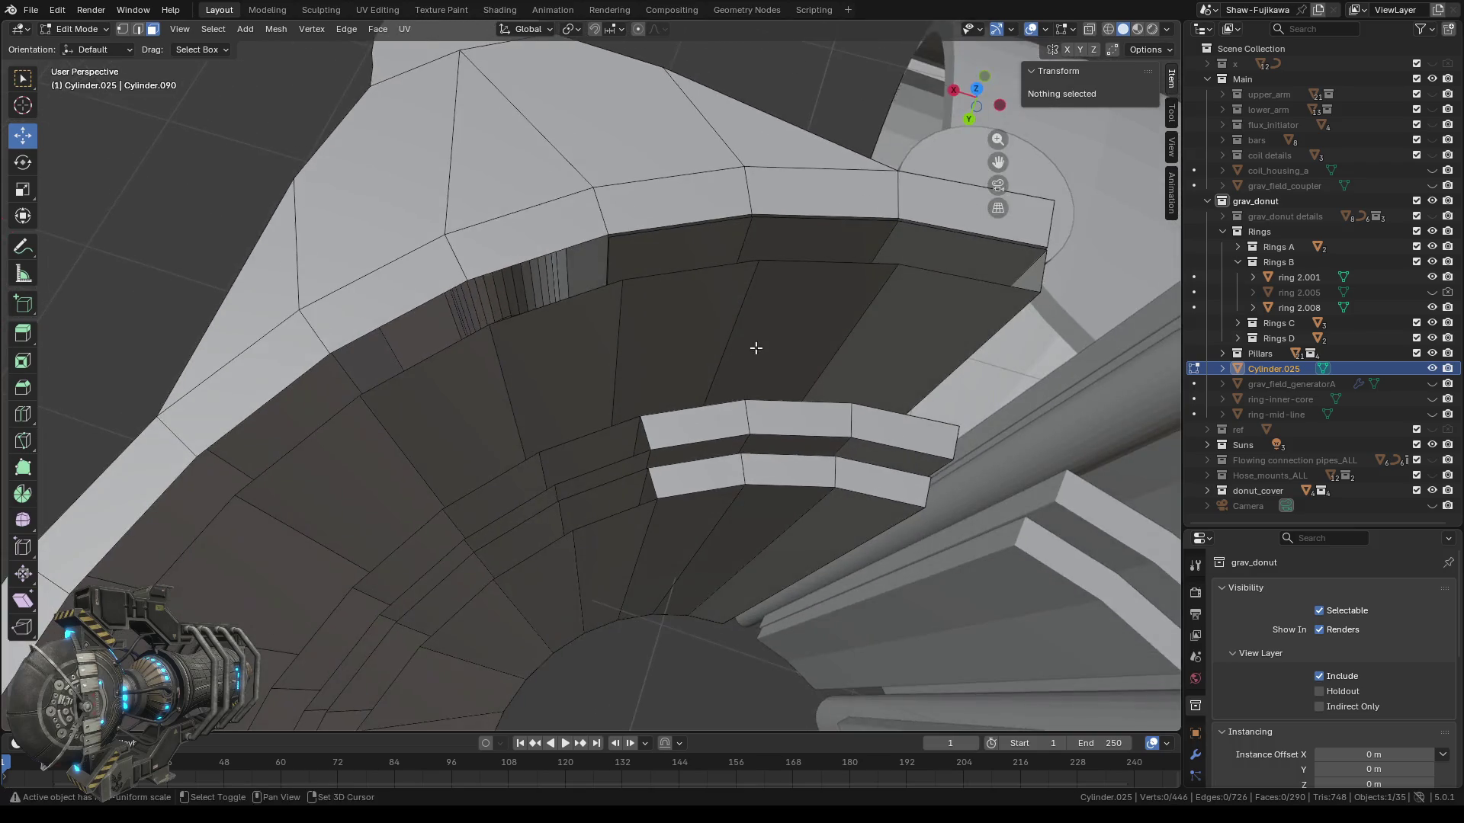
click(537, 305)
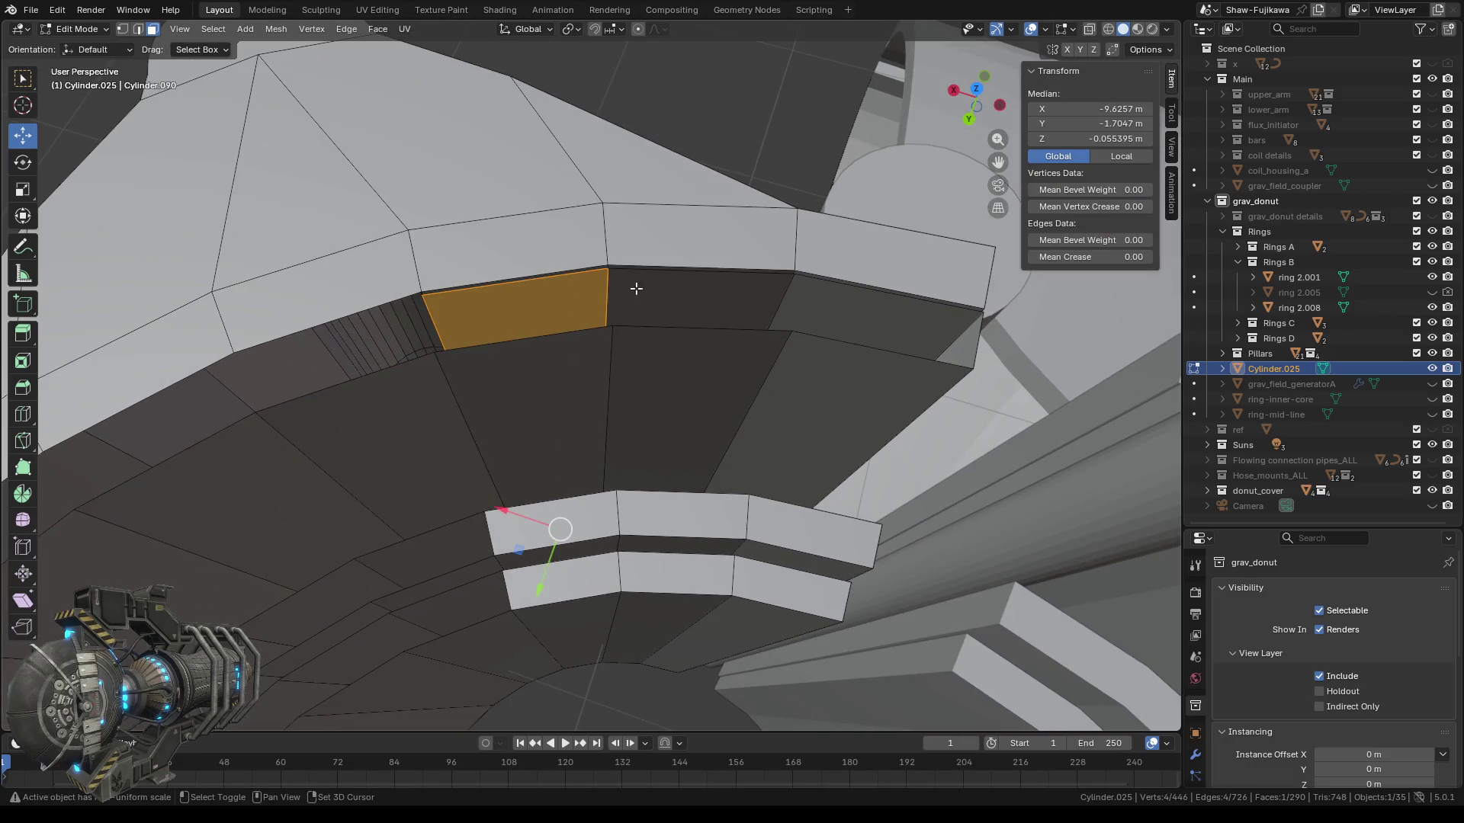
shift+click(648, 297)
shift+click(846, 311)
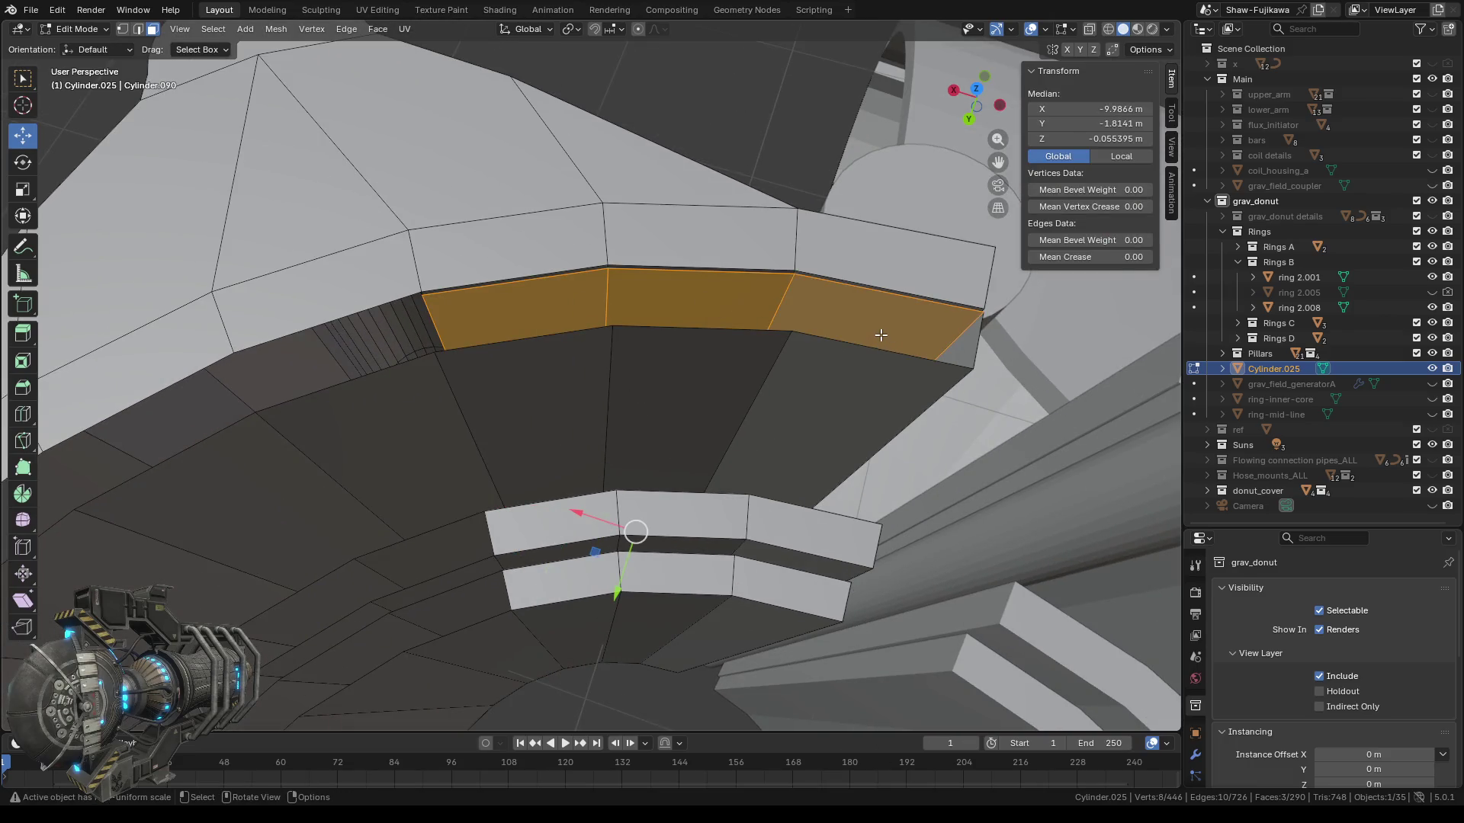
key(x)
click(832, 337)
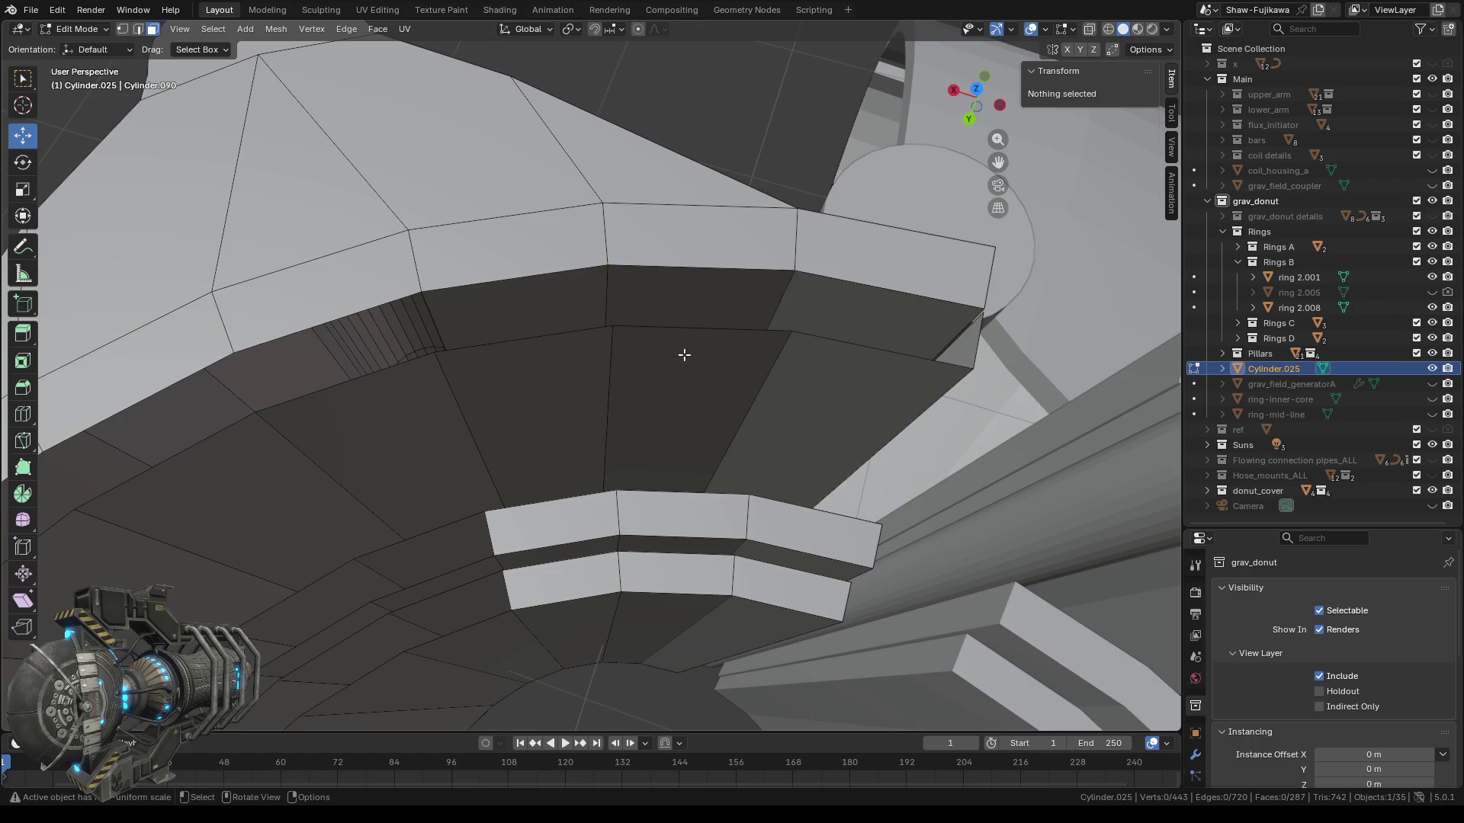
middle_drag(684, 354, 643, 391)
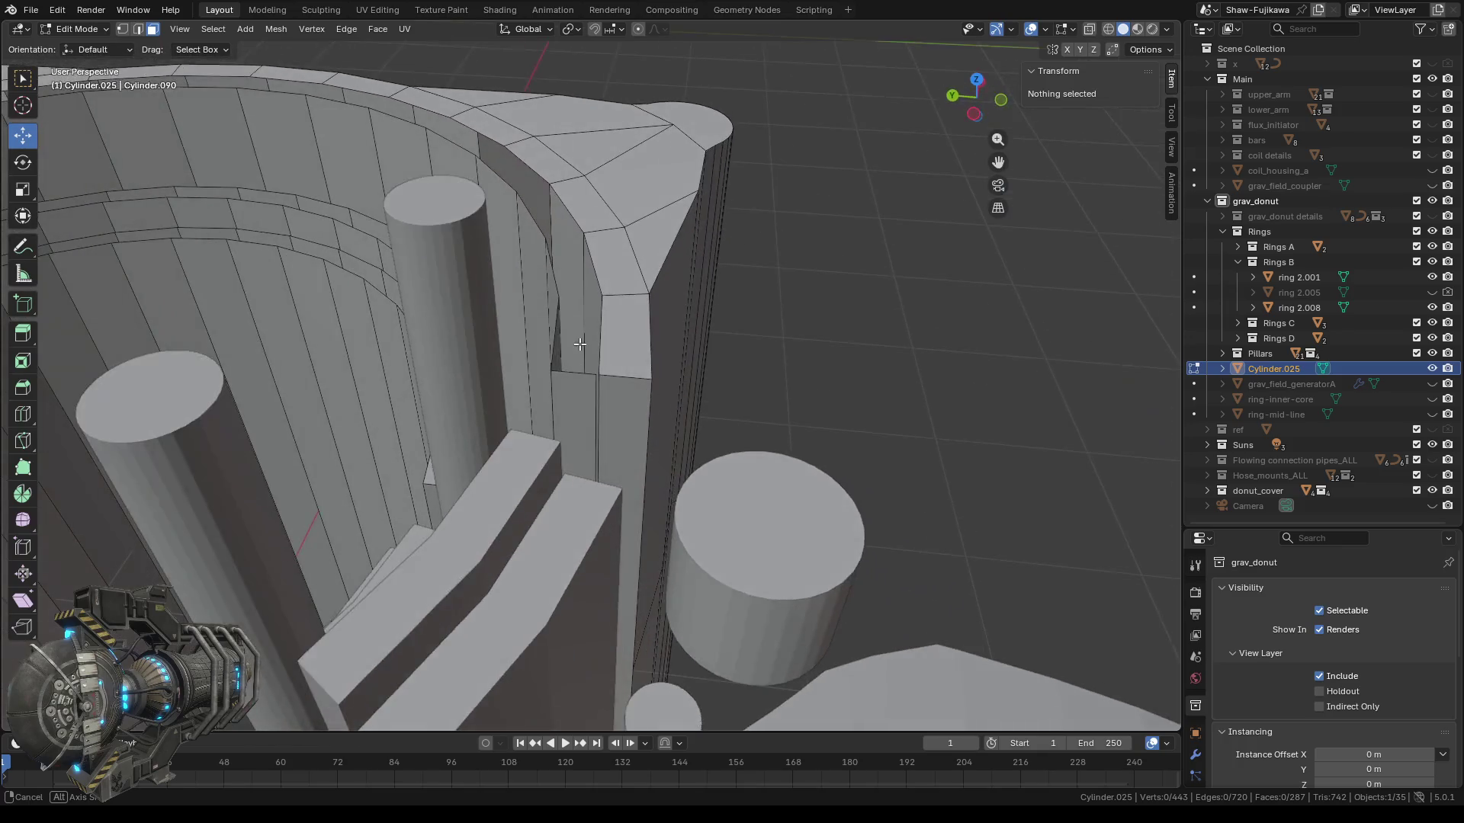
In vertex mode, snap the cursor to the pillar-corner vertex and merge its twin there.
scroll(642, 398, up, 2)
middle_drag(643, 391, 640, 425)
scroll(643, 400, up, 2)
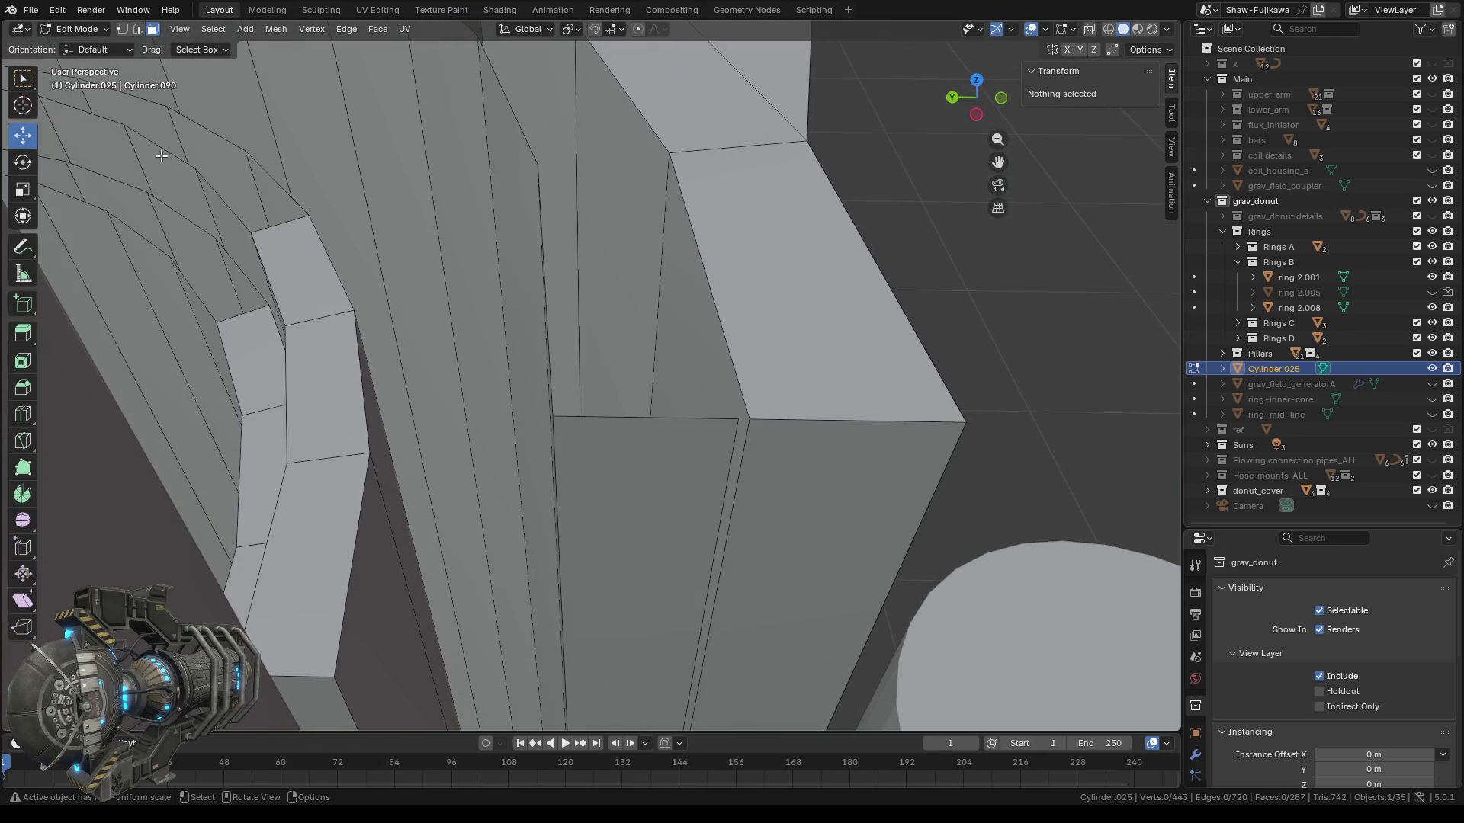
click(122, 29)
click(22, 81)
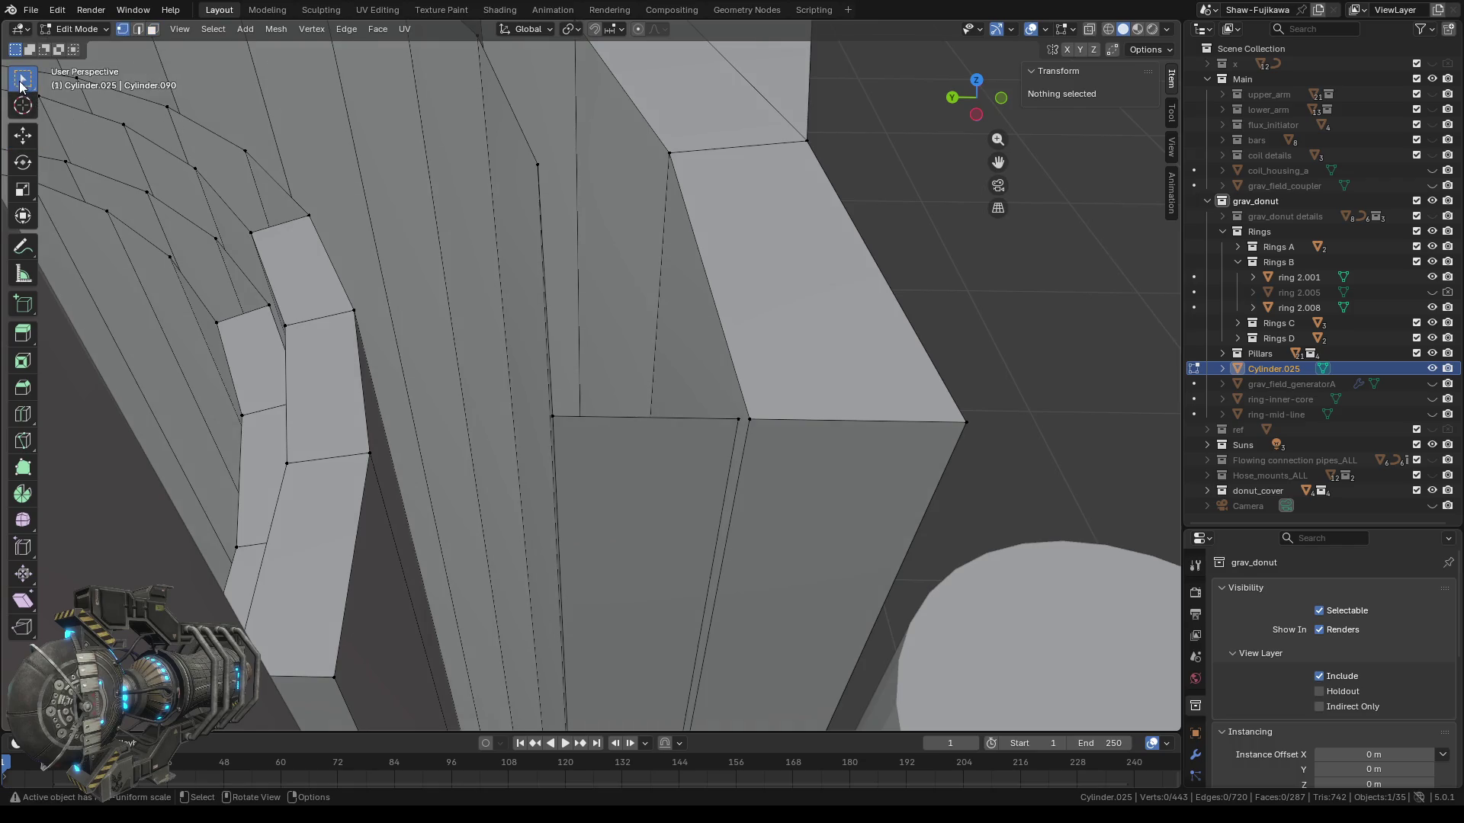
click(771, 424)
right_click(796, 340)
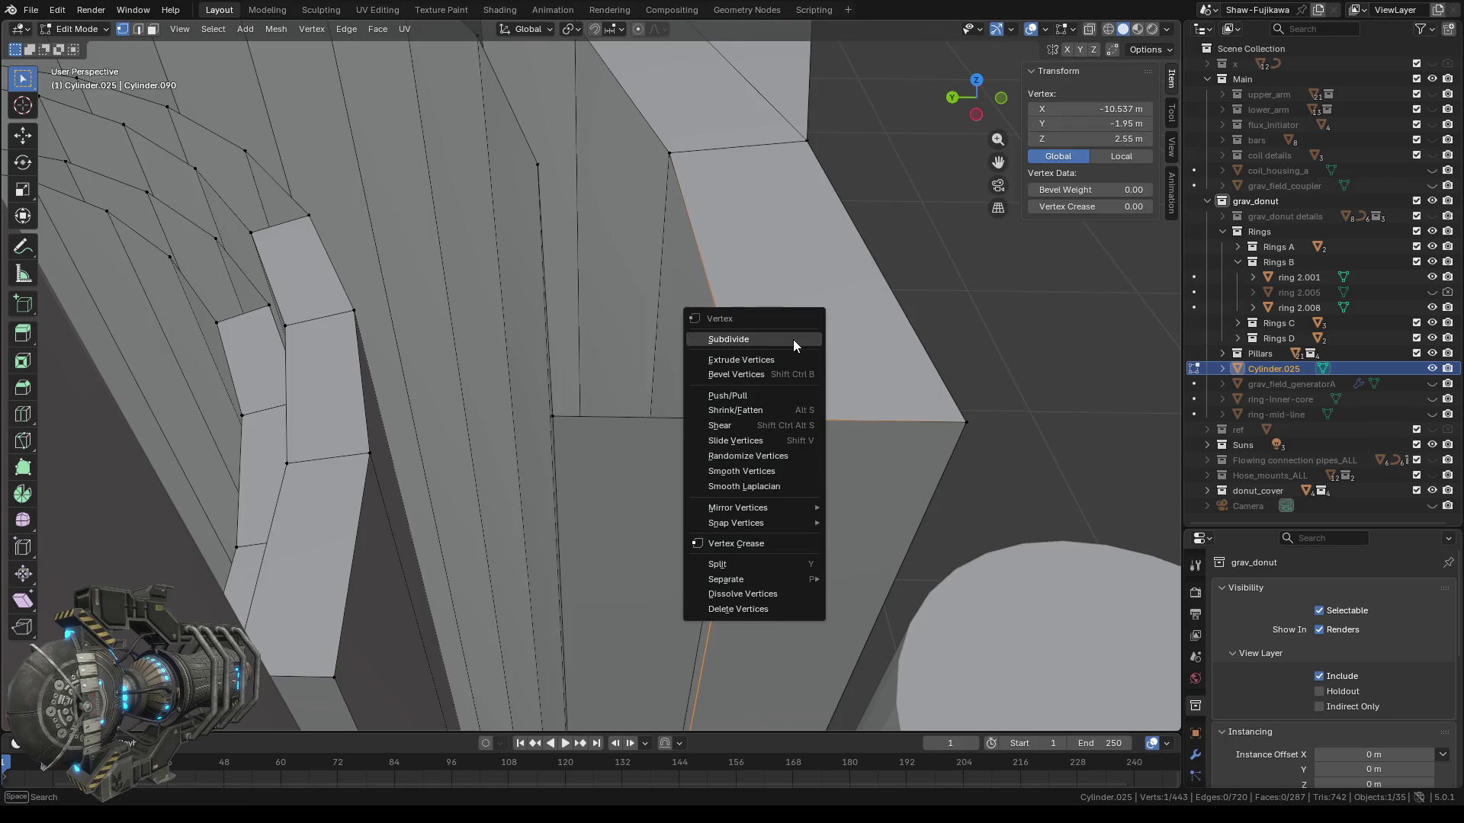
mouse_move(793, 523)
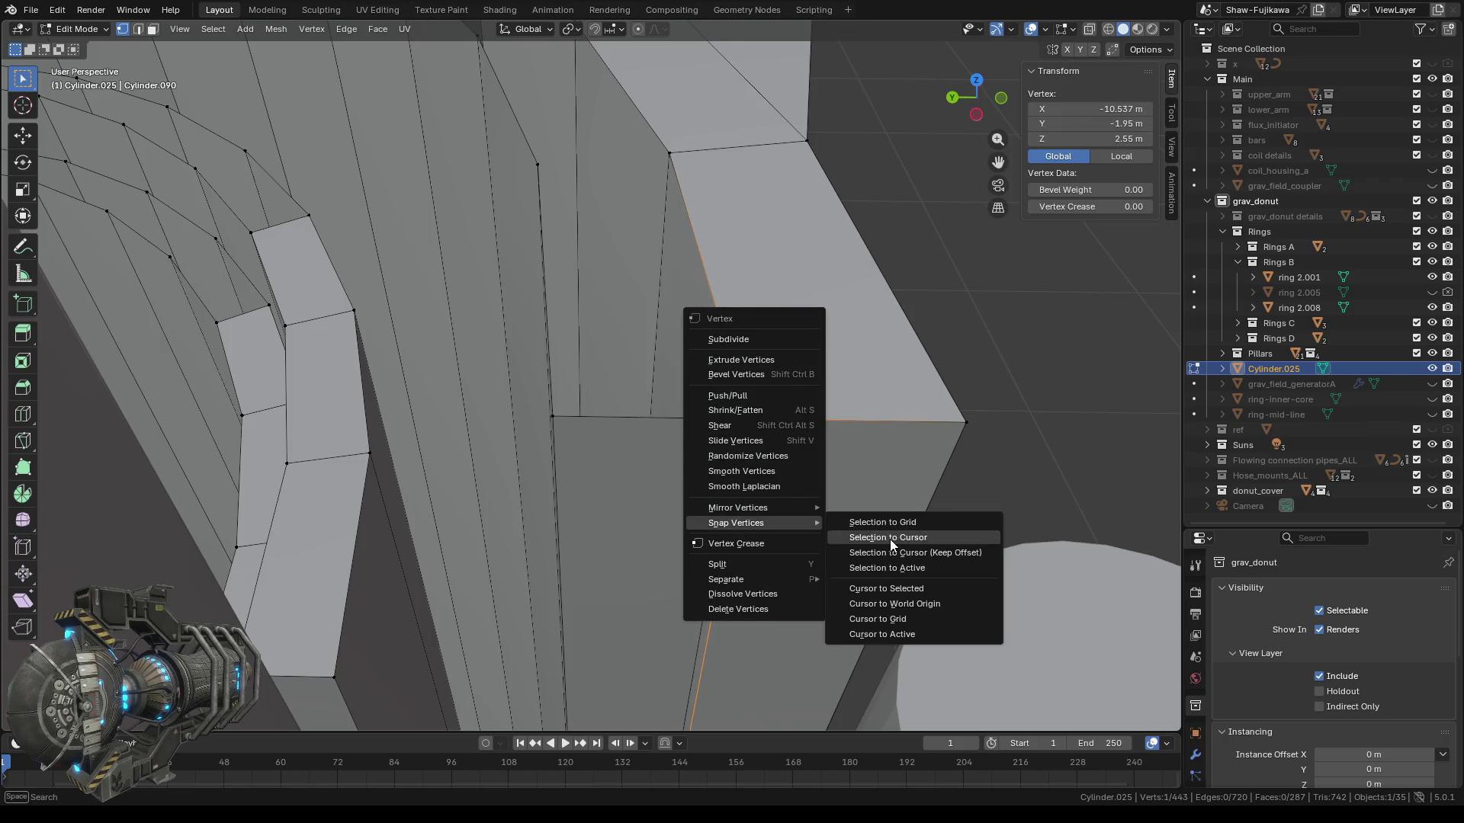
click(906, 585)
shift+click(739, 424)
key(m)
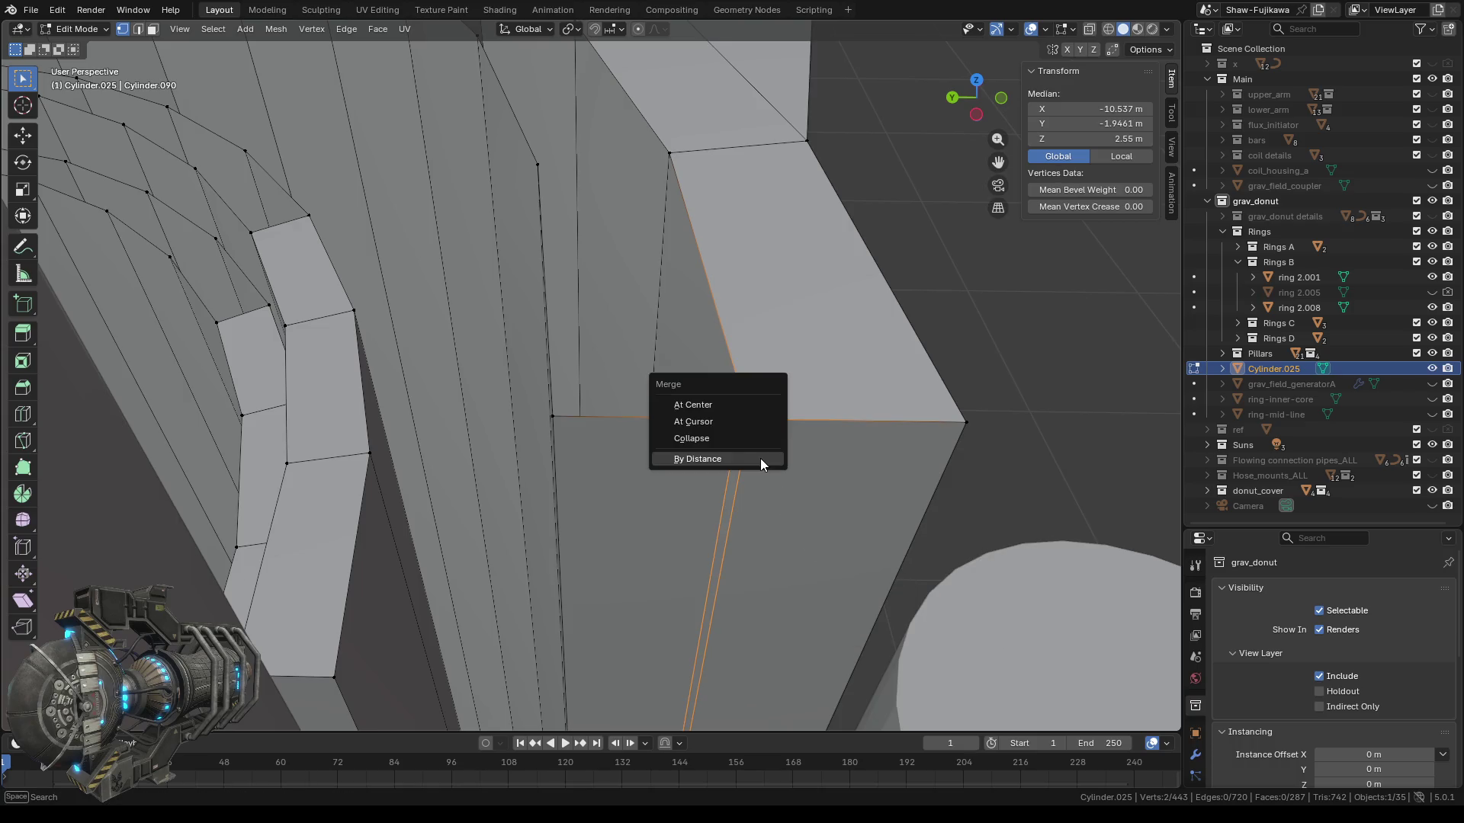
click(715, 422)
Switch to face select and pick the bottom and middle faces of the inner strip.
scroll(624, 479, down, 4)
mouse_move(652, 498)
middle_down()
mouse_move(599, 498)
mouse_move(598, 427)
middle_up()
scroll(583, 506, up, 4)
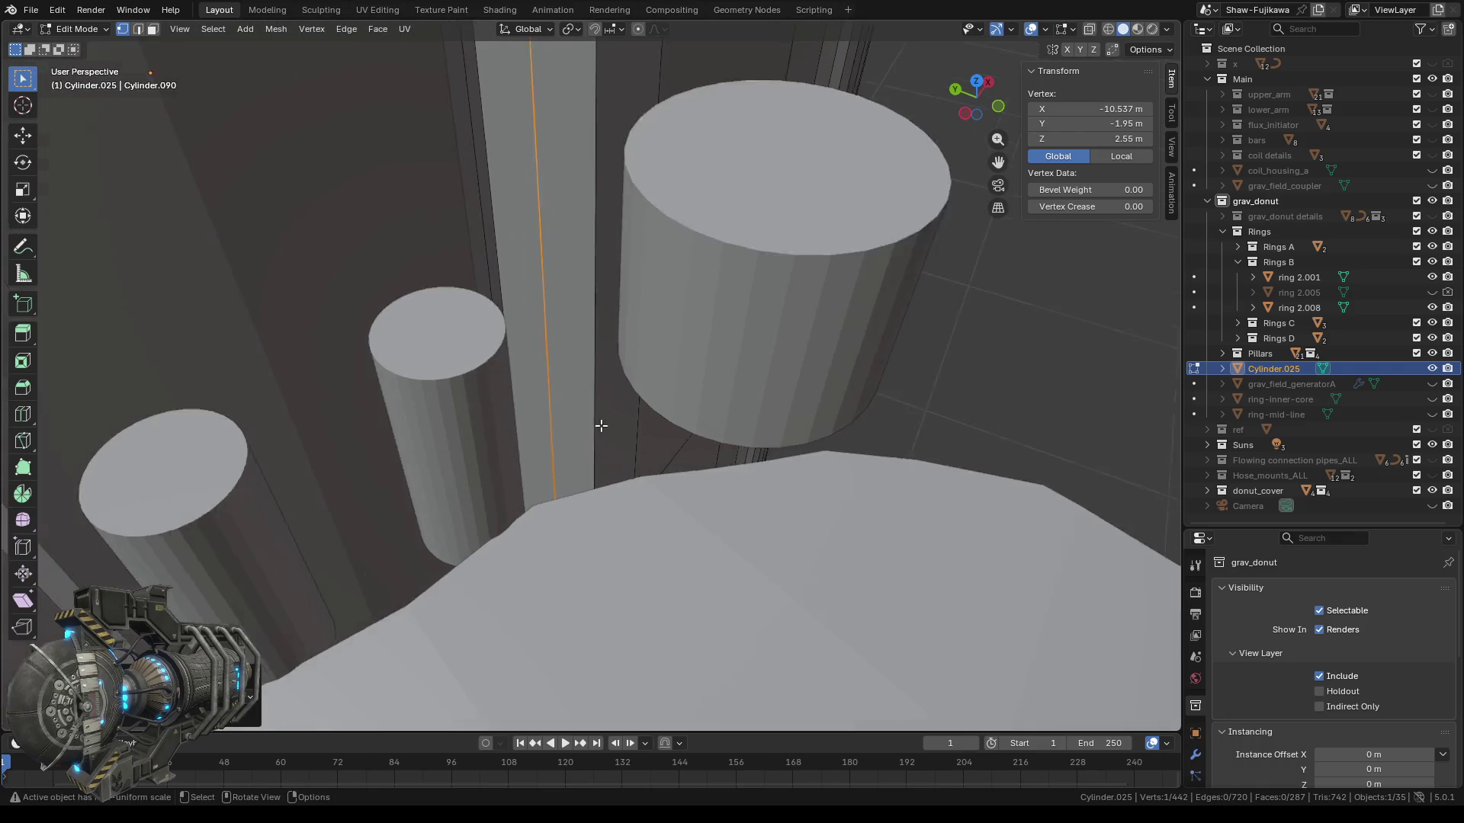
mouse_move(583, 506)
middle_down()
mouse_move(587, 356)
mouse_move(580, 439)
mouse_move(563, 160)
mouse_move(606, 415)
mouse_move(580, 416)
mouse_move(593, 417)
mouse_move(451, 565)
mouse_move(663, 501)
mouse_move(492, 425)
middle_up()
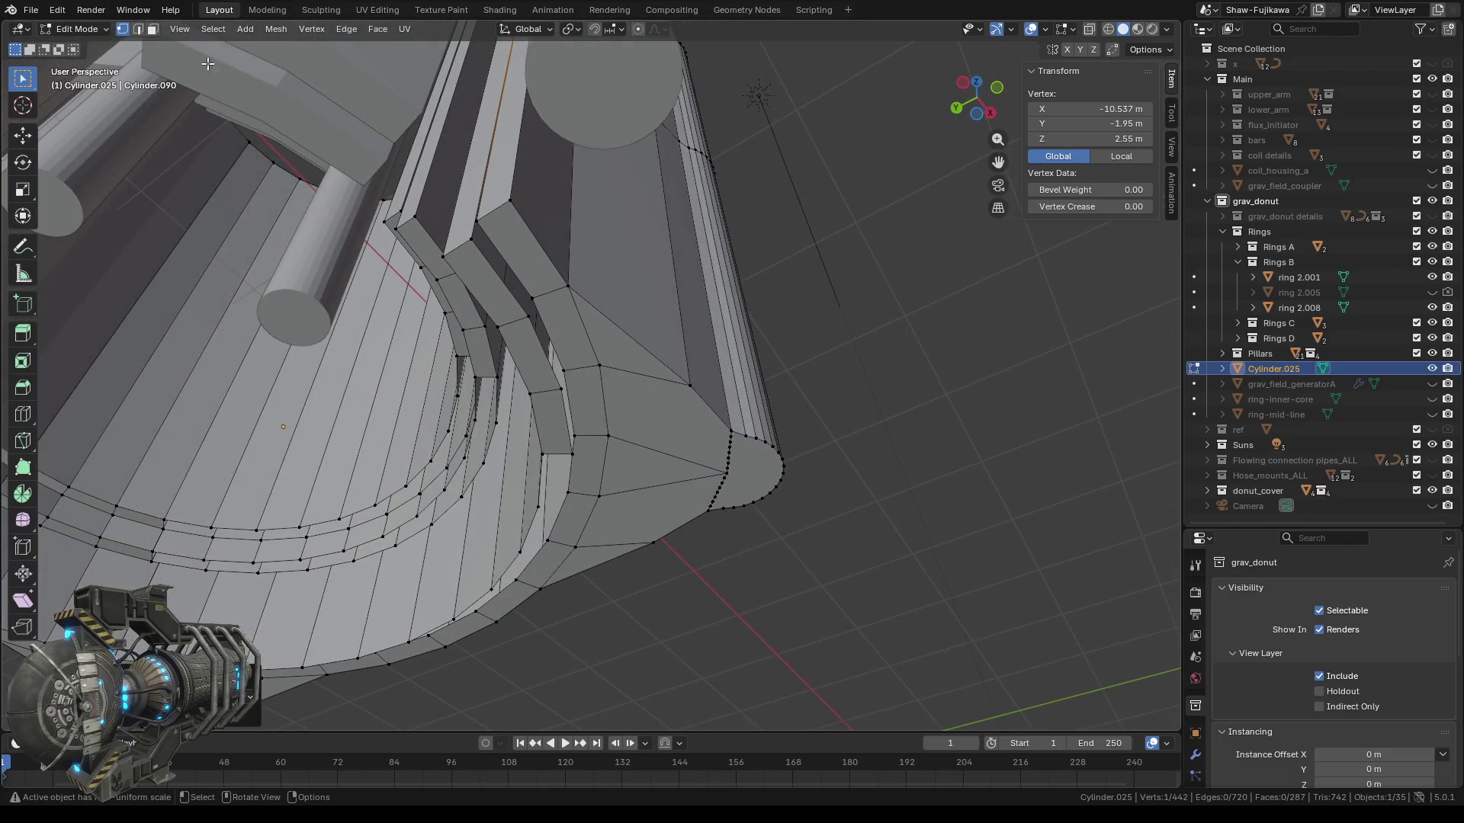
click(153, 30)
scroll(507, 417, up, 2)
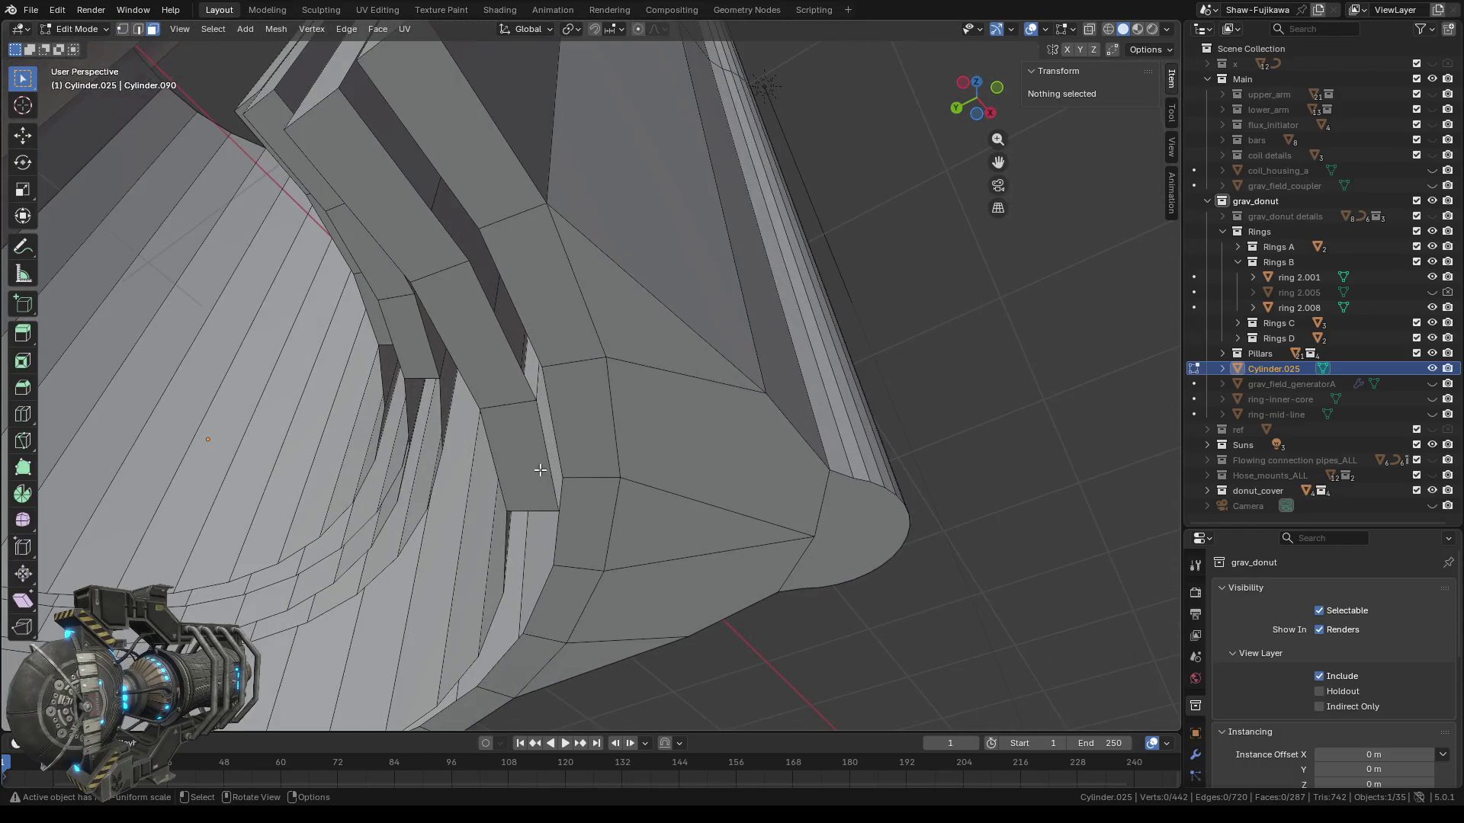
click(523, 458)
shift+click(483, 353)
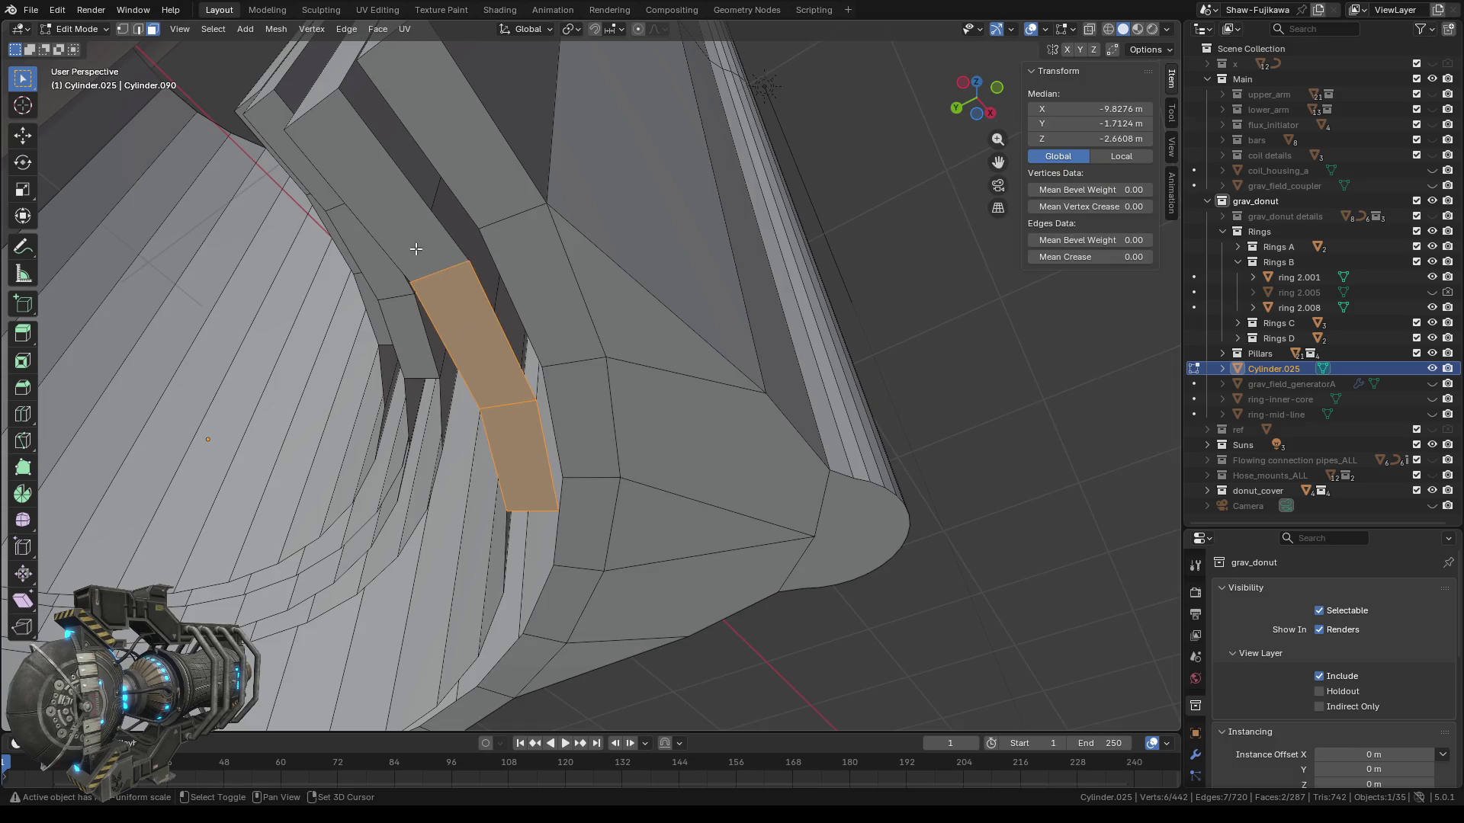
Add the strip's top face and delete the three-face inner strip.
shift+click(416, 250)
key(x)
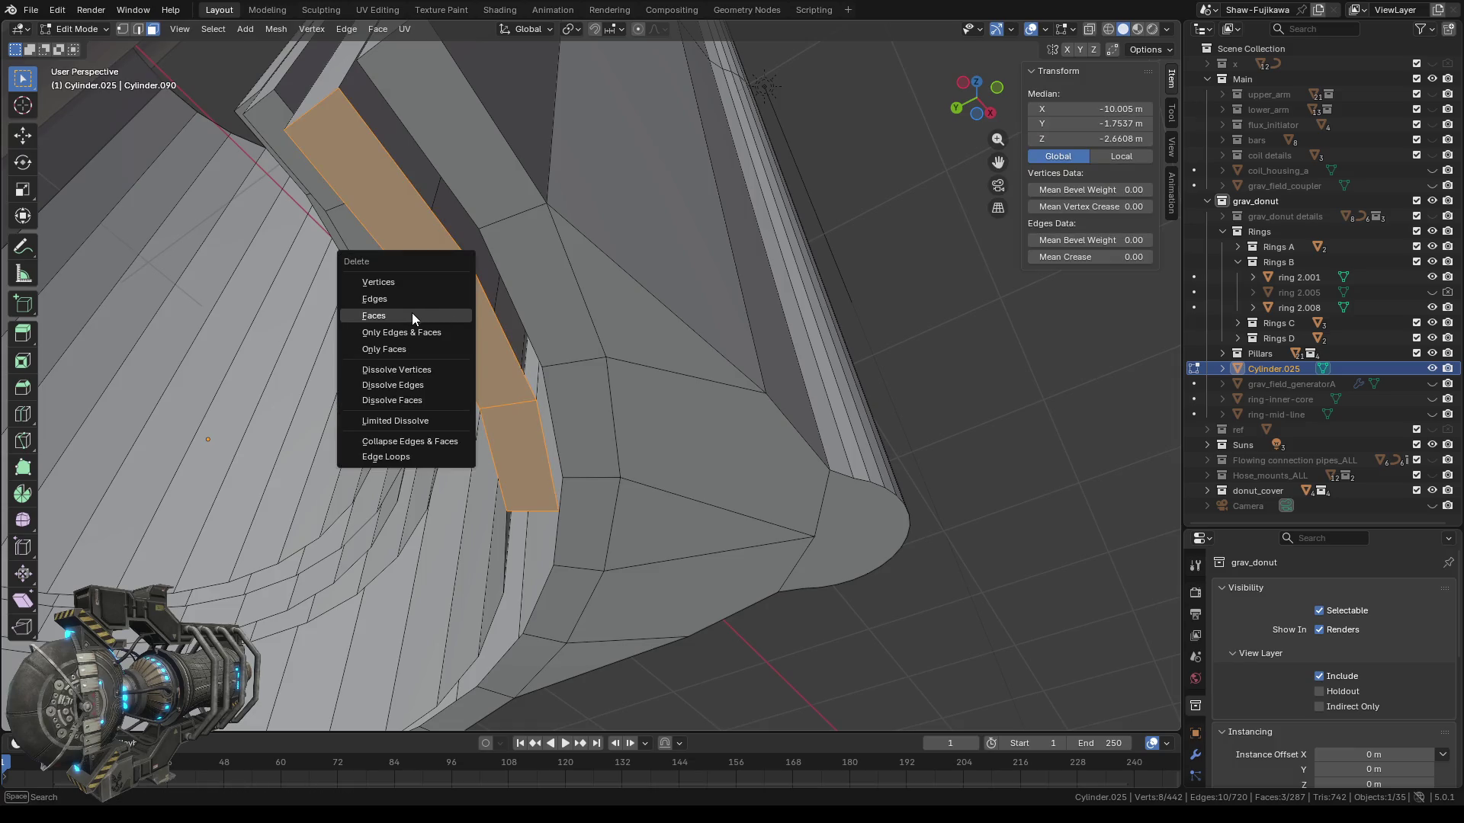
click(413, 315)
mouse_move(413, 315)
middle_down()
mouse_move(621, 478)
mouse_move(579, 536)
mouse_move(701, 502)
middle_up()
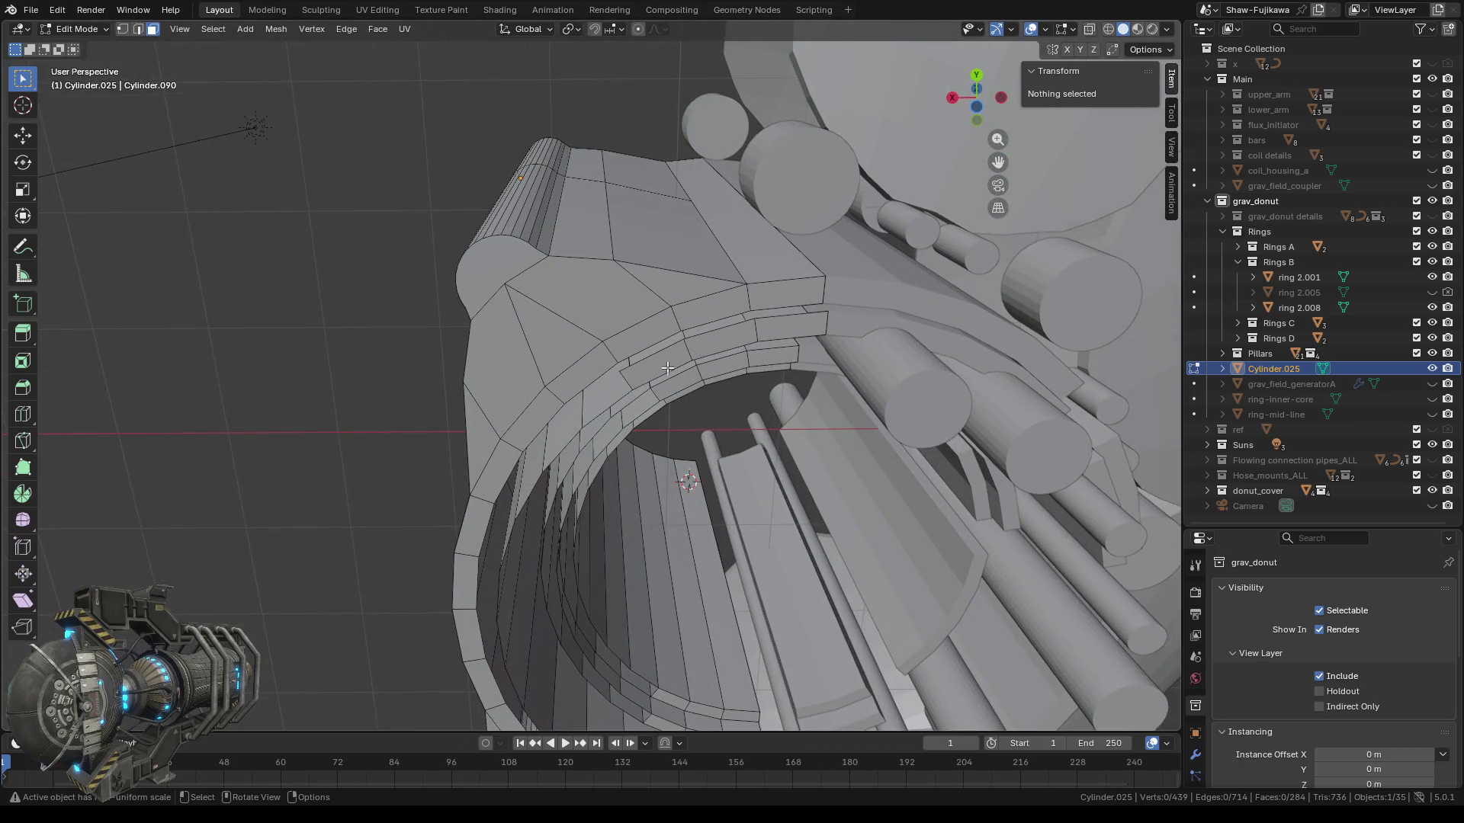
Select three arch faces, drop the extra lower one, and delete them.
click(668, 369)
scroll(891, 423, up, 4)
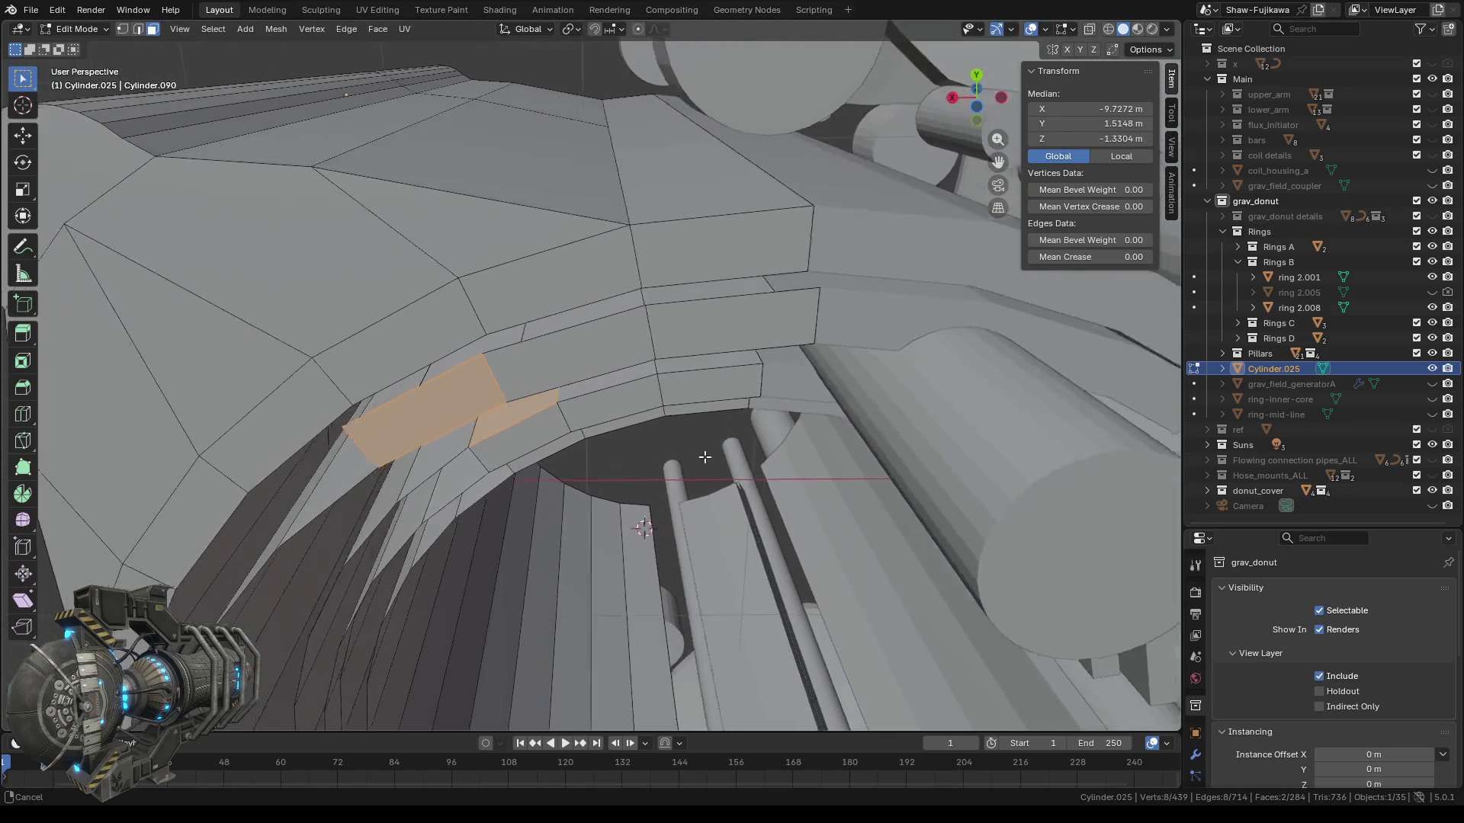
middle_drag(891, 424, 671, 455)
shift+click(556, 359)
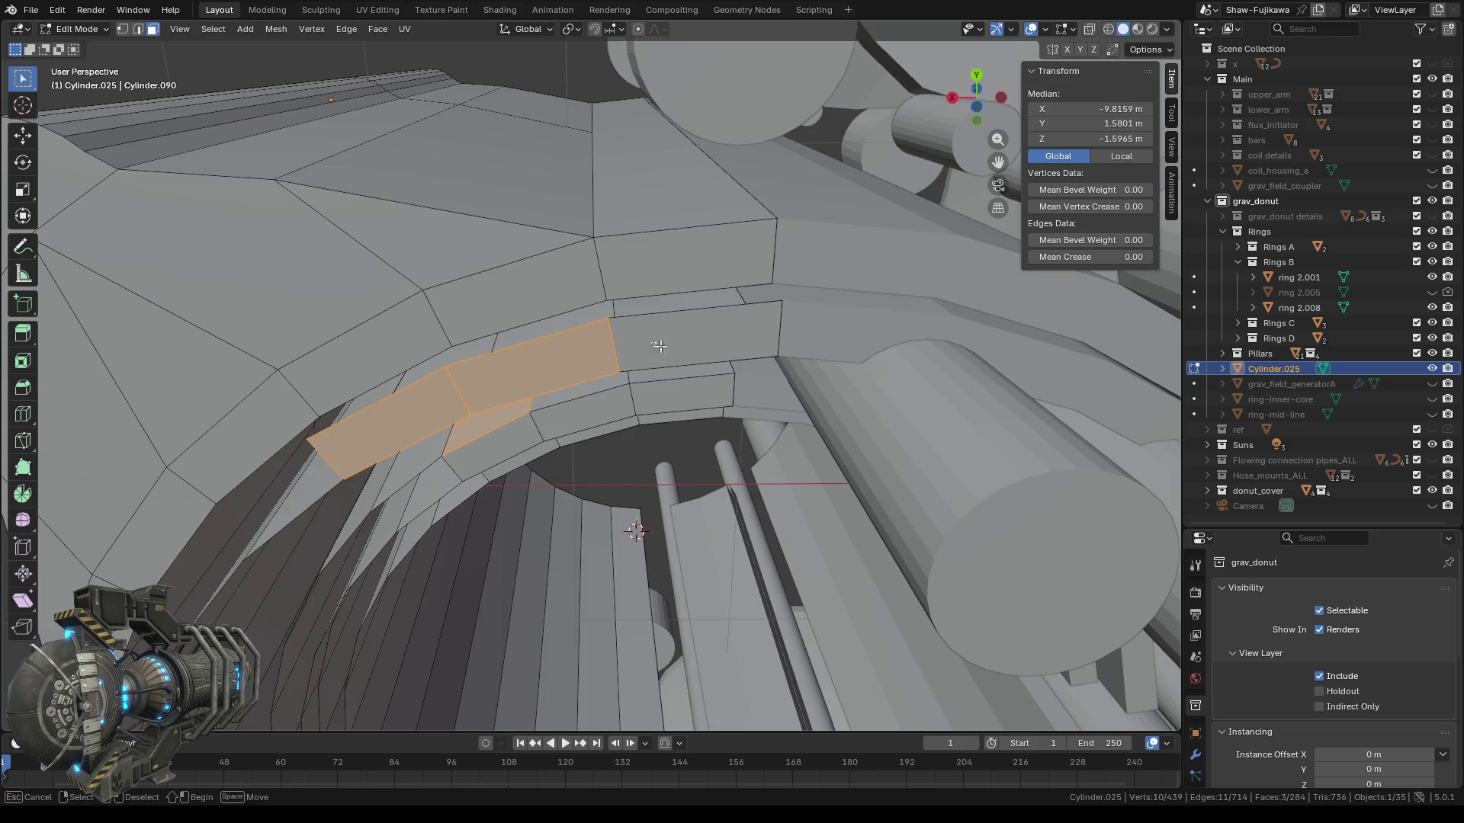
shift+click(655, 344)
middle_drag(655, 345, 642, 467)
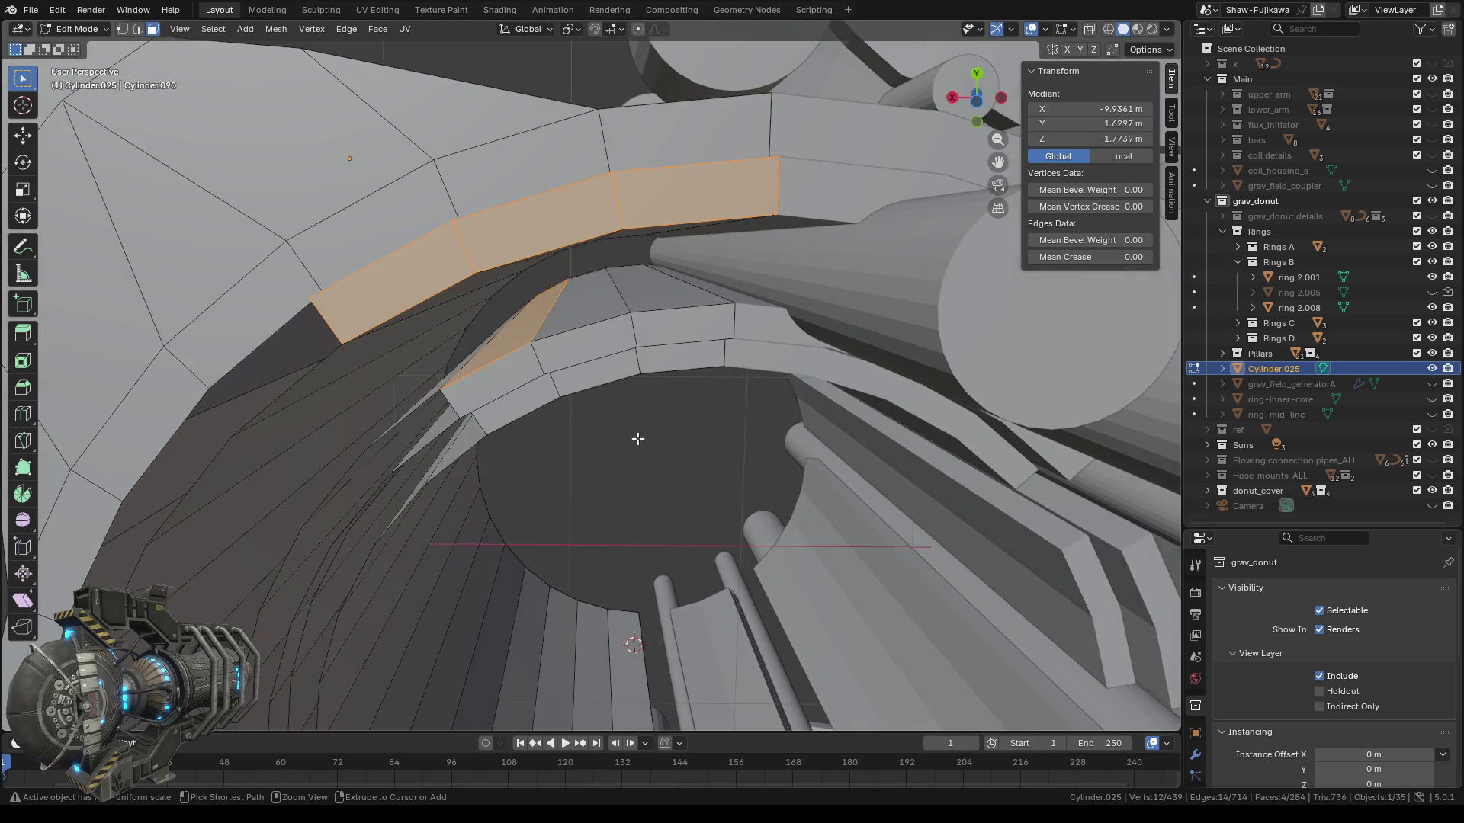
key(ctrl+z)
middle_drag(598, 432, 597, 471)
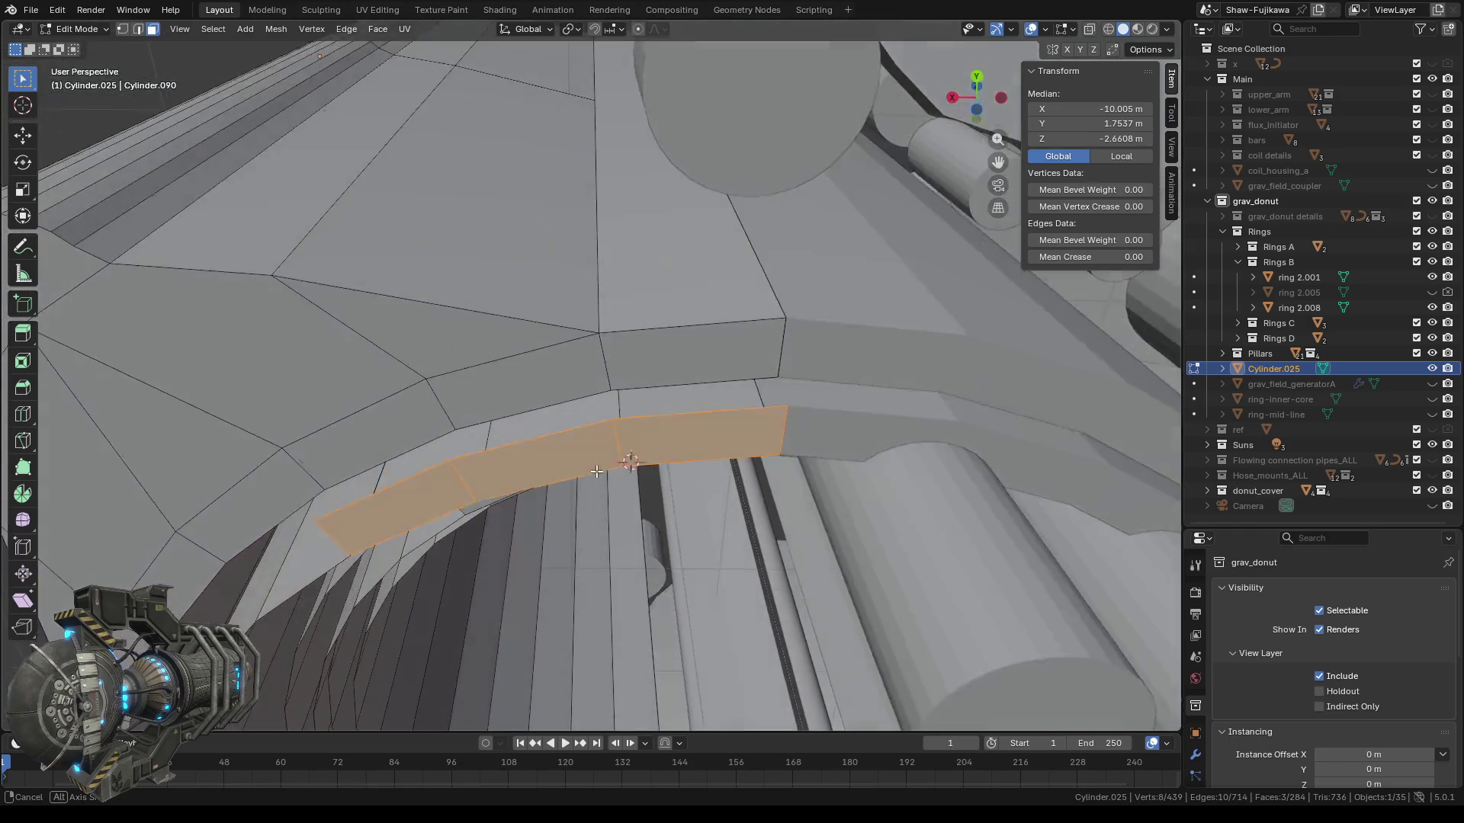
key(x)
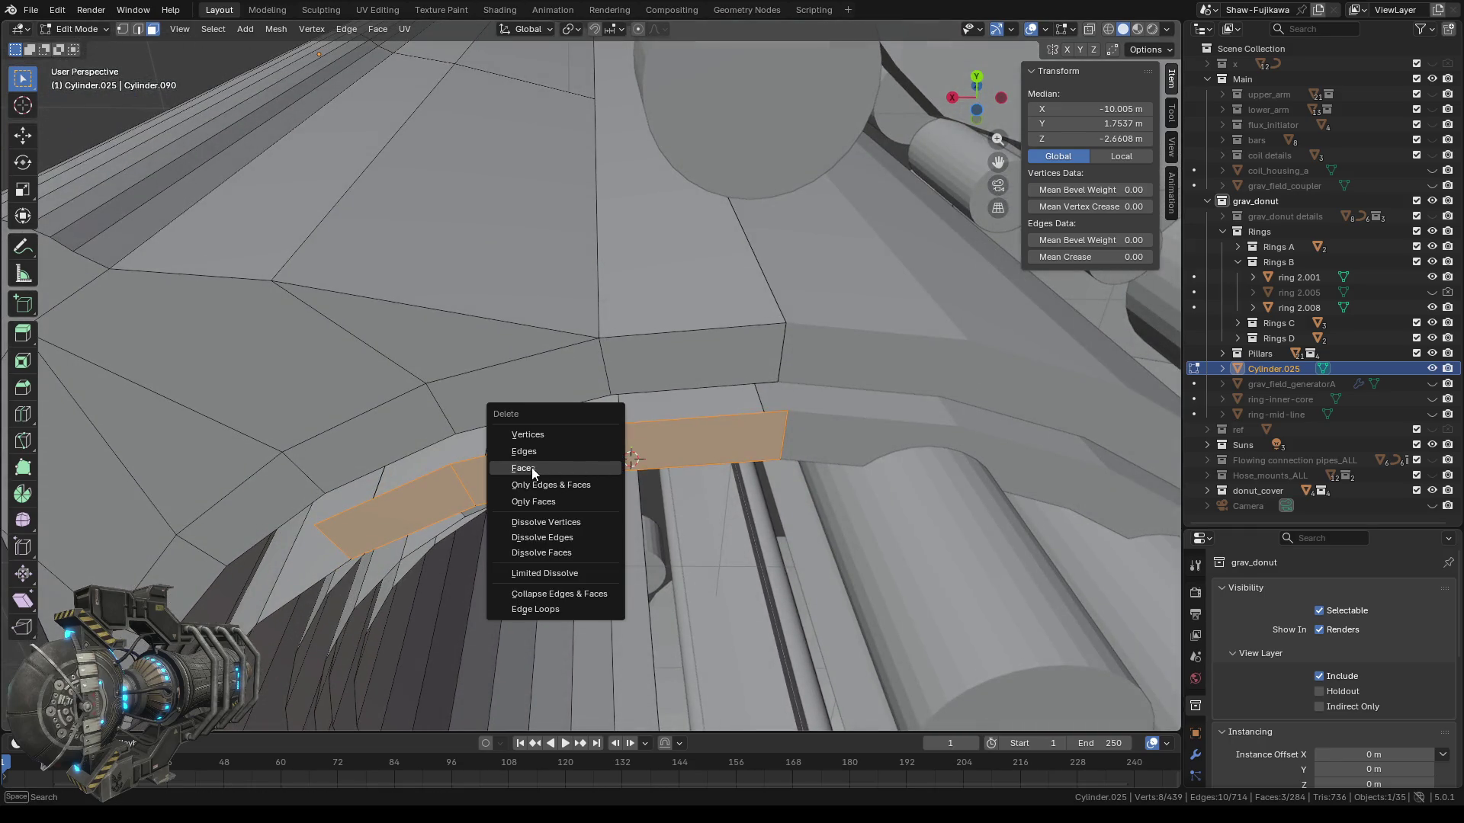
click(532, 468)
mouse_move(532, 468)
middle_down()
mouse_move(648, 508)
mouse_move(645, 480)
middle_up()
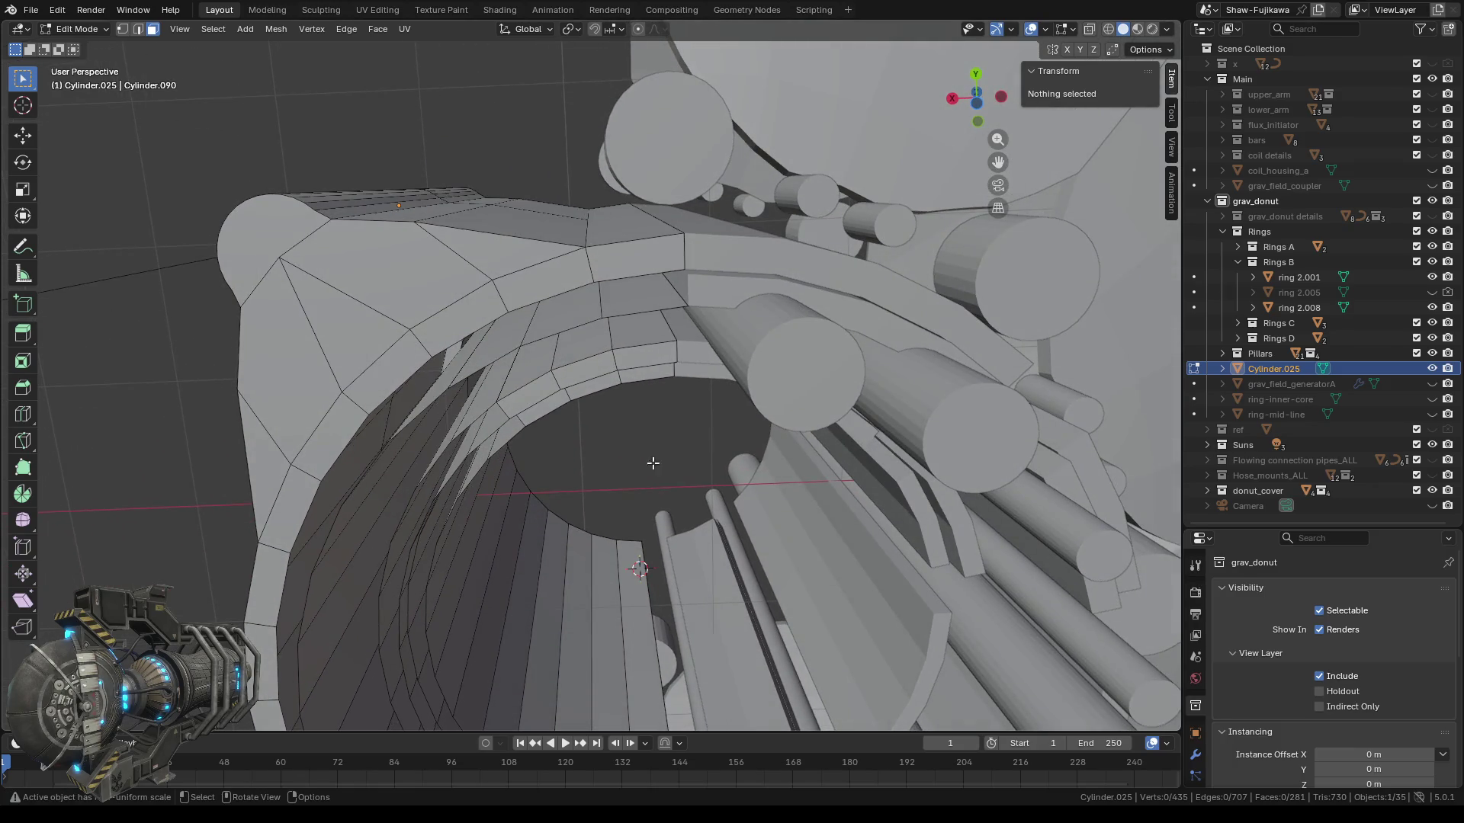
mouse_move(645, 480)
middle_down()
mouse_move(674, 380)
mouse_move(634, 437)
mouse_move(661, 445)
middle_up()
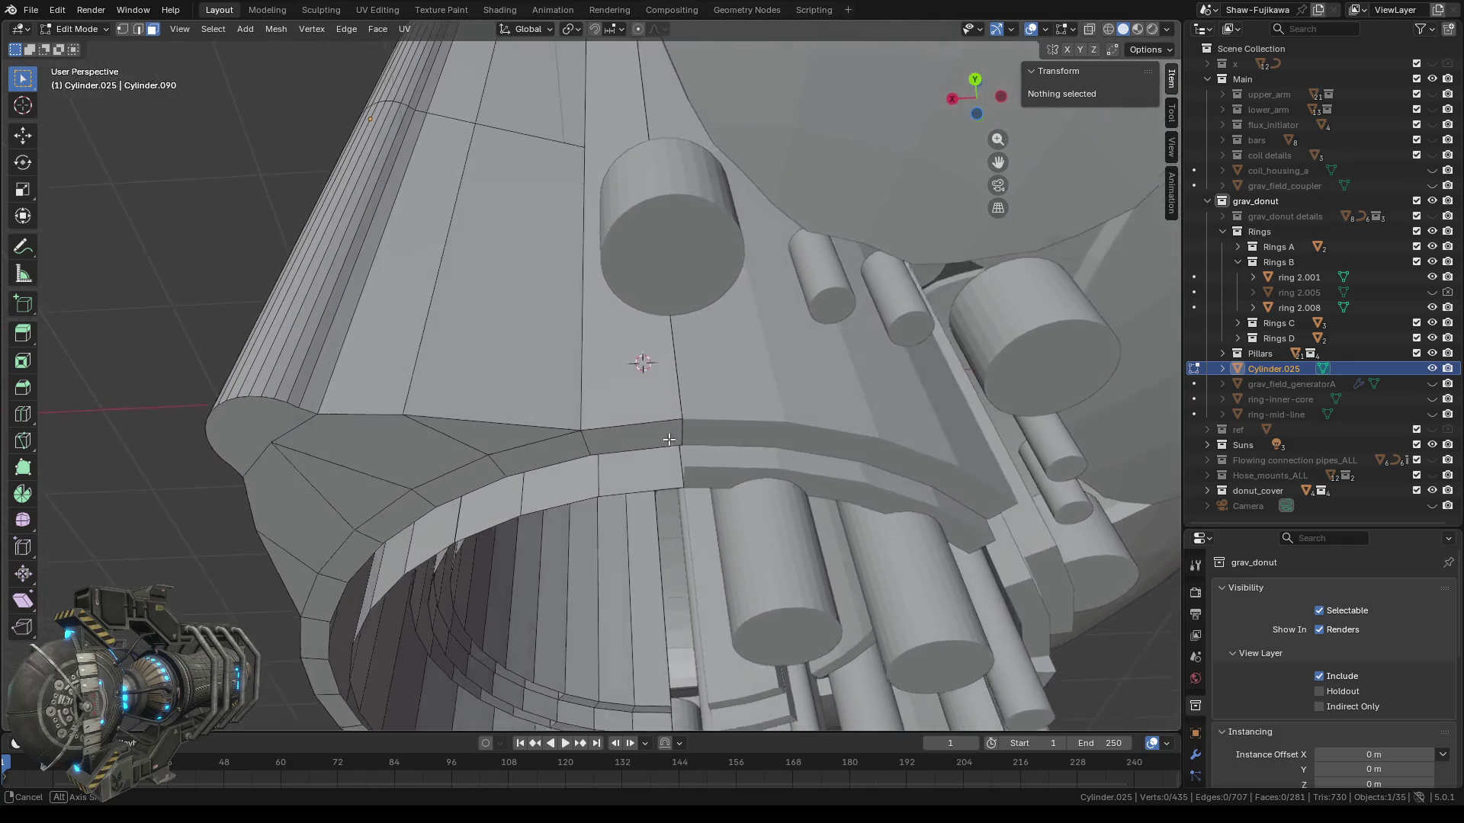
Hide Rings A with its eye icon, expand it in the Outliner, and return to Object Mode.
middle_drag(612, 516, 721, 573)
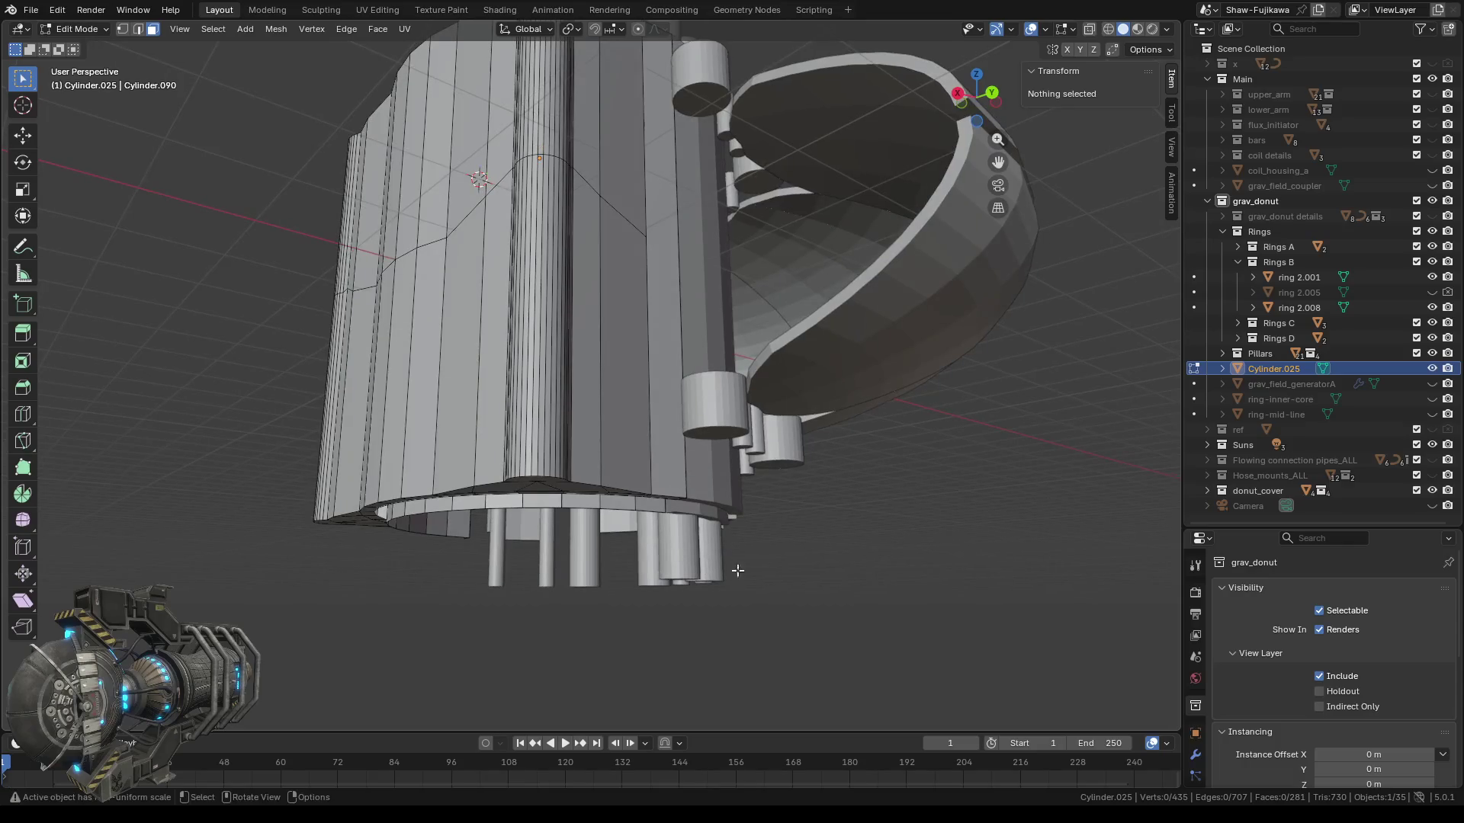
click(1432, 247)
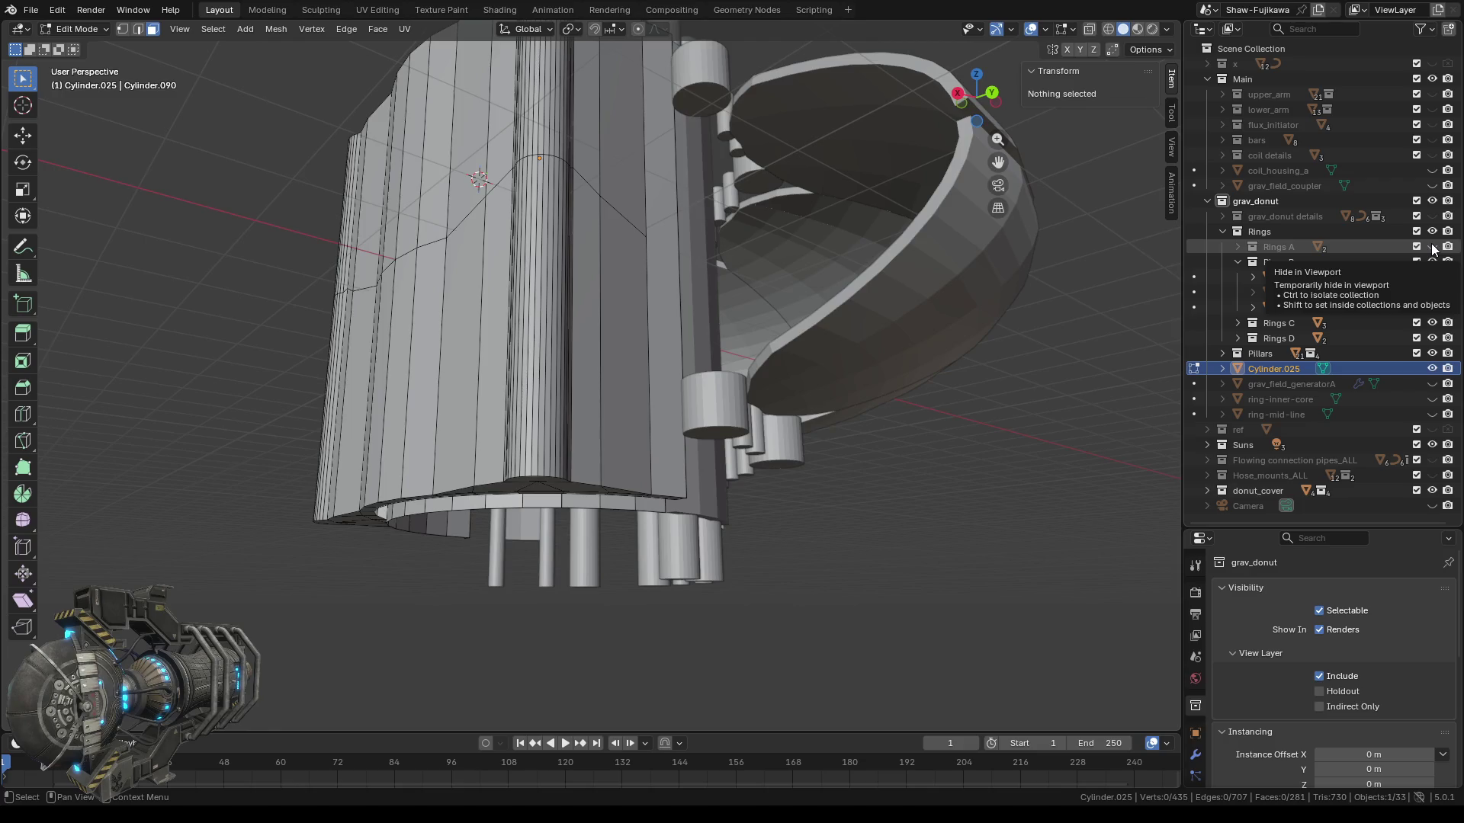
click(1238, 247)
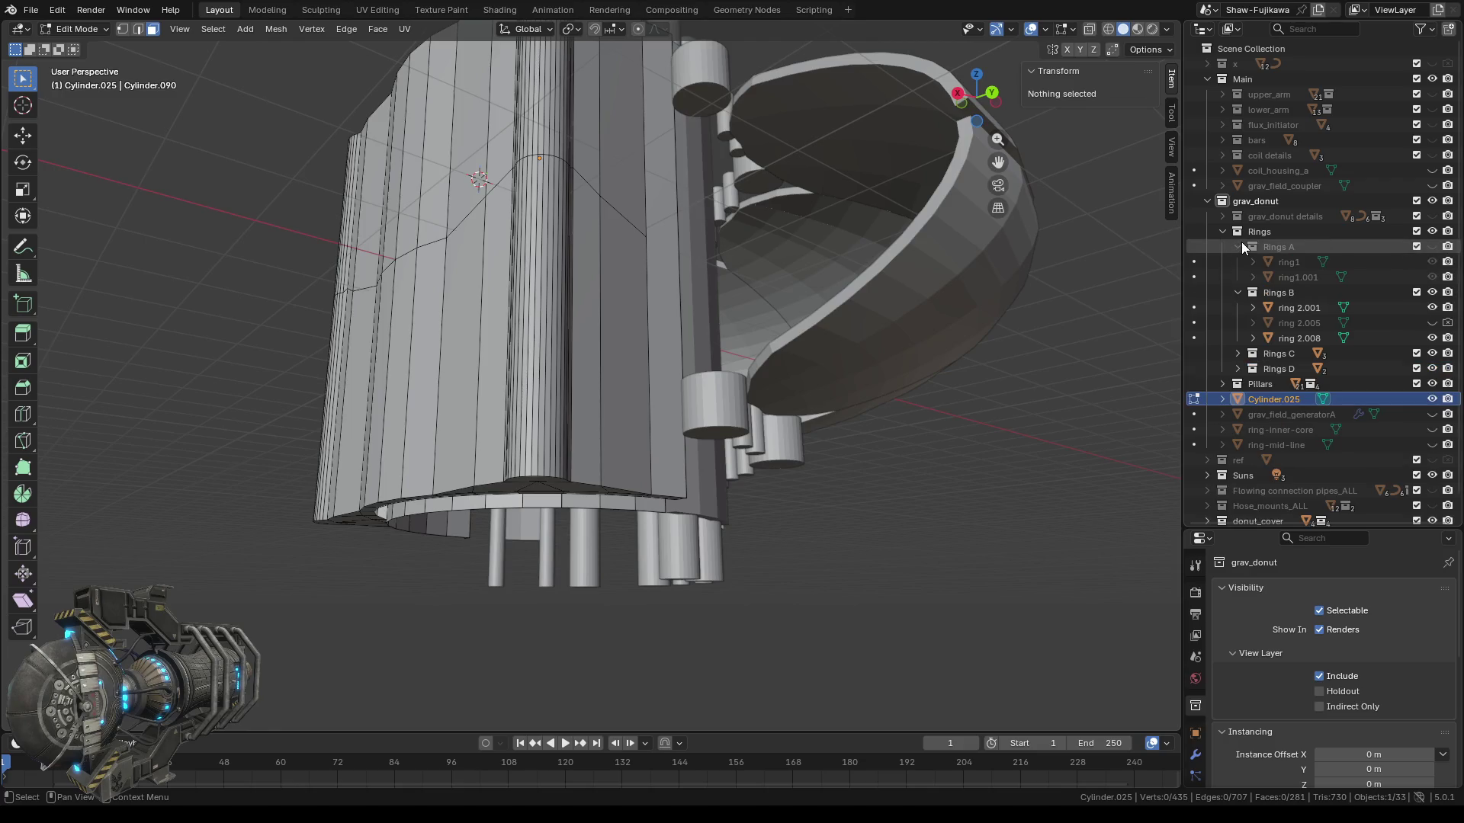
key(Tab)
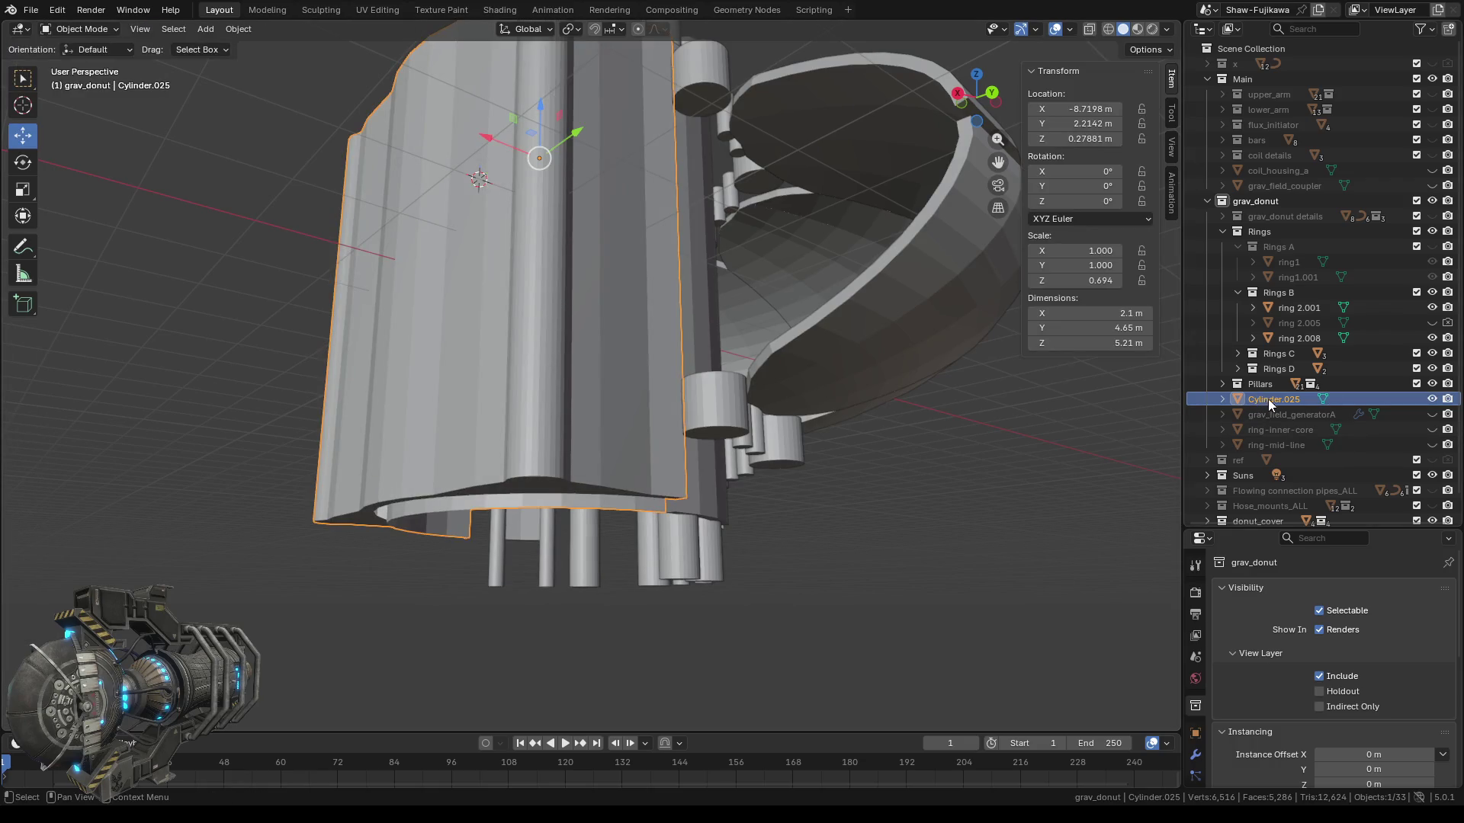
Move Cylinder.025 into the Rings A collection and unhide Rings A.
drag(1265, 399, 1287, 248)
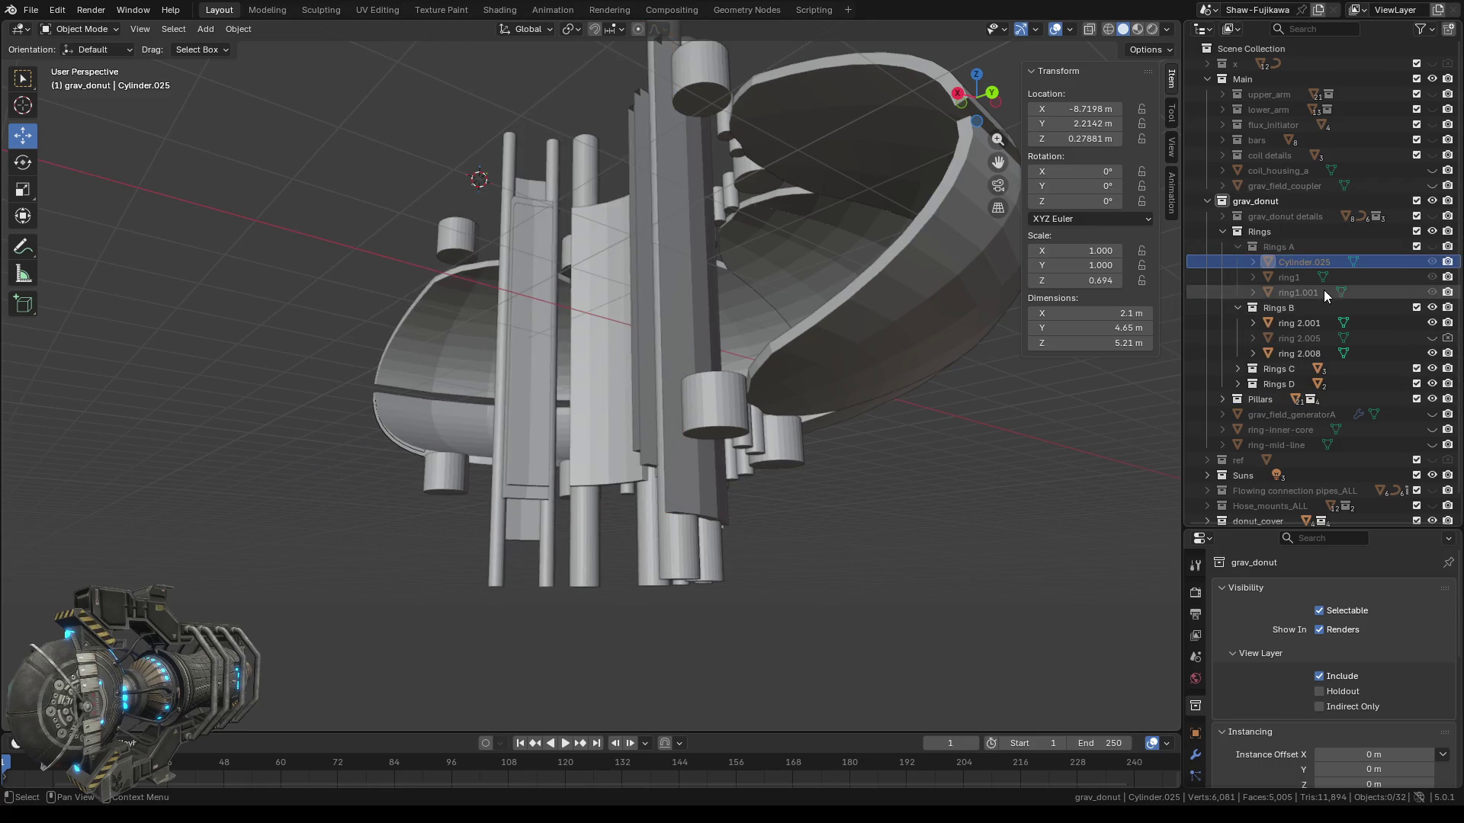
middle_drag(456, 327, 739, 356)
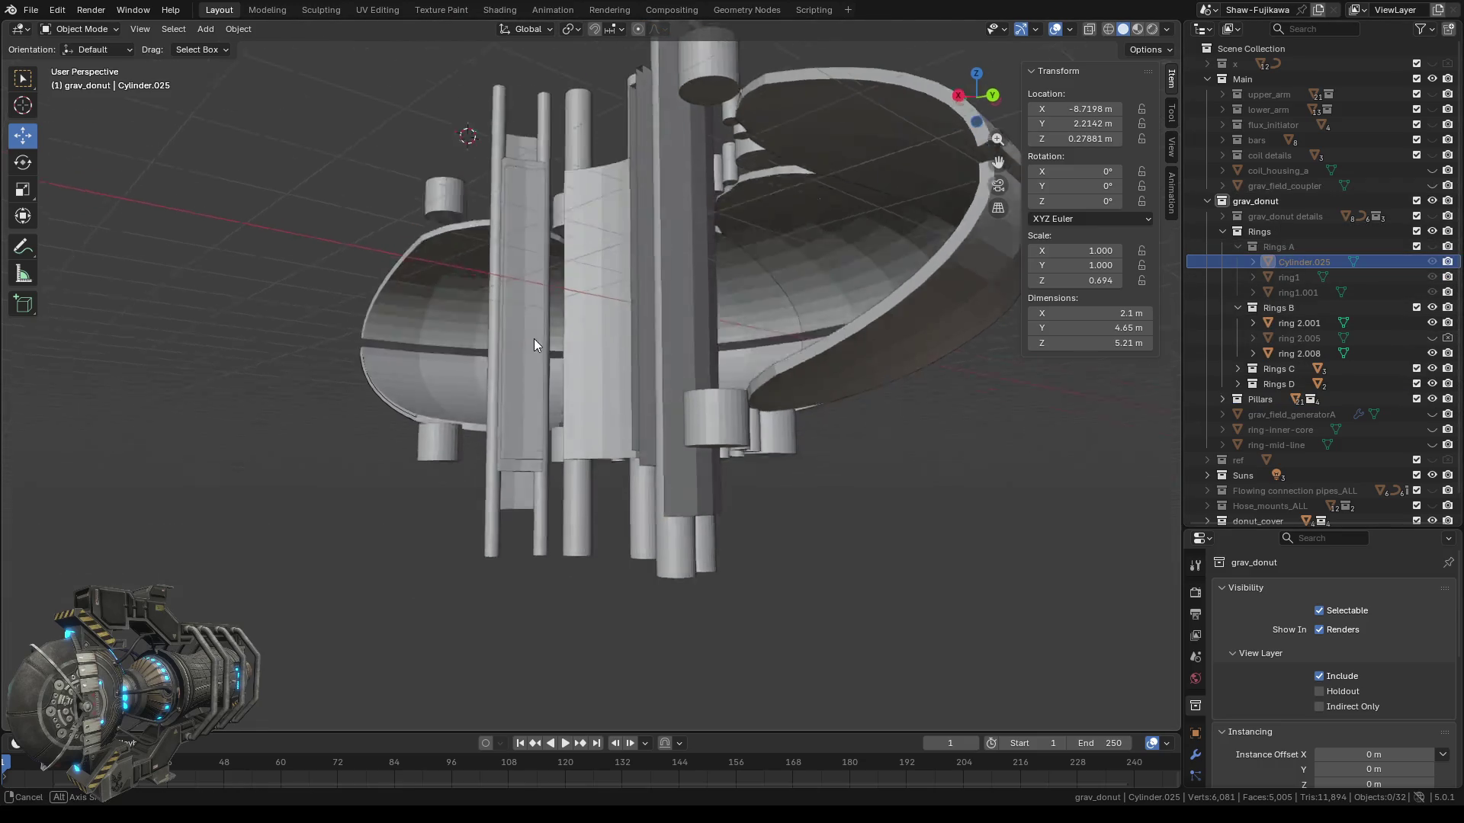
click(1432, 247)
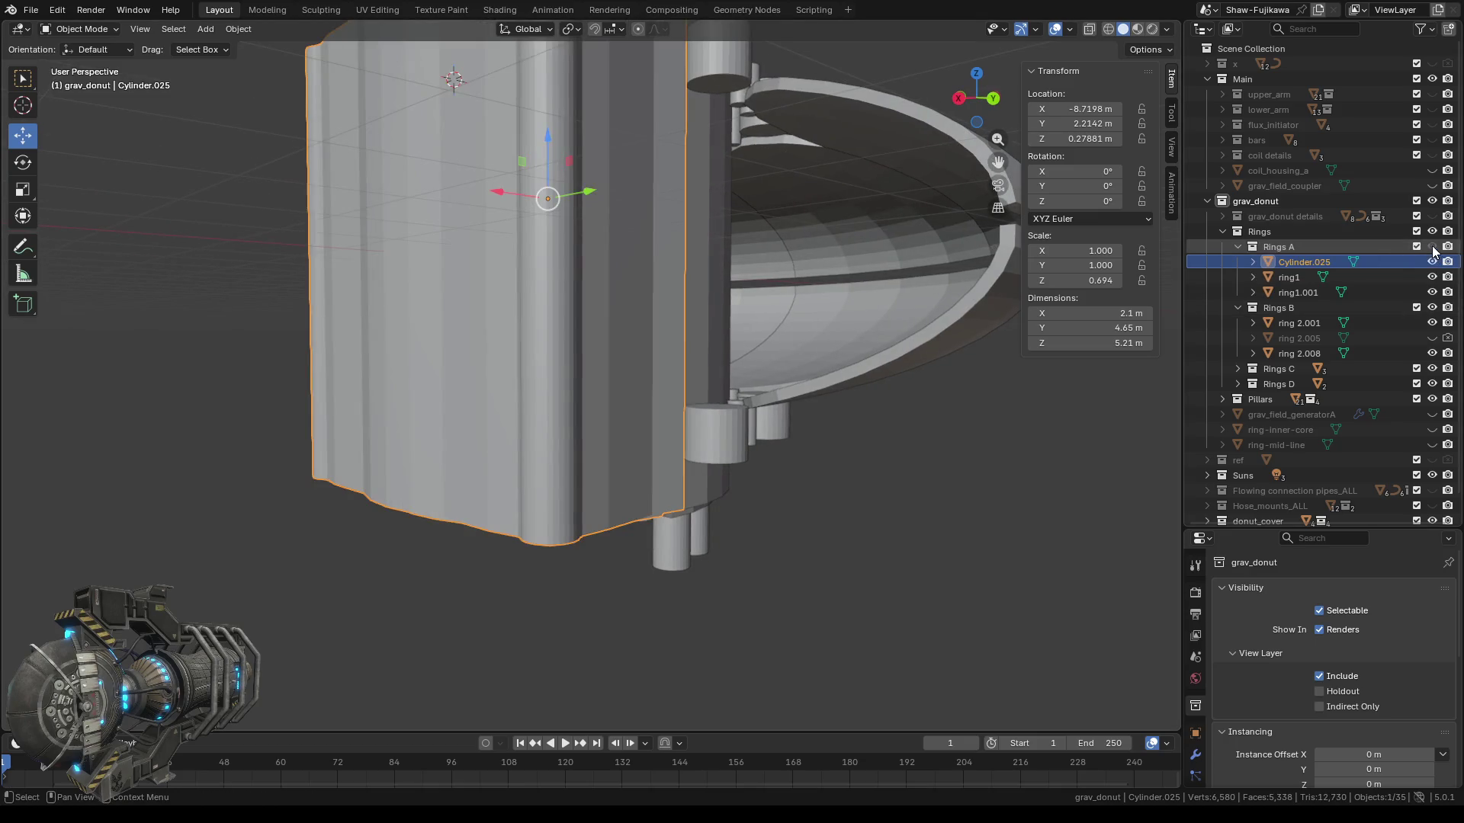
Look over the grav_donut interior, then enter Edit Mode on Cylinder.025.
mouse_move(735, 389)
middle_down()
mouse_move(647, 351)
mouse_move(658, 337)
mouse_move(857, 341)
mouse_move(871, 328)
mouse_move(757, 292)
mouse_move(654, 346)
mouse_move(298, 320)
mouse_move(359, 326)
middle_up()
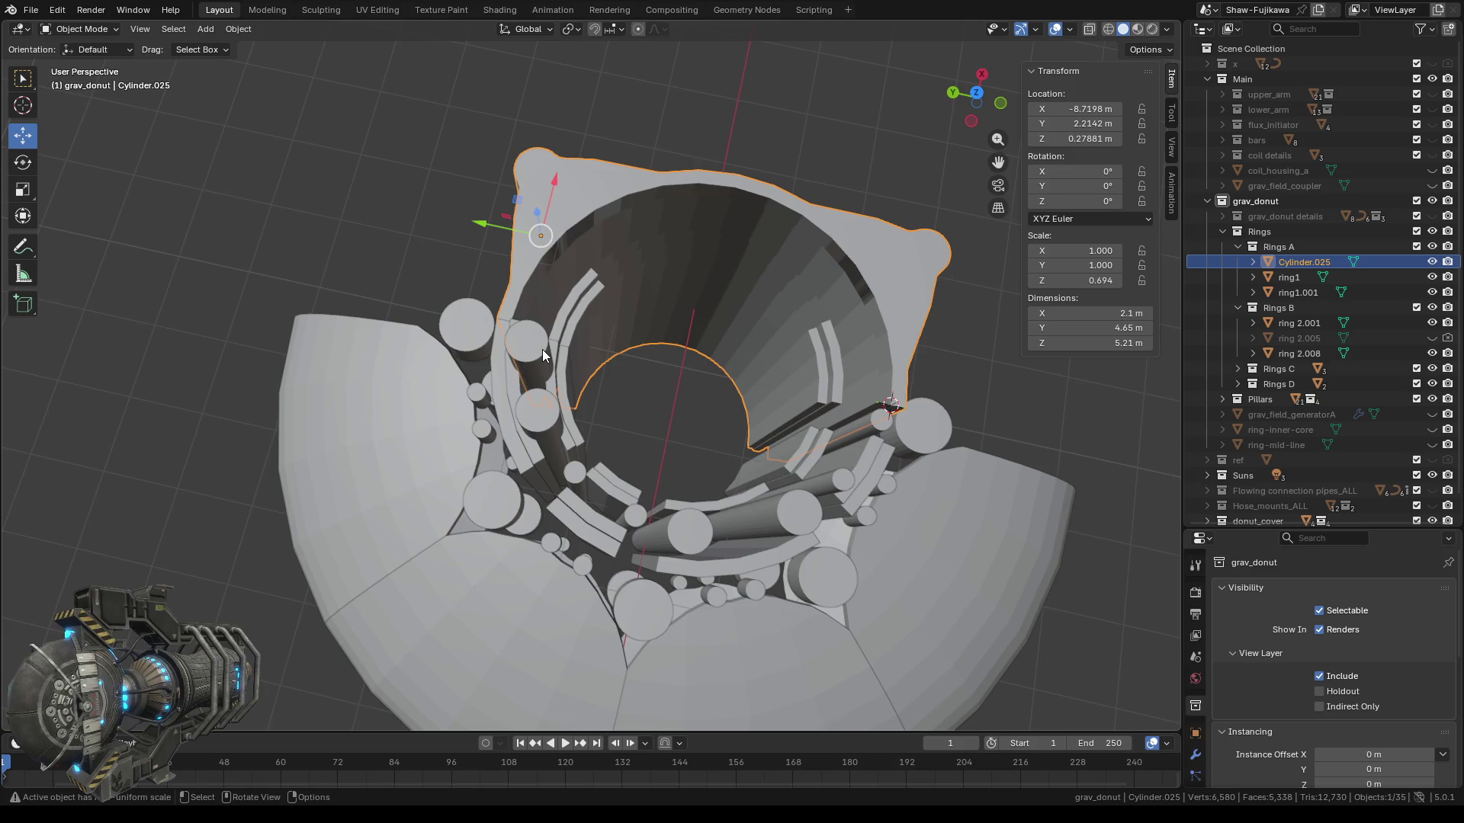
middle_drag(670, 253, 546, 324)
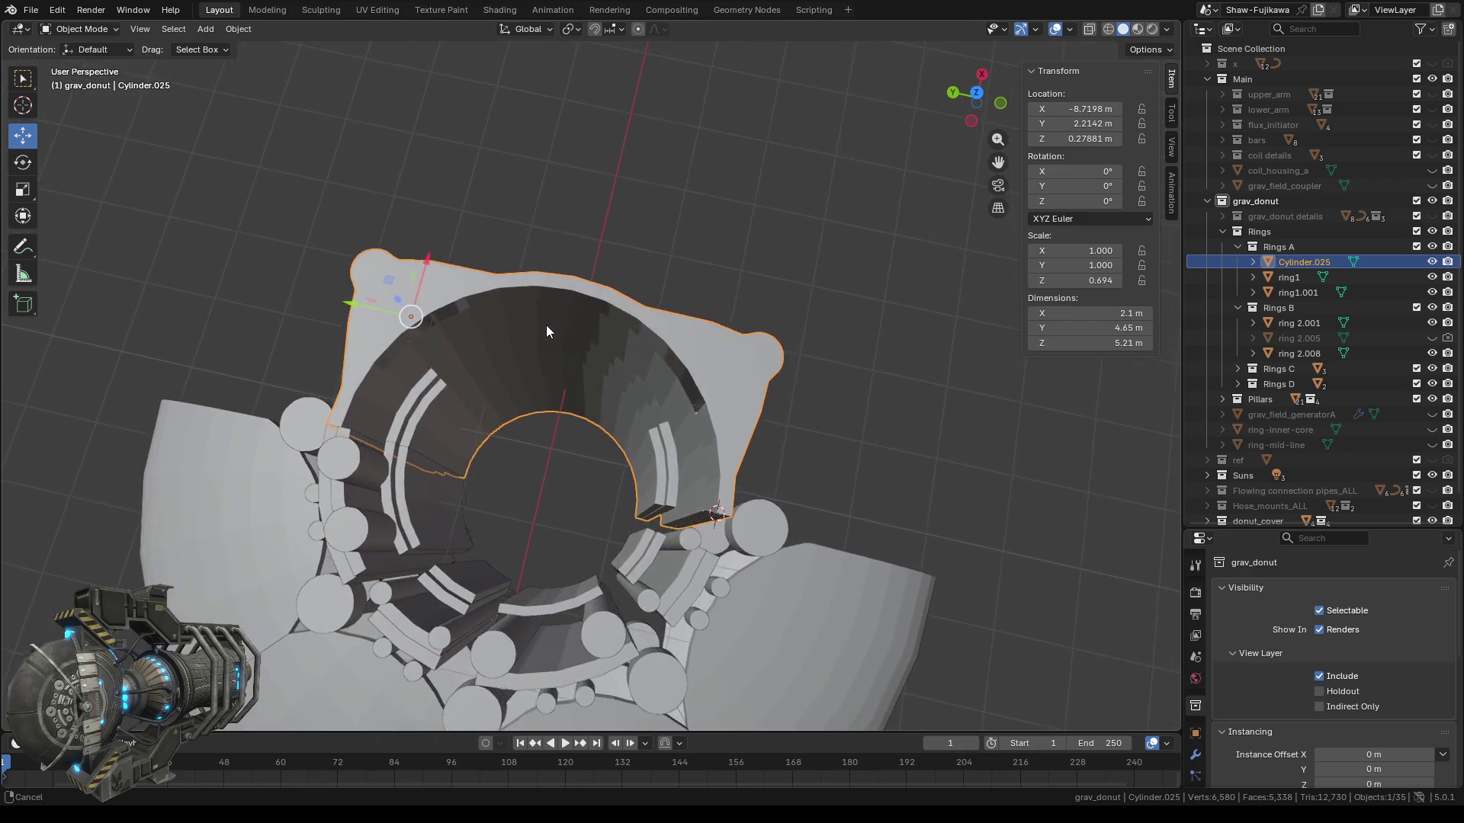
scroll(547, 326, up, 4)
scroll(555, 316, up, 3)
scroll(539, 429, down, 3)
middle_drag(568, 385, 568, 409)
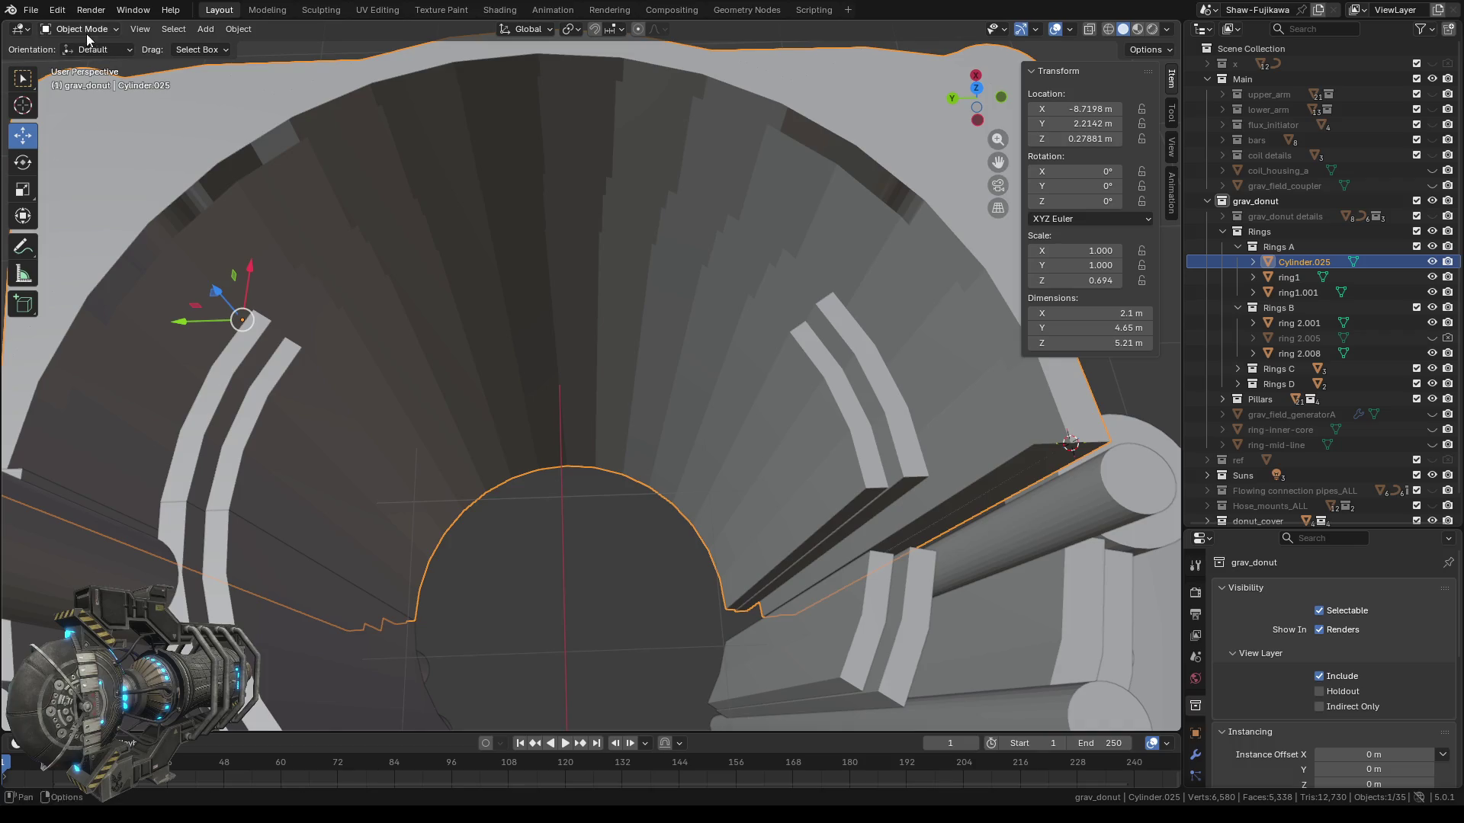
key(Tab)
mouse_move(743, 346)
middle_down()
mouse_move(608, 328)
mouse_move(477, 256)
middle_up()
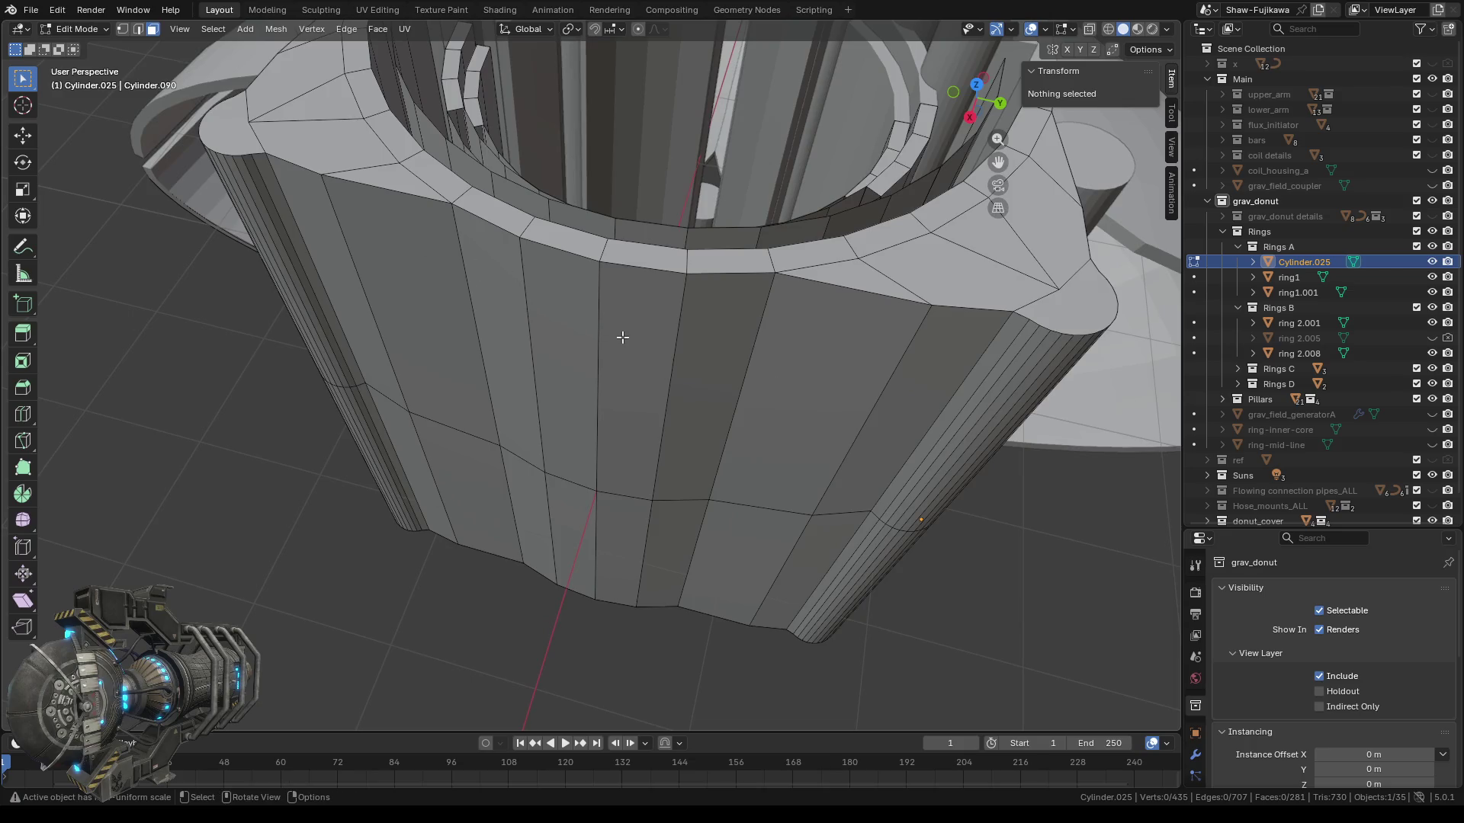
Switch Cylinder.025 to edge select and compare the median Z of neighbouring rim edges.
alt+middle_click(599, 323)
scroll(588, 385, down, 3)
scroll(588, 411, up, 3)
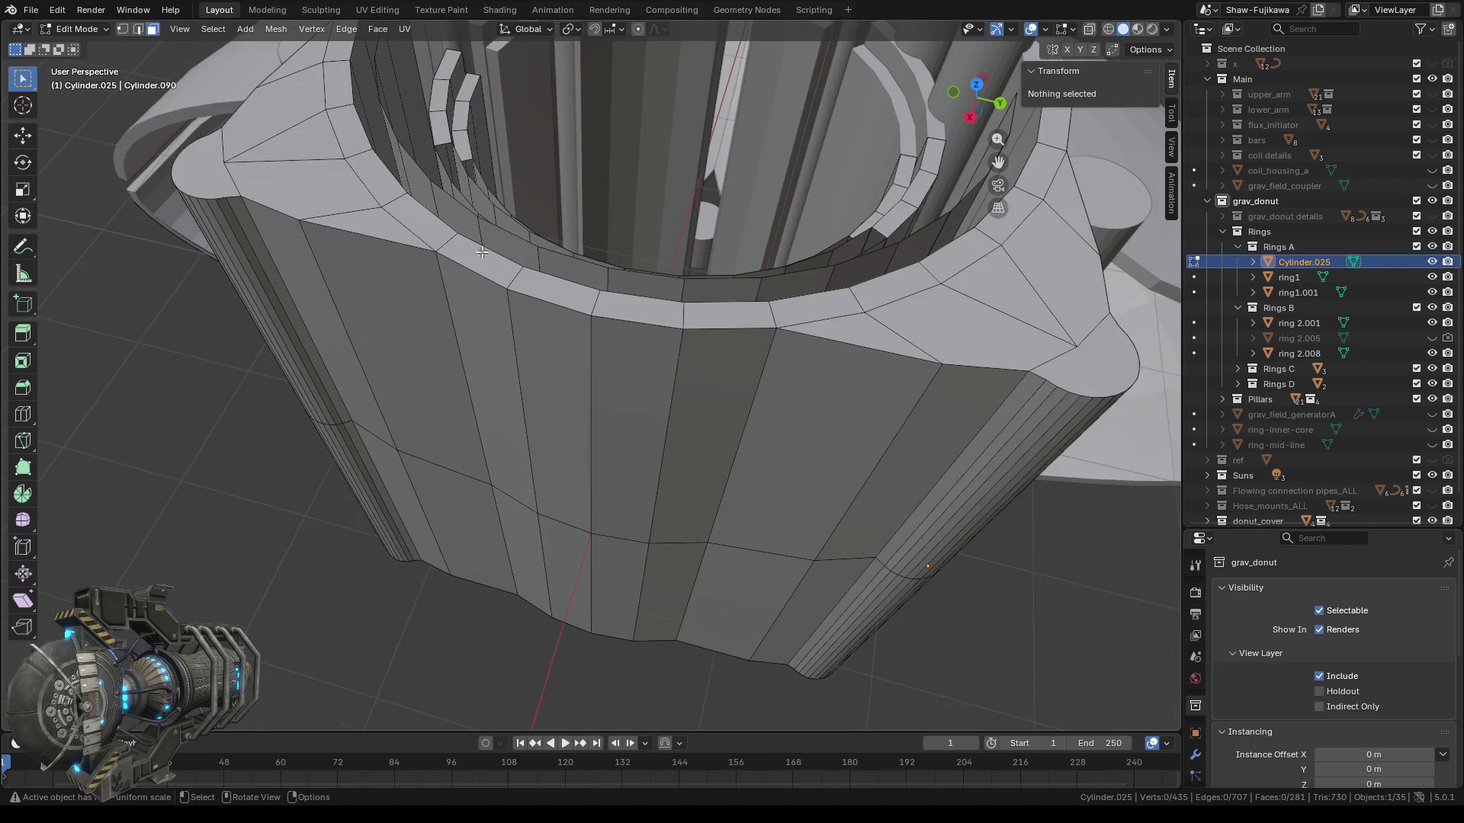
click(139, 31)
middle_drag(589, 408, 593, 397)
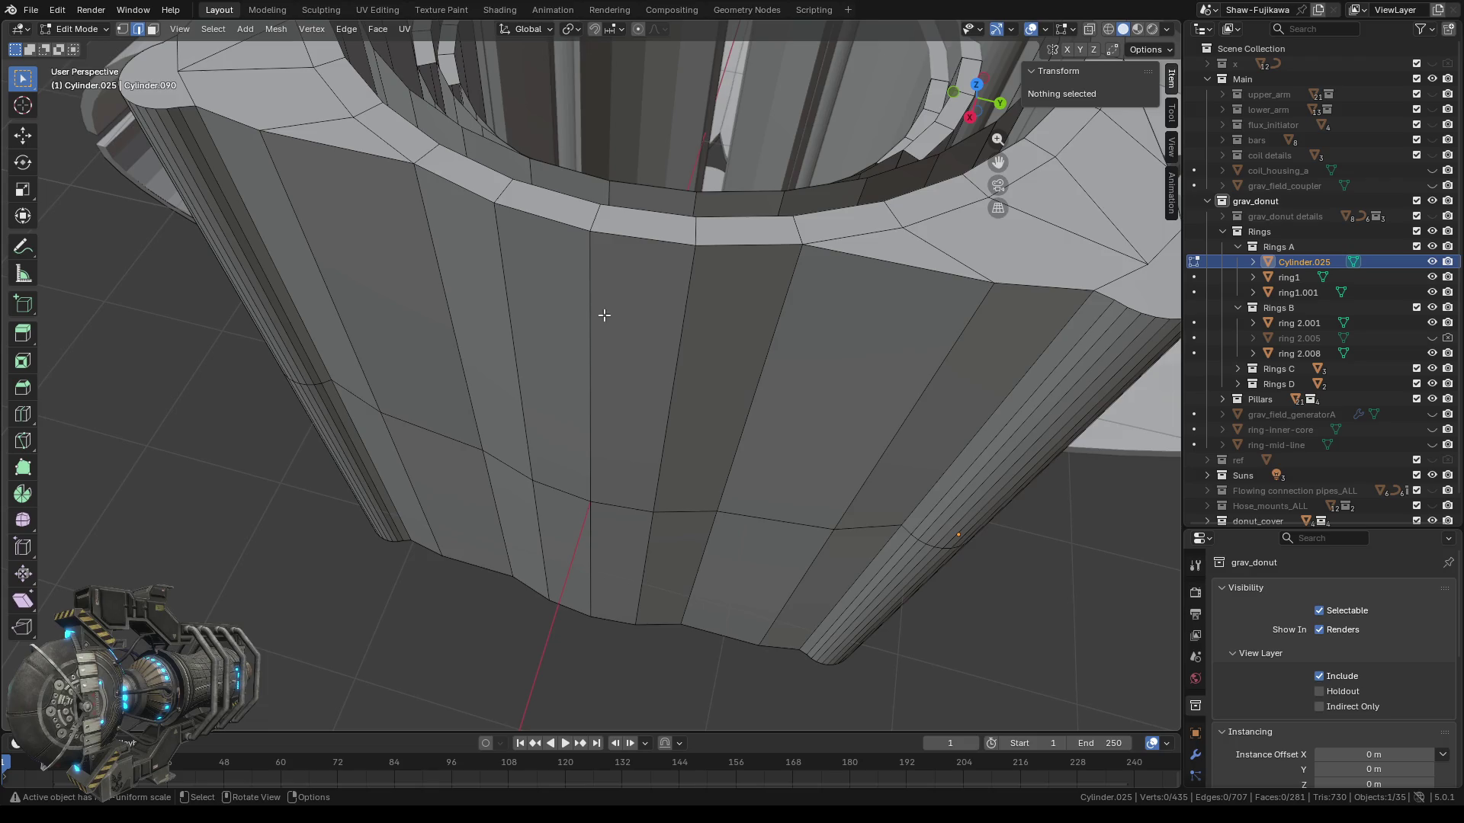
alt+click(590, 315)
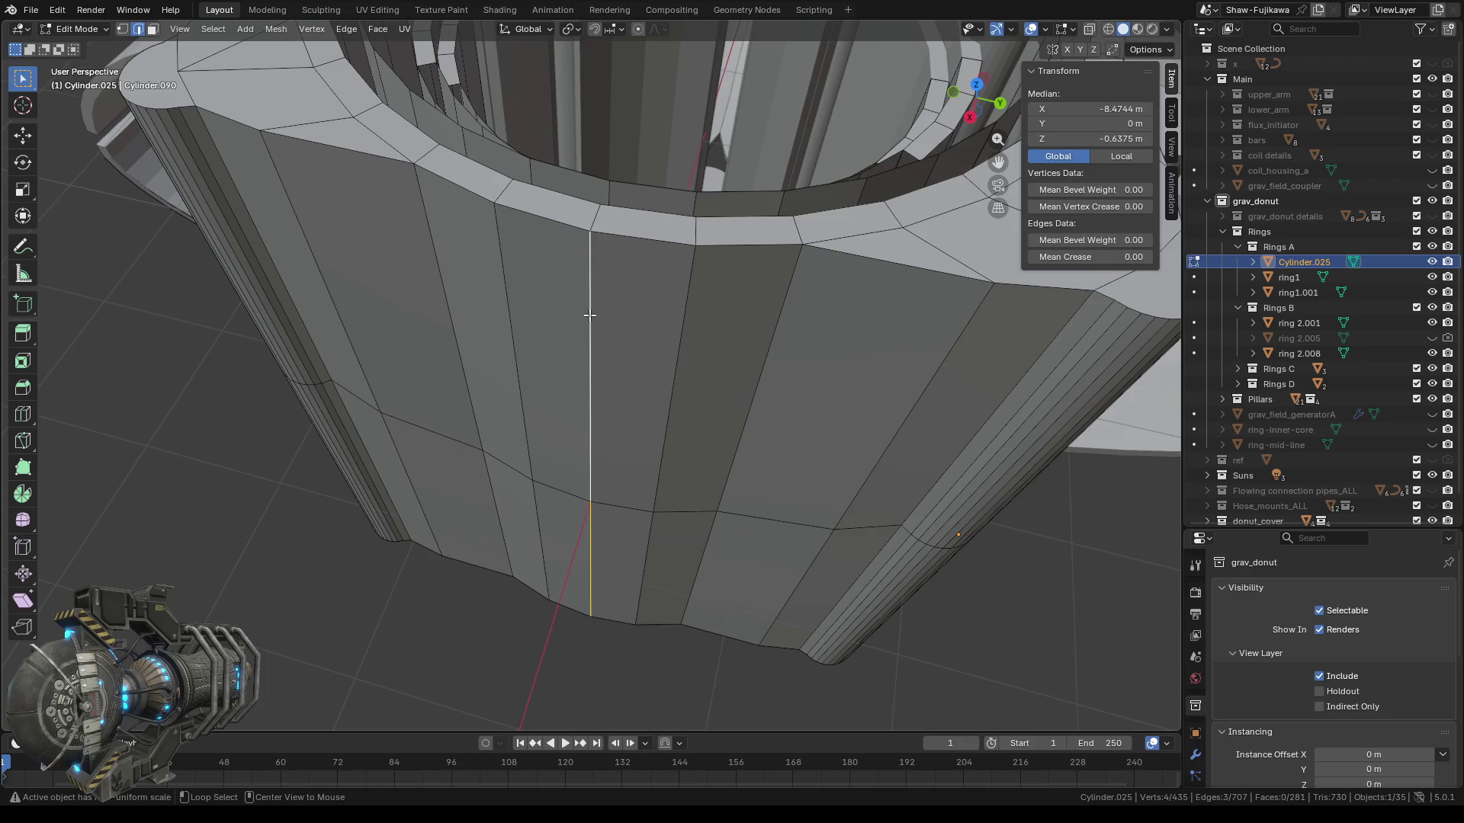
alt+click(684, 327)
alt+click(643, 241)
alt+click(538, 215)
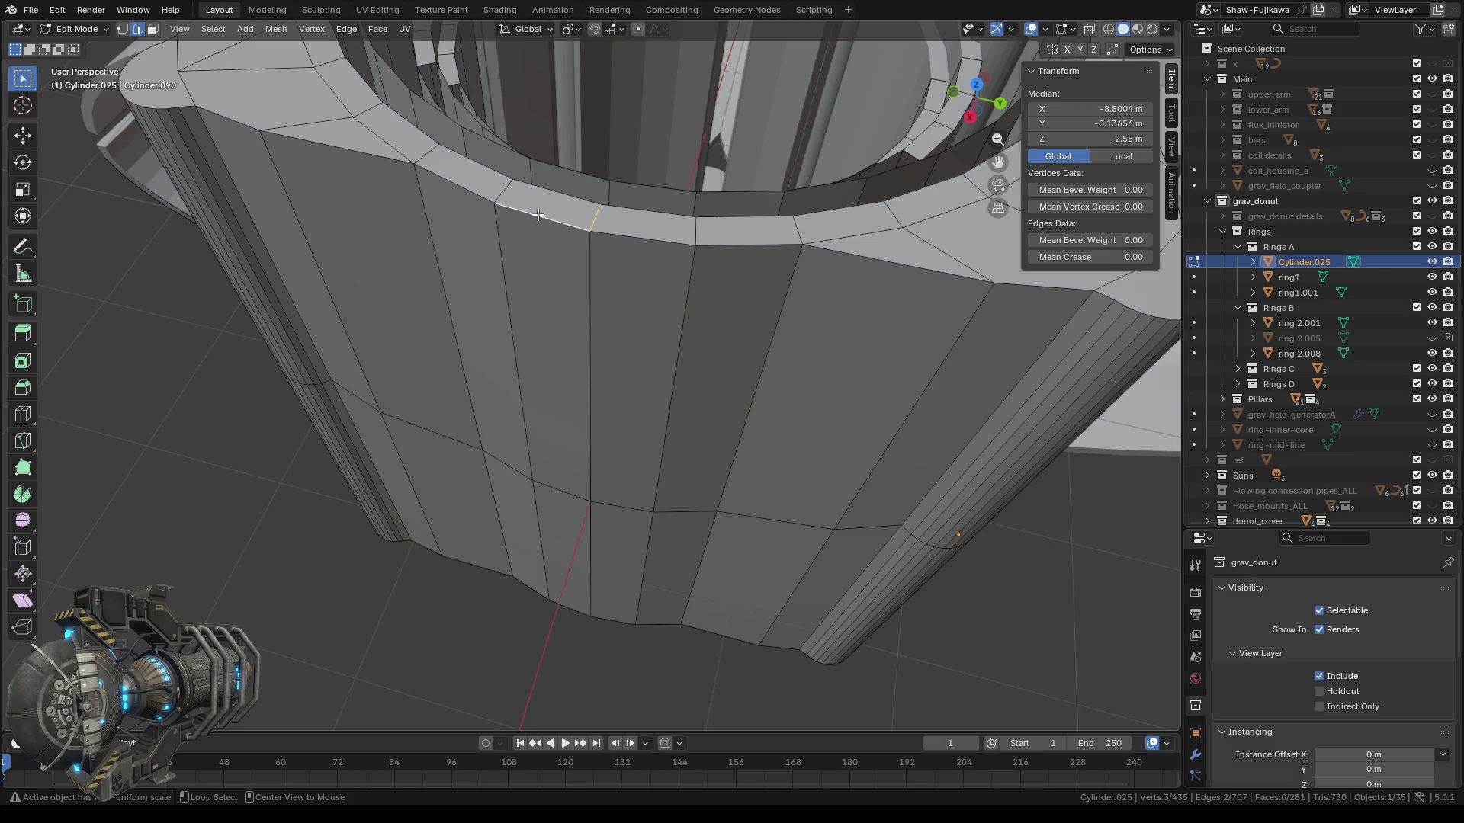
Select vertical, horizontal and lower-band wall edges to check their heights.
alt+shift+click(502, 260)
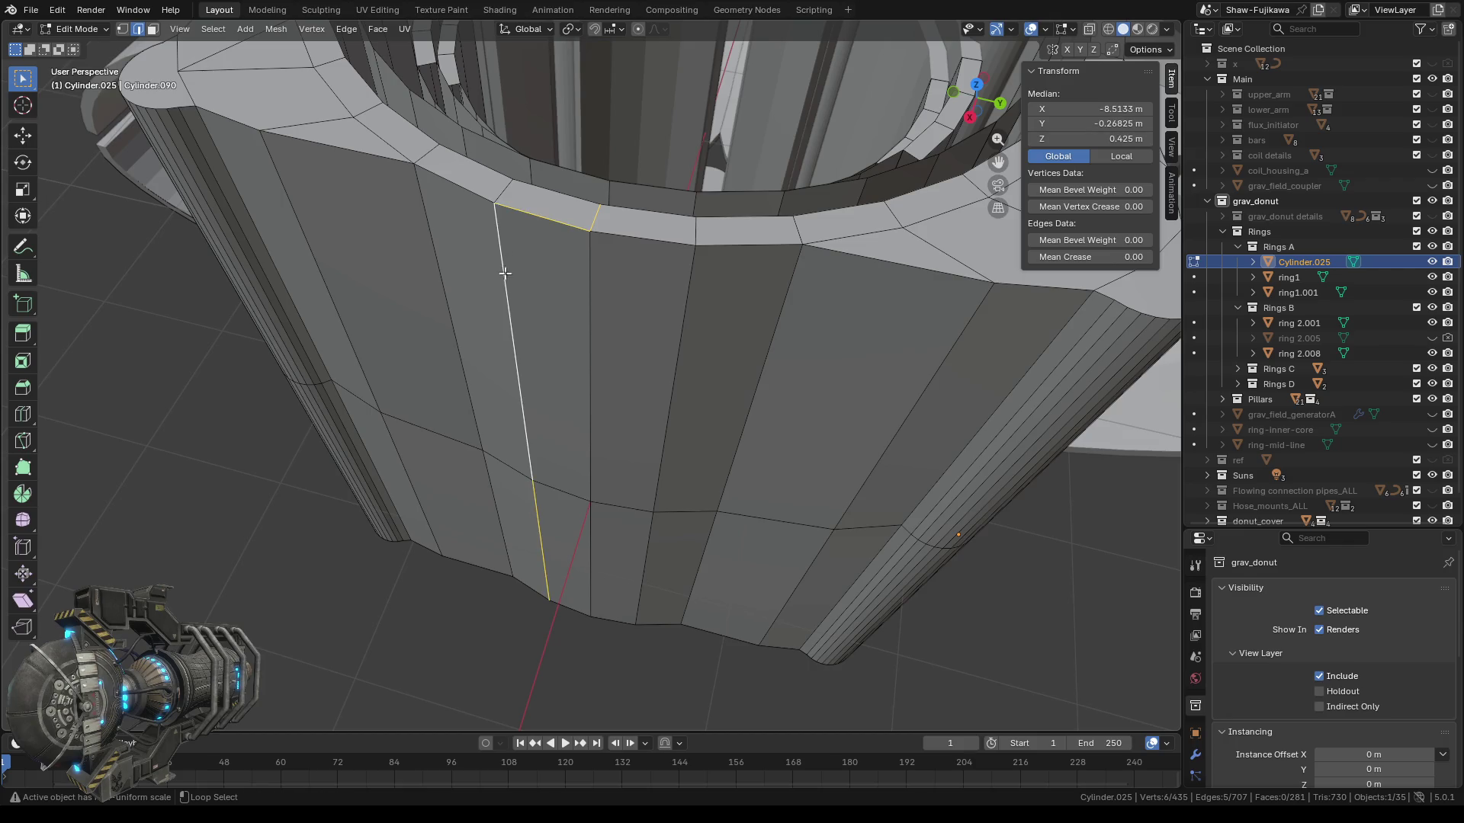
alt+shift+click(591, 561)
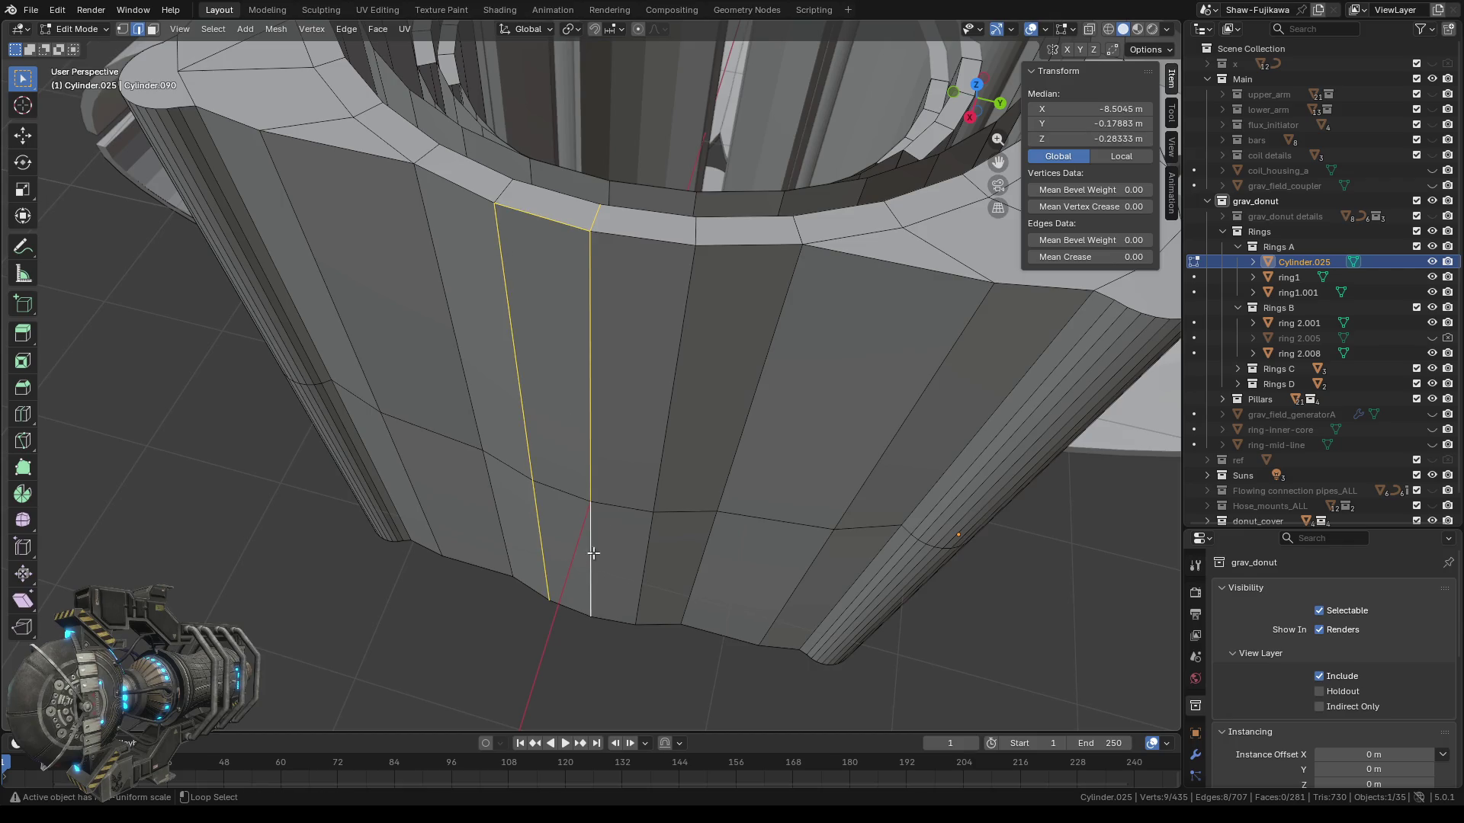
alt+shift+click(553, 491)
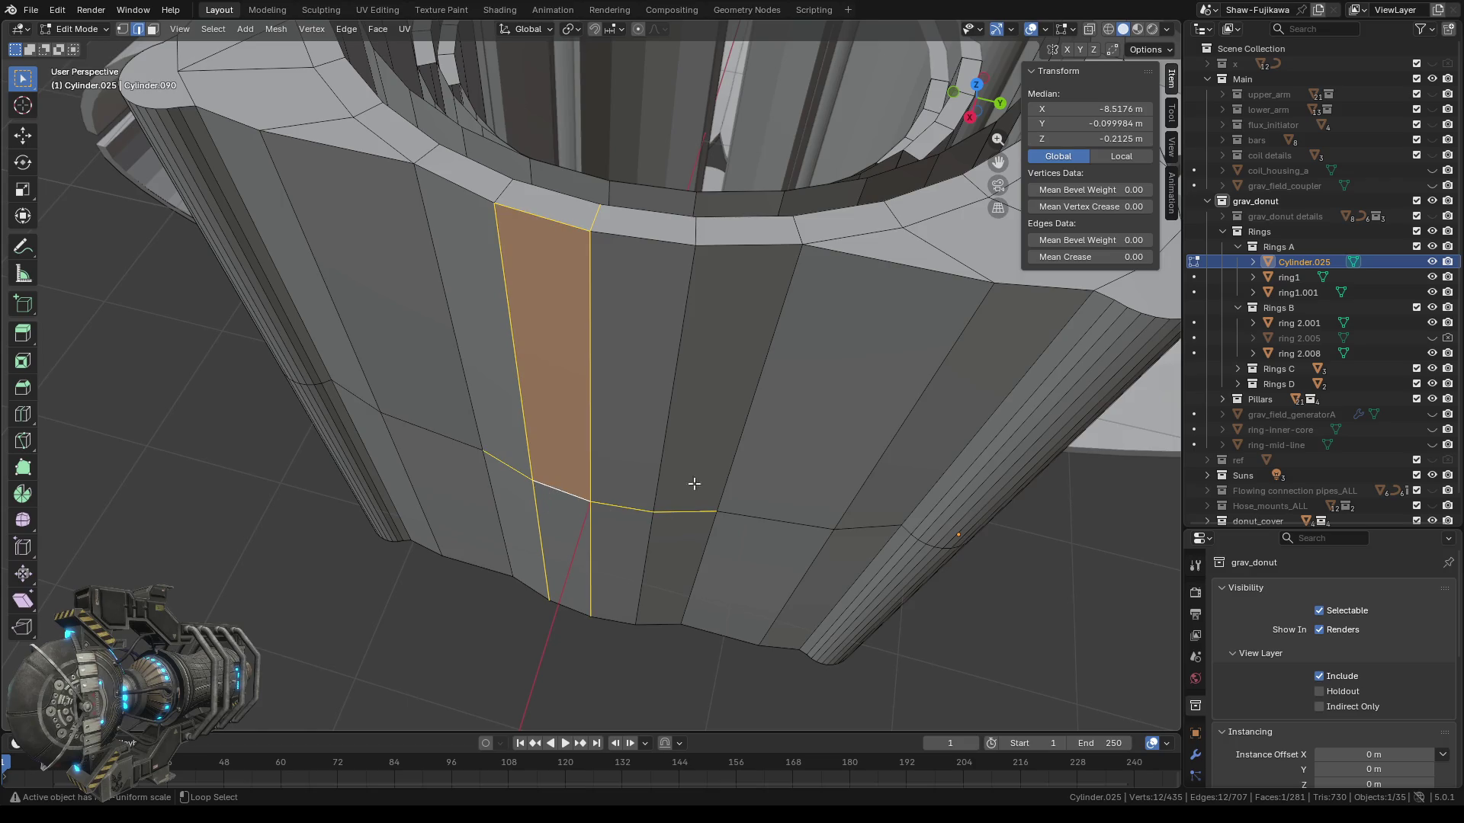
alt+shift+click(670, 410)
alt+shift+click(759, 386)
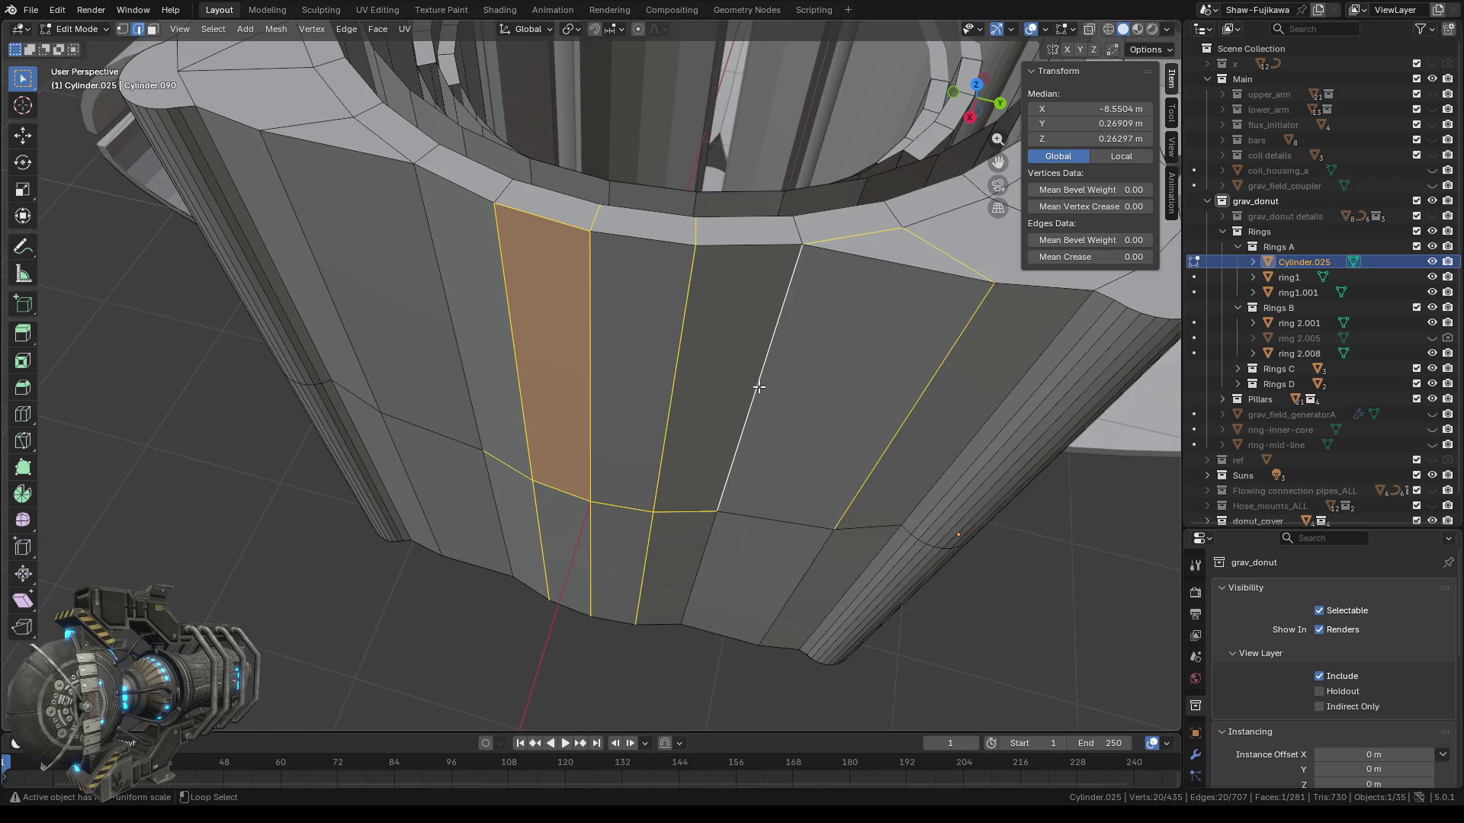
click(748, 518)
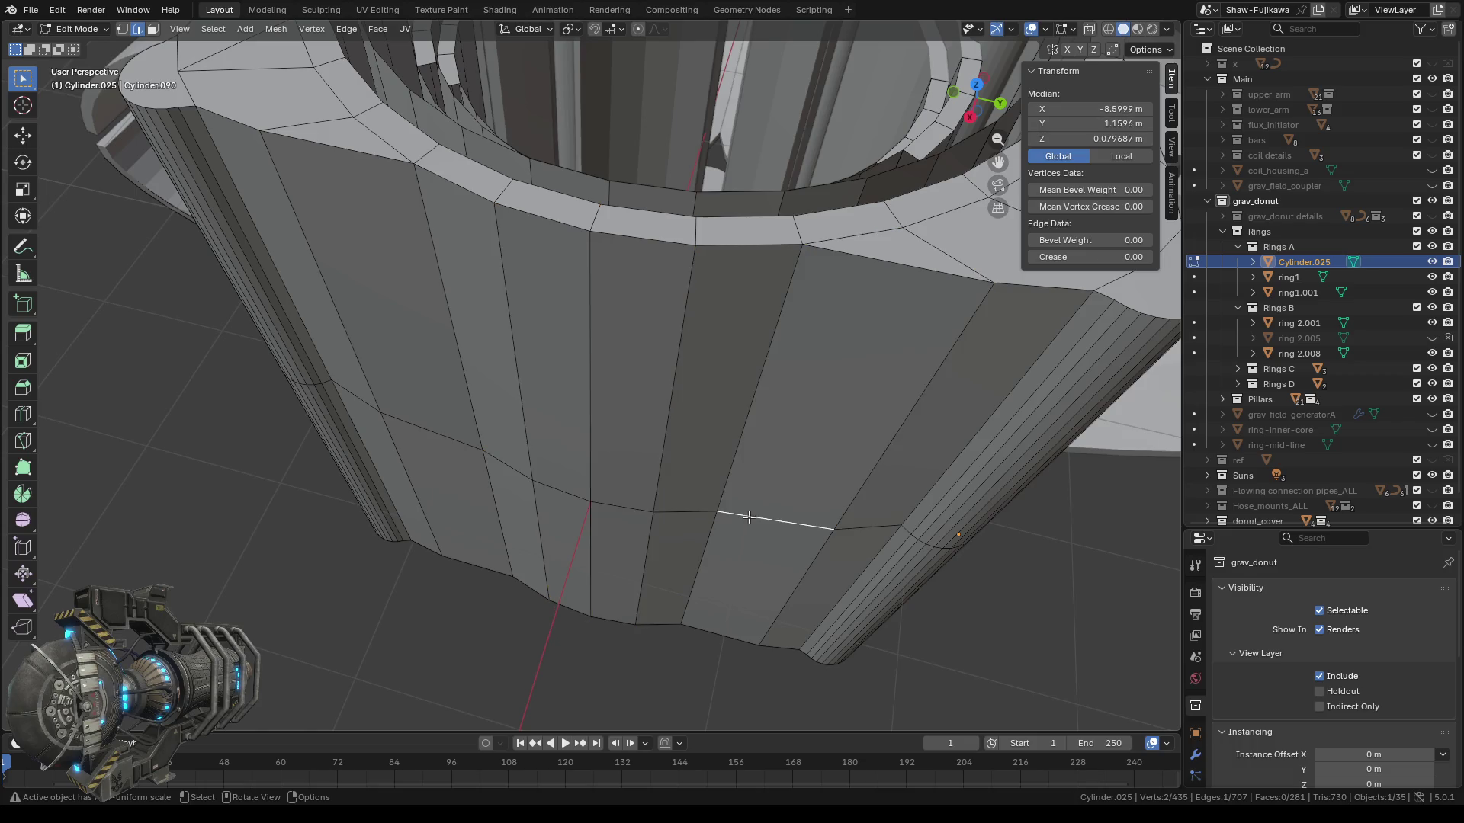
click(664, 448)
click(647, 549)
click(589, 431)
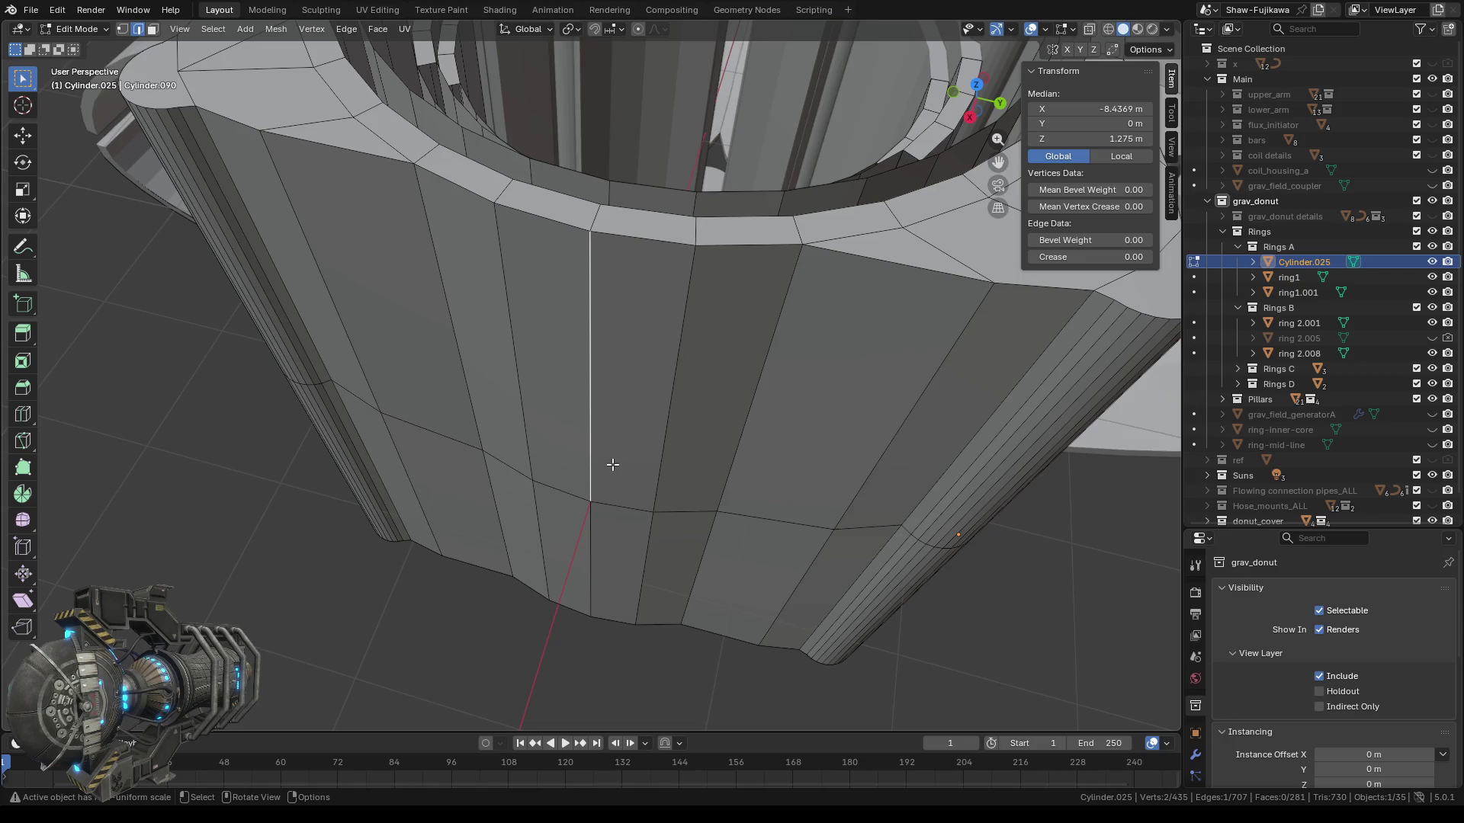
Select the whole connected ring mesh, then clear the selection and orbit to a new angle.
key(ctrl+l)
scroll(602, 463, down, 3)
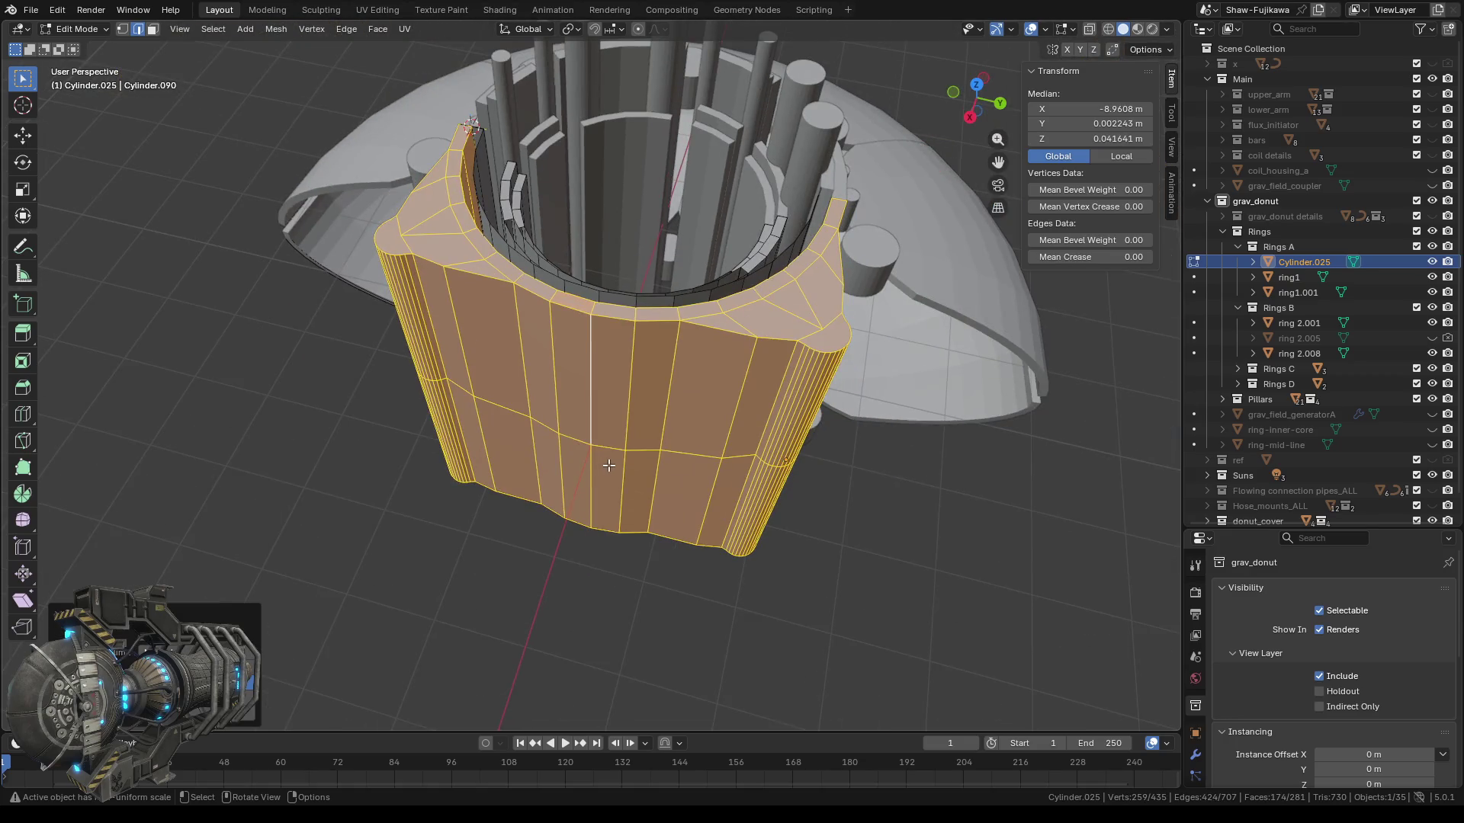
key(alt+a)
middle_drag(684, 579, 422, 580)
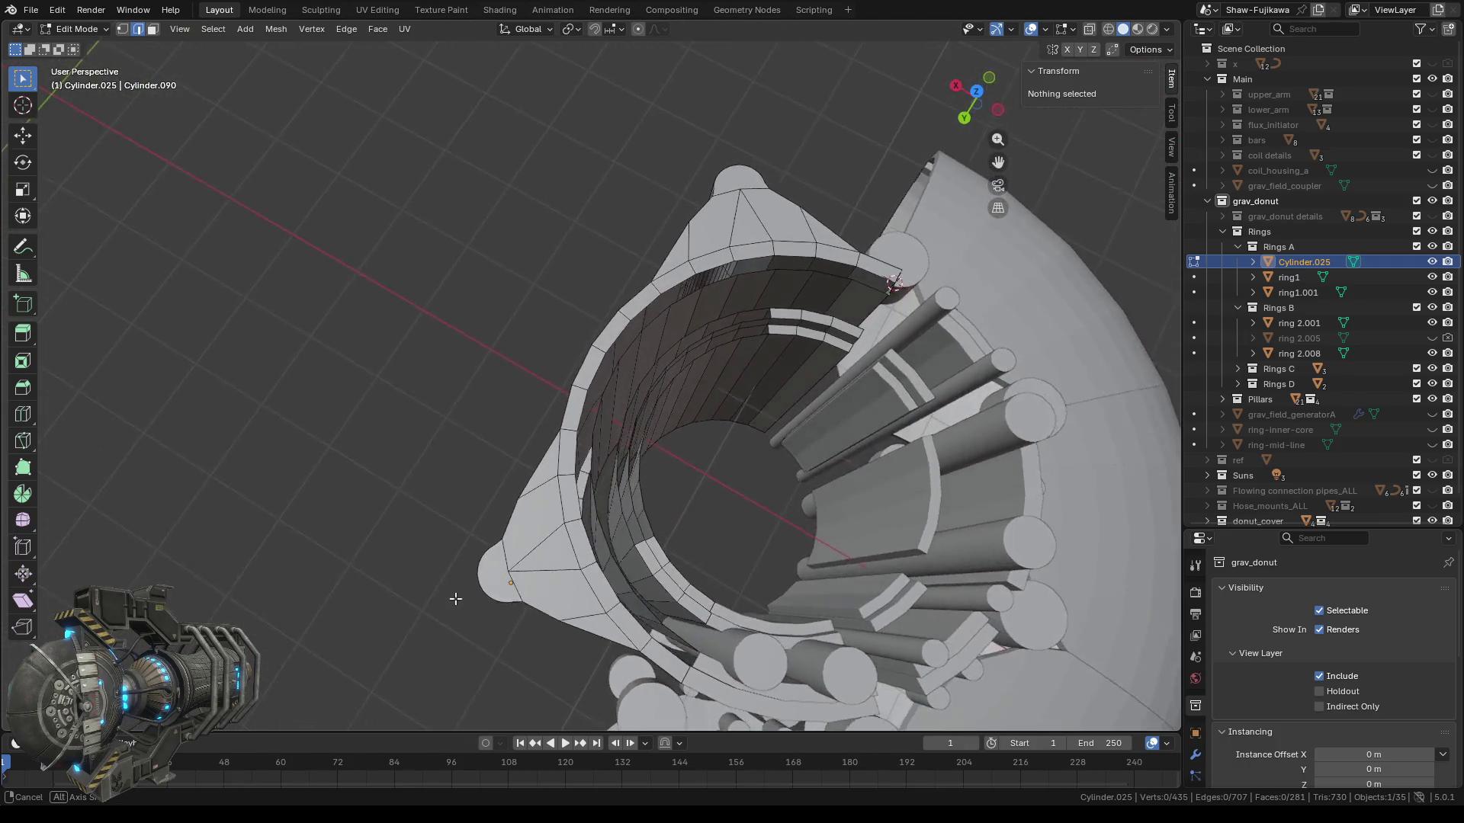
mouse_move(423, 580)
middle_down()
mouse_move(725, 453)
mouse_move(671, 336)
mouse_move(807, 318)
mouse_move(169, 52)
middle_up()
scroll(671, 335, up, 4)
In face select, pick three upper-band faces of the inner wall and delete them.
key(3)
click(600, 248)
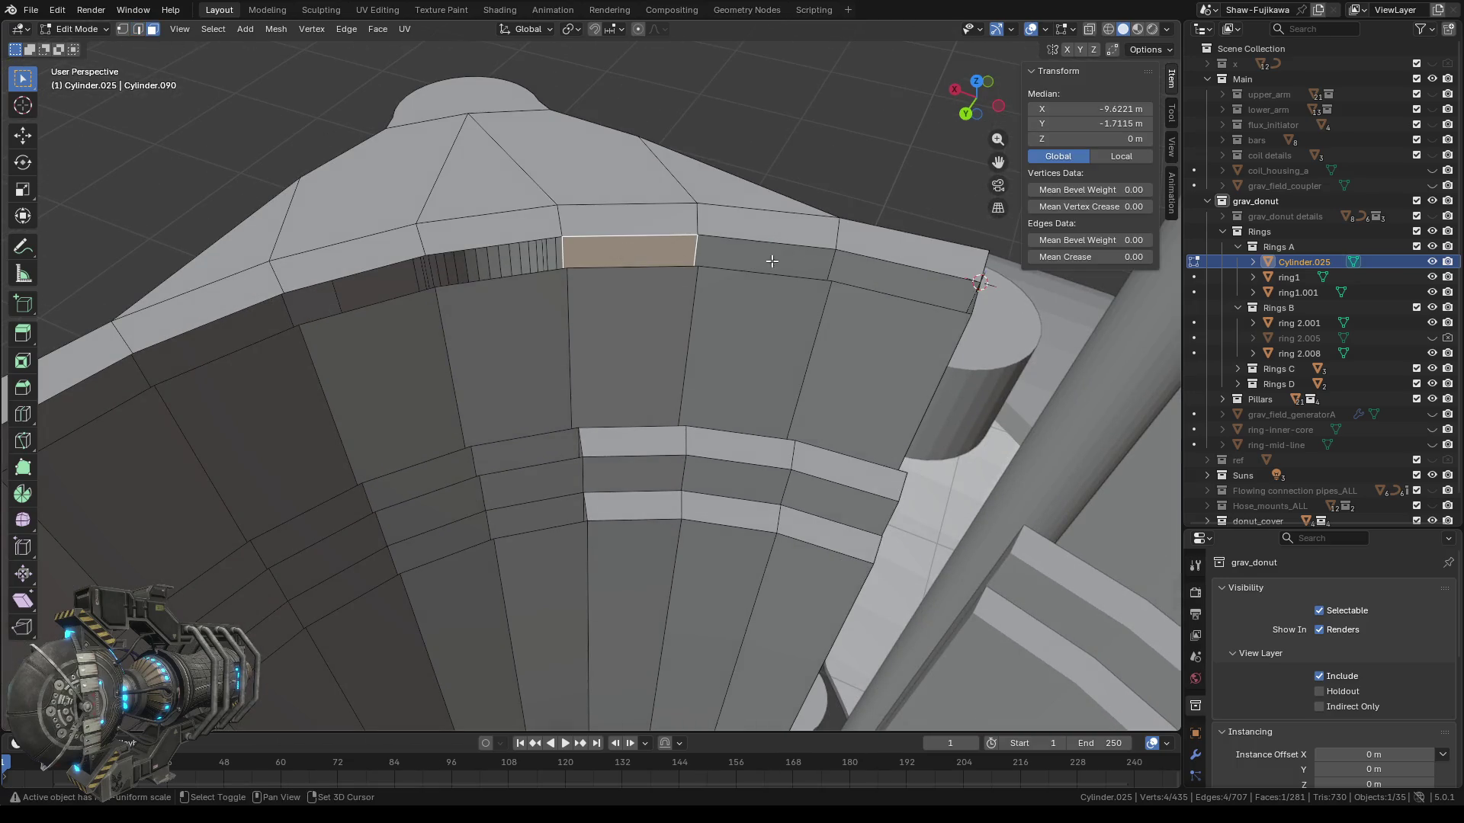
shift+click(801, 259)
shift+click(868, 272)
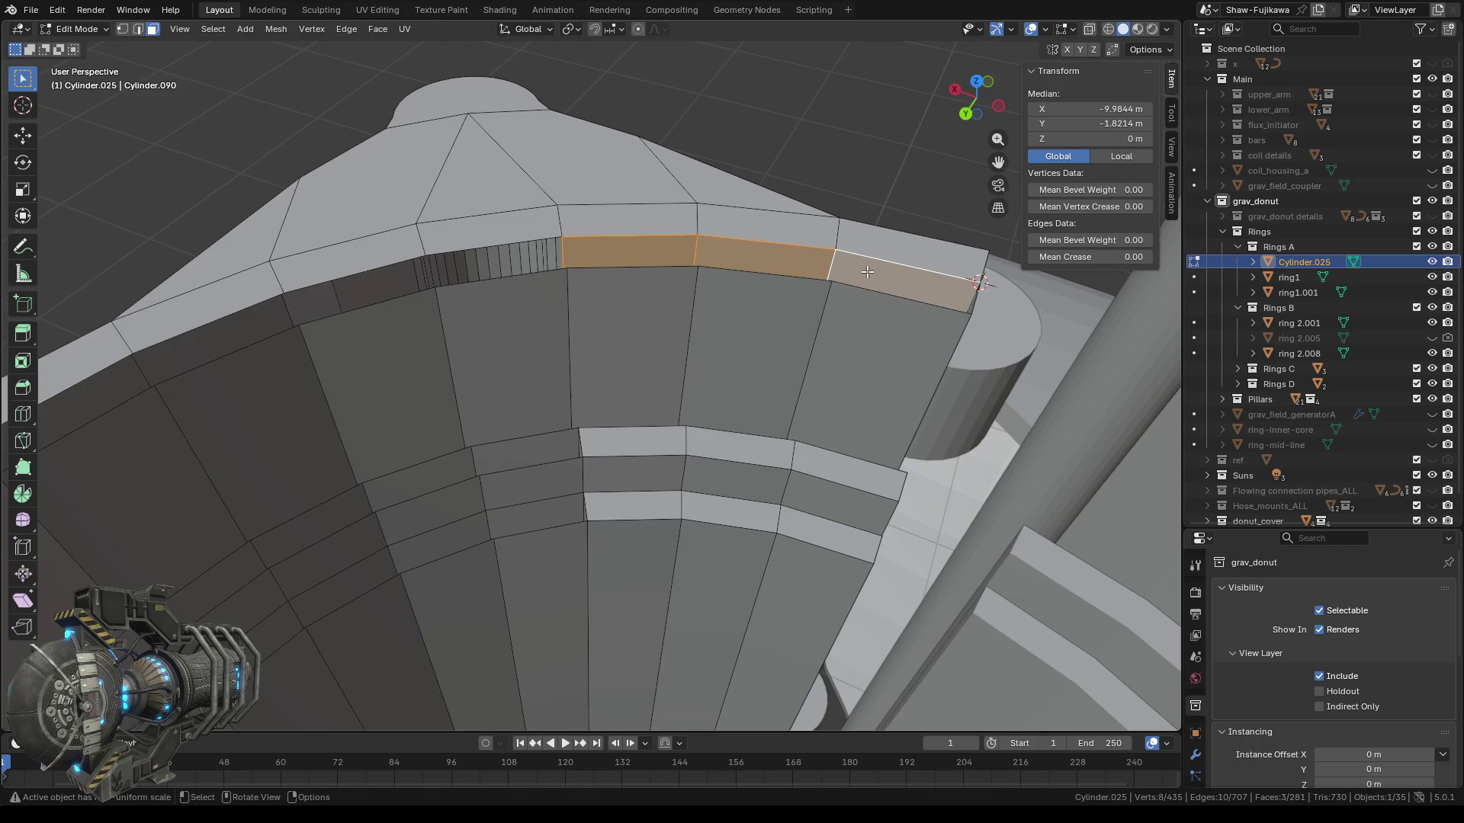
key(x)
click(812, 272)
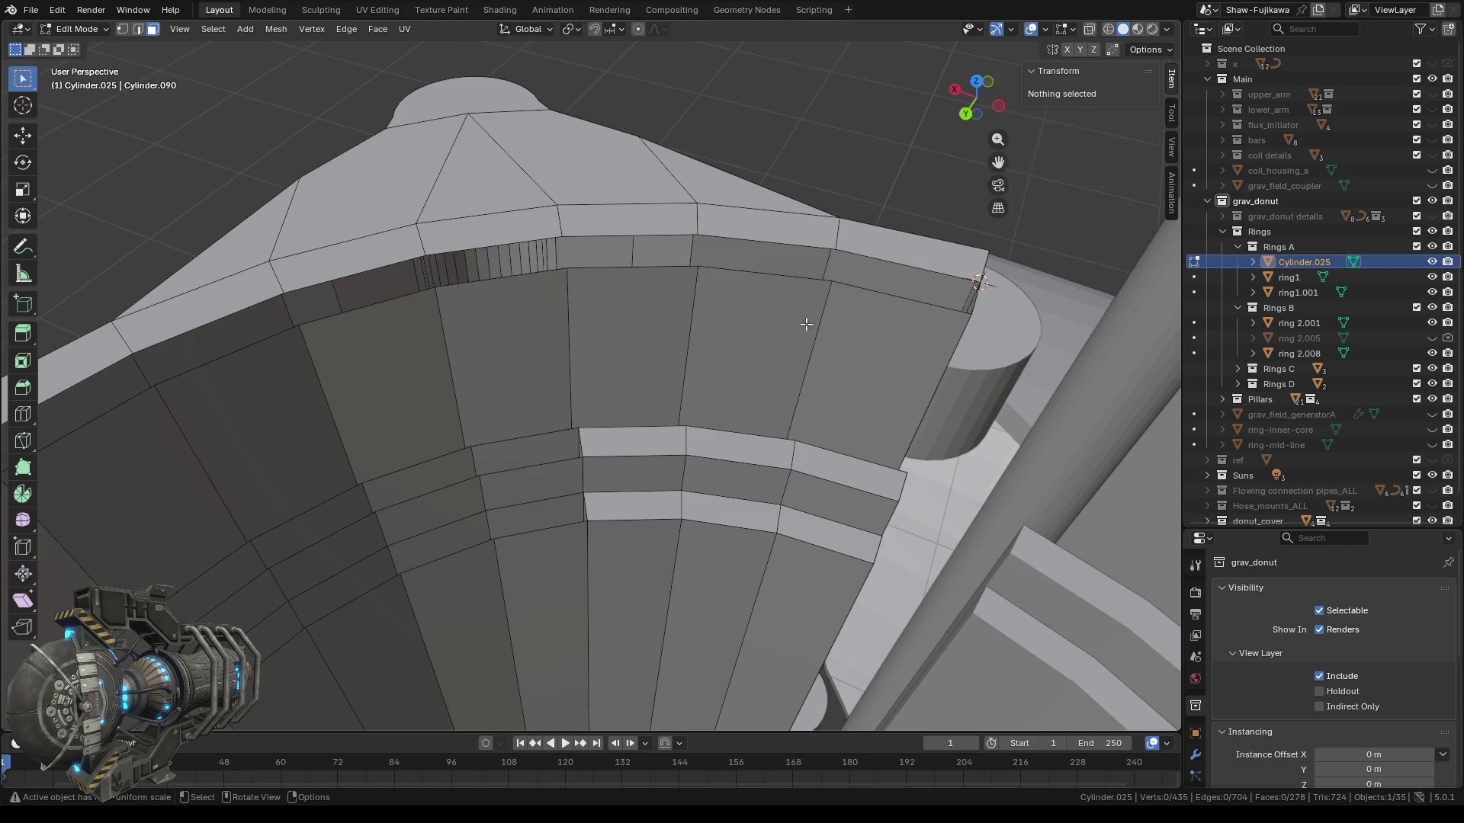
Orbit around the ring to inspect the new opening in the inner wall.
middle_drag(805, 298, 659, 380)
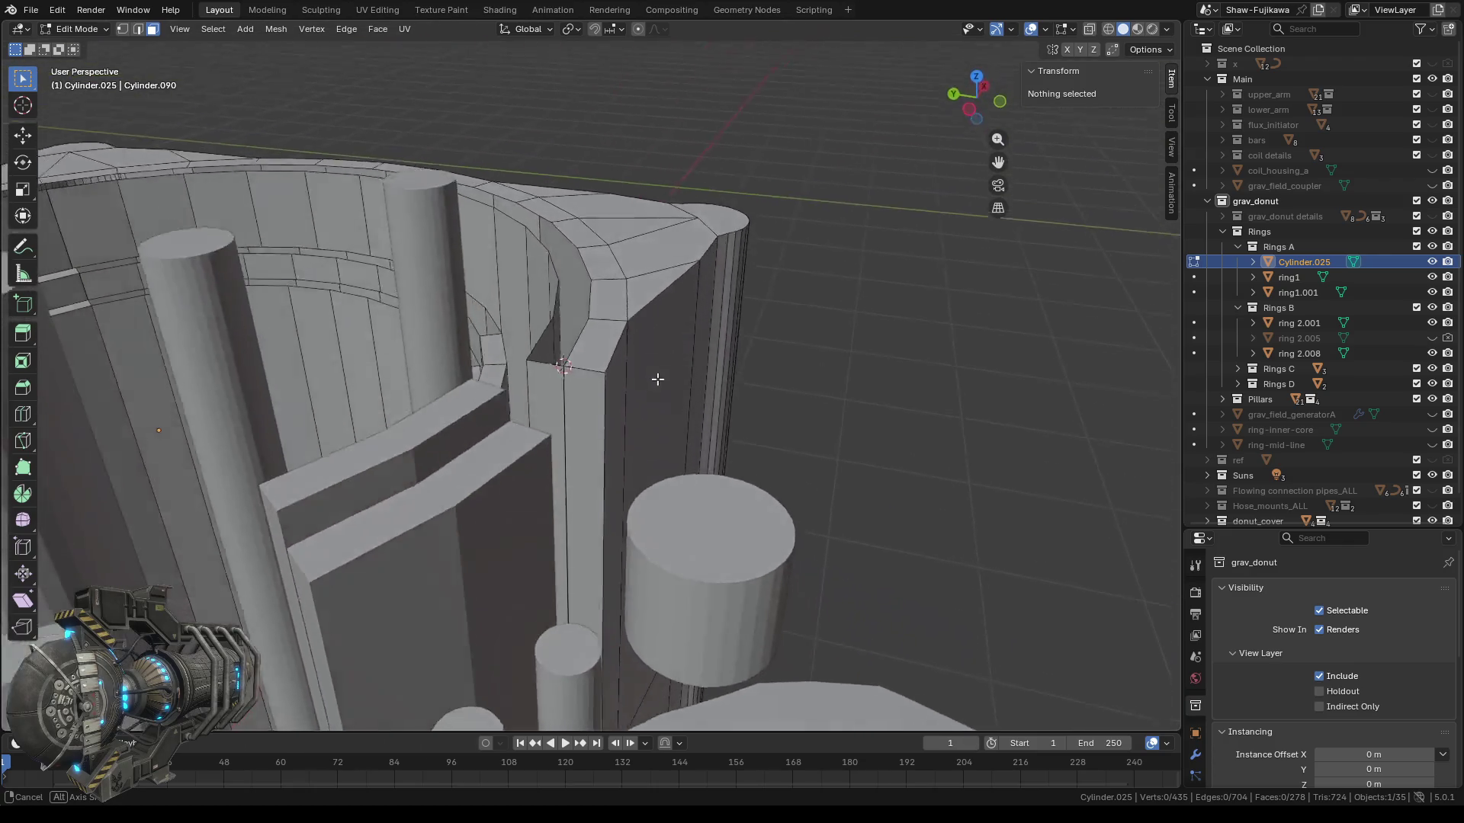
mouse_move(658, 380)
middle_down()
mouse_move(167, 231)
mouse_move(587, 263)
middle_up()
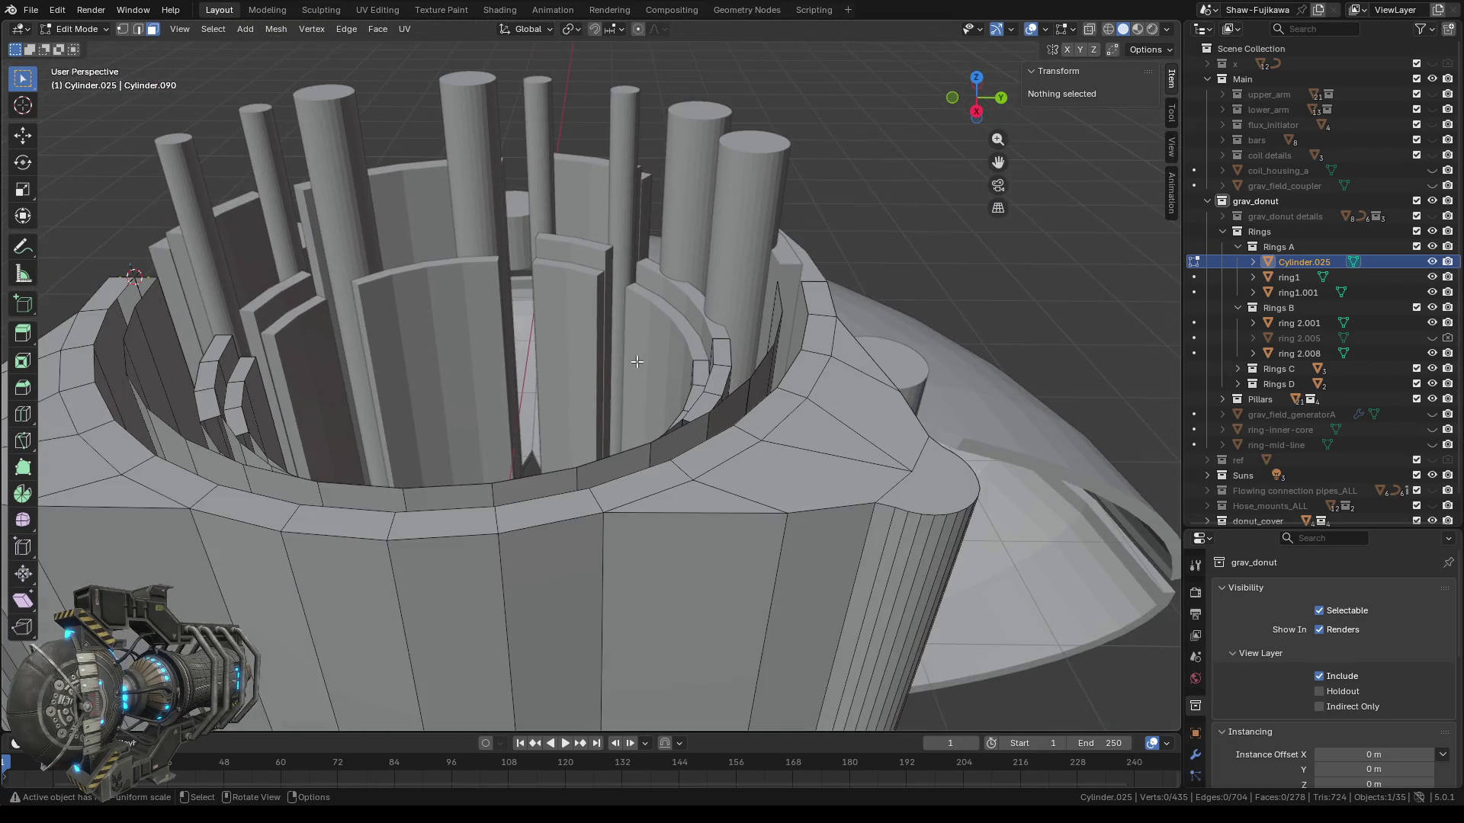
middle_drag(587, 263, 622, 433)
scroll(622, 433, up, 5)
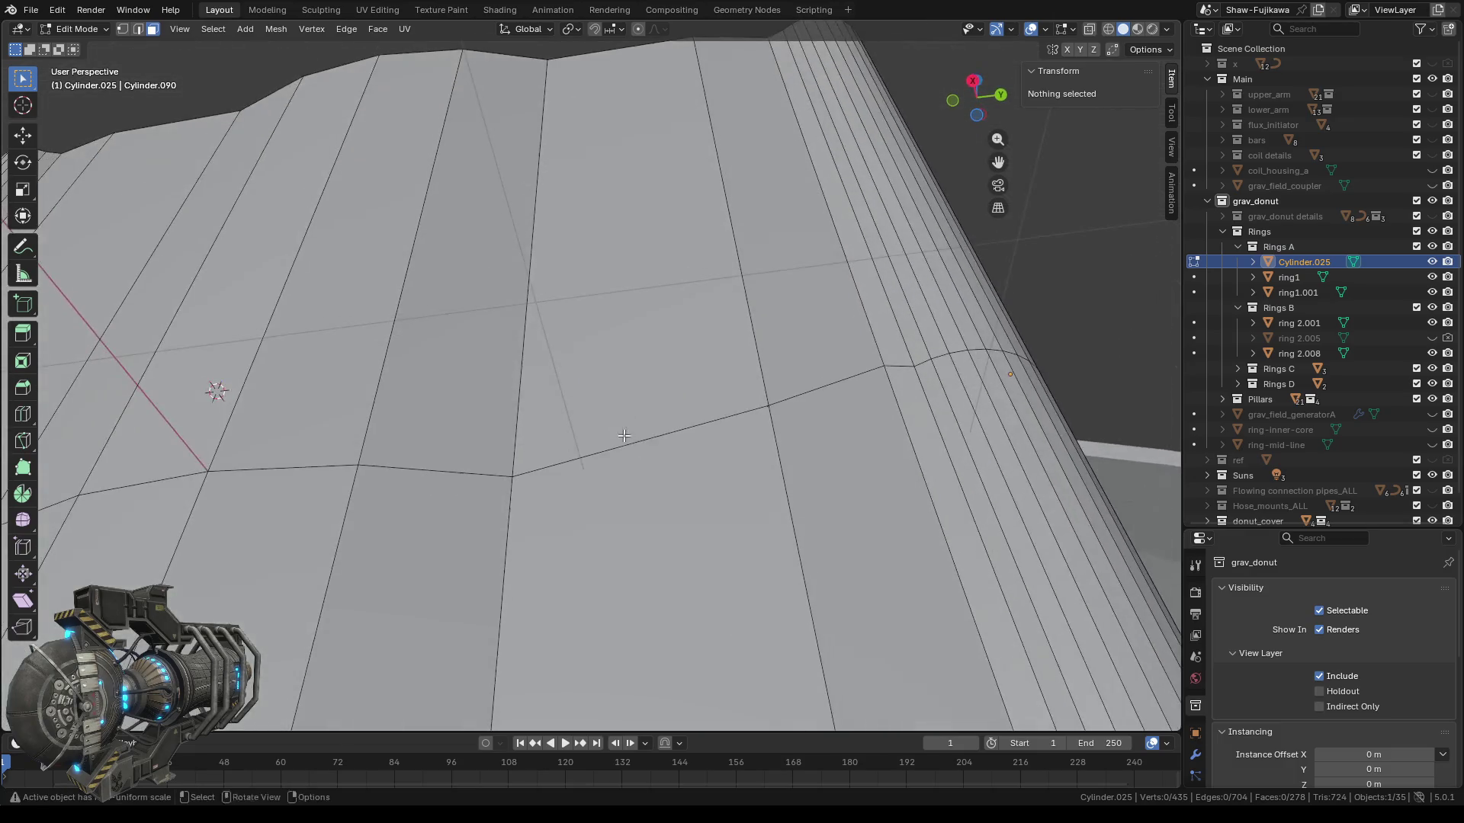
scroll(622, 433, down, 5)
mouse_move(650, 602)
middle_down()
mouse_move(631, 401)
mouse_move(701, 450)
middle_up()
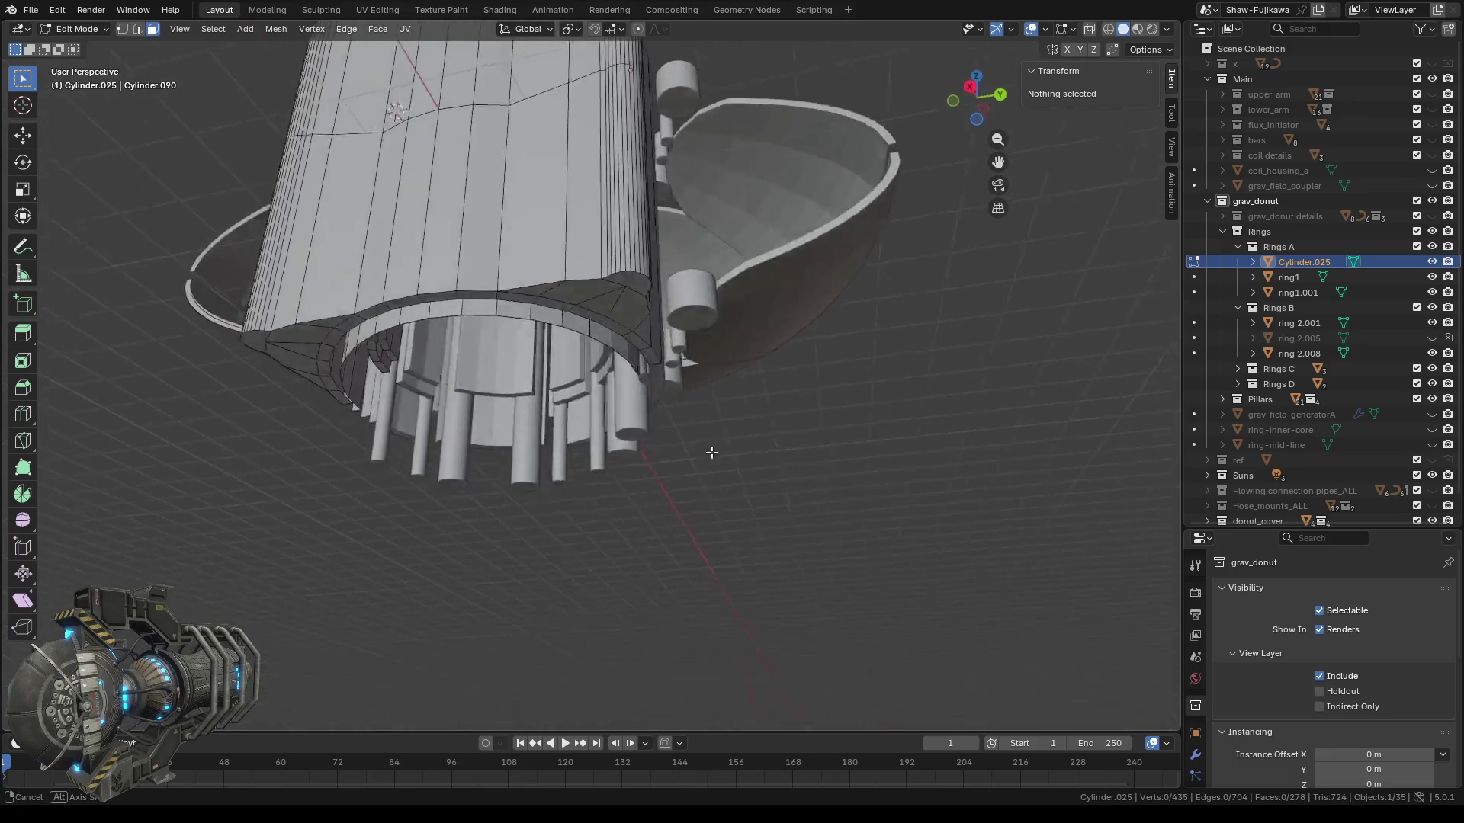
scroll(702, 449, up, 5)
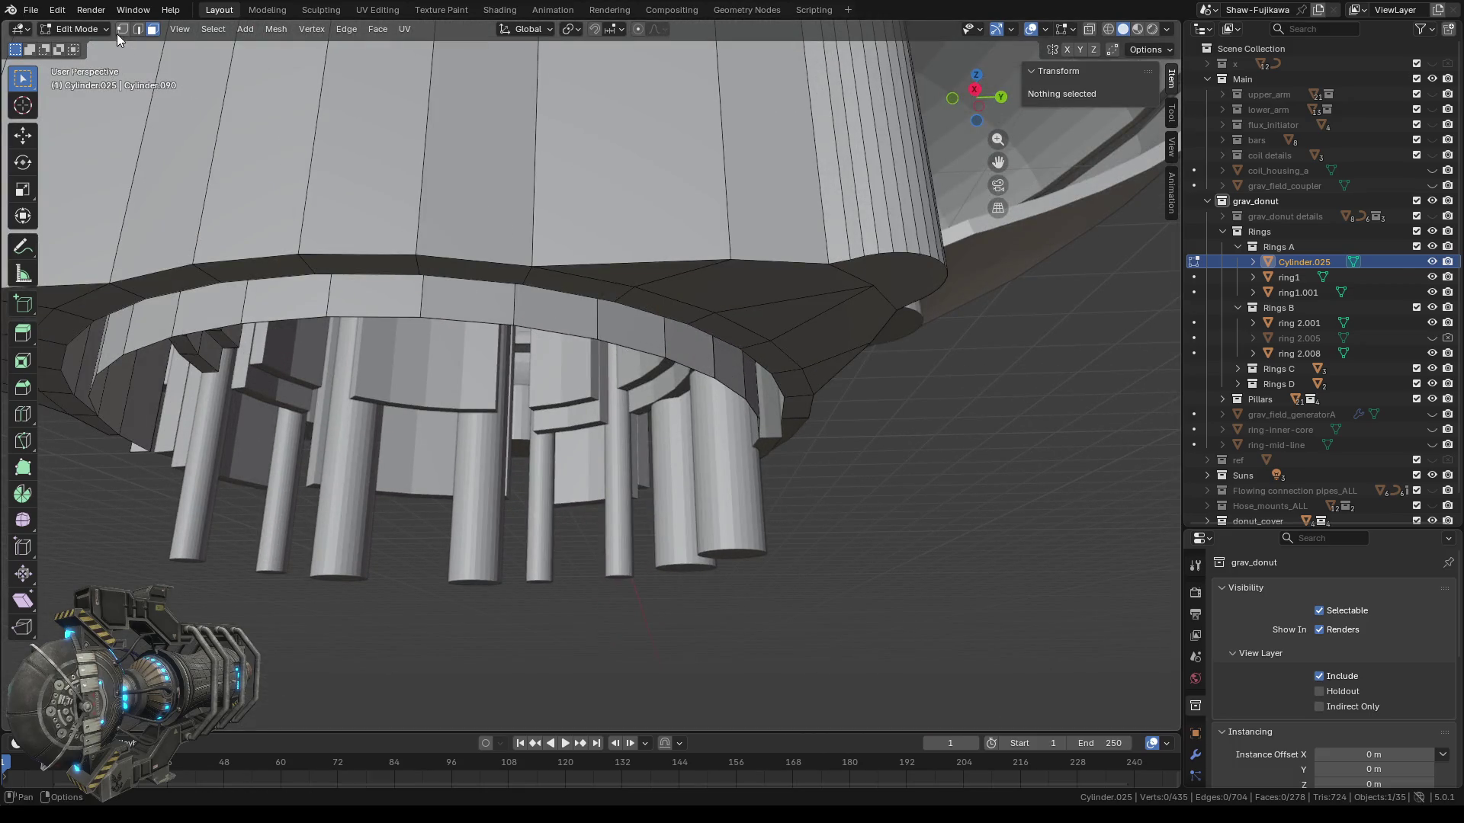
Set the stray rim vertex's Z to -2.55 m in the N-panel.
scroll(570, 296, up, 3)
scroll(570, 296, up, 2)
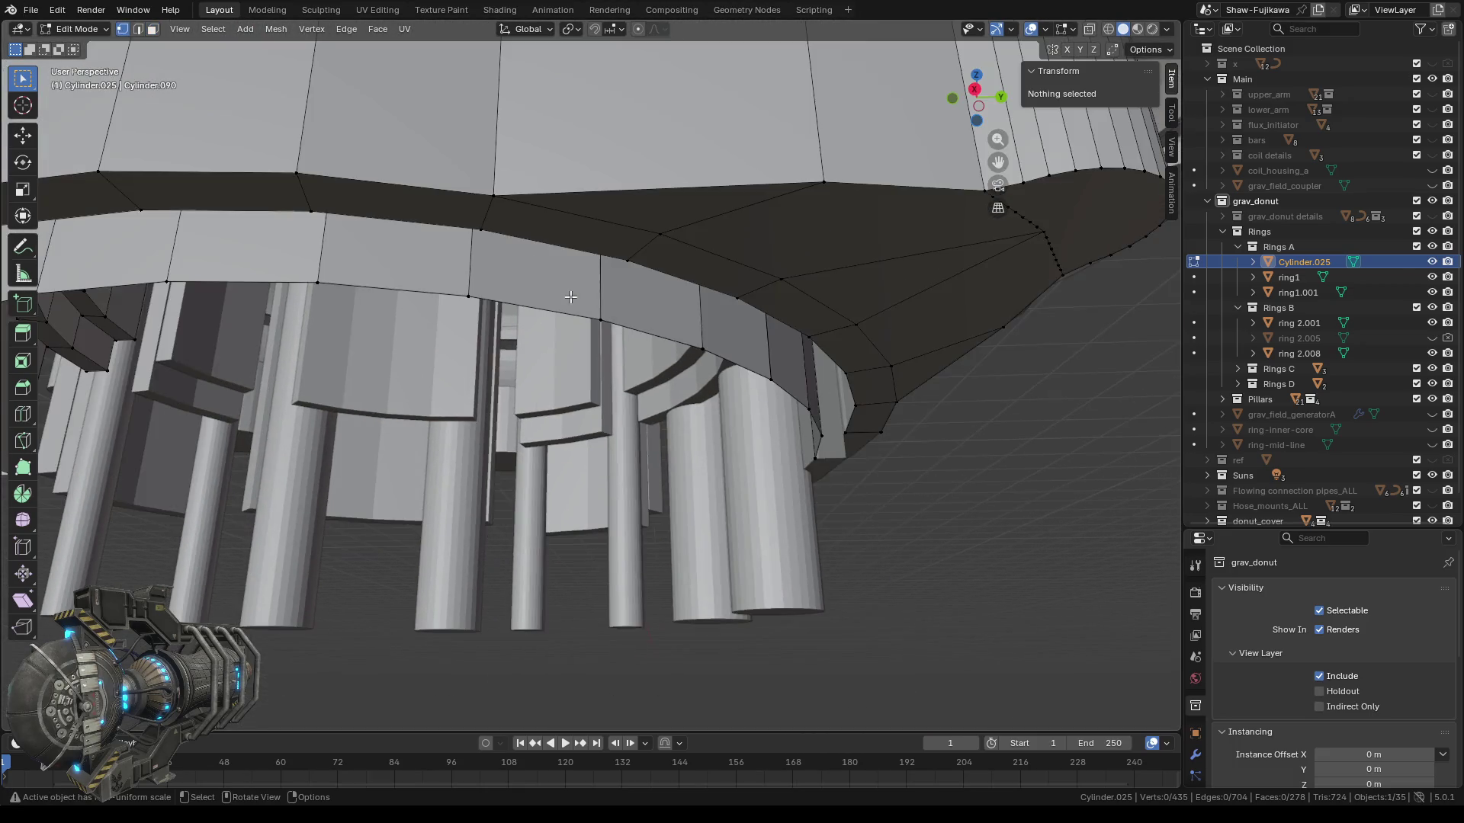
click(498, 243)
click(1107, 137)
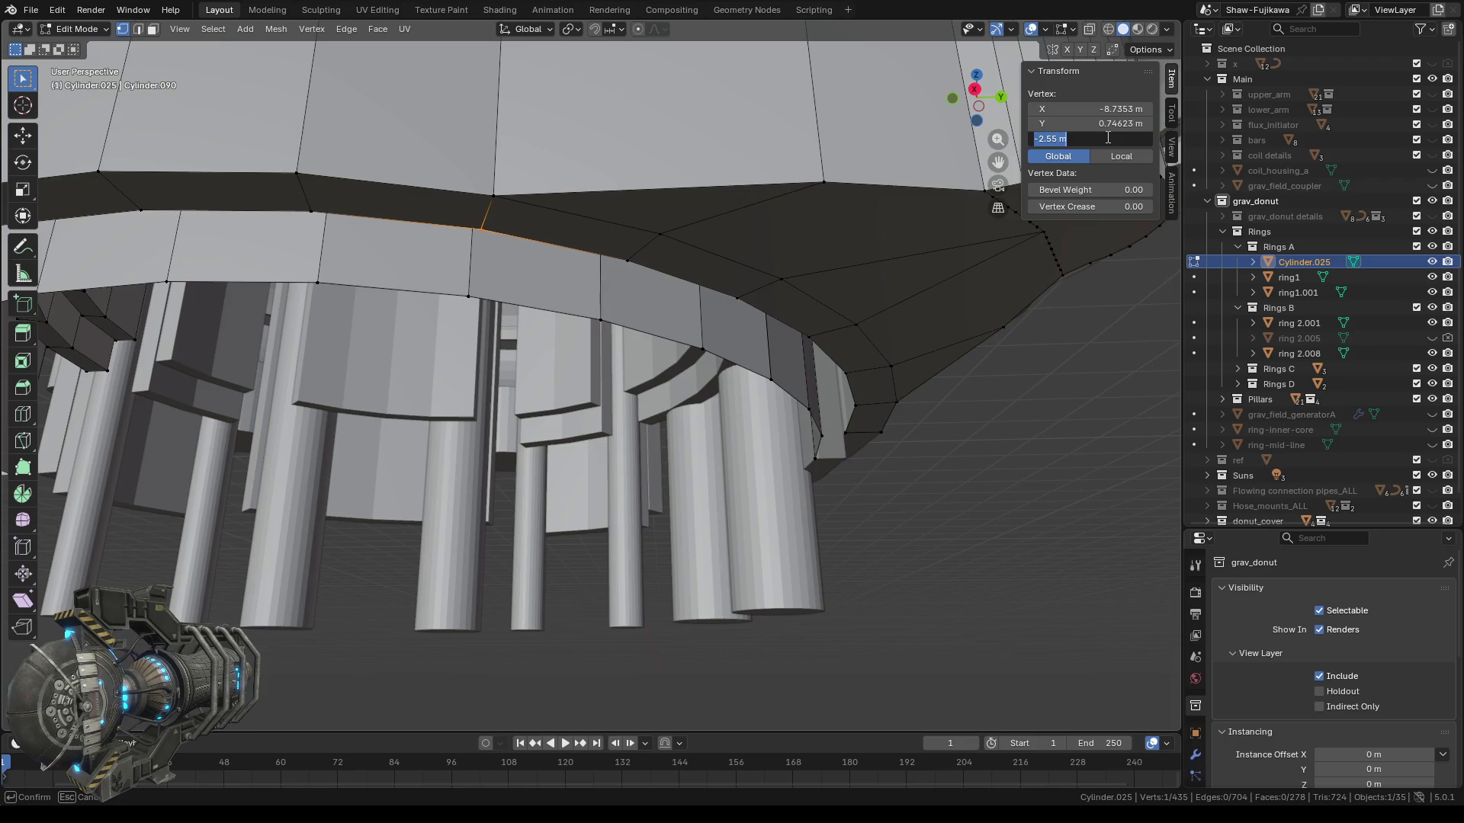
key(Return)
Return to Object Mode and select ring 2.008 in Rings B.
key(Tab)
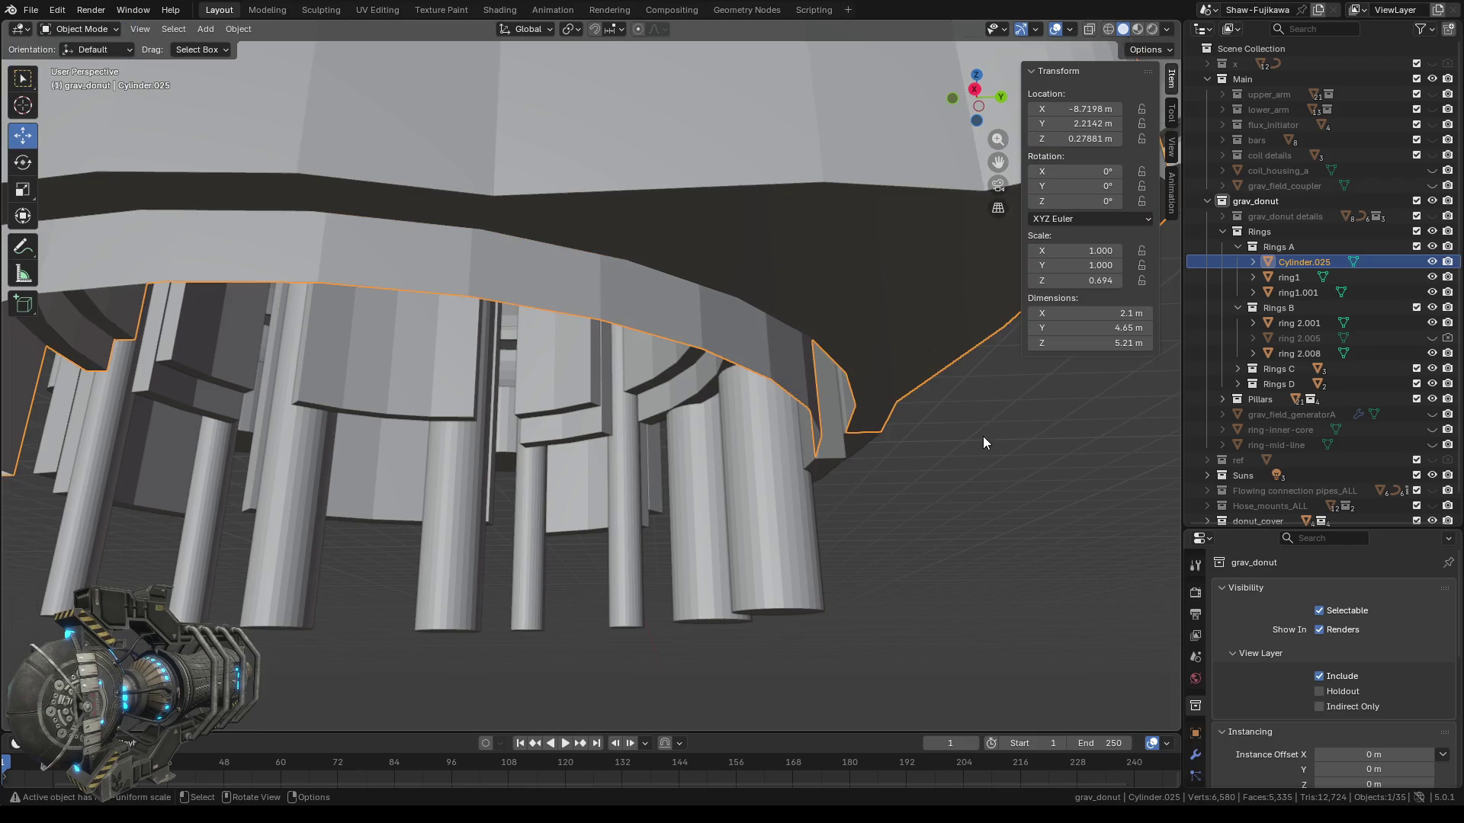
scroll(976, 442, down, 5)
scroll(720, 475, up, 1)
scroll(726, 488, up, 2)
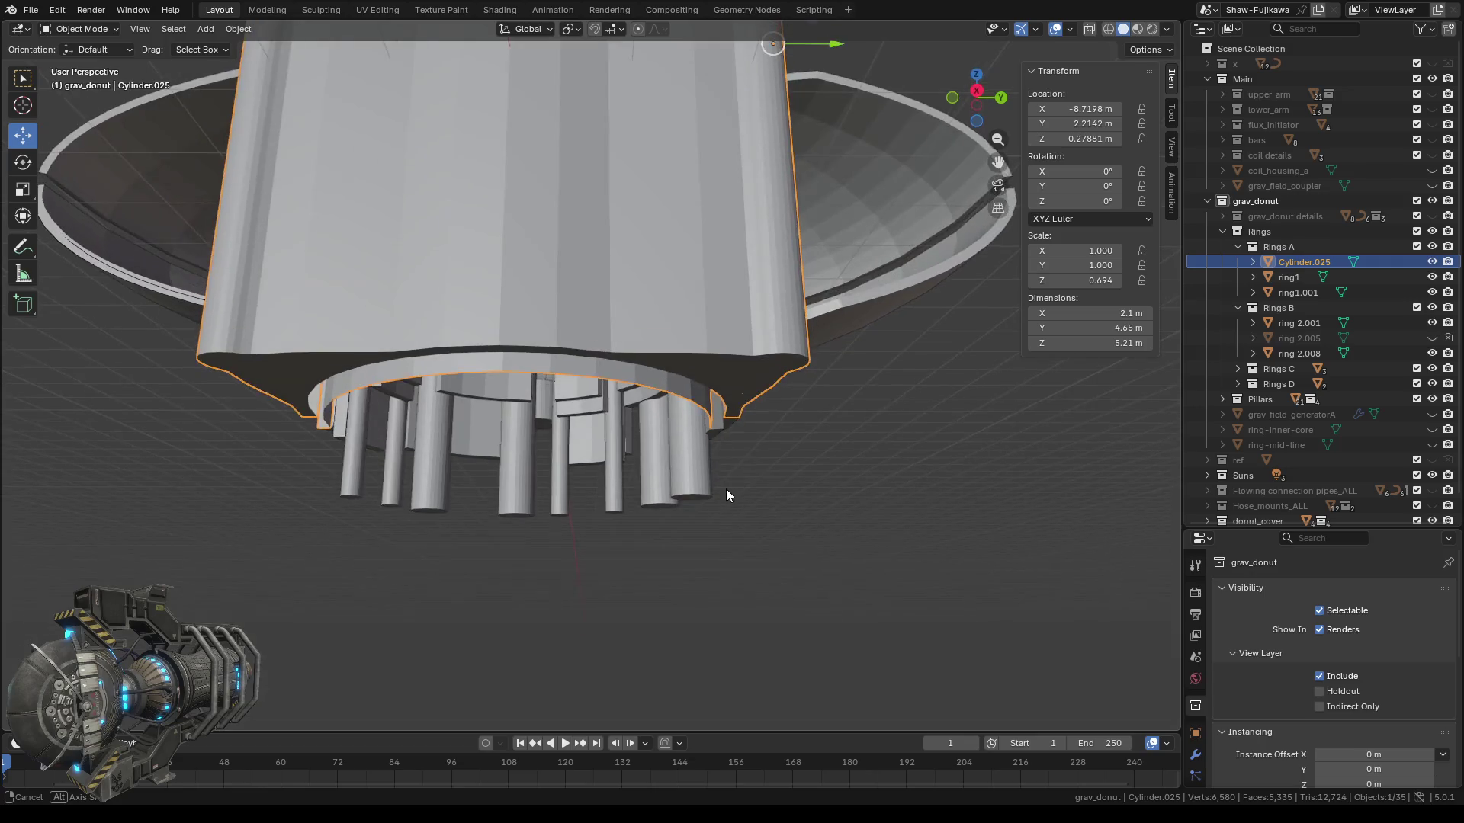
middle_drag(734, 486, 730, 462)
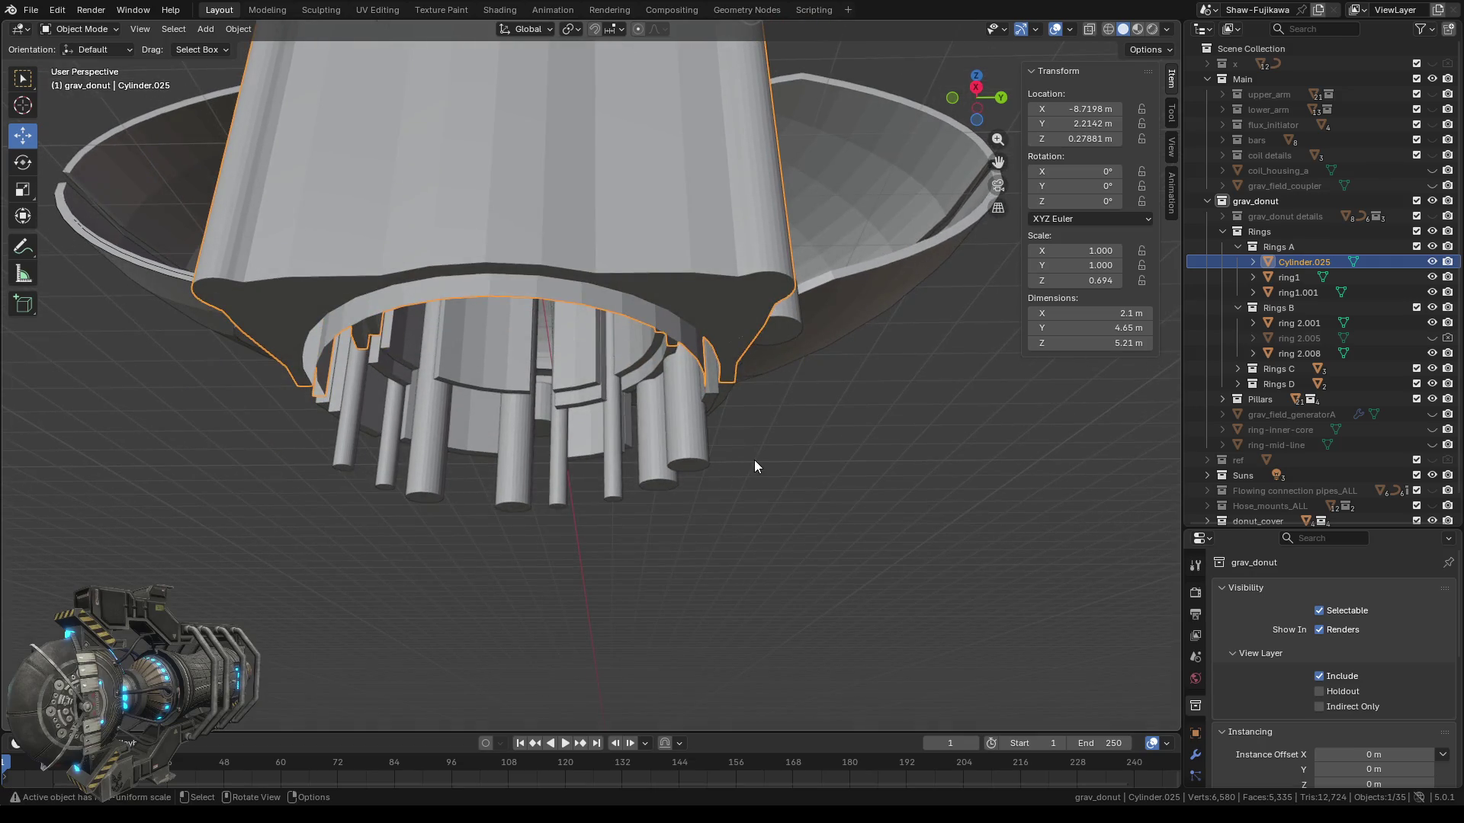
click(710, 393)
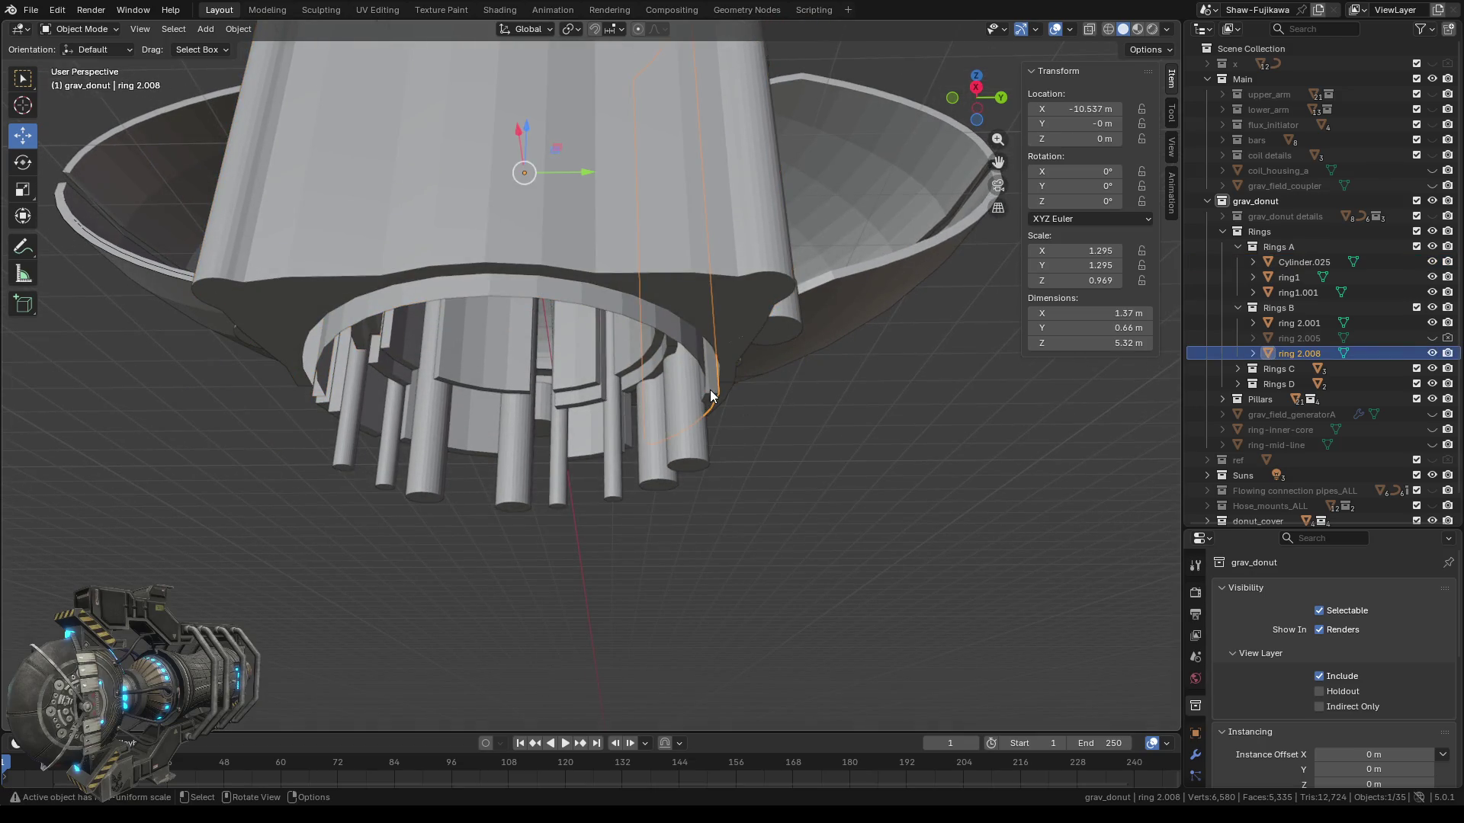
mouse_move(675, 435)
middle_down()
mouse_move(610, 601)
mouse_move(638, 597)
mouse_move(610, 604)
mouse_move(619, 511)
mouse_move(634, 578)
mouse_move(757, 556)
mouse_move(766, 442)
mouse_move(750, 452)
middle_up()
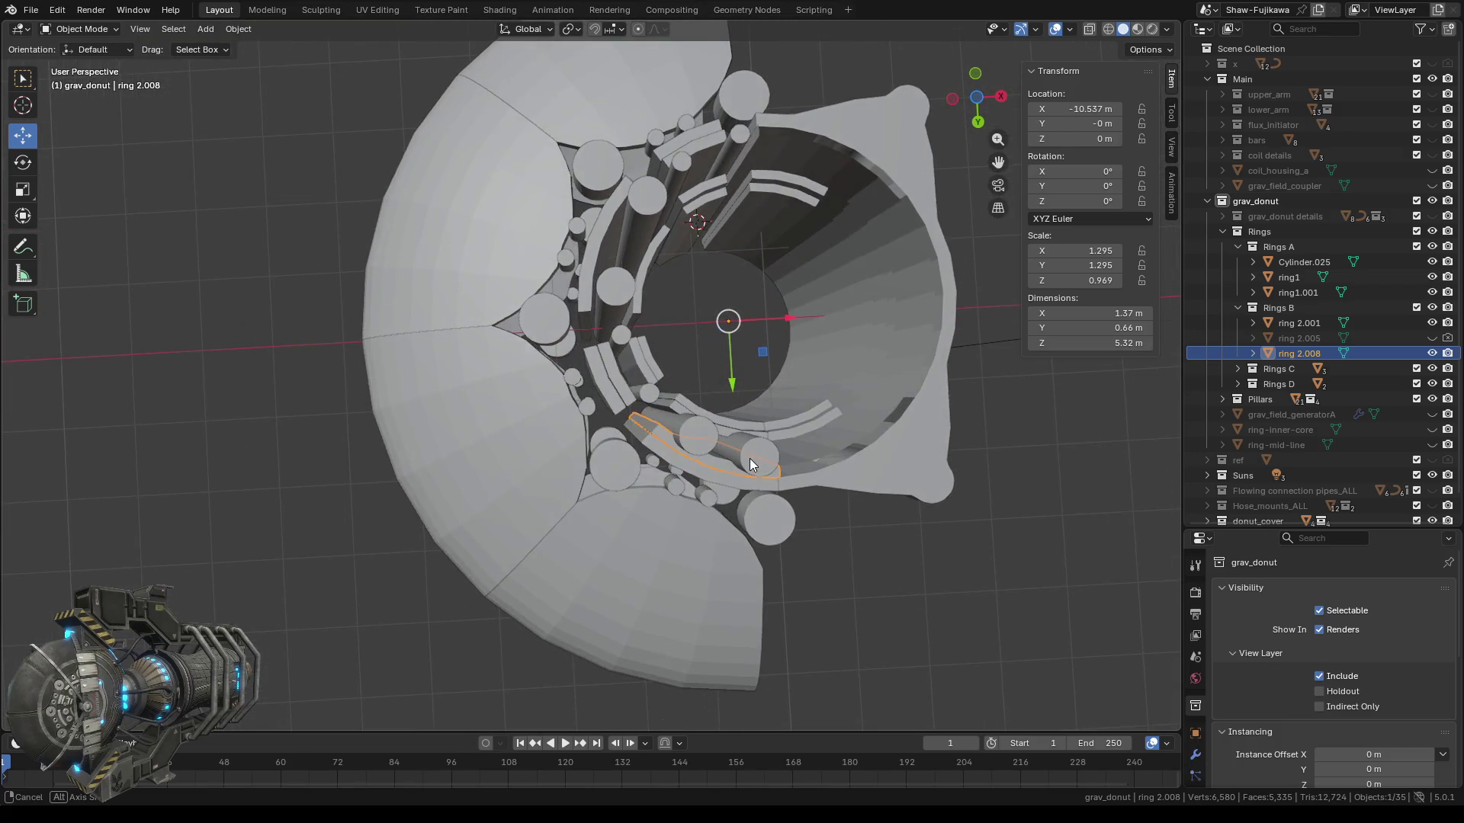
Add ring 2.001 and Cylinder.025 (active) to ring 2.008's selection and enter Edit Mode.
mouse_move(814, 497)
middle_down()
mouse_move(716, 529)
mouse_move(724, 500)
middle_up()
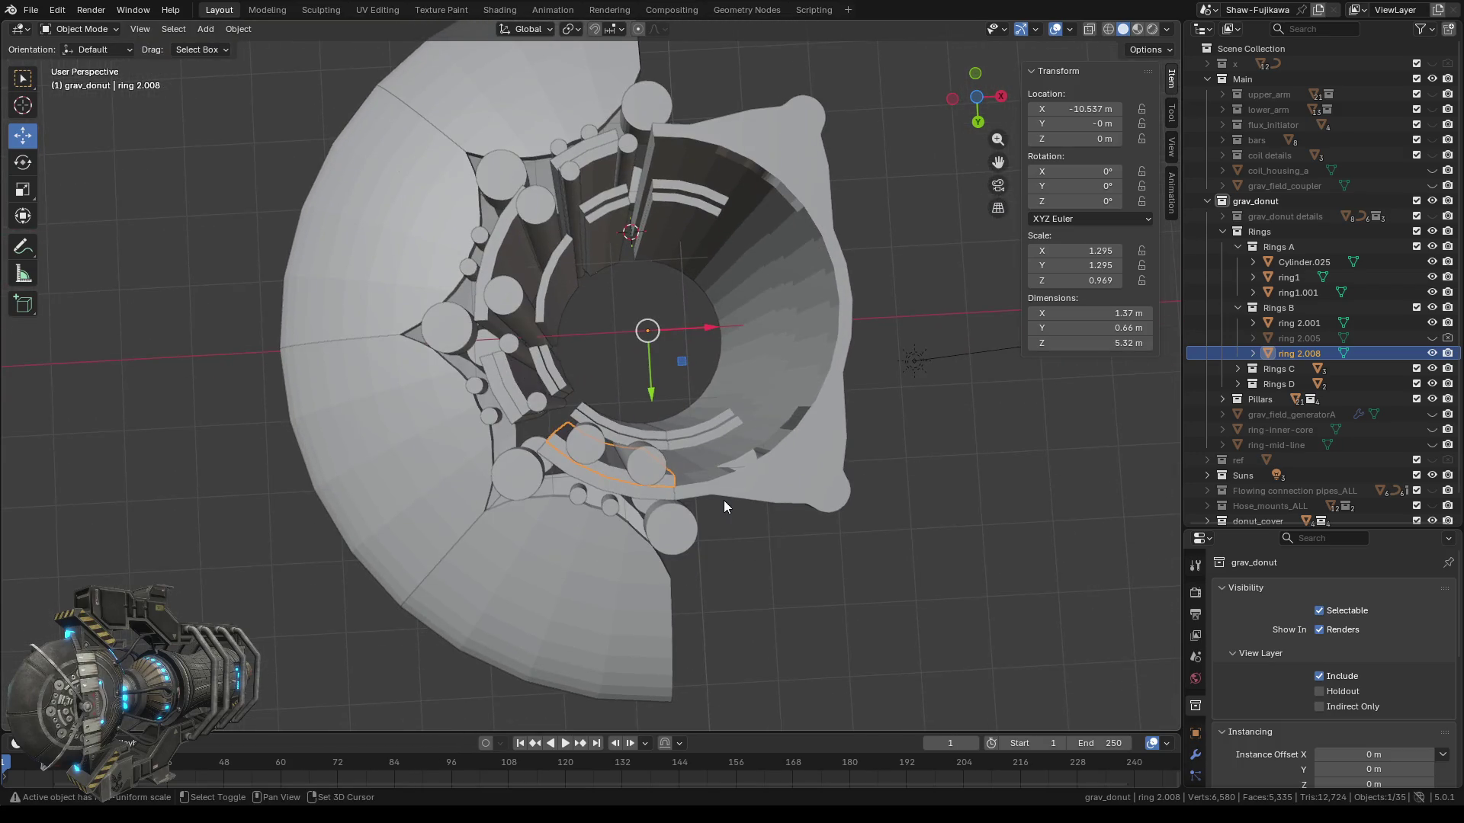
shift+click(509, 376)
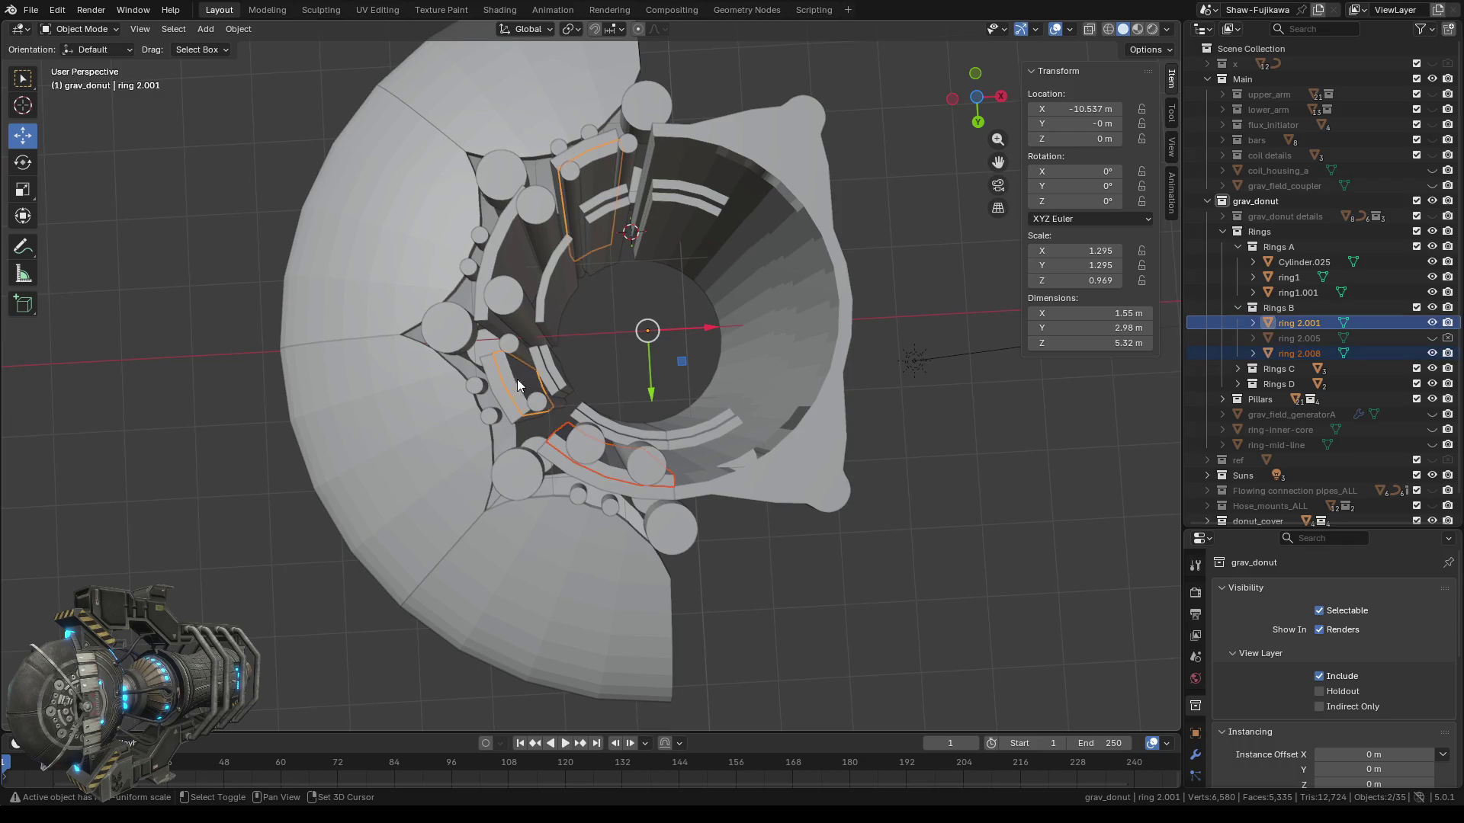
mouse_move(516, 378)
middle_down()
mouse_move(575, 395)
mouse_move(645, 466)
mouse_move(547, 527)
mouse_move(496, 520)
mouse_move(465, 482)
middle_up()
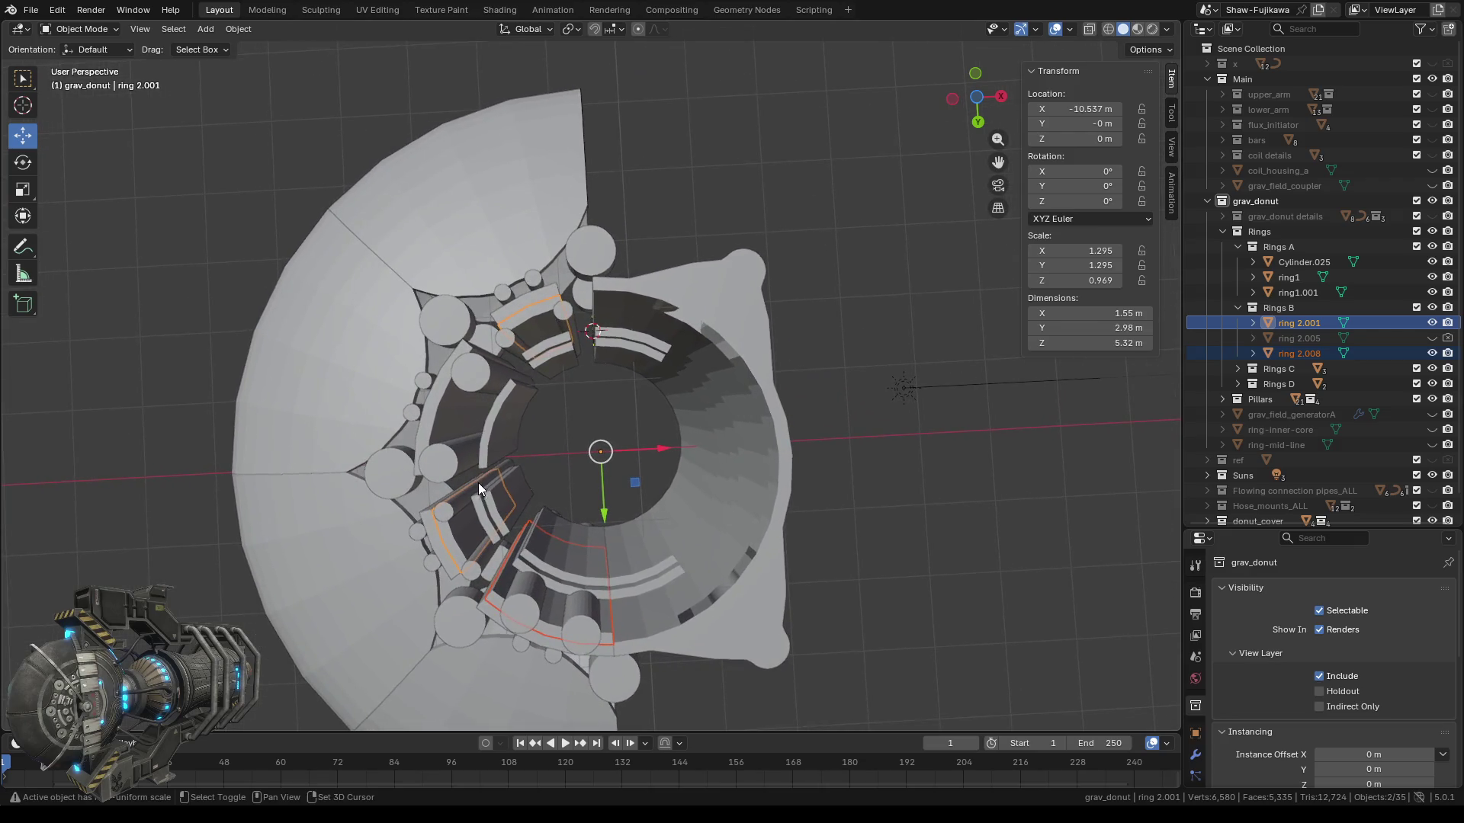
shift+click(737, 327)
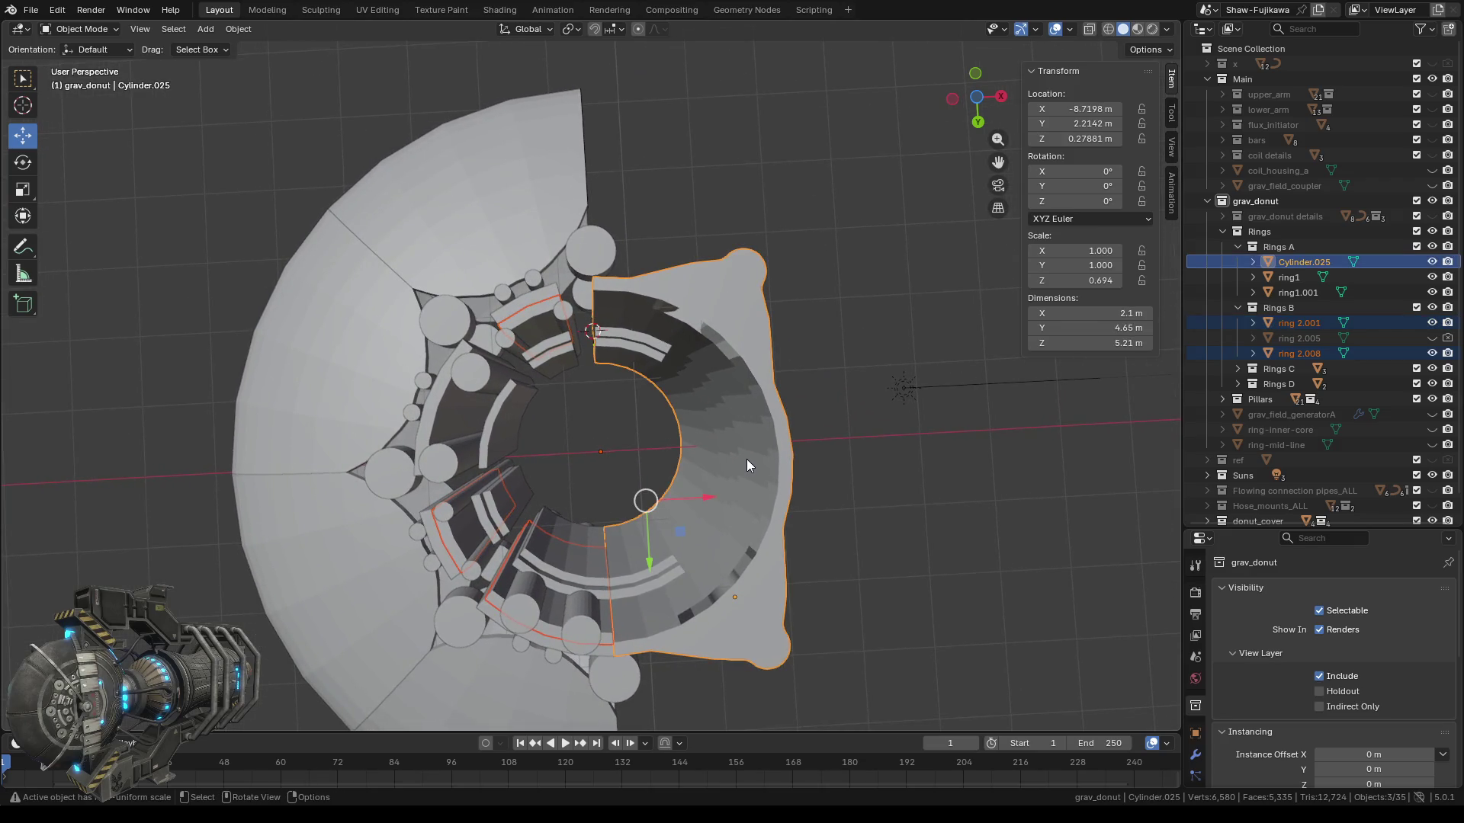
key(Tab)
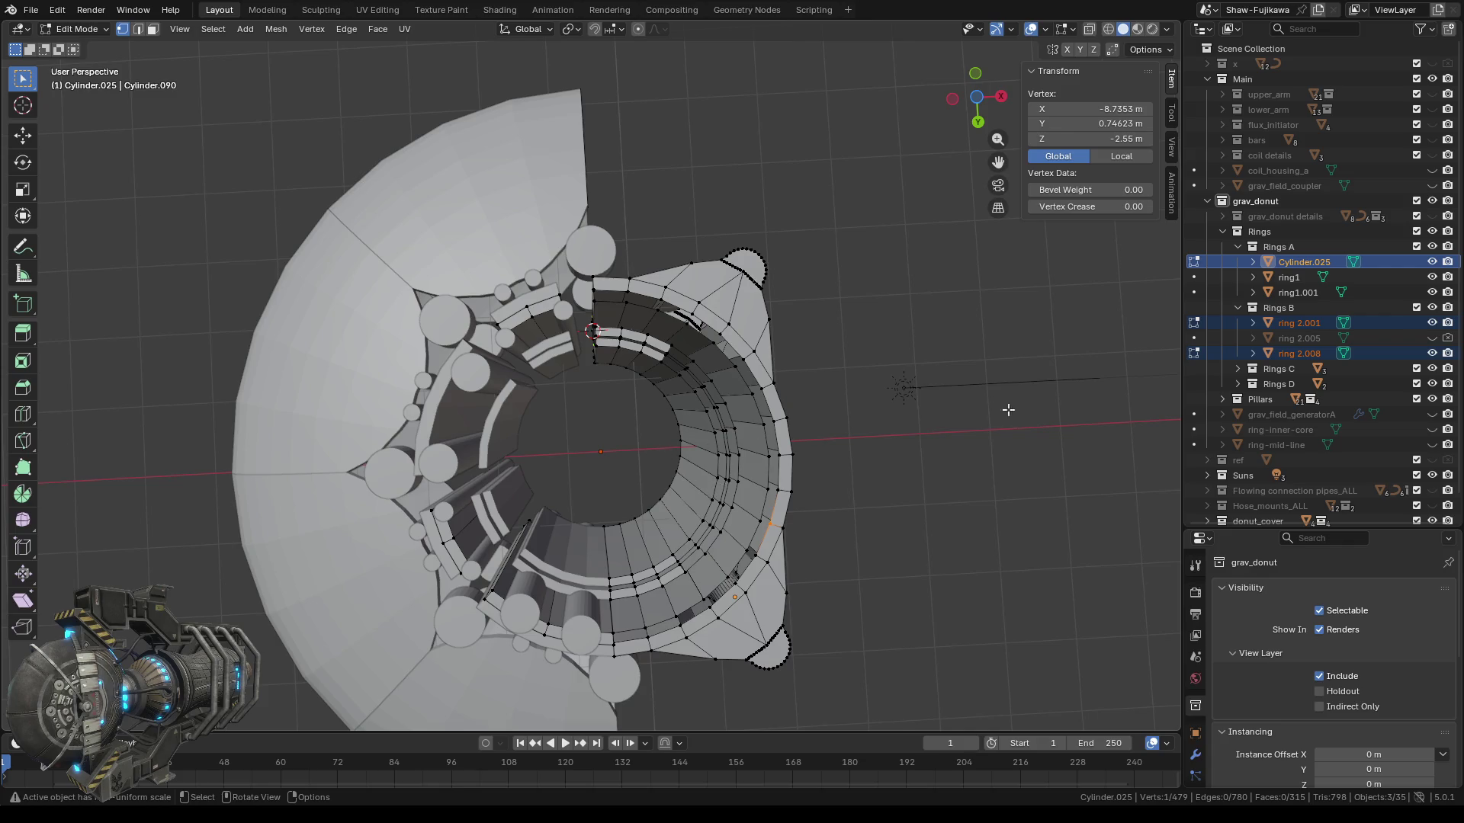
In Right Orthographic with X-ray on, box-select the rings' bottom vertex row.
click(1001, 97)
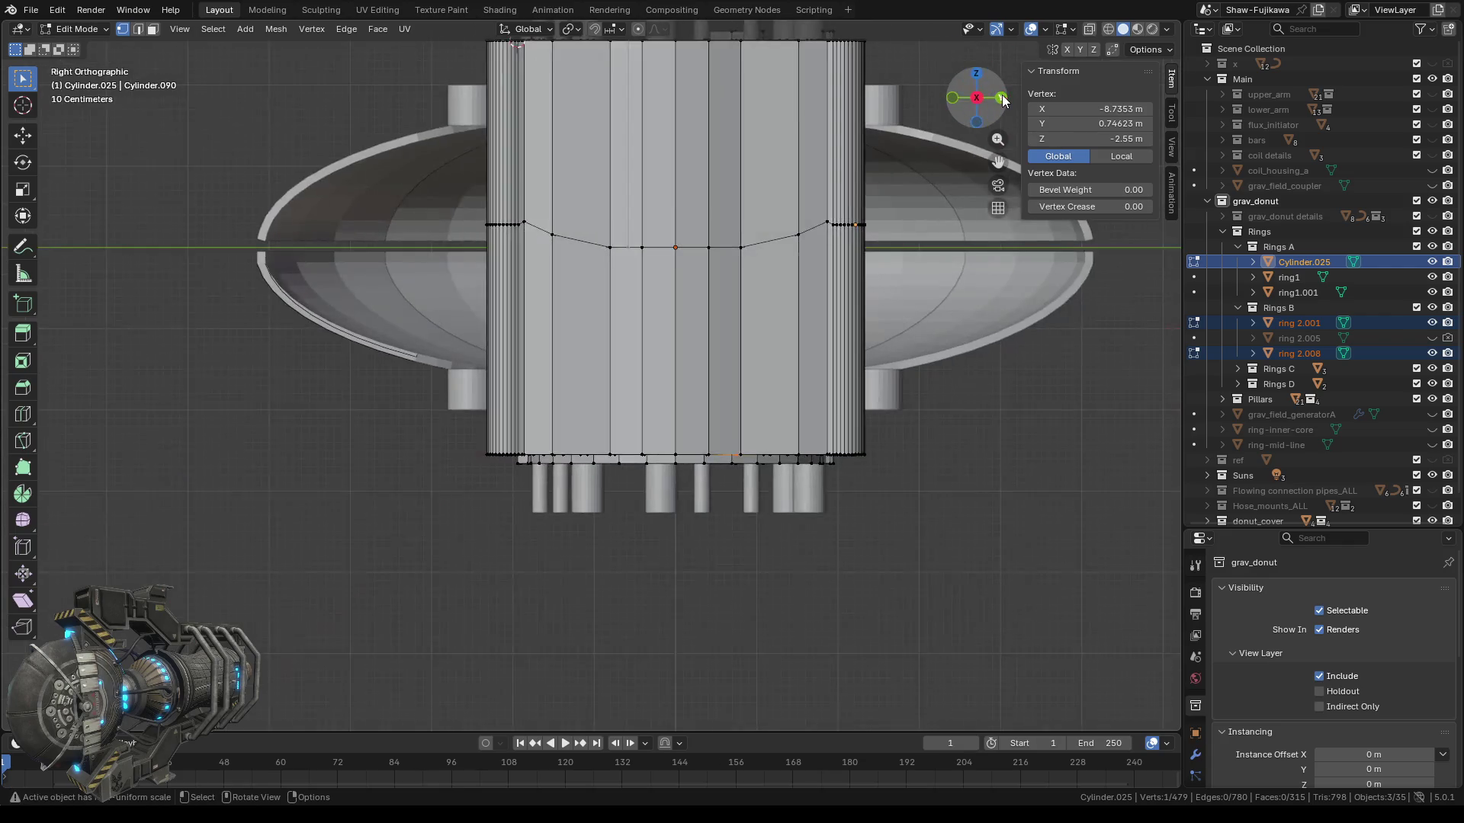
mouse_move(713, 673)
shift+middle_down()
mouse_move(719, 556)
mouse_move(604, 517)
shift+middle_up()
scroll(719, 521, up, 4)
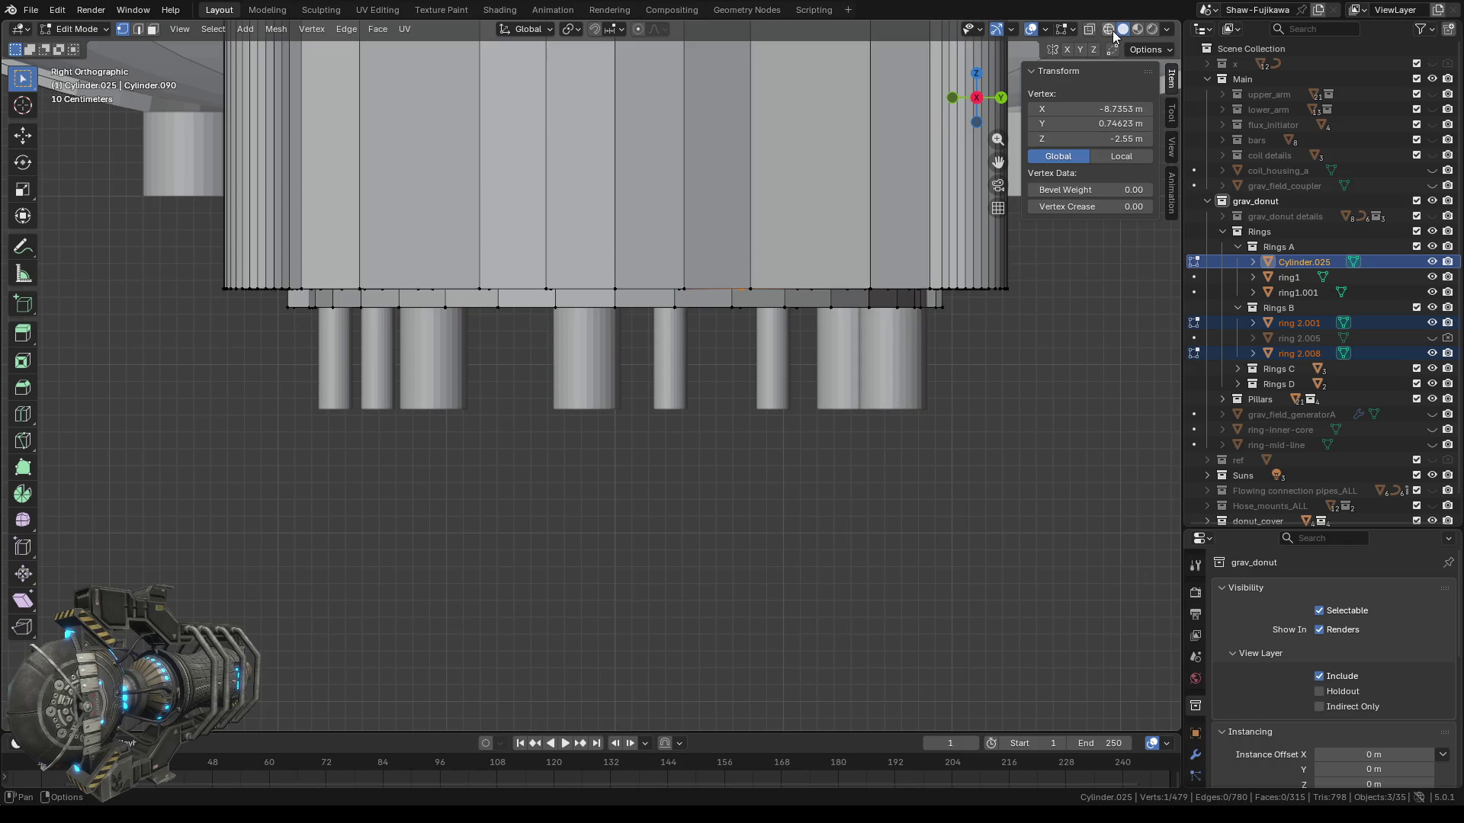
click(1089, 28)
drag(218, 427, 1050, 302)
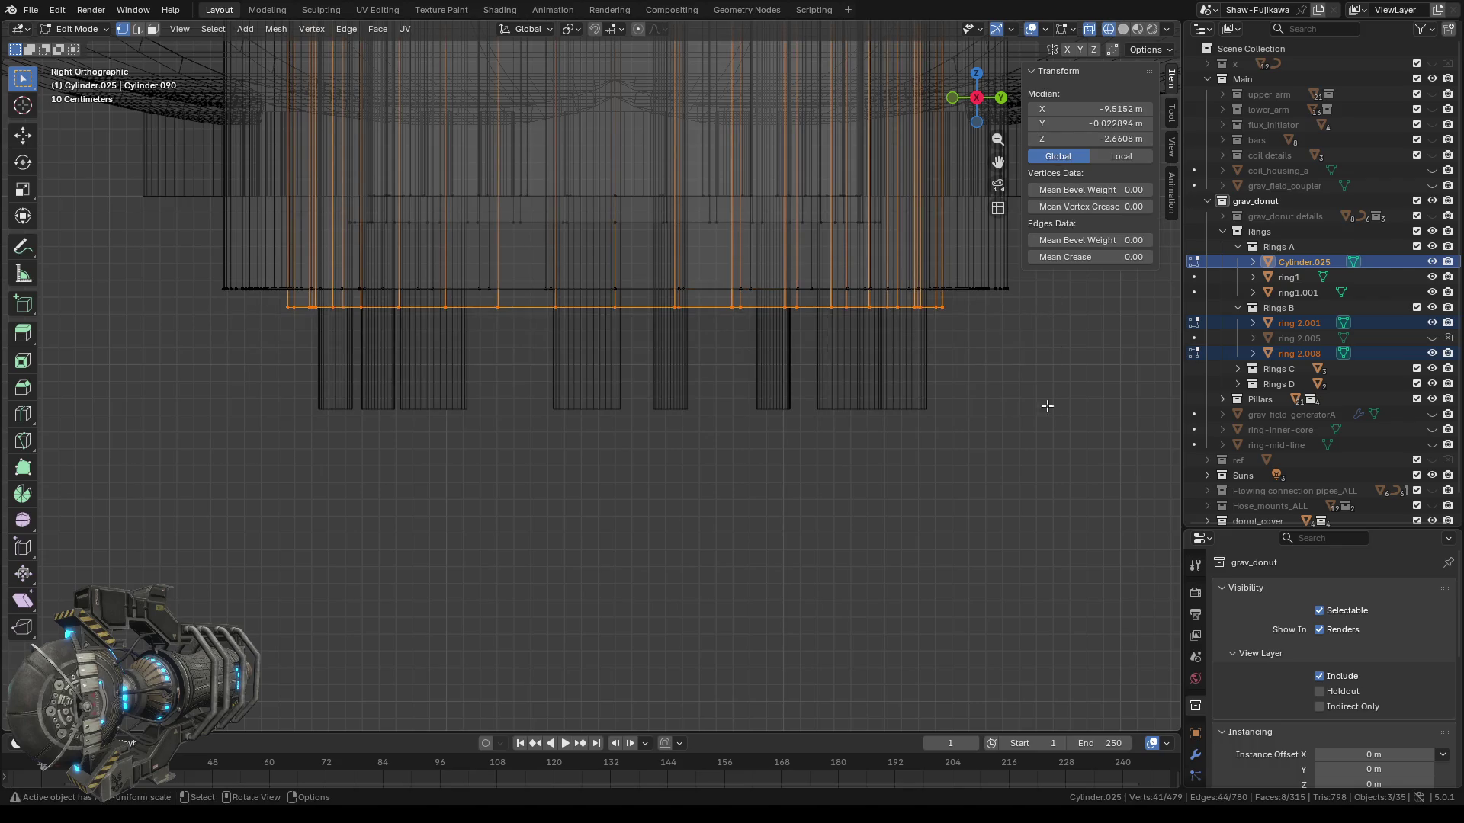
mouse_move(707, 483)
middle_down()
mouse_move(855, 509)
mouse_move(752, 491)
mouse_move(396, 497)
mouse_move(805, 507)
mouse_move(866, 480)
mouse_move(1039, 492)
middle_up()
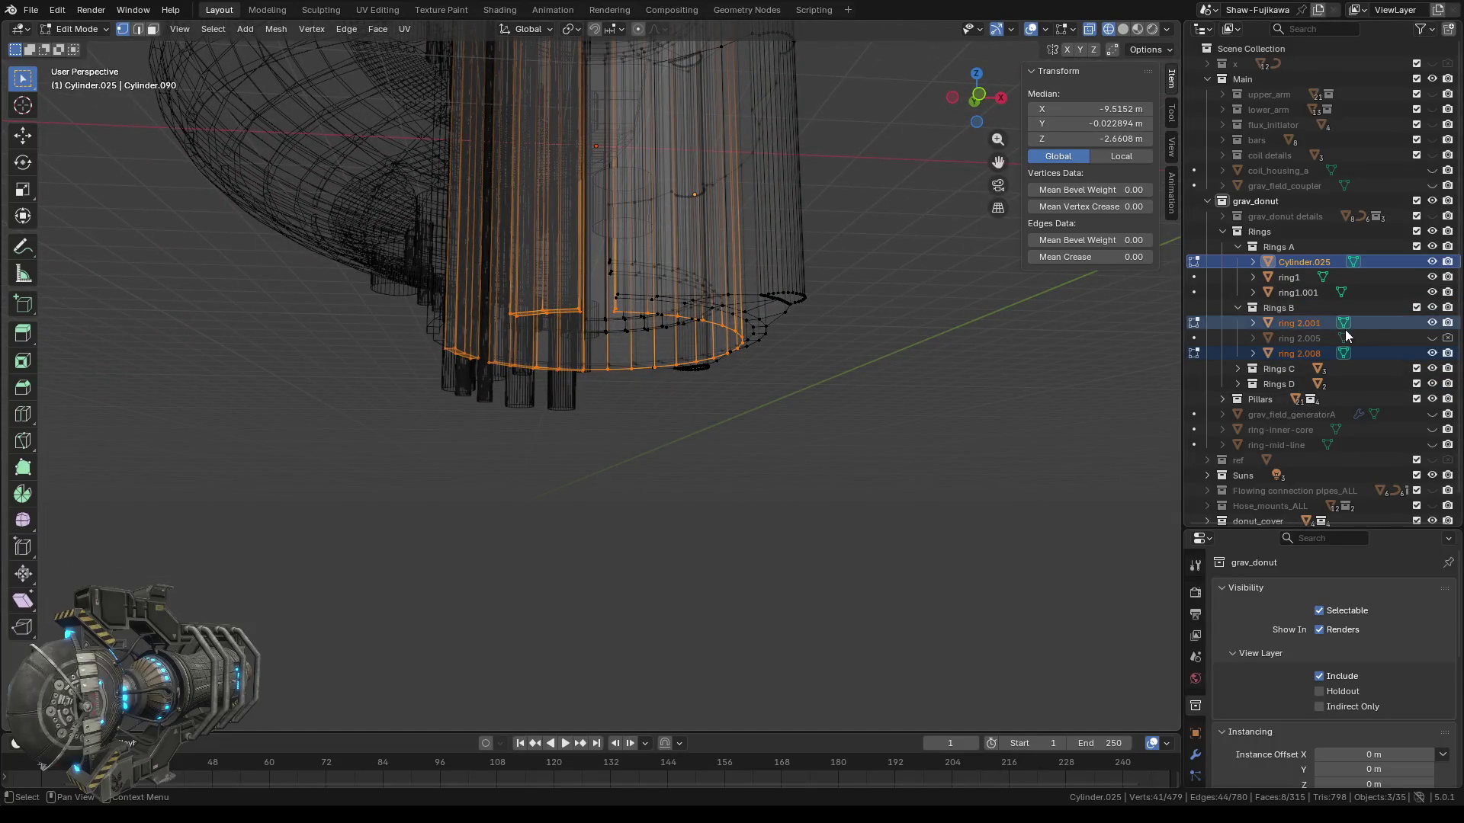
Unhide ring 2.005, make it active, then clear the vertex selection and undo once.
click(1431, 339)
mouse_move(702, 415)
middle_down()
mouse_move(855, 428)
mouse_move(775, 418)
mouse_move(748, 350)
mouse_move(732, 514)
mouse_move(722, 491)
middle_up()
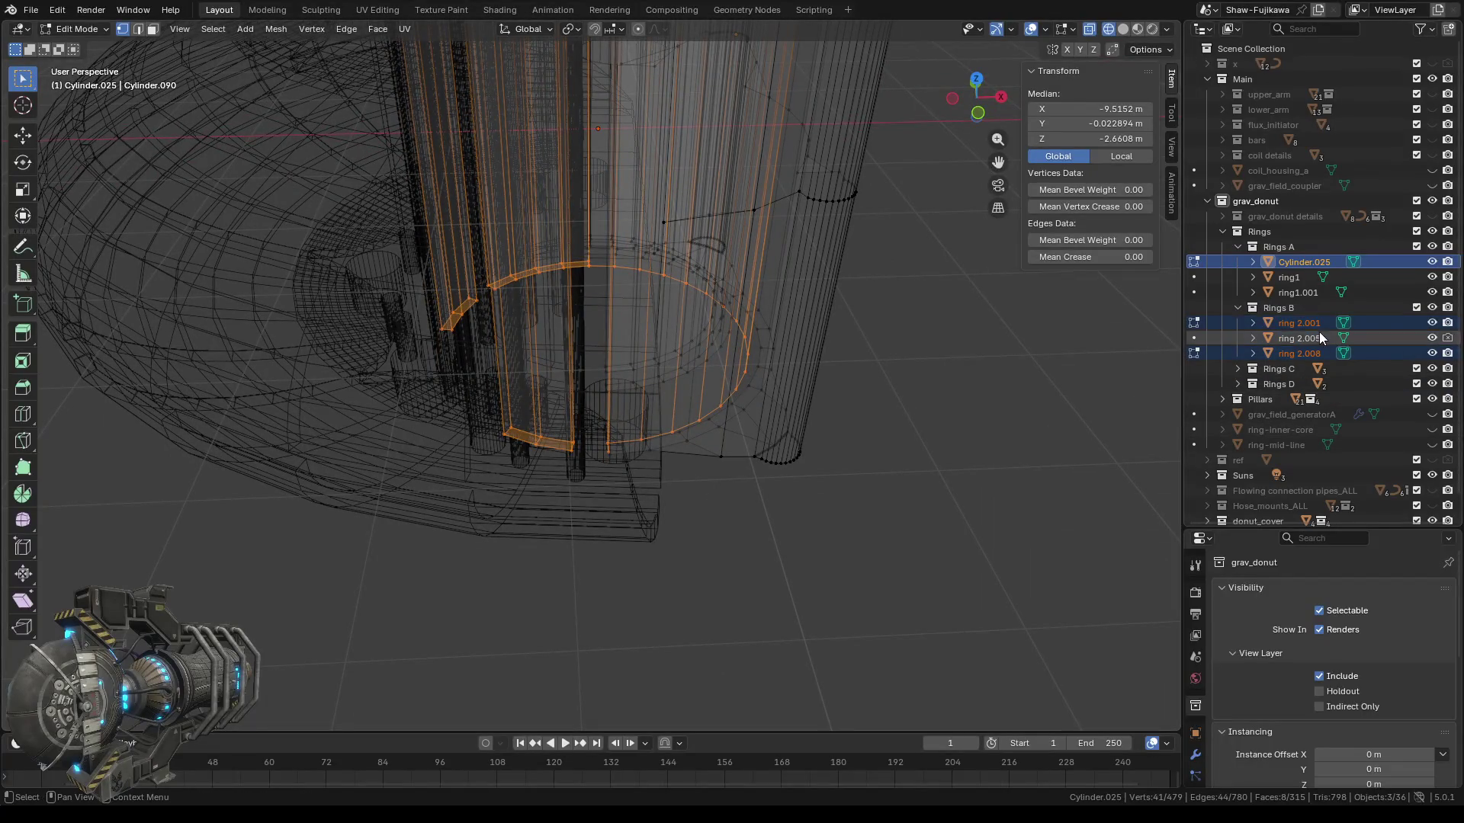
click(1294, 338)
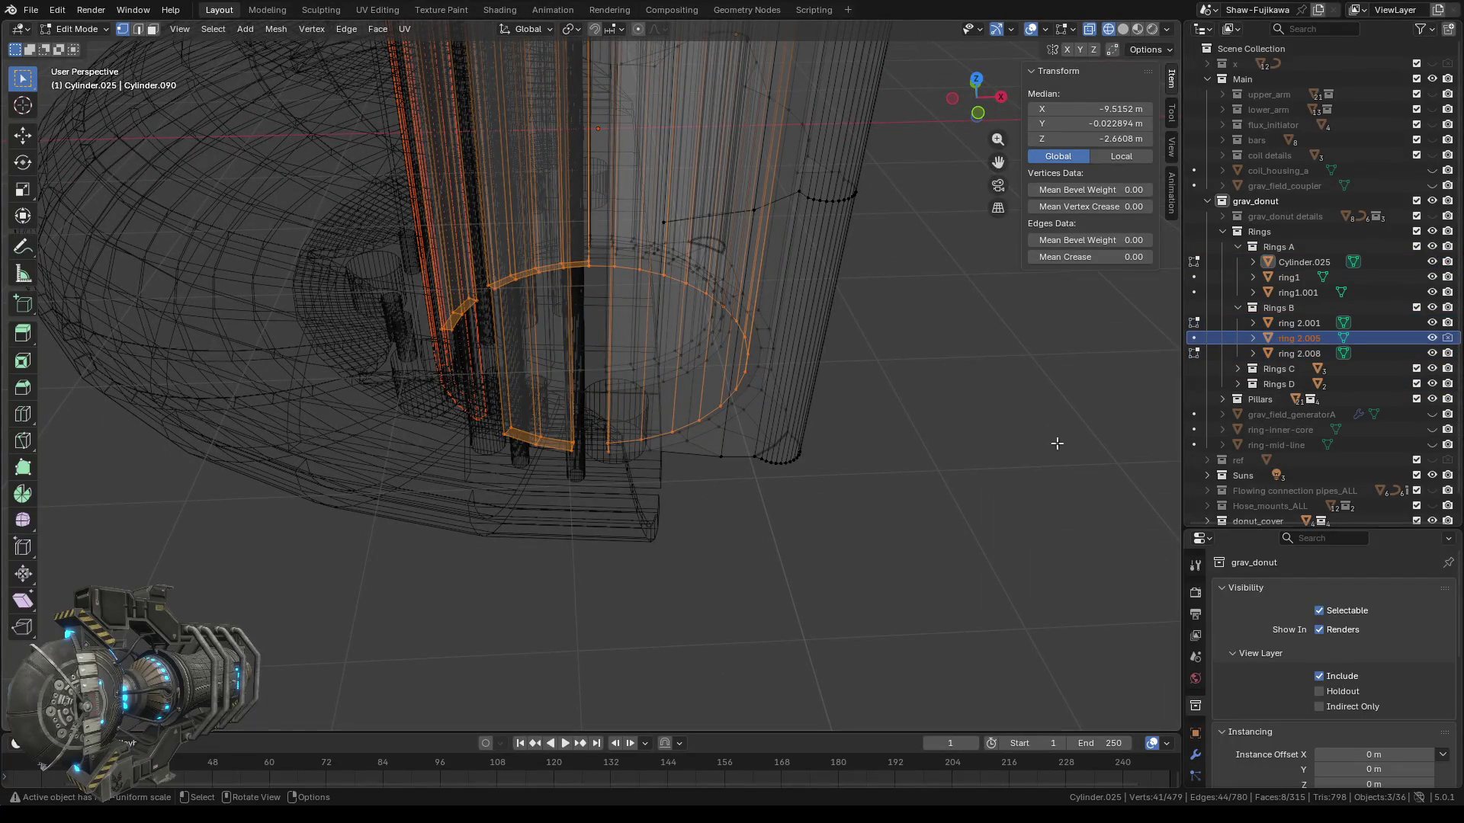
mouse_move(800, 511)
middle_down()
mouse_move(843, 419)
mouse_move(870, 424)
middle_up()
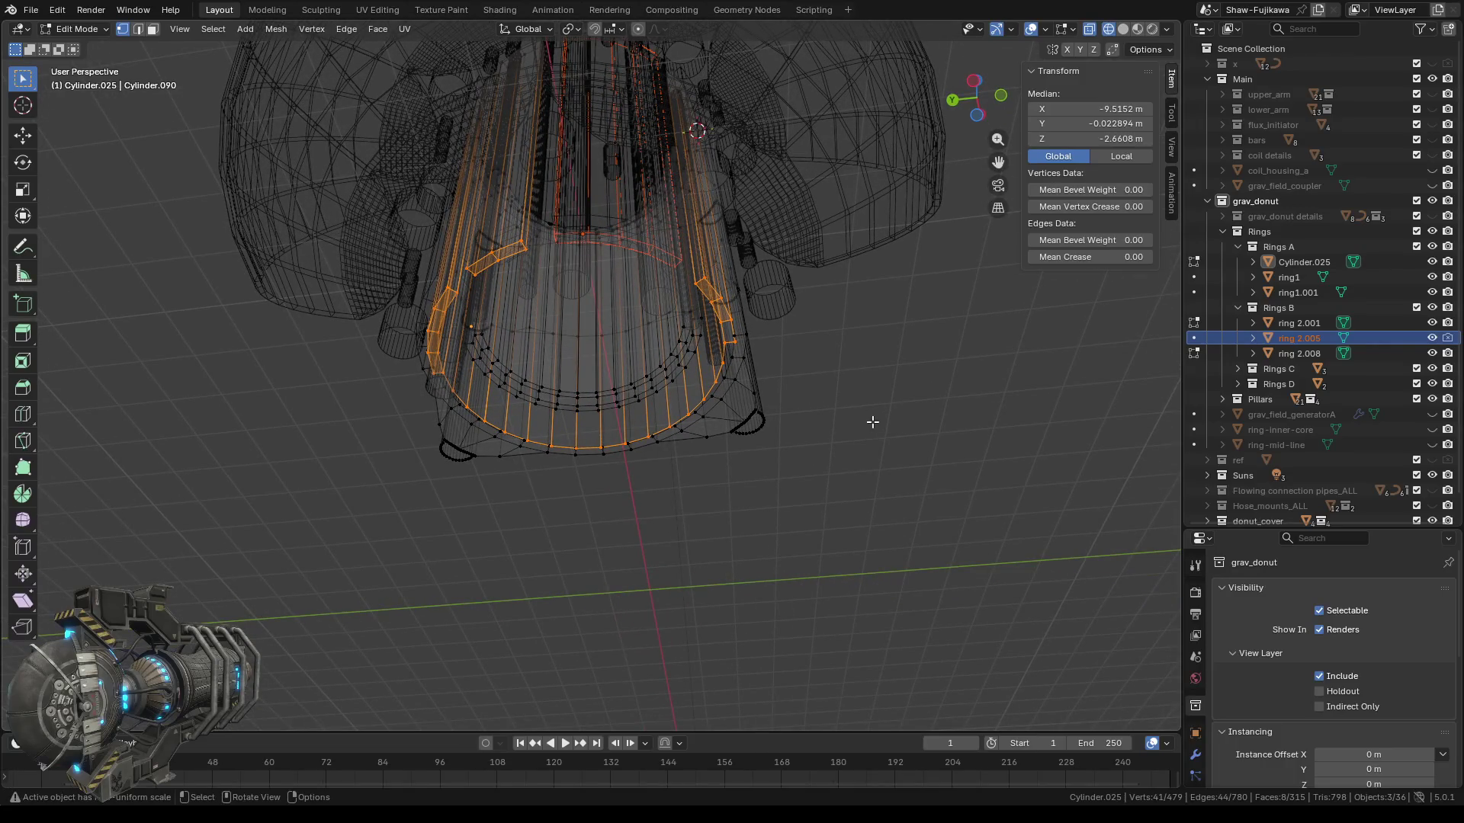
click(871, 422)
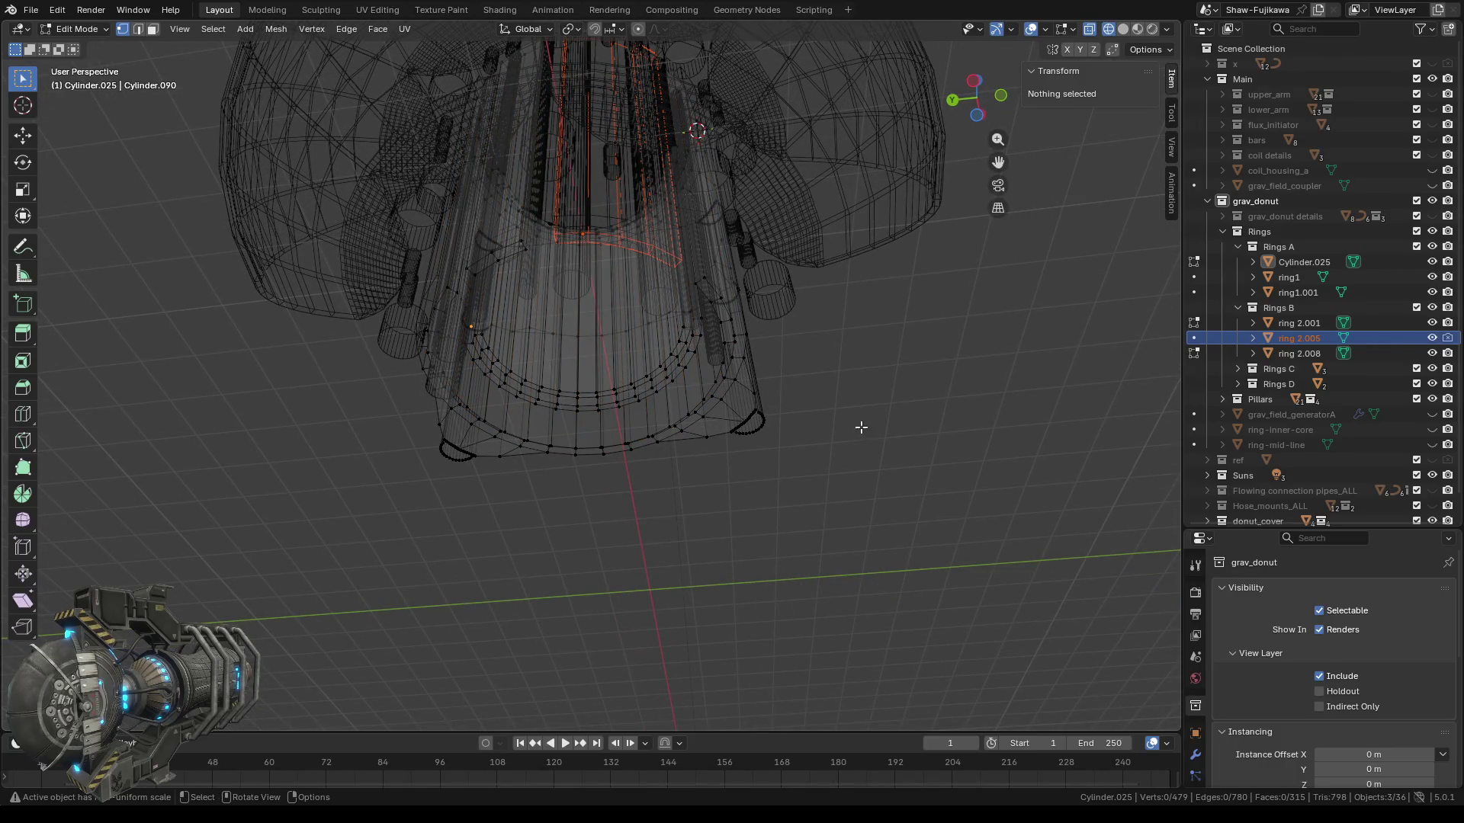
key(ctrl+z)
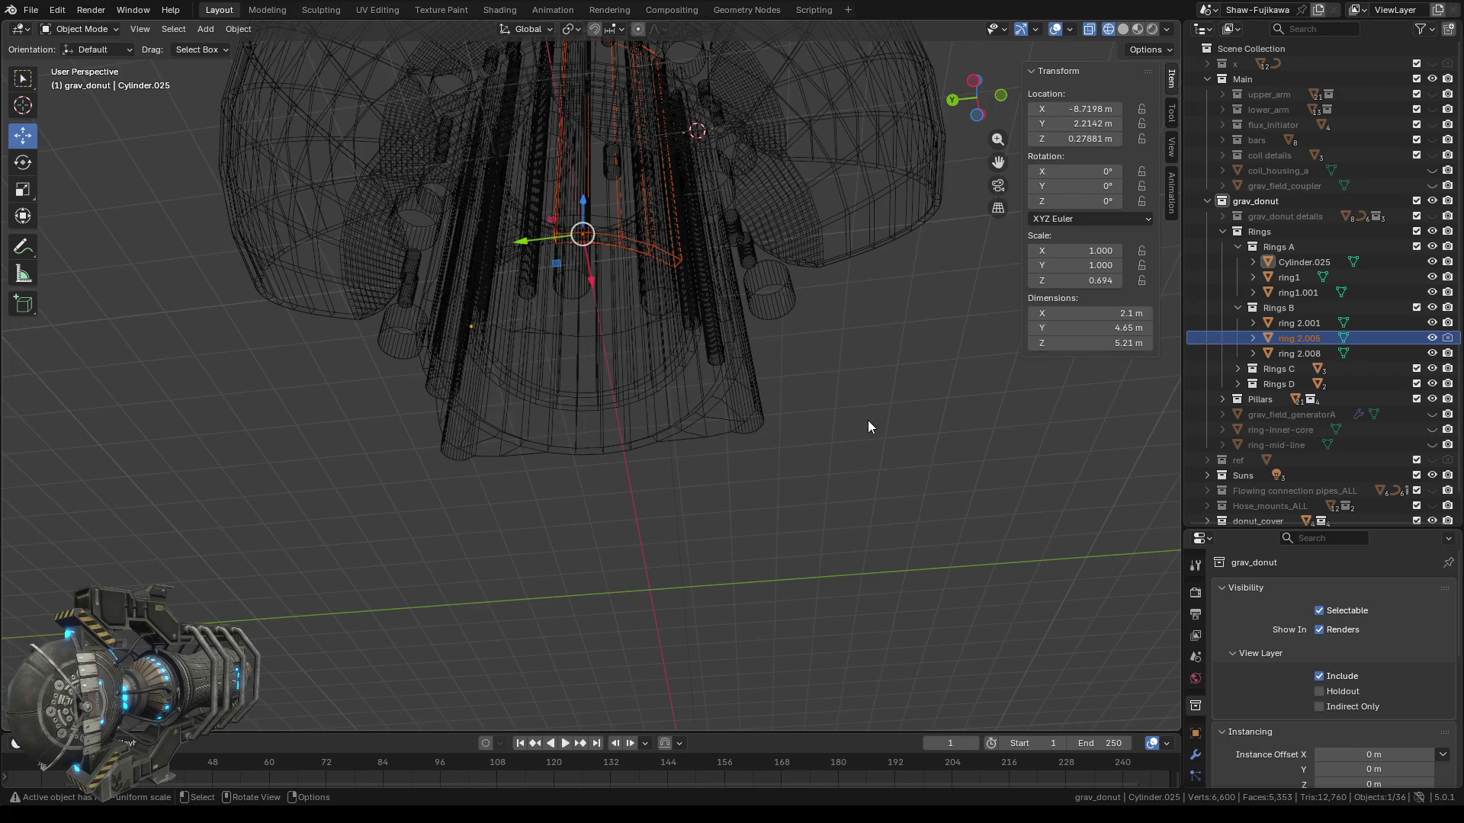
Undo once more and box-select the bottom vertex row in Right Orthographic.
key(ctrl+z)
middle_drag(629, 529, 909, 519)
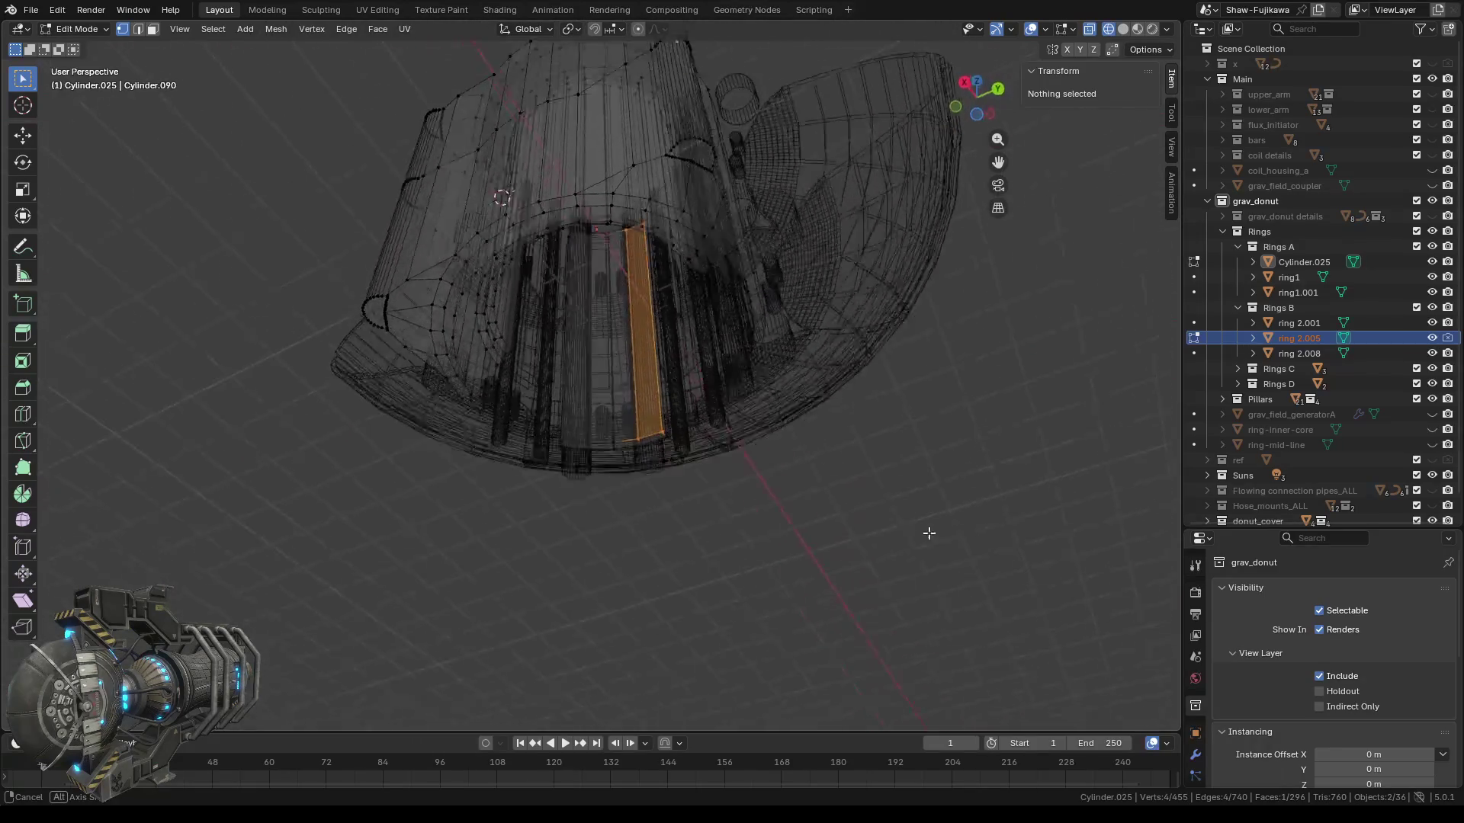
middle_drag(910, 520, 976, 607)
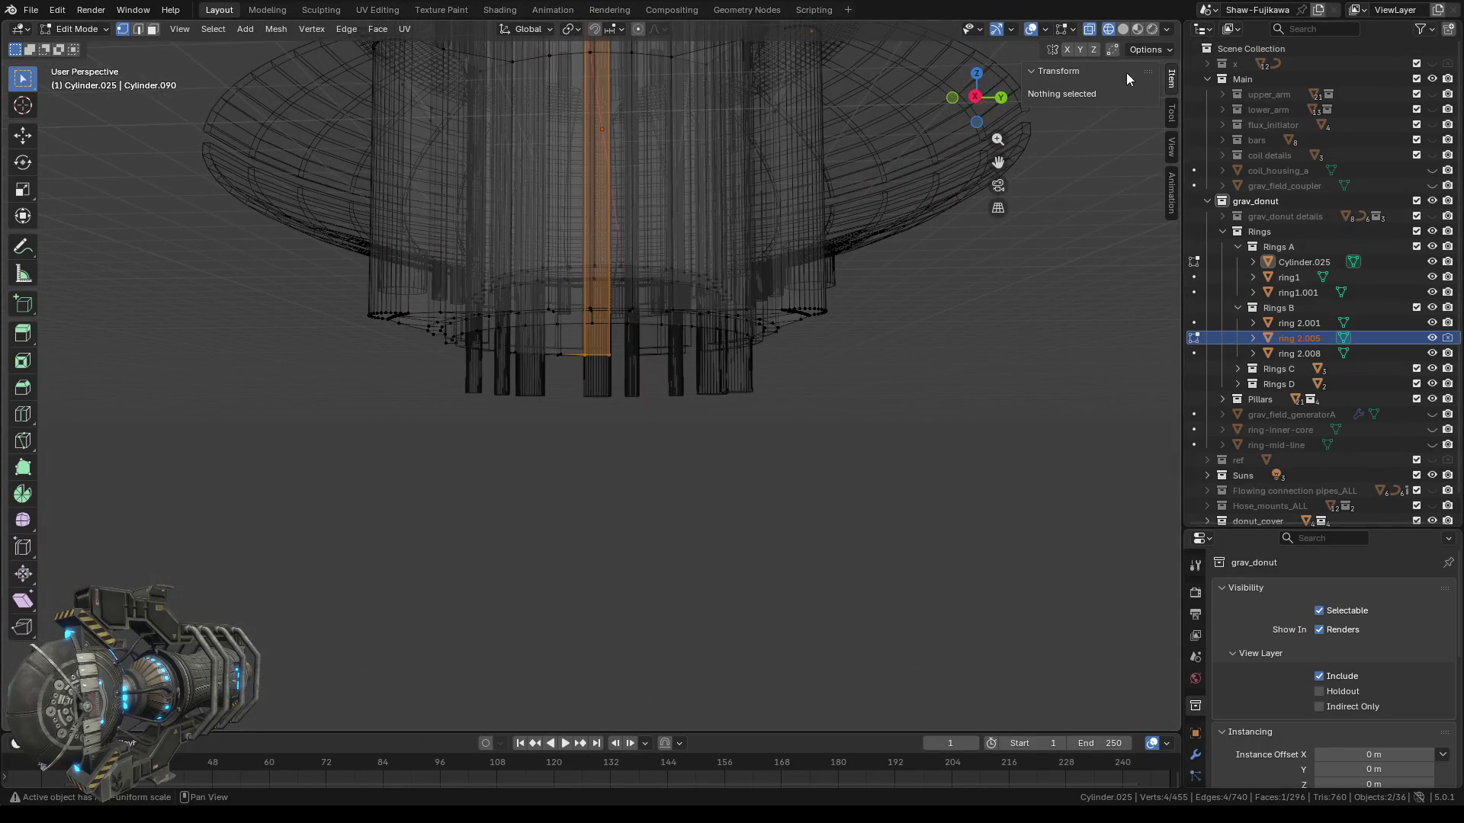
click(977, 98)
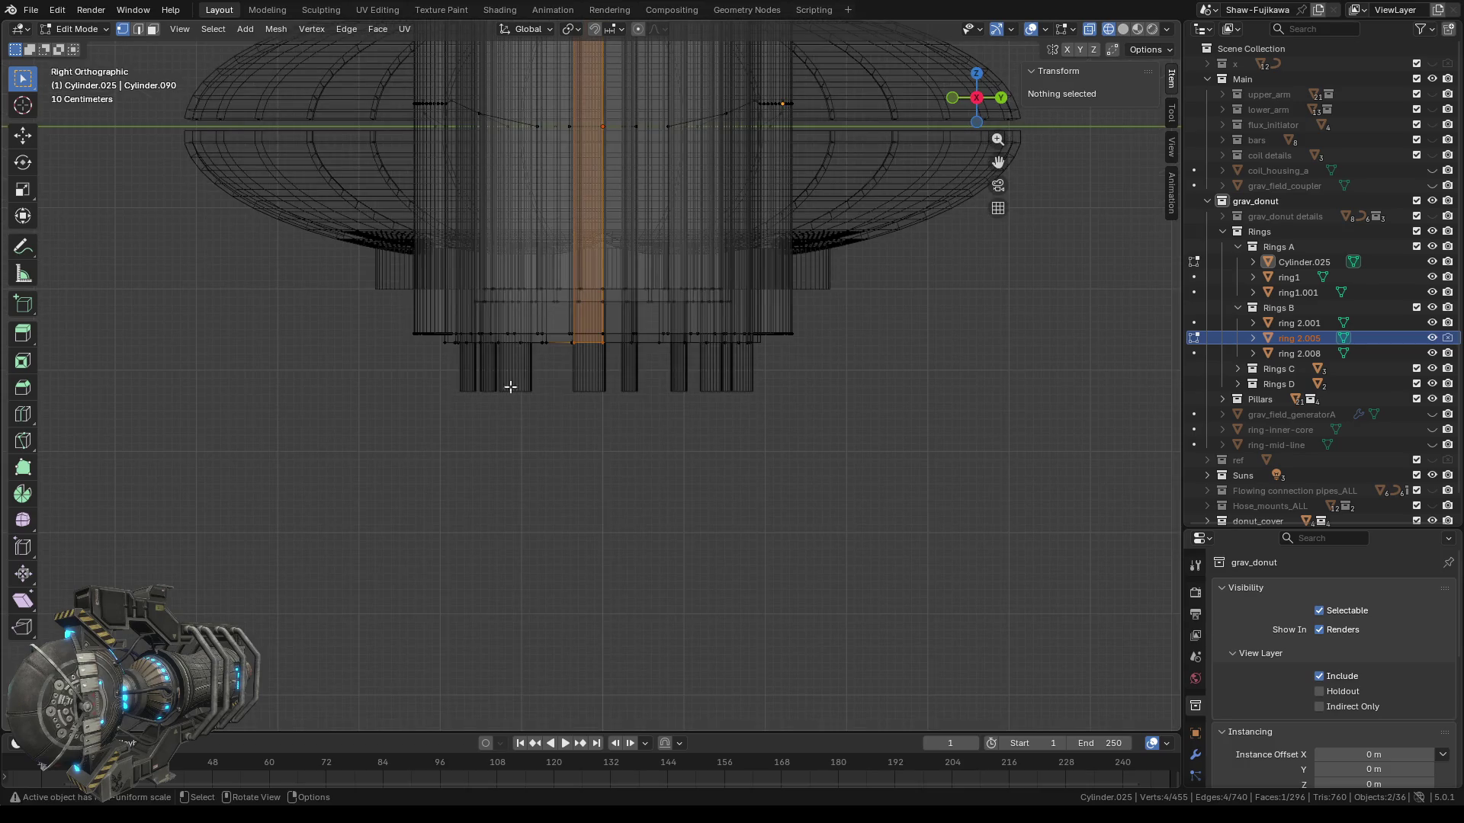
drag(350, 473, 910, 339)
scroll(837, 480, up, 4)
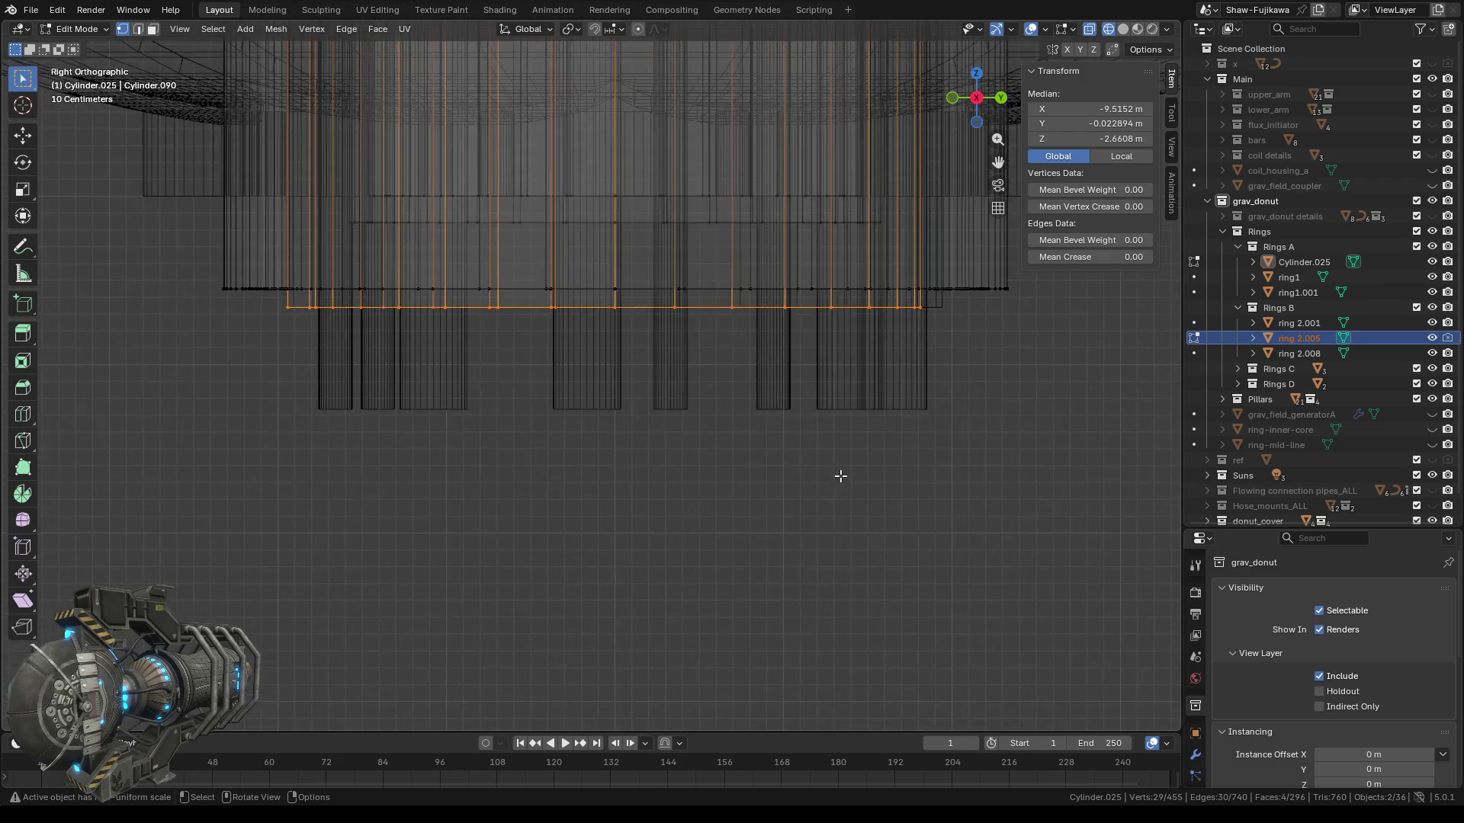
scroll(844, 473, down, 2)
scroll(843, 459, down, 1)
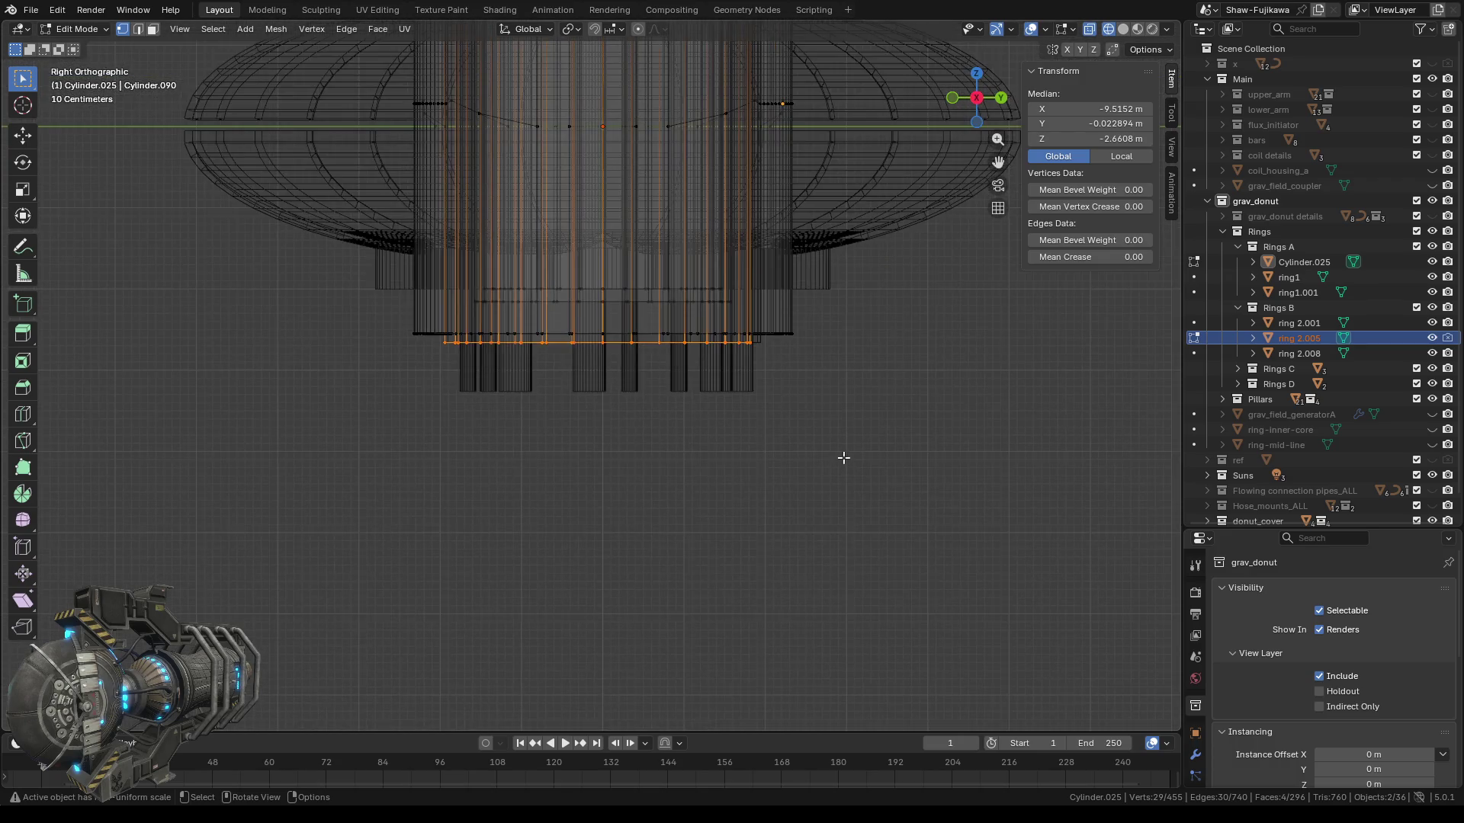
Check the bottom row from Bottom Orthographic, then return to Object Mode with nothing selected.
mouse_move(839, 459)
middle_down()
mouse_move(527, 454)
mouse_move(709, 381)
mouse_move(869, 398)
middle_up()
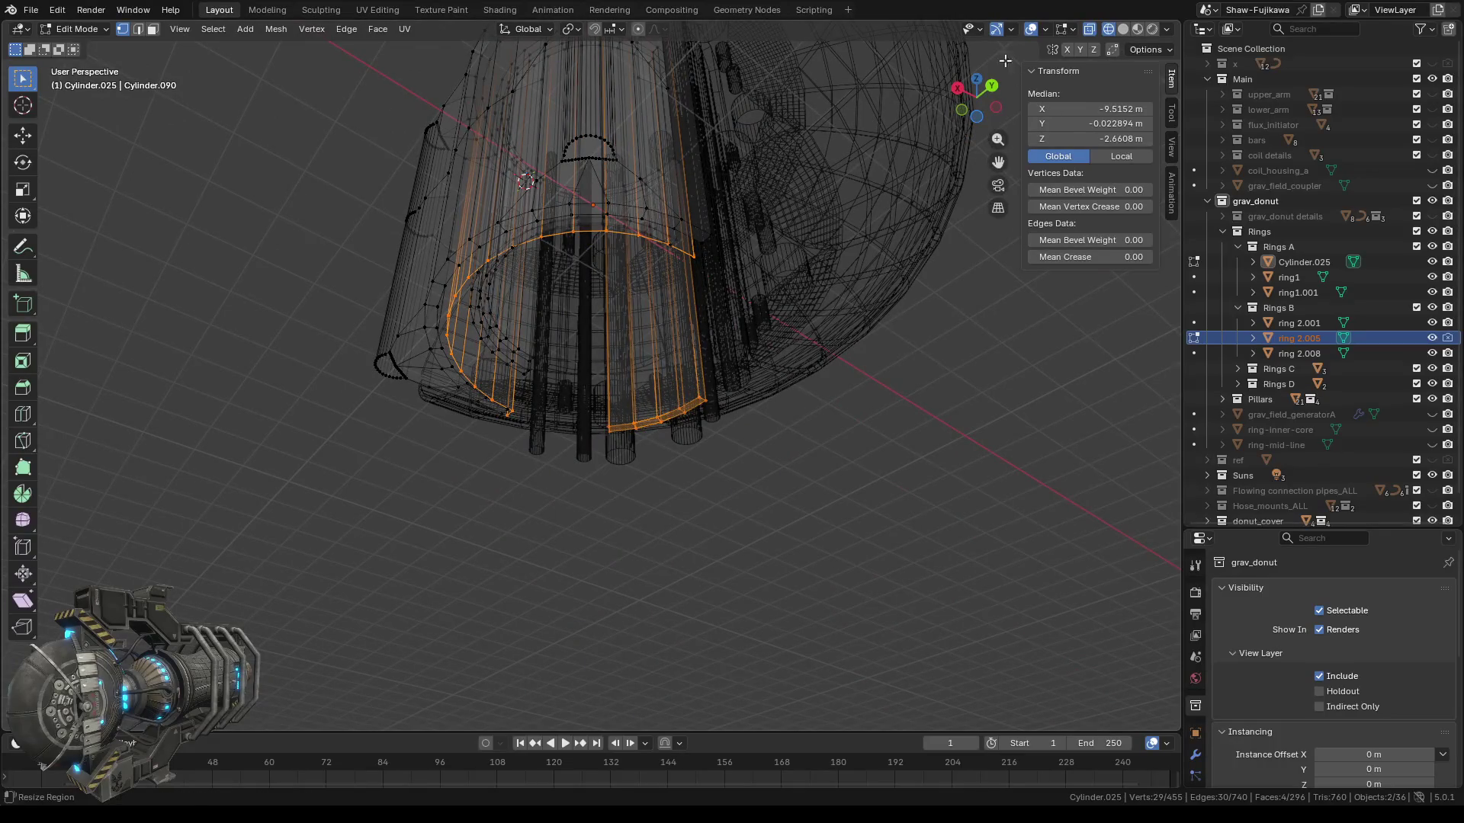
click(976, 78)
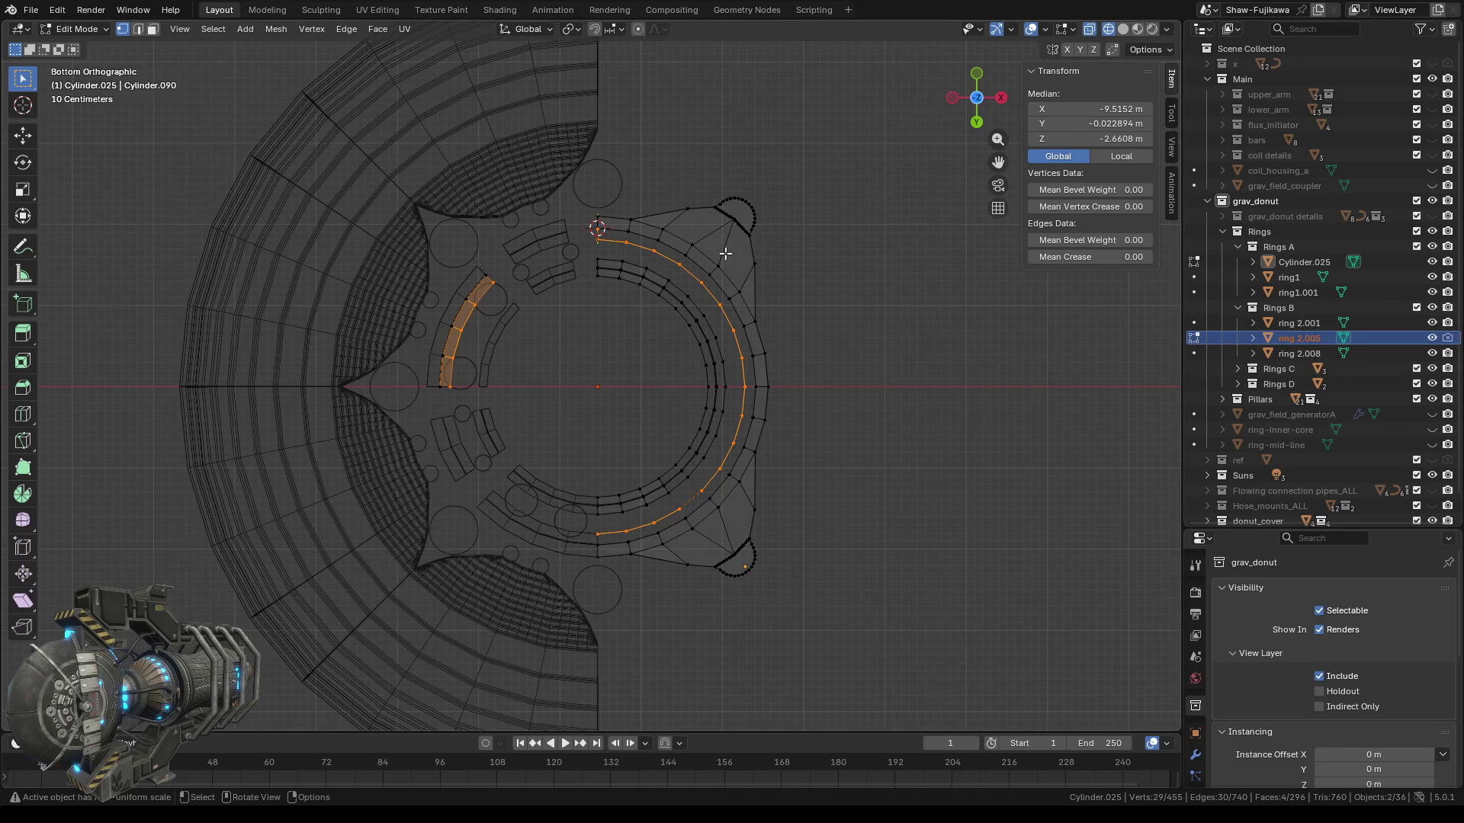
key(Tab)
click(824, 276)
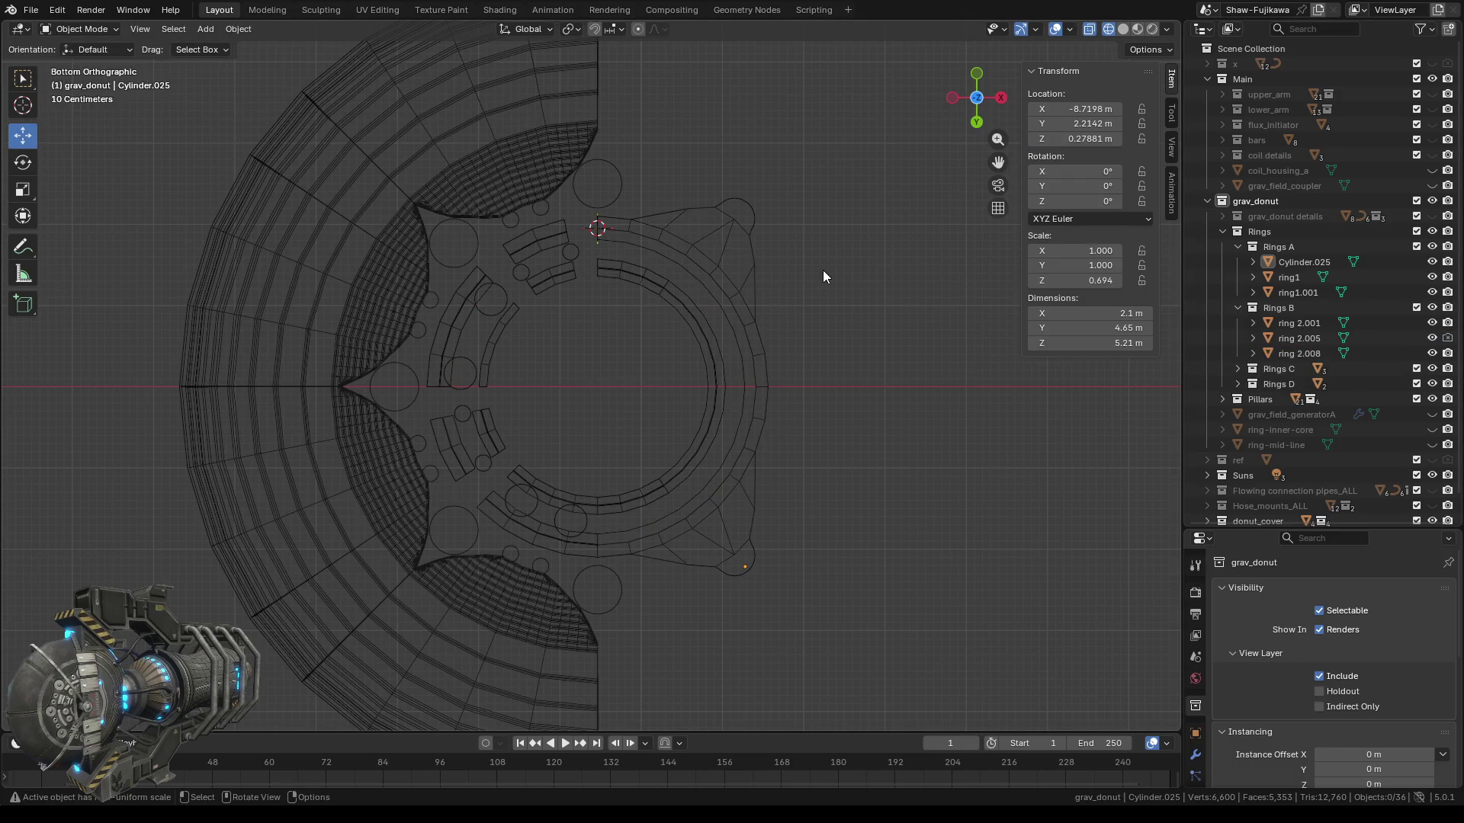
Select Cylinder.025 with rings 2.001, 2.005 and 2.008, and unhide ring 2.006 in Rings C.
click(707, 241)
scroll(507, 301, up, 2)
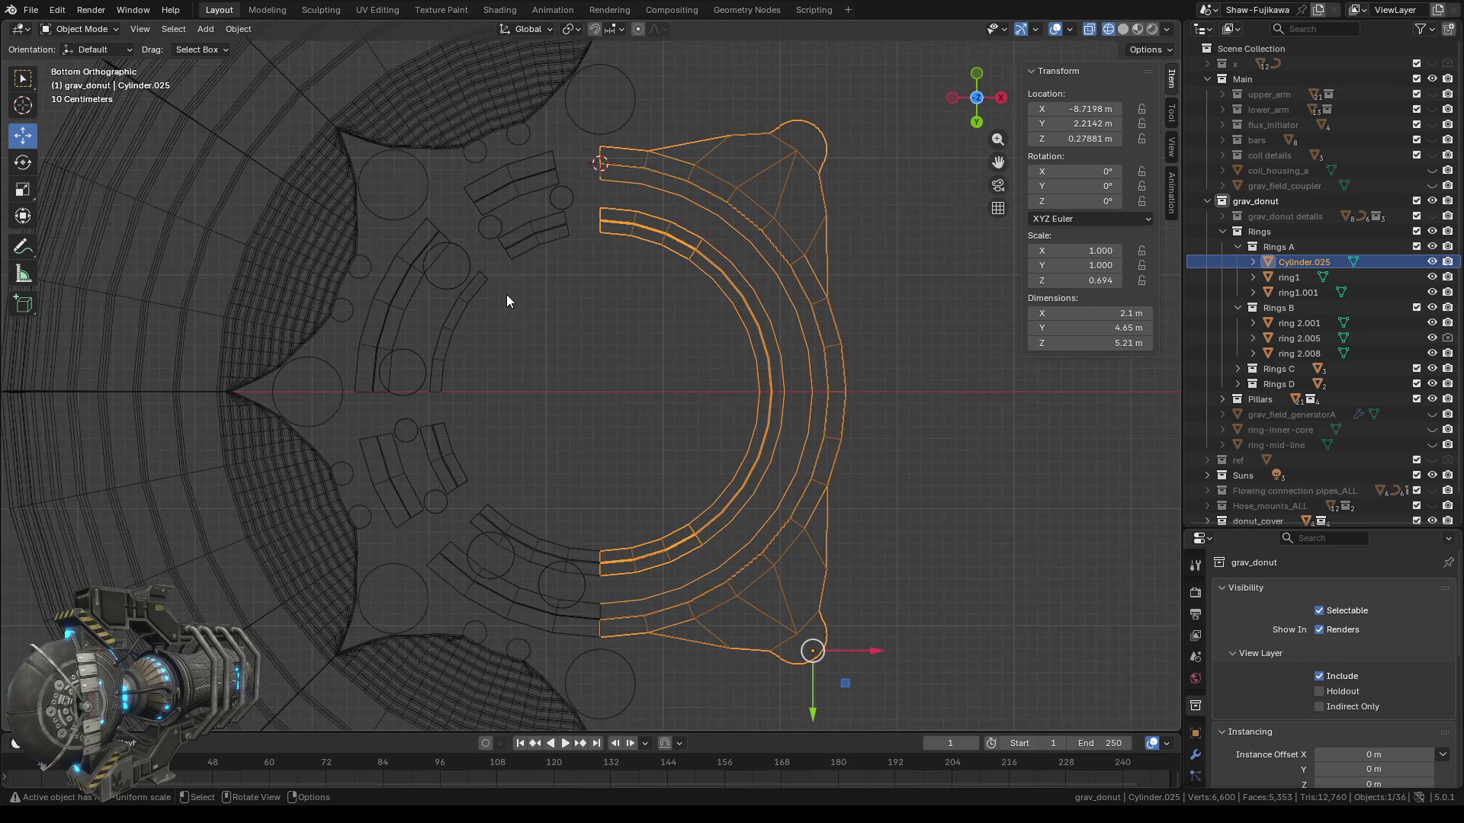
shift+click(526, 186)
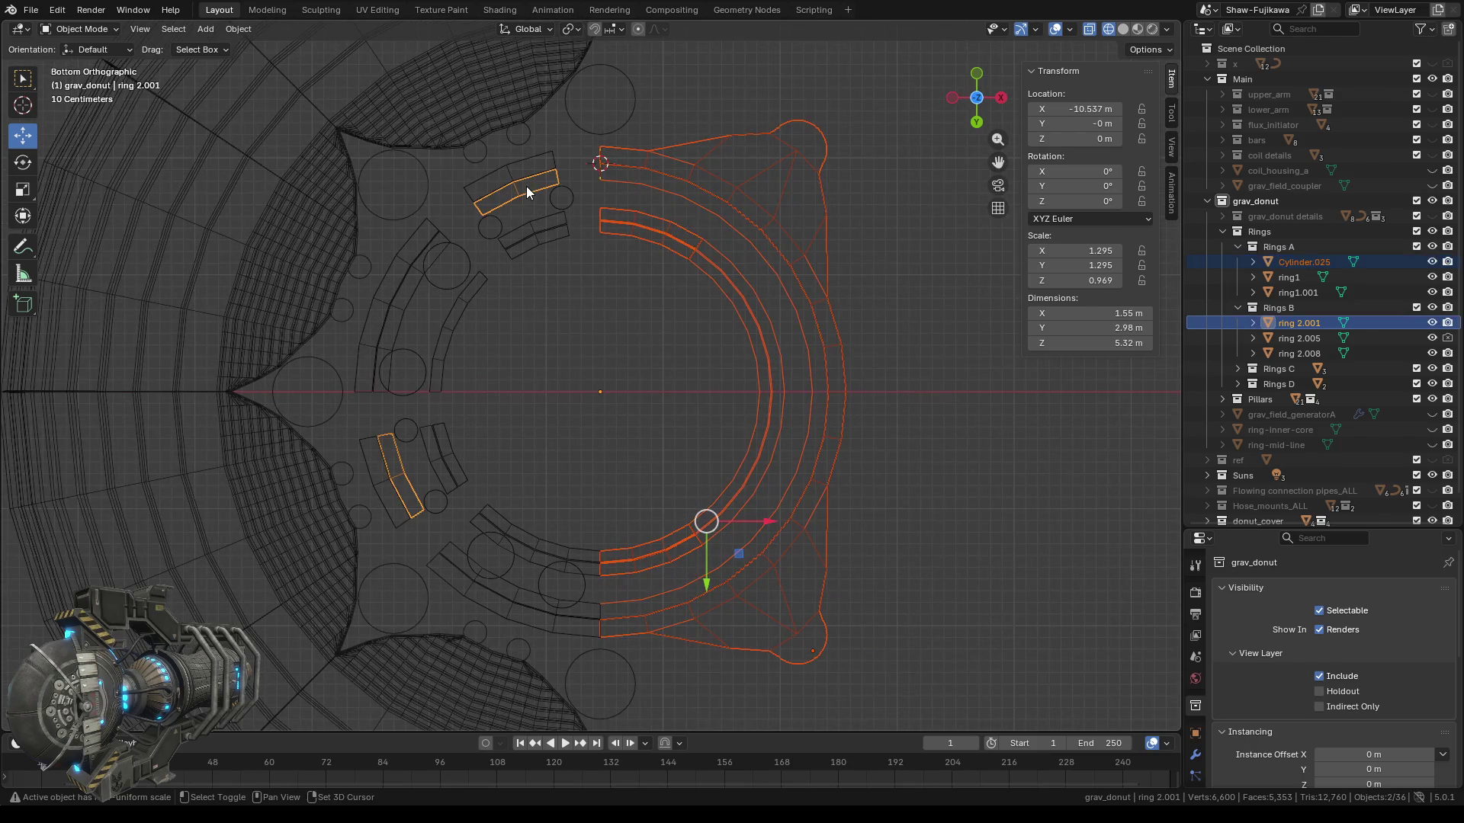
shift+click(396, 305)
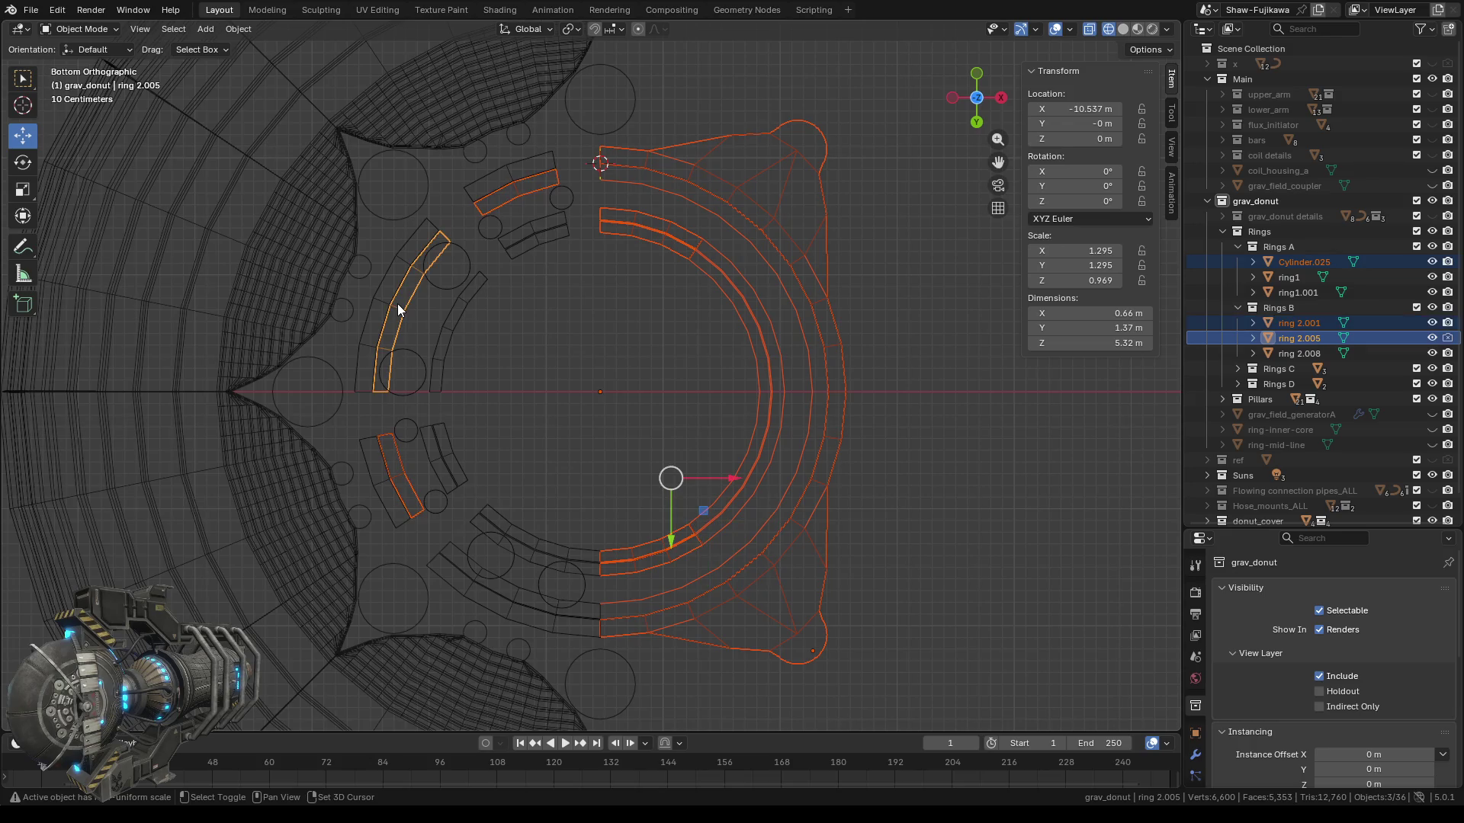
shift+click(452, 552)
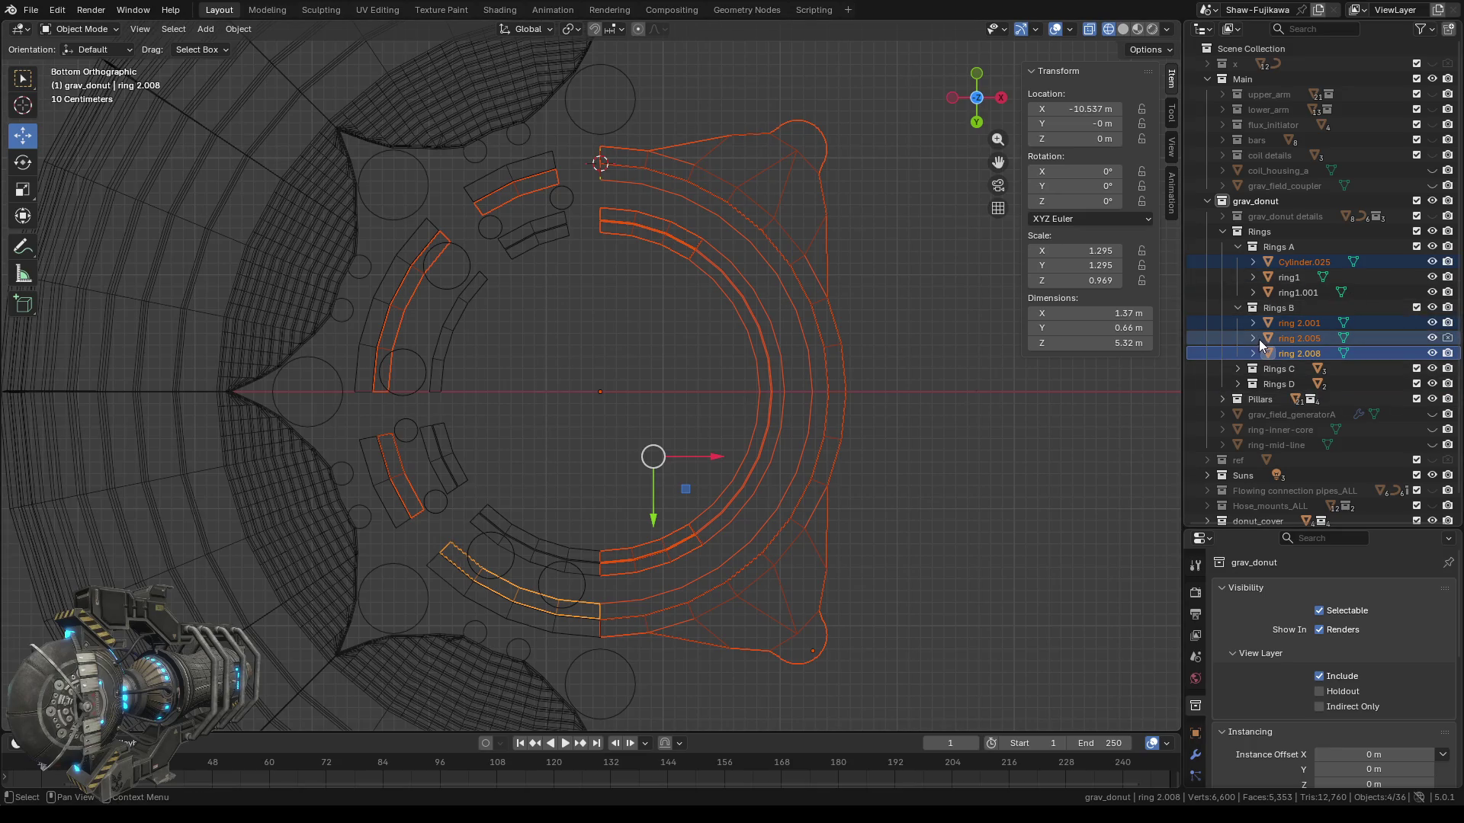
click(1238, 369)
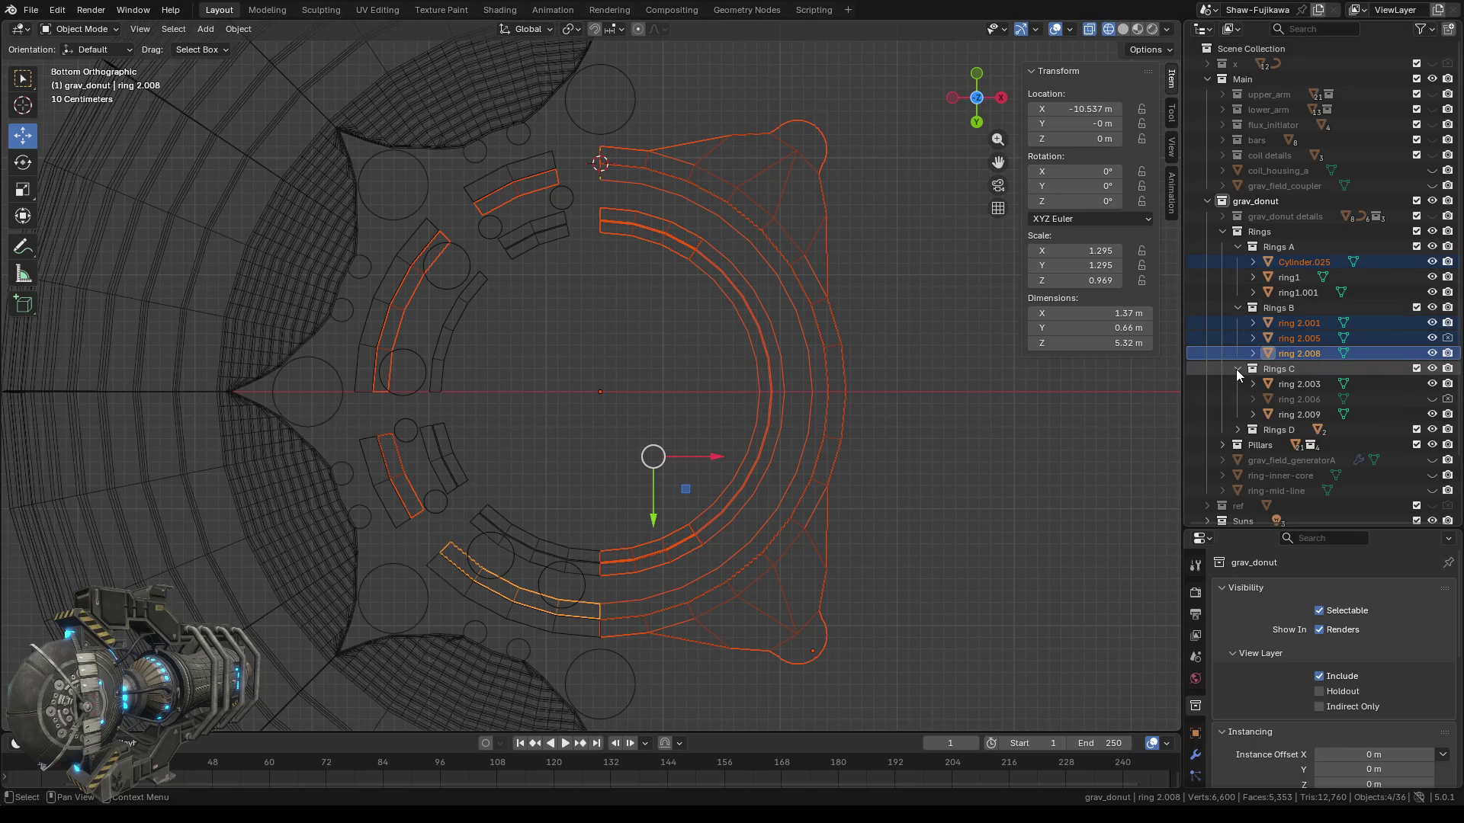
click(1431, 399)
click(1237, 430)
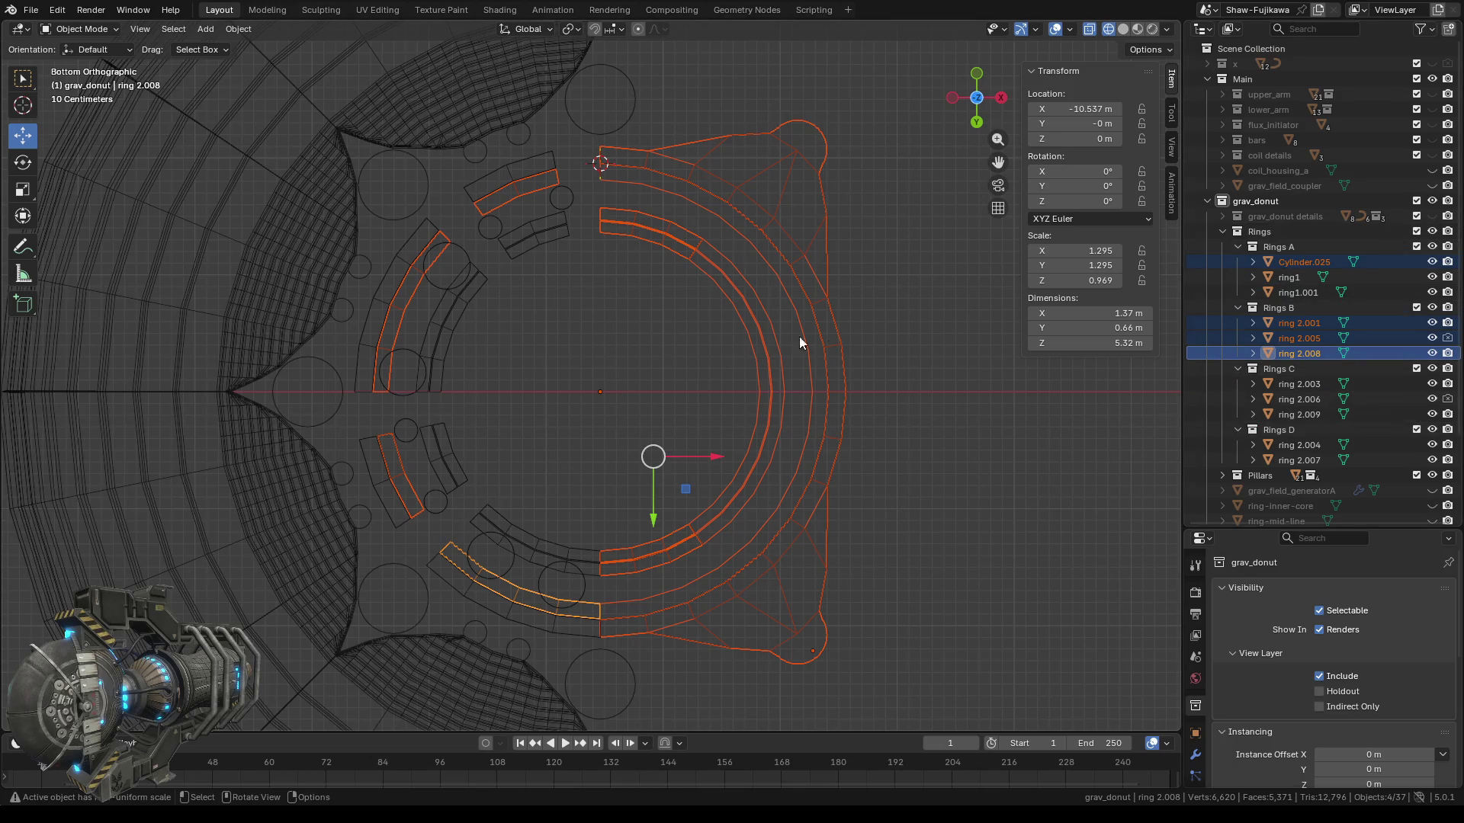
Add ring1, ring1.001, rings 2.003, 2.004, 2.007, 2.006, 2.009, and edit them from the right view.
shift+click(516, 172)
shift+click(512, 167)
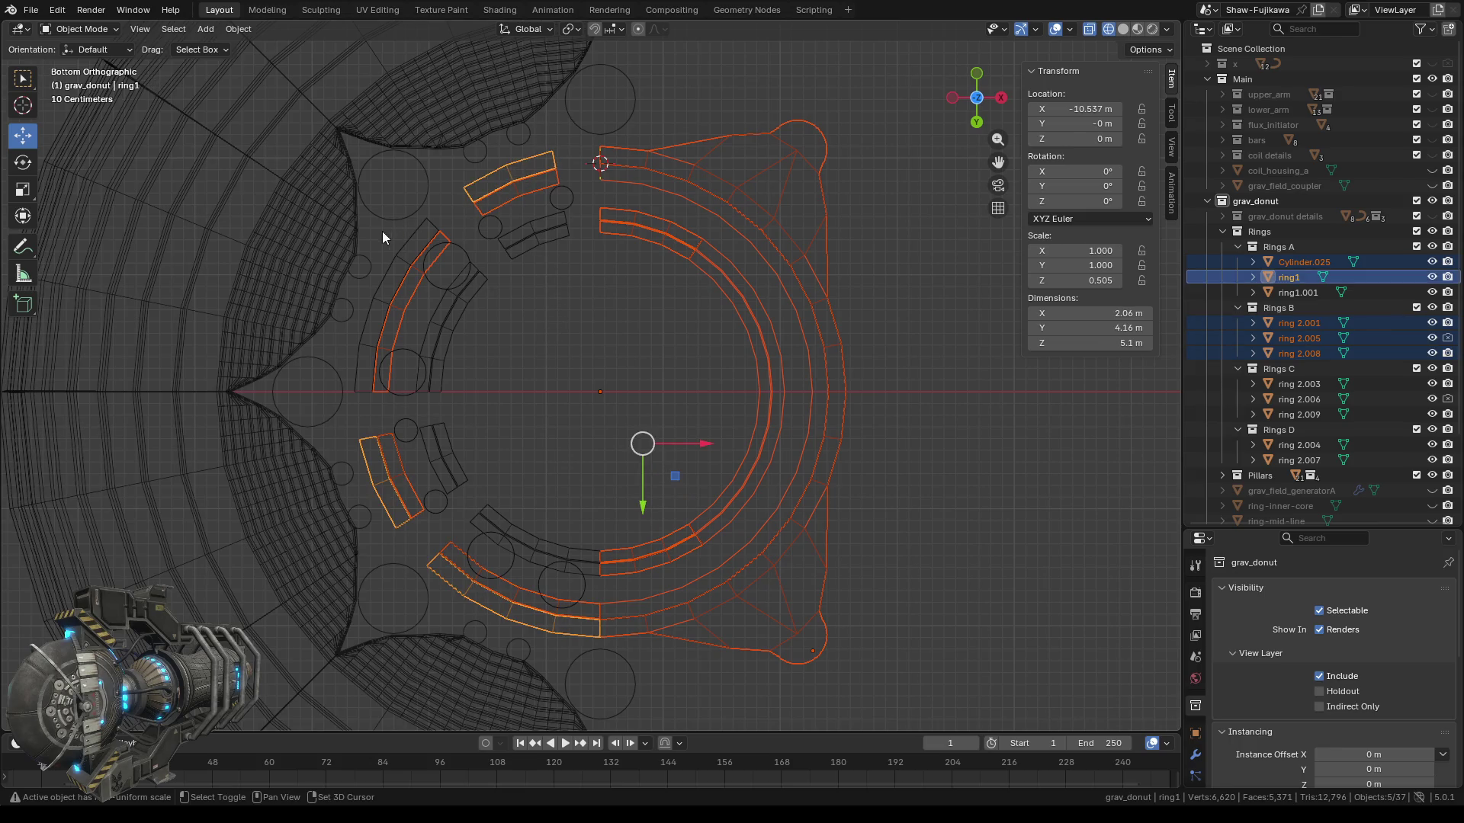
shift+click(414, 236)
shift+click(528, 230)
shift+click(537, 245)
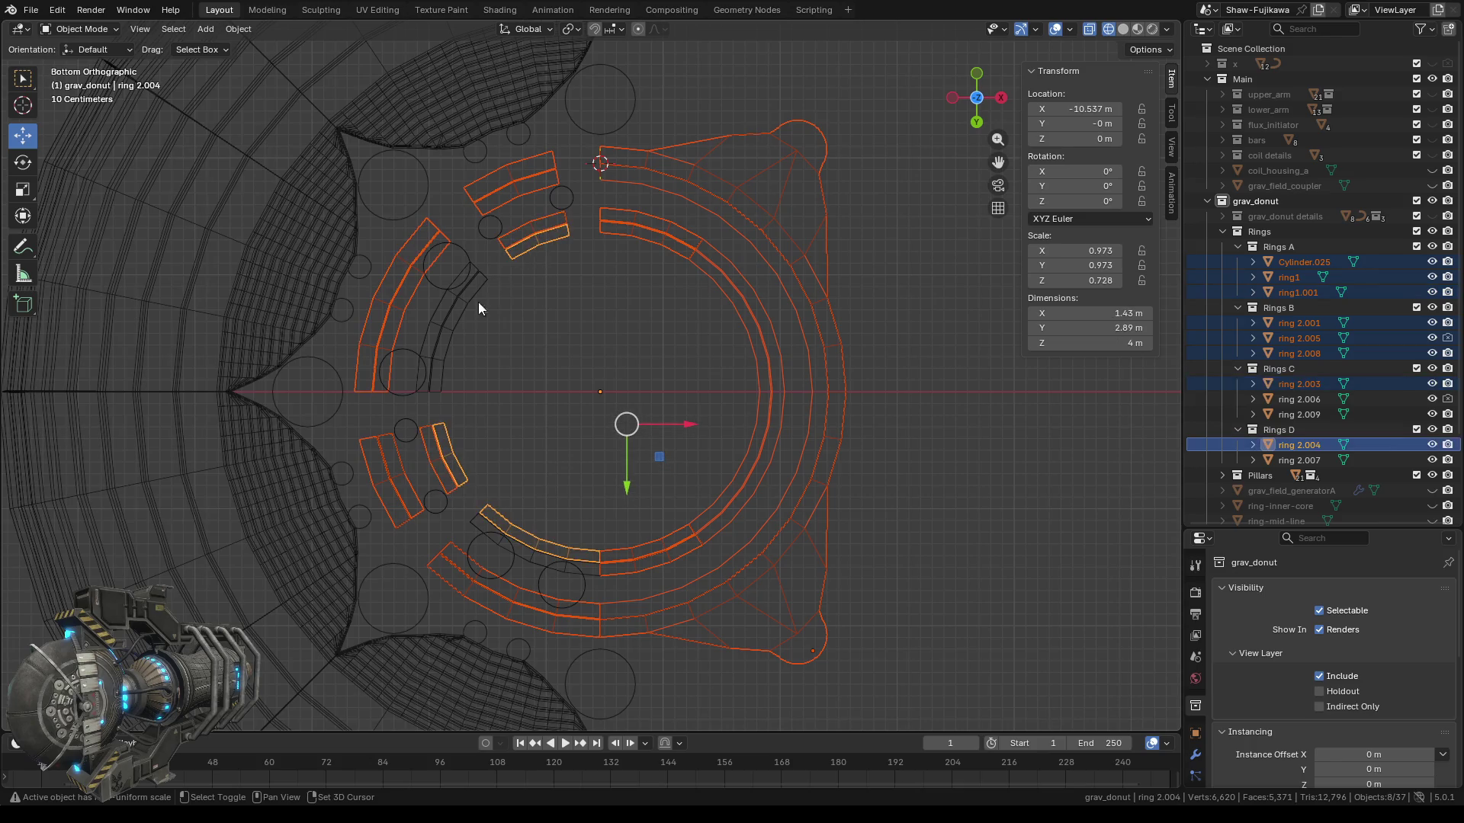
shift+click(466, 298)
shift+click(444, 303)
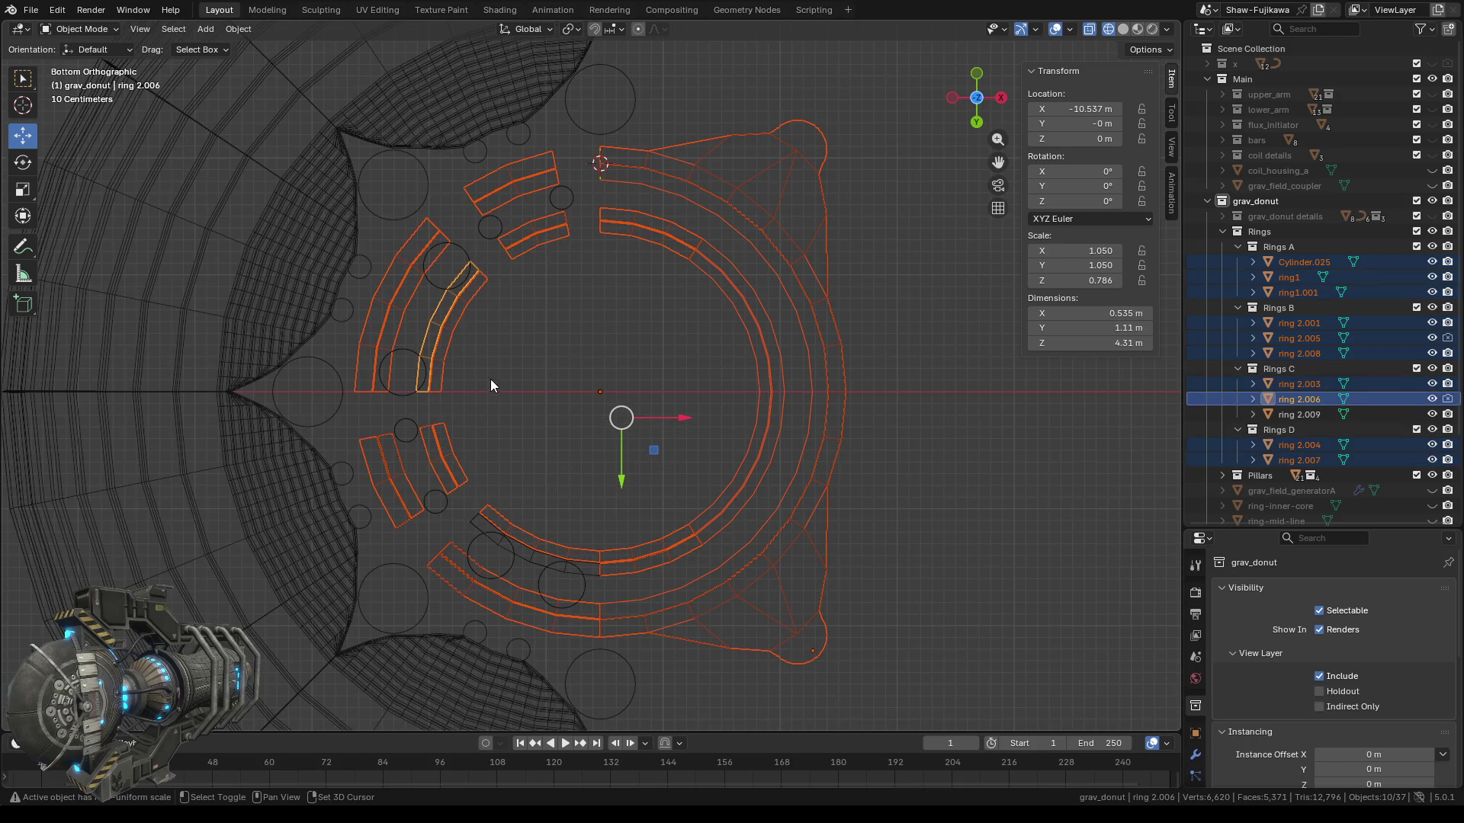
shift+click(586, 573)
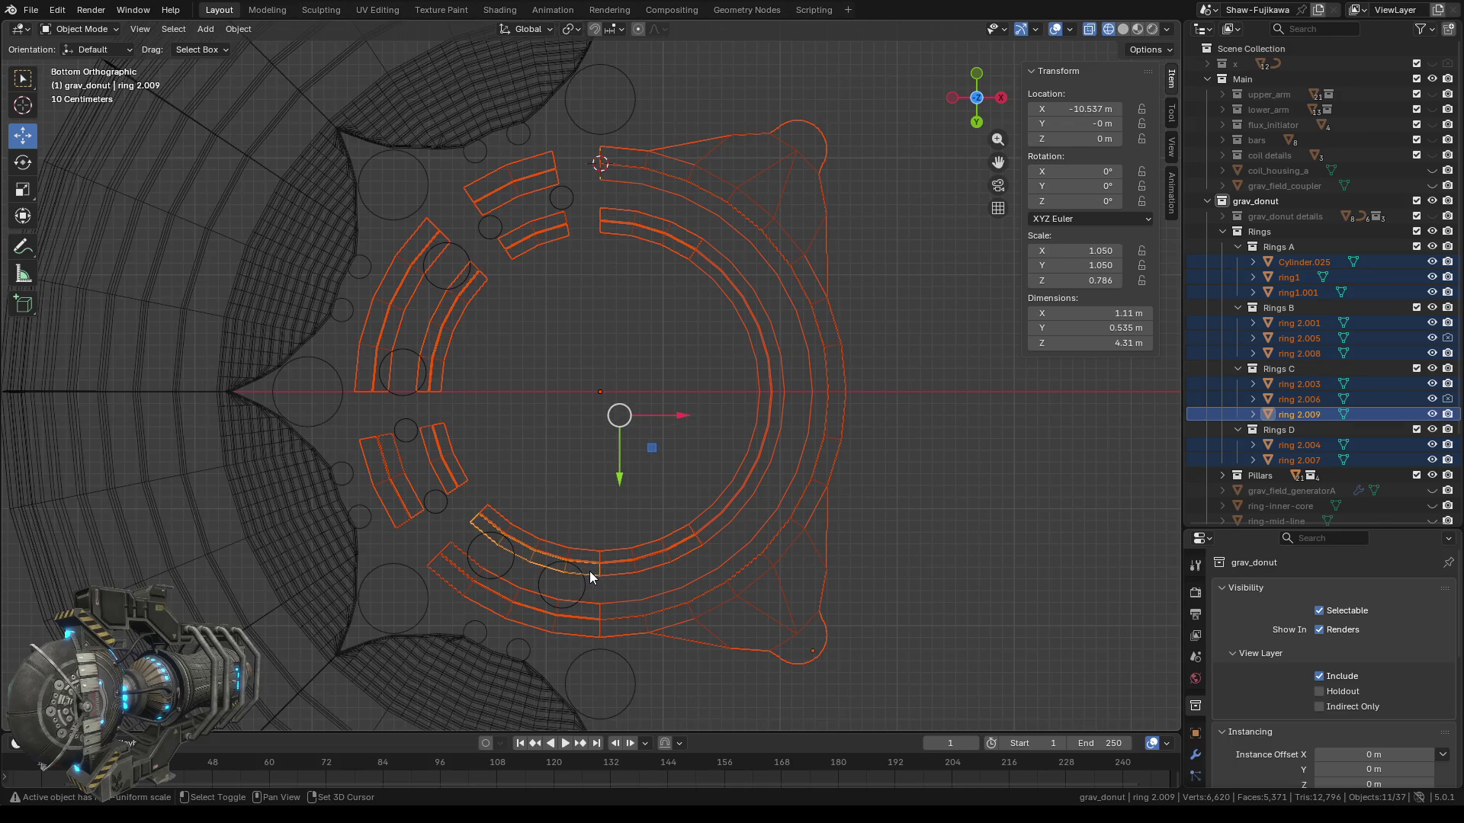
click(1001, 98)
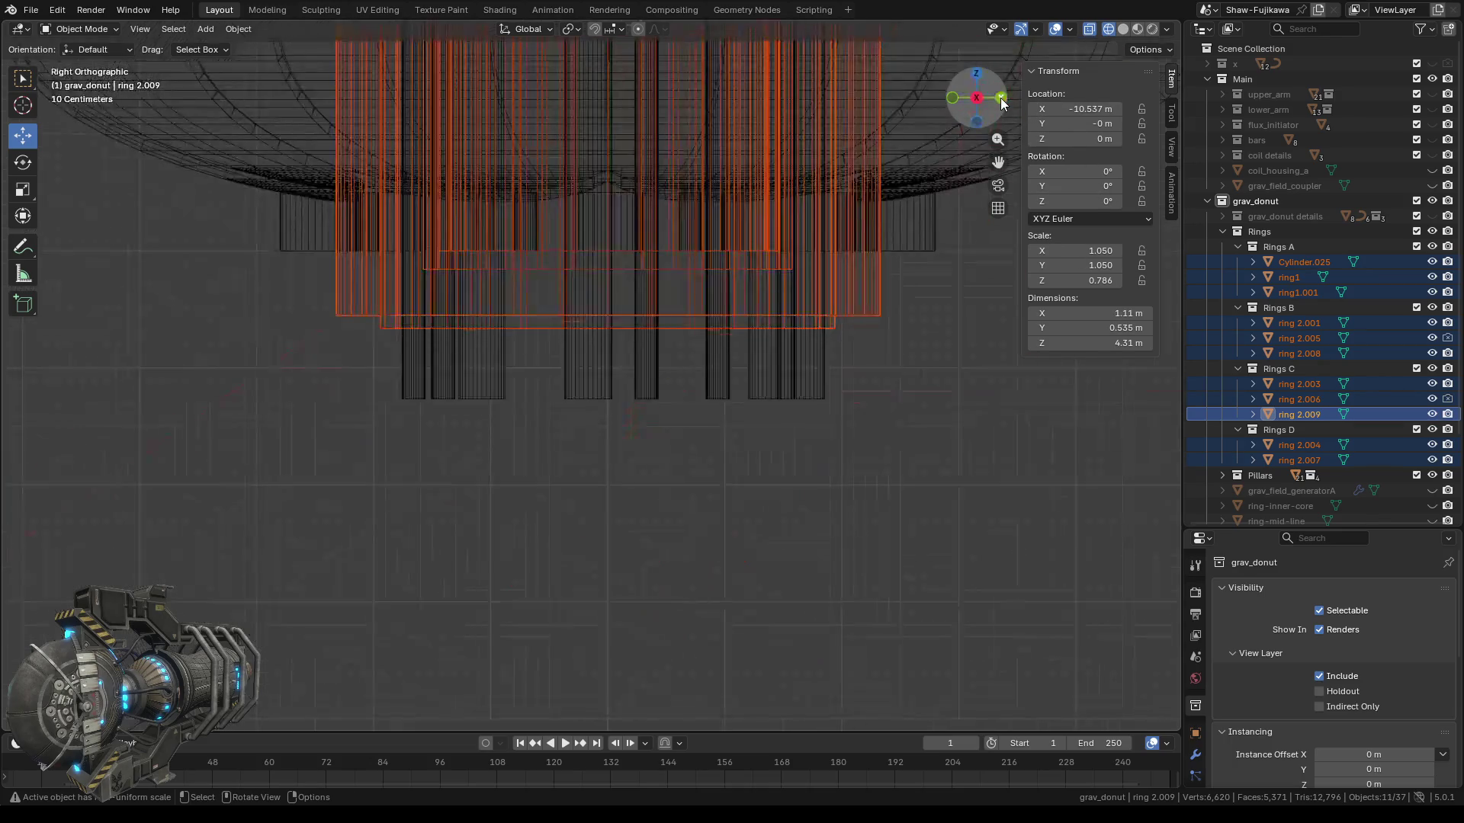
scroll(592, 345, up, 3)
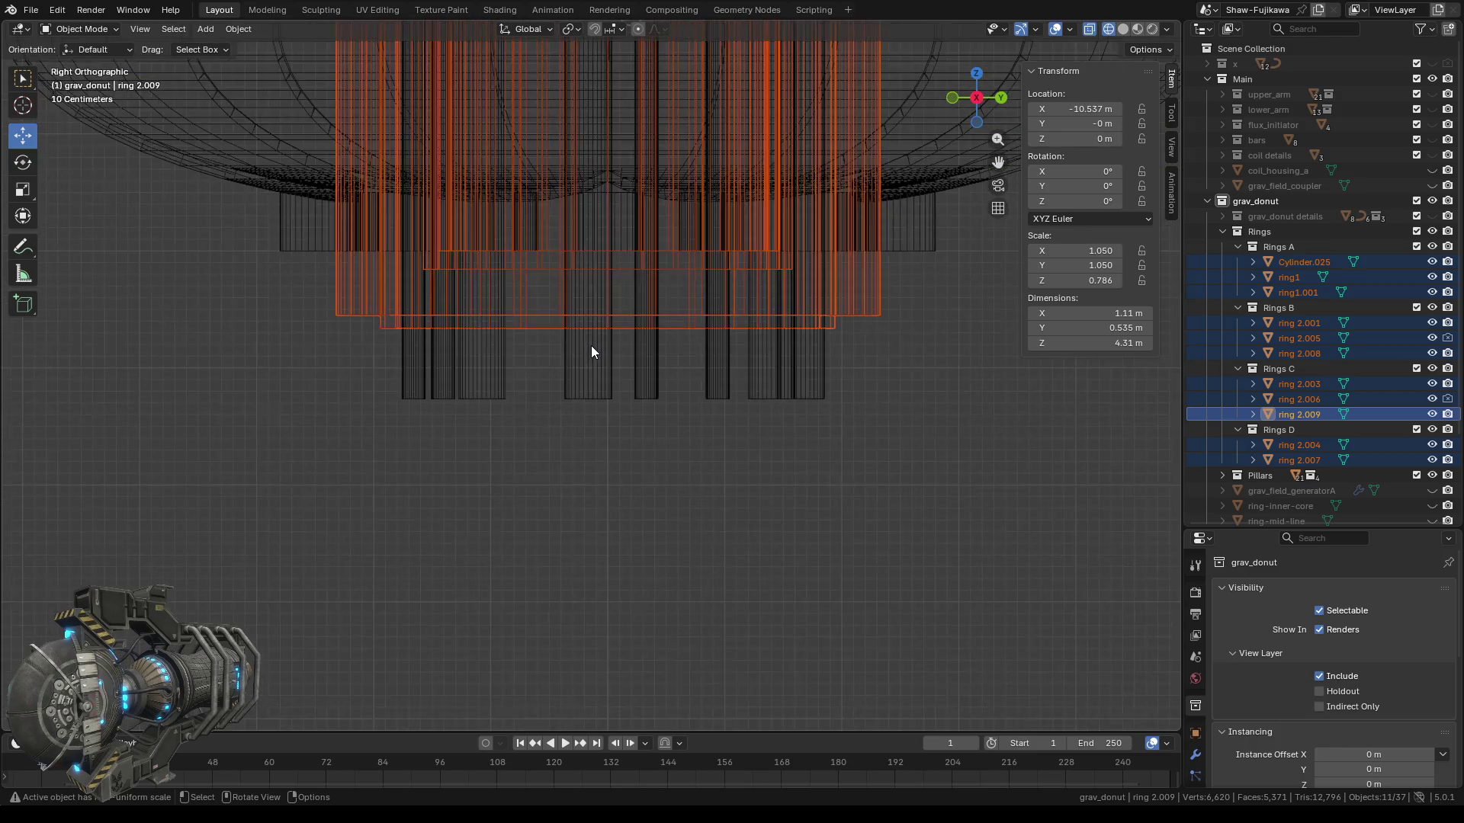
key(Tab)
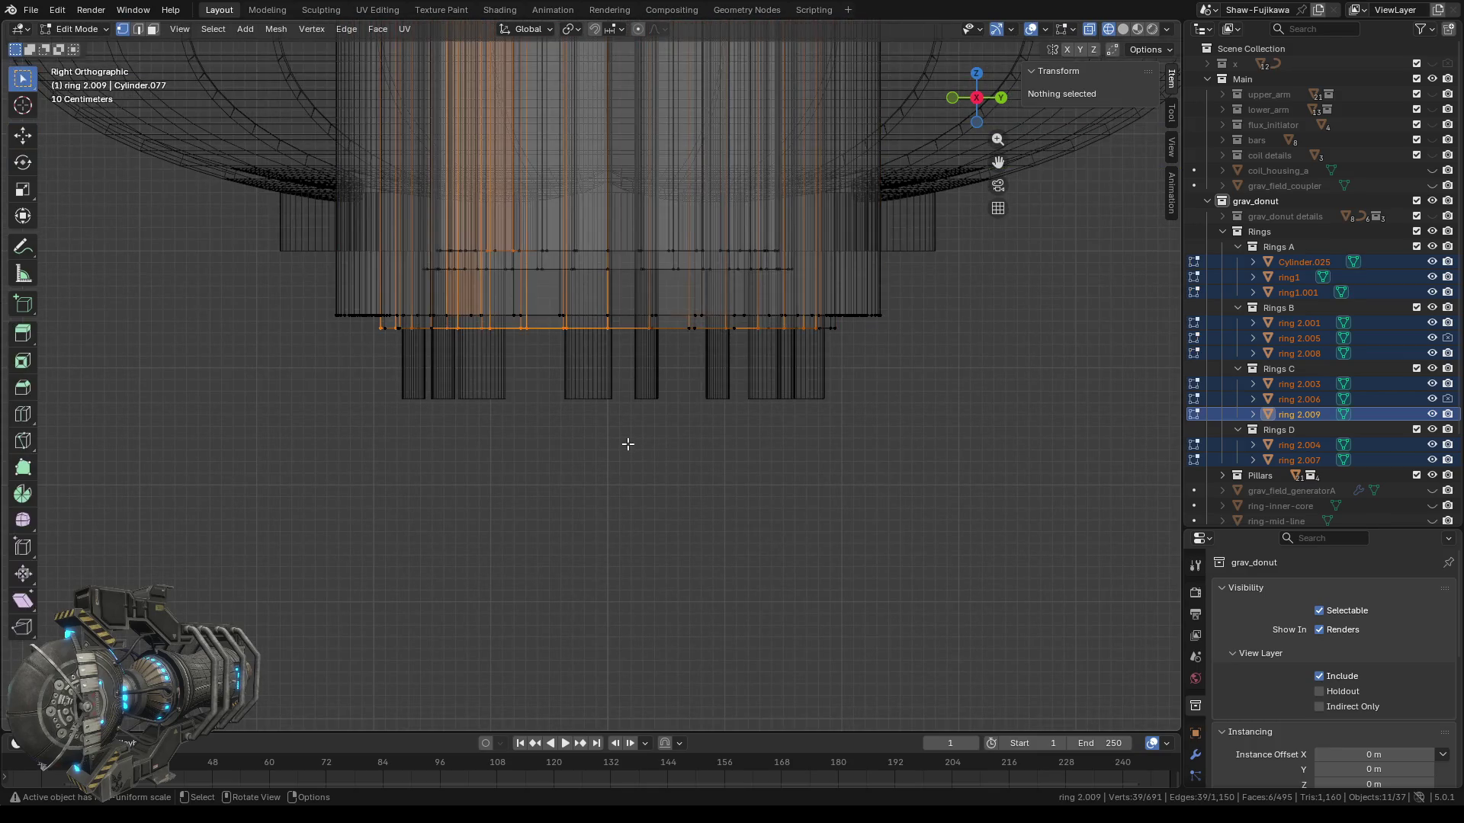
Box-select one level of ring edges, then pick ring 2.006 in the Outliner and exit to Object Mode.
click(424, 485)
drag(265, 522, 1000, 322)
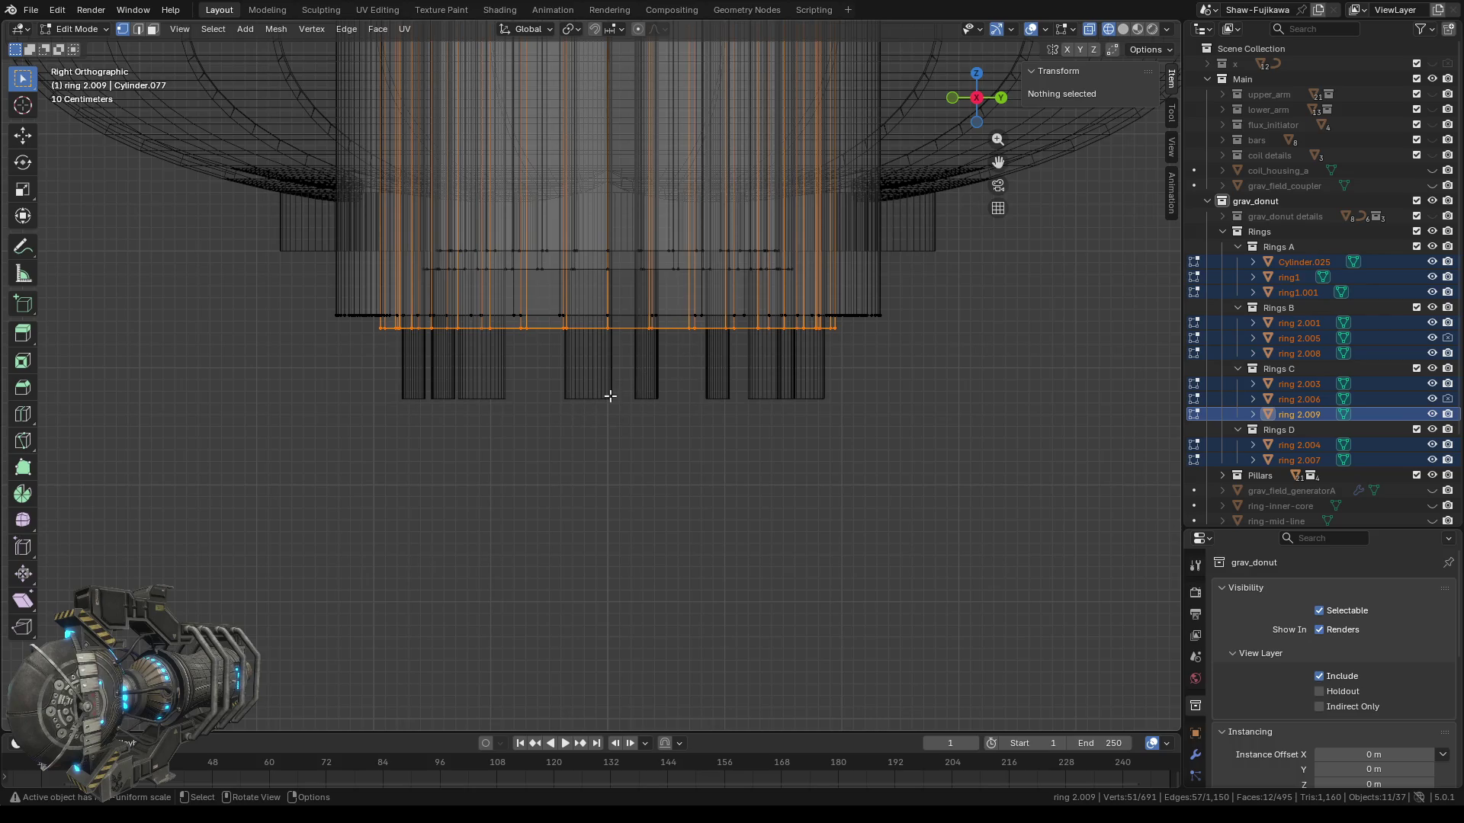
click(1300, 413)
click(1305, 399)
key(Tab)
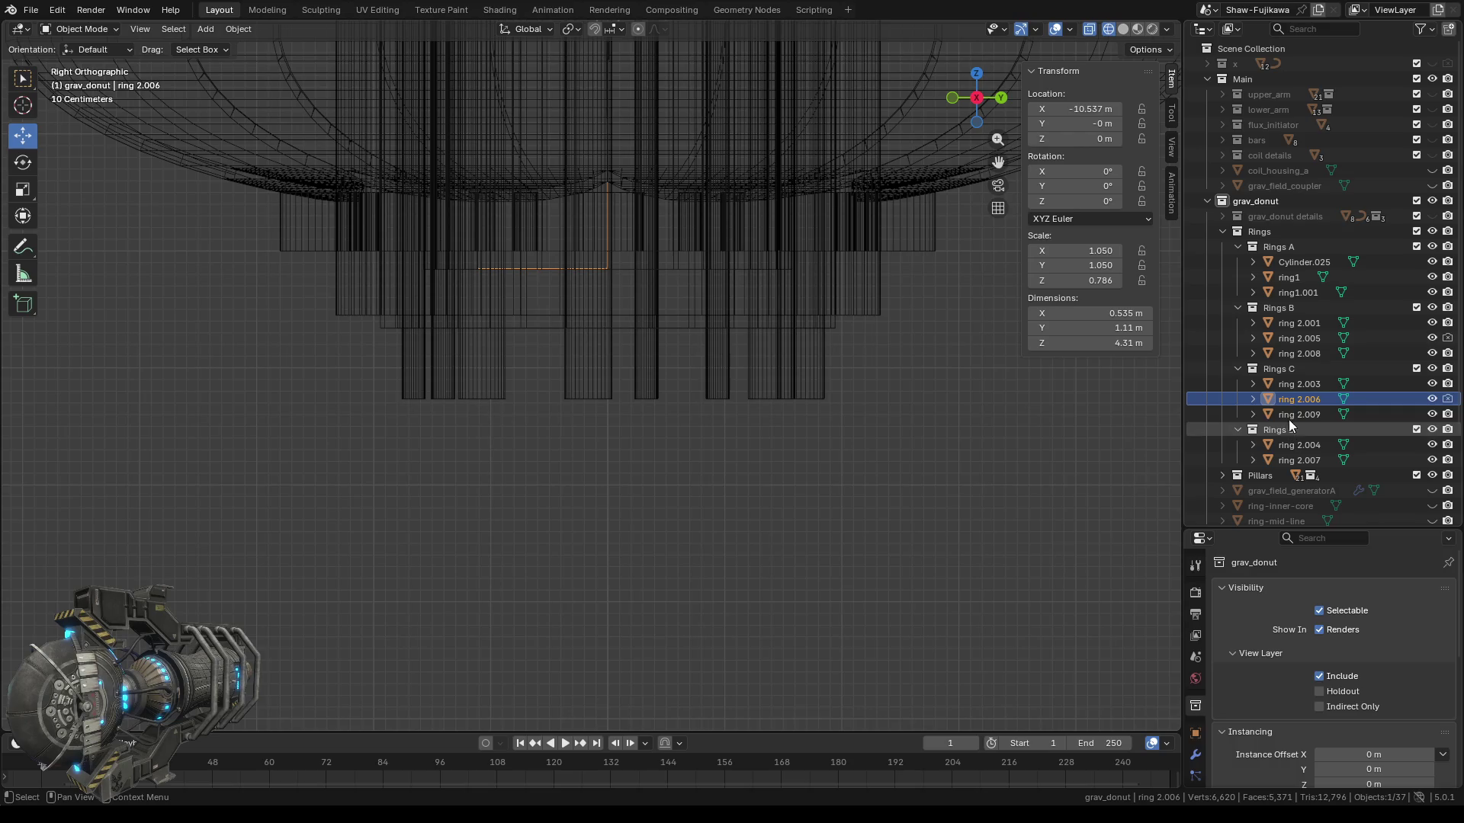
Compare rings 2.003, 2.004 and 2.008, then open ring 2.001 in Edit Mode.
click(1292, 414)
click(1298, 383)
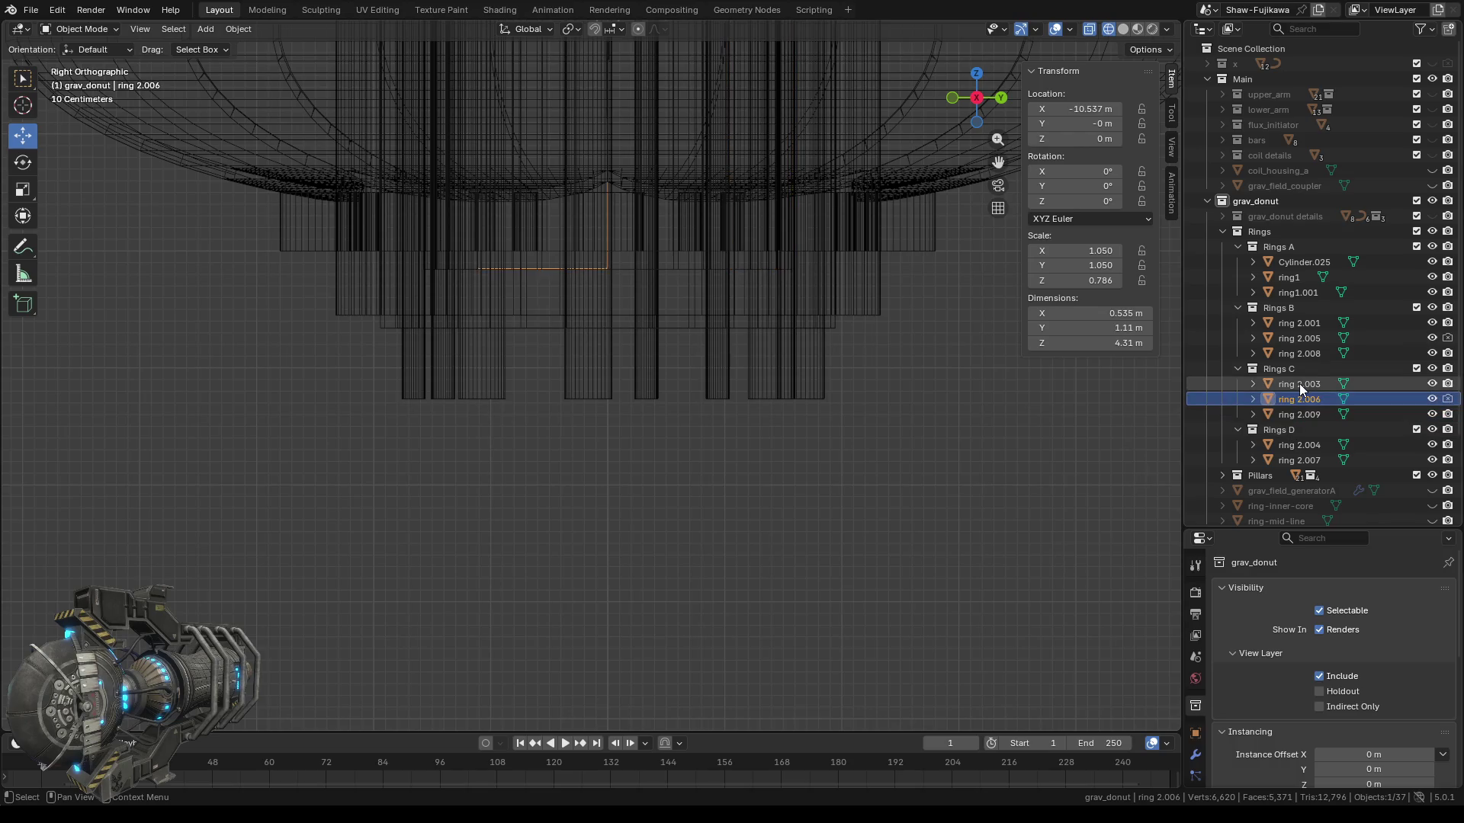
click(1294, 442)
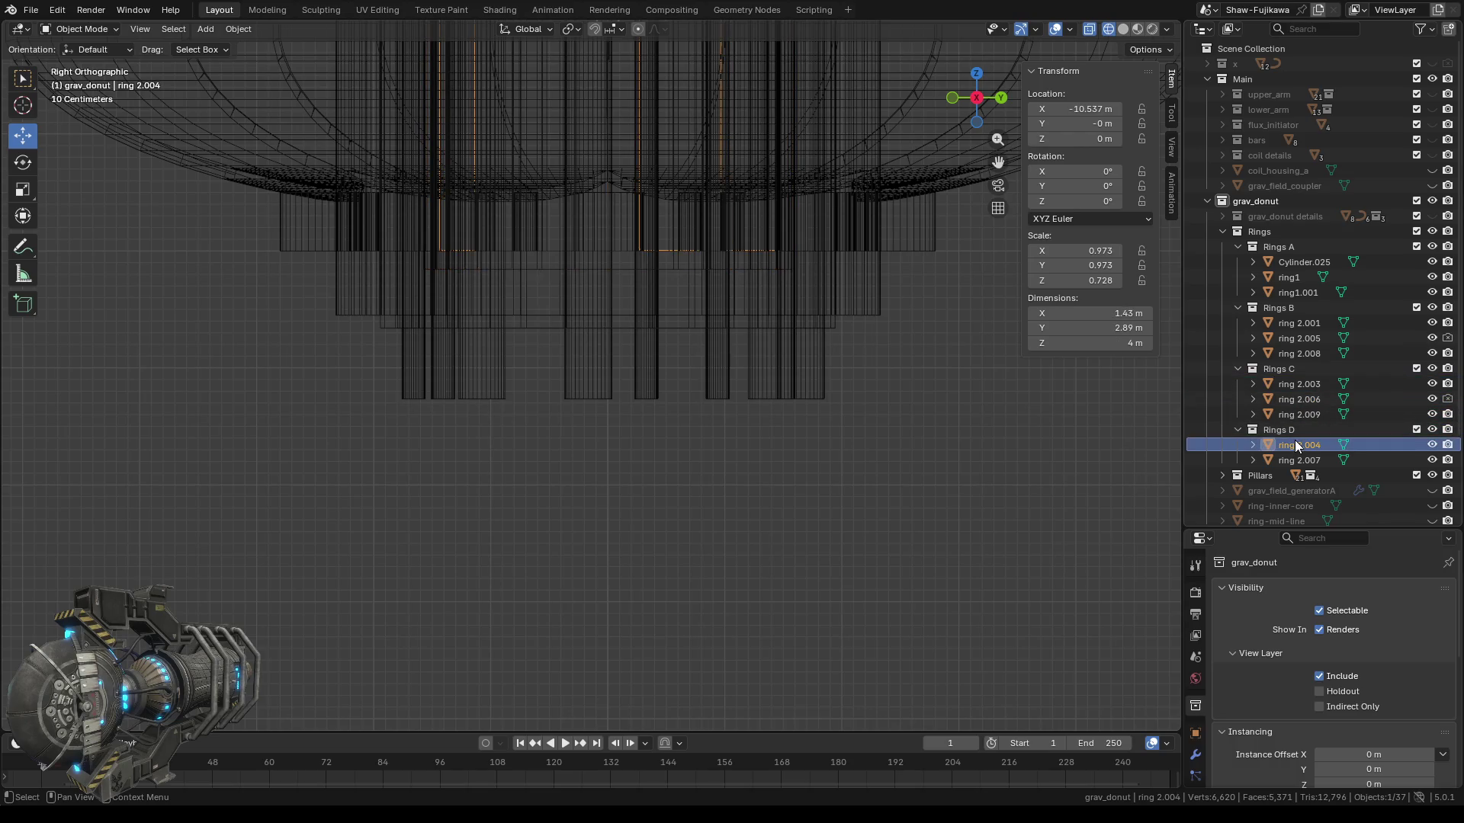
click(1301, 354)
click(1298, 322)
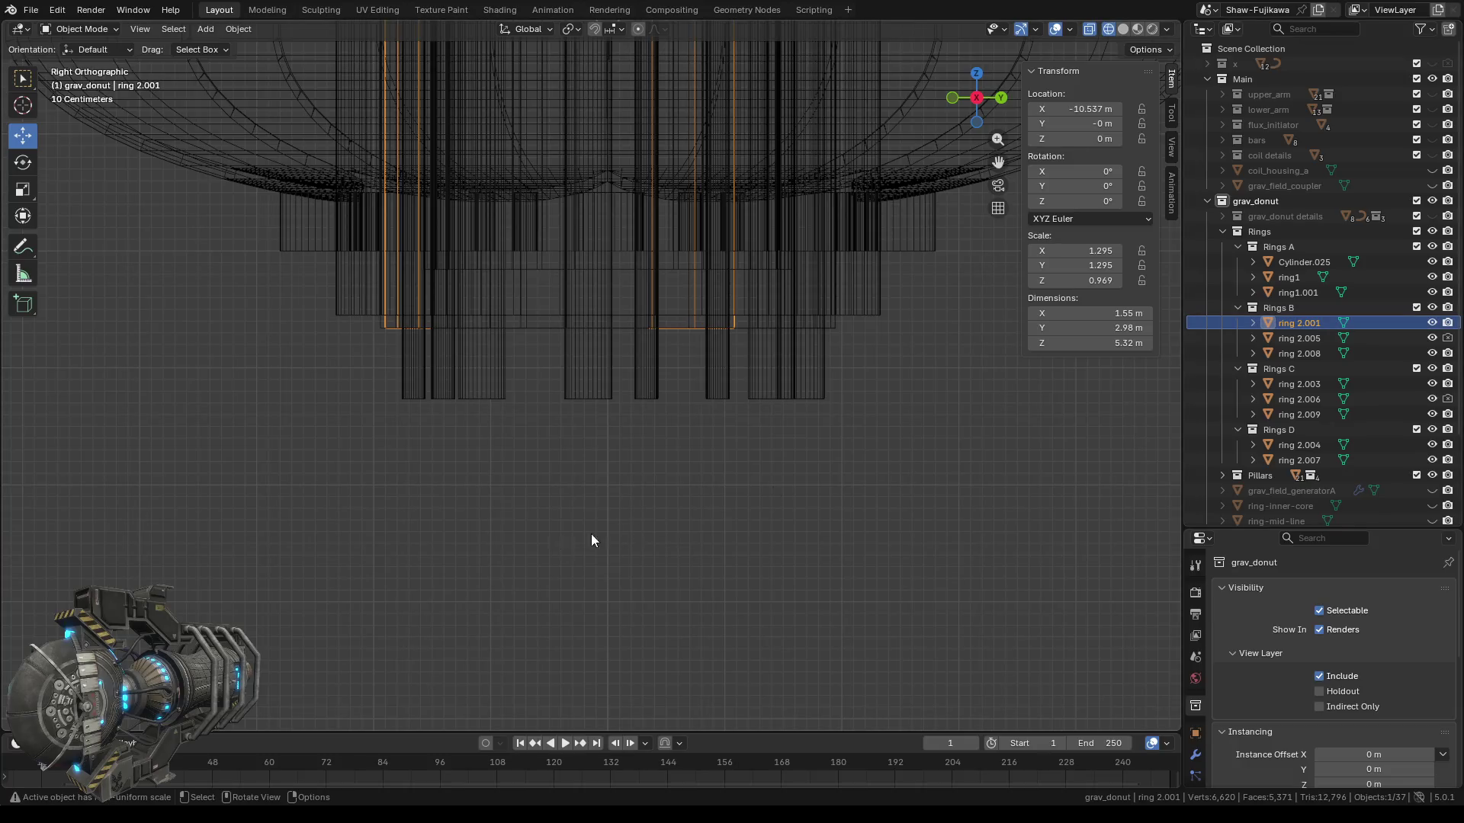
key(Tab)
Raise the right and left sections' low edges from Z -2.66 m to -2.55 m.
scroll(604, 442, up, 2)
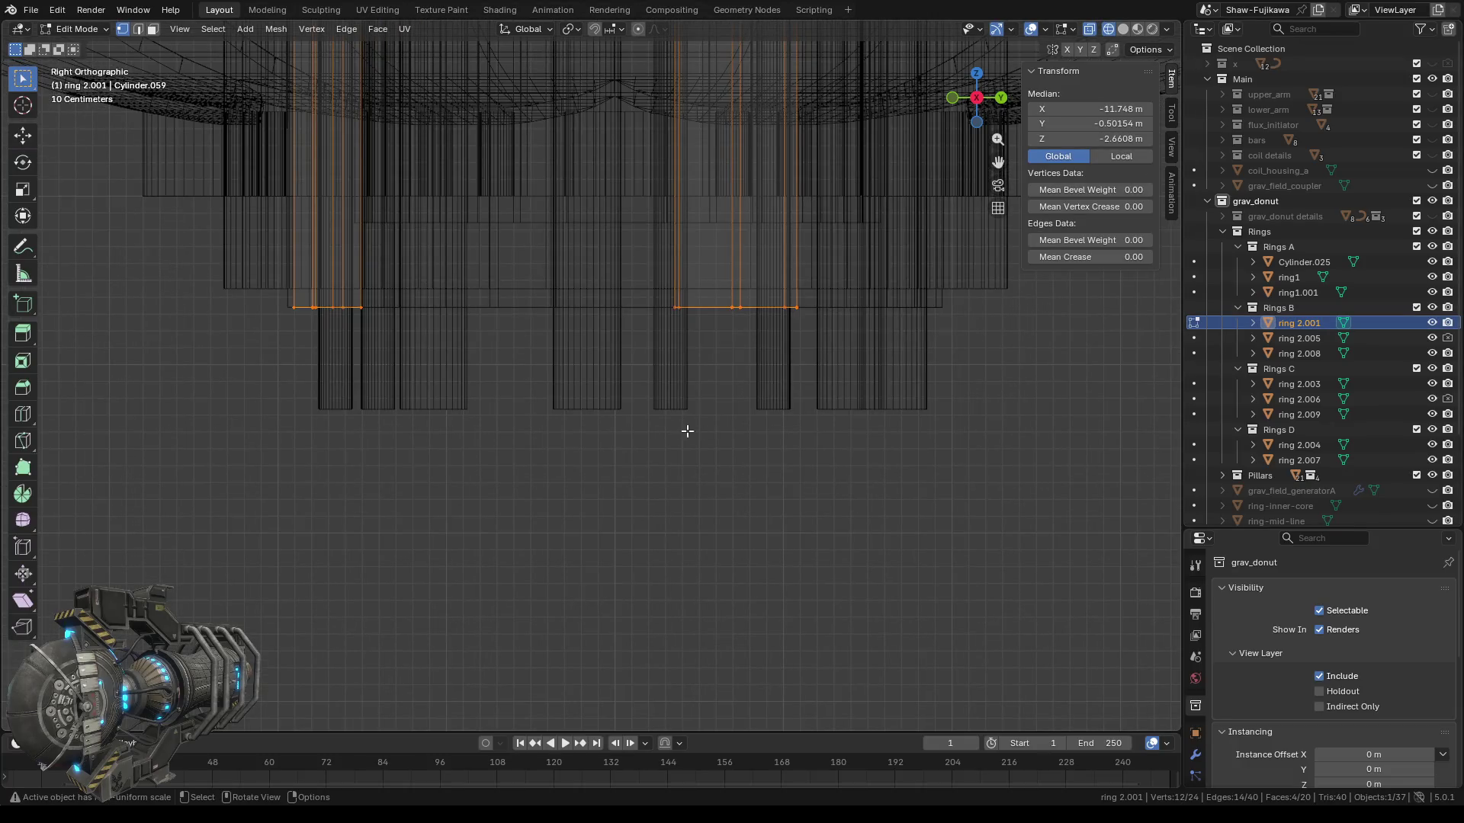
drag(556, 499, 877, 297)
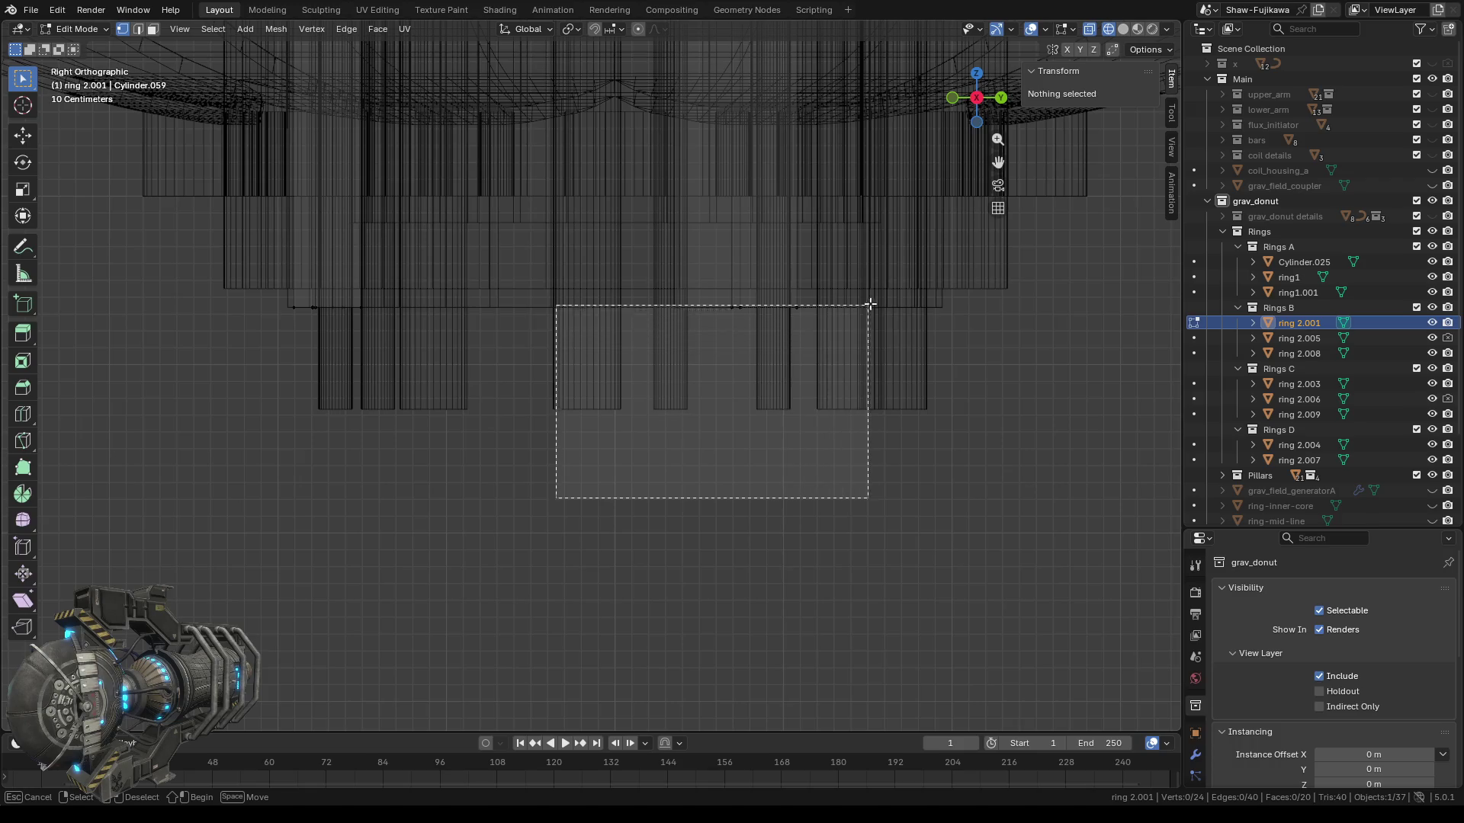
click(1109, 140)
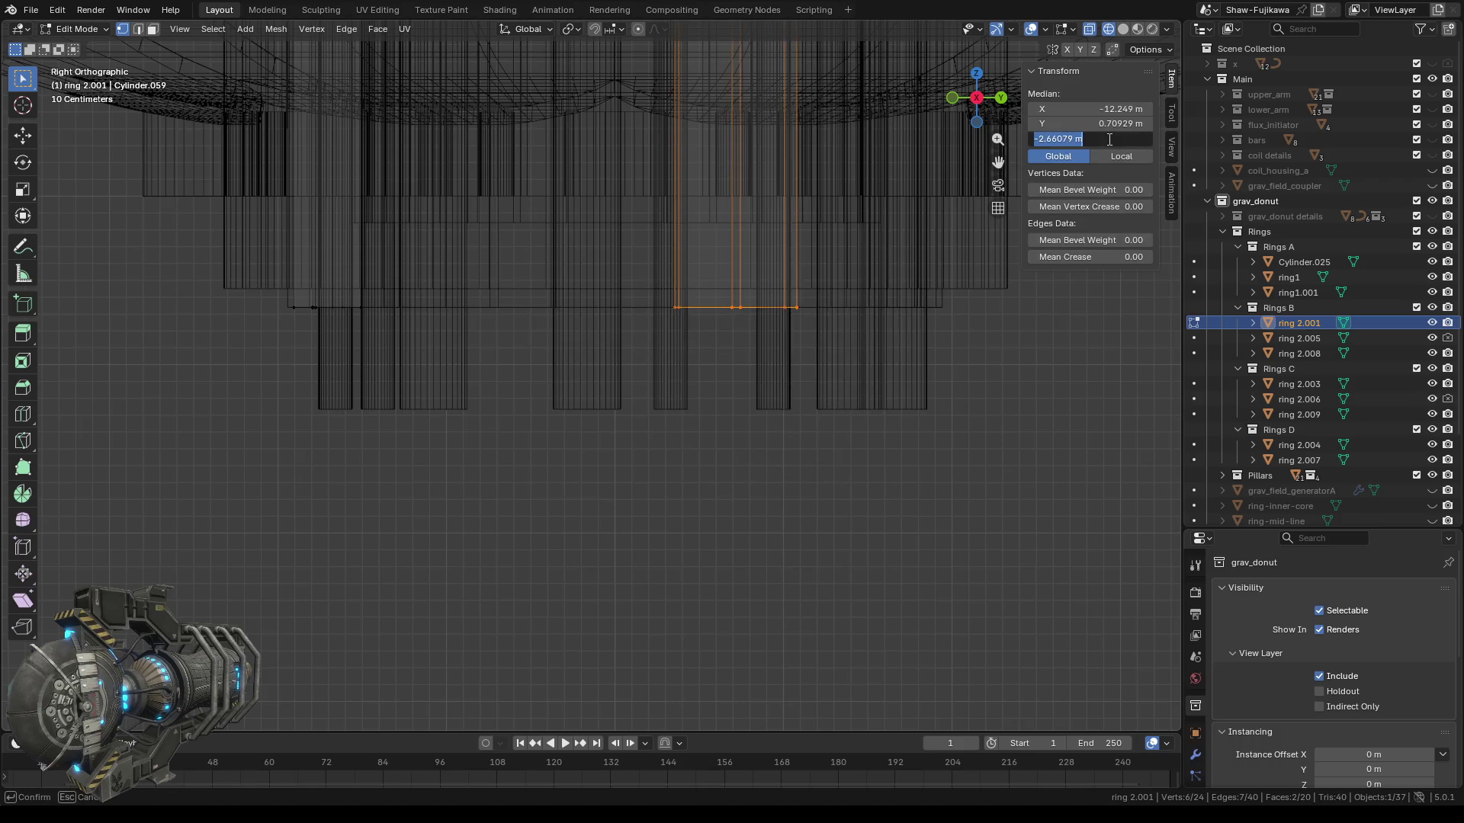
text(-2.55 m)
key(Return)
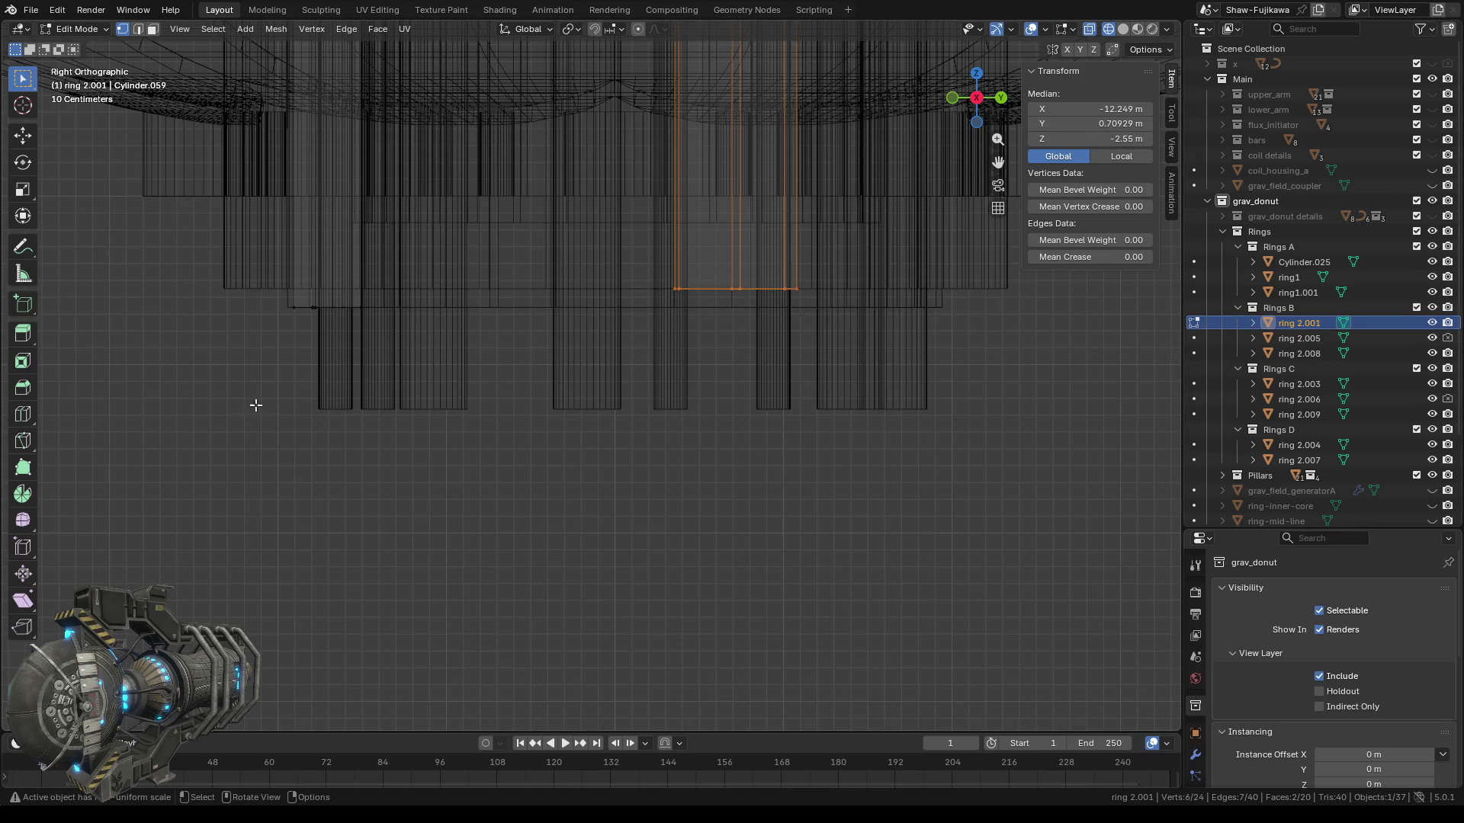
drag(199, 423, 457, 305)
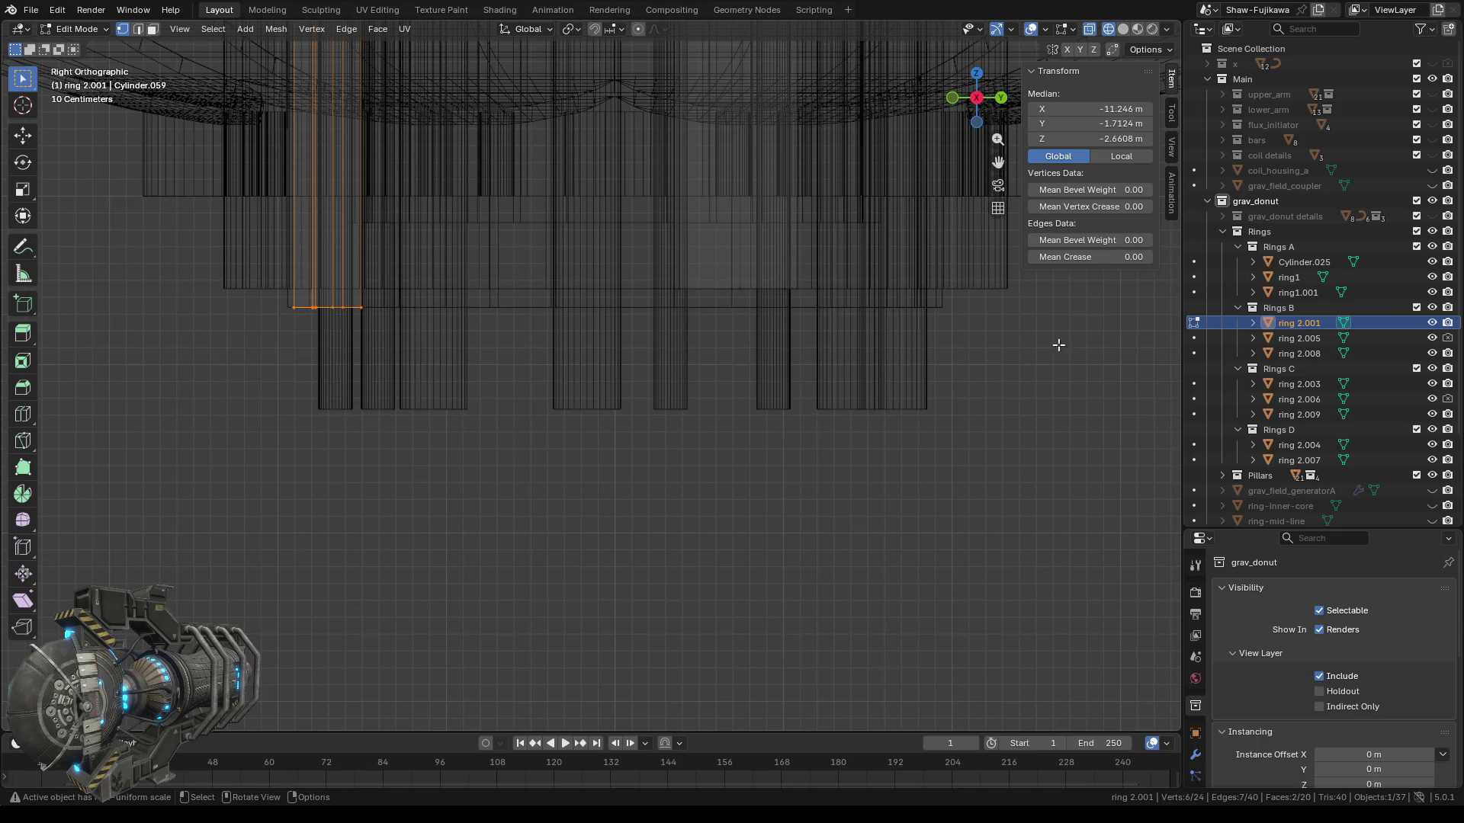
click(1109, 138)
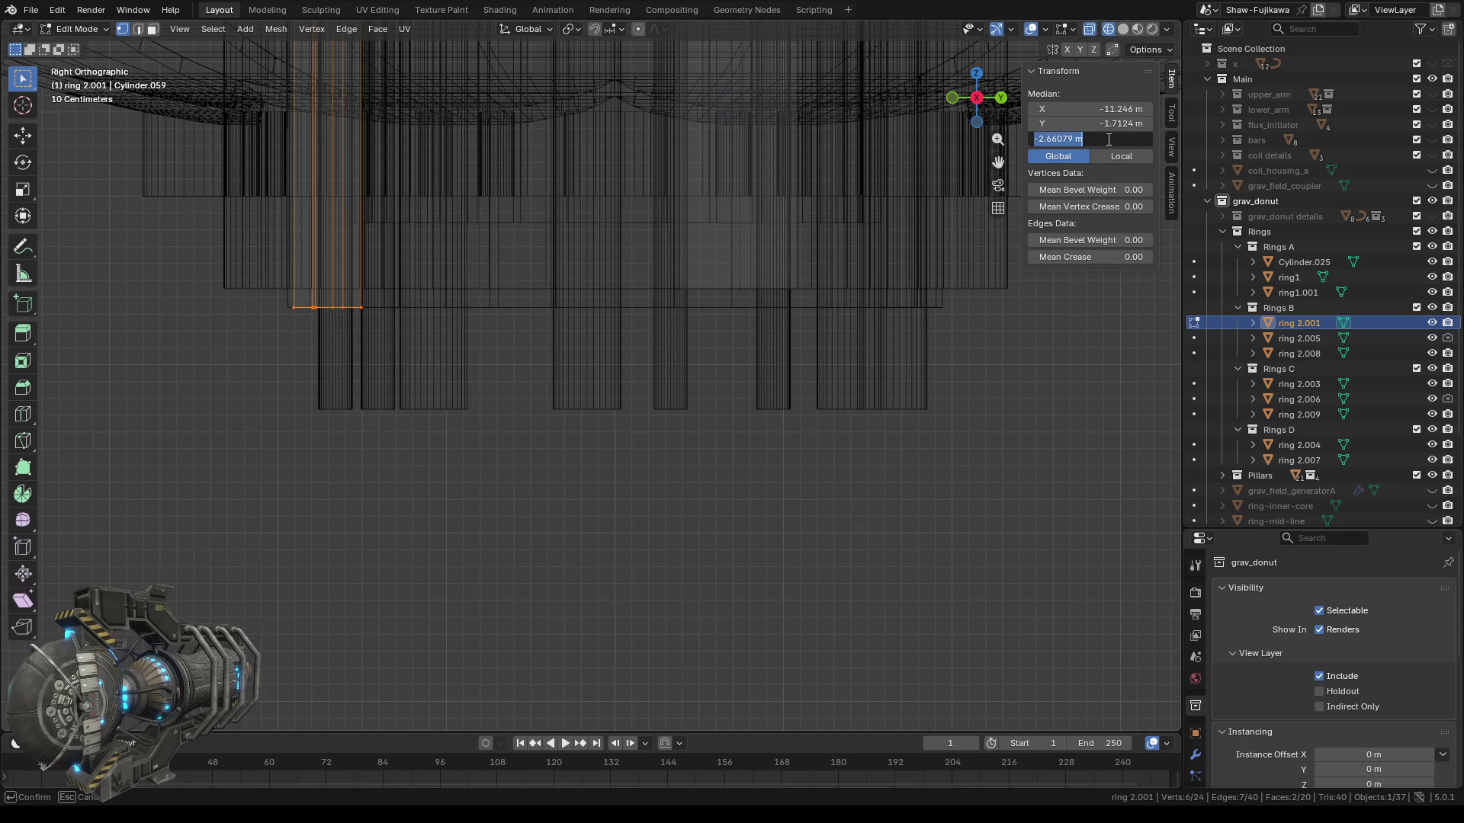
text(-2.55 m)
key(Return)
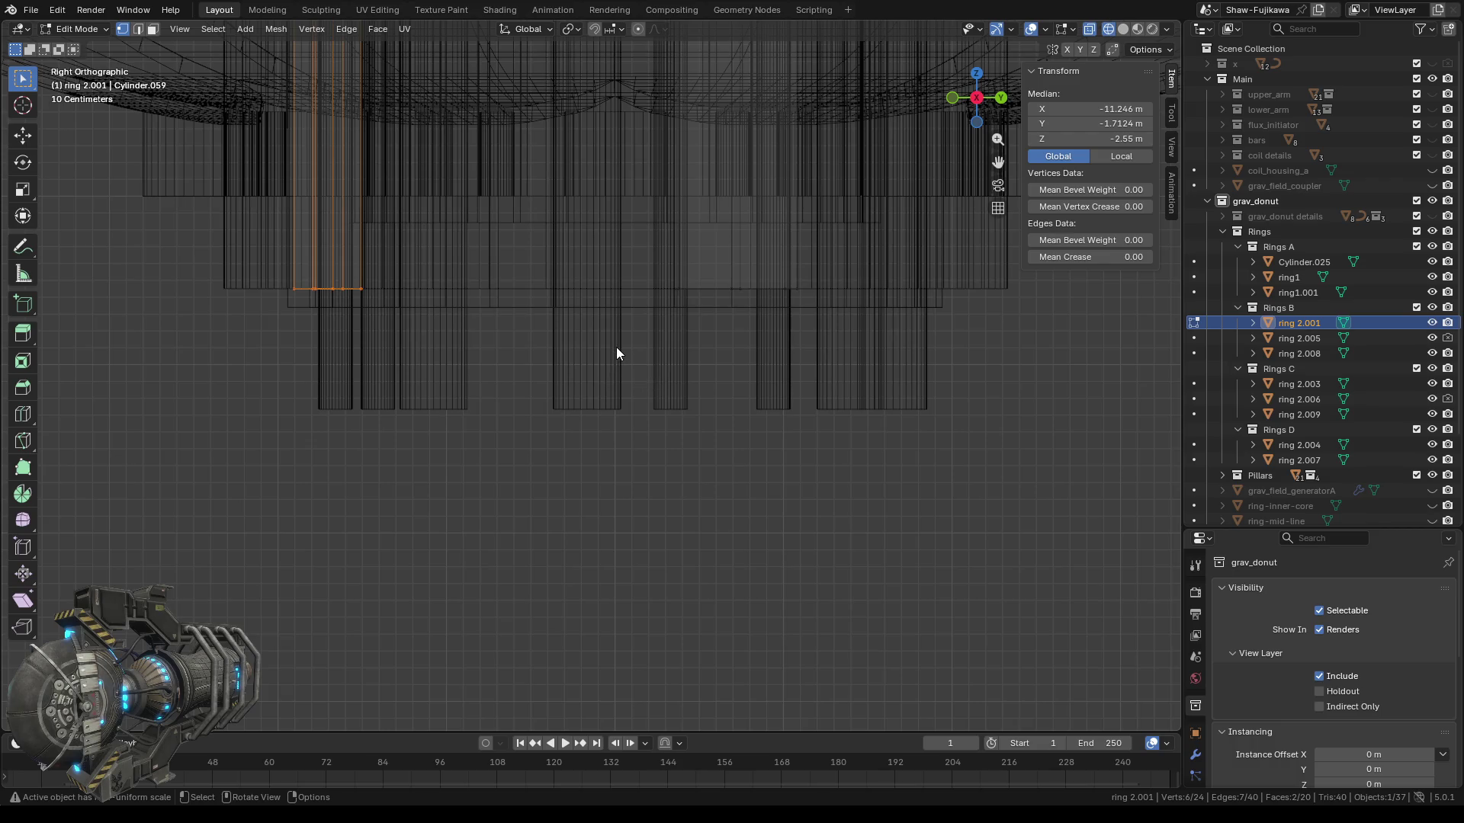
Deselect all edges, switch to Solid shading, and return to Object Mode.
click(521, 472)
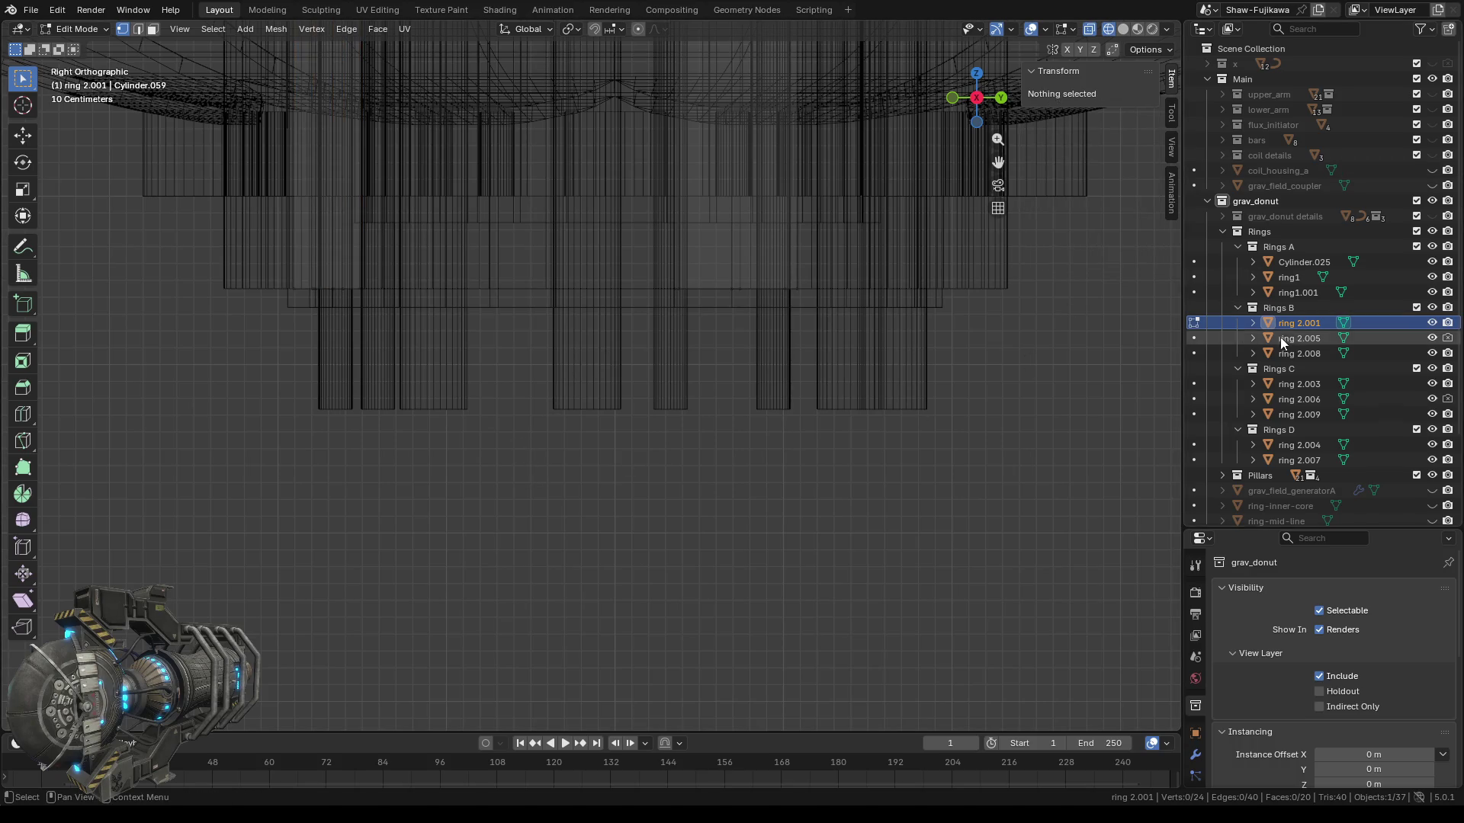
click(1125, 28)
scroll(907, 378, down, 3)
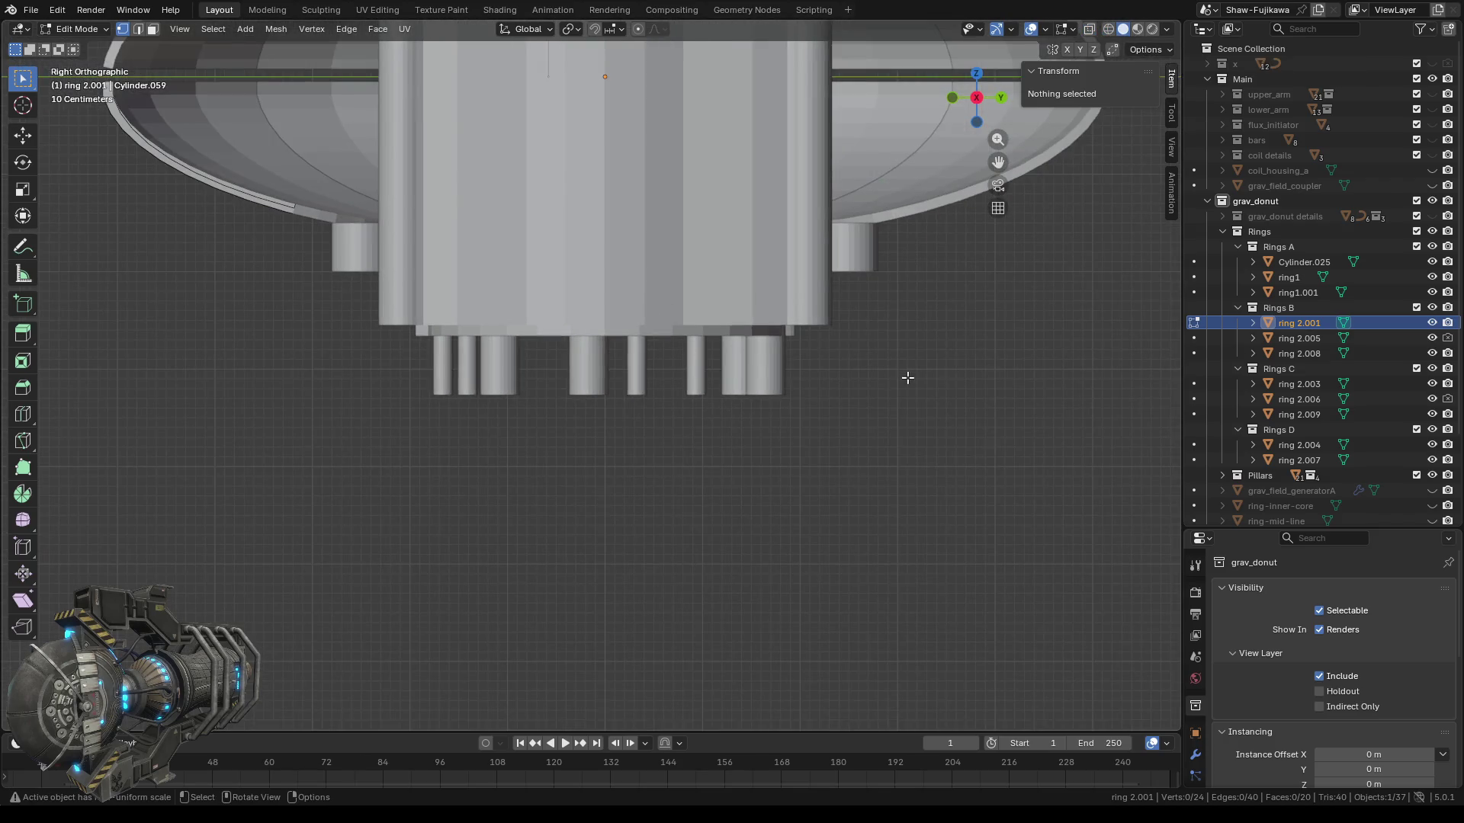
key(Tab)
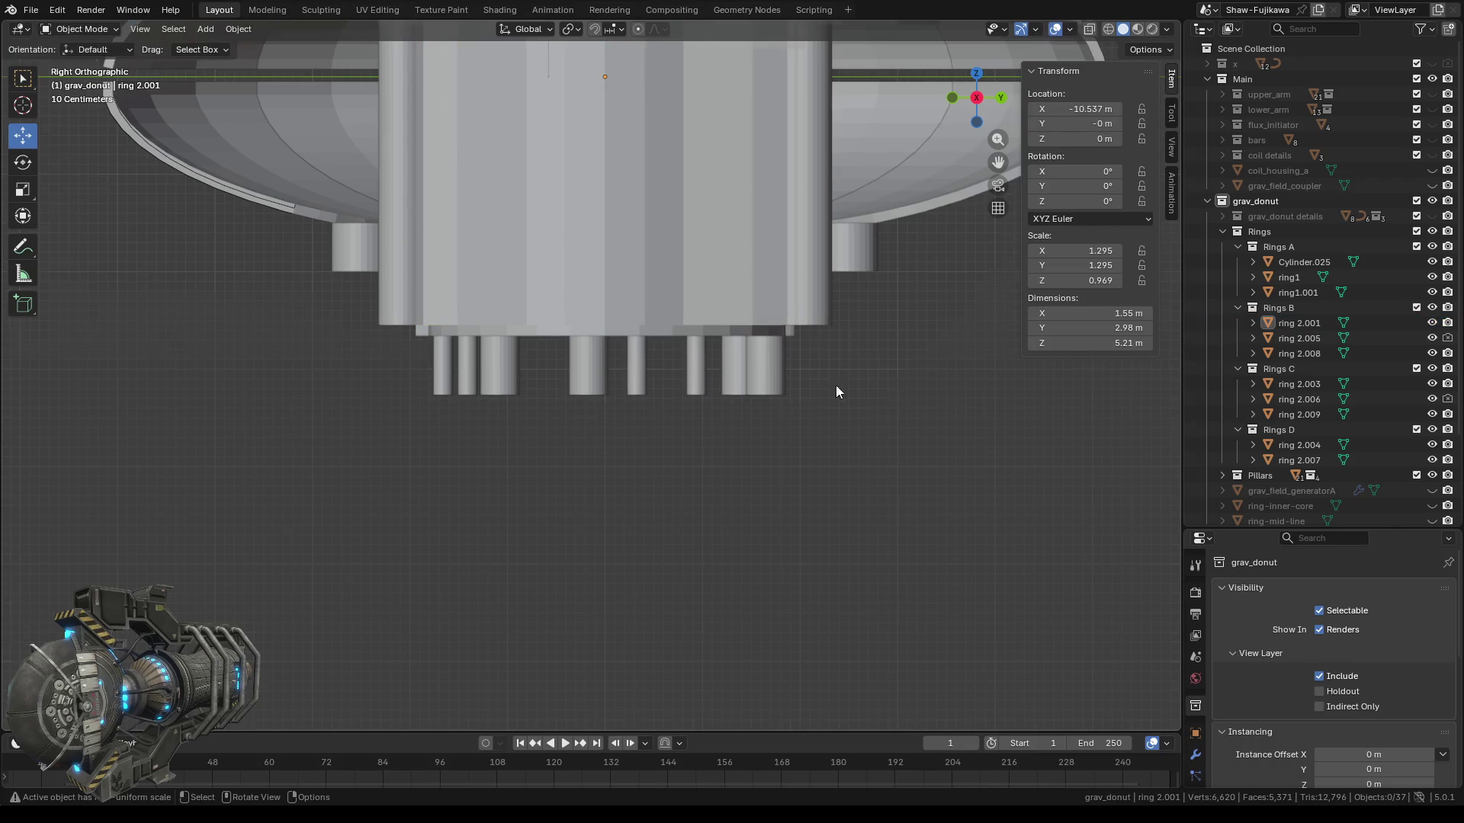
Select Cylinder.025 and enter Edit Mode with face selection.
middle_drag(836, 382, 833, 425)
scroll(802, 391, down, 5)
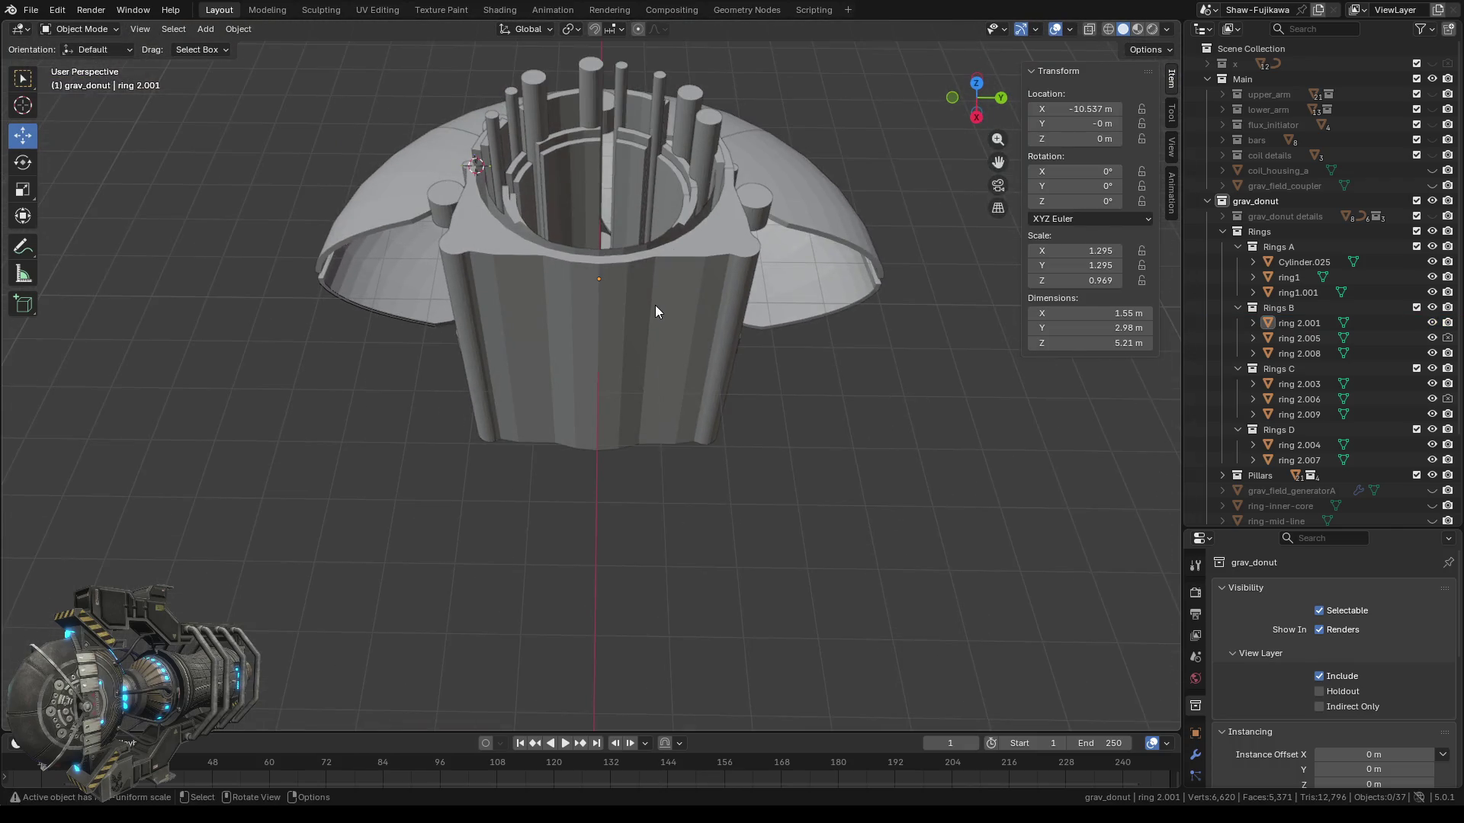
click(656, 305)
scroll(646, 376, up, 3)
key(Tab)
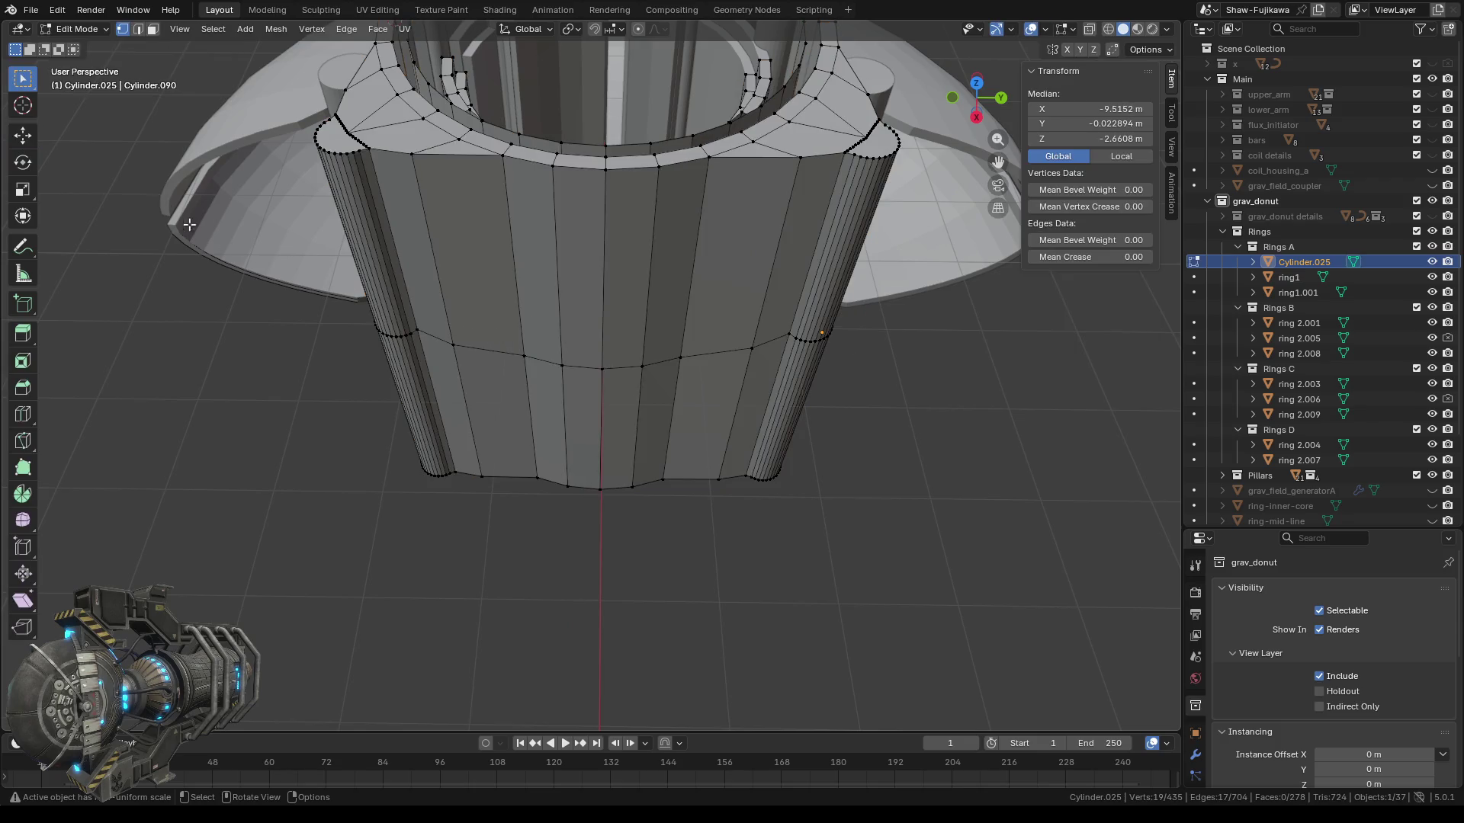
click(152, 29)
Select and inspect faces on Cylinder.025's front and its rounded column.
scroll(670, 353, up, 2)
scroll(667, 309, up, 1)
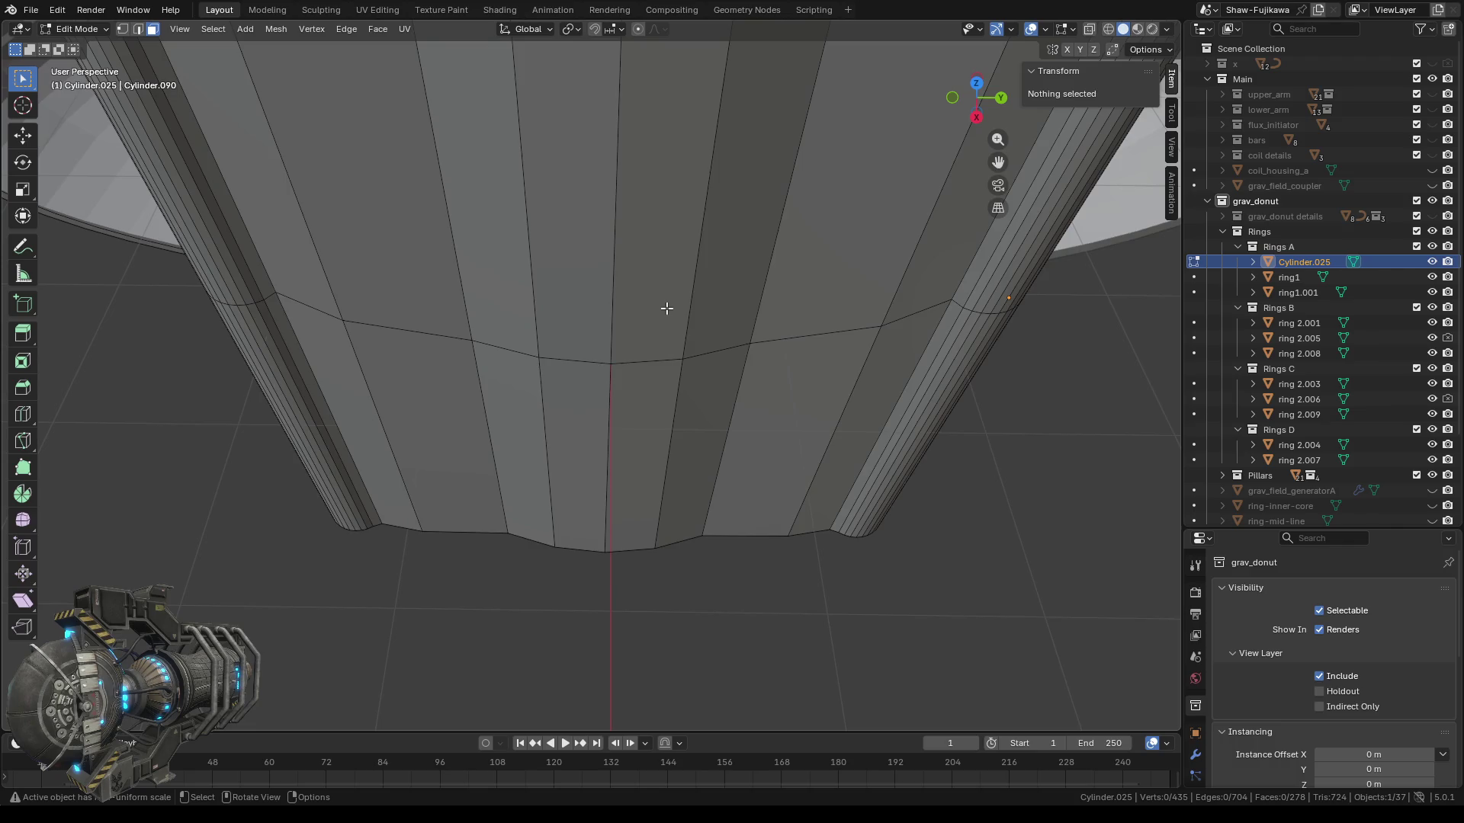
click(655, 269)
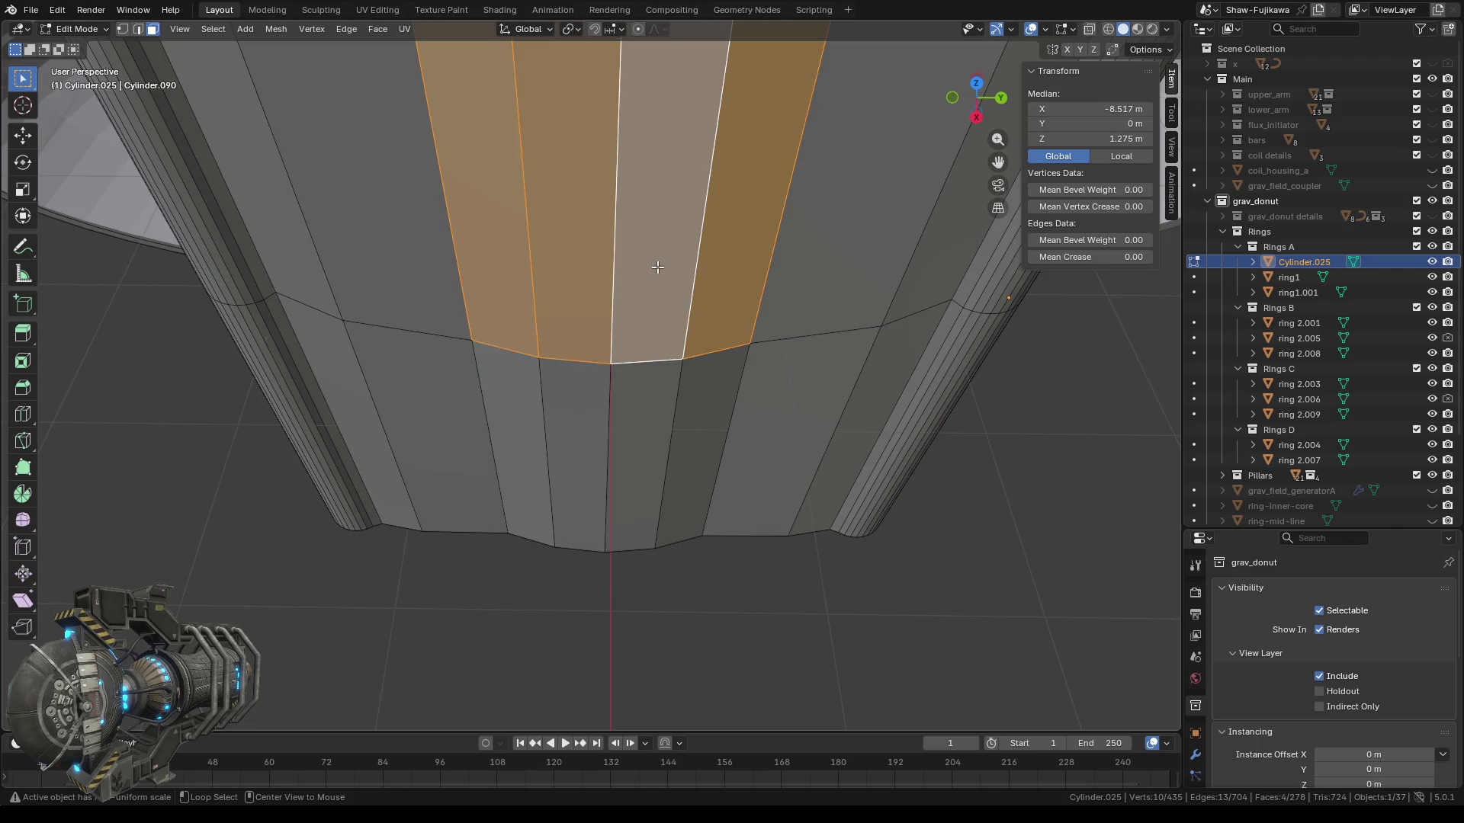
scroll(632, 318, down, 3)
middle_drag(632, 317, 577, 416)
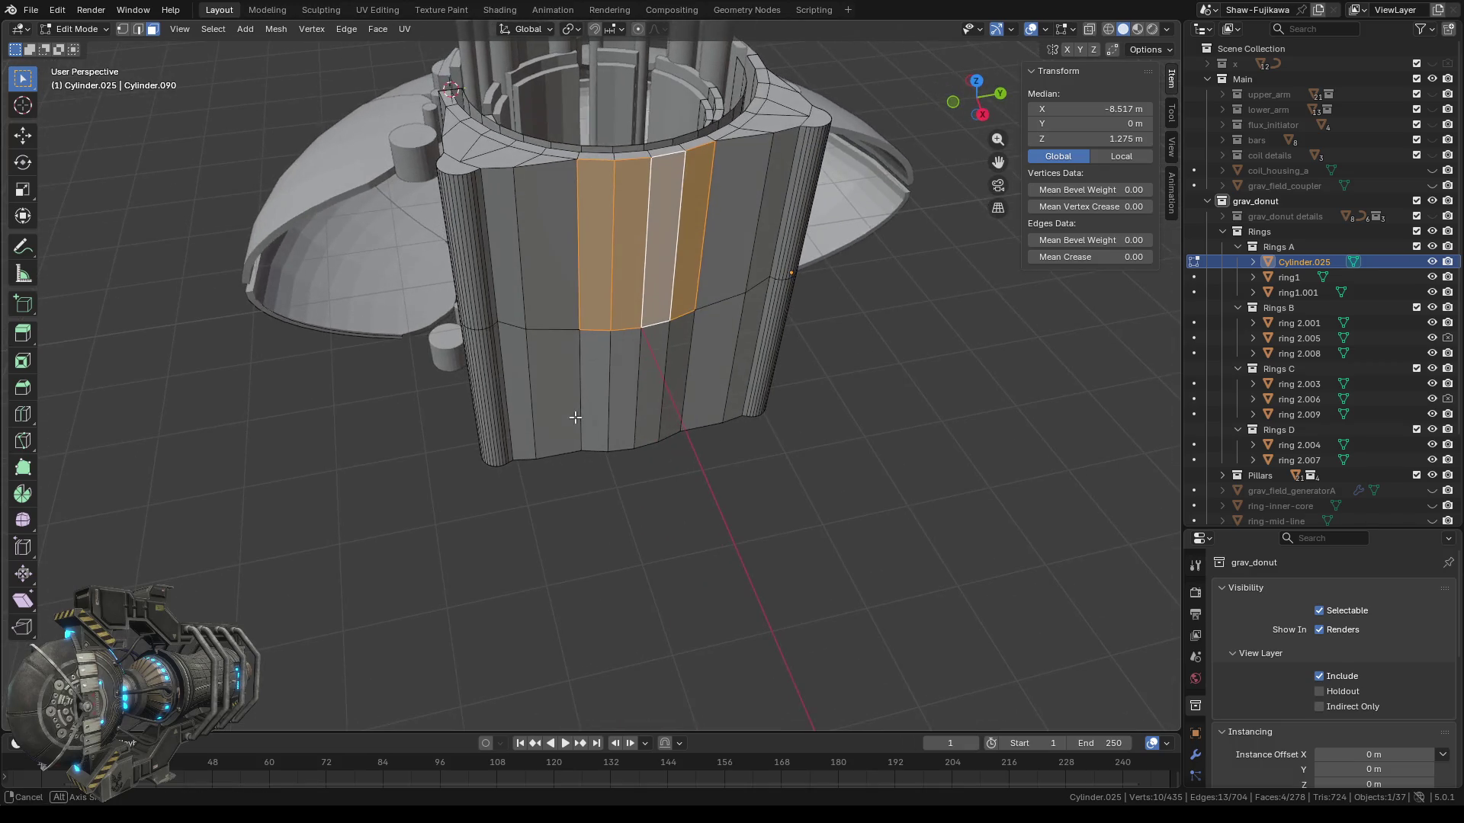
key(alt+a)
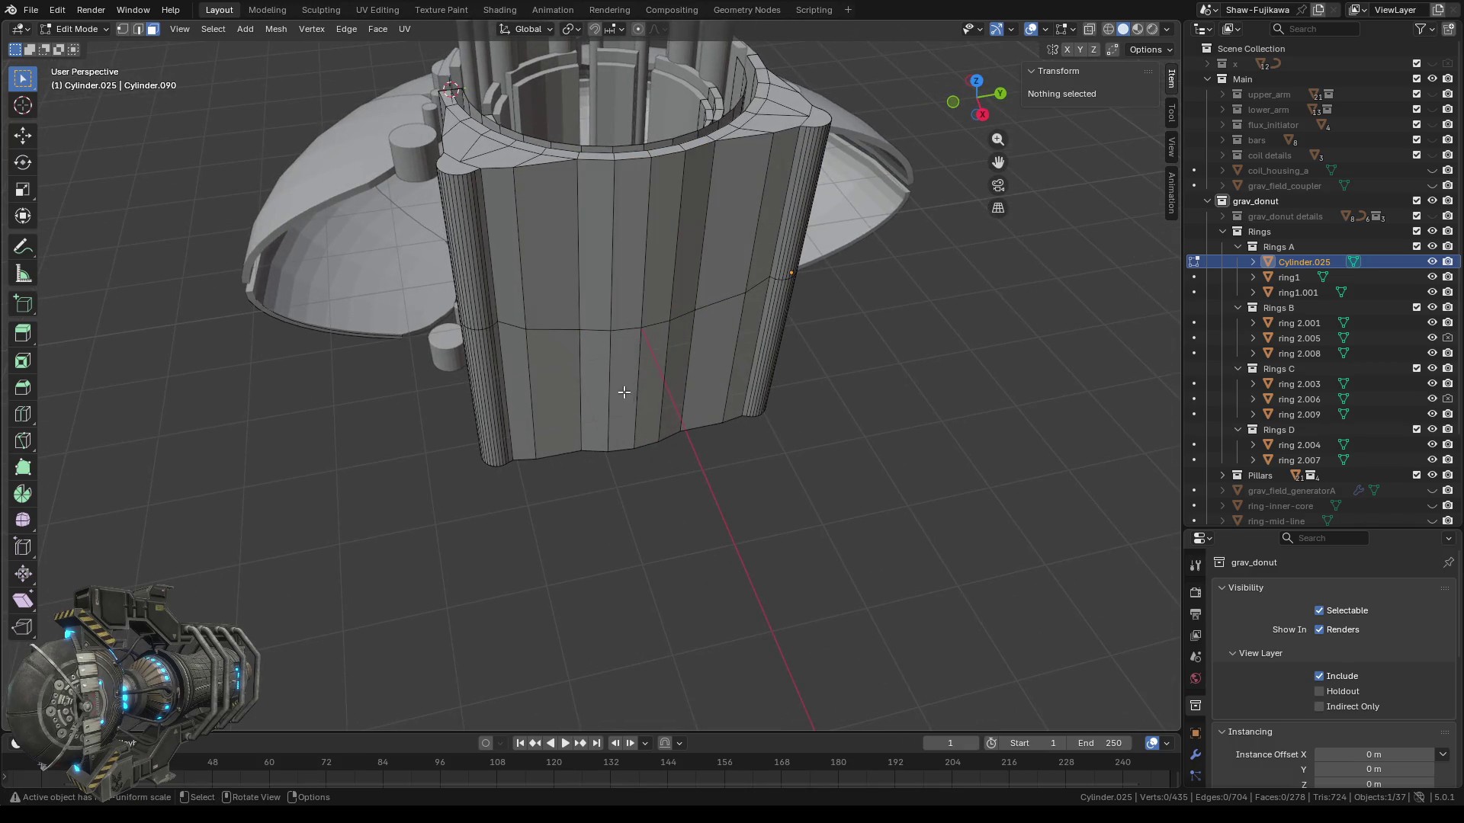
click(614, 391)
mouse_move(494, 345)
middle_down()
mouse_move(556, 228)
mouse_move(580, 345)
middle_up()
alt+click(545, 237)
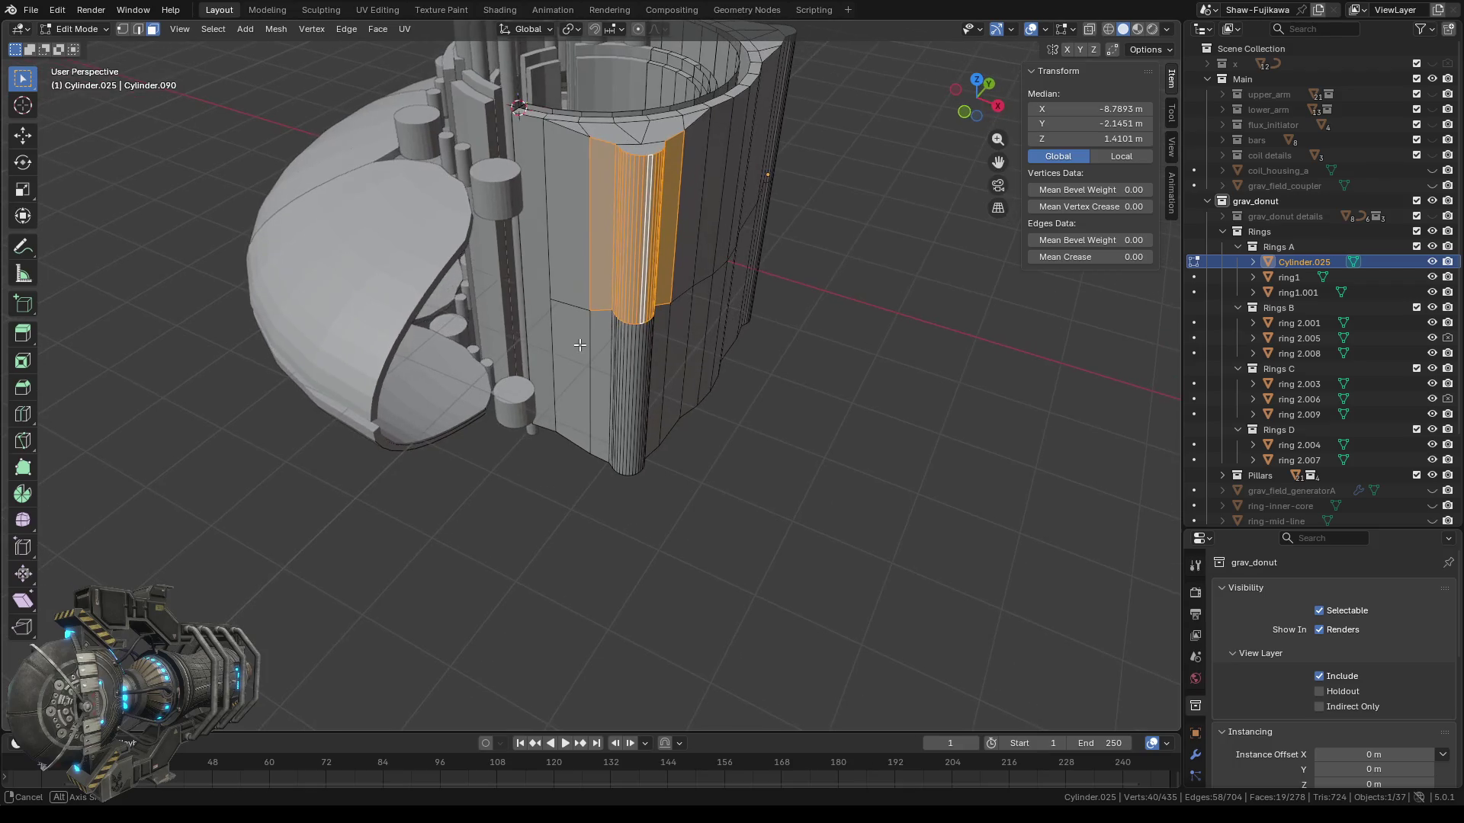
alt+click(595, 348)
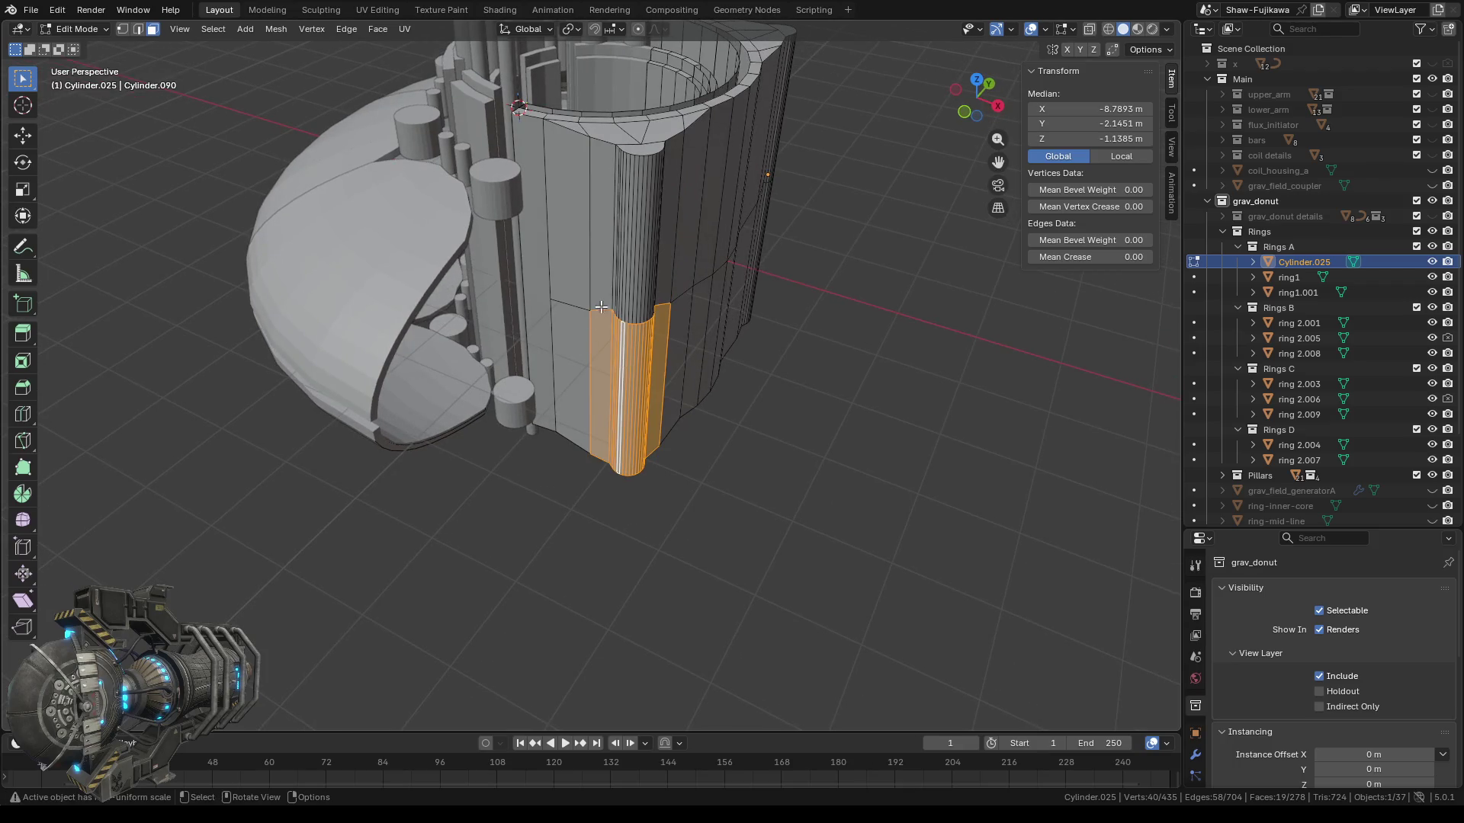
Select a few faces on the top rim, including the adjacent triangular face.
middle_drag(600, 310, 611, 260)
alt+click(611, 381)
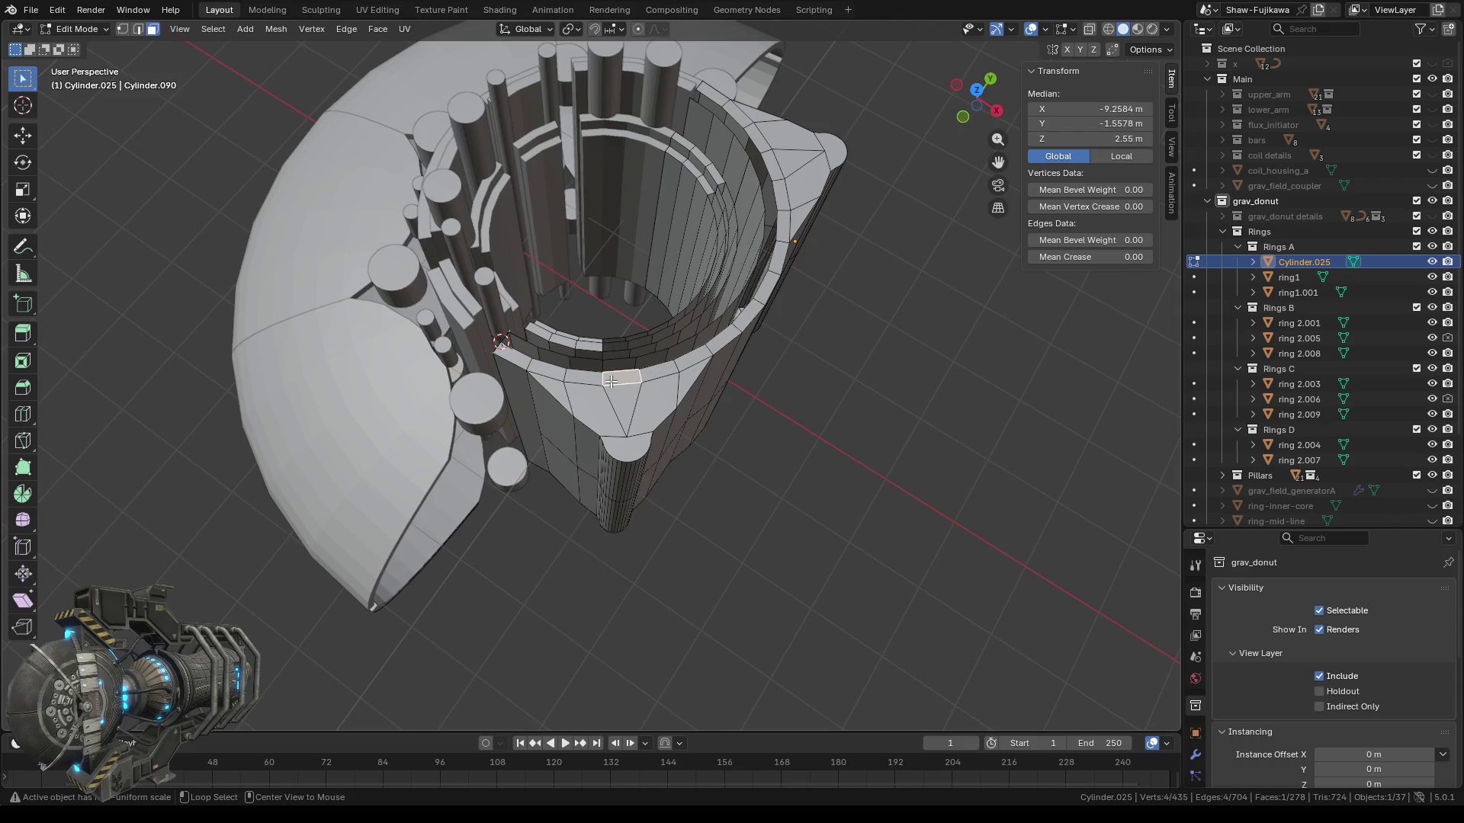
alt+click(581, 379)
click(597, 404)
alt+click(631, 402)
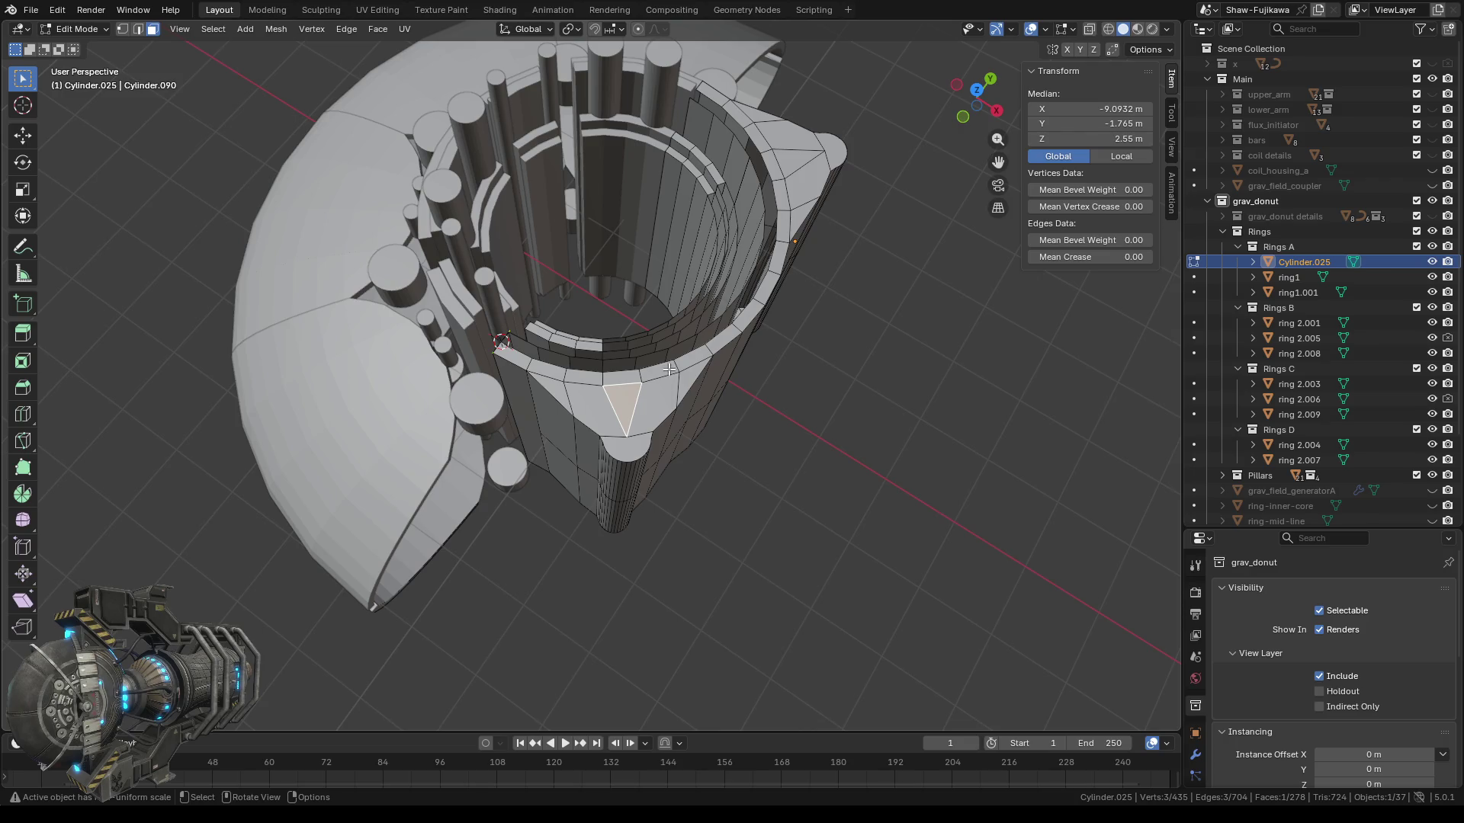
Switch to the Right orthographic view of the mesh.
middle_drag(700, 469, 652, 474)
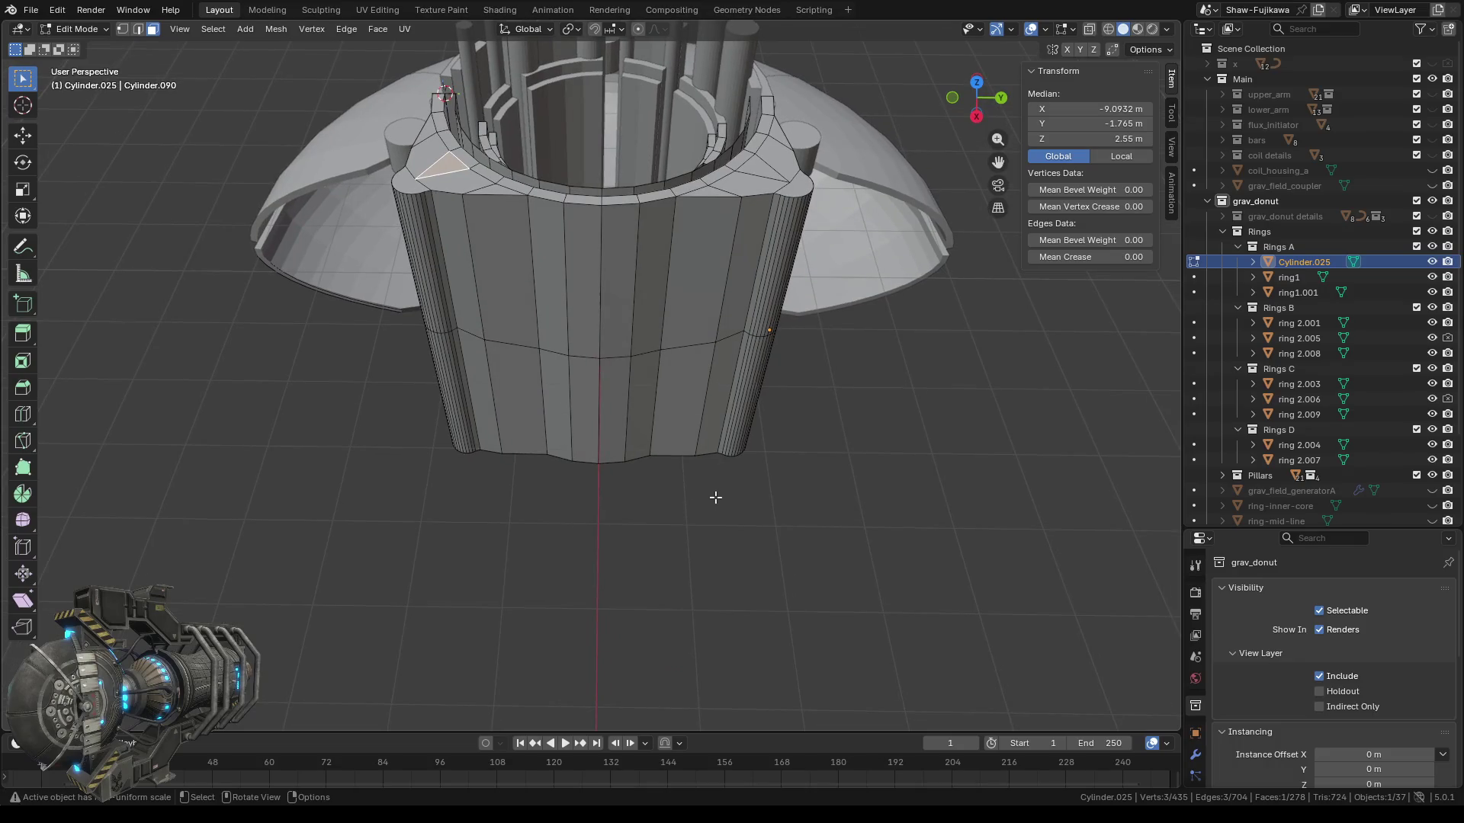
click(975, 116)
scroll(551, 456, up, 4)
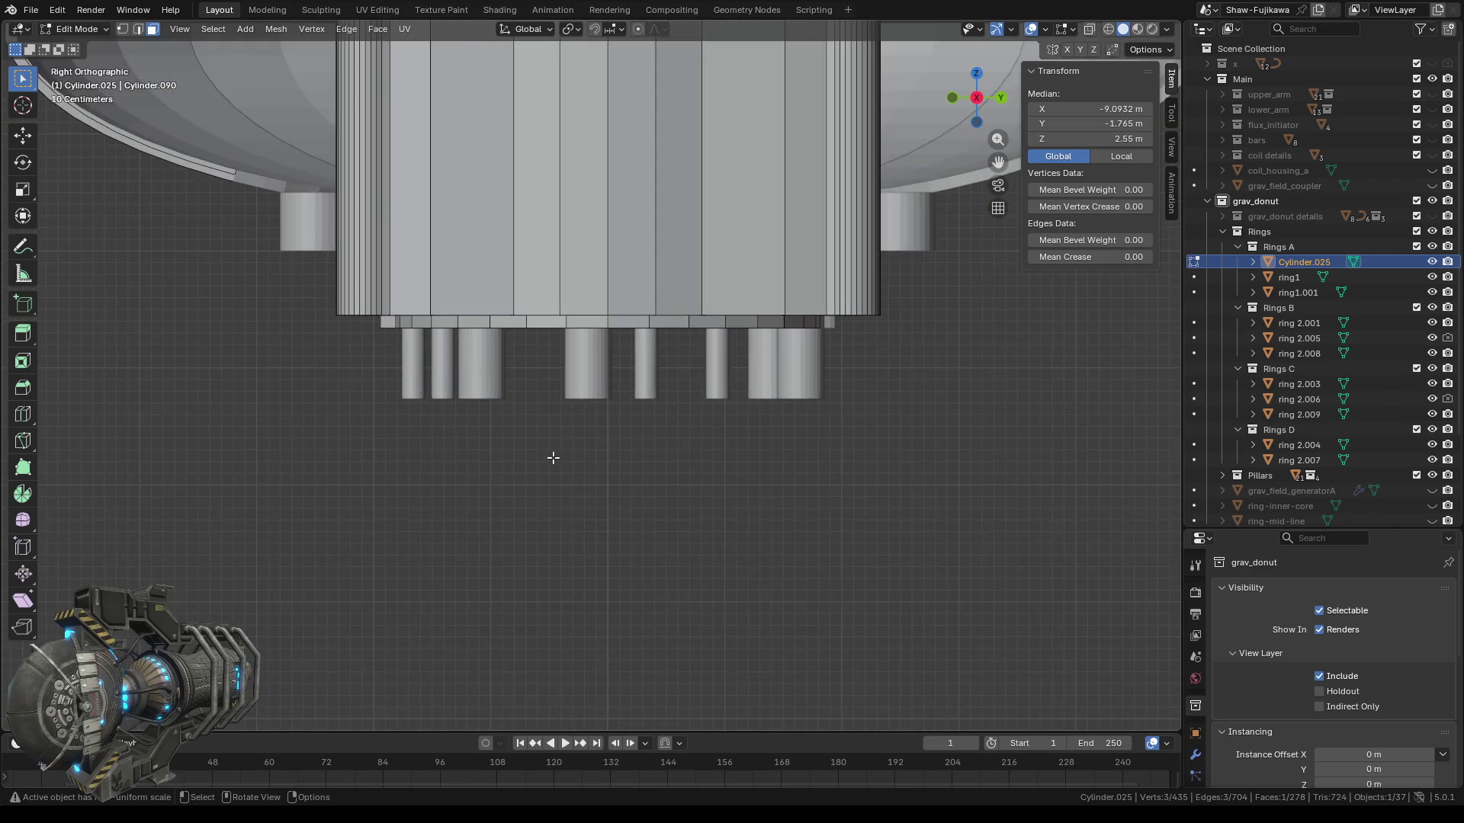
Leave Edit Mode, check ring1, ring1.001 and ring 2.001, then edit ring 2.005's mesh.
key(Tab)
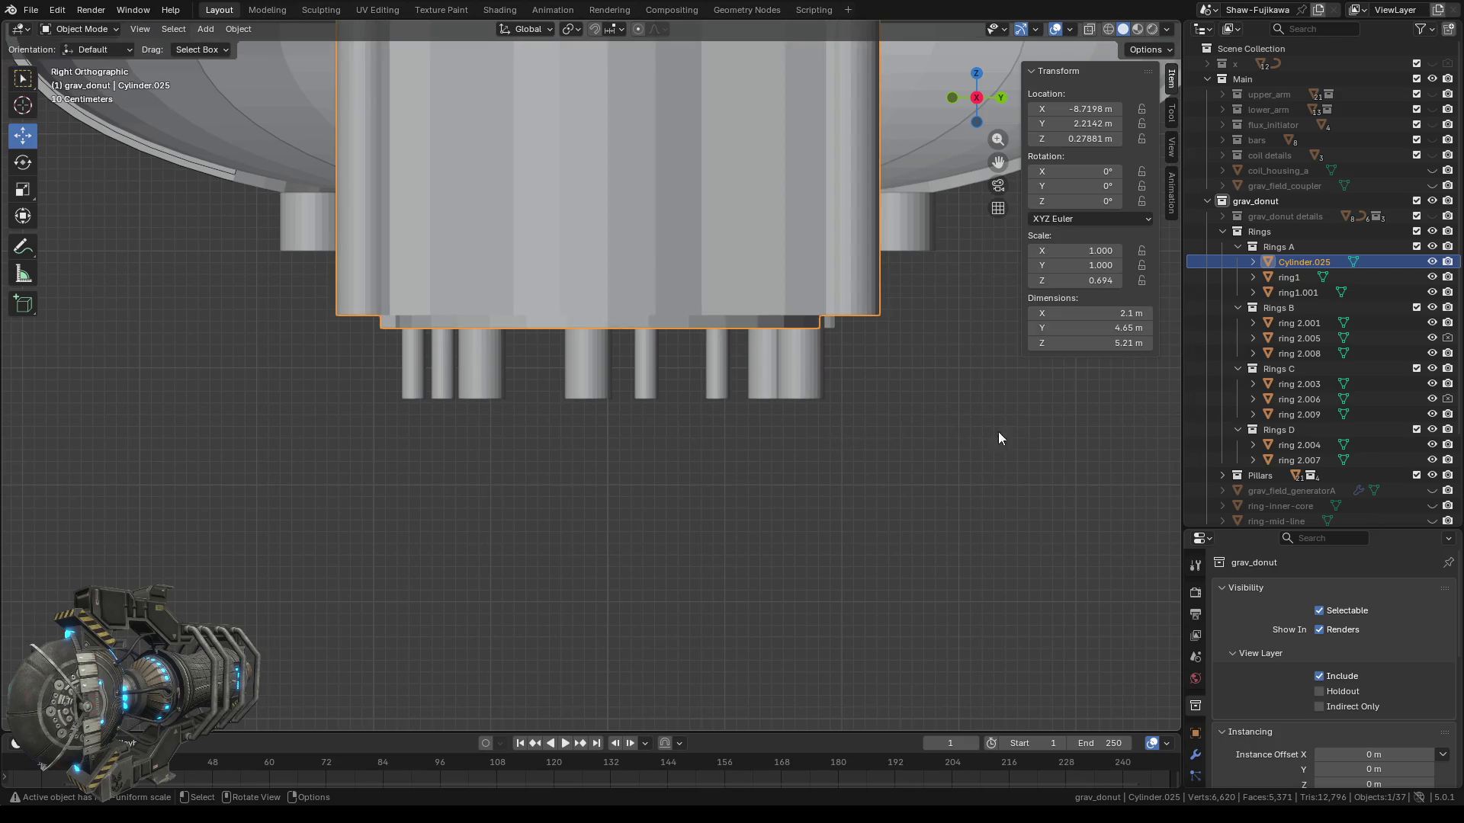
click(1288, 280)
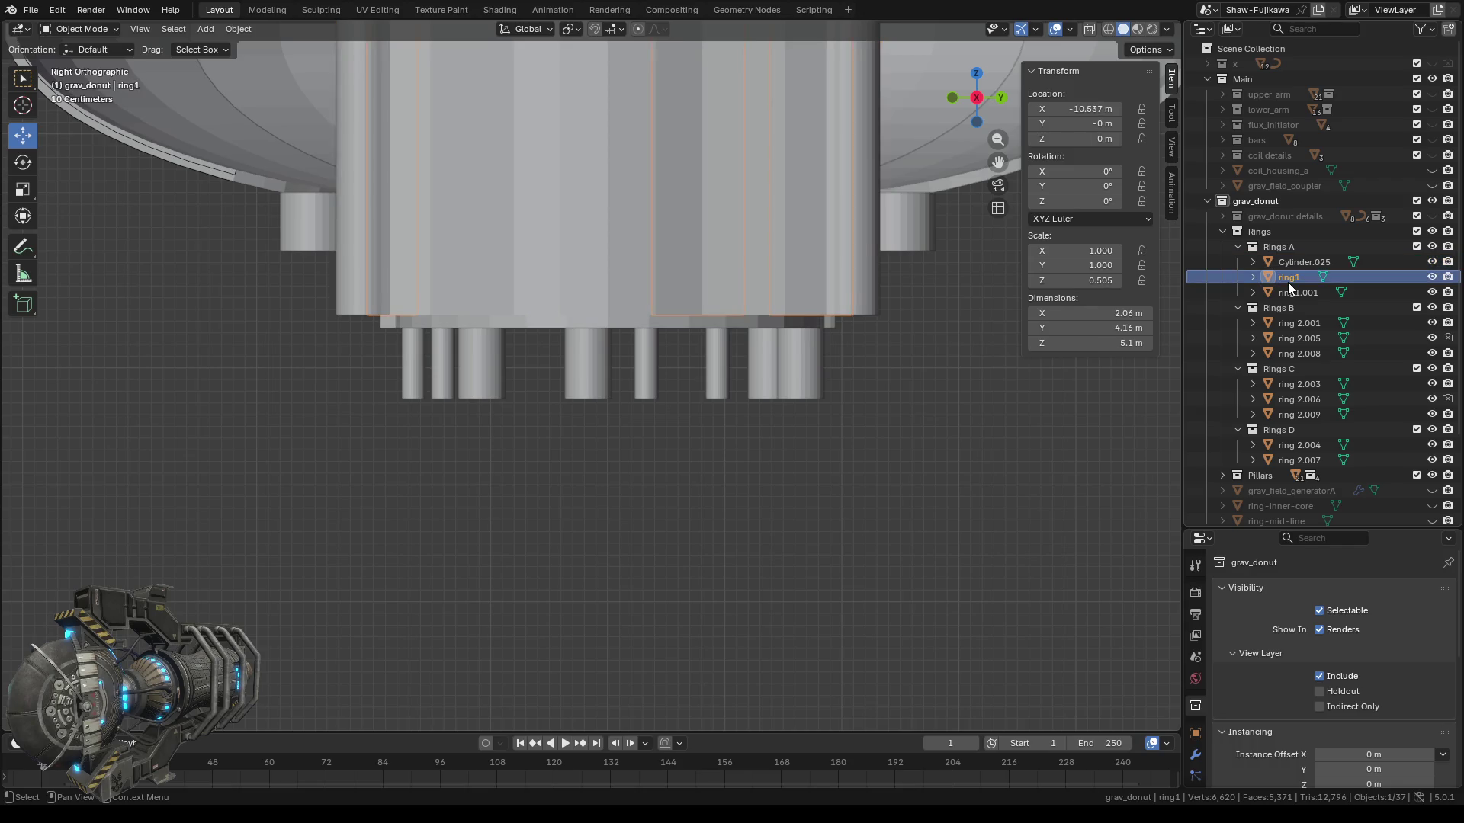
click(1293, 295)
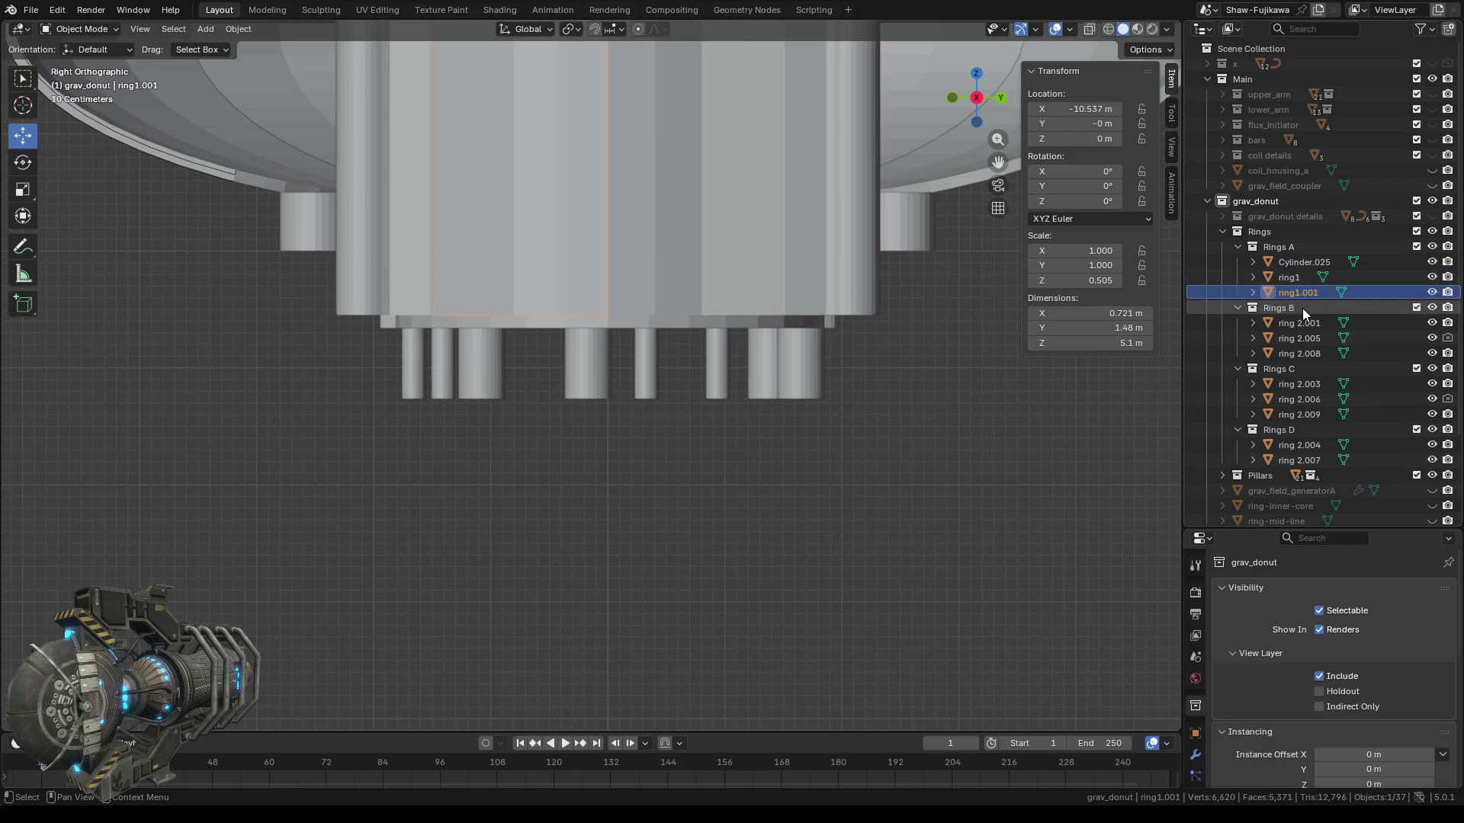
click(1296, 325)
click(1296, 337)
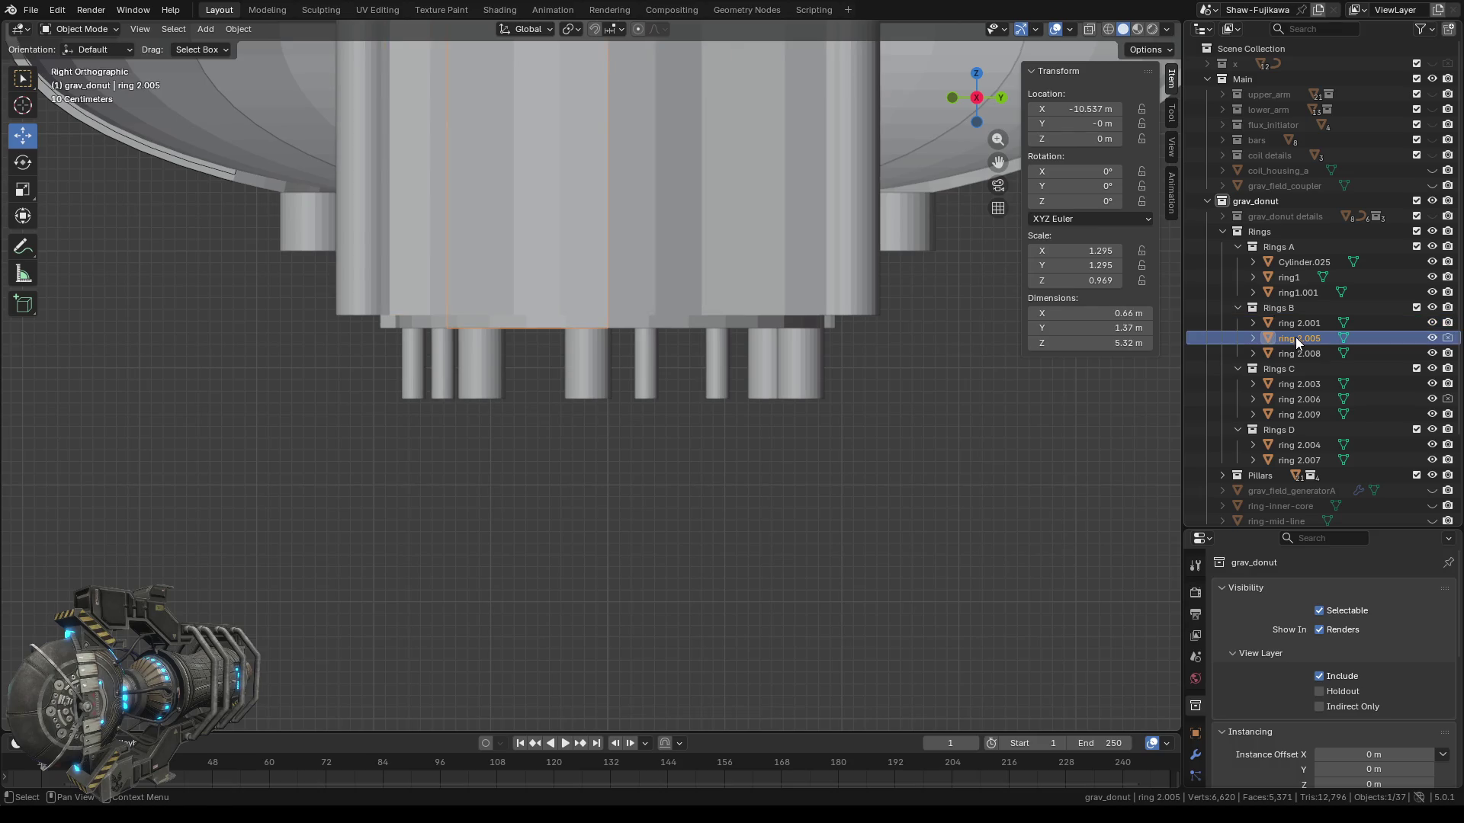
key(Tab)
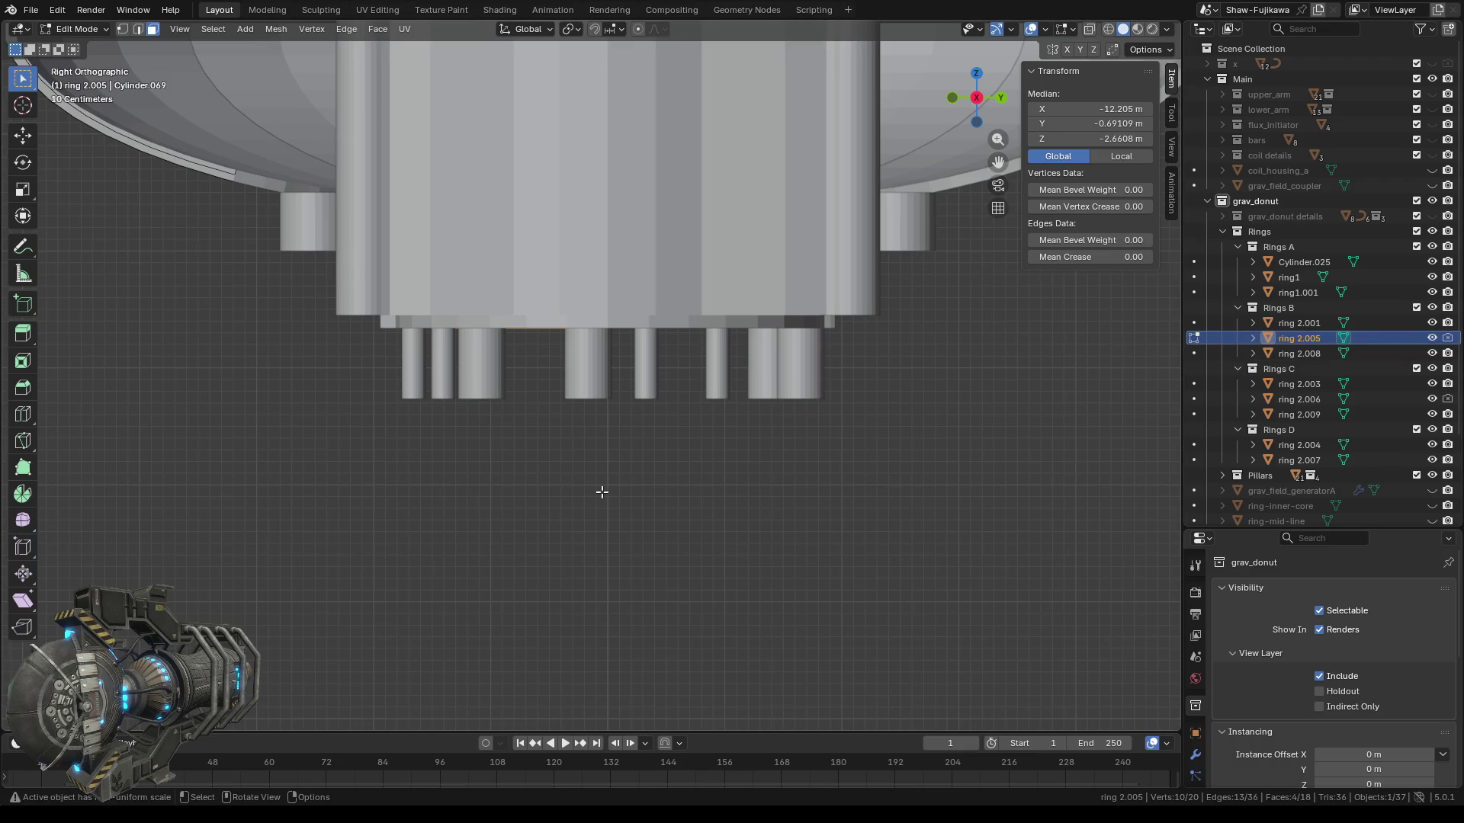
In wireframe and vertex select, box-select ring 2.005's bottom vertices from the side view.
click(1110, 31)
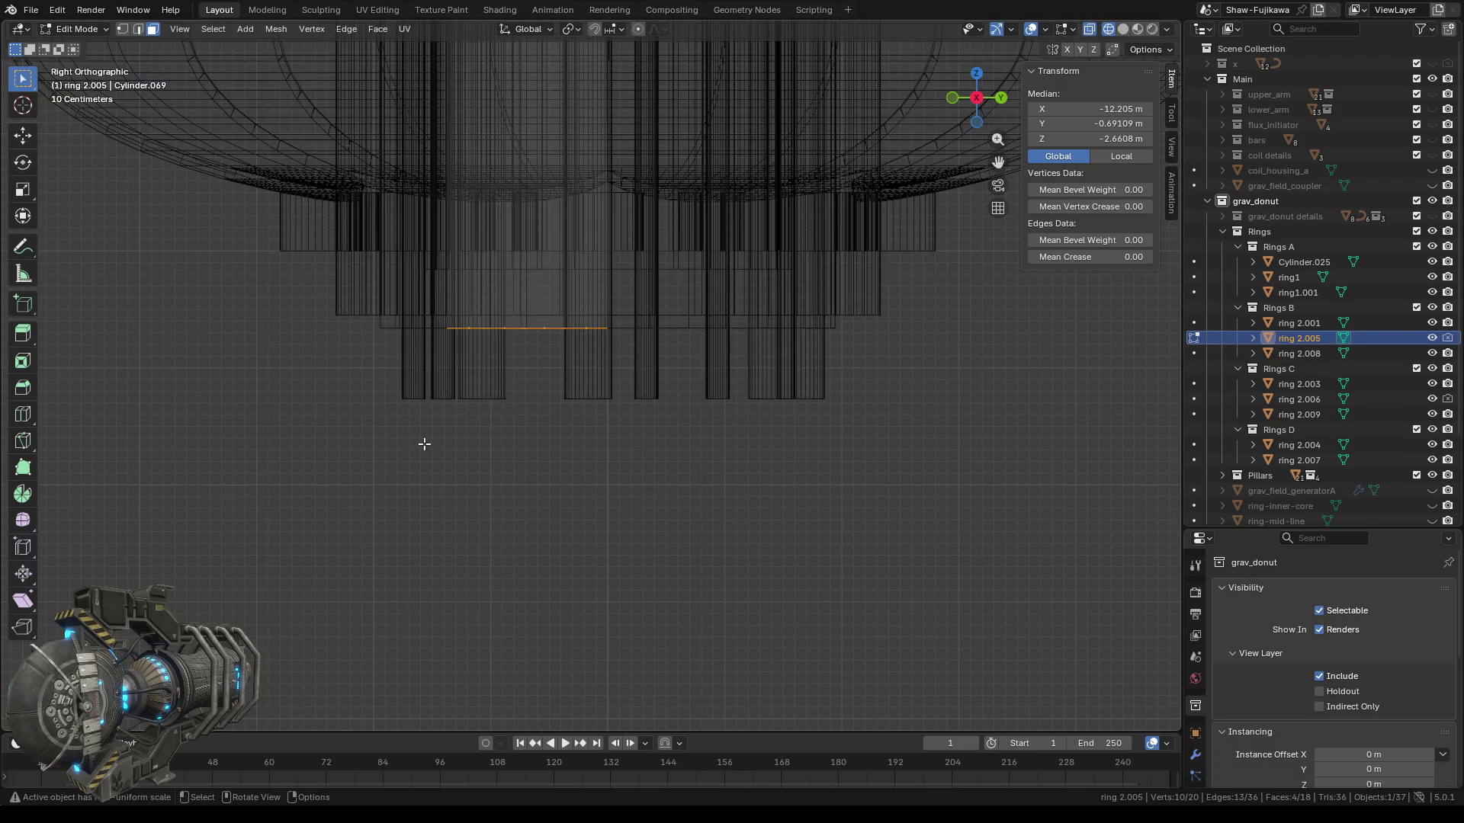
drag(369, 515, 721, 324)
middle_drag(539, 418, 470, 443)
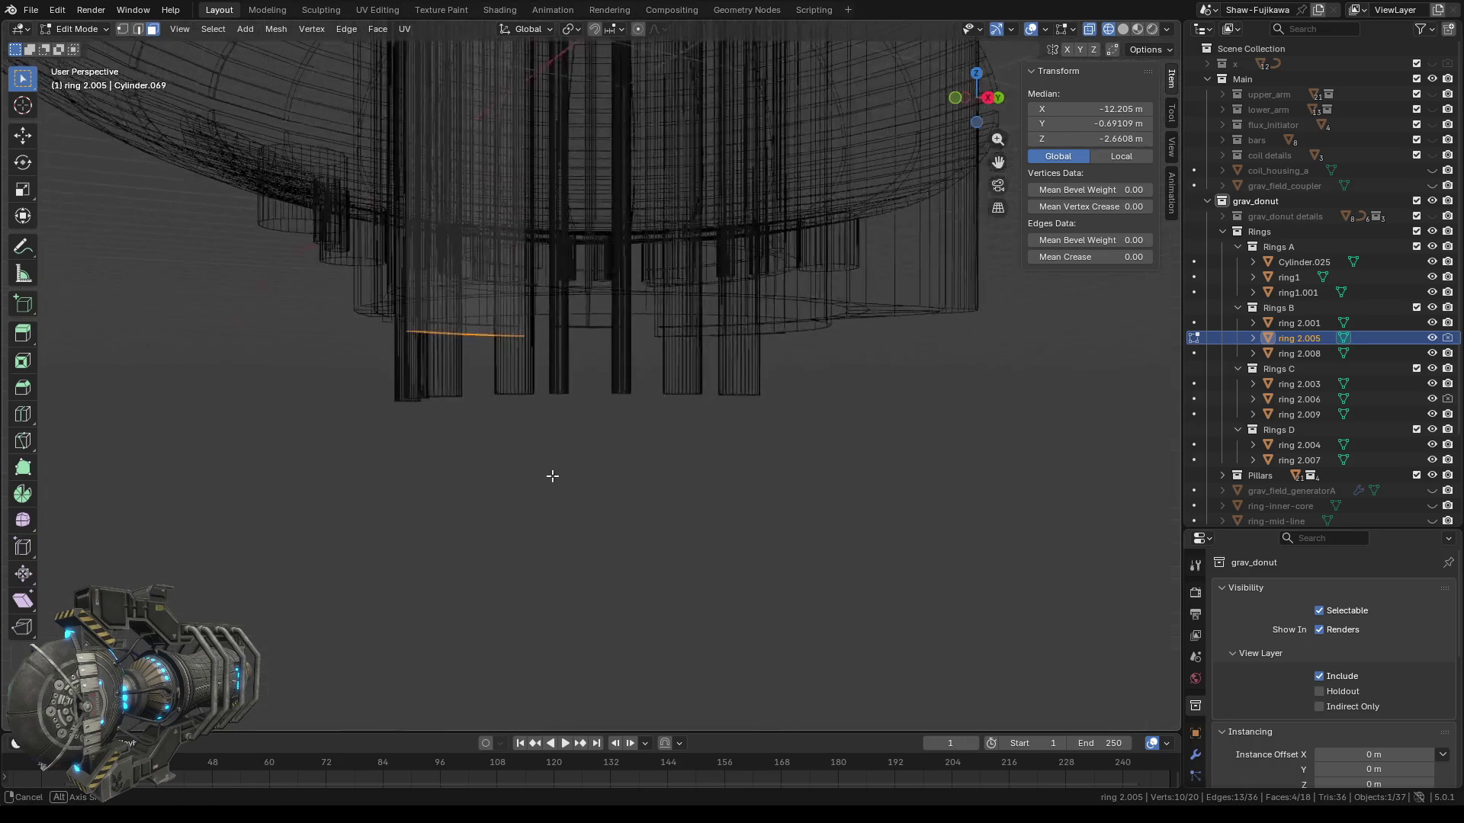
click(122, 31)
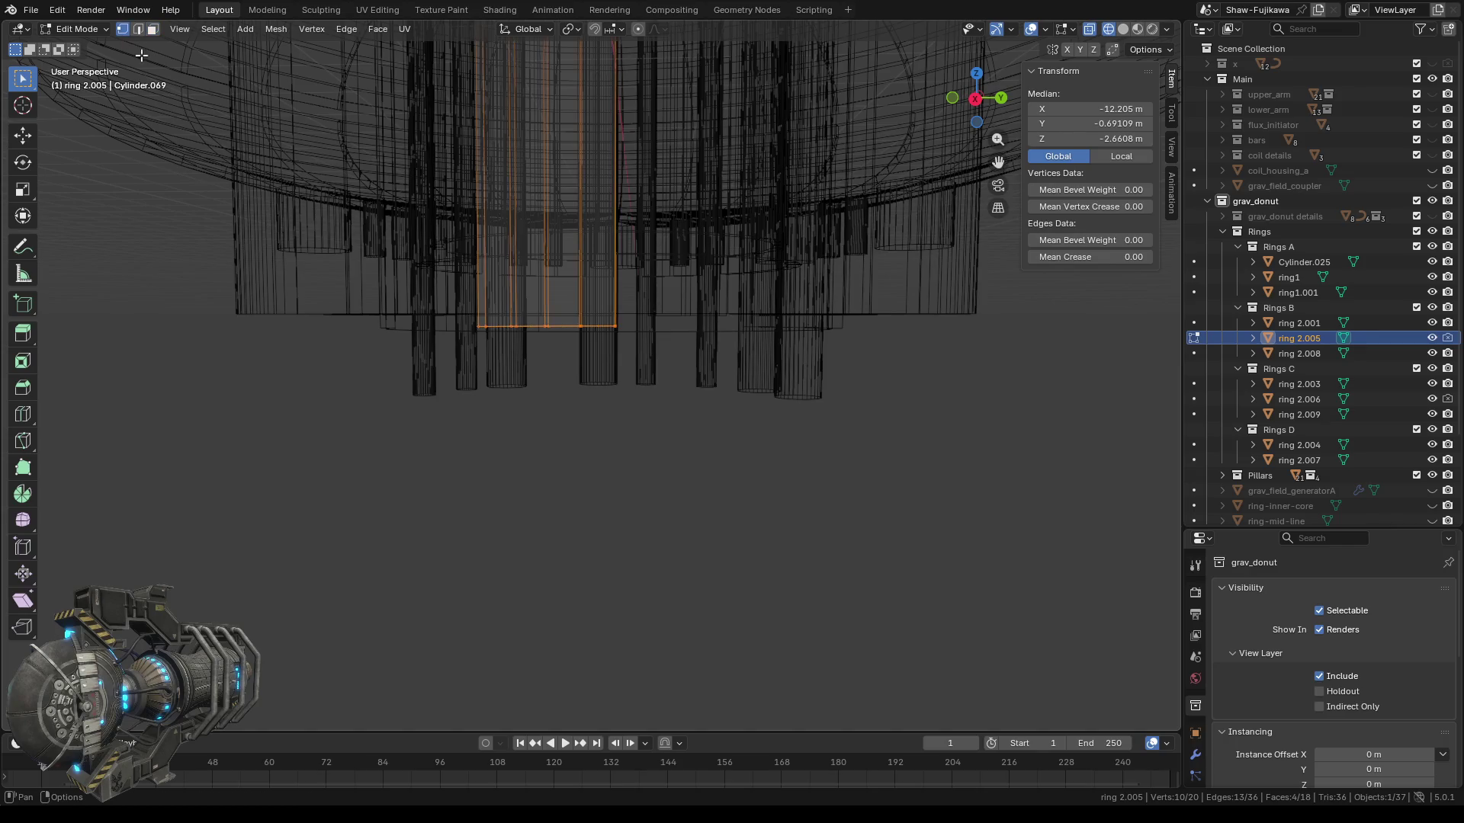
click(975, 99)
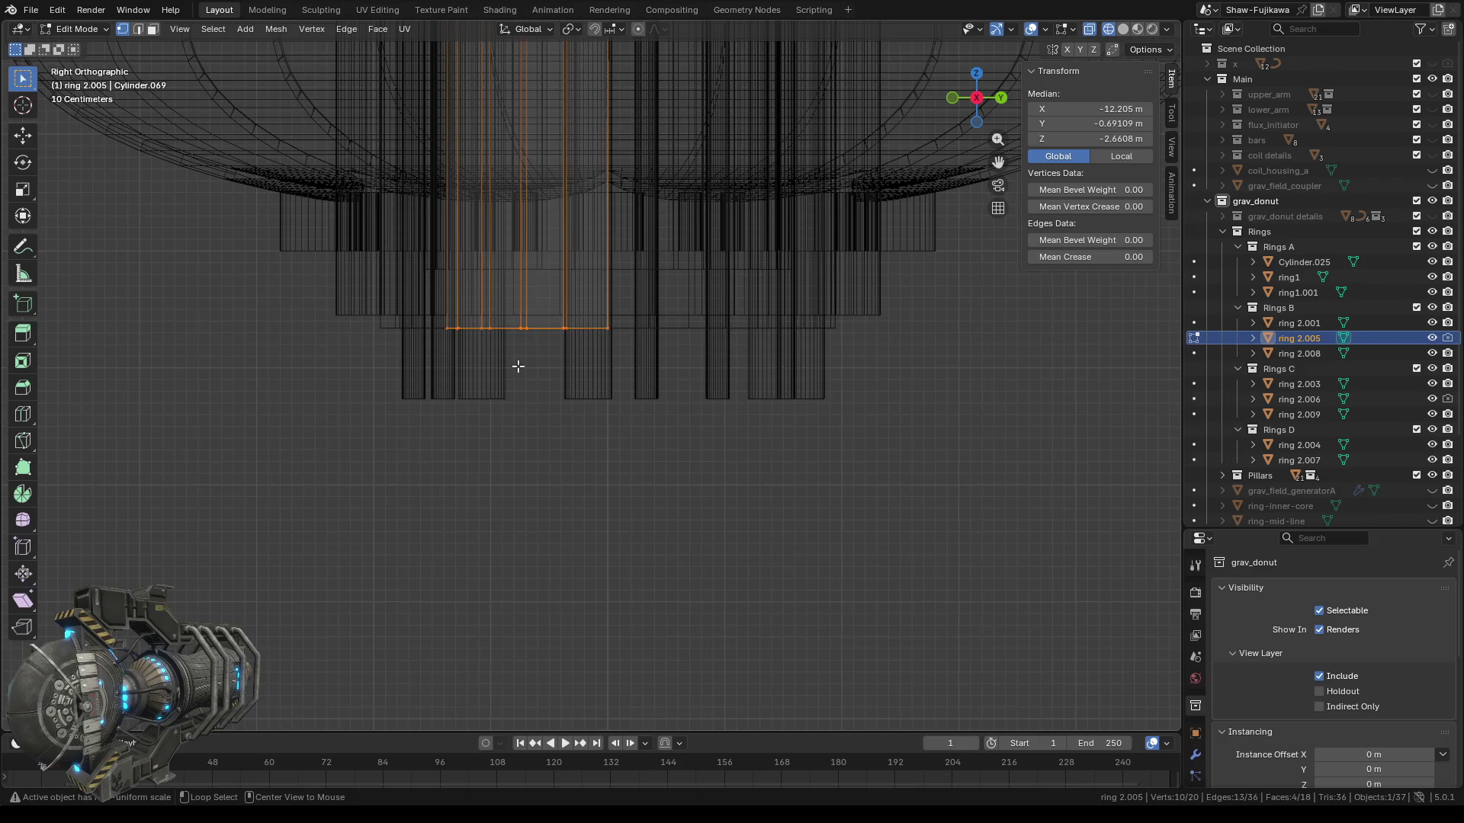
key(alt+a)
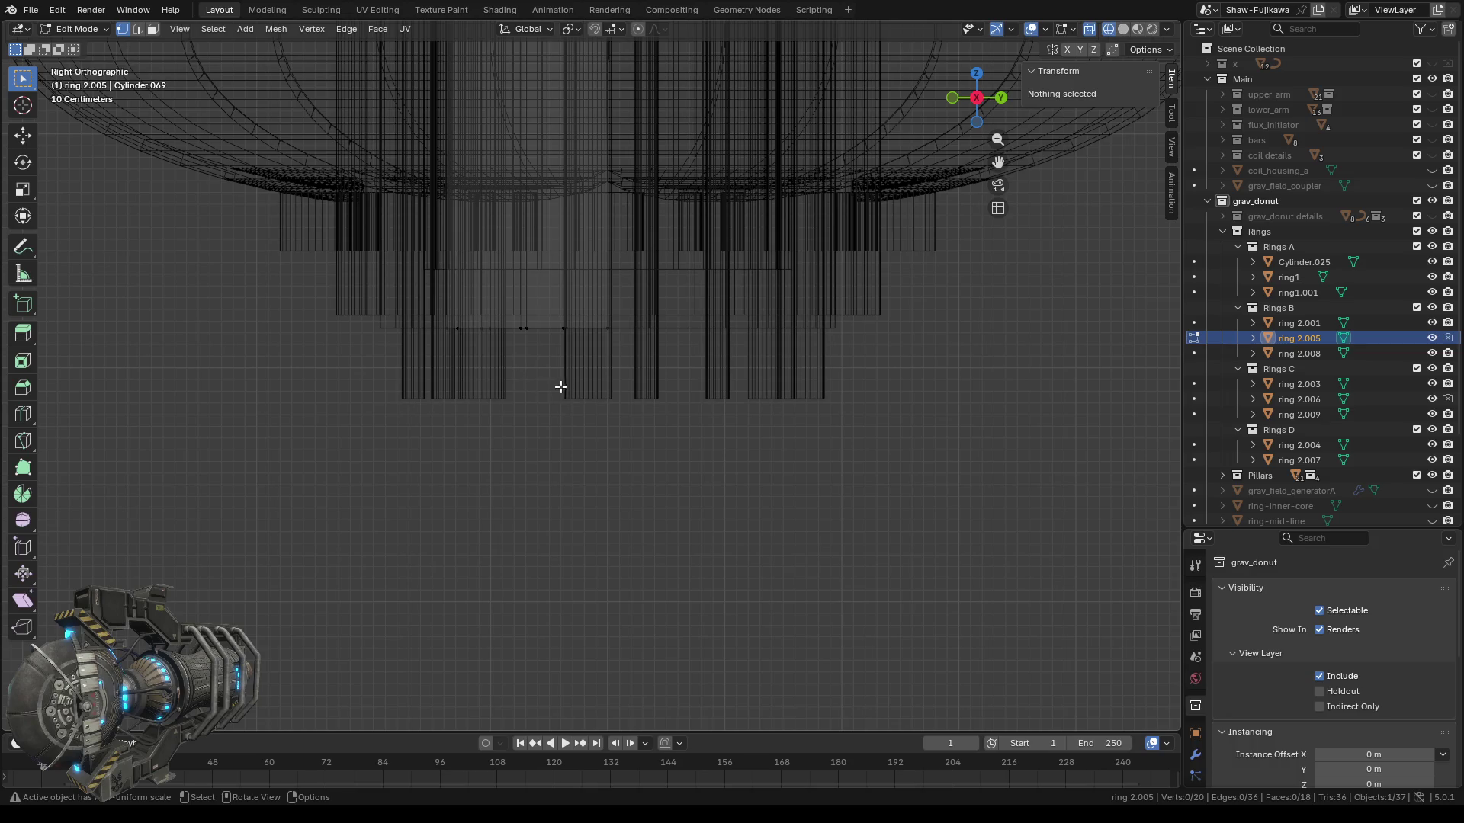
drag(389, 452, 679, 324)
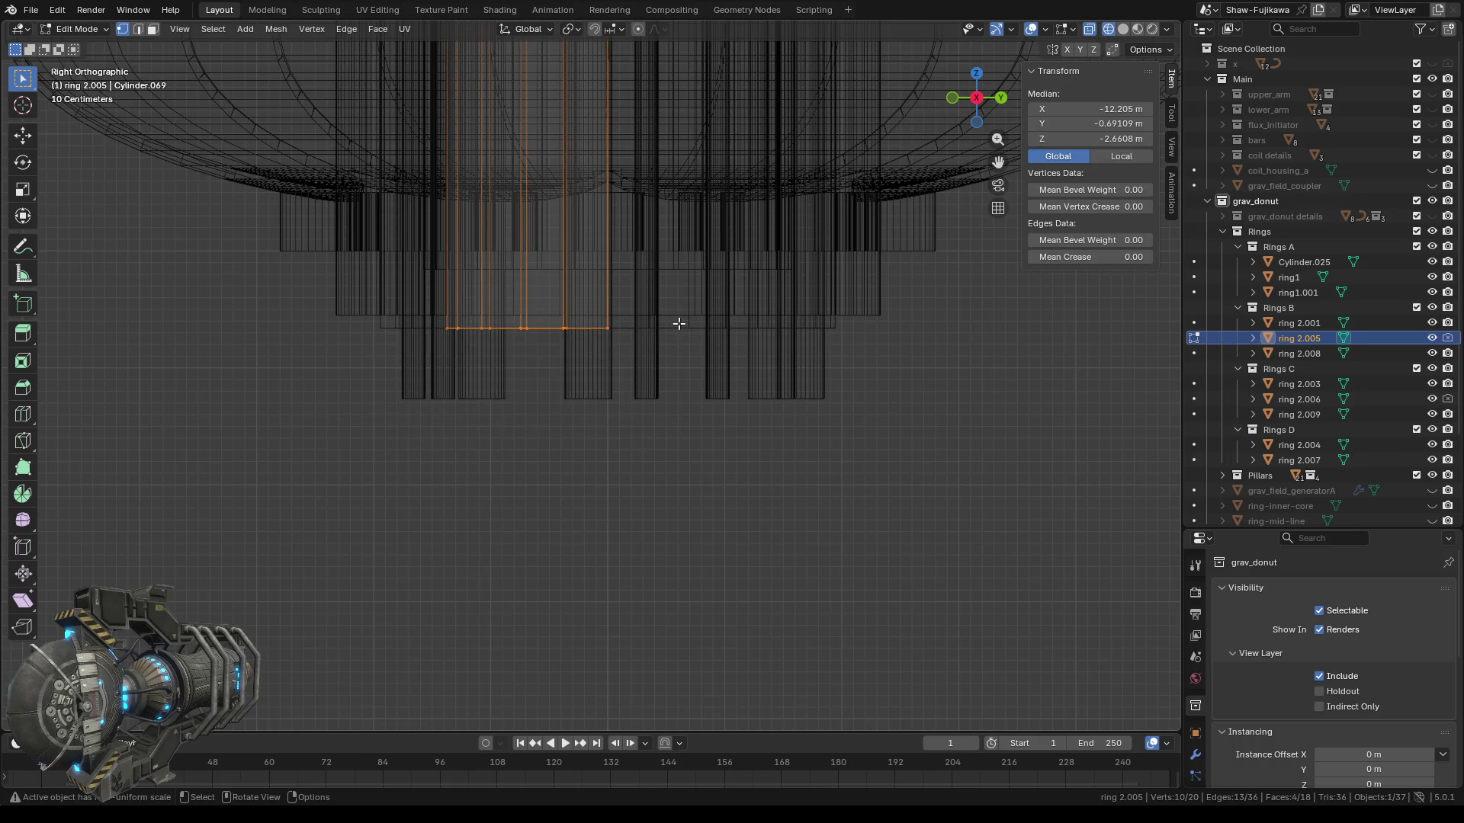
Set the selection's Median Z to -2.55 m and return to Object Mode.
click(1100, 141)
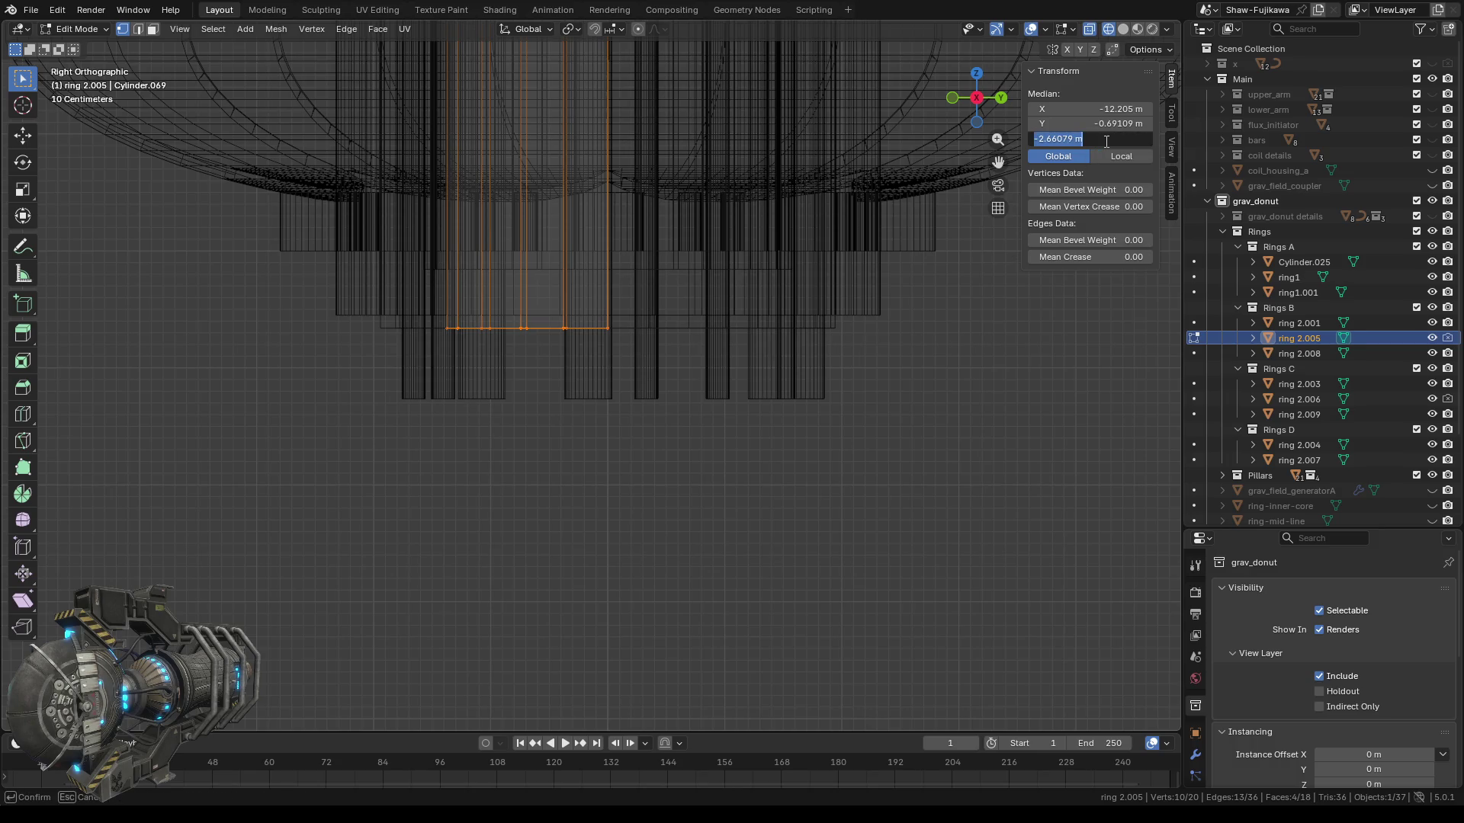
text(-2.55 m)
key(Return)
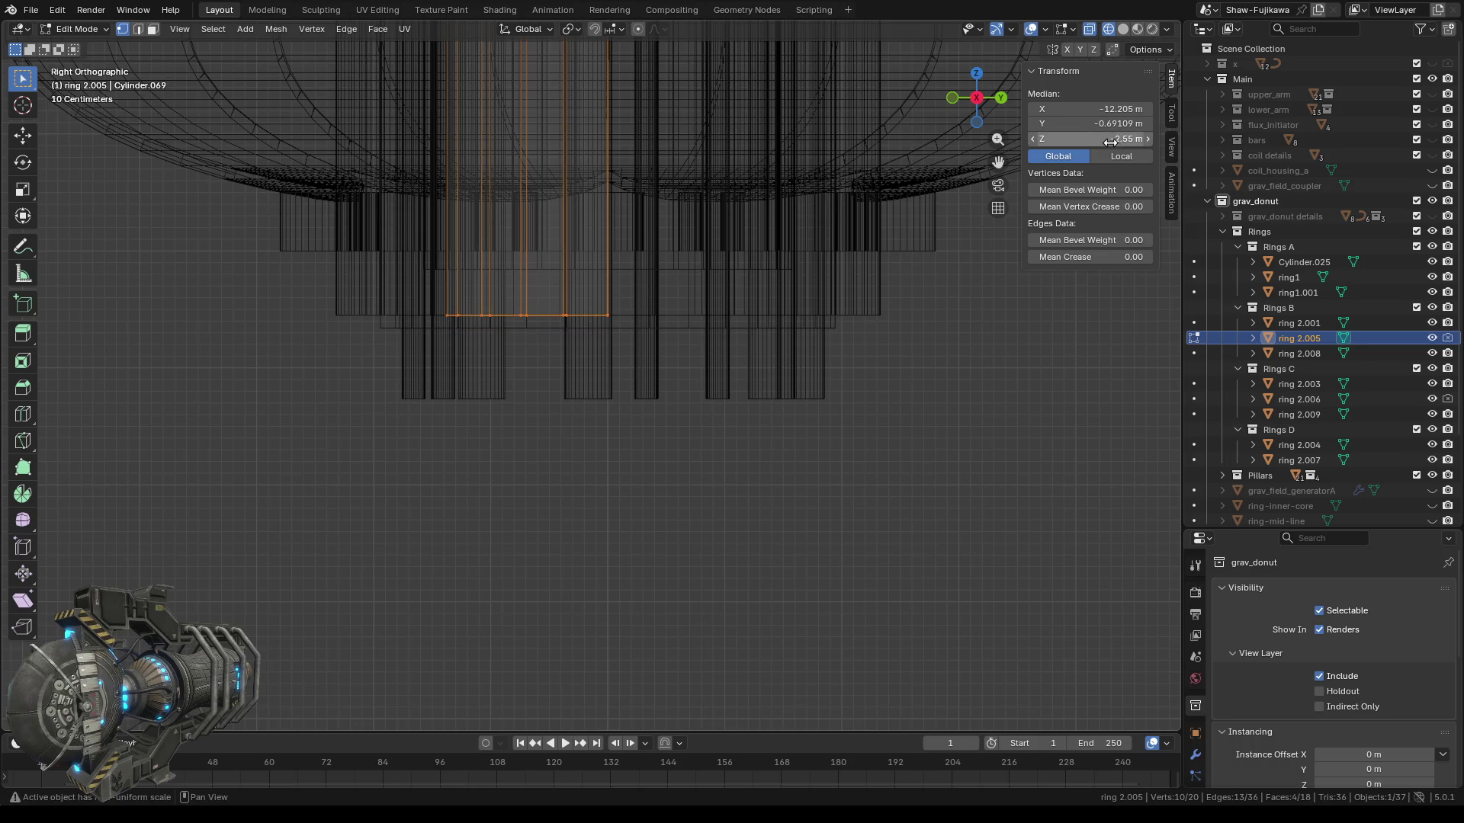
key(Tab)
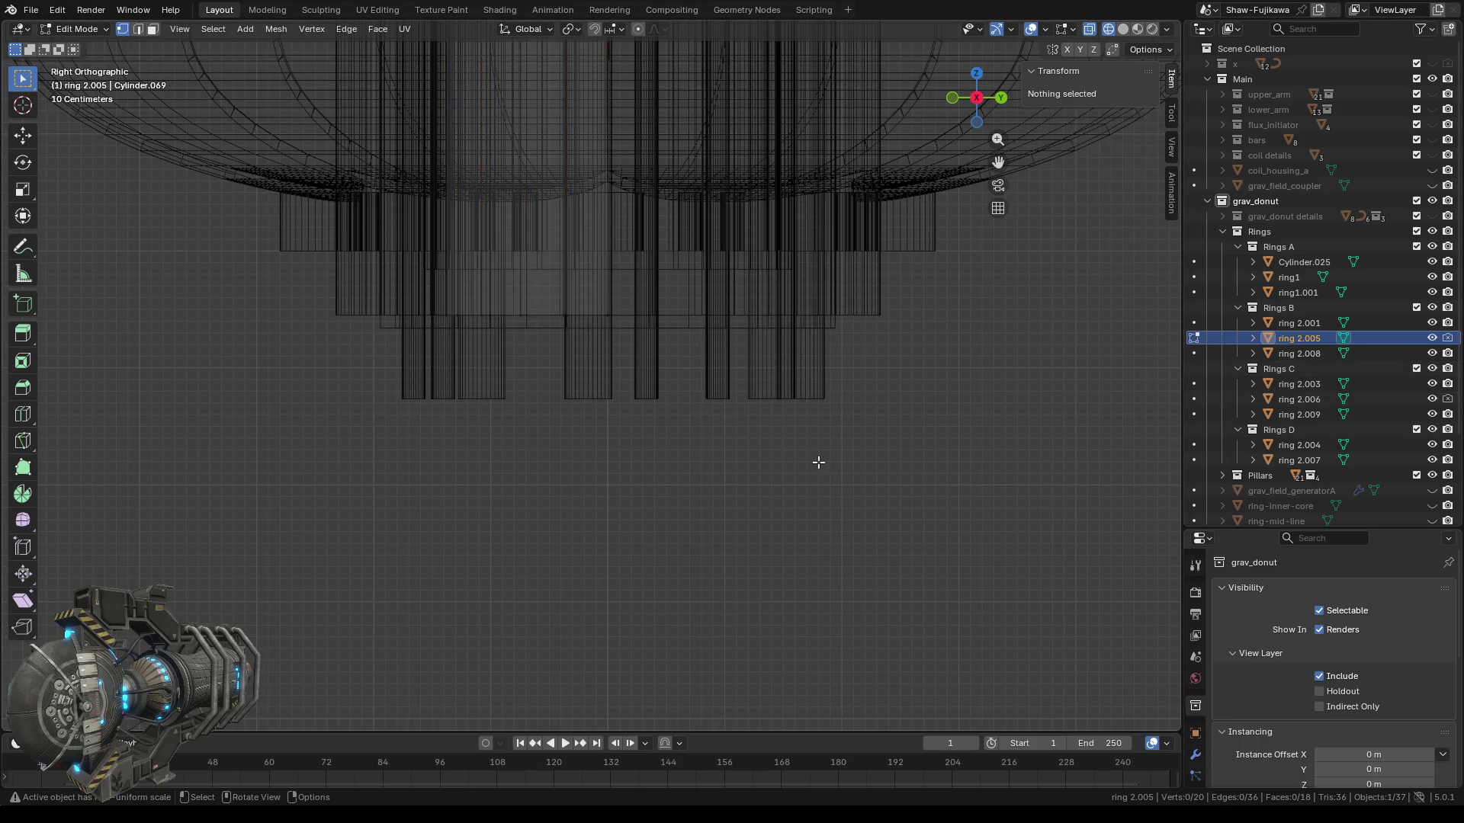
click(1291, 354)
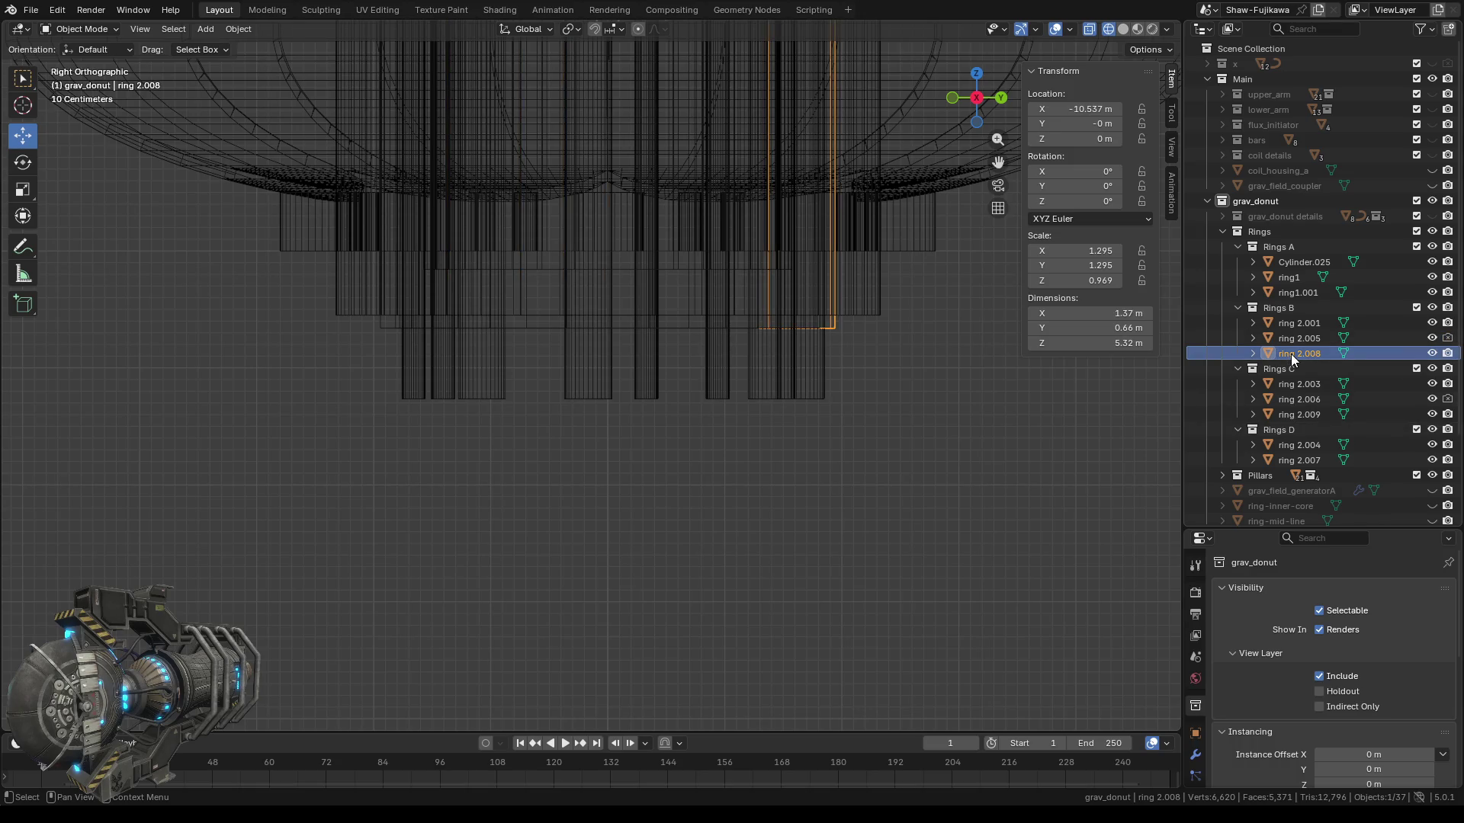
Box-select ring 2.008's bottom vertices, set Median Z to -2.55 m, and exit Edit Mode.
key(Tab)
mouse_move(927, 440)
mouse_down()
mouse_move(785, 338)
mouse_move(727, 320)
mouse_up()
scroll(857, 417, down, 4)
scroll(858, 417, down, 2)
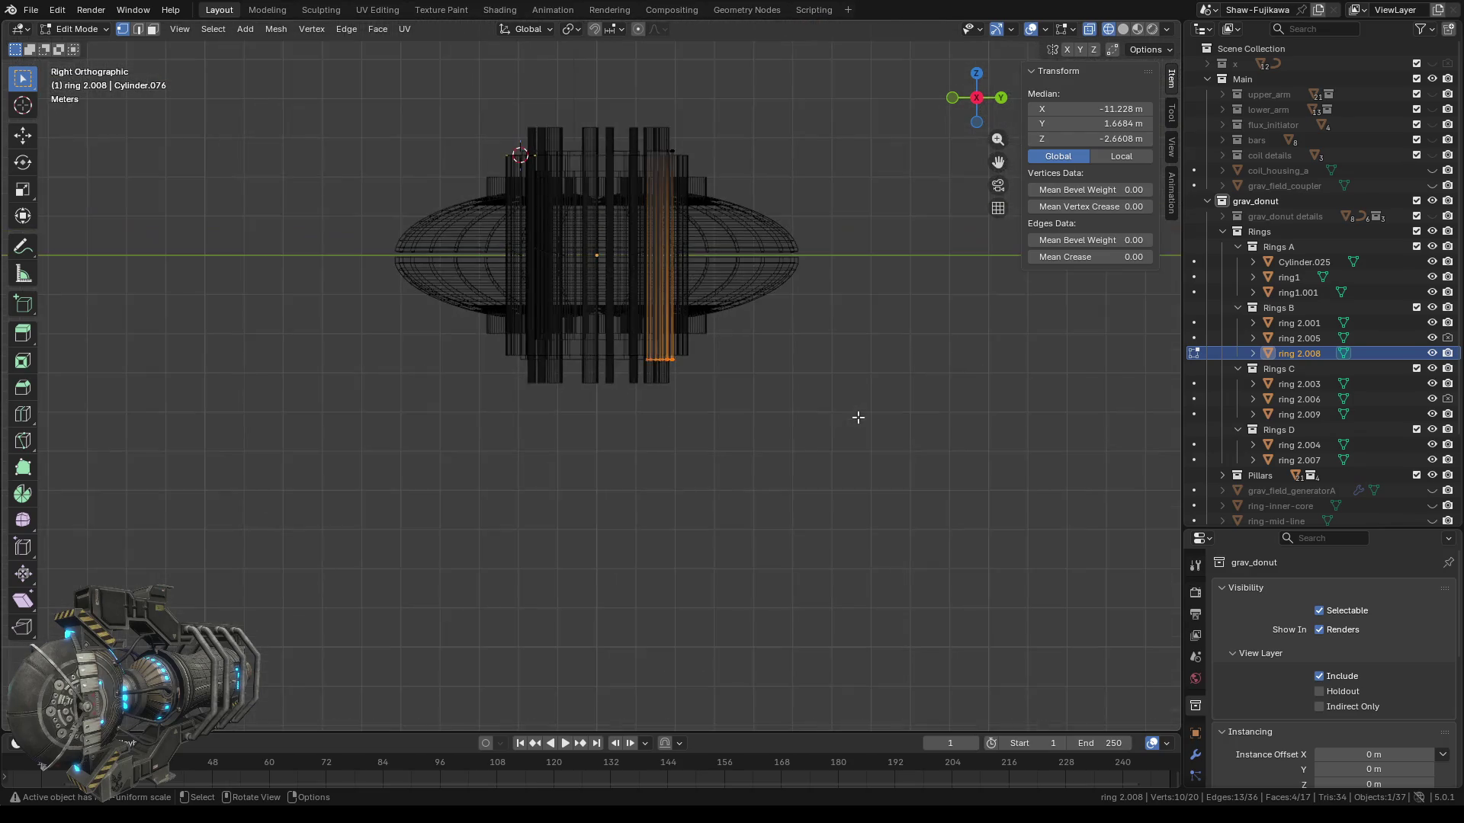
scroll(858, 418, up, 3)
scroll(858, 417, up, 3)
click(1106, 138)
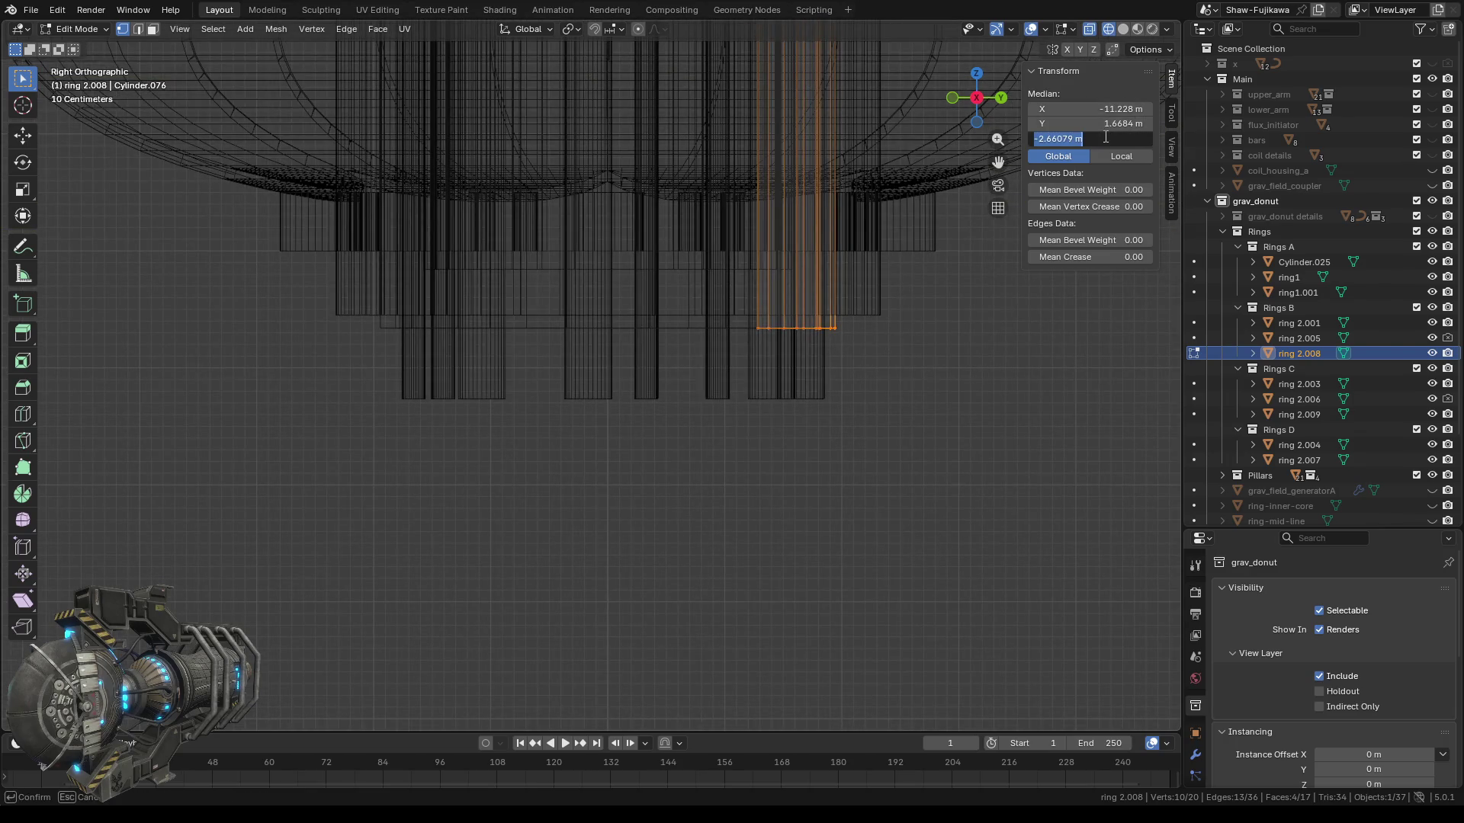
text(-2.55 m)
key(Return)
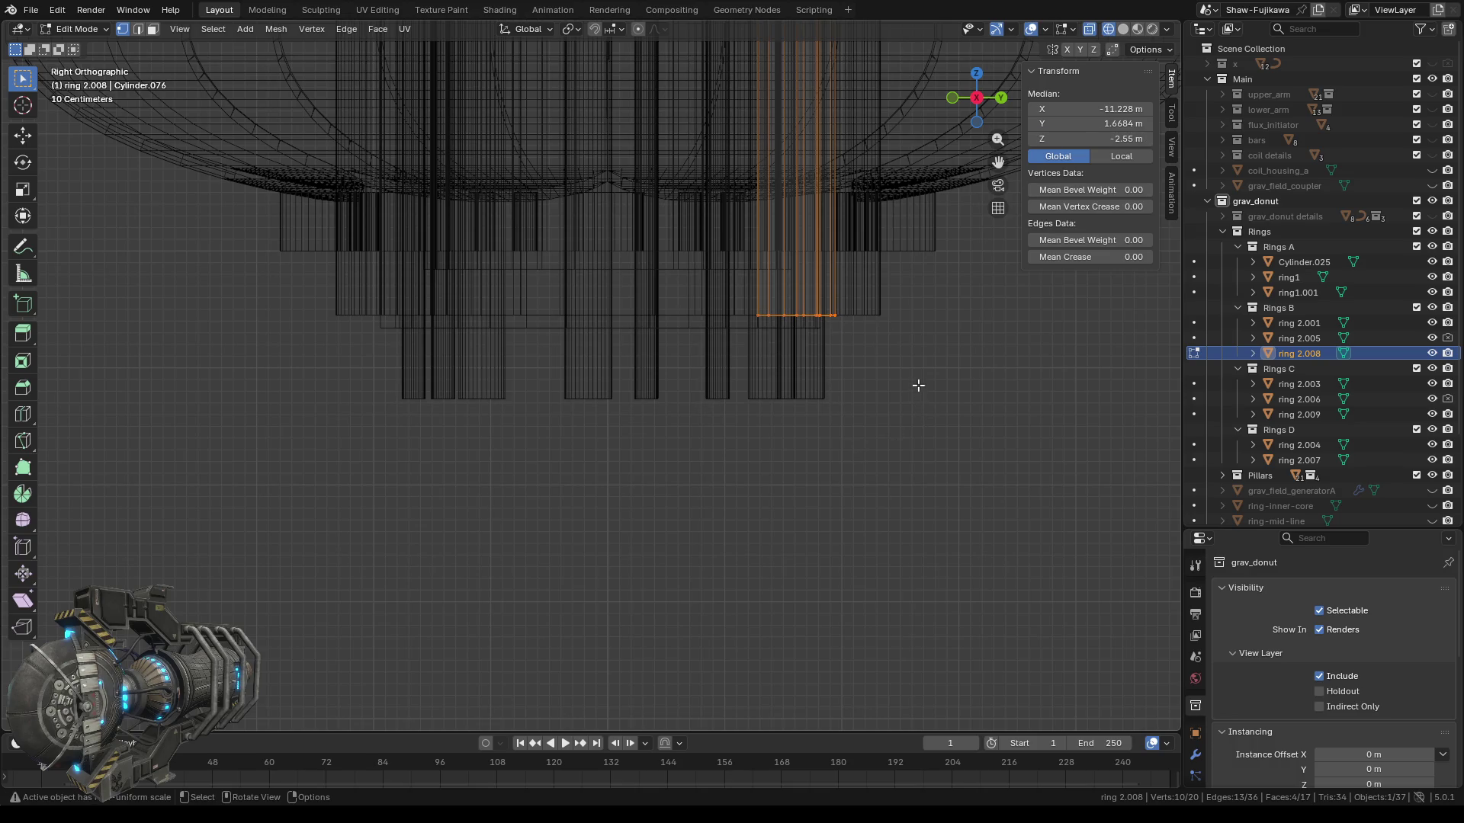
click(919, 387)
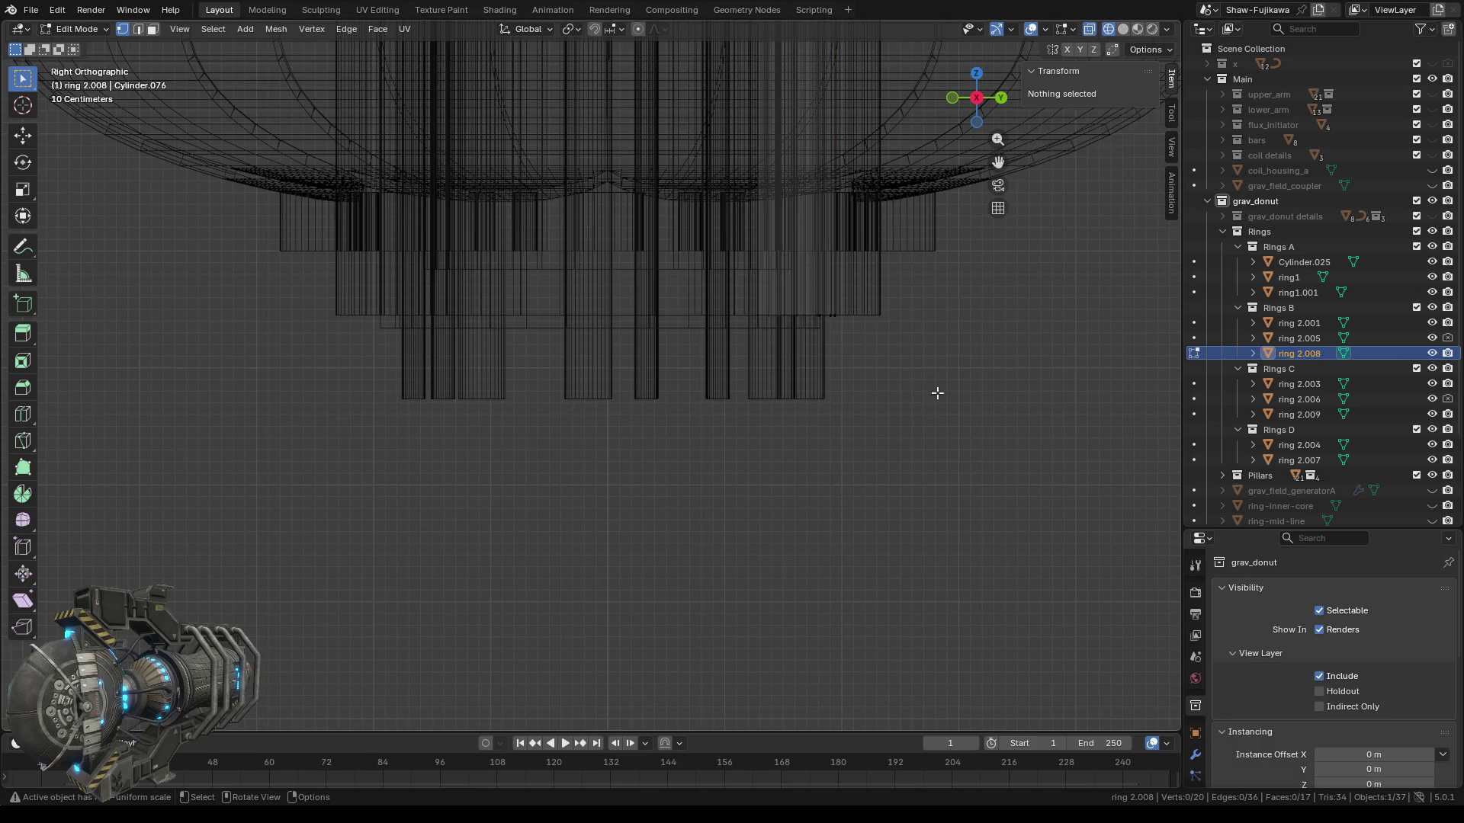
key(Tab)
click(1294, 382)
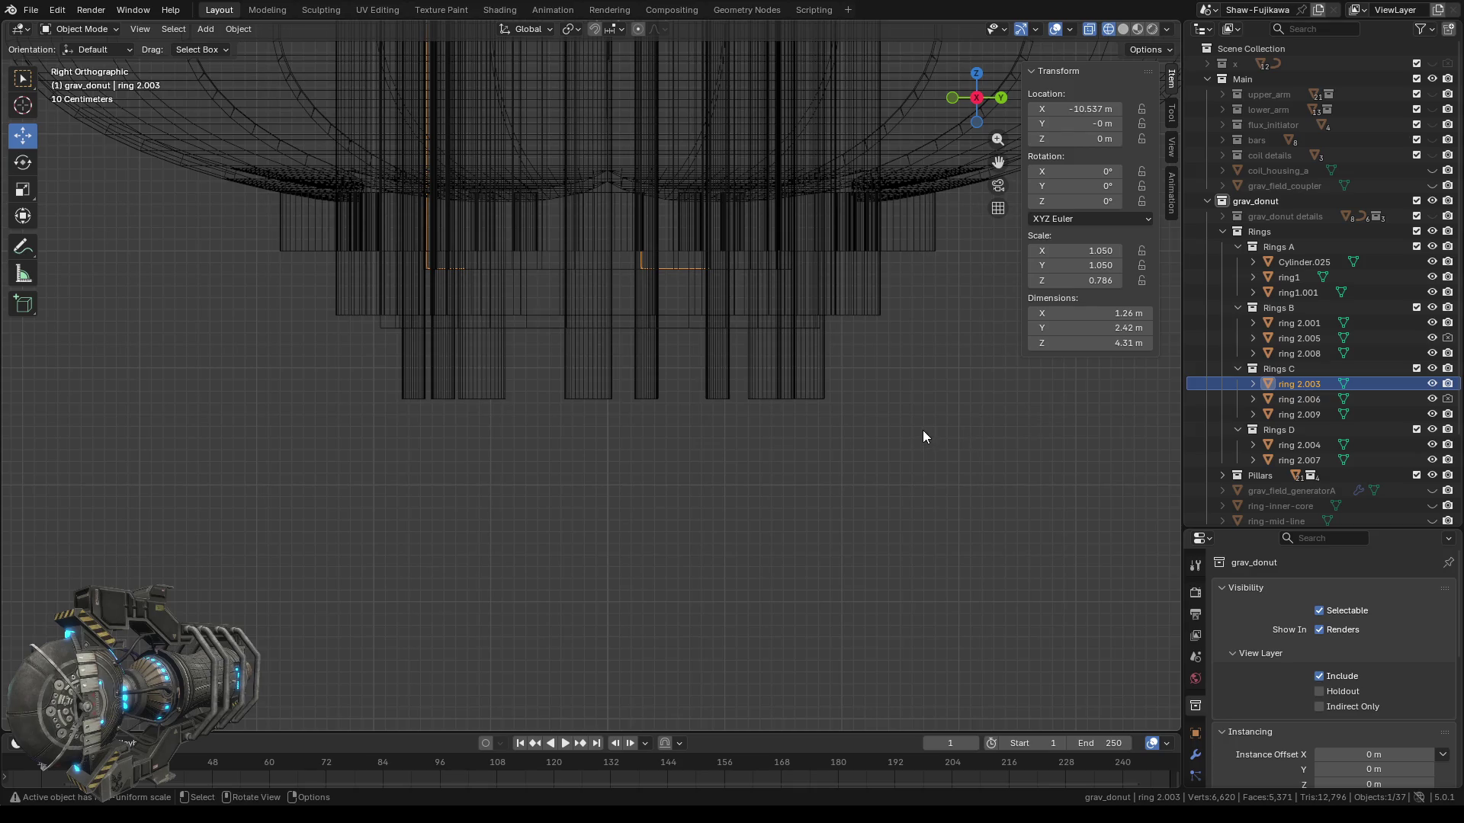
Set ring 2.003's bottom edge loops to Median Z -2.55 m.
key(Tab)
key(b)
drag(280, 494, 987, 259)
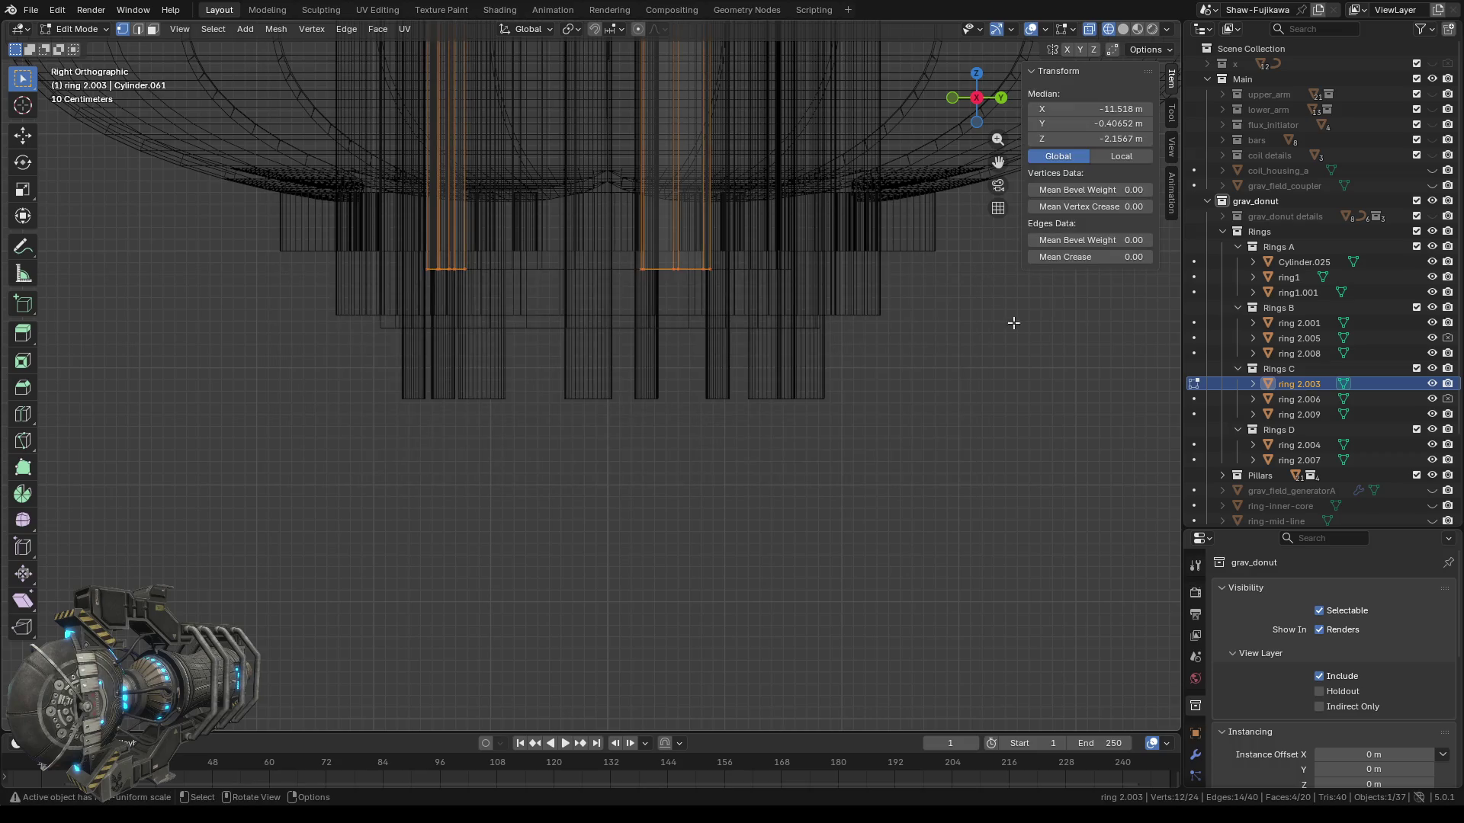
click(1104, 138)
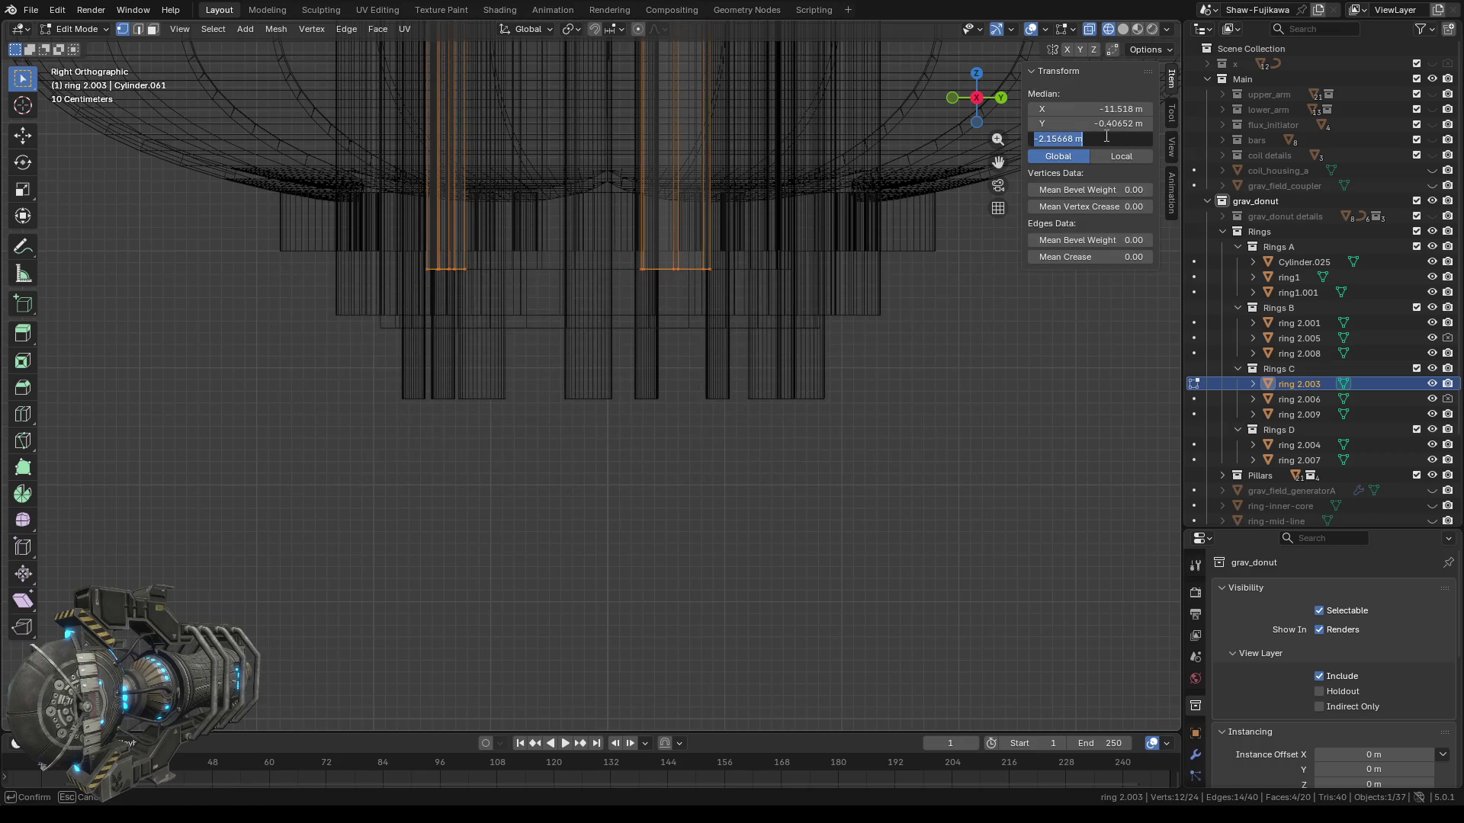
text(-2.55 m)
key(Return)
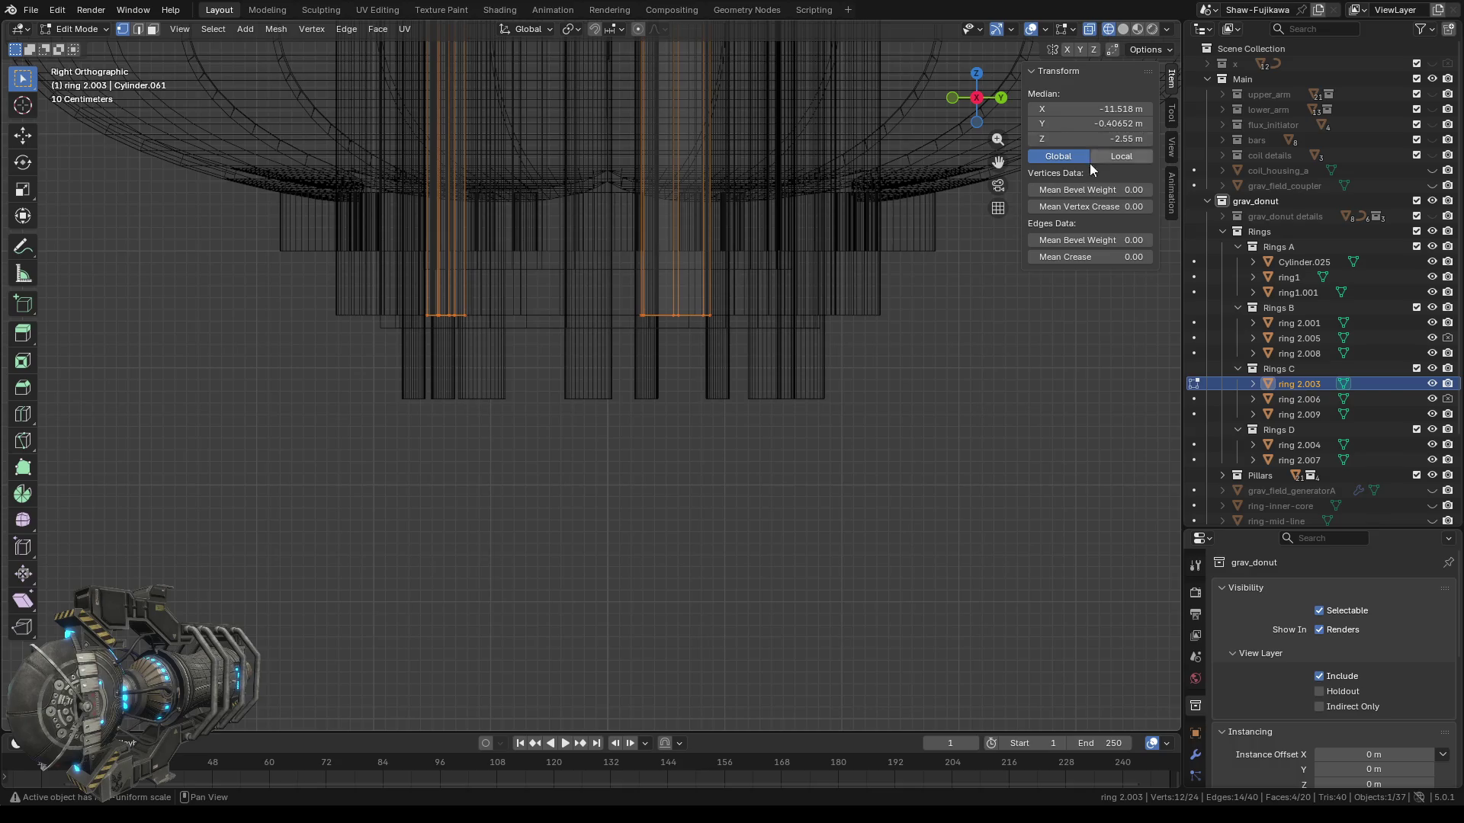
click(908, 426)
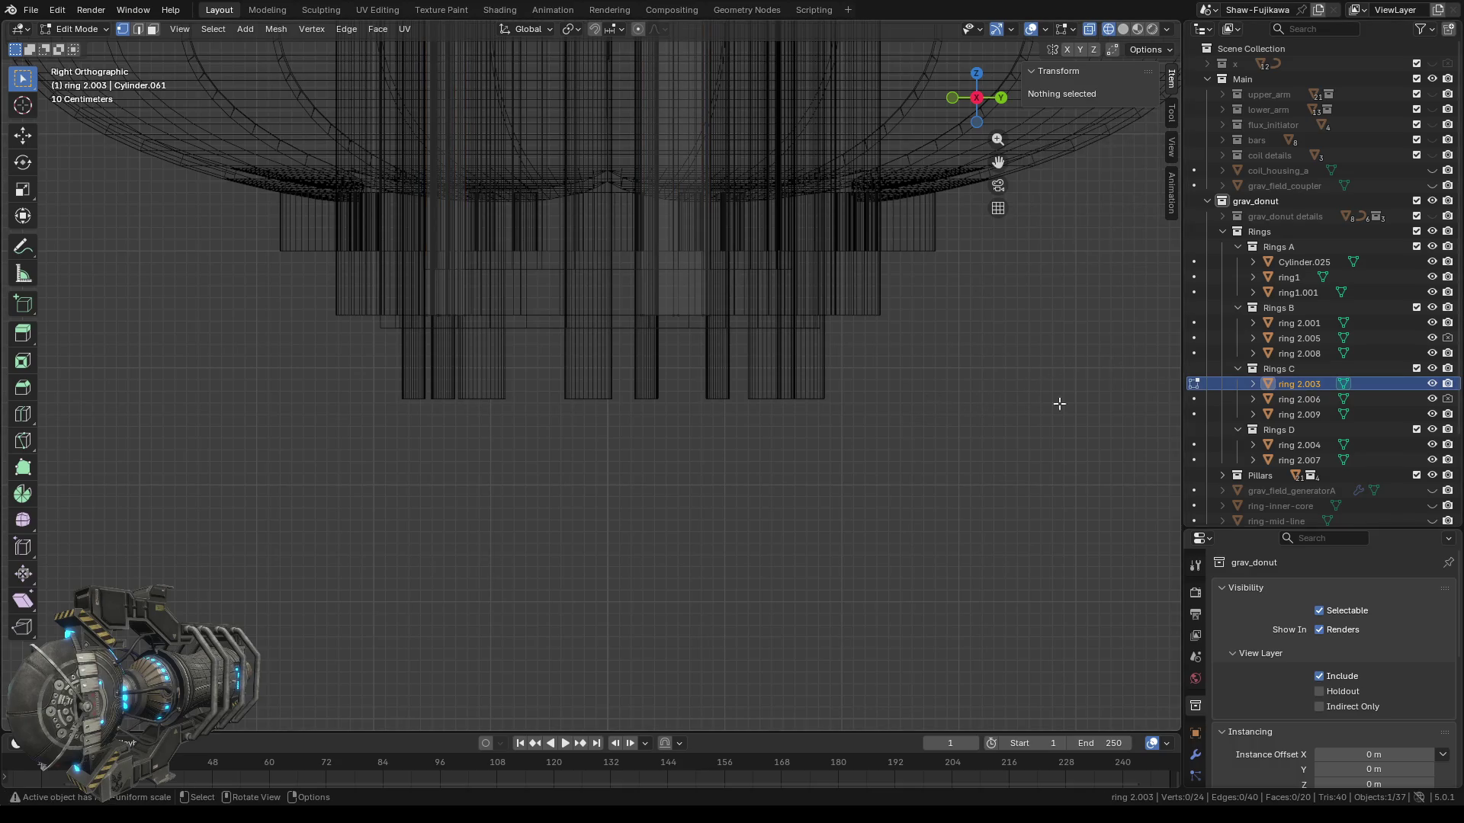
key(Tab)
Set ring 2.006's bottom vertices to Median Z -2.55 m.
click(1288, 399)
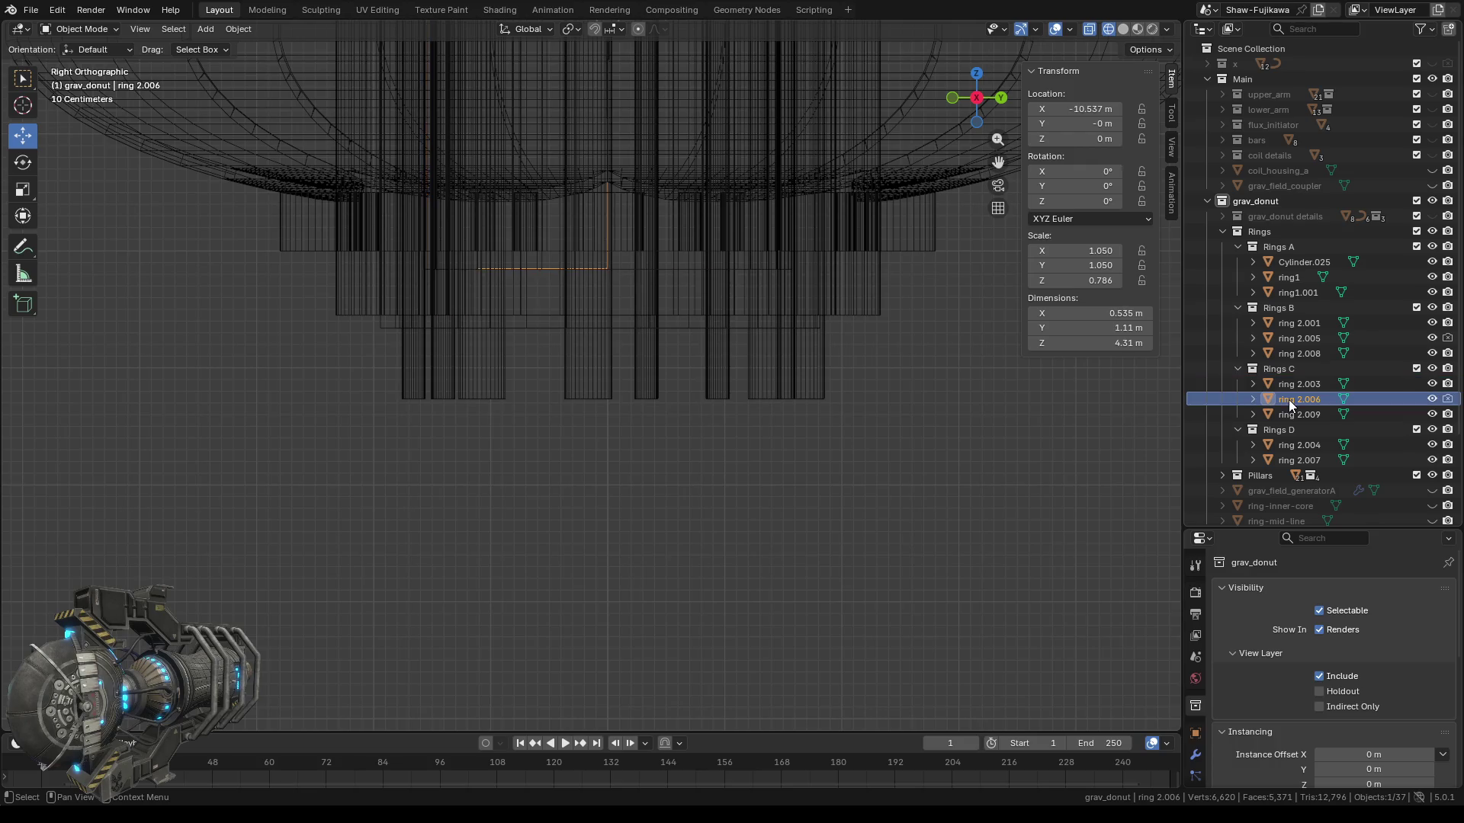
key(Tab)
drag(293, 473, 858, 254)
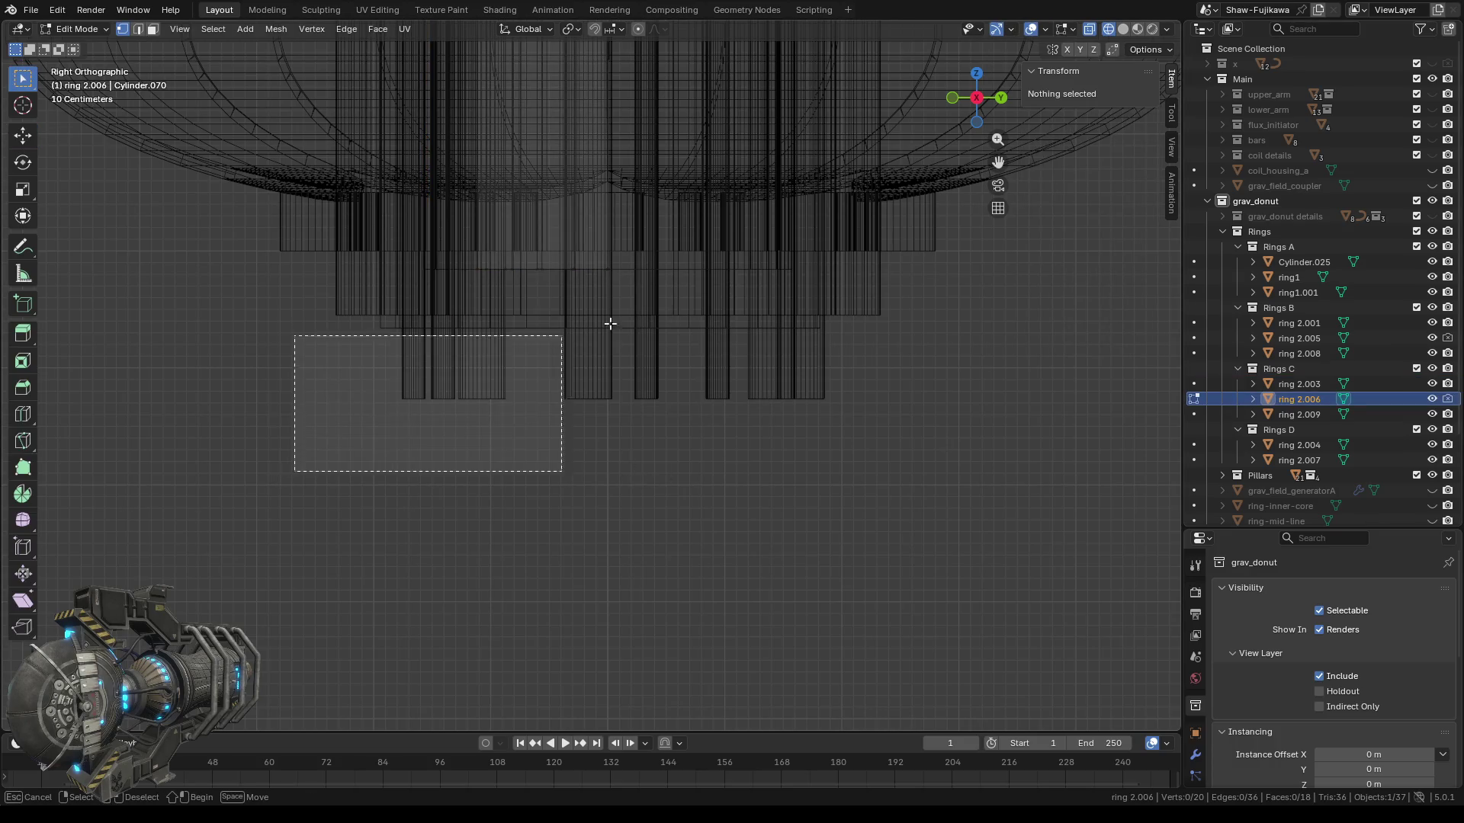
click(1110, 139)
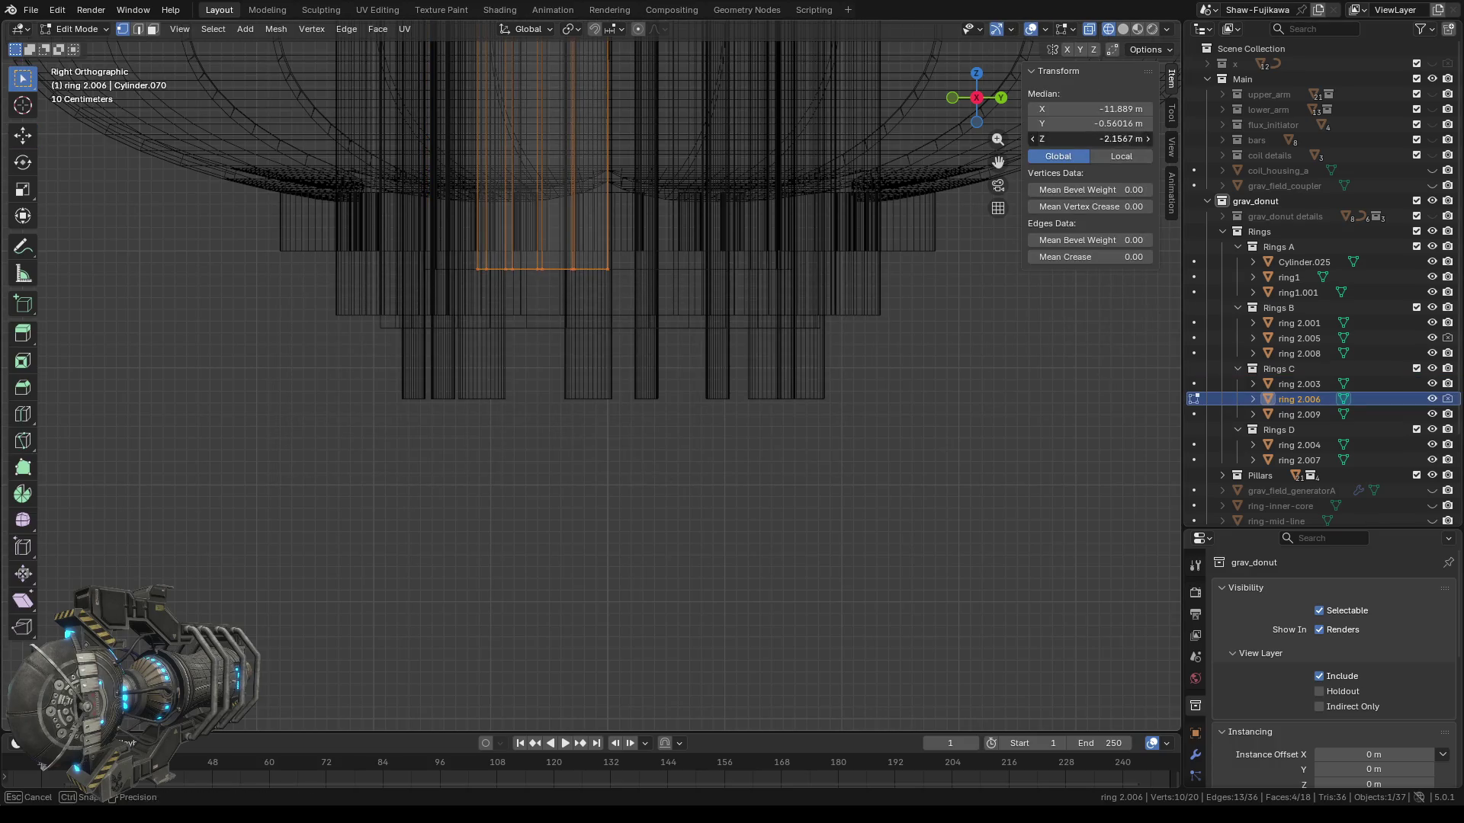
text(-2.55)
key(Return)
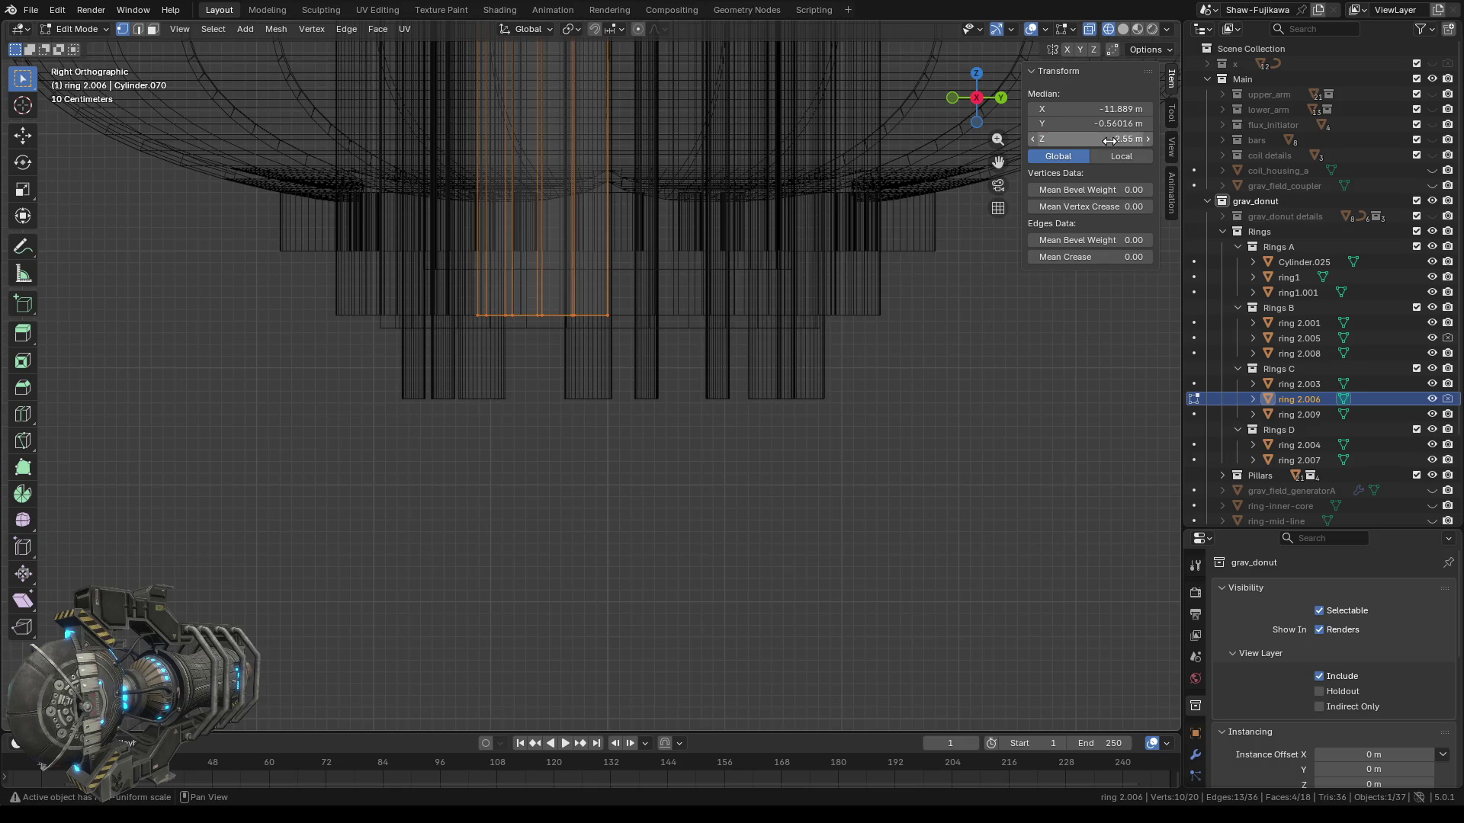
click(957, 429)
key(Tab)
Set ring 2.009's bottom vertices to Median Z -2.55 m.
click(1292, 414)
key(Tab)
drag(588, 481, 894, 246)
click(1097, 139)
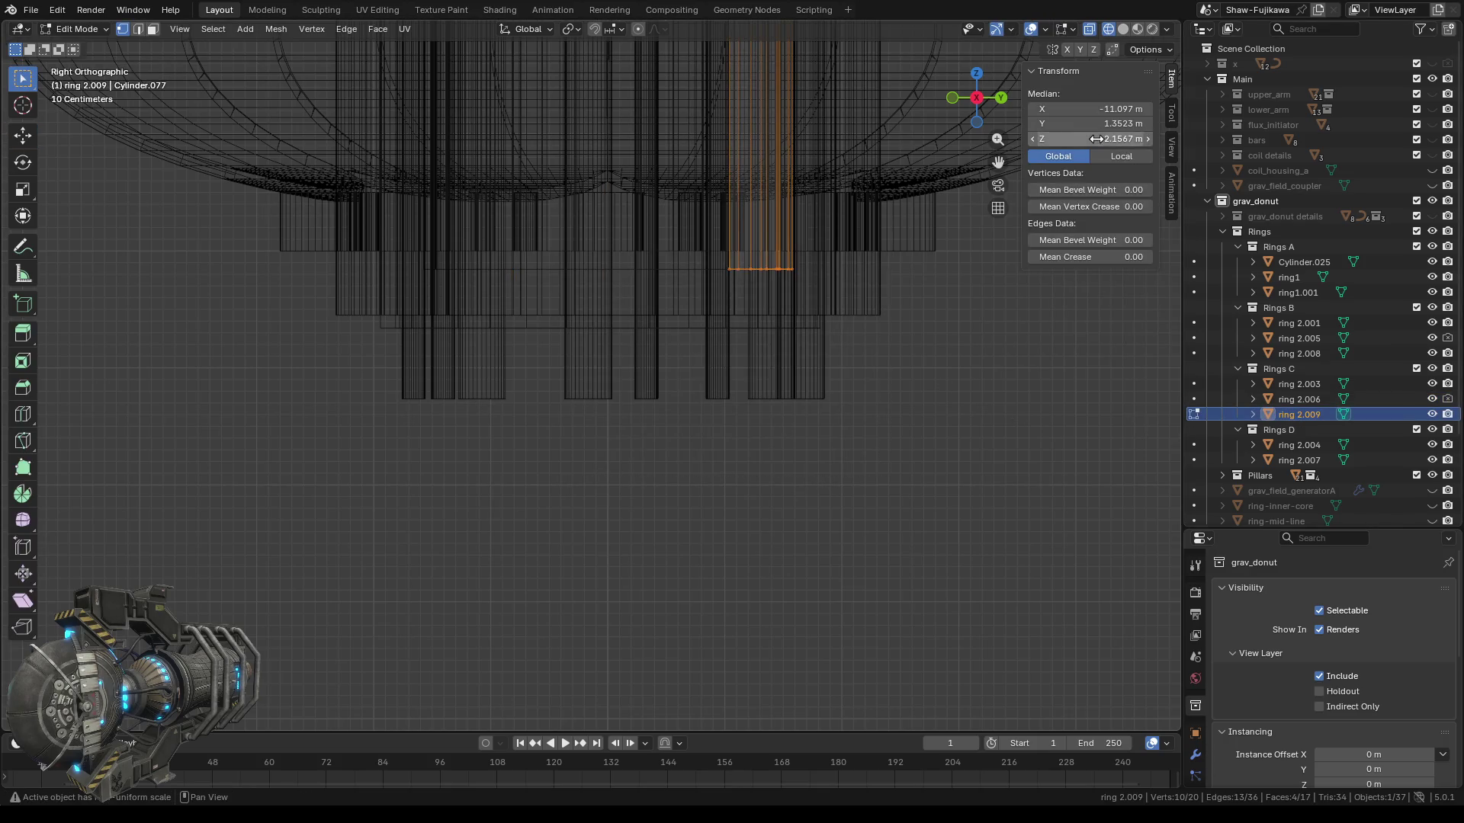
text(-2.55 m)
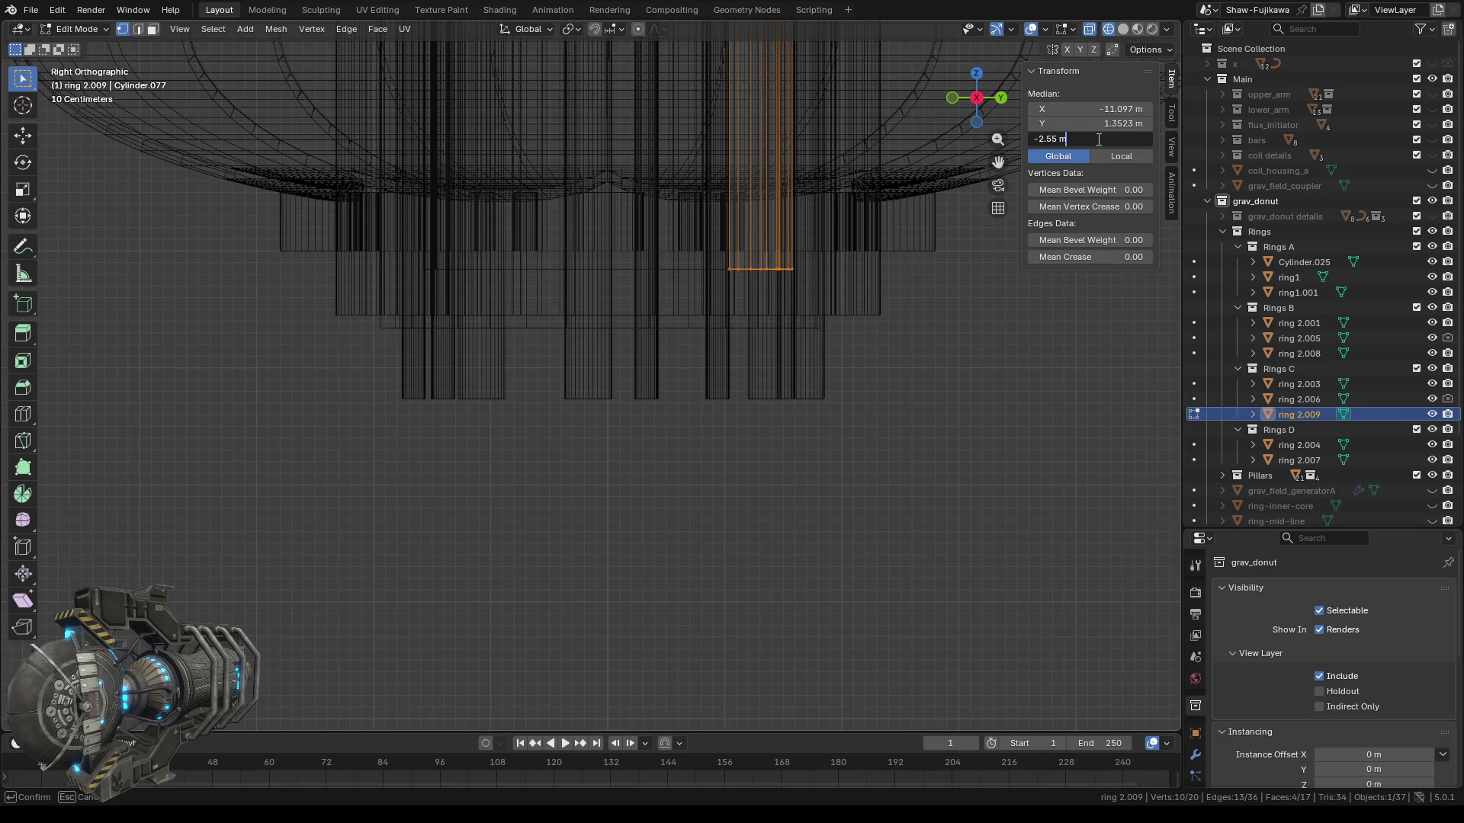
key(Return)
key(Tab)
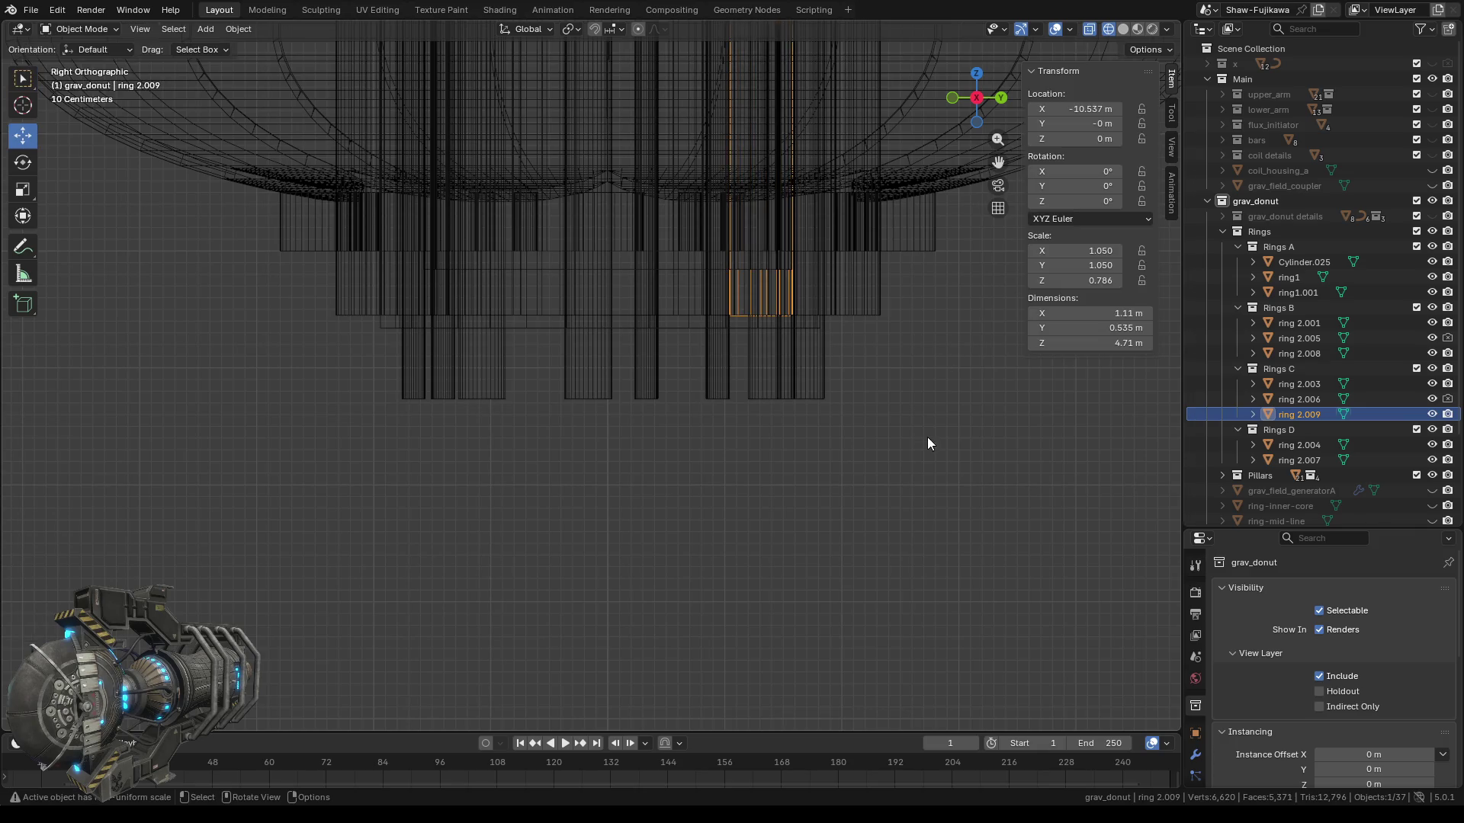
Set ring 2.004's bottom vertices in Rings D to Median Z -2.55 m.
click(1298, 446)
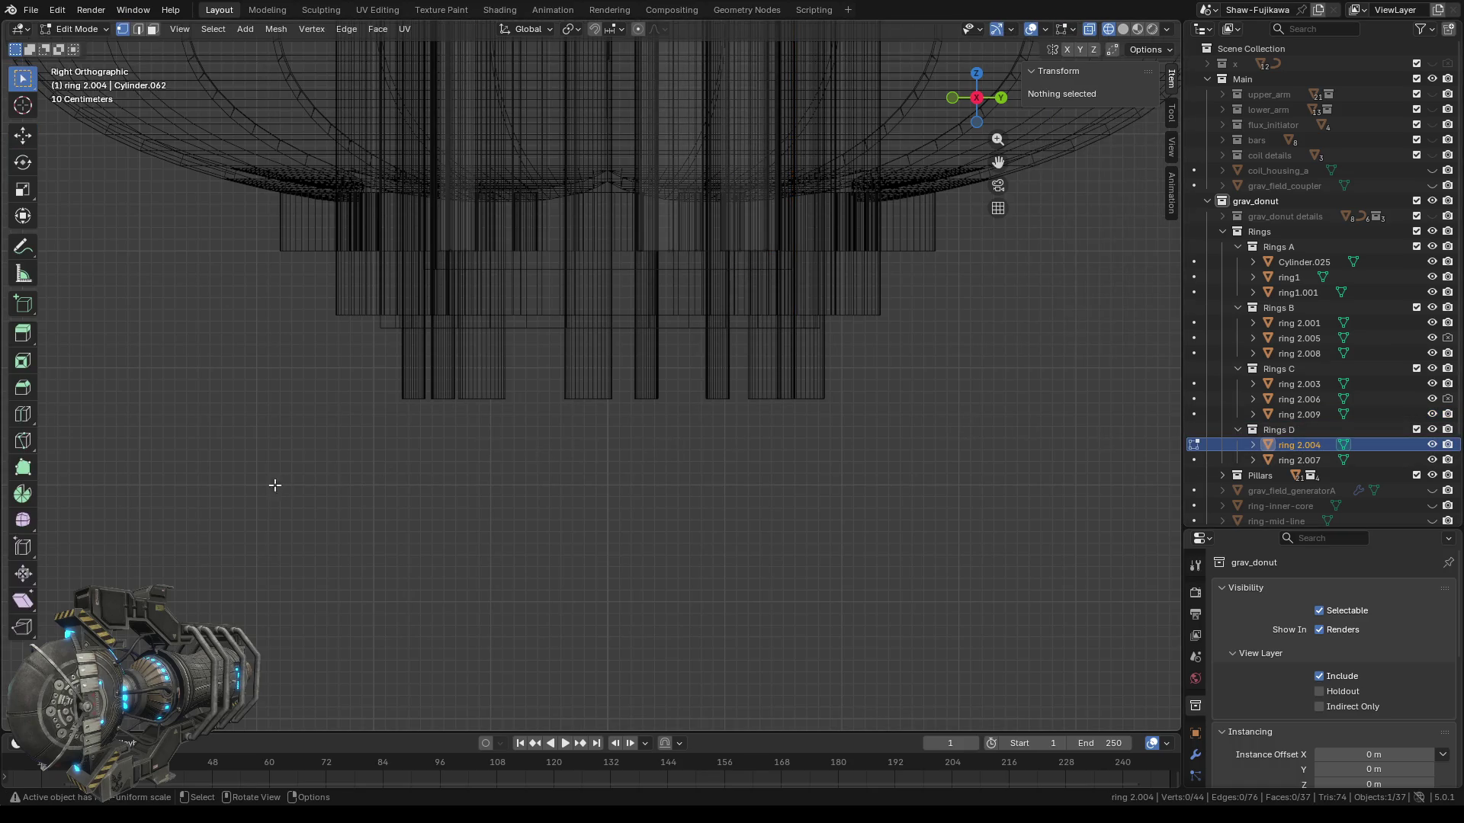
drag(274, 490, 972, 31)
double_click(1108, 141)
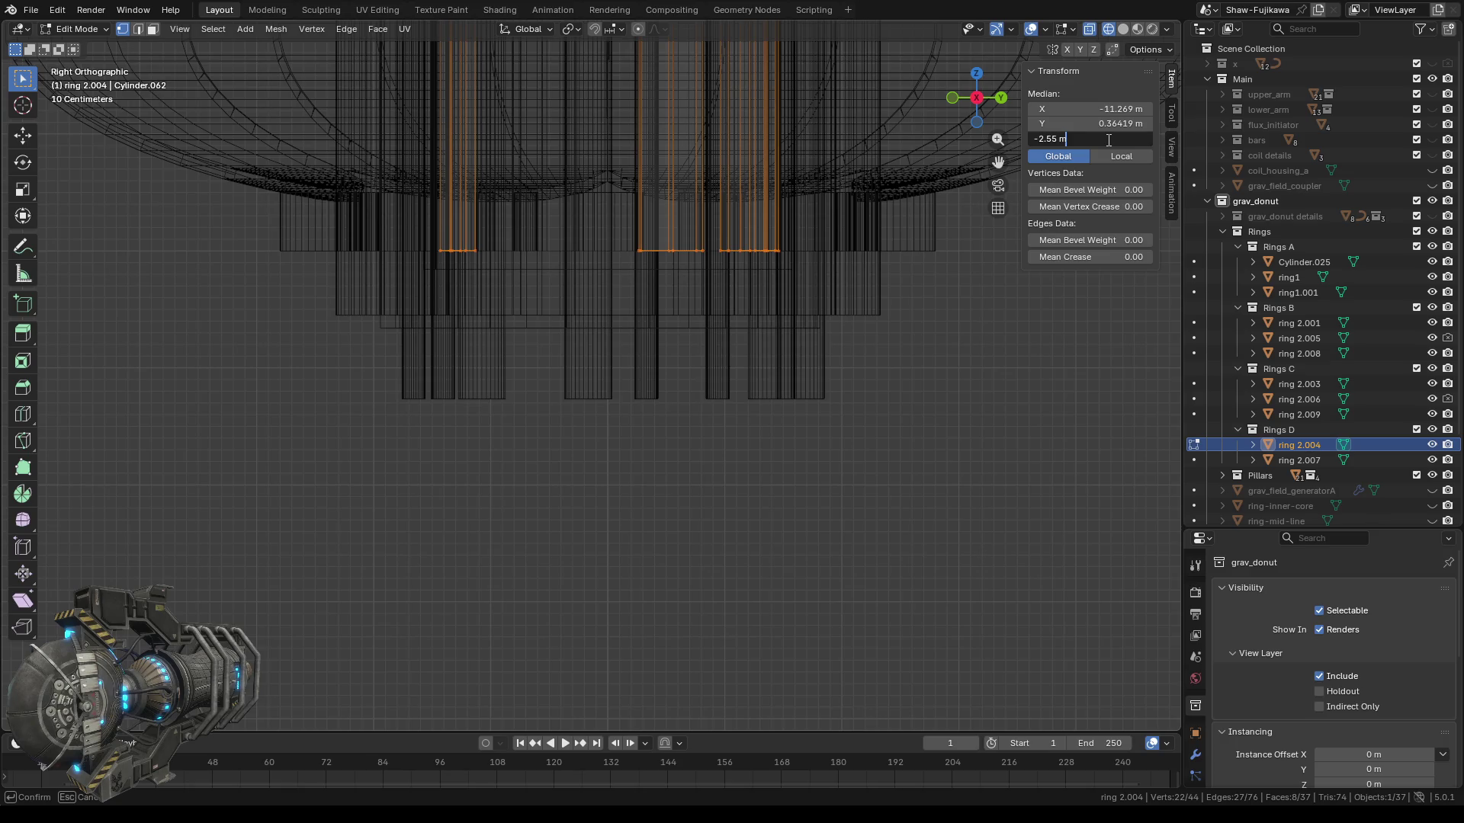
key(Return)
click(873, 415)
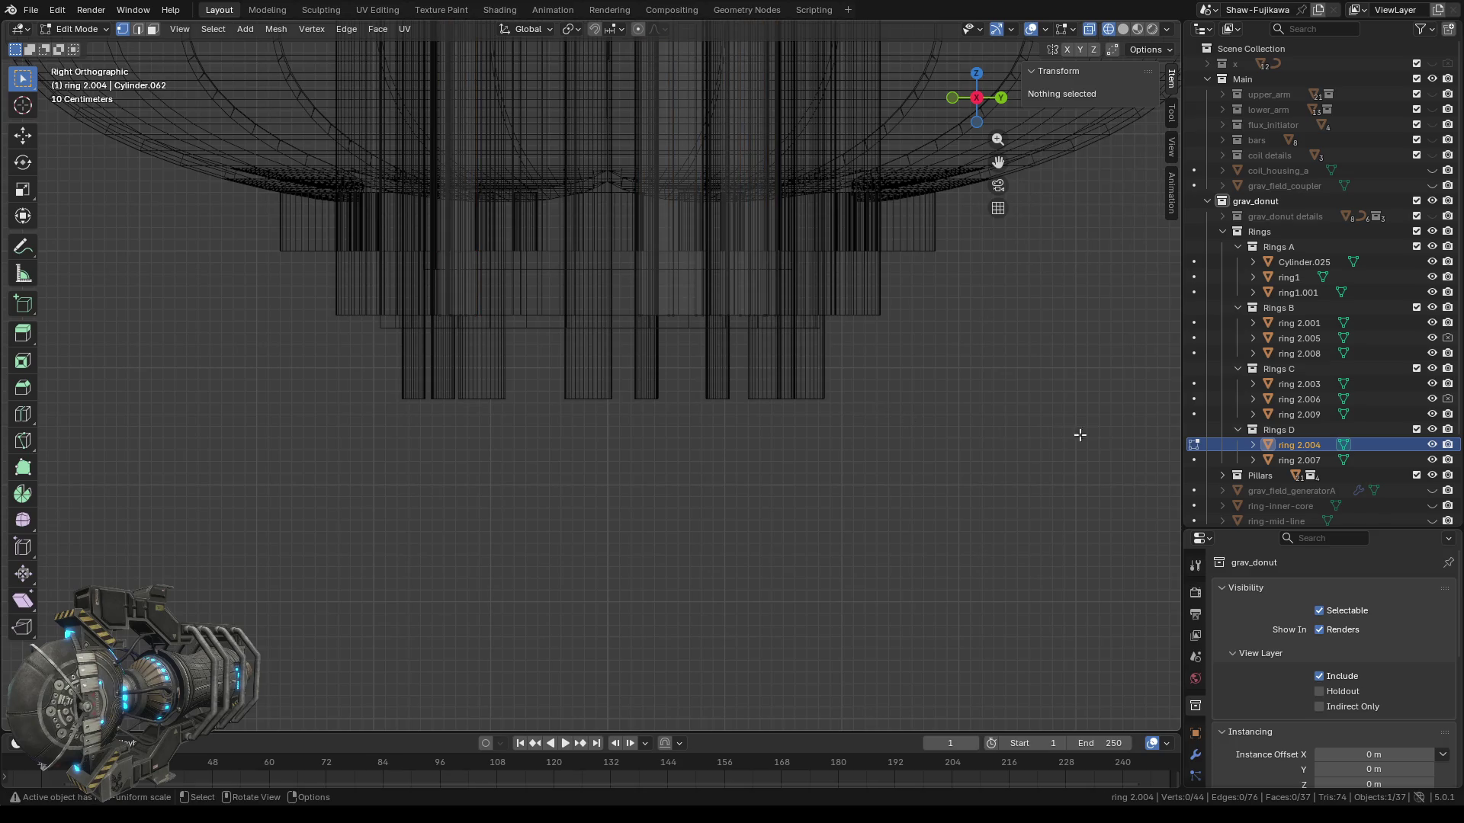
key(Tab)
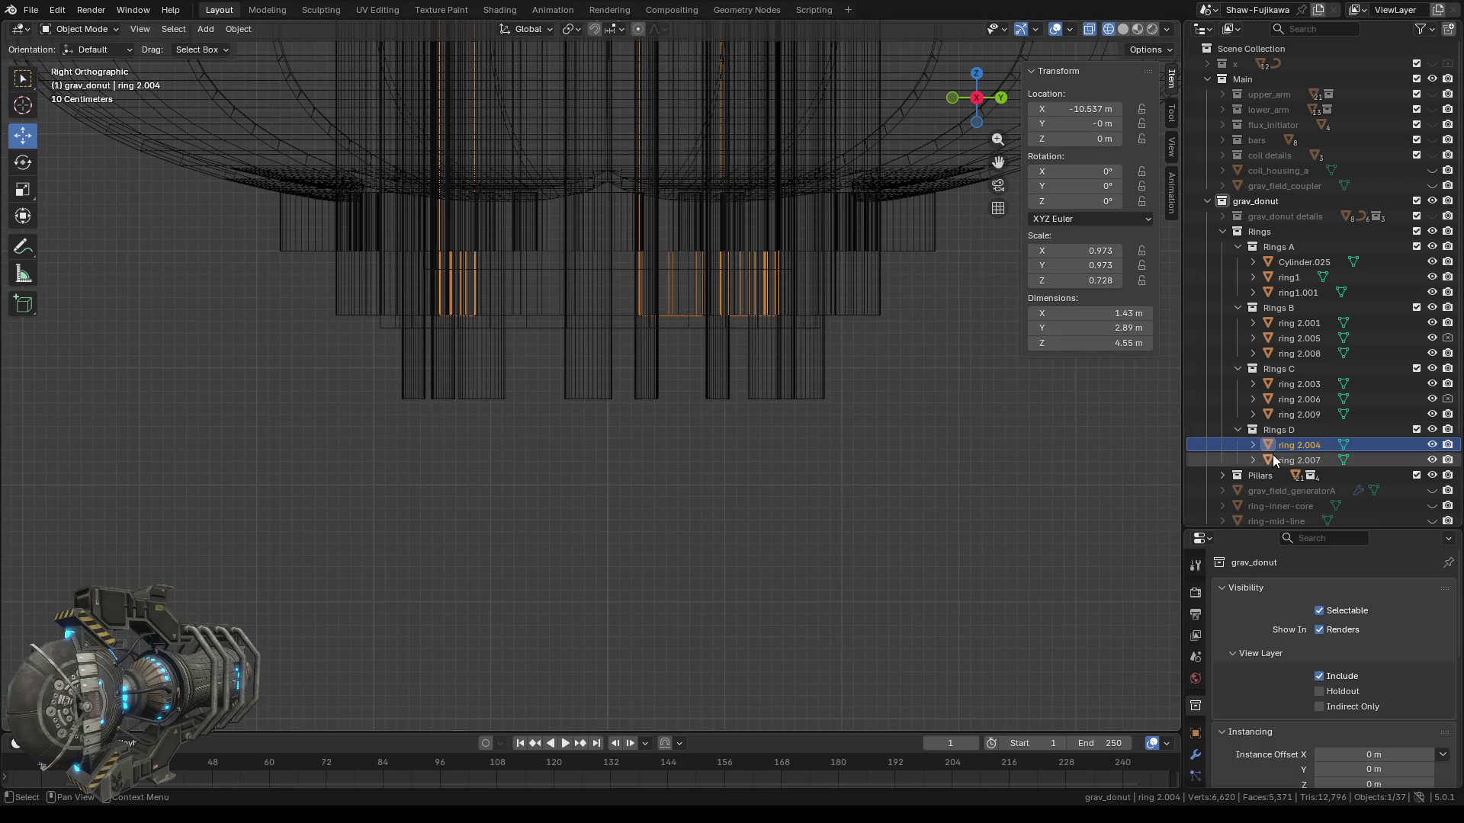
Set ring 2.007's selected bottom edges to Median Z -2.55 m.
click(1277, 458)
key(Tab)
drag(346, 457, 743, 229)
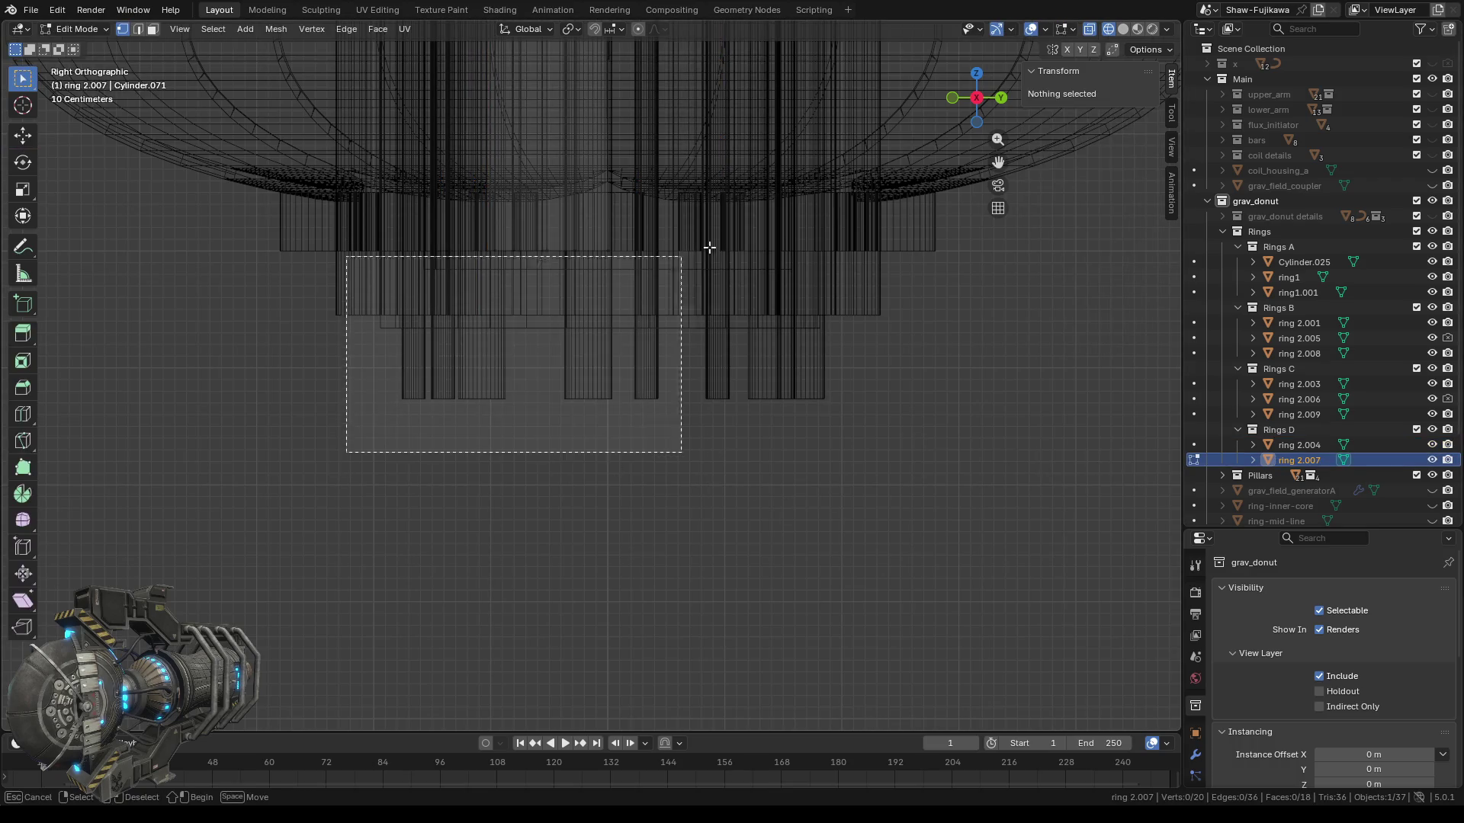
click(1103, 138)
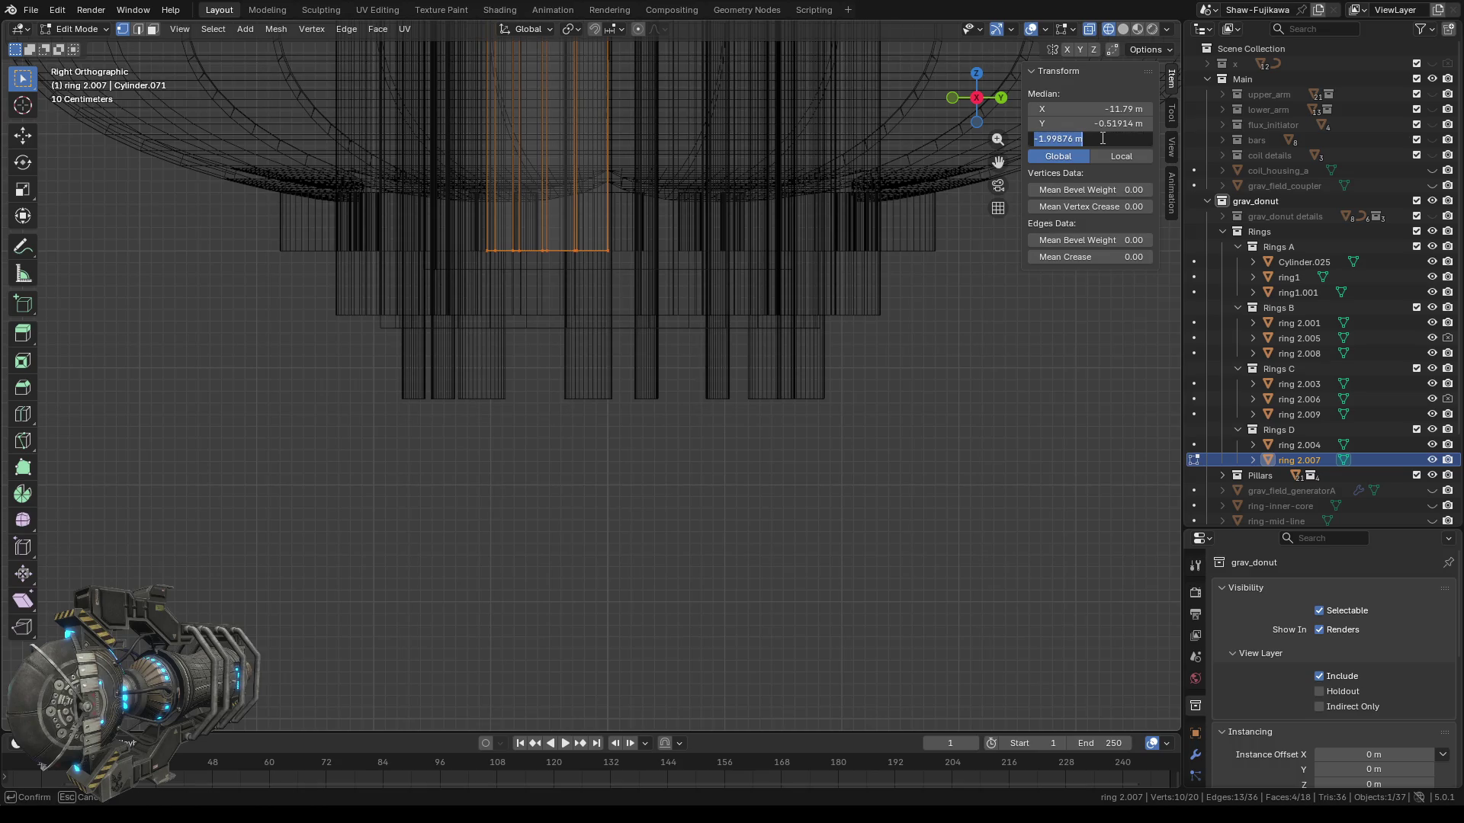
key(Return)
click(840, 471)
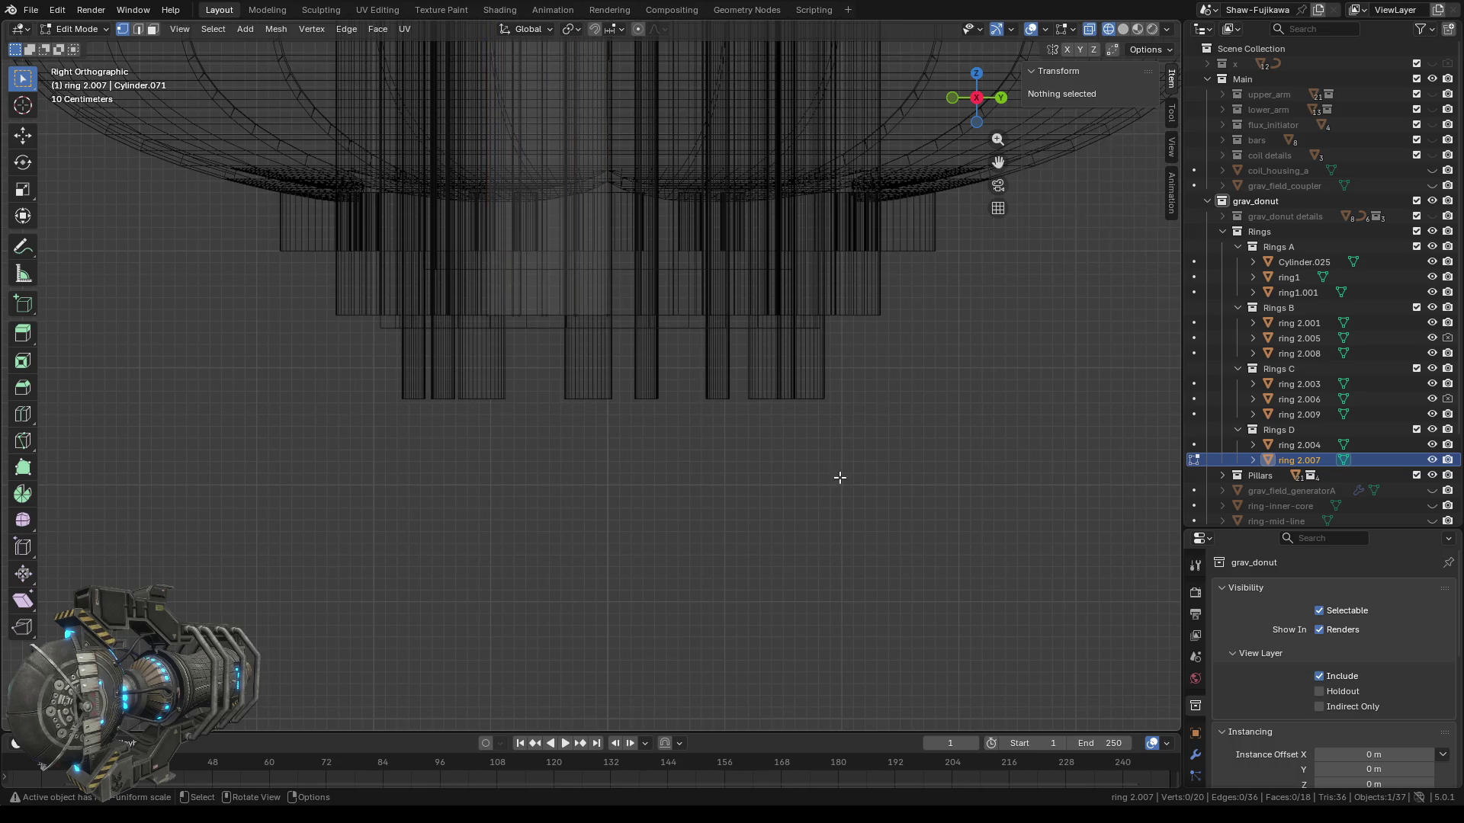
key(Tab)
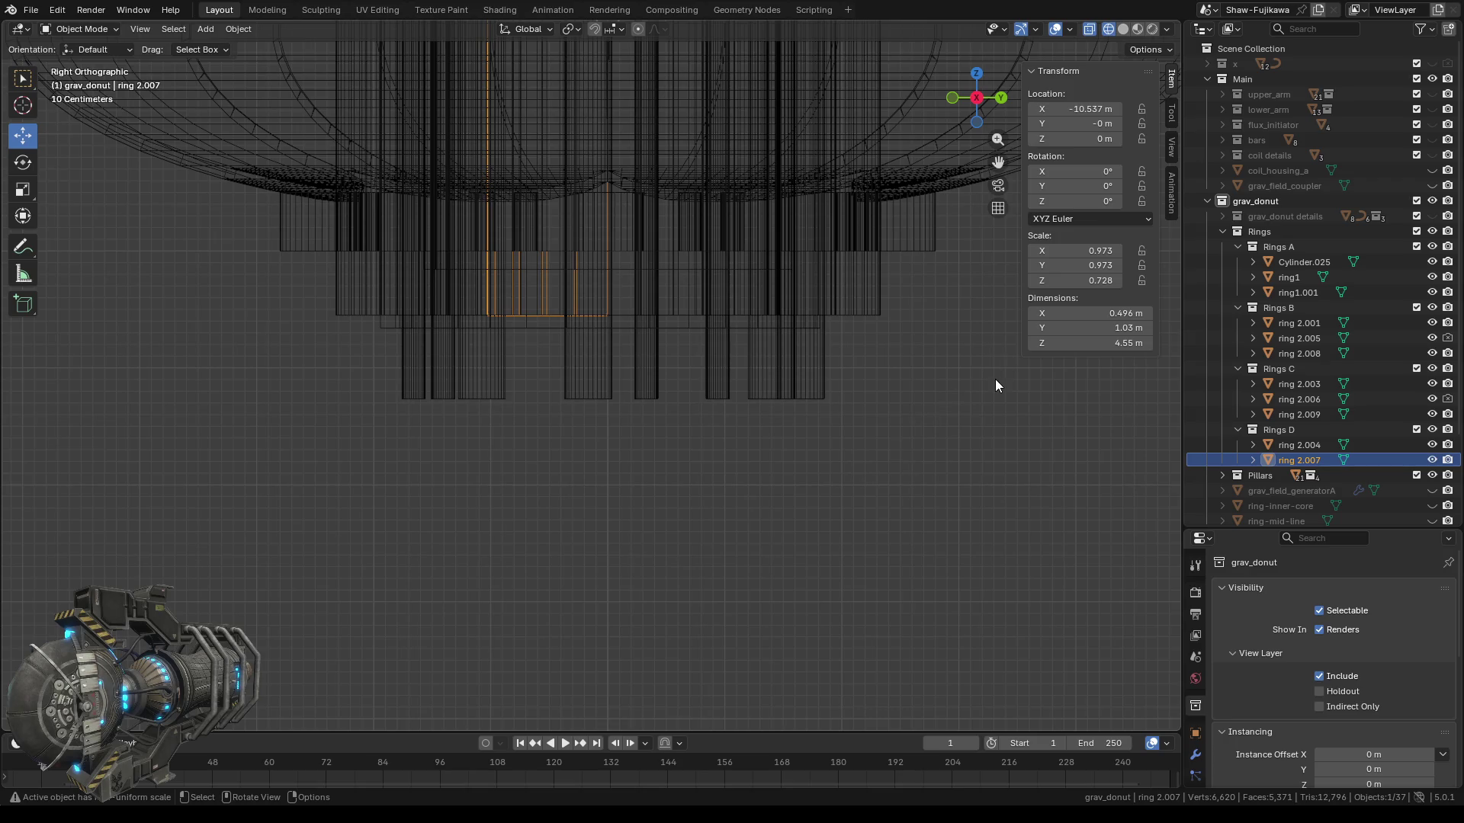
click(1284, 276)
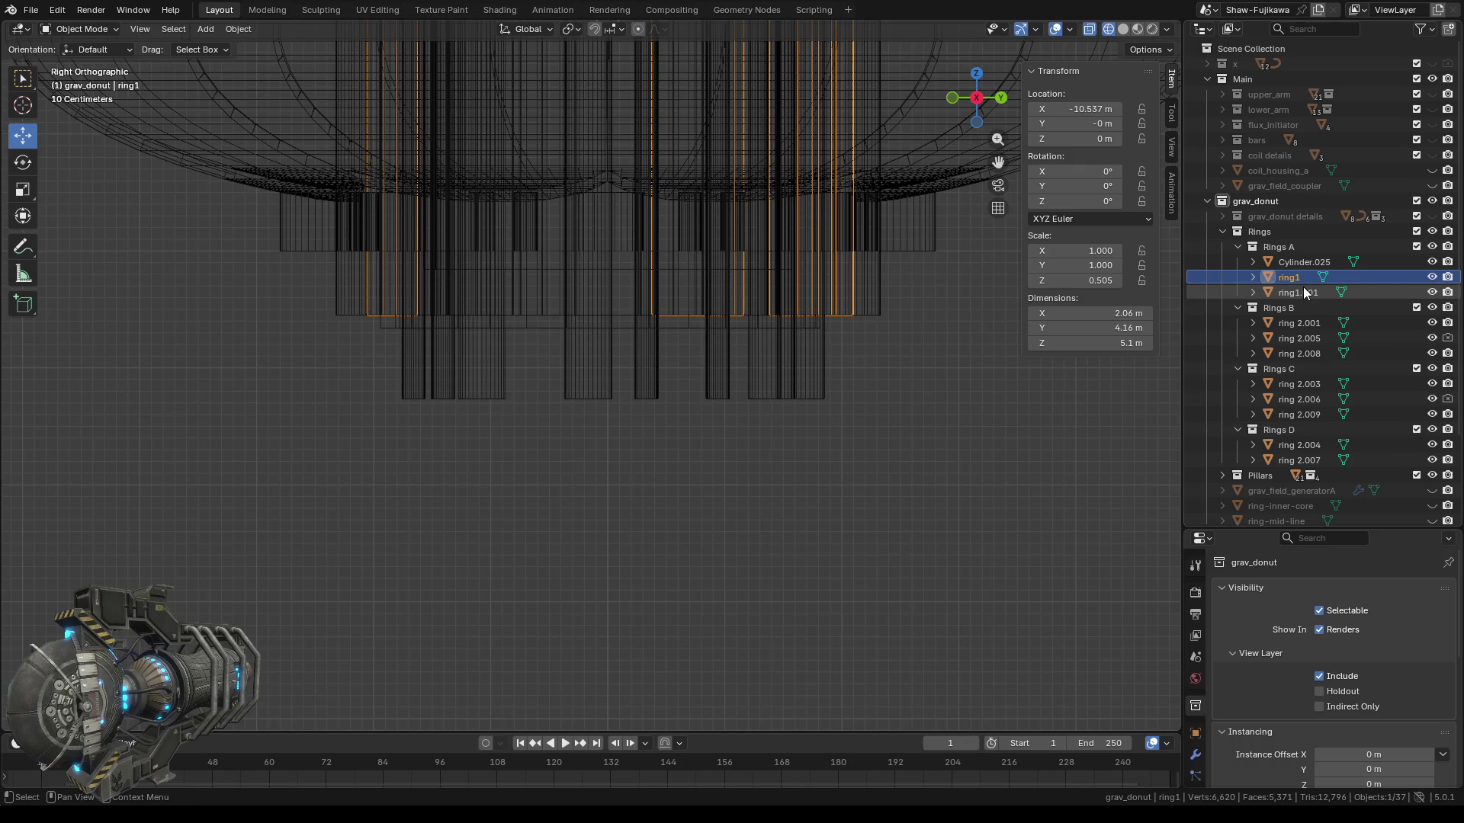
click(1299, 290)
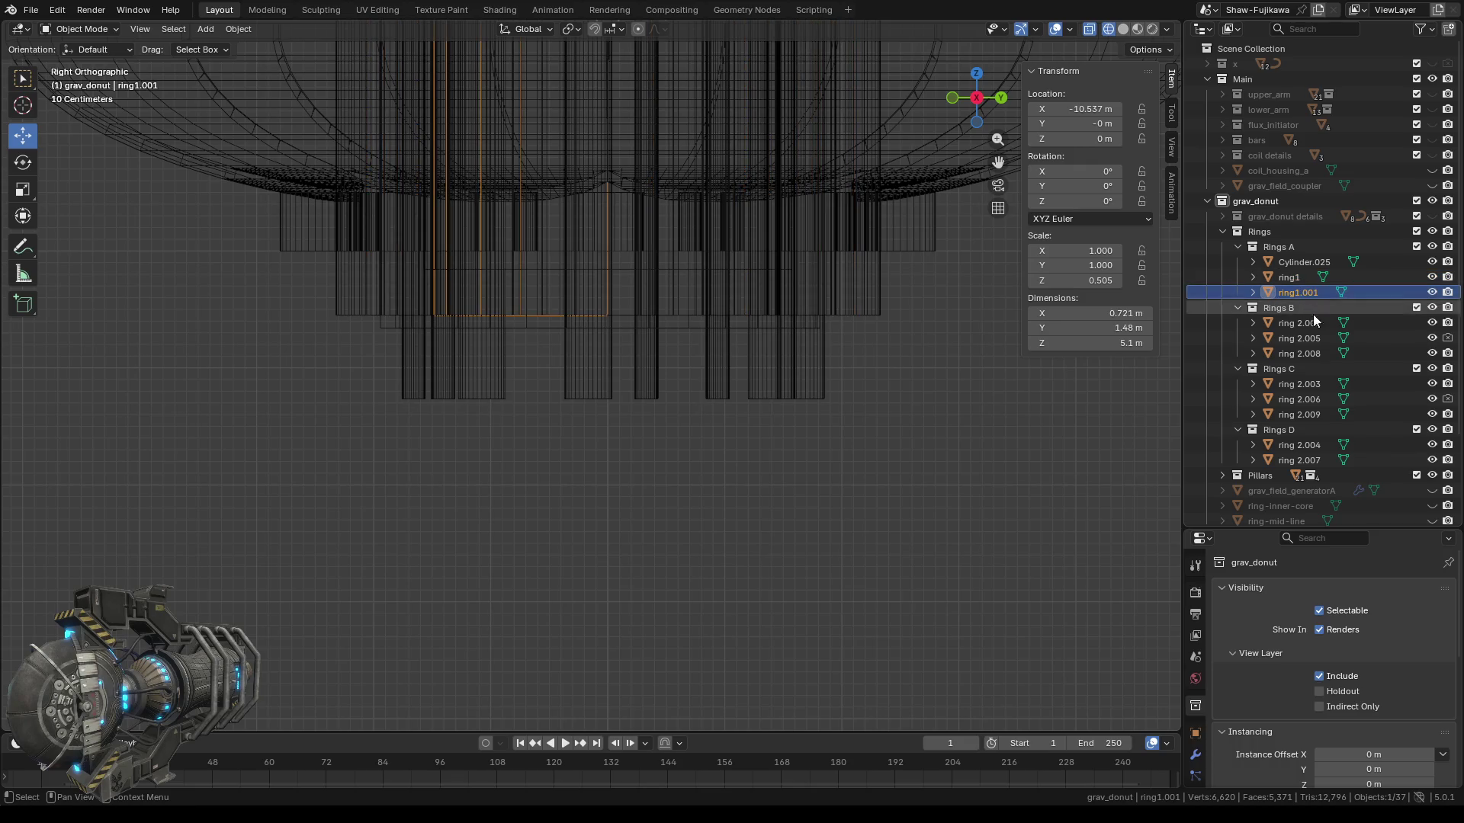
click(1296, 321)
click(1292, 337)
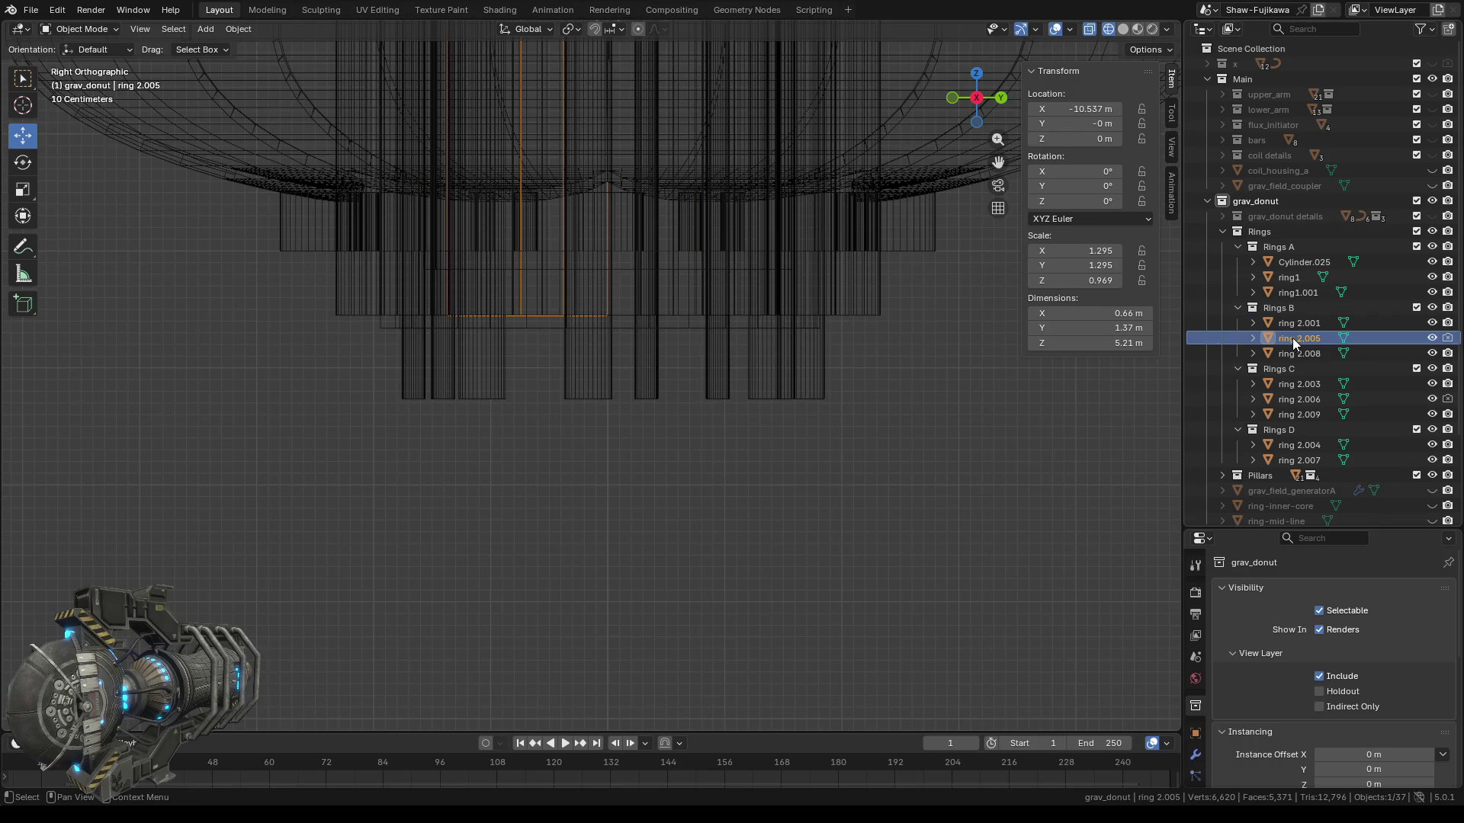
click(1298, 352)
click(1300, 383)
click(1294, 399)
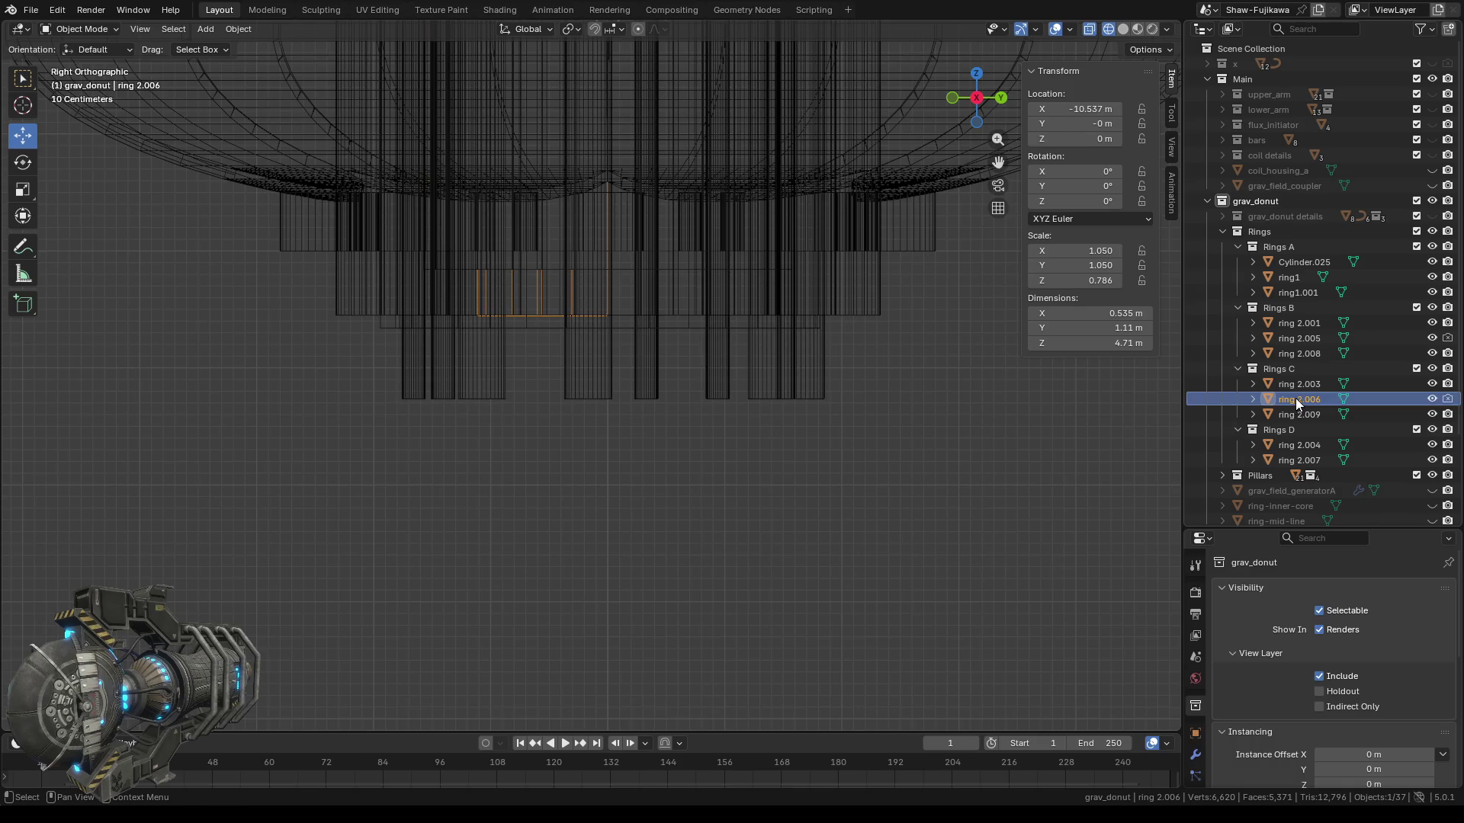
click(1295, 410)
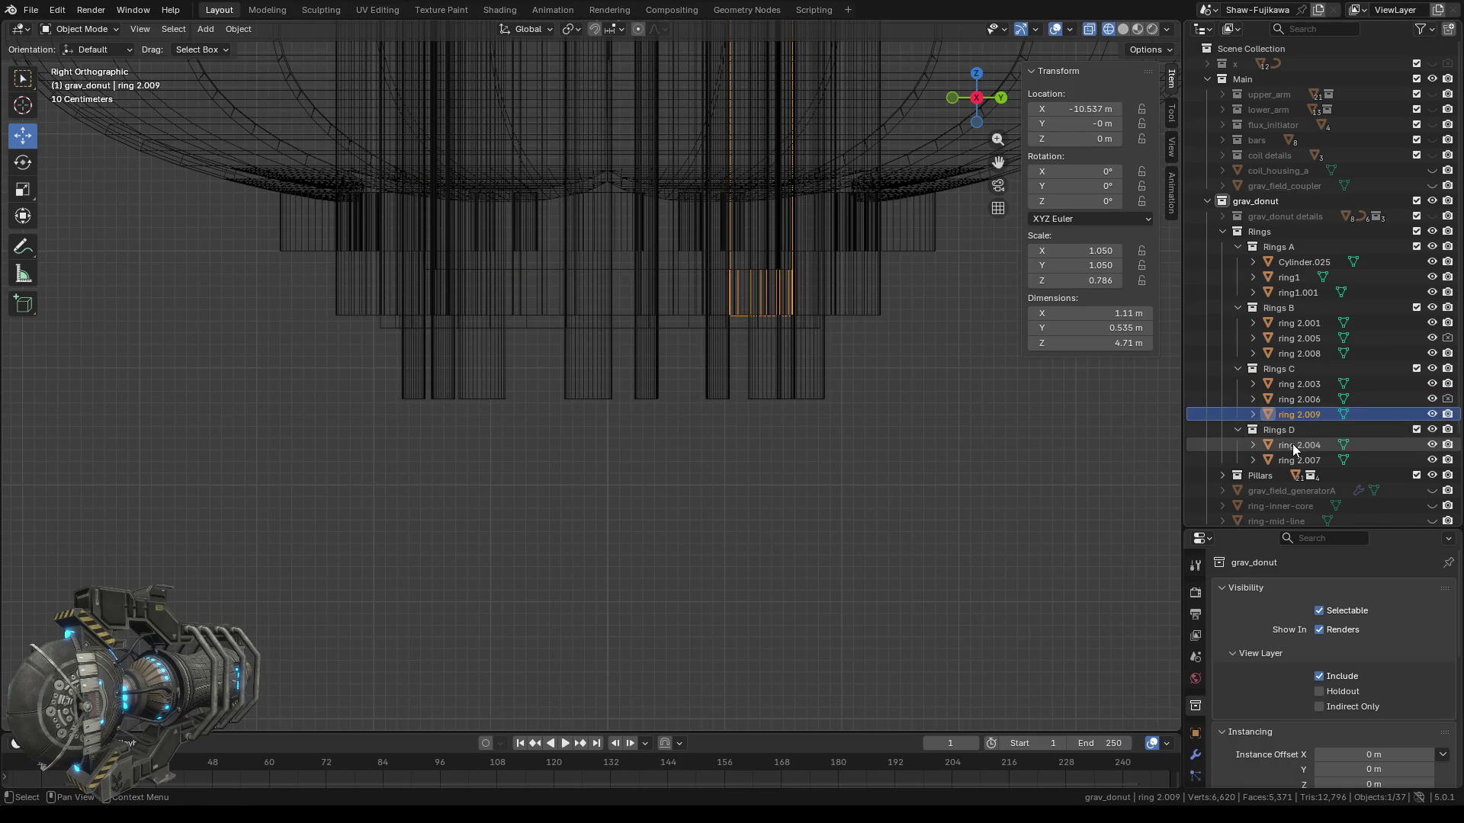
click(1293, 445)
click(1296, 460)
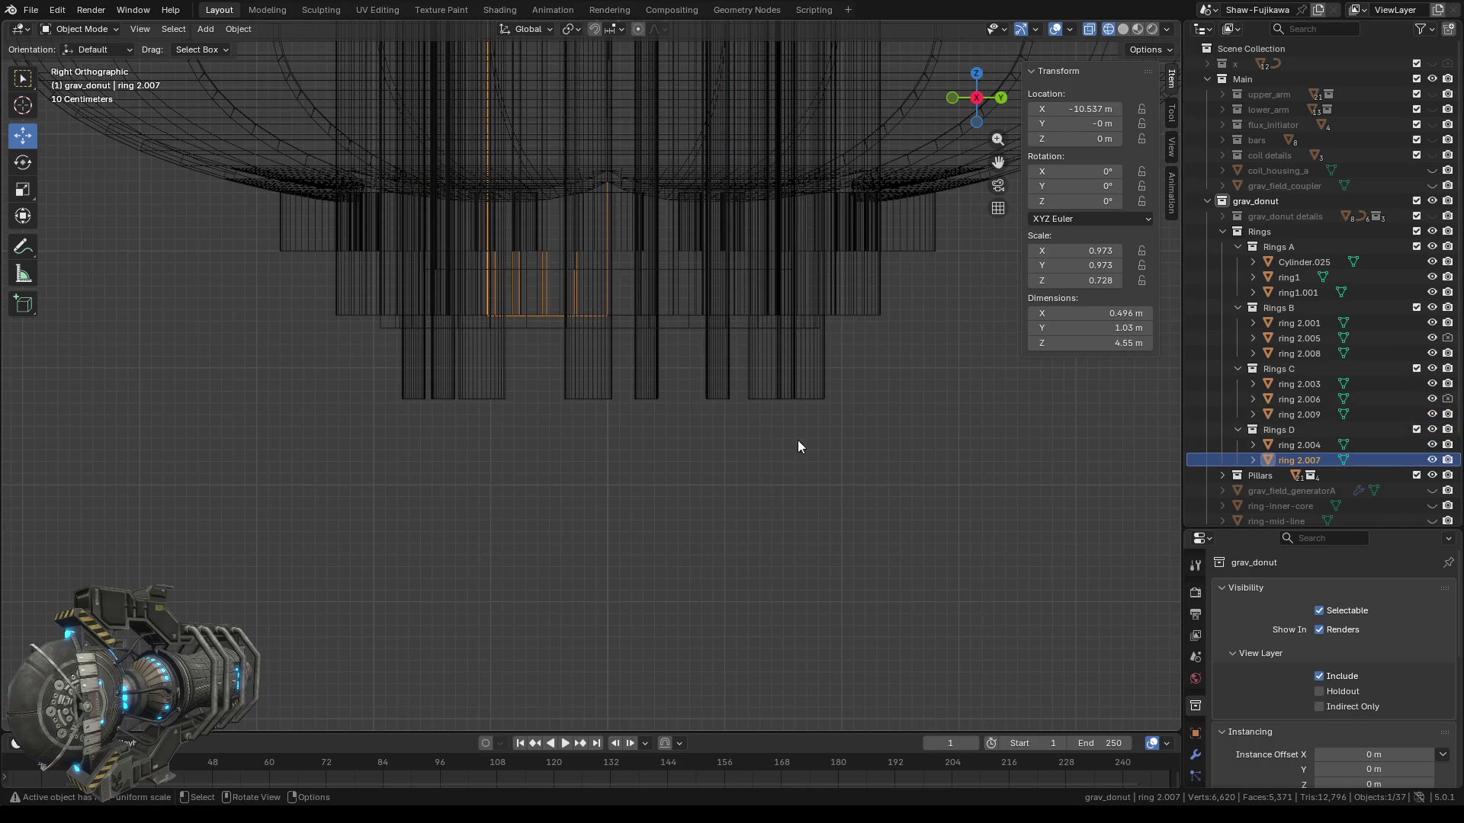
click(657, 445)
scroll(534, 442, down, 2)
mouse_move(501, 455)
middle_down()
mouse_move(761, 454)
mouse_move(655, 471)
mouse_move(653, 459)
middle_up()
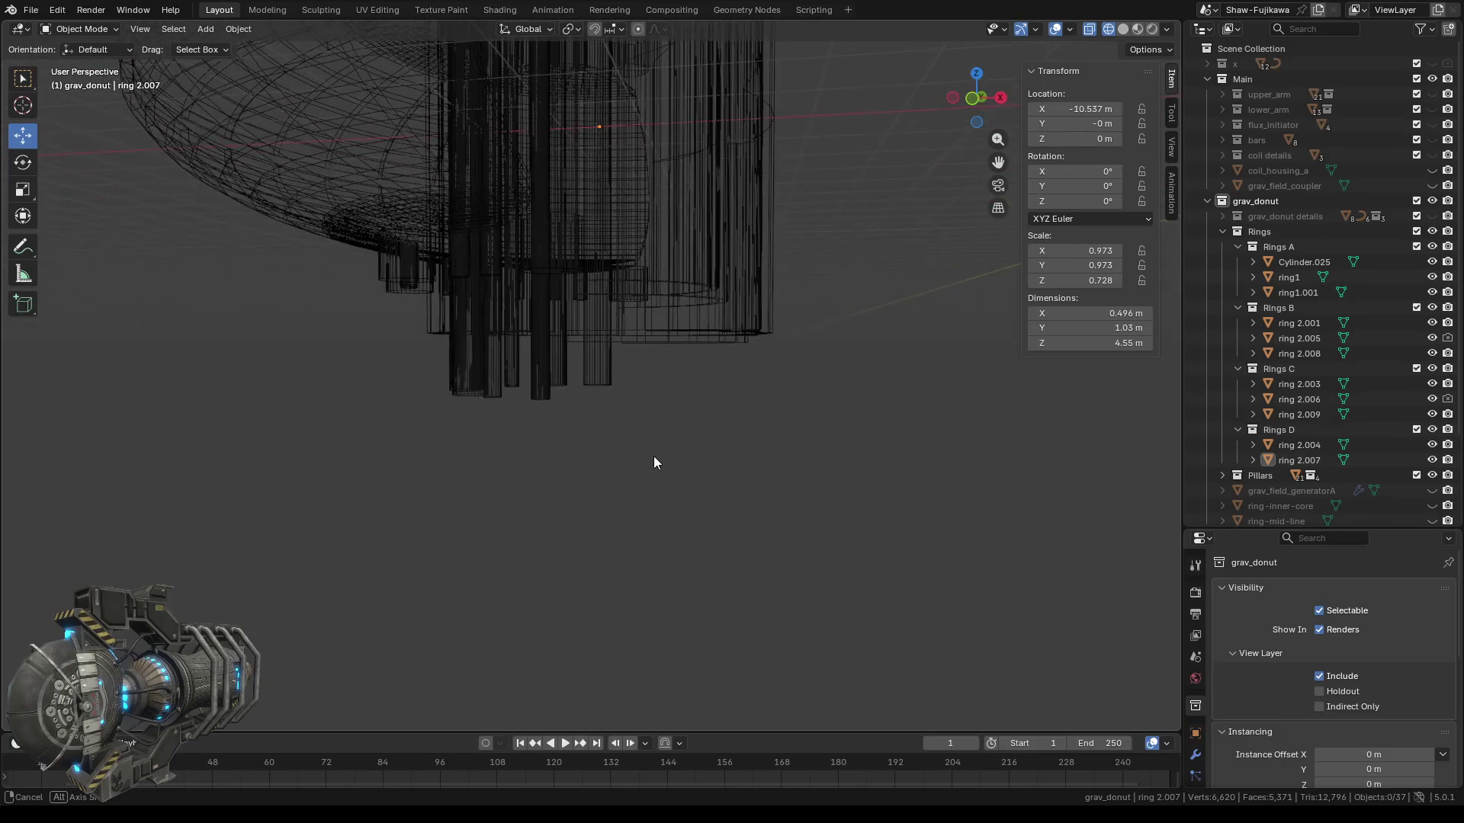
In Right view, set Cylinder.025's bottom vertex row to Median Z -2.55 m.
click(1300, 263)
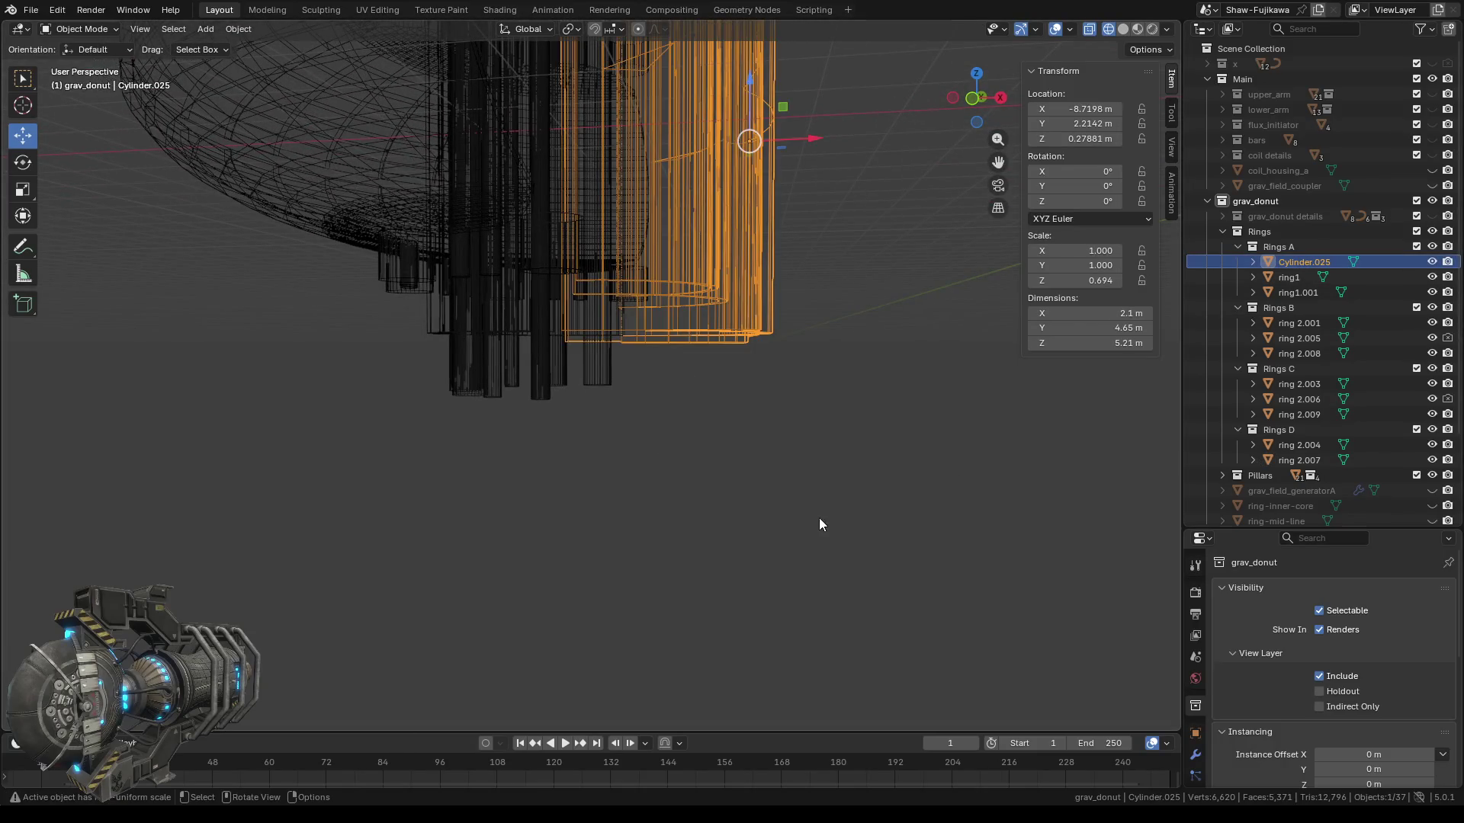
middle_drag(821, 517, 705, 455)
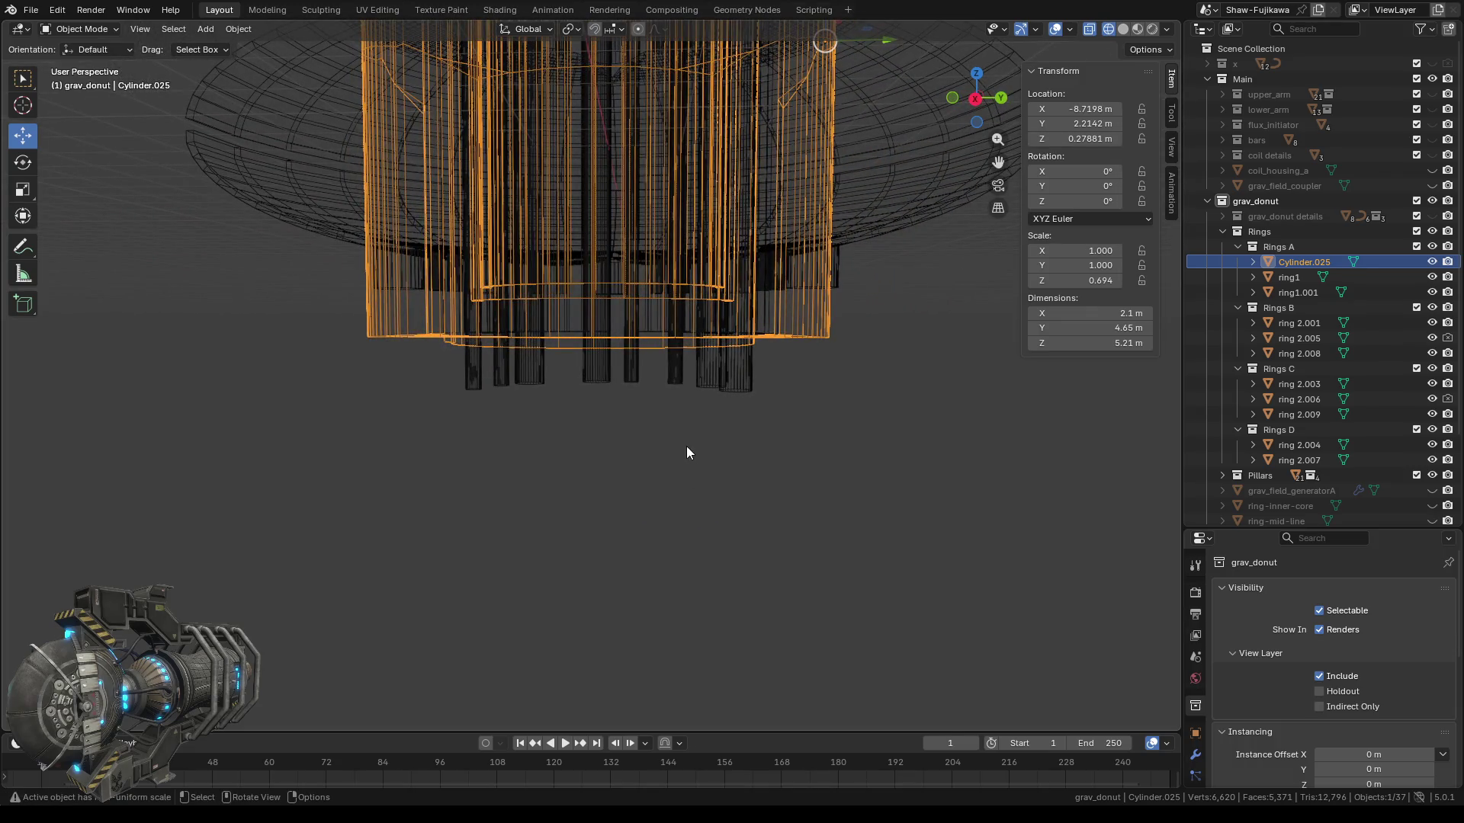
key(Tab)
click(977, 100)
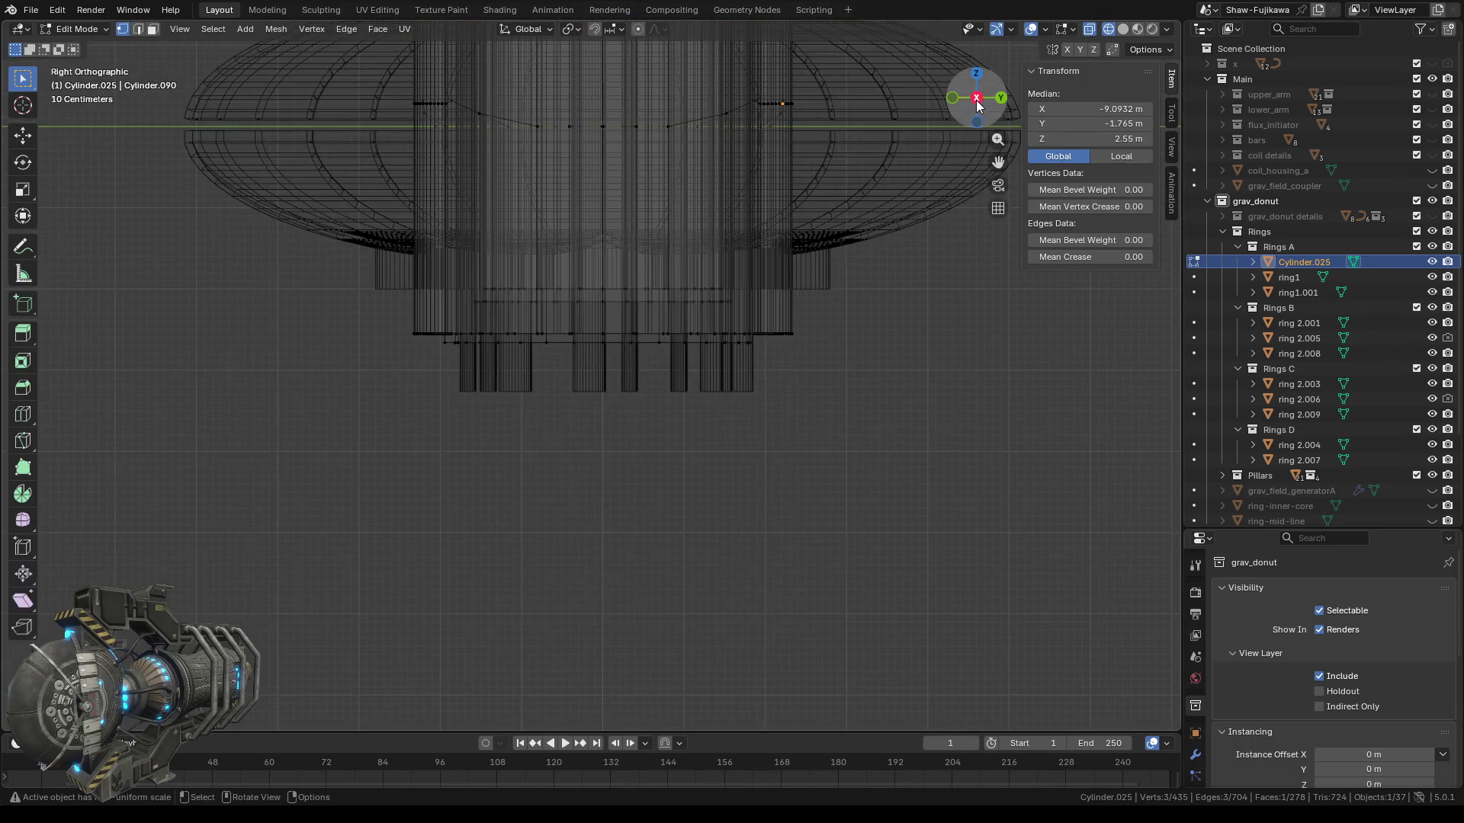
scroll(469, 415, up, 2)
drag(201, 536, 1034, 309)
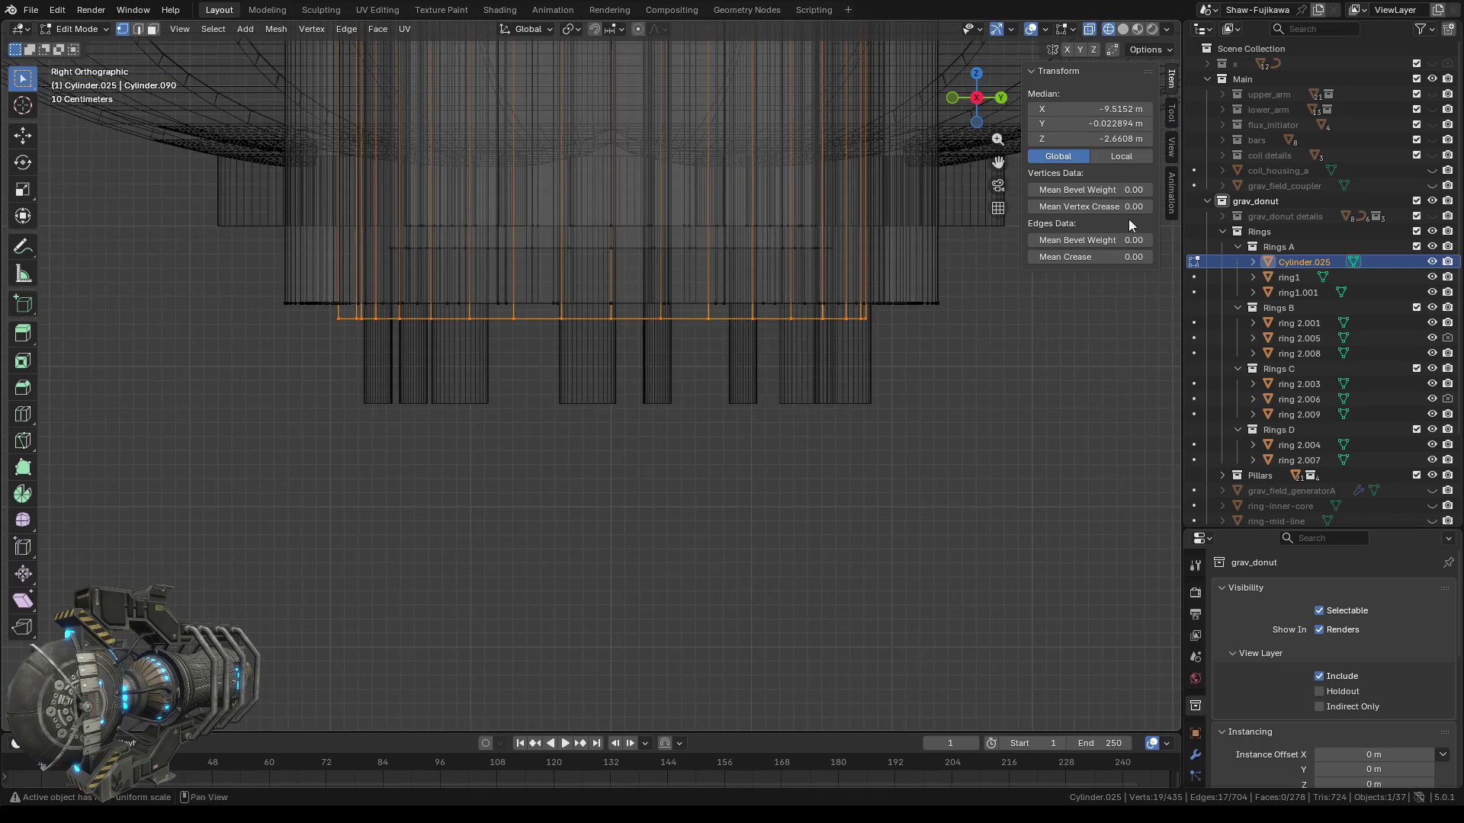
click(1123, 138)
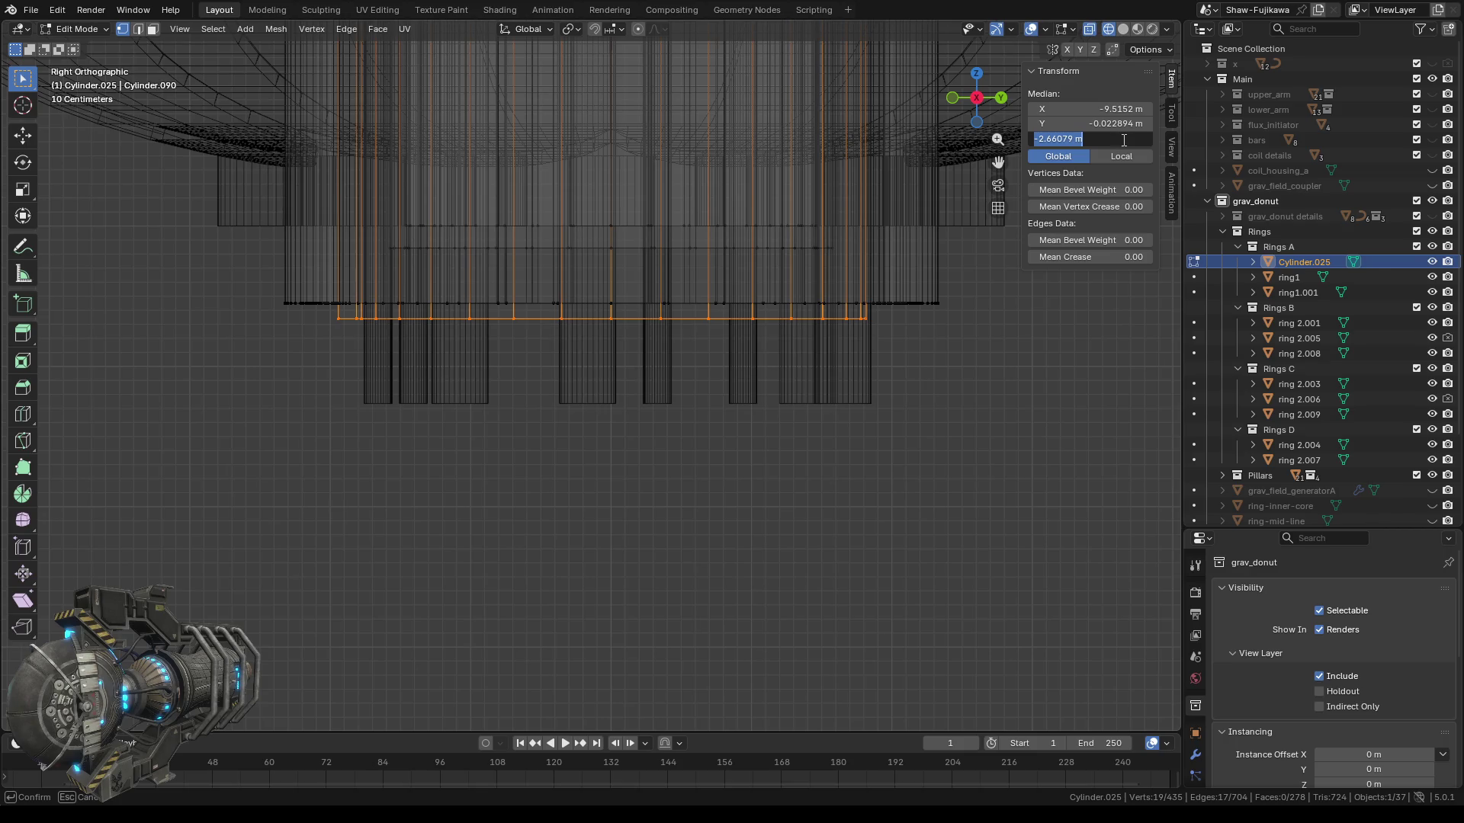
key(Return)
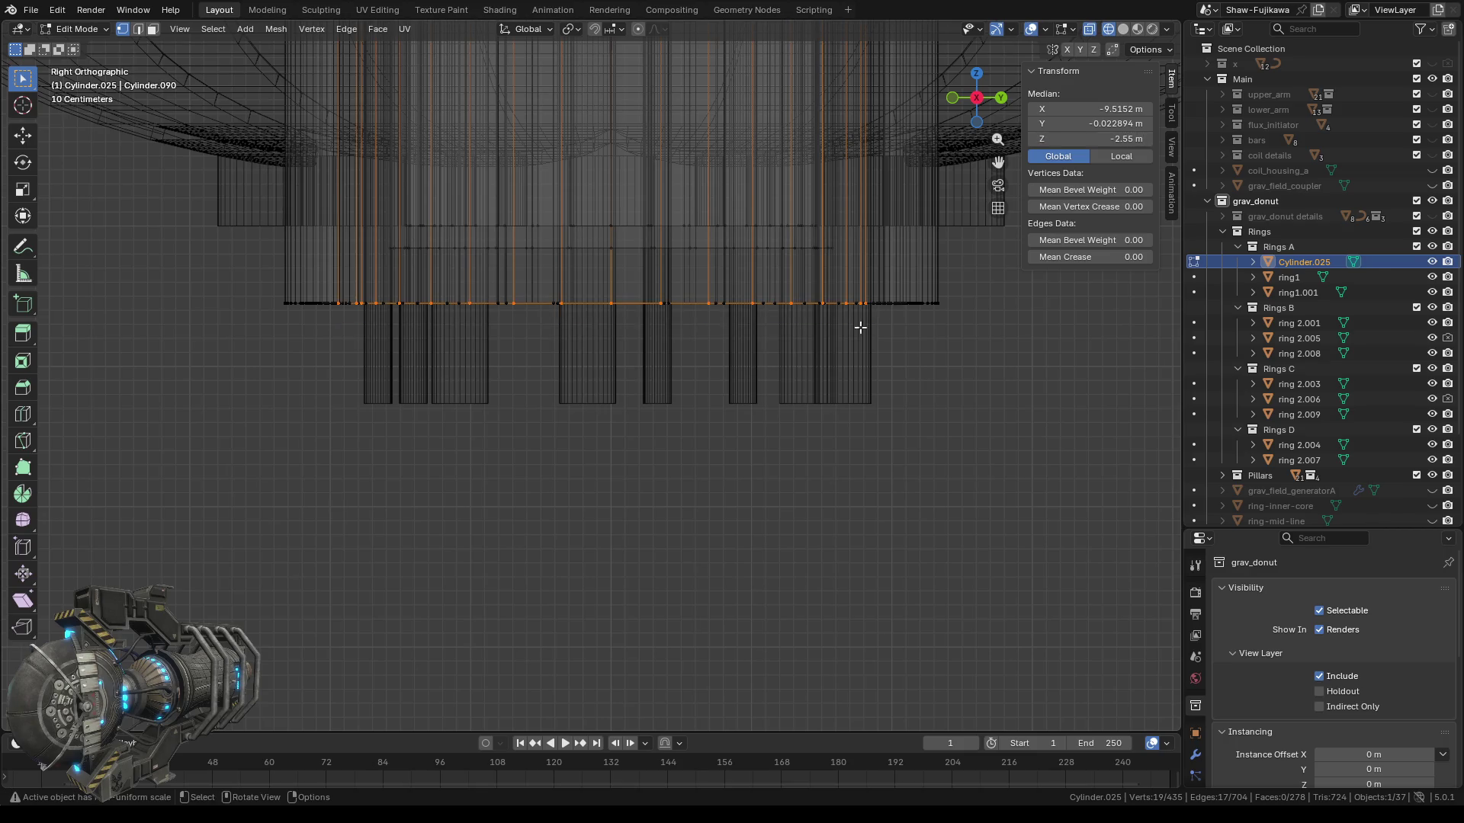
click(677, 412)
scroll(666, 437, down, 2)
mouse_move(420, 456)
middle_down()
mouse_move(704, 402)
mouse_move(561, 374)
mouse_move(576, 391)
mouse_move(422, 468)
mouse_move(633, 461)
middle_up()
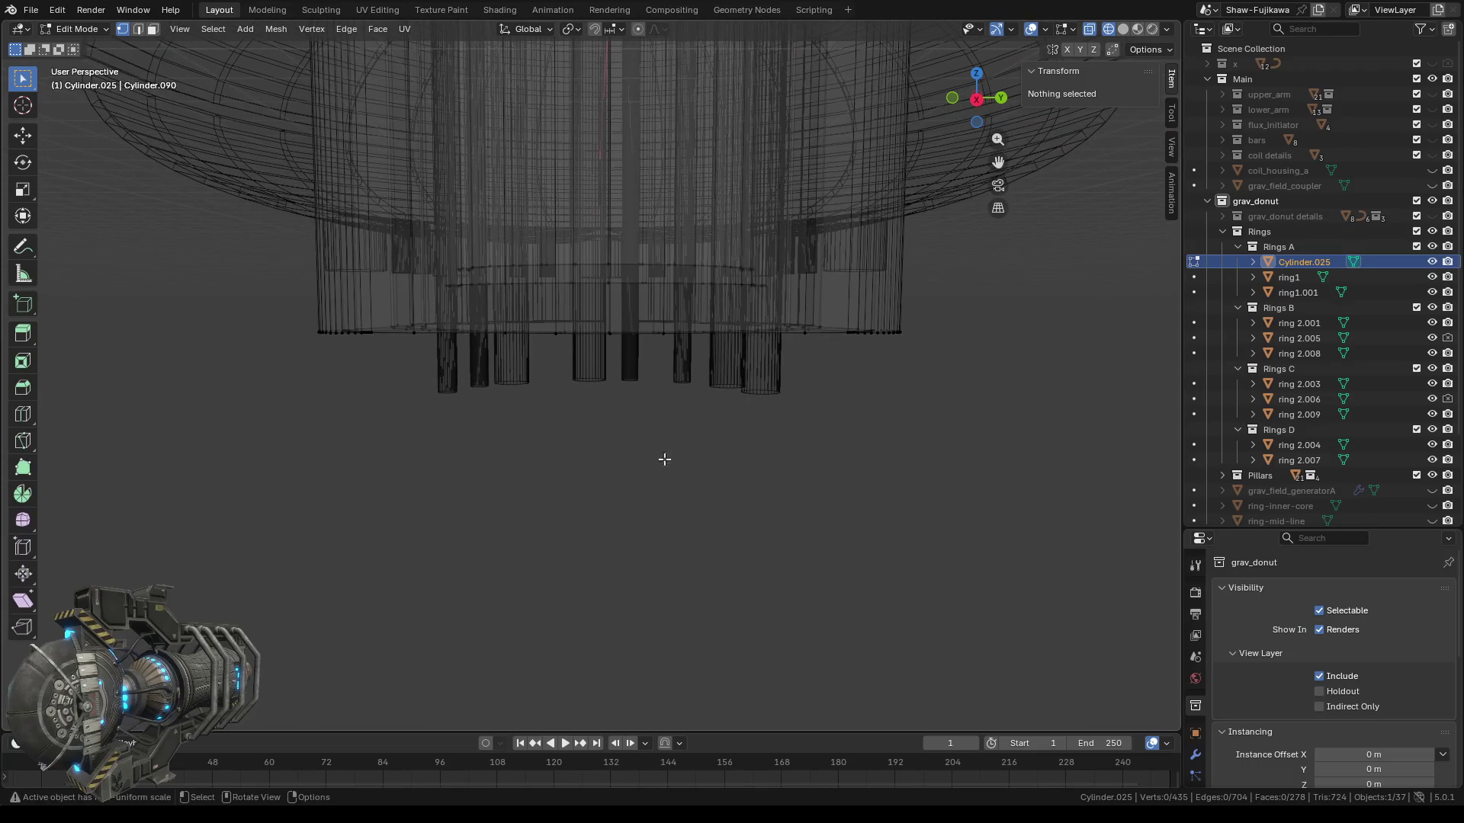
Set Cylinder.025's upper edge band to Median Z -2.55 m in Right Ortho view.
click(977, 99)
scroll(522, 310, up, 2)
drag(320, 202, 923, 242)
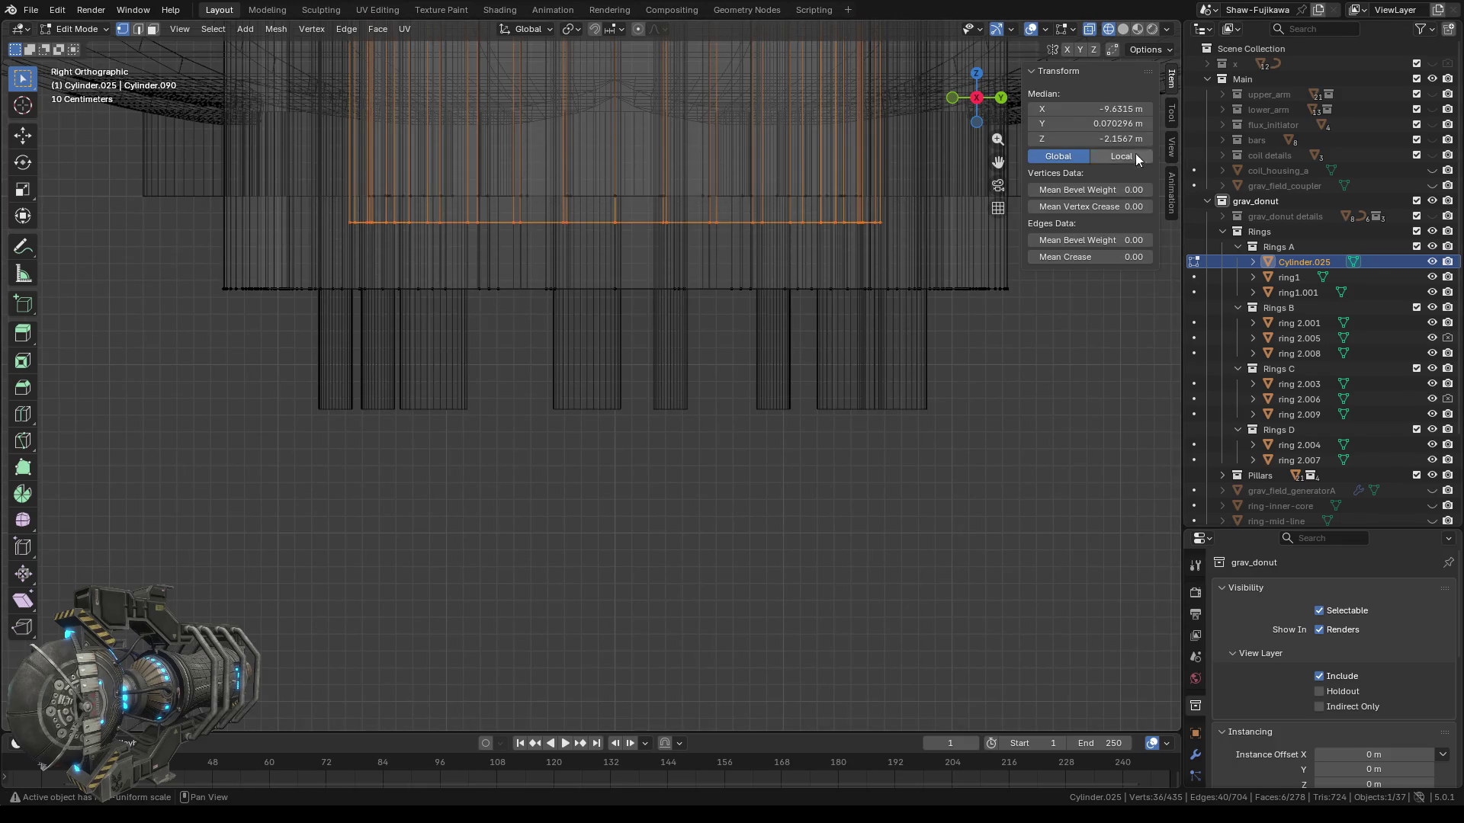
click(1100, 138)
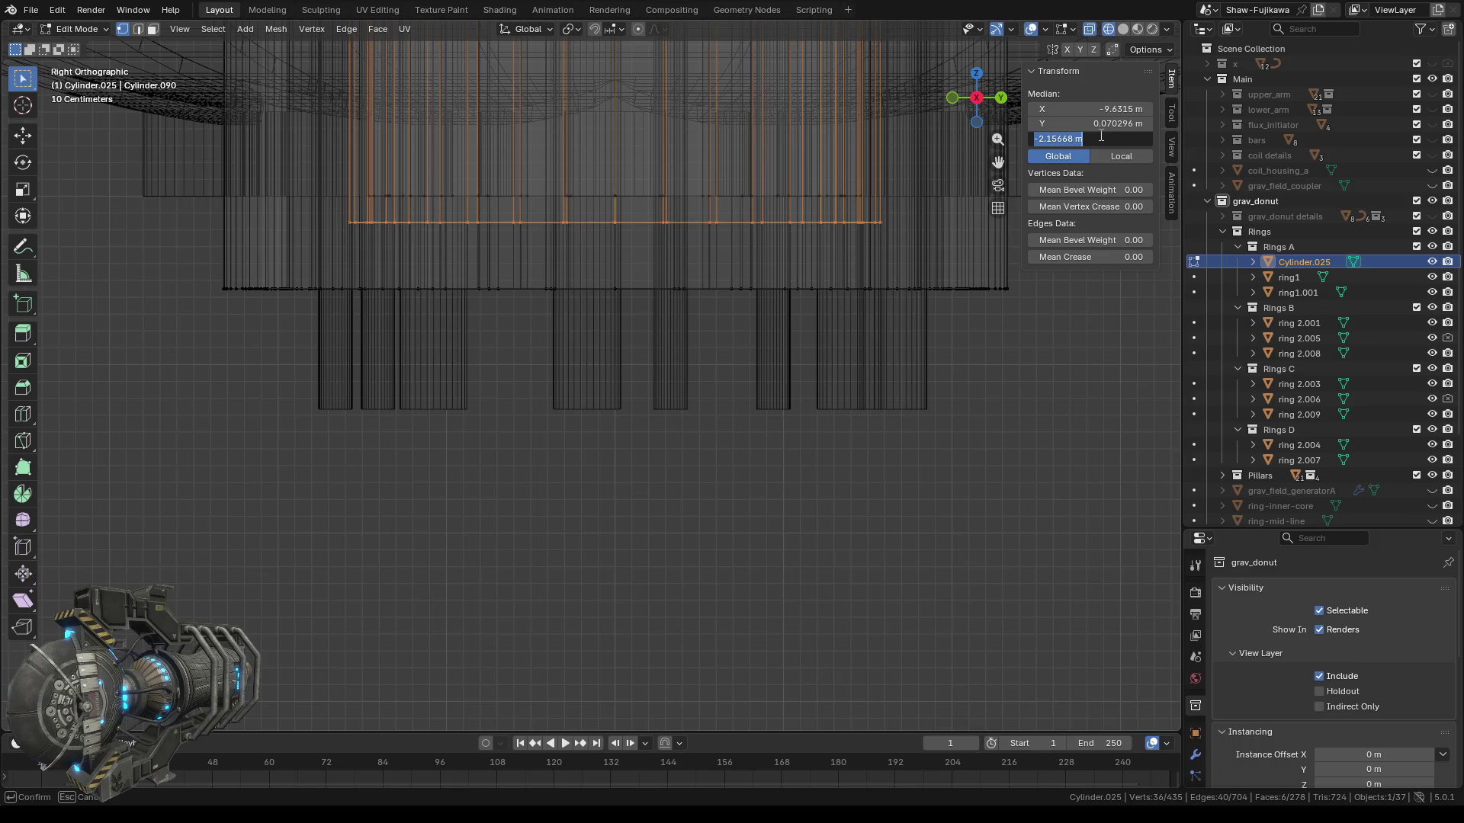
key(Return)
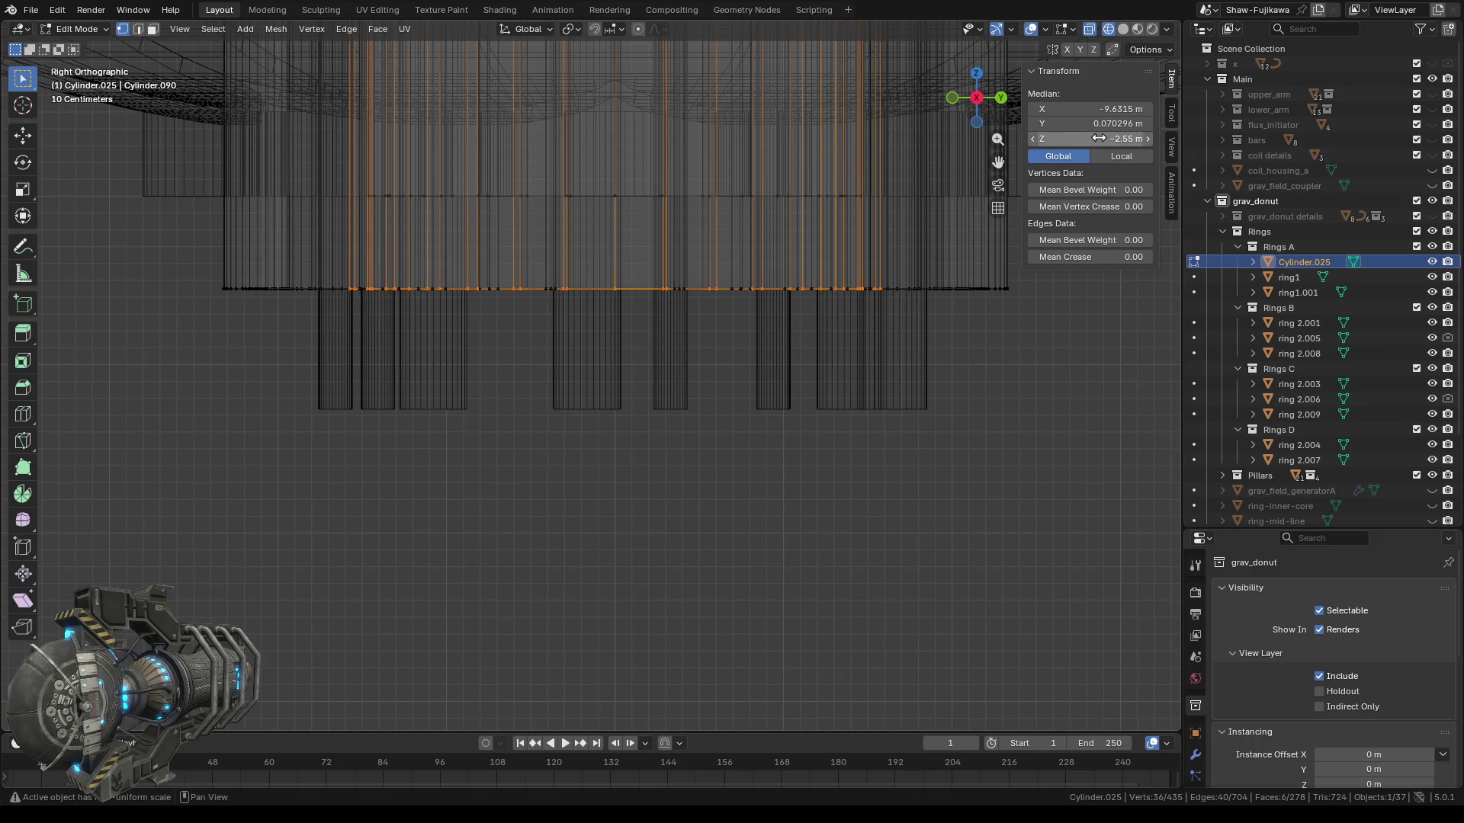
click(526, 385)
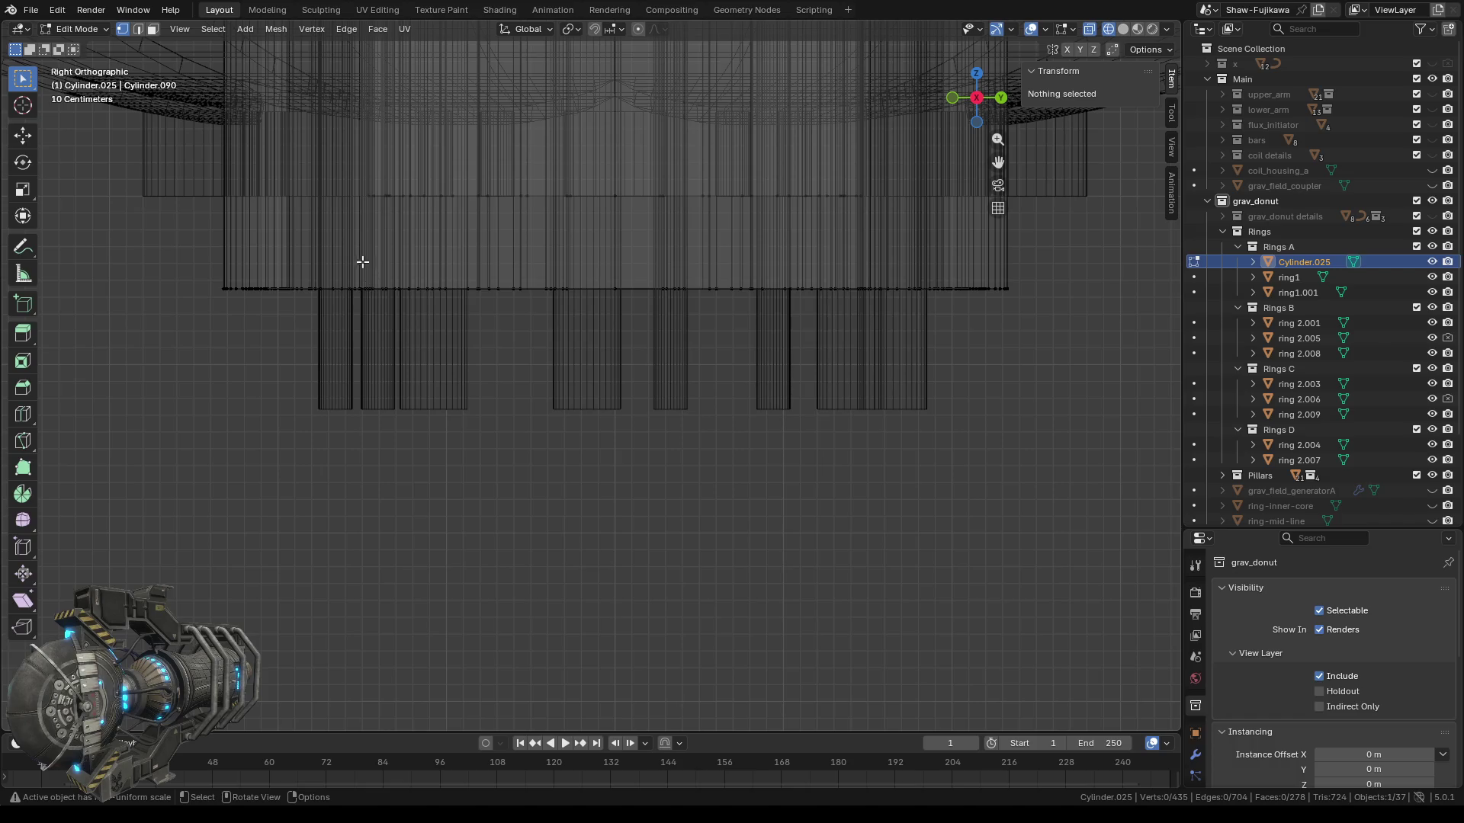
Set a second edge loop to Median Z -2.55 m and check the alignment.
drag(345, 166, 907, 235)
click(1127, 138)
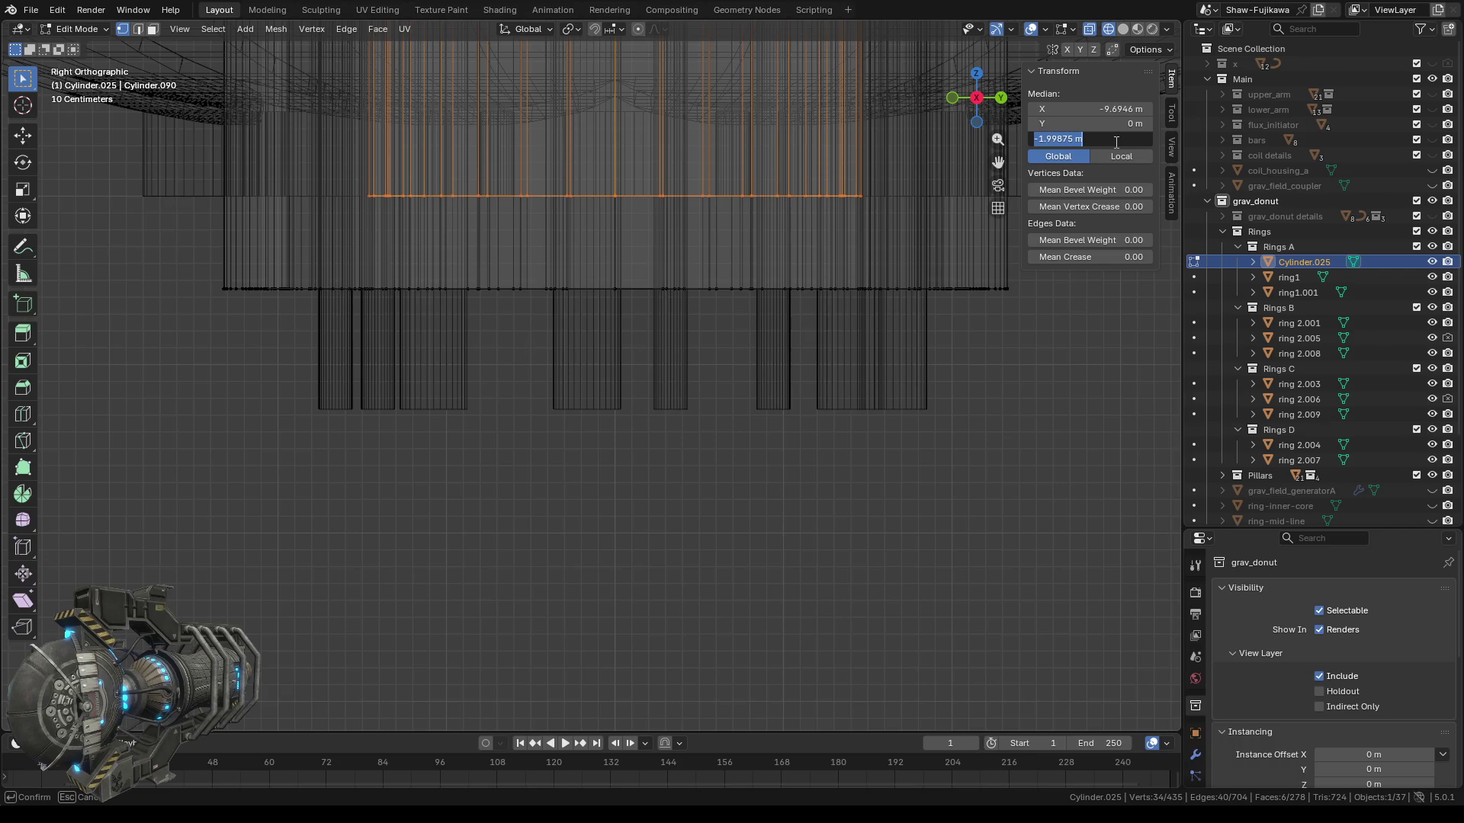
key(Return)
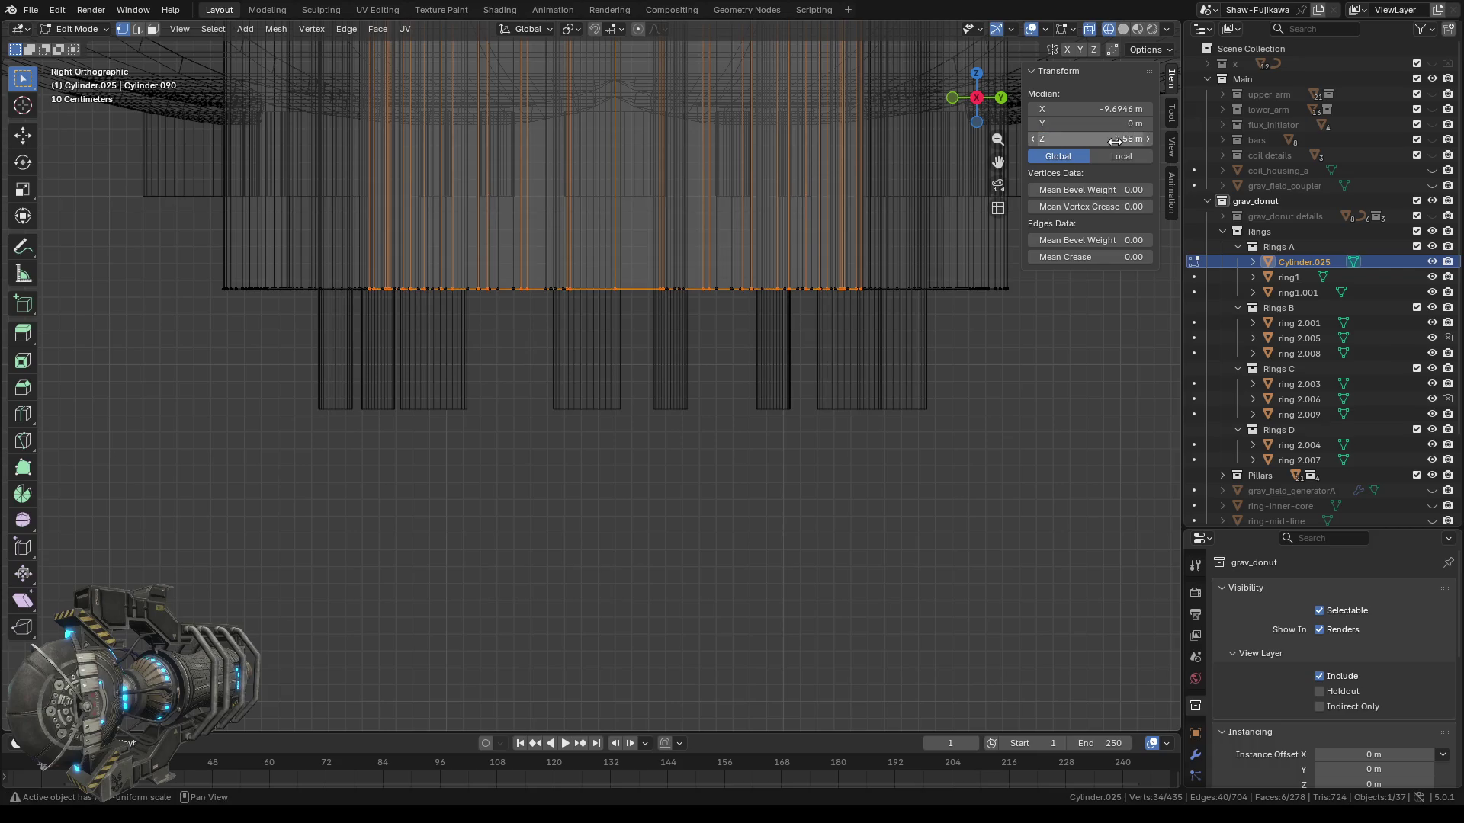
click(713, 410)
mouse_move(670, 440)
middle_down()
mouse_move(593, 409)
mouse_move(824, 335)
mouse_move(816, 317)
mouse_move(546, 317)
mouse_move(481, 397)
mouse_move(521, 305)
mouse_move(687, 279)
mouse_move(511, 298)
mouse_move(653, 267)
mouse_move(877, 261)
middle_up()
click(980, 112)
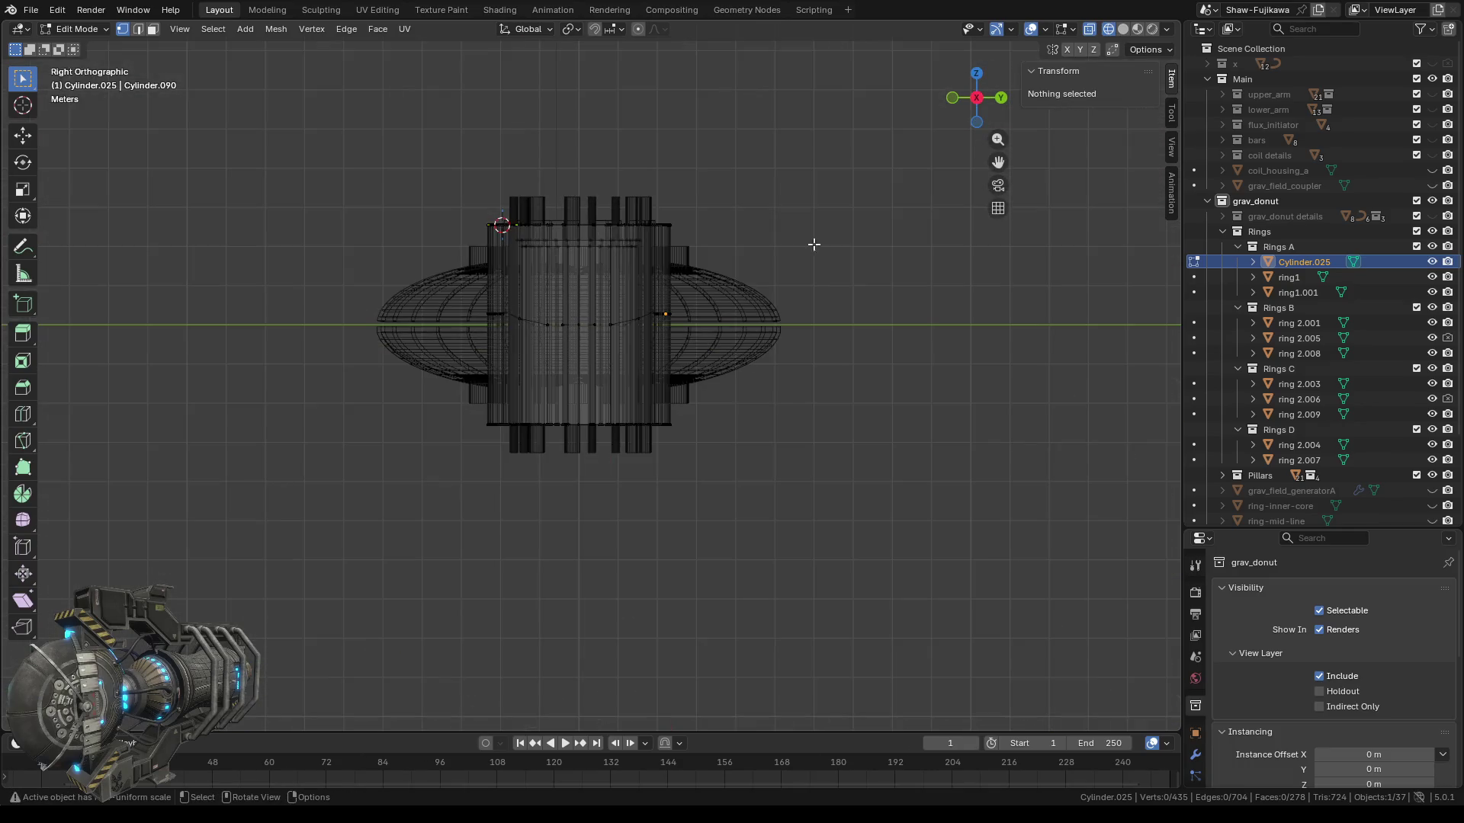
Zoom in and check a single edge's Median Z without changing it.
scroll(588, 287, up, 5)
scroll(608, 277, up, 2)
scroll(657, 219, up, 2)
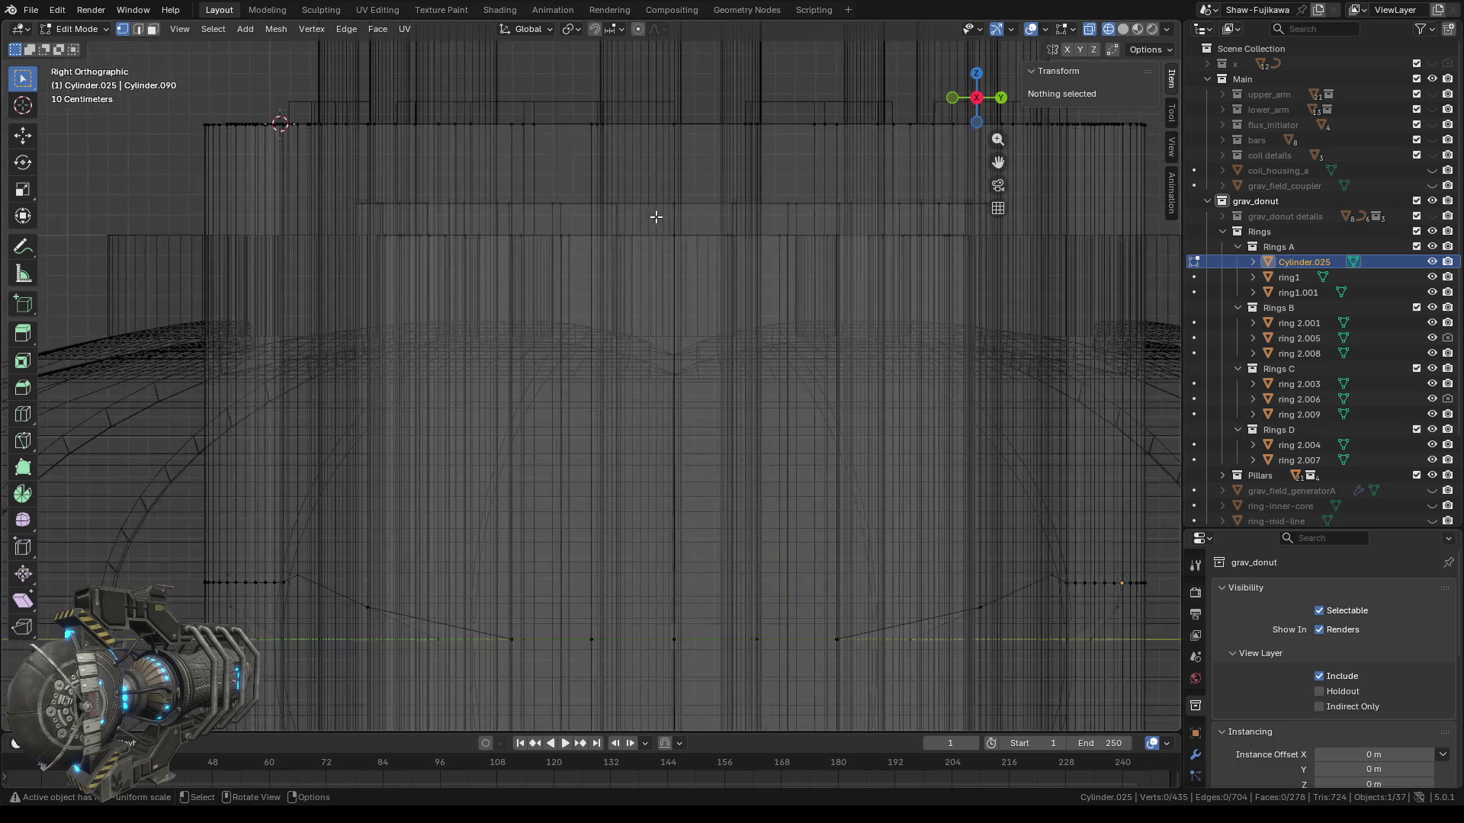
scroll(637, 333, up, 2)
scroll(693, 284, up, 1)
scroll(695, 268, up, 1)
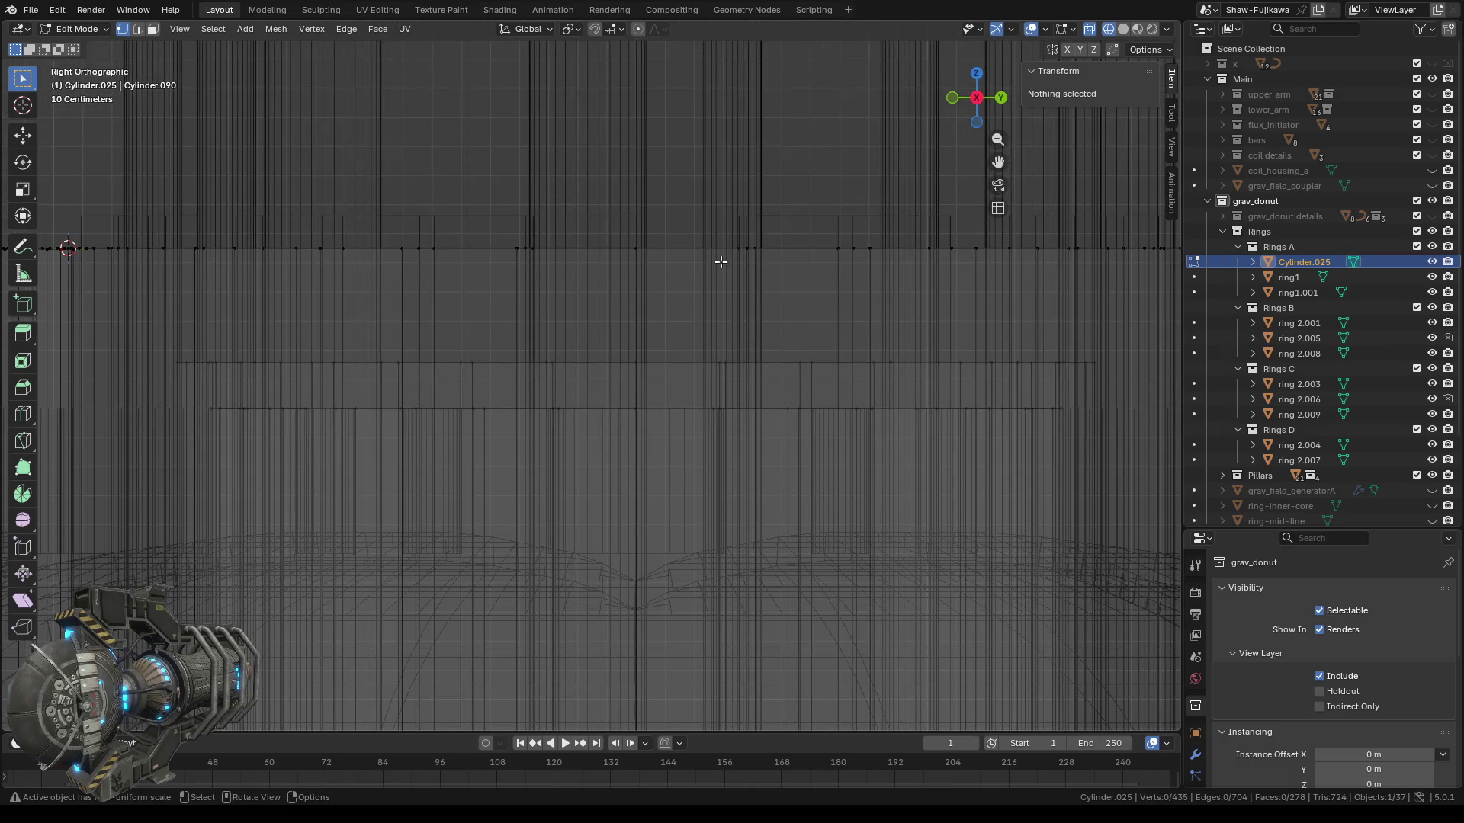
drag(627, 232, 706, 294)
click(1108, 140)
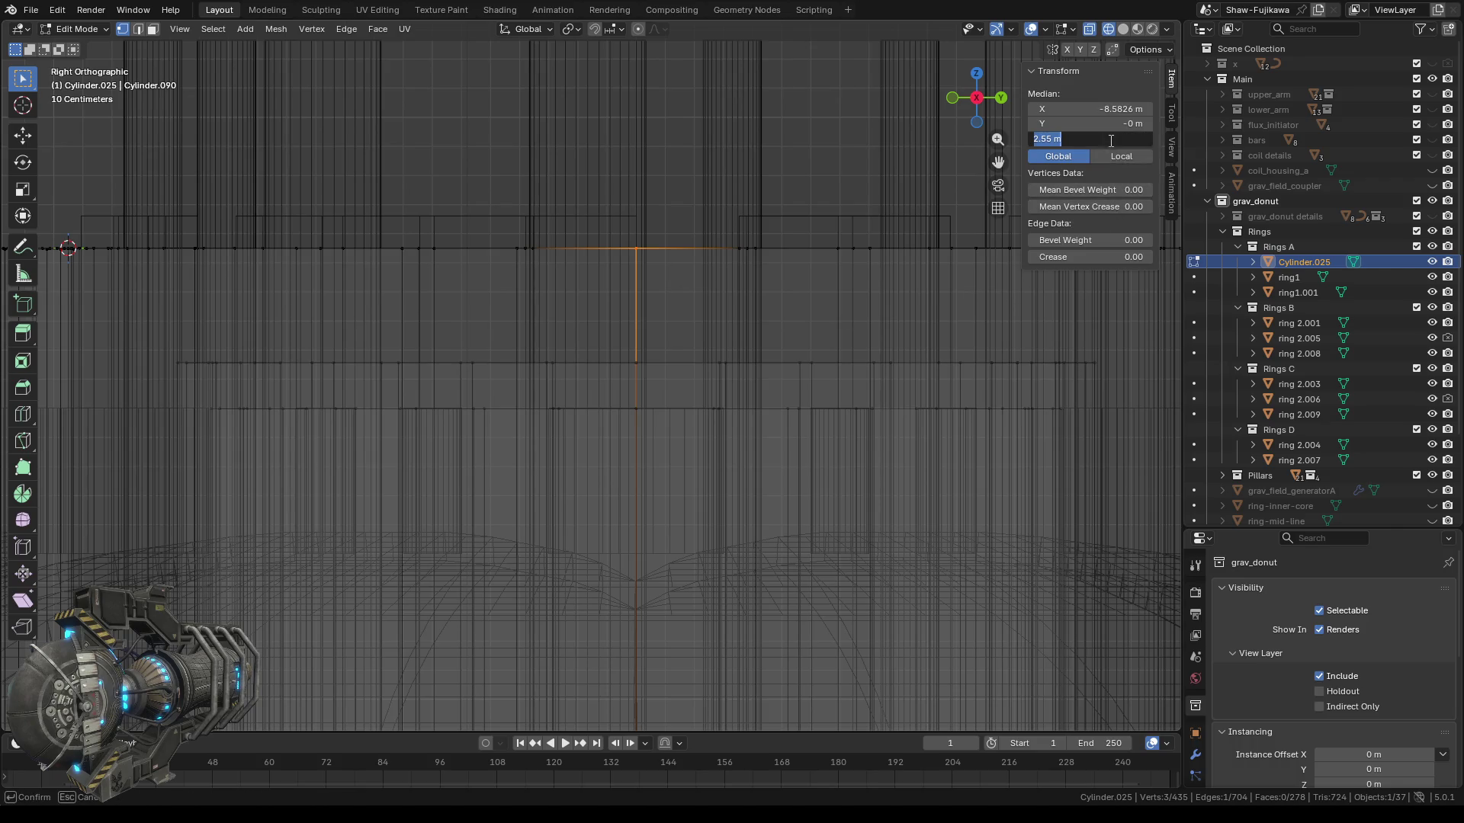
click(660, 176)
click(672, 172)
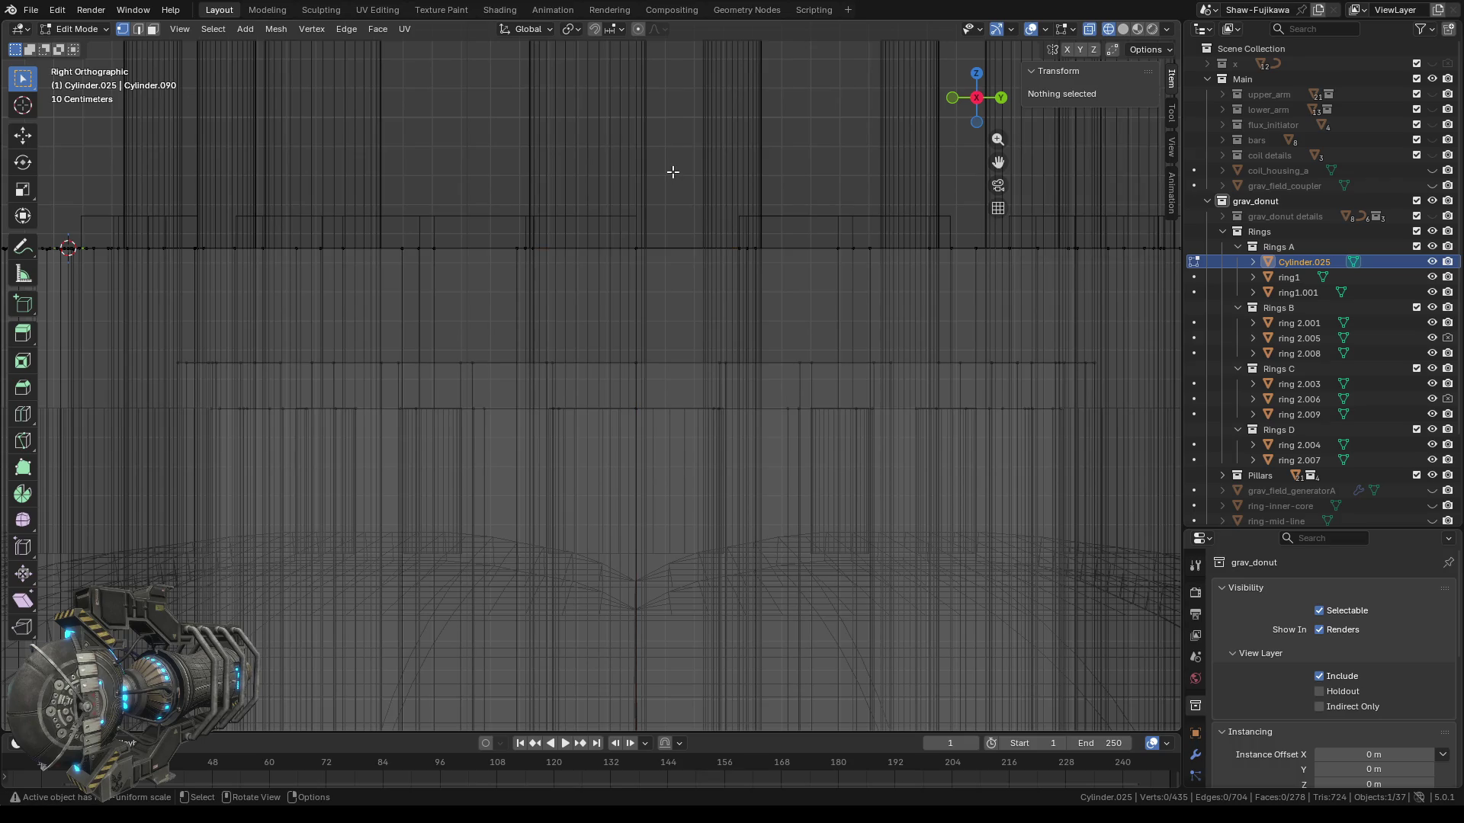
scroll(679, 218, down, 2)
Raise a lower edge loop and the lower top edge row to Median Z 2.55 m.
drag(281, 389, 971, 439)
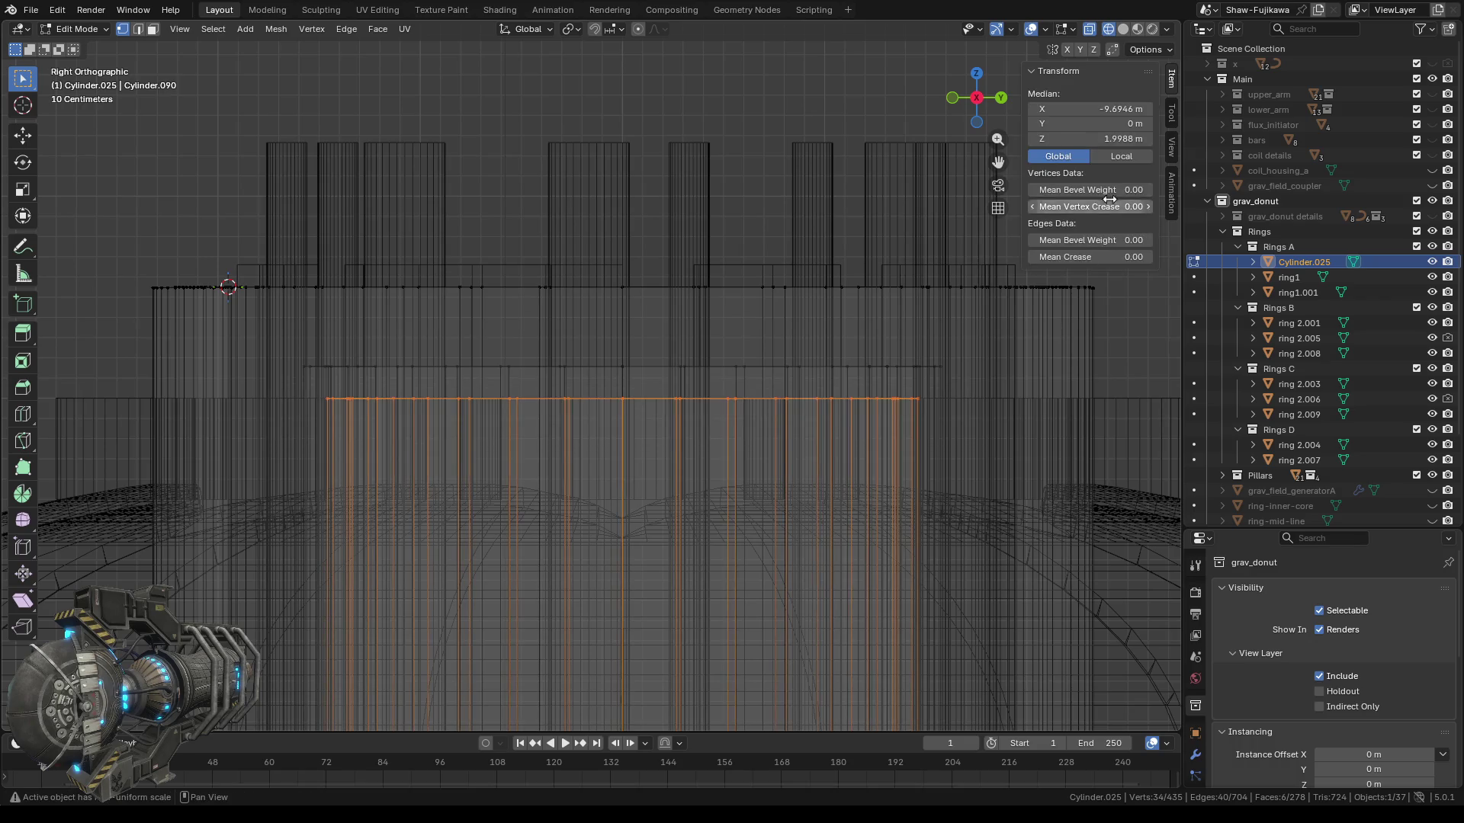
click(1099, 140)
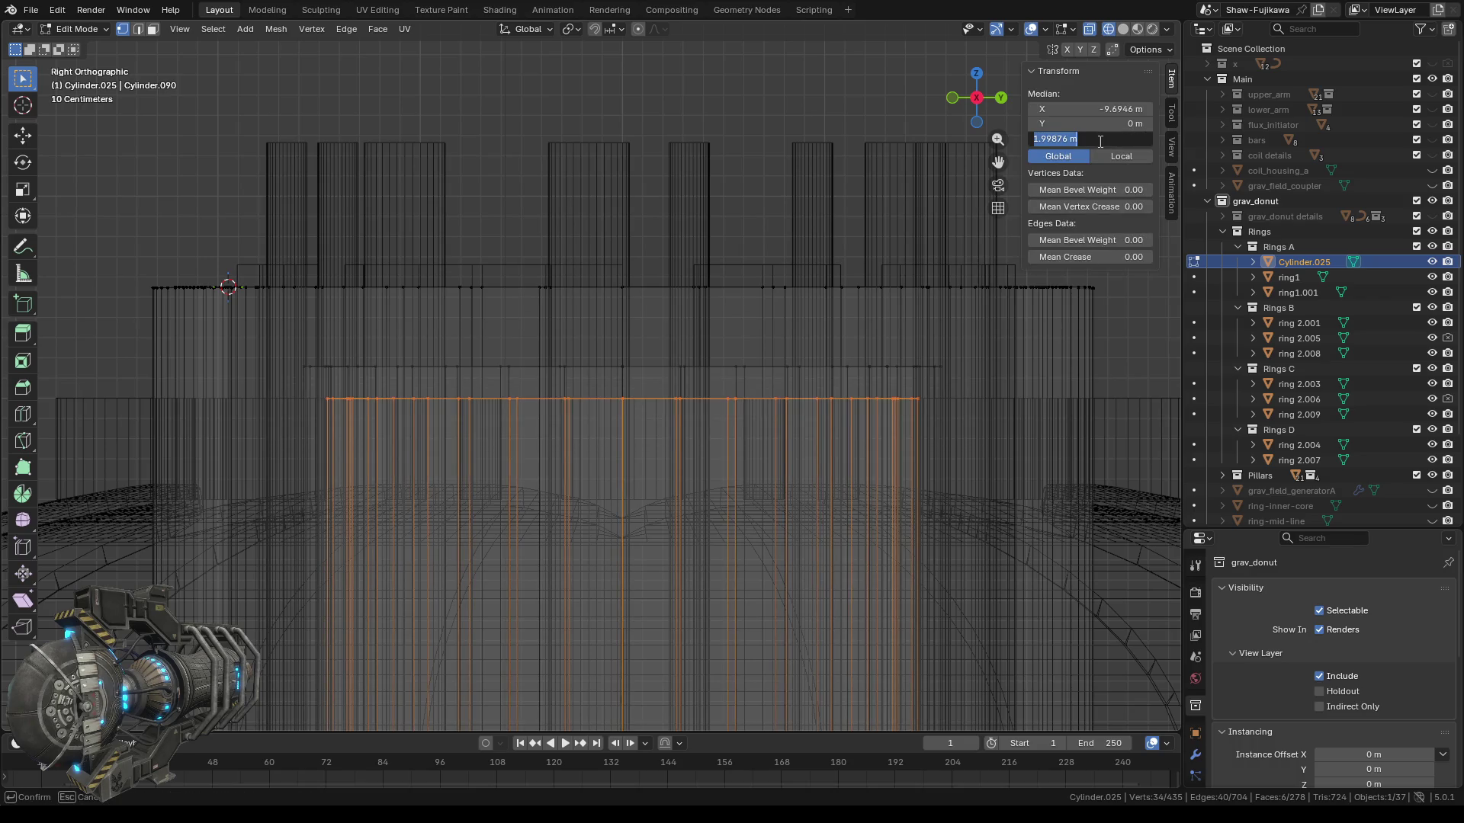
text(2.55)
key(Return)
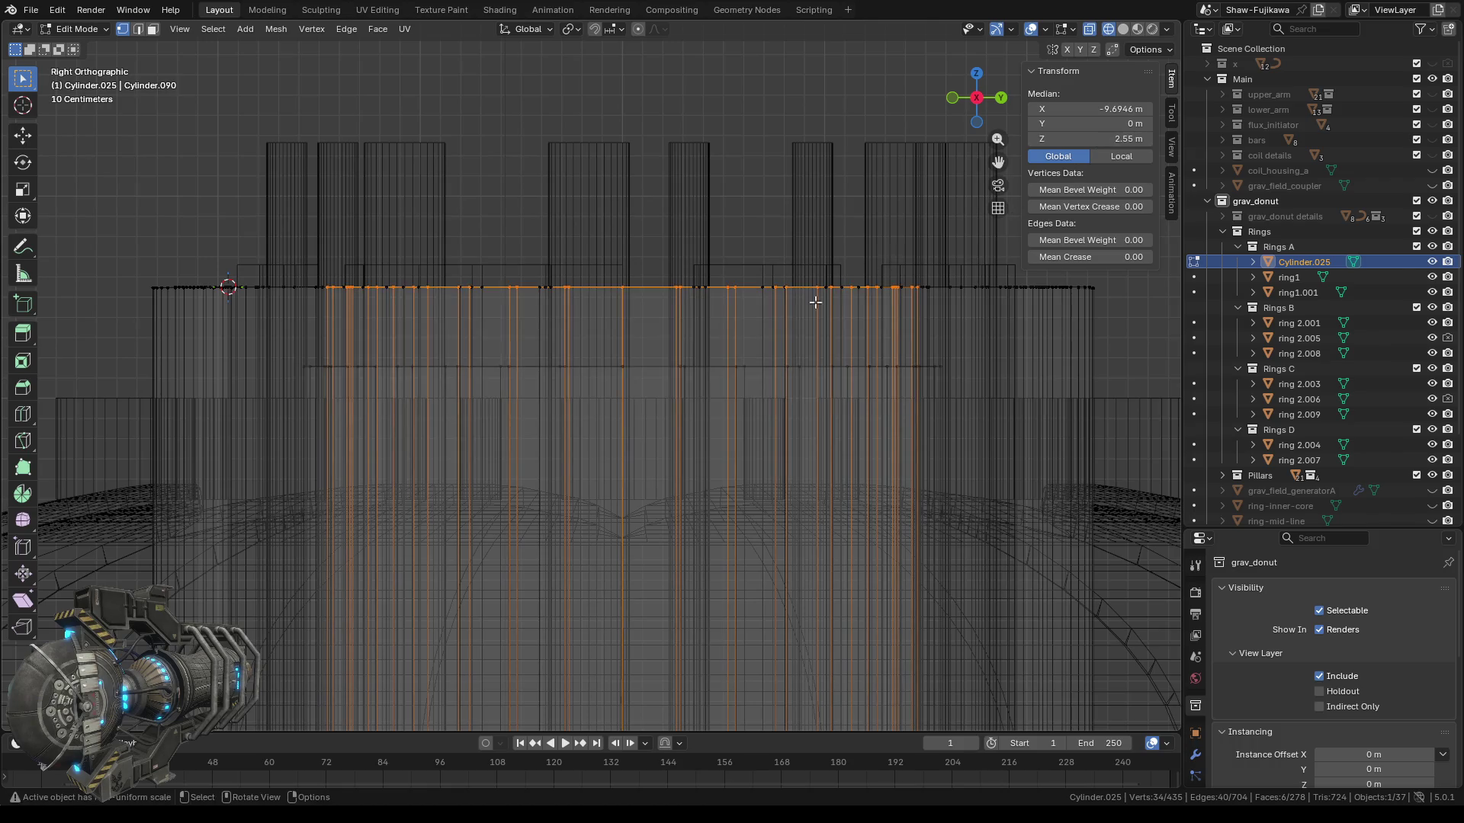
drag(276, 342, 946, 398)
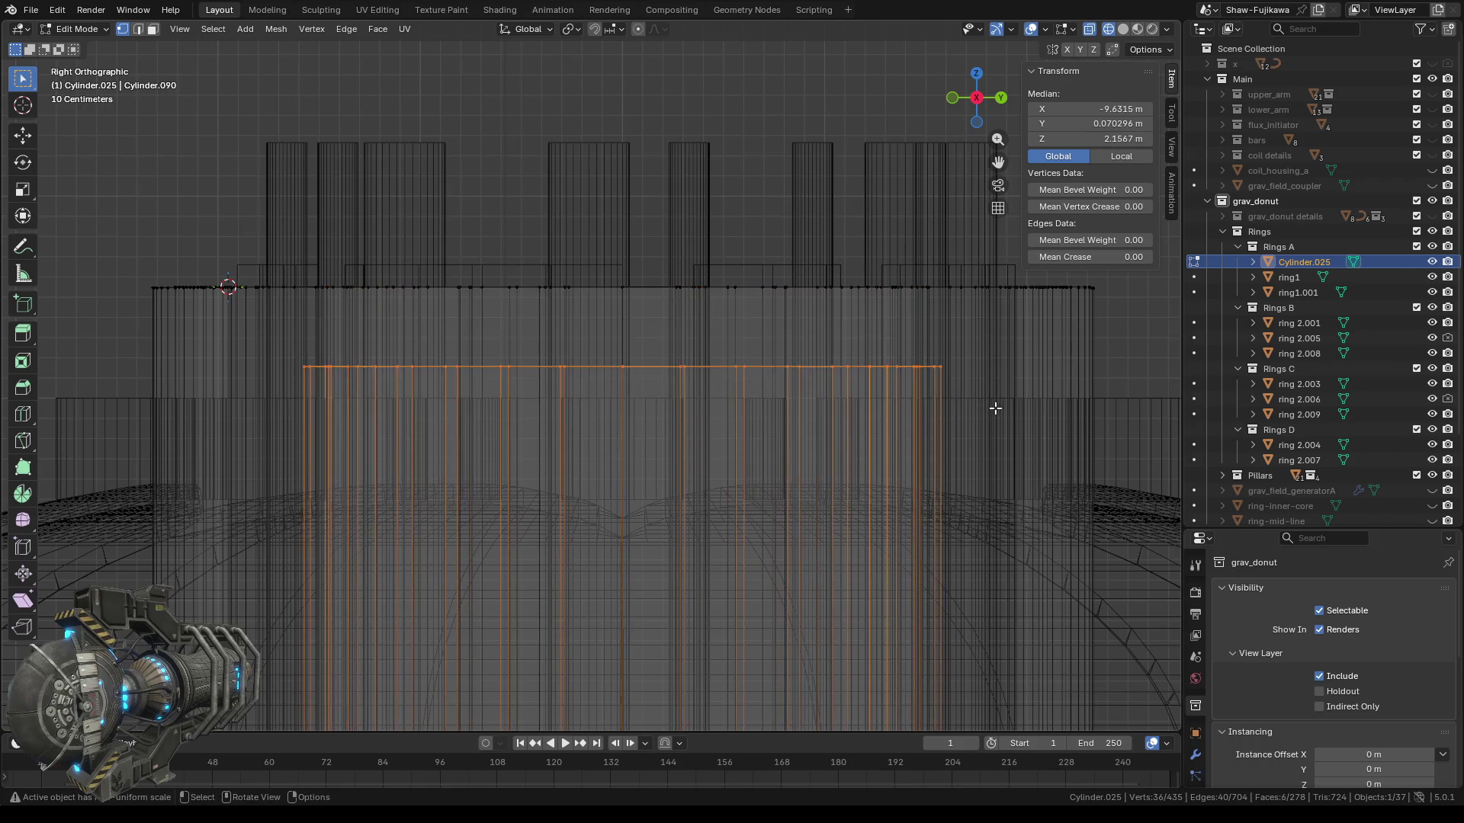
click(1090, 138)
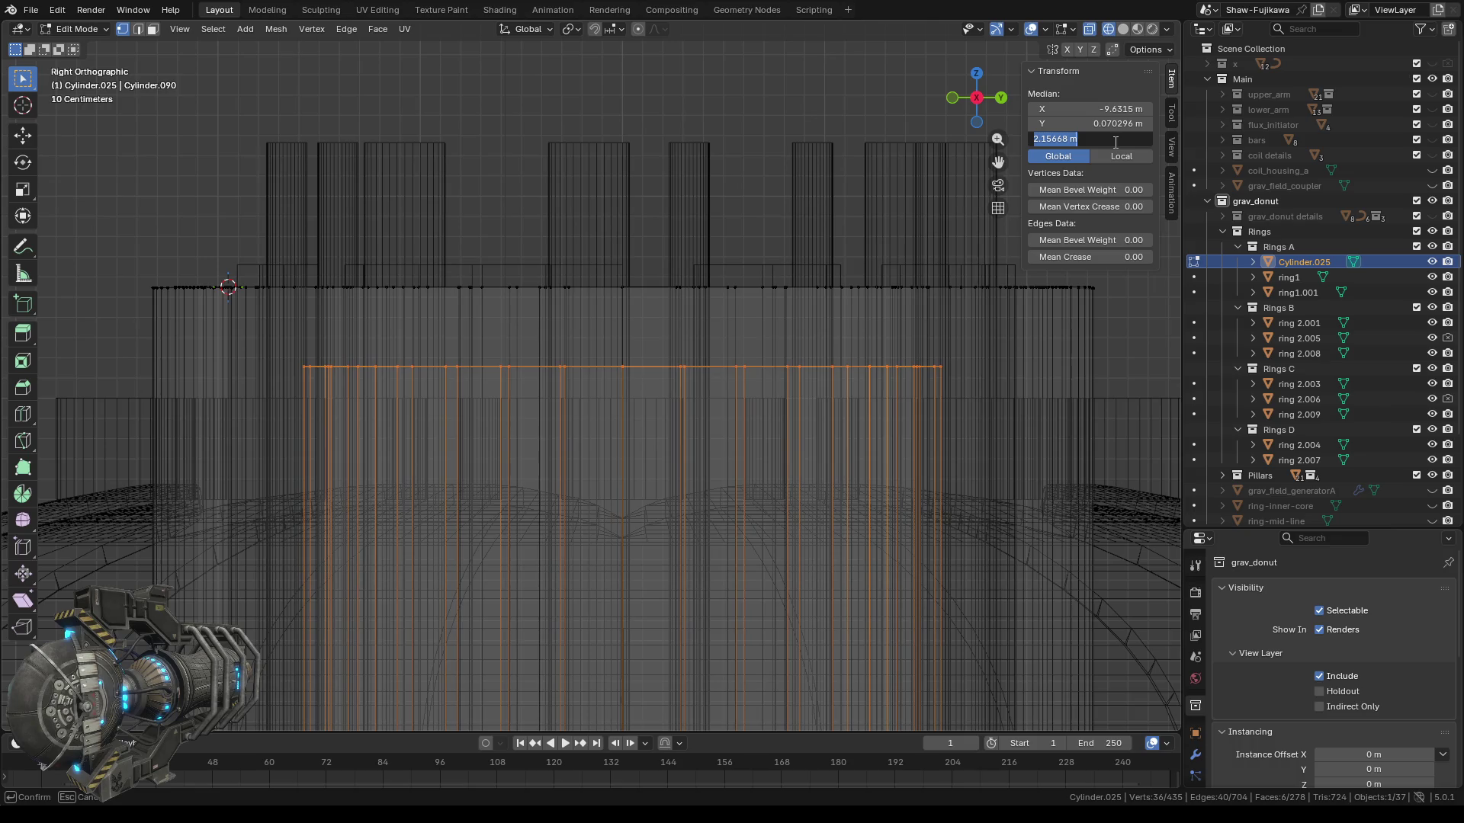
key(Return)
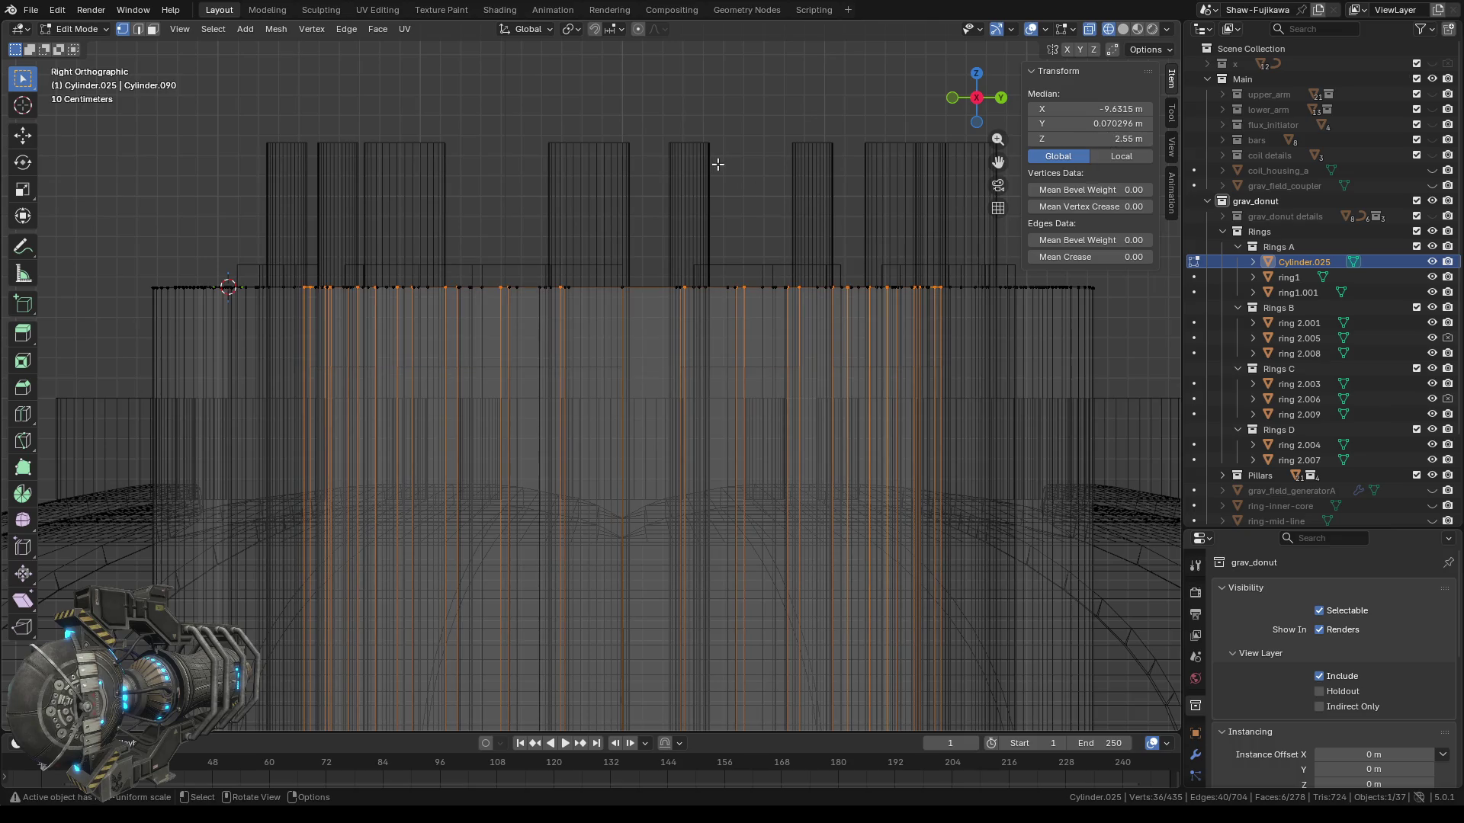
key(alt+a)
scroll(710, 221, down, 5)
mouse_move(370, 450)
middle_down()
mouse_move(538, 508)
mouse_move(376, 460)
middle_up()
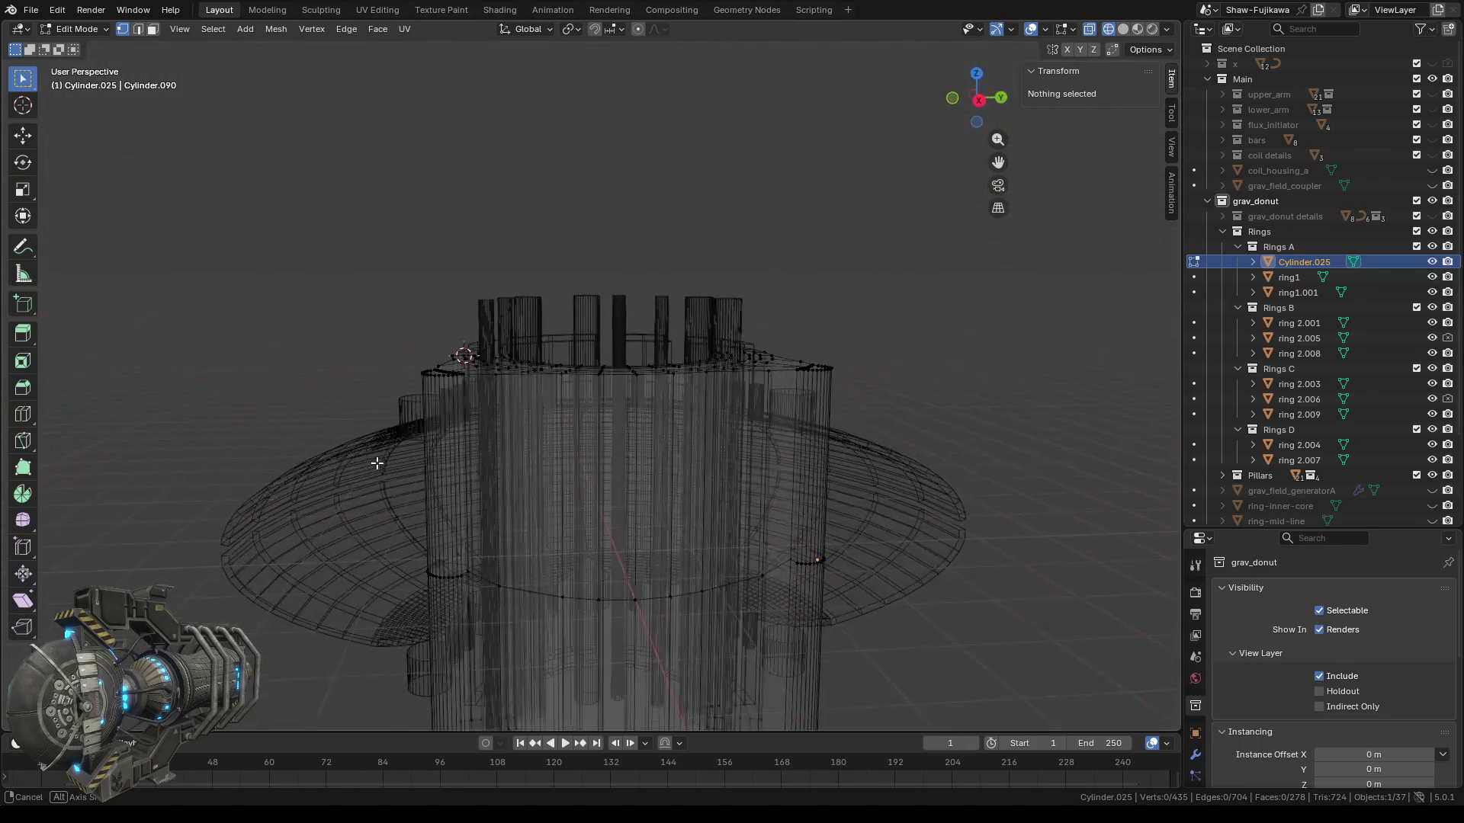
Switch to the right orthographic view, zoom in on the ring tops and check ring1.001's height.
click(1289, 277)
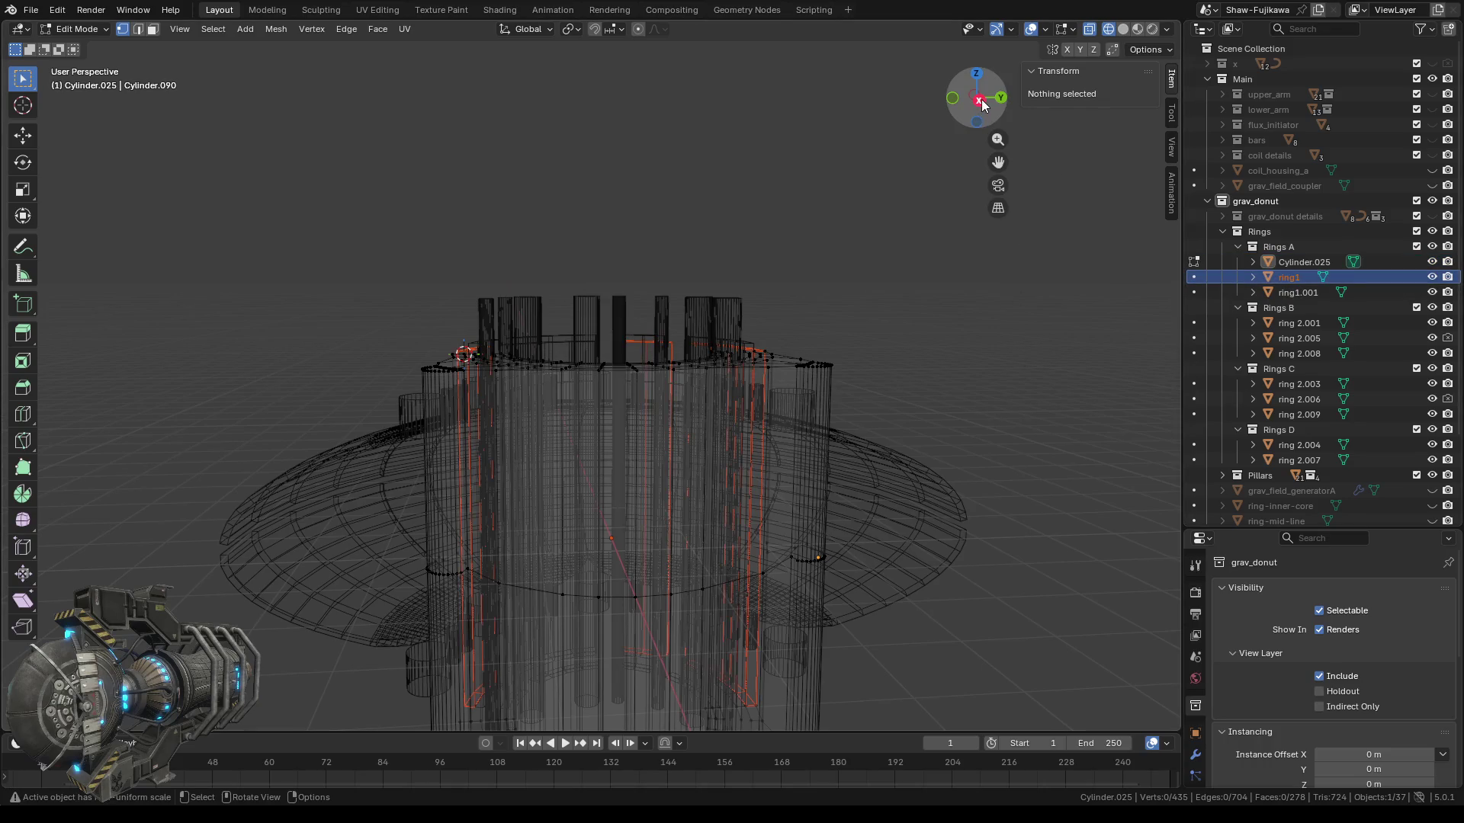
click(981, 104)
scroll(630, 336, up, 4)
shift+middle_drag(631, 336, 650, 386)
click(1297, 290)
In ring 2.001's mesh, set the left column's top vertices to Z 2.55 m.
click(1291, 322)
key(Tab)
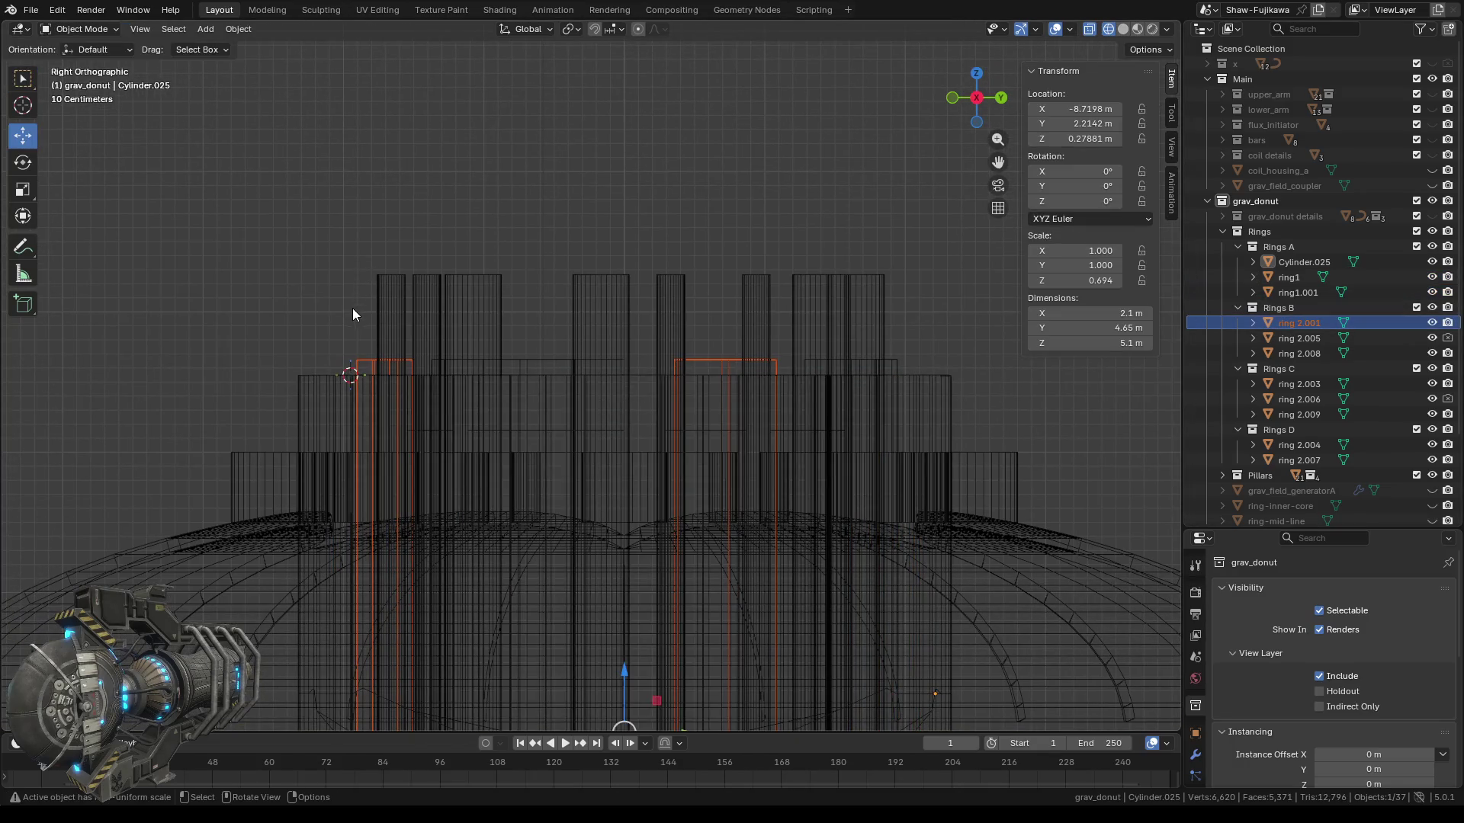
key(Tab)
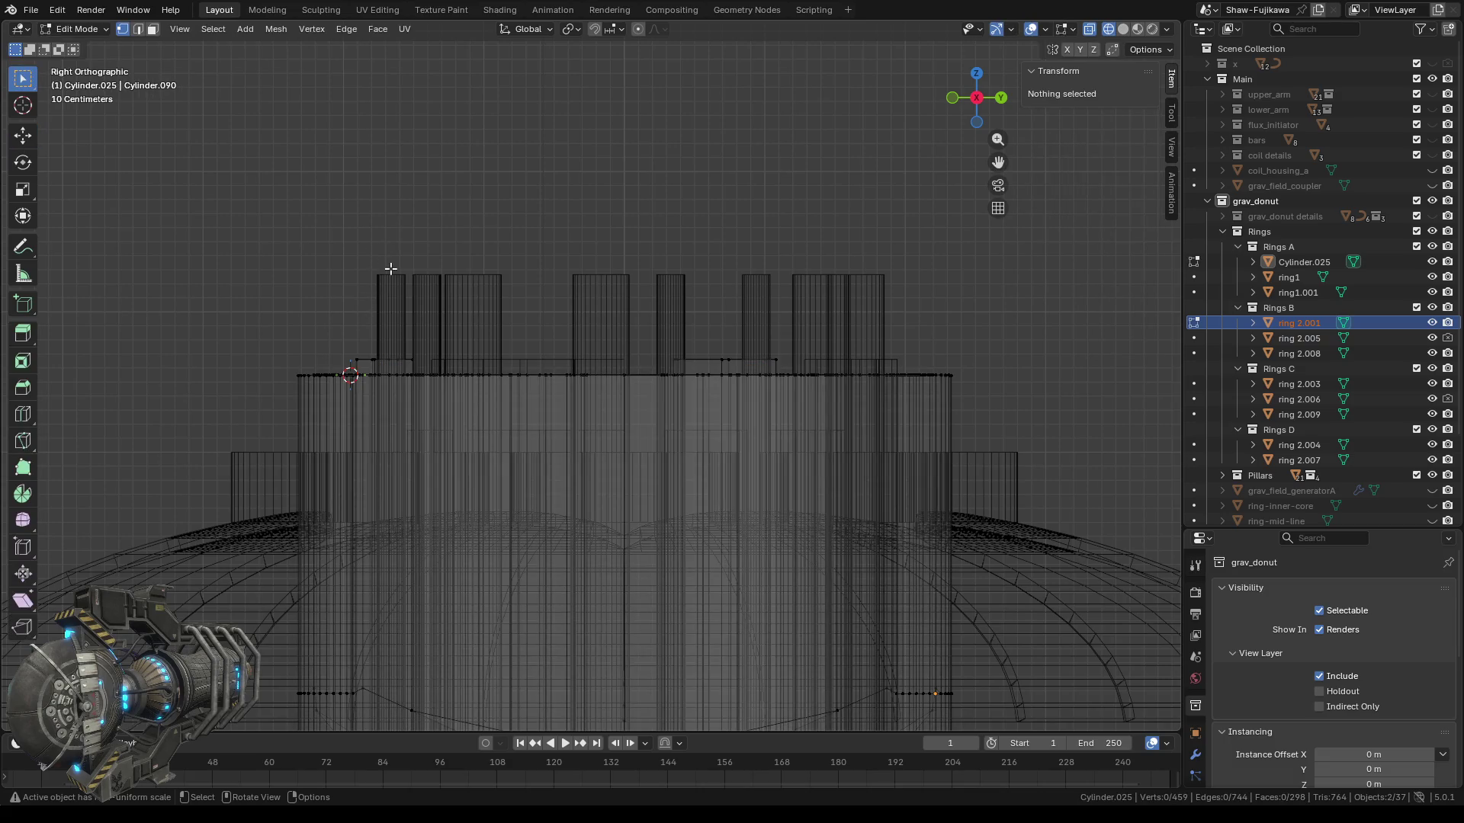
key(Tab)
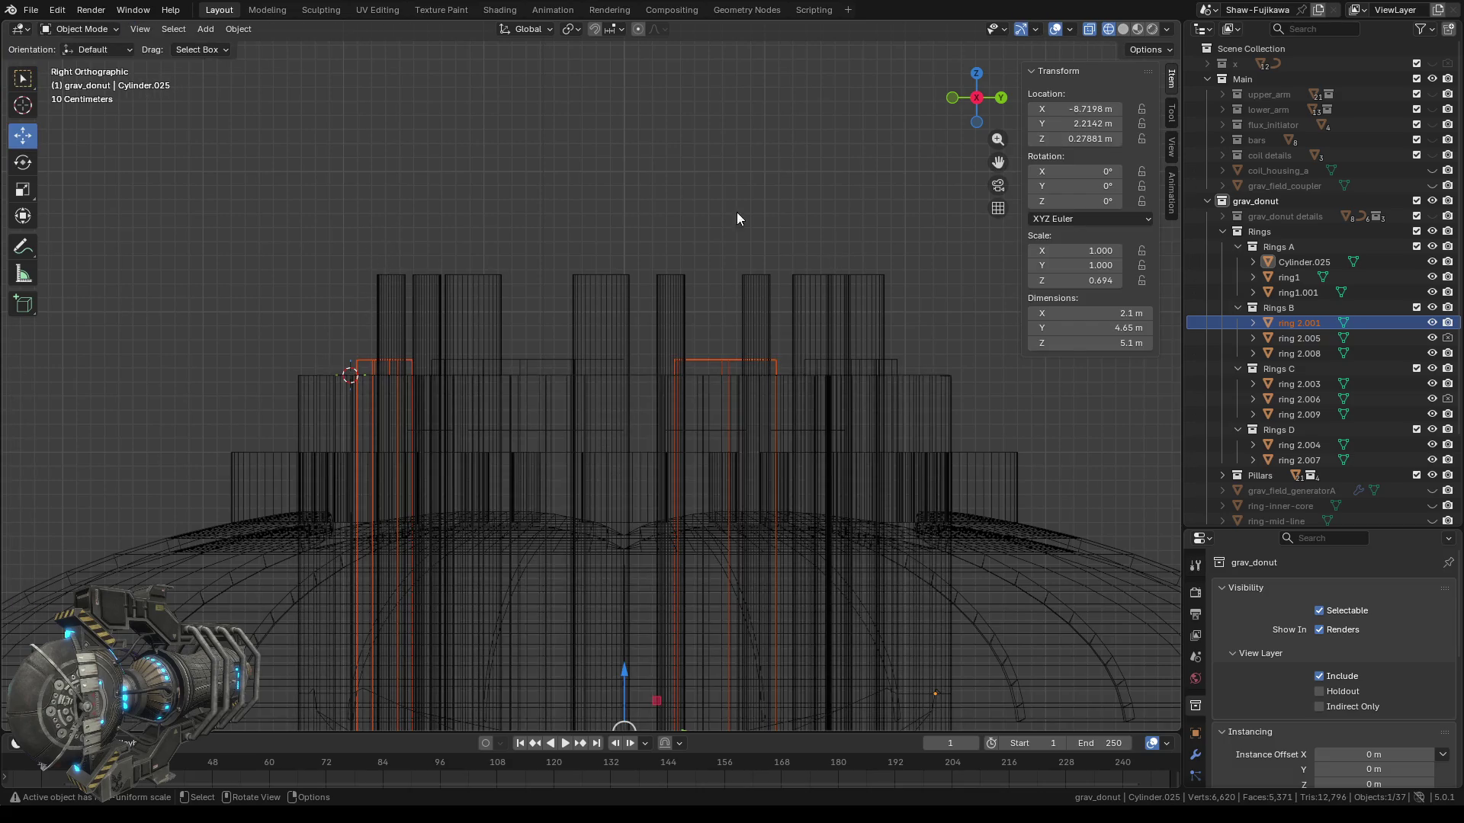
click(1300, 324)
key(Tab)
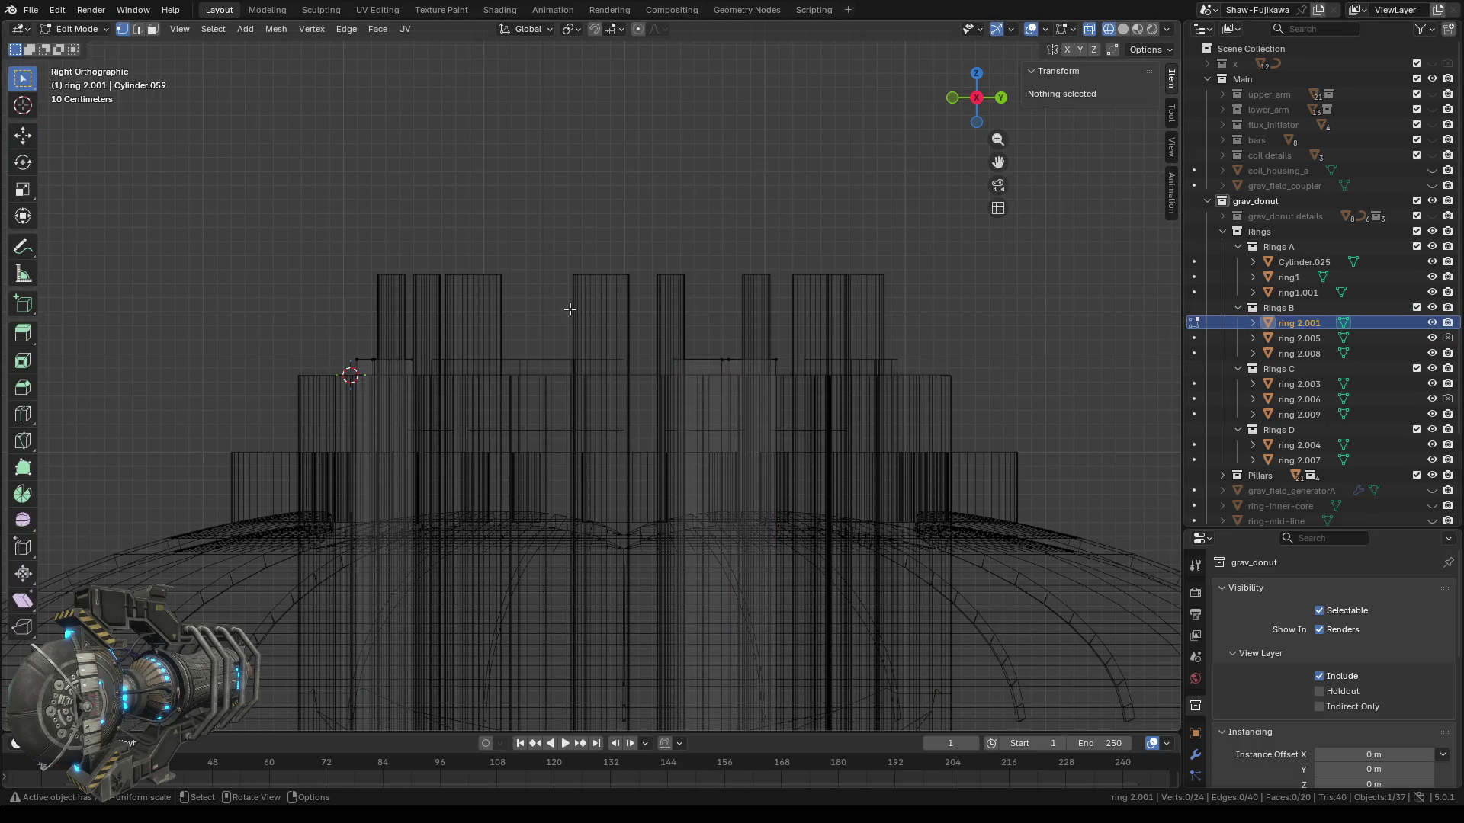
drag(314, 325, 449, 371)
click(1115, 139)
text(2.55 m)
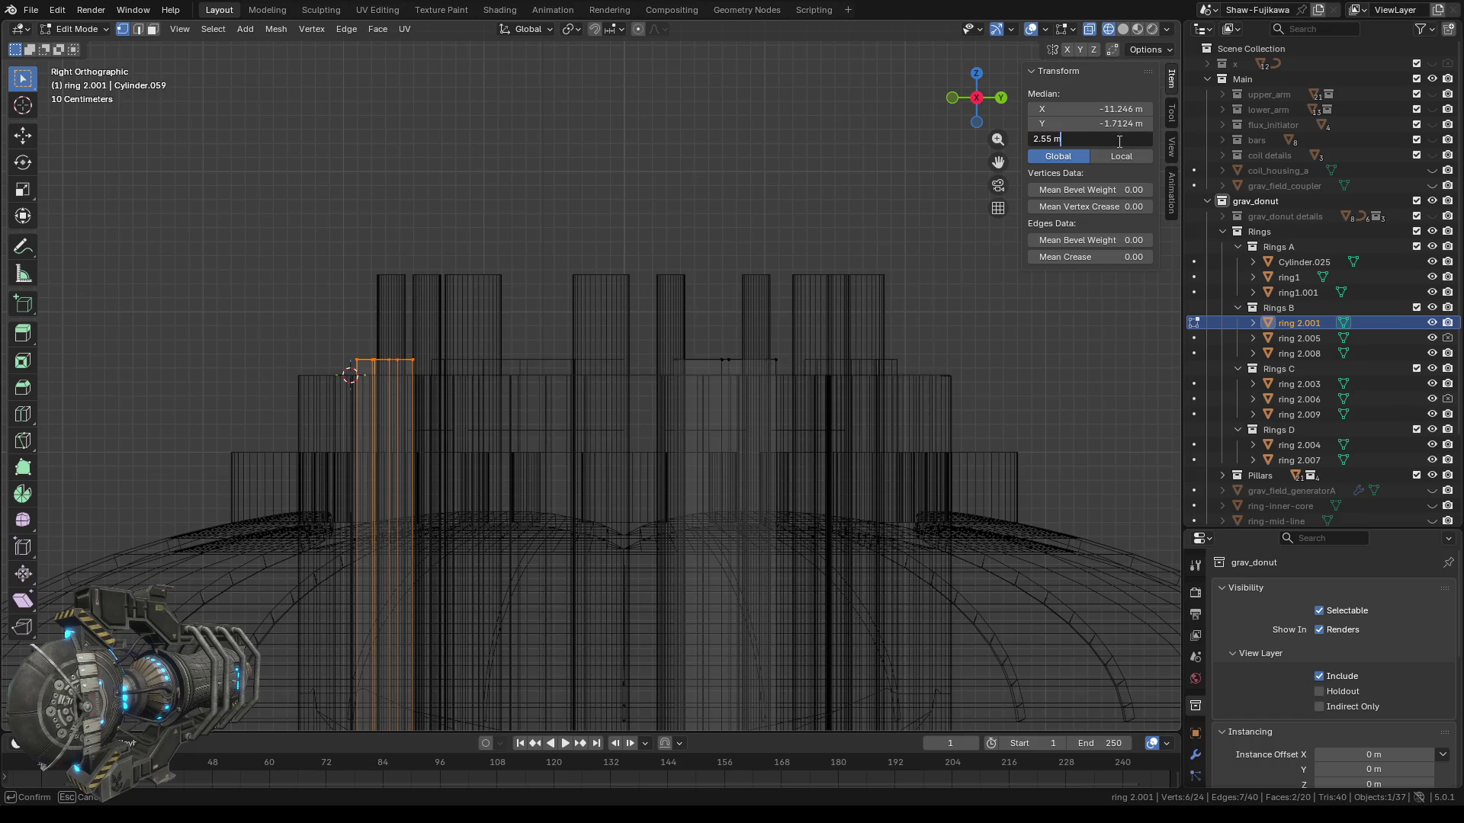
key(Return)
Set ring 2.001's other column's top vertices to Z 2.55 m, then return to Object Mode.
drag(618, 292, 798, 364)
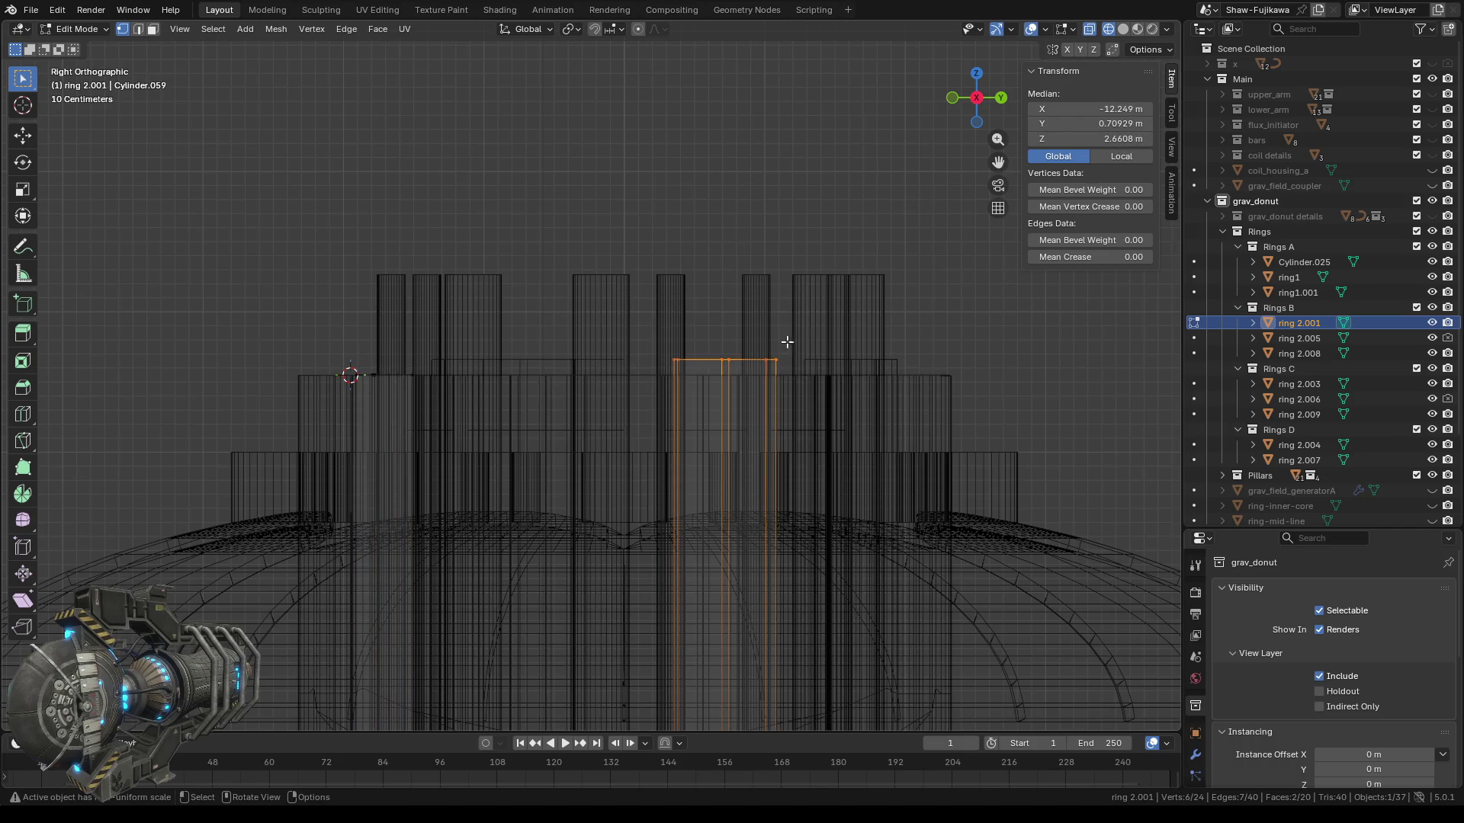
click(1112, 139)
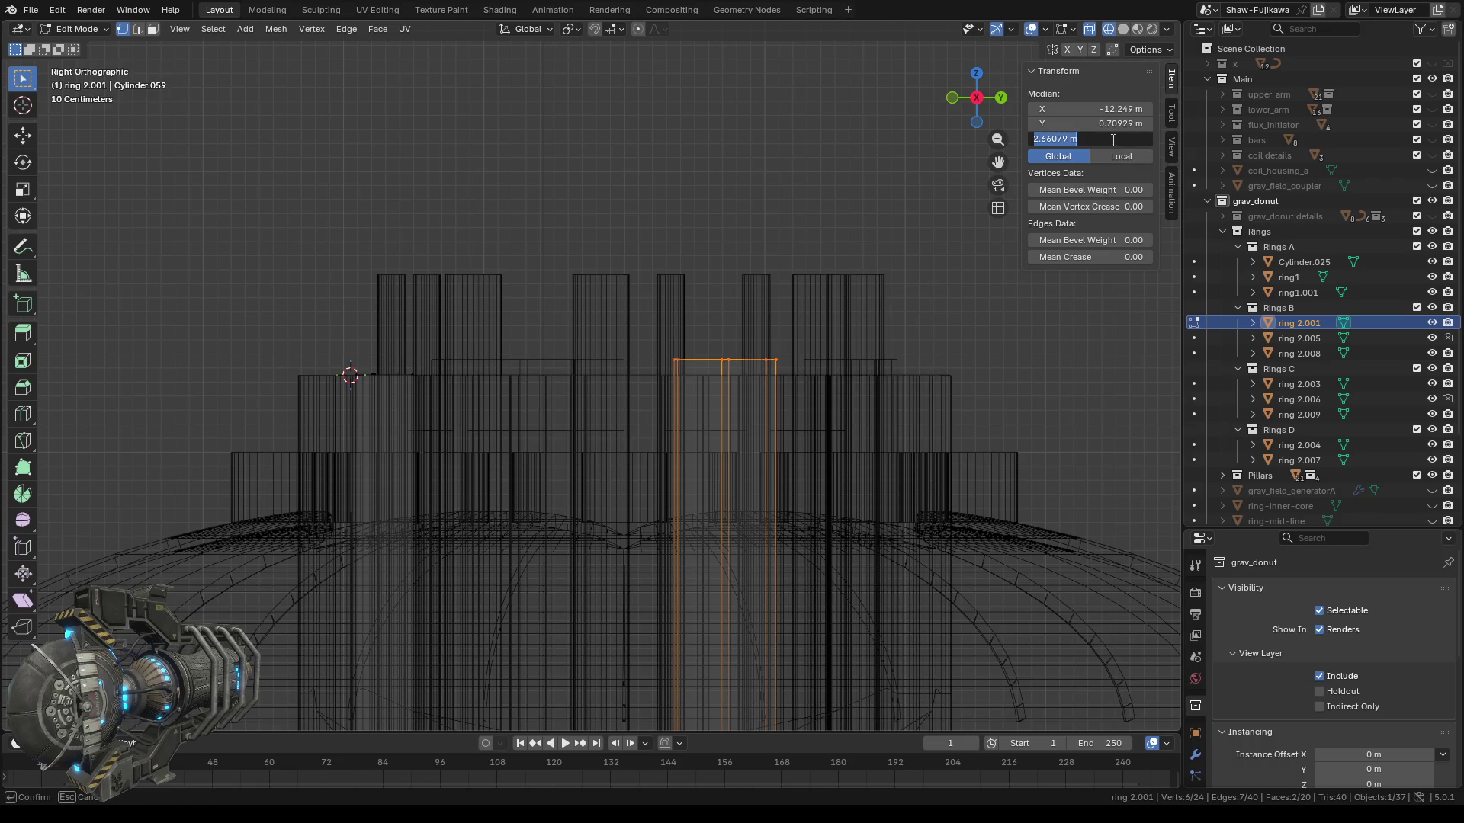
text(2.55)
key(Return)
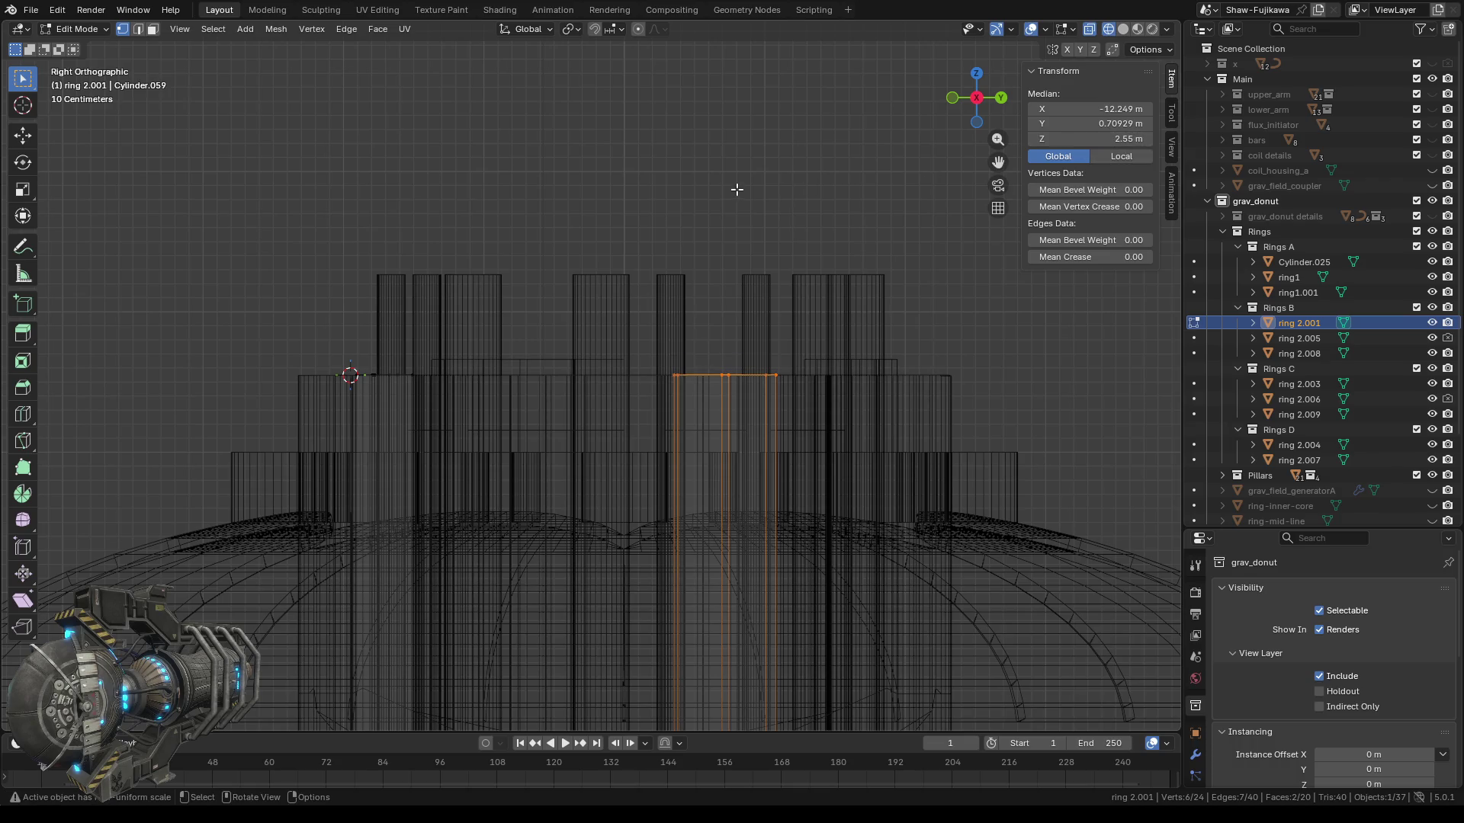
click(735, 190)
key(Tab)
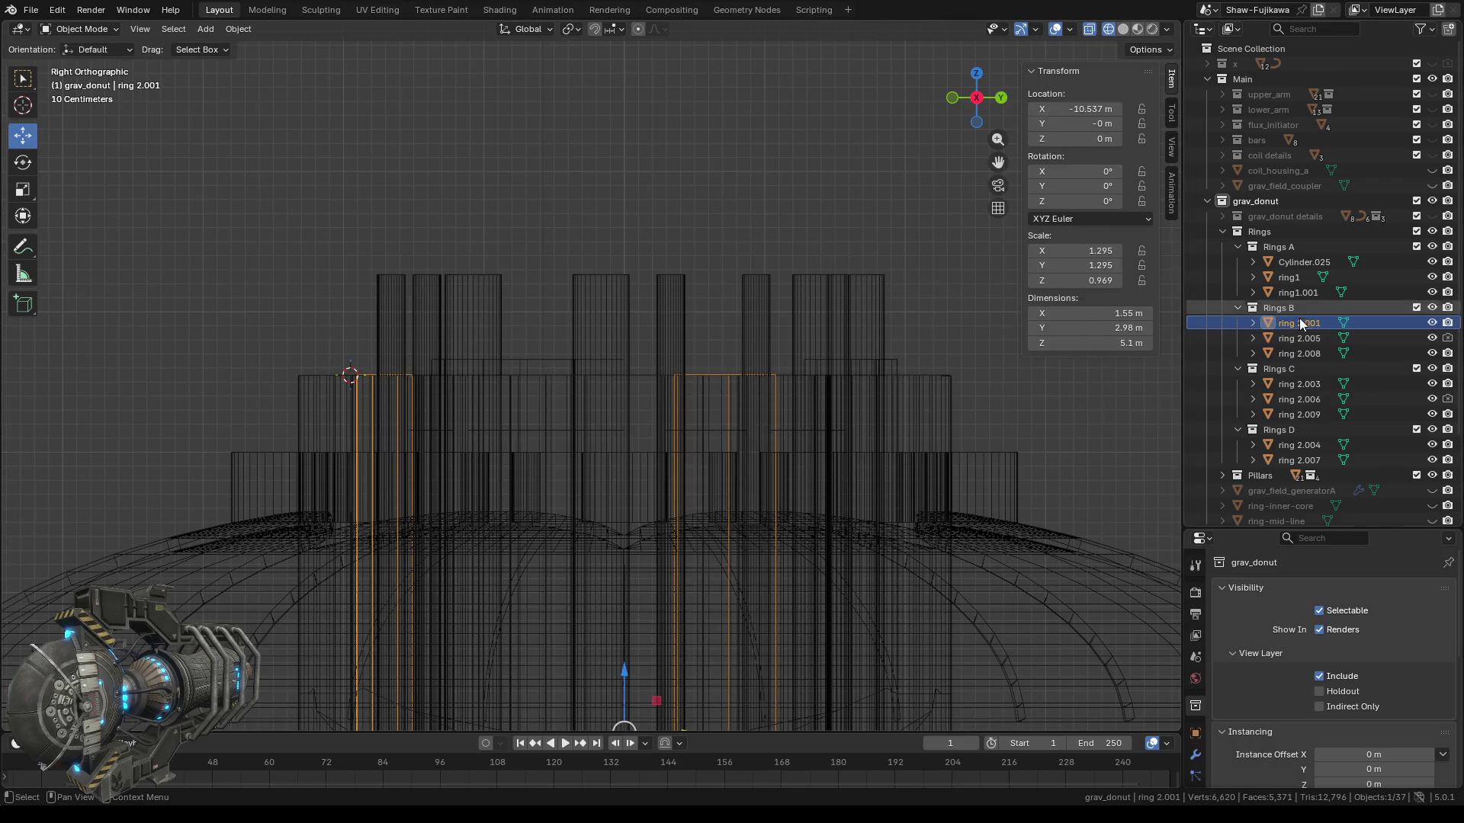
Lower ring 2.005's top vertices to Median Z 2.55 m.
click(1297, 334)
key(Tab)
drag(396, 305, 688, 366)
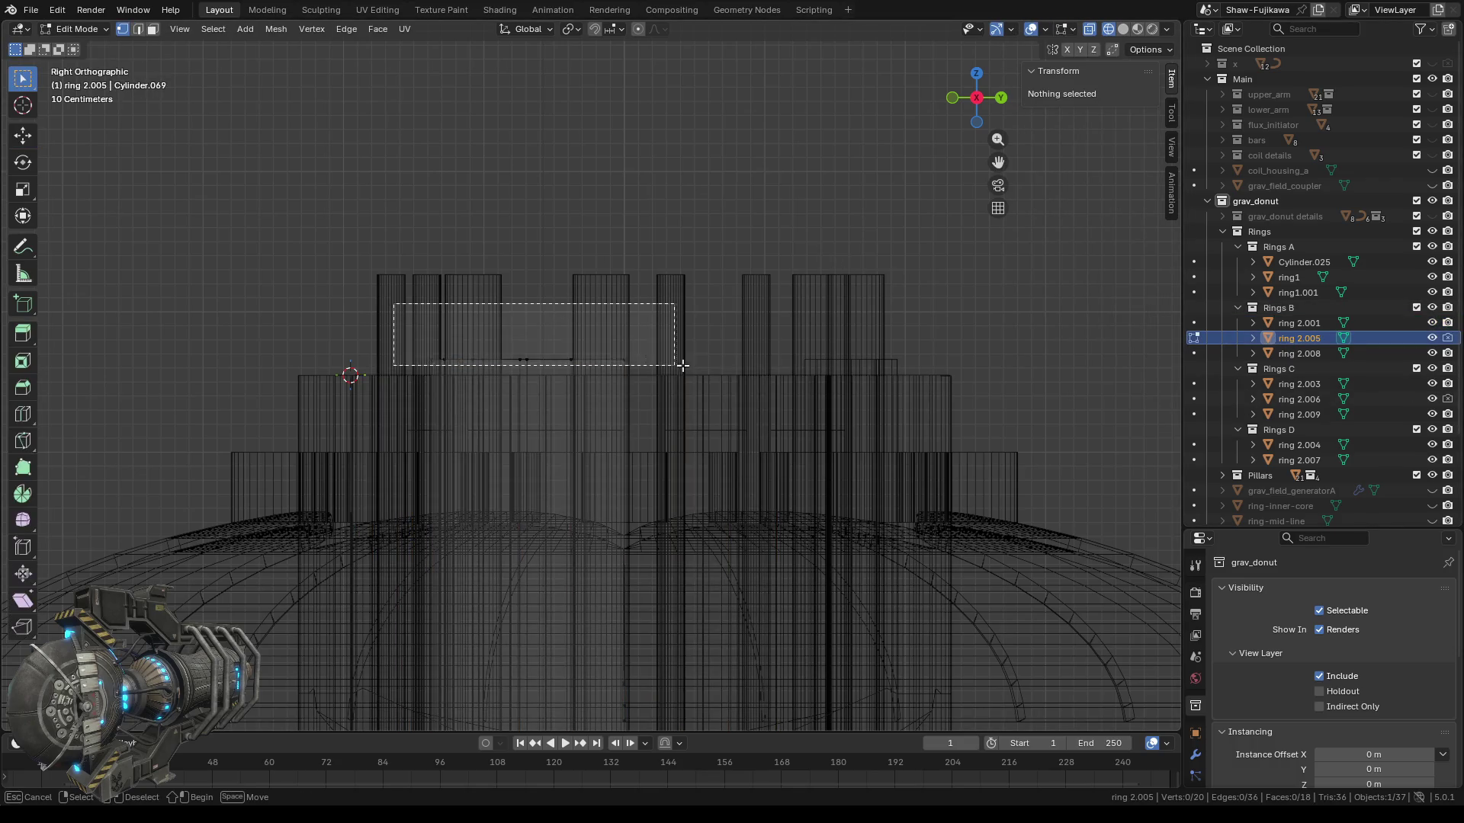
click(1106, 138)
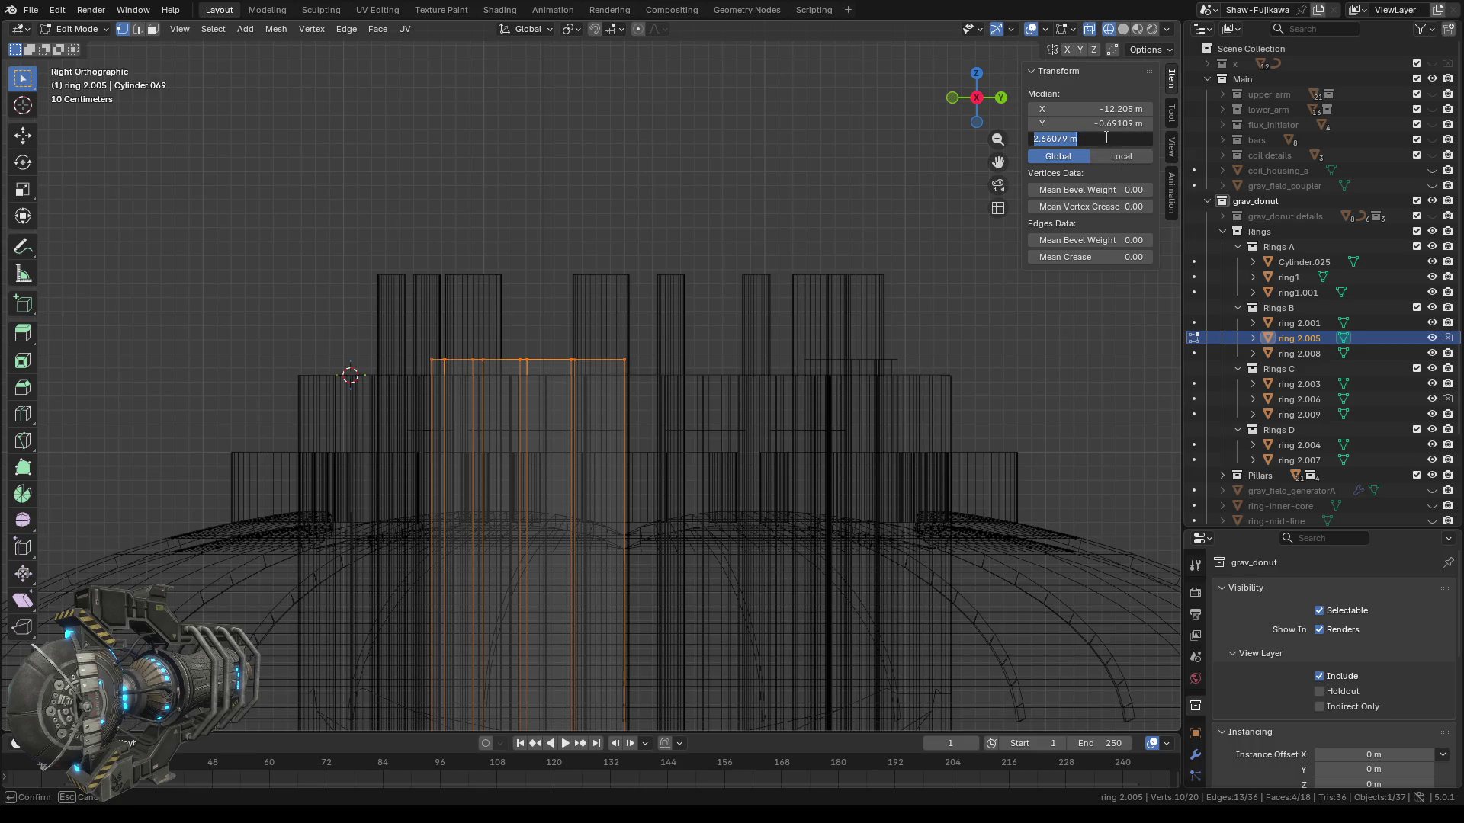
text(2.55)
key(Return)
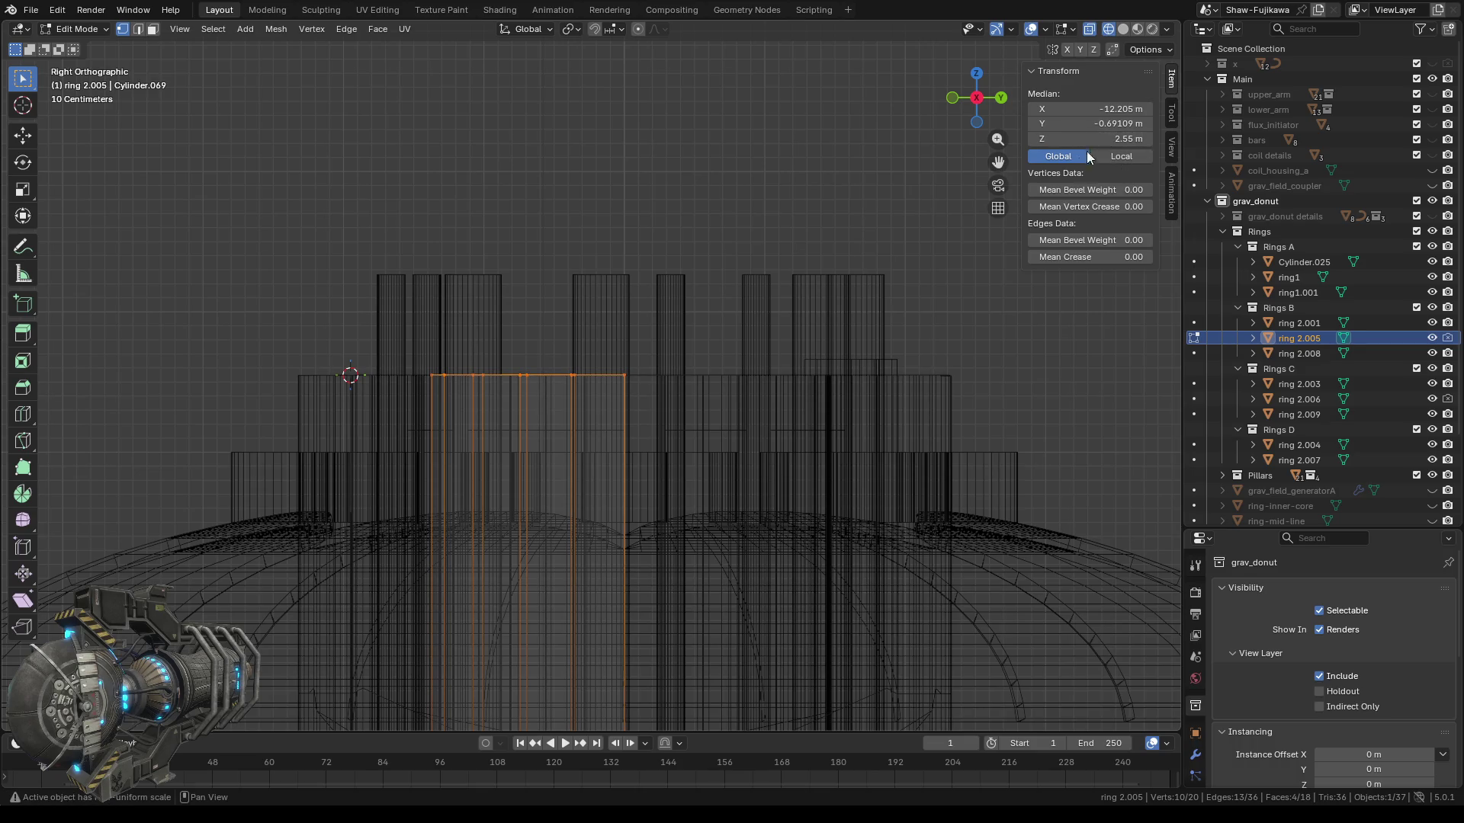
key(Tab)
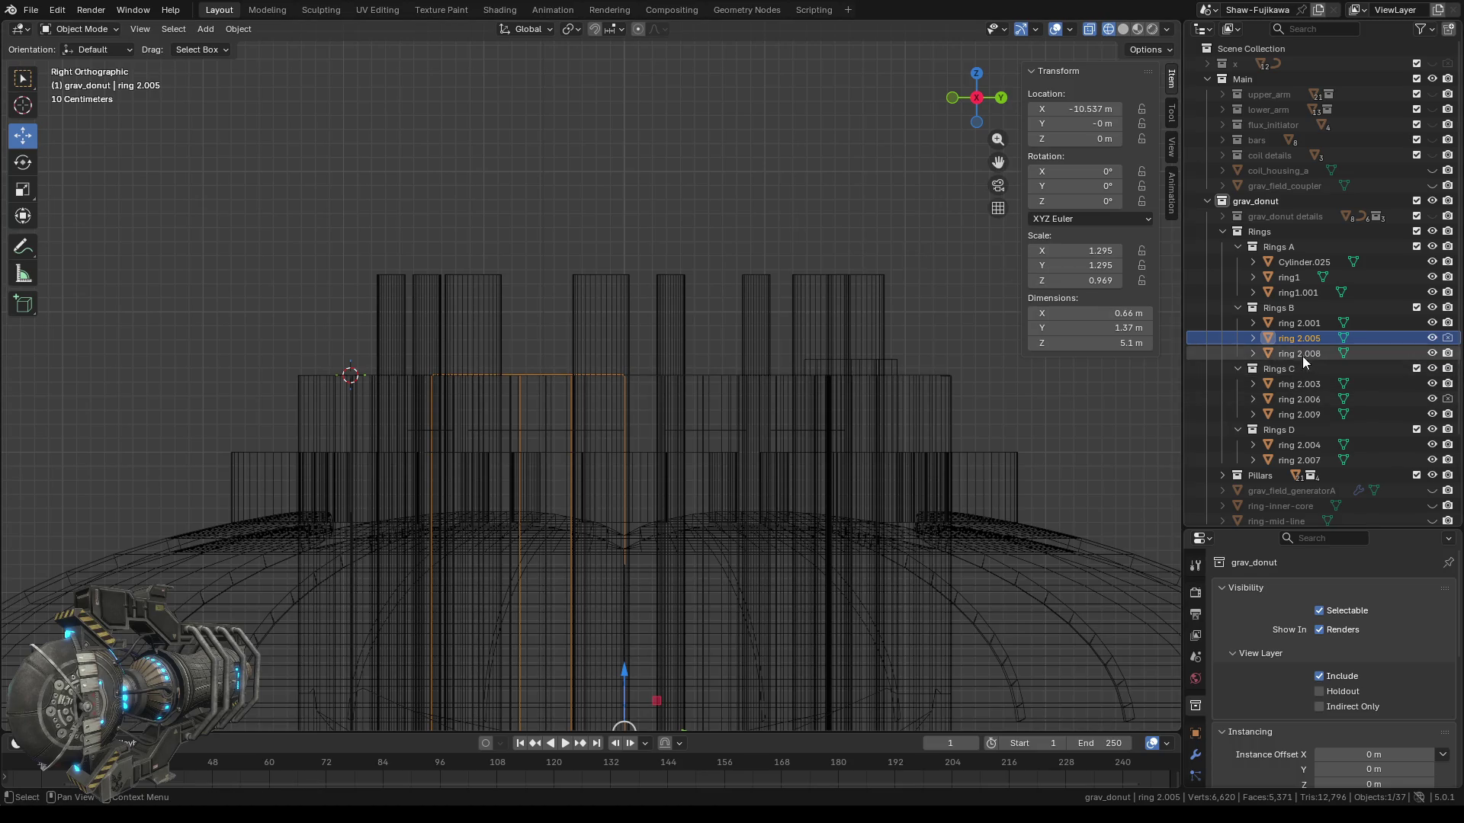
Lower ring 2.008's top vertices to Median Z 2.55 m and return to Object Mode.
click(1298, 354)
key(Tab)
drag(768, 308, 930, 366)
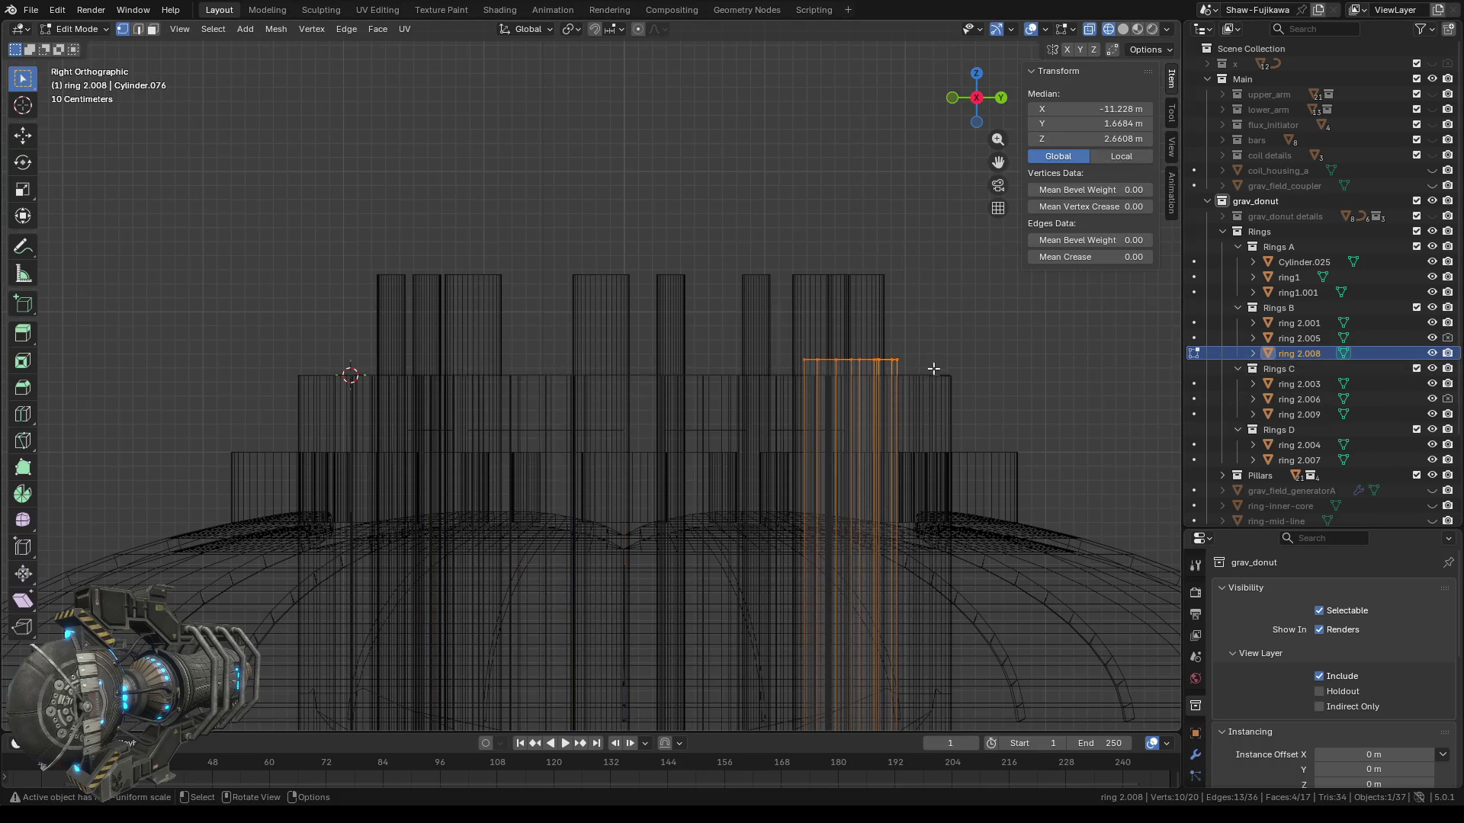
click(1111, 142)
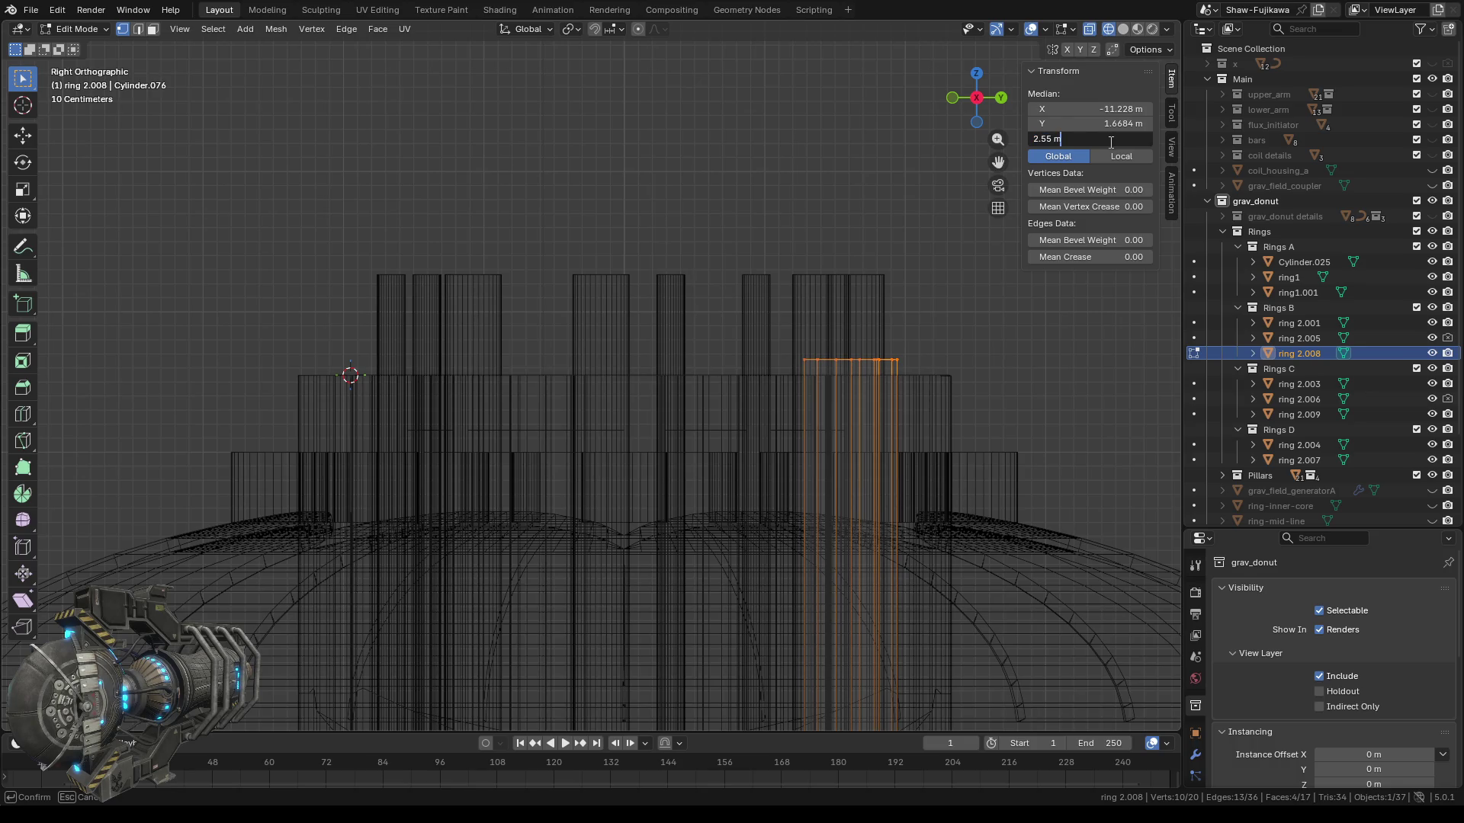
key(Return)
key(alt+a)
key(Tab)
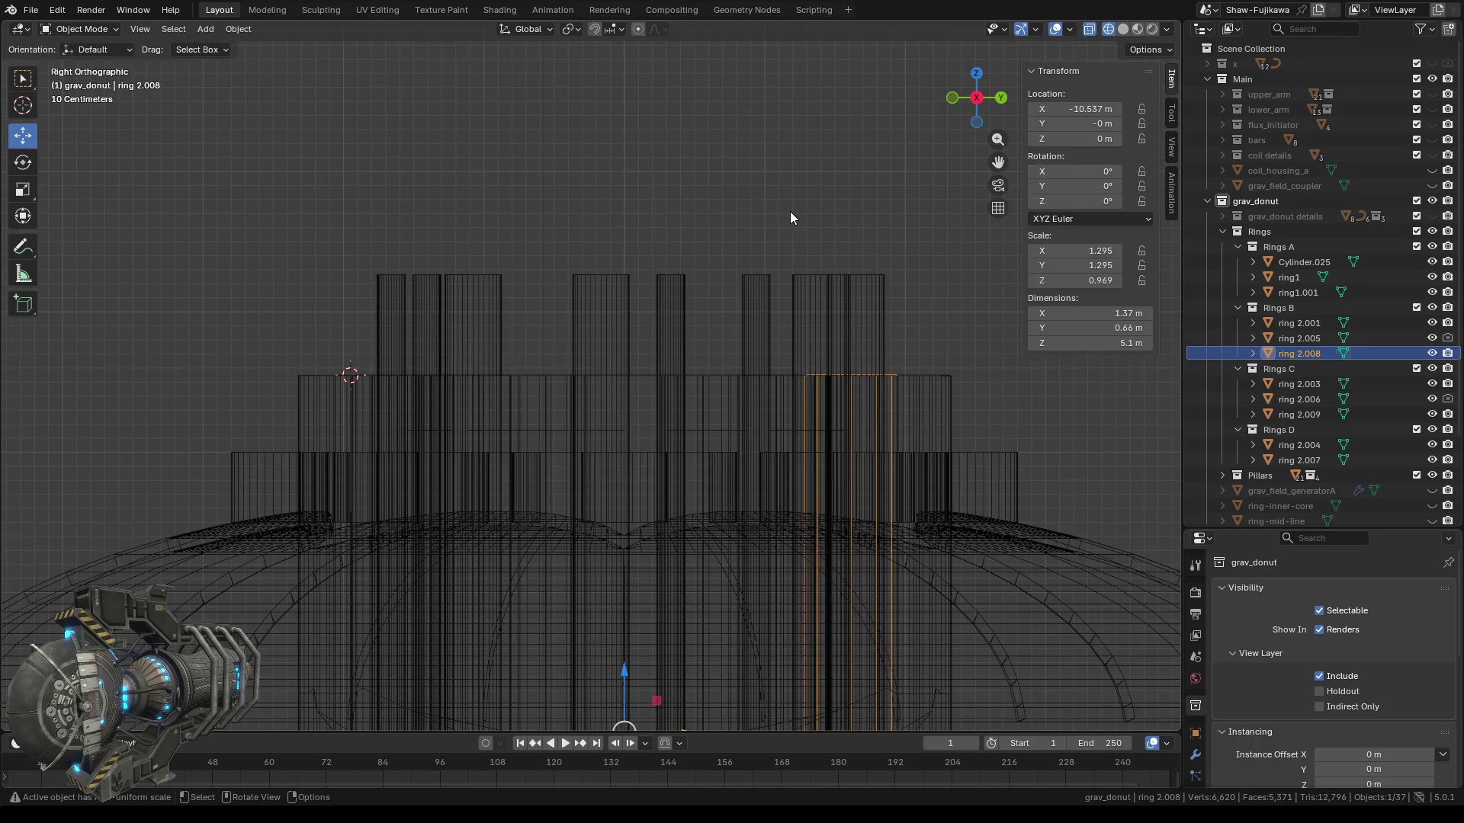
click(1294, 383)
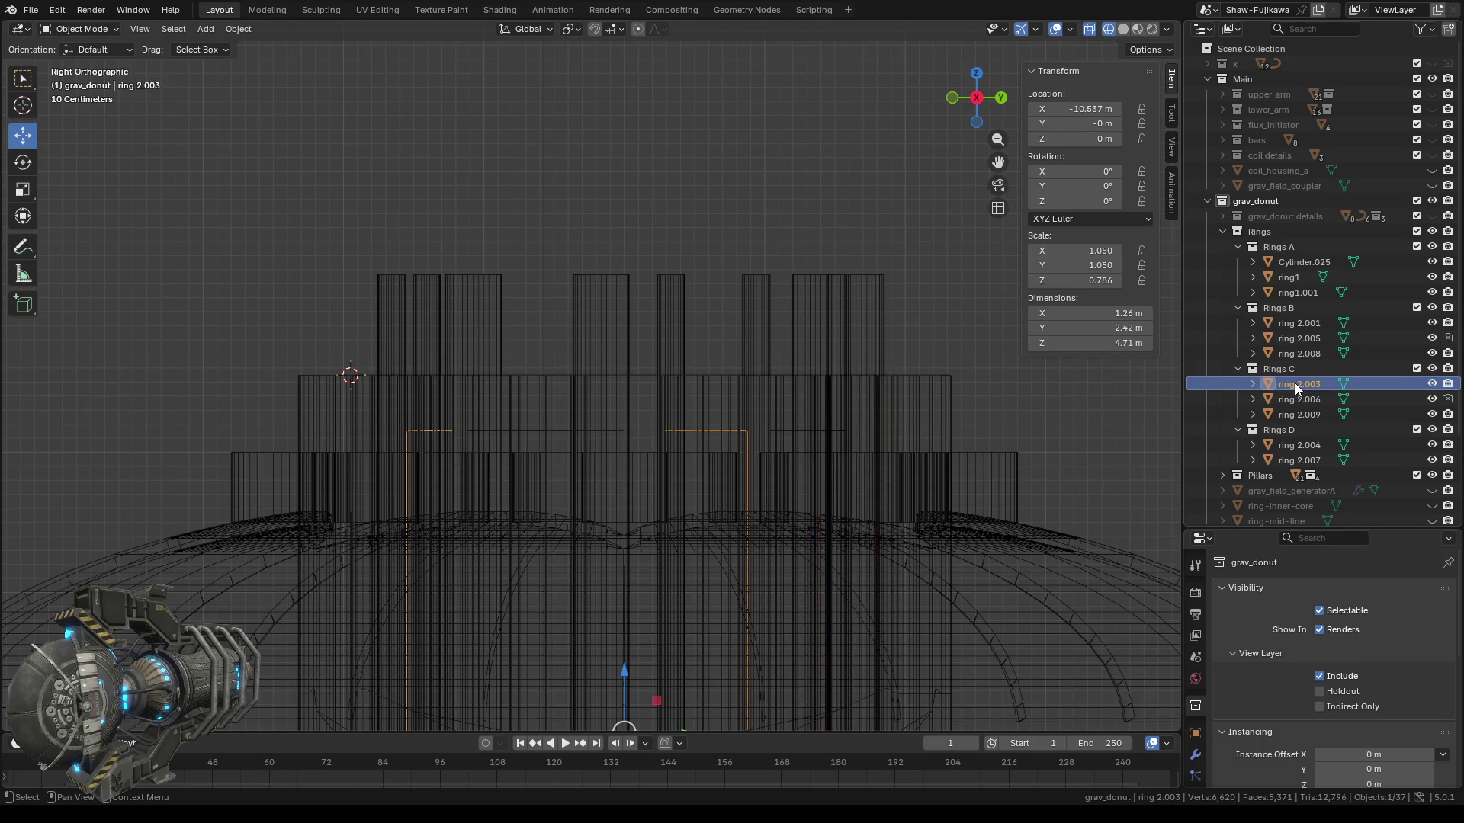
Raise ring 2.003's top vertices to Median Z 2.55 m in the right orthographic view.
middle_drag(691, 363, 566, 358)
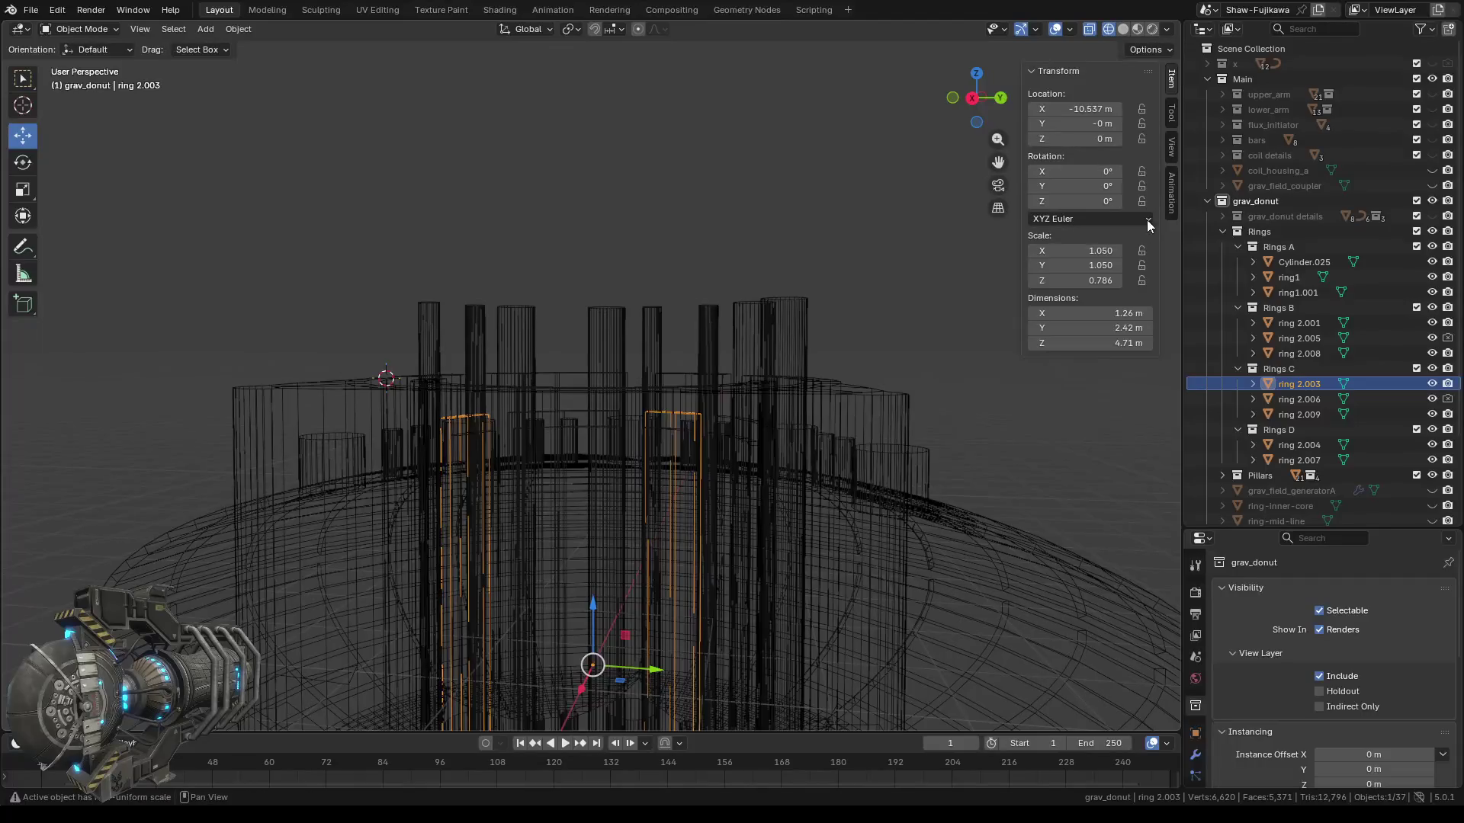
click(973, 99)
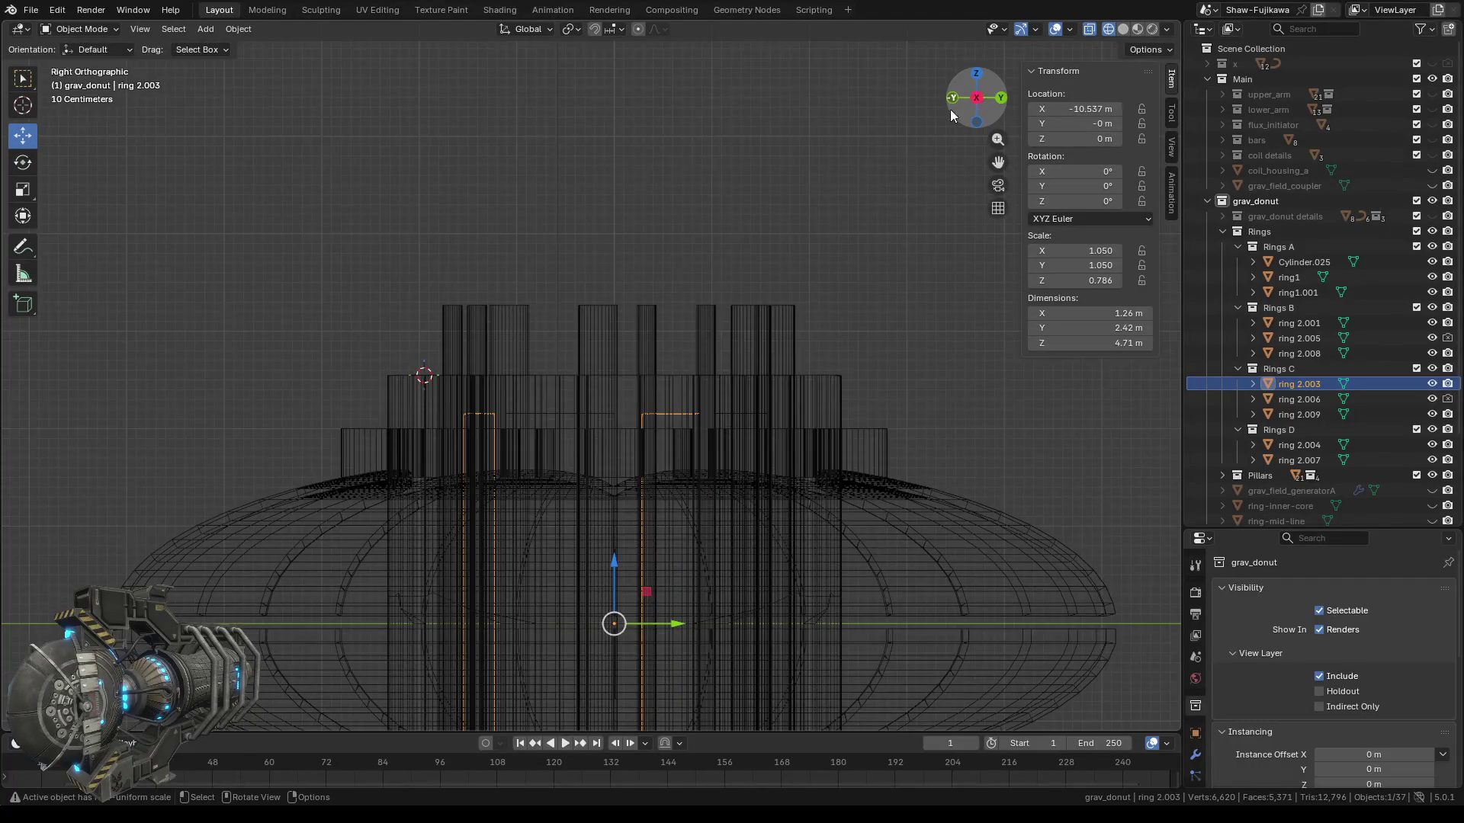
key(Tab)
scroll(615, 448, up, 1)
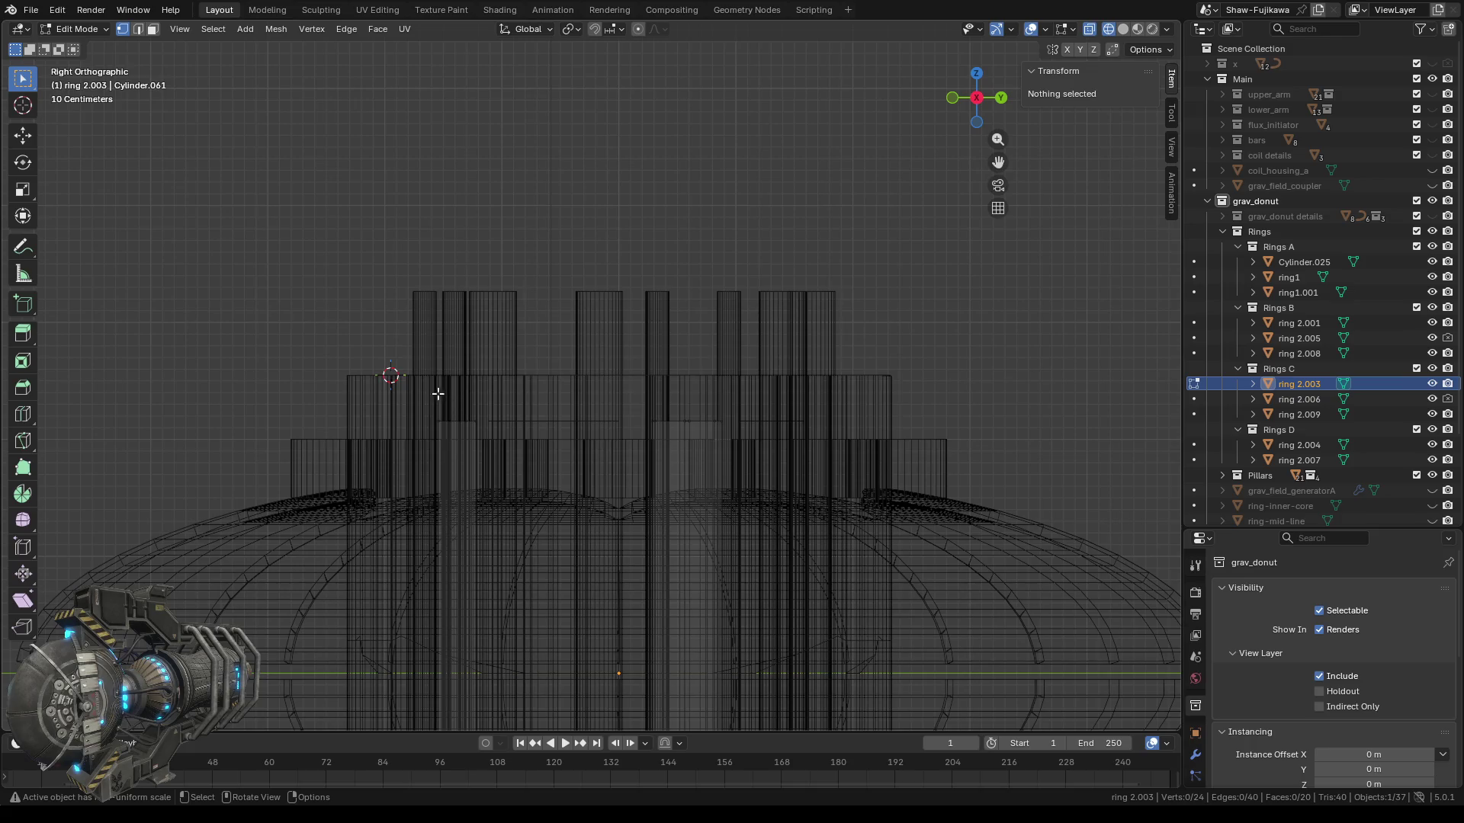
drag(426, 393, 762, 435)
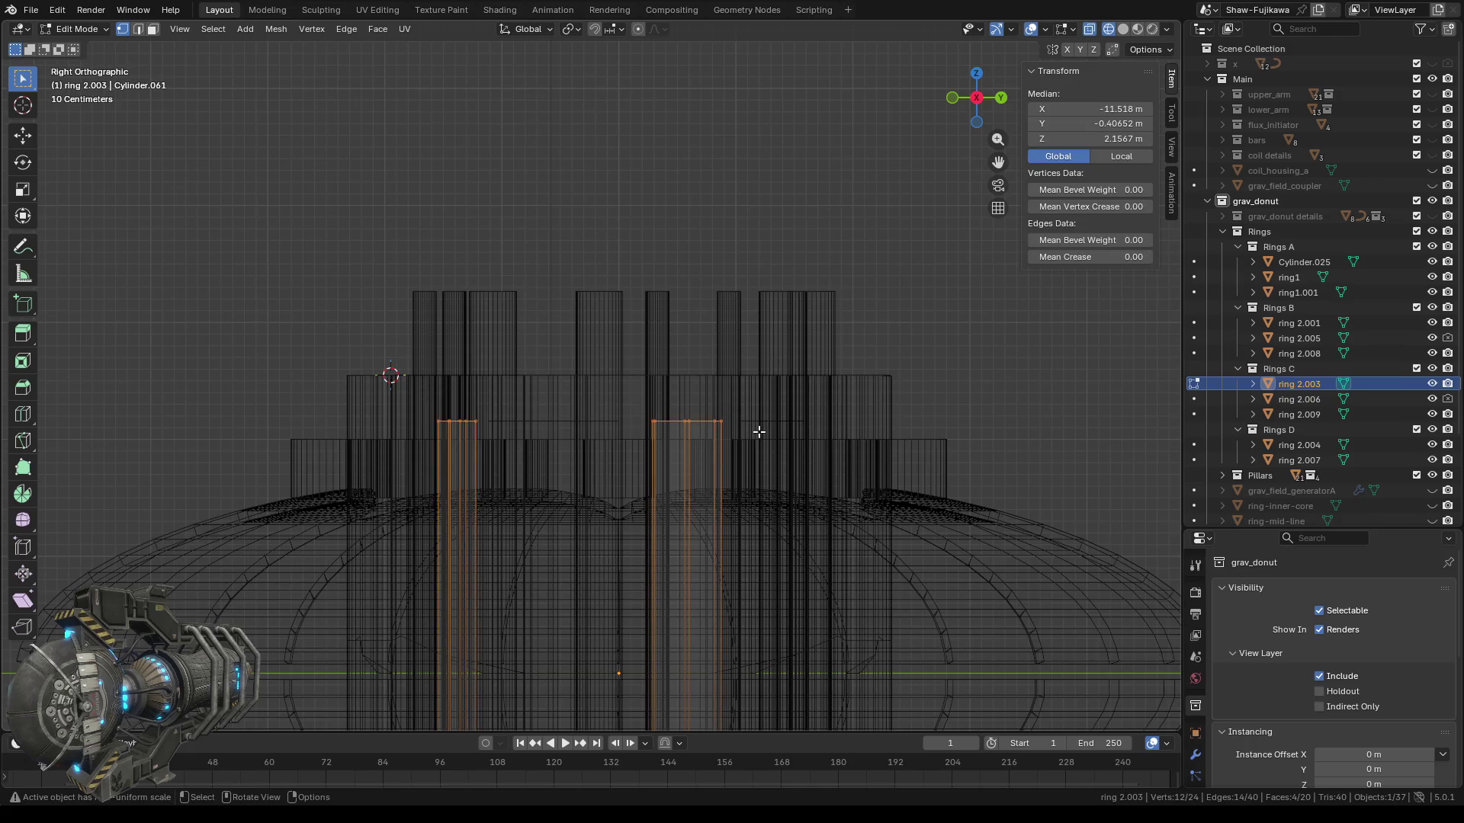
click(1106, 139)
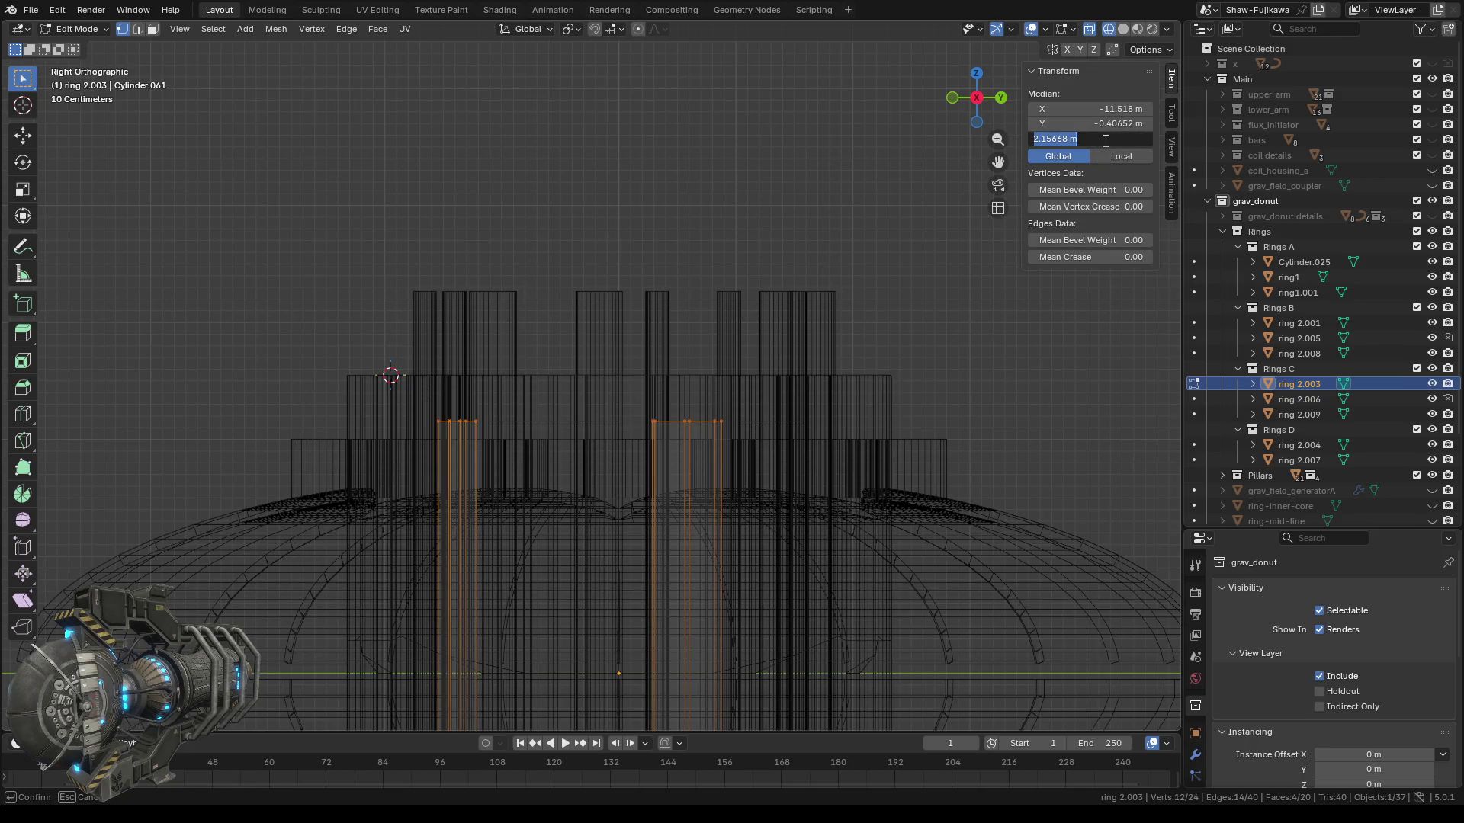
key(Return)
key(Tab)
Raise ring 2.006's top vertices to Median Z 2.55 m.
click(1296, 400)
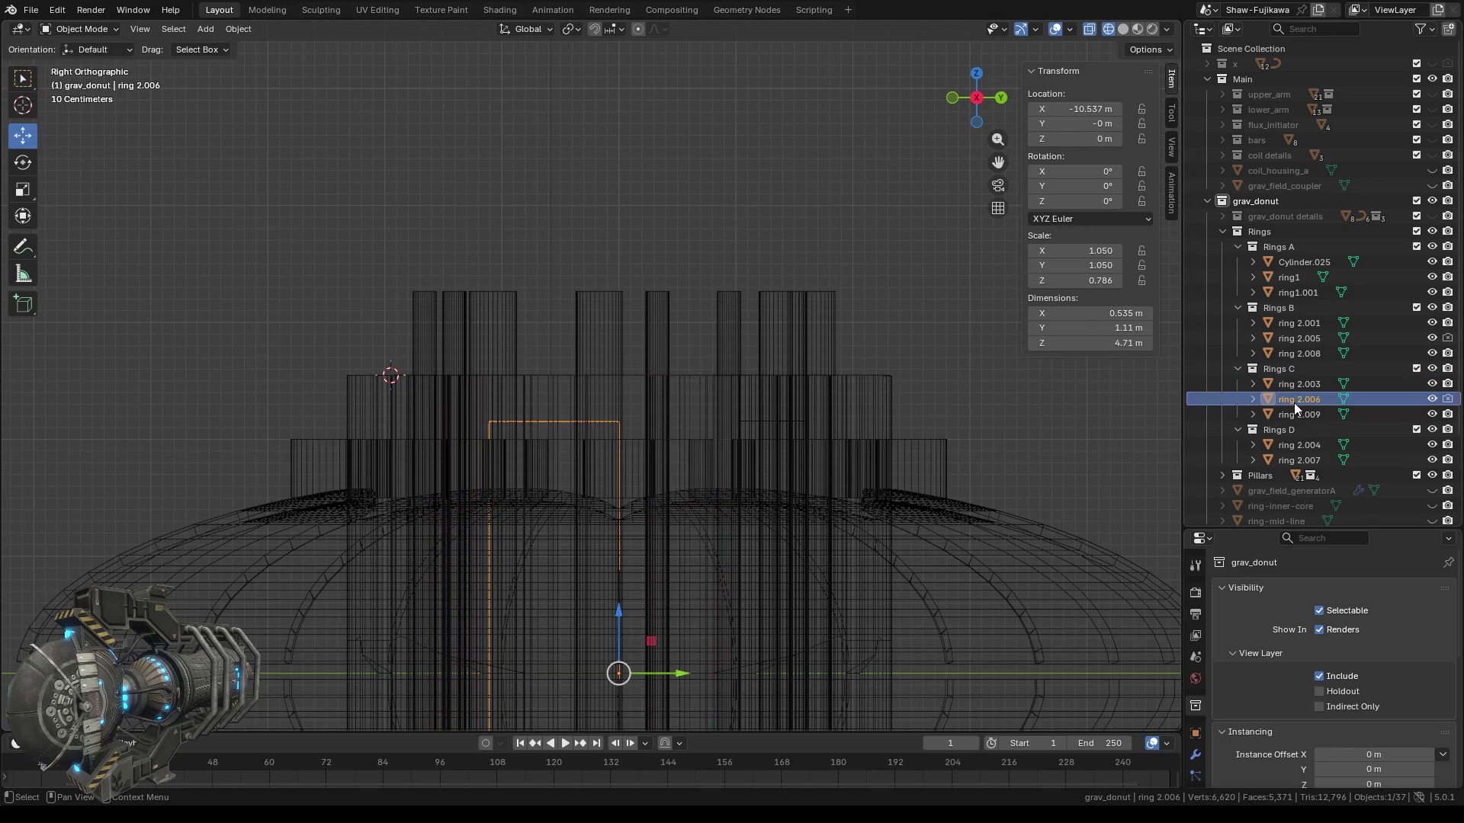
key(Tab)
drag(469, 405, 717, 455)
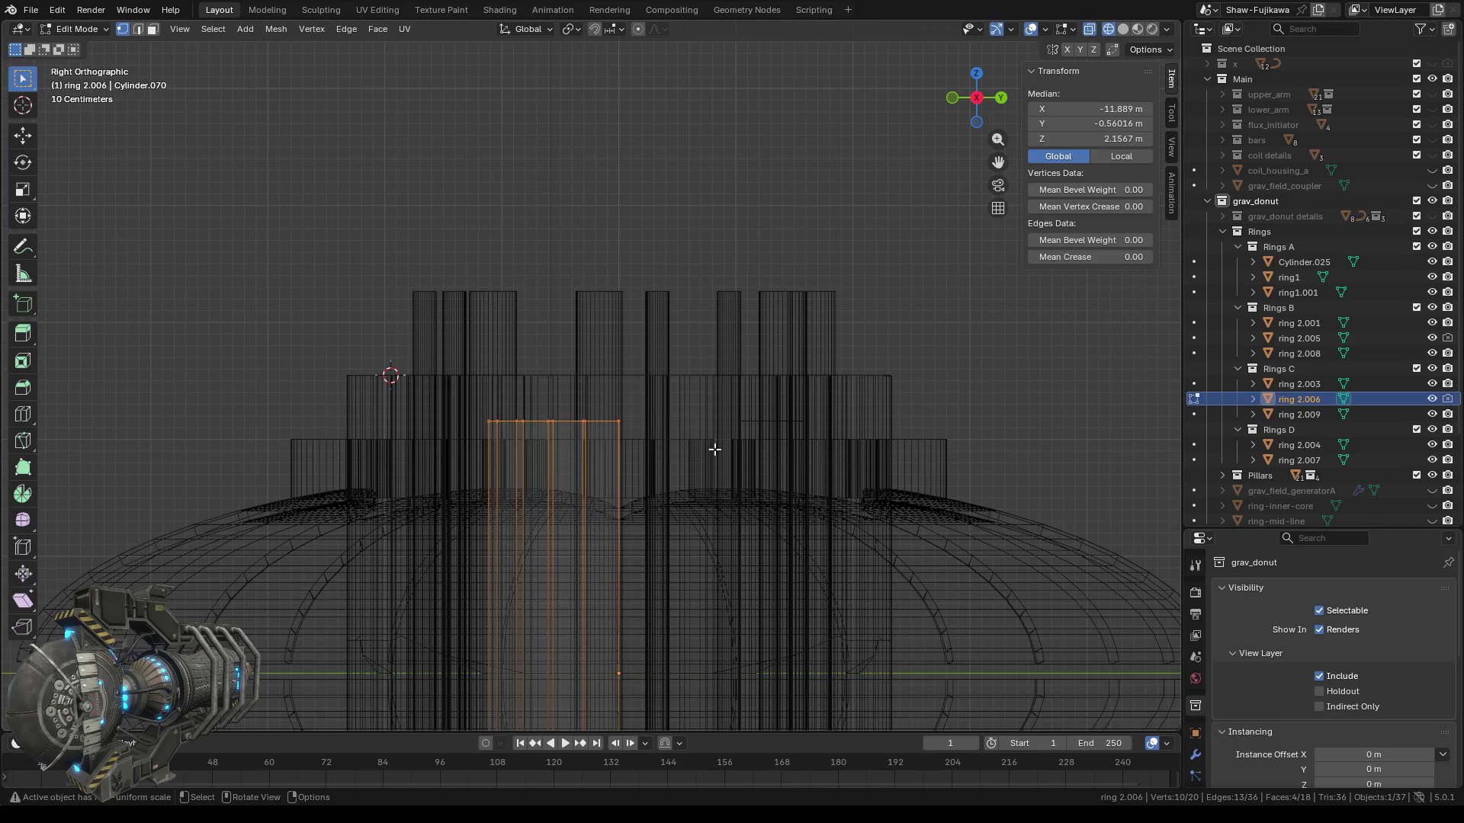
click(1110, 140)
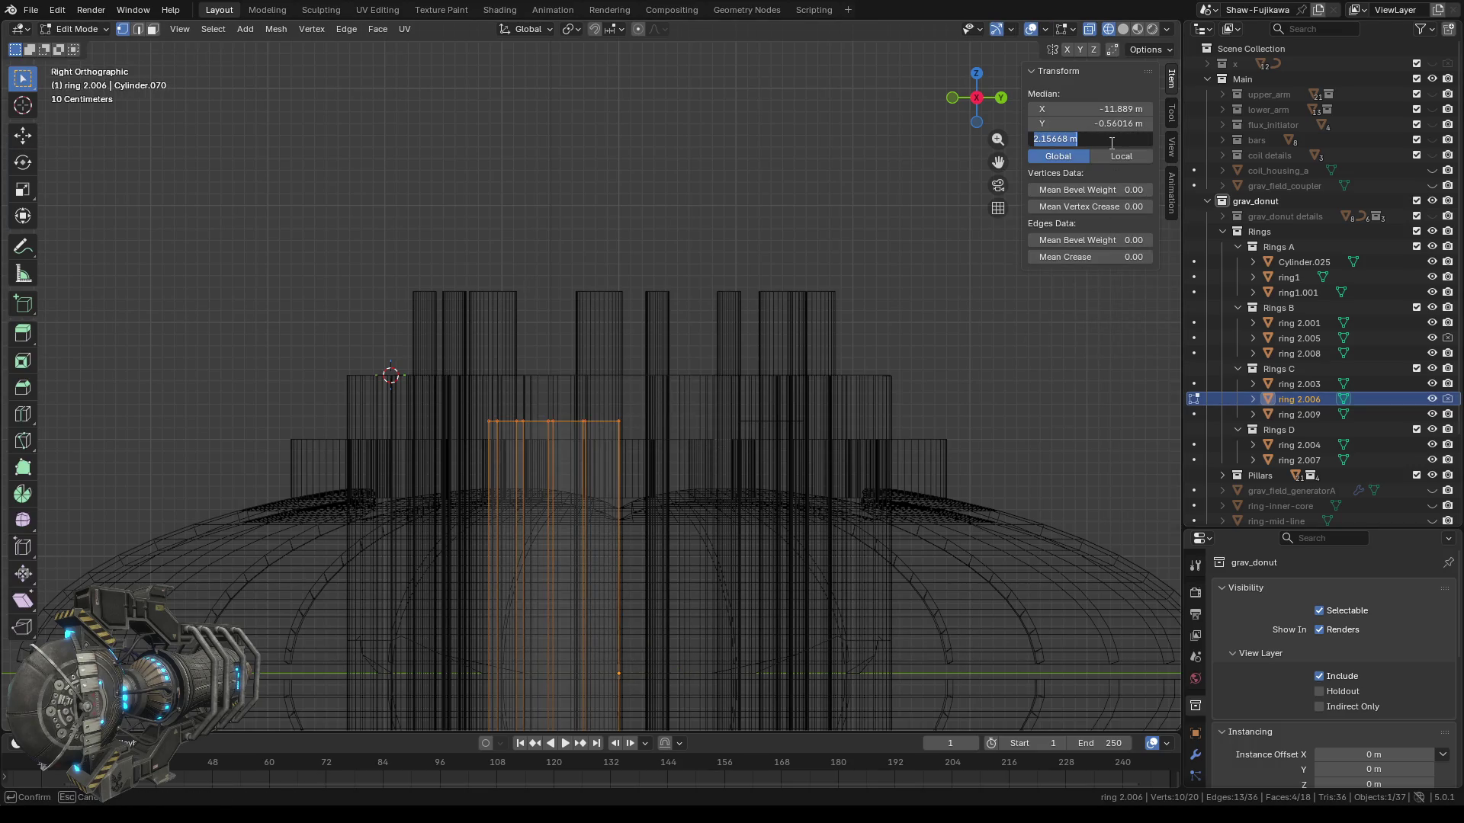
key(Return)
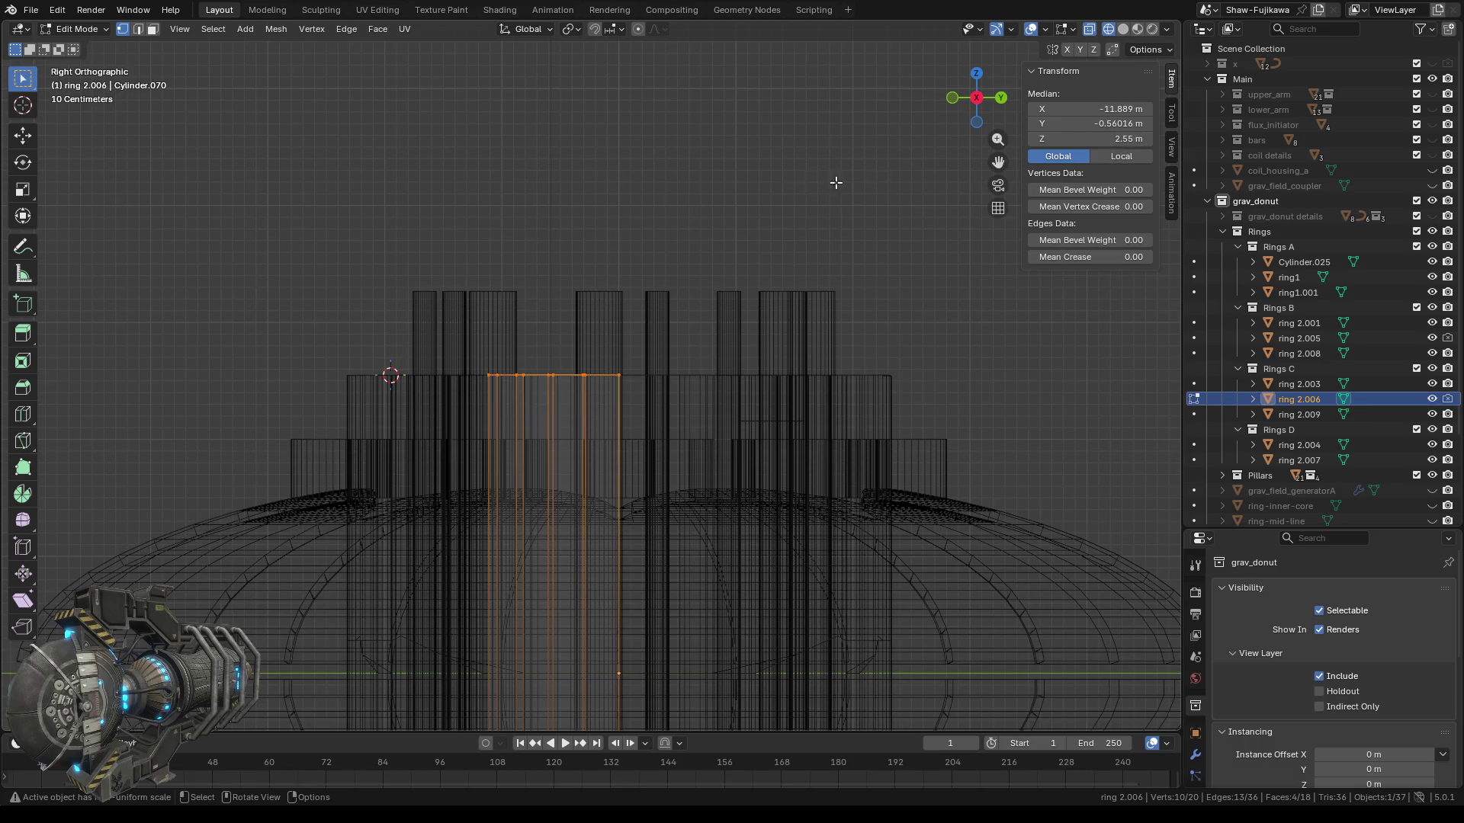
key(Tab)
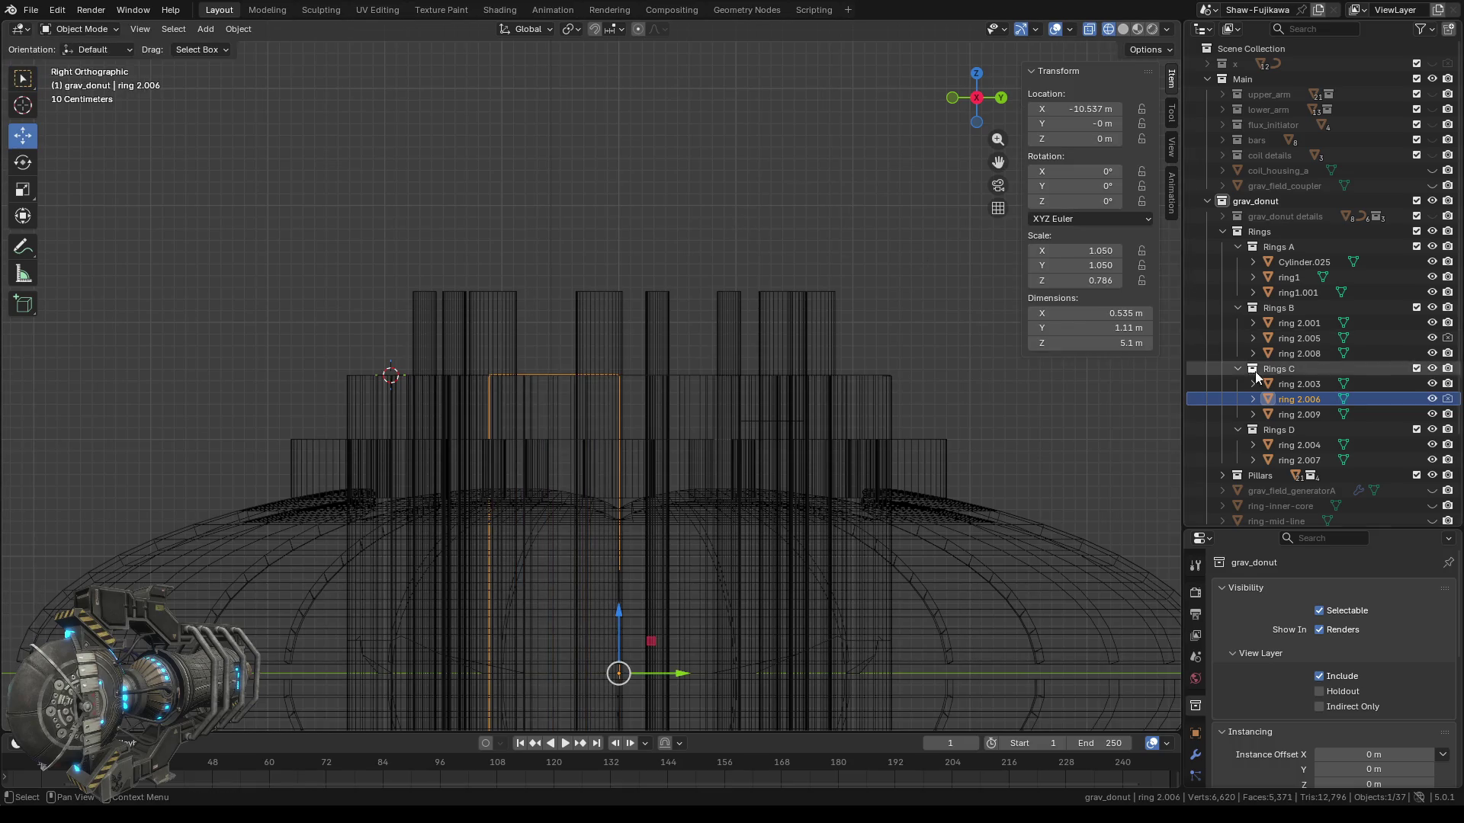
Set ring 2.009's top vertices to Median Z 2.55 m, deselect them and exit Edit Mode.
click(1296, 414)
key(Tab)
drag(716, 401, 806, 427)
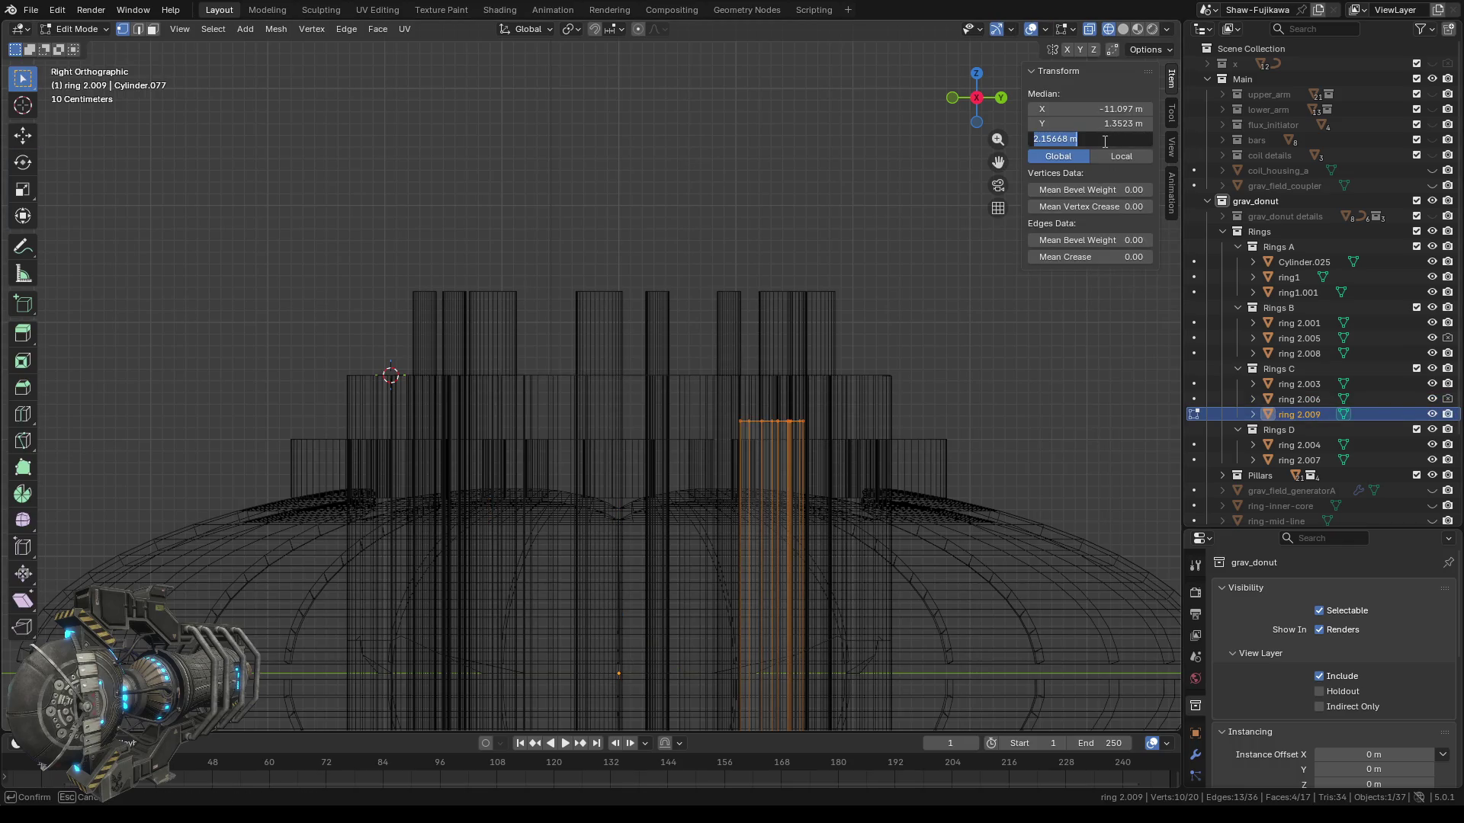
key(Return)
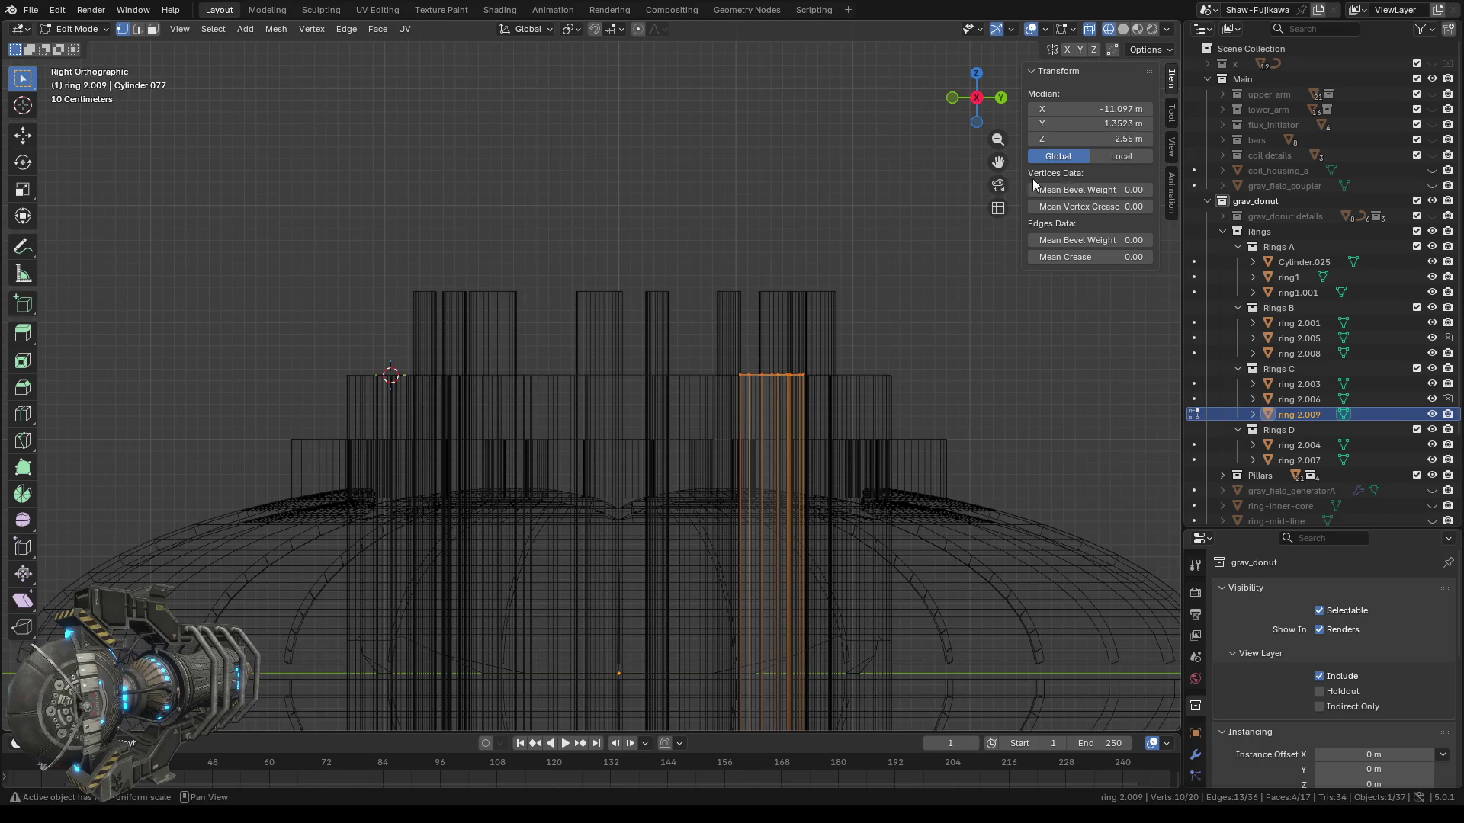
key(alt+a)
key(Tab)
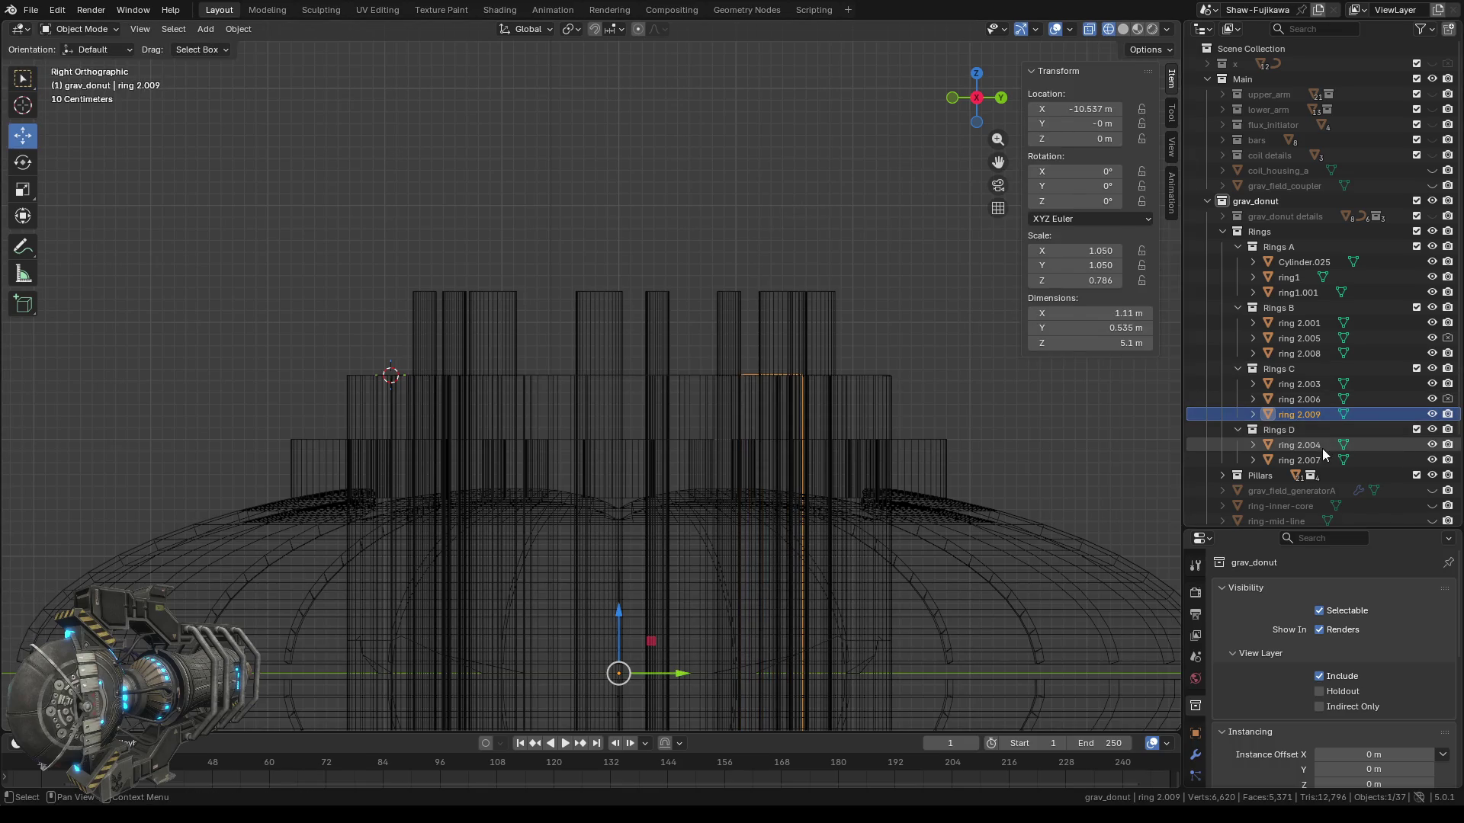
click(1301, 446)
Set ring 2.004's top vertices to Median Z 2.55 m and deselect them.
key(Tab)
drag(448, 414, 810, 464)
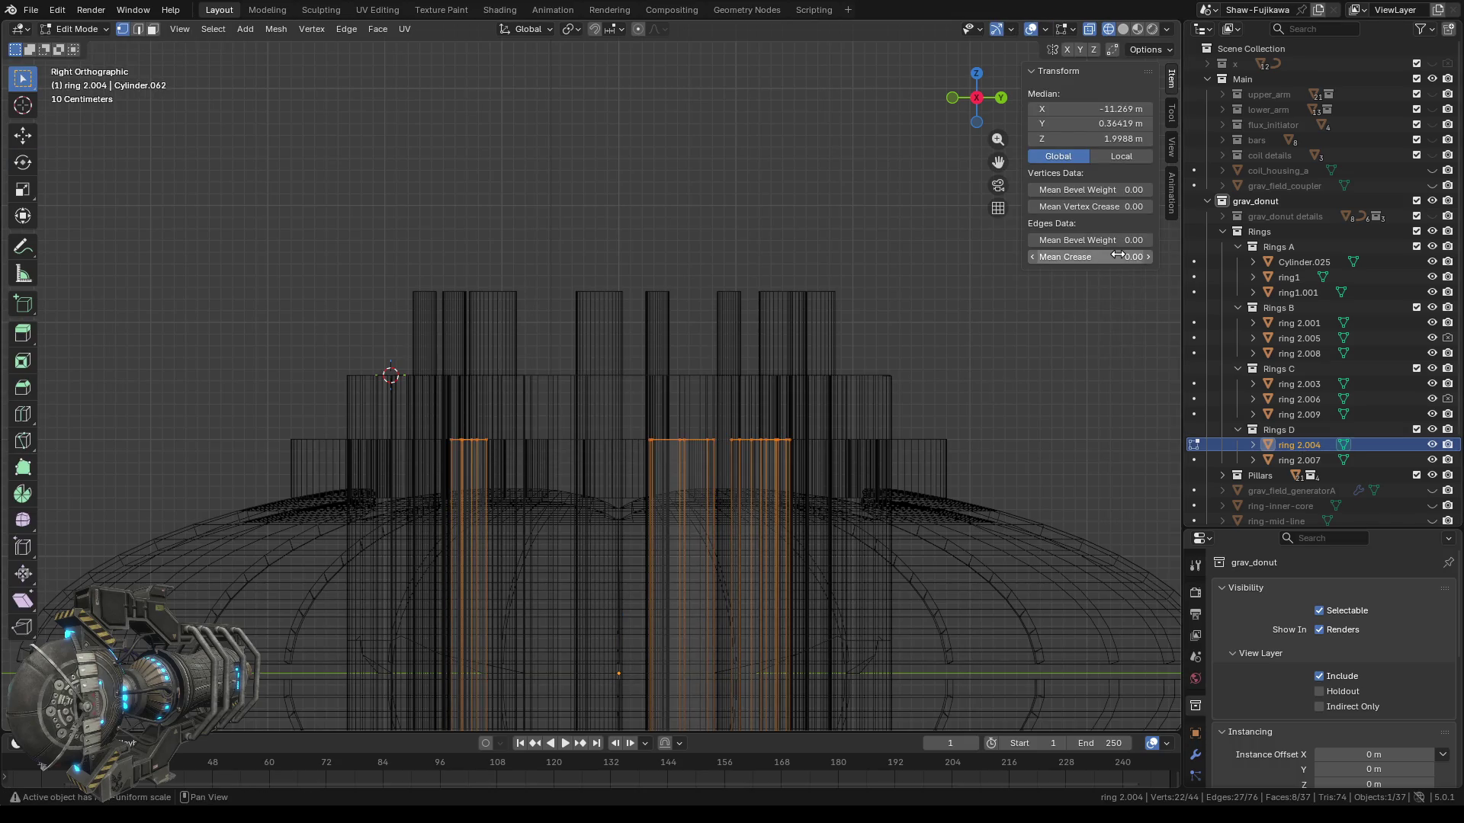
key(Tab)
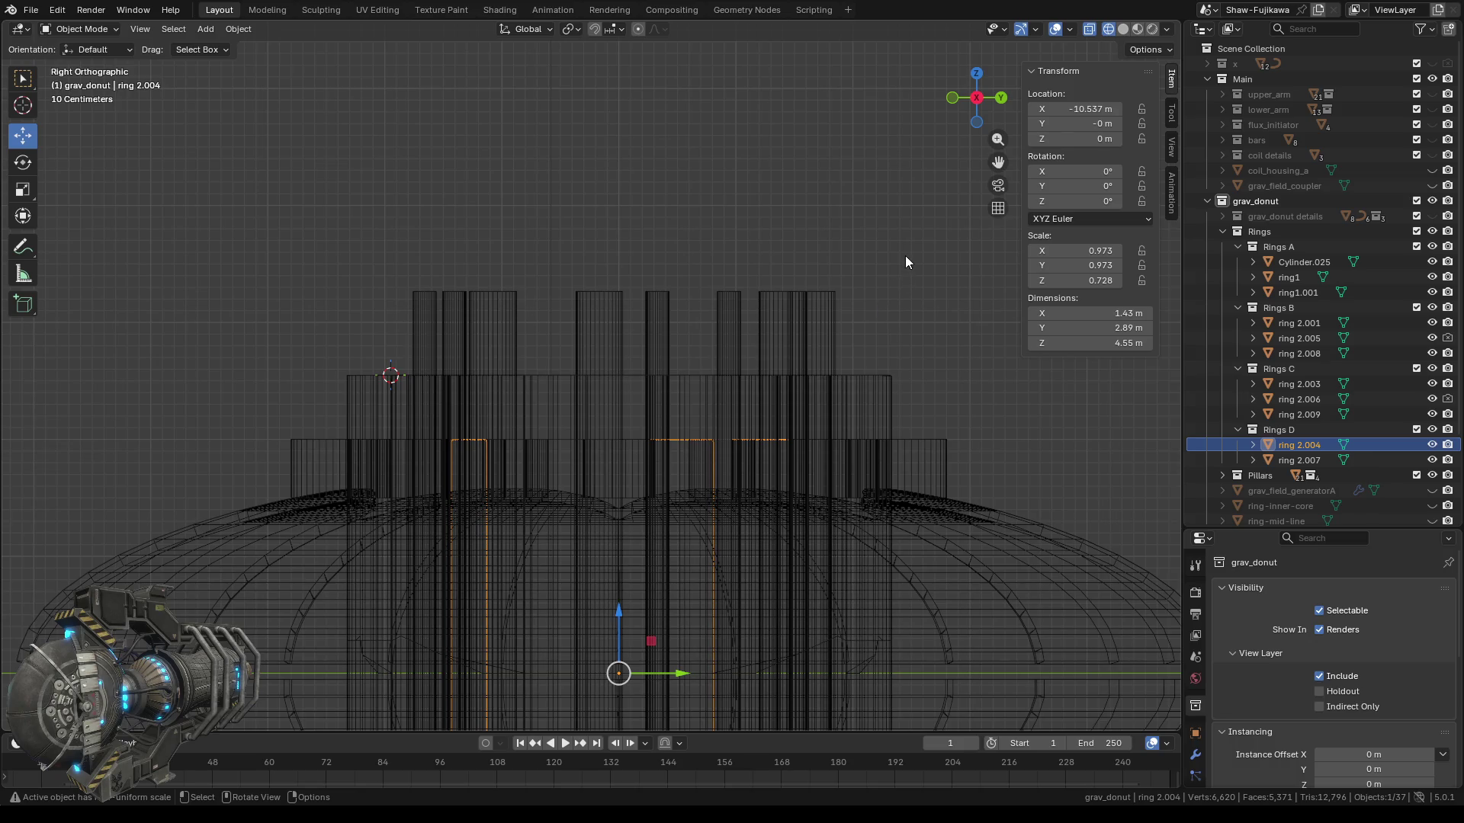
key(Tab)
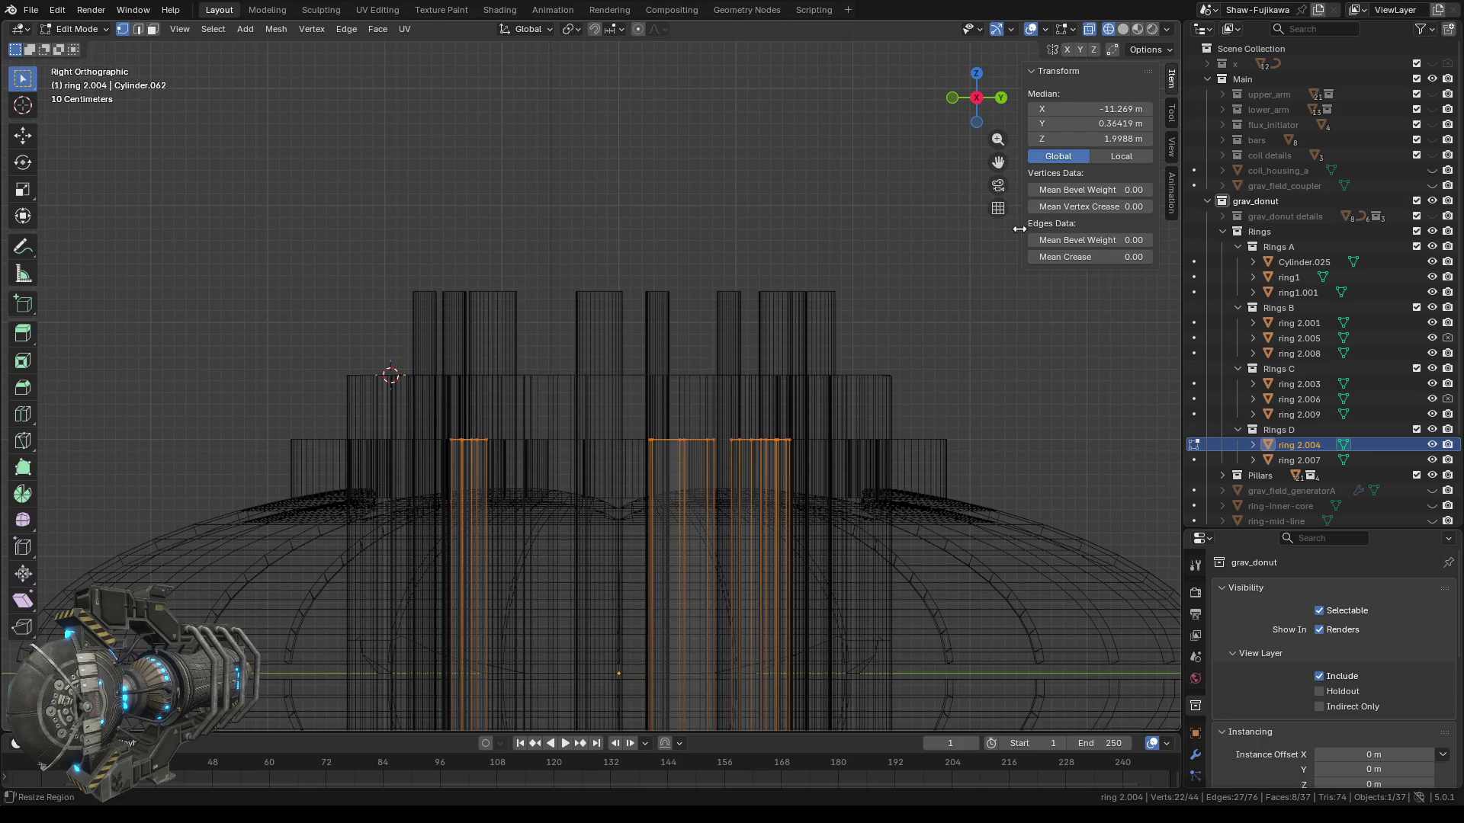
click(1102, 140)
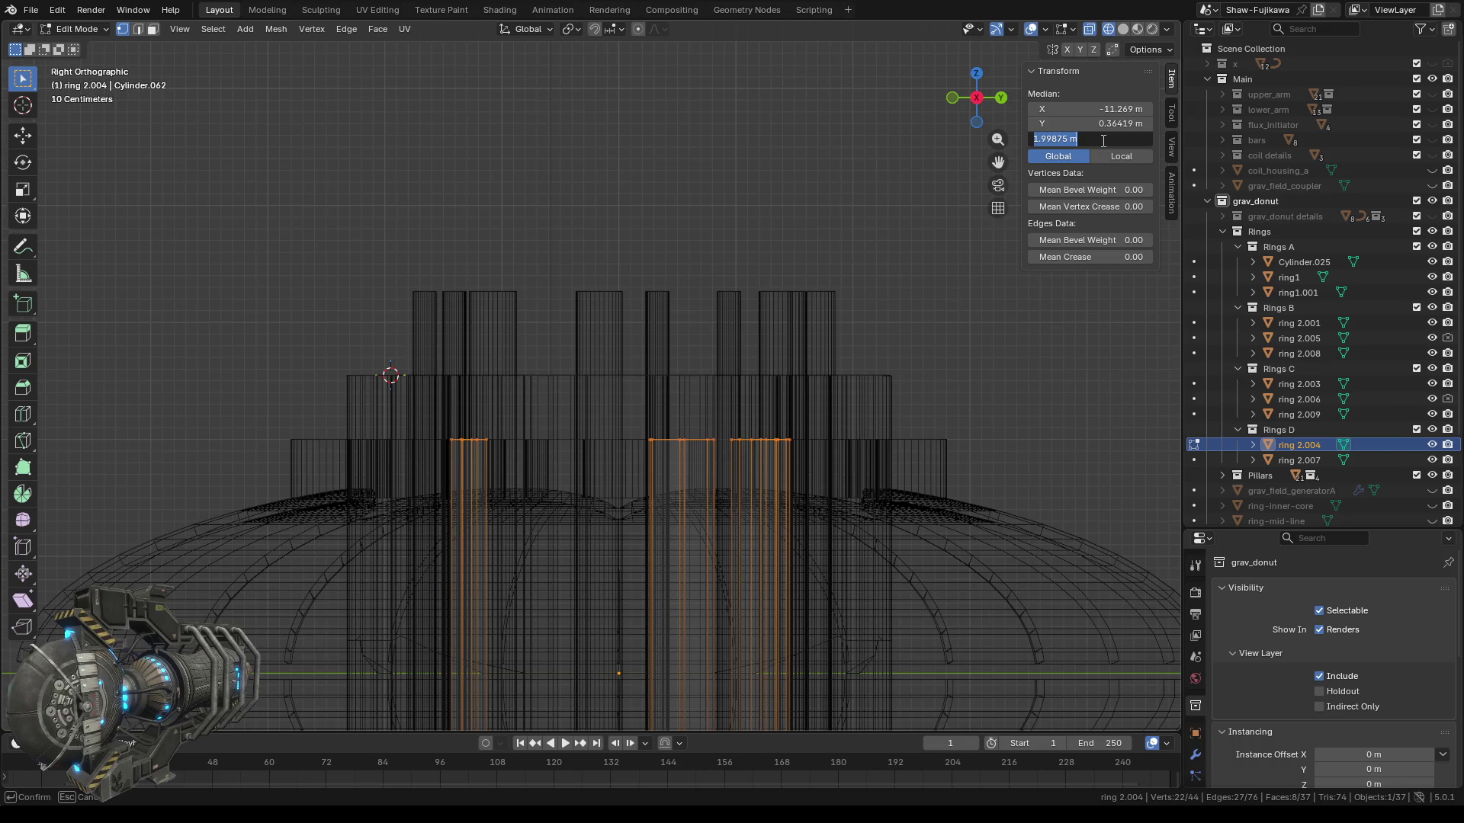
text(2.55)
key(Return)
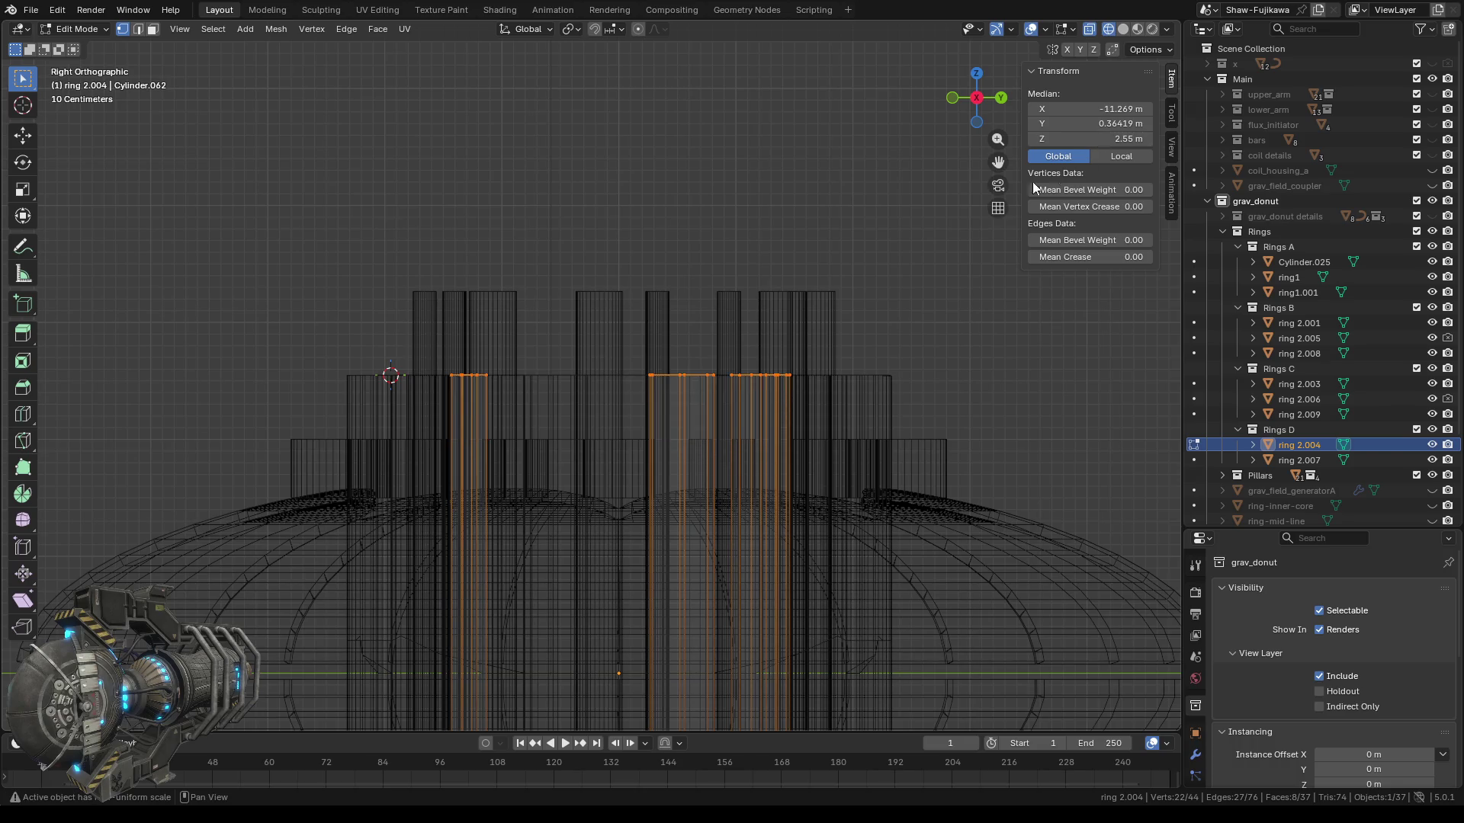
key(alt+a)
Set ring 2.007's top vertices to Median Z 2.55 m and return to Object Mode.
click(1292, 460)
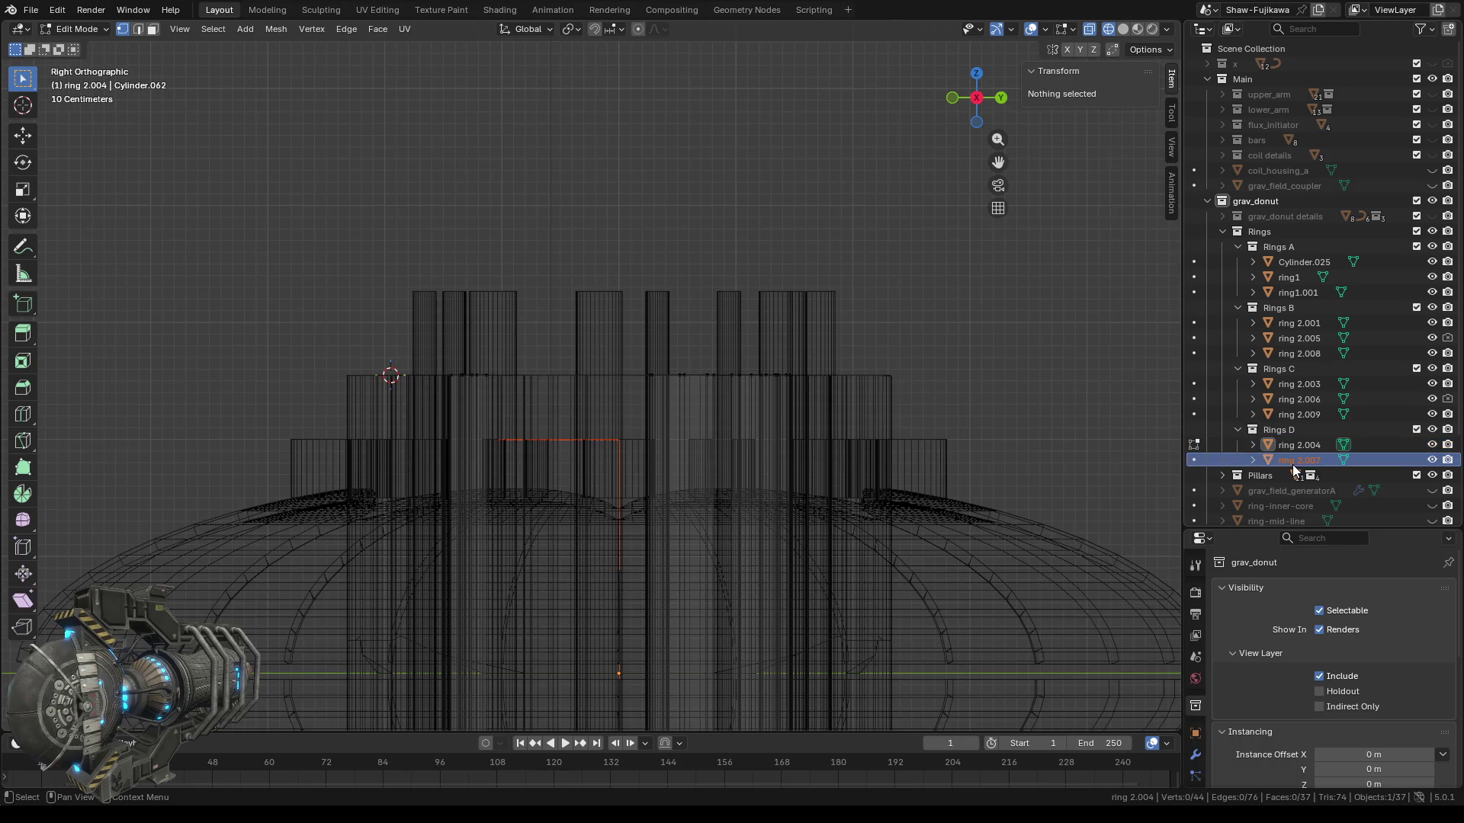
key(Tab)
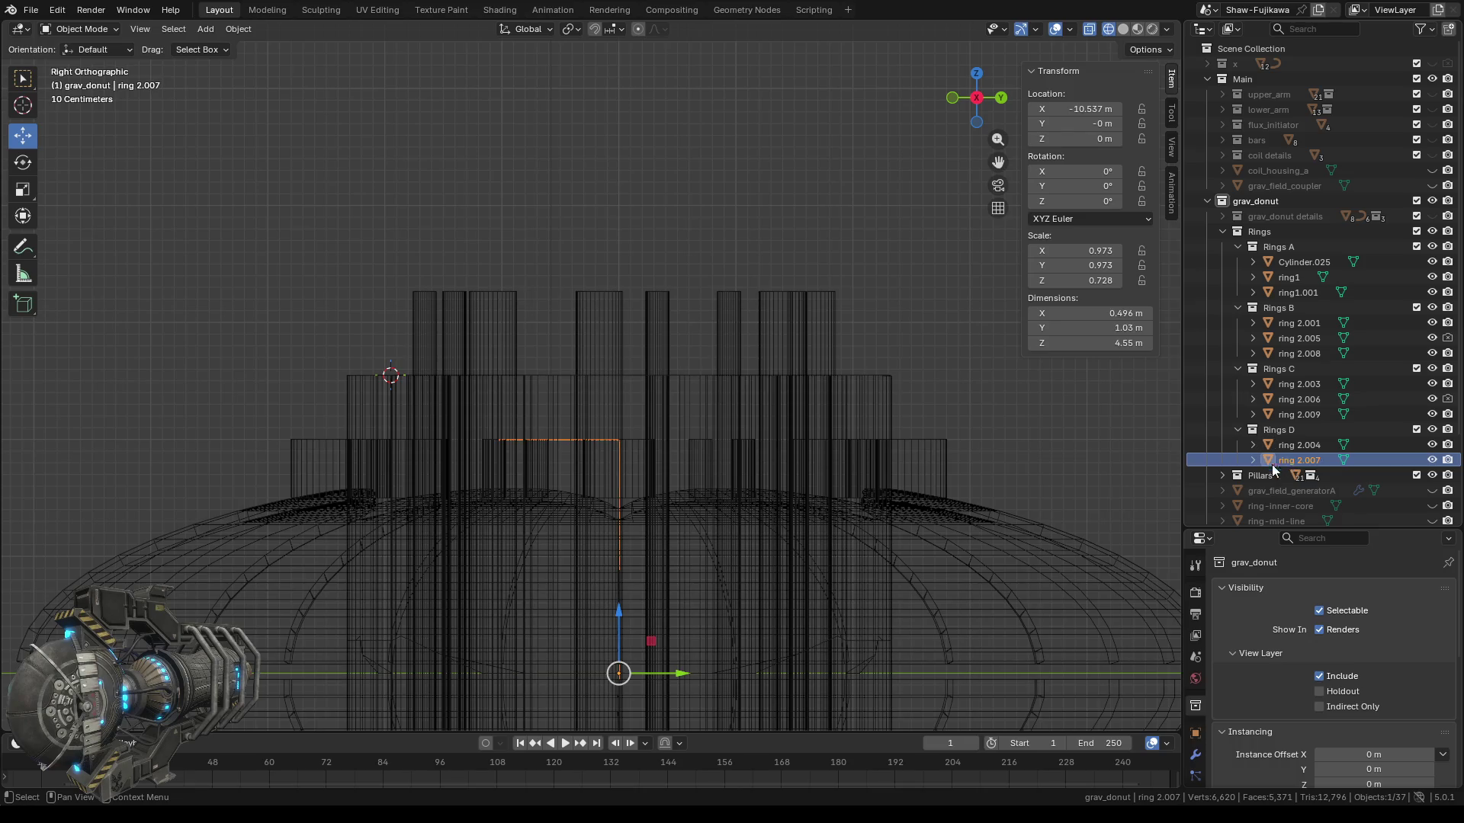
key(Tab)
drag(465, 402, 747, 517)
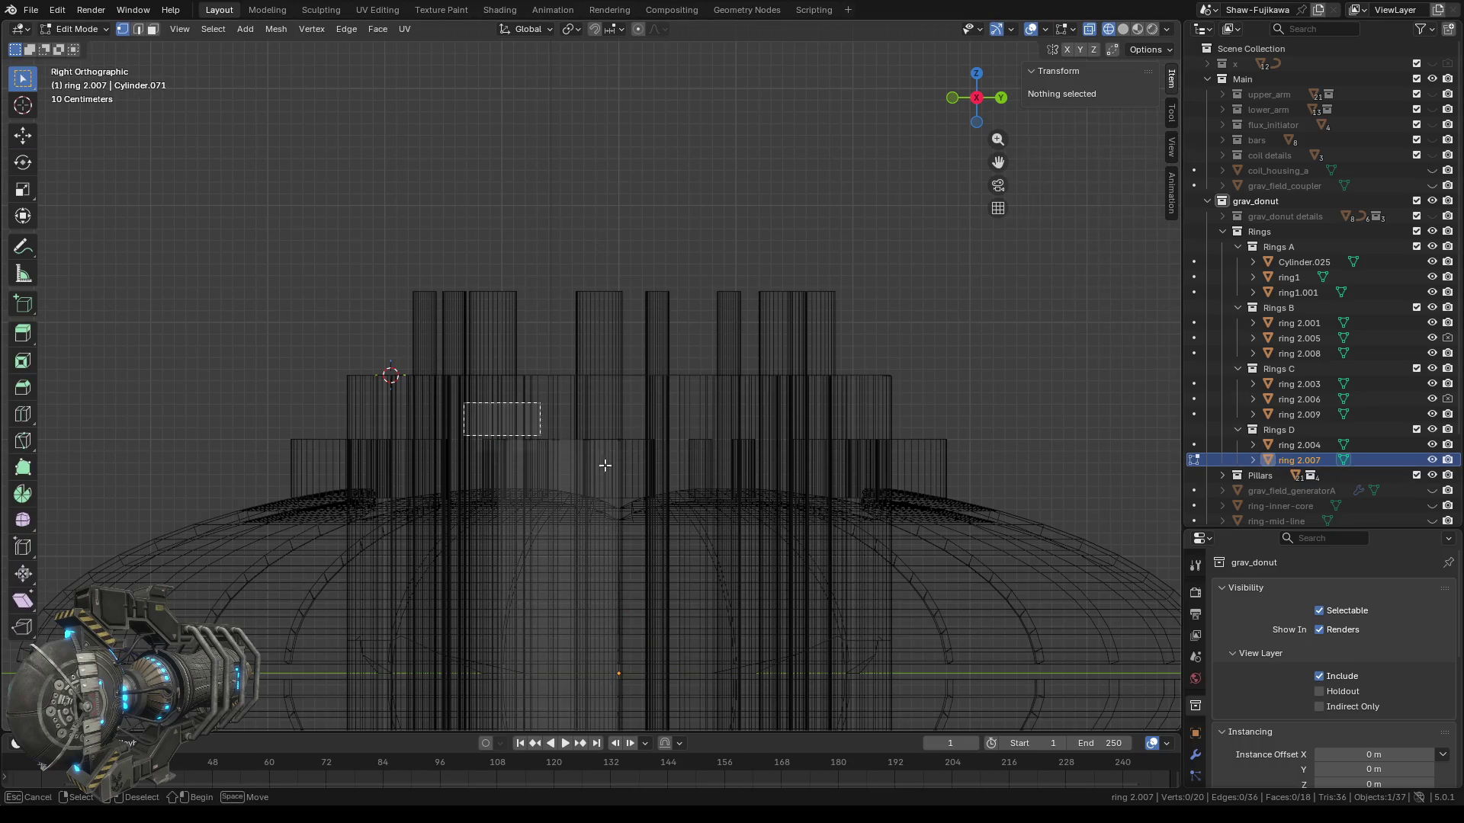
click(1092, 139)
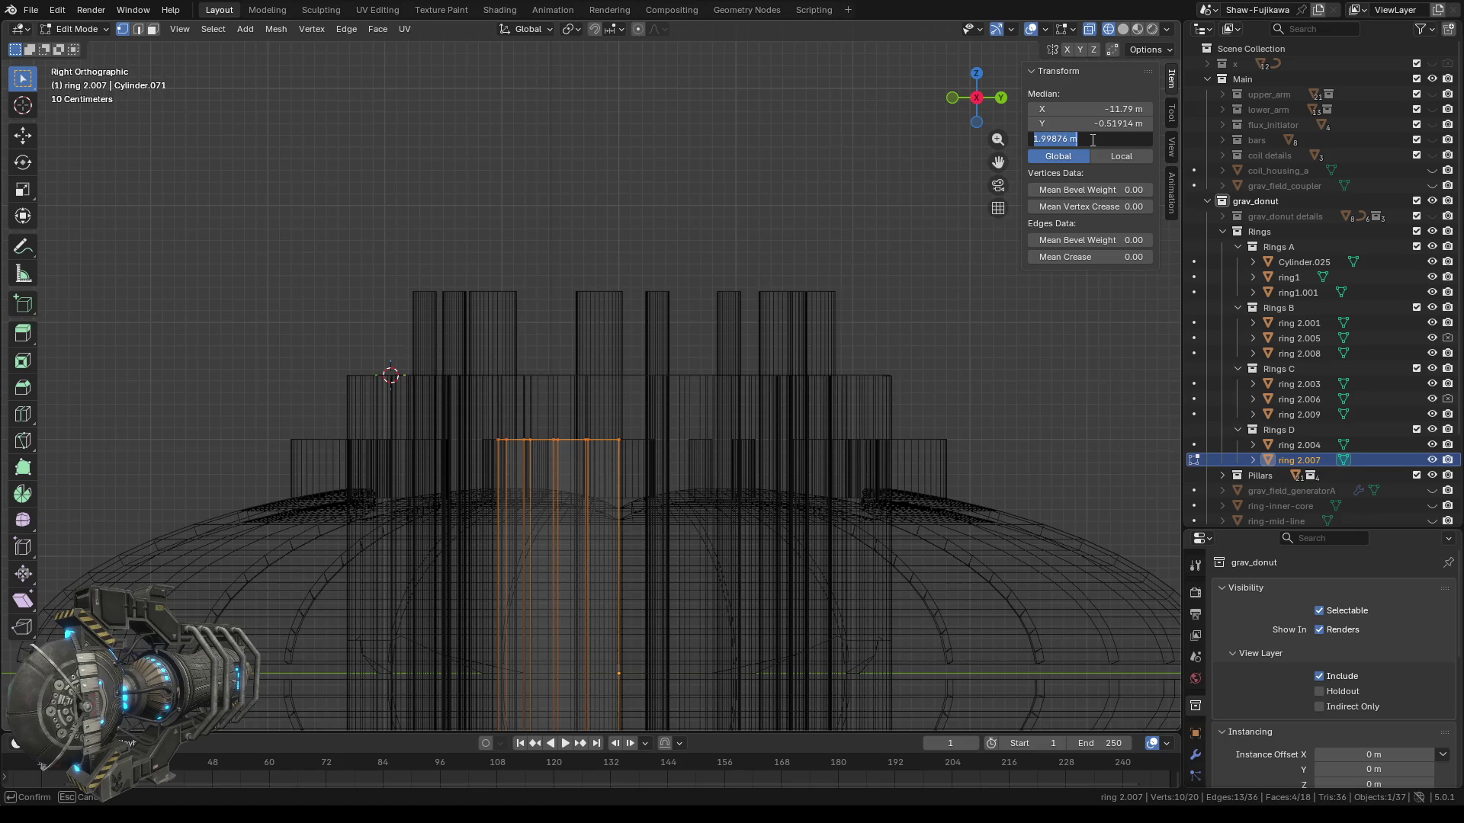
text(2.55)
key(Return)
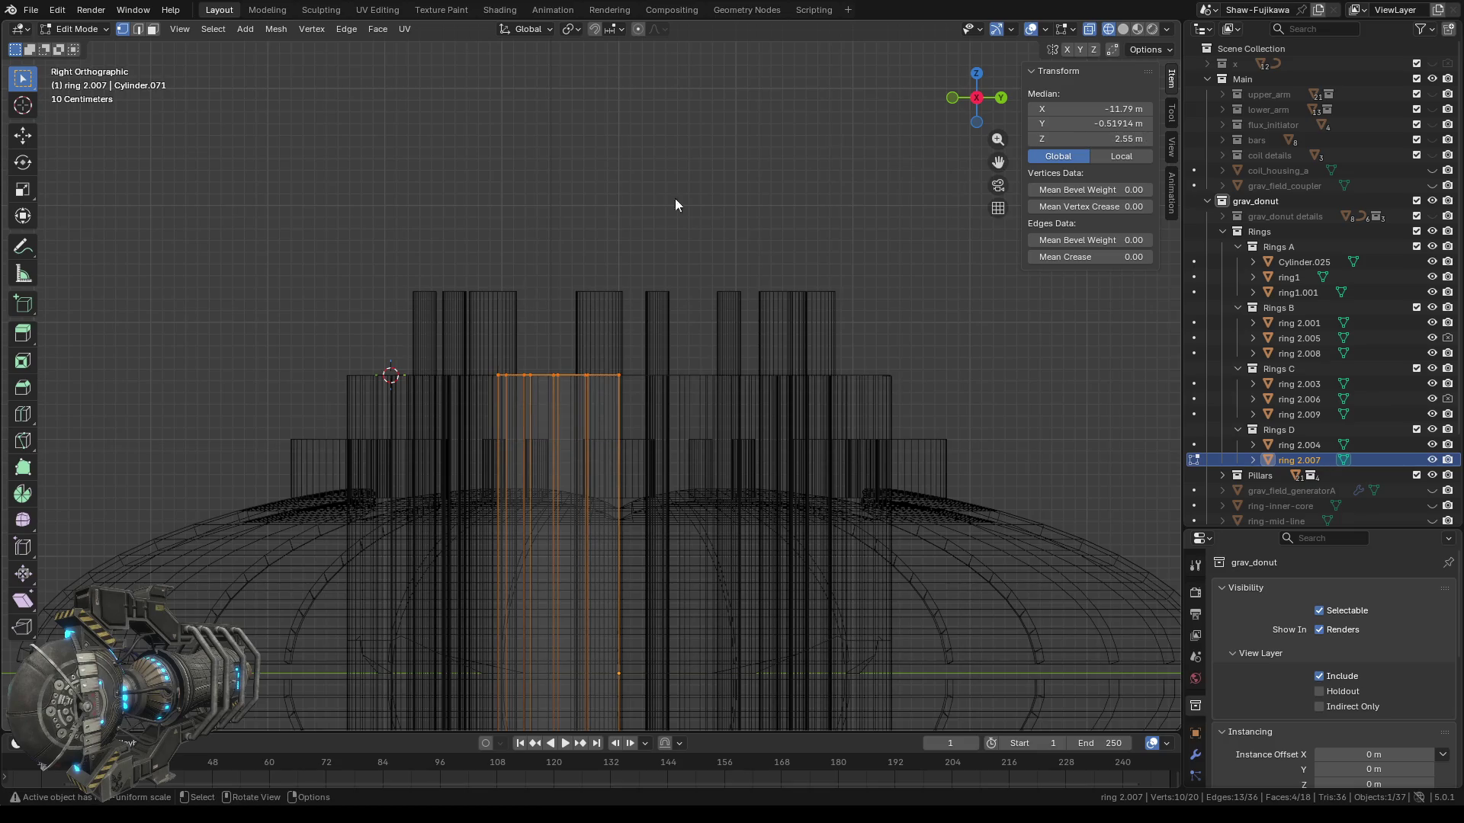
key(alt+a)
key(Tab)
Deselect ring 2.007, zoom out and orbit to see the rings at an angle.
key(alt+a)
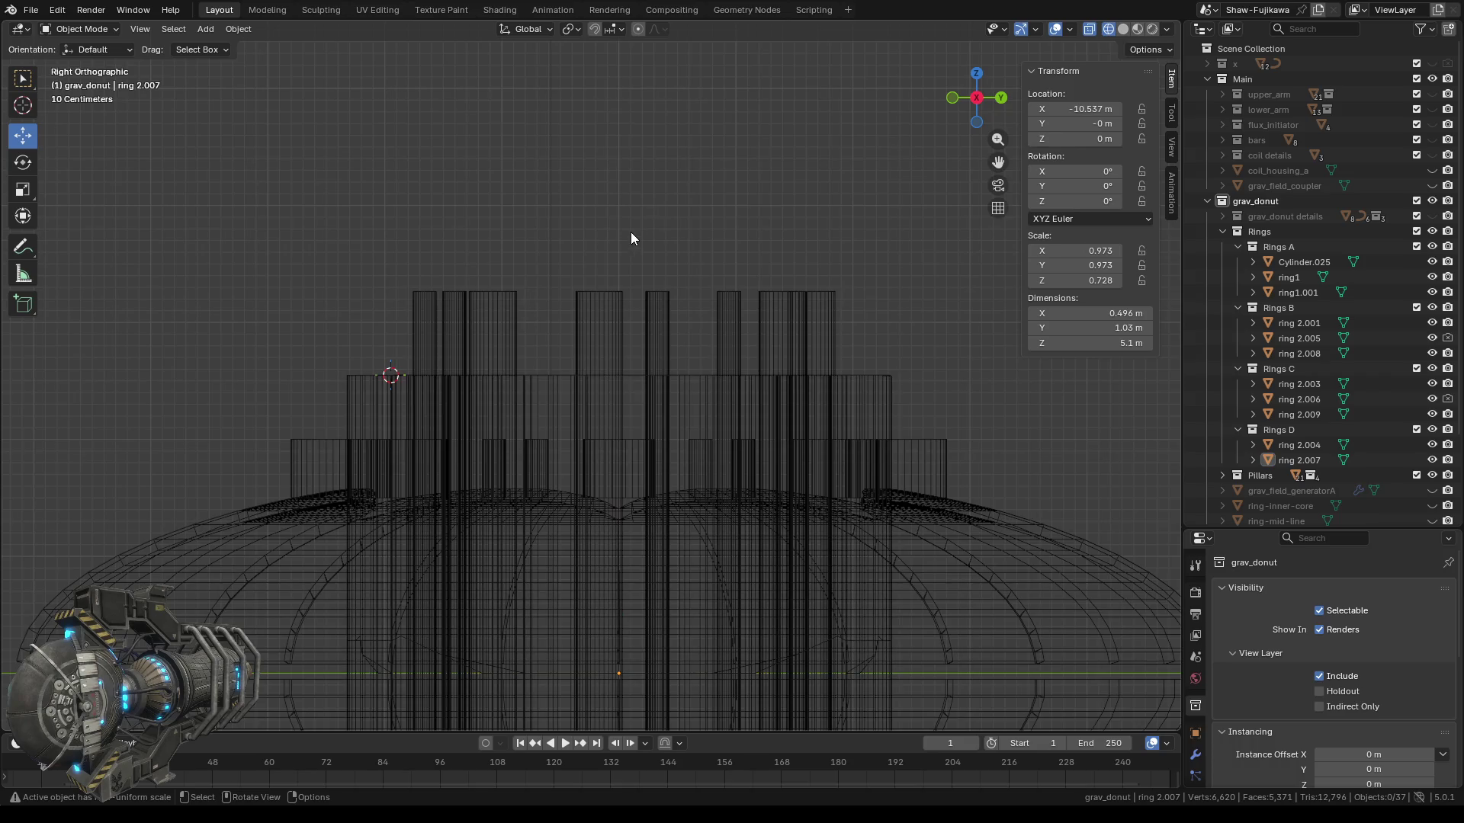
scroll(638, 227, down, 3)
scroll(628, 235, down, 3)
mouse_move(581, 272)
middle_down()
mouse_move(490, 310)
mouse_move(550, 349)
middle_up()
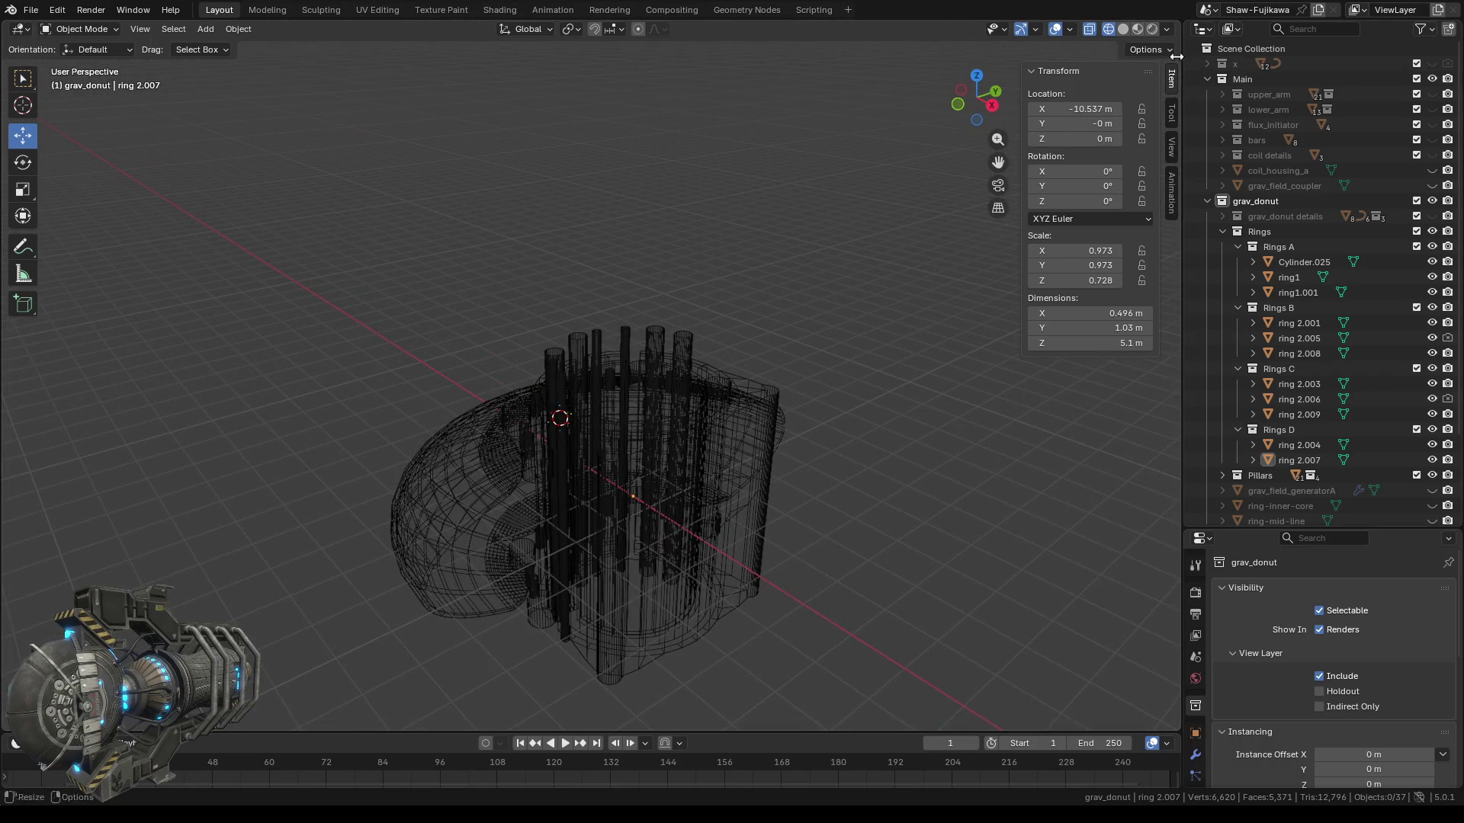
Switch the viewport to Solid shading and orbit around the grav_donut model.
click(1123, 28)
scroll(575, 401, up, 5)
mouse_move(488, 460)
middle_down()
mouse_move(415, 450)
mouse_move(818, 441)
mouse_move(830, 483)
mouse_move(849, 288)
mouse_move(1083, 268)
mouse_move(1122, 232)
mouse_move(1063, 276)
mouse_move(817, 555)
mouse_move(889, 520)
middle_up()
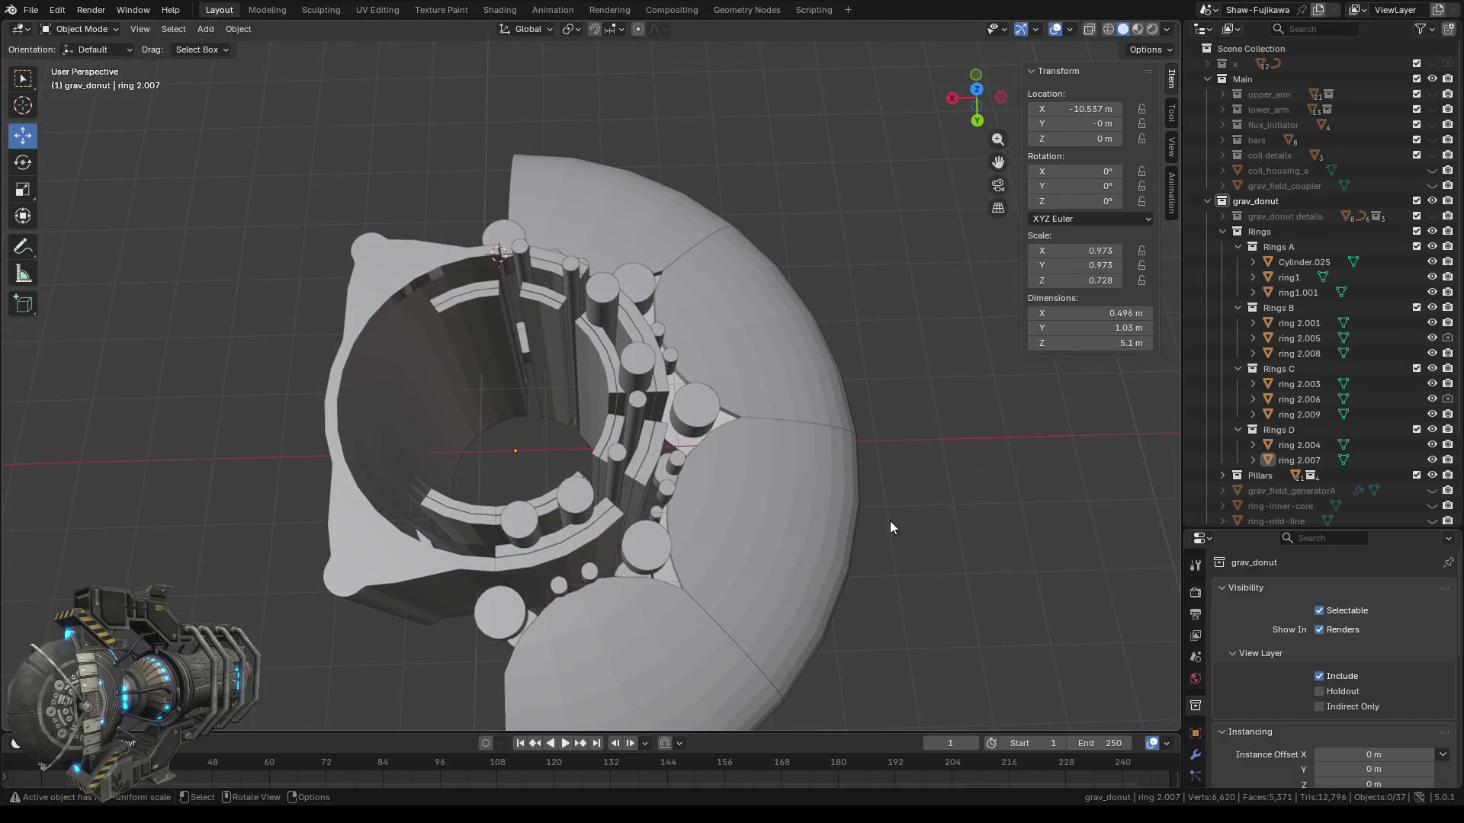
Hide rings 2.006 and 2.005 and zoom in on the inner rings.
click(1432, 400)
click(1433, 338)
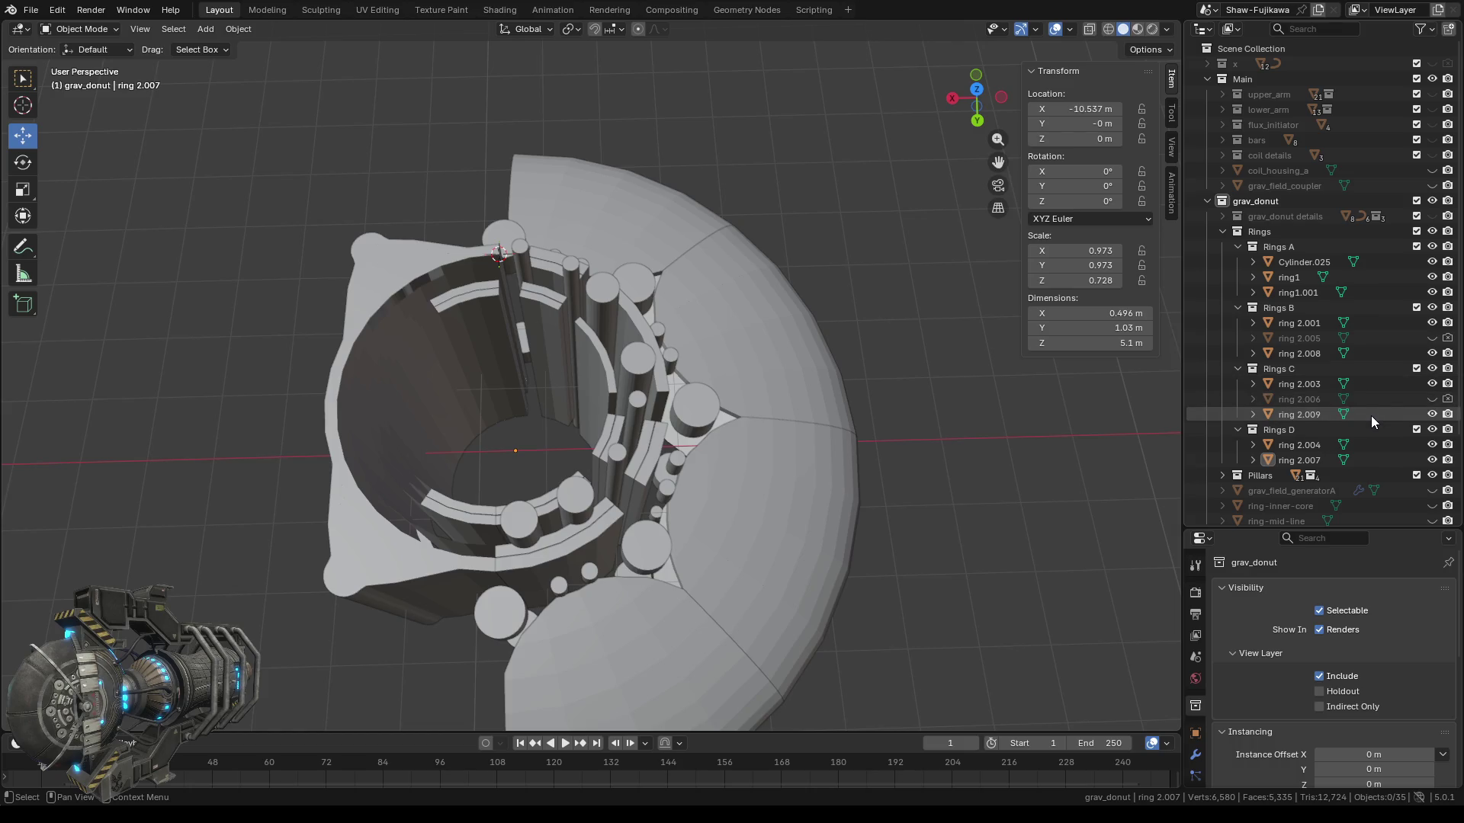
middle_drag(703, 479, 484, 468)
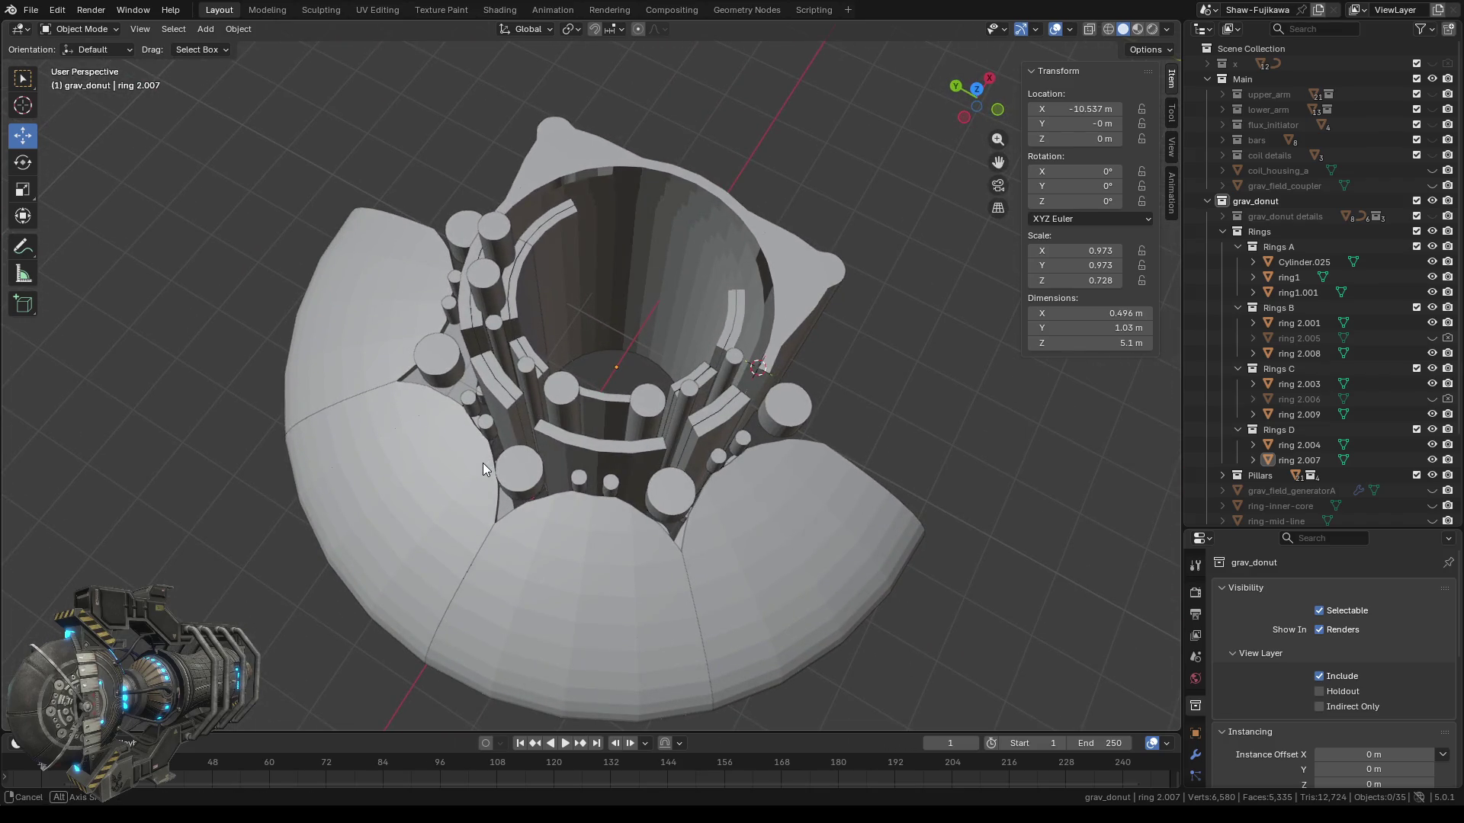
scroll(586, 437, up, 1)
scroll(583, 491, up, 2)
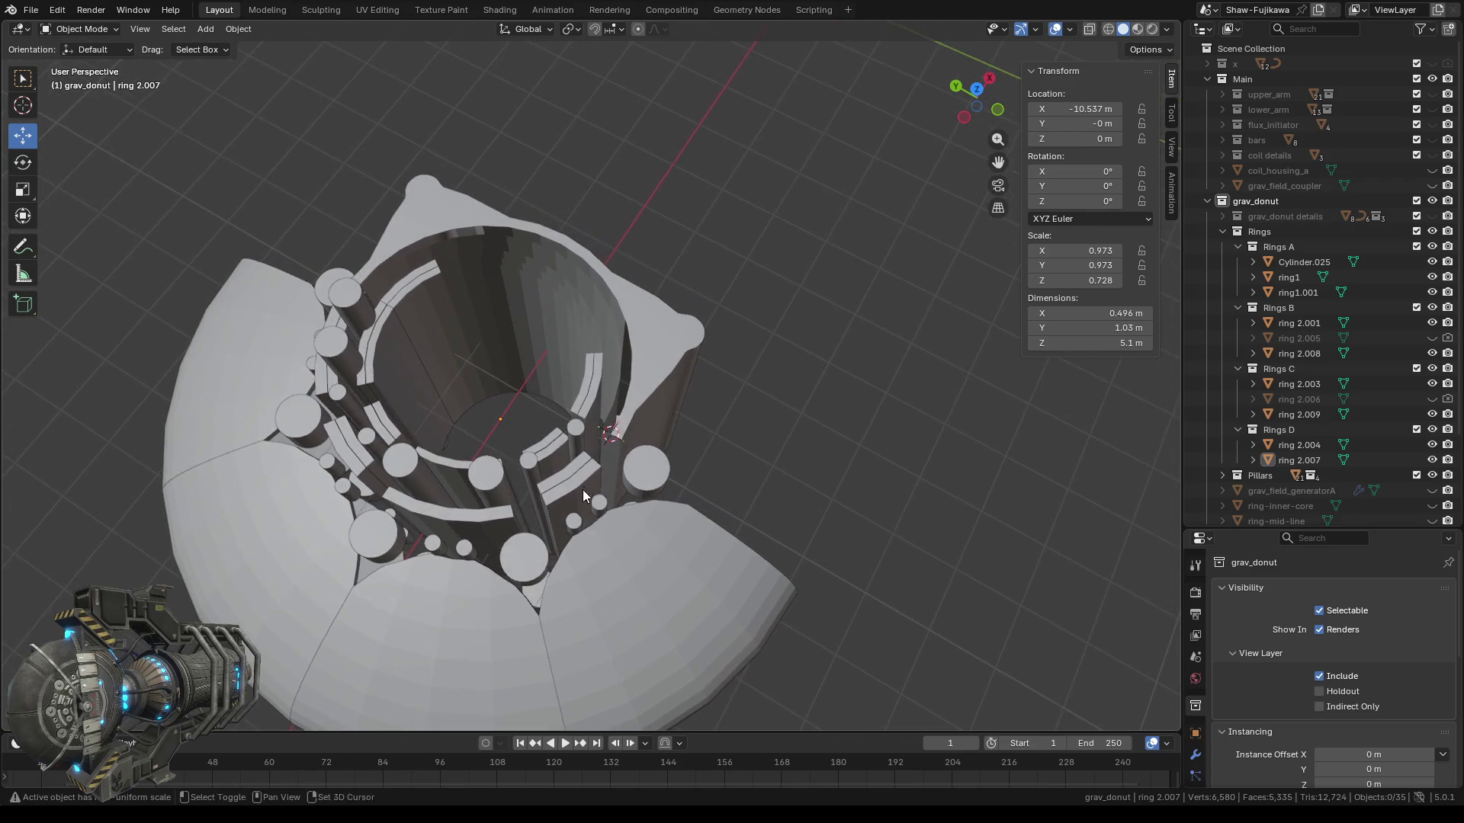
scroll(625, 389, up, 2)
scroll(600, 449, up, 2)
mouse_move(599, 449)
middle_down()
mouse_move(604, 465)
mouse_move(573, 456)
middle_up()
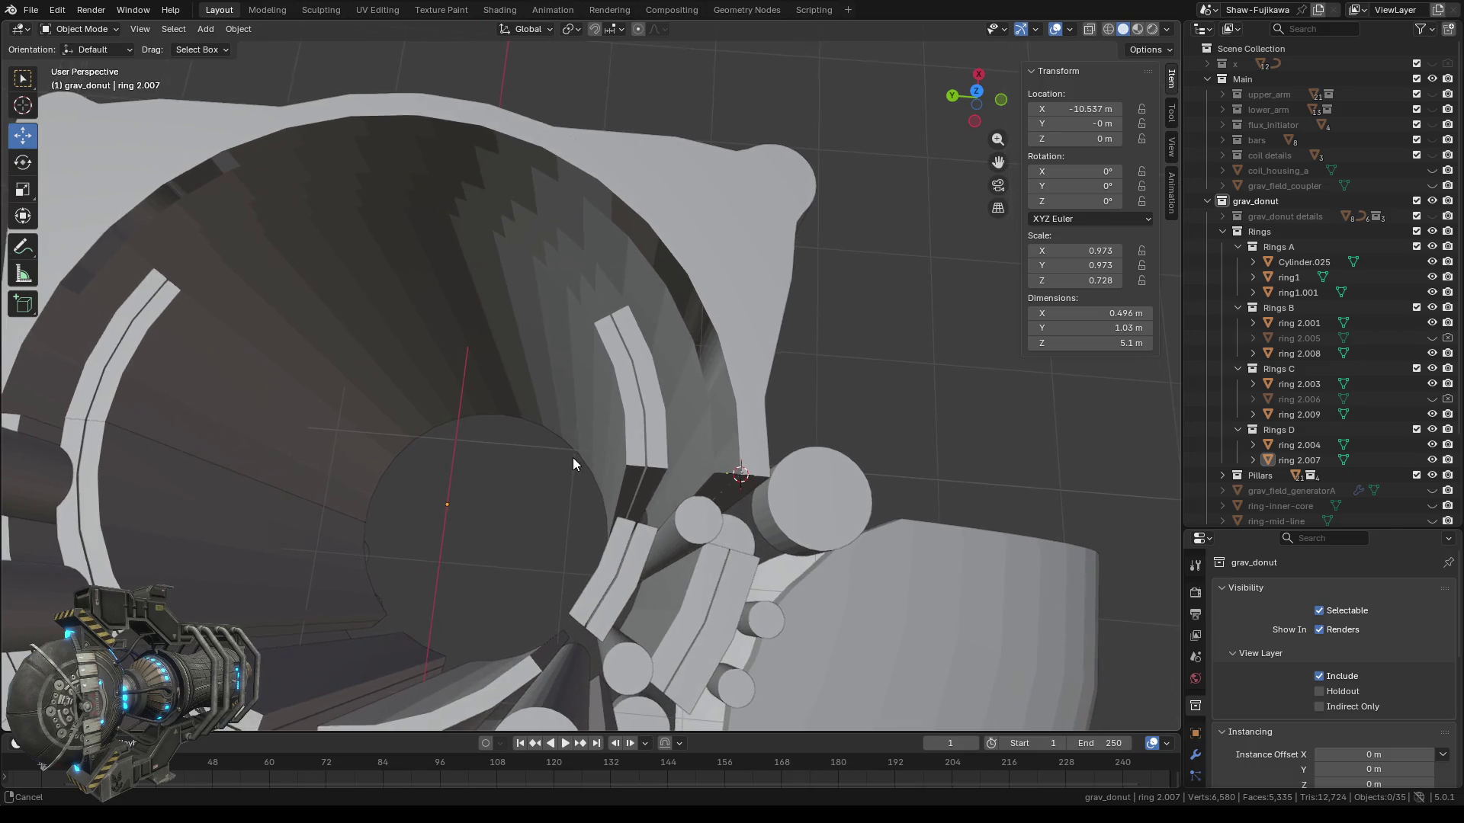
click(761, 212)
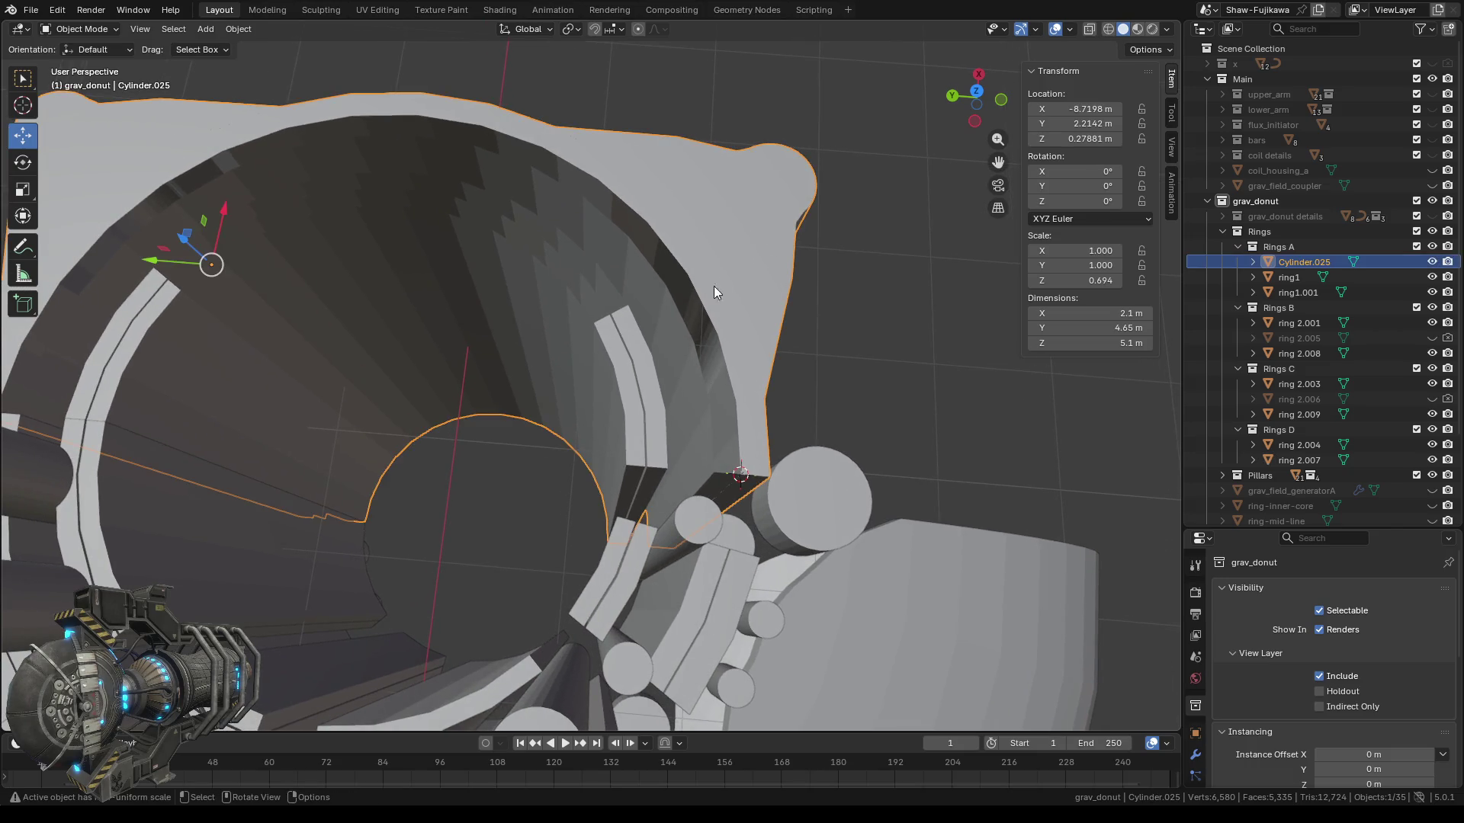
Put Cylinder.025 into Edit Mode and orbit around the rings.
key(Tab)
scroll(632, 367, up, 3)
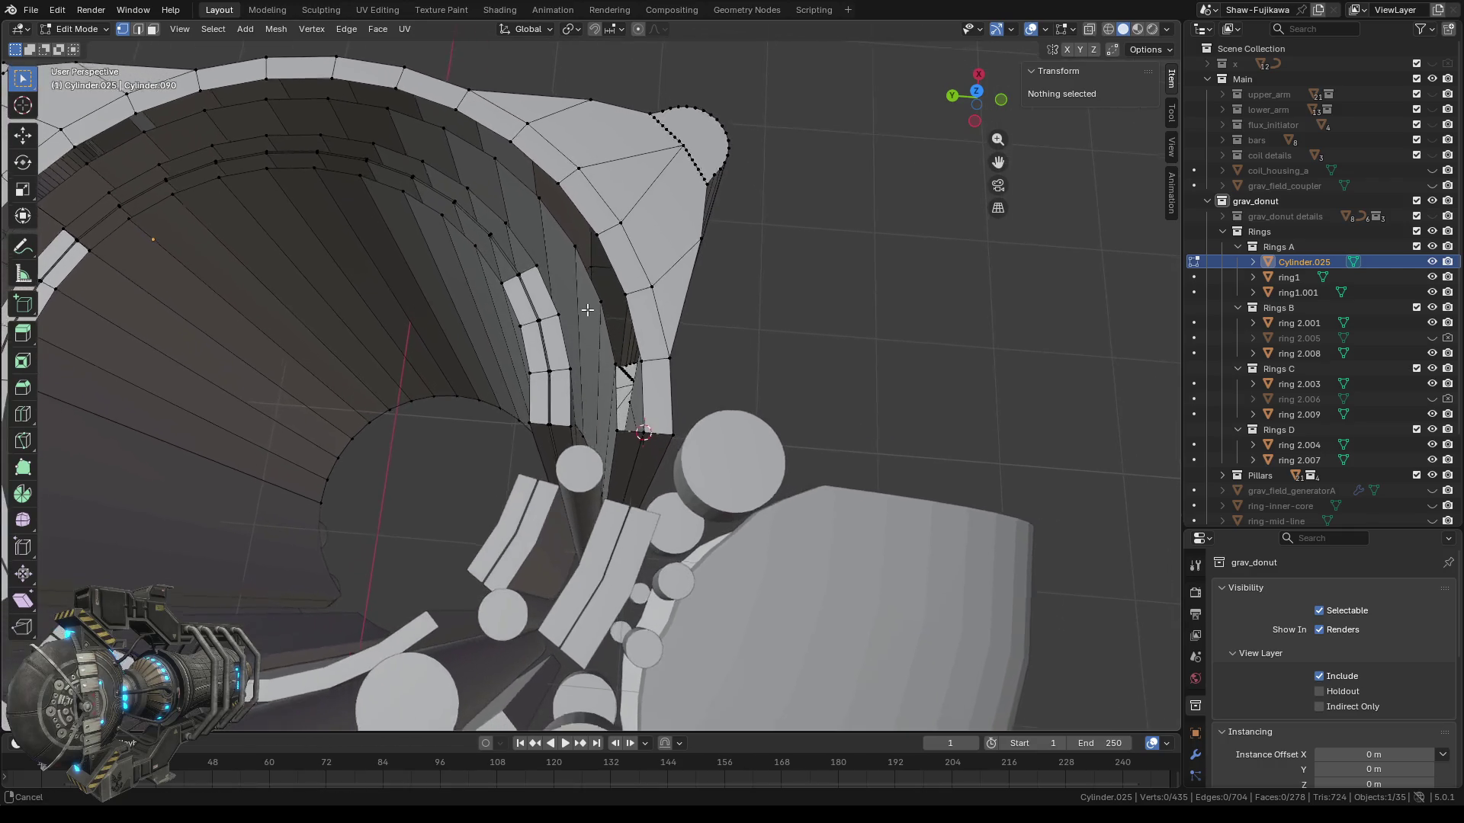
scroll(632, 367, up, 1)
mouse_move(566, 422)
middle_down()
mouse_move(592, 429)
mouse_move(652, 327)
mouse_move(611, 300)
middle_up()
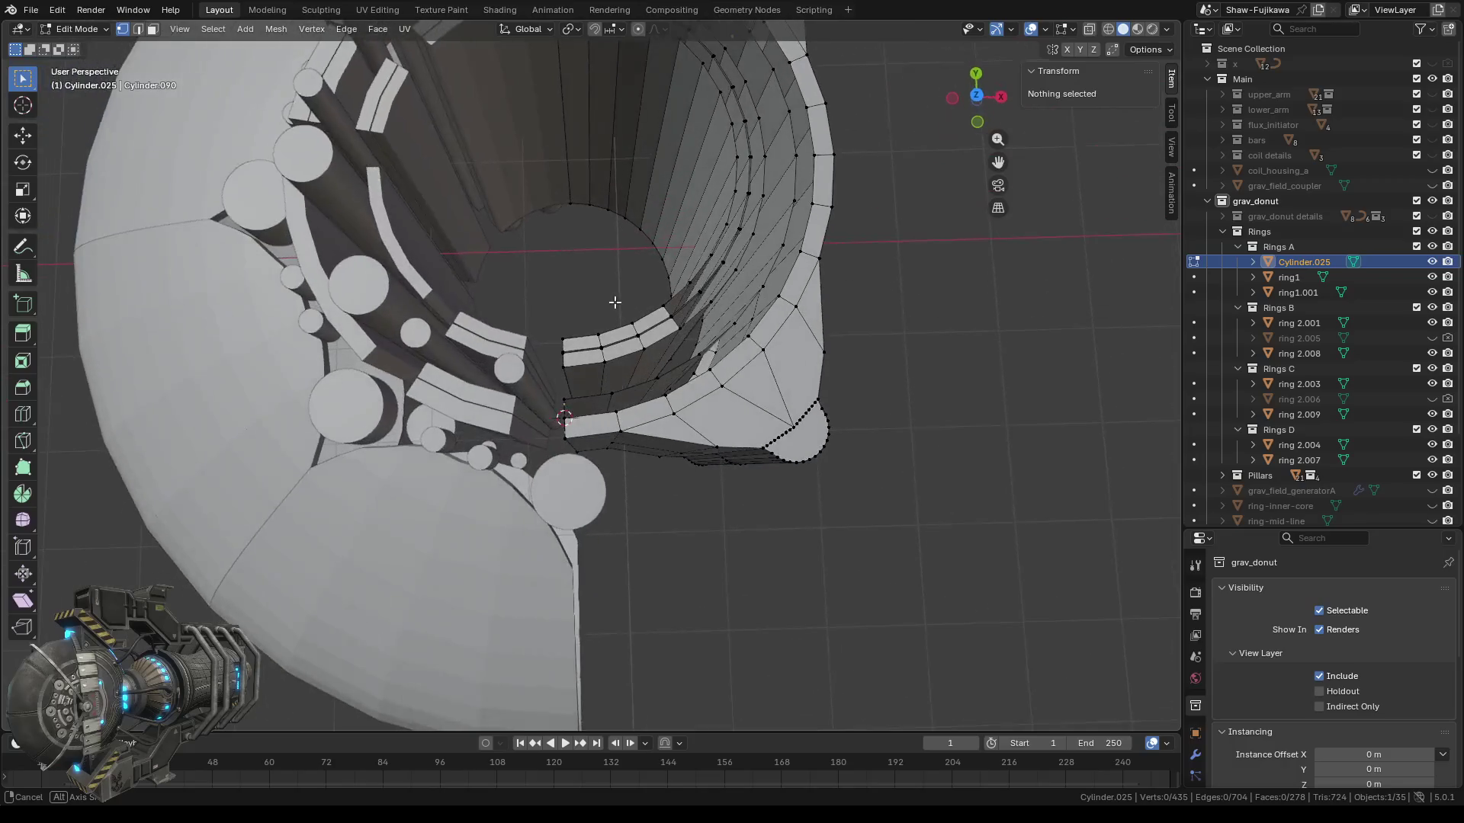
Unhide the grav_donut details collection and view the ring mesh from Top view.
click(1433, 216)
middle_drag(709, 259, 755, 221)
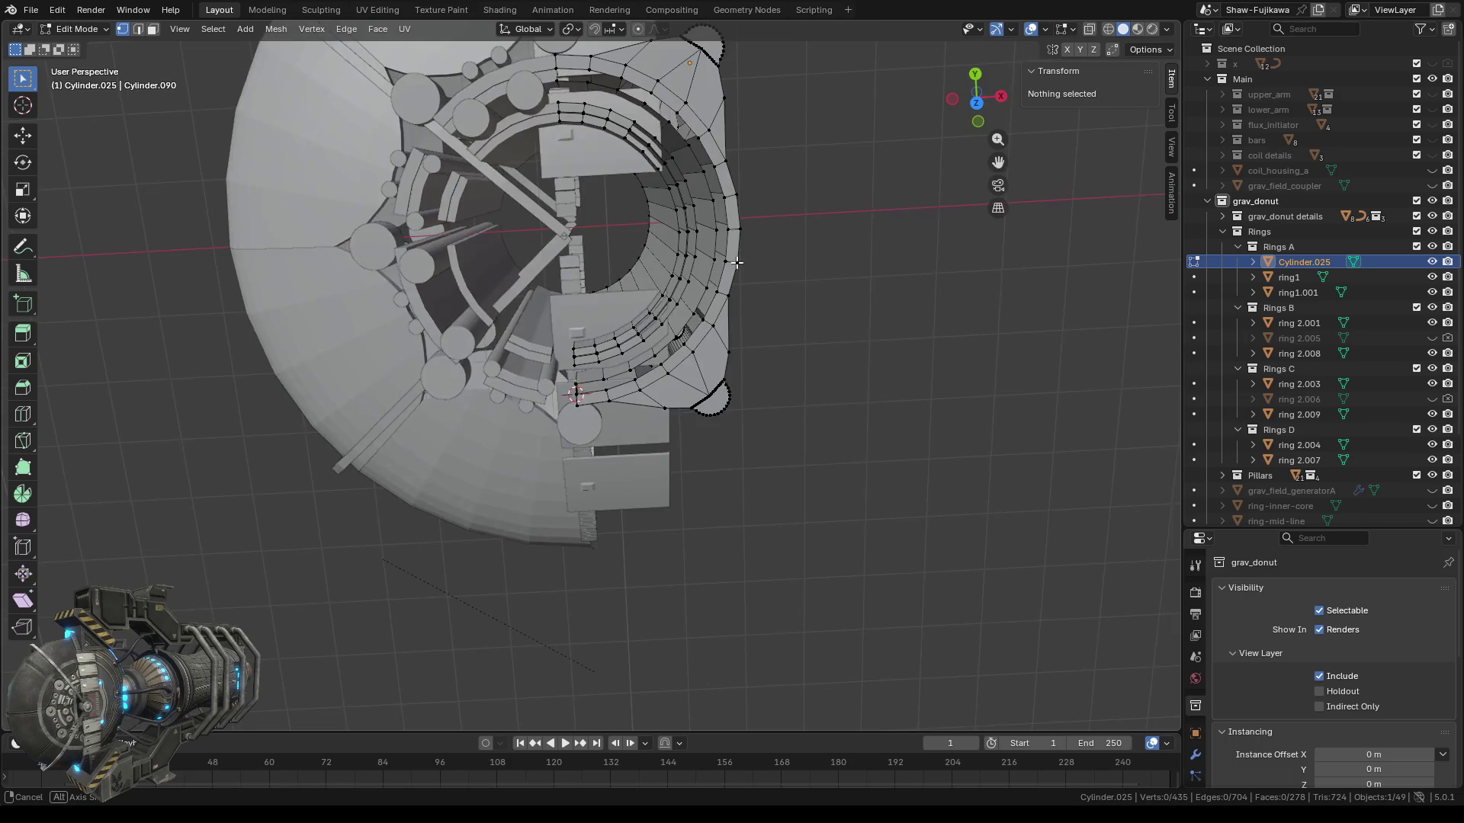
click(976, 99)
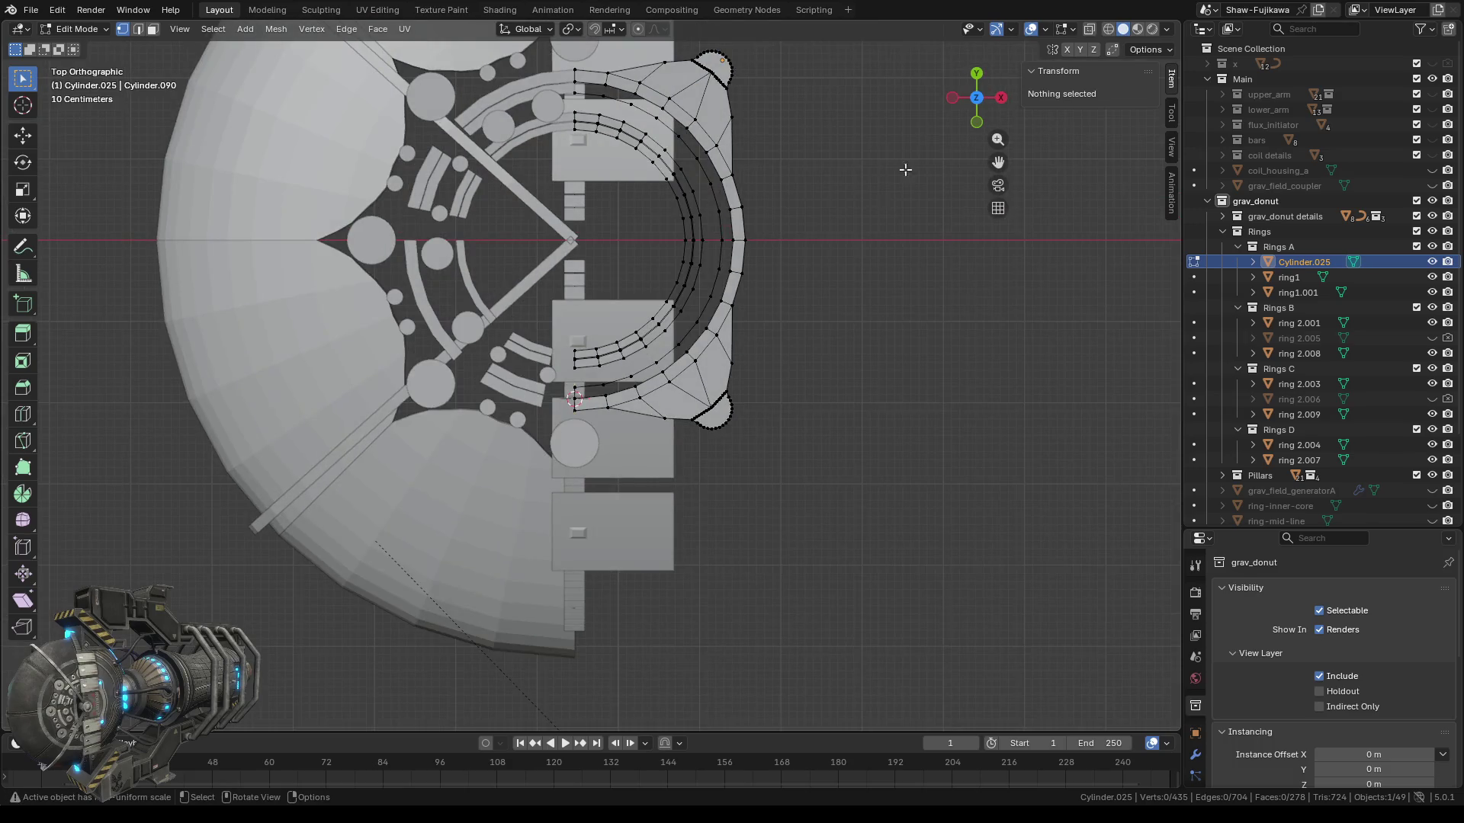
scroll(676, 217, up, 3)
shift+middle_drag(676, 218, 599, 295)
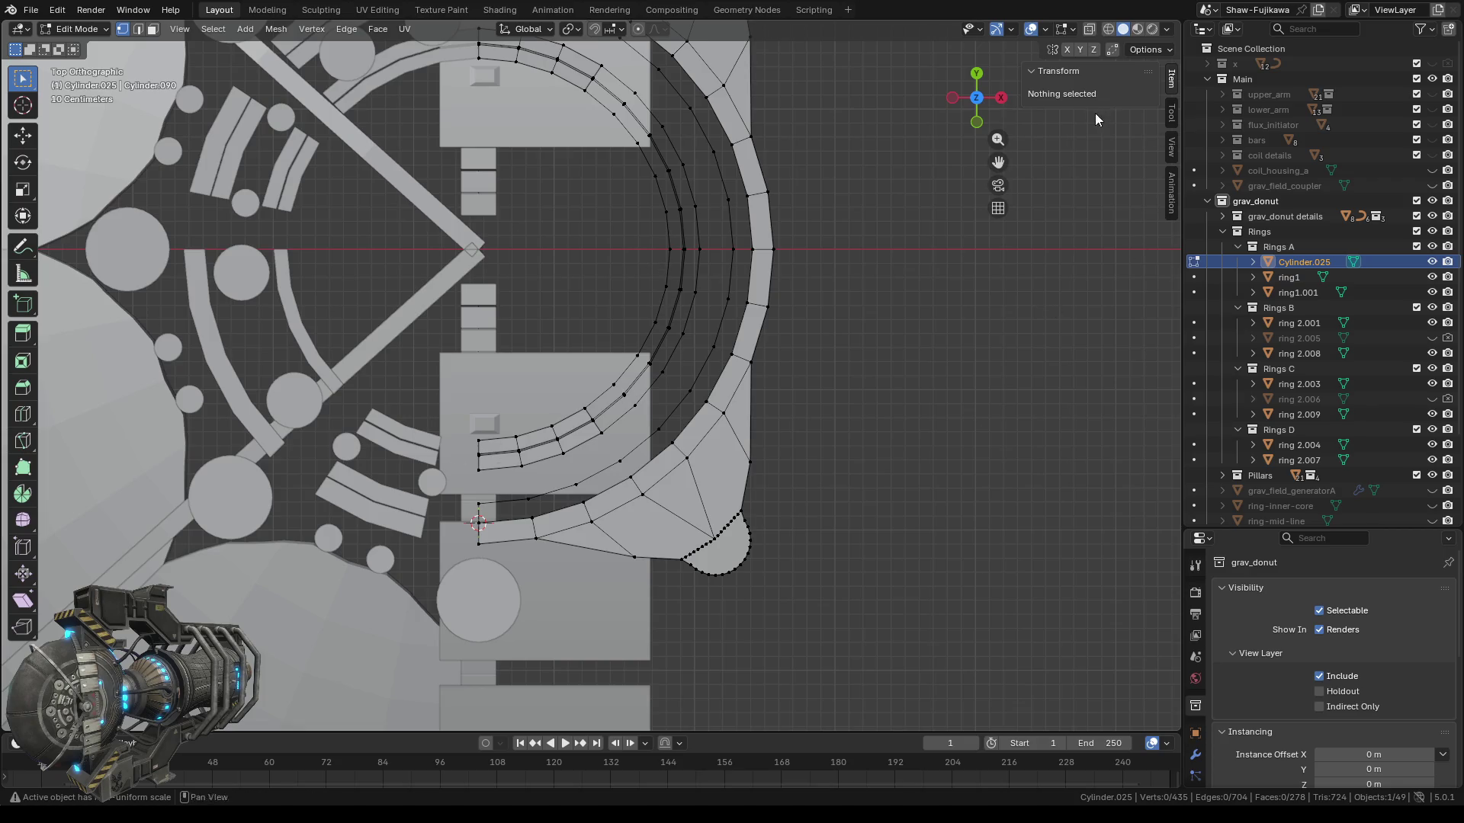
Hide the grav_donut details and weld the first seam vertex pair At Center.
click(1432, 218)
mouse_move(492, 476)
middle_down()
mouse_move(520, 483)
mouse_move(620, 433)
mouse_move(465, 511)
mouse_move(684, 481)
mouse_move(696, 495)
mouse_move(662, 491)
middle_up()
drag(646, 490, 813, 539)
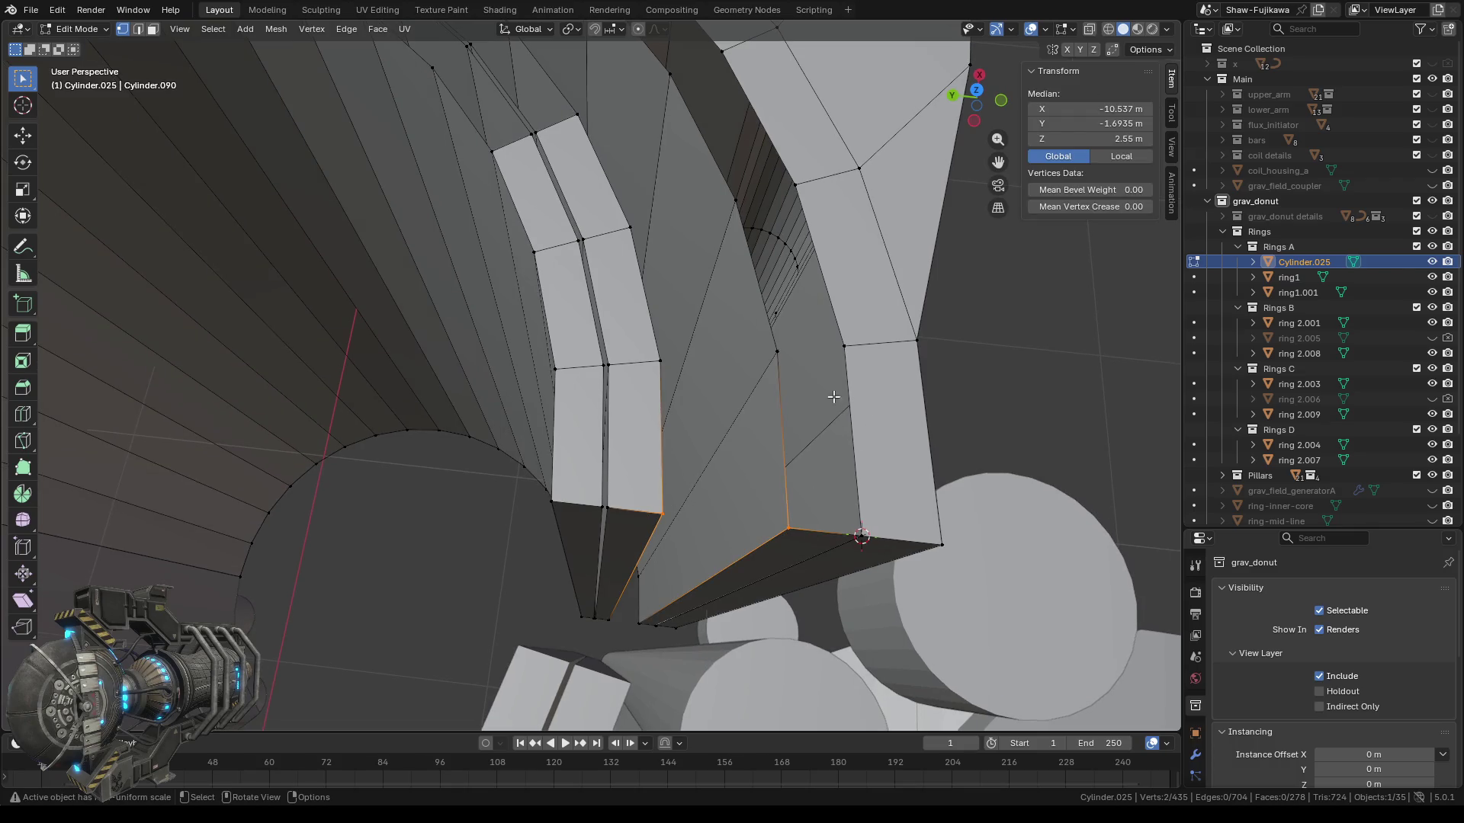
key(m)
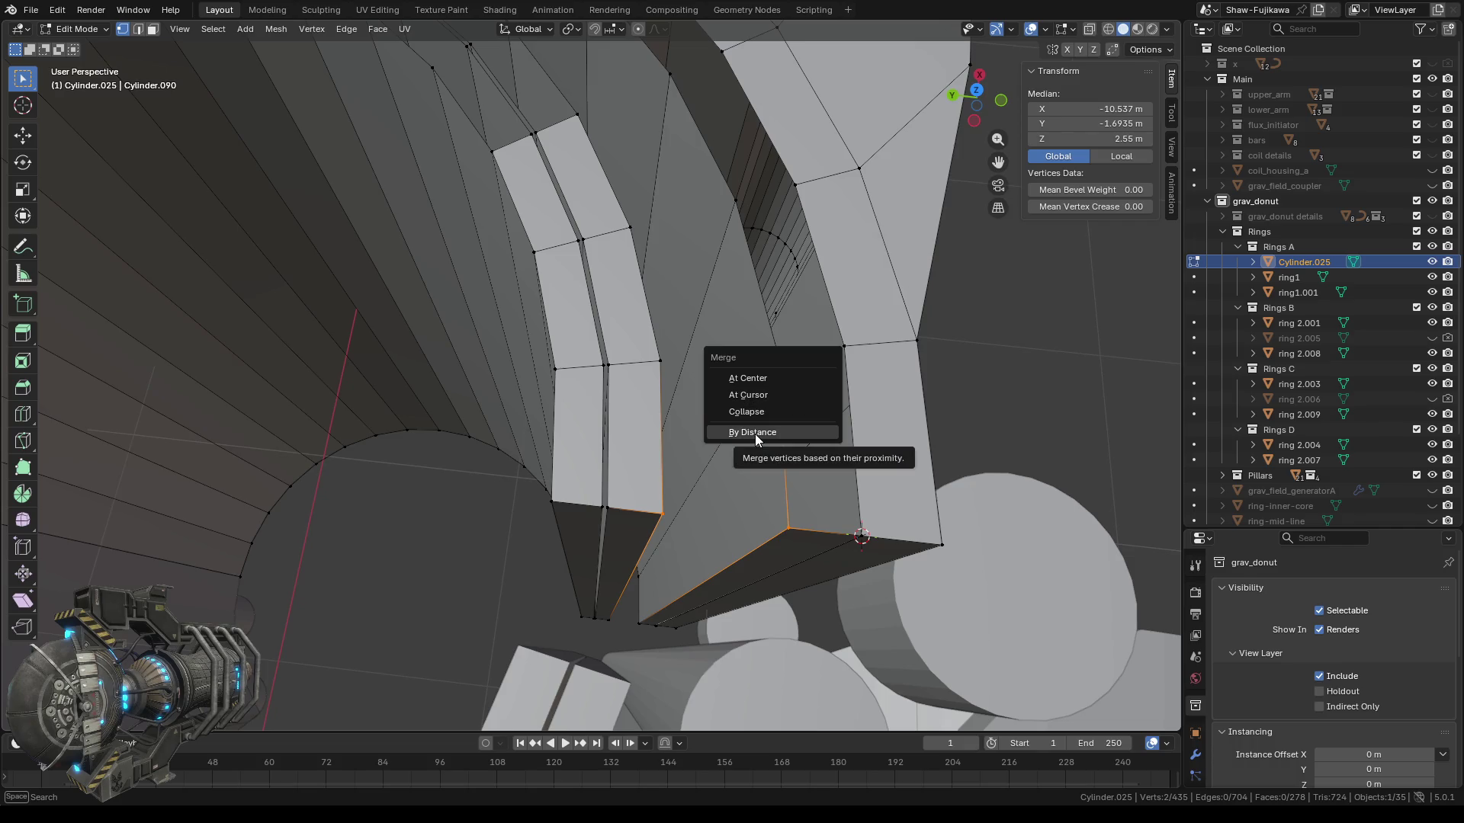
click(754, 432)
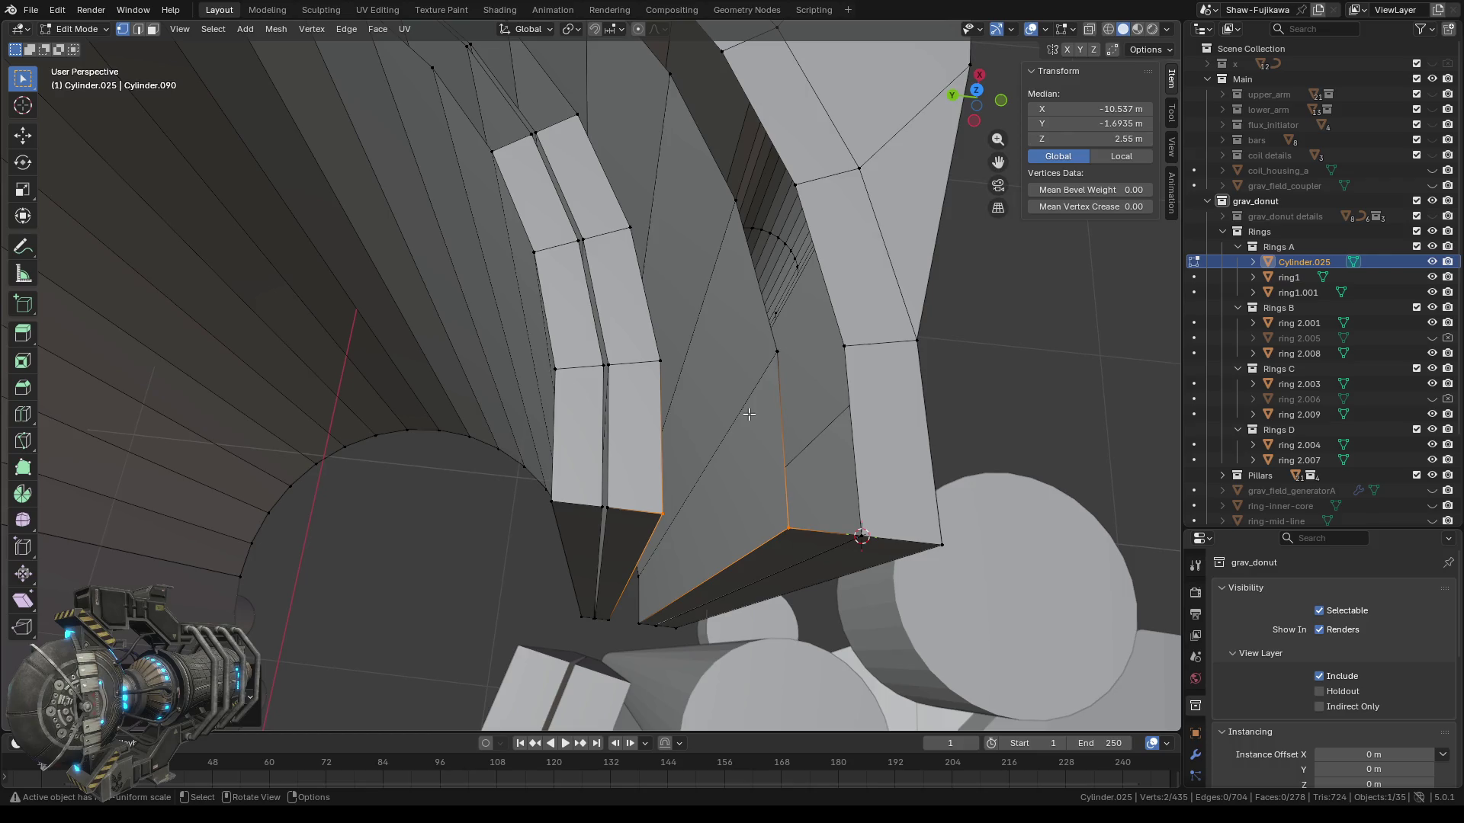
key(m)
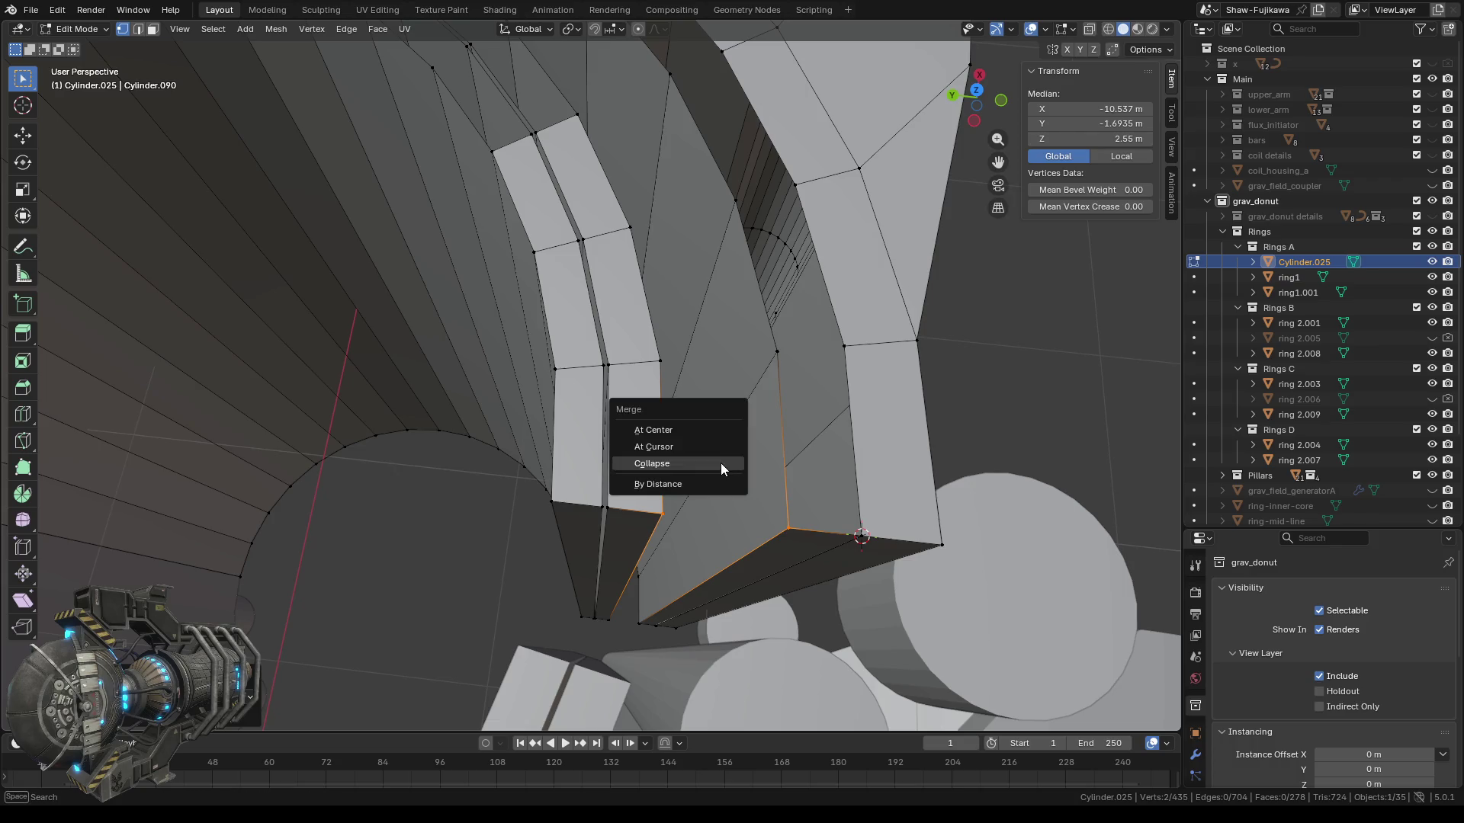
click(692, 485)
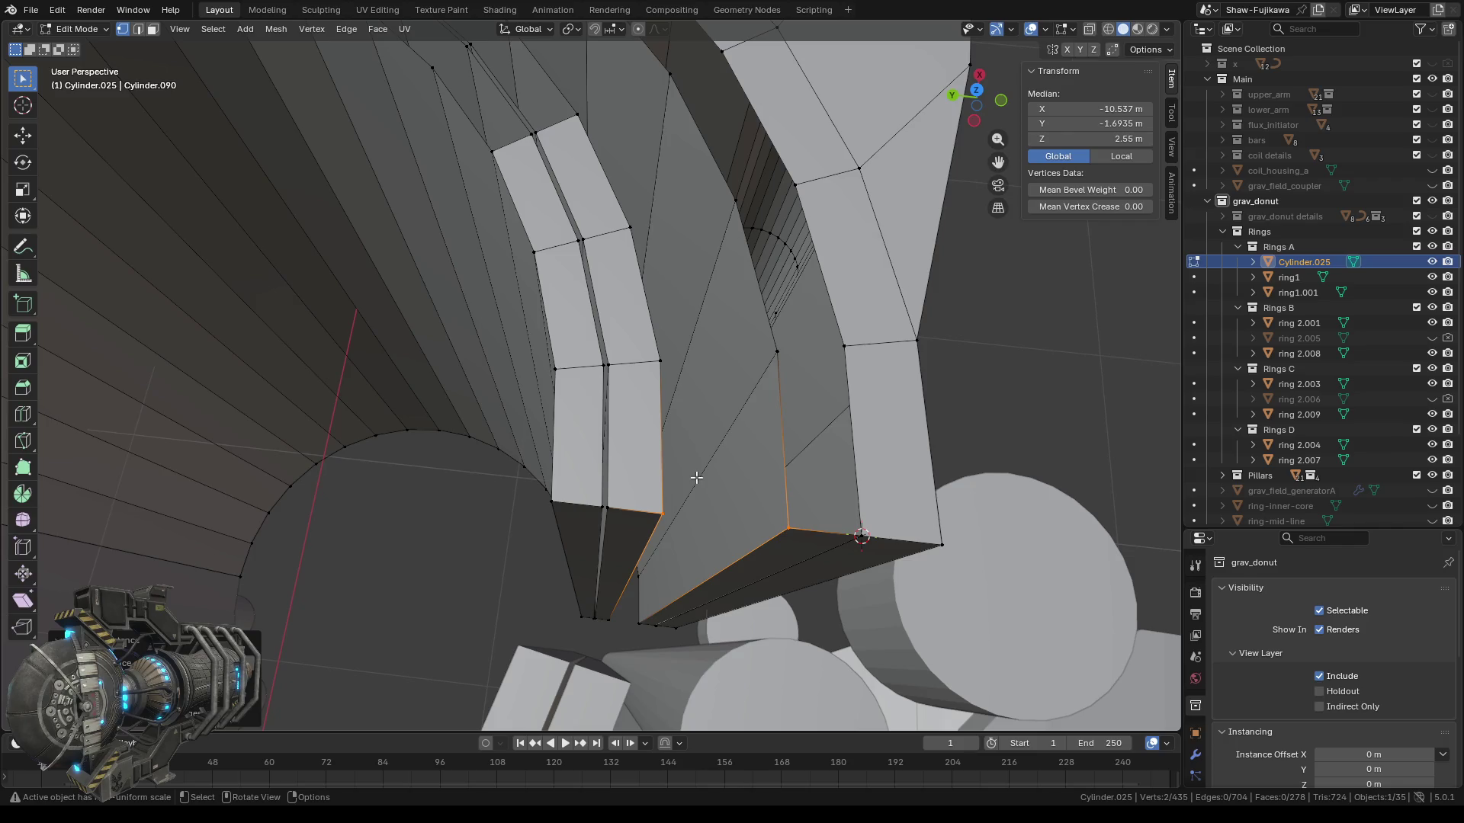
key(m)
click(675, 425)
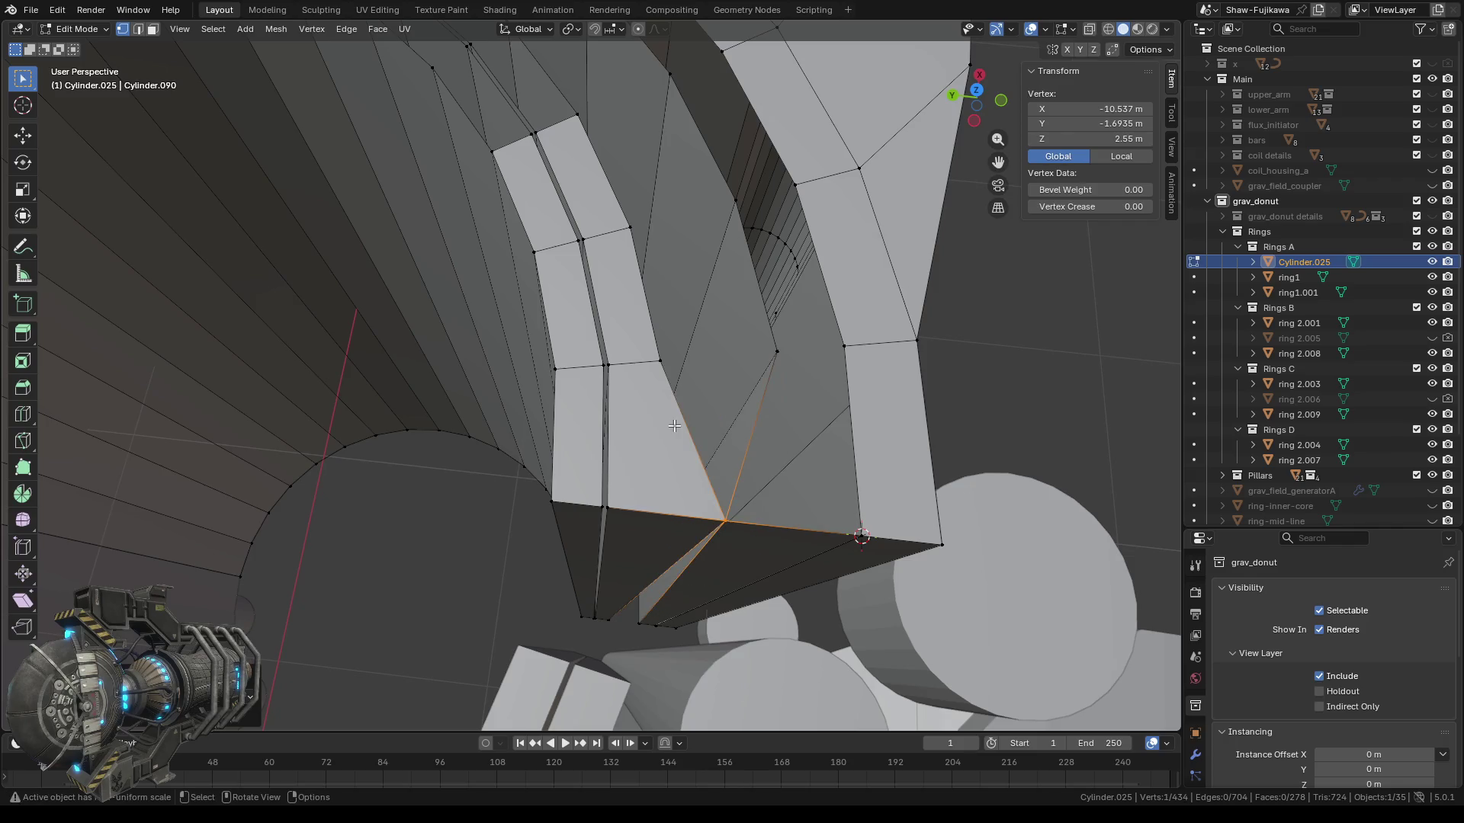
Weld the second seam vertex pair of the Cylinder.025 ring At Center.
mouse_move(659, 515)
middle_down()
mouse_move(676, 508)
mouse_move(649, 583)
mouse_move(522, 575)
mouse_move(585, 606)
middle_up()
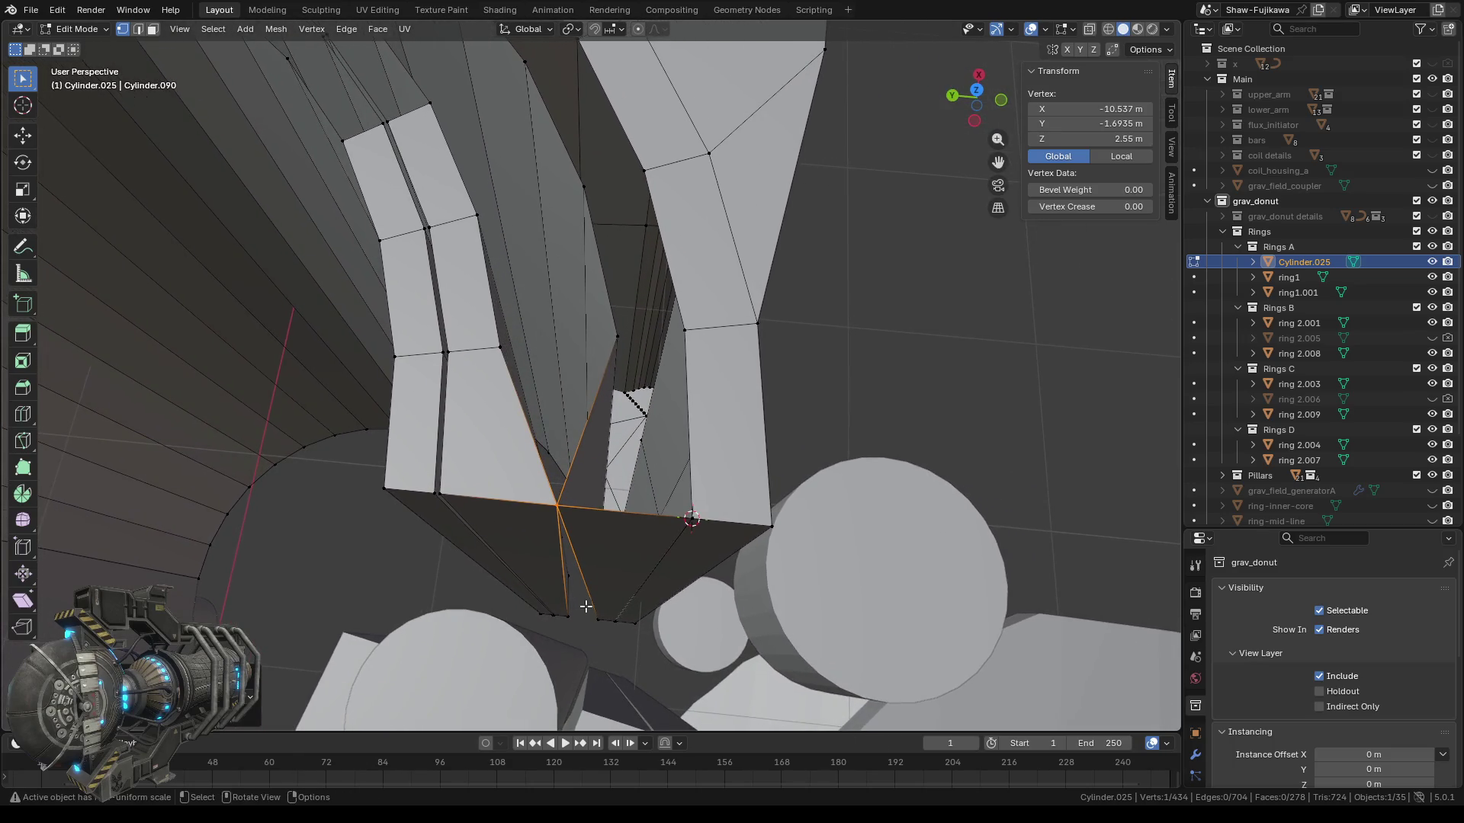
drag(561, 610, 601, 626)
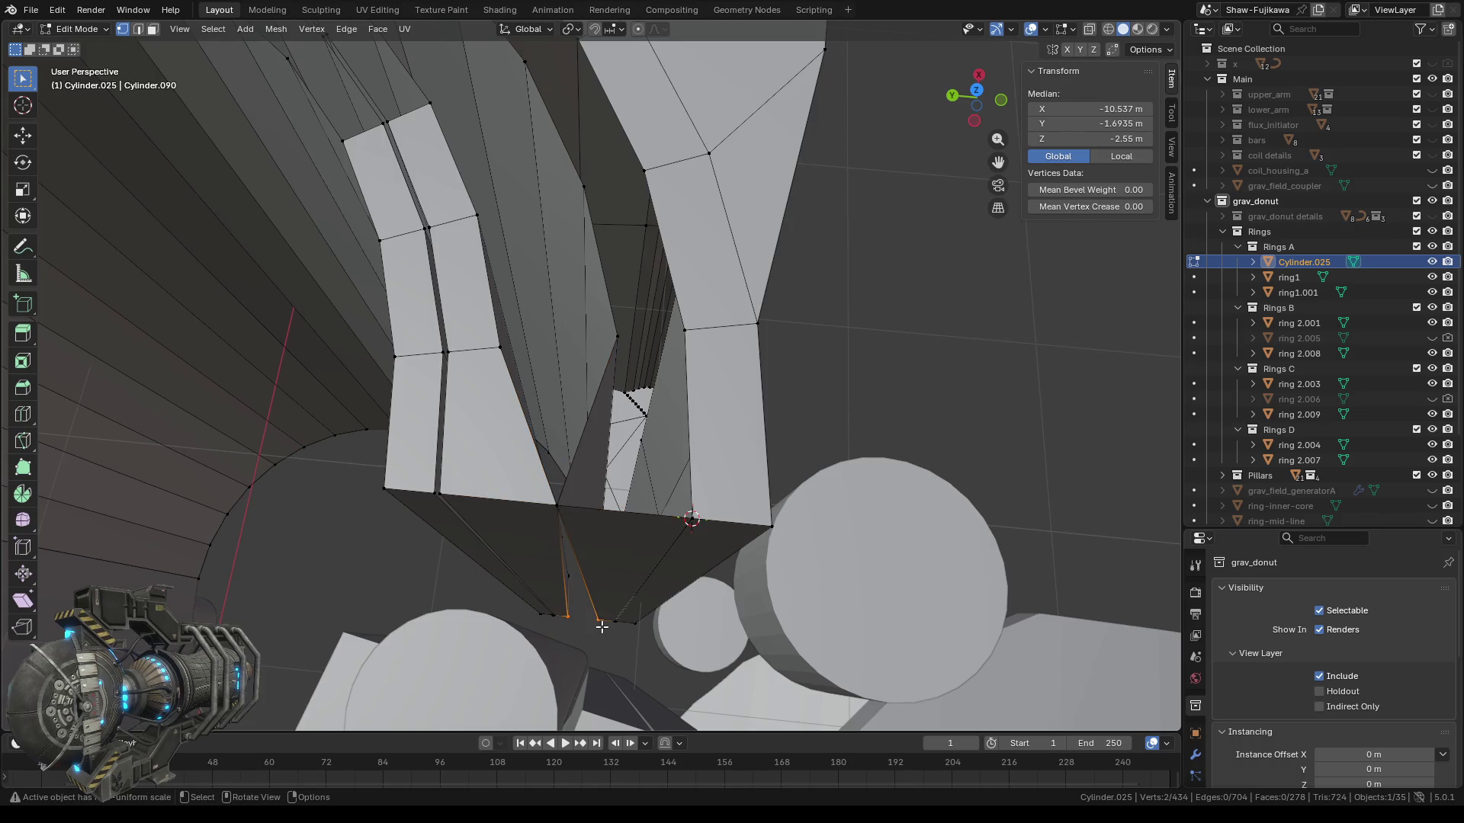
key(m)
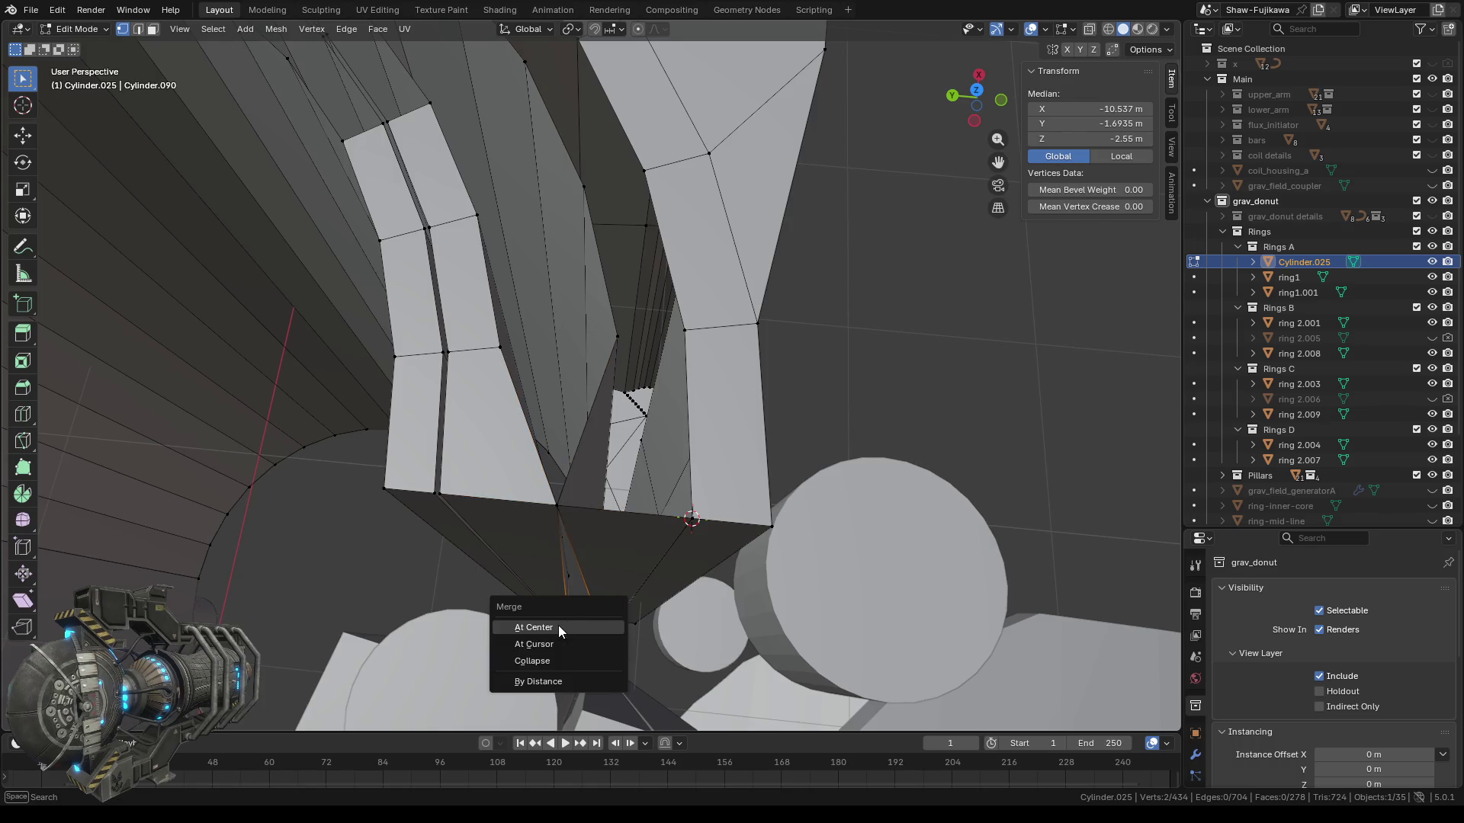
click(558, 624)
mouse_move(585, 606)
middle_down()
mouse_move(434, 570)
mouse_move(505, 521)
middle_up()
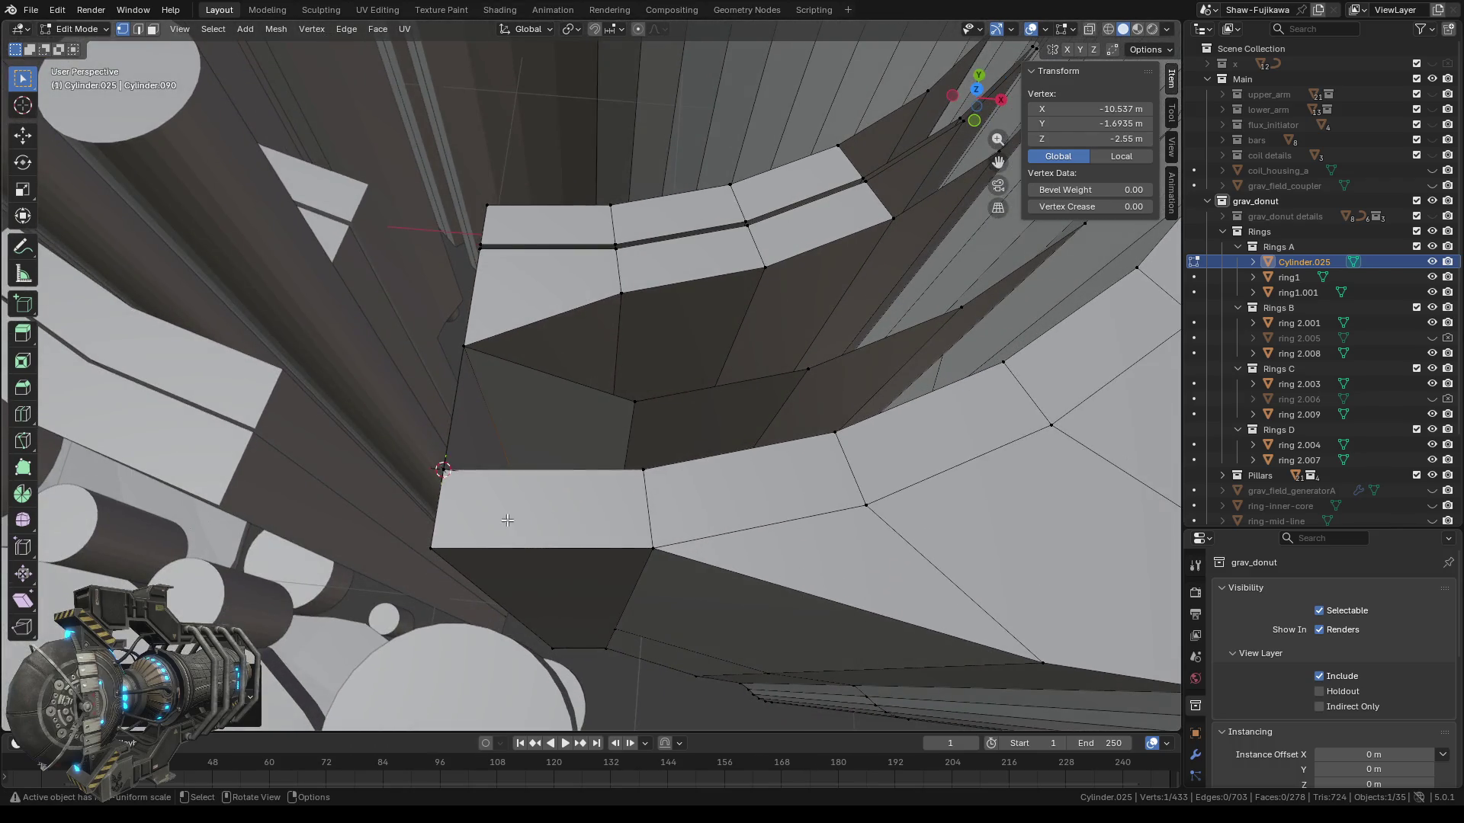
In Face select mode, start selecting the faces along the ring's inner band.
click(152, 29)
drag(530, 405, 632, 427)
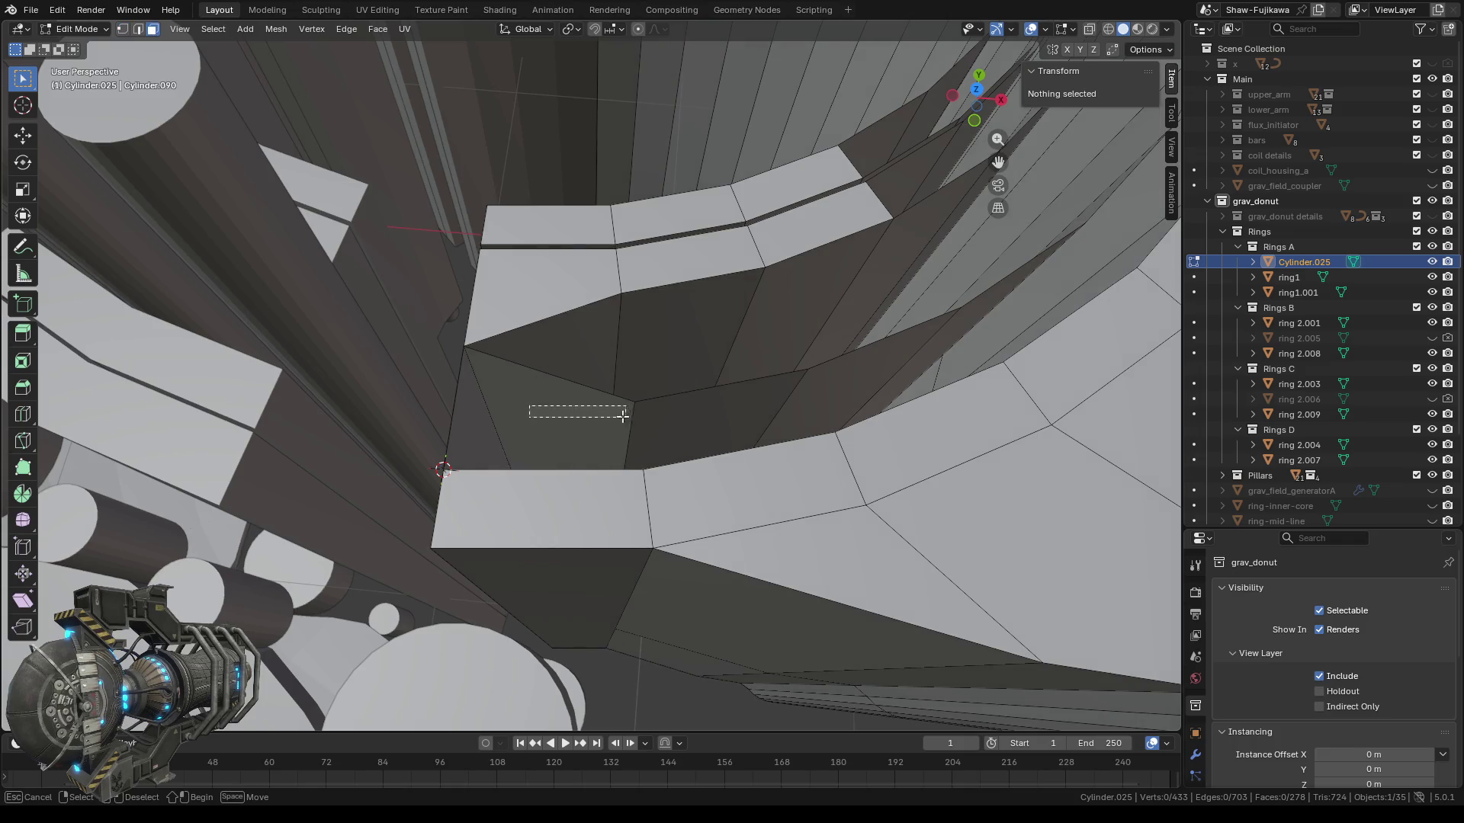
shift+click(690, 412)
mouse_move(698, 410)
middle_down()
mouse_move(640, 363)
mouse_move(665, 347)
middle_up()
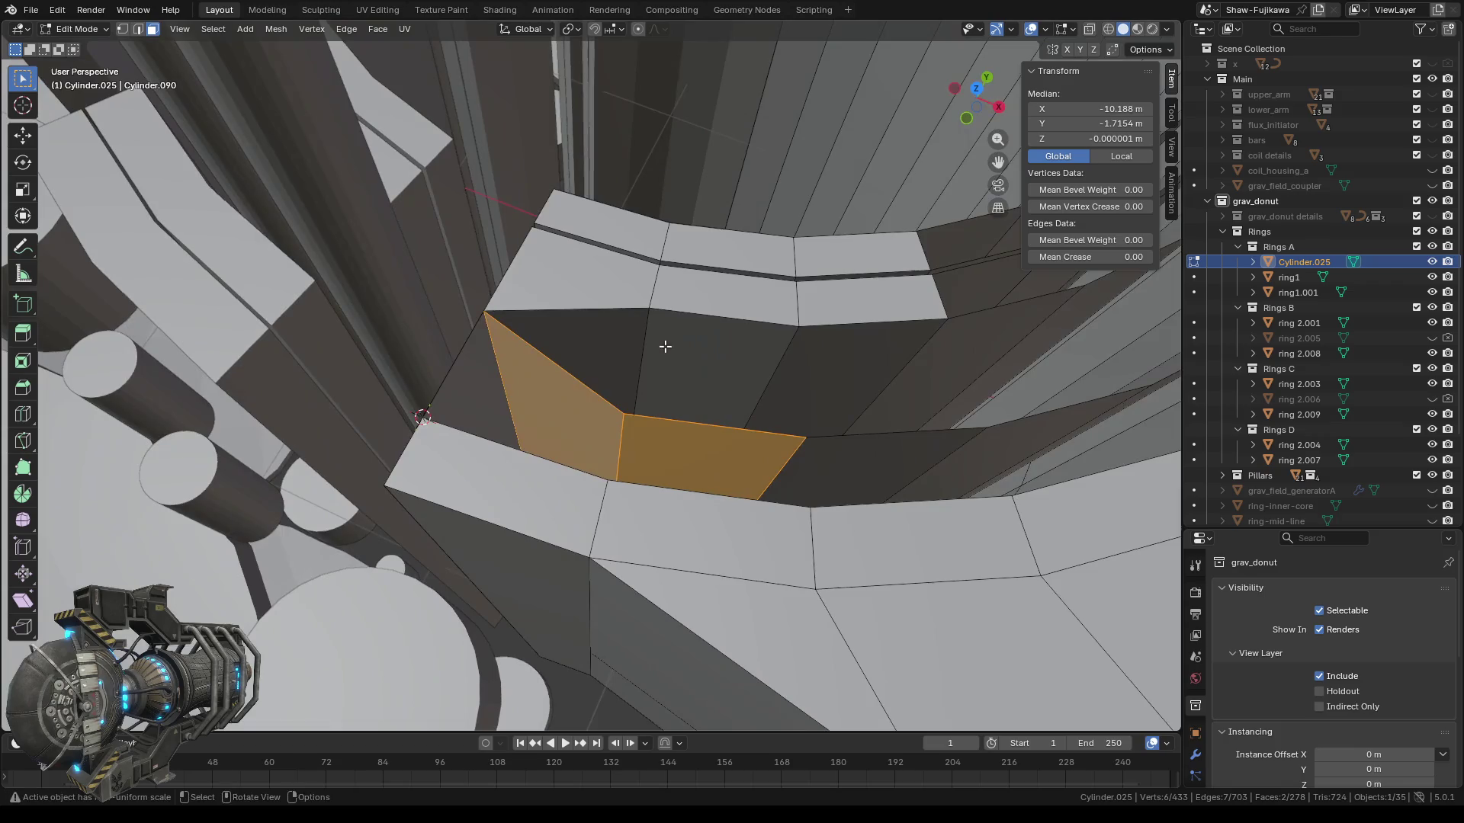
shift+click(848, 457)
middle_drag(866, 450, 376, 430)
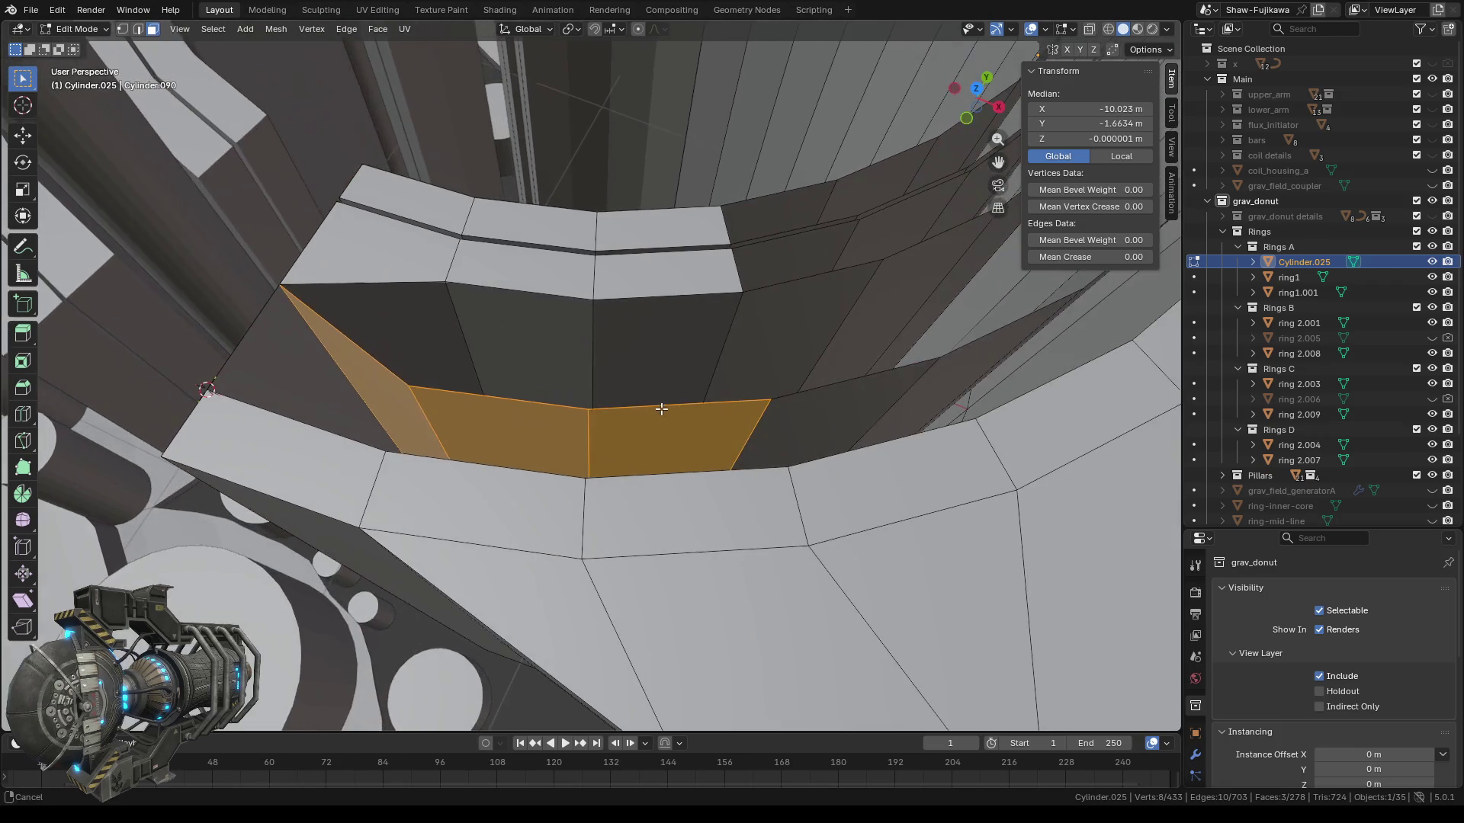
click(644, 458)
shift+click(475, 420)
middle_drag(712, 458, 655, 433)
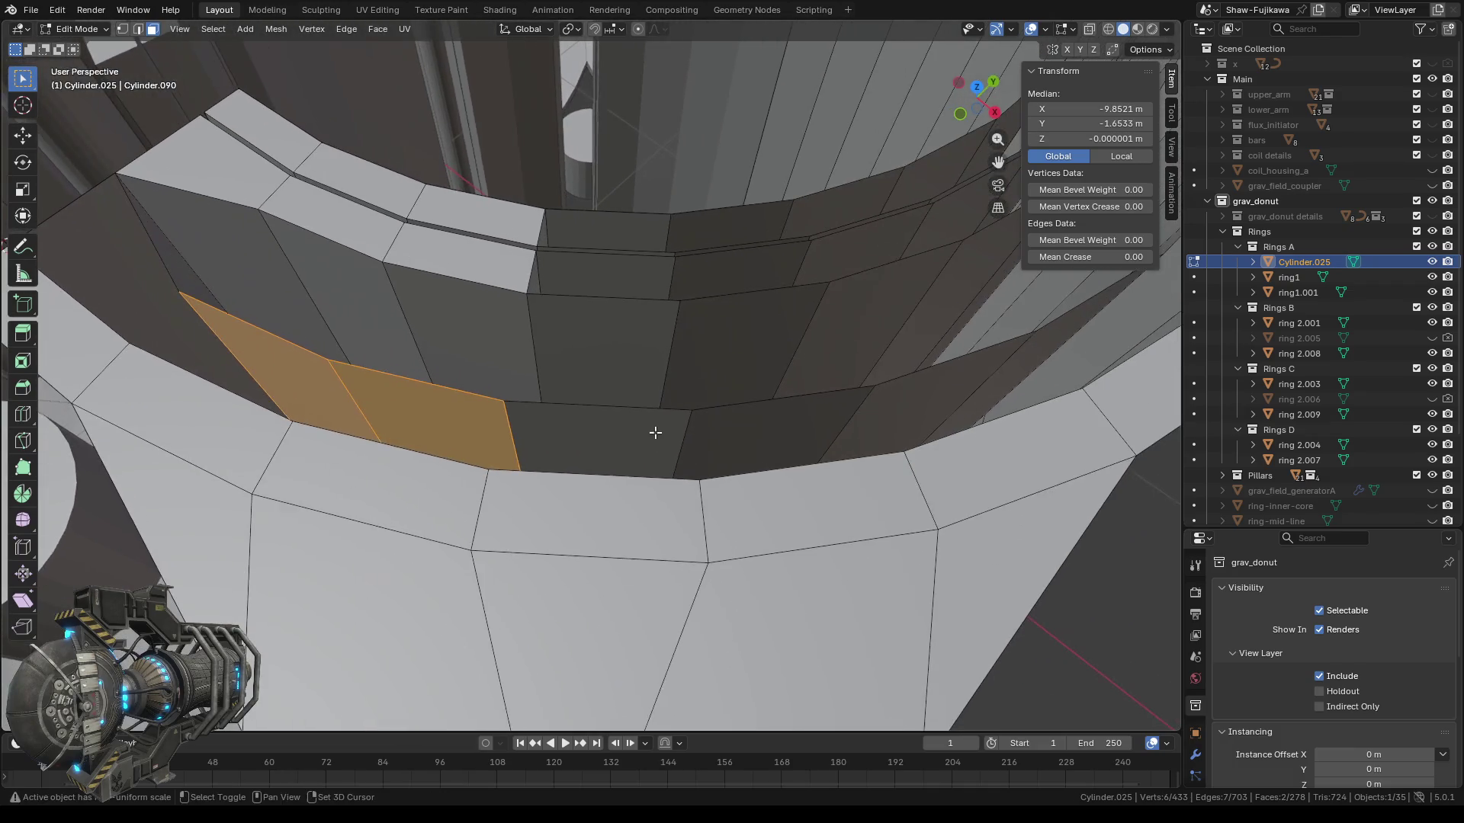
shift+click(655, 432)
shift+click(760, 436)
mouse_move(762, 438)
middle_down()
mouse_move(867, 408)
mouse_move(579, 369)
mouse_move(585, 419)
middle_up()
shift+click(584, 419)
shift+click(802, 399)
Extend the selection to the remaining inner-band faces around the ring.
mouse_move(802, 399)
middle_down()
mouse_move(826, 409)
mouse_move(683, 389)
middle_up()
shift+click(648, 448)
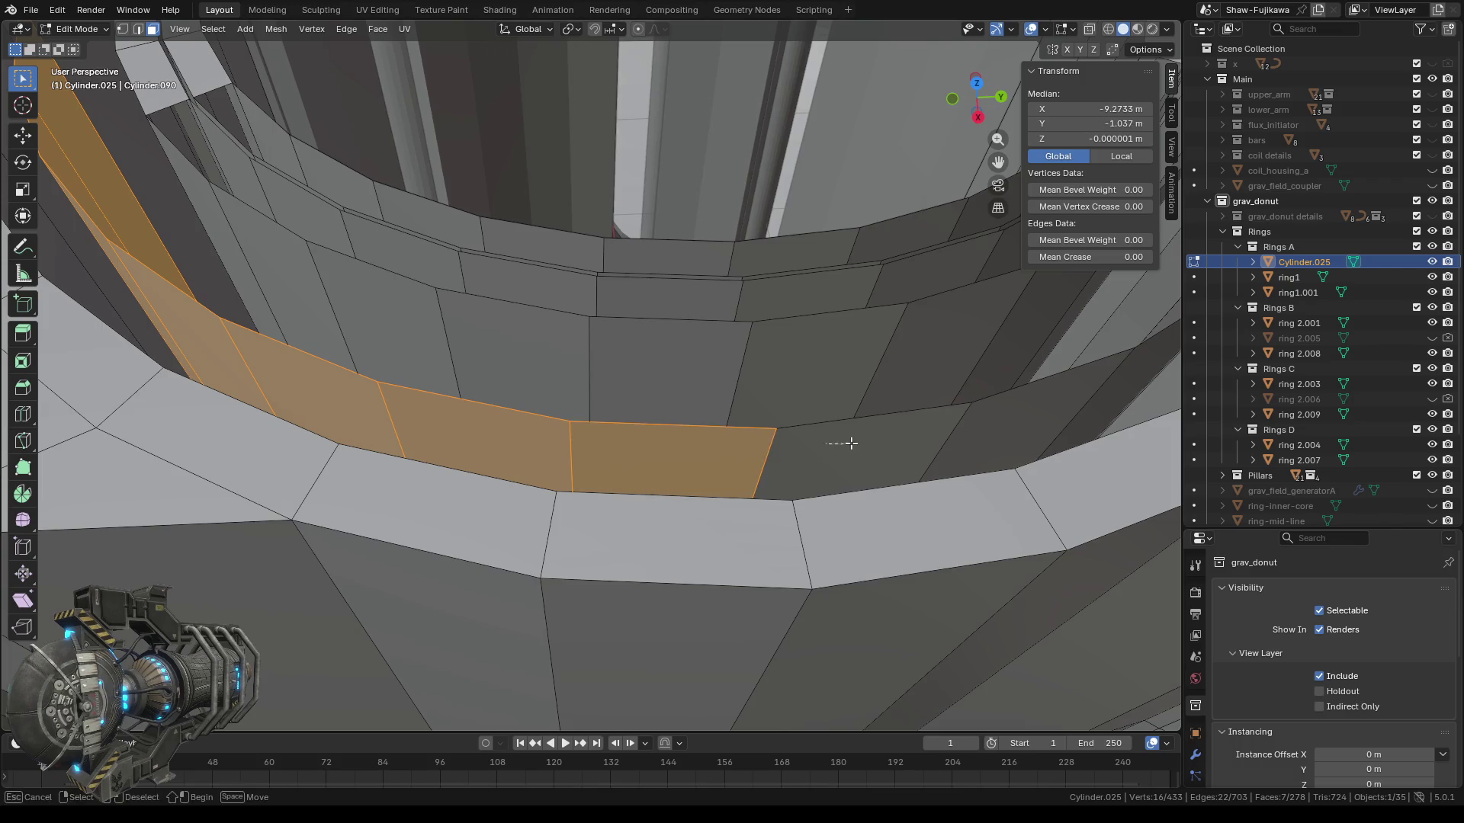
shift+click(847, 443)
middle_drag(847, 443, 703, 440)
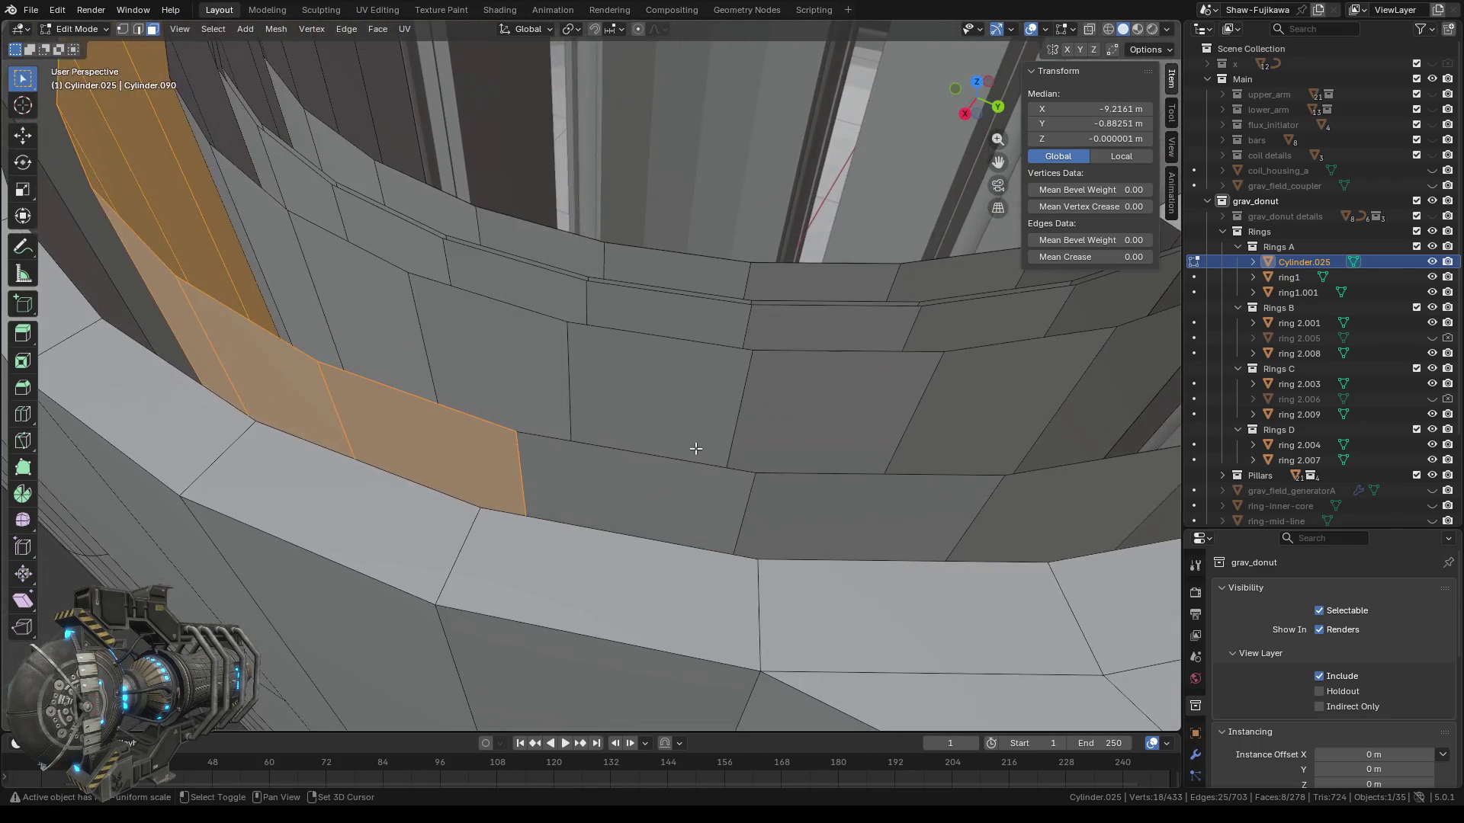
shift+click(620, 477)
shift+click(826, 497)
mouse_move(827, 496)
middle_down()
mouse_move(947, 411)
mouse_move(547, 433)
middle_up()
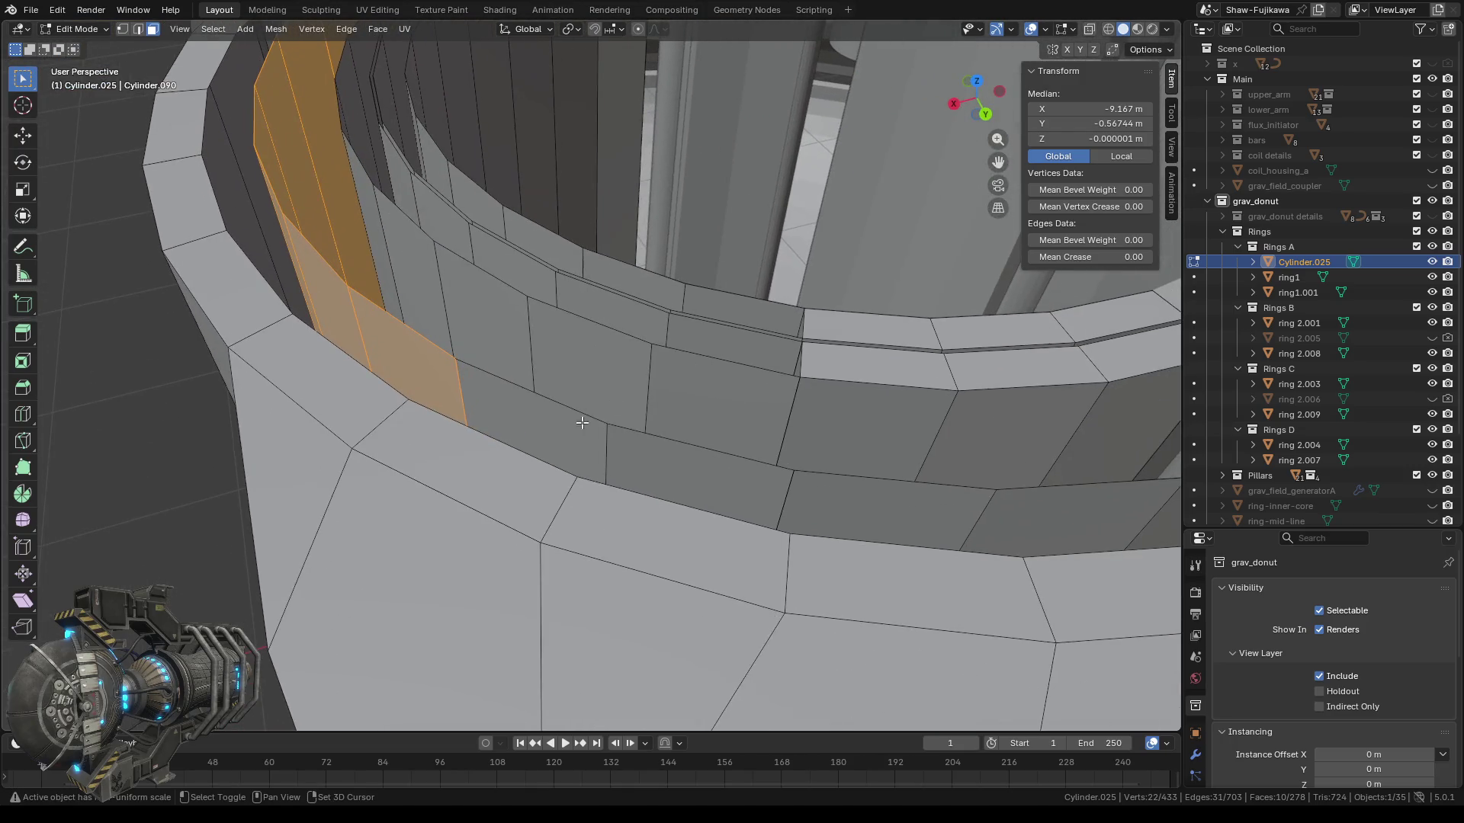
shift+click(584, 433)
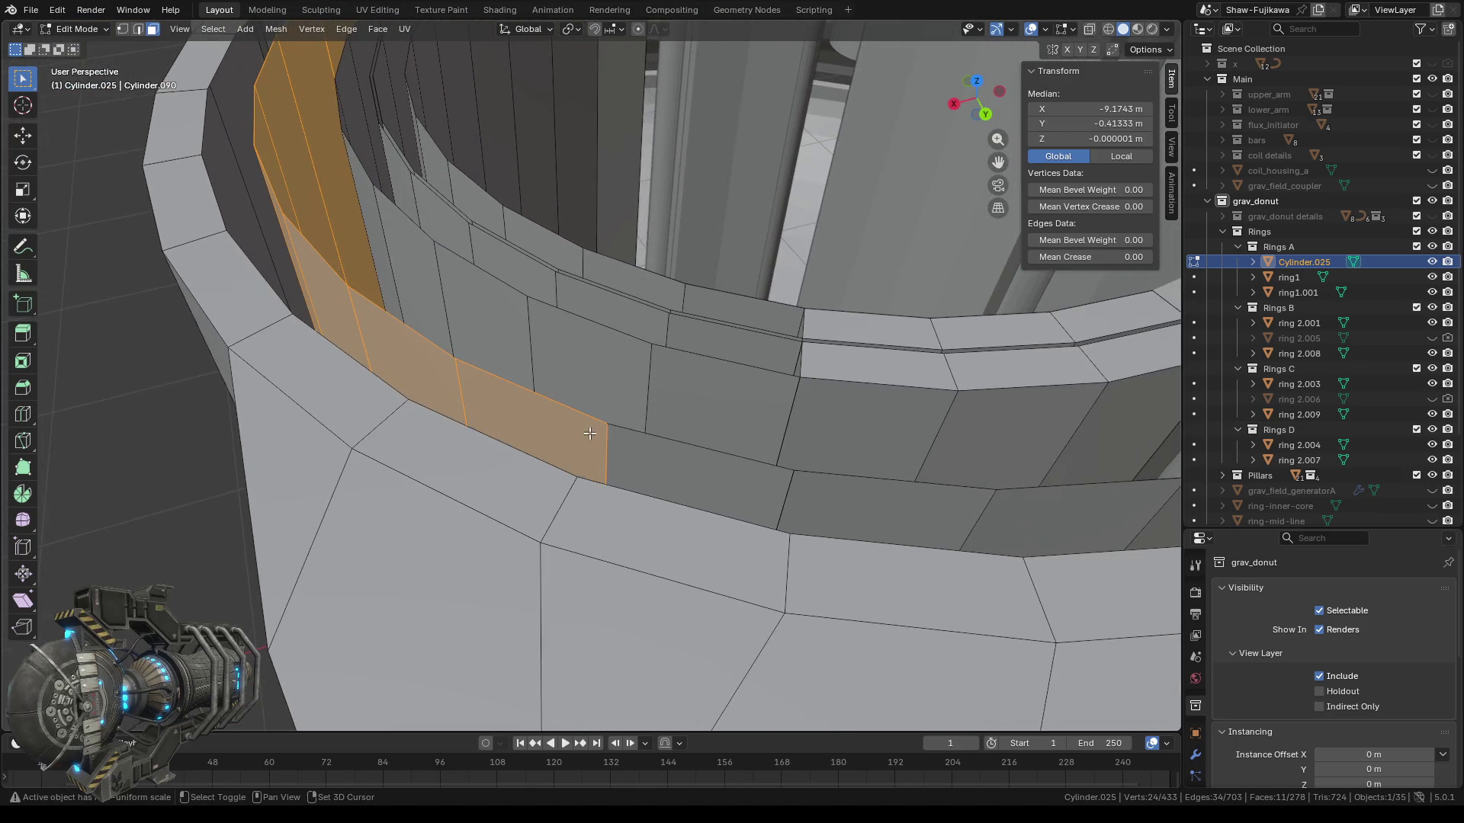
shift+click(687, 476)
shift+click(904, 513)
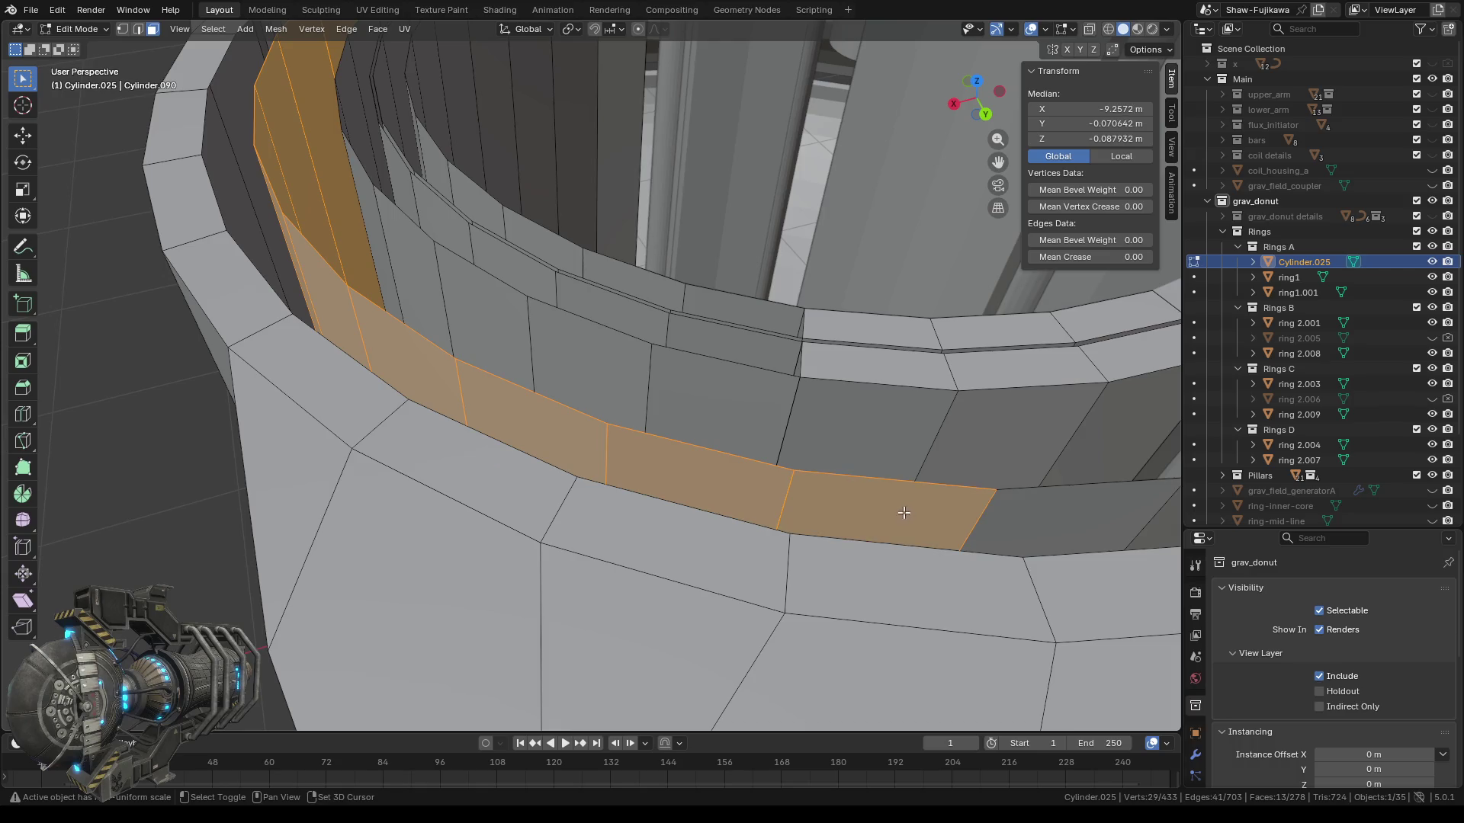
scroll(904, 513, down, 3)
middle_drag(904, 513, 726, 503)
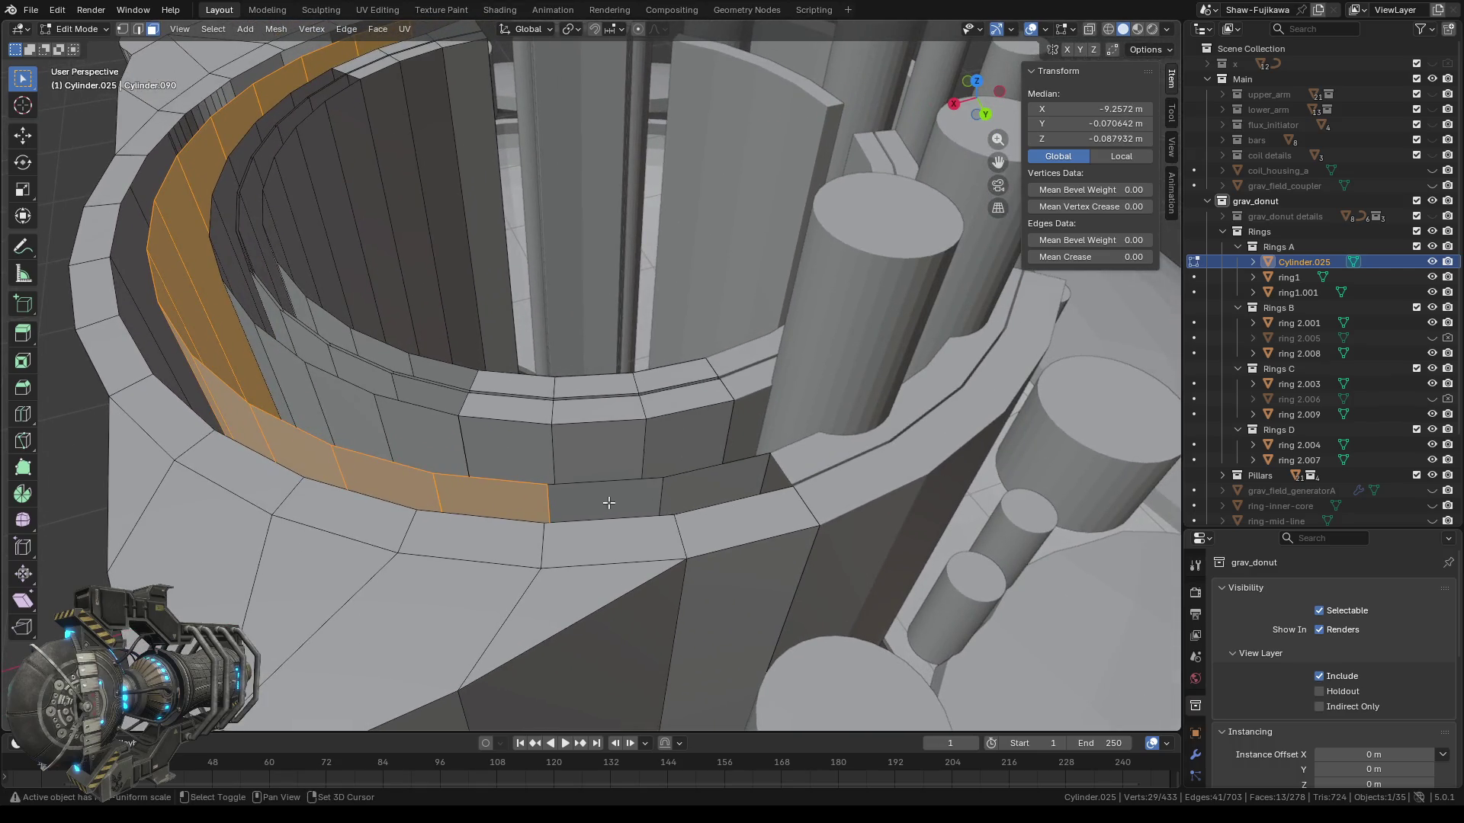
shift+click(606, 501)
shift+click(736, 481)
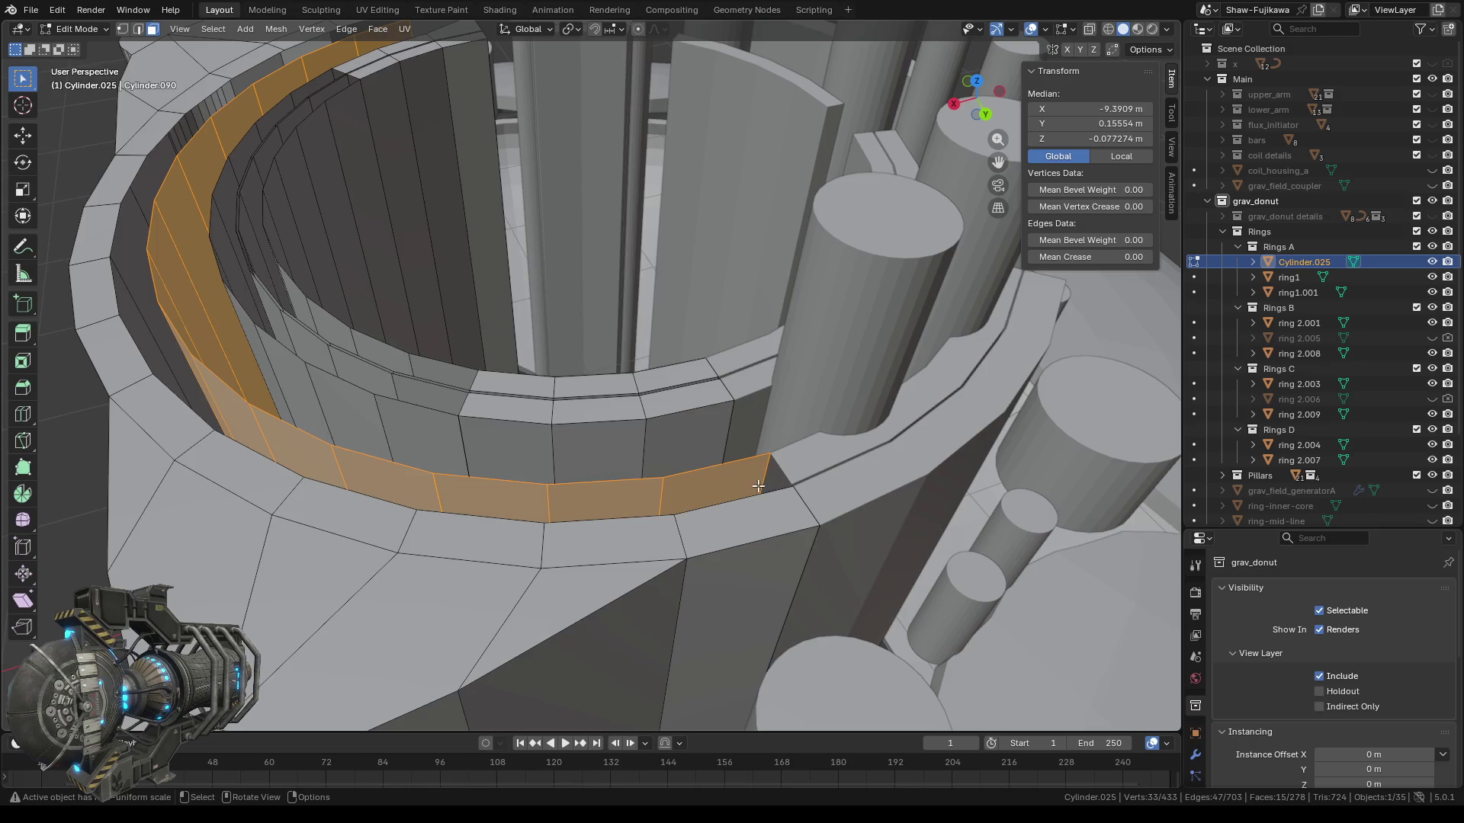
Drop the stray end face and delete the 14 selected inner-band faces.
shift+click(715, 485)
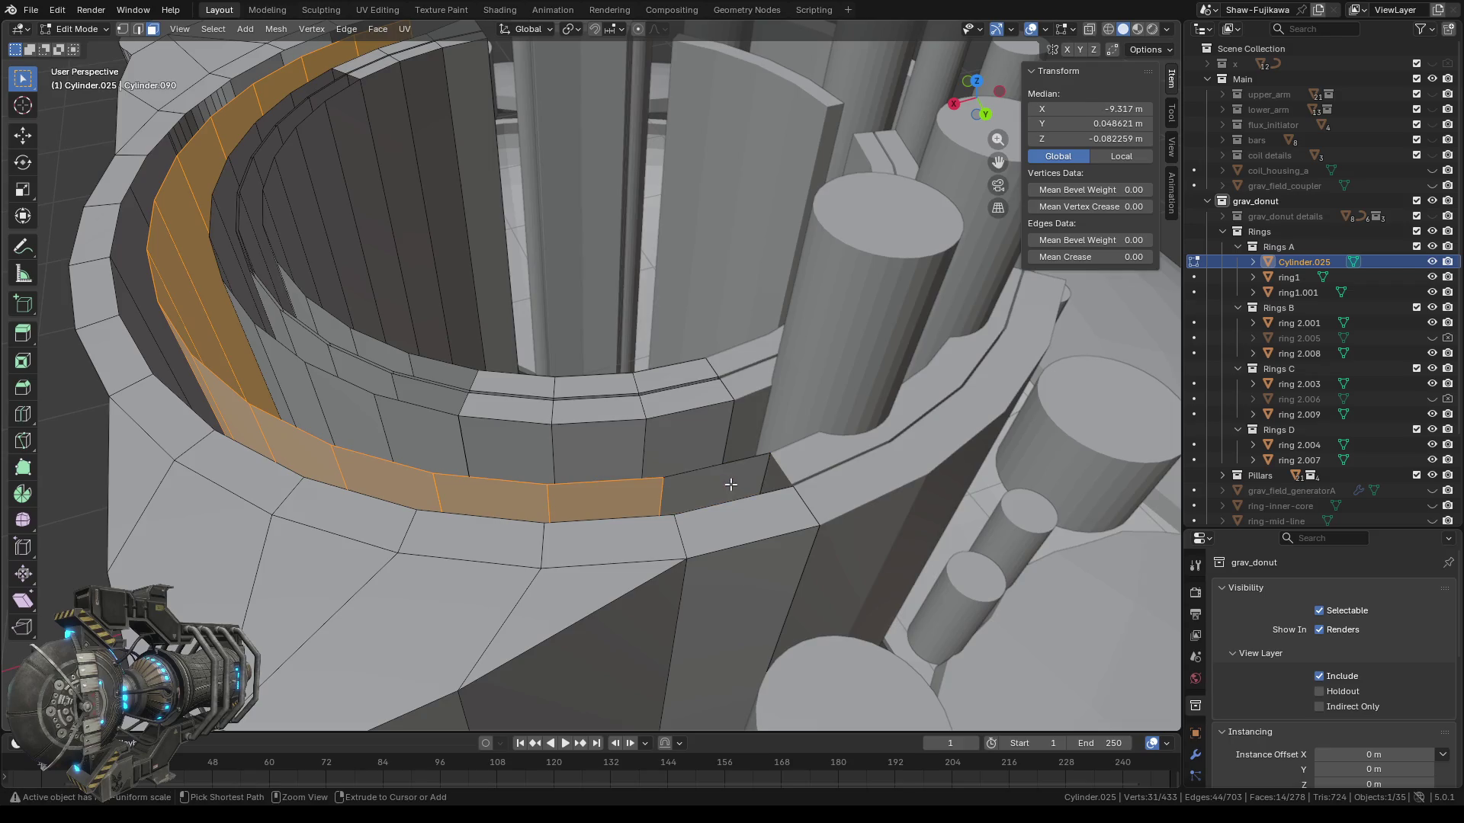
mouse_move(726, 484)
middle_down()
mouse_move(486, 359)
mouse_move(545, 353)
middle_up()
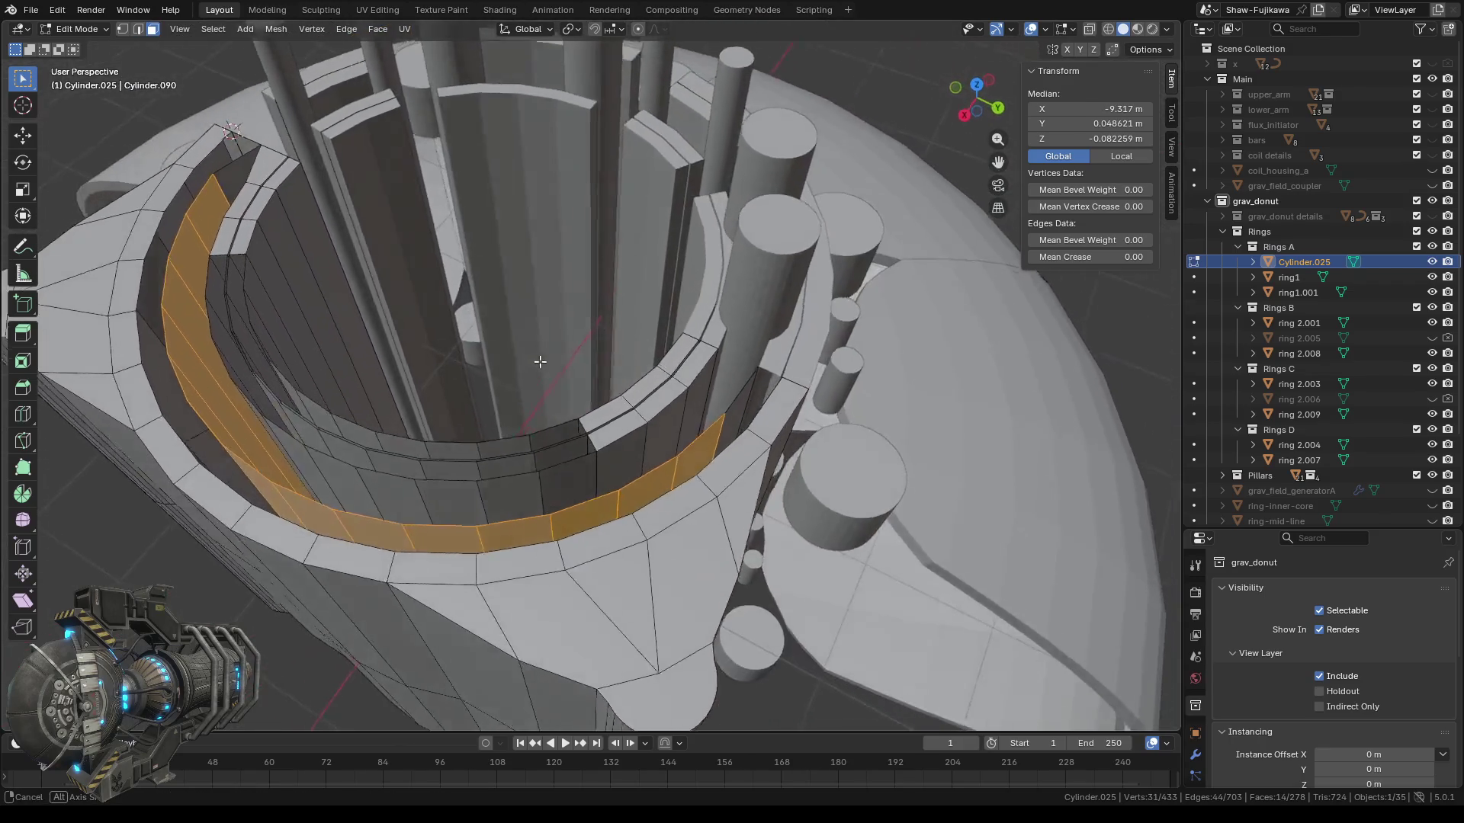
key(x)
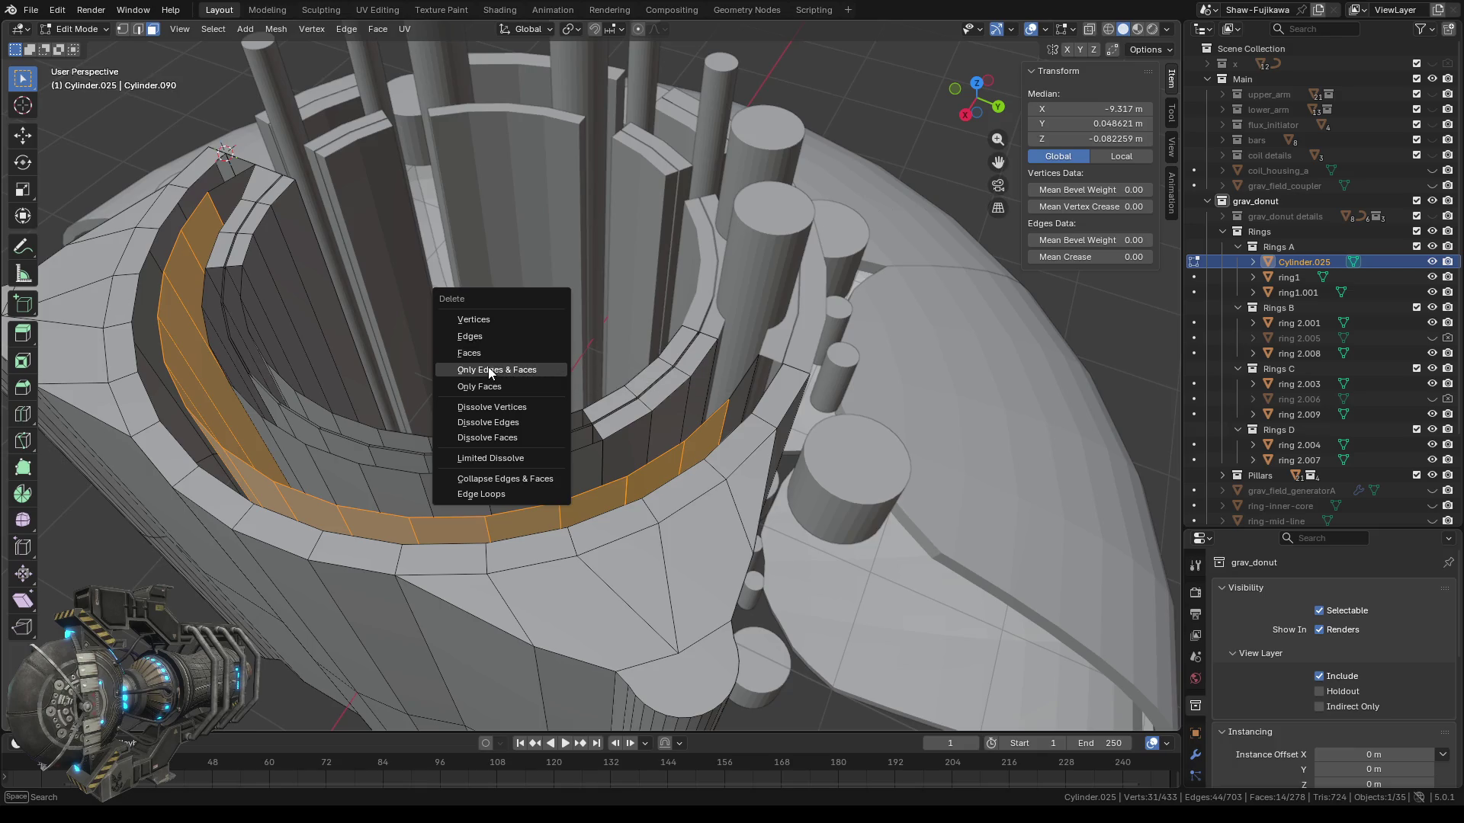
click(475, 354)
mouse_move(474, 355)
middle_down()
mouse_move(452, 449)
mouse_move(488, 458)
middle_up()
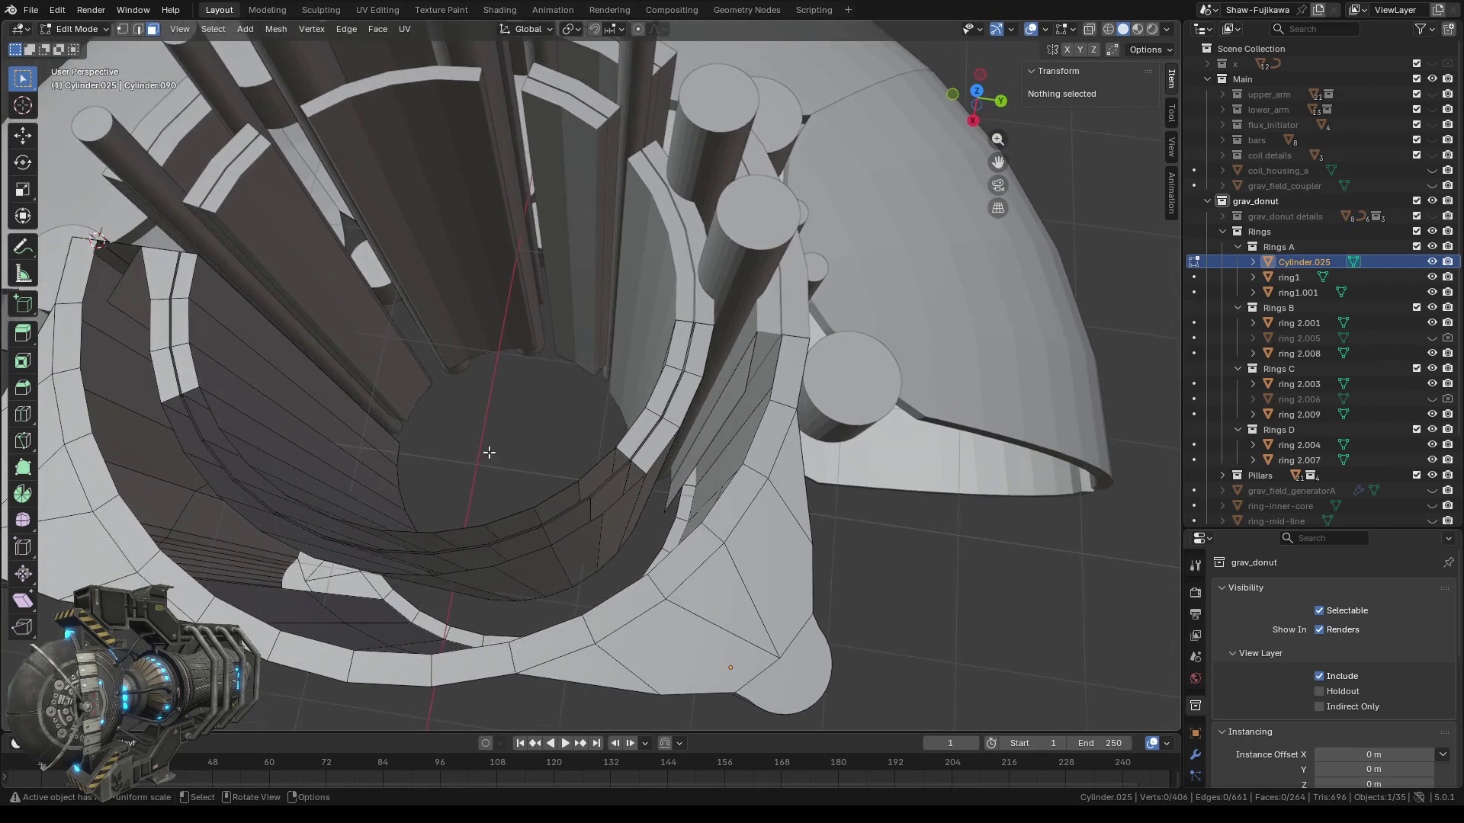
In Vertex select mode, merge the next seam vertex pair At Center.
scroll(503, 427, up, 1)
scroll(511, 404, up, 1)
scroll(513, 396, up, 1)
scroll(513, 397, down, 1)
key(1)
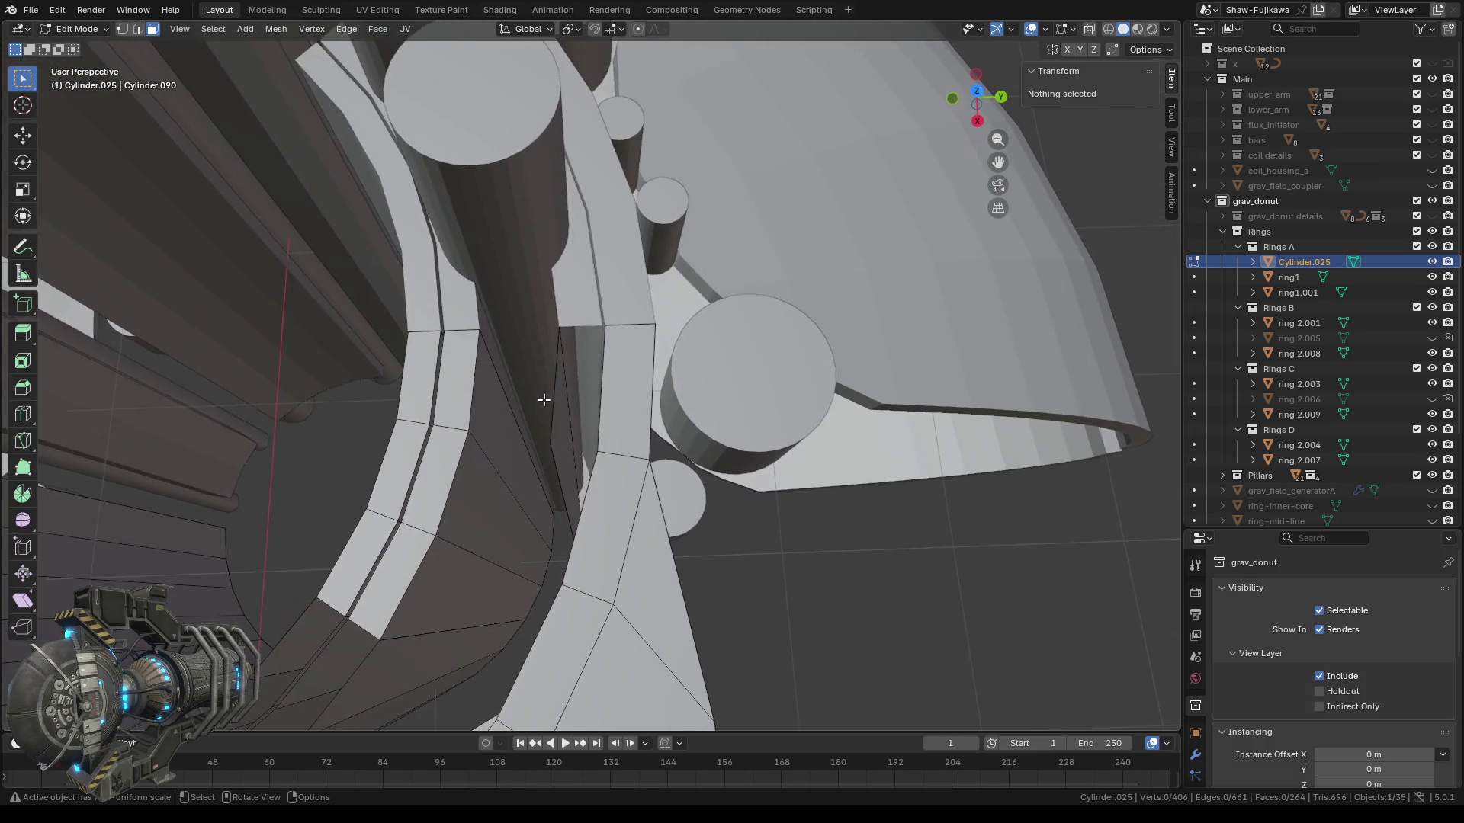
scroll(474, 350, up, 2)
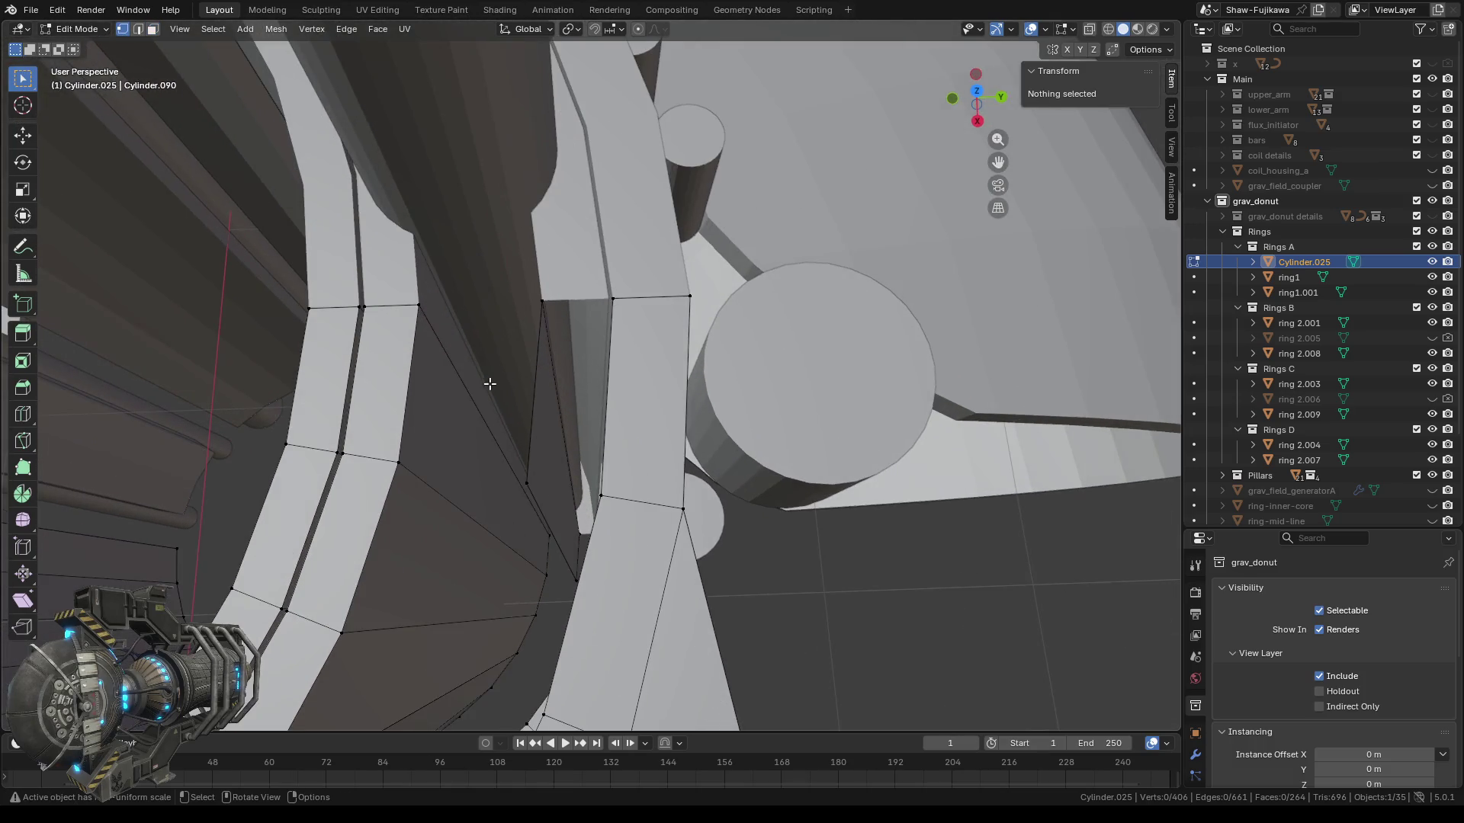
drag(416, 296, 560, 317)
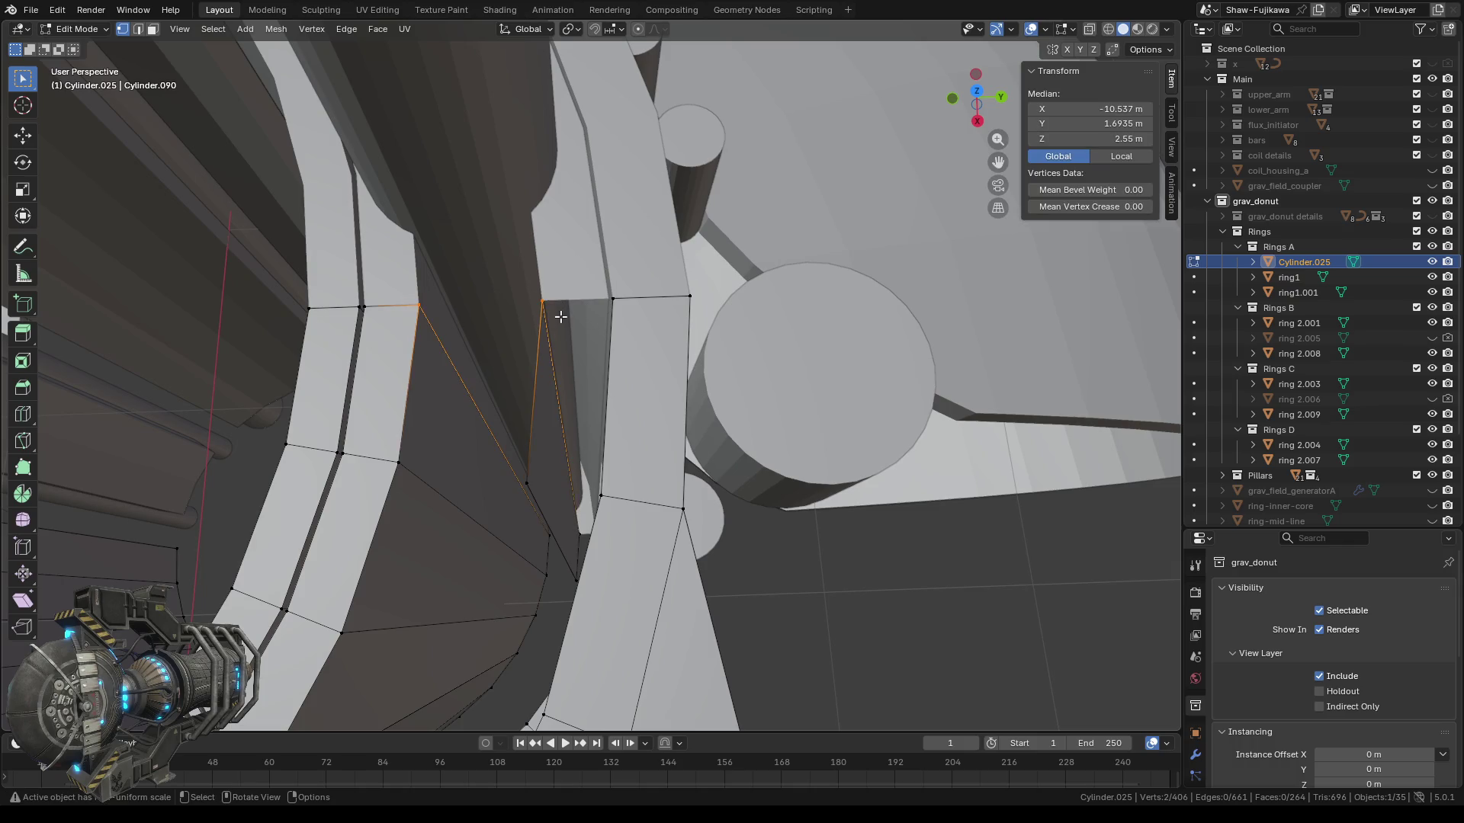
key(x)
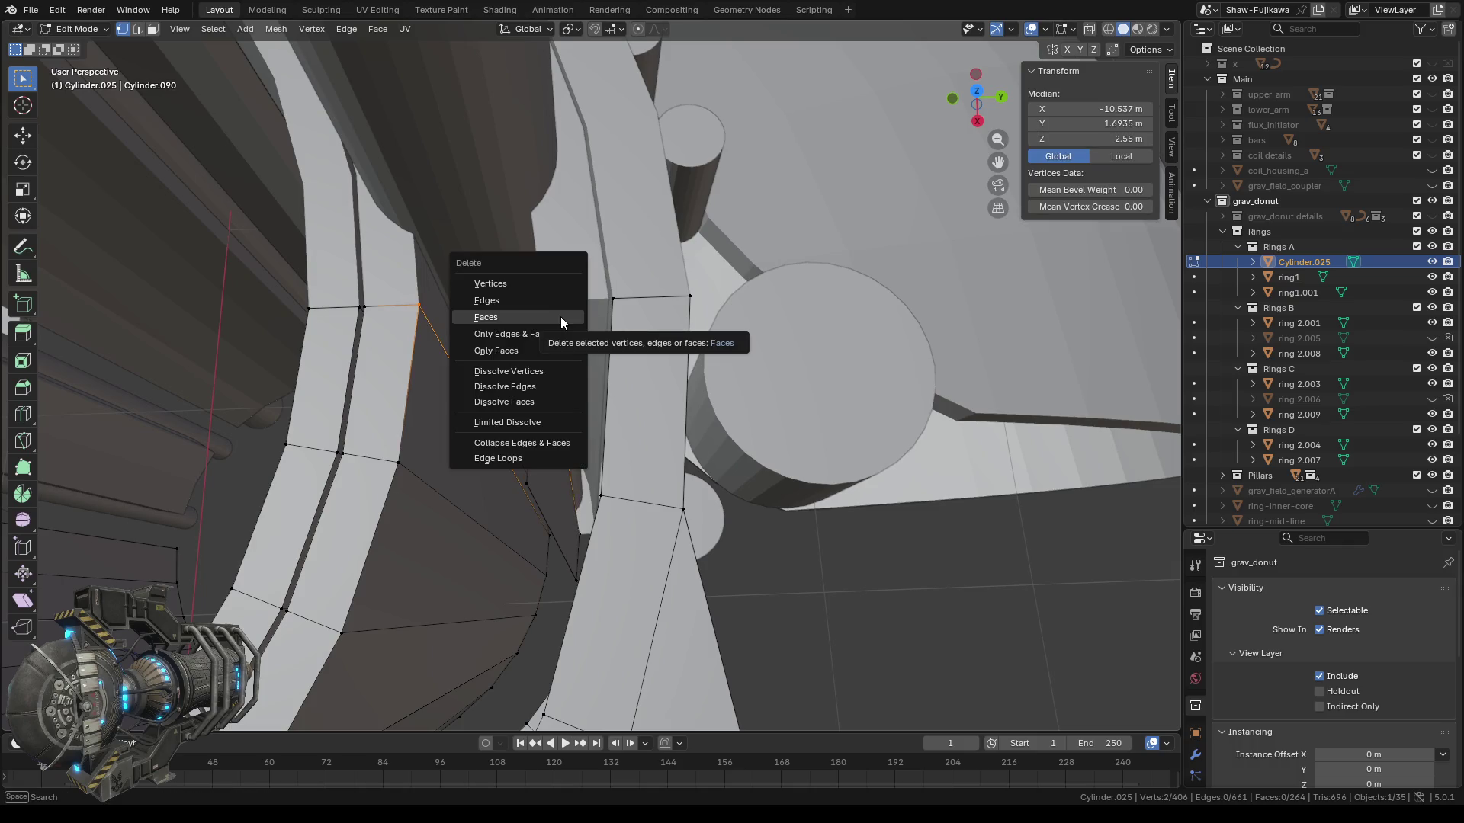
key(Escape)
key(m)
click(531, 316)
mouse_move(557, 451)
middle_down()
mouse_move(679, 379)
mouse_move(469, 400)
mouse_move(572, 417)
middle_up()
Undo the weld and the mesh edit before it with Ctrl+Z.
key(ctrl+z)
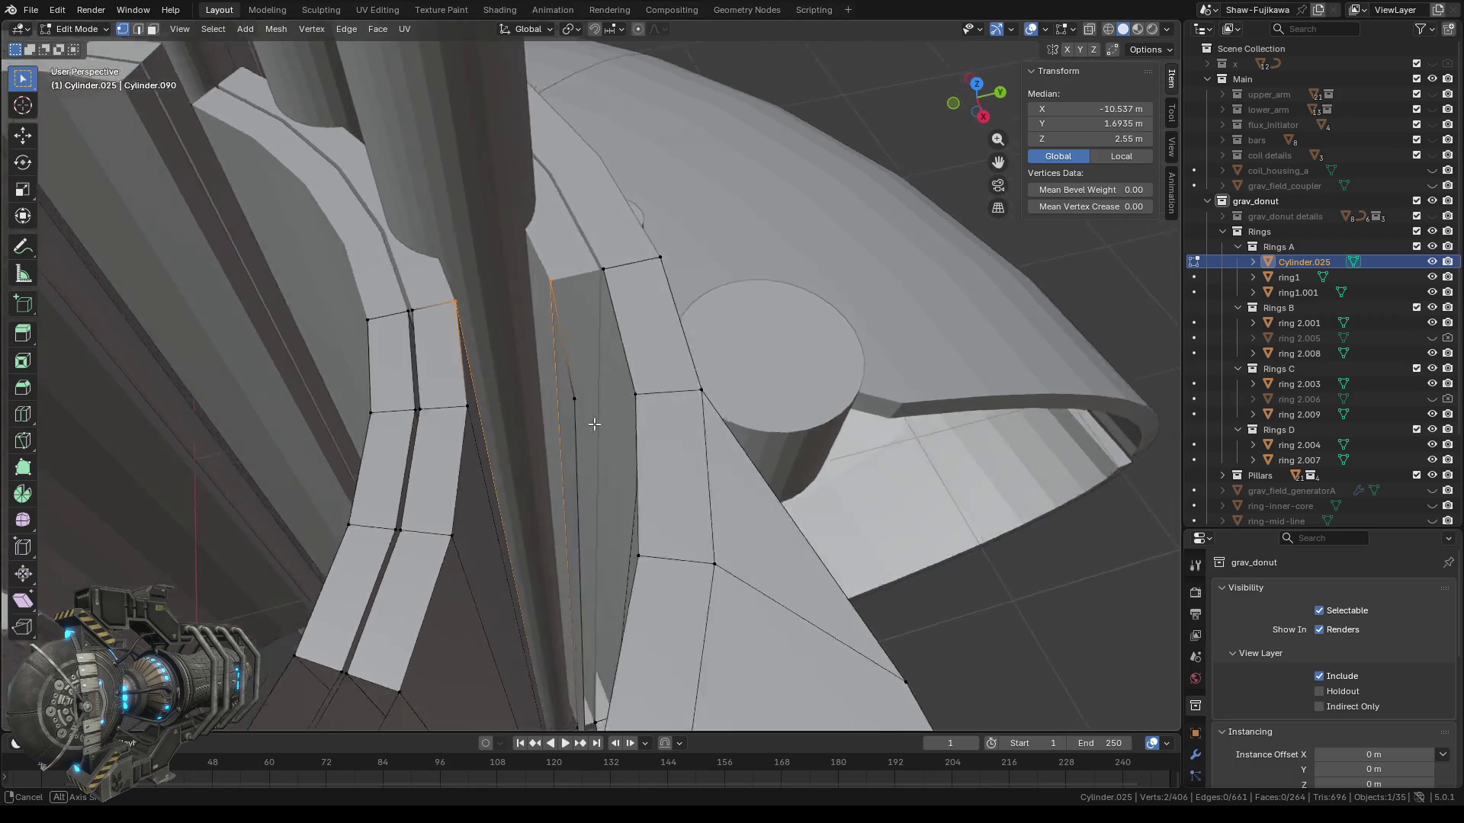
mouse_move(571, 417)
middle_down()
mouse_move(554, 437)
mouse_move(615, 387)
middle_up()
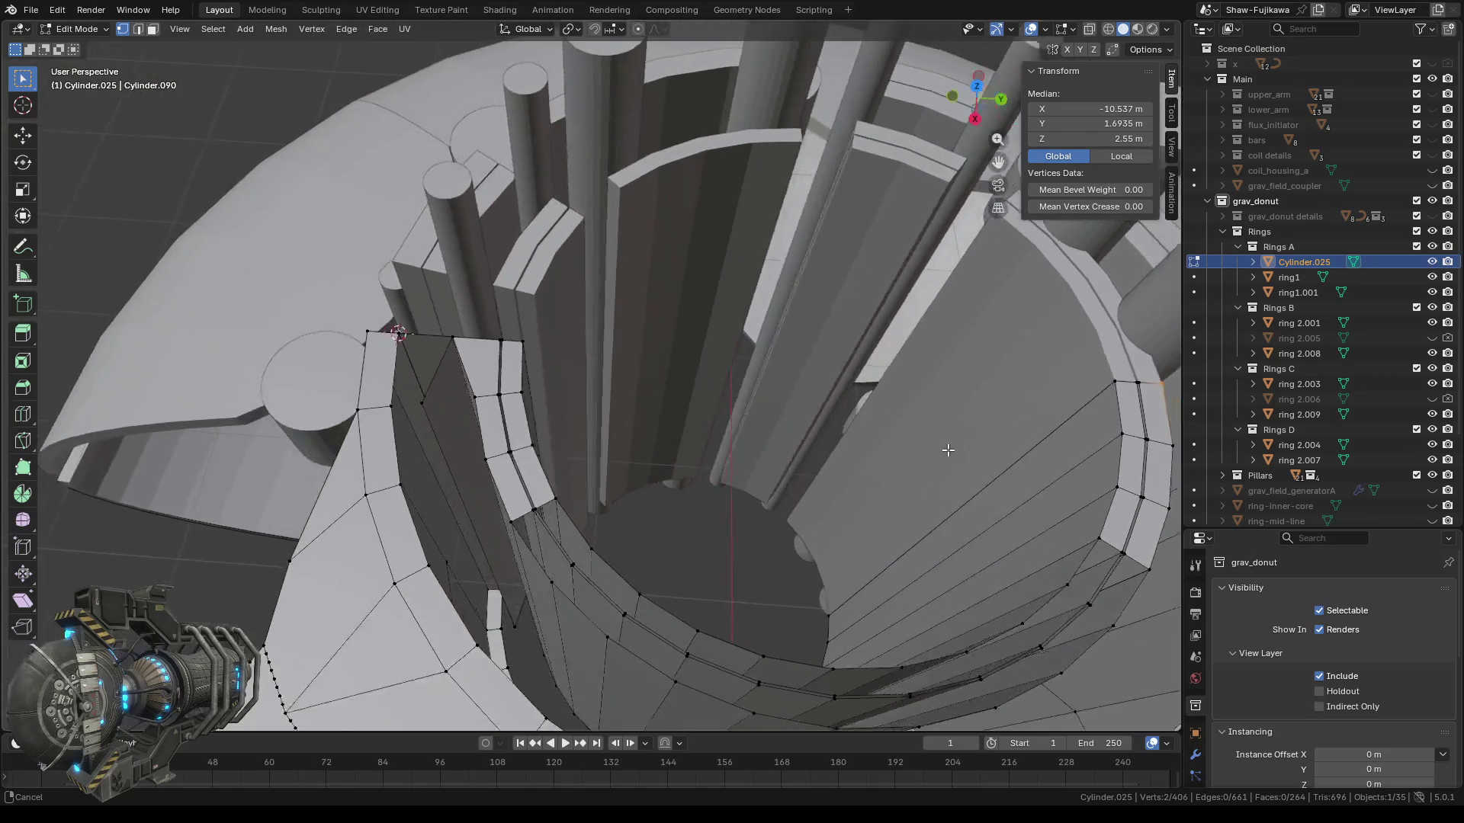
scroll(528, 366, up, 3)
mouse_move(539, 366)
middle_down()
mouse_move(629, 347)
mouse_move(623, 364)
middle_up()
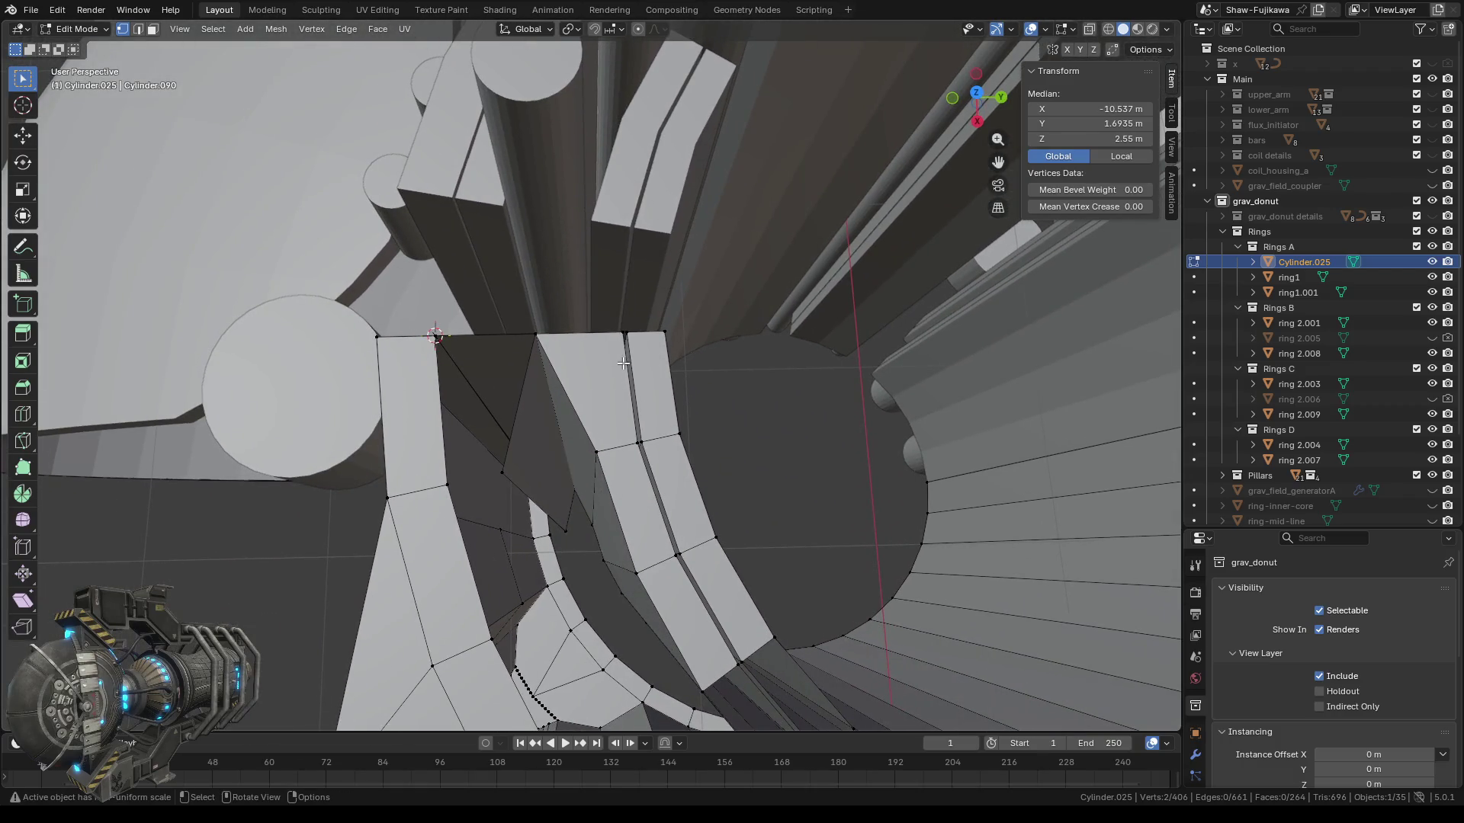
key(ctrl+z)
key(ctrl+z)
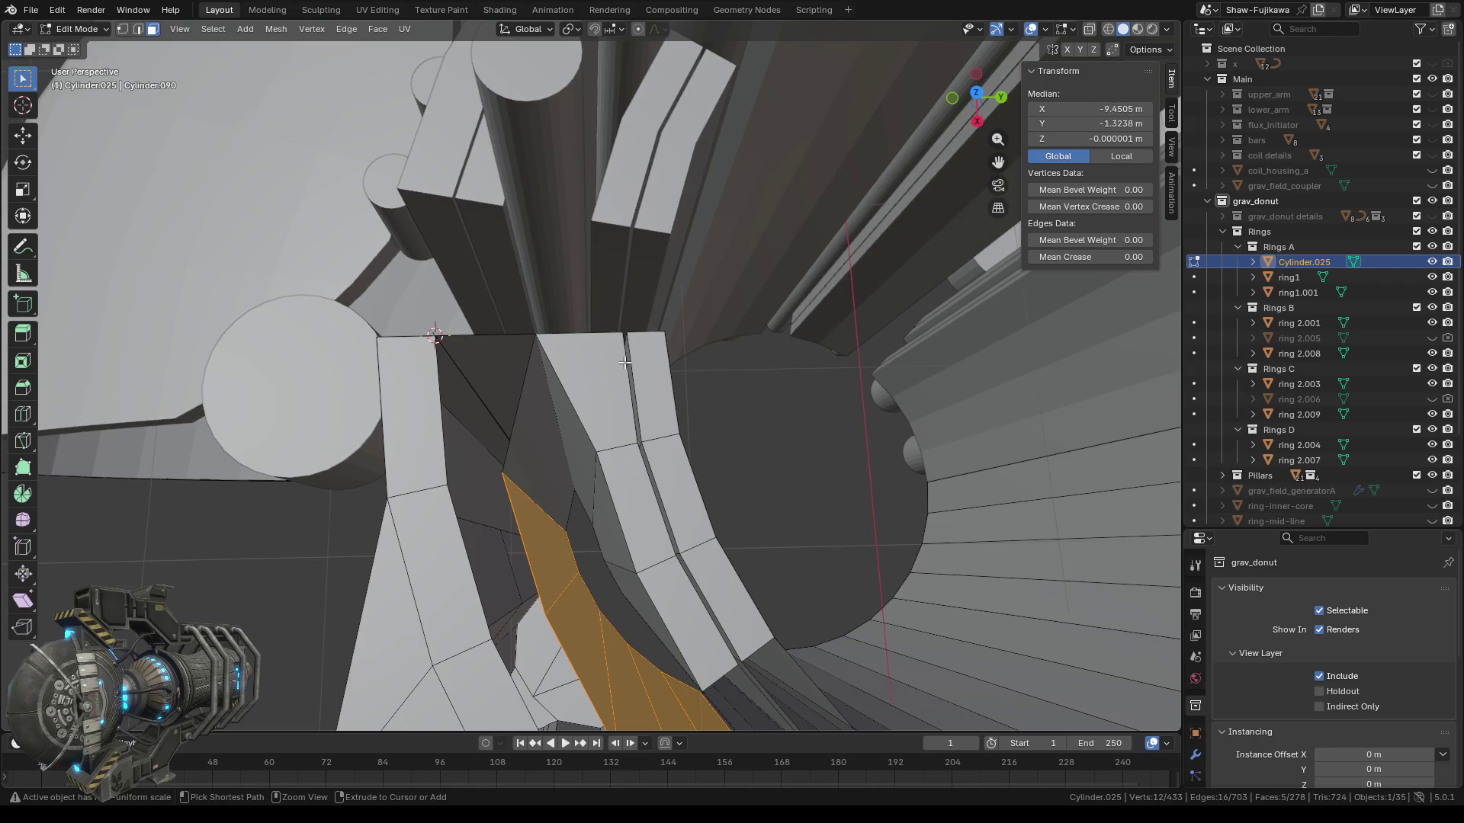
Undo three more edits and fill a face between the two edges across the seam gap.
key(ctrl+z)
key(ctrl+z)
key(ctrl+z)
key(ctrl+z)
key(ctrl+z)
key(ctrl+z)
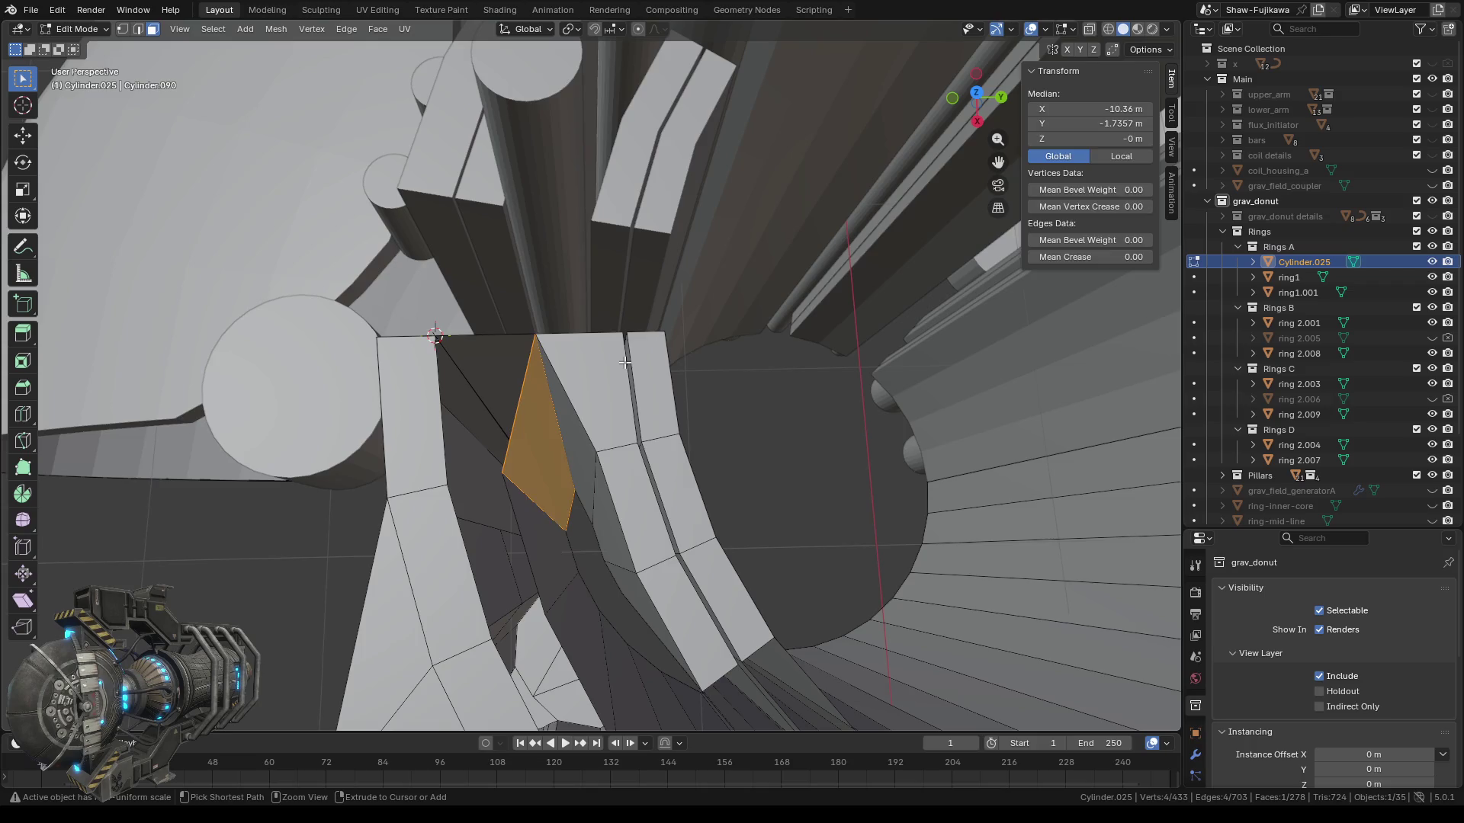
key(ctrl+z)
key(ctrl+z)
key(ctrl+z)
key(ctrl+z)
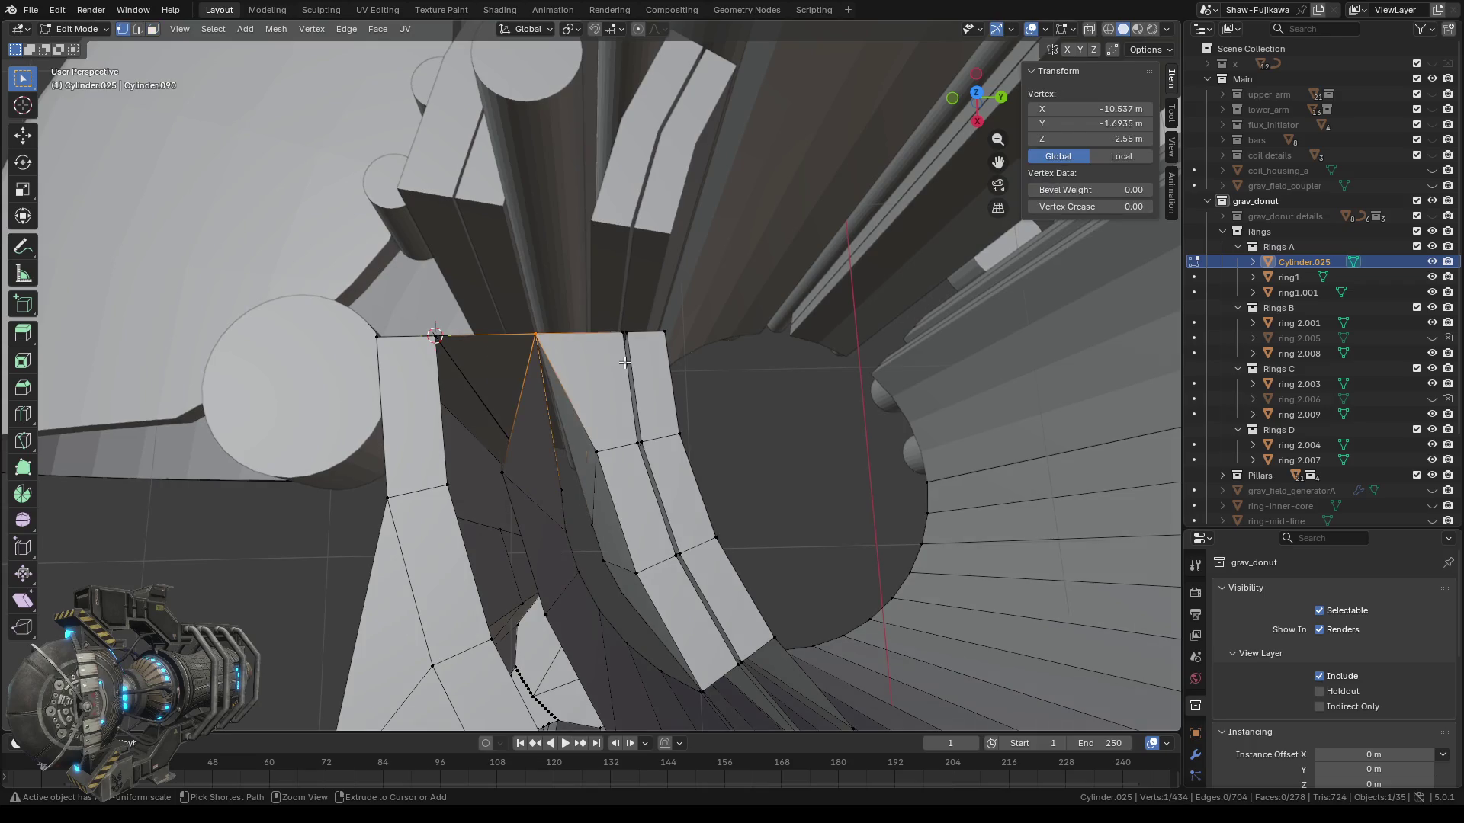
key(ctrl+z)
mouse_move(548, 453)
middle_down()
mouse_move(581, 464)
mouse_move(577, 450)
middle_up()
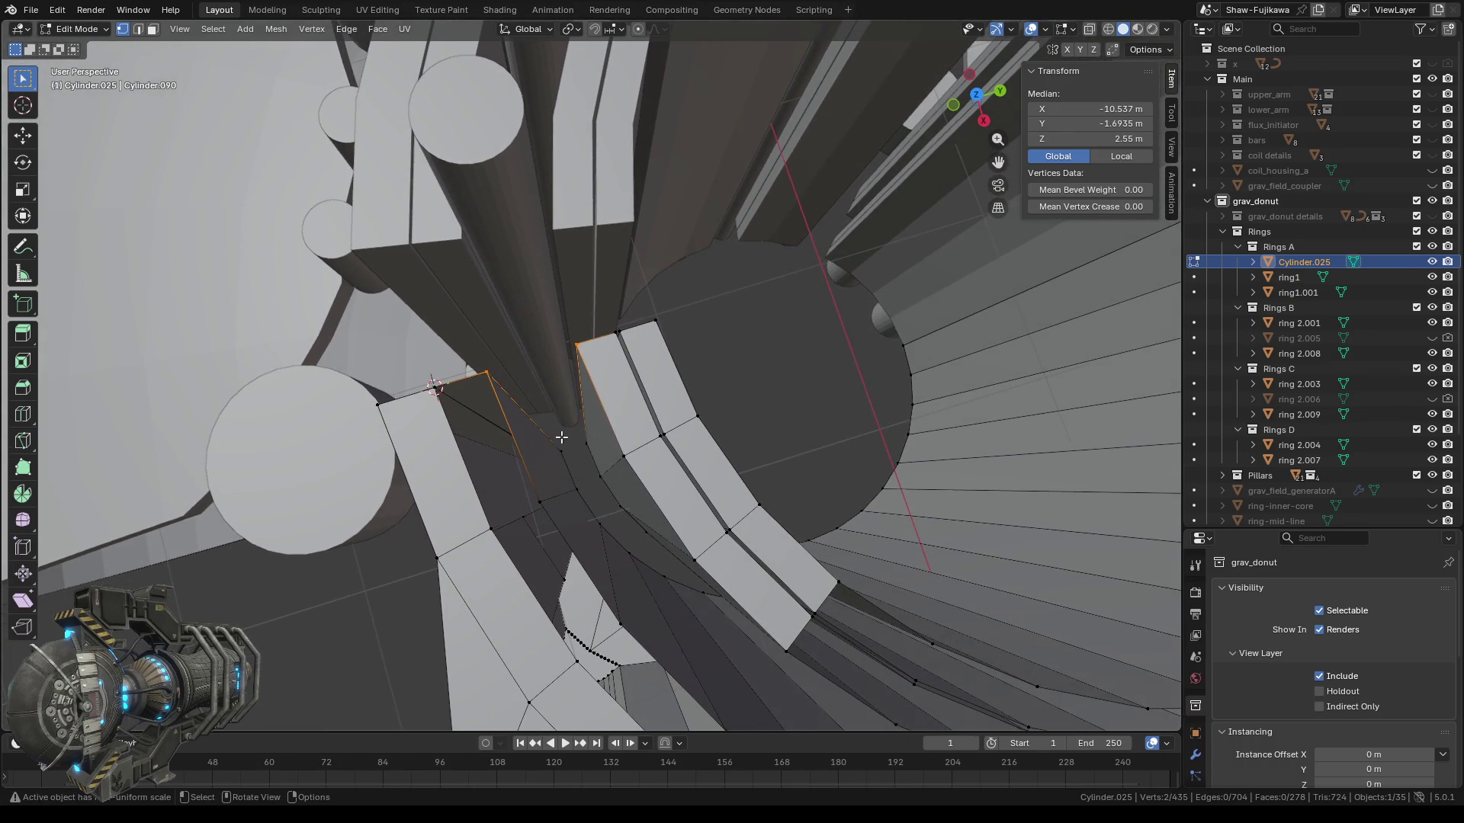
shift+click(589, 451)
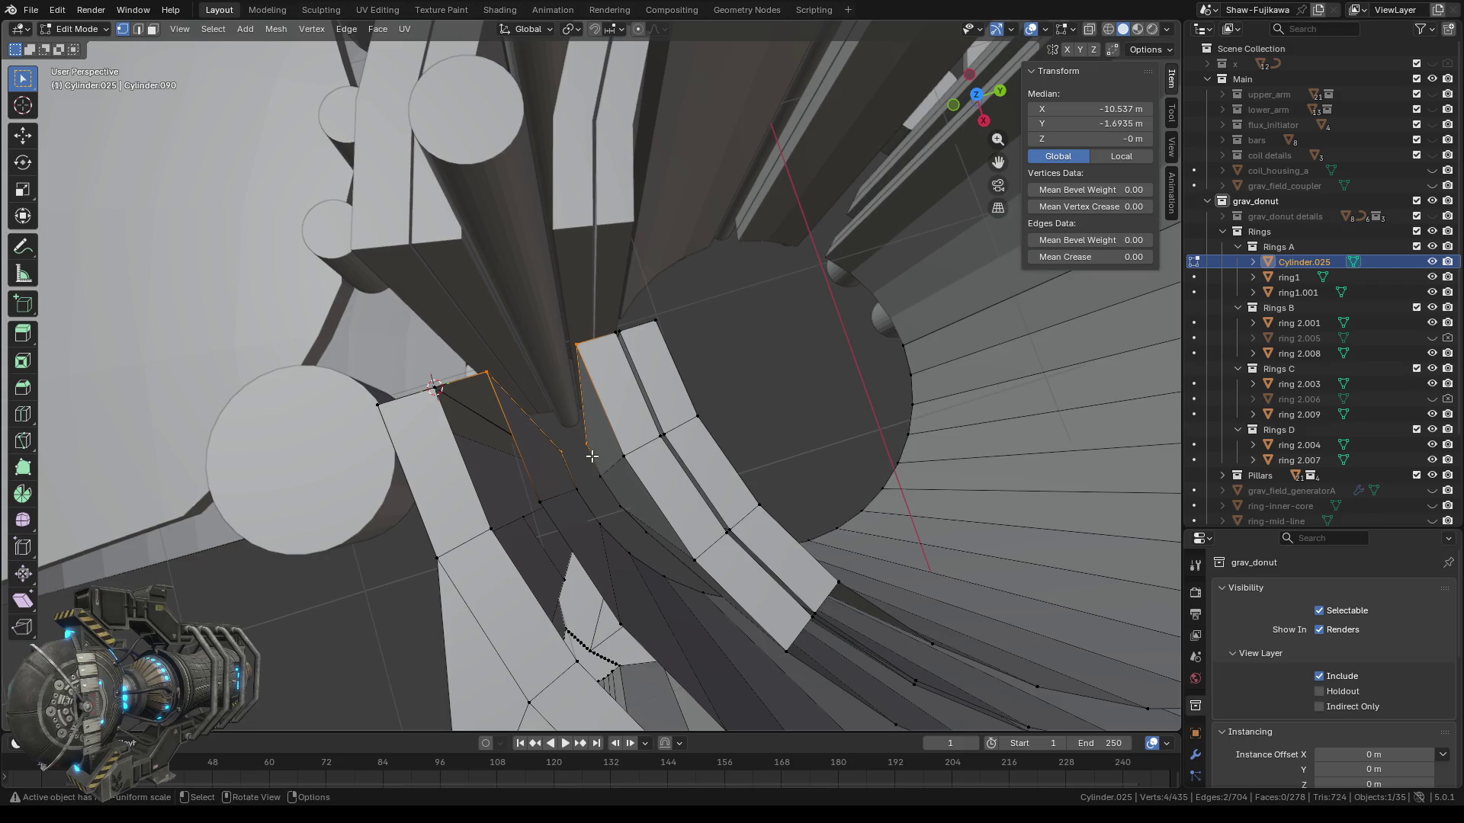
key(f)
Select the bottom vertex of the vertical seam edge and Frame Selected on it.
mouse_move(569, 477)
middle_down()
mouse_move(783, 440)
mouse_move(872, 452)
middle_up()
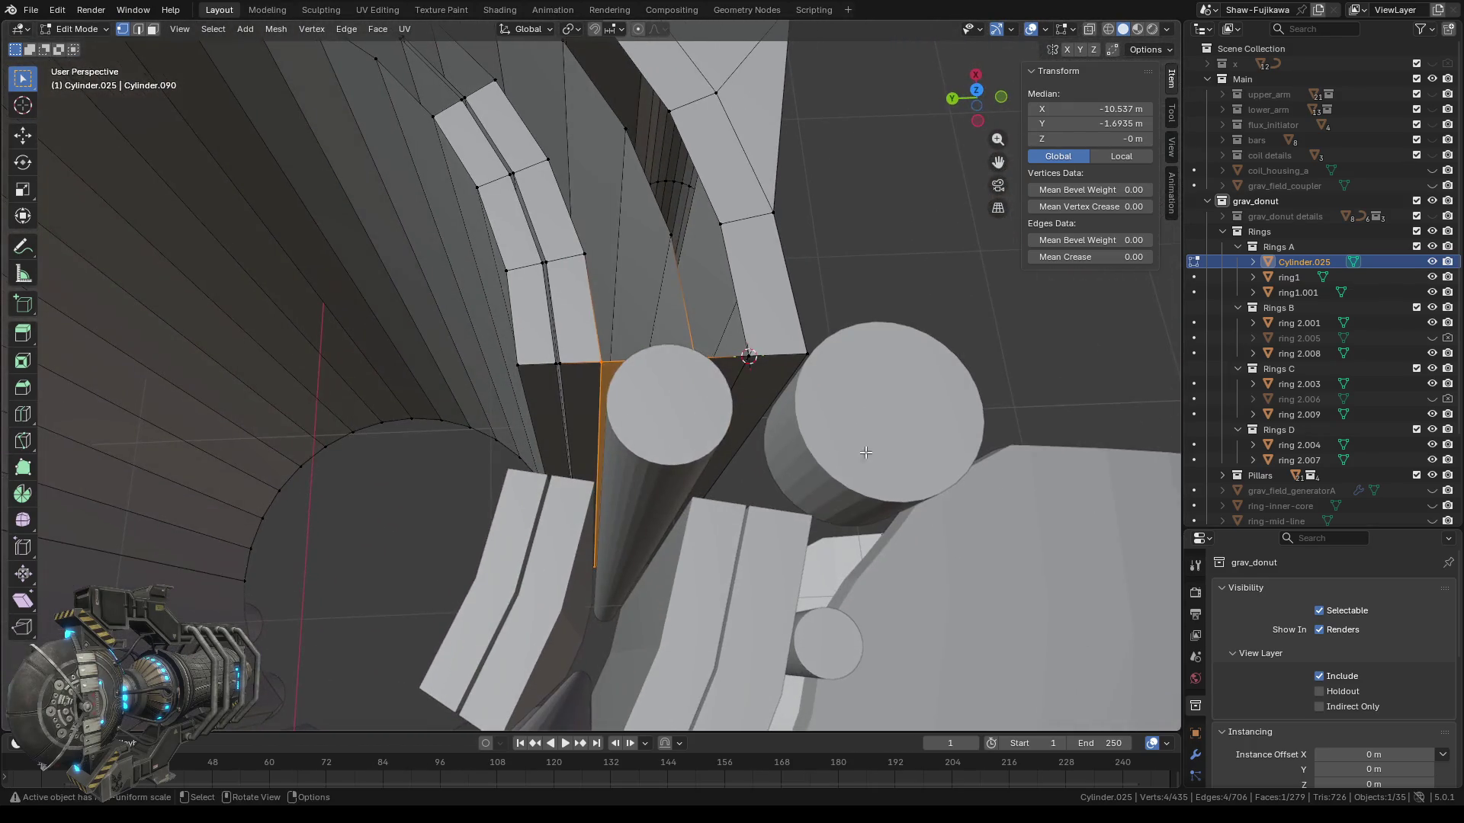
scroll(556, 424, up, 3)
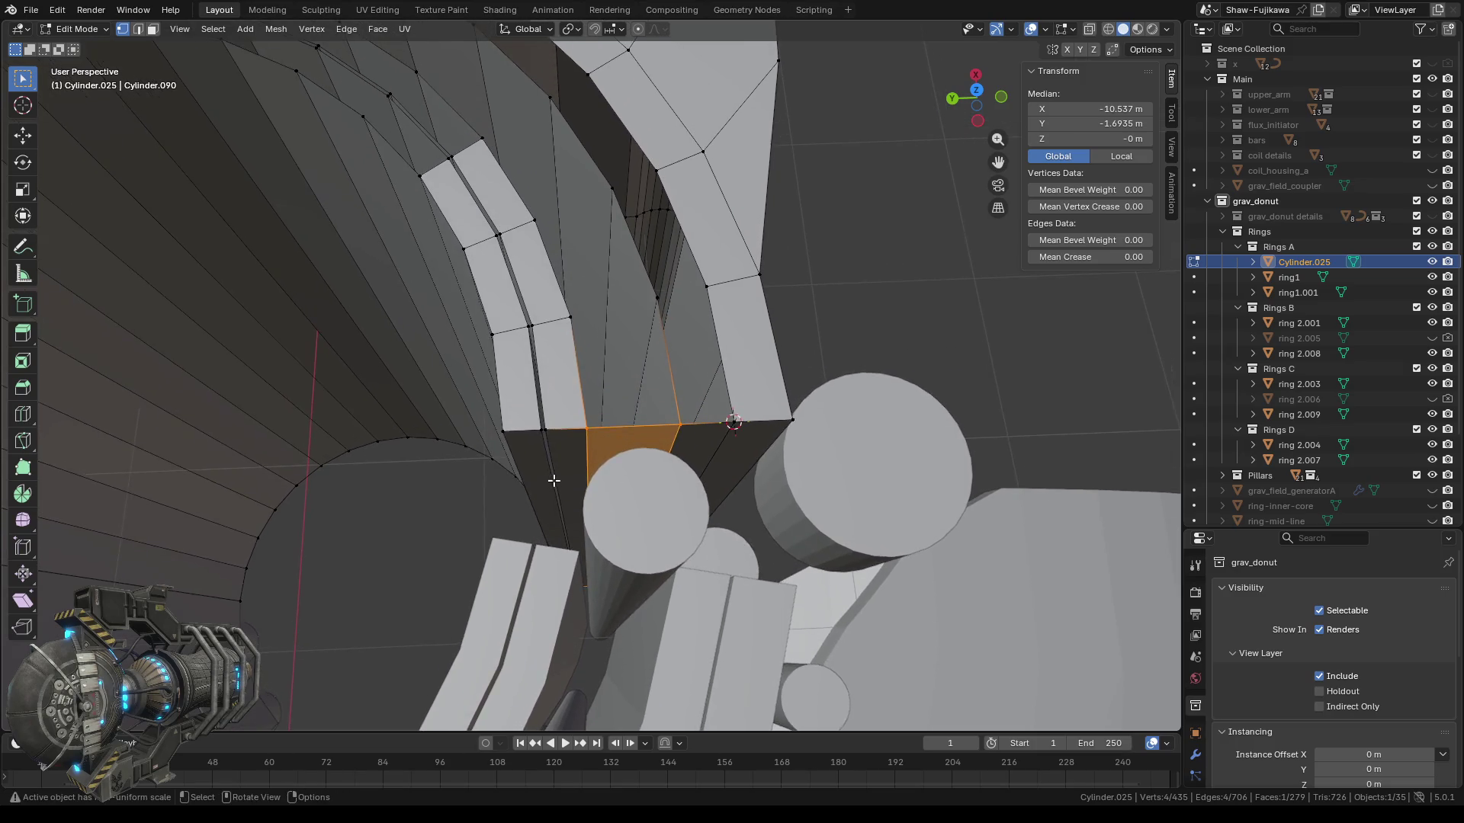
scroll(542, 487, up, 3)
shift+middle_drag(531, 518, 605, 448)
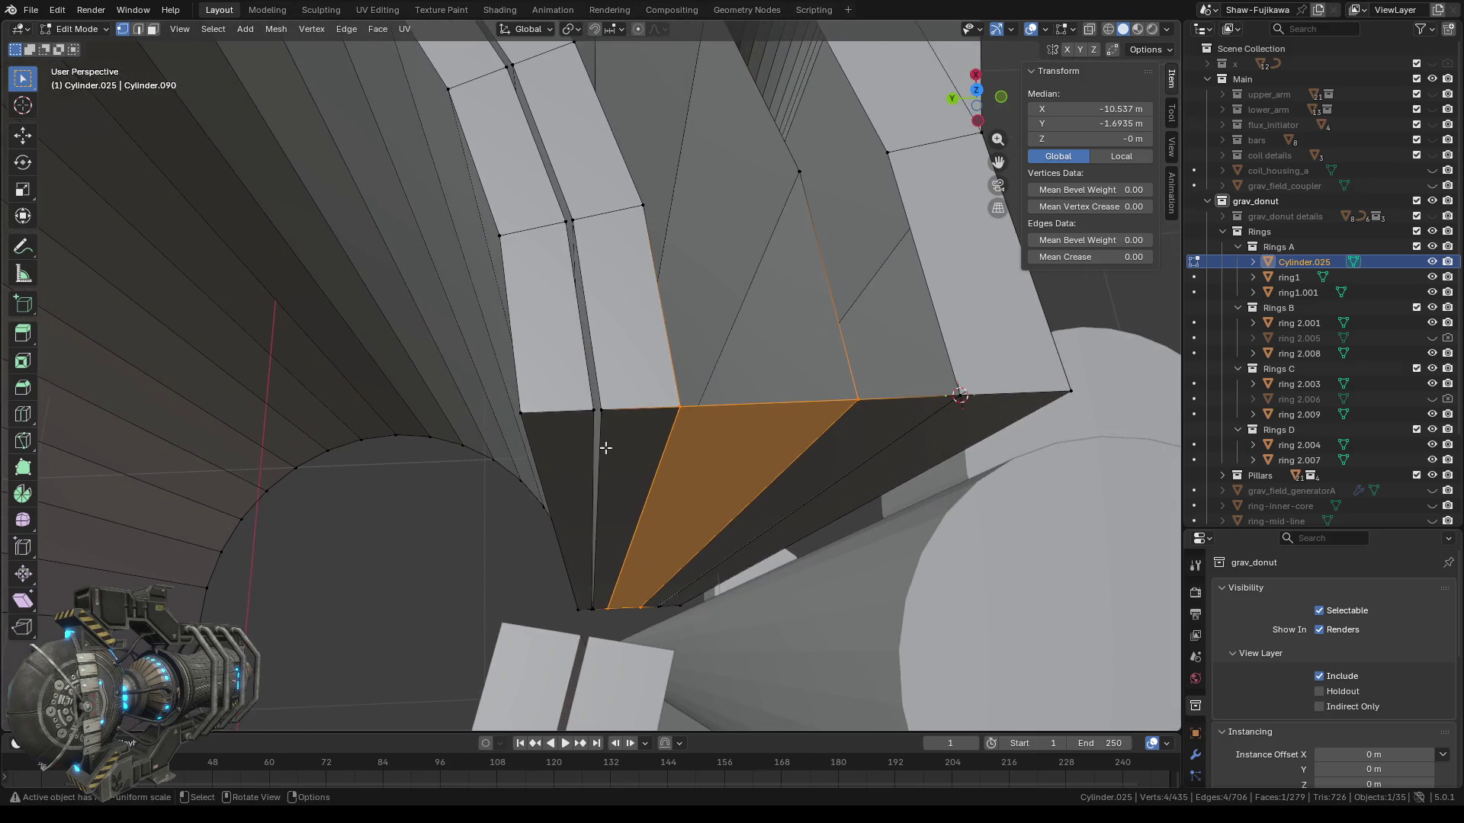
click(600, 418)
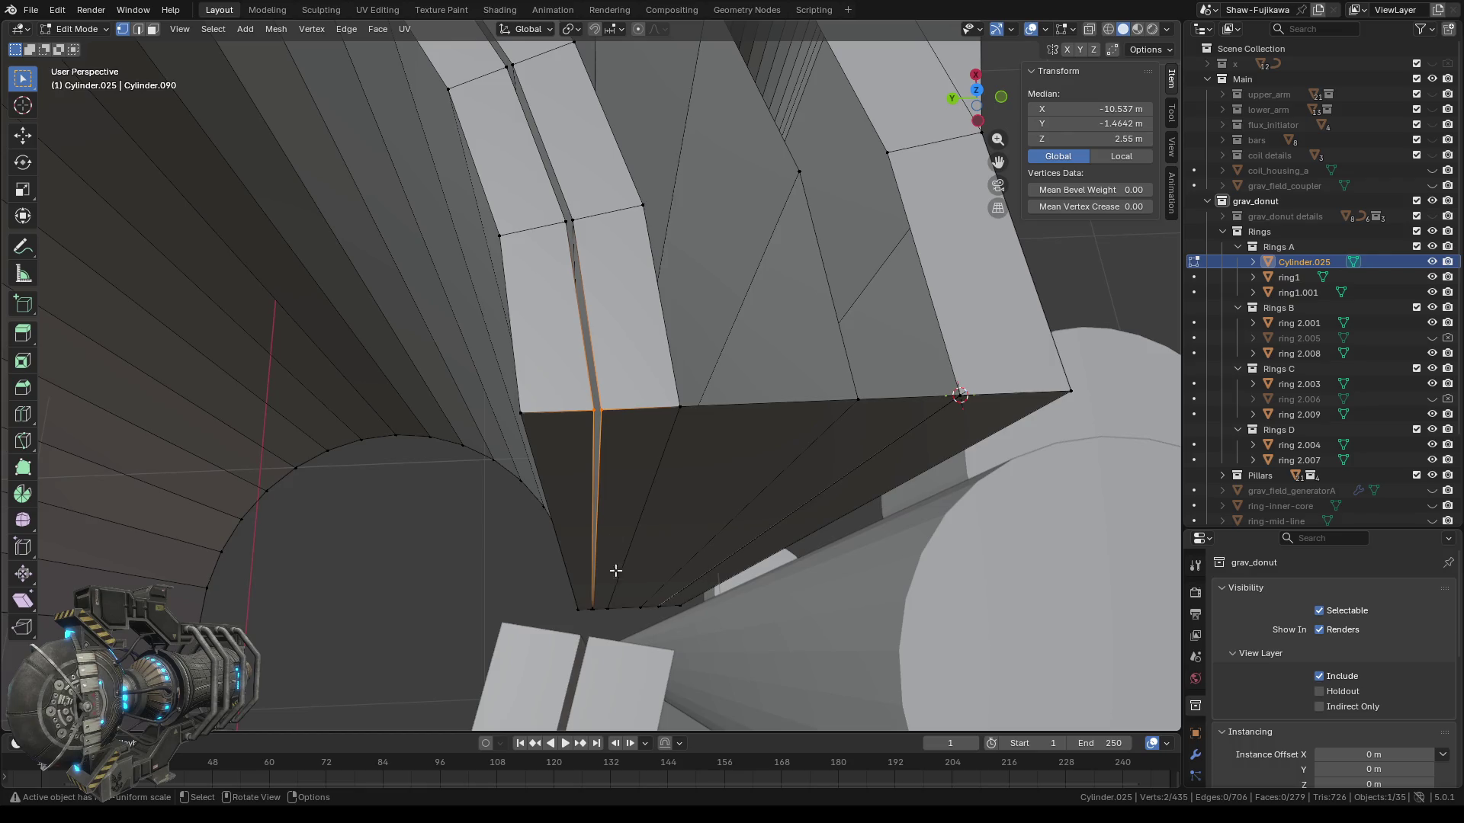
click(593, 607)
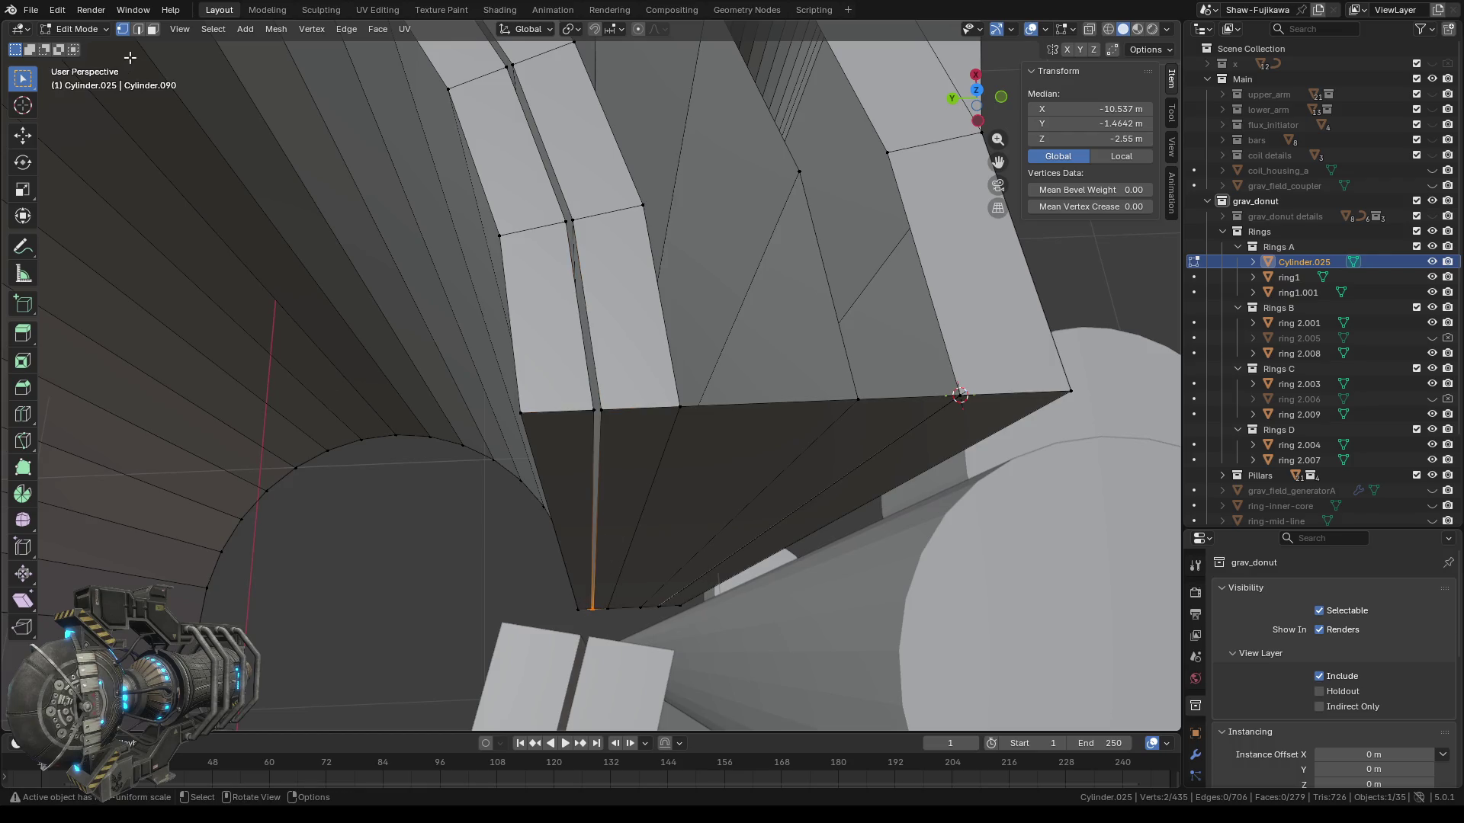
click(180, 30)
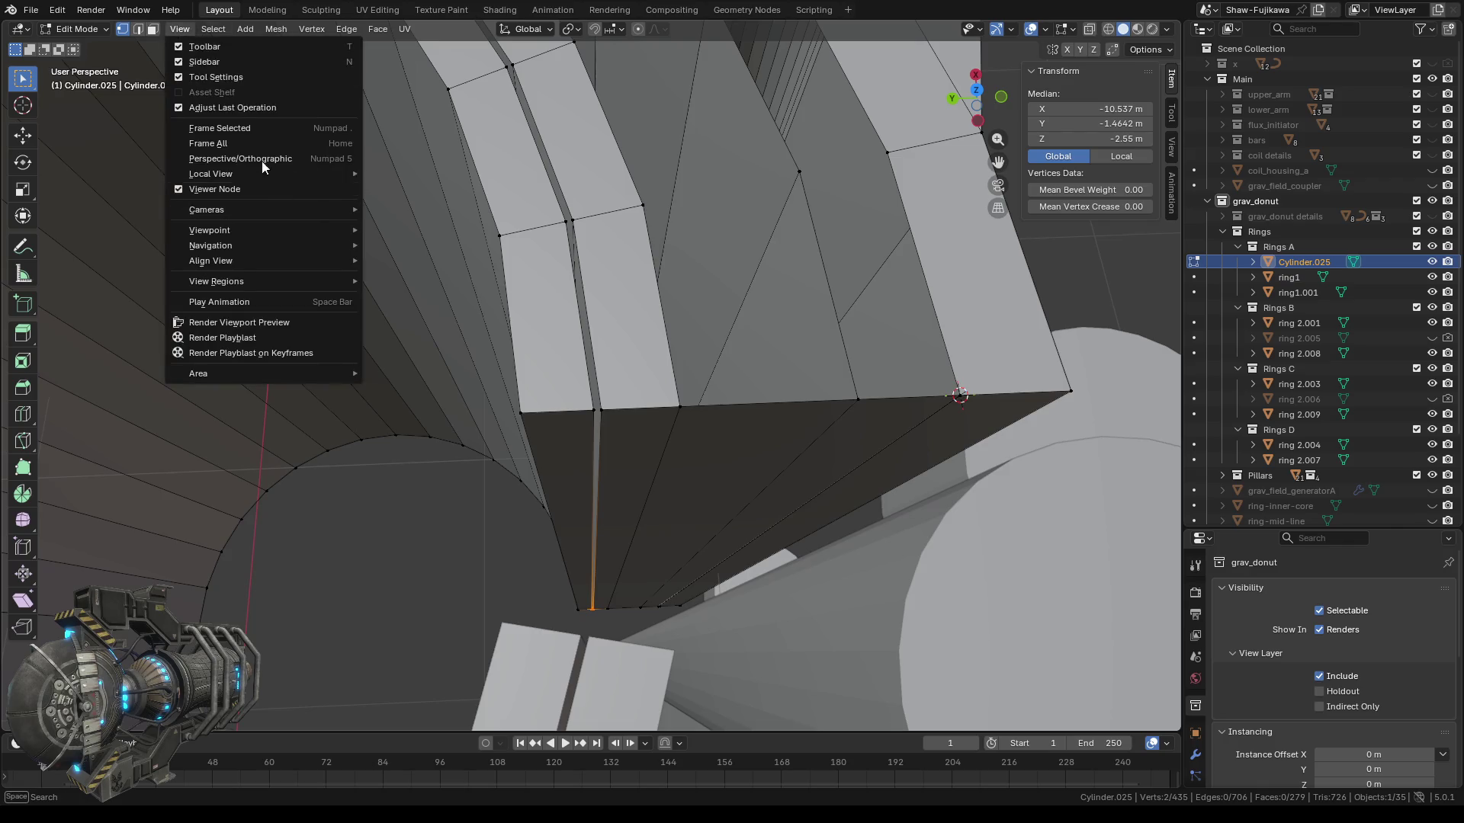
click(244, 130)
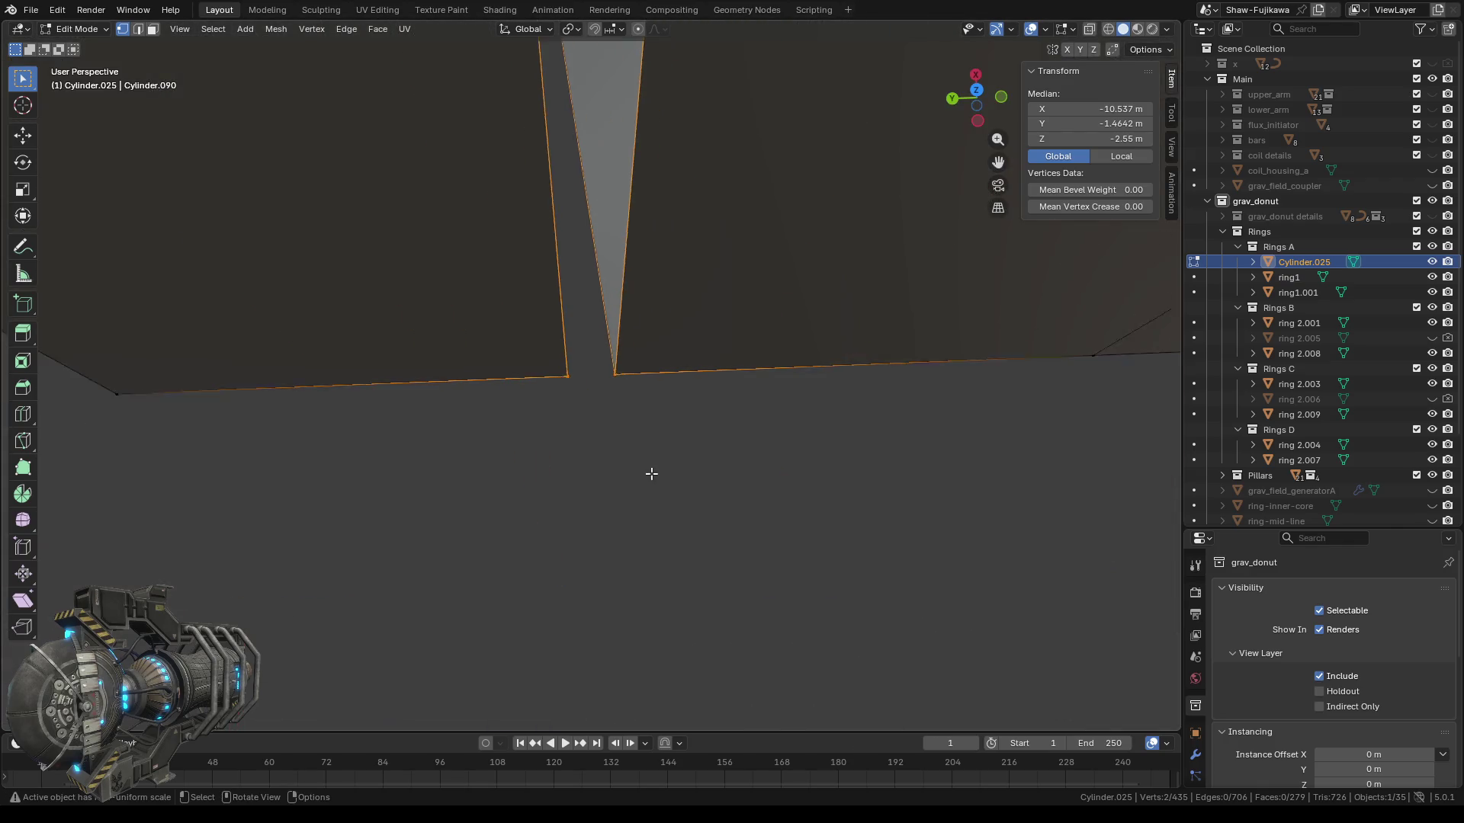
scroll(651, 474, down, 3)
scroll(648, 477, down, 4)
scroll(645, 479, down, 4)
scroll(625, 397, down, 4)
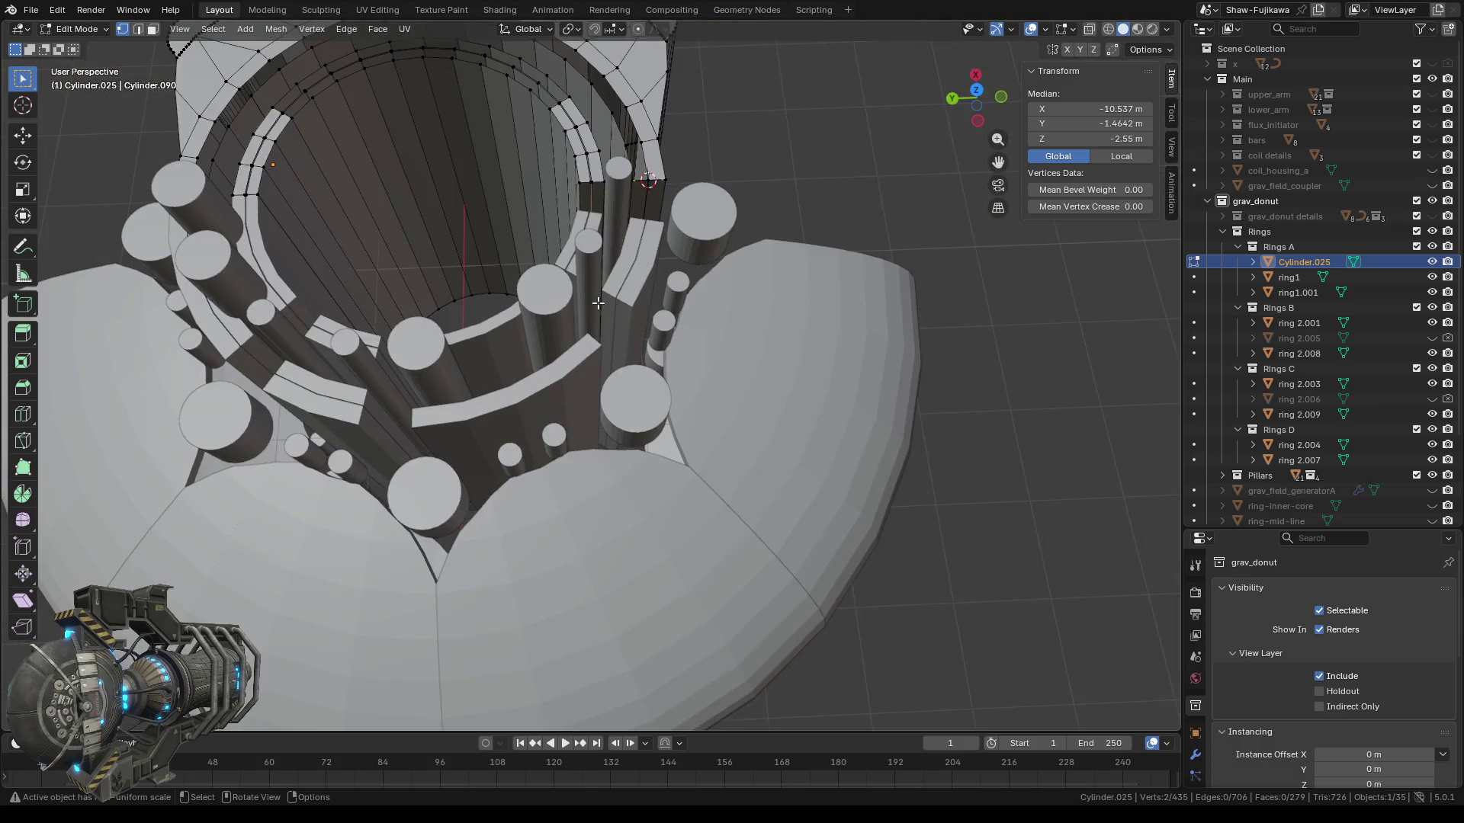
scroll(597, 308, up, 2)
scroll(599, 308, up, 2)
scroll(602, 308, up, 4)
scroll(605, 308, up, 2)
Select the faces next to the seam edge on the ring's inner wall.
shift+middle_drag(605, 308, 589, 334)
alt+click(571, 428)
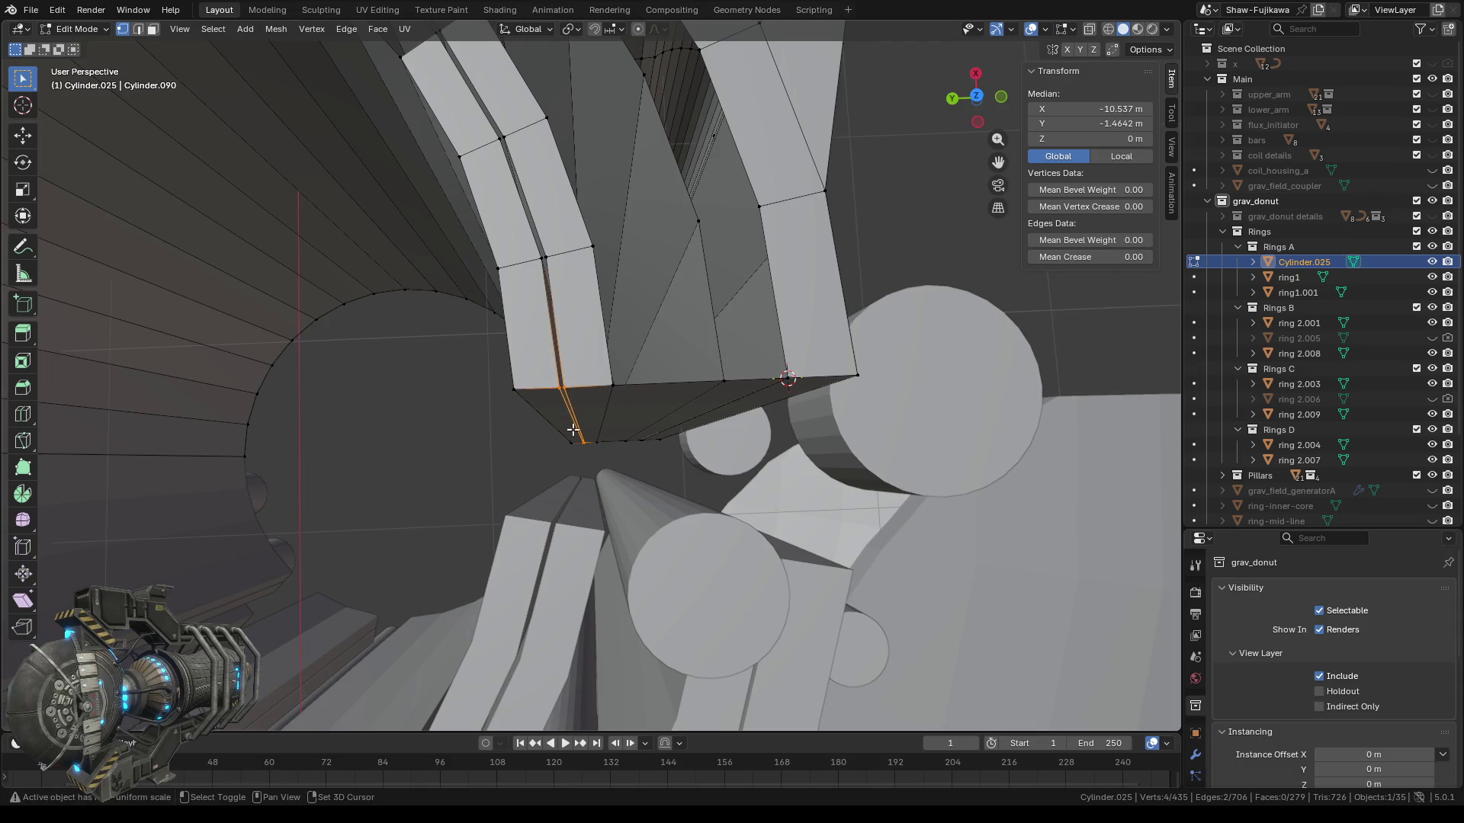
shift+middle_drag(573, 426, 570, 219)
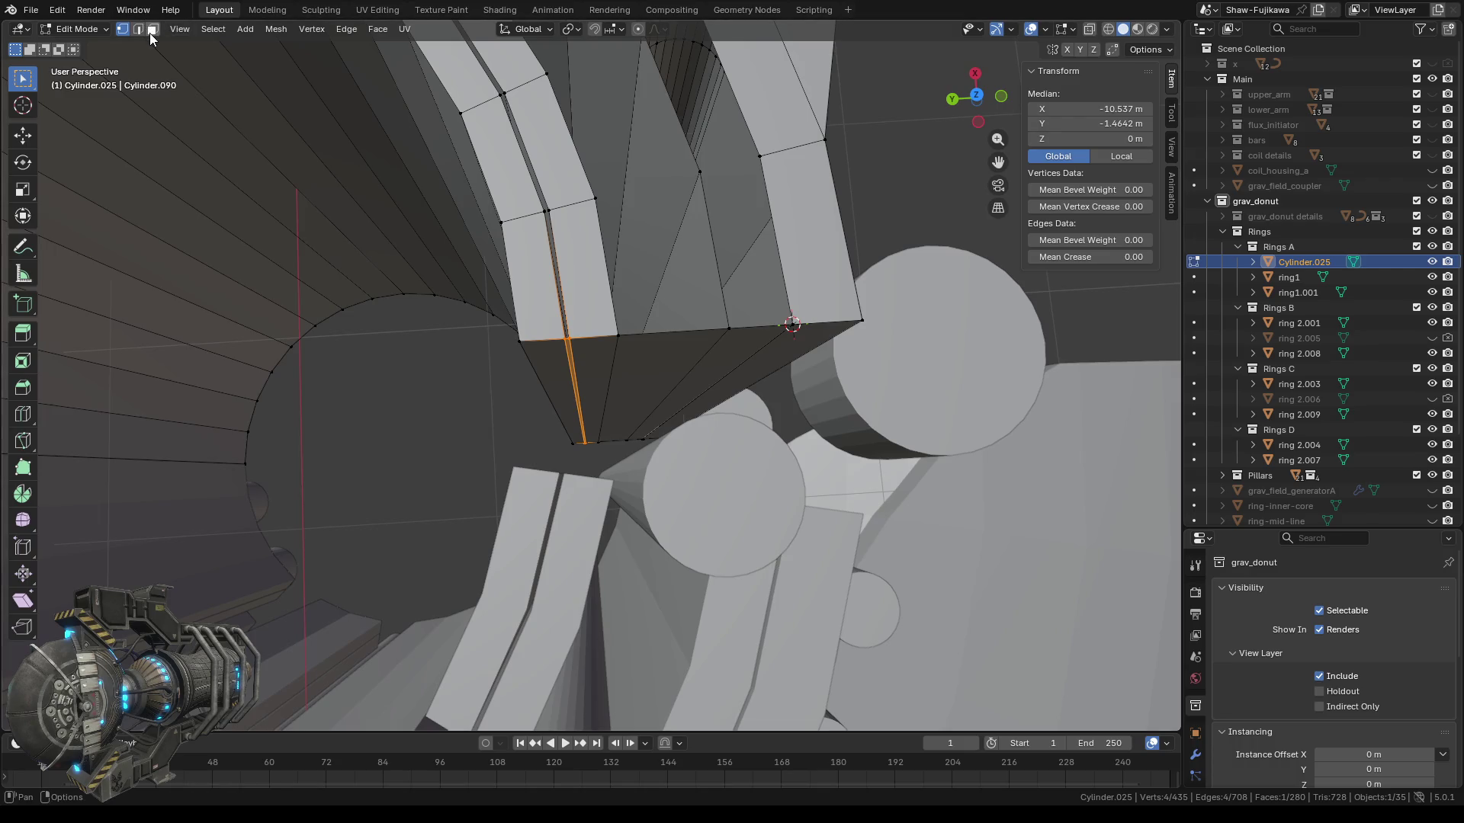
shift+click(568, 274)
key(b)
drag(541, 280, 549, 258)
mouse_move(525, 176)
shift+mouse_down()
mouse_move(564, 169)
mouse_move(544, 168)
shift+mouse_up()
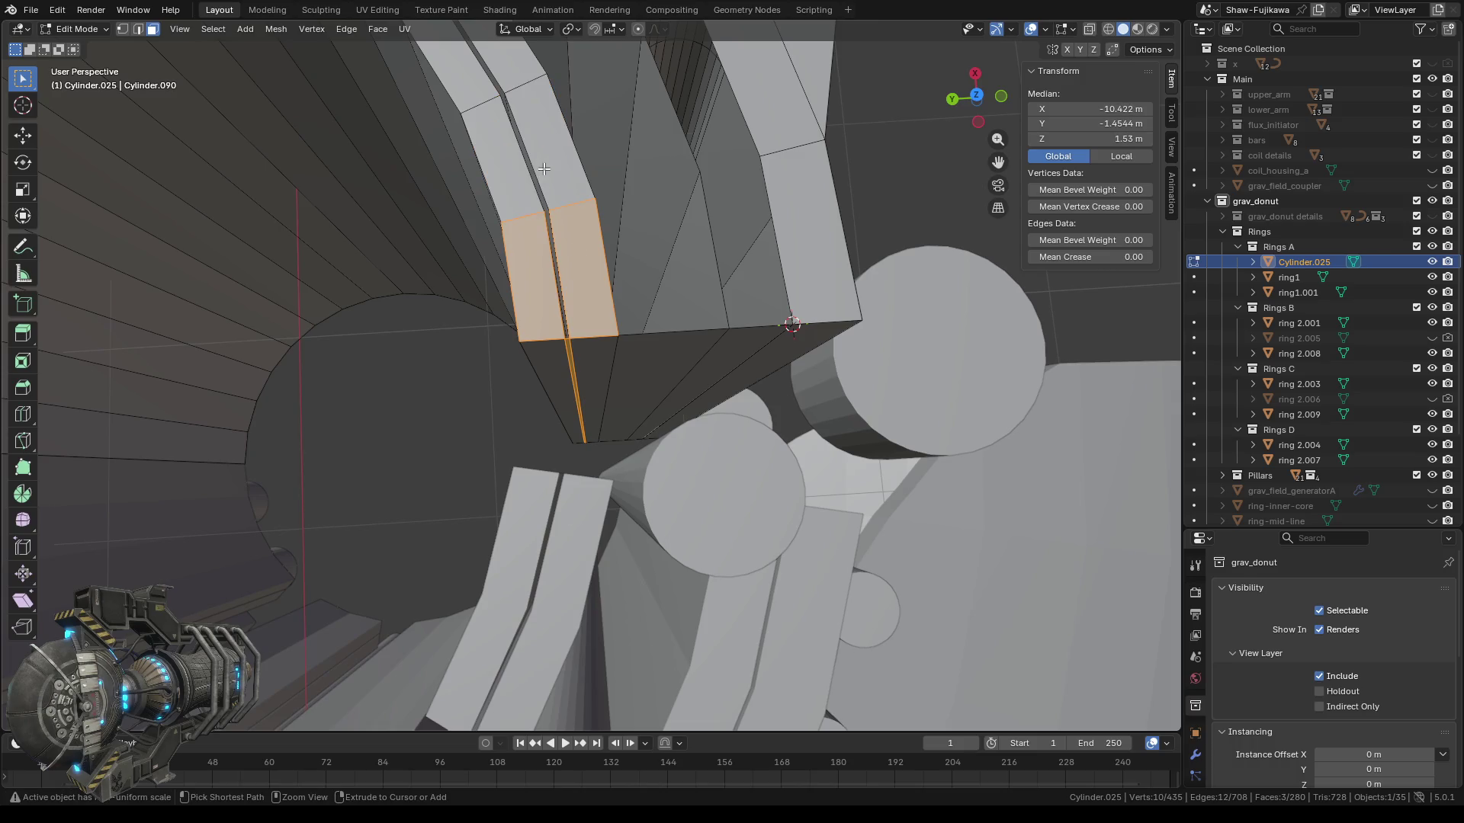
ctrl+drag(542, 233, 572, 256)
shift+click(555, 267)
shift+click(584, 260)
shift+click(549, 163)
shift+click(495, 150)
Add two more seam-side faces and delete the seven selected faces.
mouse_move(496, 151)
middle_down()
mouse_move(551, 311)
mouse_move(540, 334)
middle_up()
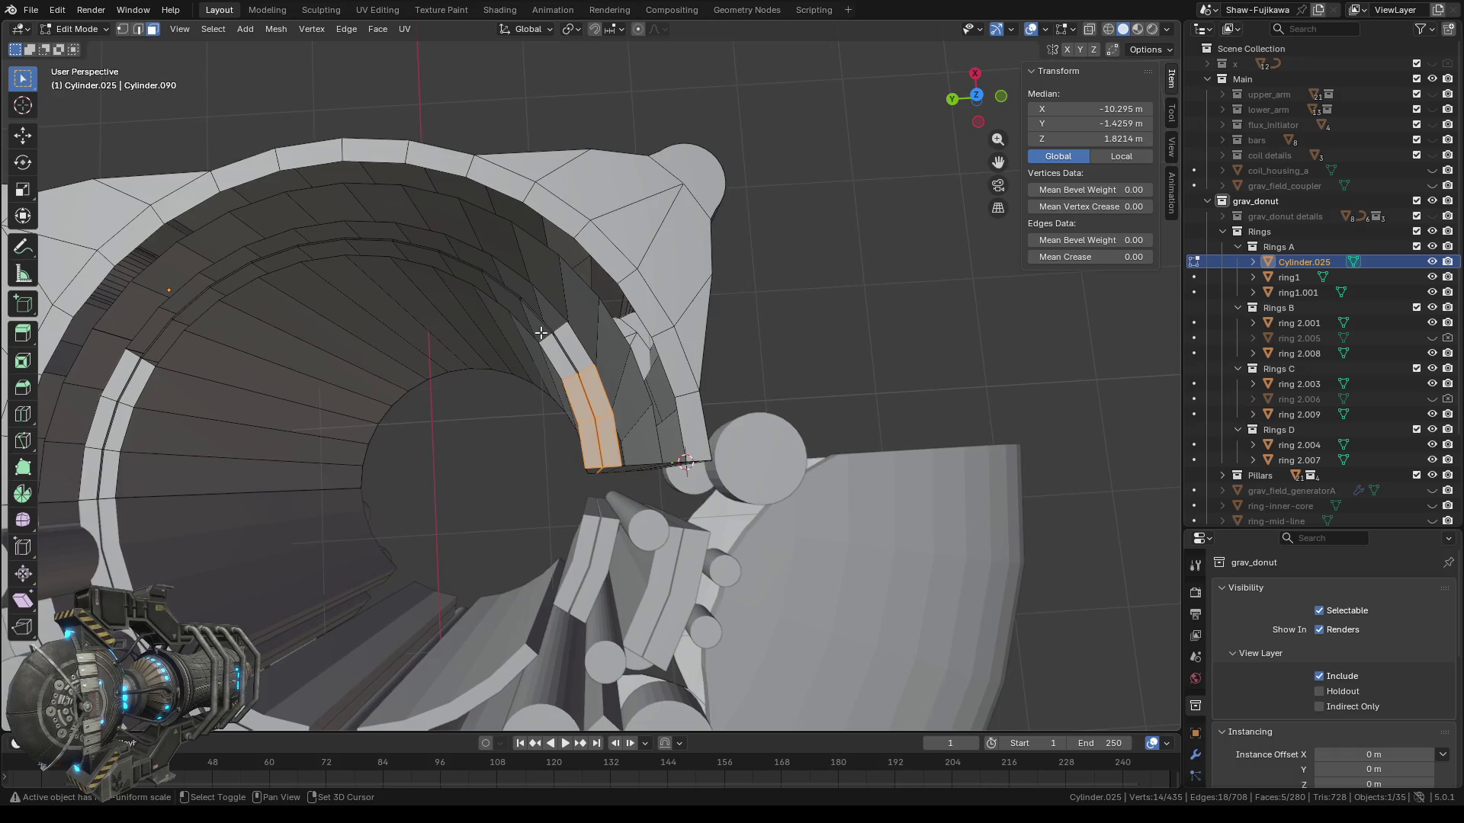
scroll(539, 389, up, 5)
shift+click(393, 279)
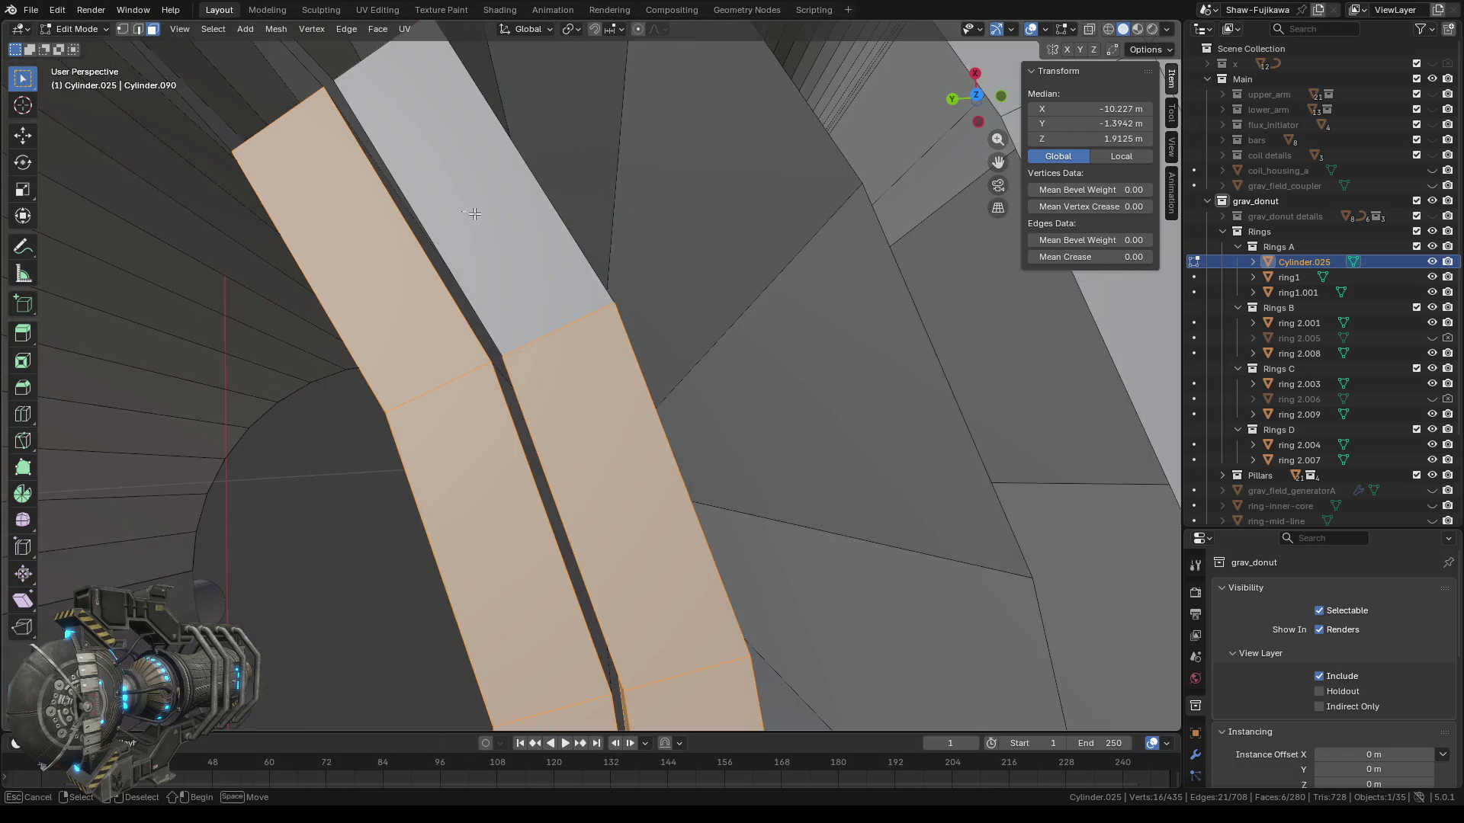
shift+click(480, 215)
scroll(537, 312, down, 2)
scroll(543, 312, down, 5)
key(x)
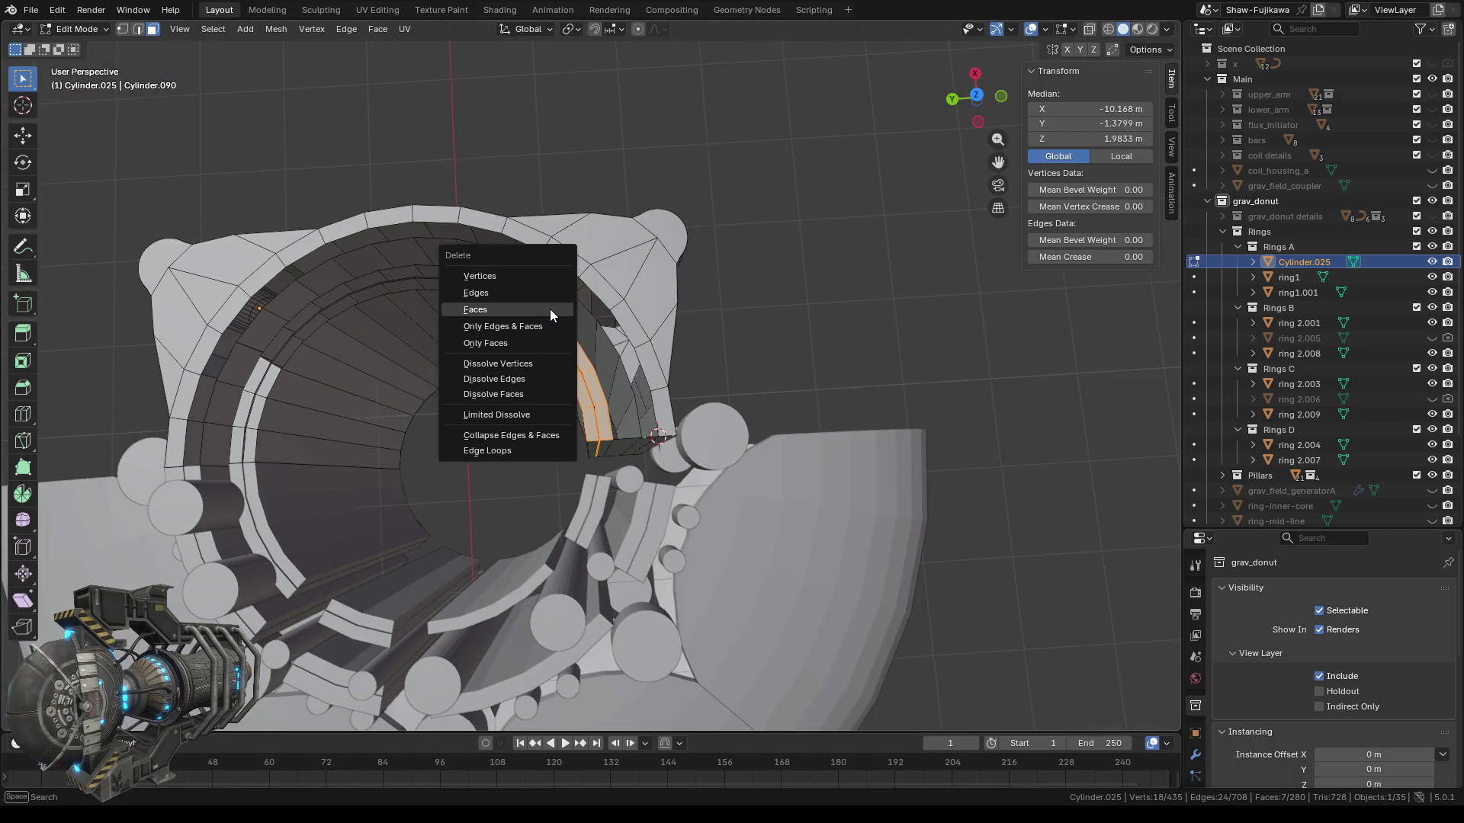
click(473, 309)
middle_drag(642, 457, 529, 336)
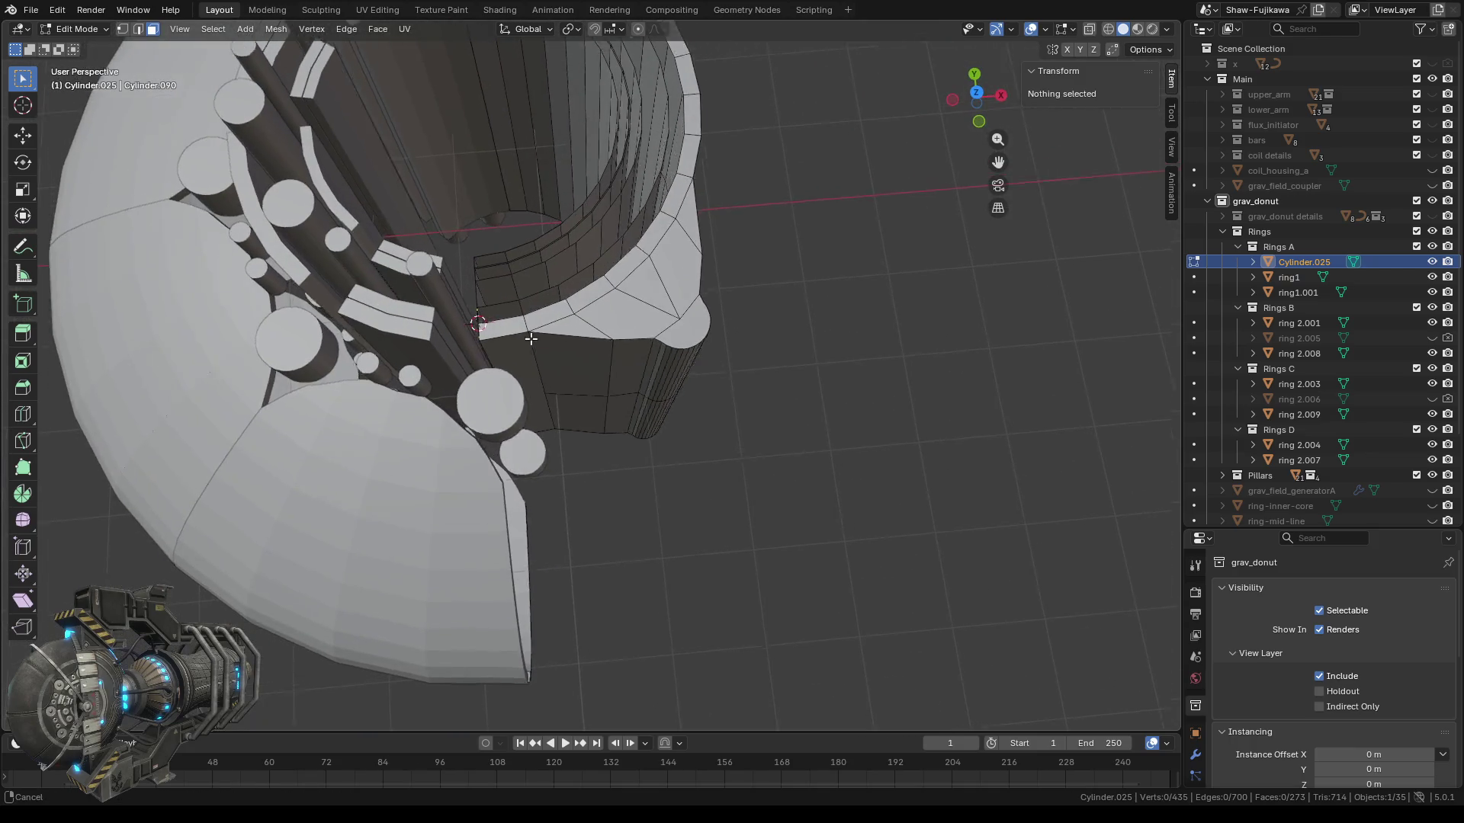
In vertex select mode, select the vertex at the seam apex and center the view on it.
scroll(548, 378, up, 7)
scroll(548, 377, down, 3)
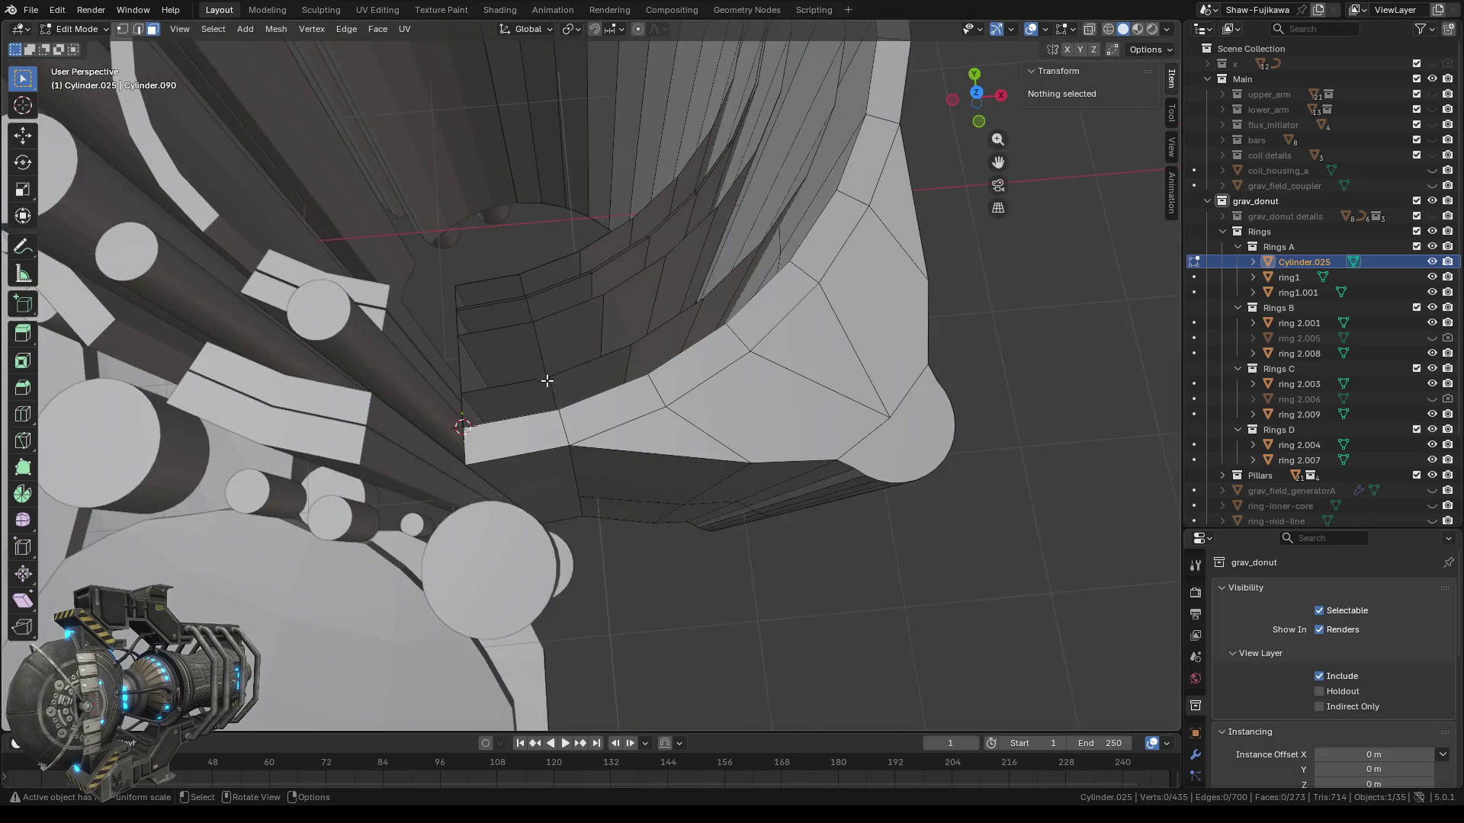
middle_drag(549, 378, 706, 295)
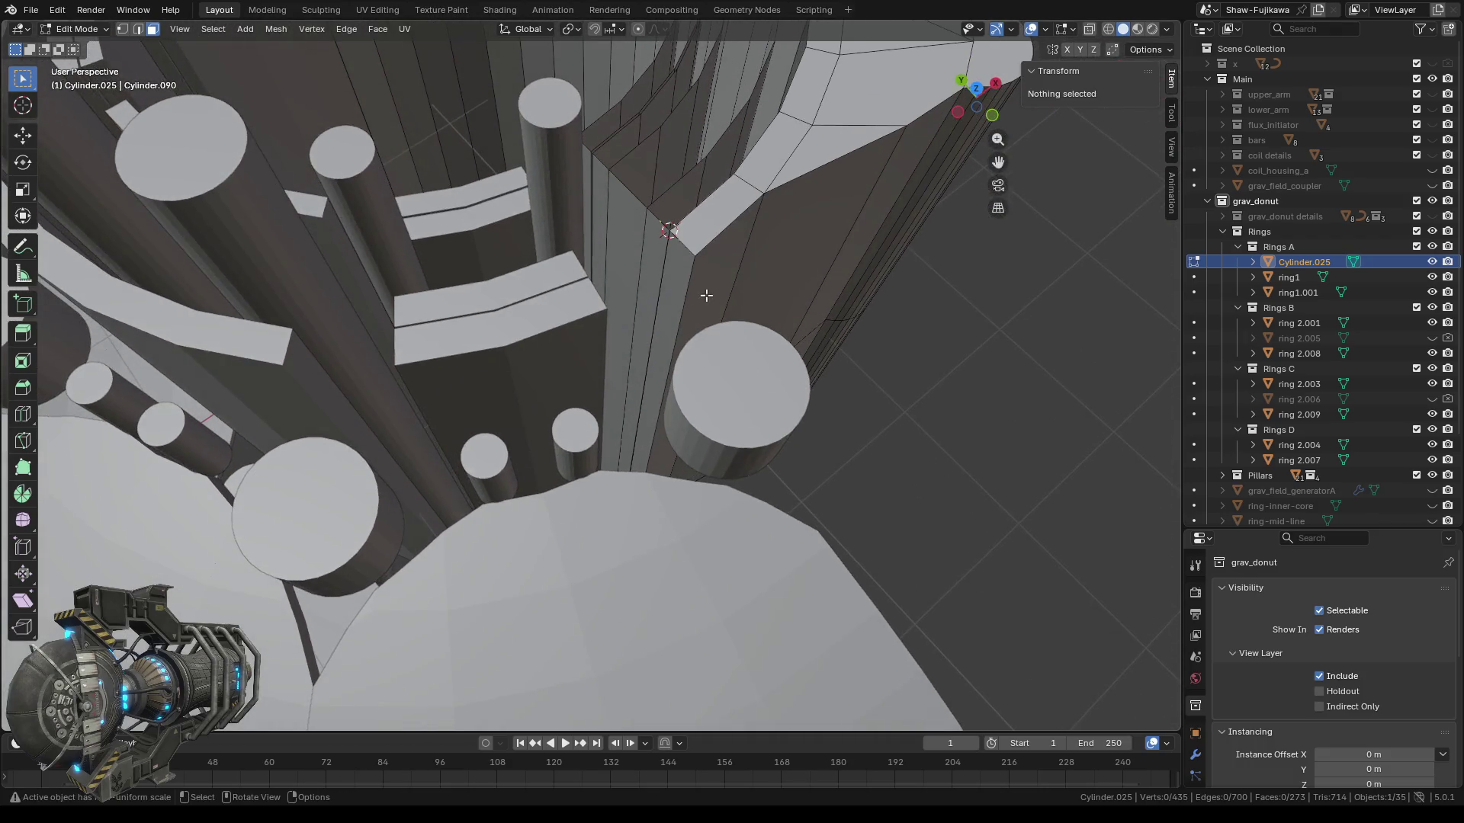
scroll(706, 295, up, 3)
scroll(709, 292, up, 2)
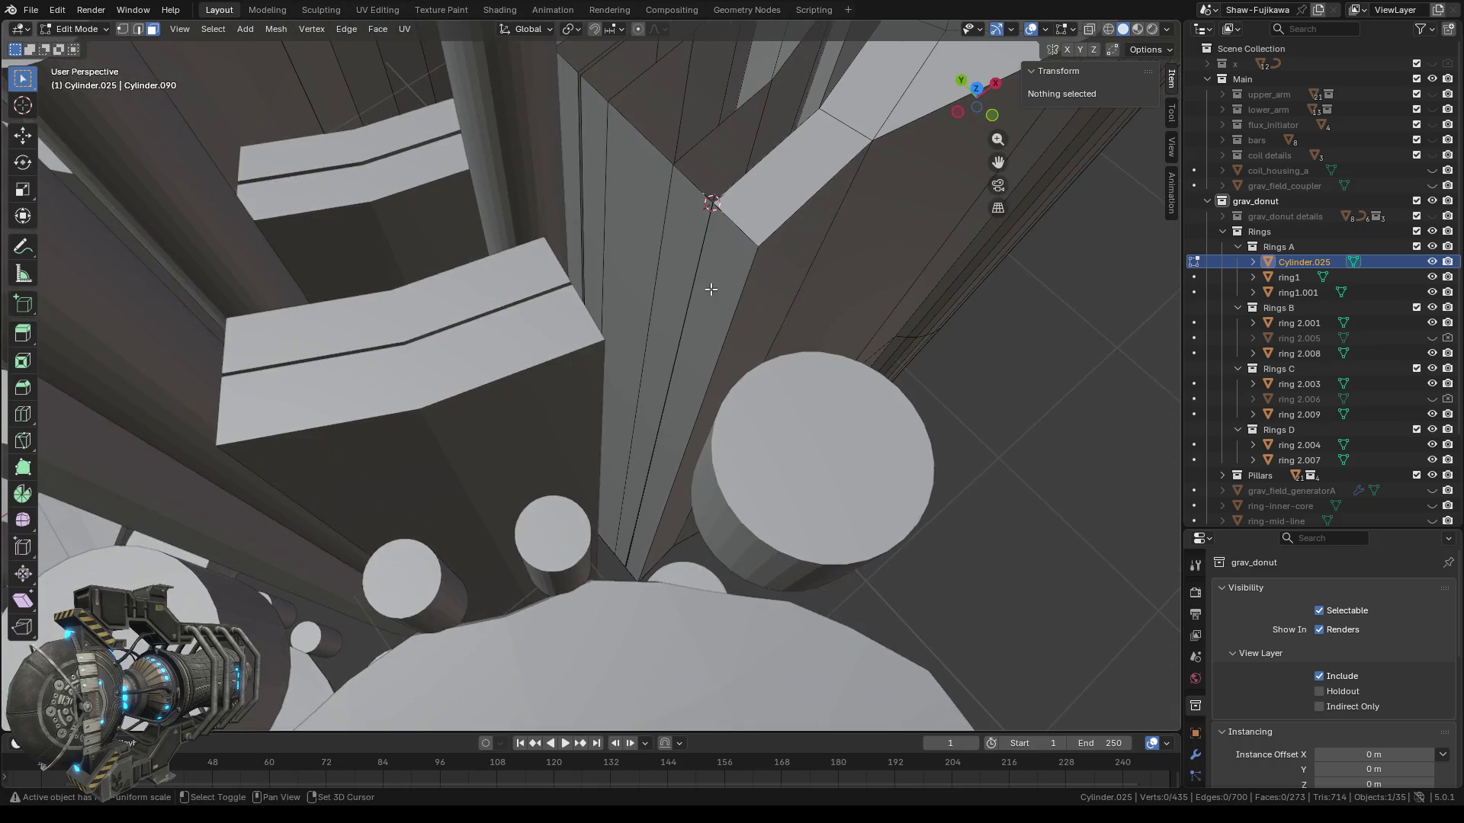
scroll(654, 530, up, 3)
shift+middle_drag(645, 580, 611, 569)
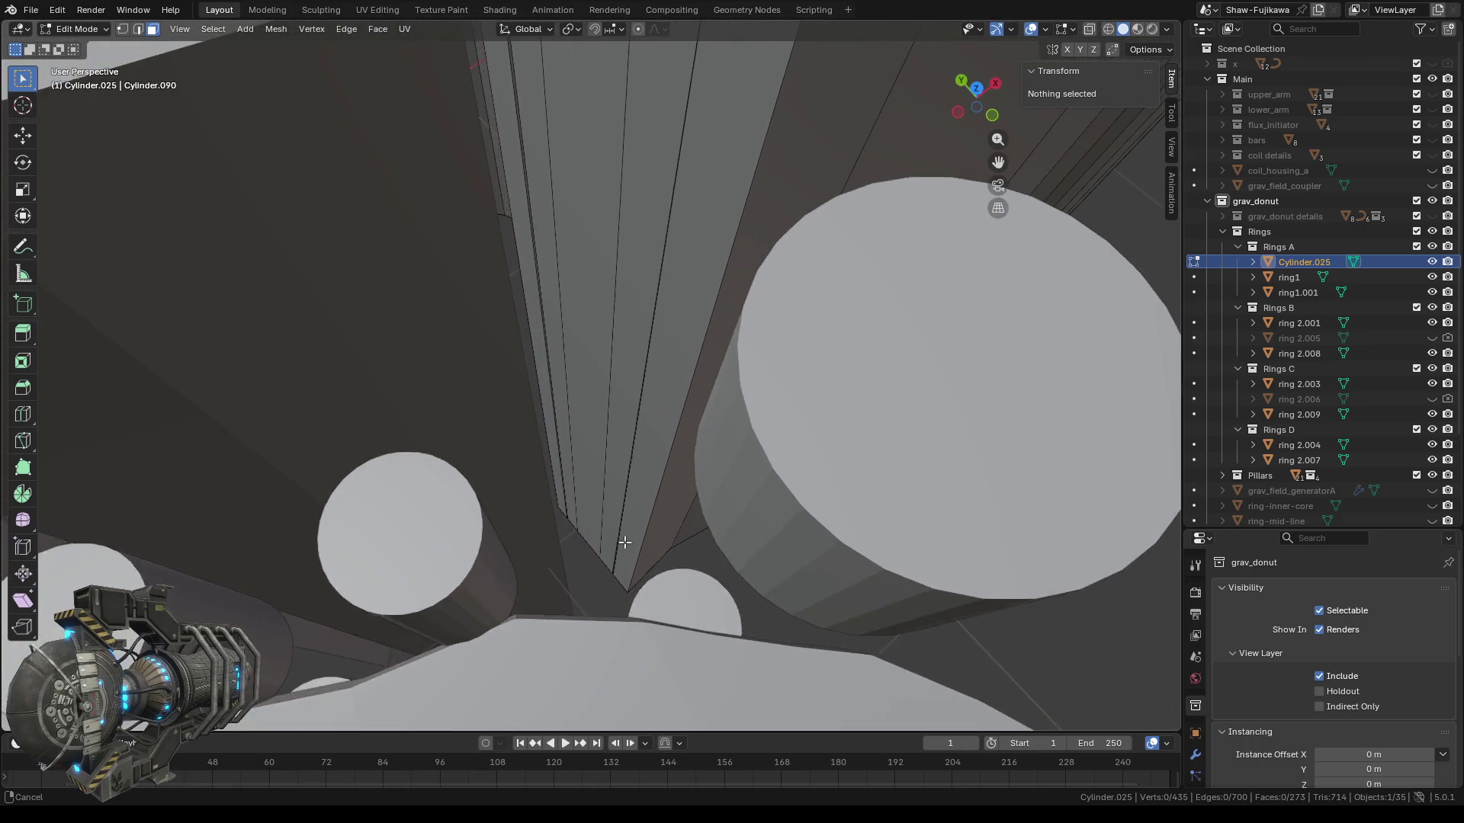
scroll(612, 569, up, 2)
shift+scroll(633, 576, down, 2)
click(123, 30)
shift+middle_drag(647, 666, 632, 534)
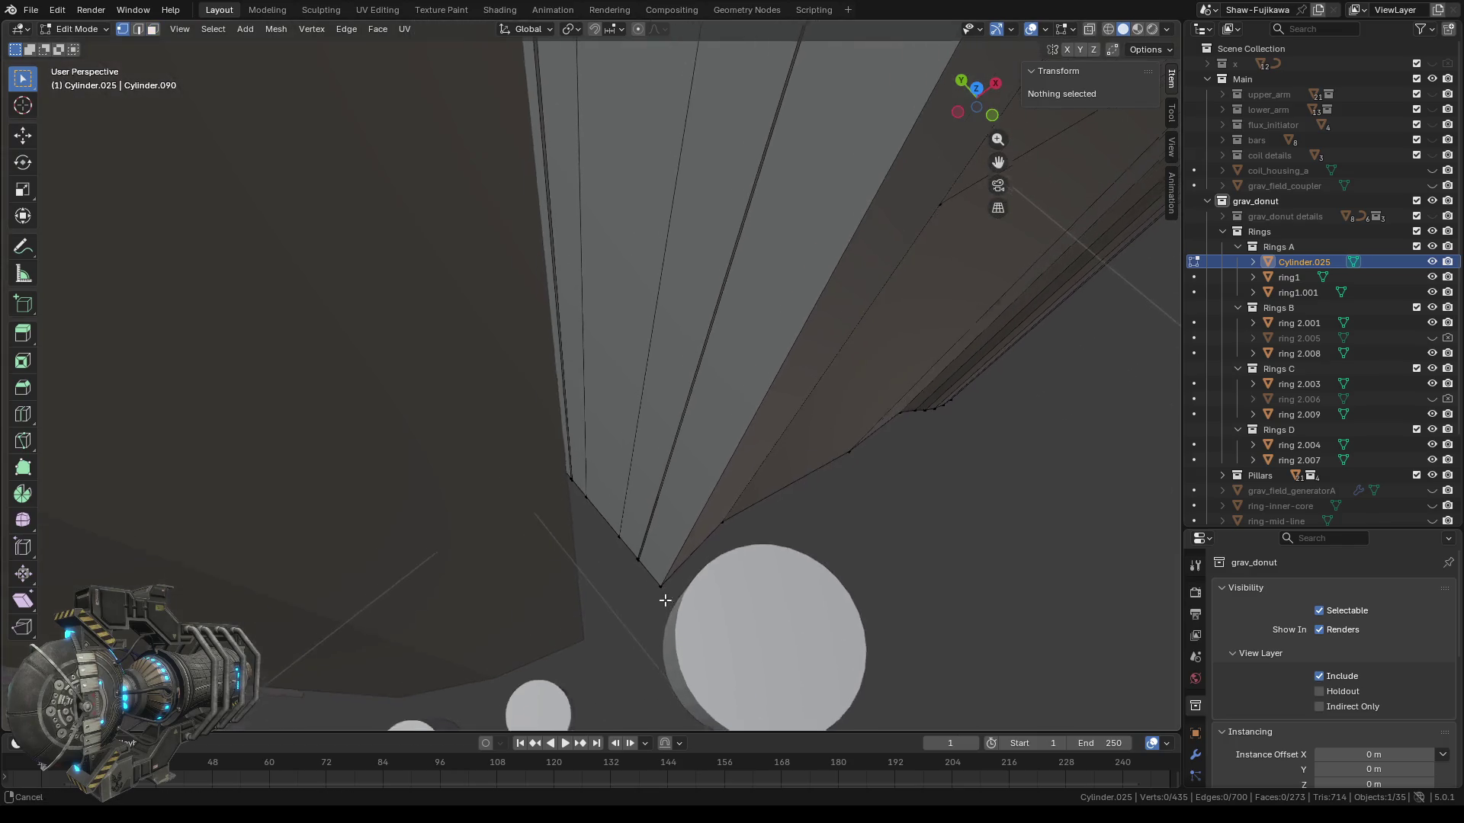
click(613, 521)
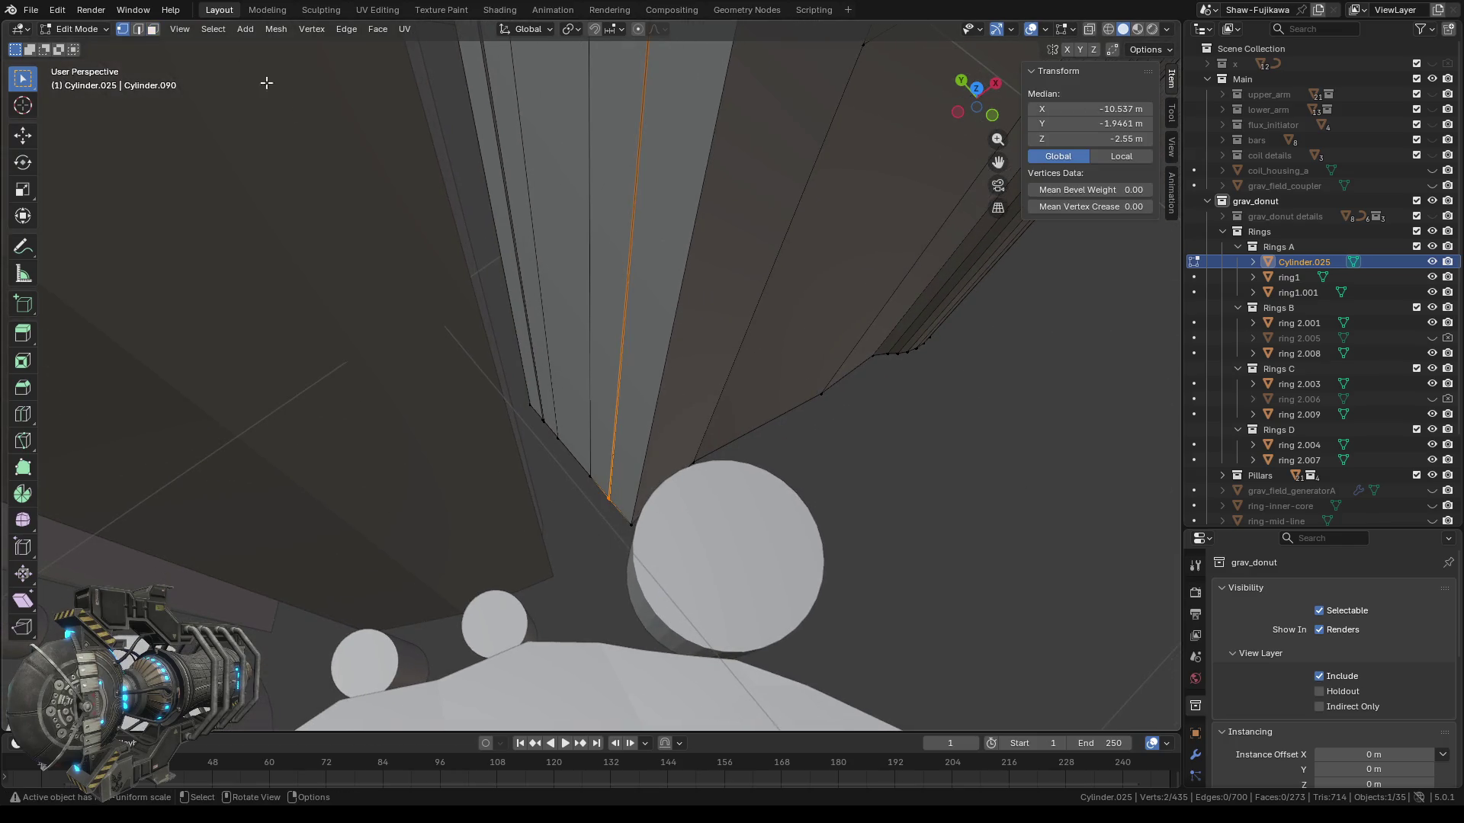
click(180, 30)
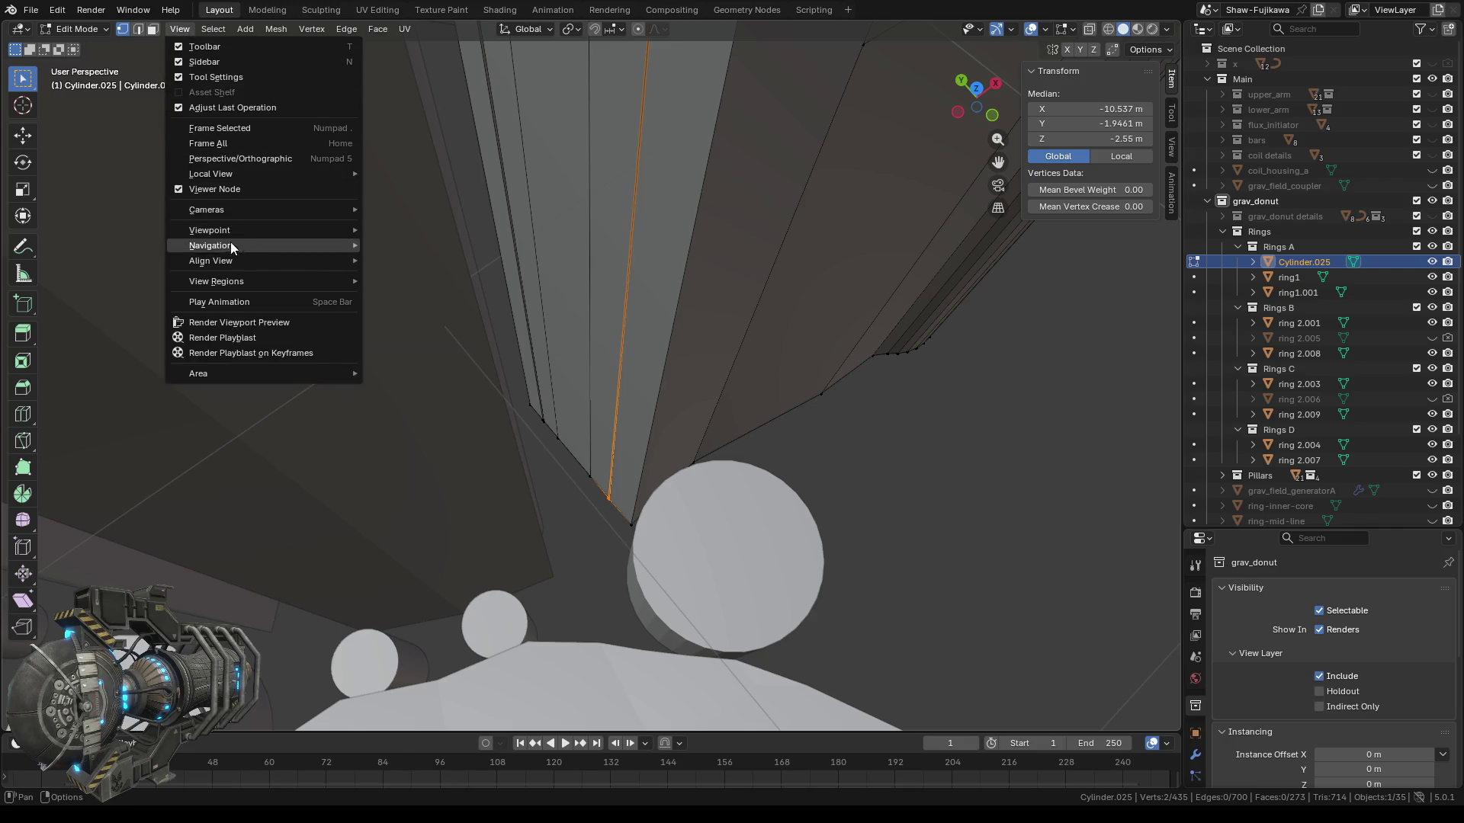
click(237, 128)
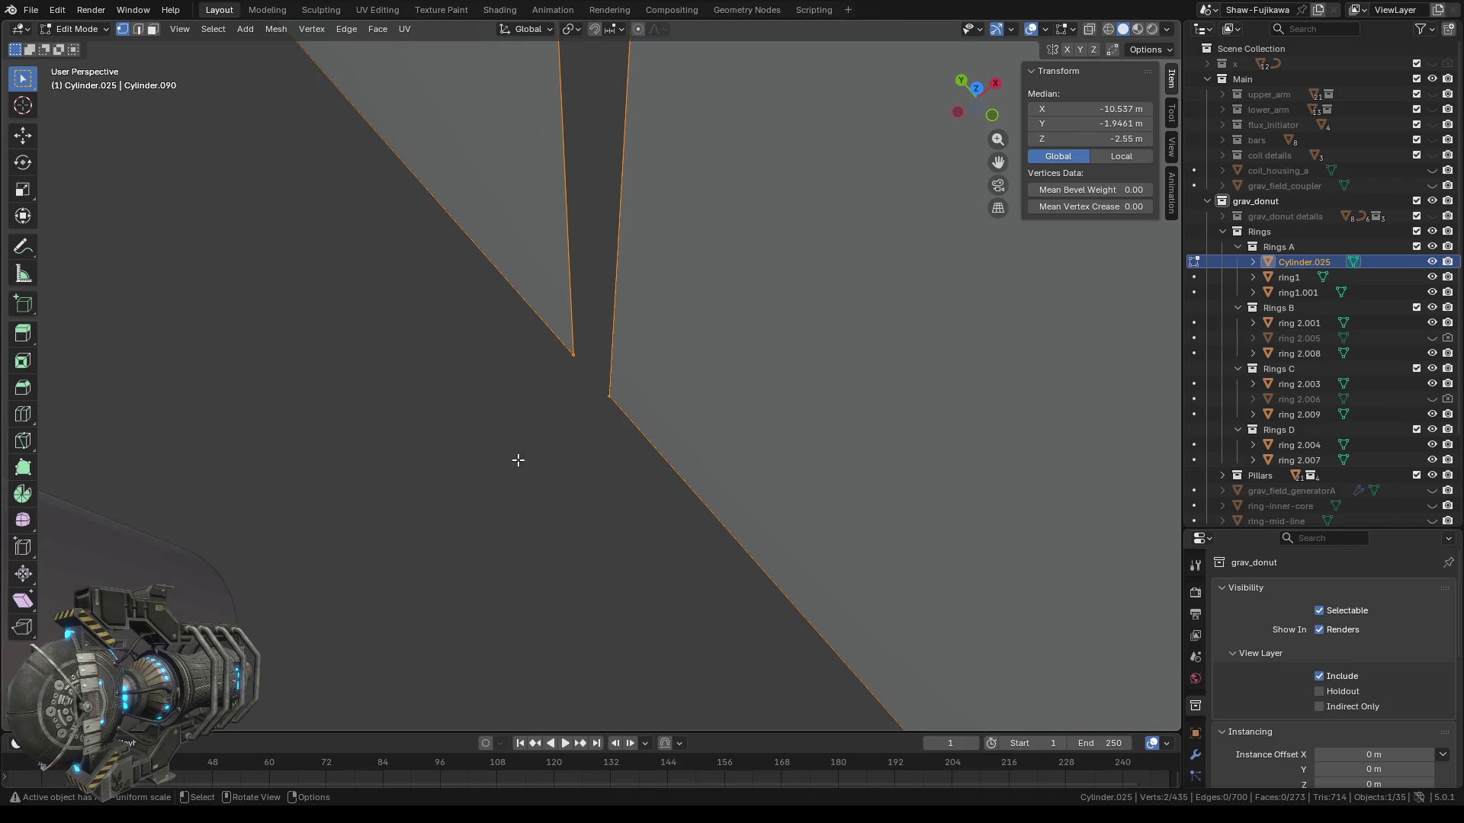
Merge the two seam vertices into a single vertex at their center.
middle_drag(516, 458, 594, 452)
key(m)
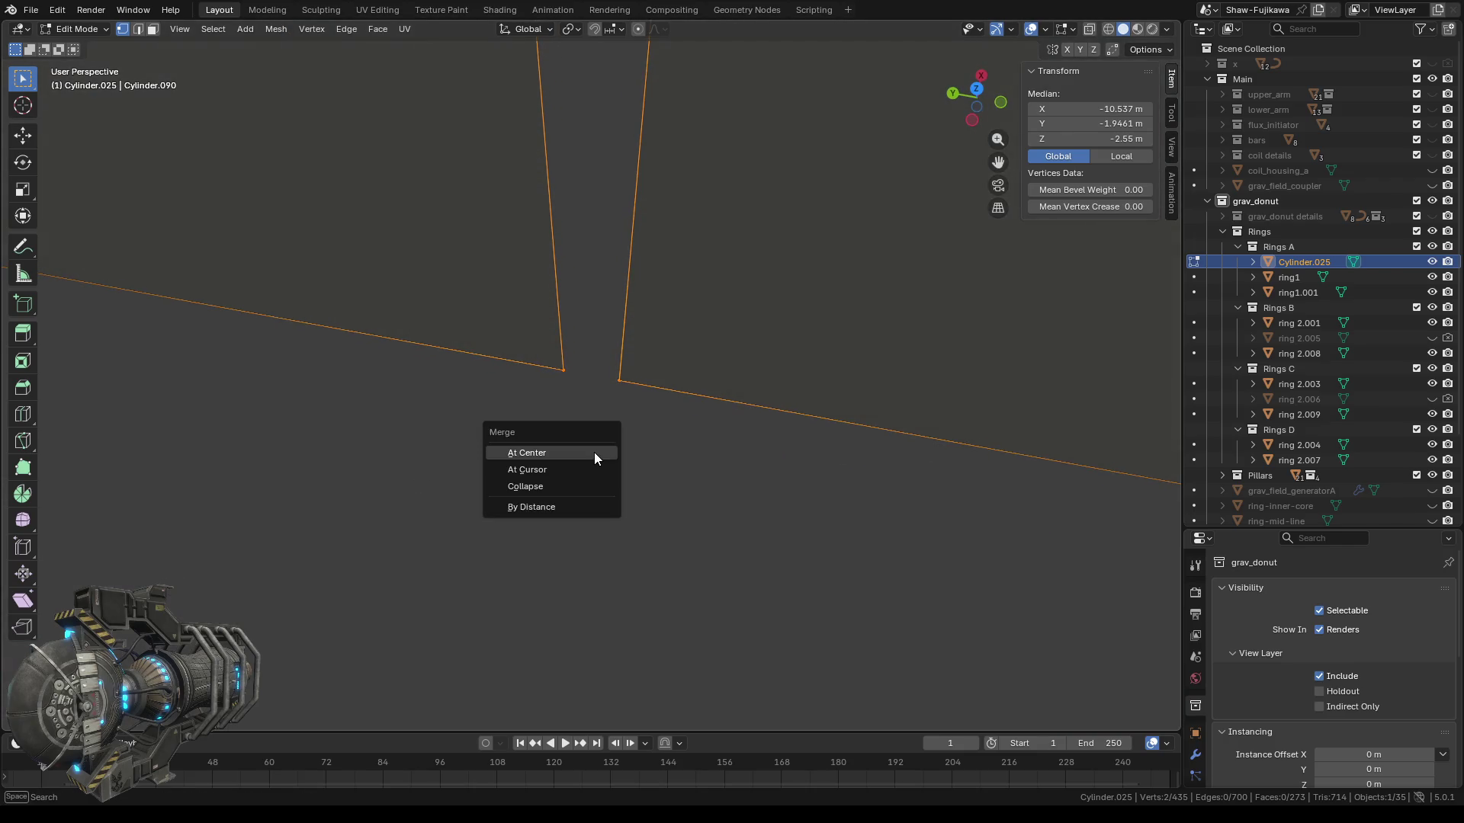
click(592, 450)
scroll(652, 438, down, 8)
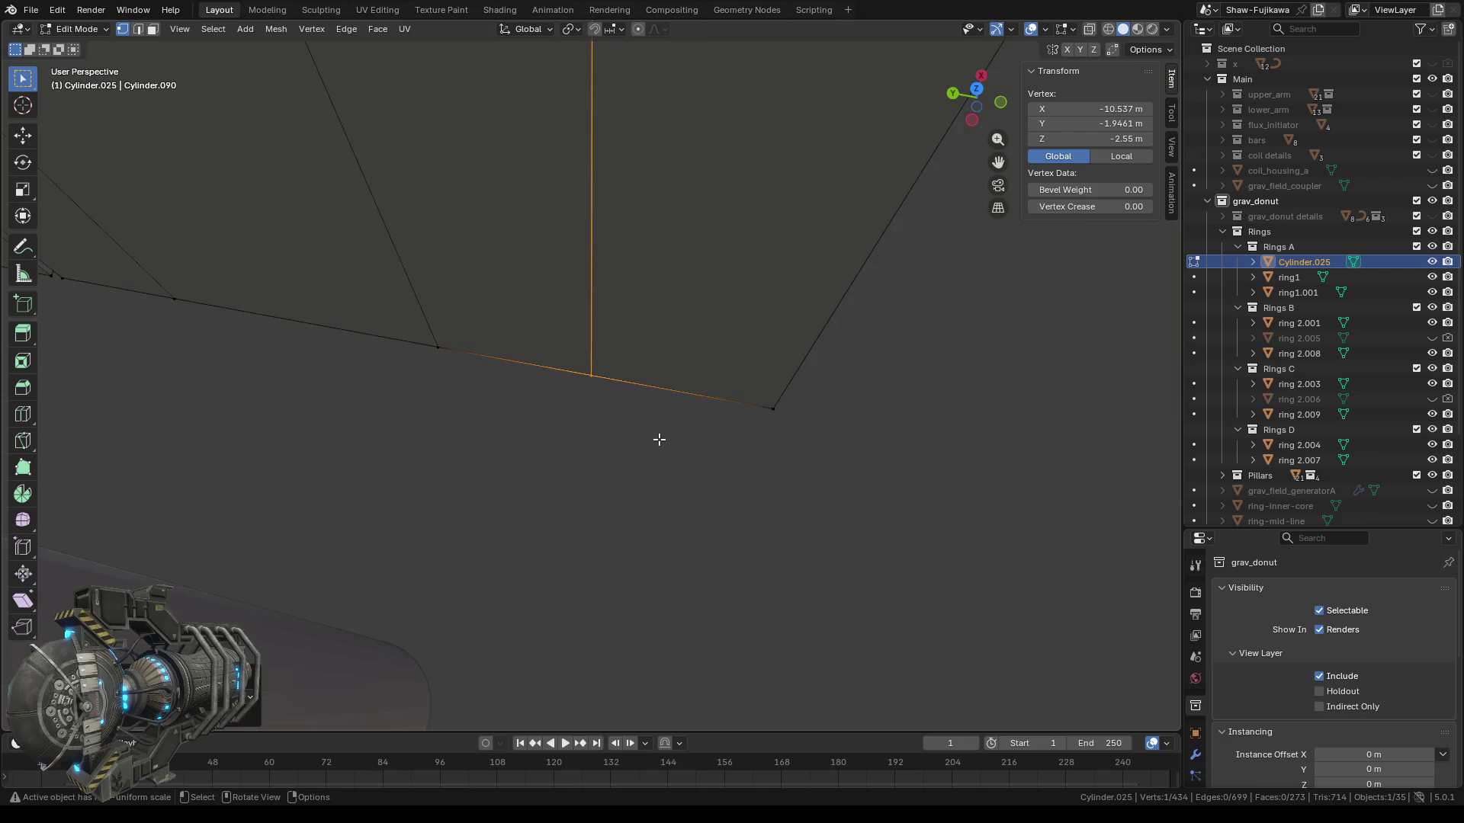
middle_drag(617, 418, 579, 414)
scroll(583, 404, down, 3)
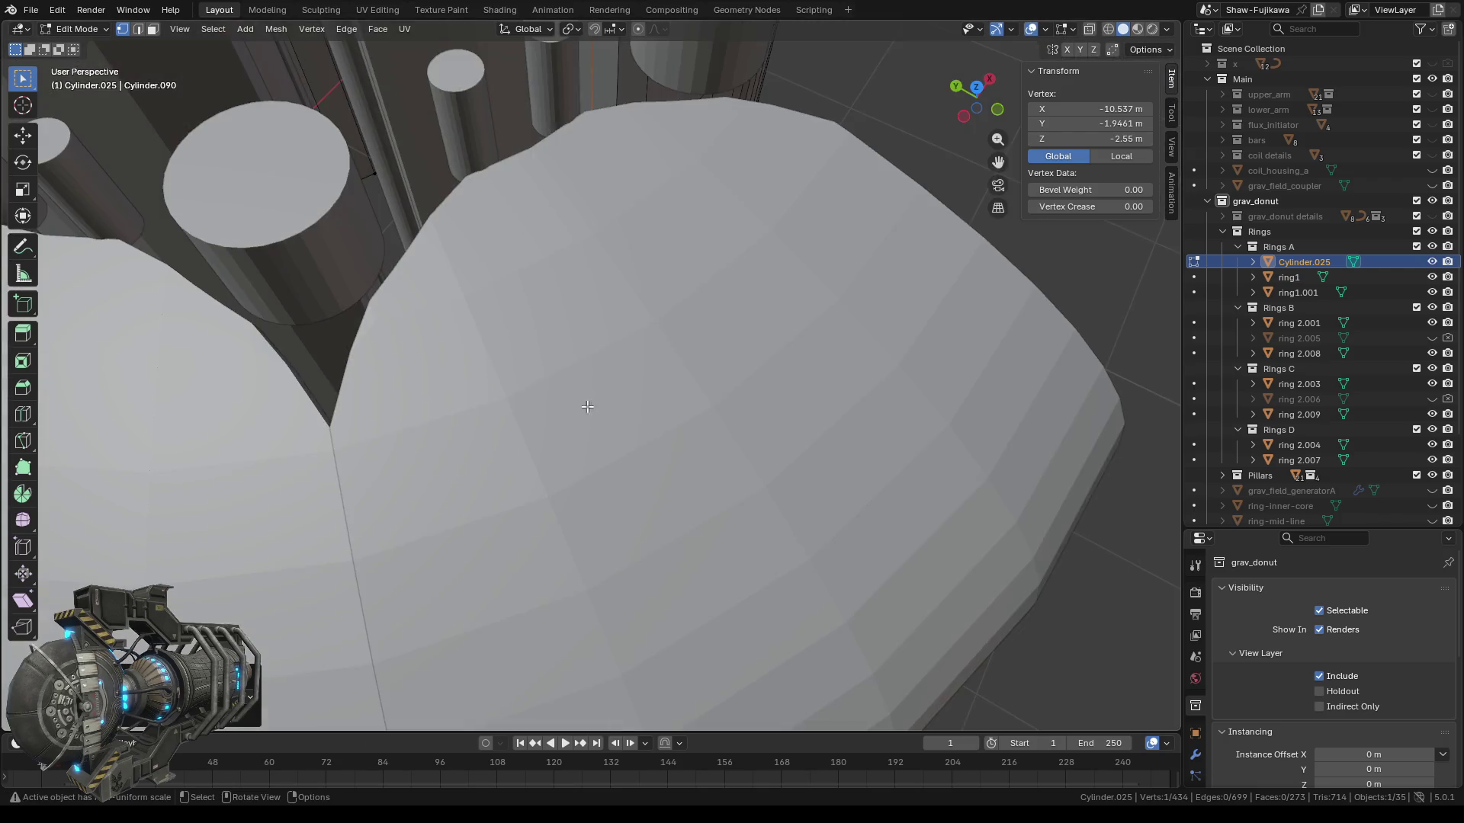
scroll(603, 381, down, 2)
scroll(624, 239, up, 3)
Orbit around the ring to inspect the merged vertex, finishing in top orthographic view.
scroll(580, 321, up, 3)
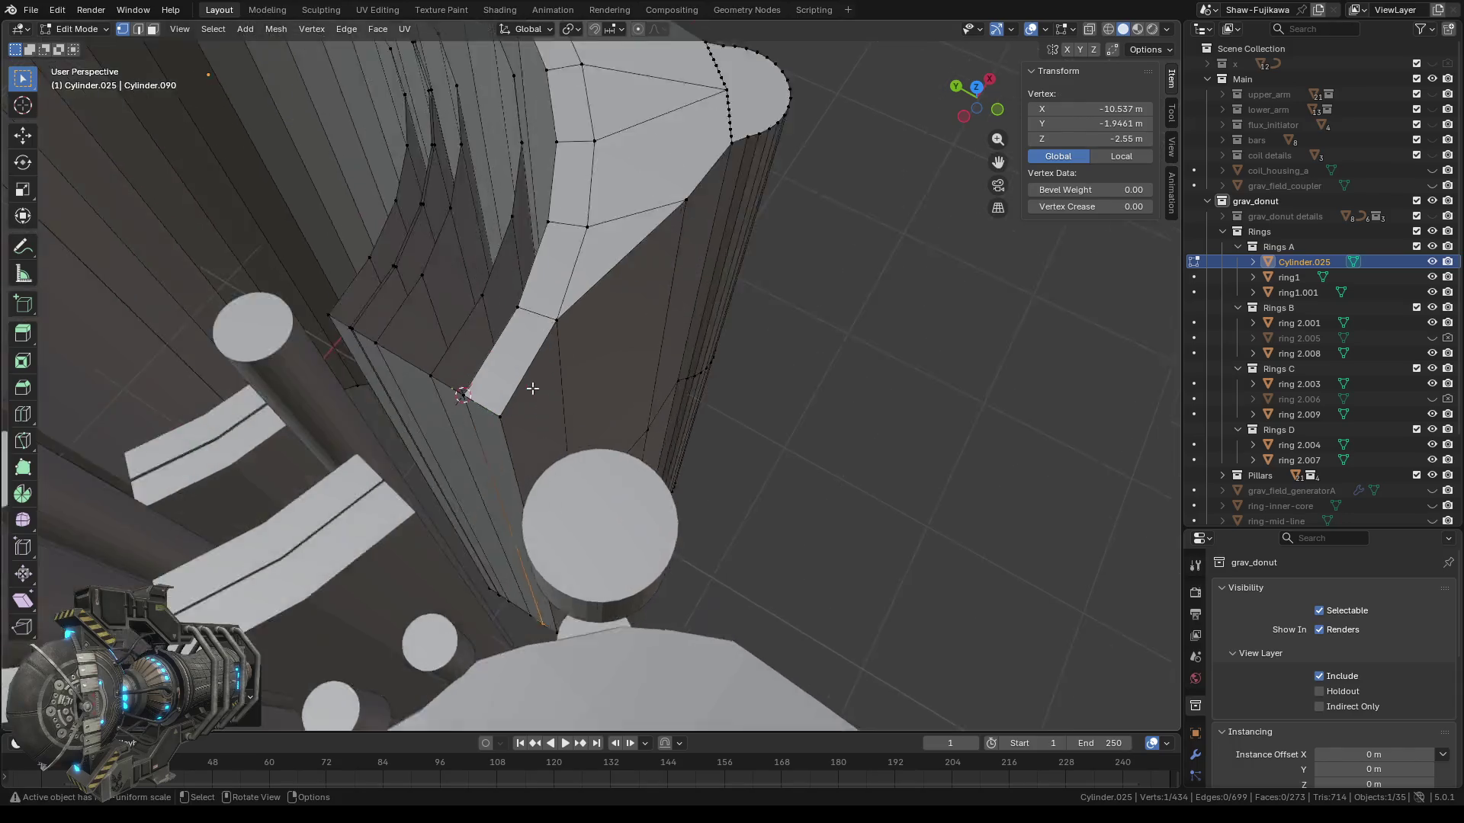
scroll(500, 405, up, 2)
scroll(505, 425, up, 2)
middle_drag(505, 425, 523, 418)
scroll(523, 418, down, 5)
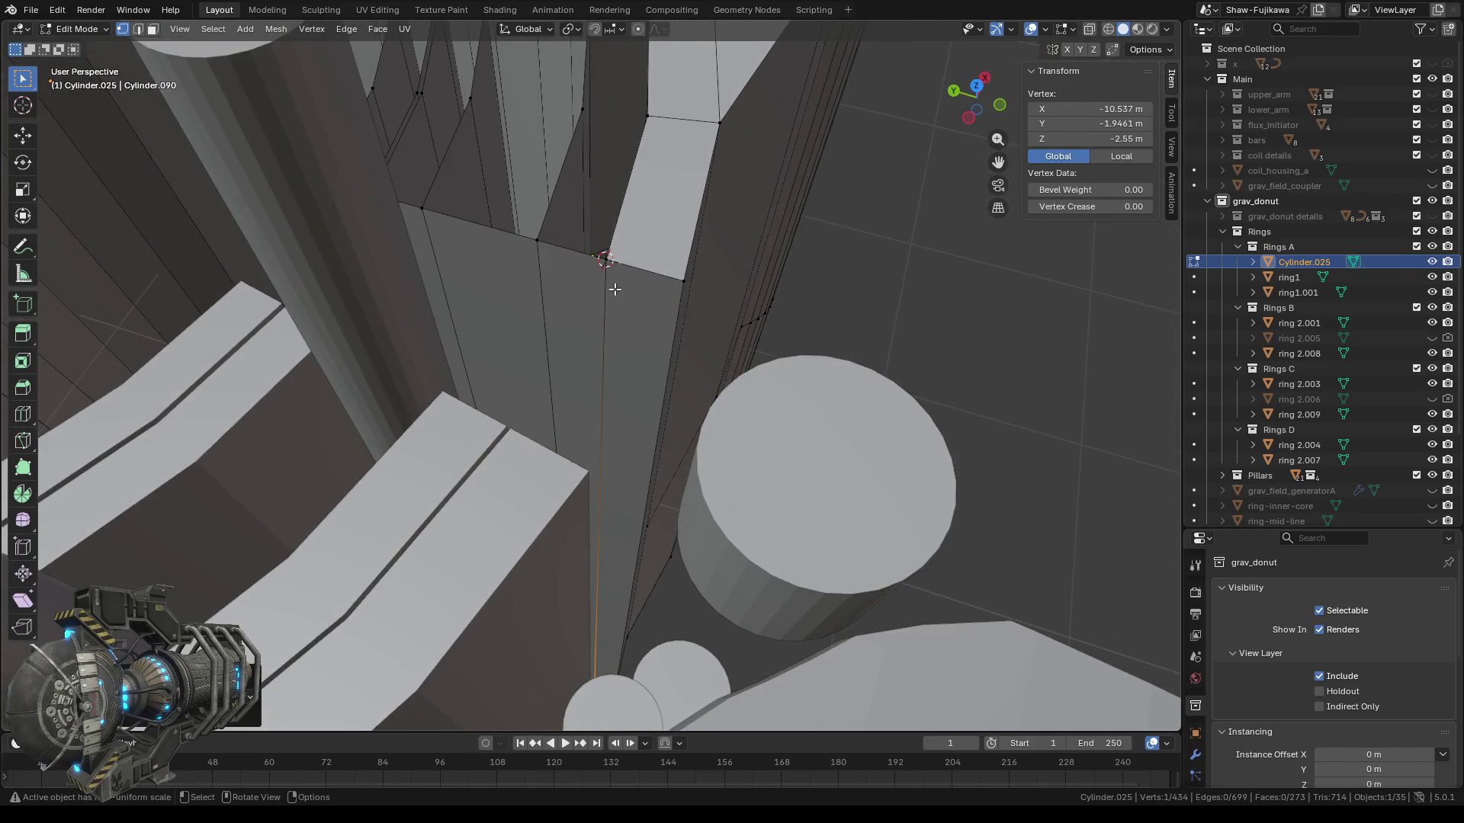
scroll(611, 287, up, 5)
scroll(610, 347, down, 2)
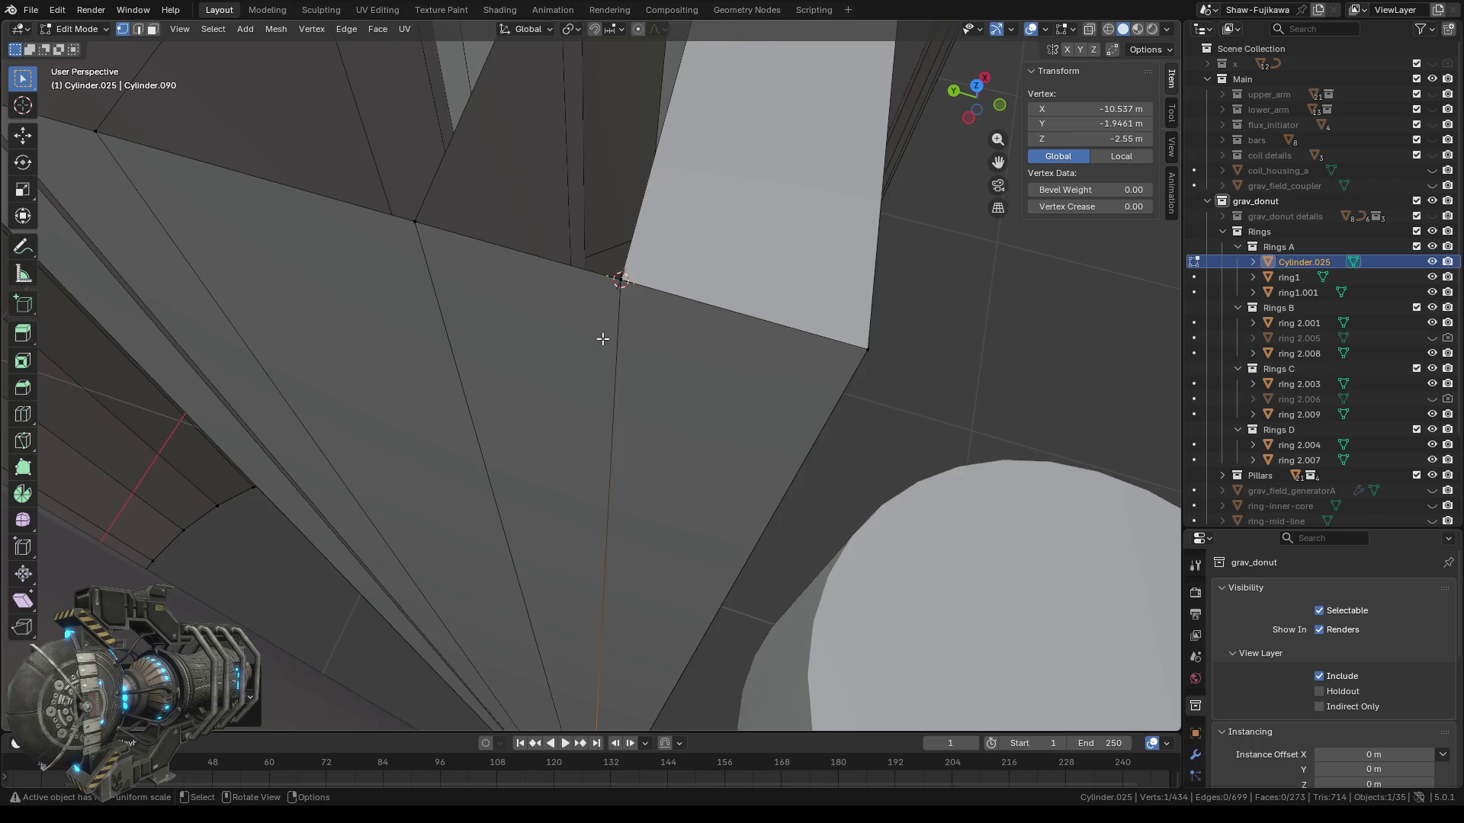
scroll(603, 339, down, 4)
mouse_move(590, 384)
middle_down()
mouse_move(577, 389)
mouse_move(607, 399)
middle_up()
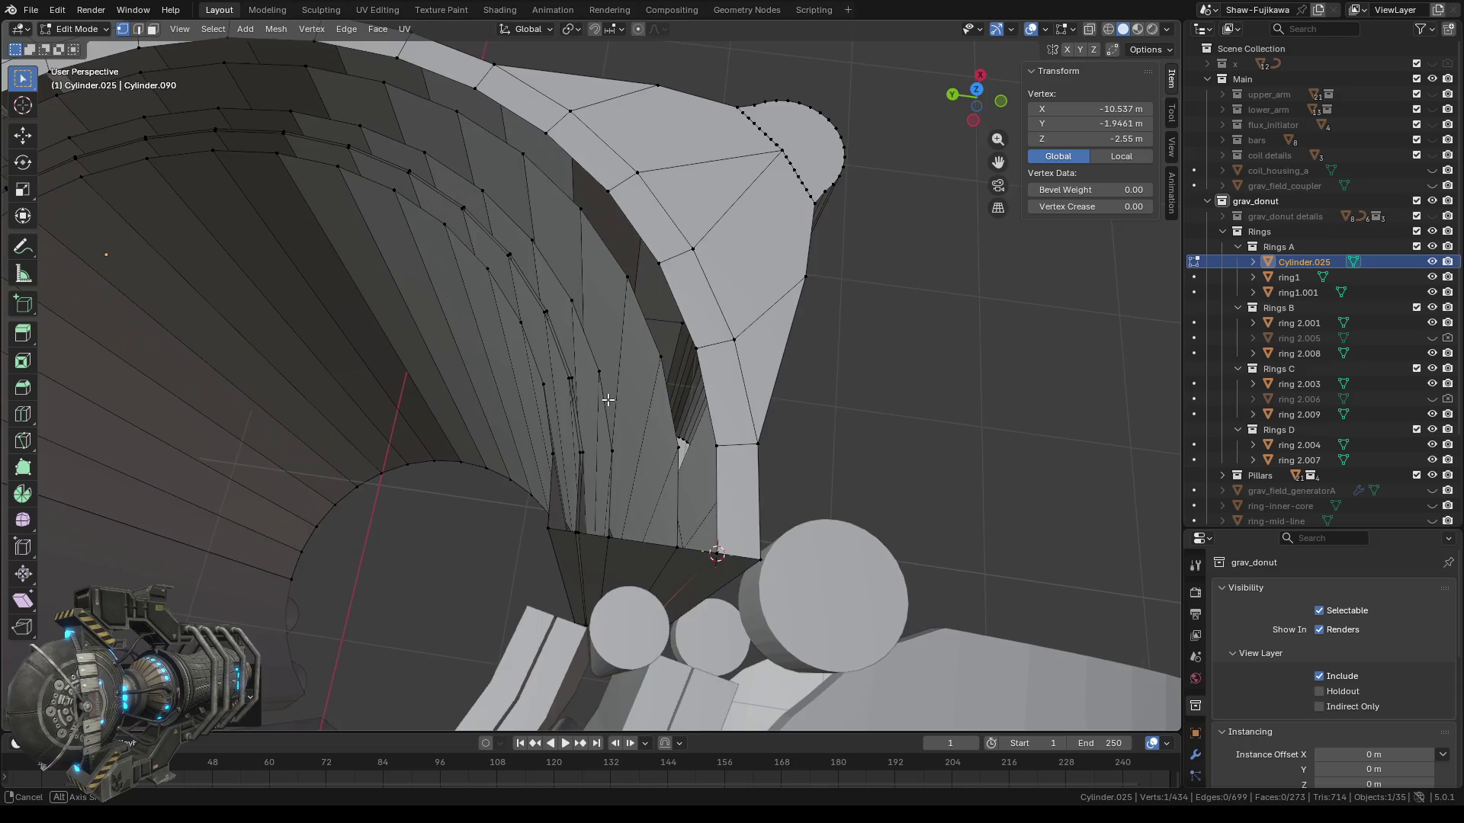
middle_drag(607, 400, 579, 396)
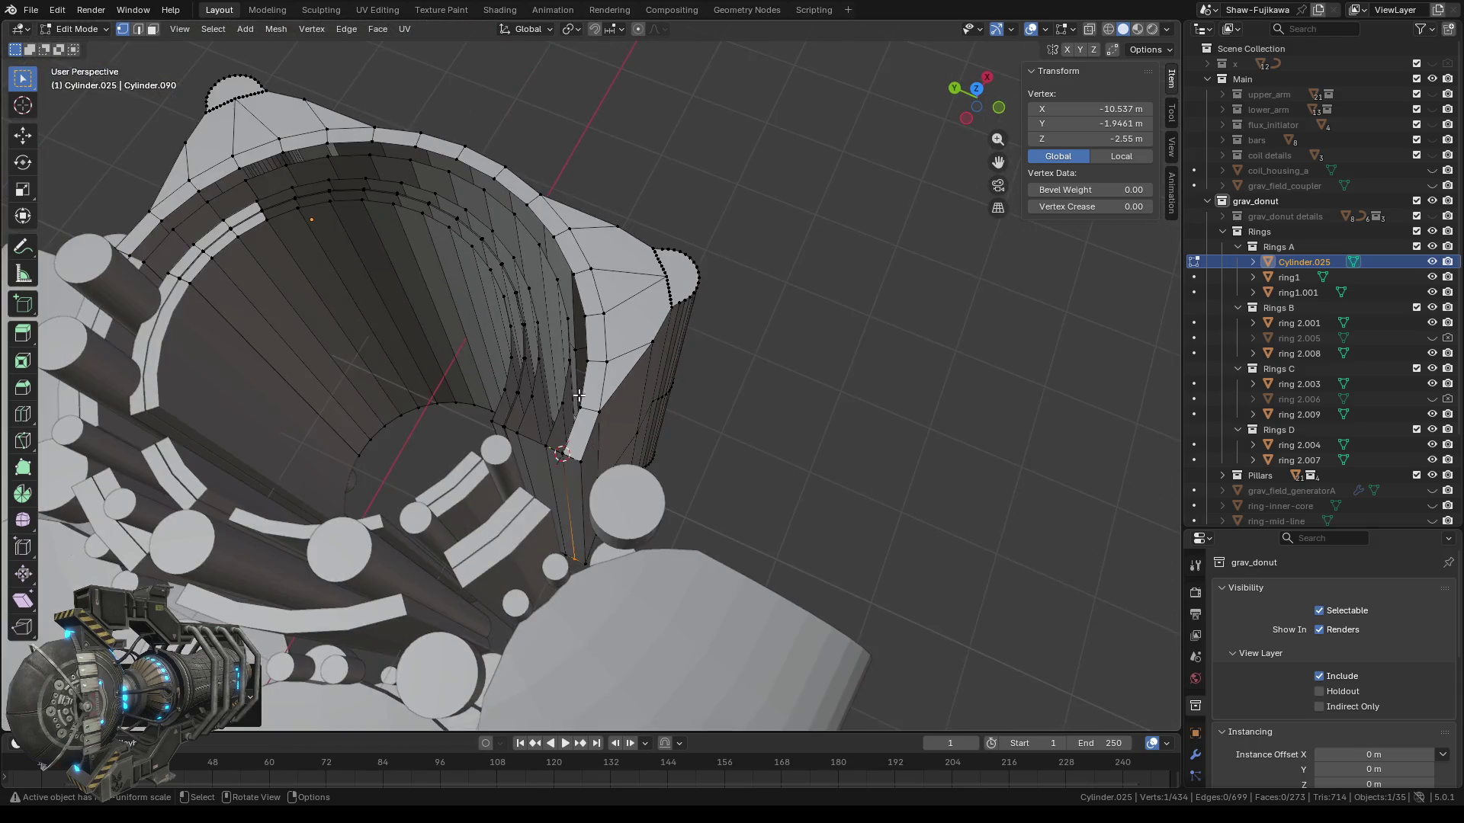
middle_drag(458, 391, 438, 370)
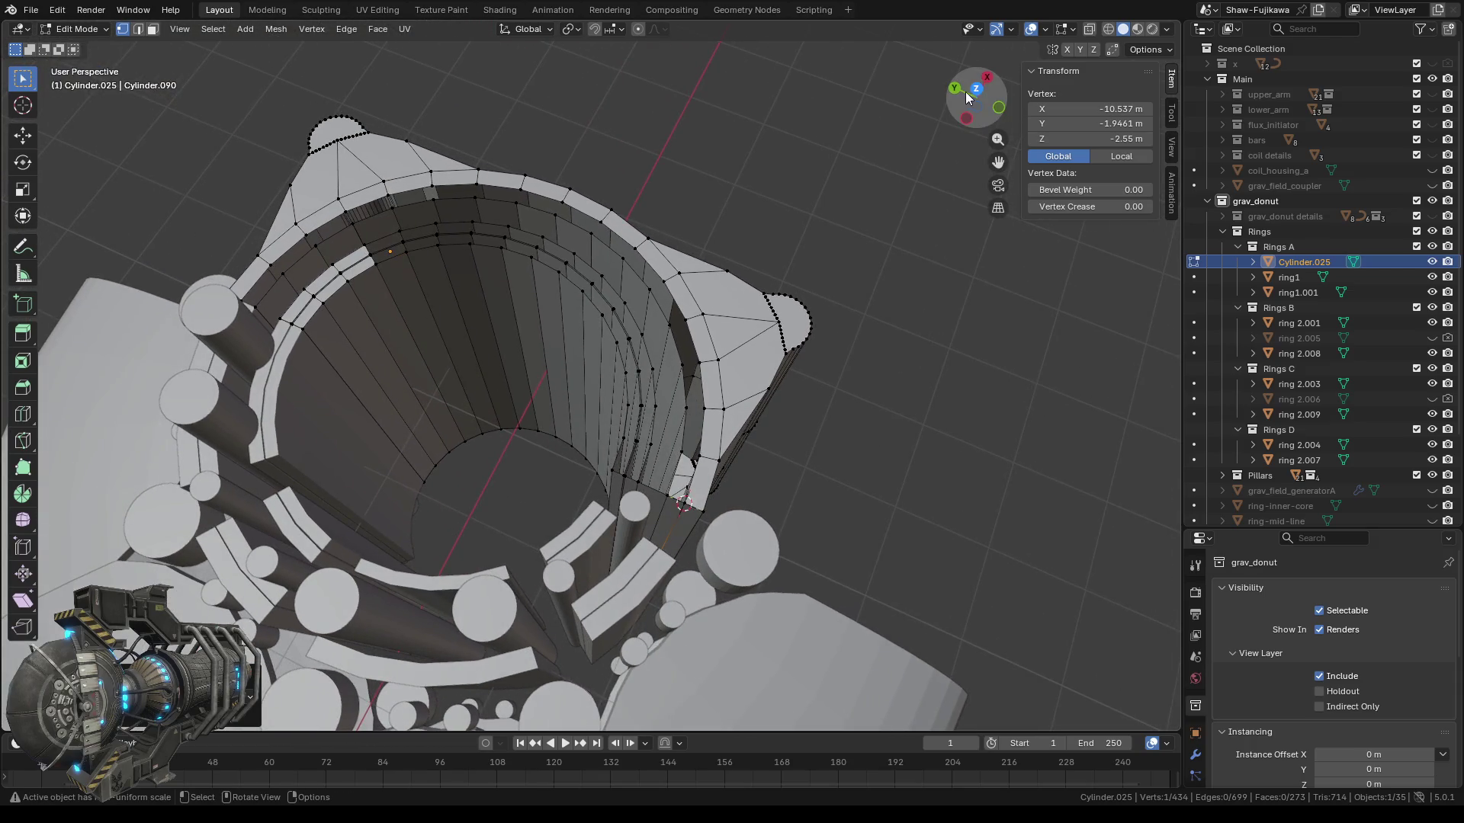
click(975, 95)
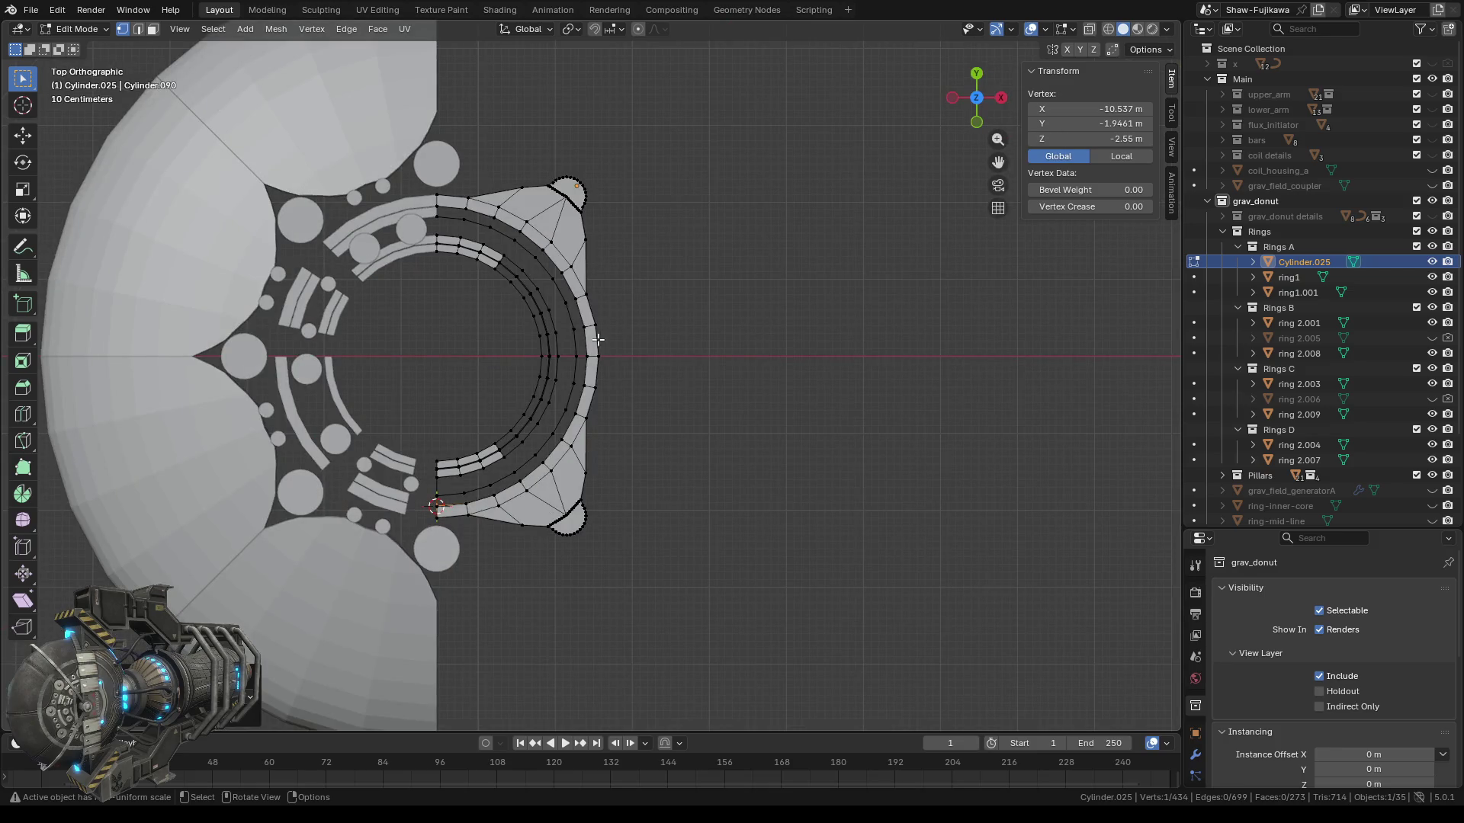
In face select mode, delete the first batch of inner ring strip faces.
scroll(475, 332, up, 1)
scroll(435, 397, up, 1)
scroll(548, 320, up, 1)
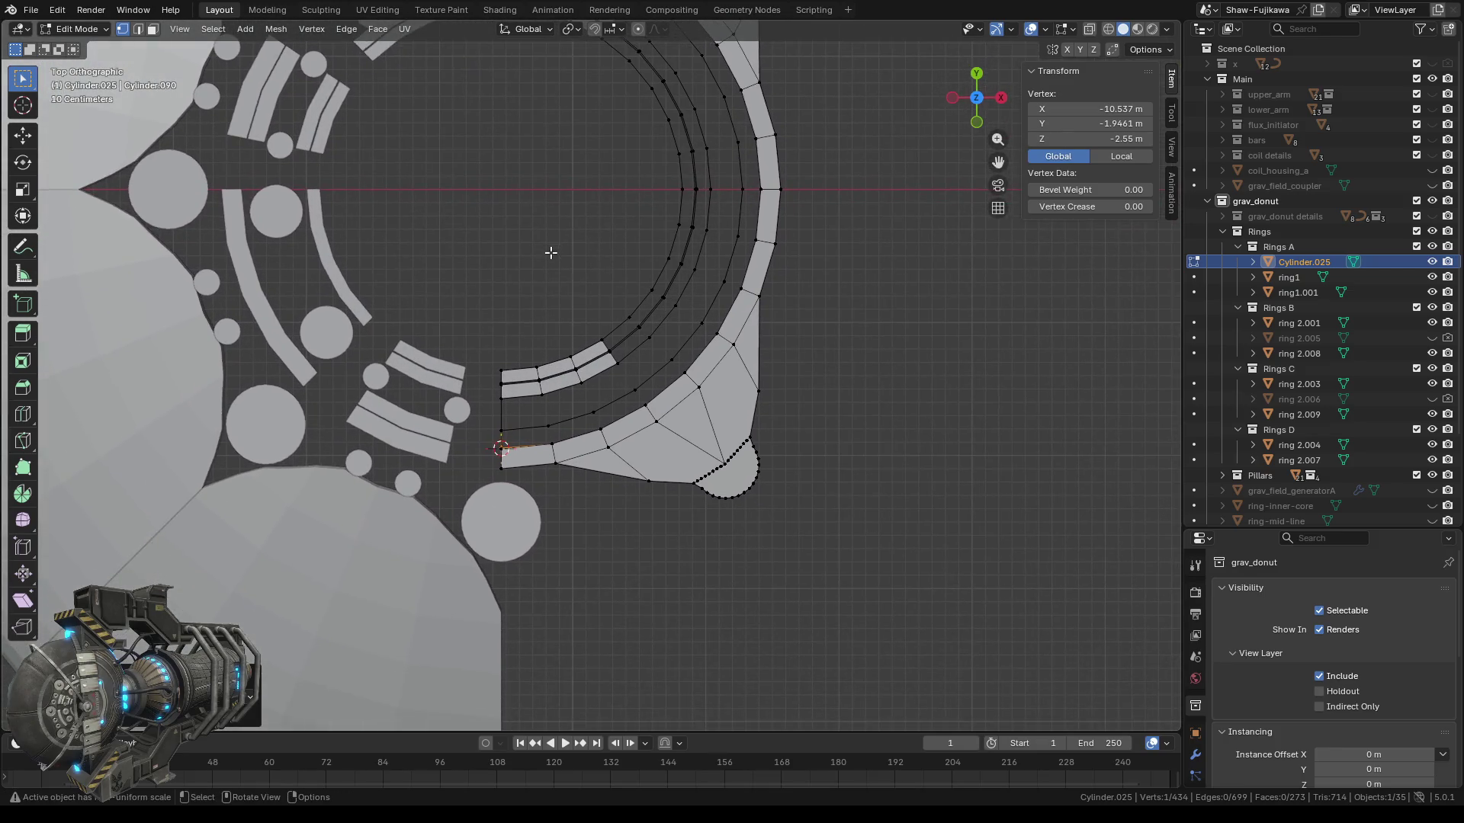
scroll(550, 251, up, 2)
click(152, 29)
scroll(539, 409, up, 2)
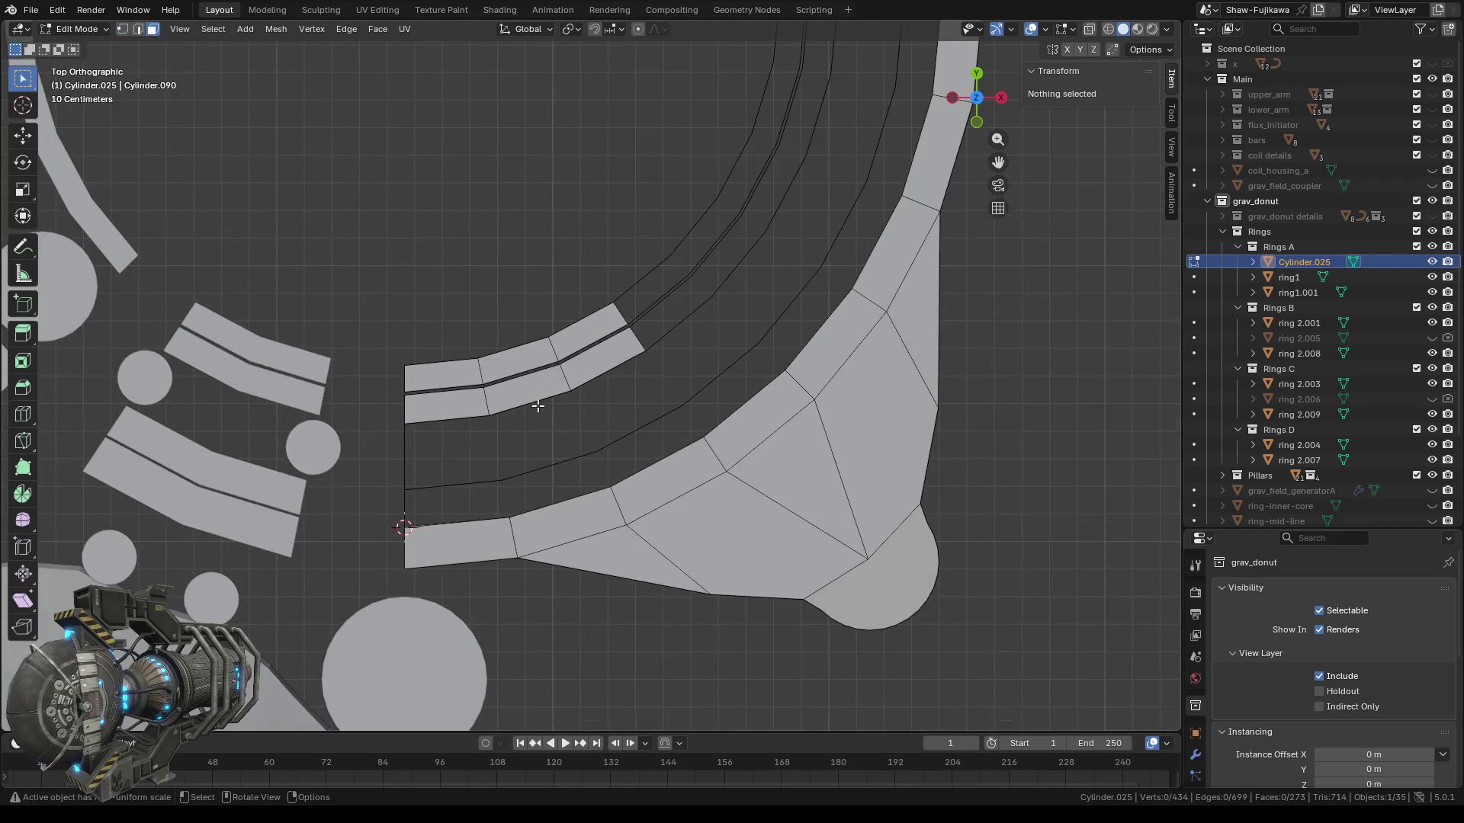
click(512, 361)
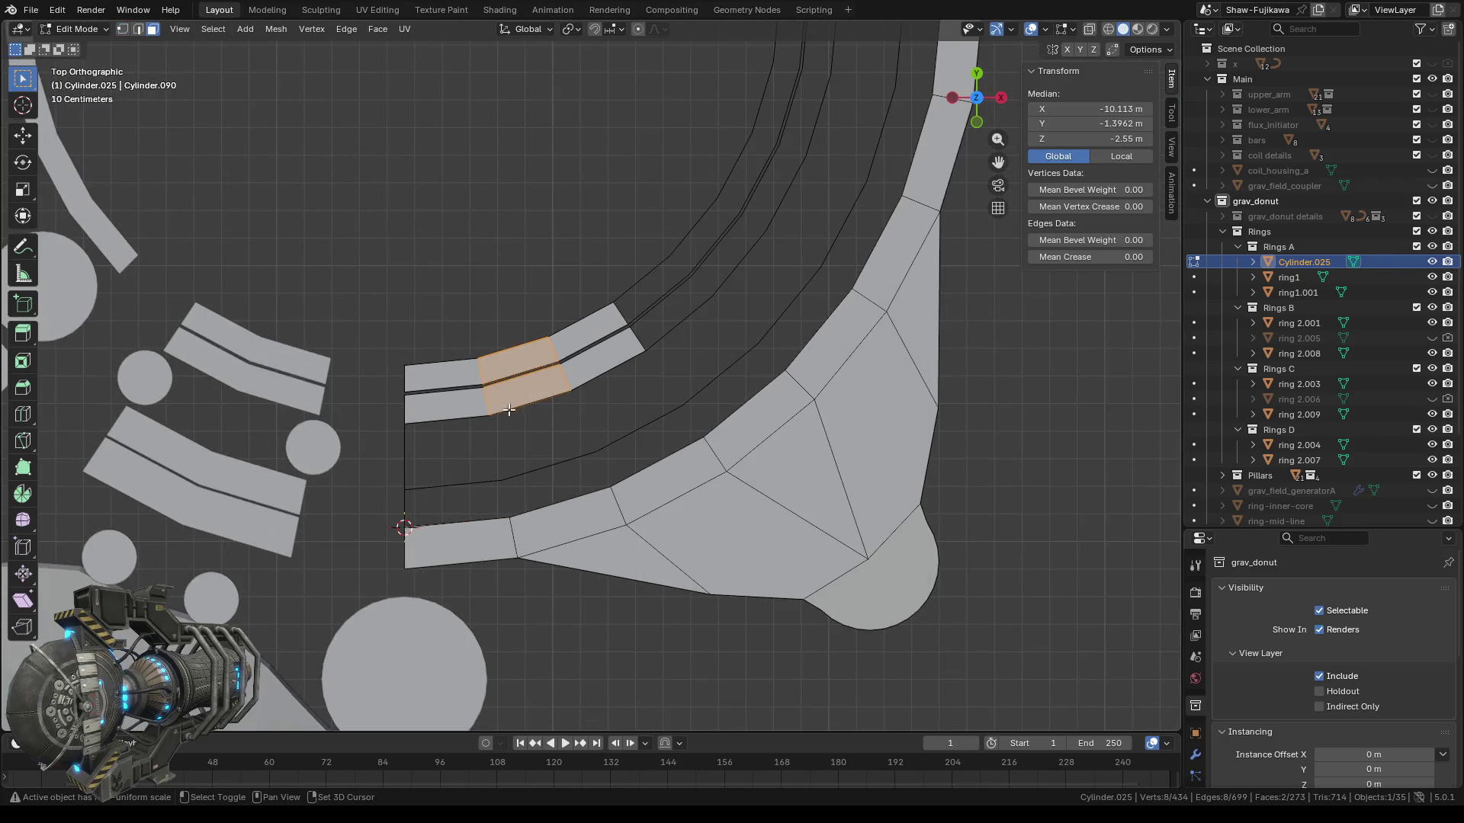
shift+click(440, 381)
shift+click(473, 398)
shift+click(591, 330)
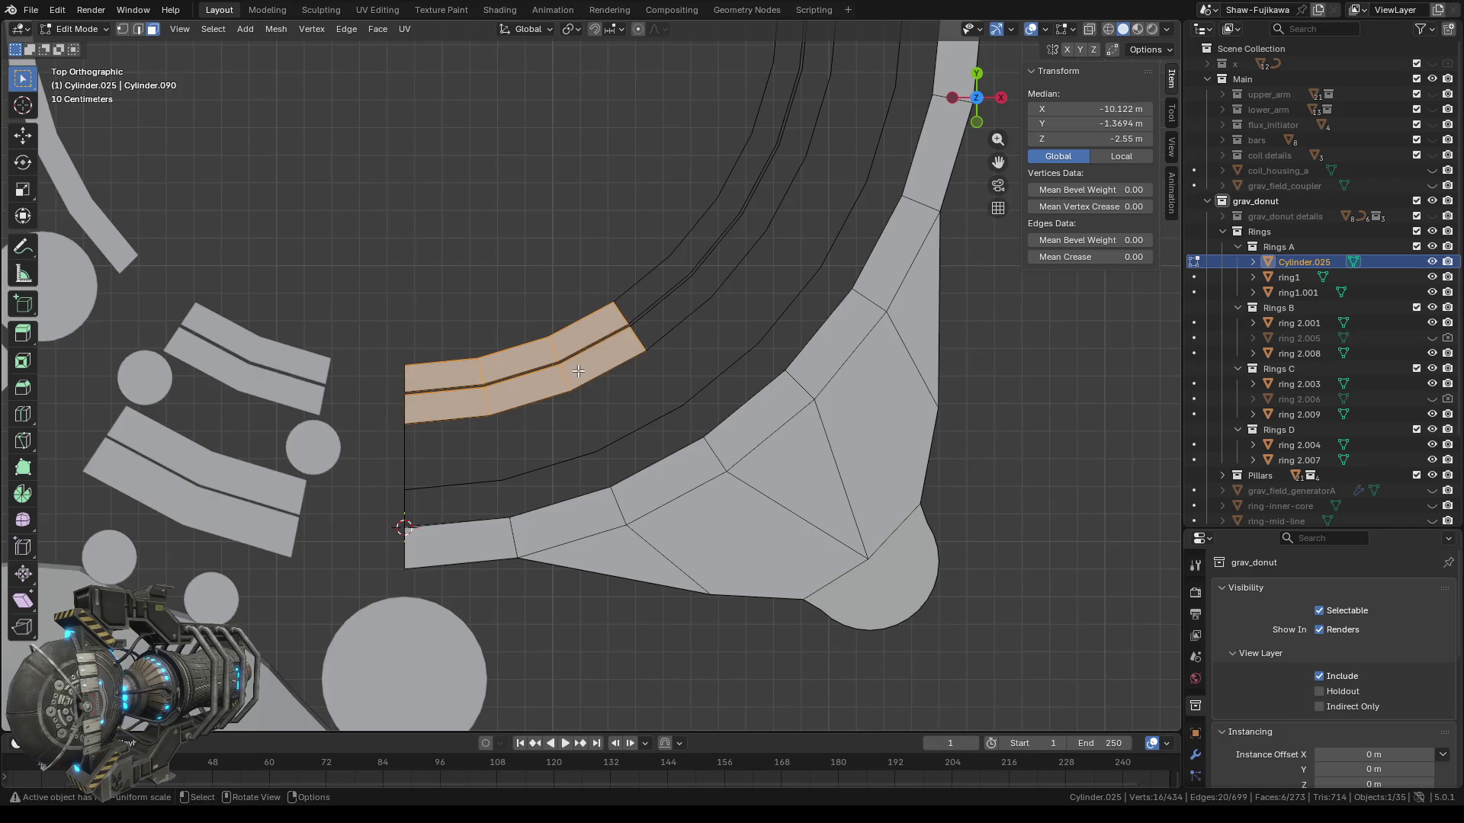
key(x)
click(552, 372)
Delete six more strip faces on the ring's upper inner wall.
scroll(572, 418, down, 1)
scroll(554, 183, down, 2)
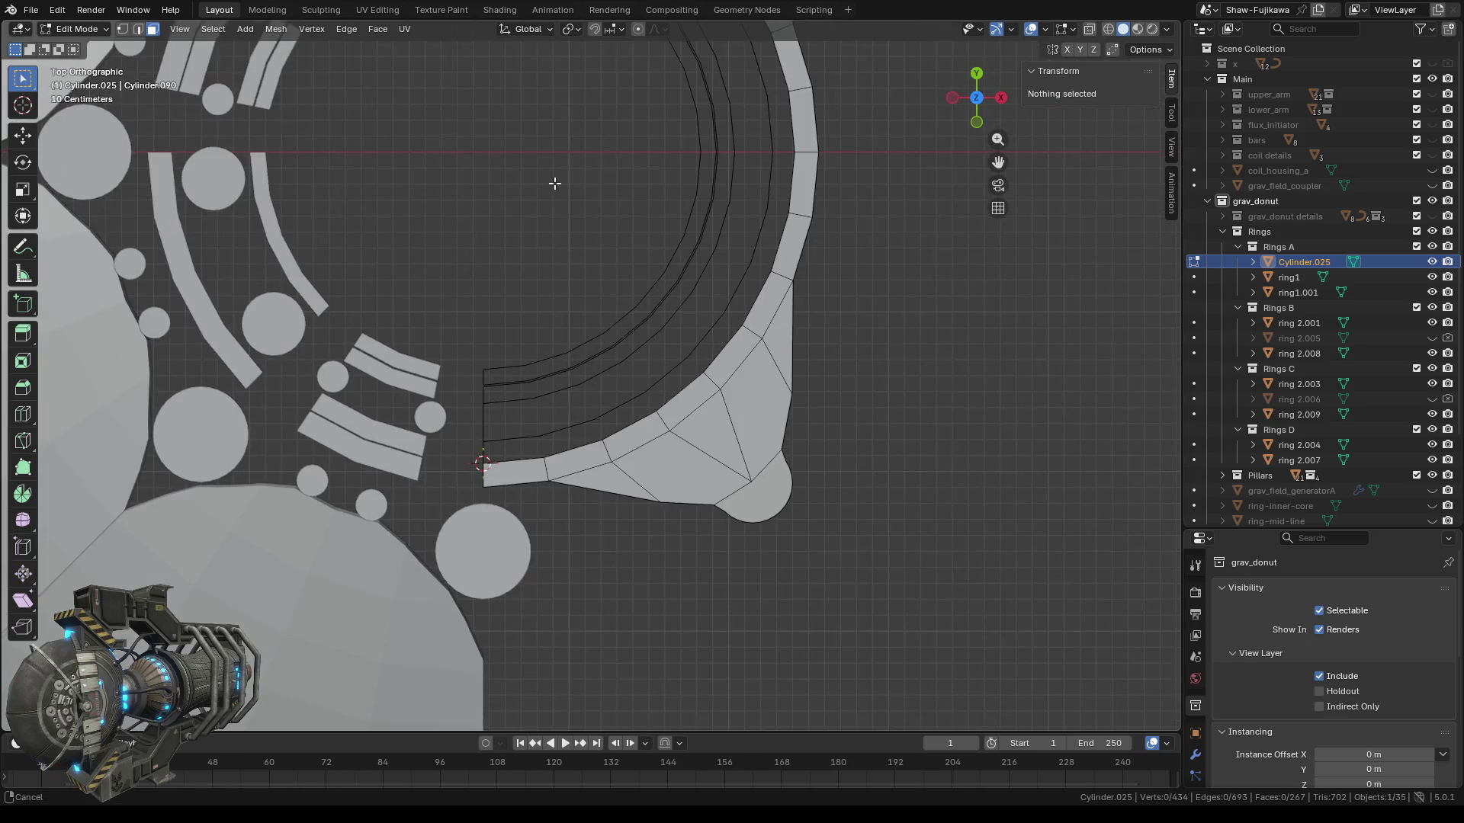
shift+middle_drag(554, 183, 572, 516)
scroll(539, 343, up, 1)
scroll(517, 304, up, 3)
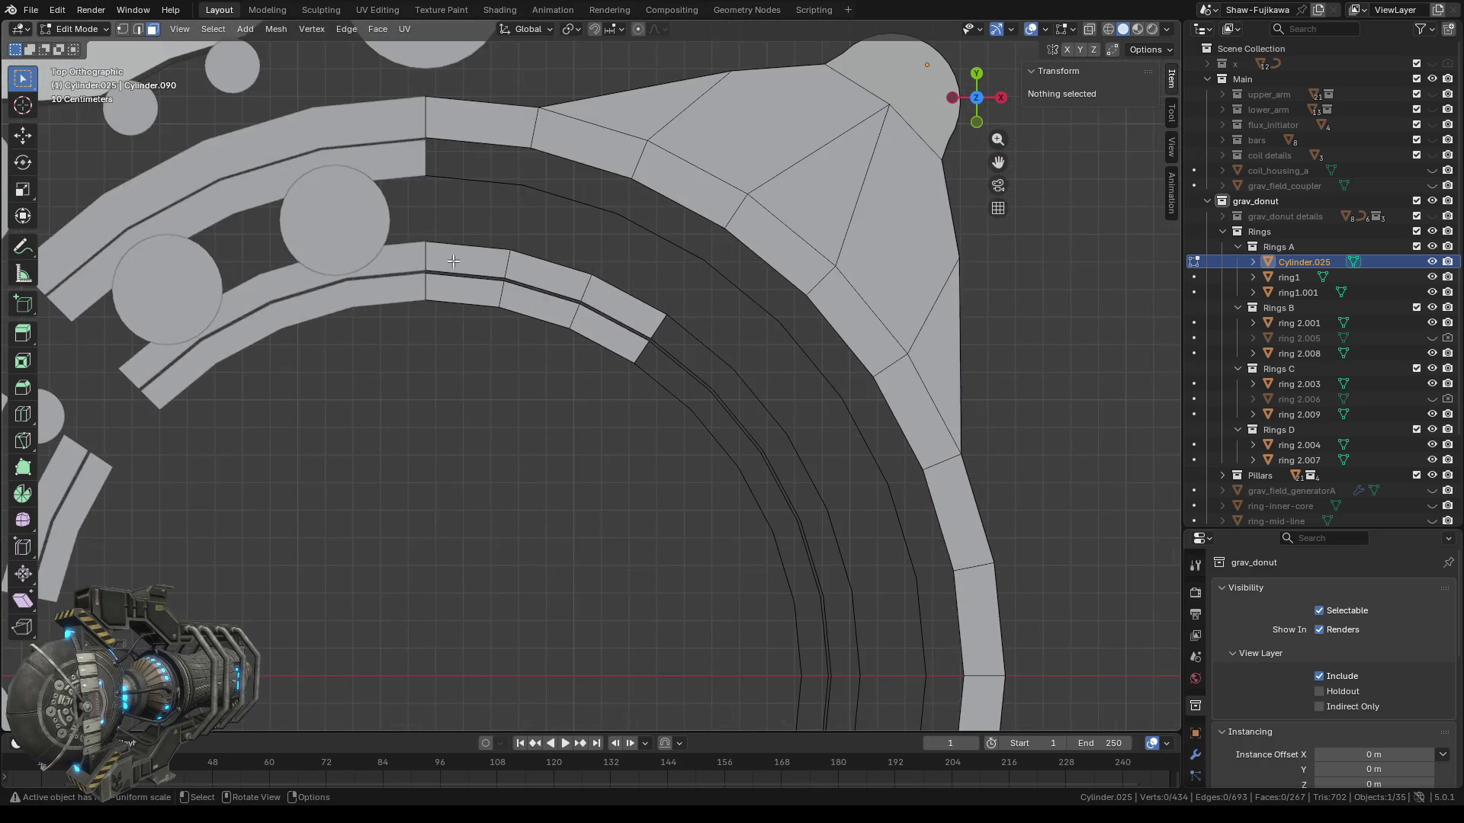
click(491, 264)
shift+click(602, 309)
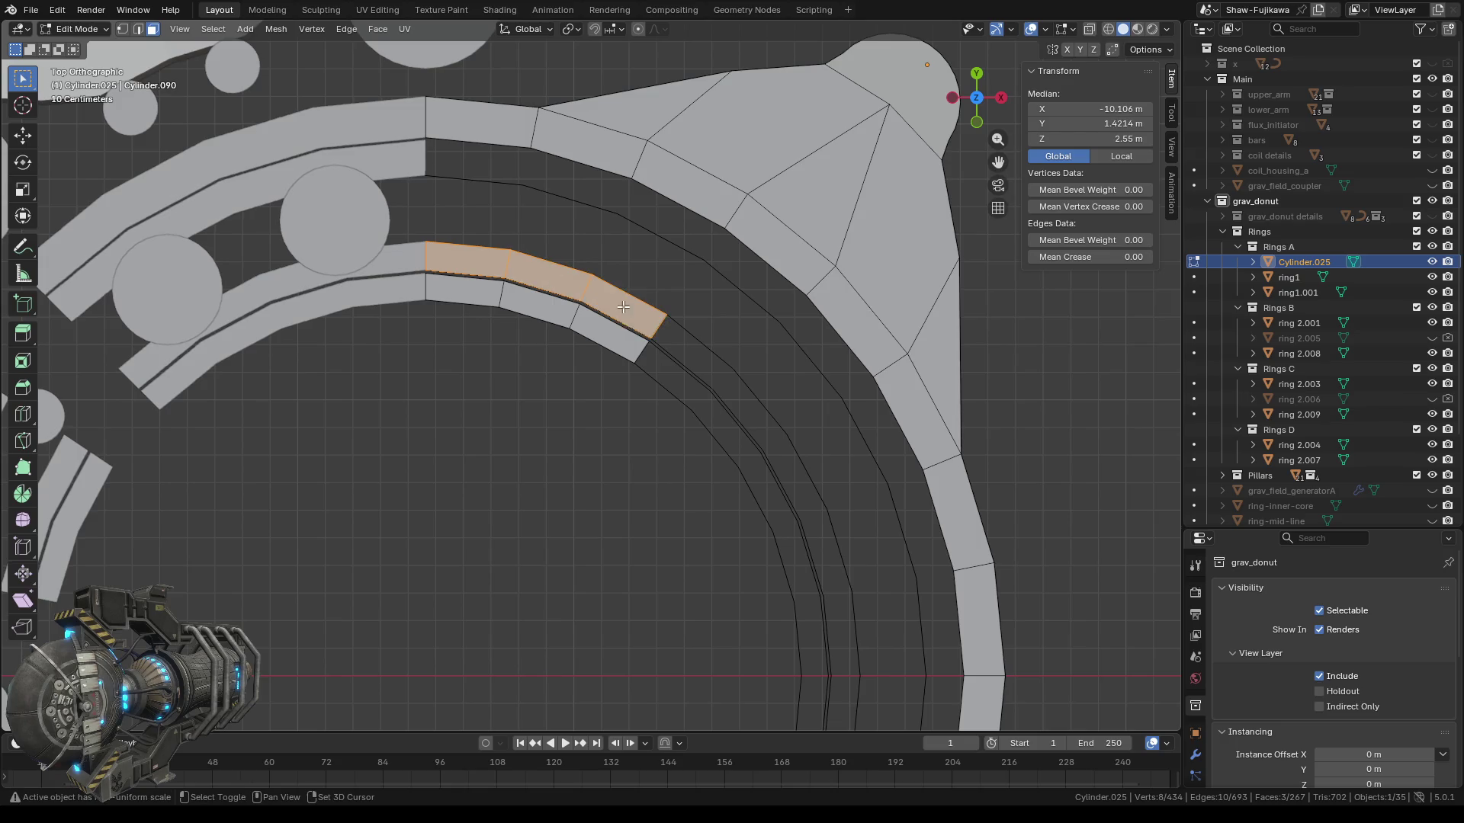
shift+click(516, 312)
shift+click(479, 292)
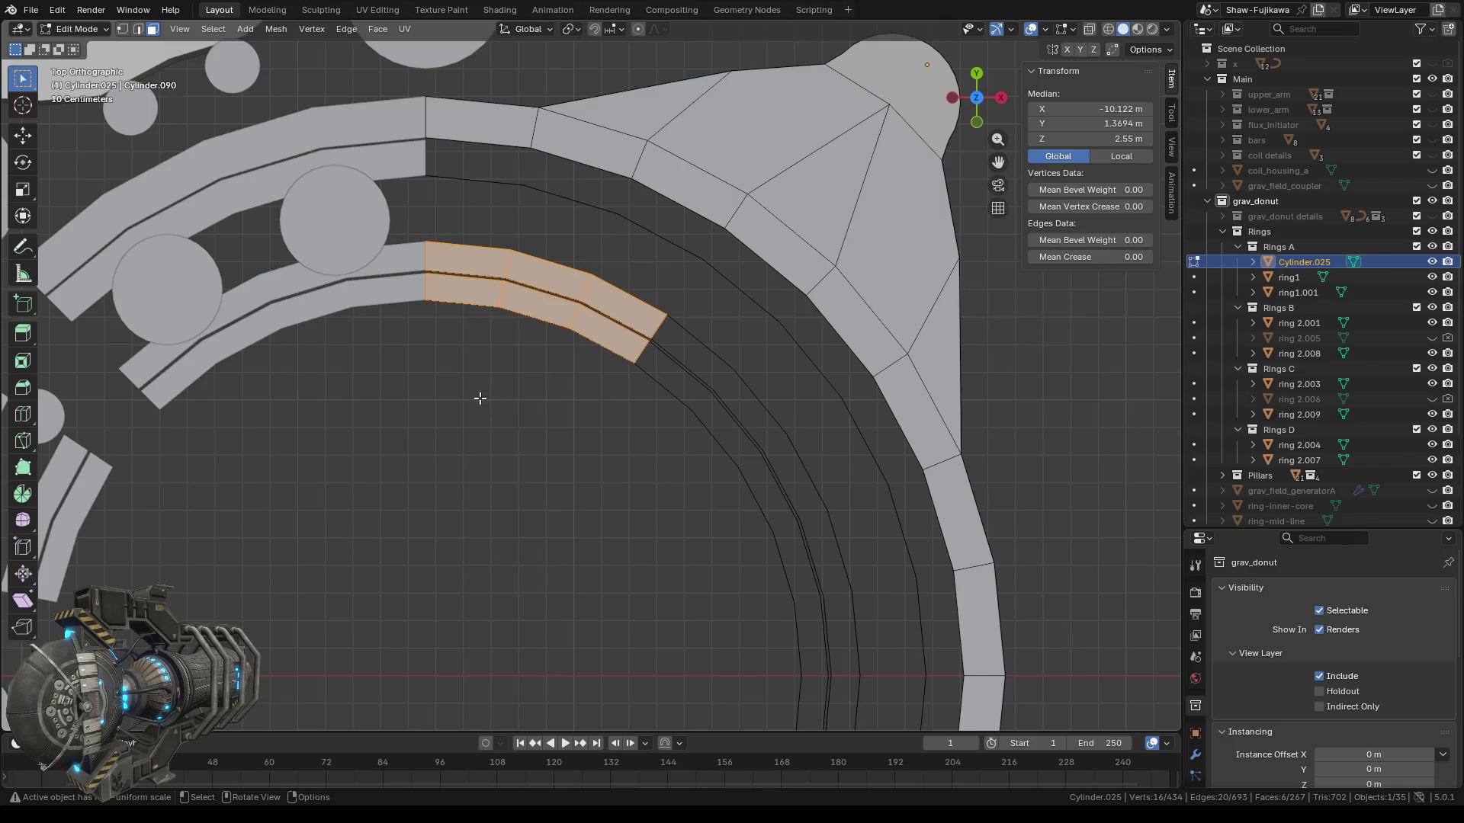
key(x)
click(432, 401)
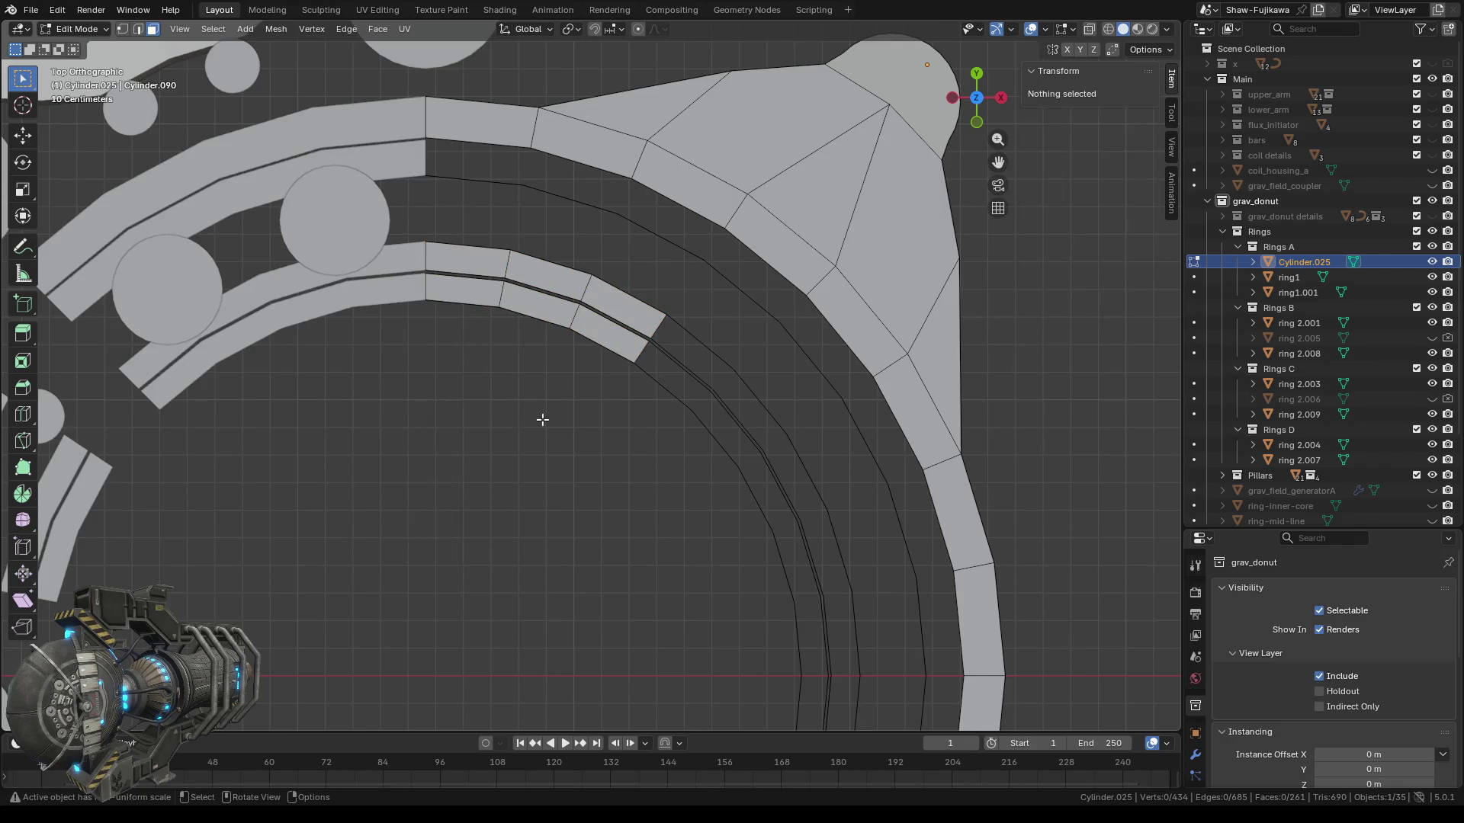
Delete the last six upper- and lower-row inner strip faces.
click(463, 260)
shift+click(548, 270)
shift+click(599, 301)
shift+click(612, 344)
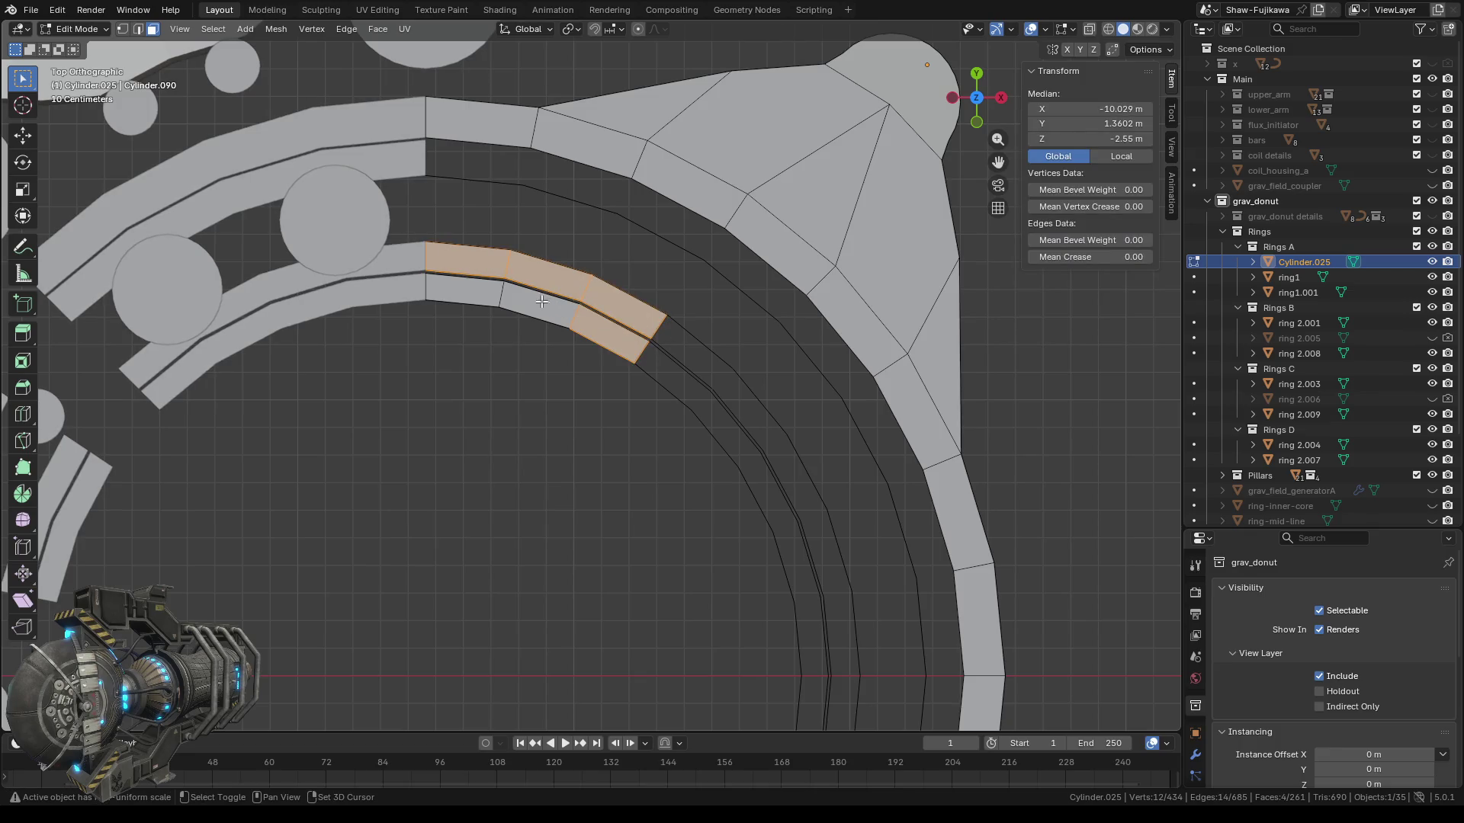
shift+click(462, 297)
key(x)
click(422, 299)
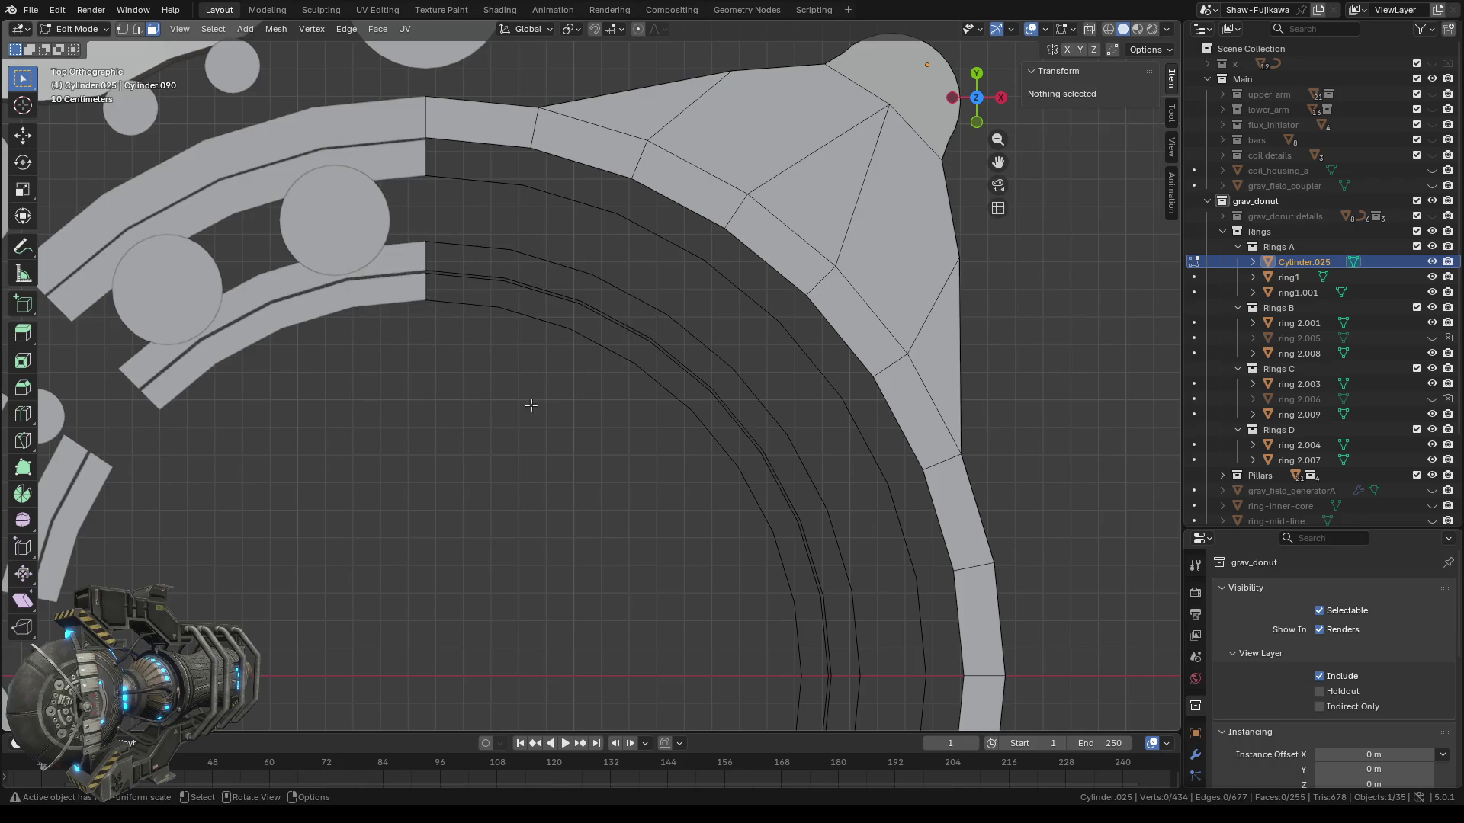
scroll(529, 404, down, 3)
shift+middle_drag(556, 484, 494, 397)
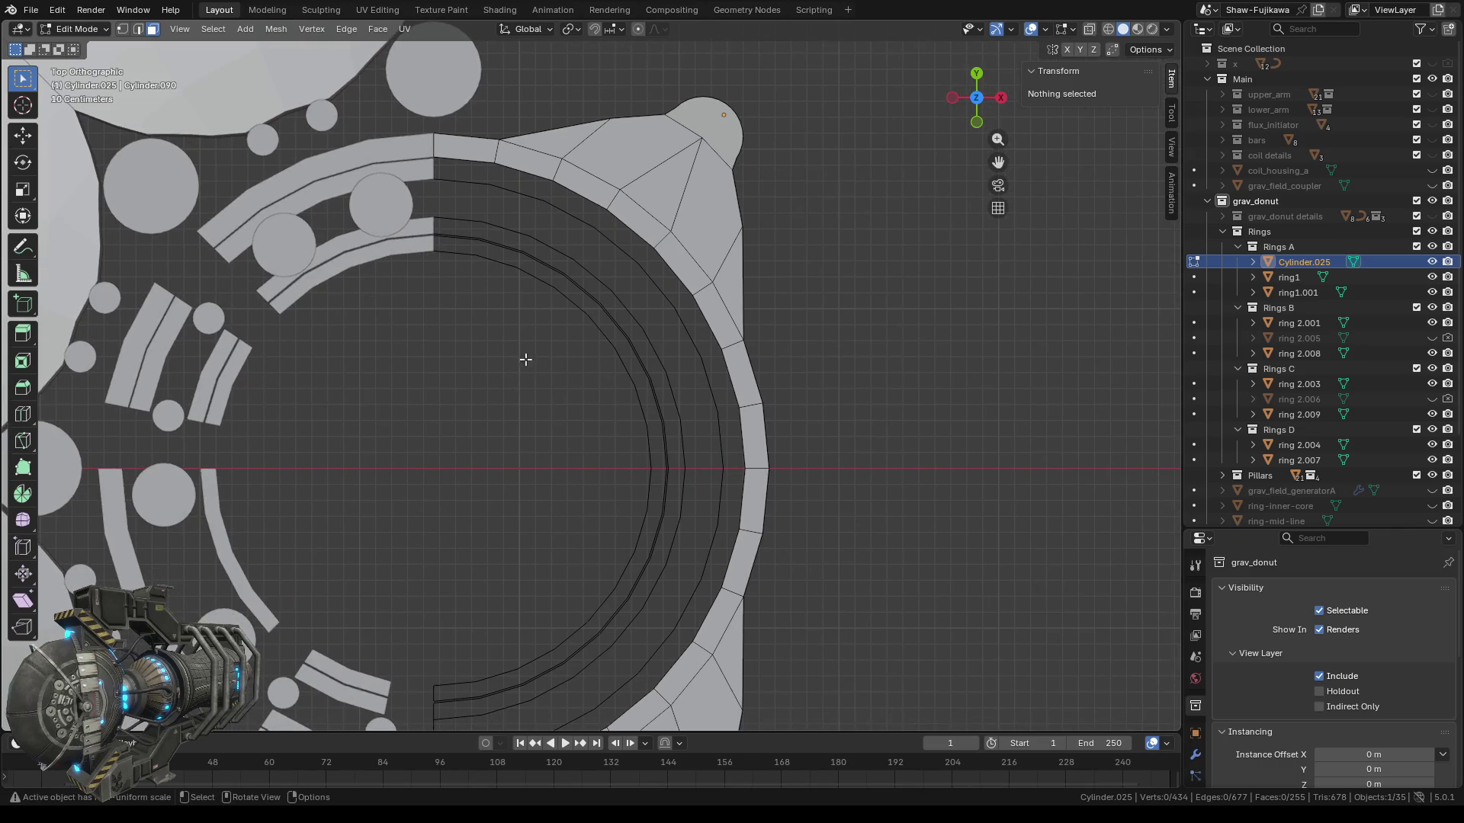
click(122, 31)
Select the vertices on either side of the inner-wall gap, box-selecting the pair at its lower end.
mouse_move(526, 399)
middle_down()
mouse_move(494, 353)
mouse_move(534, 404)
middle_up()
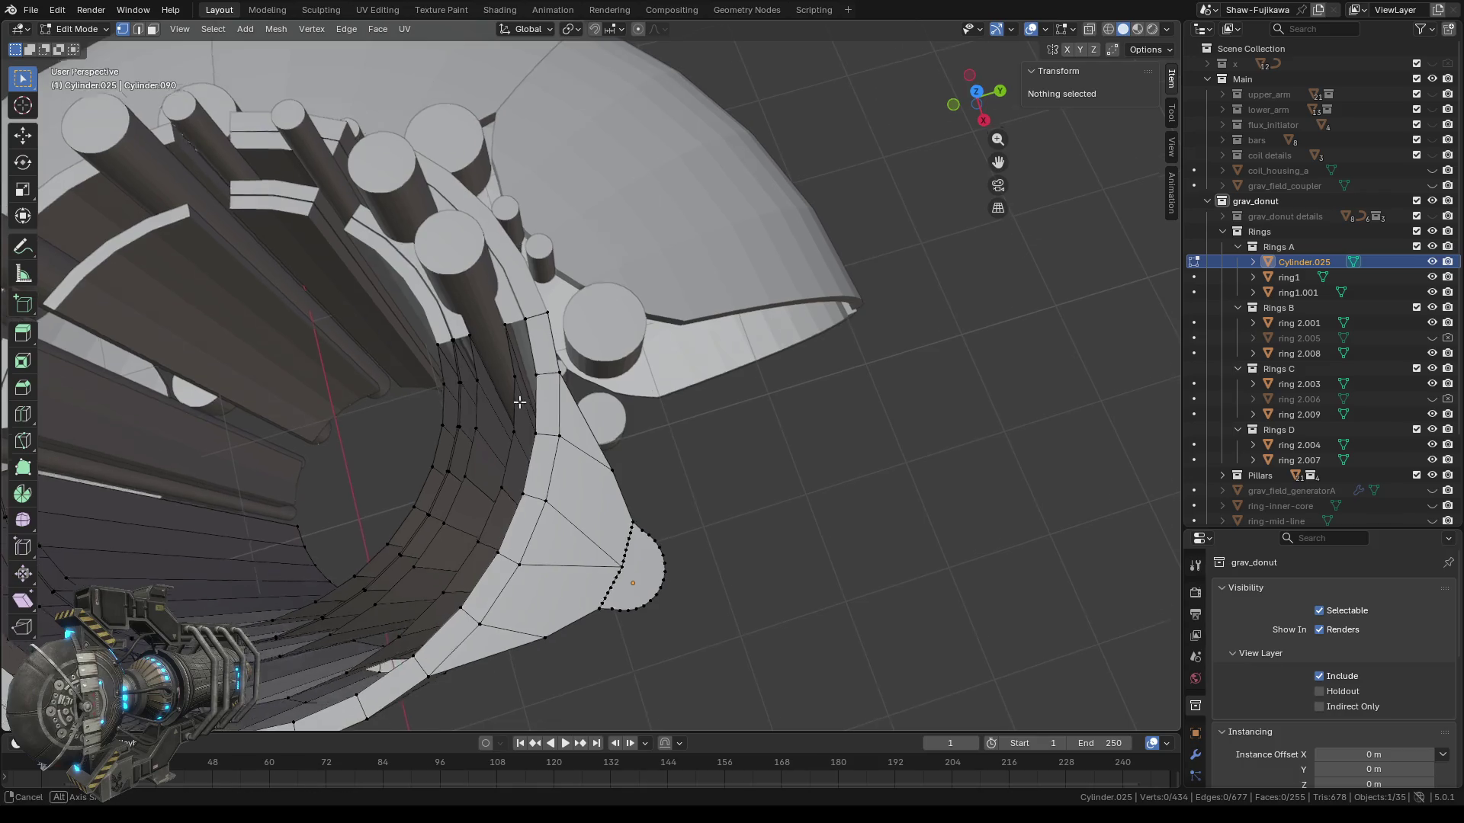
scroll(518, 343, up, 8)
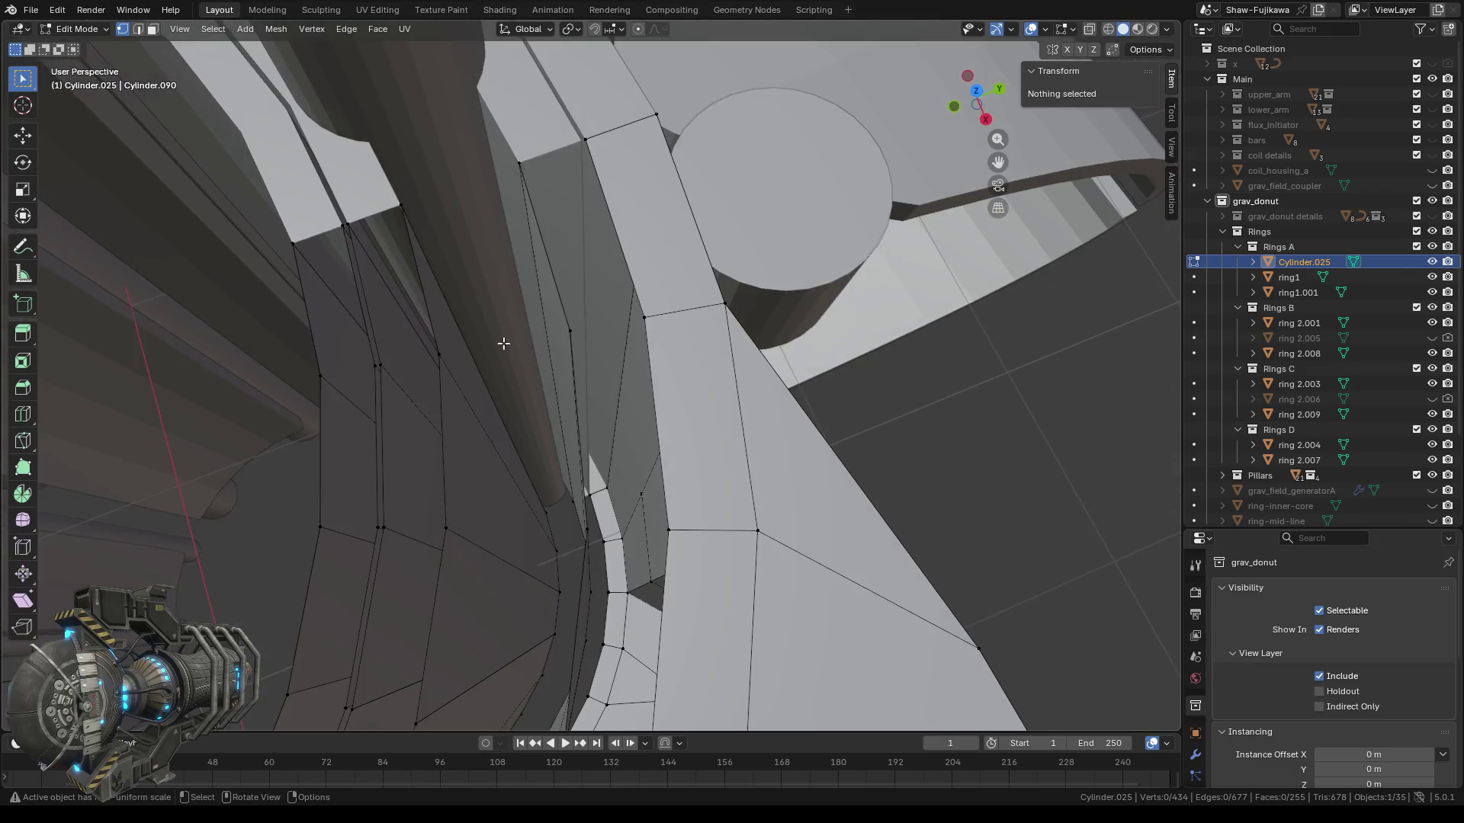
shift+middle_drag(503, 344, 595, 309)
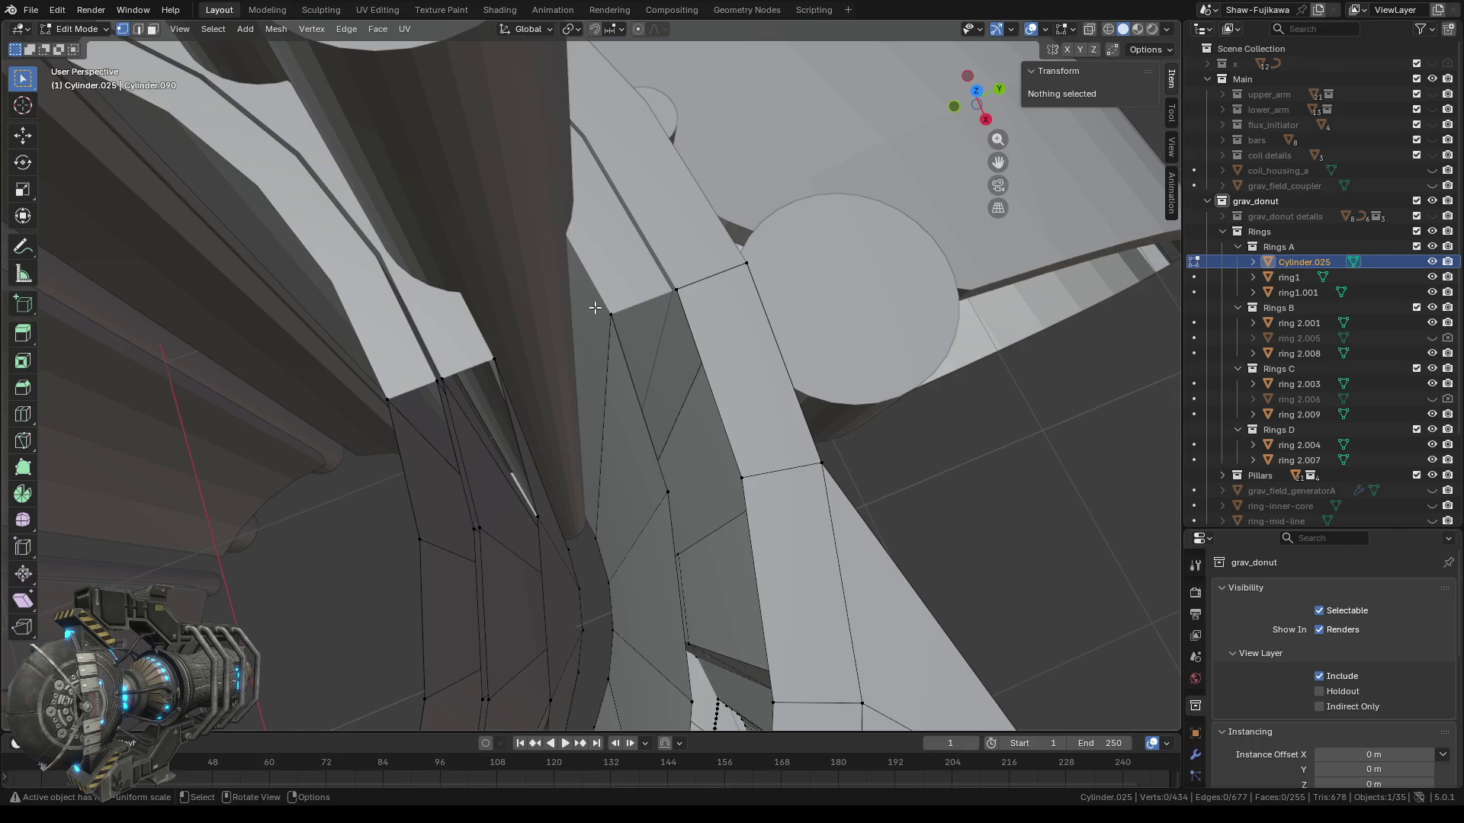
click(610, 329)
shift+click(485, 356)
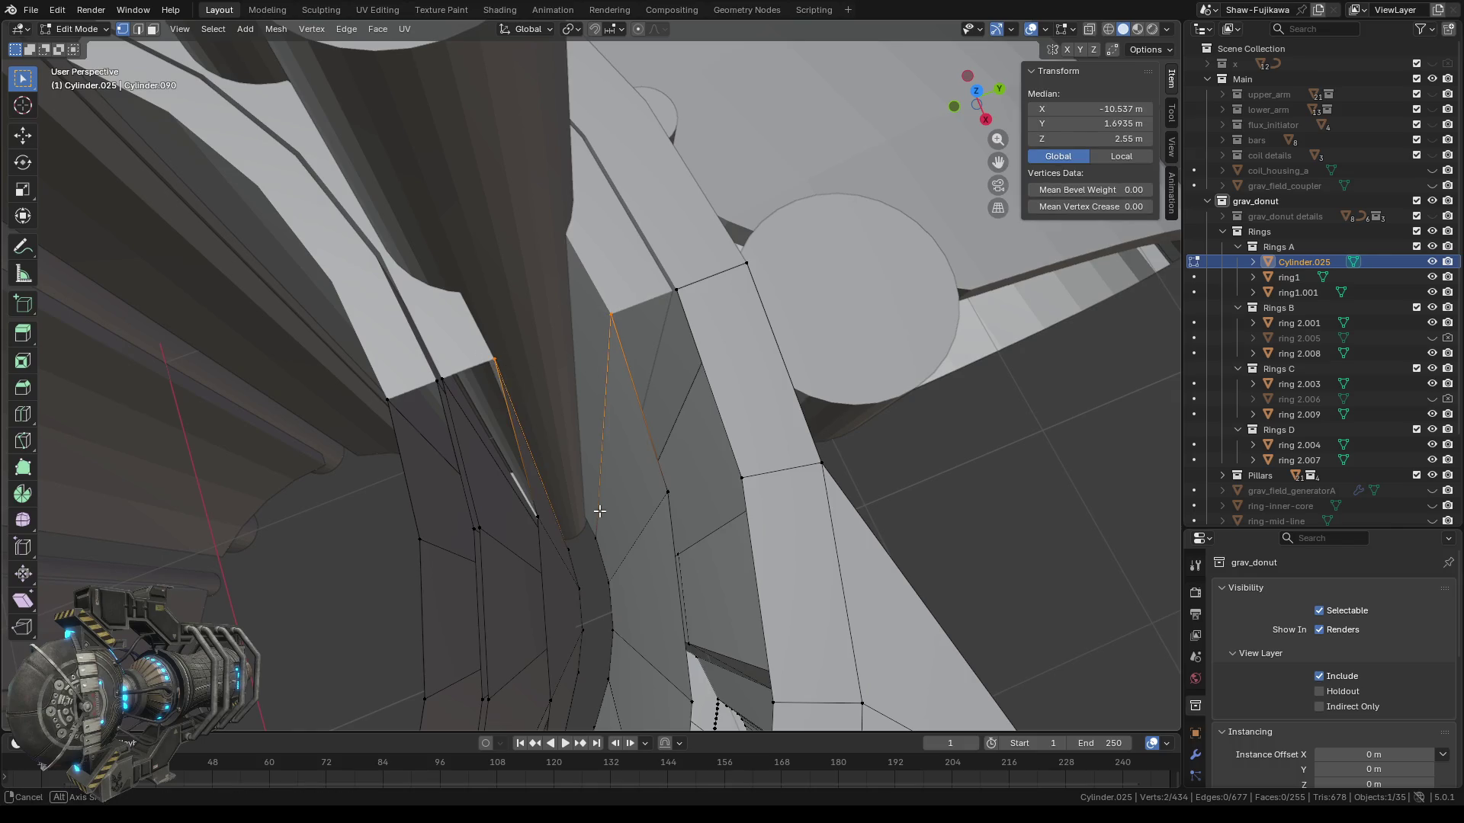
shift+middle_drag(600, 511, 570, 532)
key(b)
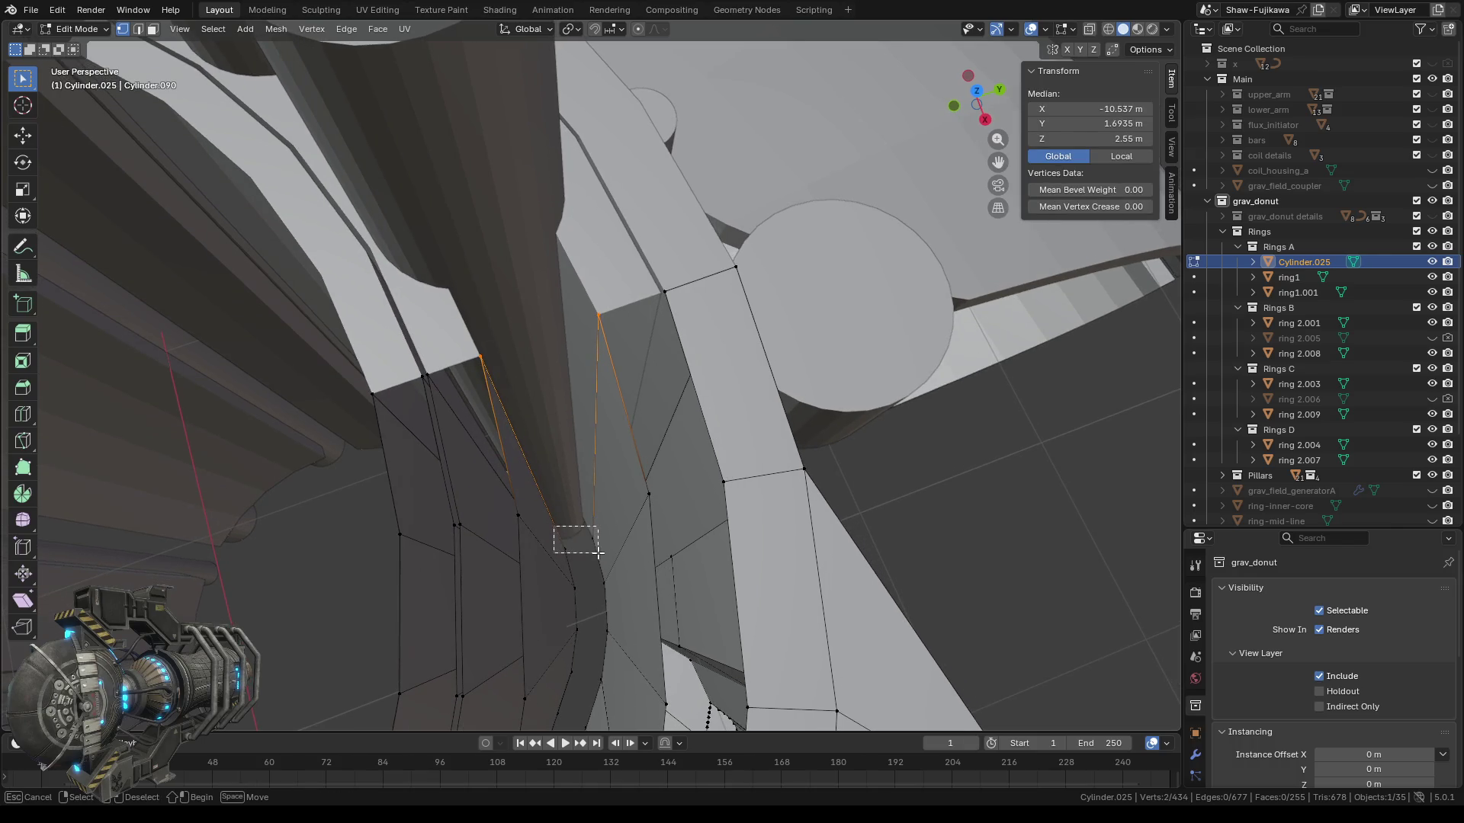
drag(555, 526, 598, 553)
scroll(596, 553, down, 2)
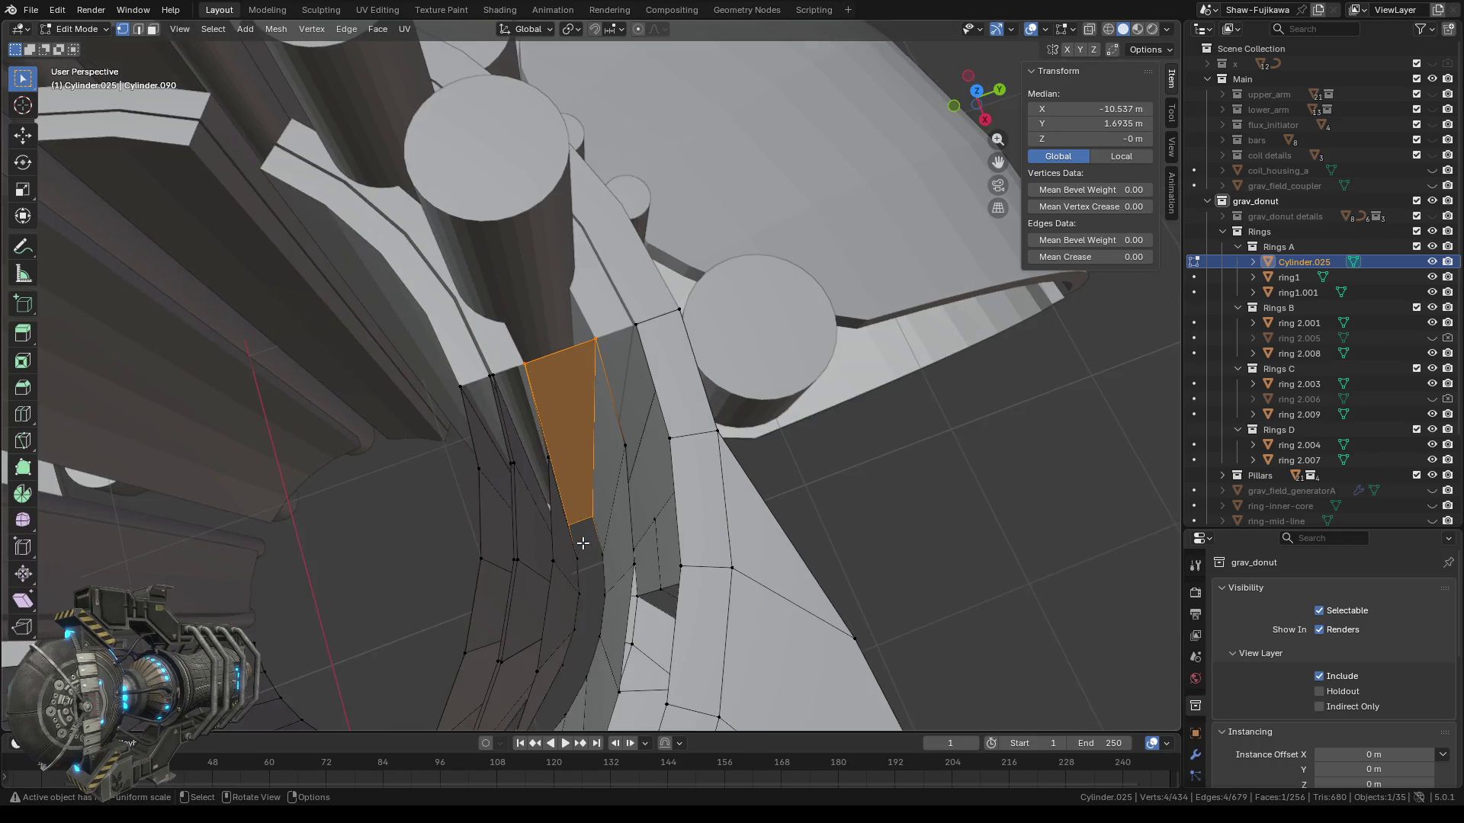
shift+middle_drag(513, 533, 494, 376)
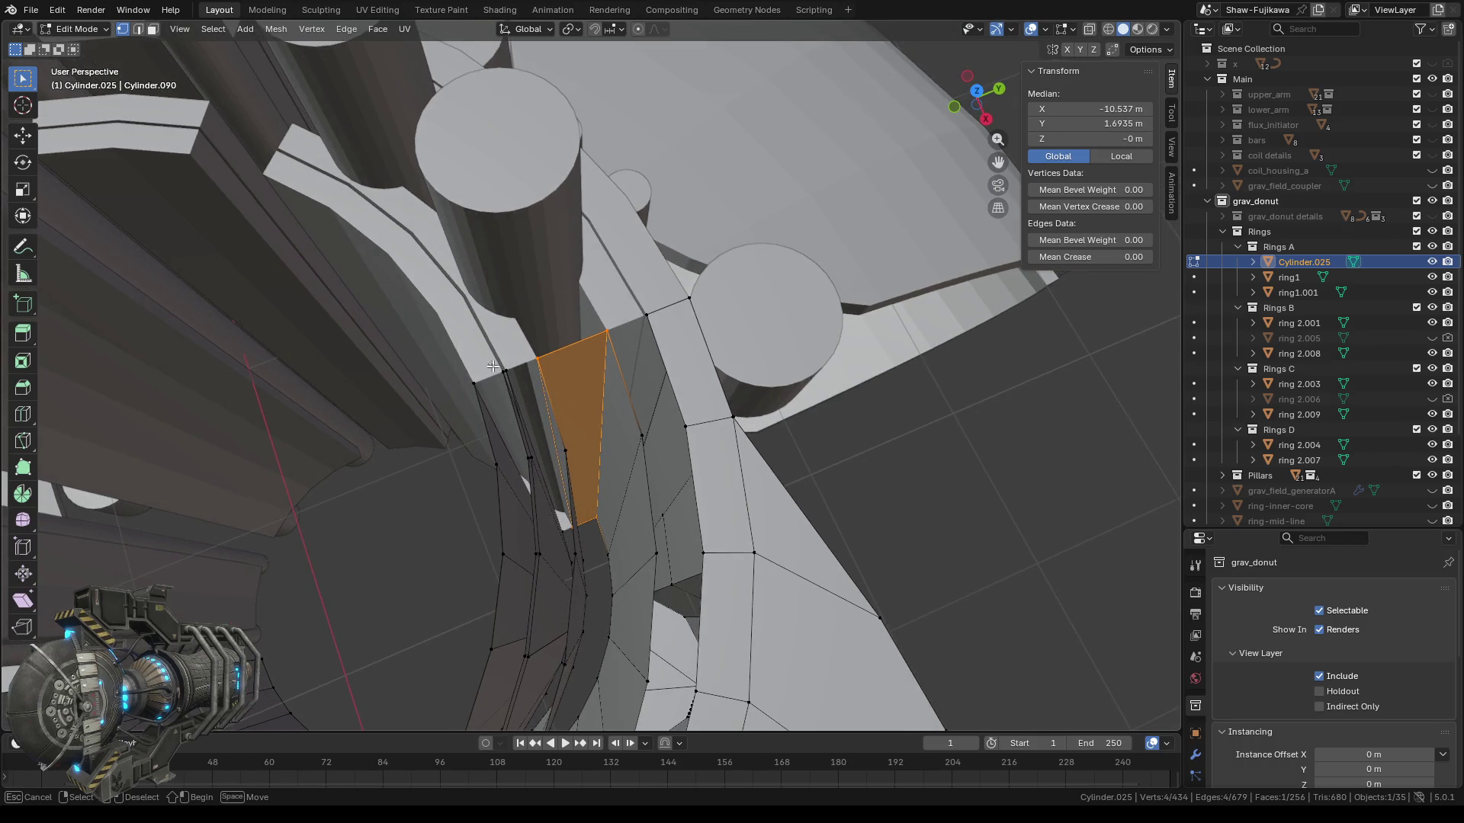
drag(488, 365, 509, 374)
mouse_move(554, 559)
middle_down()
mouse_move(596, 538)
mouse_move(855, 238)
middle_up()
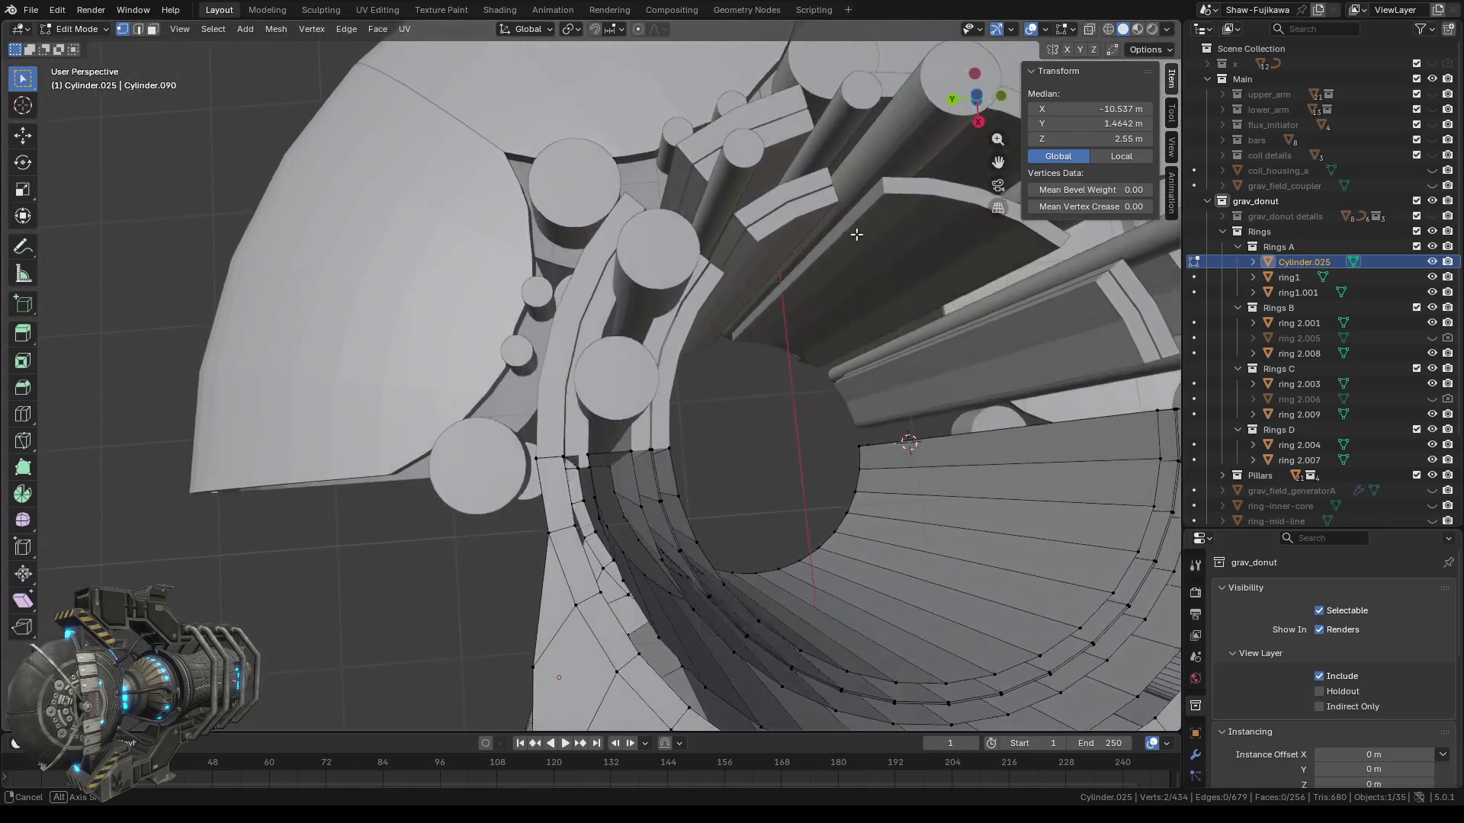
Add the neighbouring seam vertices to the selection and move in closer to the seam.
scroll(738, 405, up, 2)
scroll(696, 405, up, 2)
scroll(696, 408, up, 2)
scroll(712, 436, up, 2)
scroll(683, 402, up, 2)
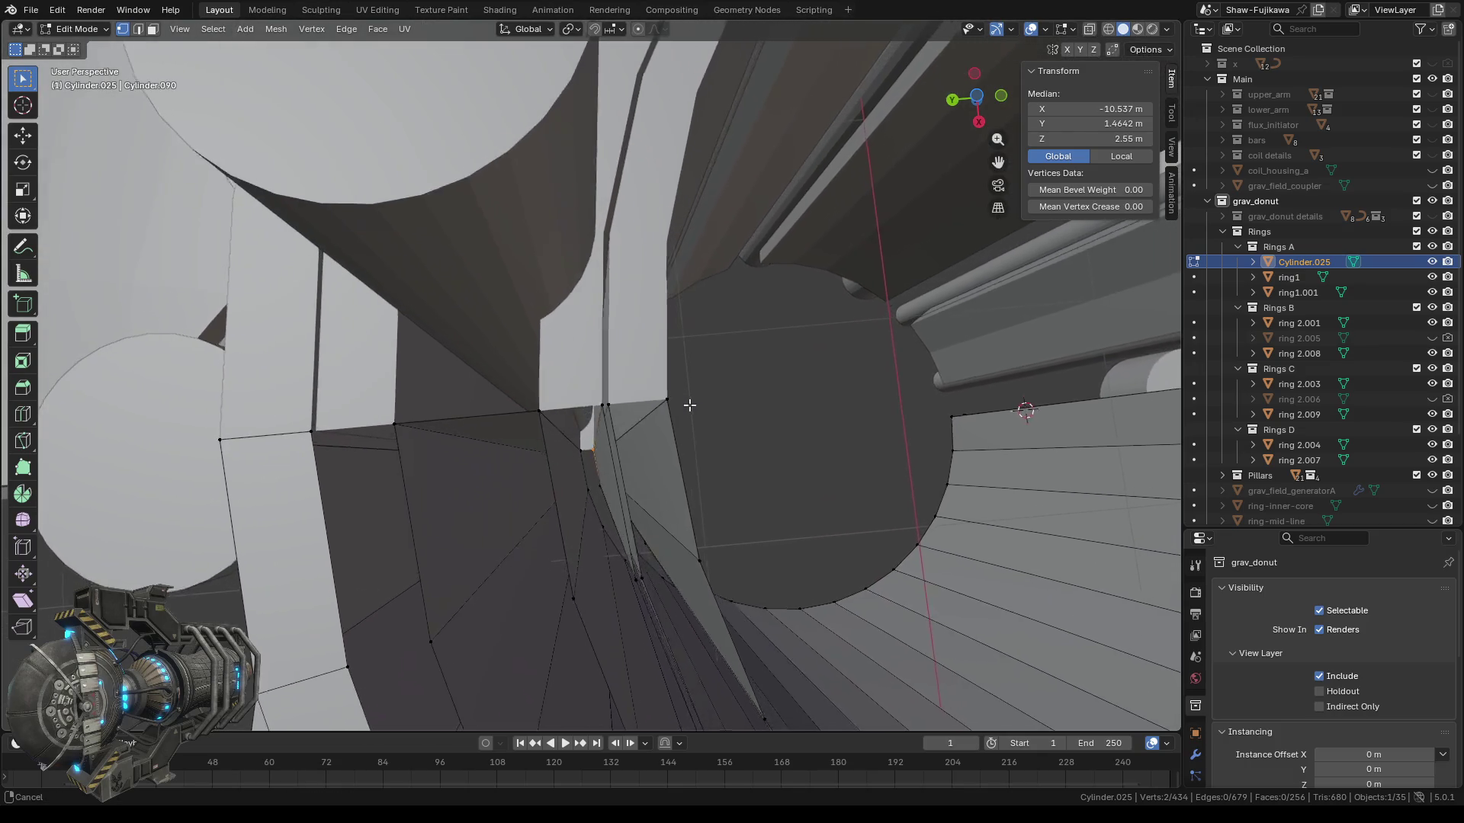
scroll(673, 402, up, 1)
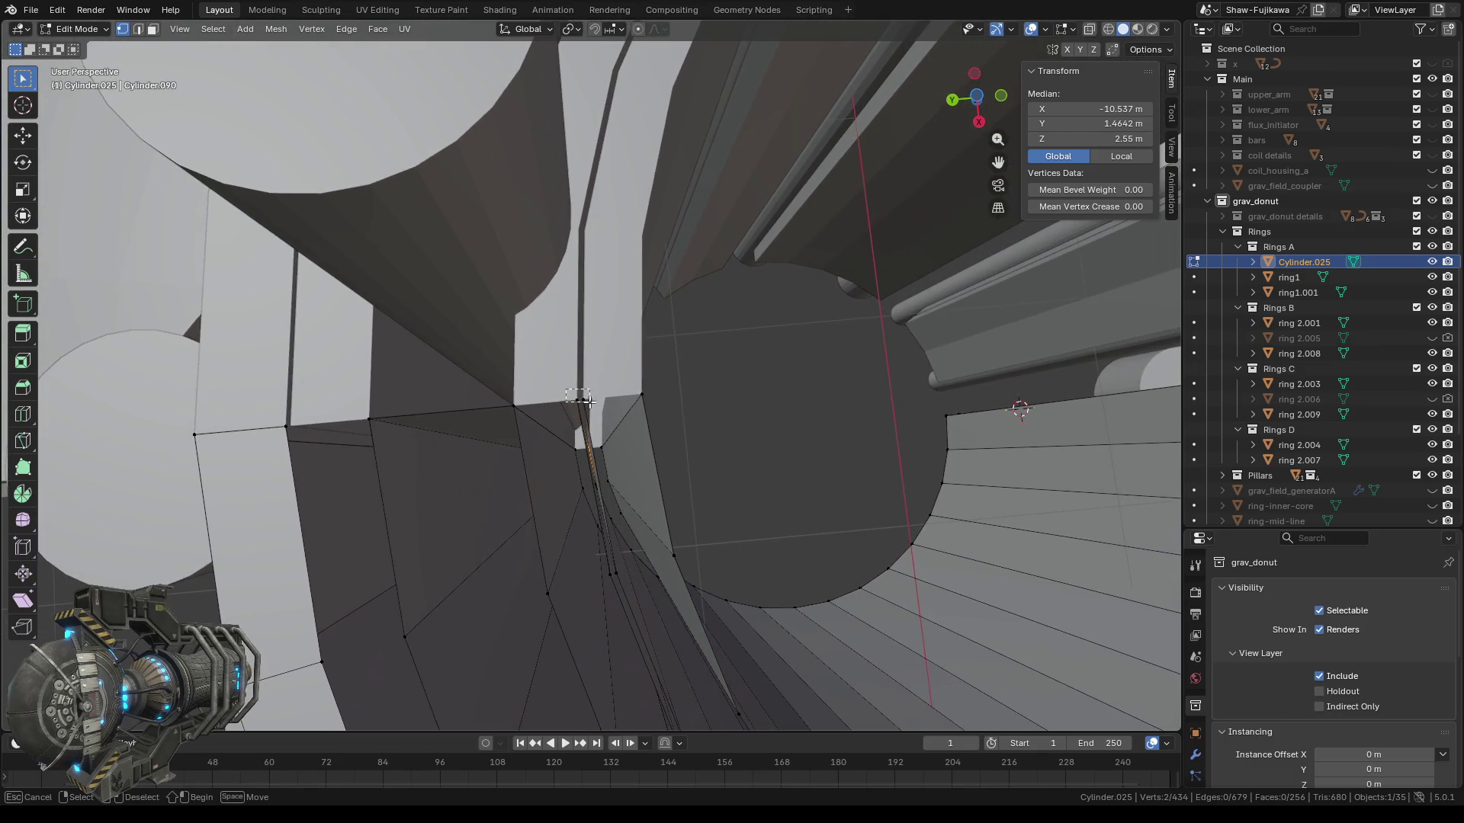
shift+click(614, 413)
mouse_move(451, 389)
shift+middle_down()
mouse_move(589, 373)
mouse_move(585, 394)
shift+middle_up()
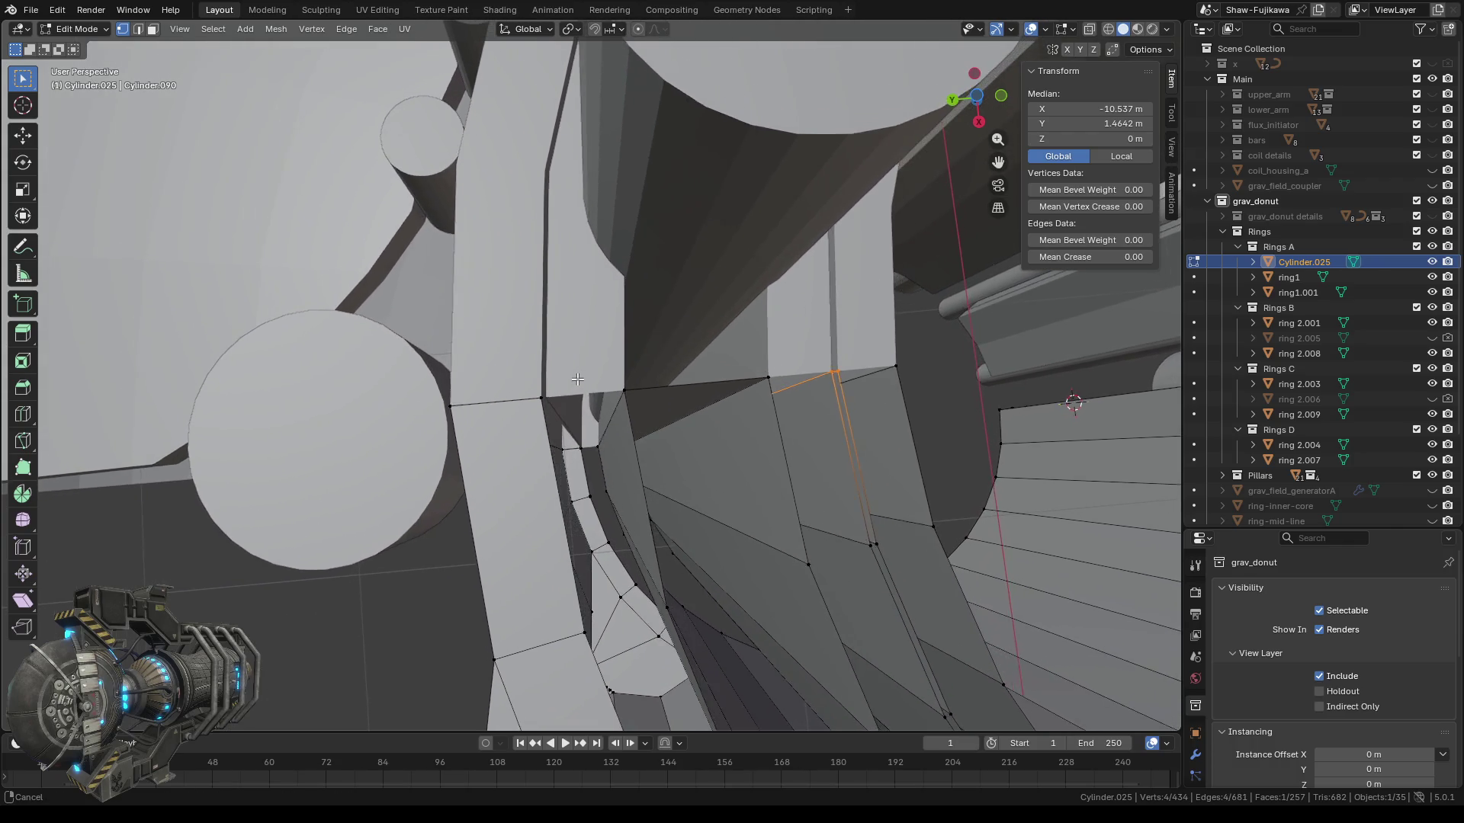
scroll(585, 394, down, 3)
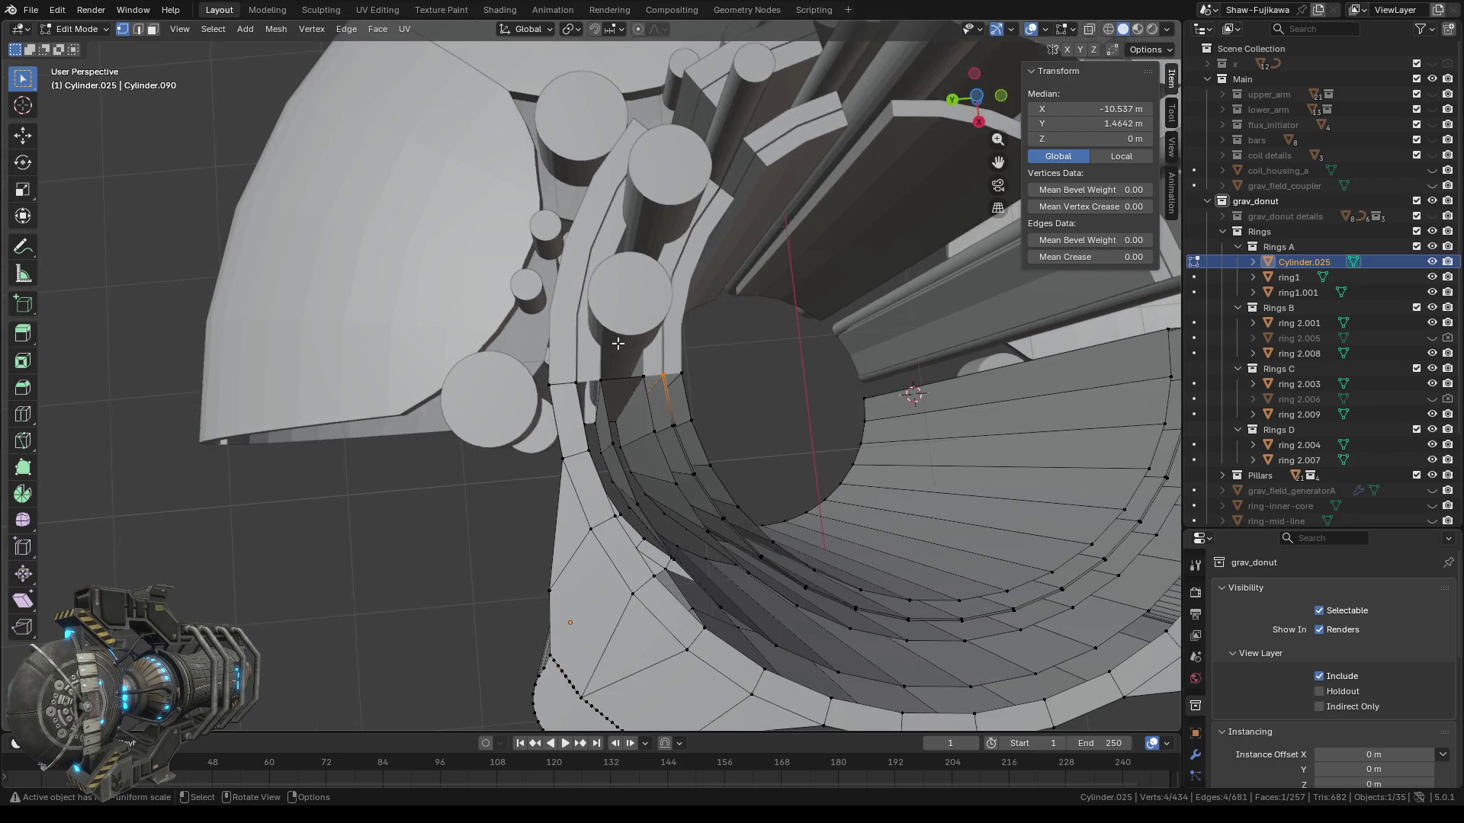
scroll(617, 344, down, 3)
scroll(595, 400, up, 6)
scroll(594, 399, up, 3)
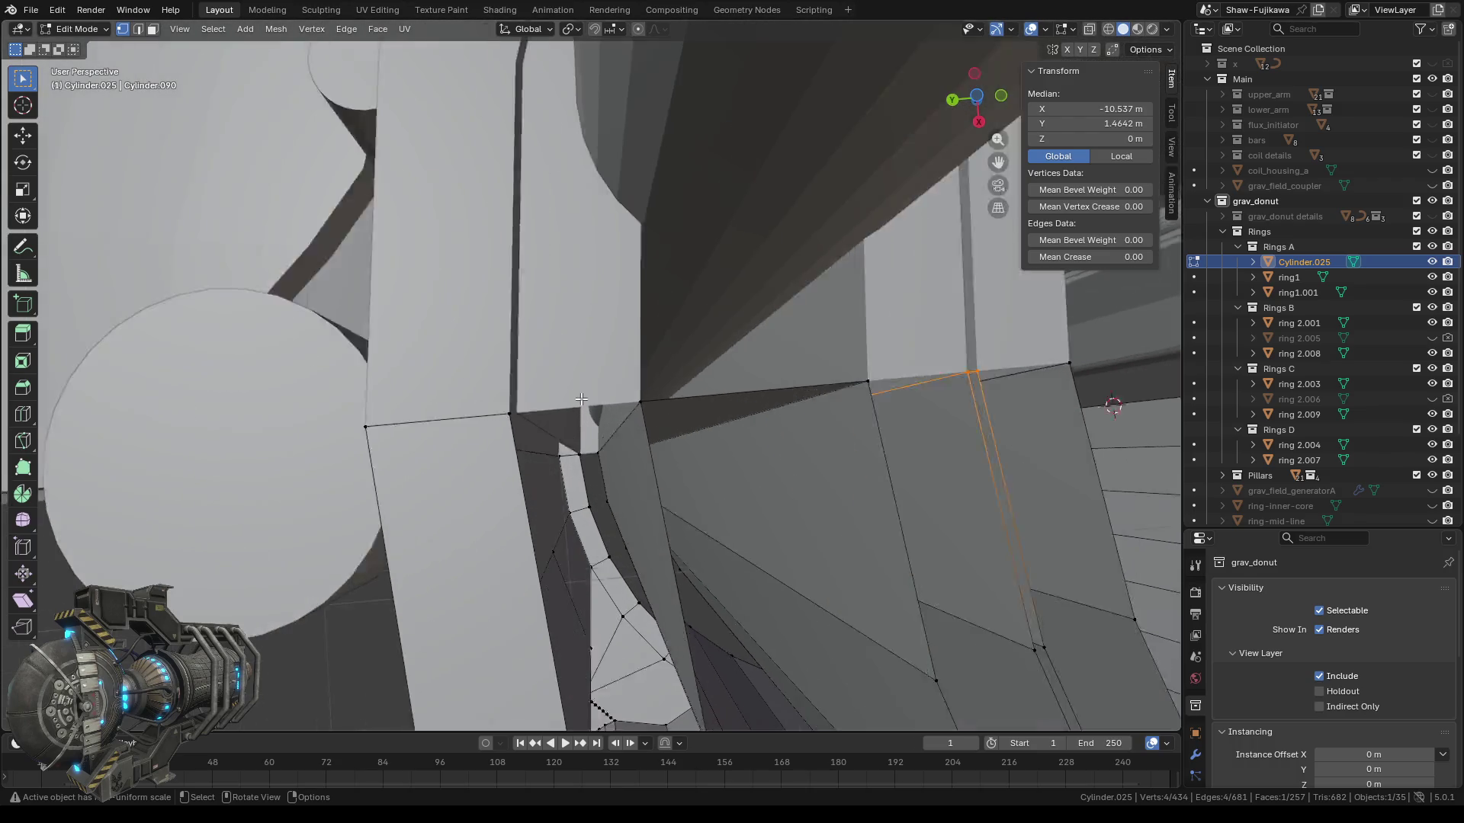
scroll(466, 441, up, 2)
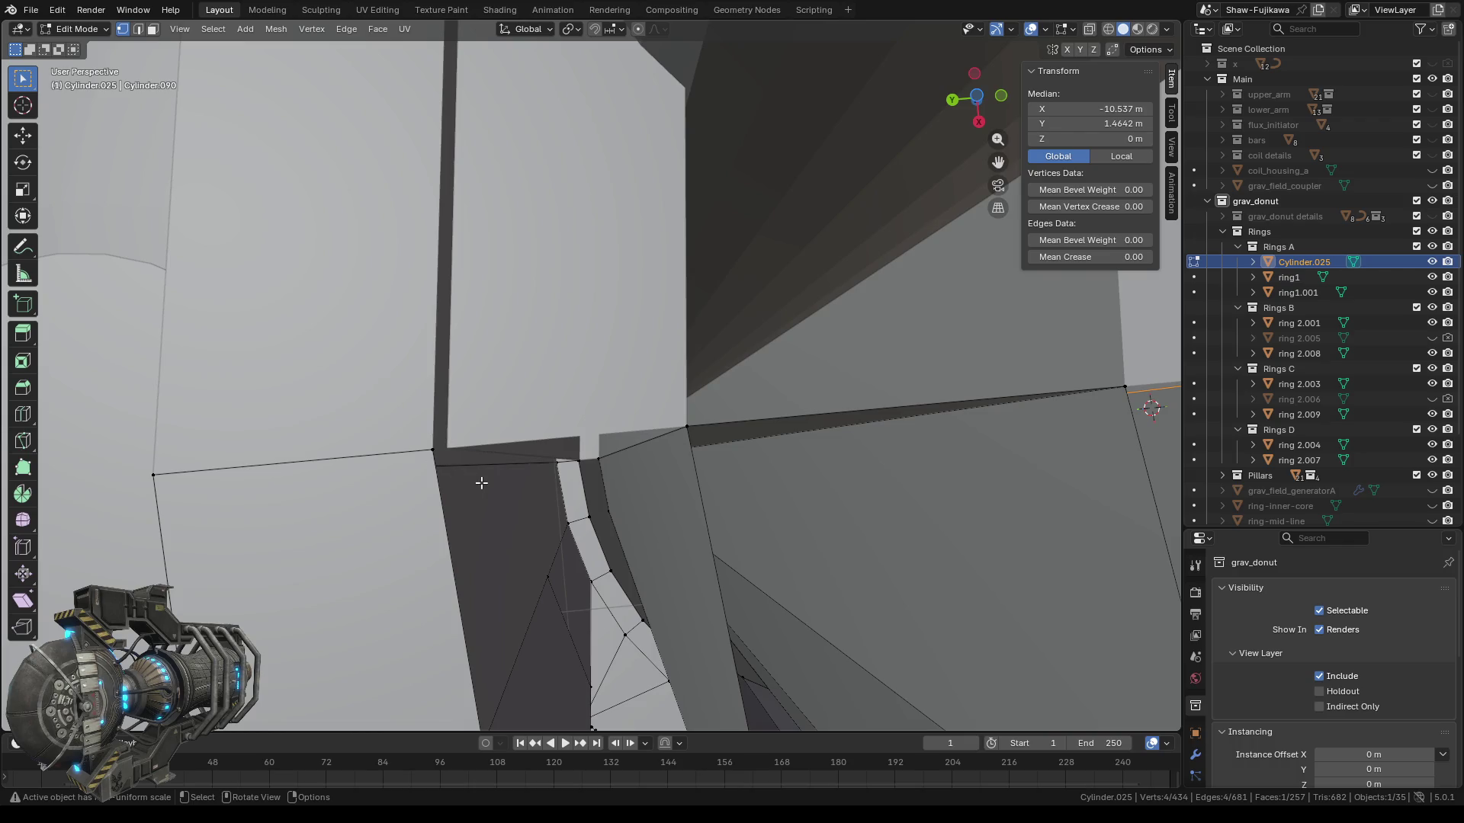
scroll(487, 478, down, 2)
mouse_move(562, 452)
middle_down()
mouse_move(570, 433)
mouse_move(552, 434)
mouse_move(564, 450)
middle_up()
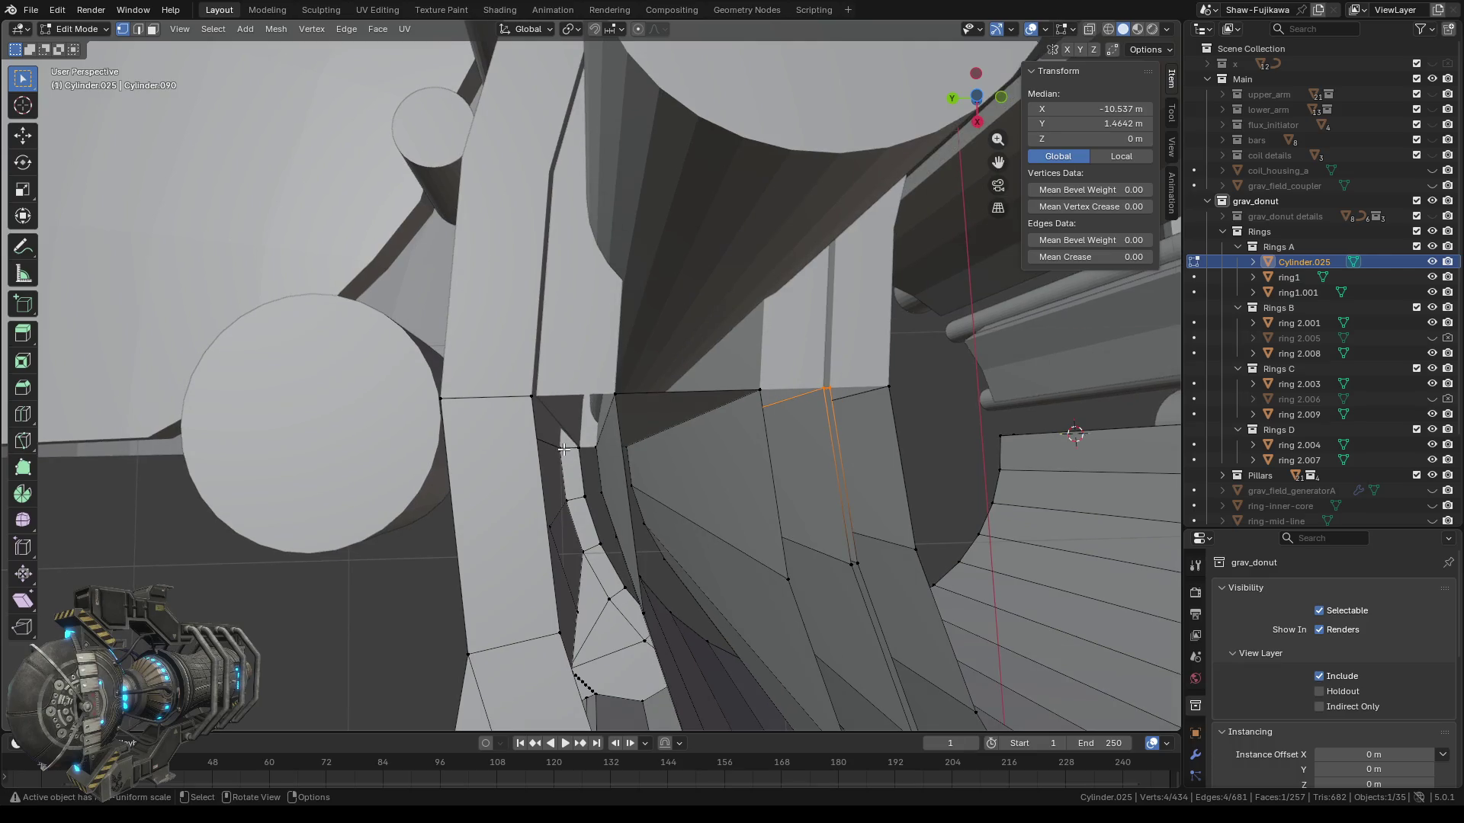
Select the gap's four corner vertices and fill them with a new face (F).
click(536, 404)
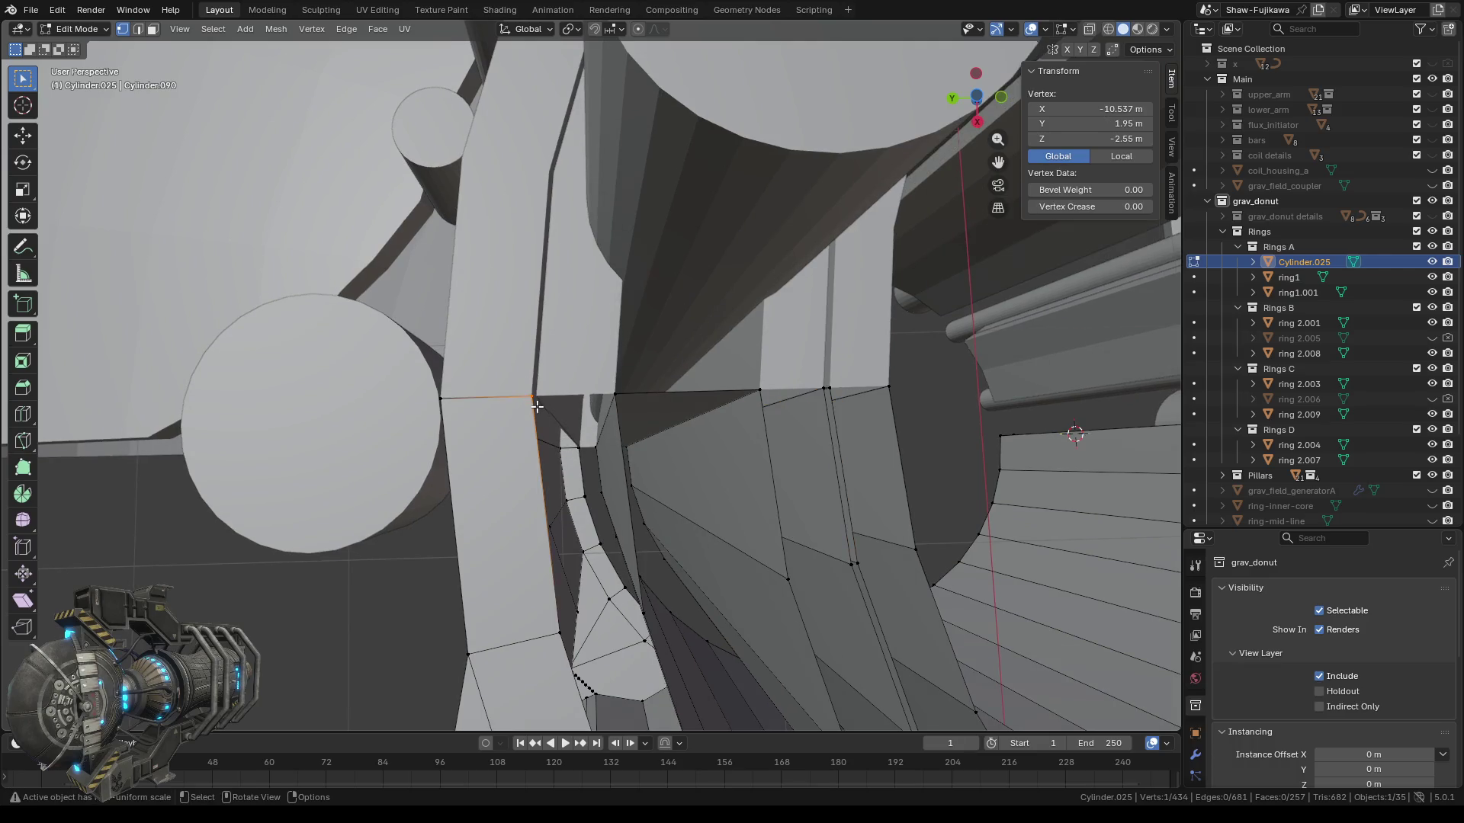
shift+click(616, 397)
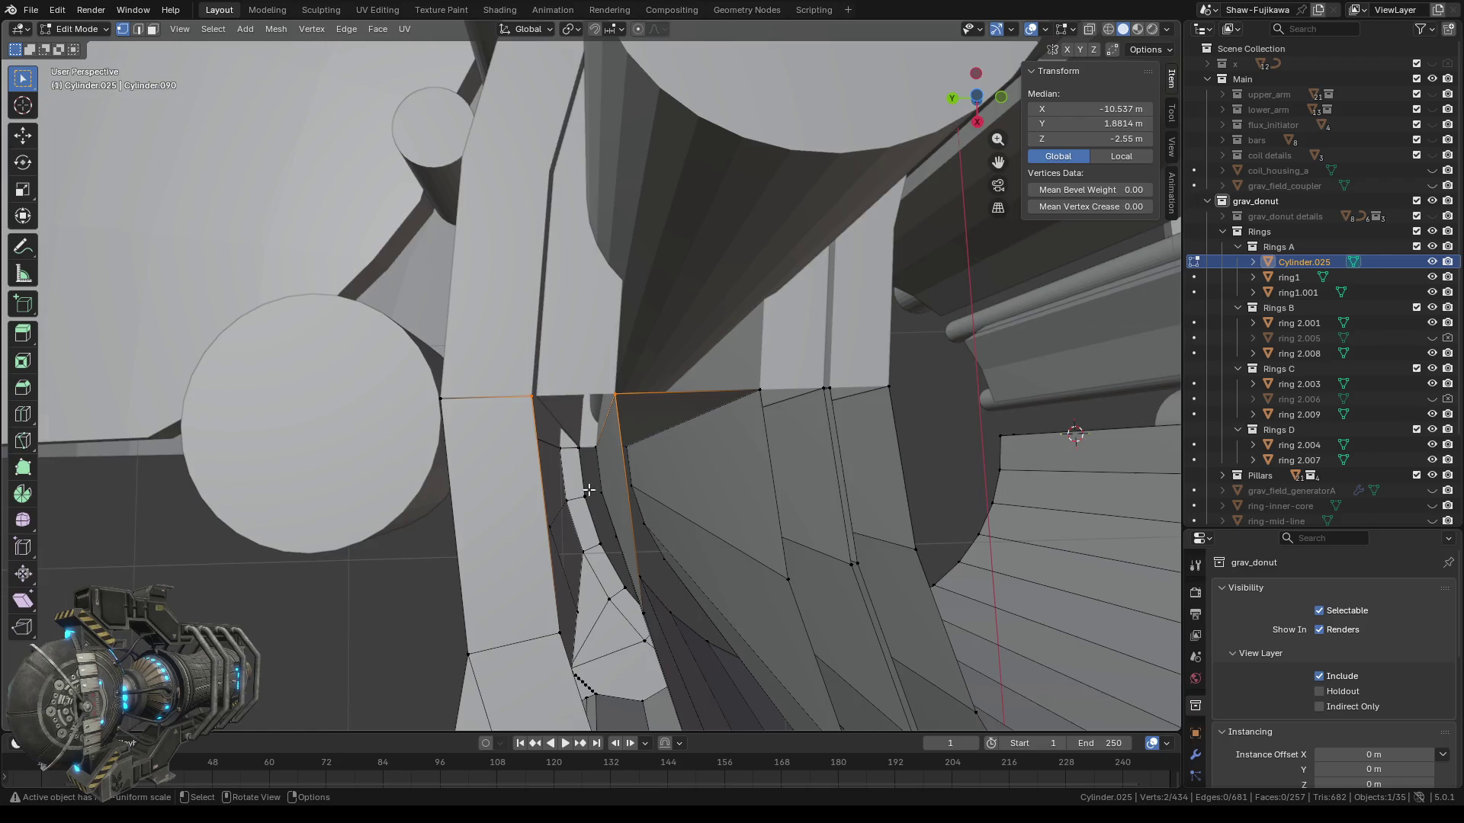
scroll(589, 489, up, 5)
middle_drag(583, 491, 603, 36)
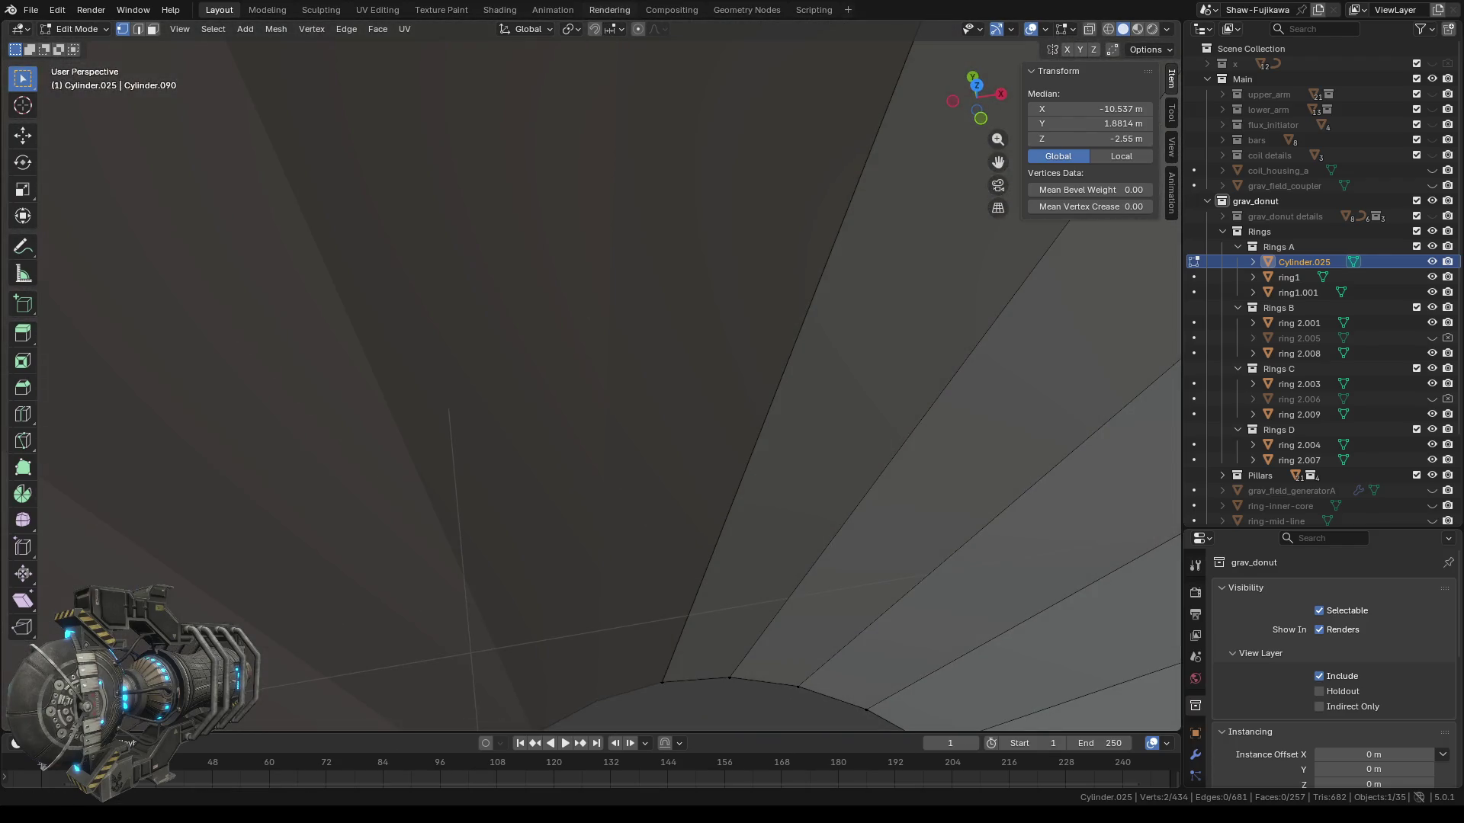
scroll(660, 386, down, 6)
mouse_move(660, 386)
middle_down()
mouse_move(538, 322)
mouse_move(490, 327)
middle_up()
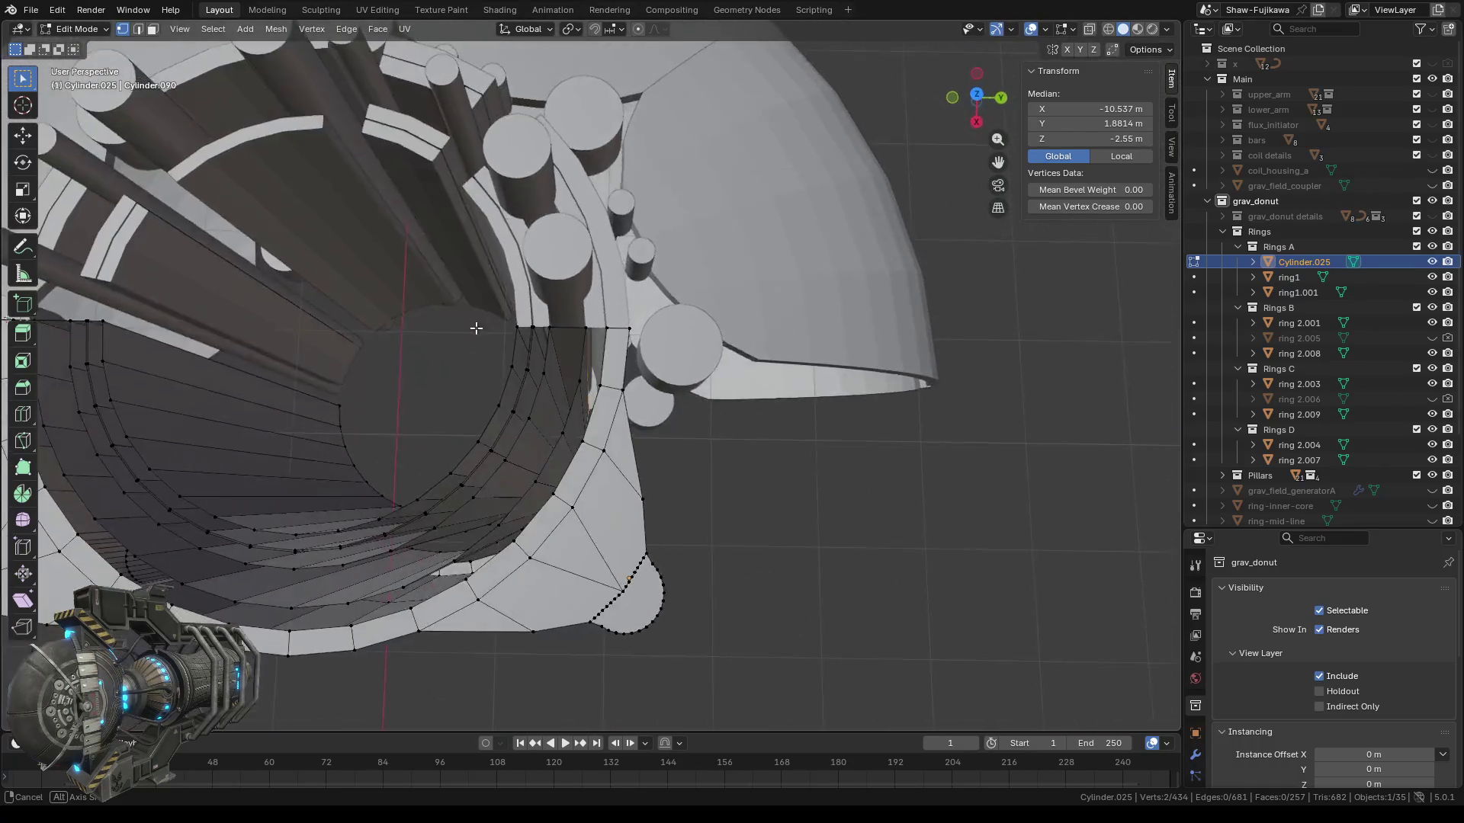
scroll(598, 317, up, 5)
middle_drag(609, 310, 610, 324)
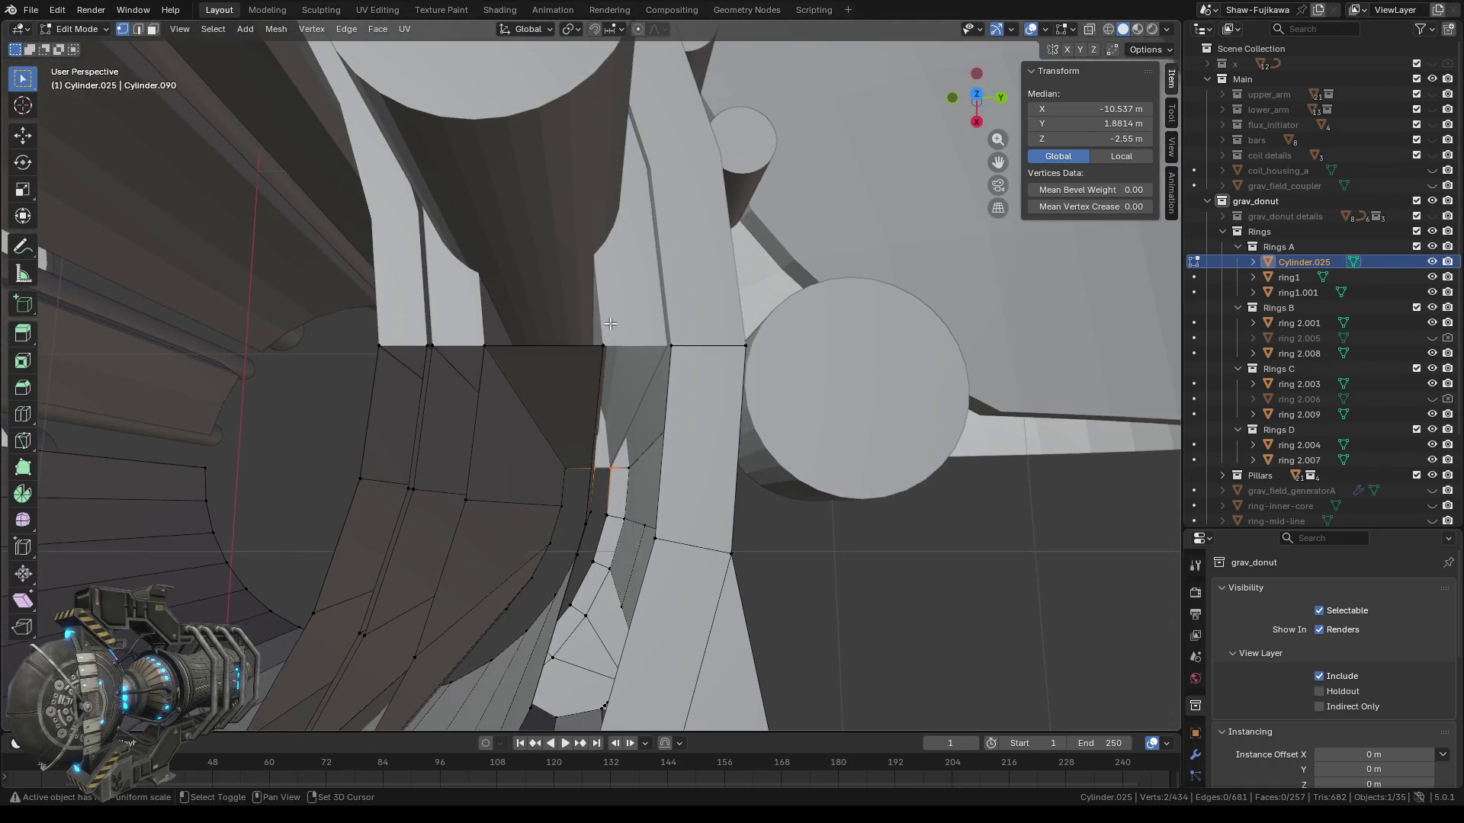
scroll(692, 379, up, 2)
scroll(676, 370, up, 2)
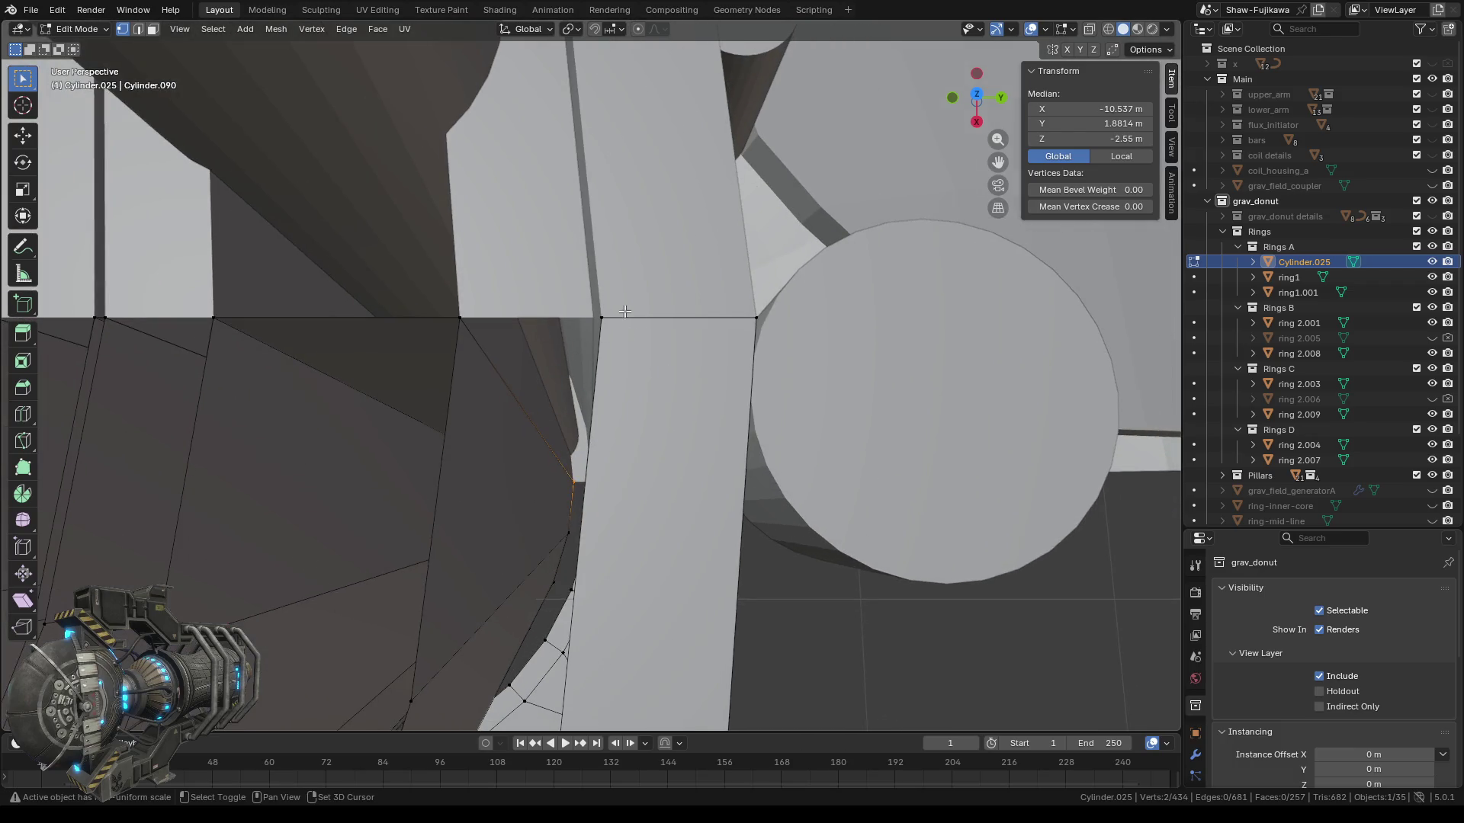
shift+click(461, 318)
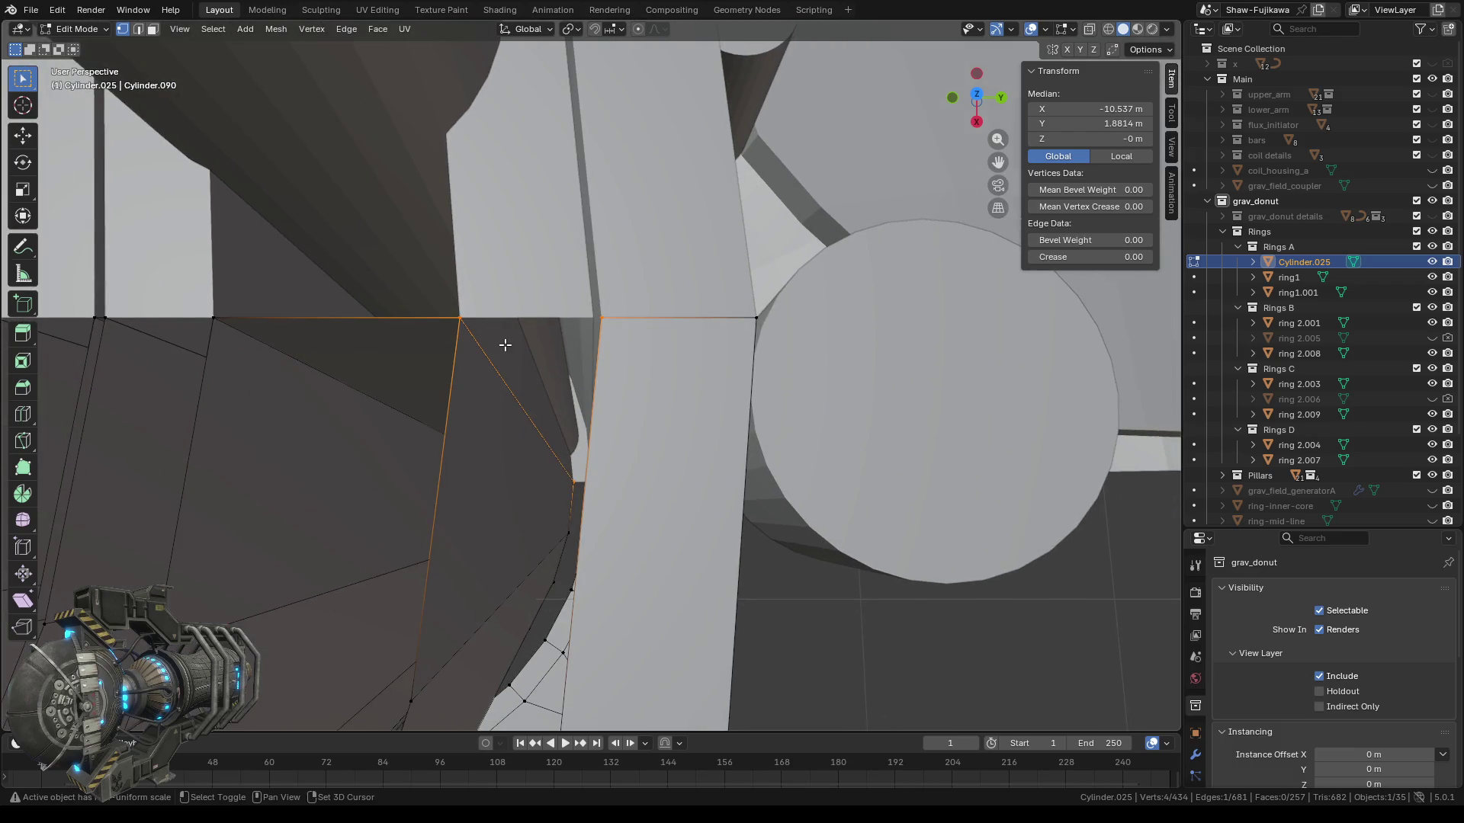
key(f)
middle_drag(505, 343, 703, 325)
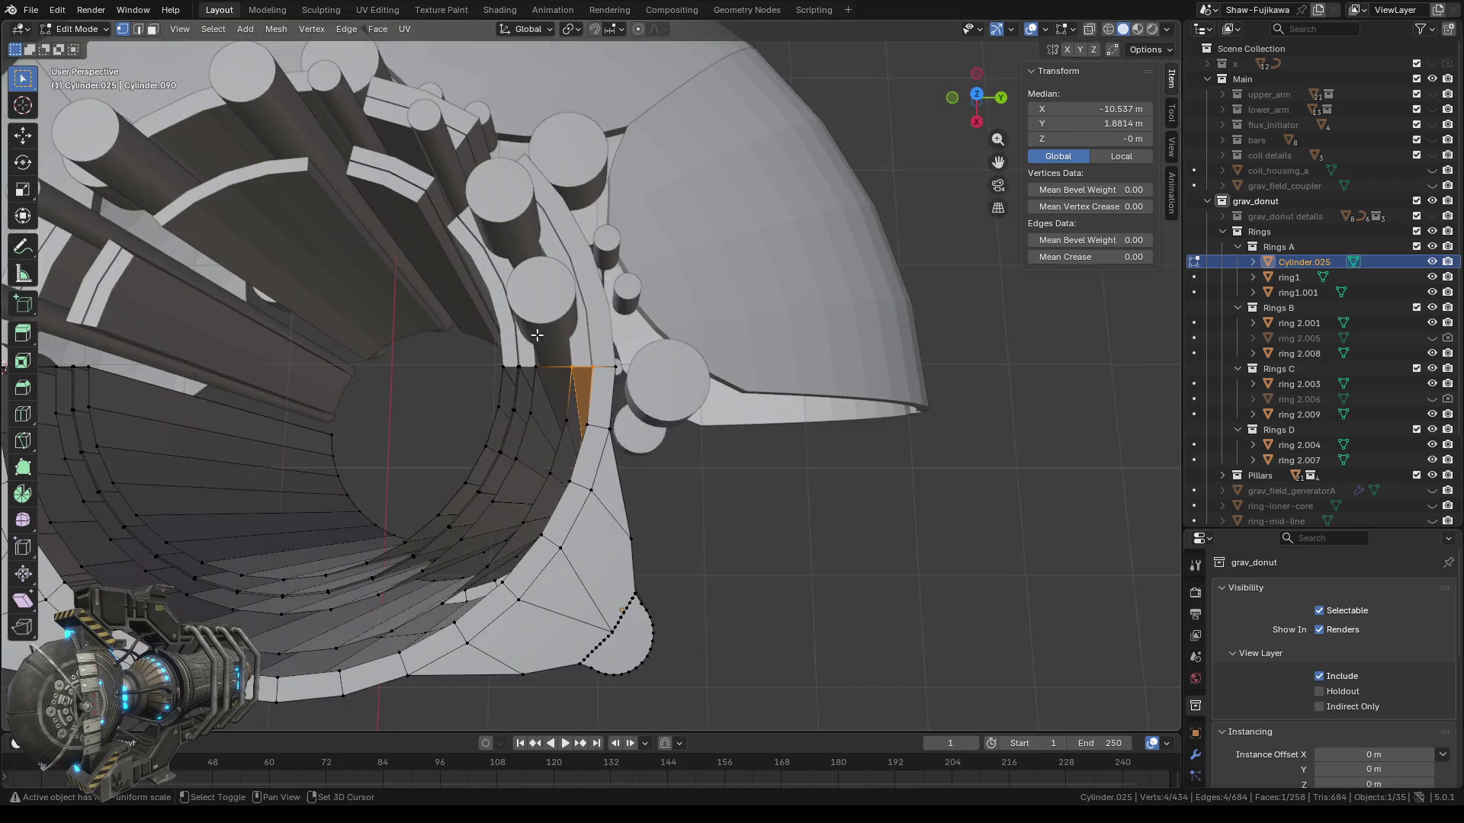
Inspect the newly filled face, then view the Cylinder.025 ring from Top Orthographic.
scroll(663, 381, up, 3)
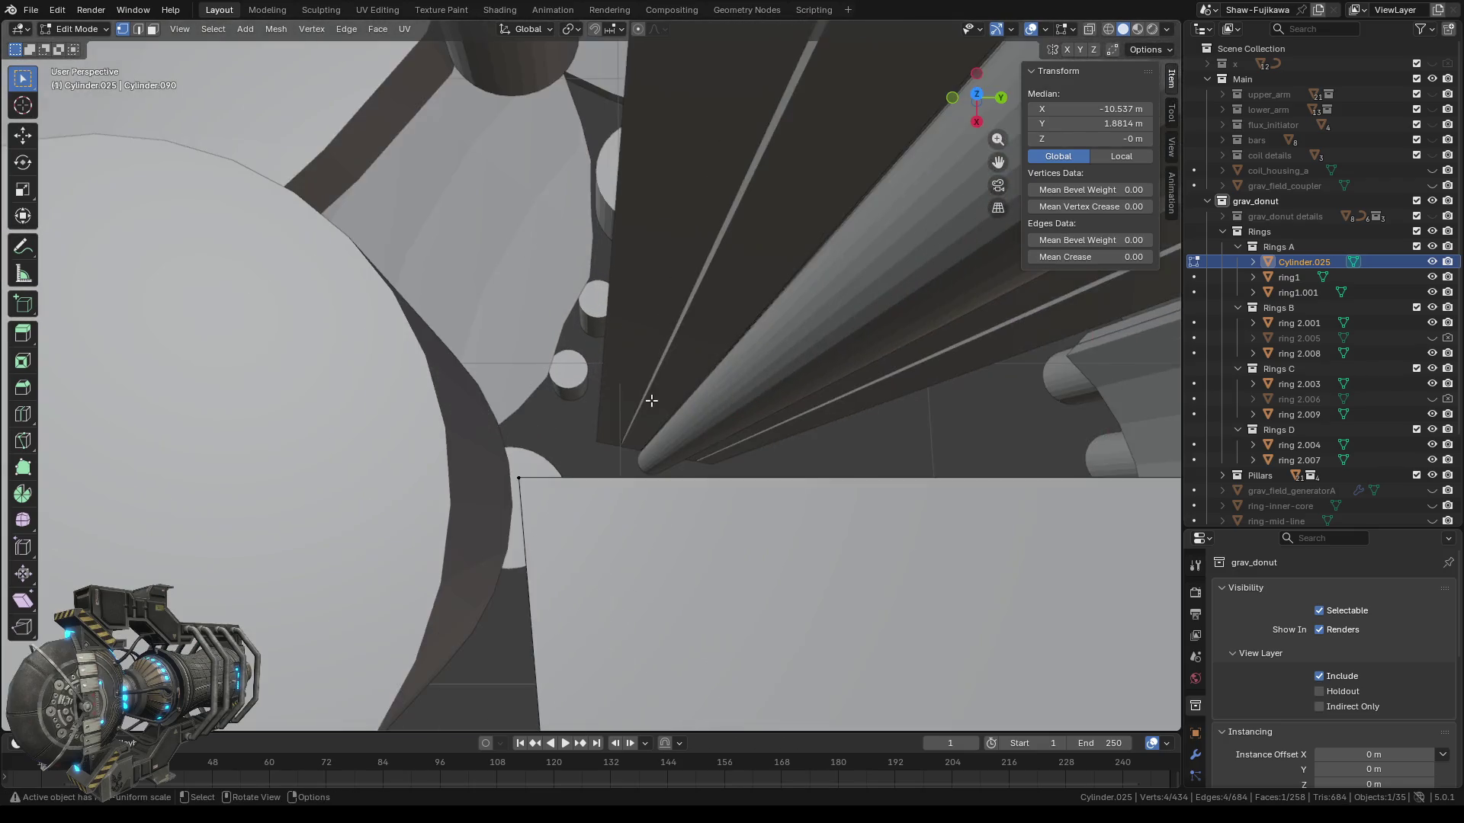
scroll(655, 391, up, 2)
mouse_move(707, 416)
shift+middle_down()
mouse_move(502, 393)
mouse_move(731, 392)
mouse_move(711, 347)
mouse_move(663, 456)
shift+middle_up()
scroll(615, 405, down, 5)
scroll(723, 378, up, 3)
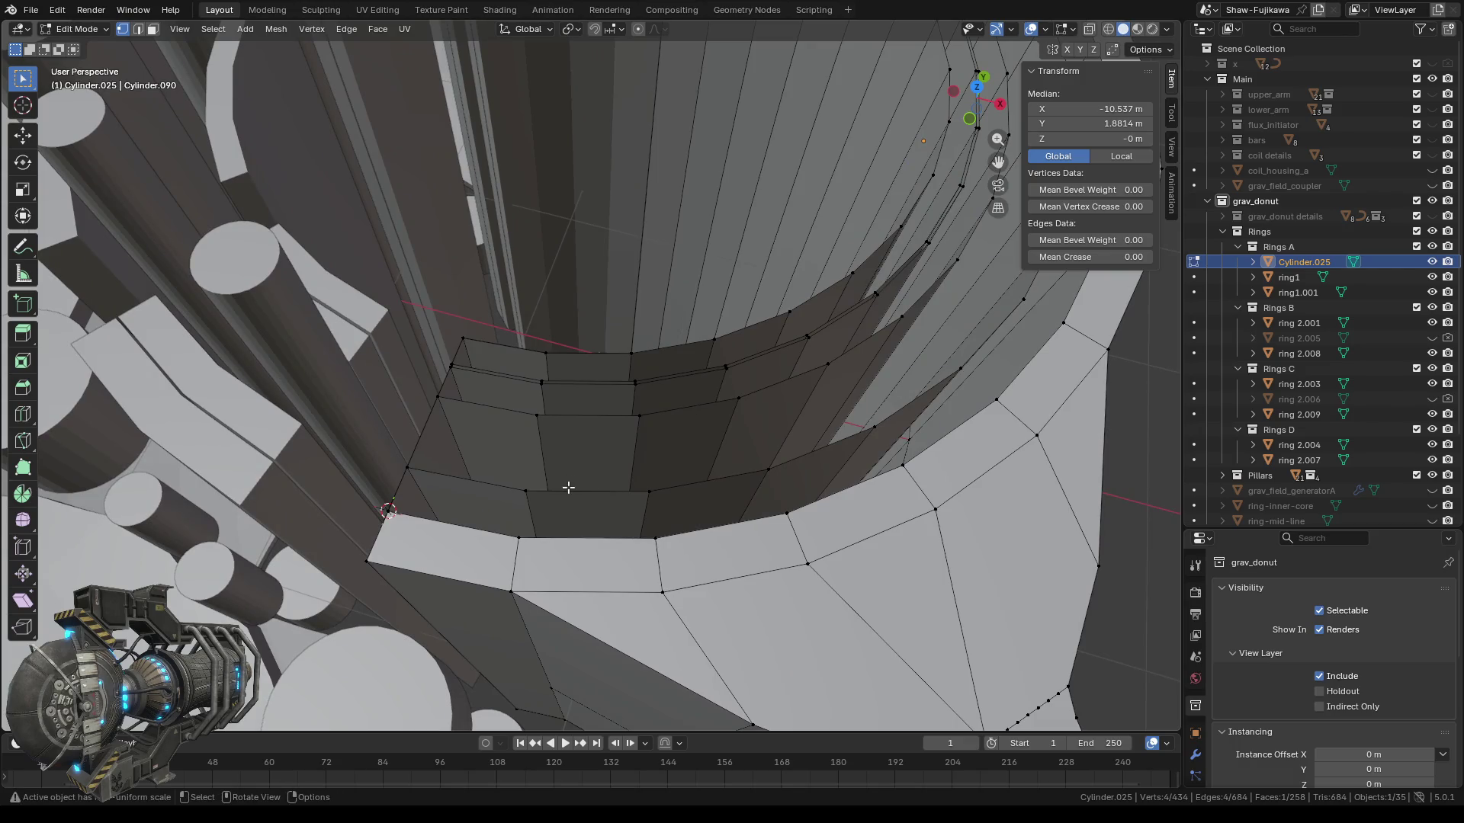
scroll(607, 481, down, 2)
scroll(601, 308, down, 1)
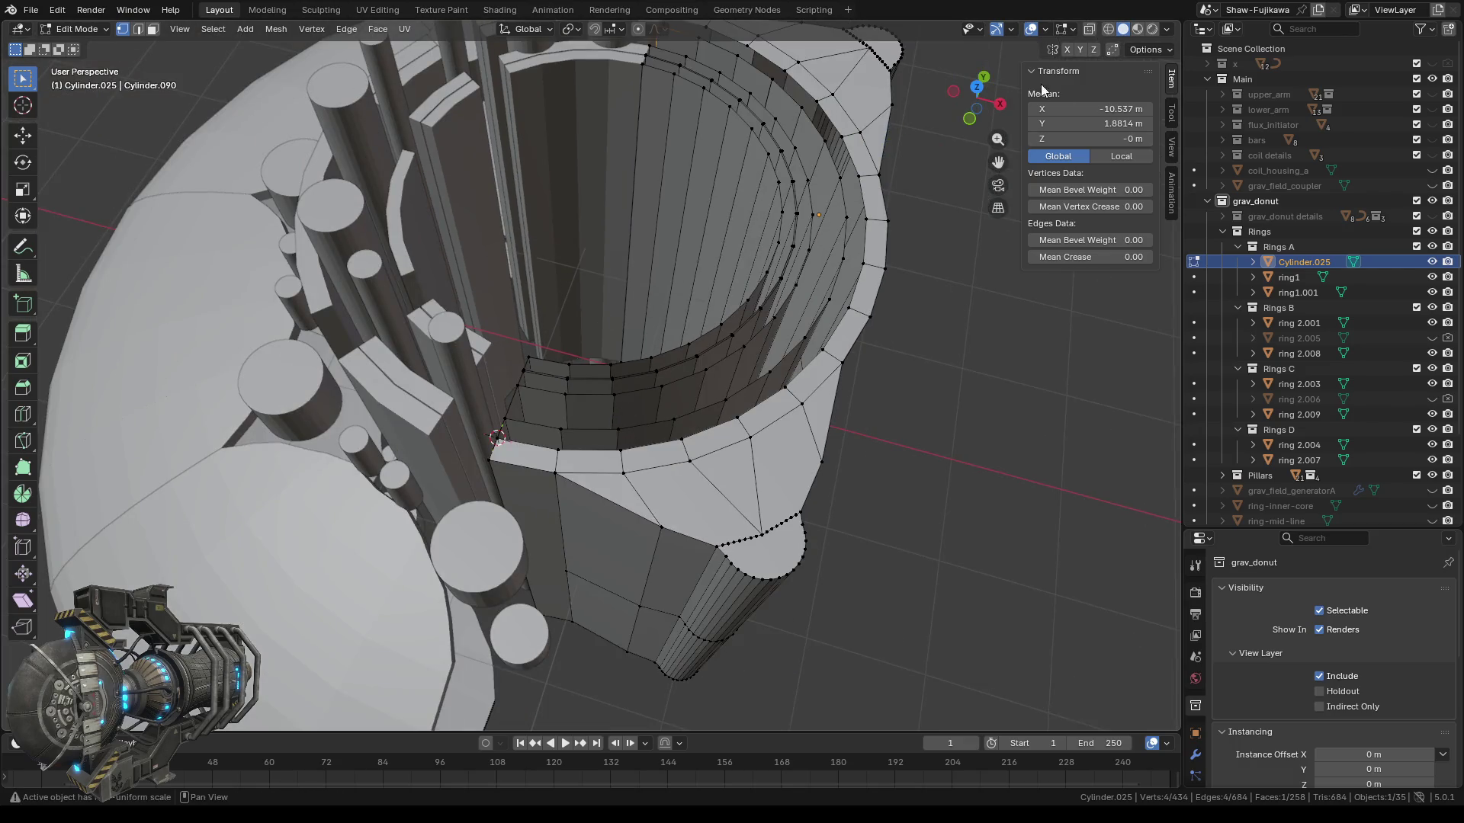
click(981, 90)
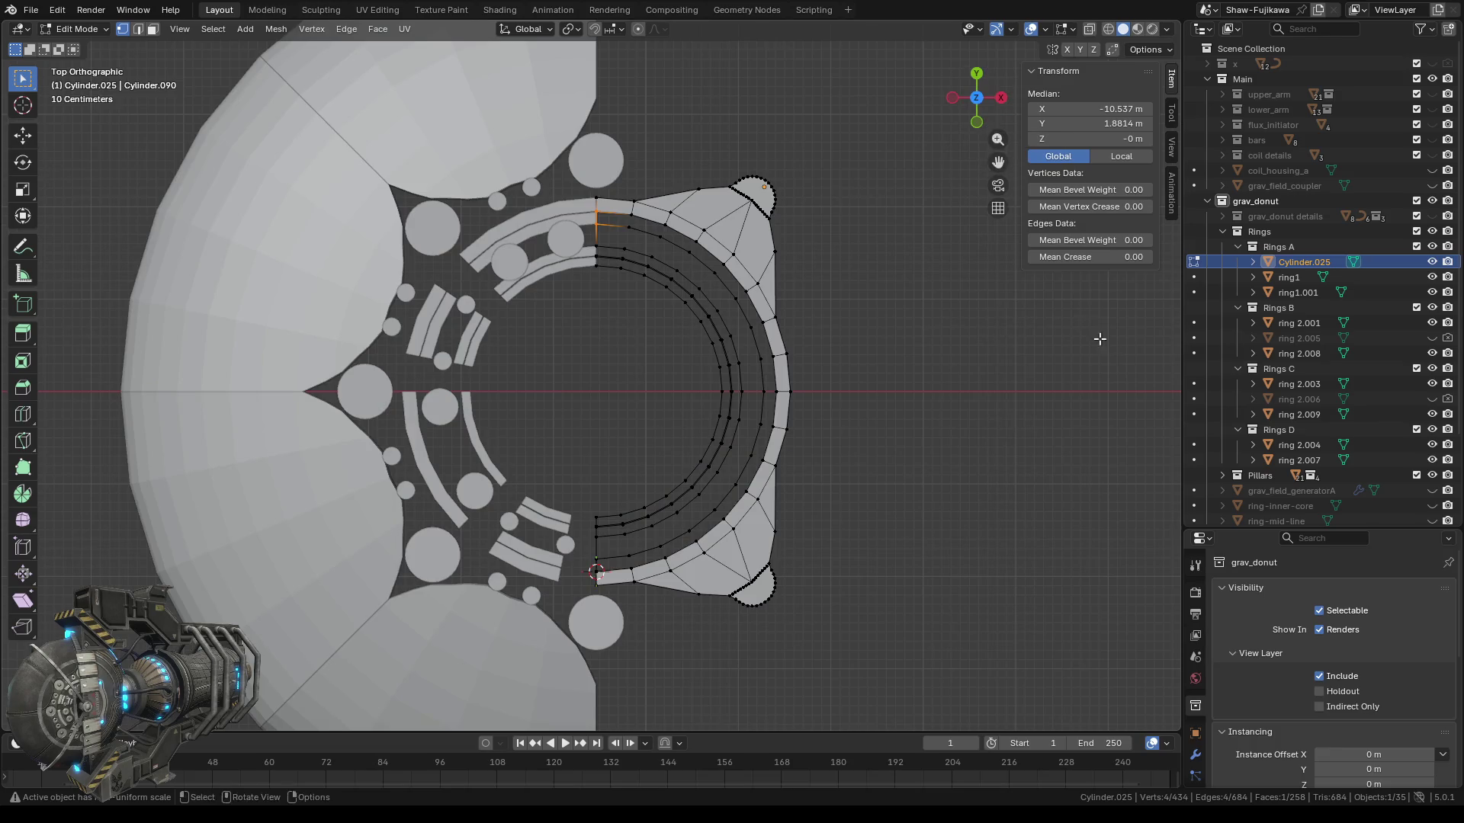
Temporarily show the grav_donut details objects to compare along the ring, then hide them again.
click(1433, 217)
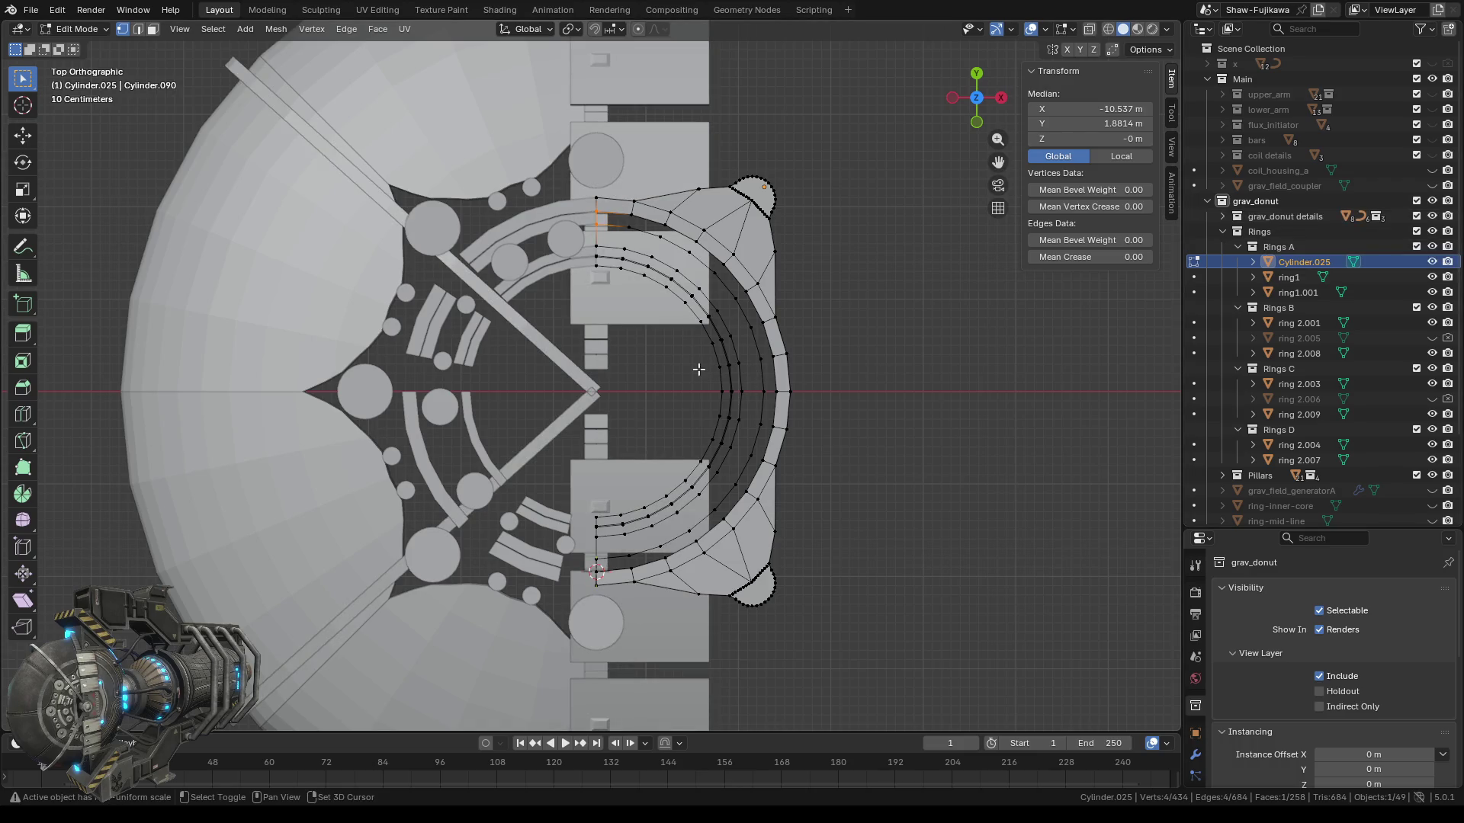
scroll(689, 362, up, 1)
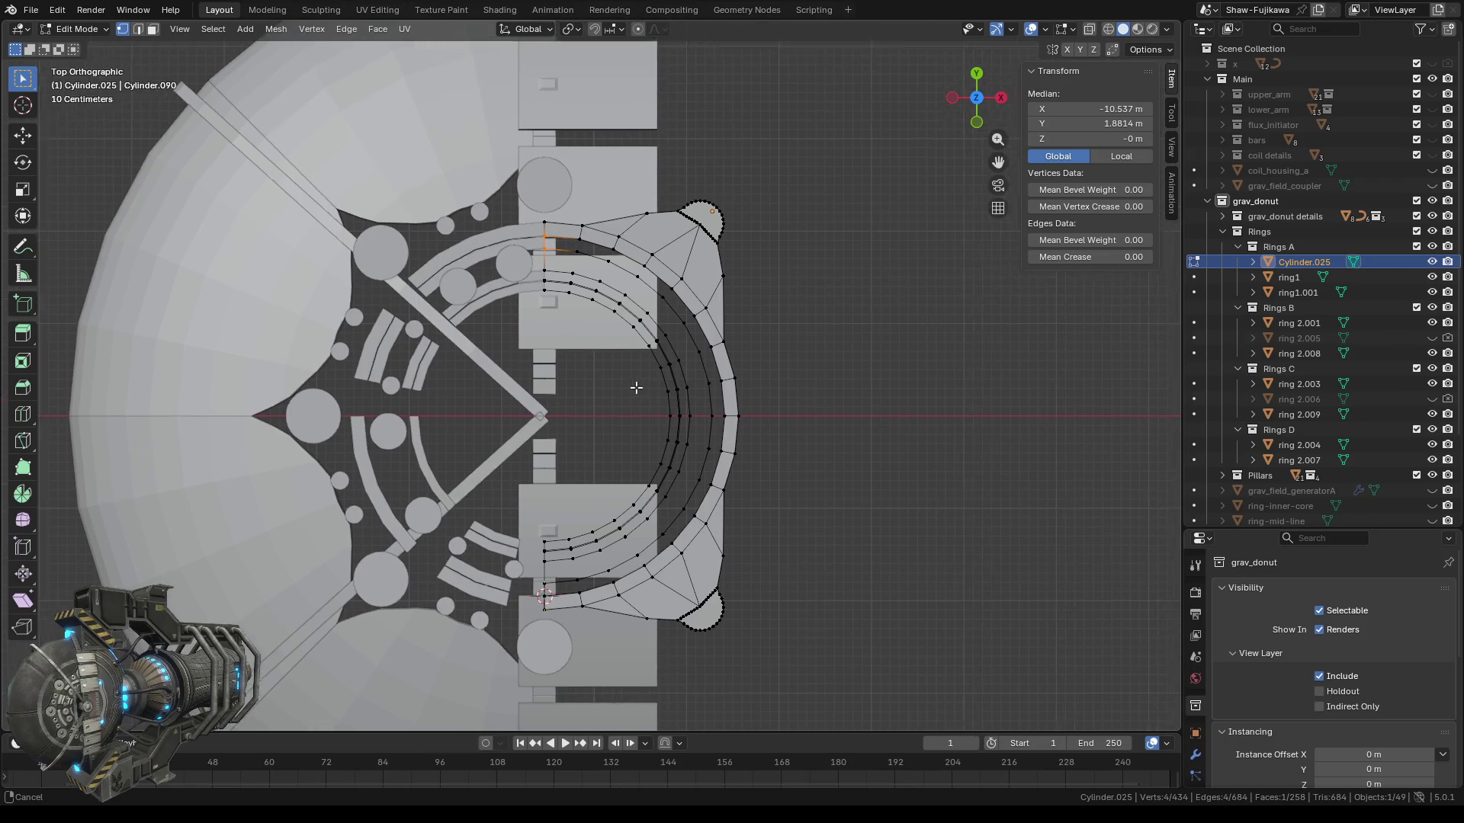
scroll(661, 368, up, 1)
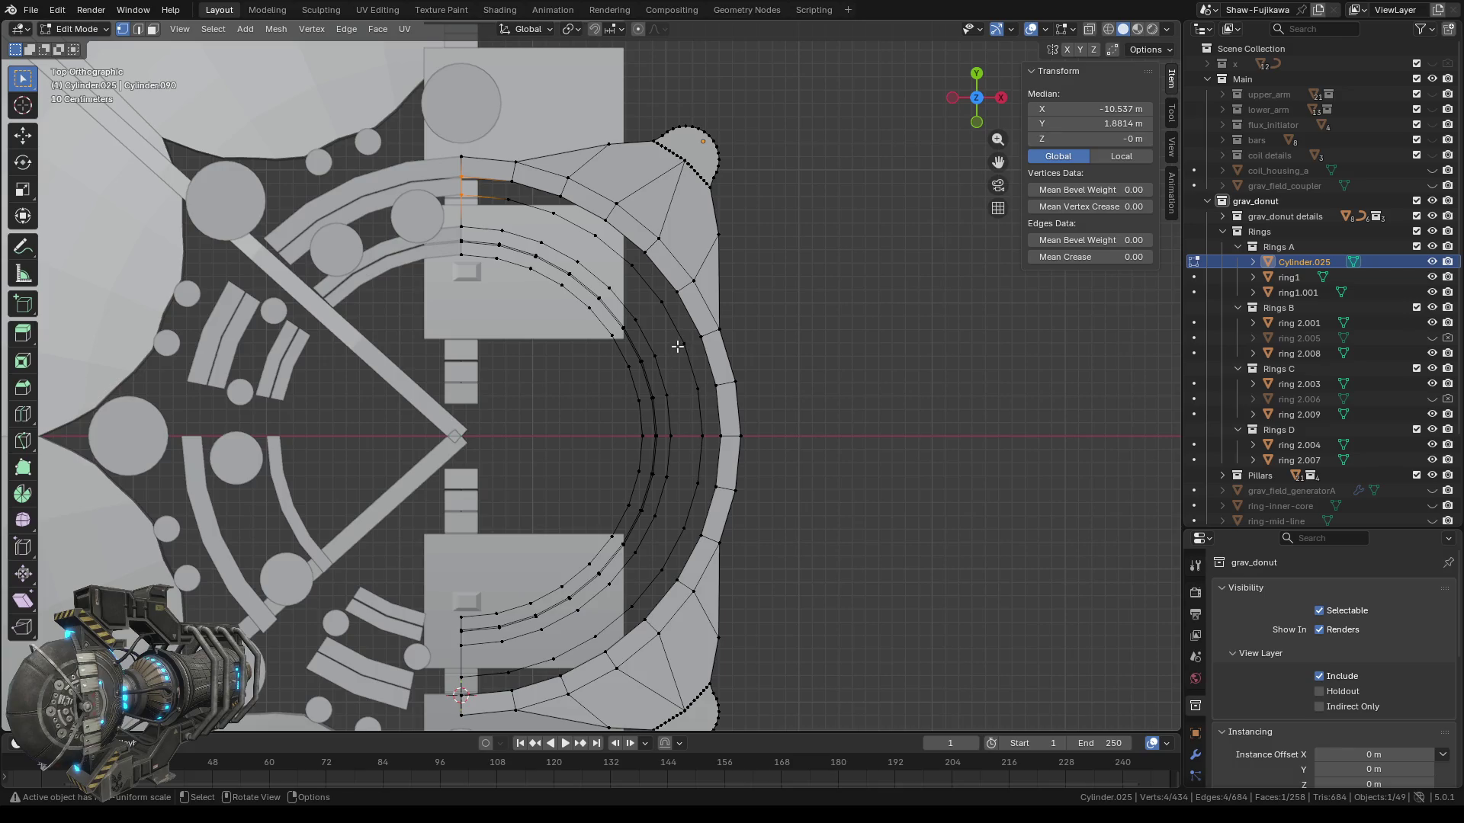
shift+middle_drag(709, 396, 618, 333)
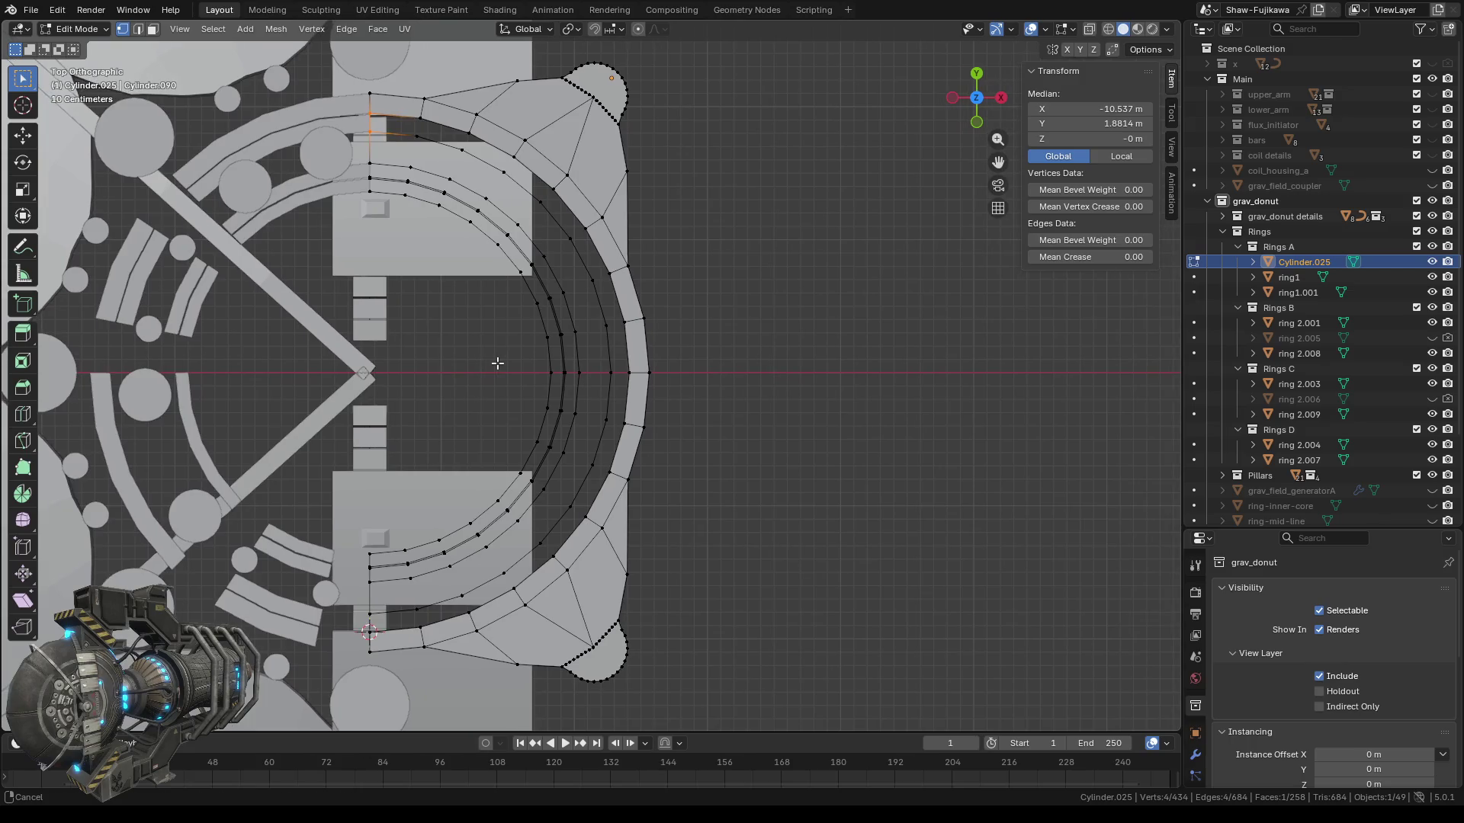
scroll(590, 493, up, 2)
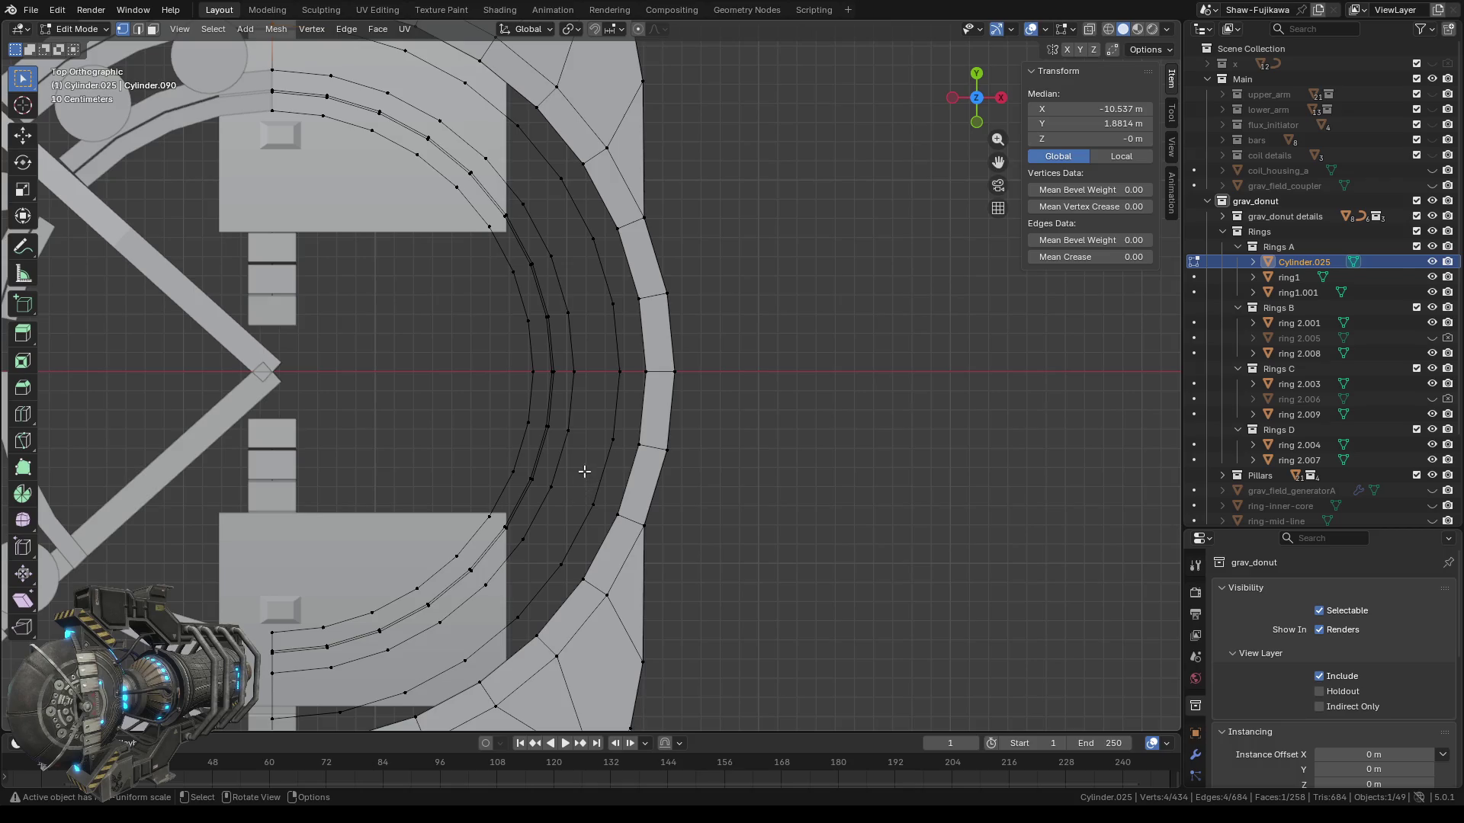
shift+middle_drag(487, 355, 500, 460)
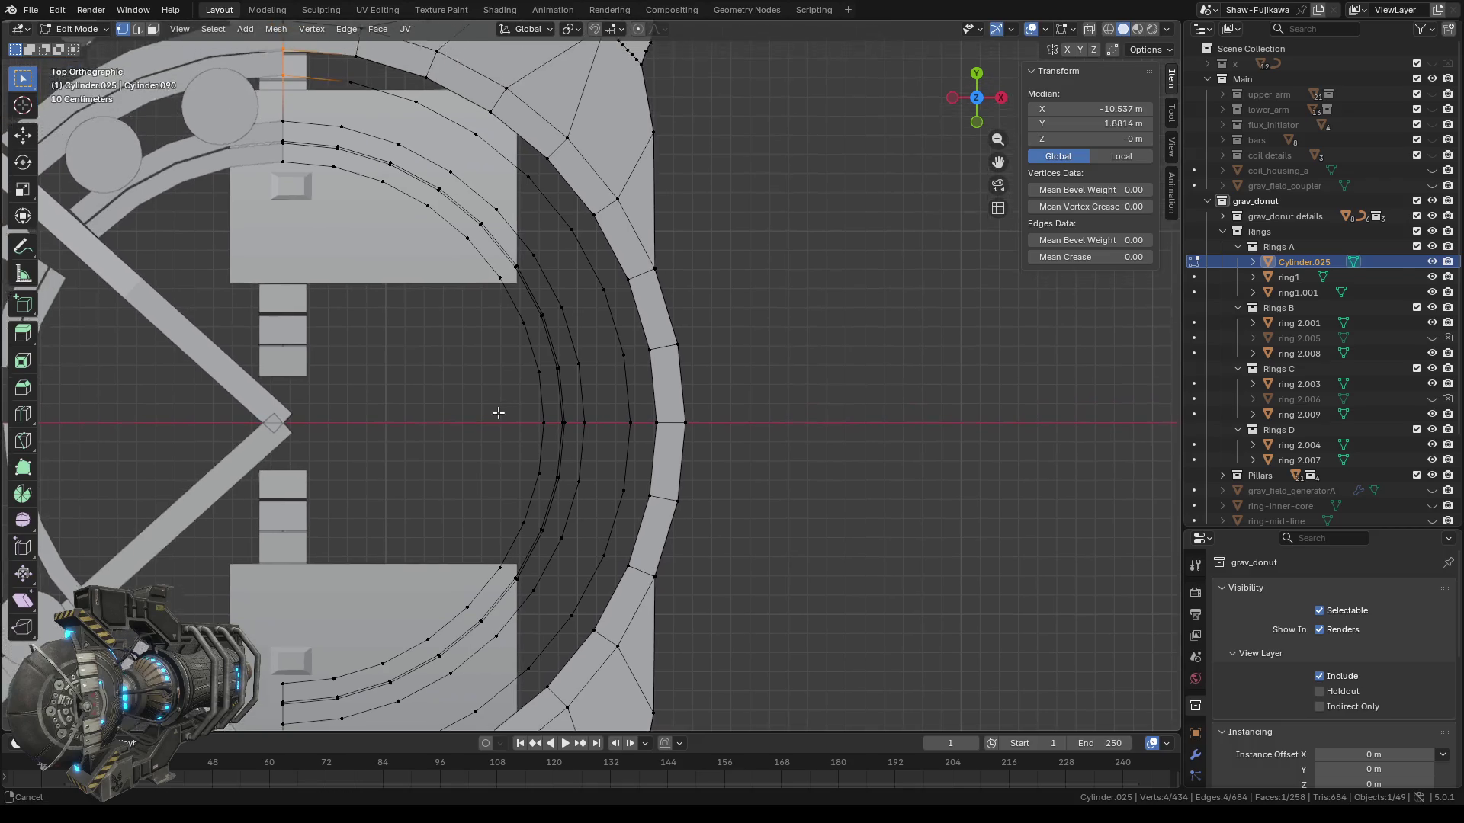
scroll(545, 390, up, 4)
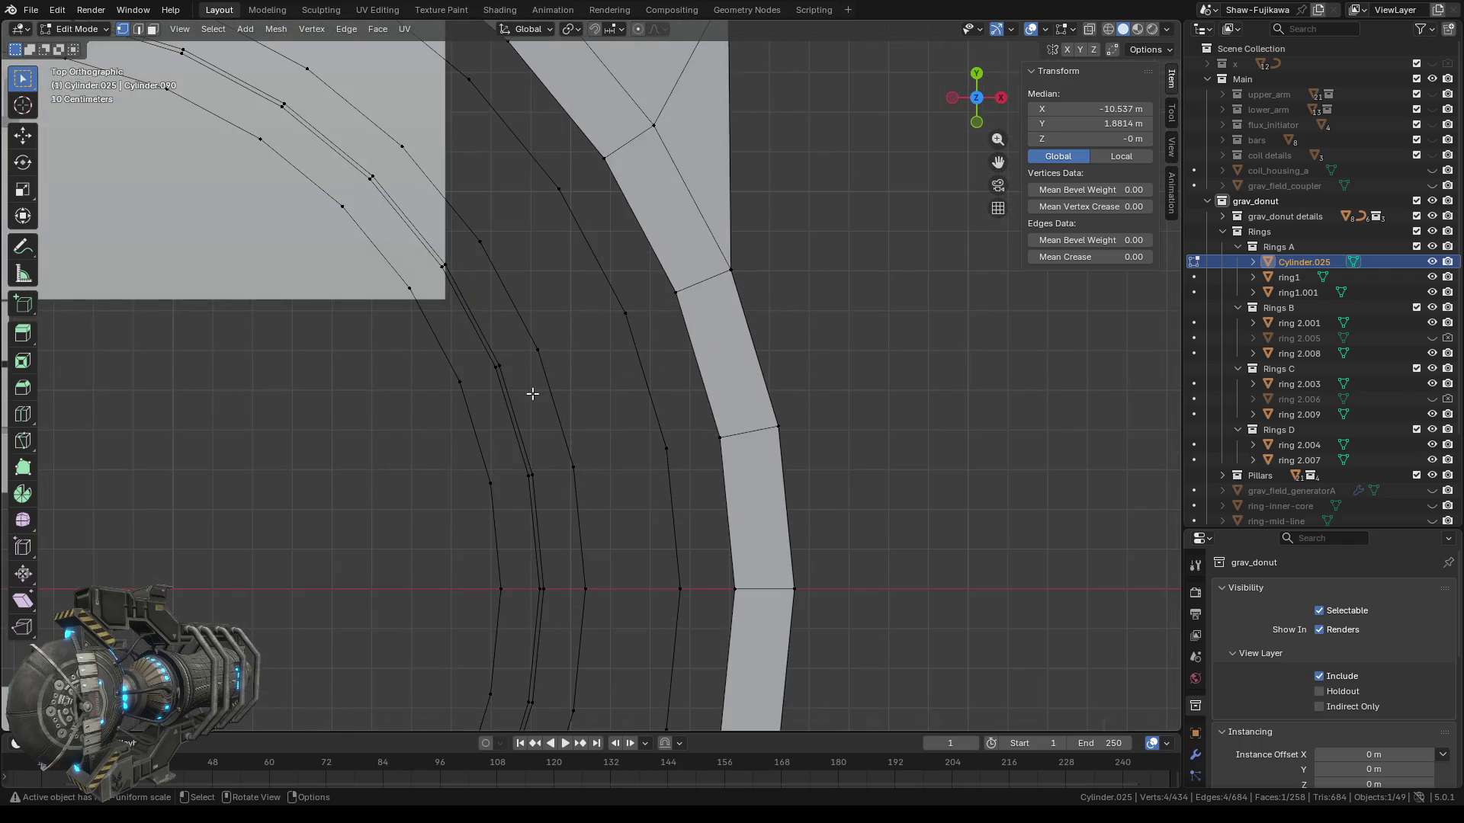
scroll(533, 395, down, 4)
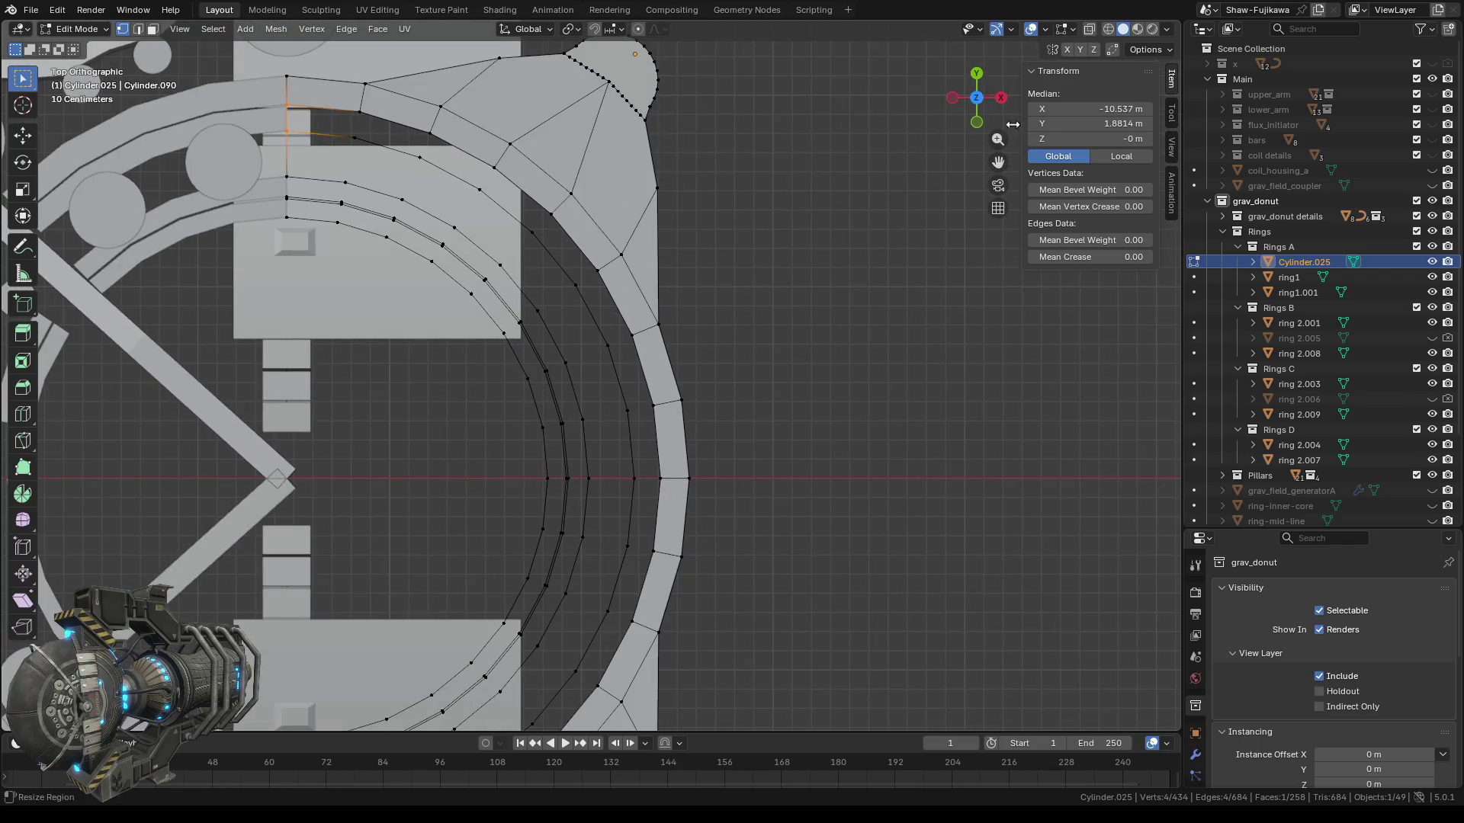
click(1433, 217)
Orbit around the ring section and return to Top Orthographic view.
mouse_move(629, 474)
middle_down()
mouse_move(572, 490)
mouse_move(537, 431)
mouse_move(696, 428)
mouse_move(592, 460)
mouse_move(664, 461)
mouse_move(666, 487)
middle_up()
scroll(573, 490, down, 5)
scroll(615, 521, up, 2)
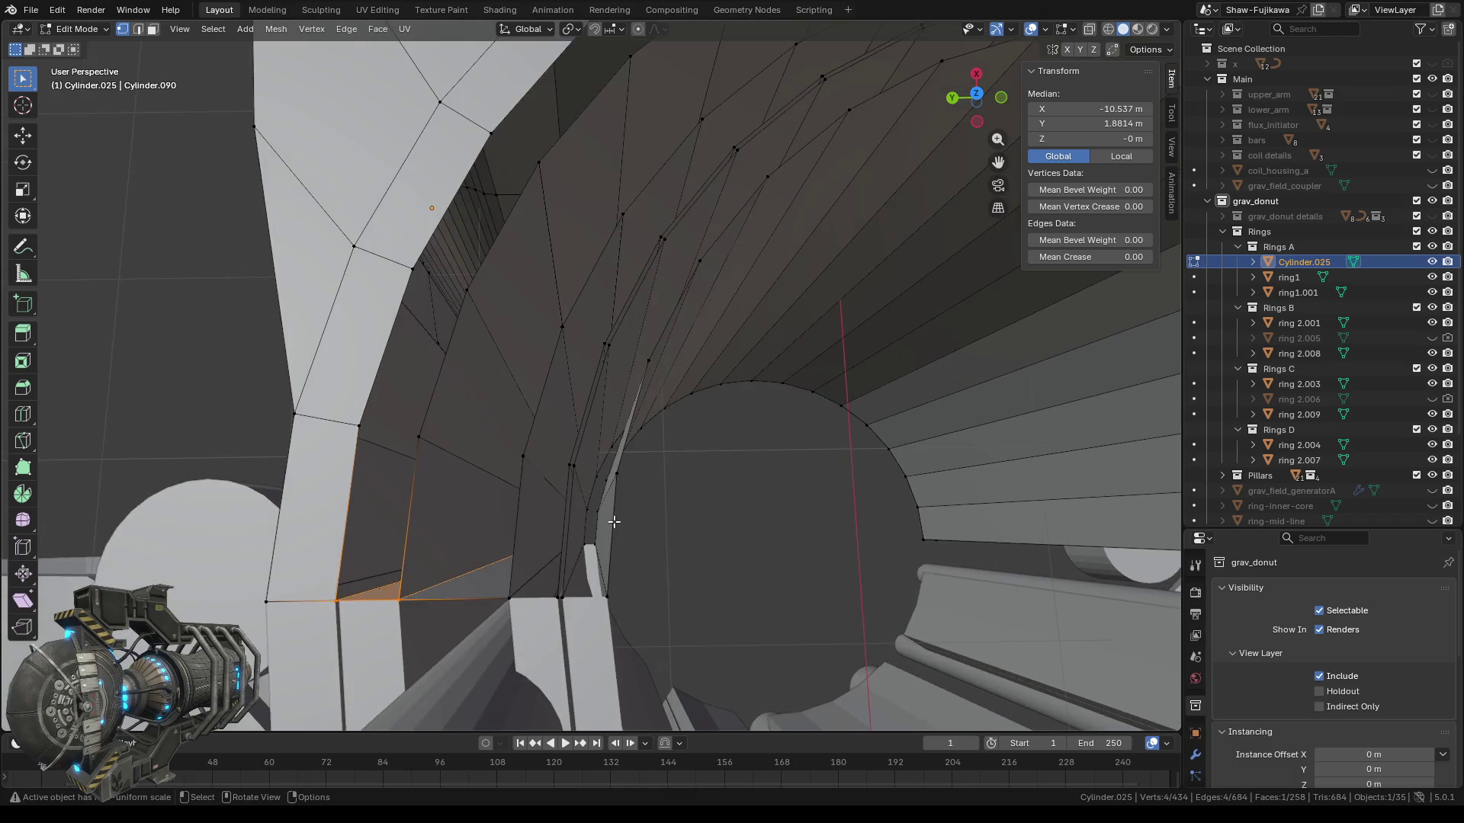
scroll(629, 509, down, 4)
middle_drag(794, 500, 645, 503)
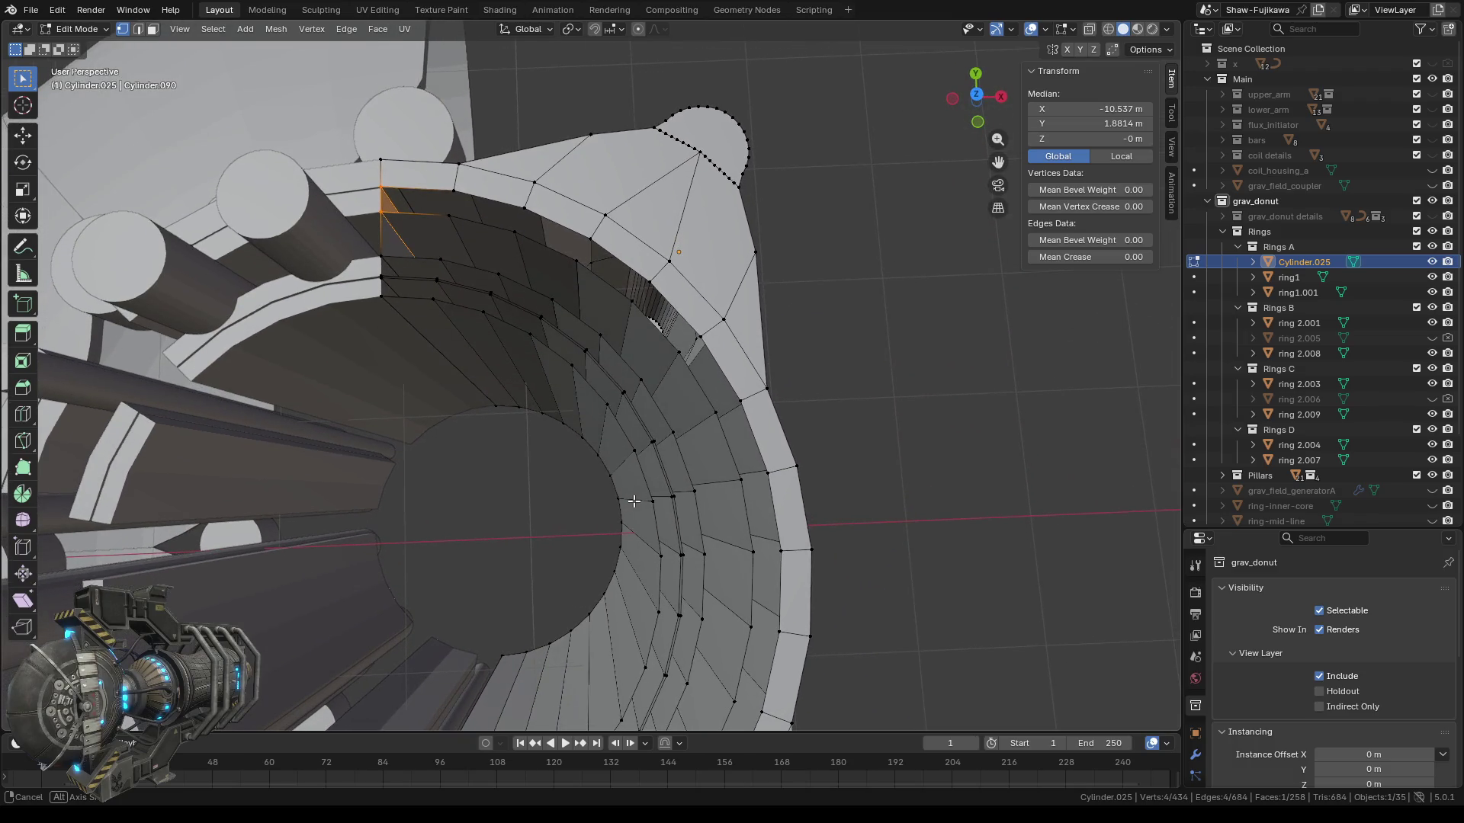
click(977, 98)
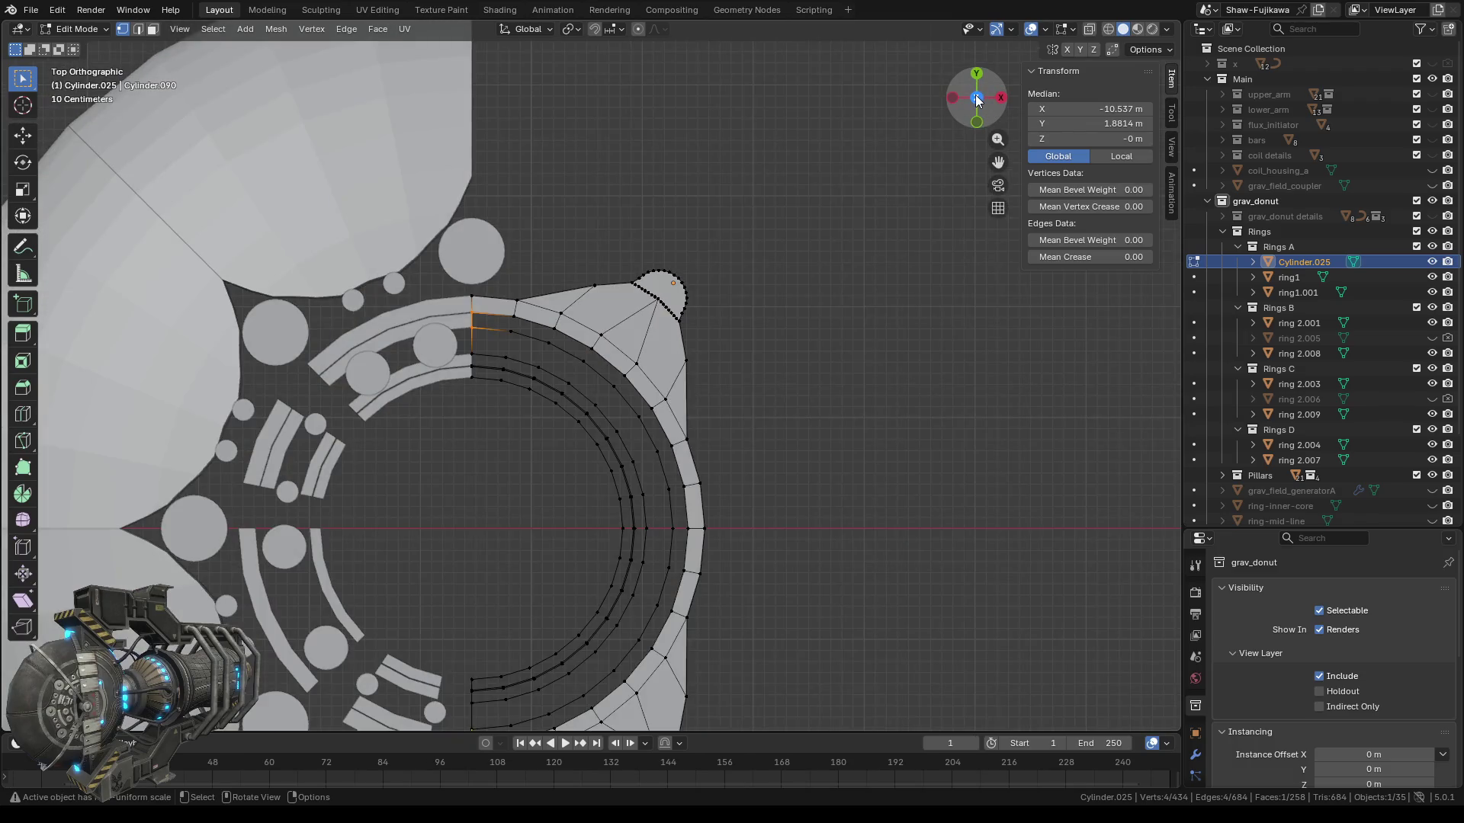
Unhide the grav_donut details geometry, zoom in on the ring seam, and select its lower corner vertex.
click(1432, 217)
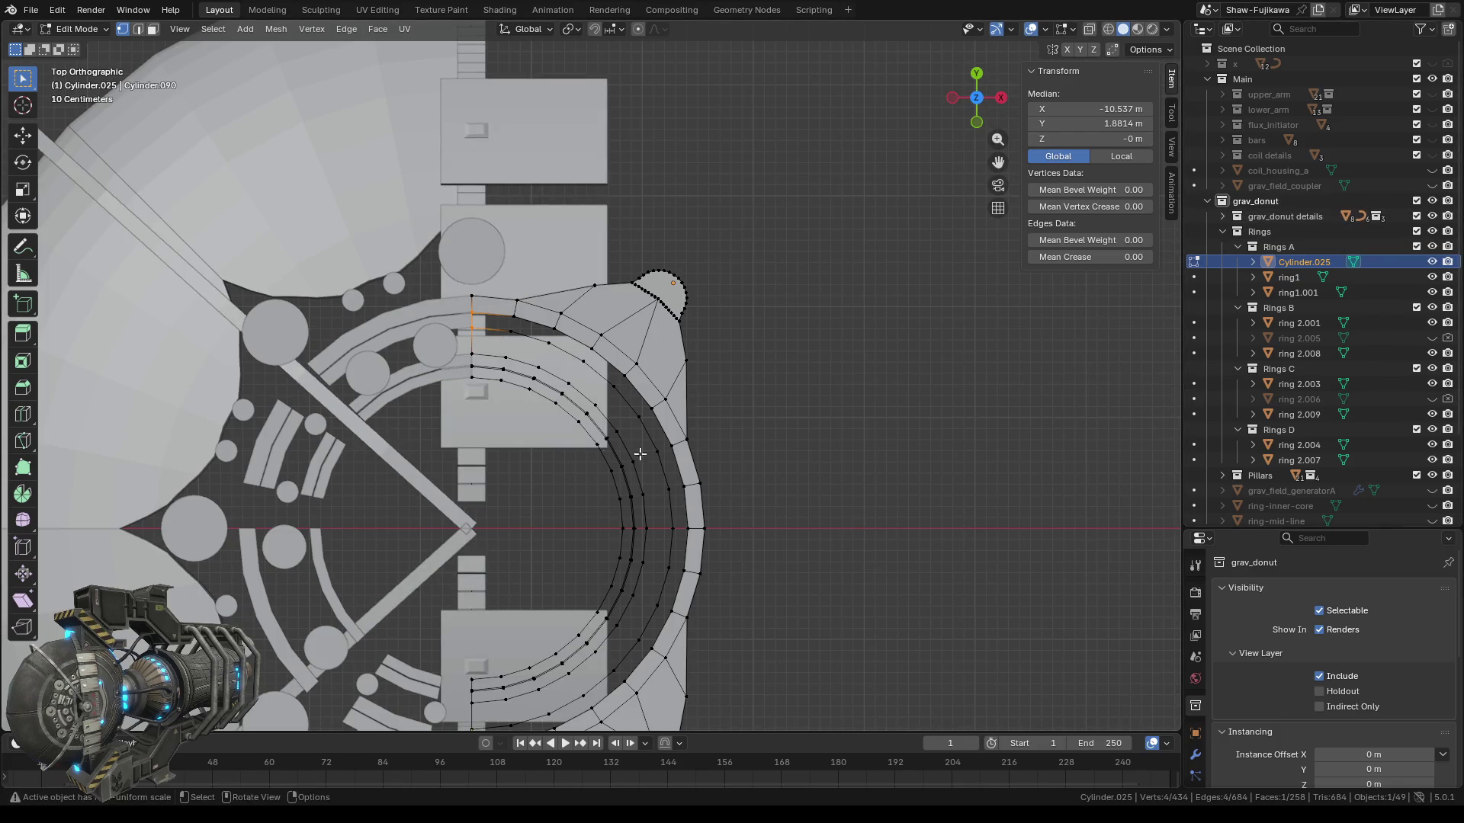
shift+middle_drag(507, 451, 544, 433)
scroll(571, 396, up, 3)
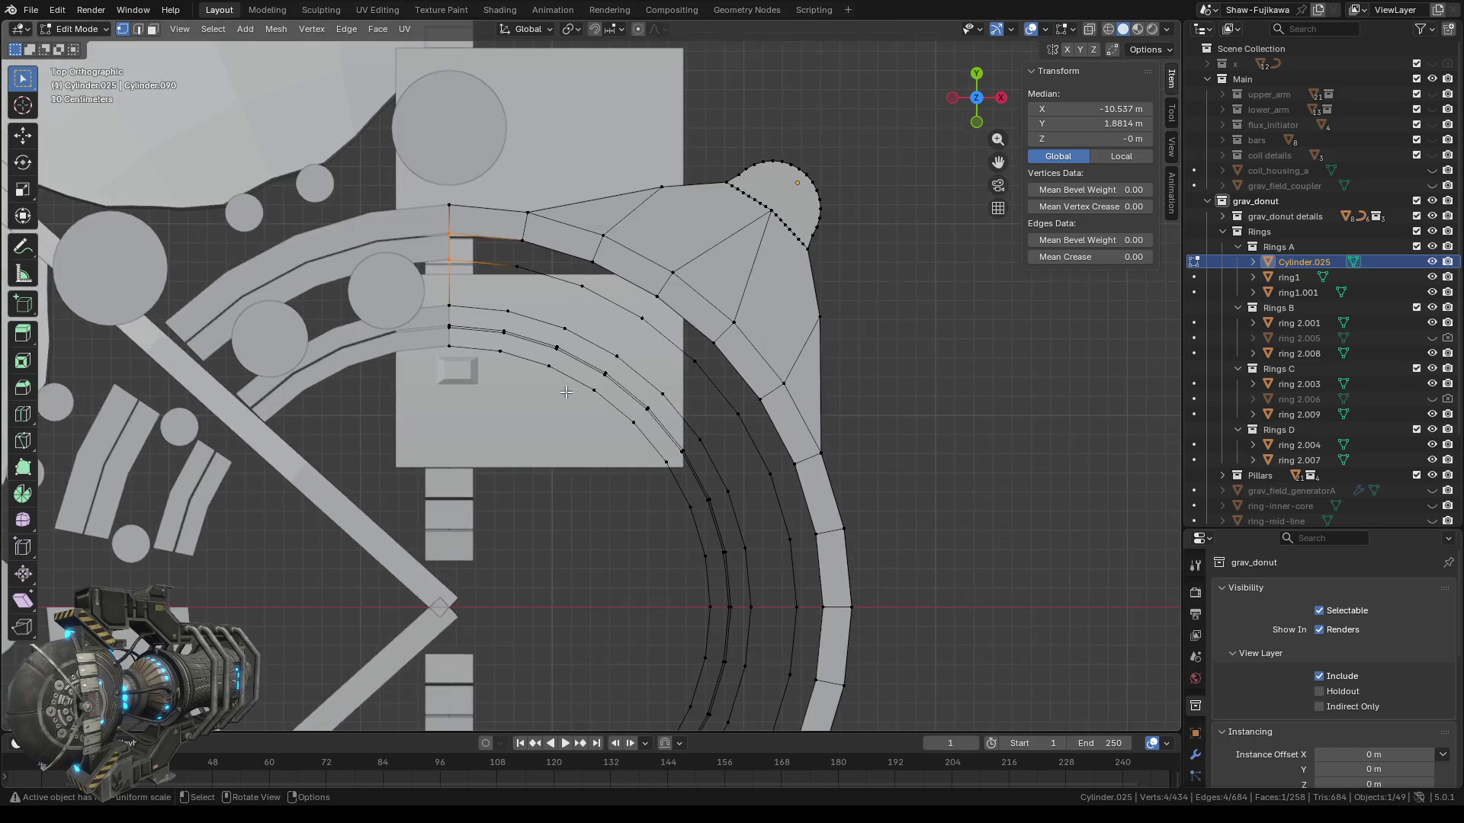
scroll(549, 404, up, 2)
scroll(526, 412, up, 2)
scroll(506, 419, up, 1)
scroll(503, 415, up, 1)
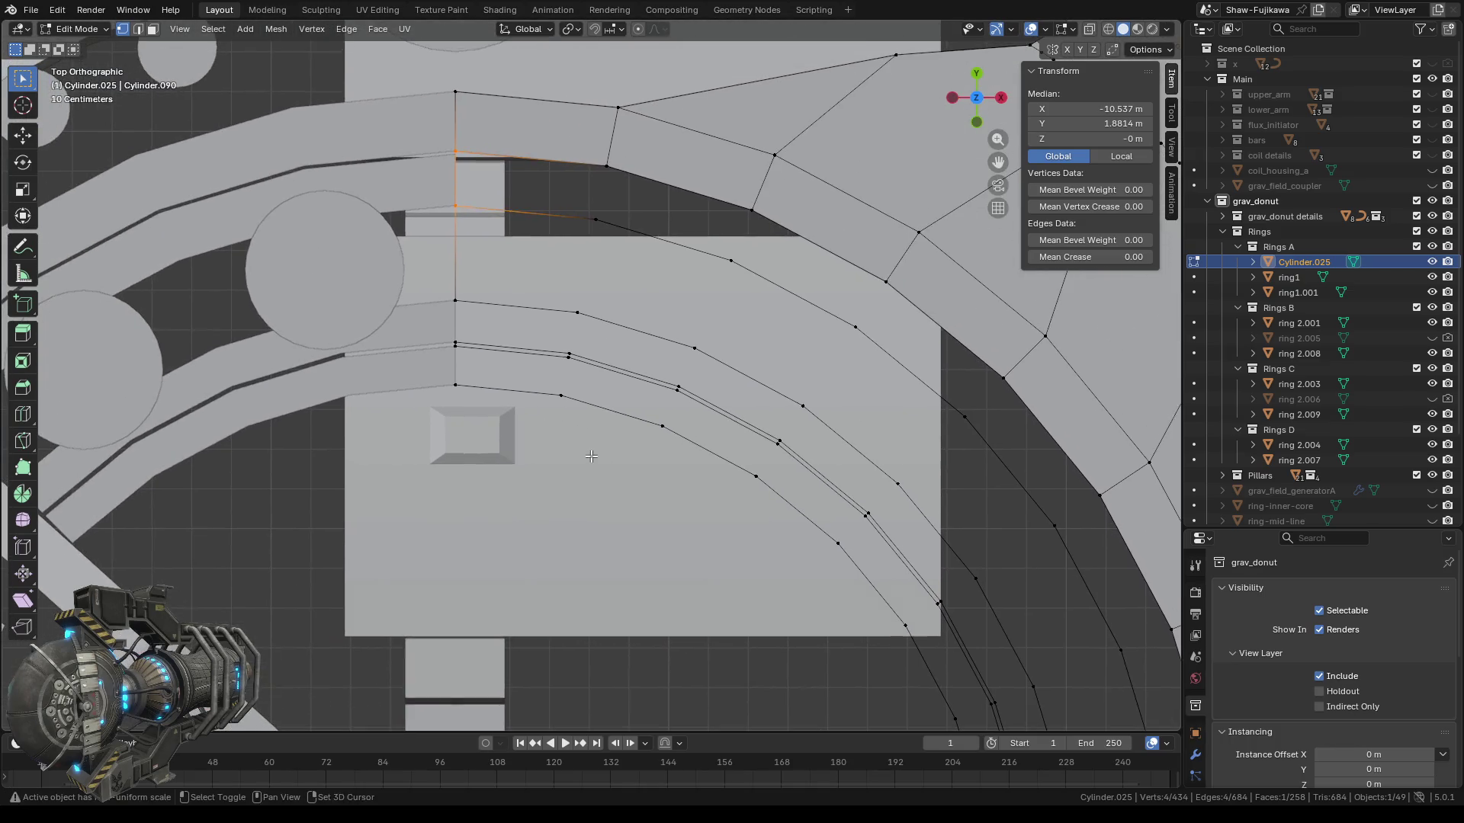
scroll(512, 402, up, 1)
scroll(496, 398, up, 1)
scroll(488, 394, up, 1)
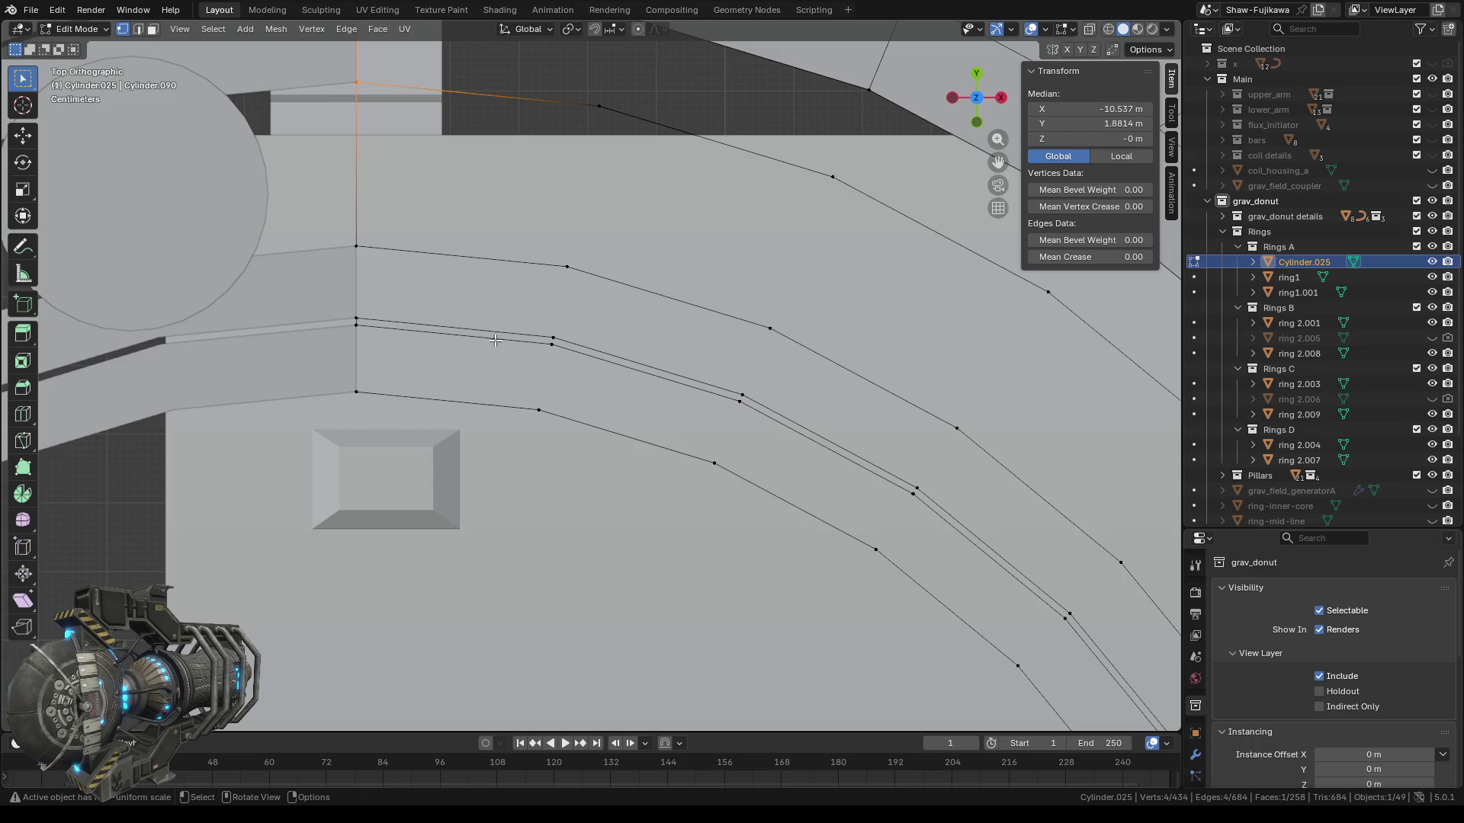
shift+middle_drag(473, 356, 597, 352)
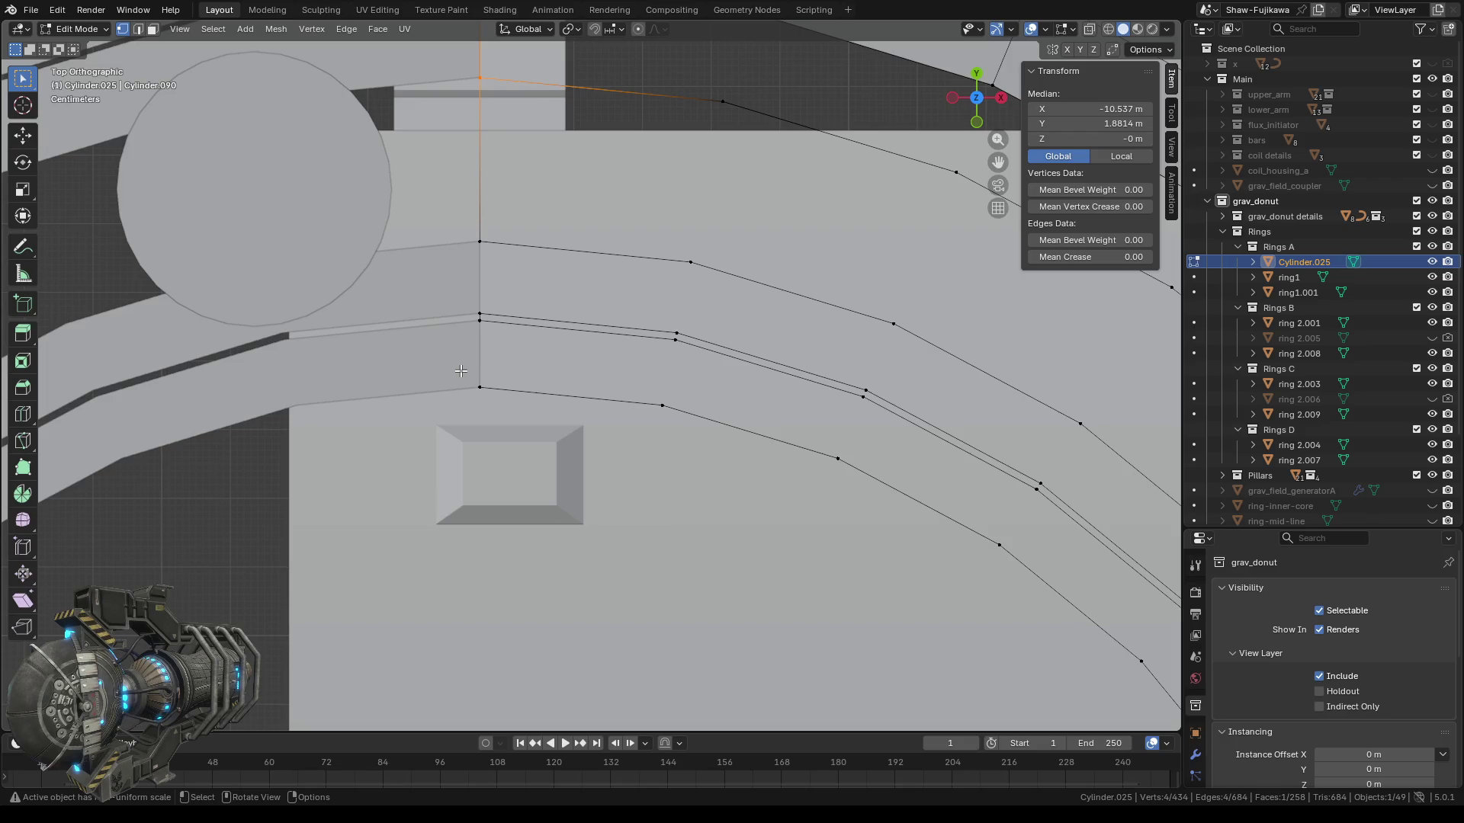
click(496, 397)
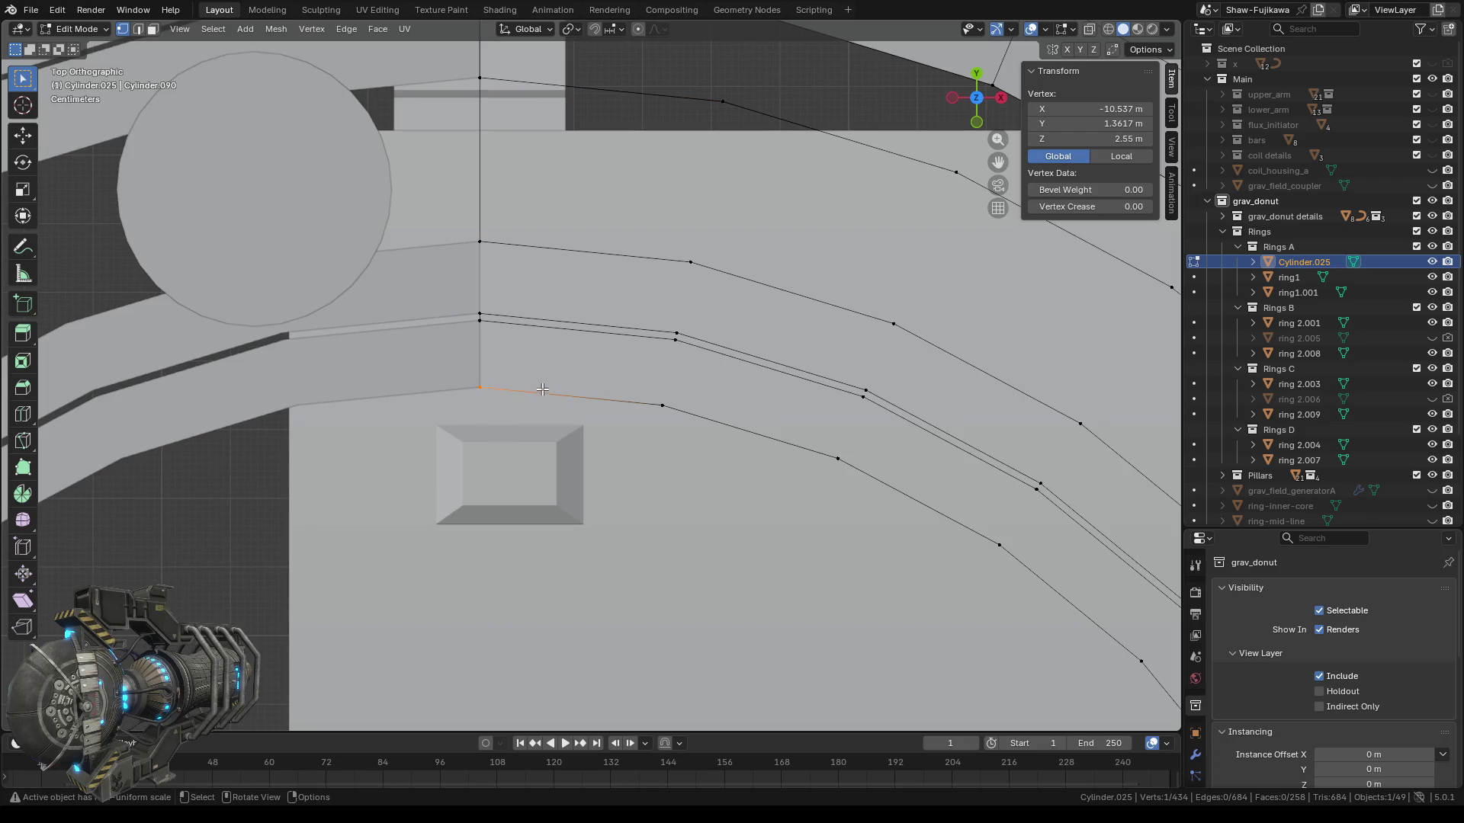
Snap the 3D cursor to the selected corner vertex and merge the stray gap vertices at it.
right_click(532, 358)
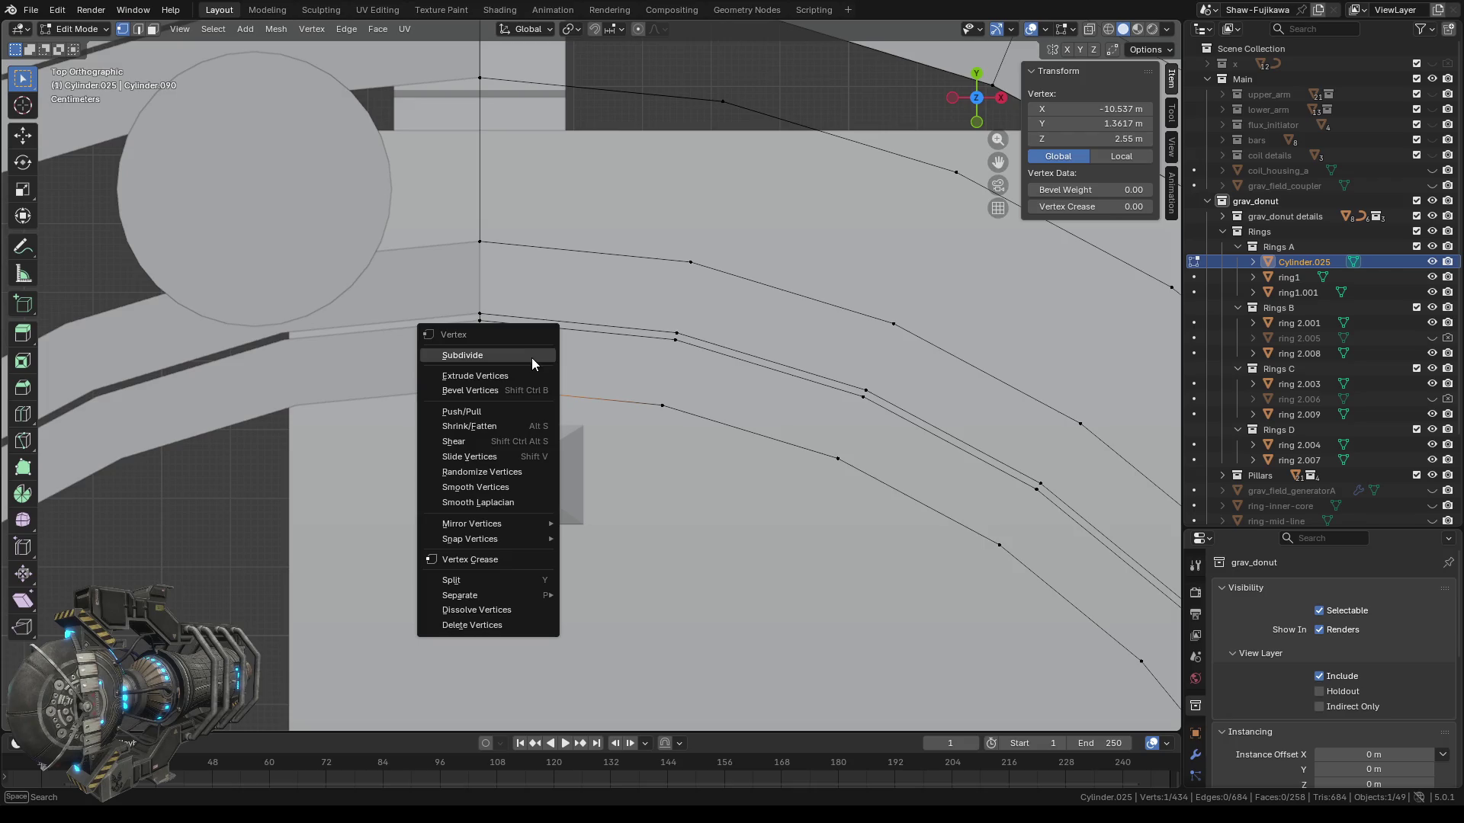
mouse_move(482, 538)
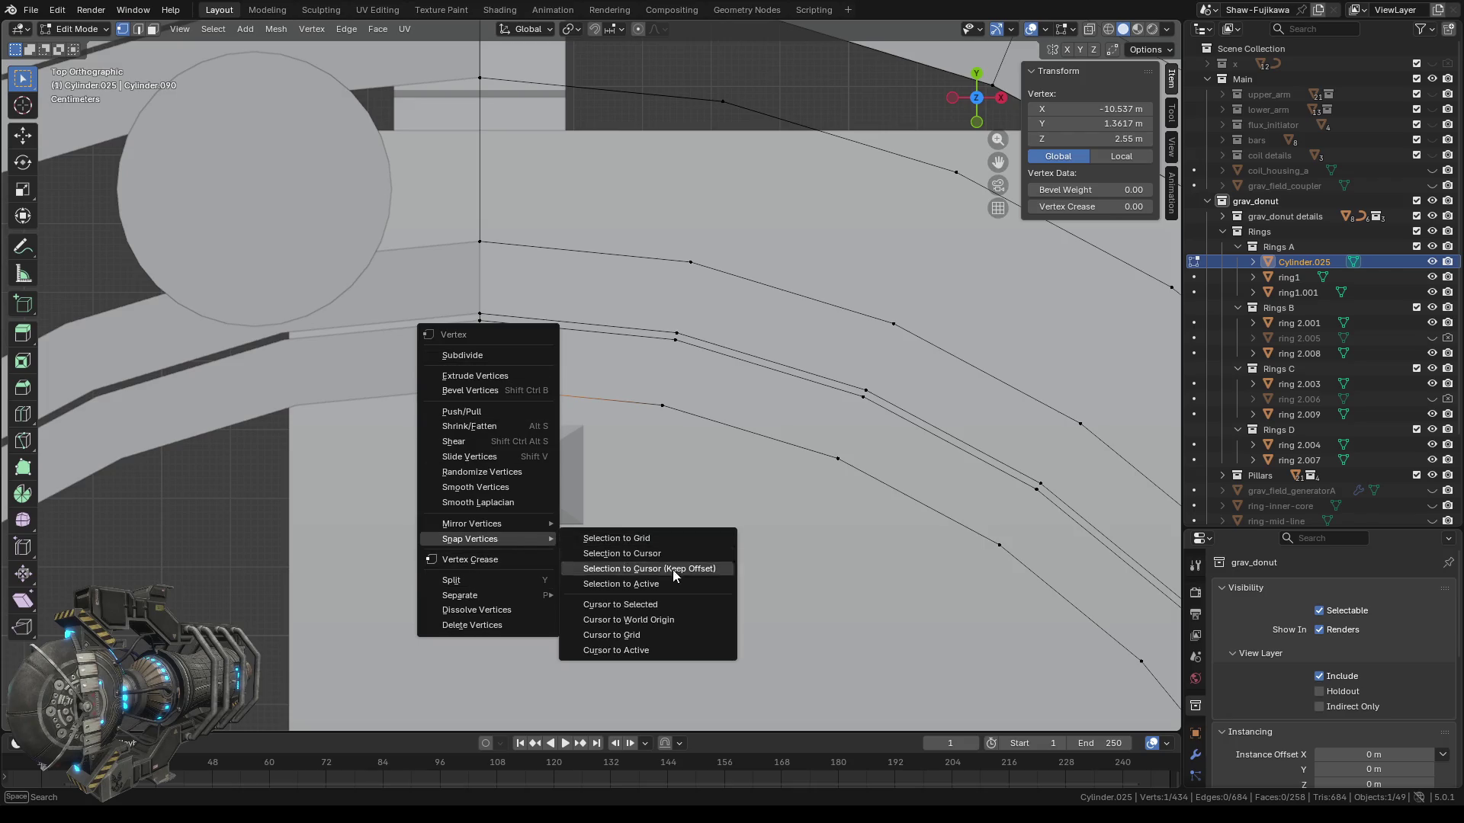
click(662, 599)
shift+click(502, 346)
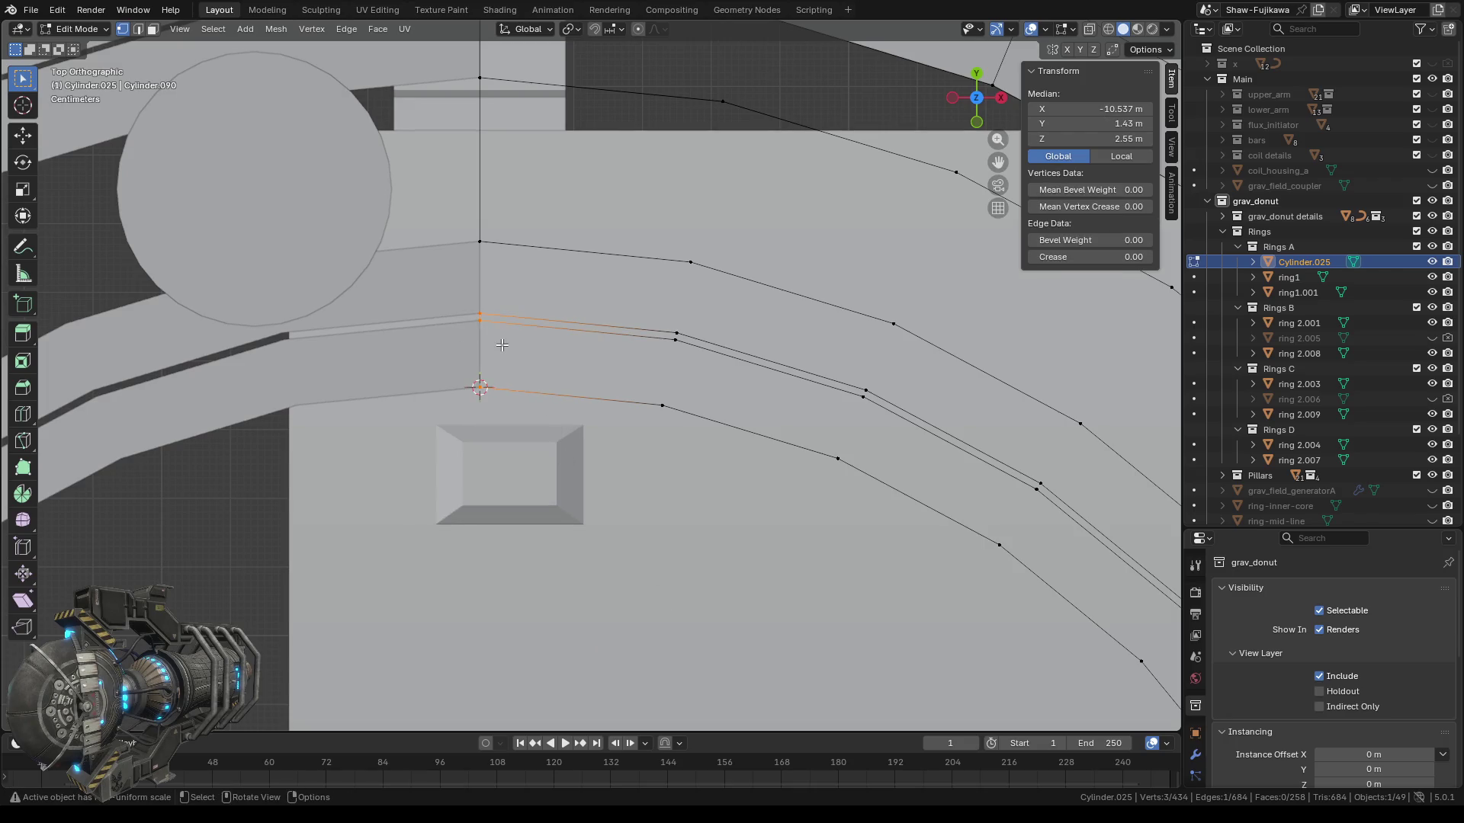
key(m)
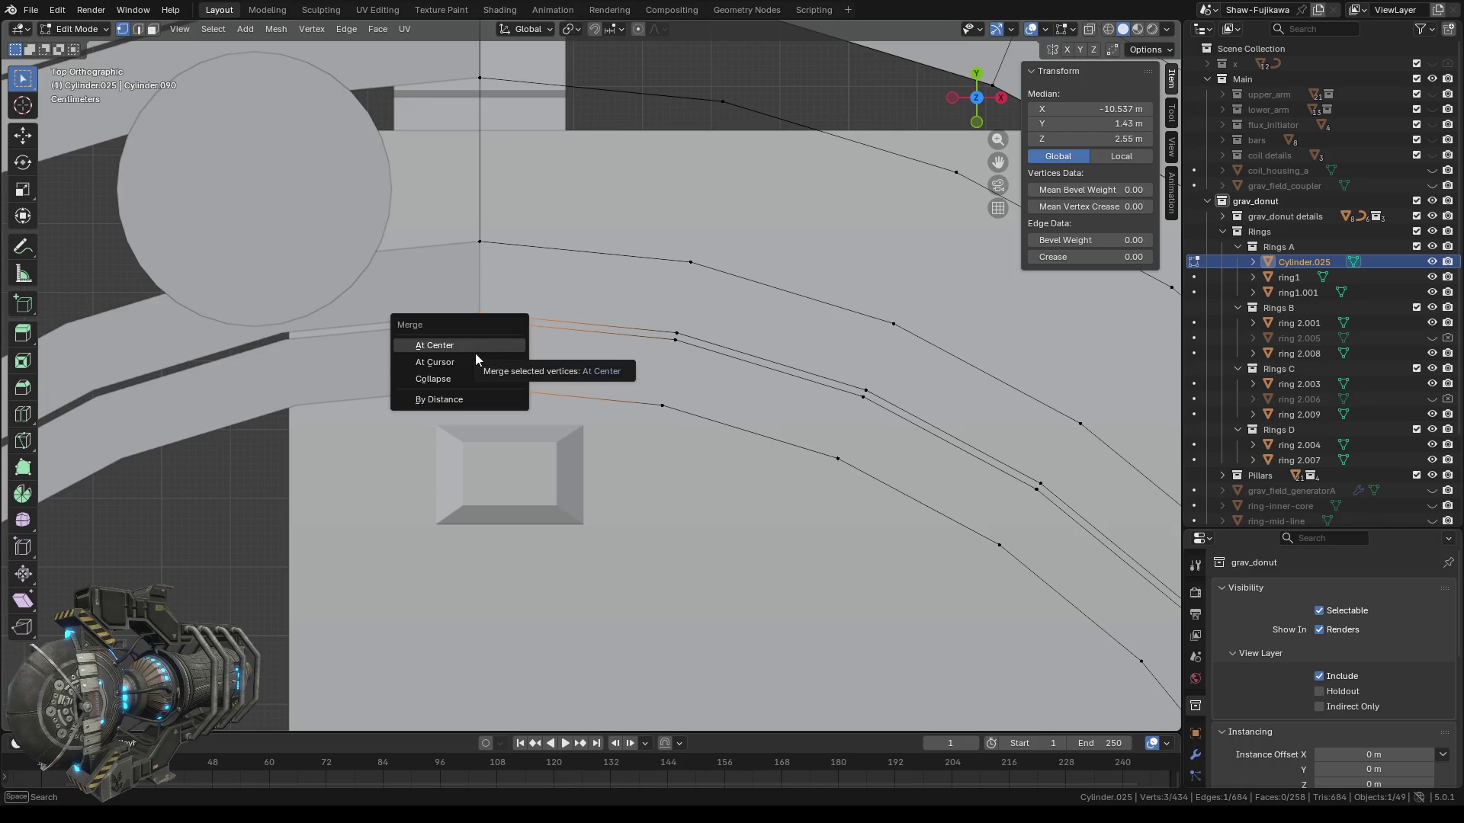
click(451, 359)
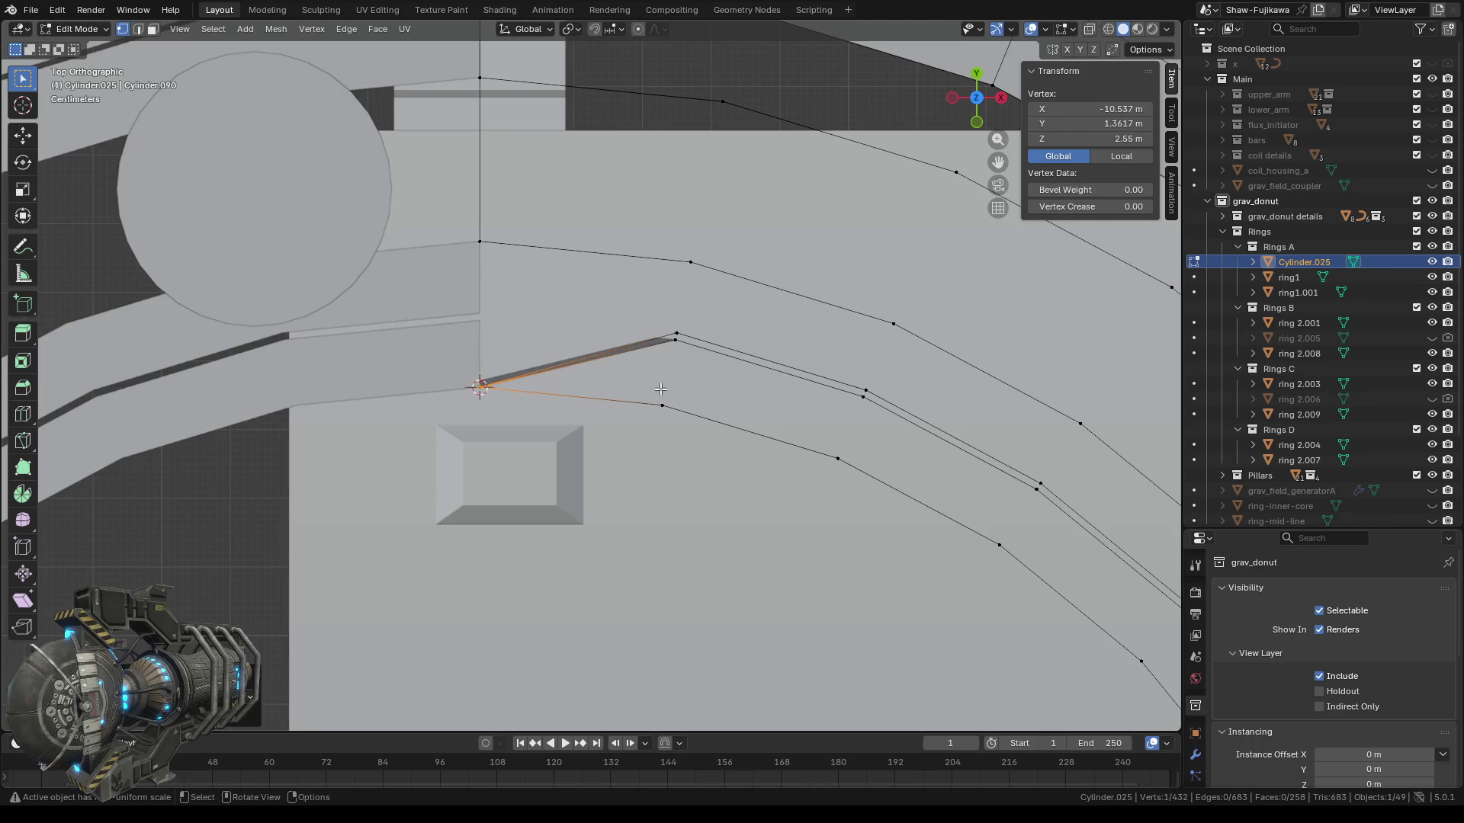
scroll(633, 510, down, 3)
middle_drag(633, 510, 642, 497)
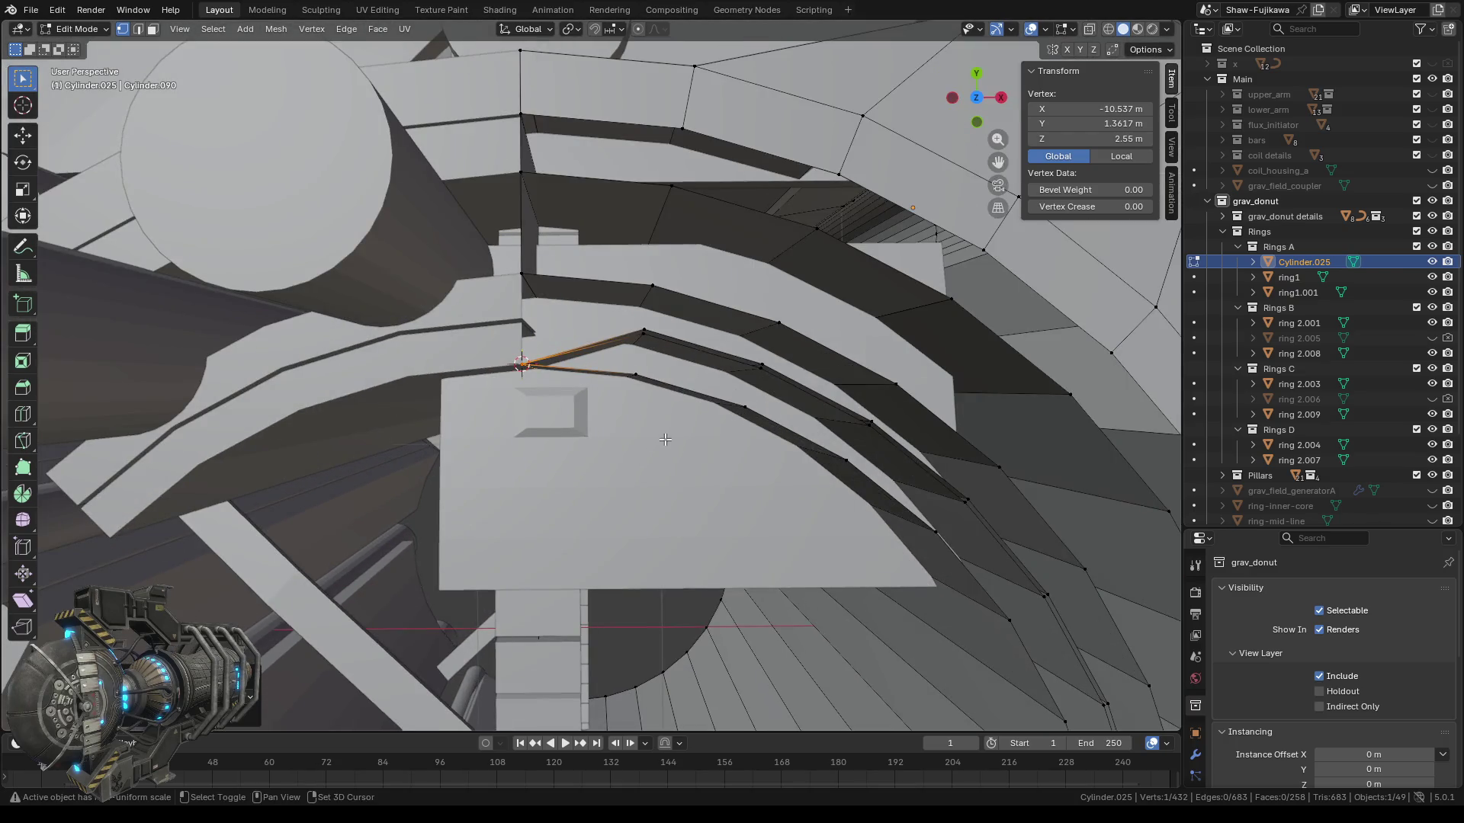
Select the next gap's corner vertex and snap the 3D cursor to it.
shift+middle_drag(664, 440, 495, 358)
scroll(605, 395, up, 5)
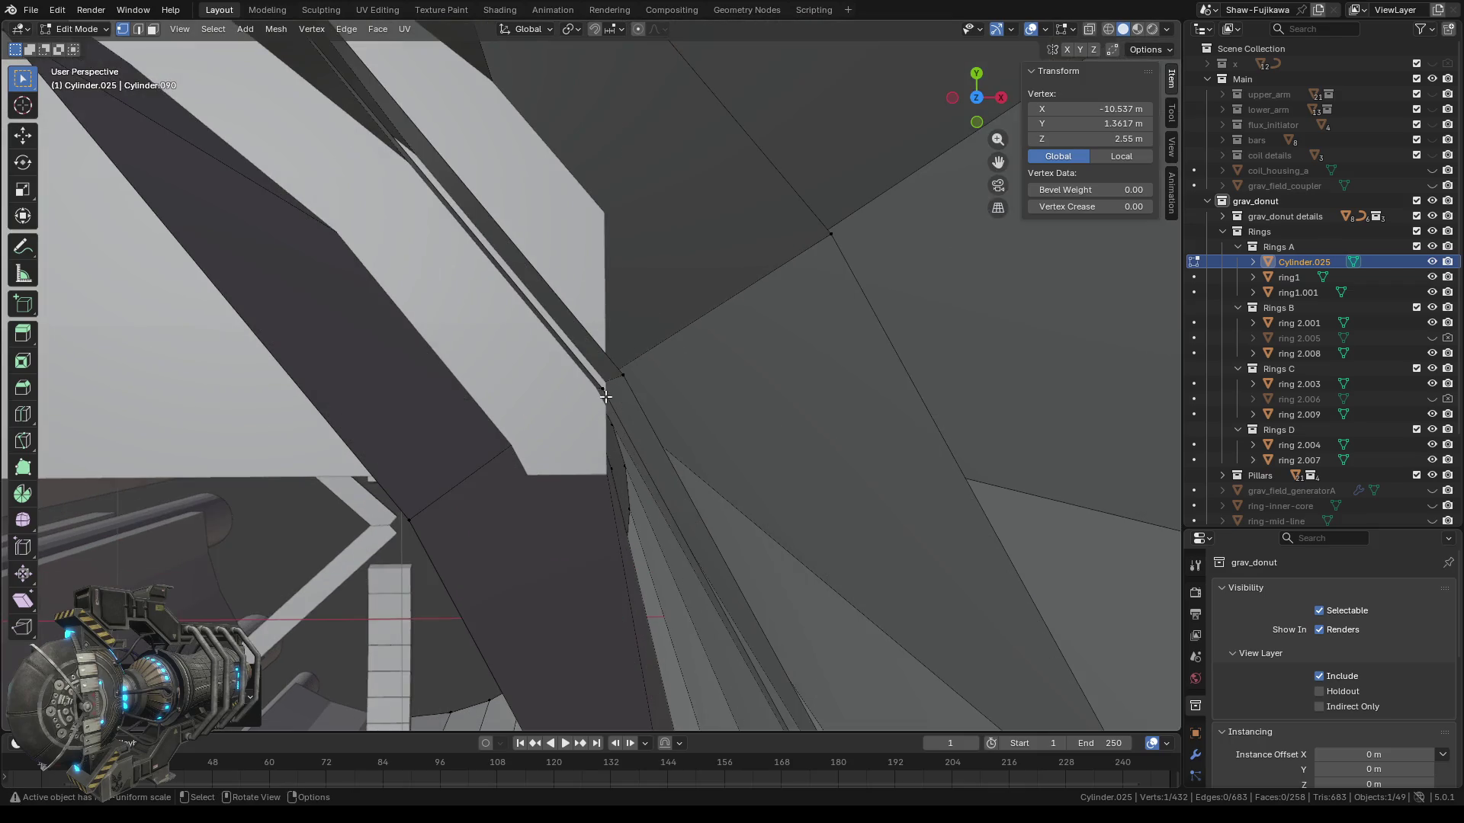
click(620, 372)
scroll(706, 382, down, 3)
right_click(642, 383)
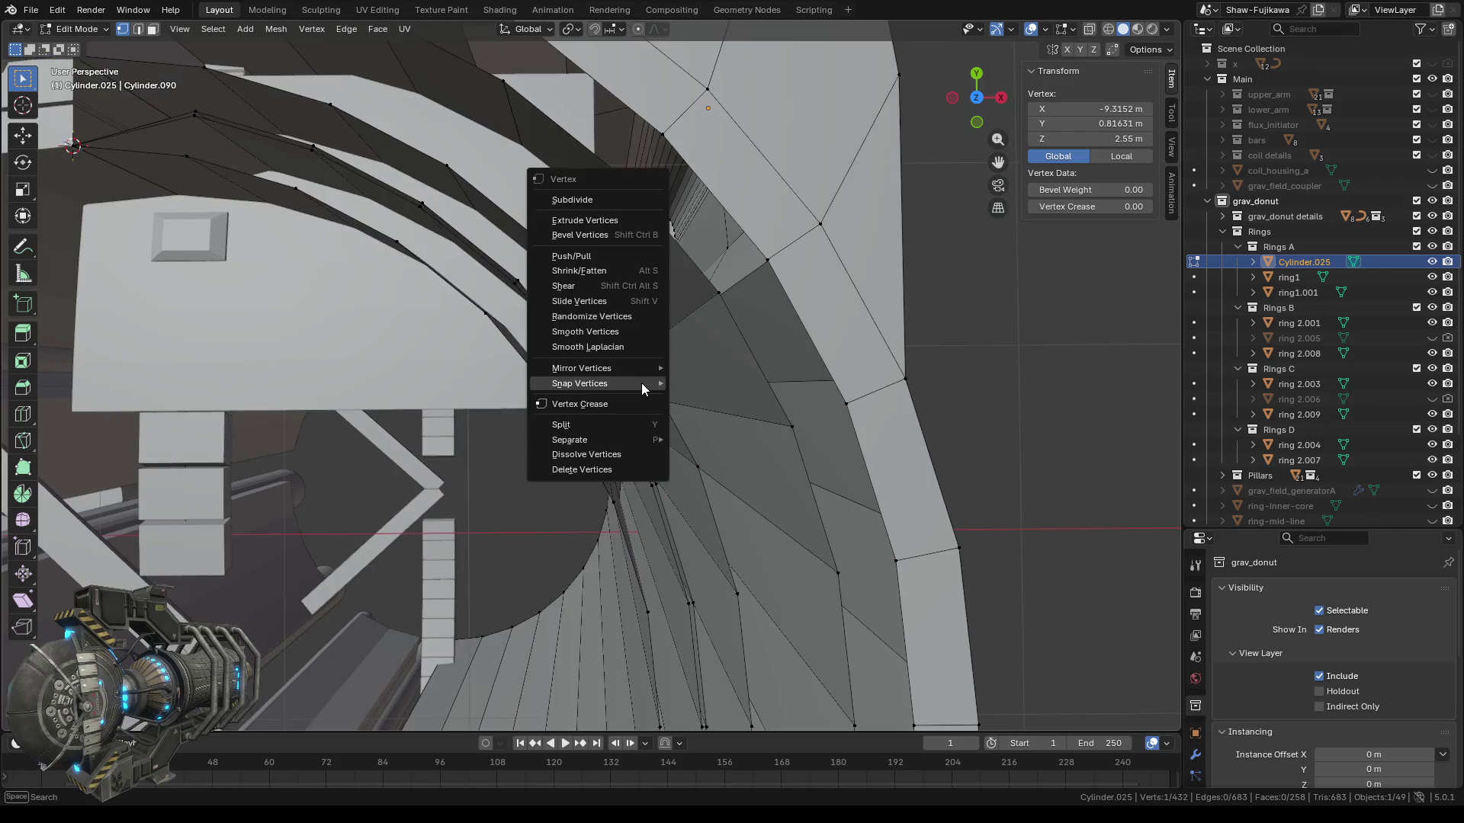
mouse_move(640, 382)
click(753, 446)
Add the loose gap vertices and merge all four at the 3D cursor.
scroll(753, 446, up, 4)
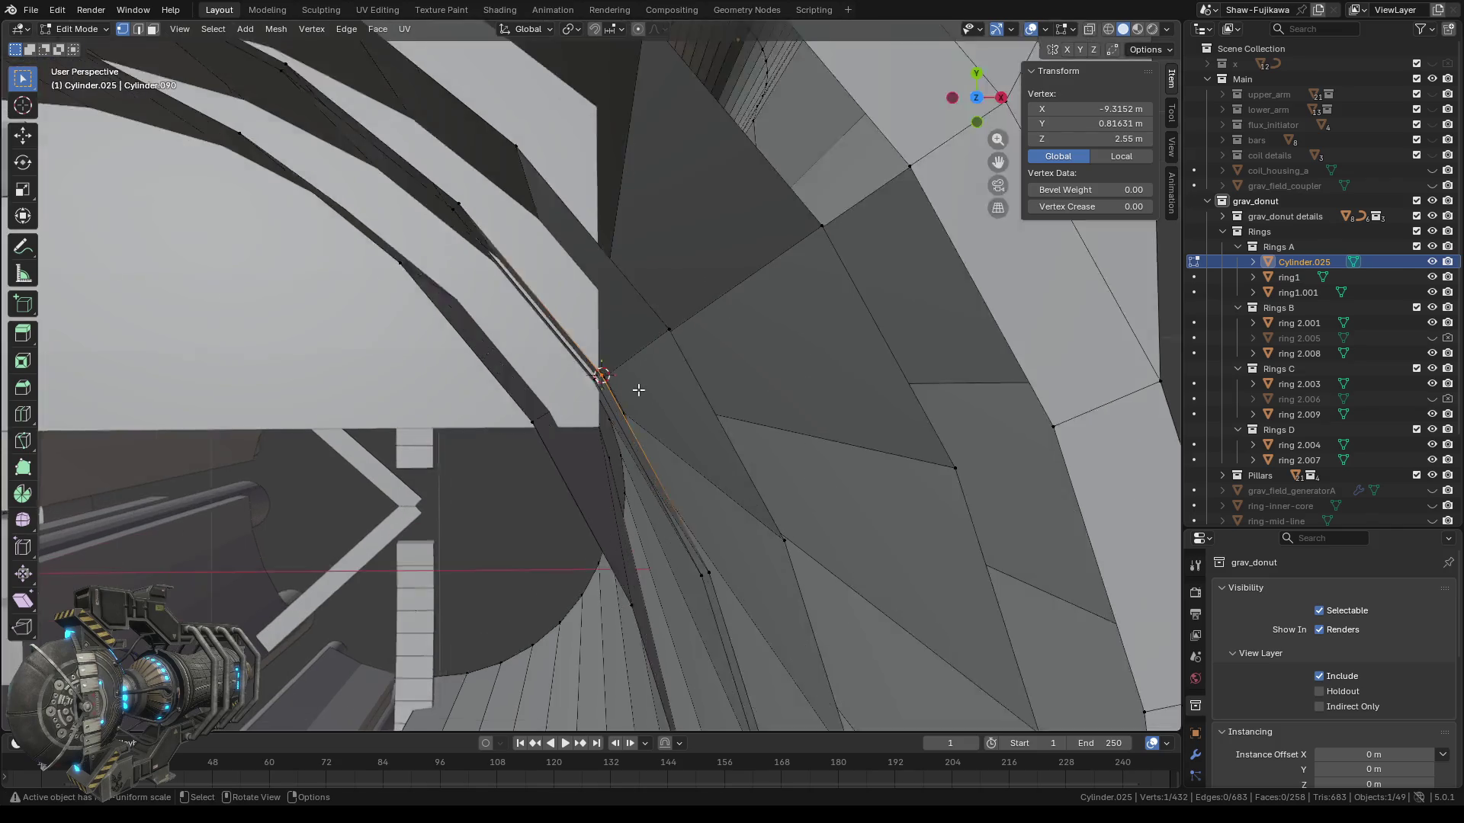
shift+click(558, 448)
middle_drag(558, 448, 529, 445)
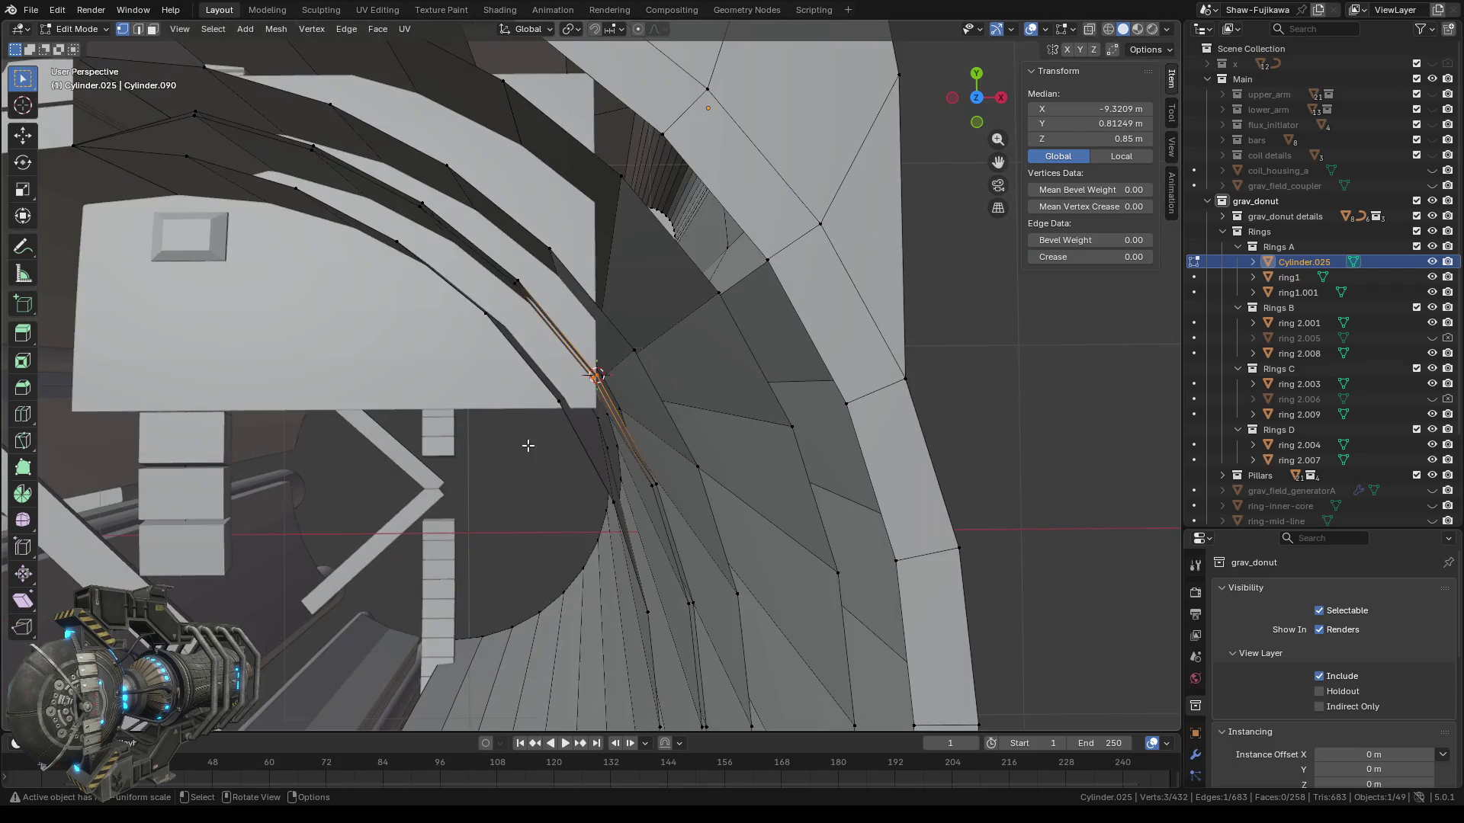
shift+click(577, 420)
key(m)
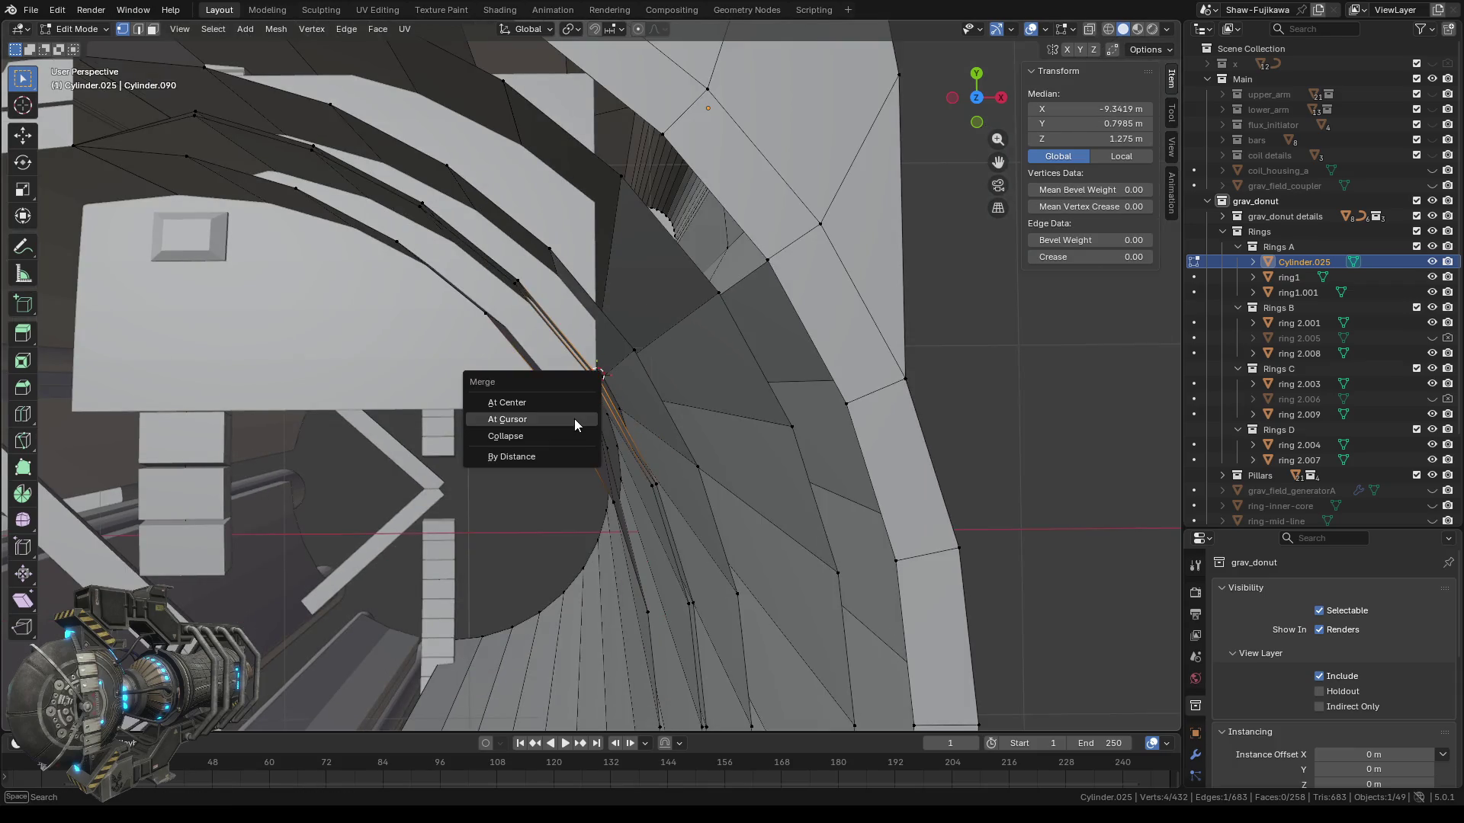
click(555, 420)
mouse_move(551, 439)
middle_down()
mouse_move(530, 390)
mouse_move(568, 407)
mouse_move(552, 156)
mouse_move(574, 244)
middle_up()
middle_drag(574, 357, 534, 400)
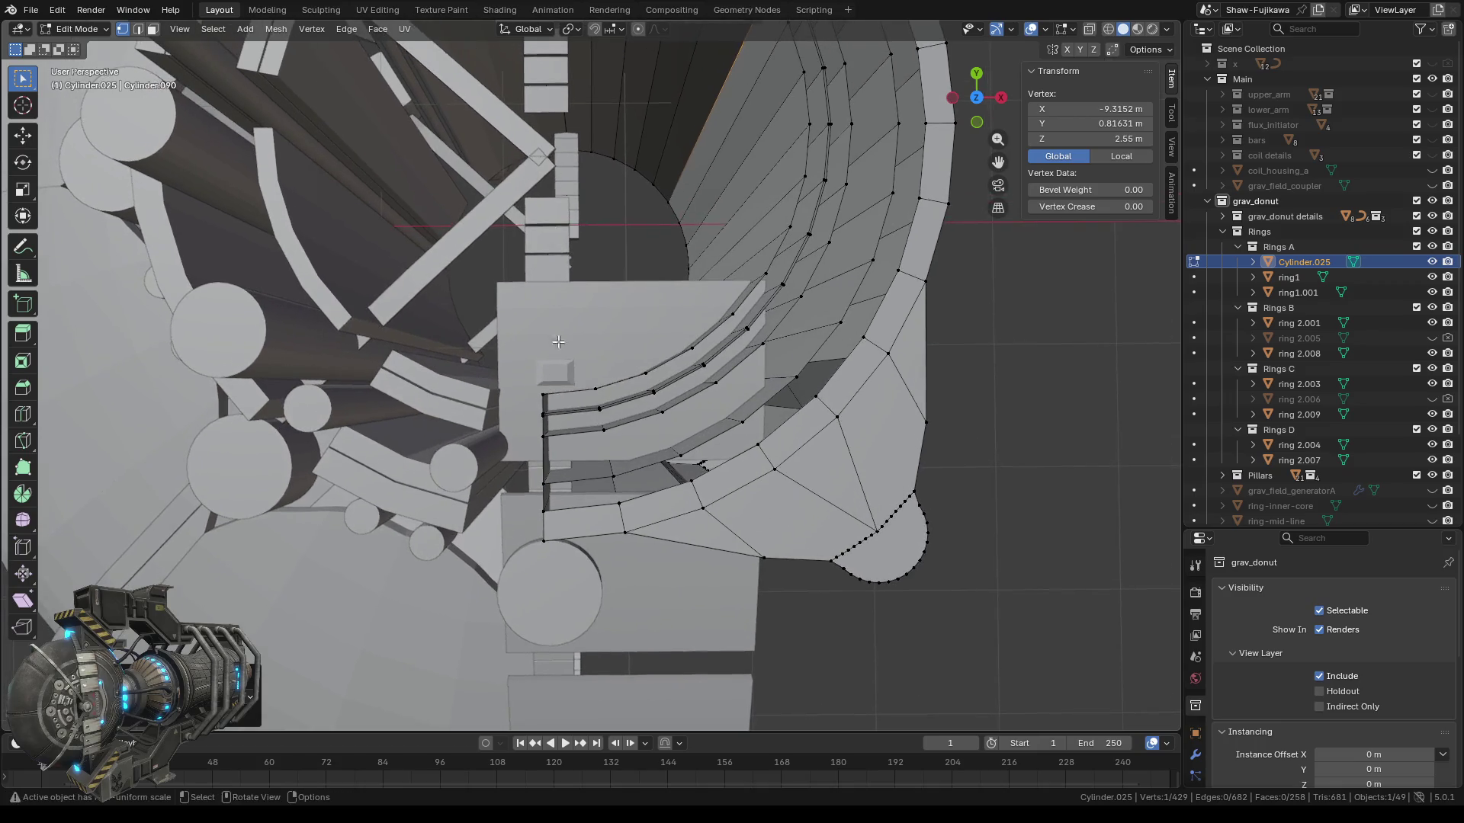
Snap the cursor to the inner-step corner vertex and merge the three gap vertices there.
scroll(528, 407, up, 5)
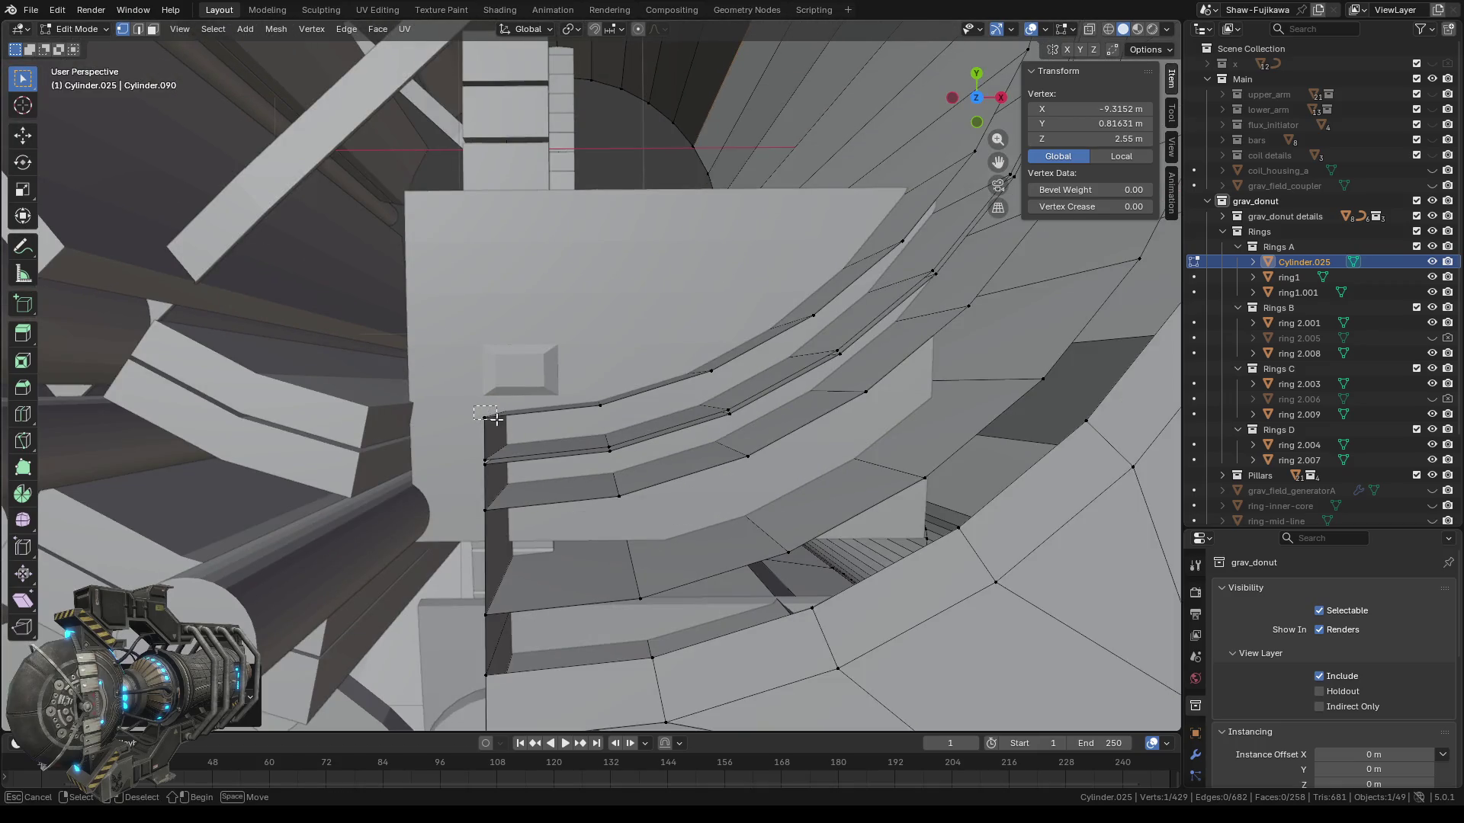
click(485, 416)
key(ctrl+v)
mouse_move(651, 296)
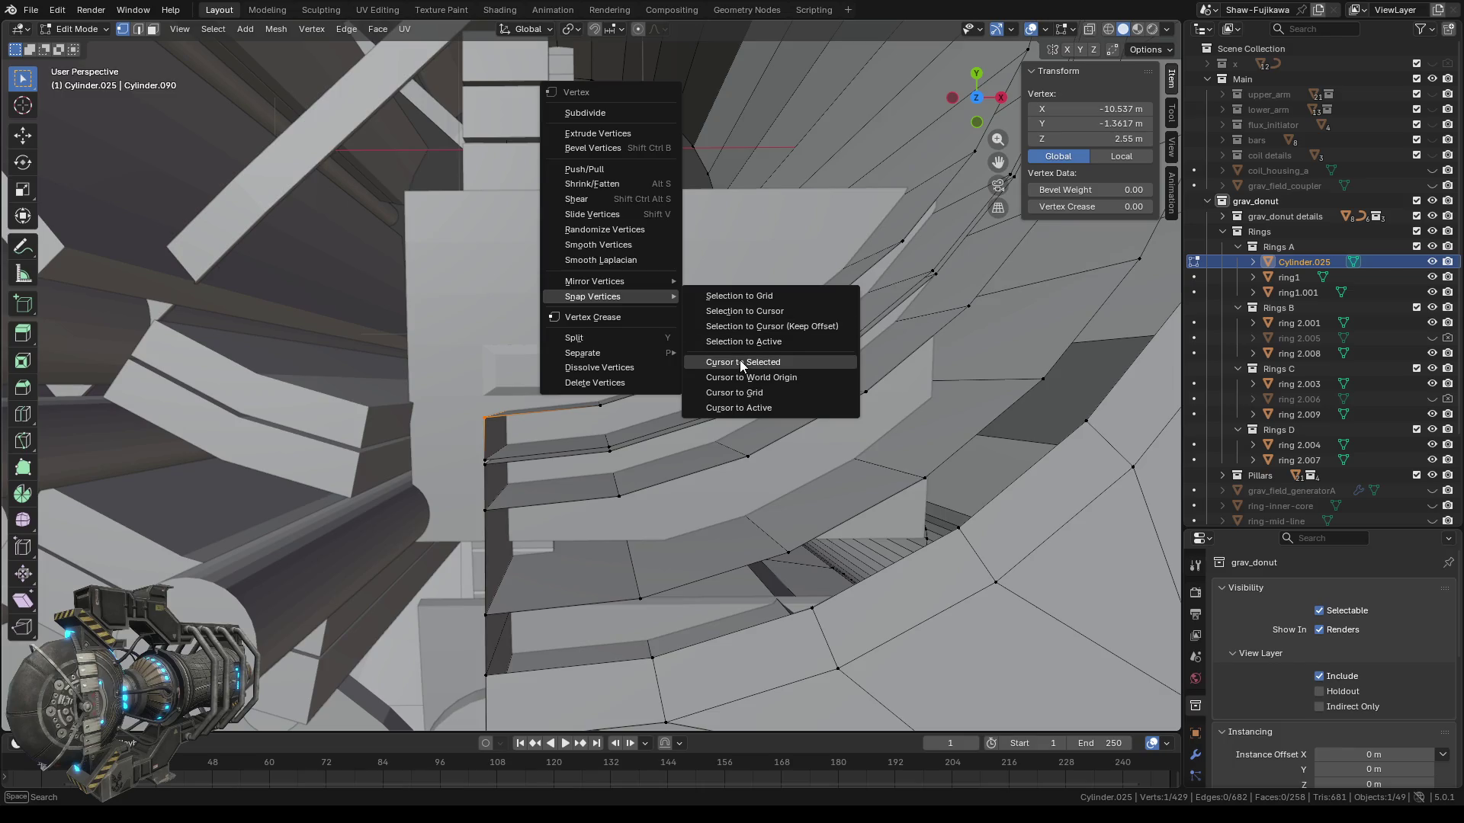
click(740, 361)
shift+click(502, 470)
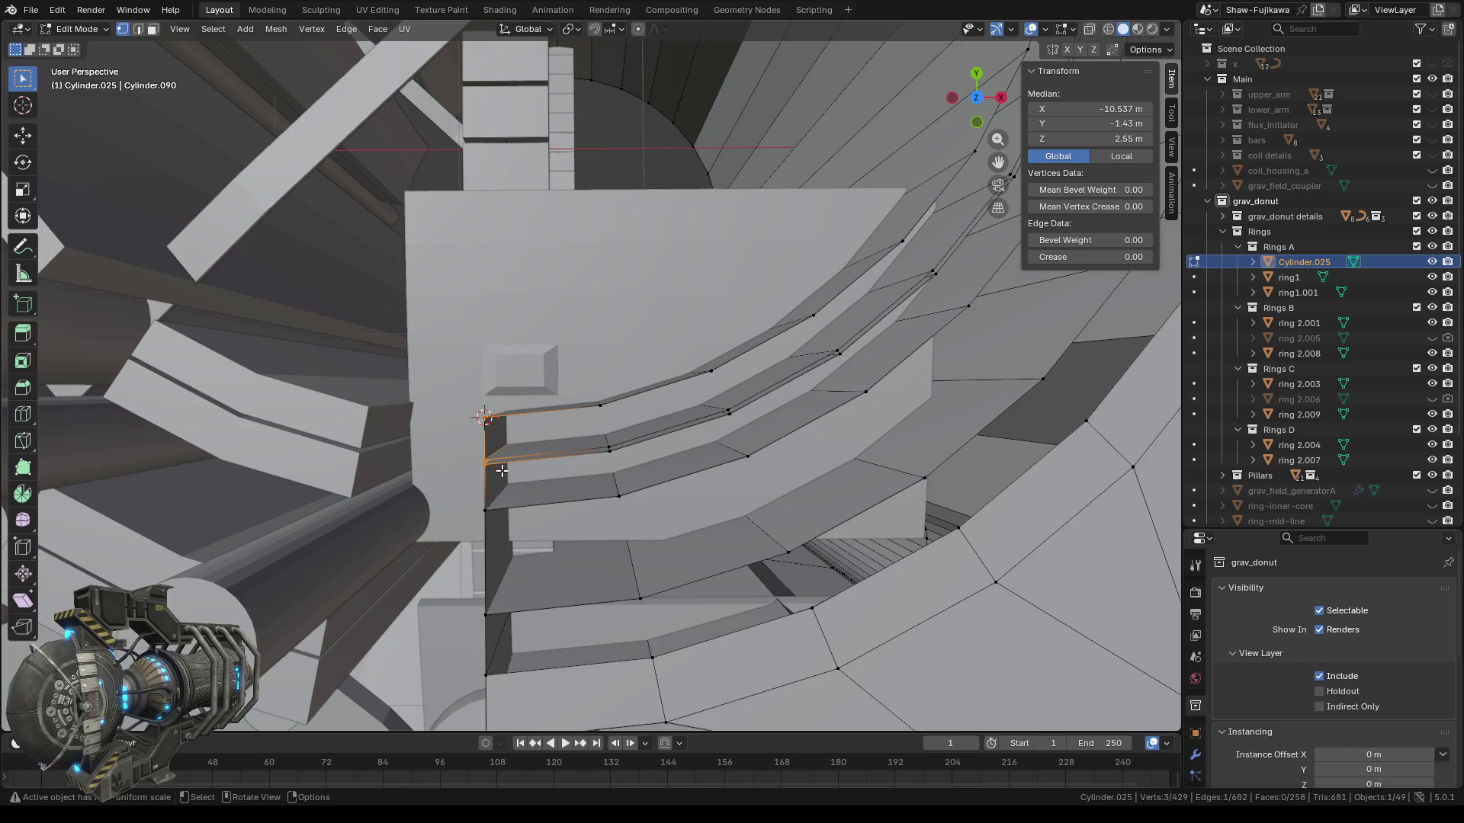
key(m)
click(501, 469)
mouse_move(501, 469)
middle_down()
mouse_move(583, 462)
mouse_move(551, 424)
mouse_move(582, 449)
mouse_move(604, 409)
mouse_move(595, 423)
middle_up()
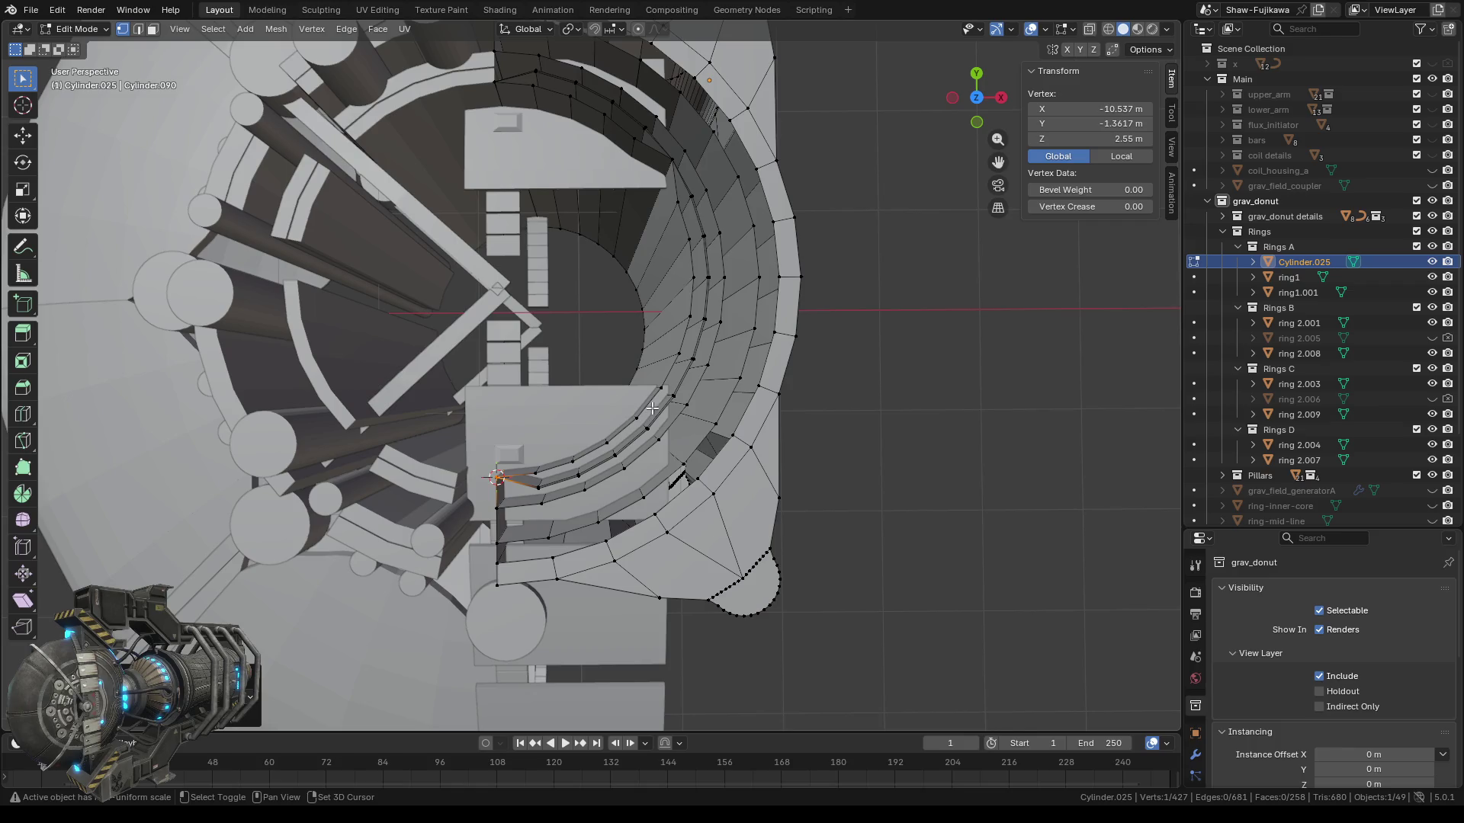
Select the vertex at the next seam gap and snap the 3D cursor to it.
scroll(645, 398, up, 2)
scroll(579, 412, up, 3)
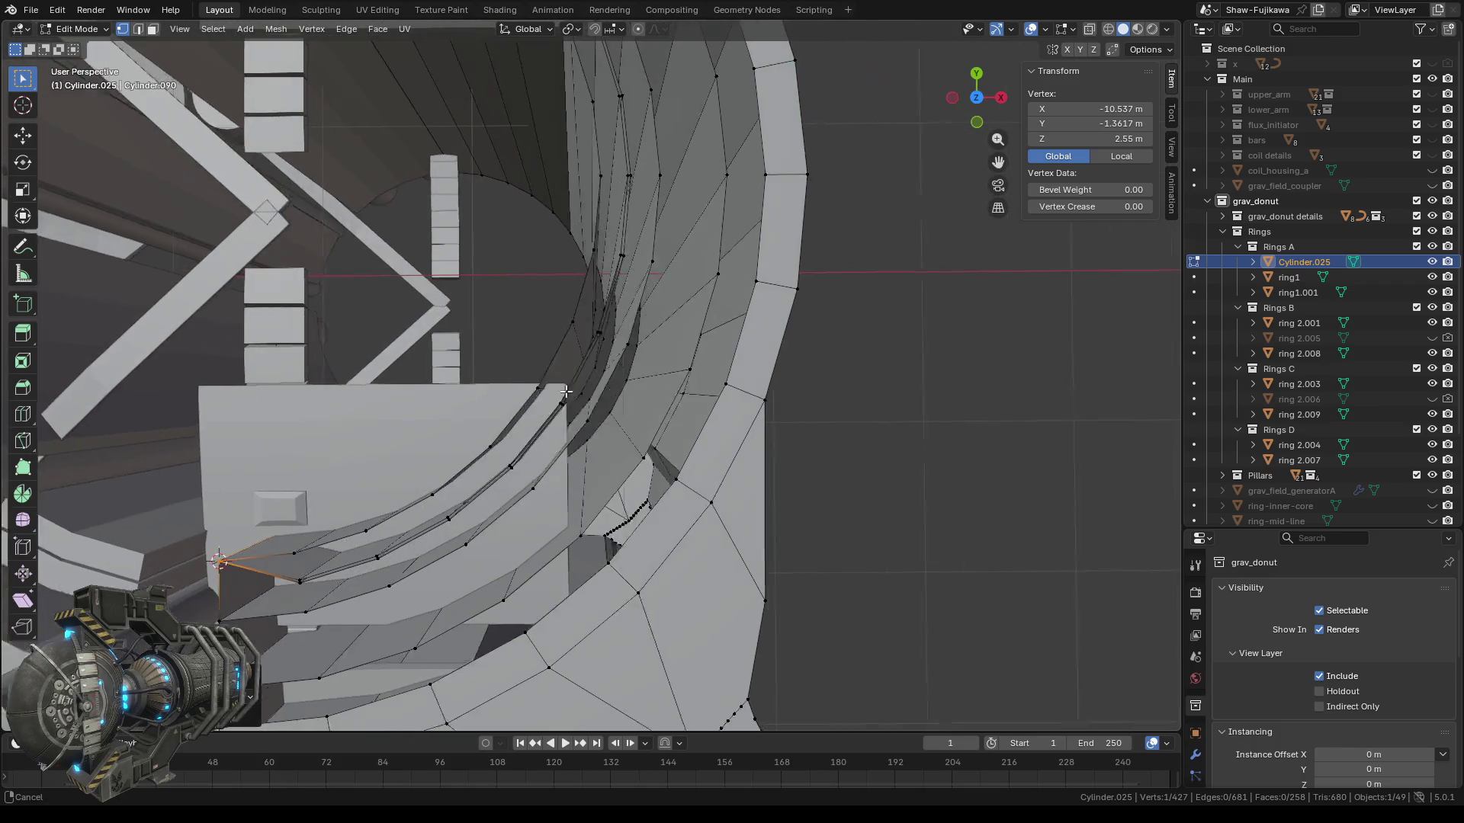
scroll(552, 420, up, 2)
shift+middle_drag(552, 420, 617, 393)
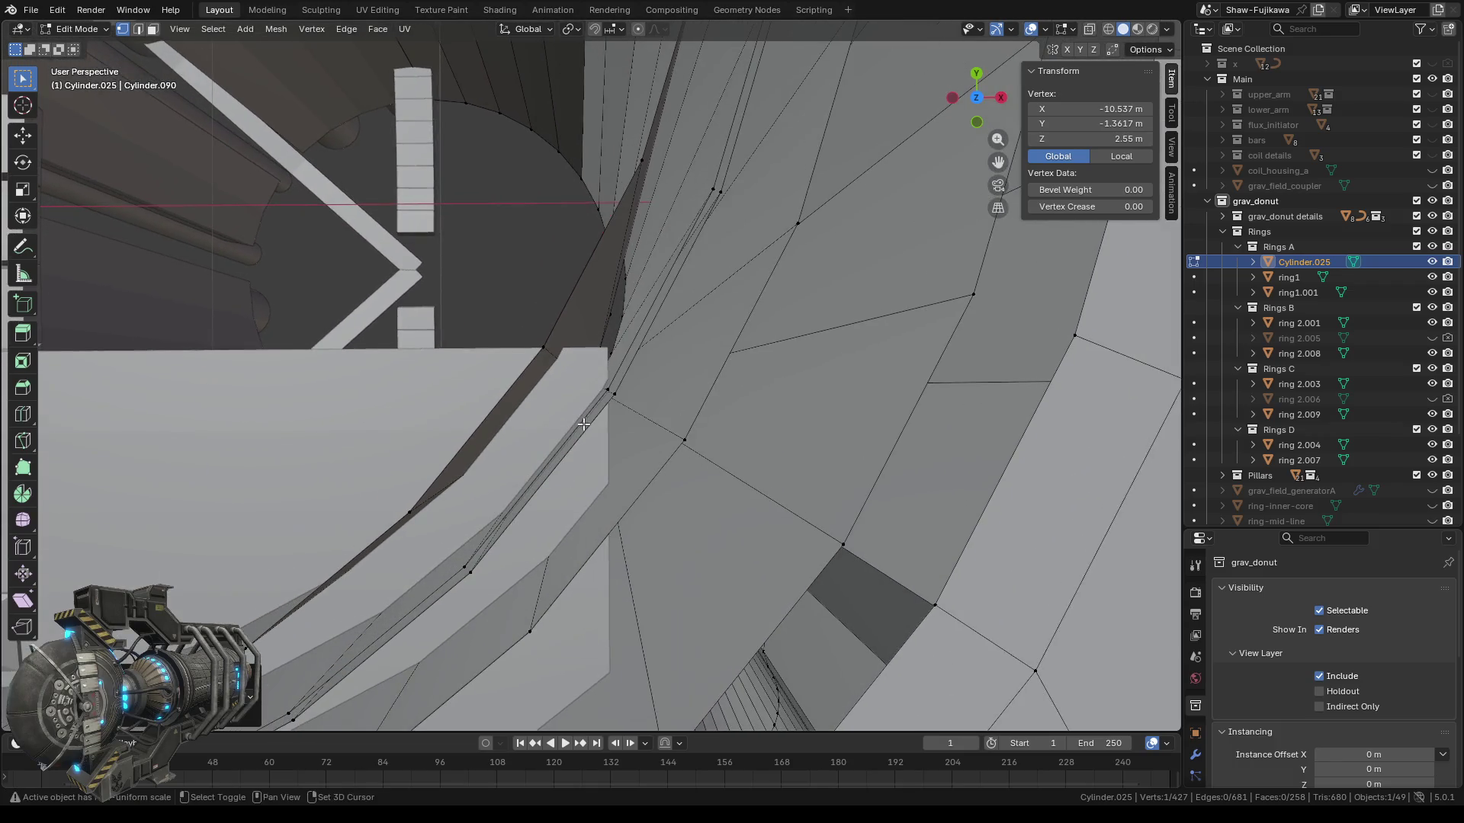
click(614, 393)
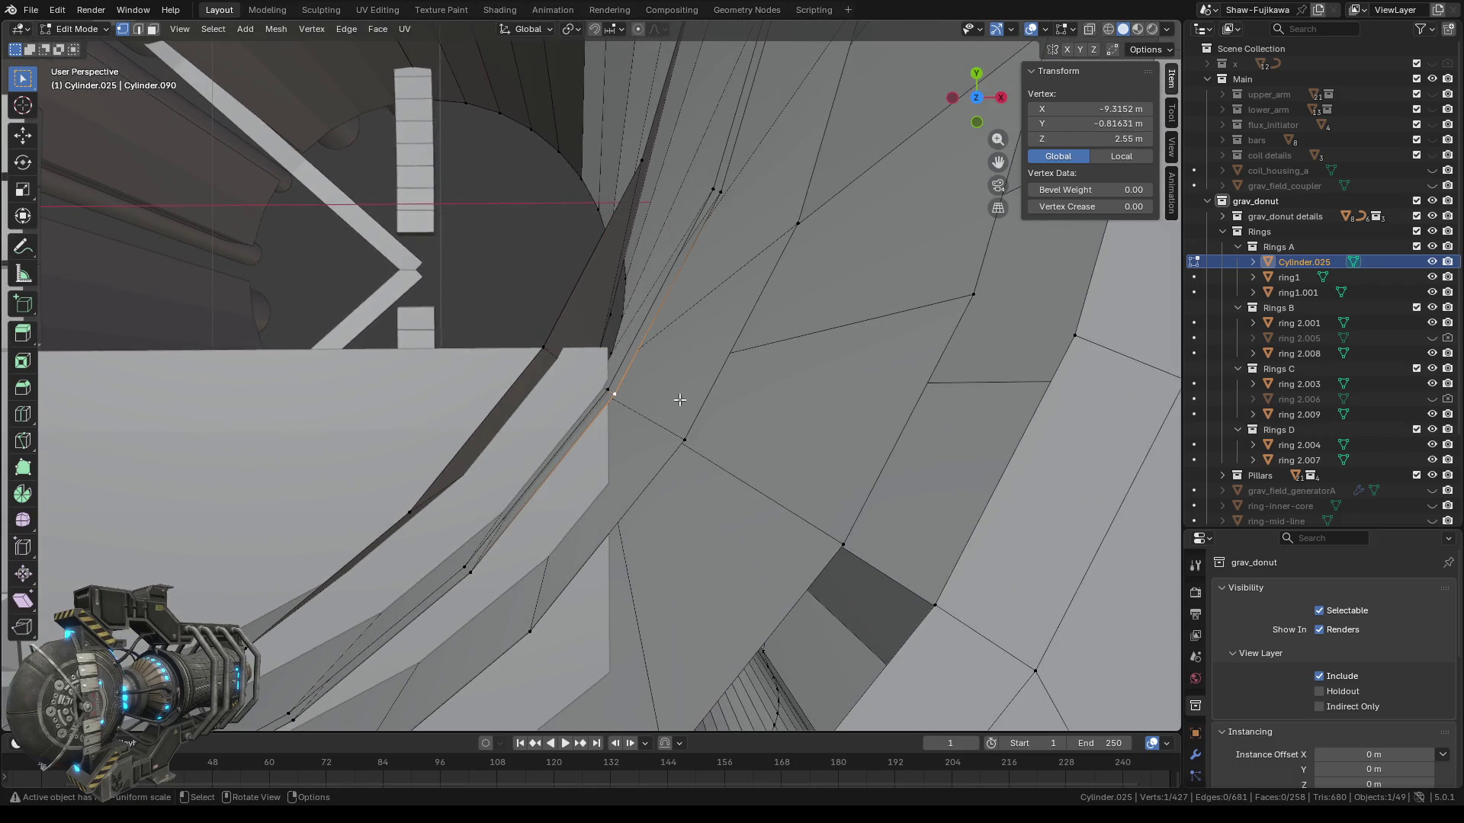
scroll(627, 411, up, 1)
scroll(691, 461, down, 4)
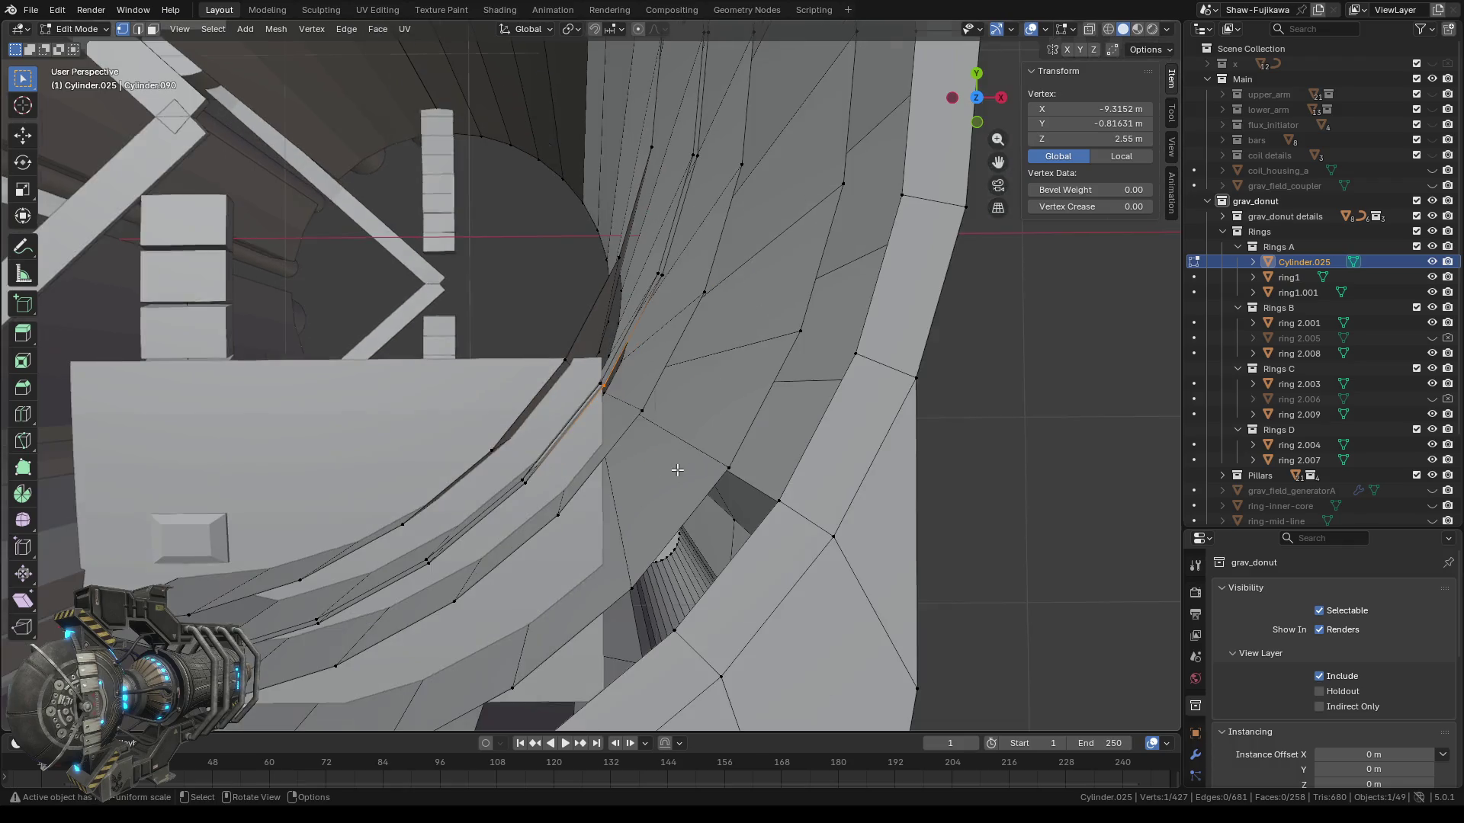
right_click(648, 391)
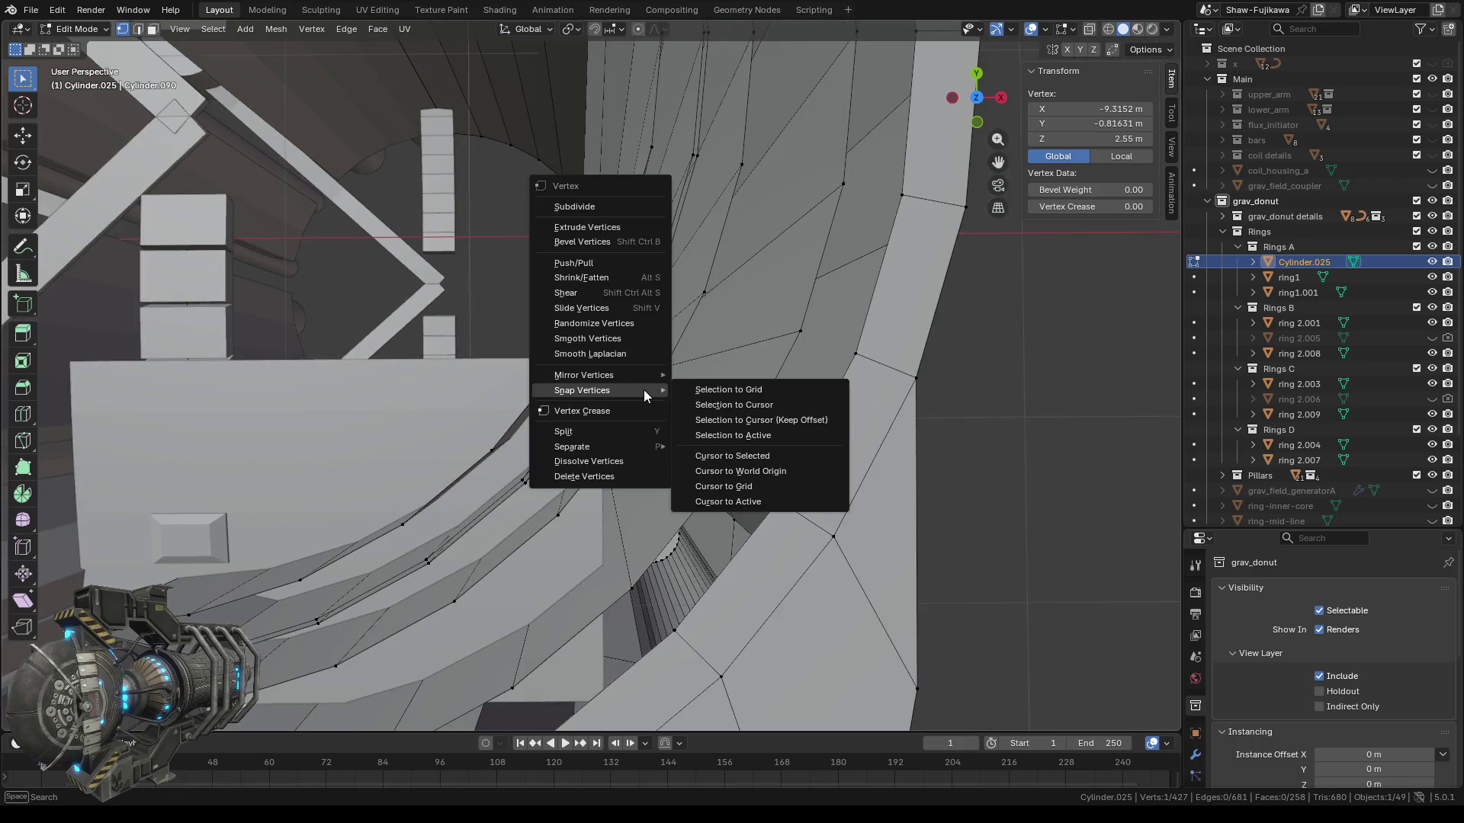
mouse_move(618, 388)
click(726, 456)
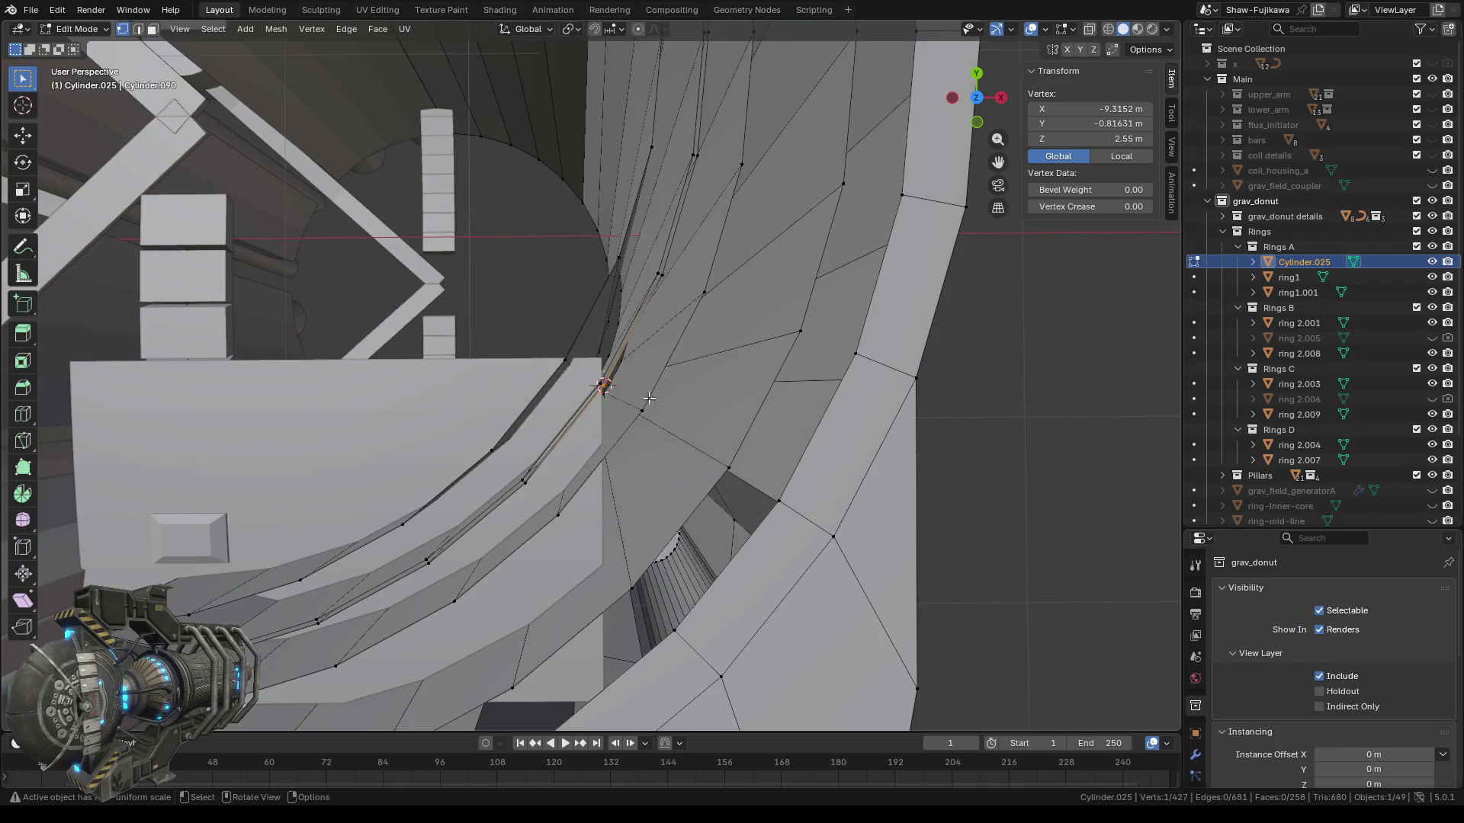
Add two neighbouring stray vertices and merge all three into one point.
scroll(623, 391, up, 4)
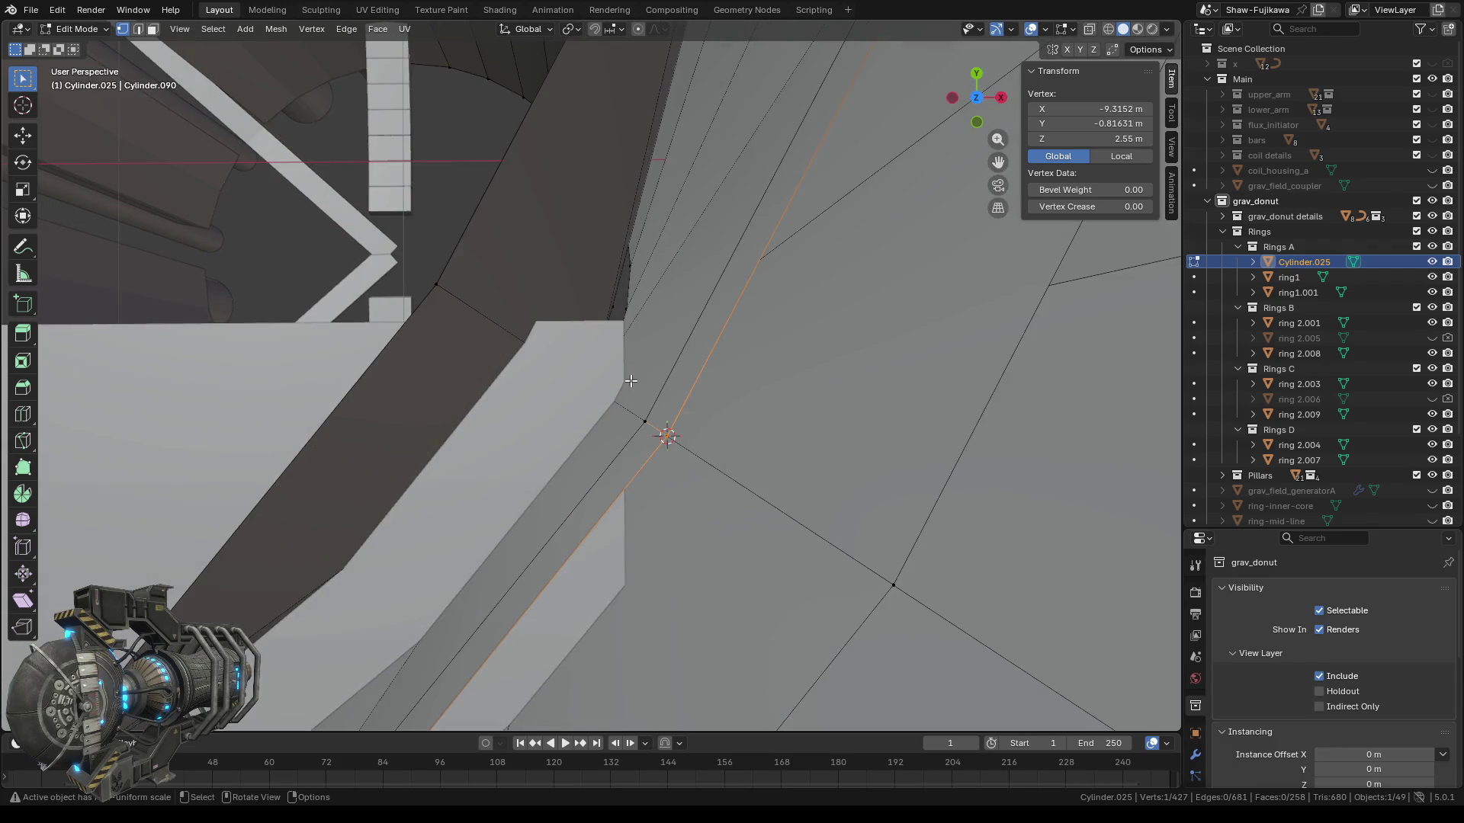
scroll(632, 380, down, 2)
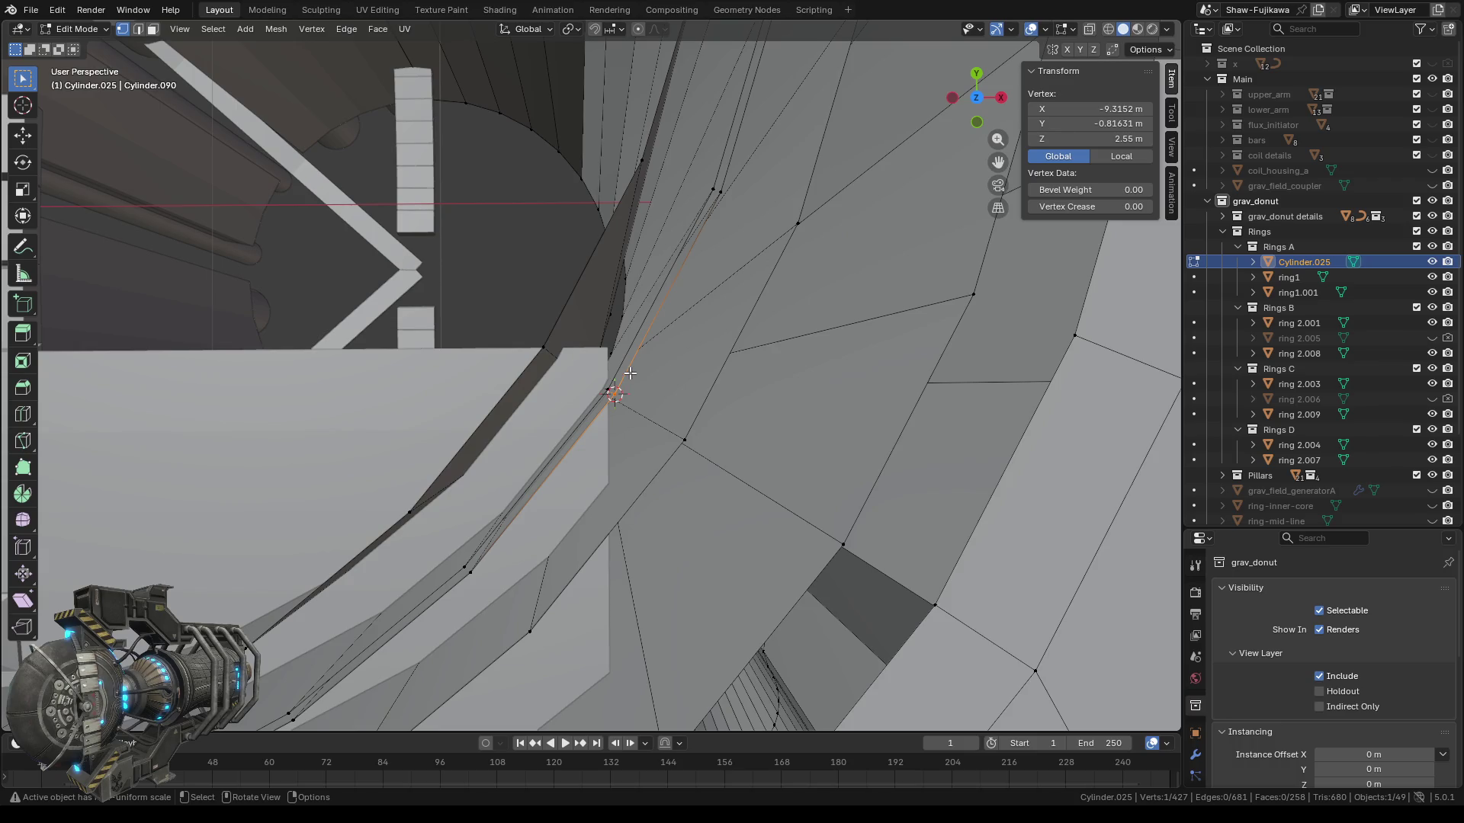
shift+click(538, 342)
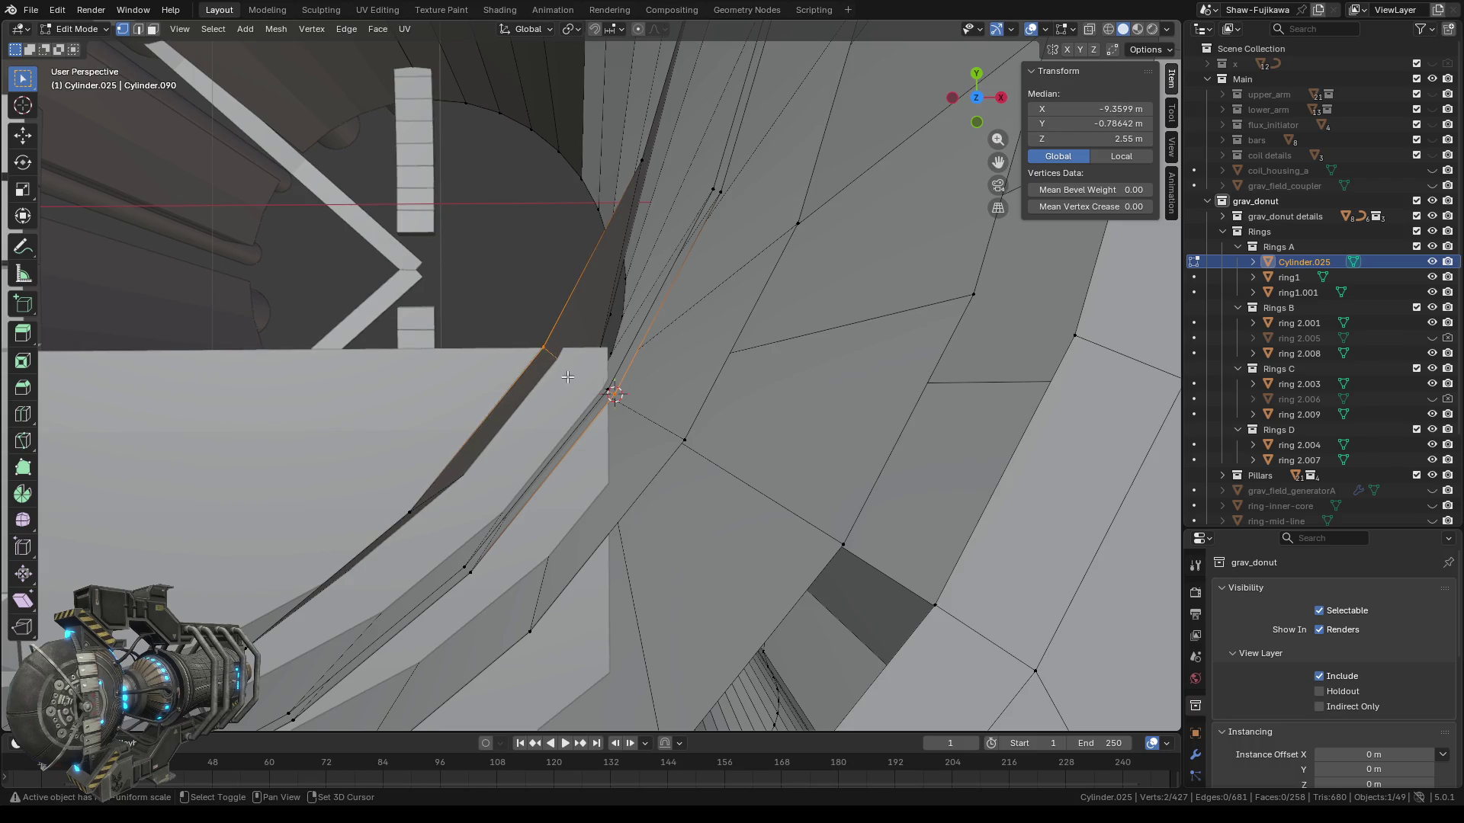
middle_drag(580, 404, 613, 390)
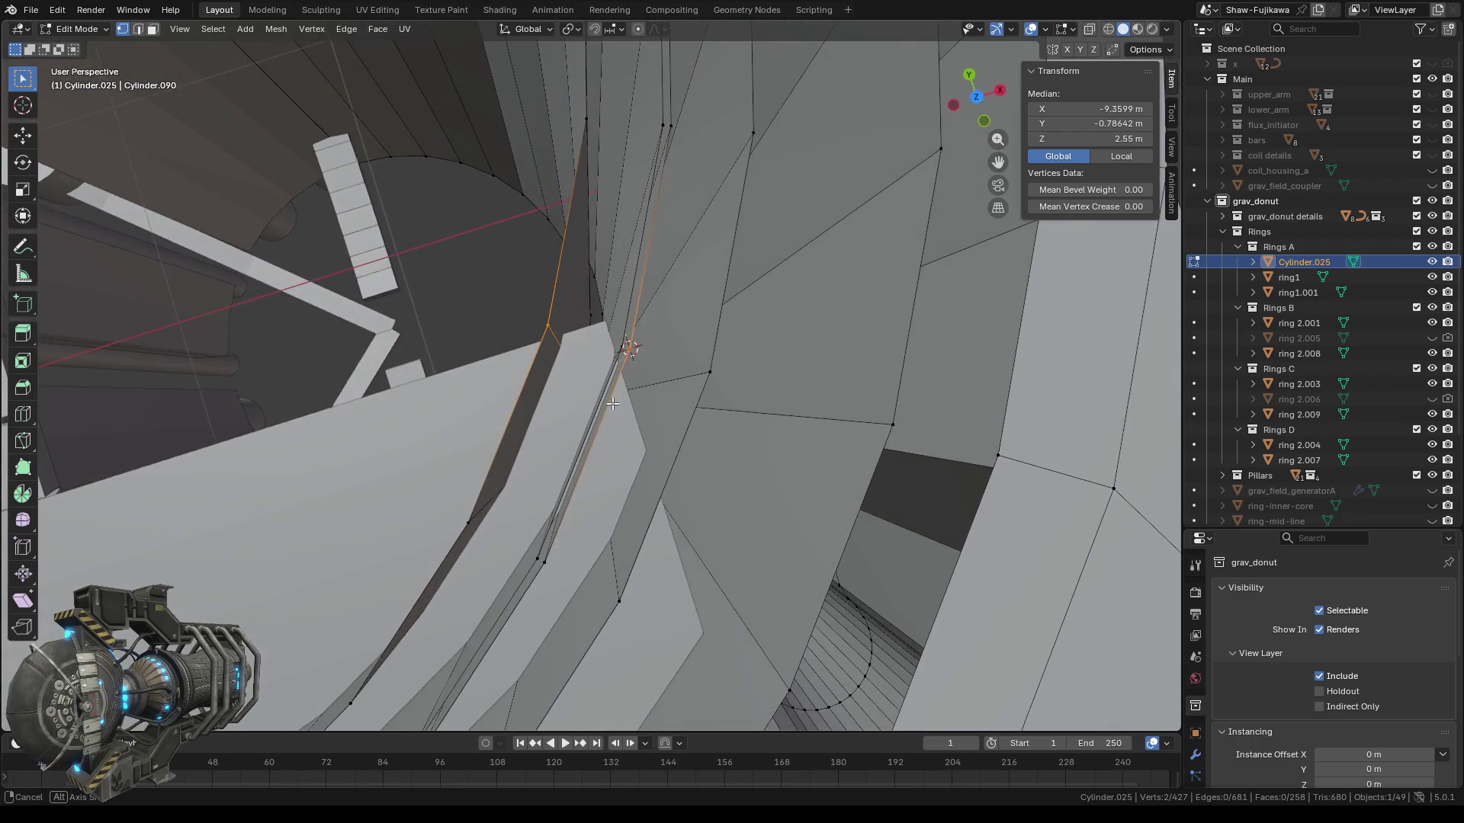
shift+click(631, 356)
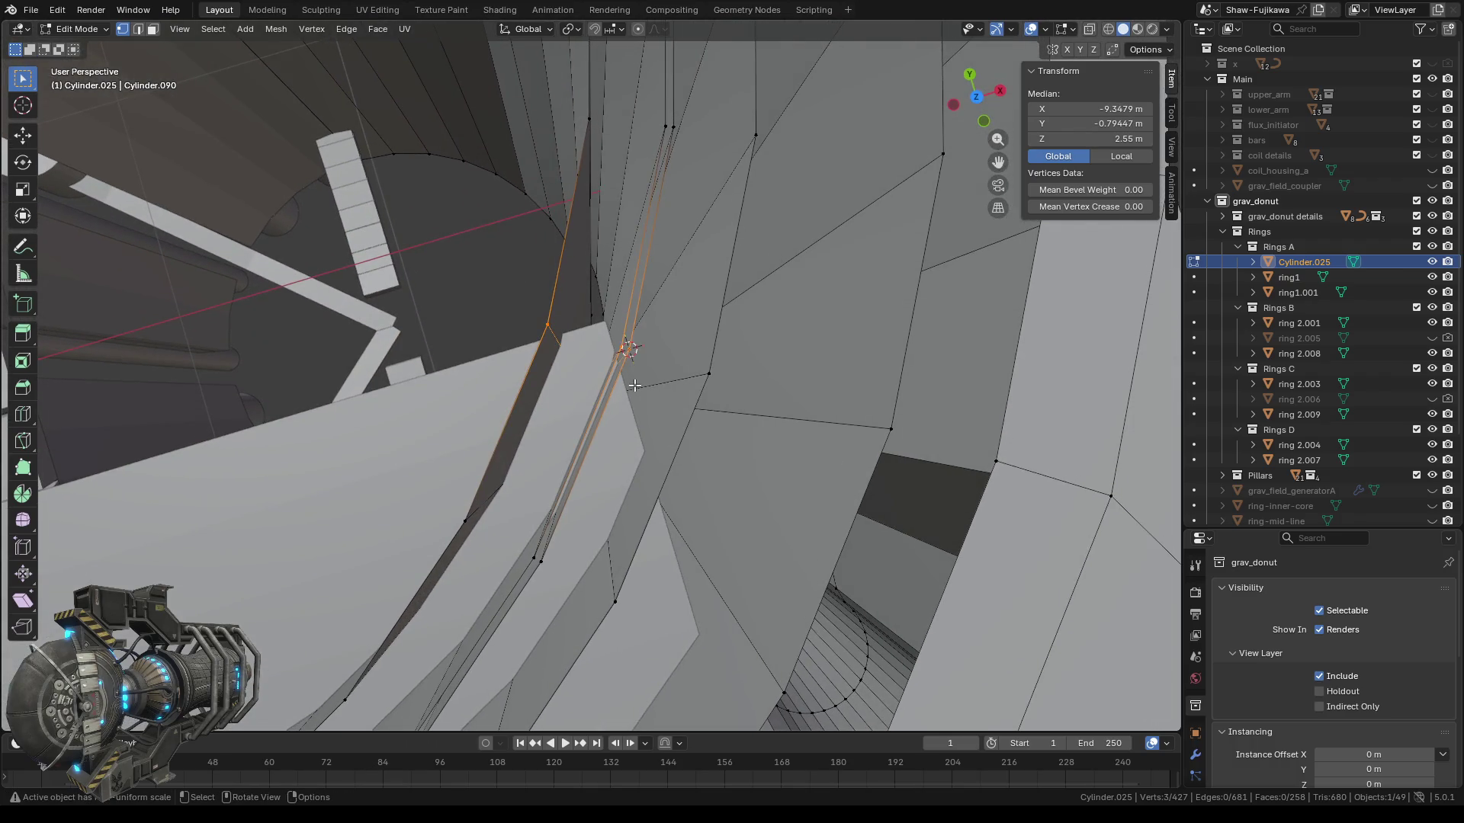
key(m)
click(610, 387)
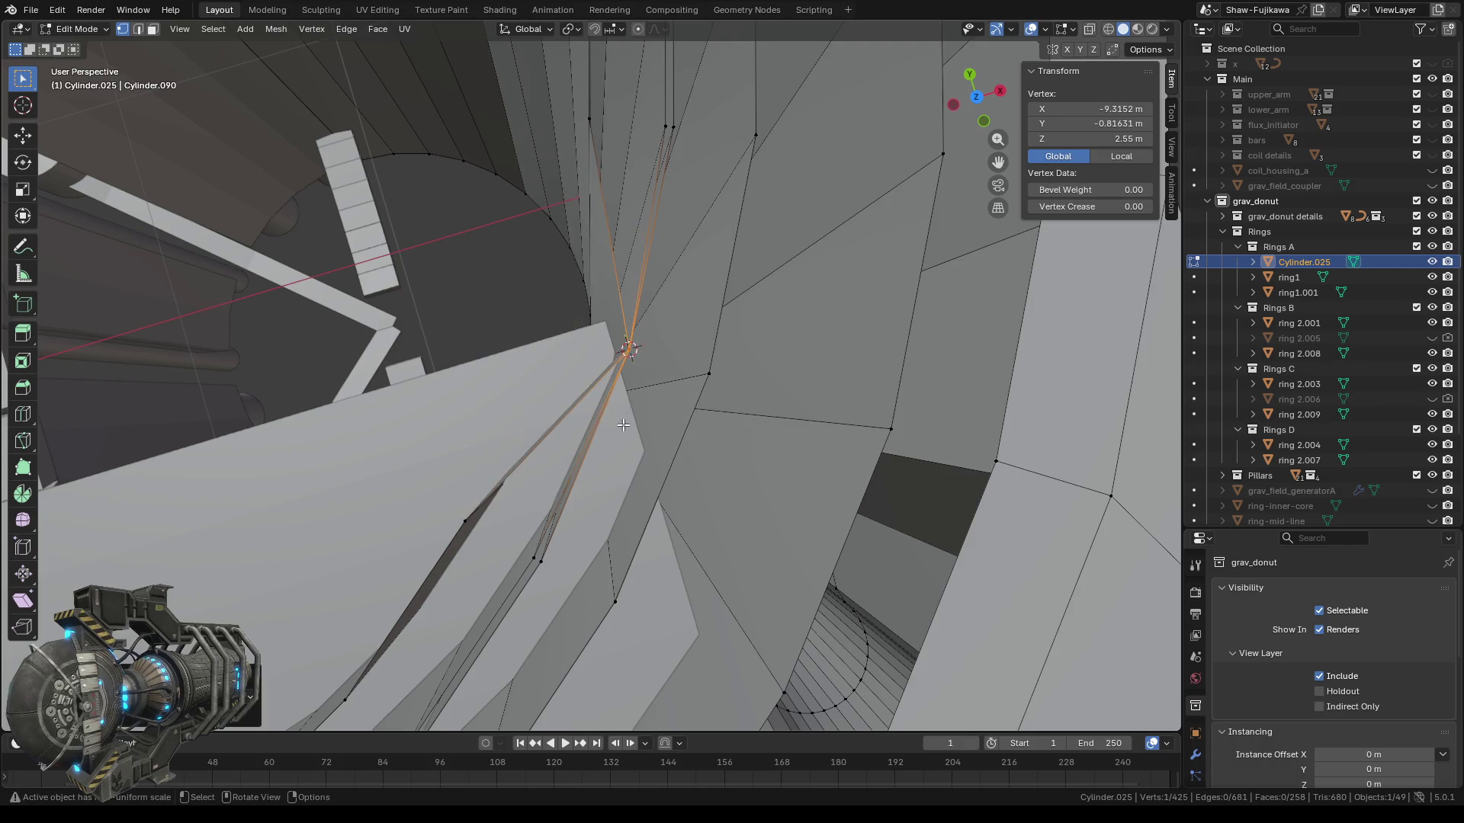
scroll(625, 425, down, 4)
middle_drag(635, 421, 658, 360)
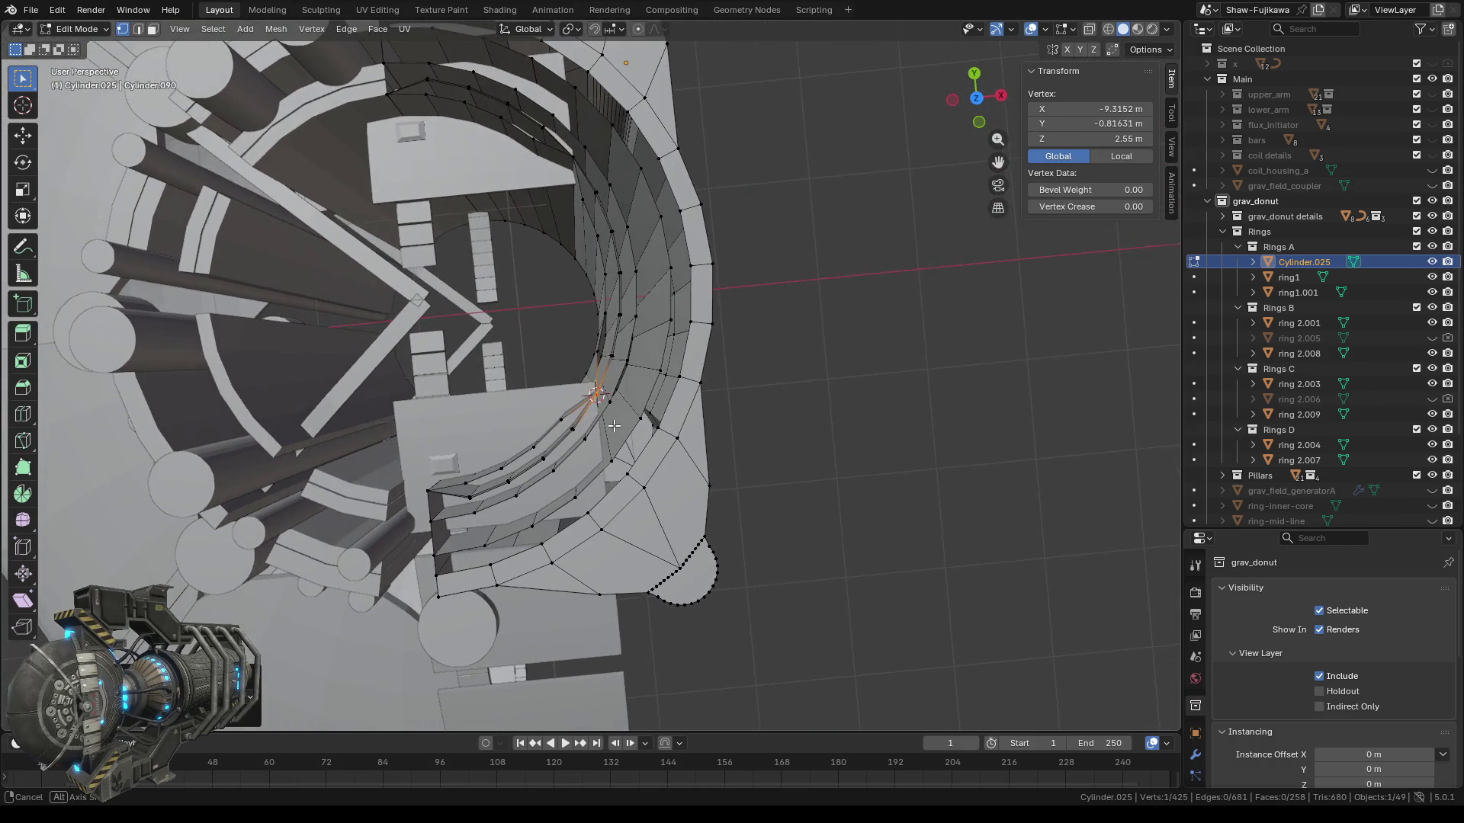
Select another stray vertex and snap the selection to the active vertex.
scroll(658, 360, up, 2)
scroll(658, 359, up, 2)
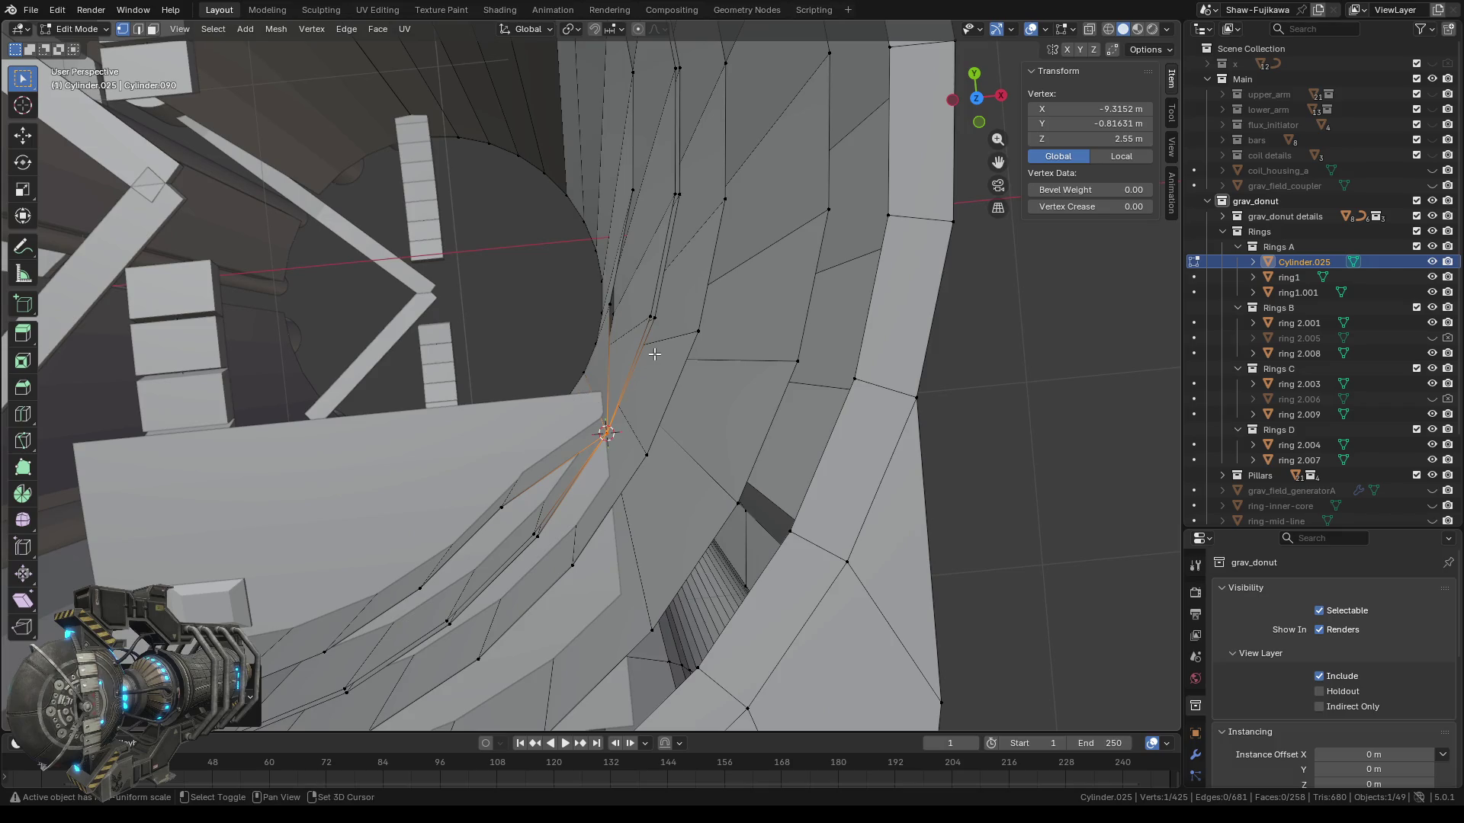
middle_drag(654, 353, 633, 371)
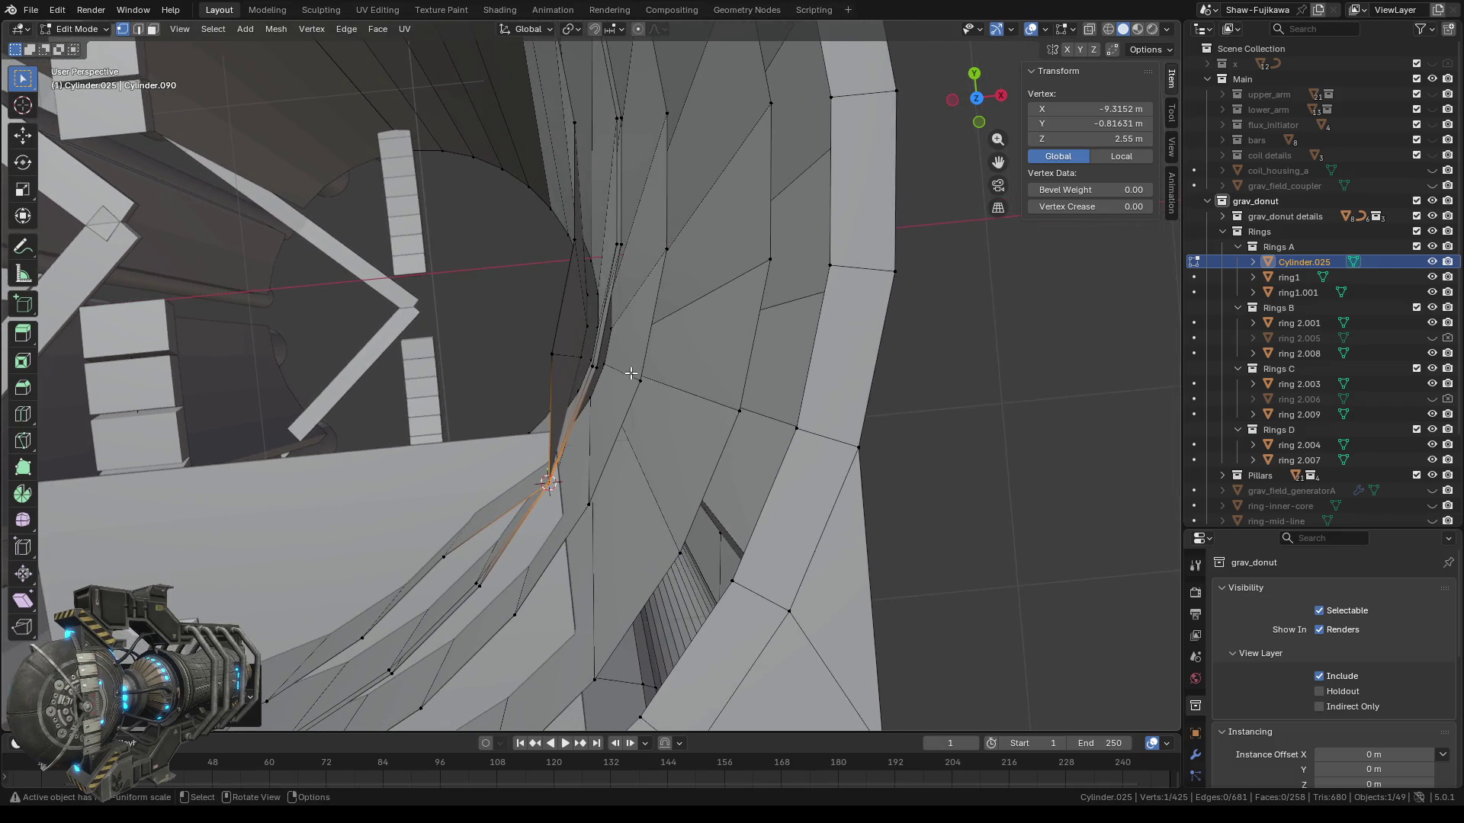
scroll(622, 381, up, 2)
scroll(596, 397, down, 2)
middle_drag(608, 421, 622, 417)
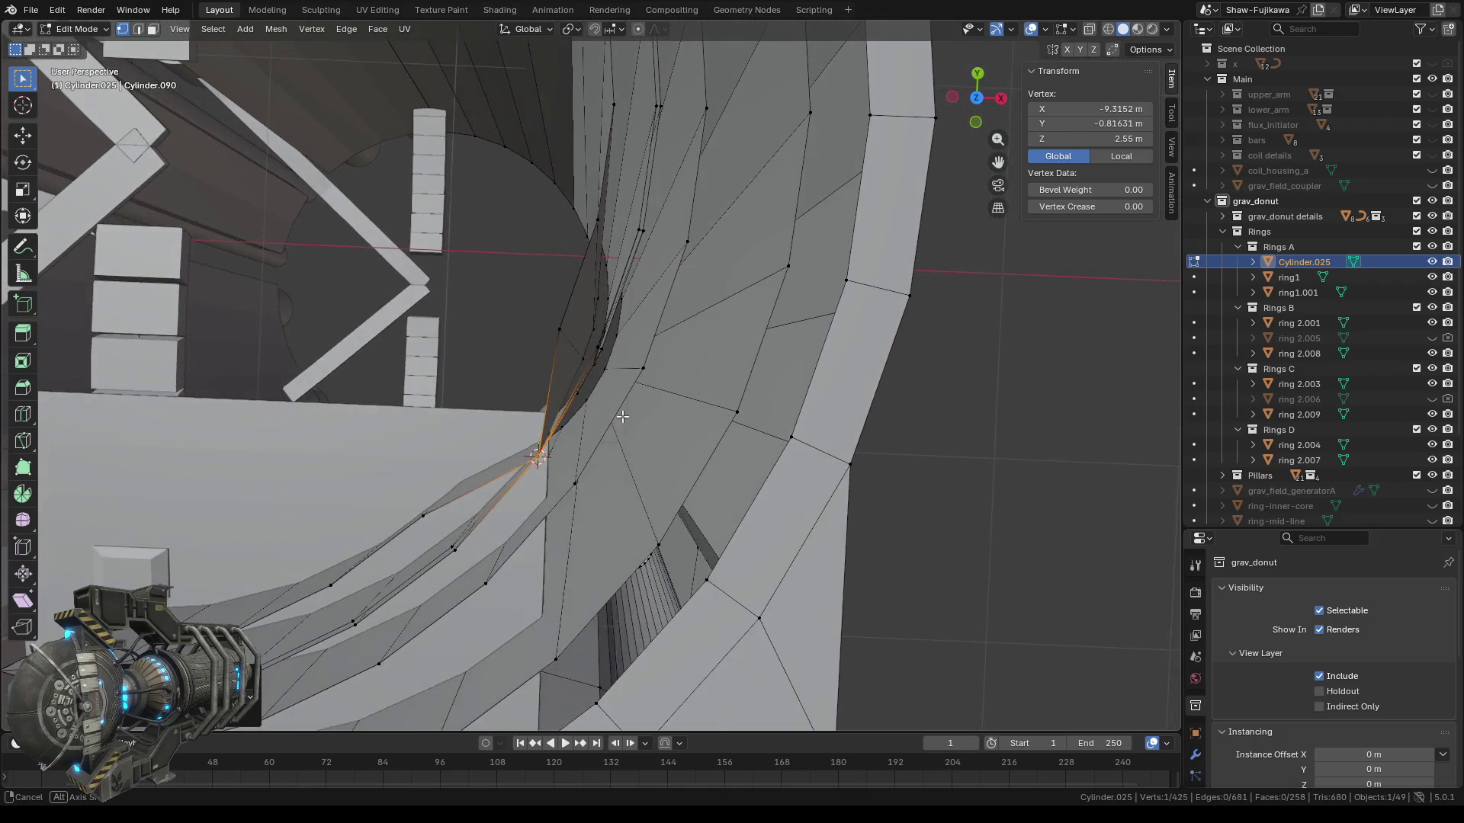
scroll(616, 362, up, 2)
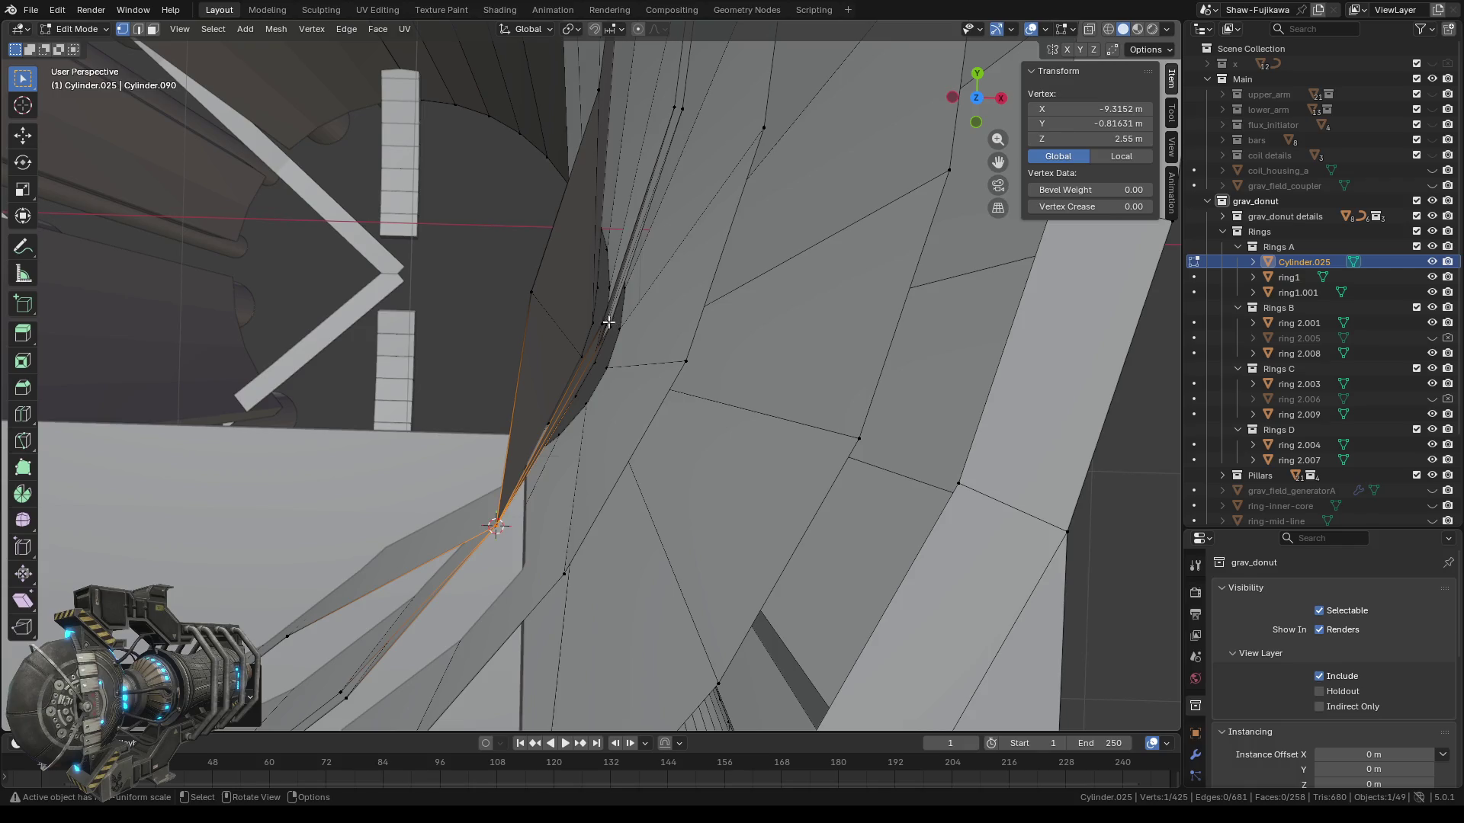
click(608, 323)
right_click(647, 391)
mouse_move(646, 391)
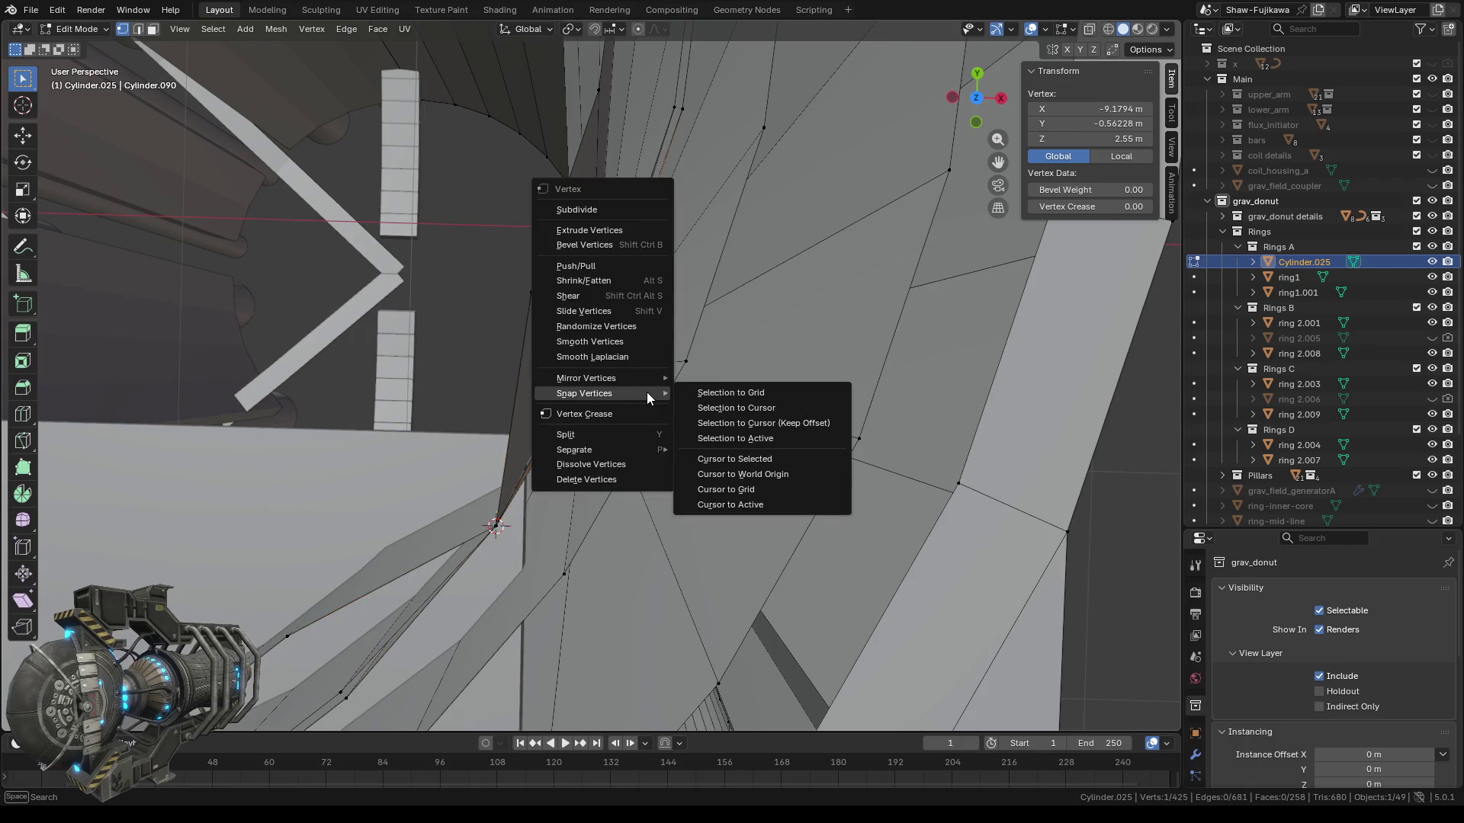
click(776, 440)
Refine the selection to three vertices along the thin strip and merge them into one.
shift+click(598, 321)
shift+click(530, 293)
mouse_move(530, 294)
middle_down()
mouse_move(586, 400)
mouse_move(571, 290)
middle_up()
drag(570, 279, 647, 339)
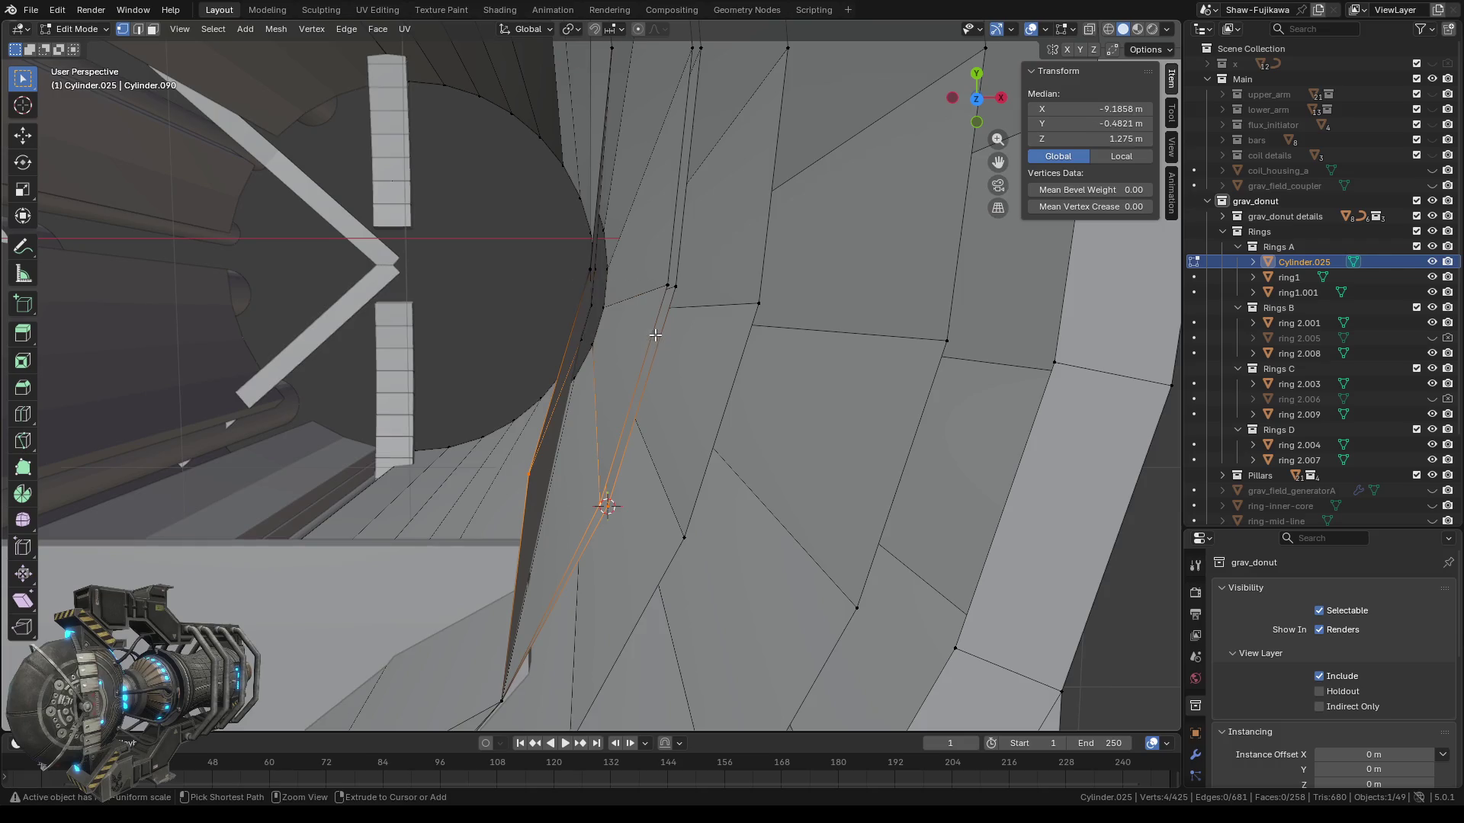
mouse_move(618, 368)
middle_down()
mouse_move(723, 431)
mouse_move(711, 415)
middle_up()
shift+click(603, 372)
mouse_move(584, 417)
middle_down()
mouse_move(705, 395)
mouse_move(548, 389)
middle_up()
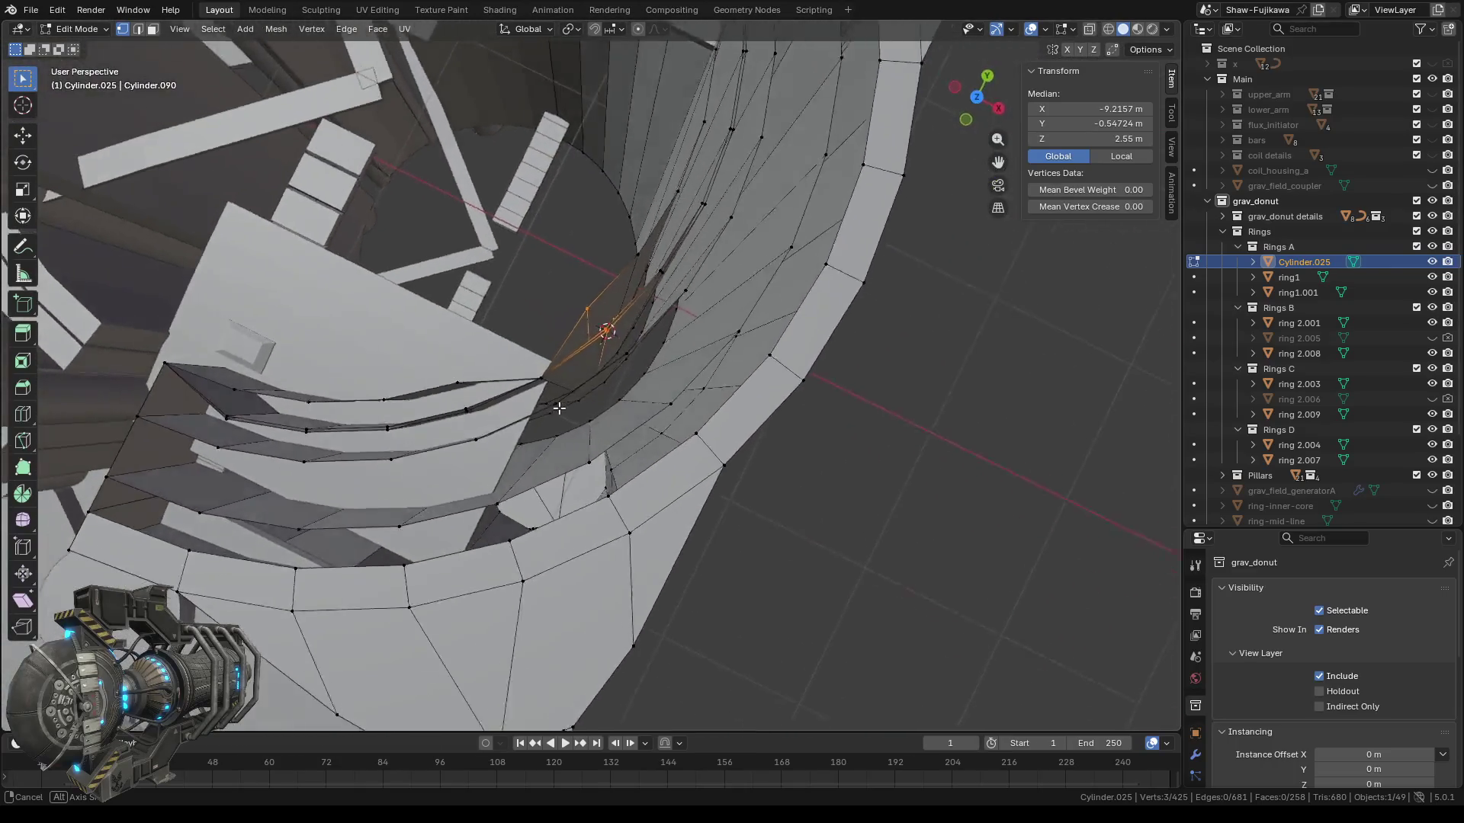
mouse_move(548, 389)
middle_down()
mouse_move(588, 402)
mouse_move(516, 362)
middle_up()
key(m)
click(559, 401)
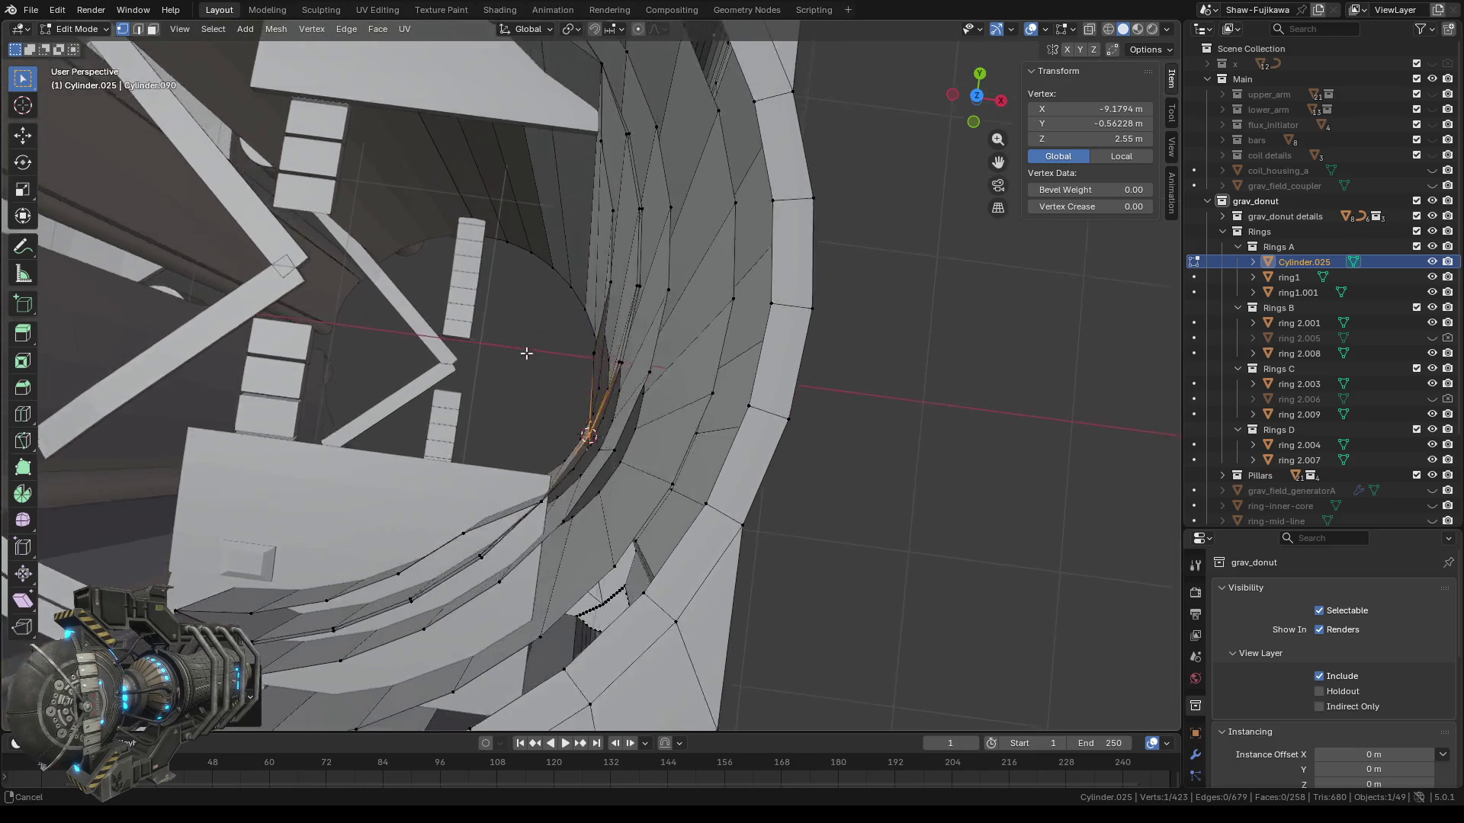
Select the stray seam vertex and snap the 3D cursor onto it.
scroll(651, 405, up, 4)
scroll(640, 423, up, 3)
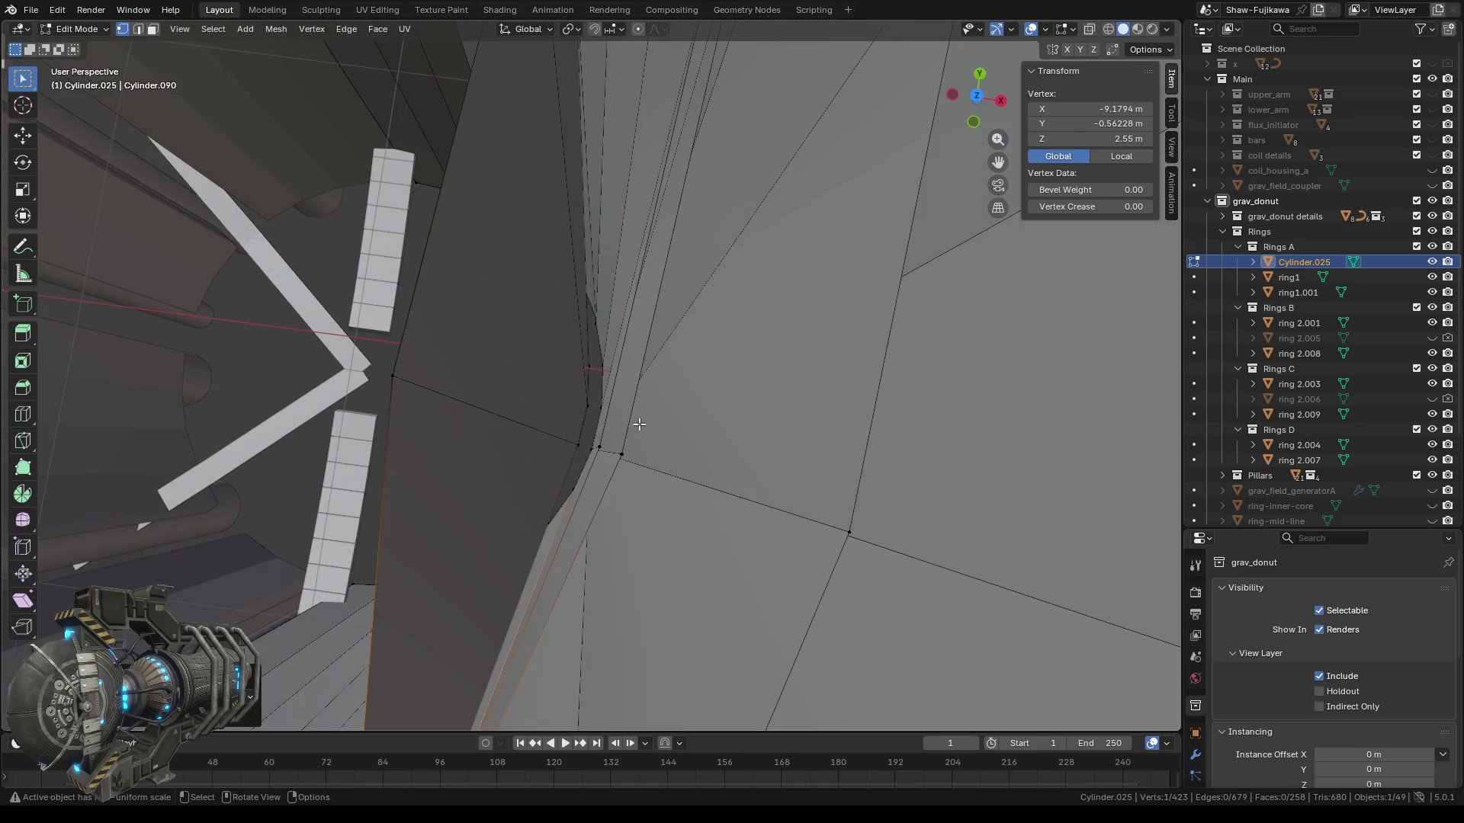
scroll(628, 470, down, 4)
scroll(610, 399, up, 3)
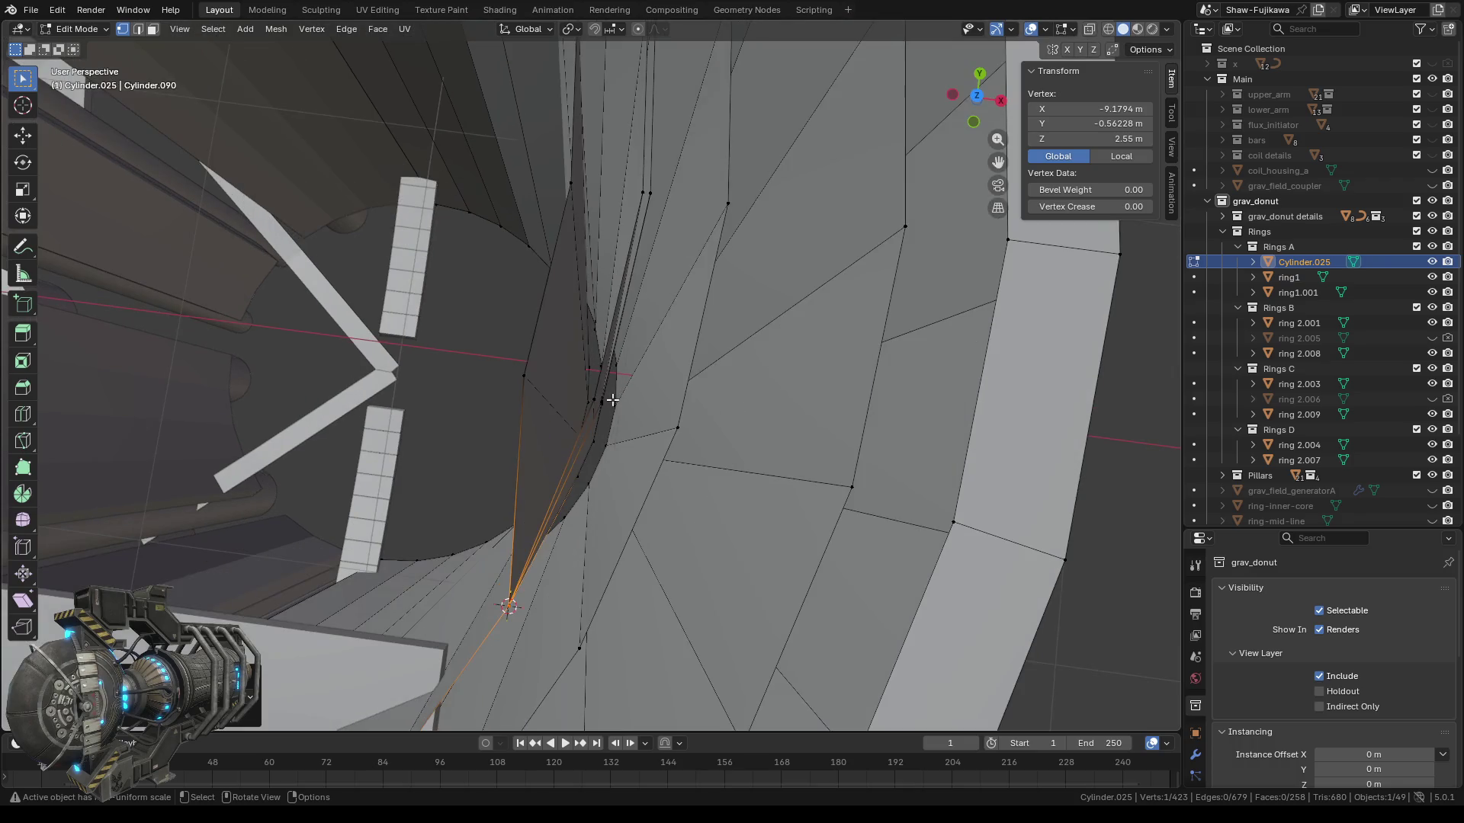
mouse_move(610, 441)
middle_down()
mouse_move(562, 434)
mouse_move(539, 350)
middle_up()
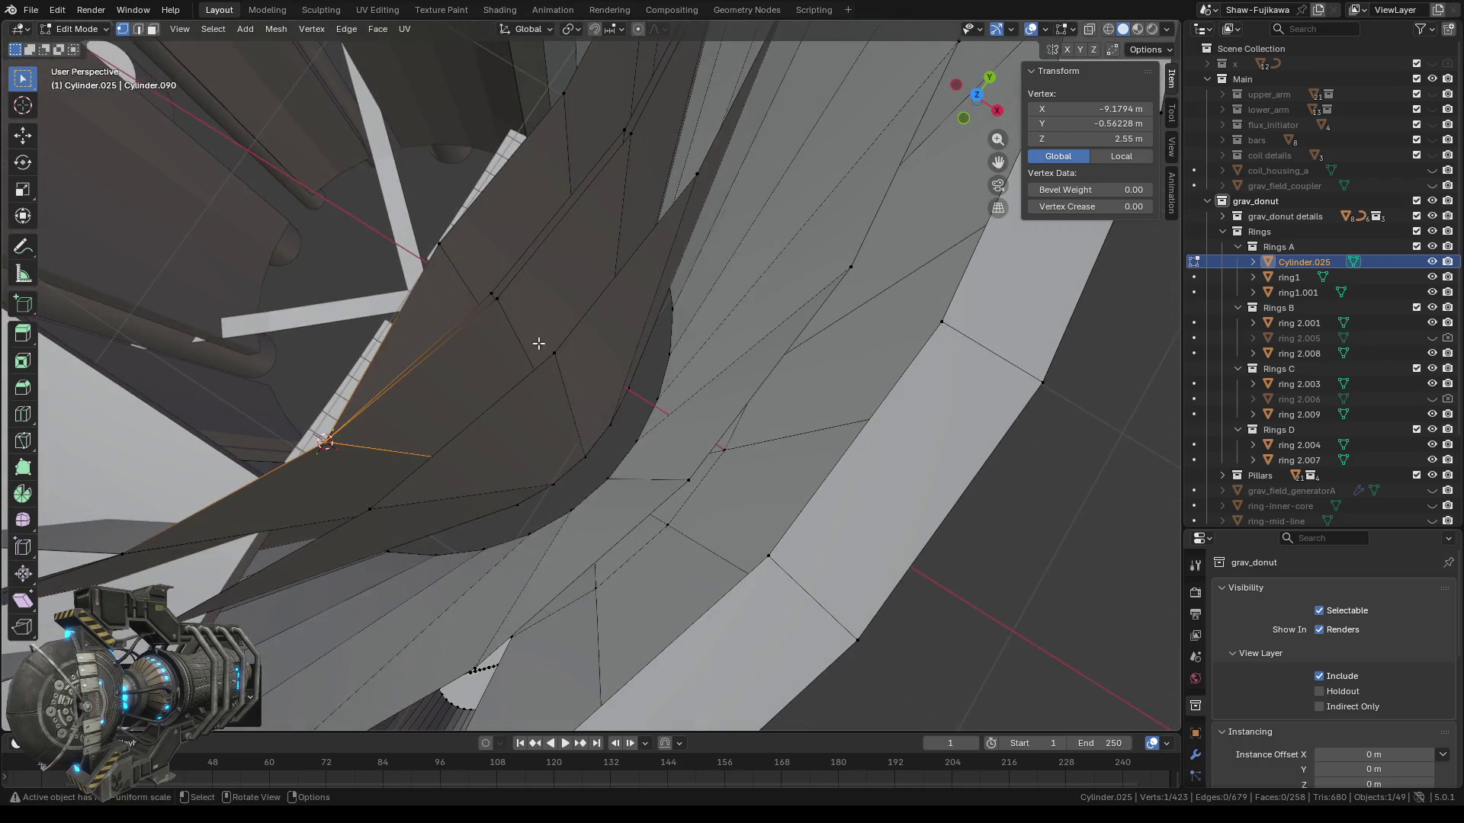
click(496, 299)
right_click(500, 328)
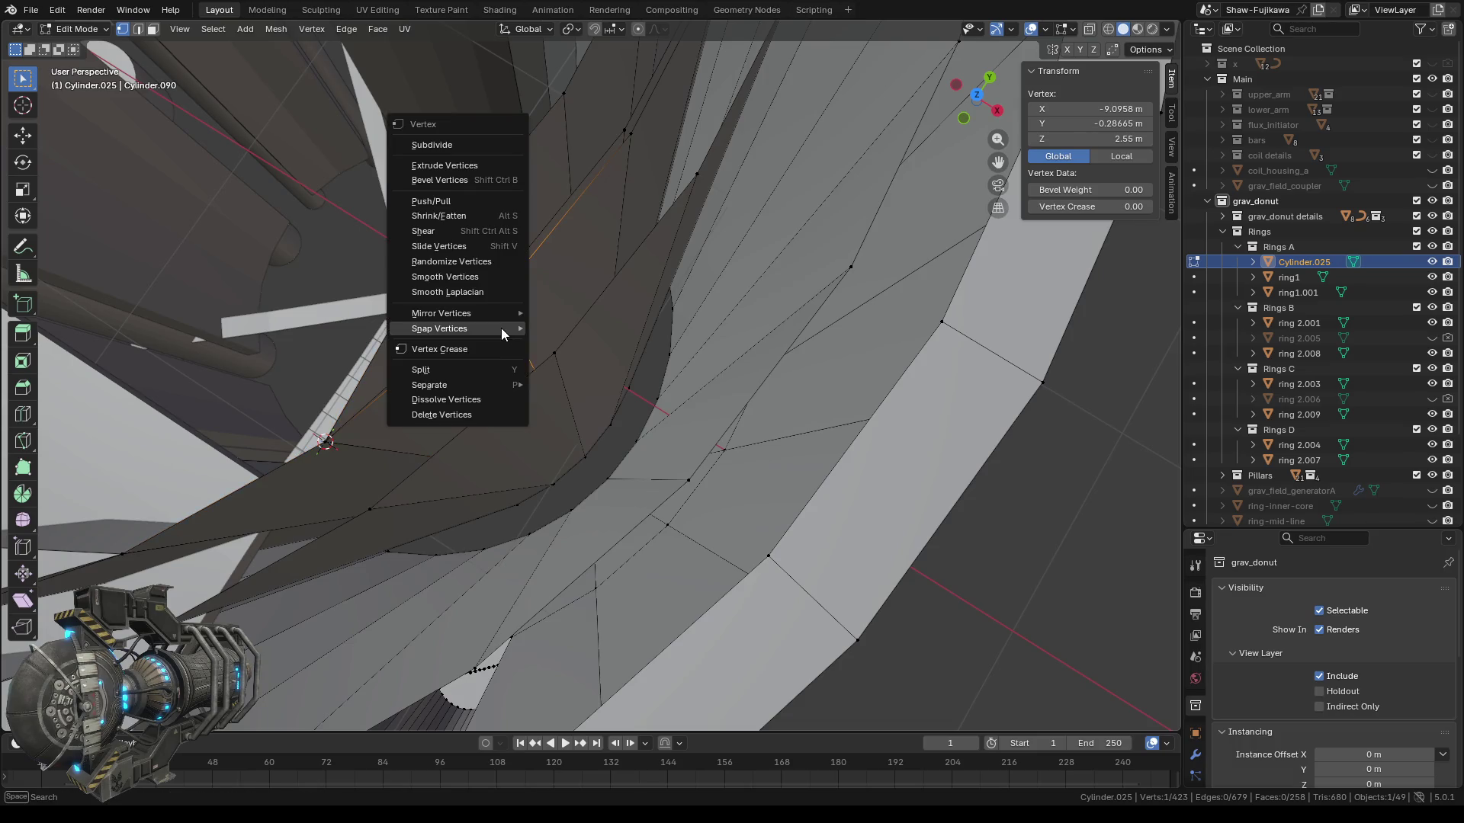
mouse_move(500, 328)
click(630, 392)
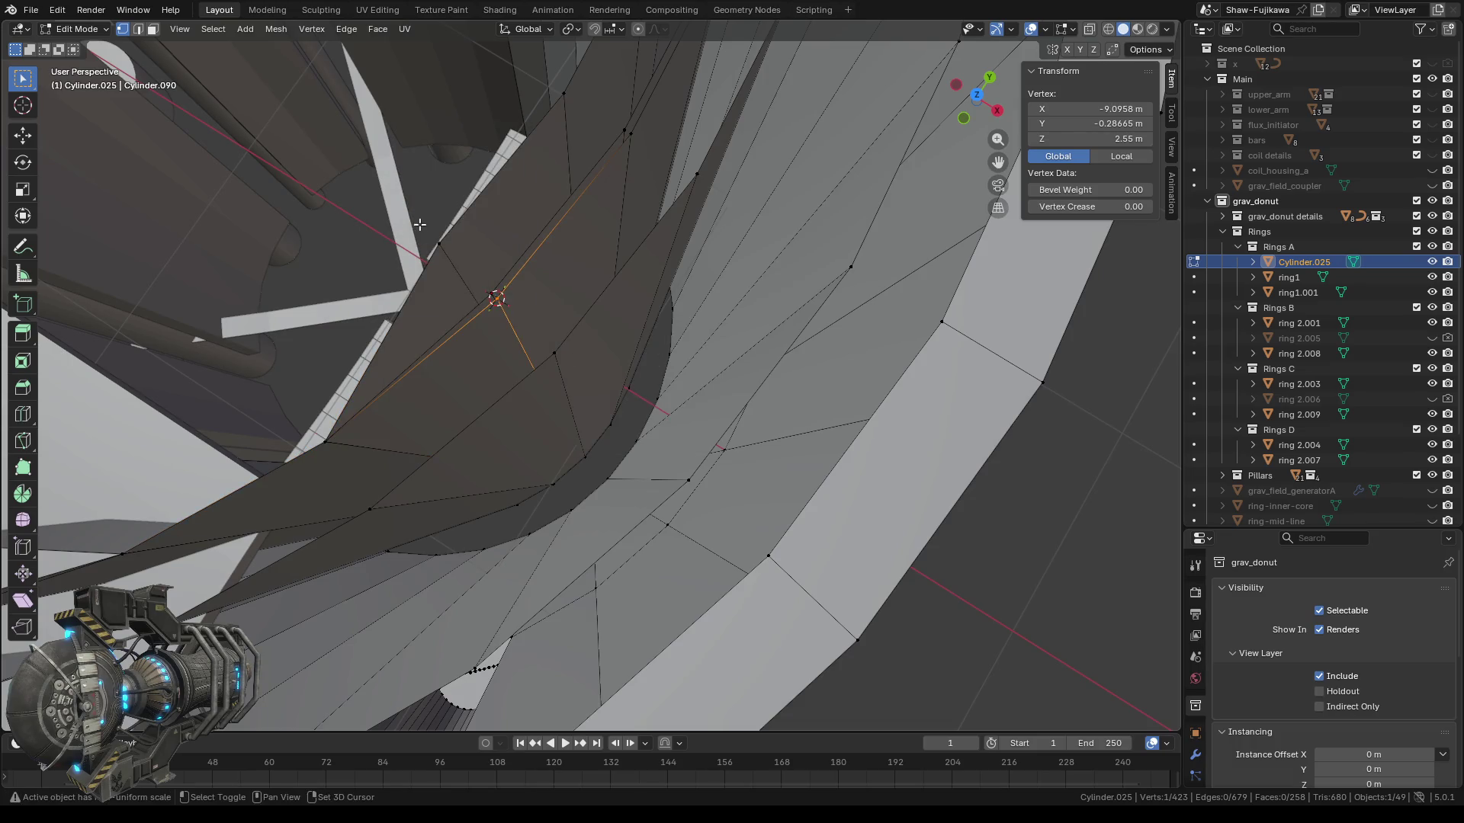
Box-select the two nearby vertices and merge all three at the cursor.
shift+drag(428, 238, 505, 310)
mouse_move(517, 340)
middle_down()
mouse_move(498, 359)
mouse_move(516, 366)
mouse_move(506, 358)
middle_up()
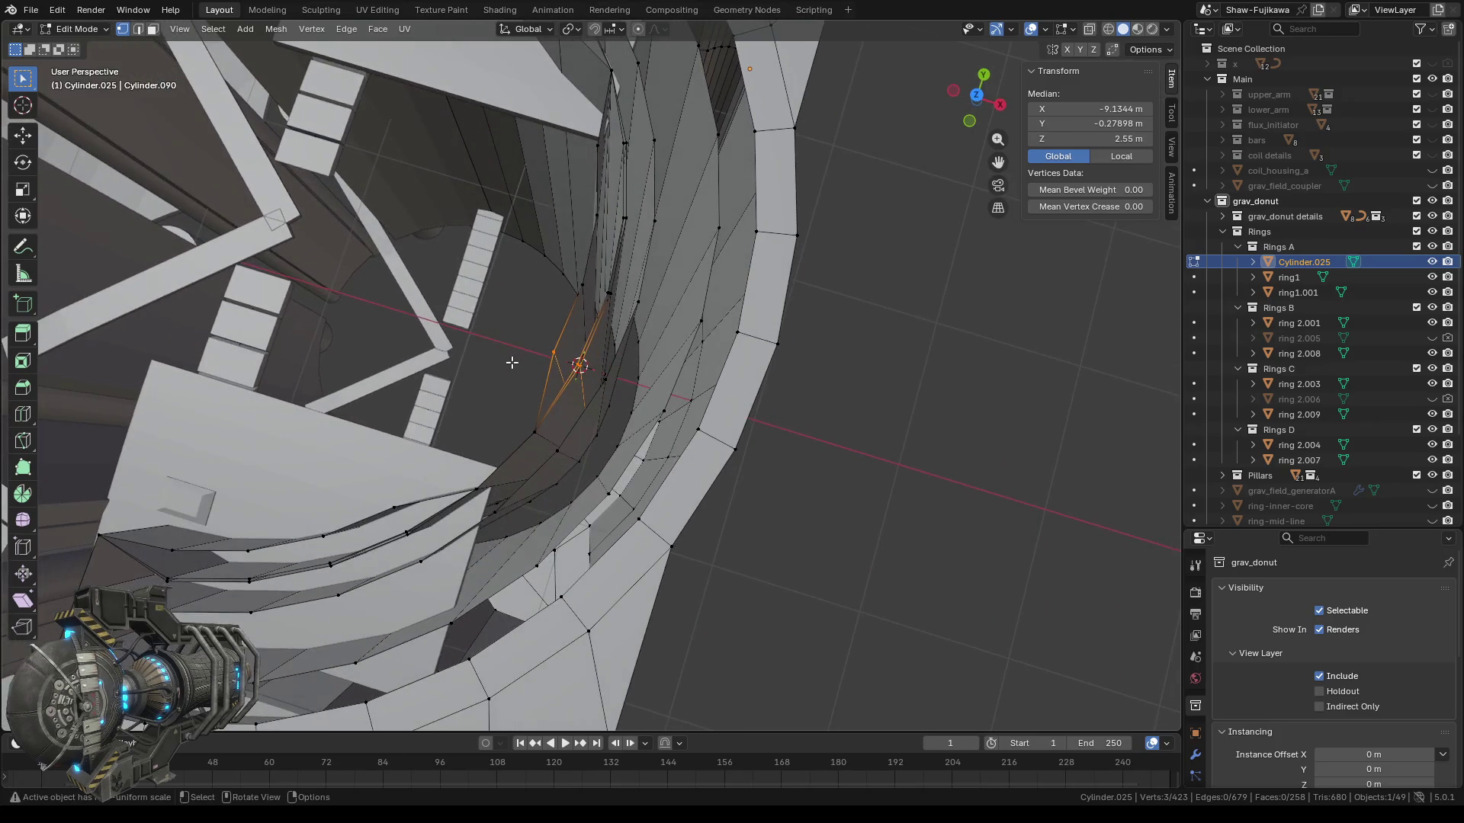
key(m)
click(469, 360)
middle_drag(656, 410, 557, 404)
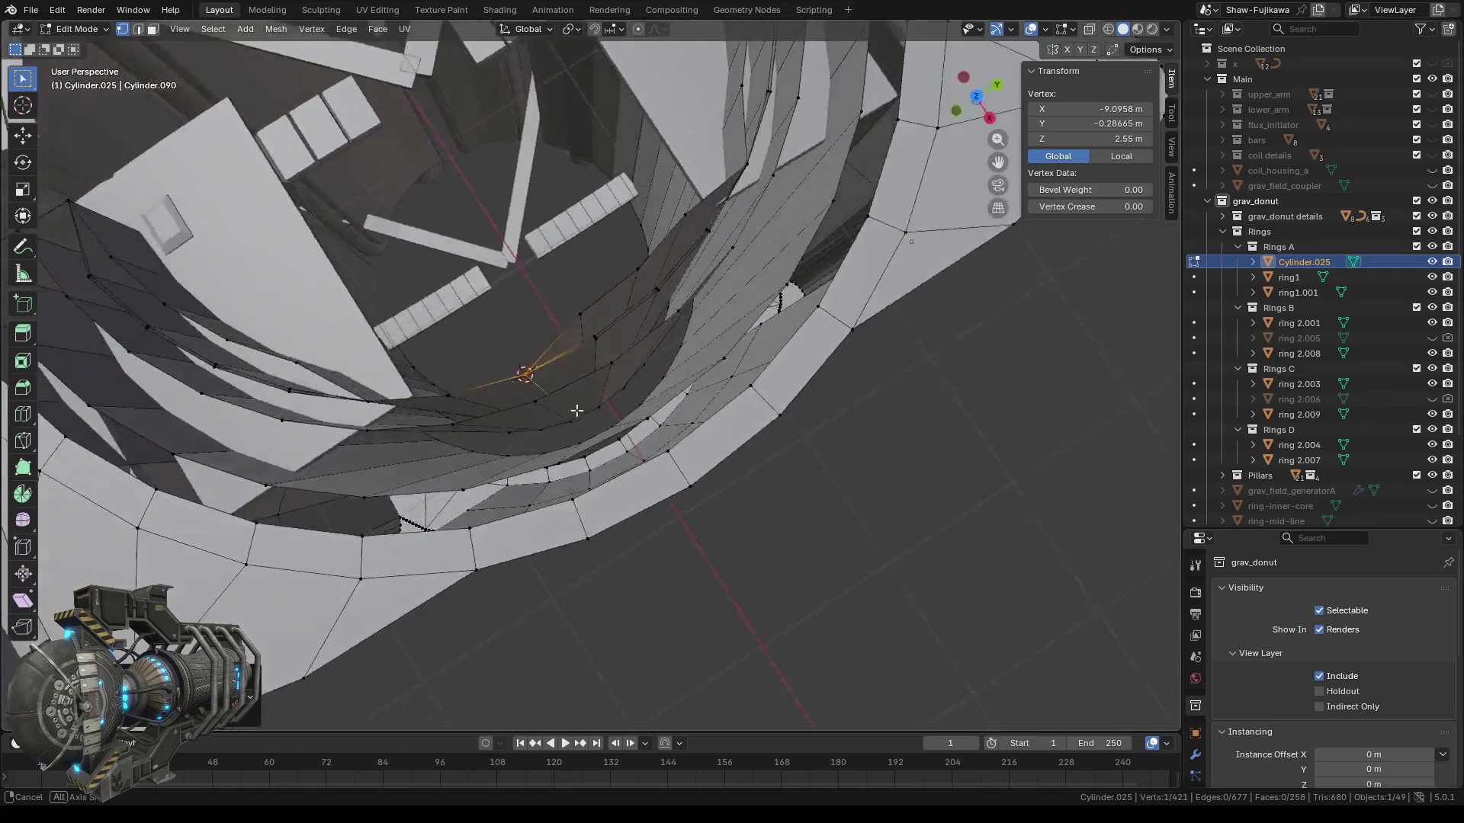
scroll(596, 339, up, 2)
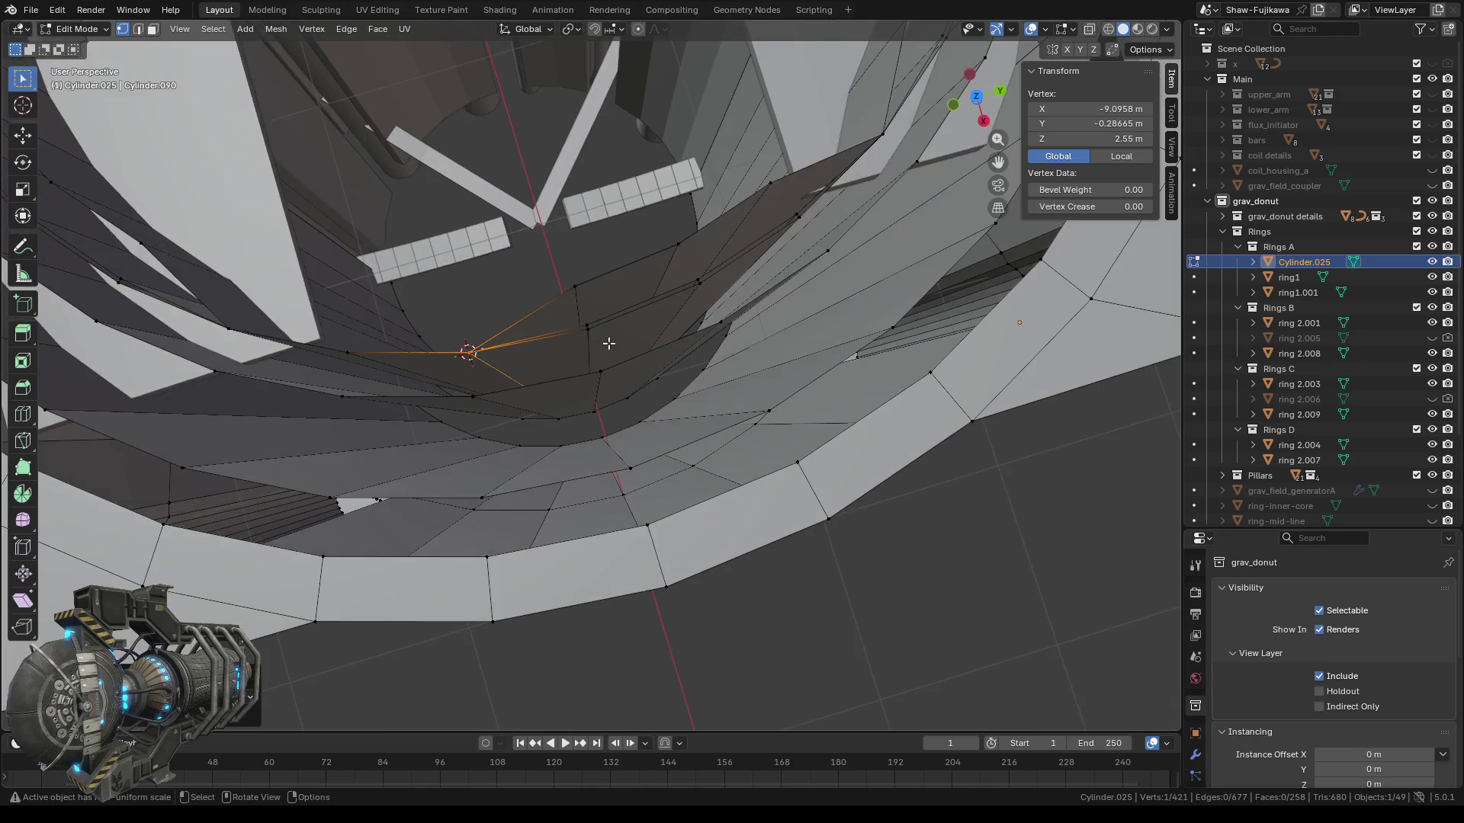
scroll(605, 336, up, 2)
Snap the cursor to the next stray vertex, add the top and overlapping vertices, and merge them.
click(581, 292)
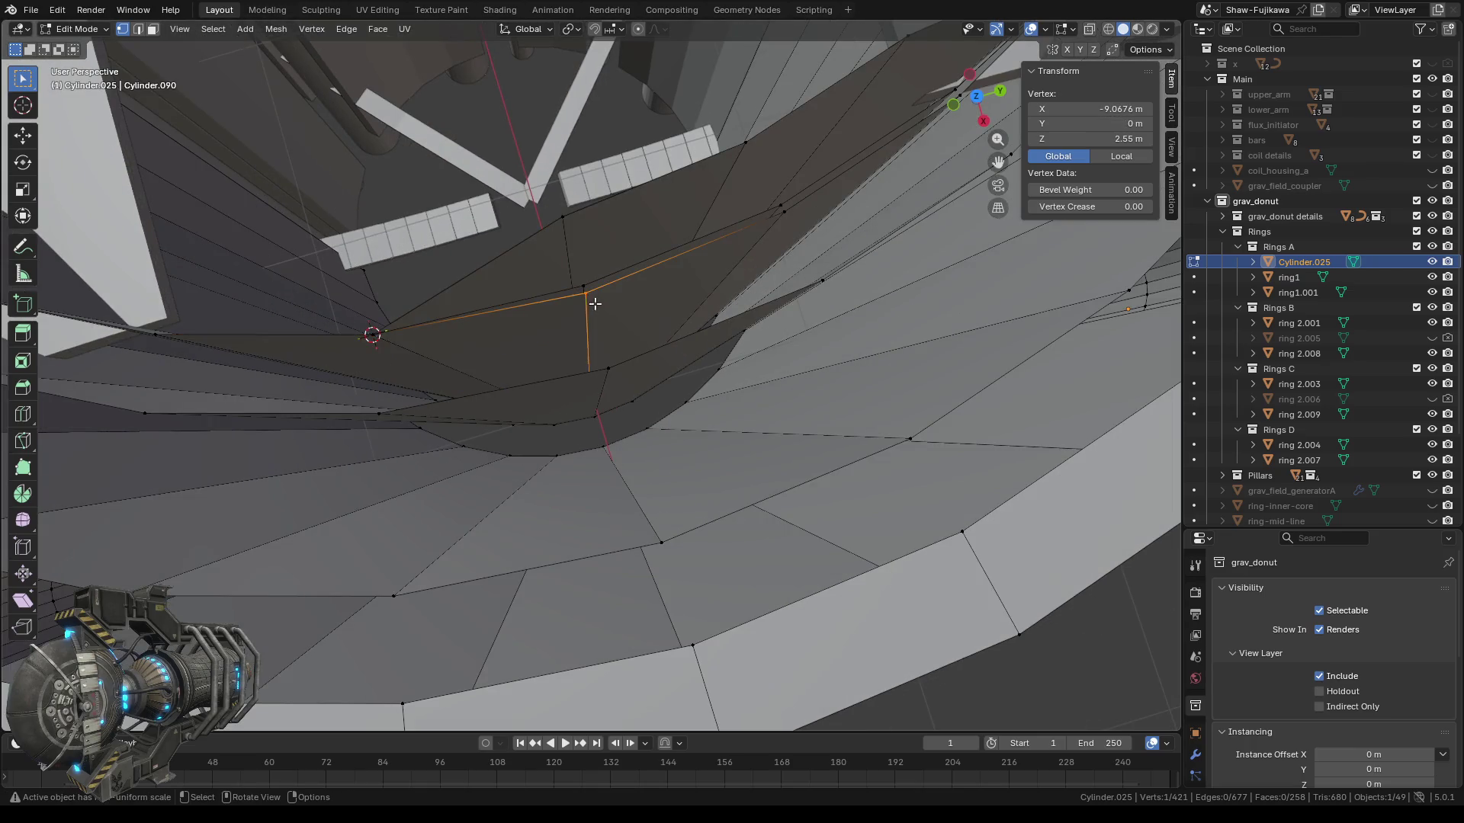
right_click(577, 333)
mouse_move(569, 333)
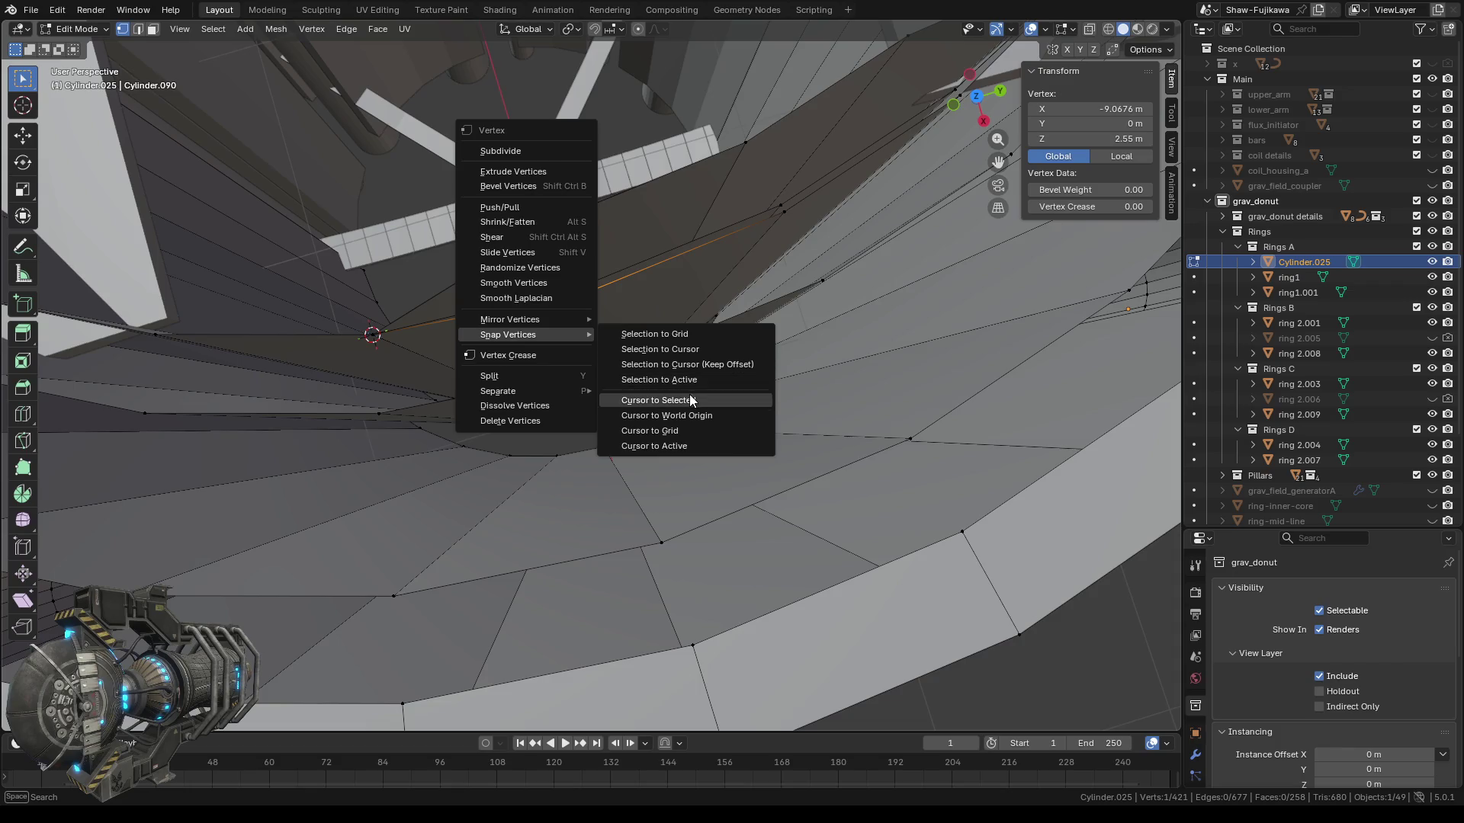
click(689, 395)
shift+click(562, 218)
shift+click(607, 323)
key(m)
click(582, 324)
mouse_move(690, 309)
middle_down()
mouse_move(705, 328)
mouse_move(735, 326)
middle_up()
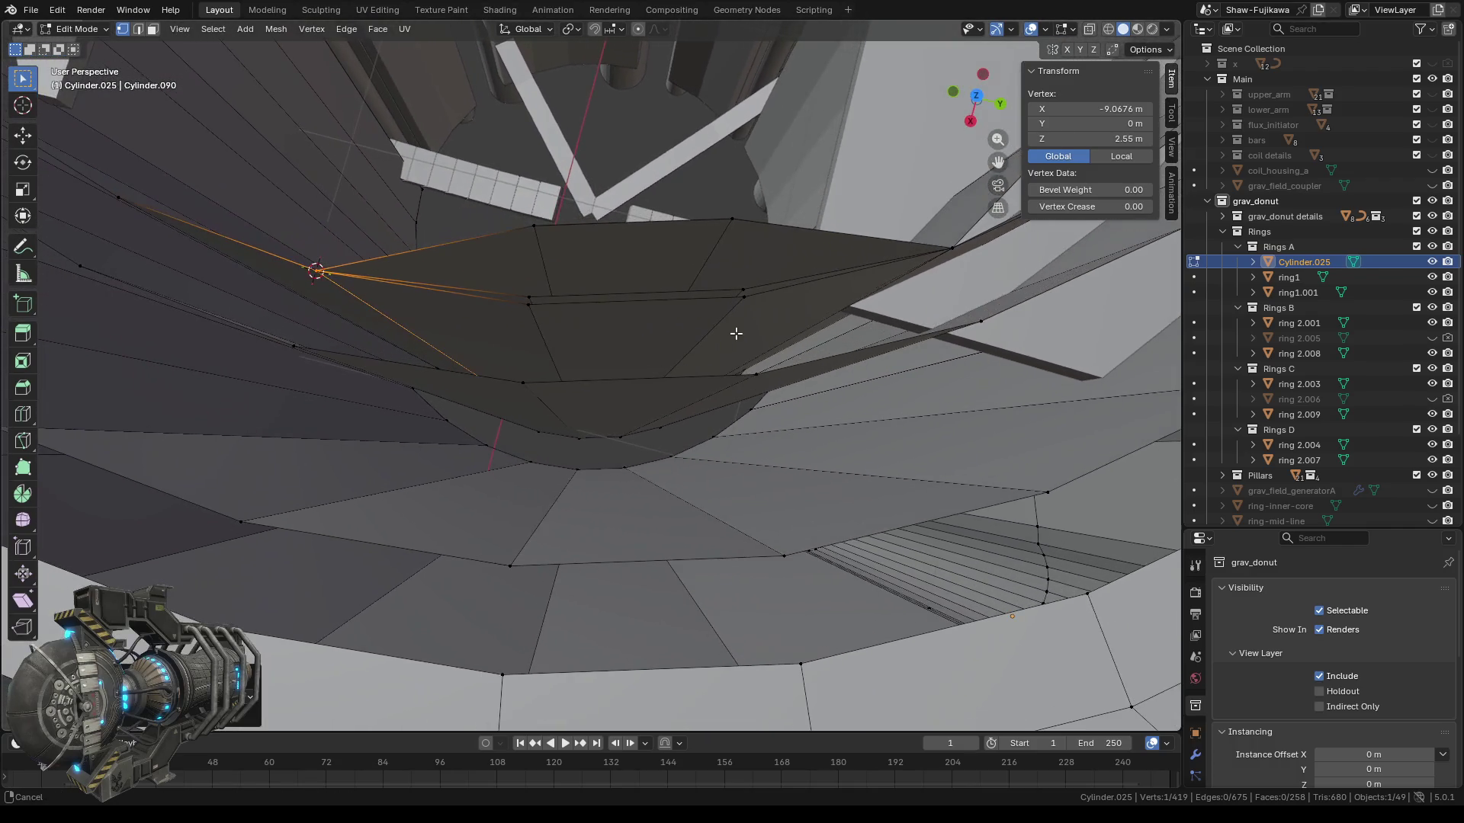
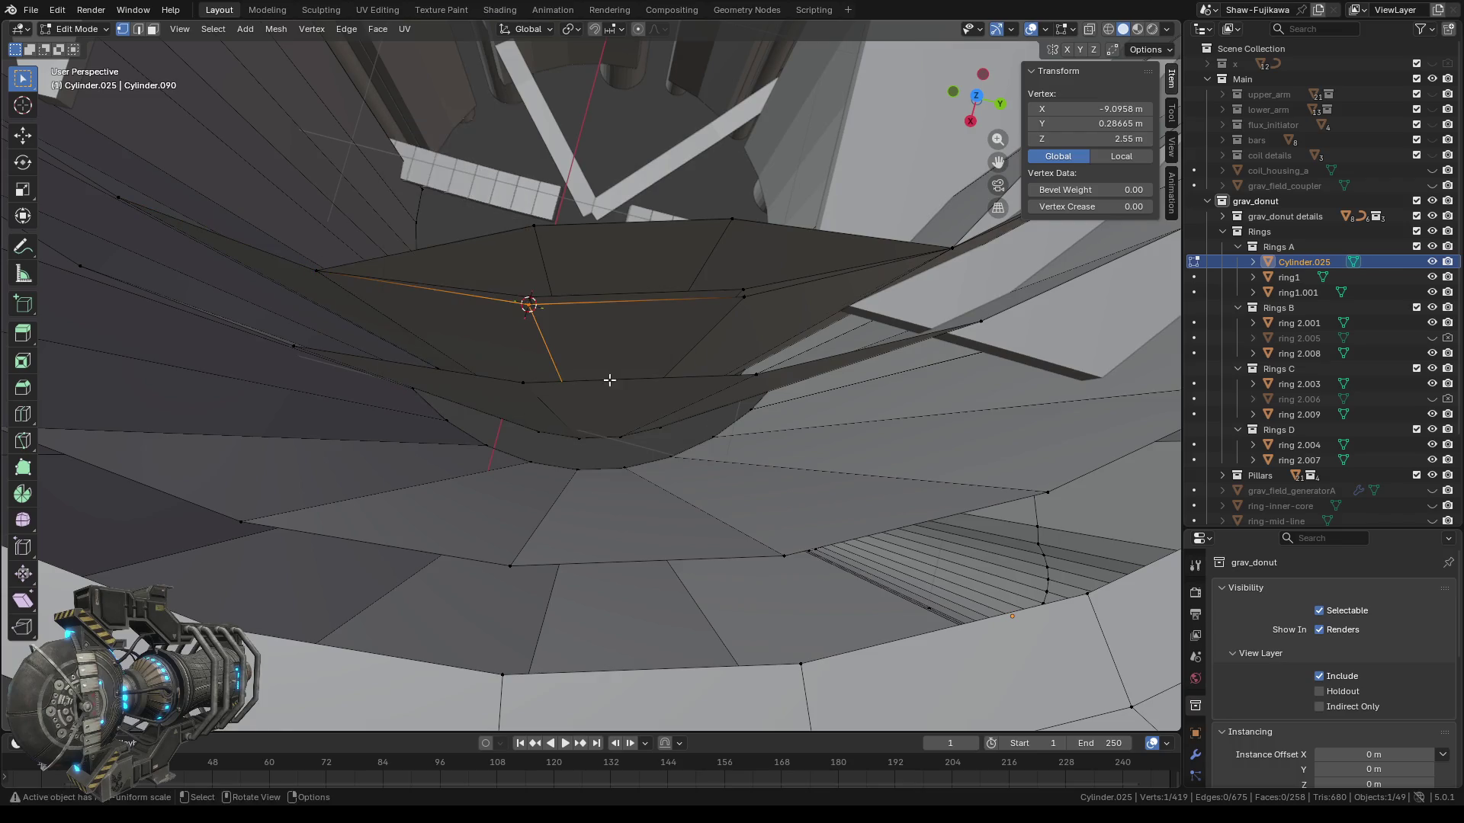
Select the two nearby stray vertices and merge all three at the 3D cursor.
drag(484, 223, 572, 321)
key(m)
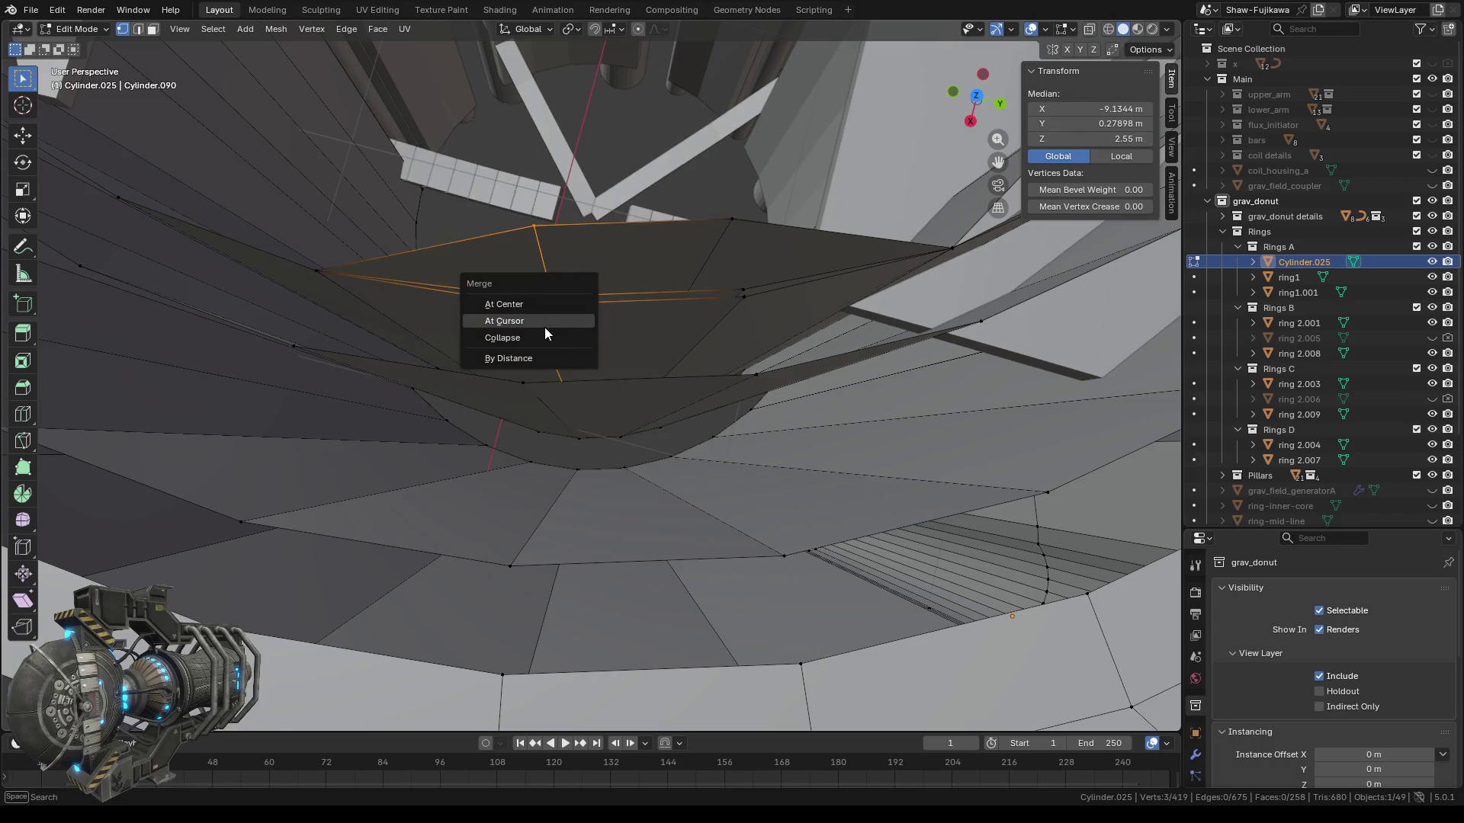
click(529, 323)
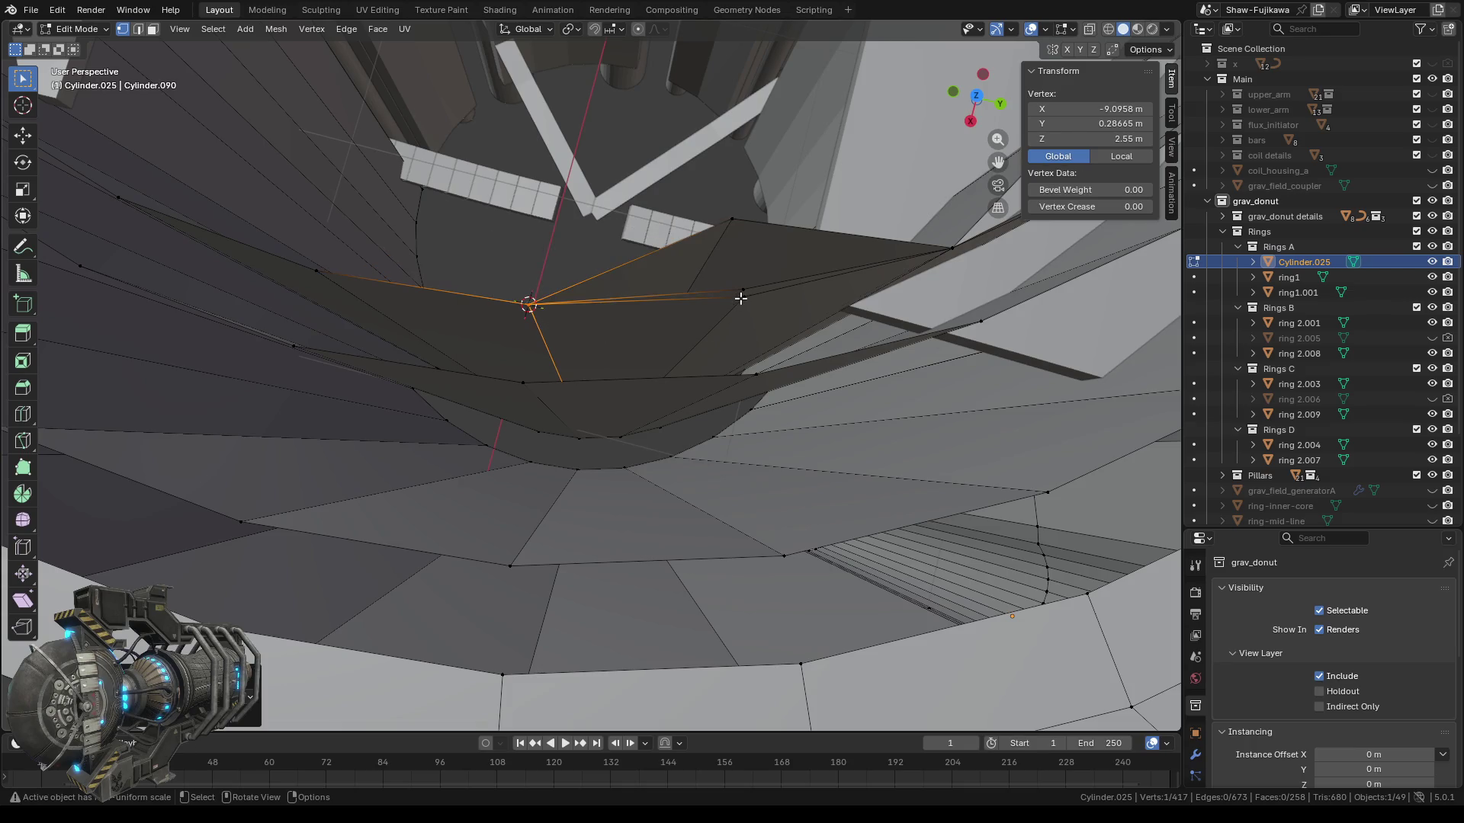
Snap the 3D cursor onto the chosen vertex with Cursor to Selected.
click(744, 295)
right_click(678, 329)
mouse_move(679, 328)
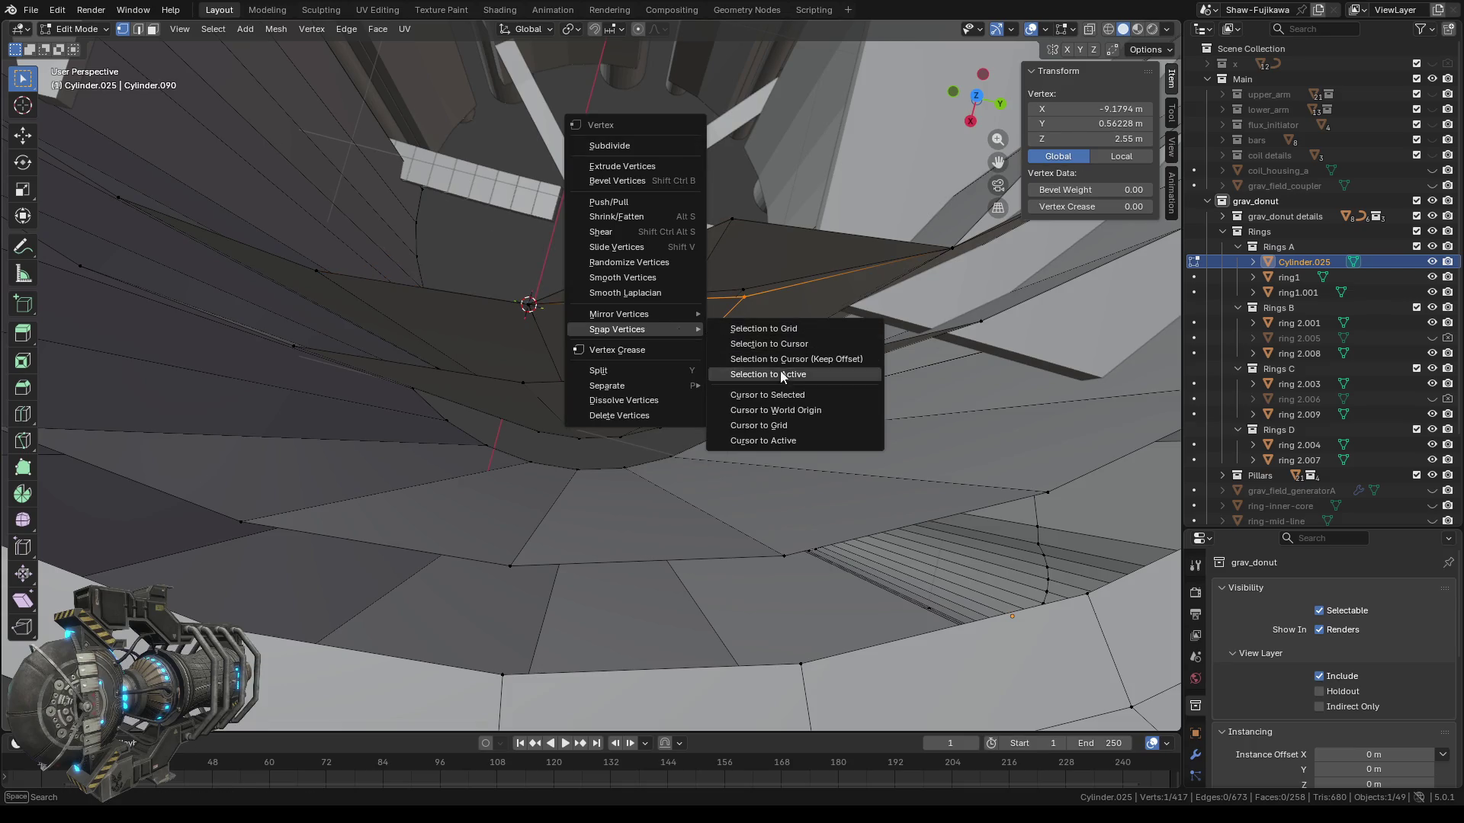
click(782, 393)
Merge the neighbouring stray vertices into one at the new cursor position, reaching 415 vertices.
shift+click(732, 221)
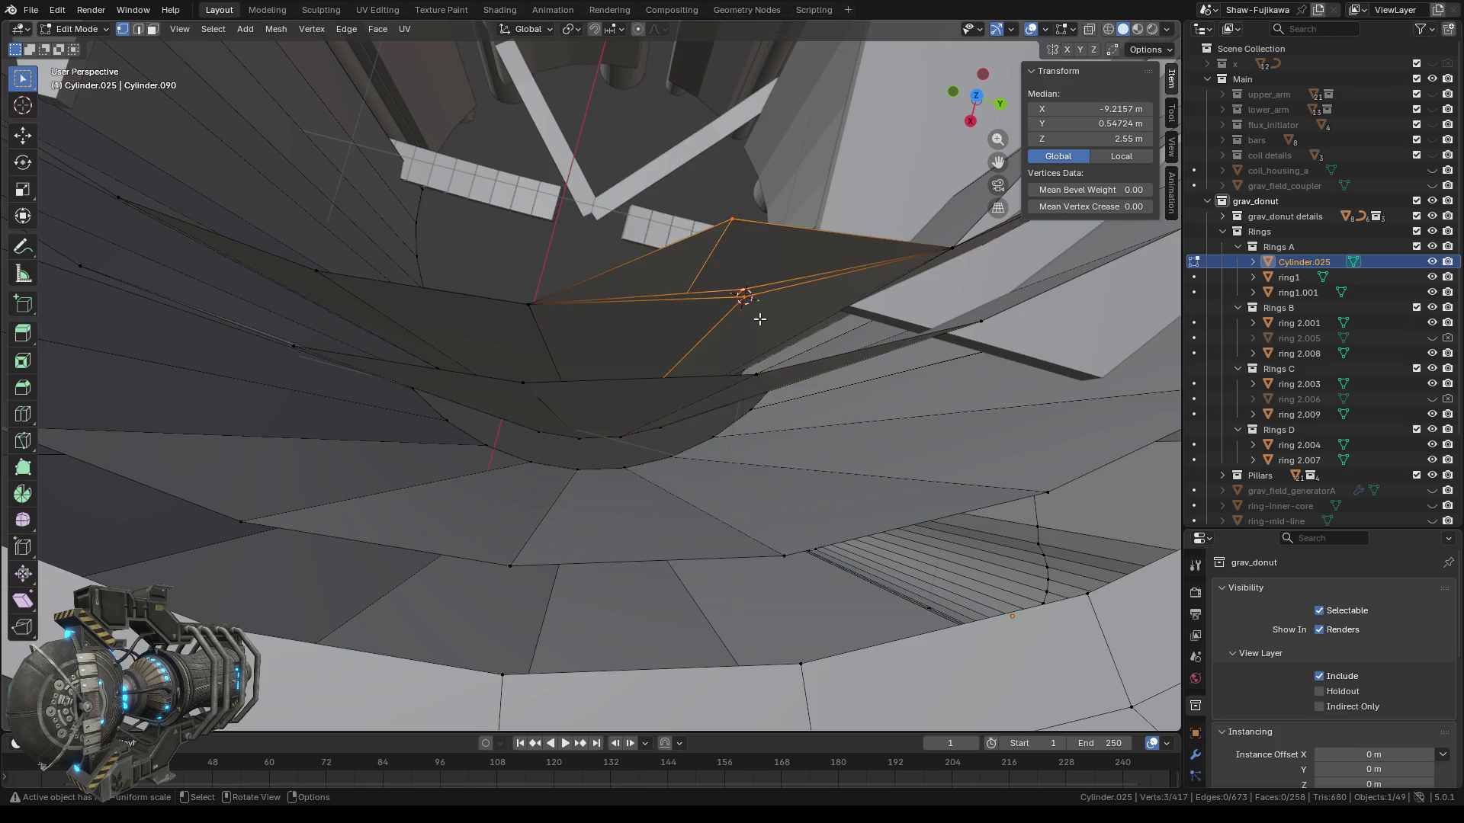
key(m)
click(738, 320)
scroll(652, 302, down, 5)
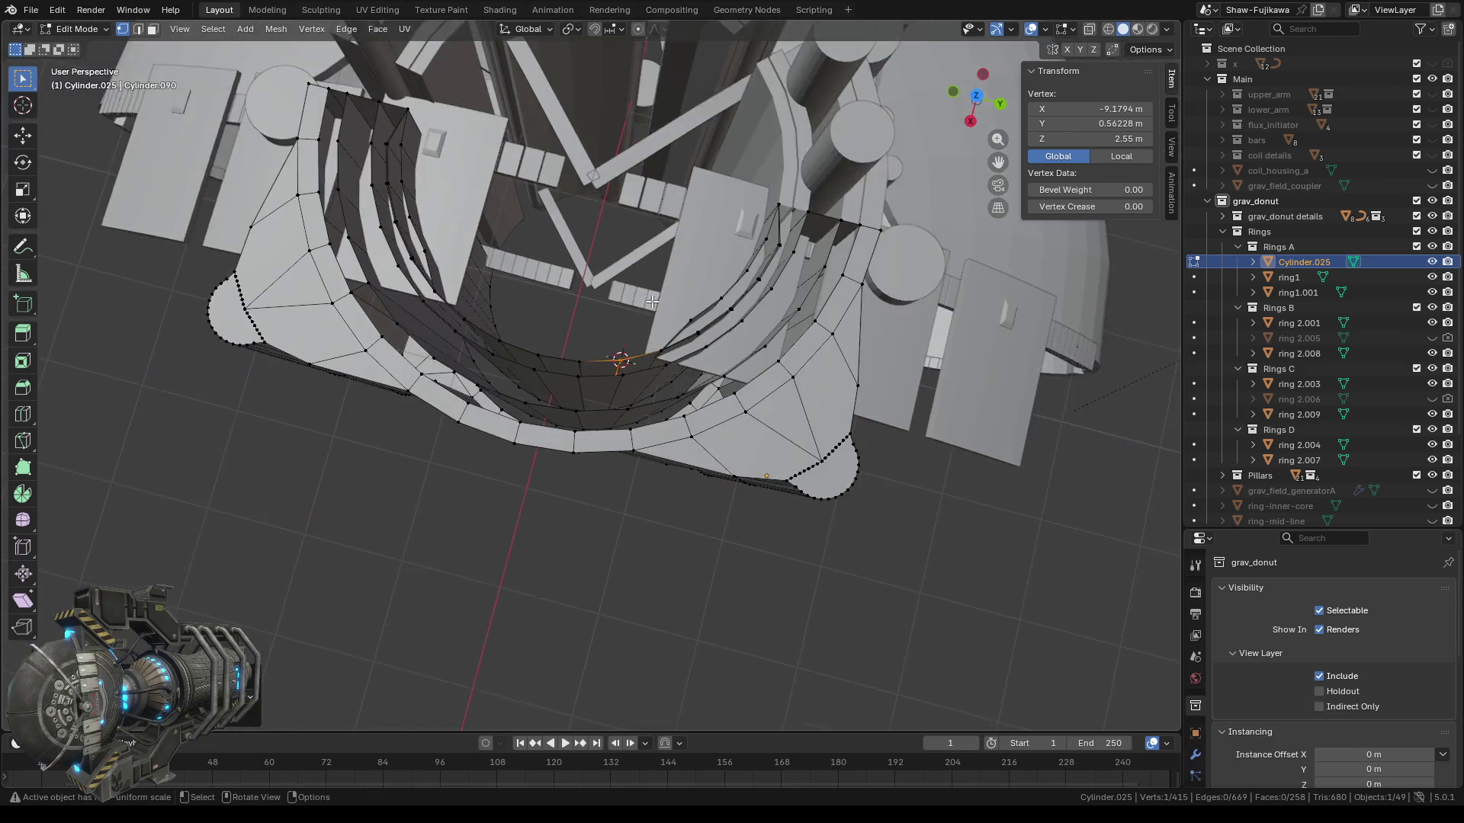
Orbit around to view the ring's inner wall and switch to Face select mode.
scroll(570, 382, up, 3)
middle_drag(570, 382, 761, 408)
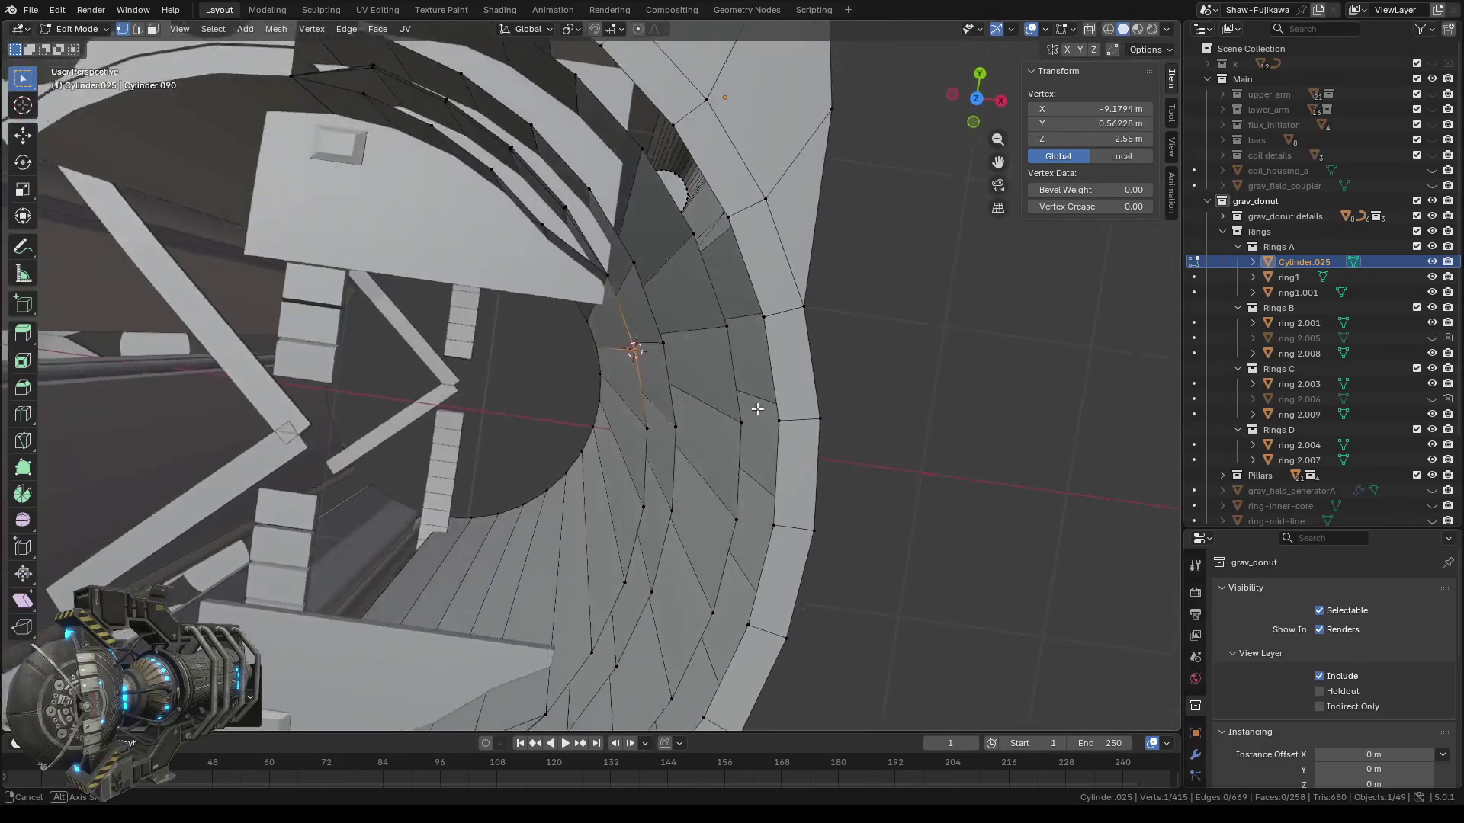
scroll(729, 412, down, 2)
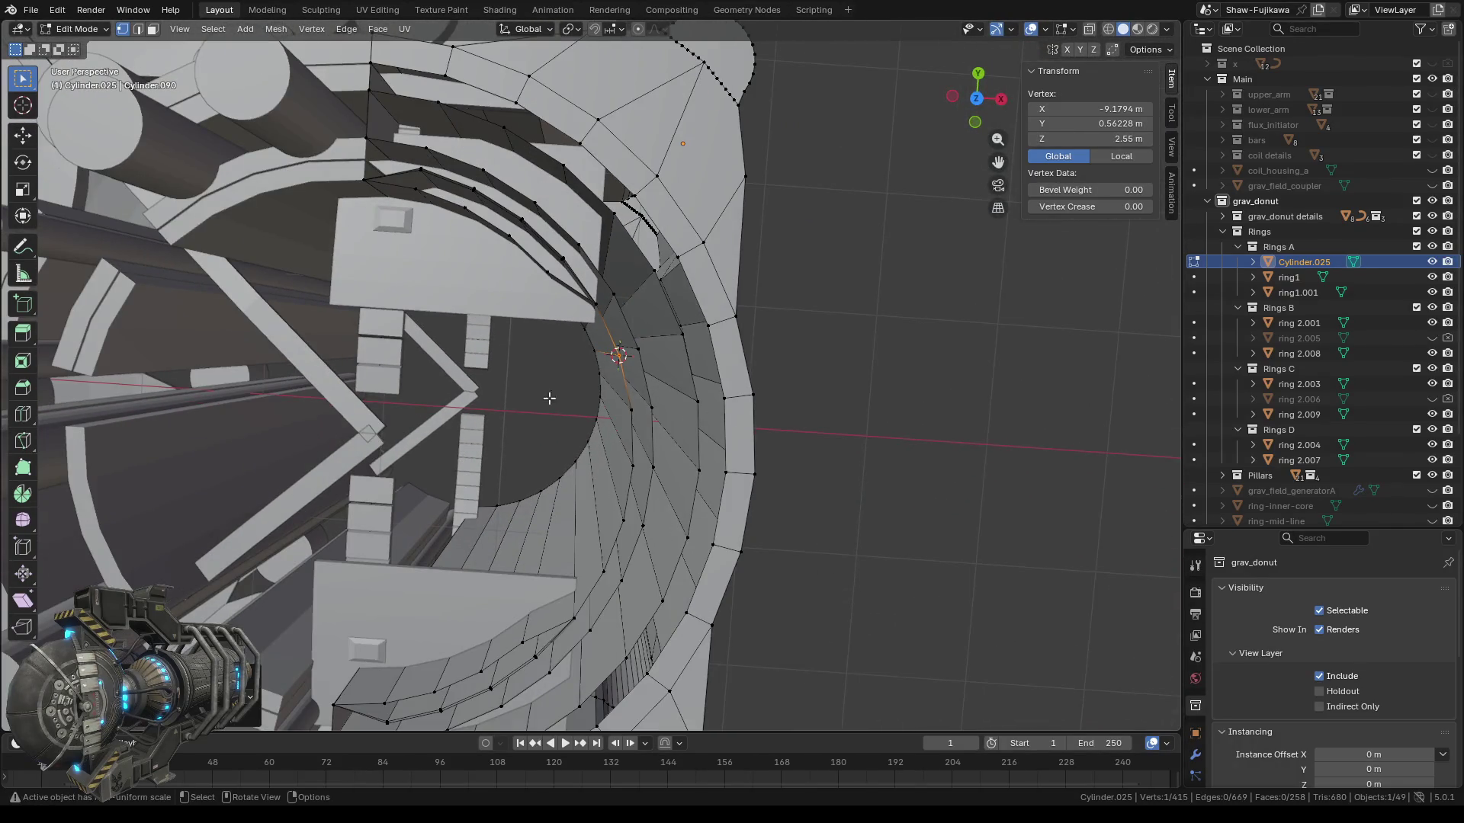
mouse_move(526, 421)
middle_down()
mouse_move(568, 401)
mouse_move(716, 397)
mouse_move(694, 279)
middle_up()
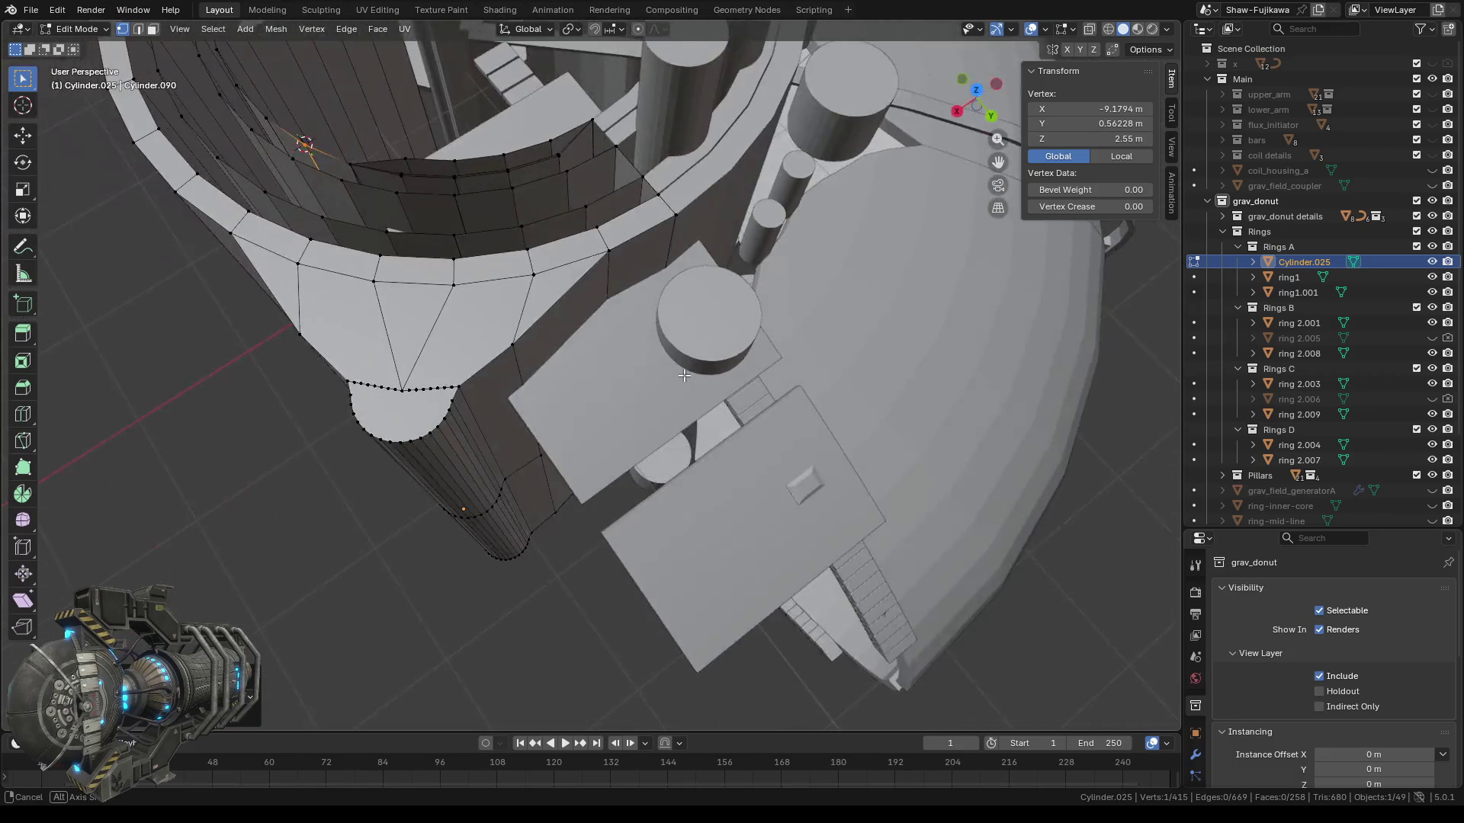
scroll(693, 279, up, 2)
scroll(727, 314, up, 1)
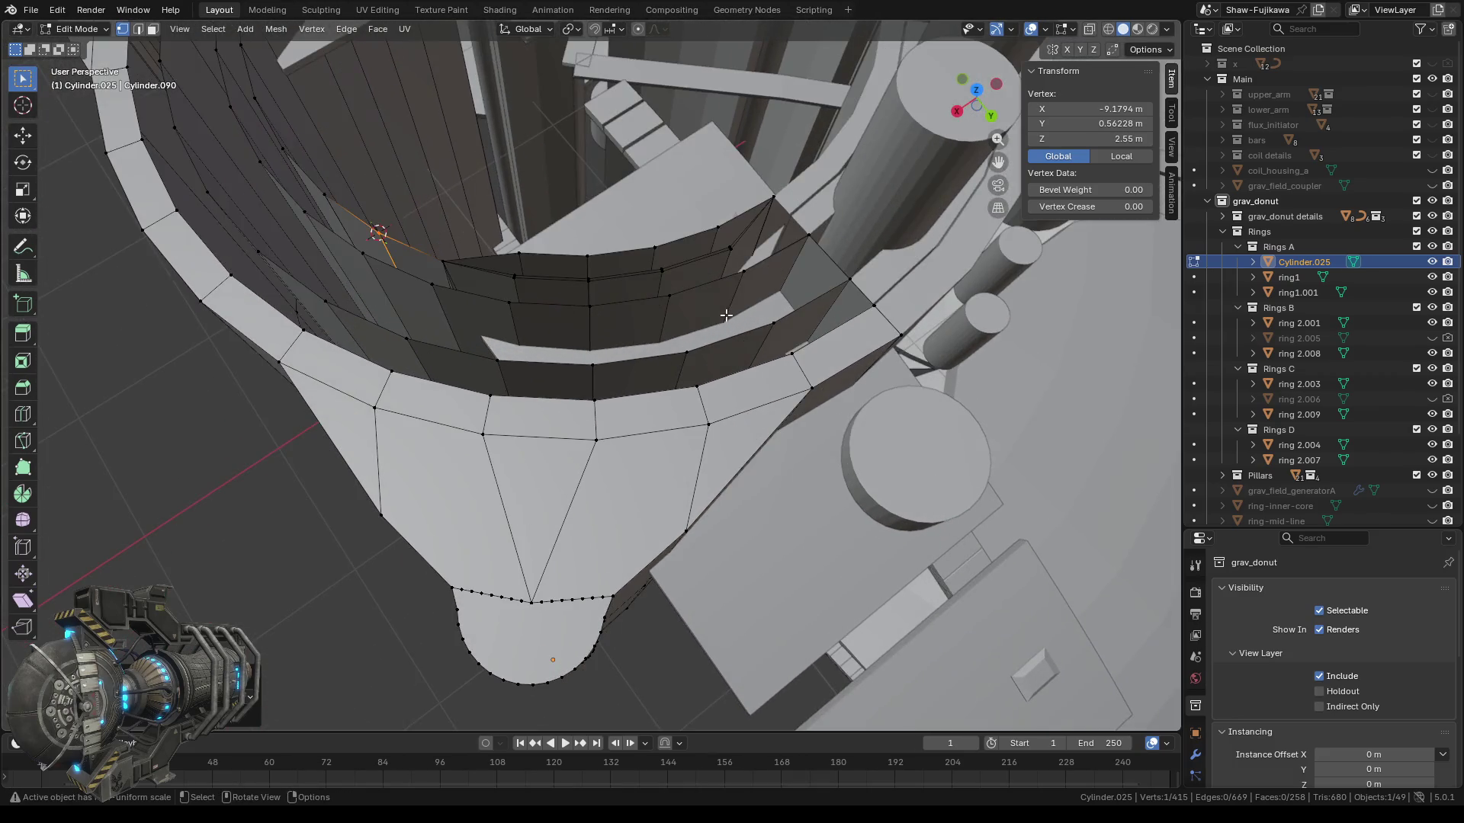
click(150, 32)
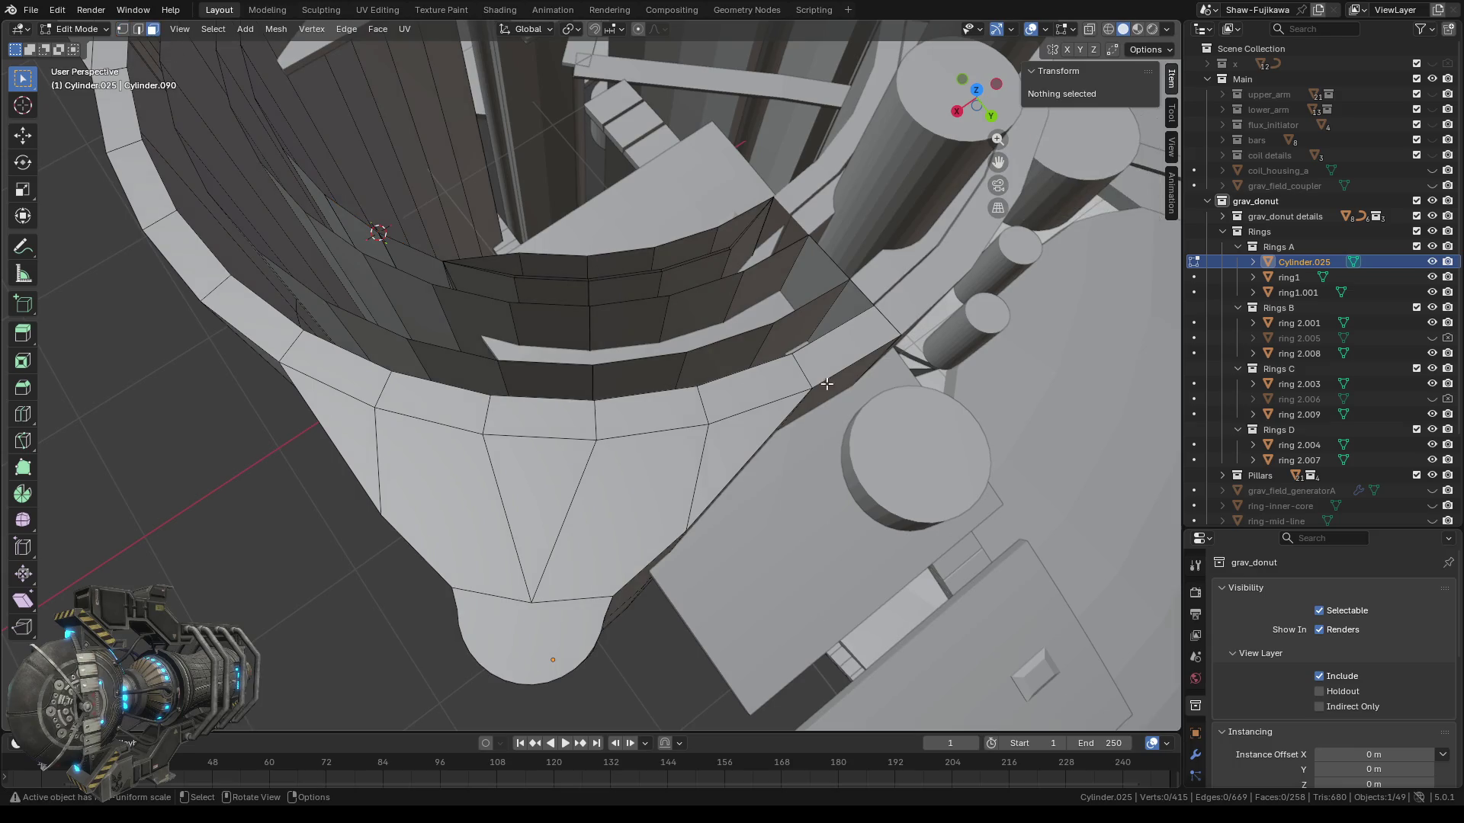
Shift-select the 14 faces of the inner wall band around the ring.
click(644, 317)
shift+click(702, 309)
shift+click(555, 326)
shift+click(480, 325)
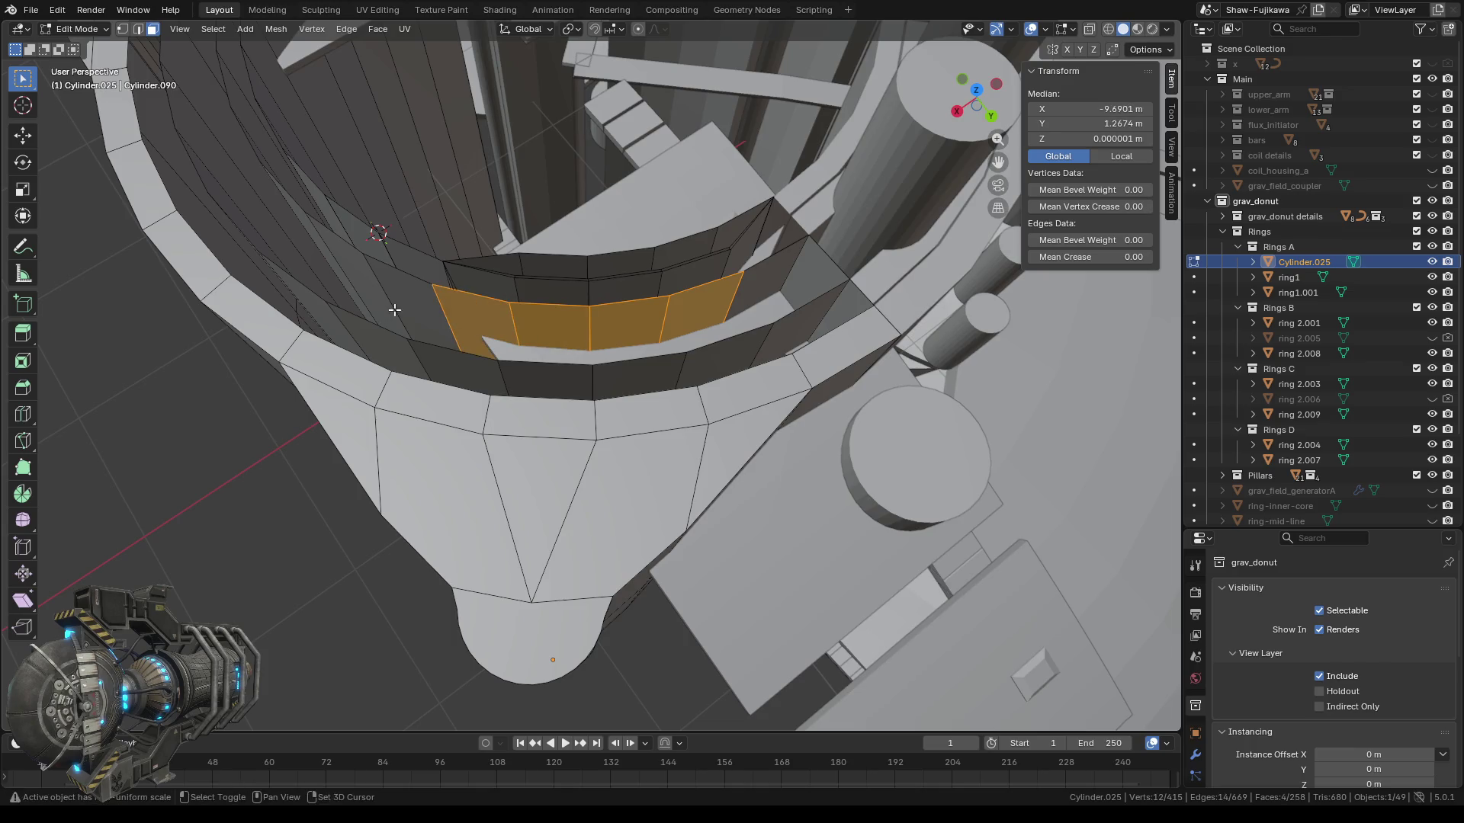
shift+click(394, 309)
middle_drag(394, 310, 509, 383)
ctrl+click(425, 419)
mouse_move(425, 419)
middle_down()
mouse_move(572, 462)
mouse_move(604, 416)
mouse_move(621, 428)
middle_up()
ctrl+click(641, 410)
ctrl+click(548, 403)
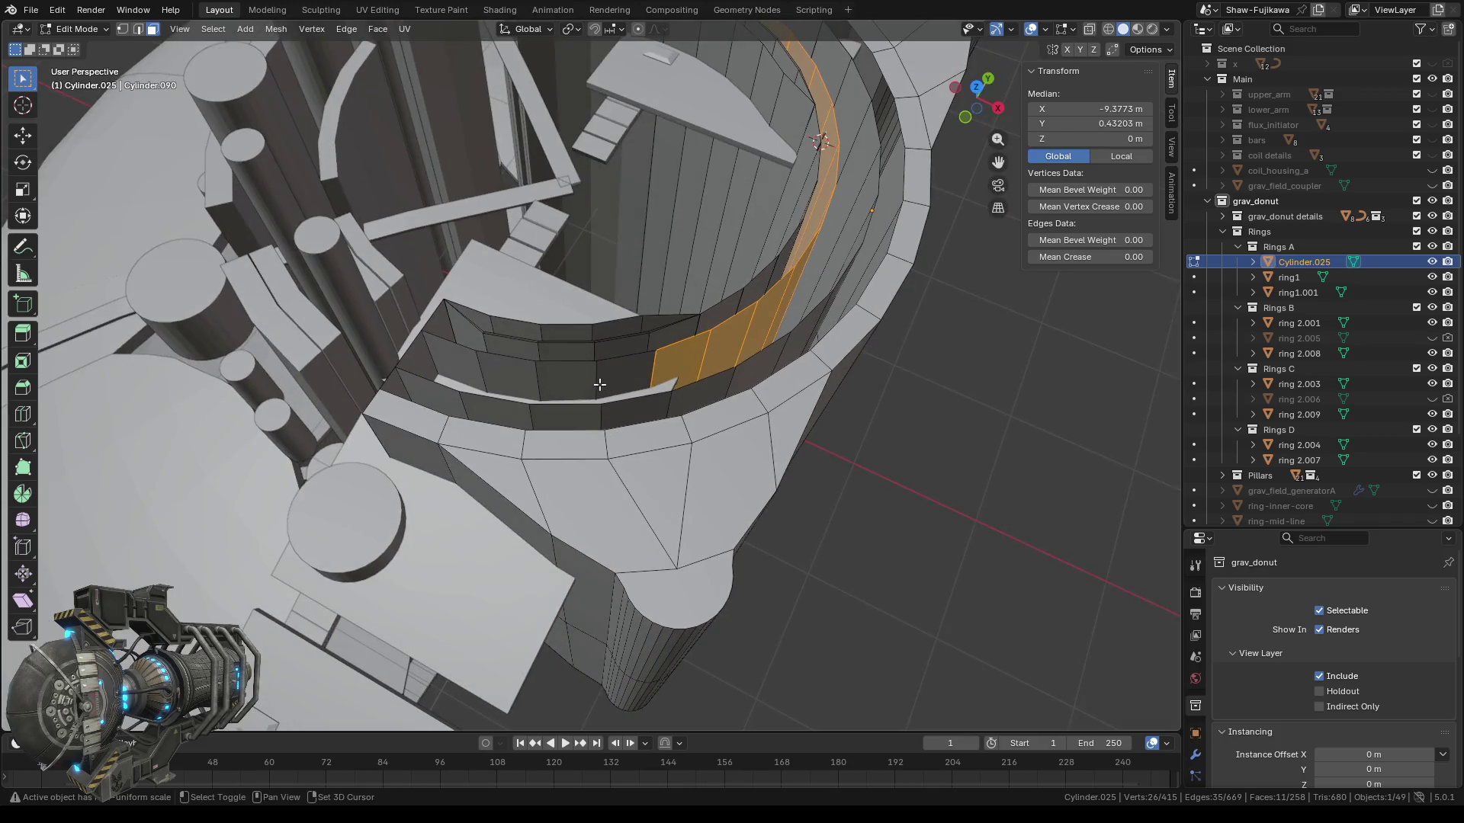
ctrl+click(608, 392)
ctrl+click(482, 373)
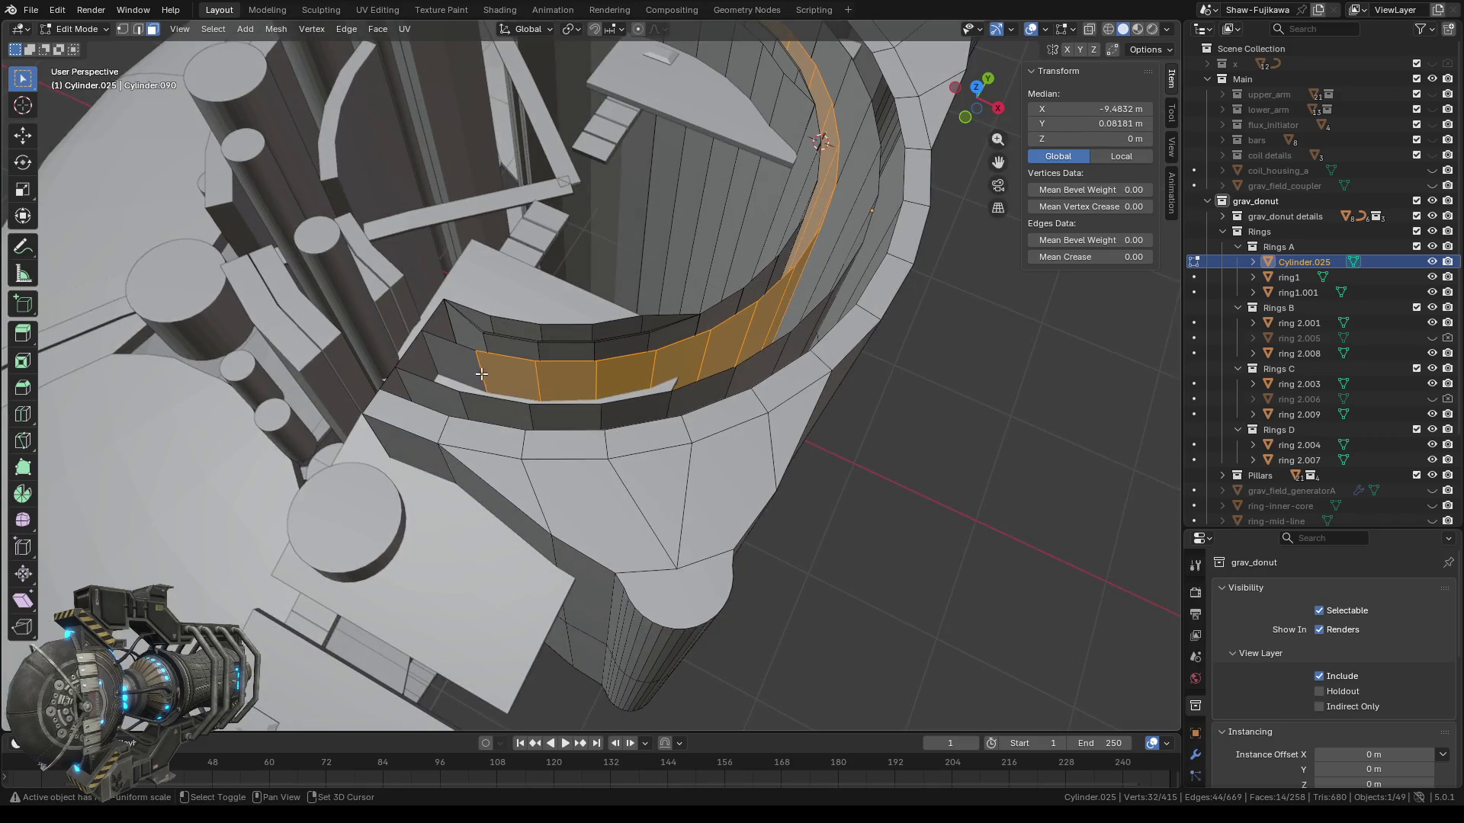
Delete the 14 selected band faces and inspect the resulting gap.
key(x)
click(506, 416)
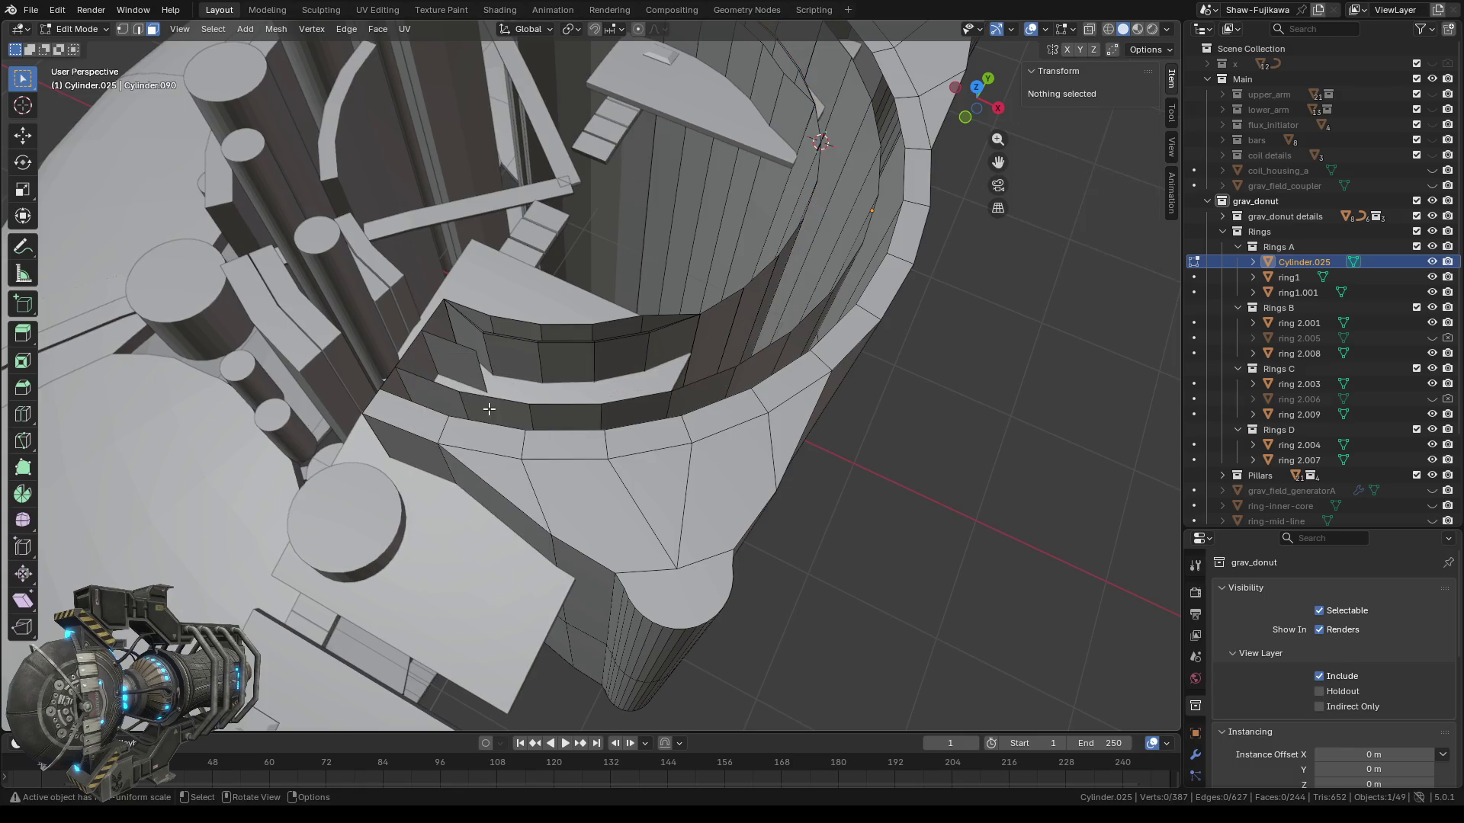
mouse_move(691, 440)
middle_down()
mouse_move(518, 420)
mouse_move(571, 425)
middle_up()
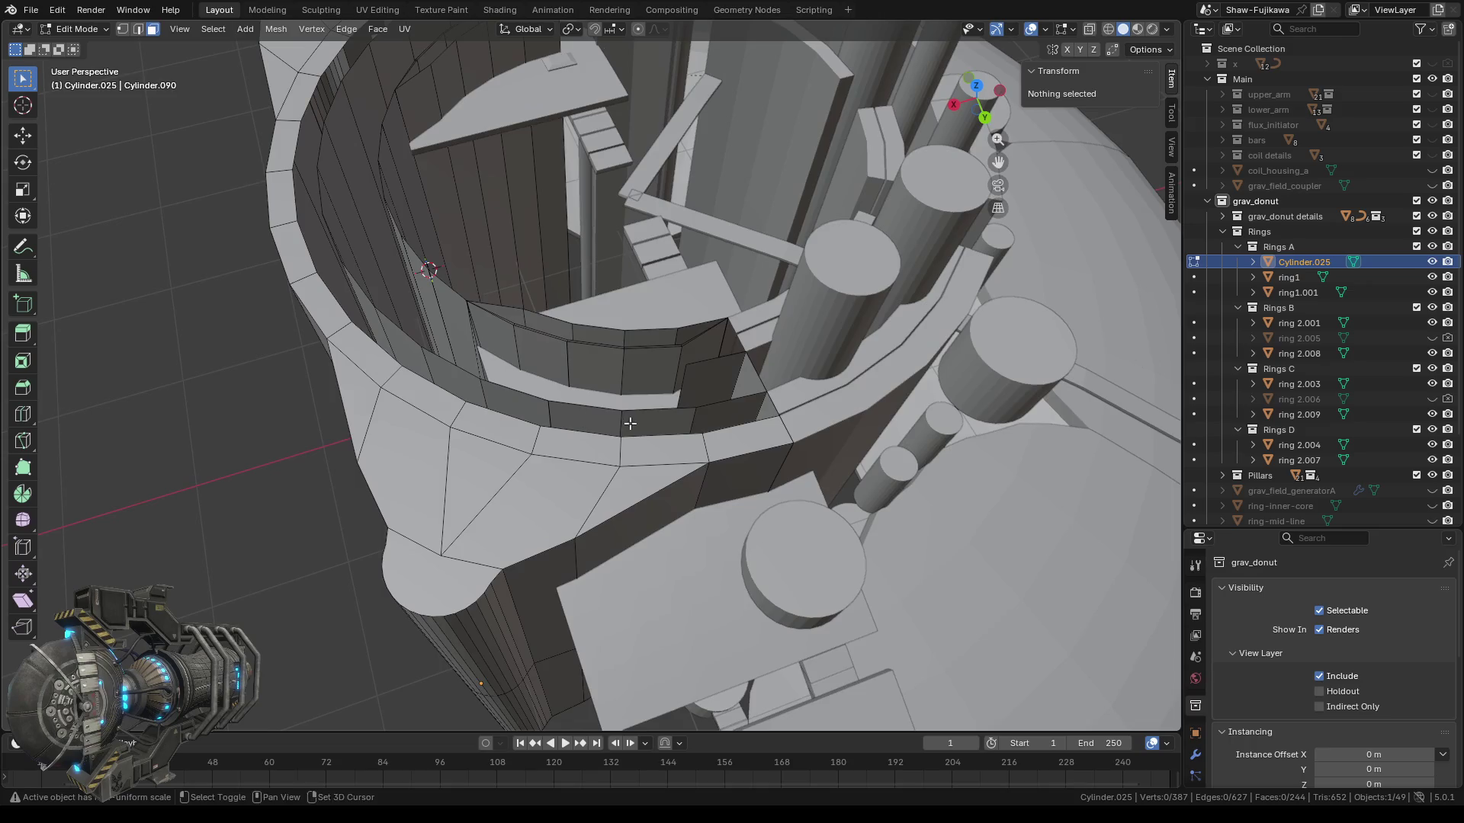
scroll(598, 412, up, 3)
scroll(599, 412, up, 4)
middle_drag(610, 419, 602, 436)
scroll(638, 415, down, 2)
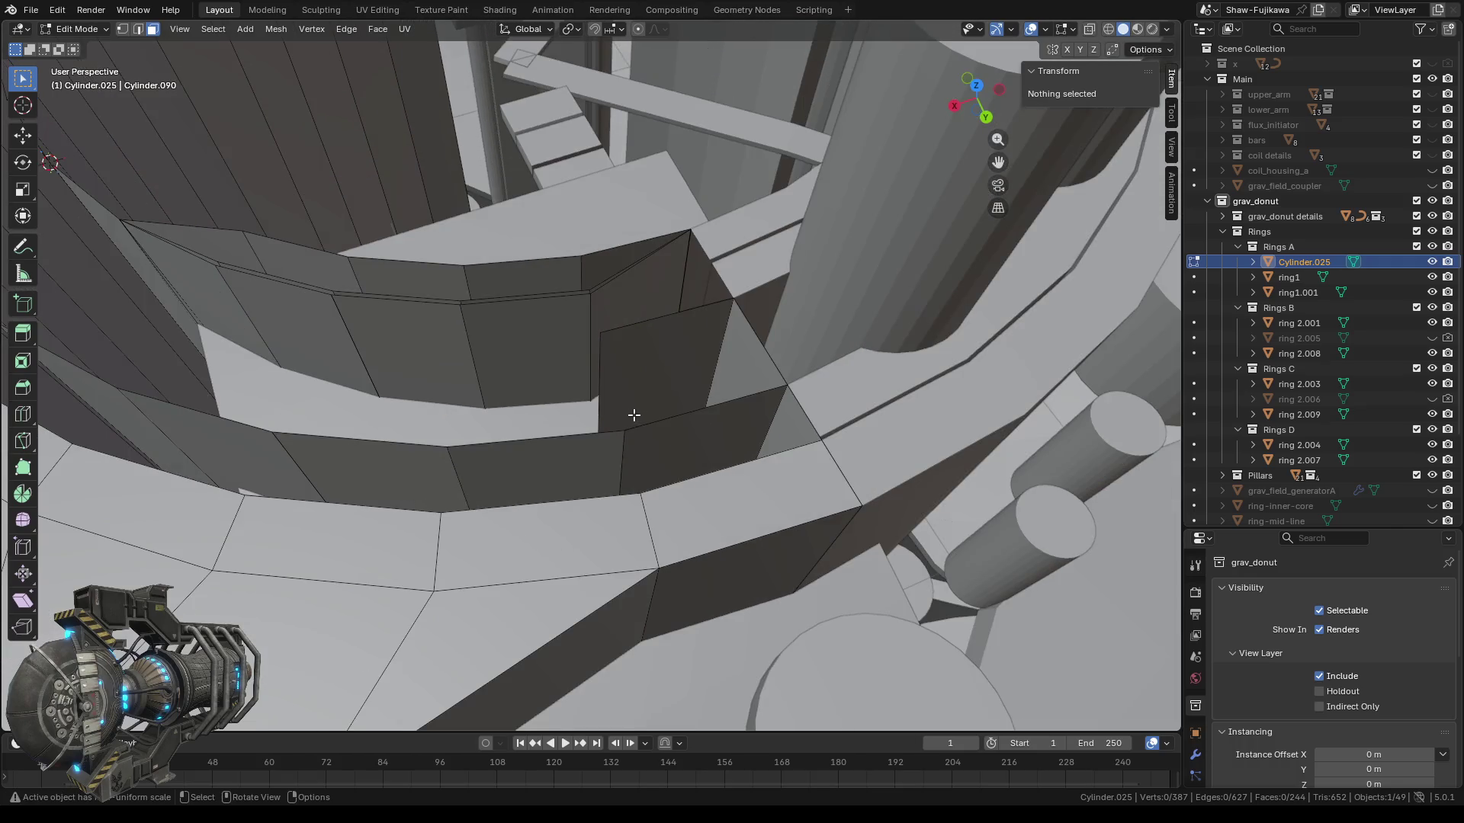
In Edge select mode, delete the leftover vertical edge with its face and the stray rim edge.
click(138, 29)
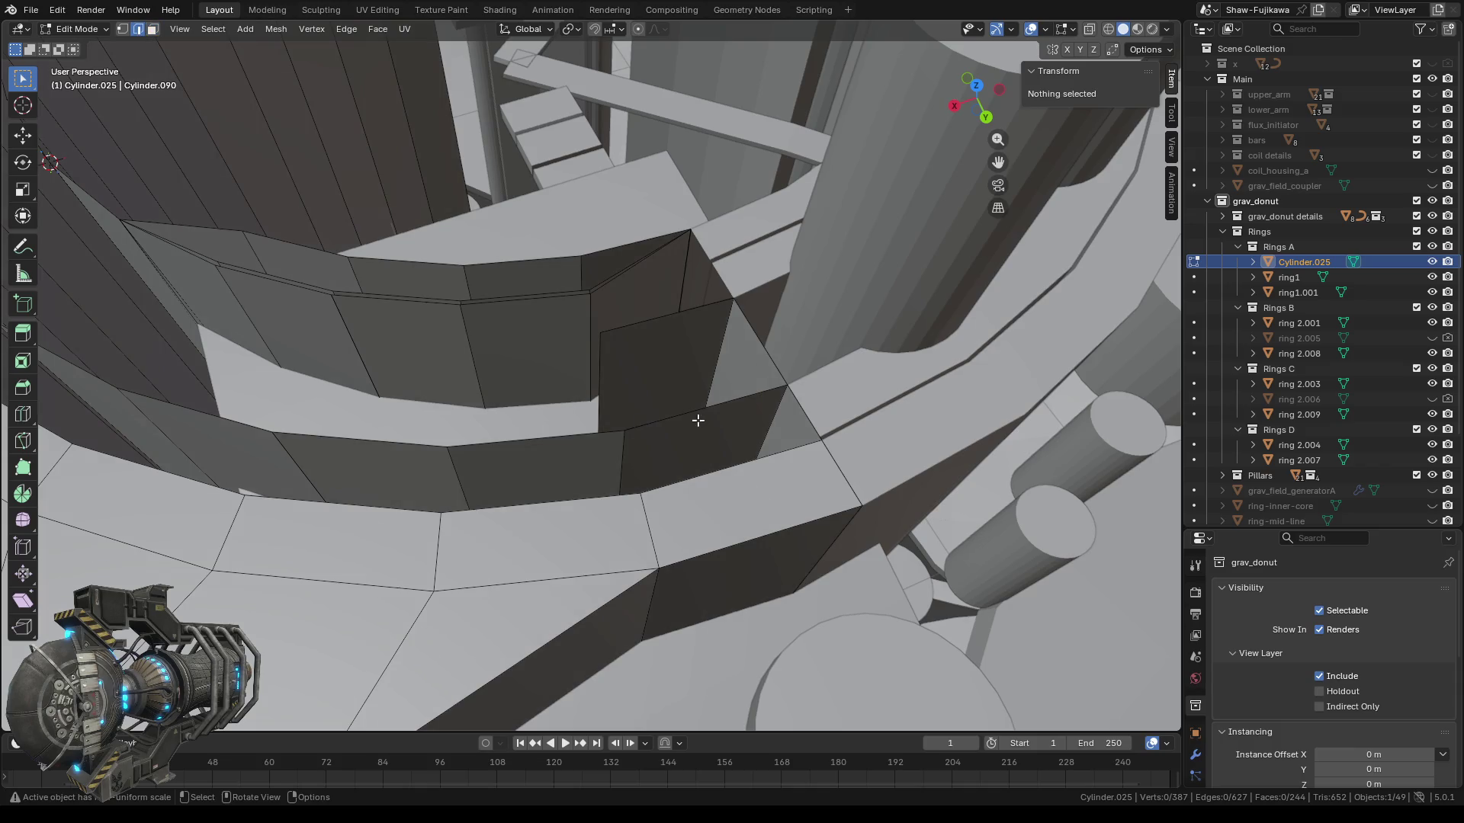
click(602, 412)
key(x)
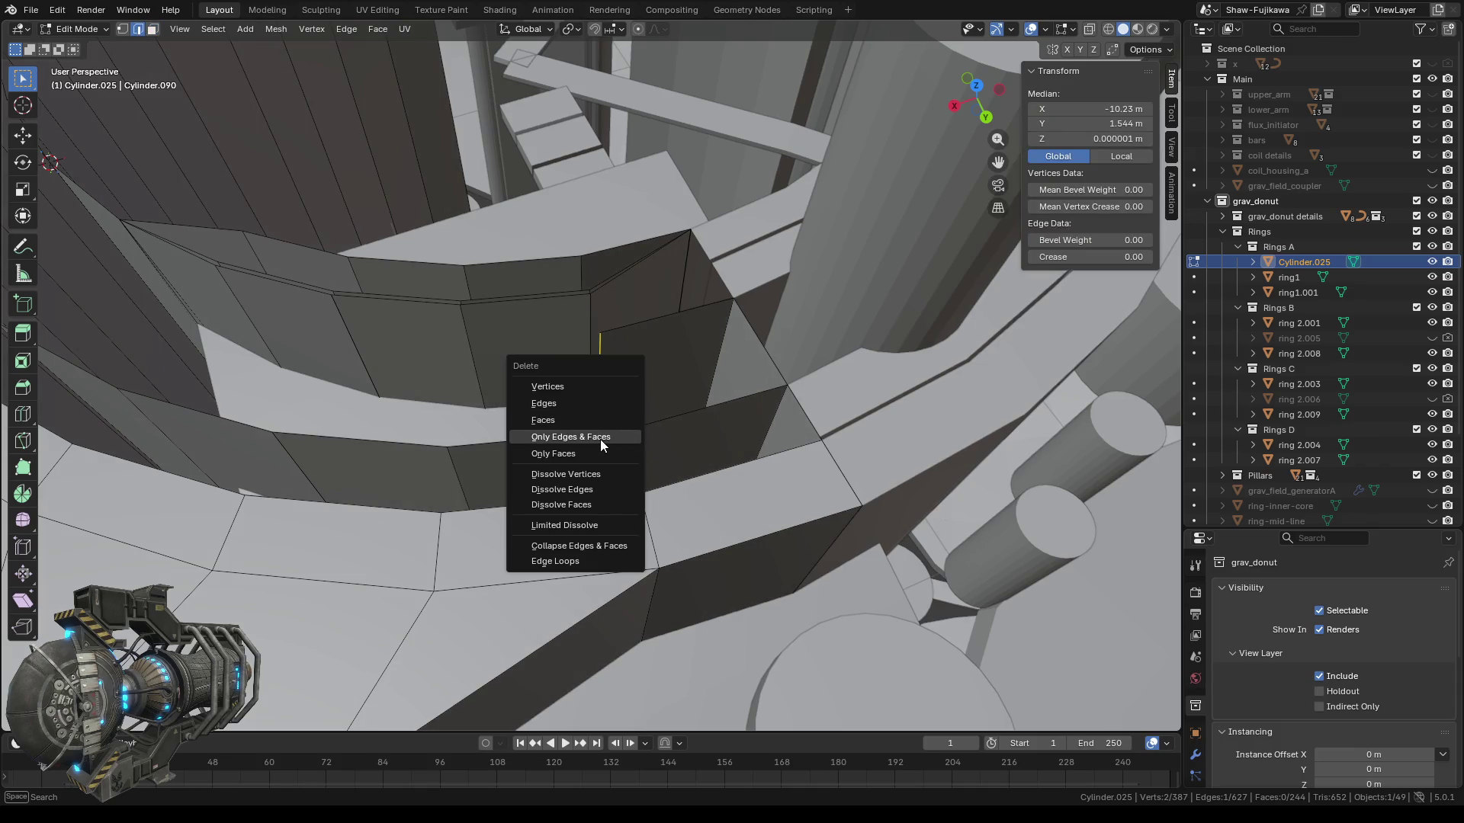
click(601, 439)
middle_drag(625, 405, 664, 379)
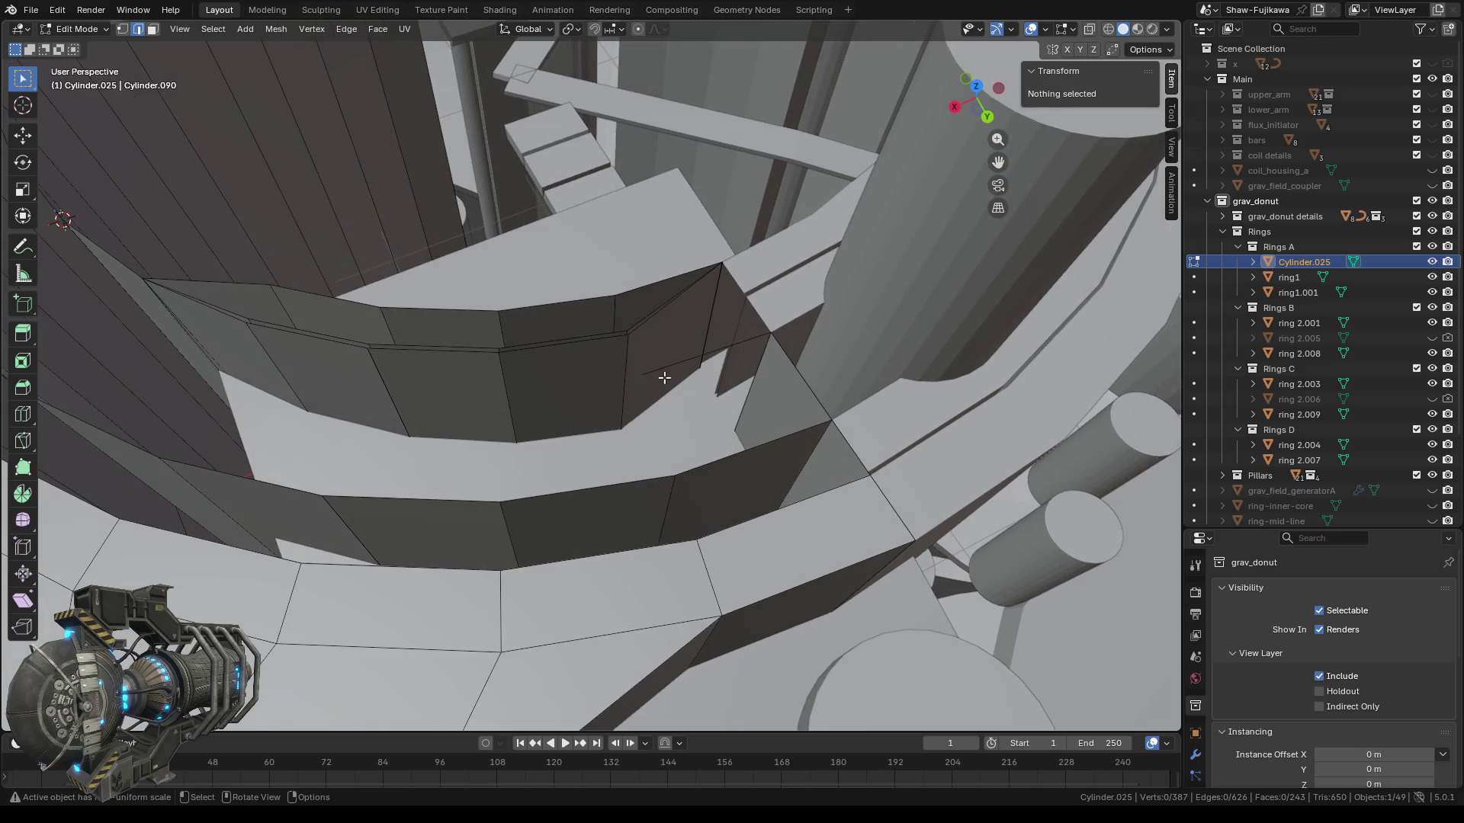
click(673, 357)
key(x)
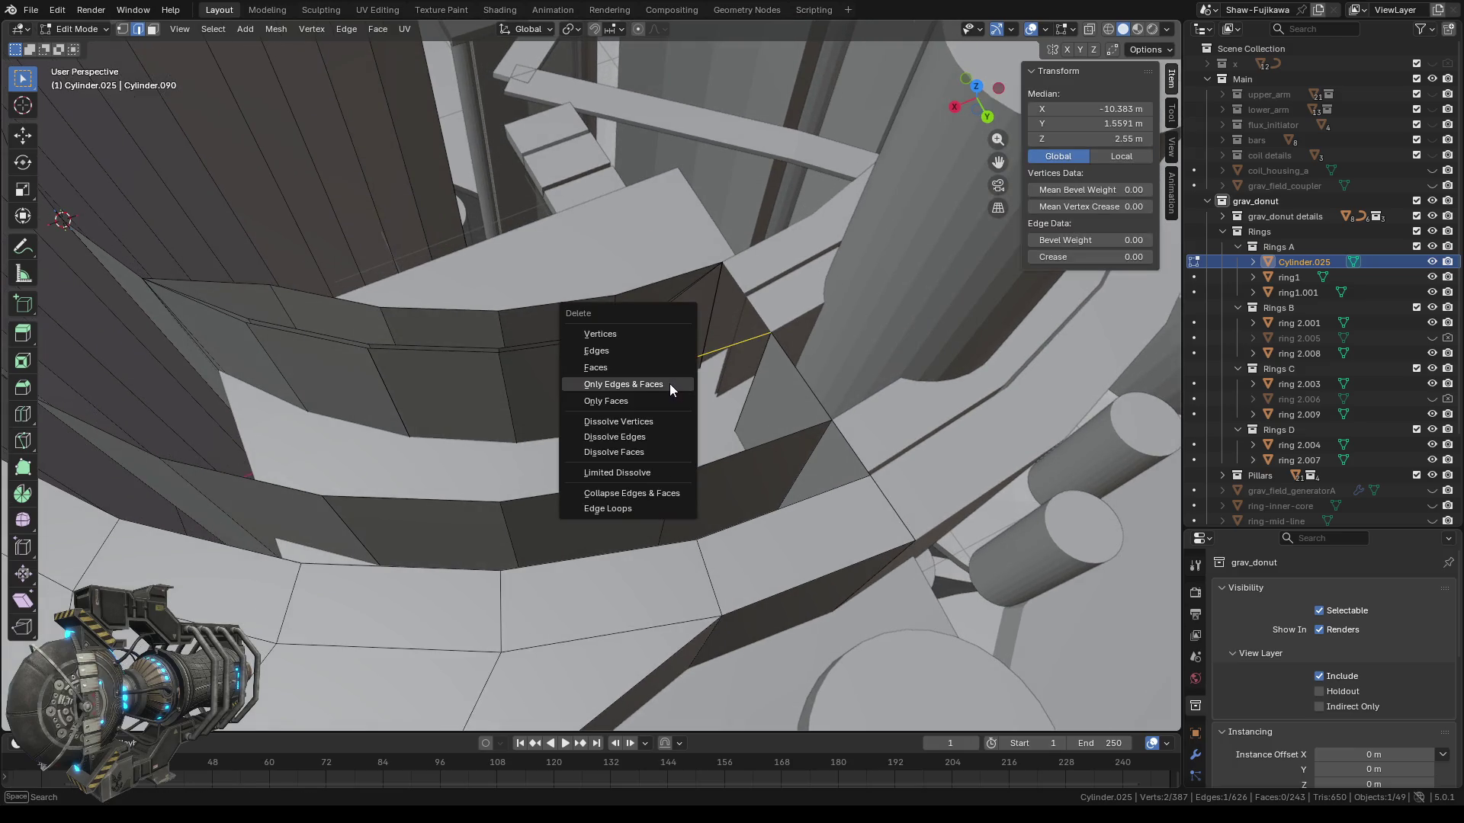
click(608, 356)
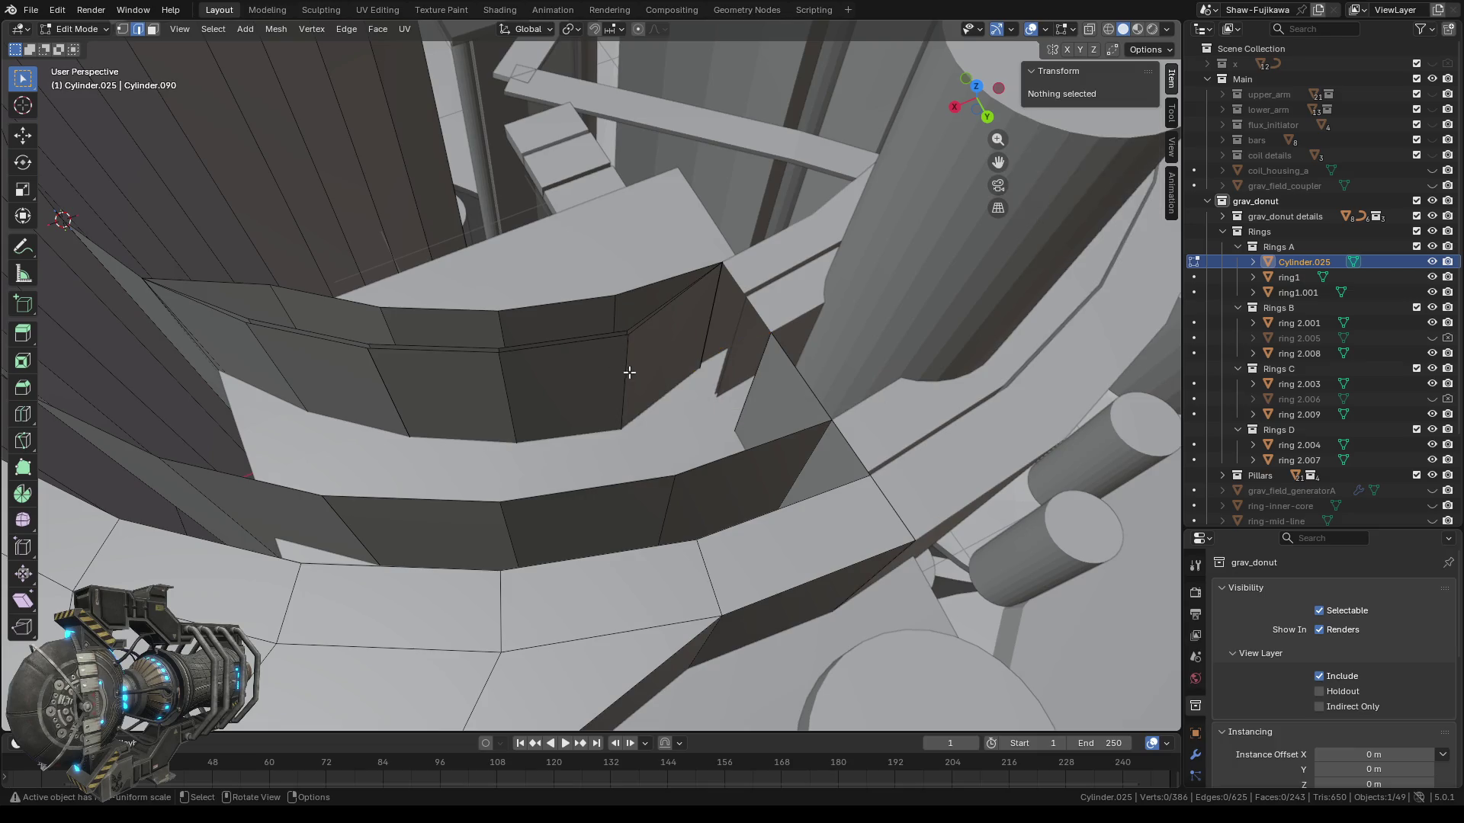
Delete two more leftover edges, removing the second together with its face.
middle_drag(654, 580, 653, 249)
click(642, 258)
right_click(642, 258)
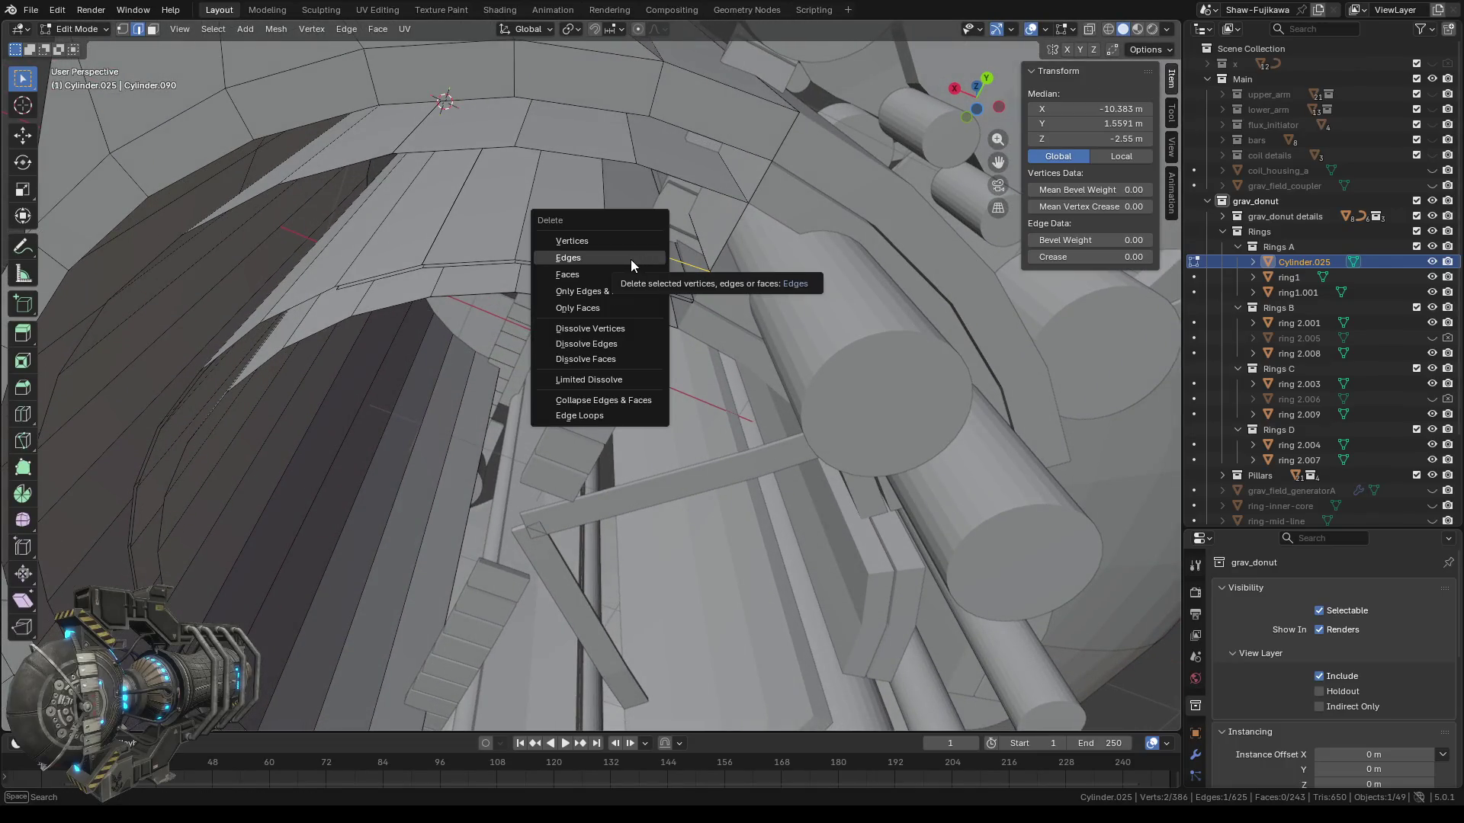
click(633, 259)
mouse_move(633, 259)
middle_down()
mouse_move(275, 374)
mouse_move(560, 291)
mouse_move(615, 349)
middle_up()
scroll(560, 291, up, 2)
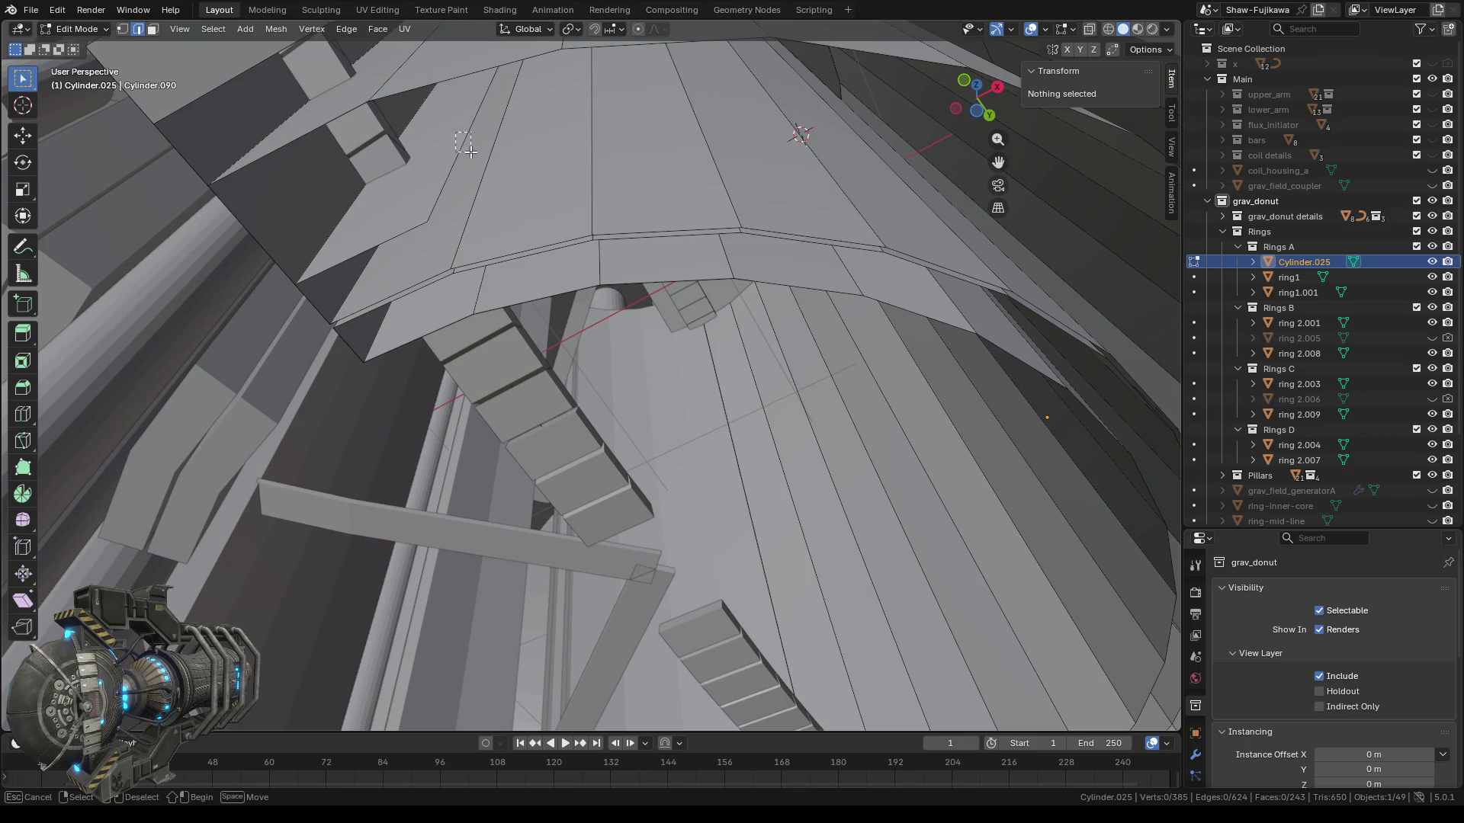
click(465, 139)
key(x)
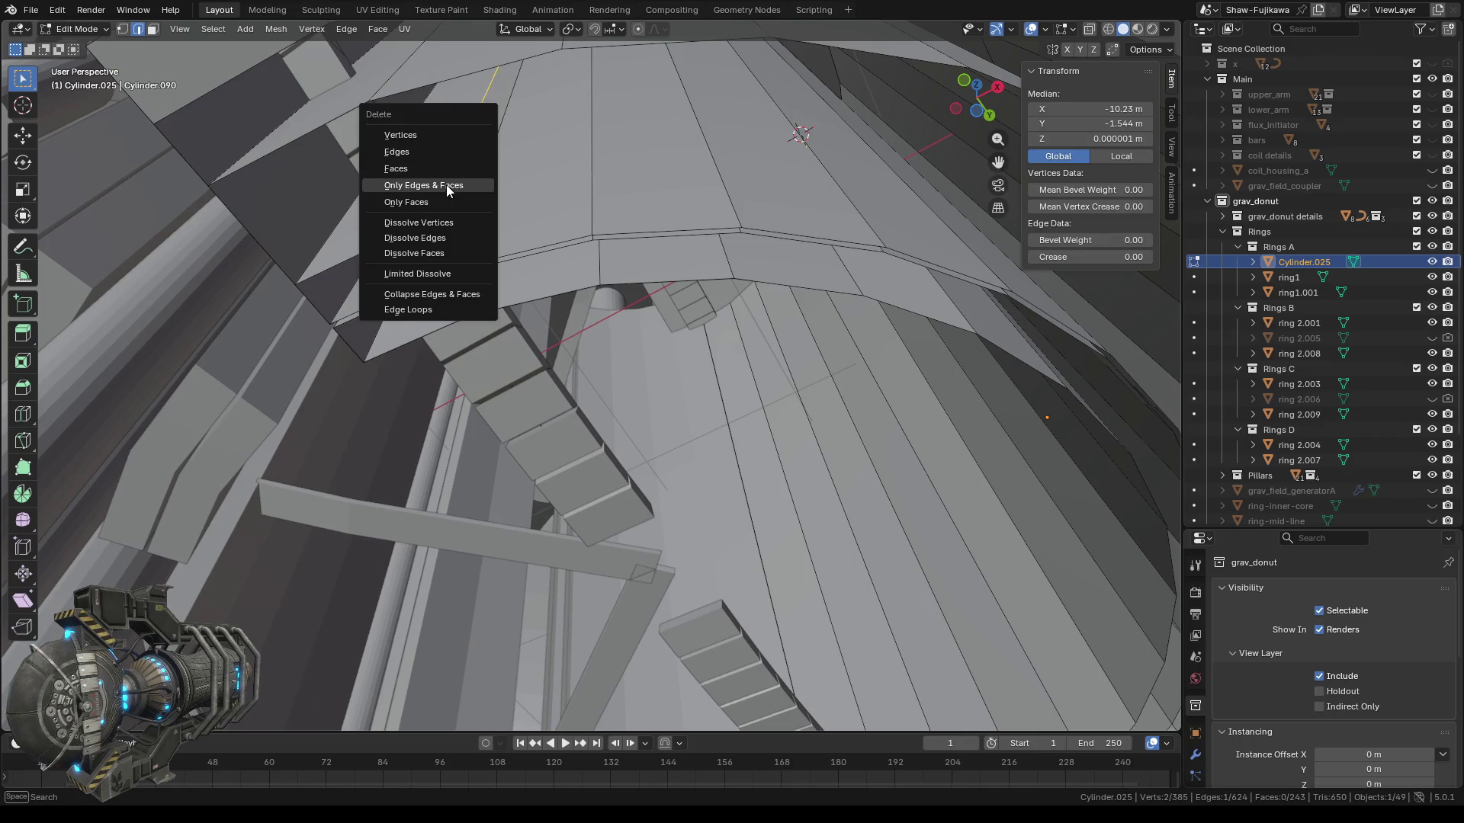
click(446, 185)
Delete one more stray edge, leaving 384 vertices, 622 edges and 242 faces.
click(381, 227)
key(x)
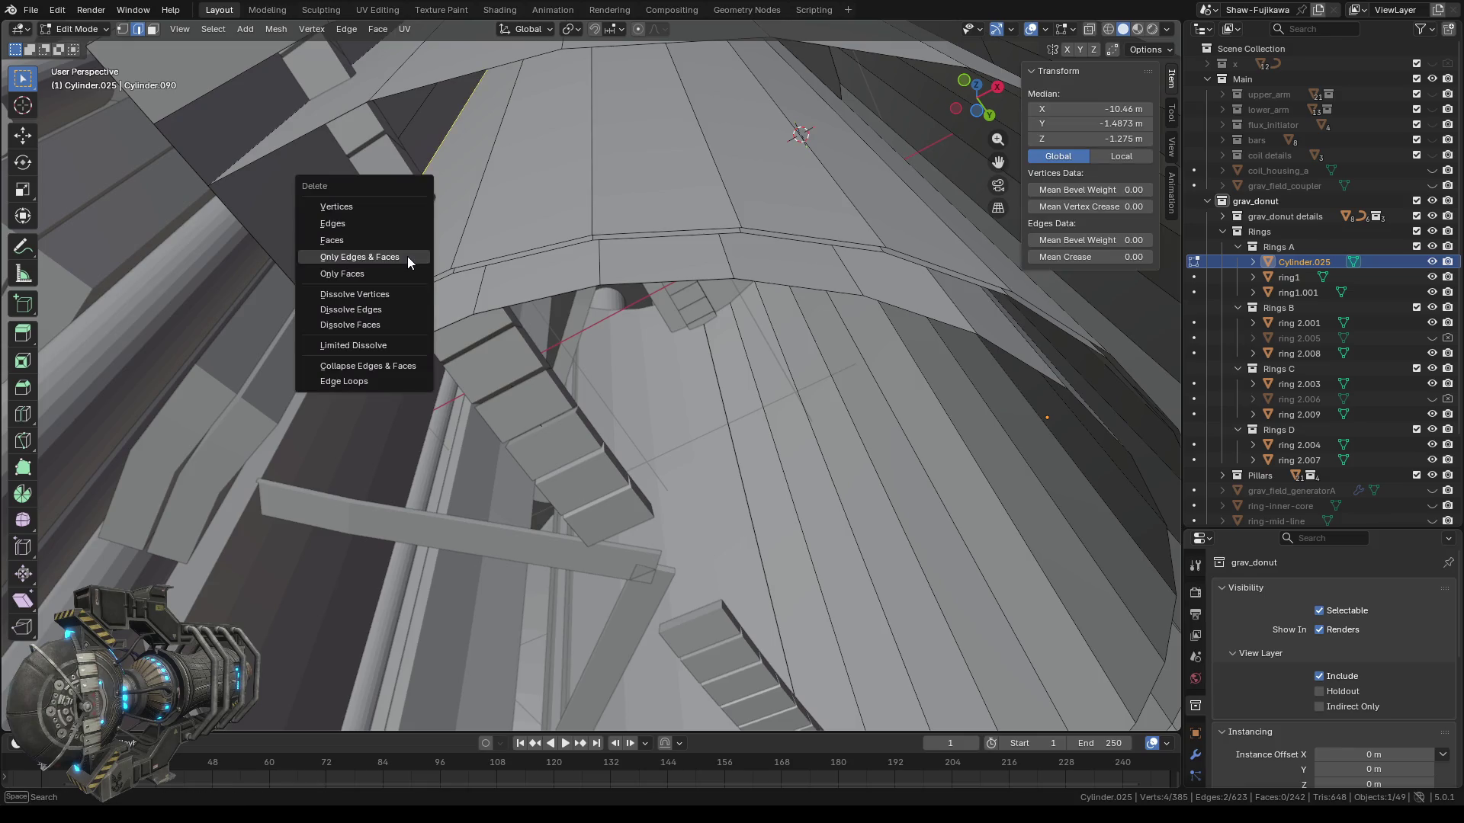
key(Escape)
click(447, 246)
key(x)
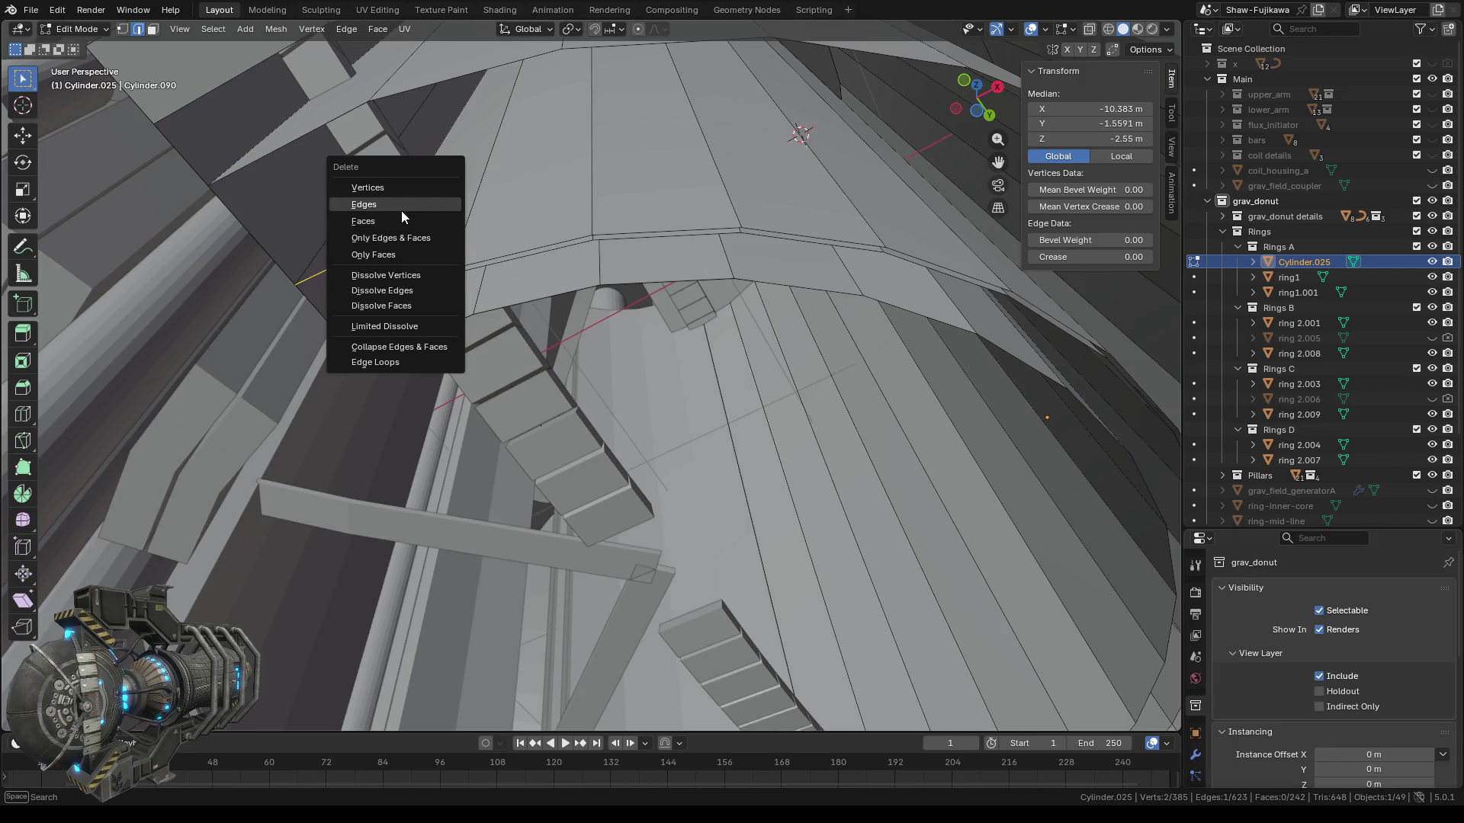
click(401, 205)
middle_drag(646, 119, 524, 397)
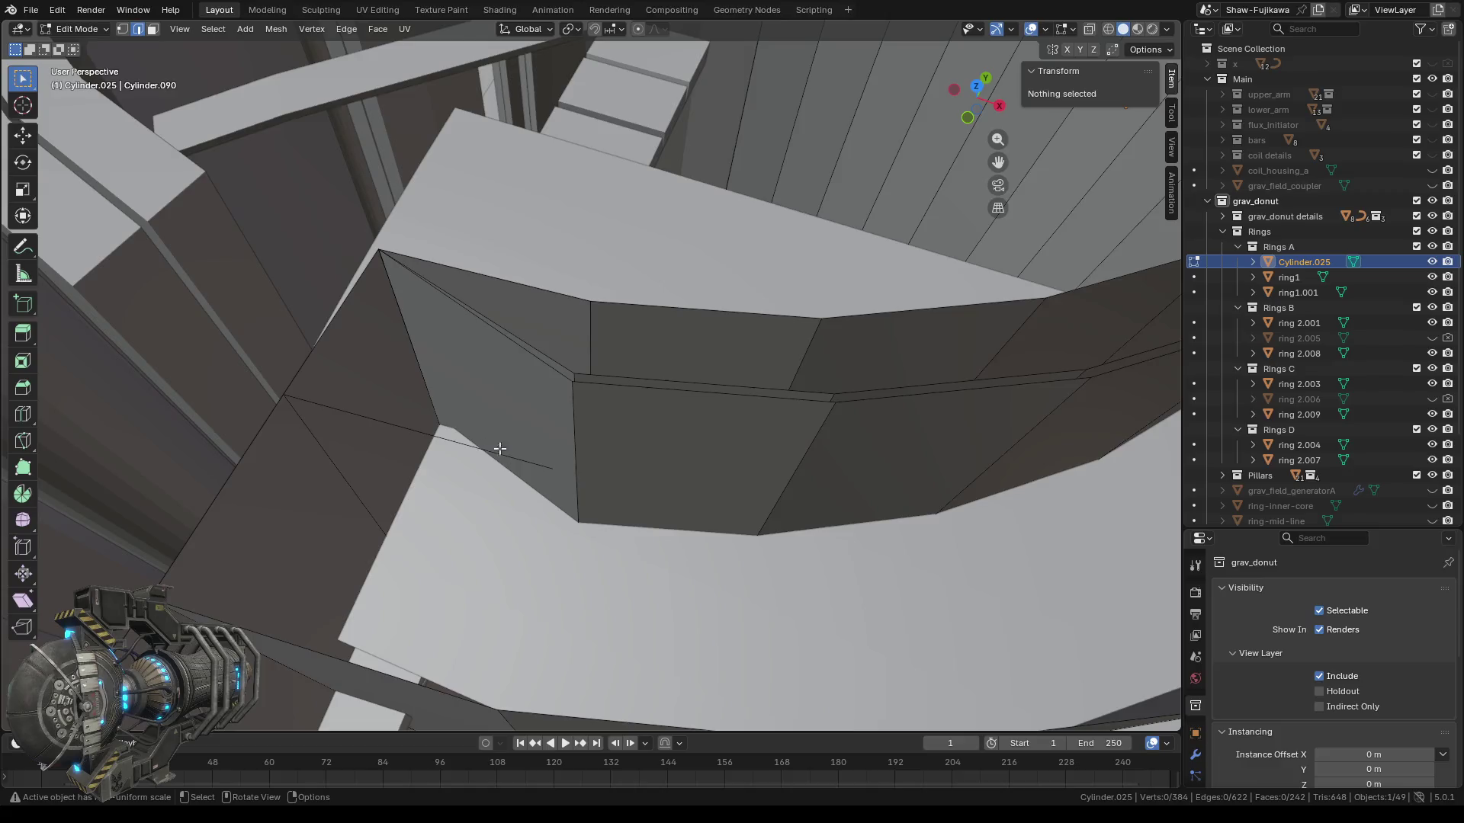
Swing the view over the ring interior and tilt it in perspective near the rings.
middle_drag(500, 449, 660, 409)
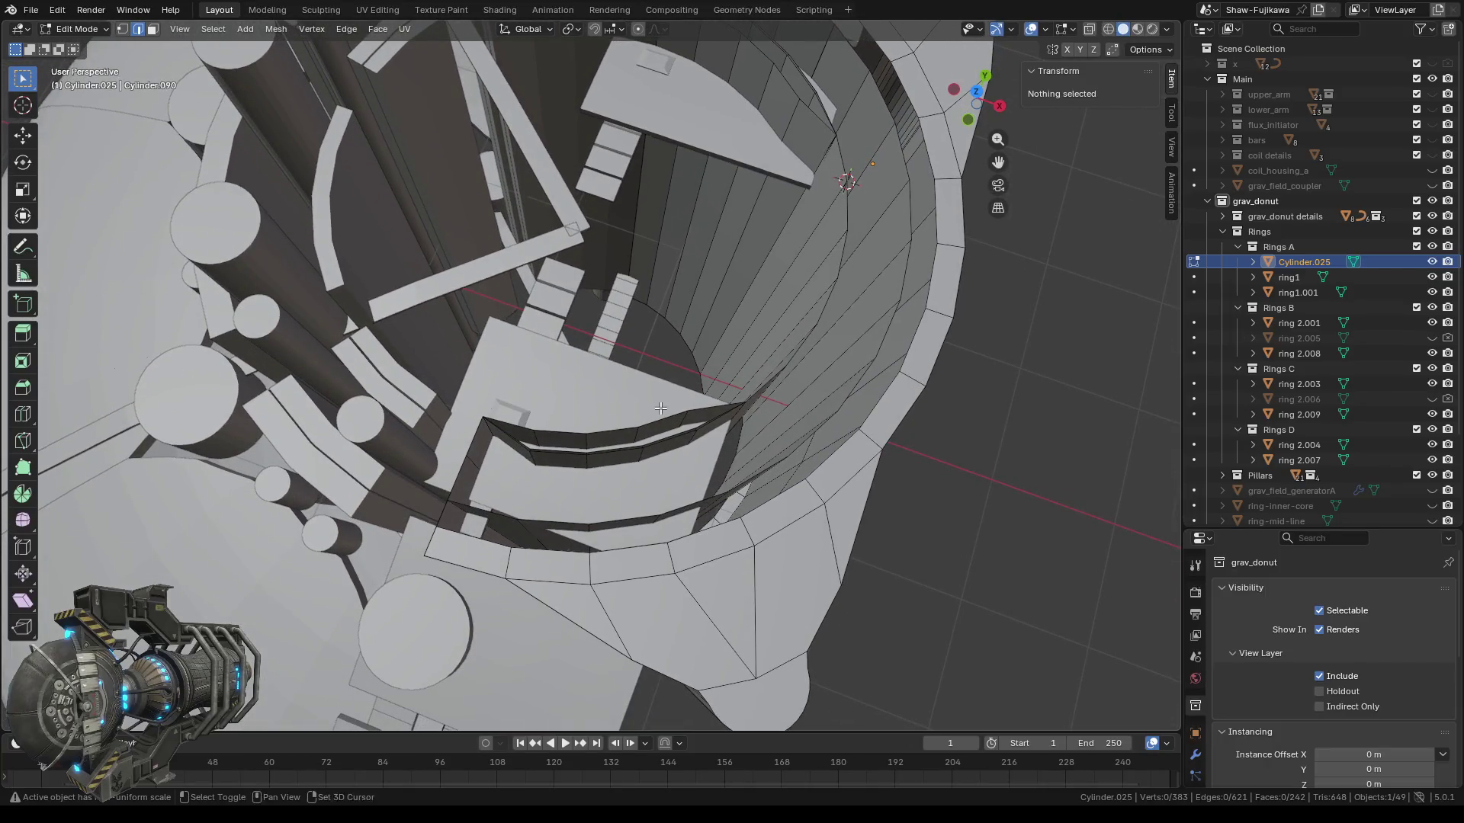
click(977, 97)
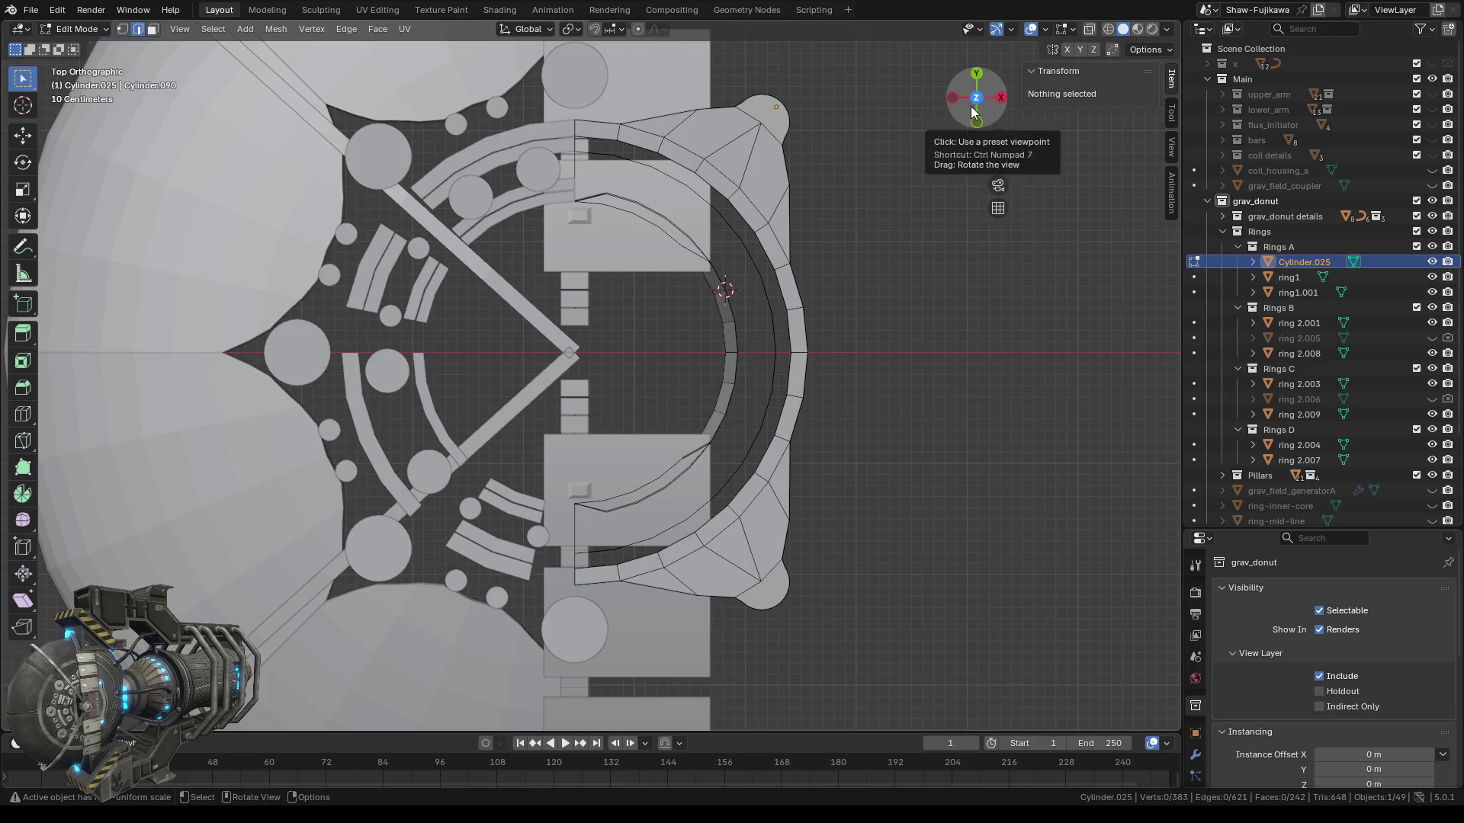
scroll(723, 428, up, 2)
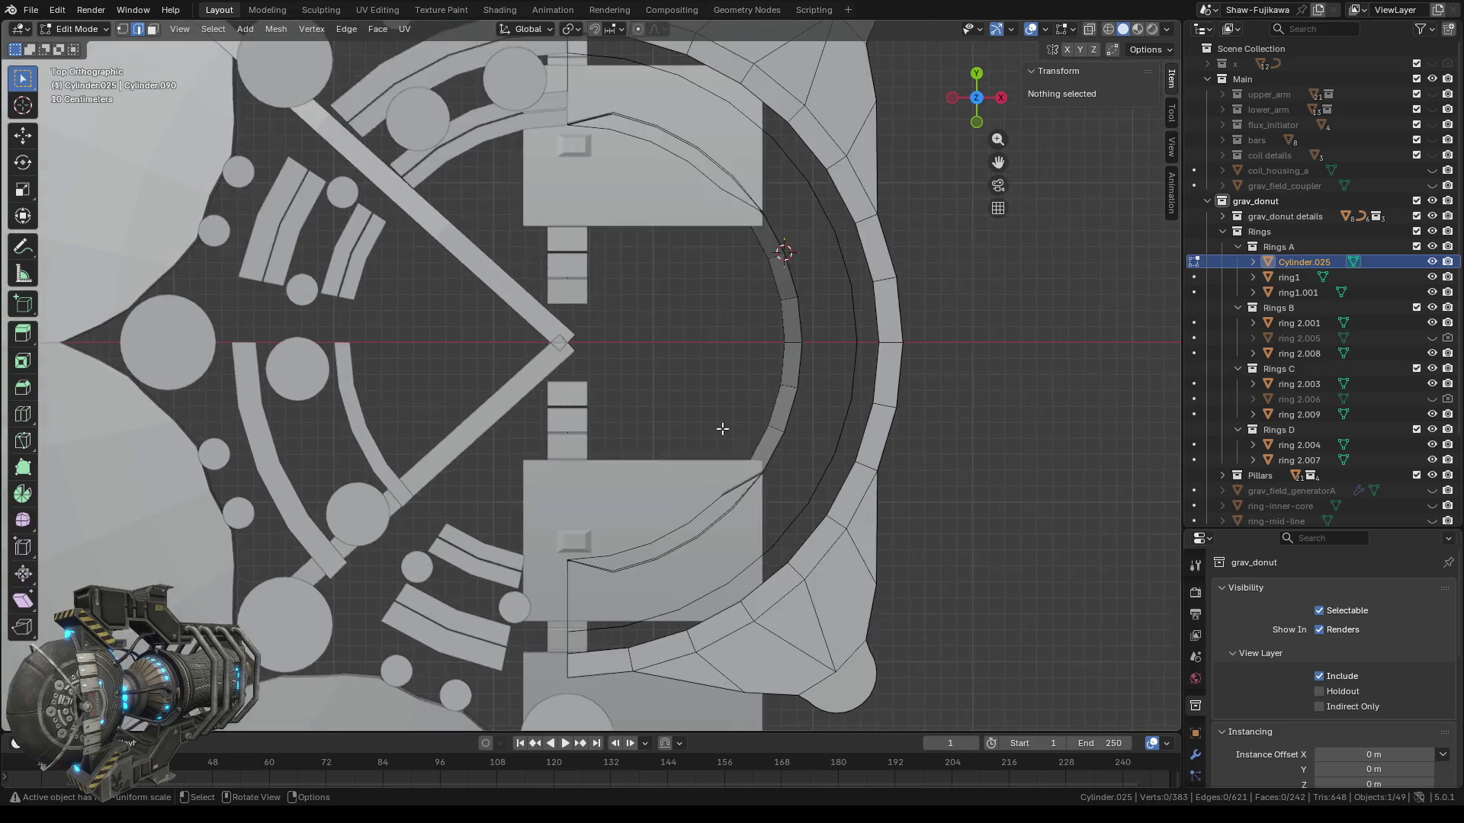
scroll(721, 430, up, 1)
middle_drag(726, 424, 728, 424)
scroll(728, 424, up, 2)
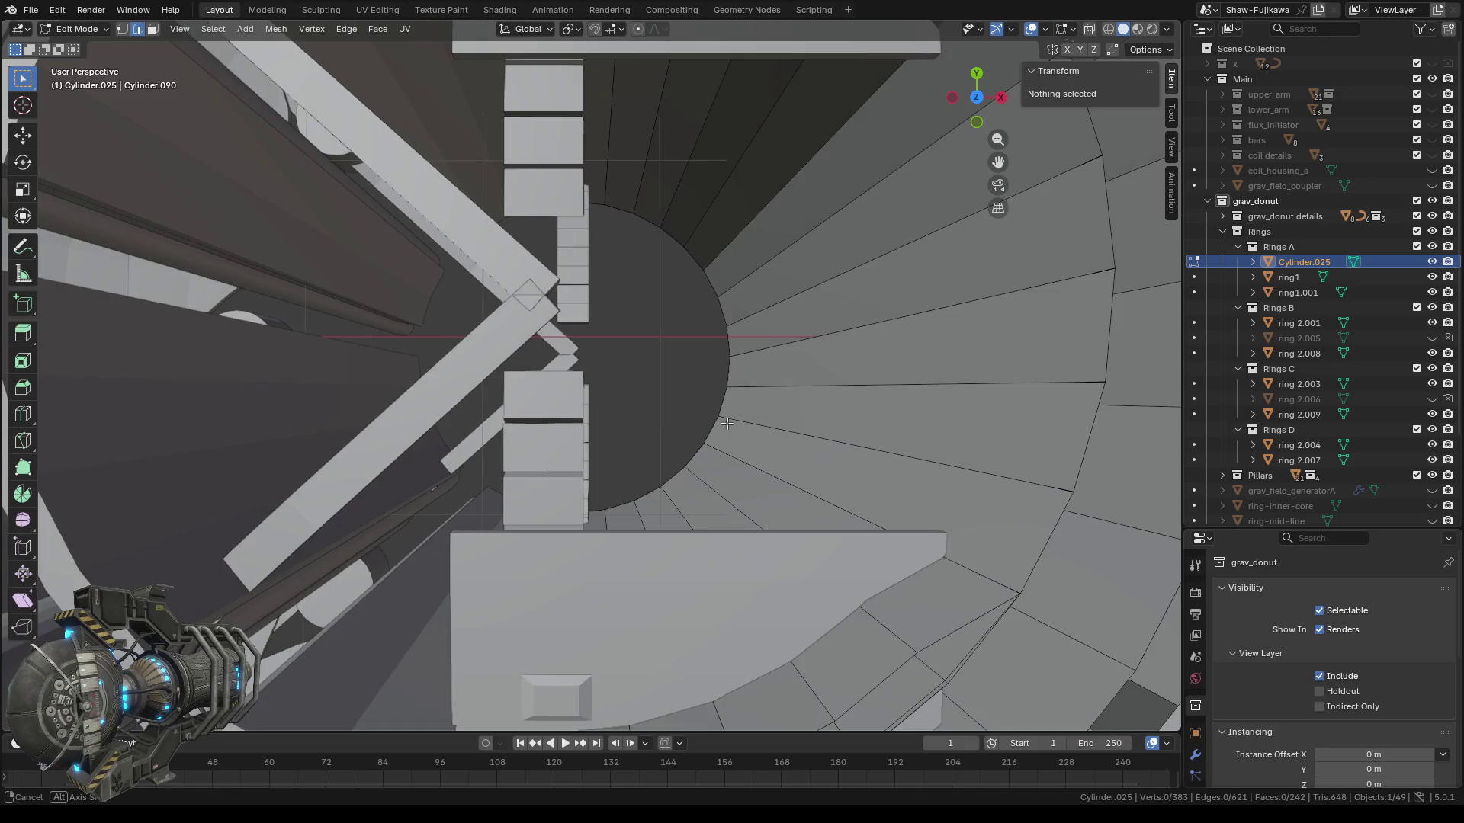
middle_drag(729, 424, 991, 112)
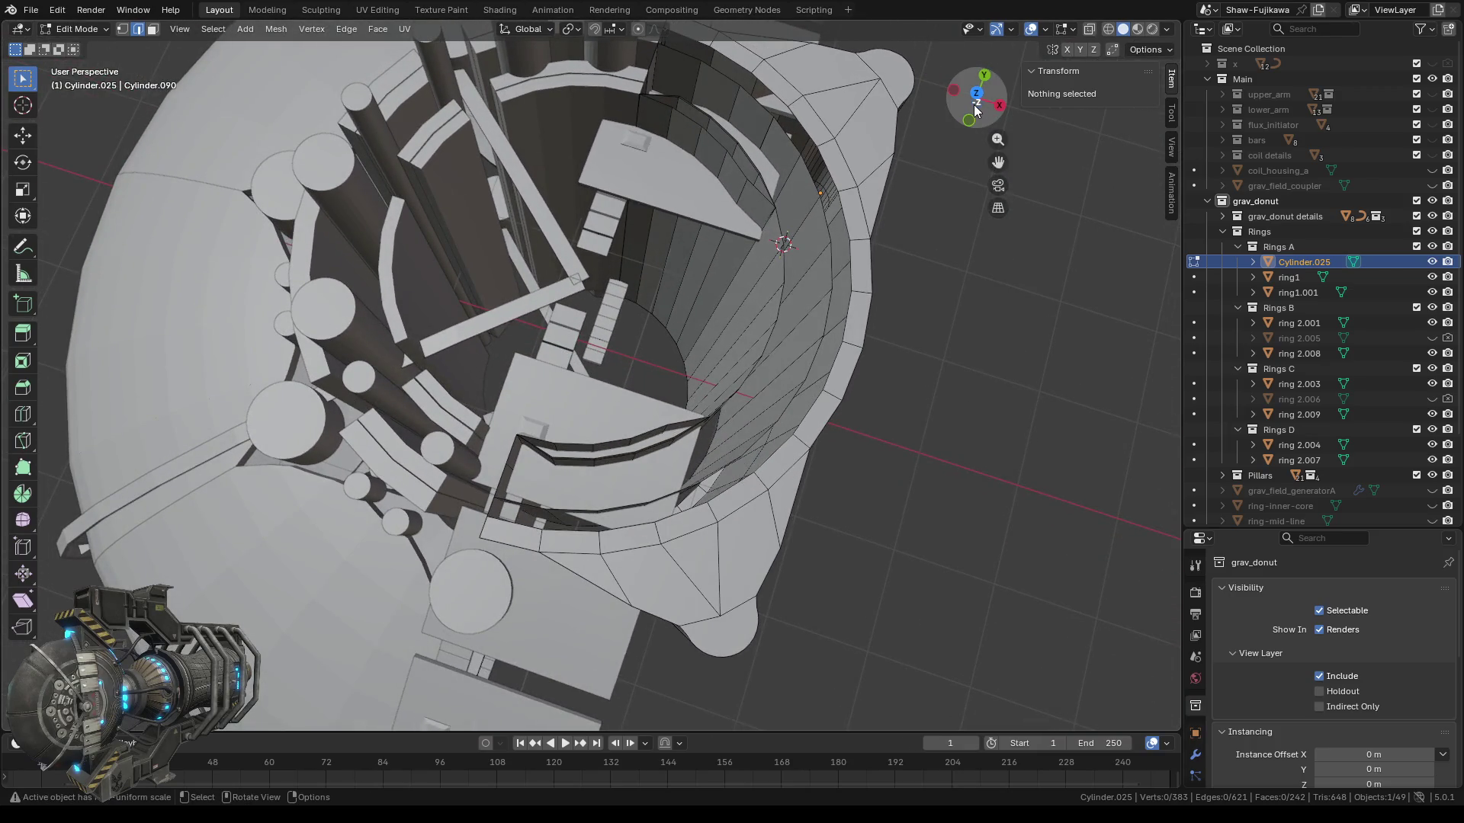
Switch to Bottom Orthographic, zoom onto the dark wedge, and select the corner vertex below it.
click(976, 111)
scroll(607, 277, up, 2)
scroll(606, 308, up, 1)
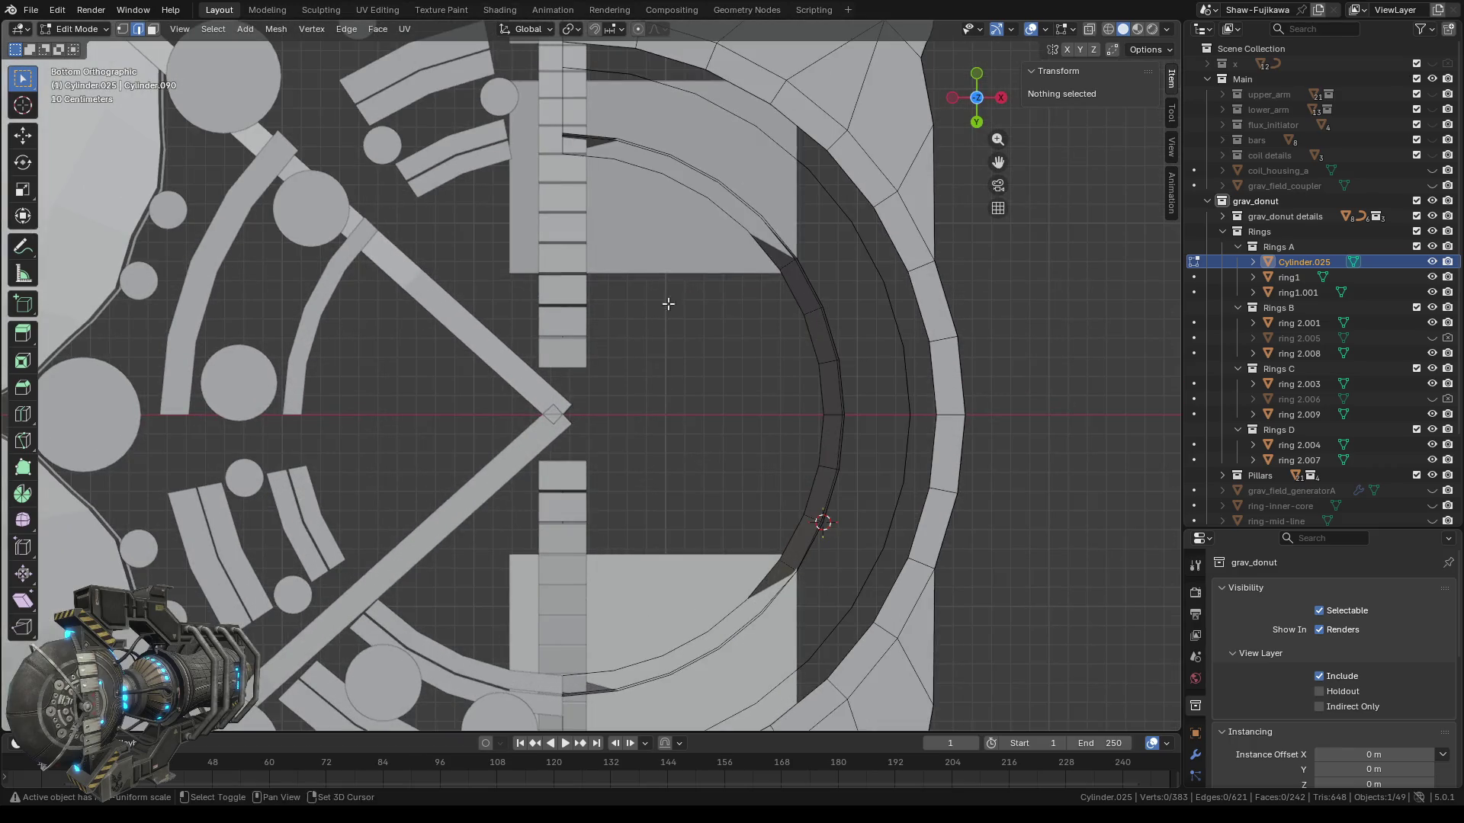
shift+middle_drag(668, 307, 648, 504)
scroll(622, 275, up, 3)
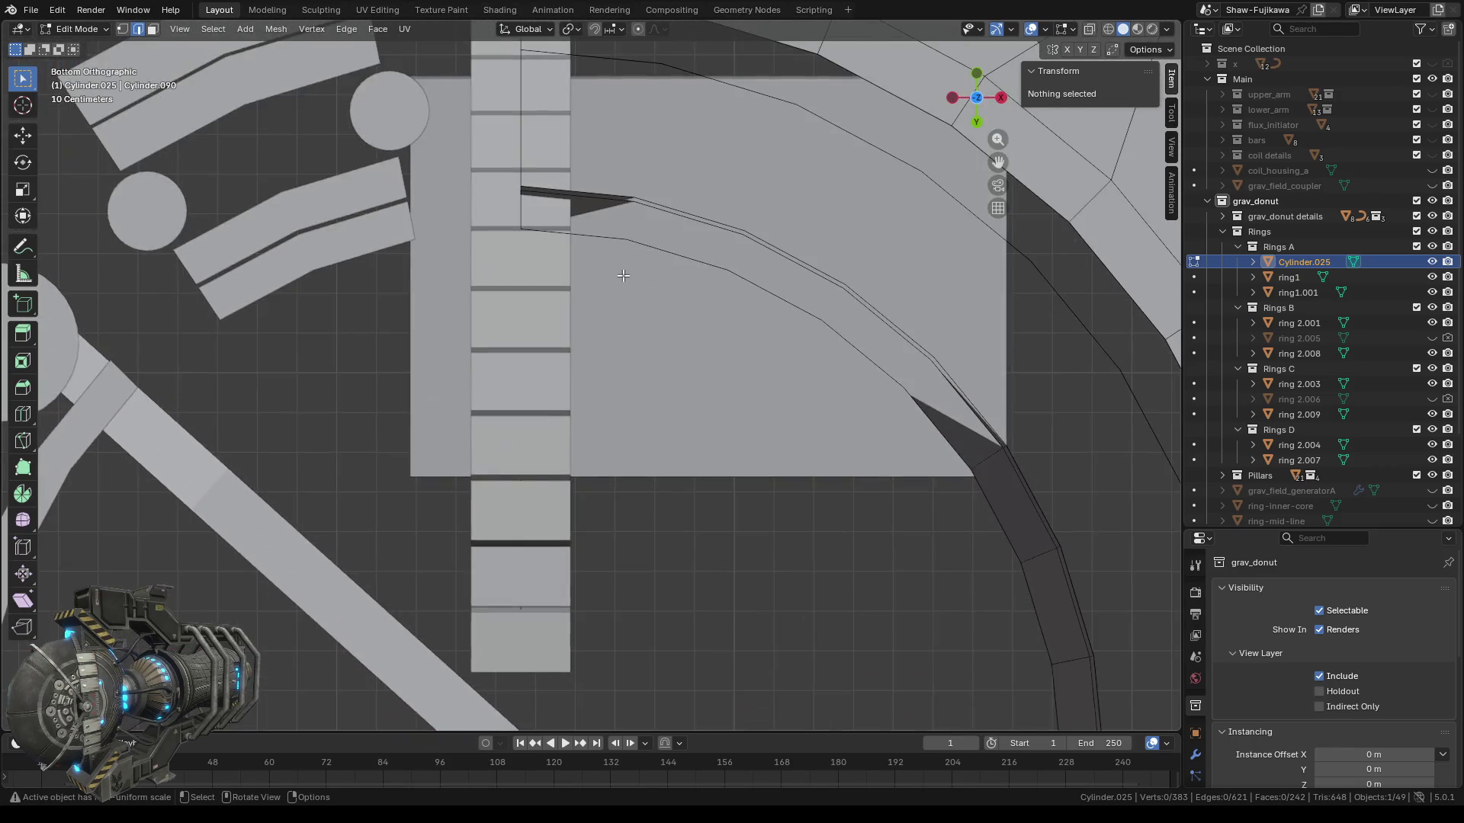
shift+middle_drag(622, 275, 636, 403)
scroll(577, 315, up, 3)
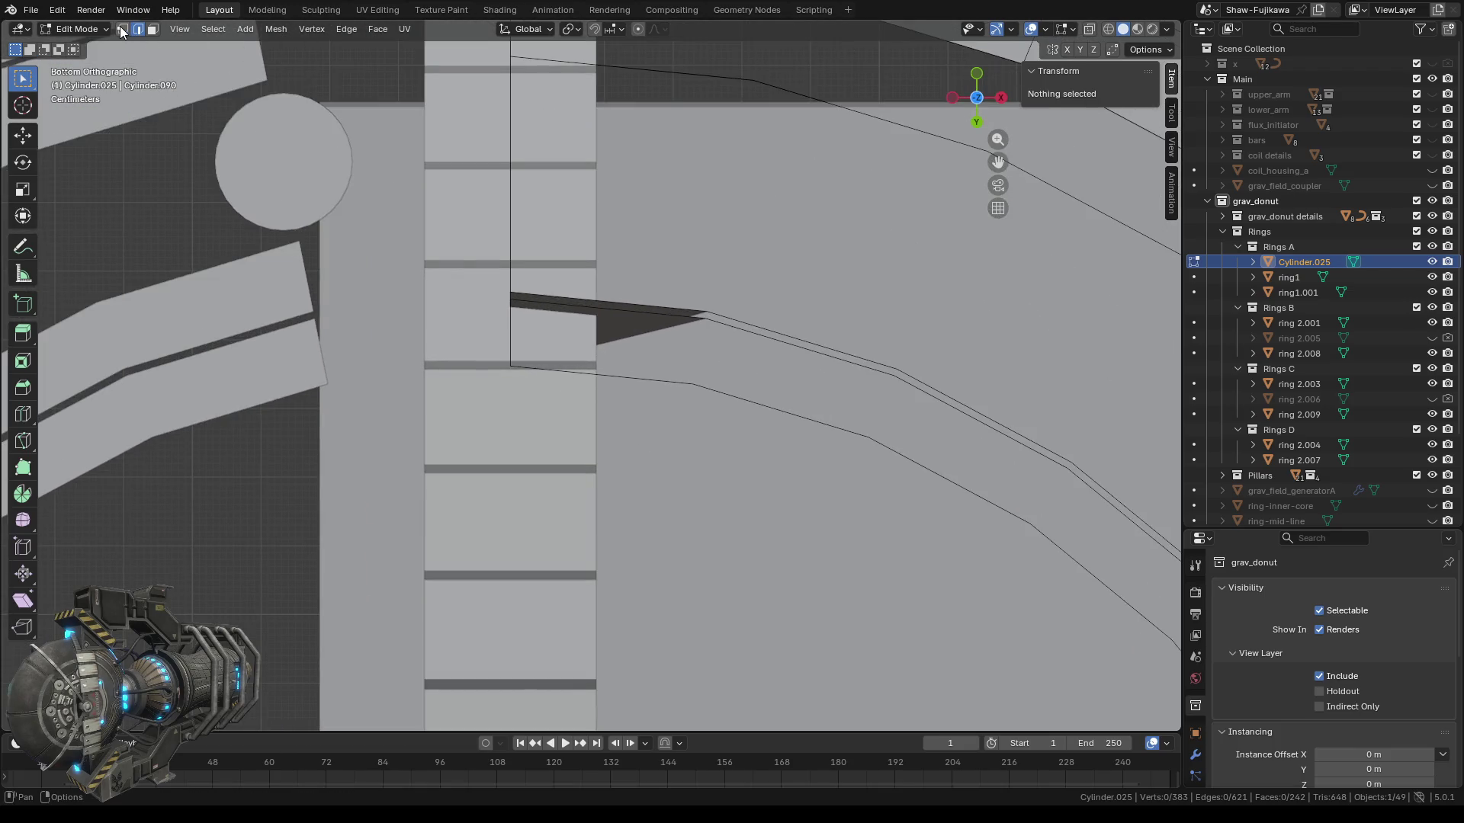
click(515, 363)
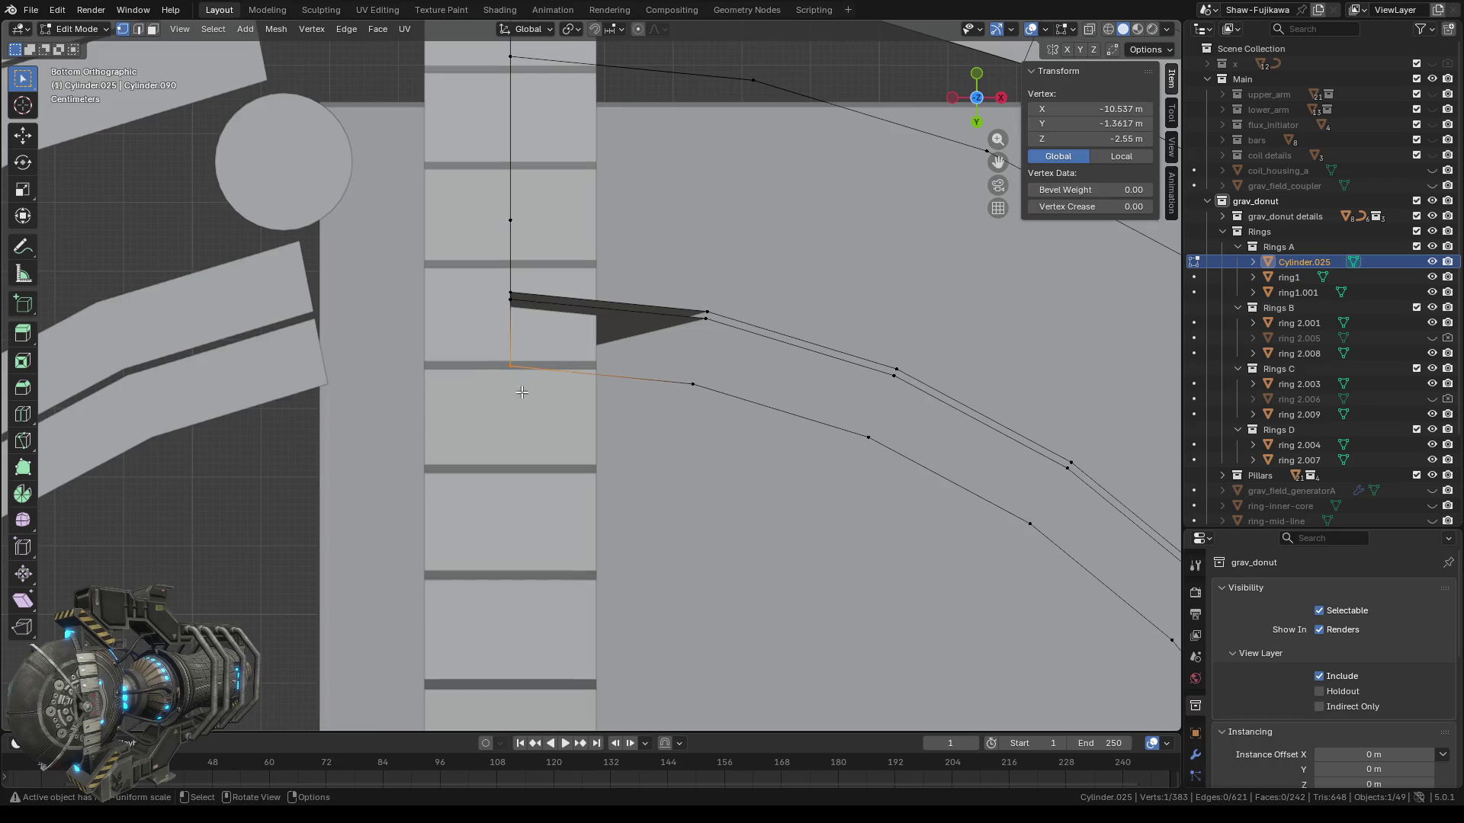
Snap the 3D cursor to the selected corner vertex.
right_click(349, 412)
mouse_move(349, 412)
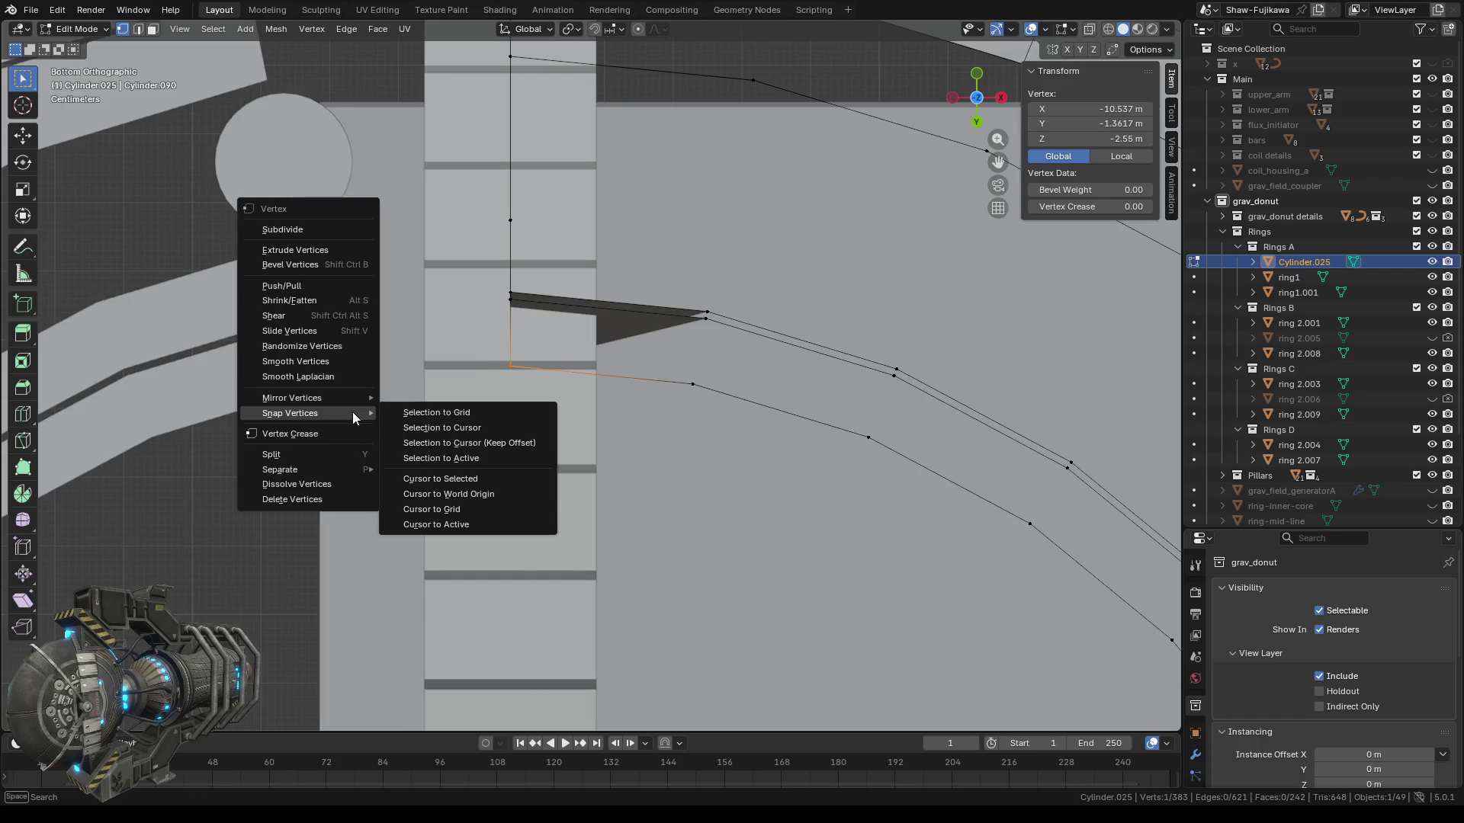
click(447, 477)
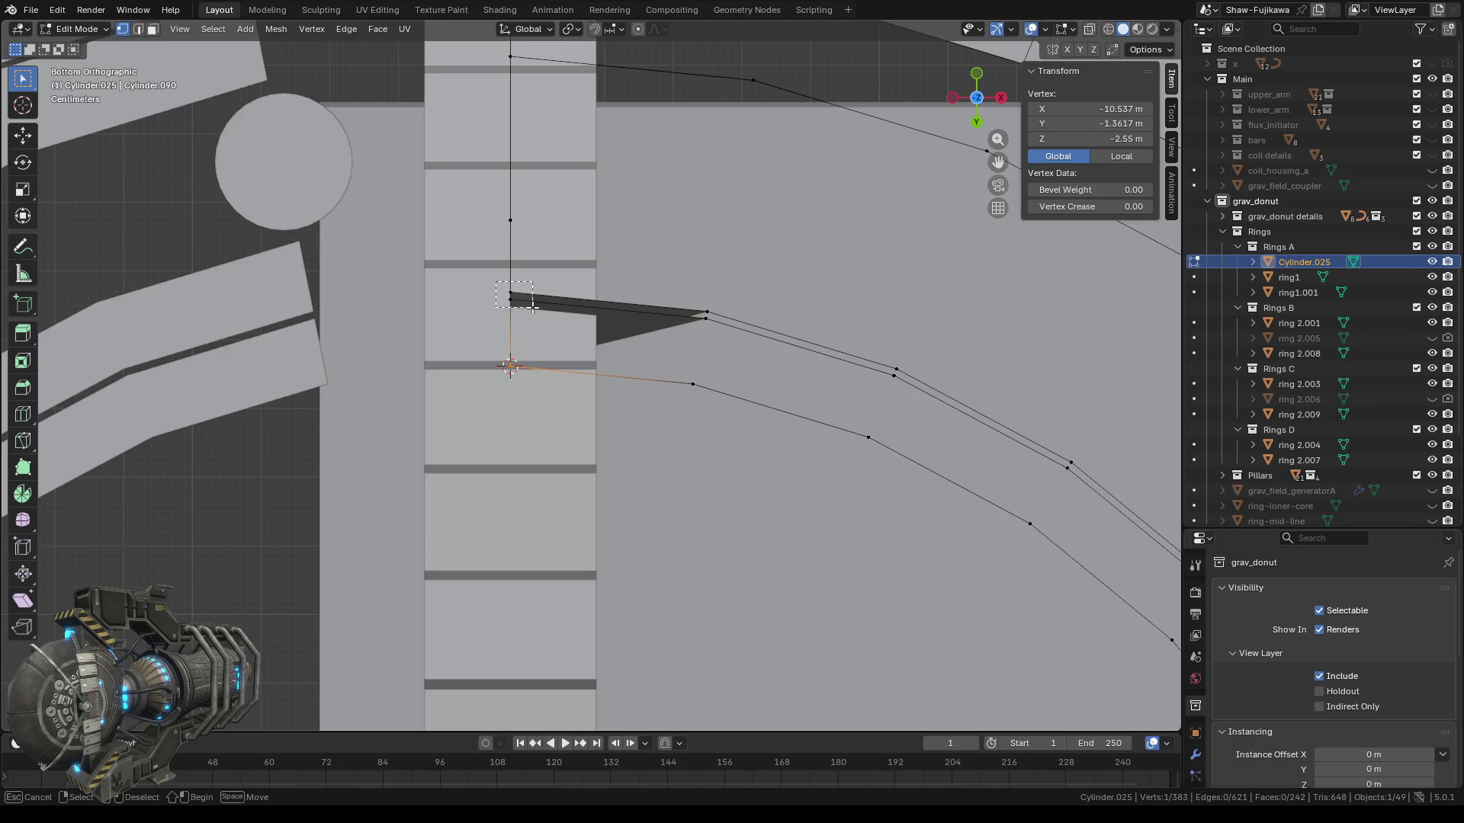
Add the wedge's end vertices and merge them at the cursor, leaving 381 vertices.
shift+click(531, 308)
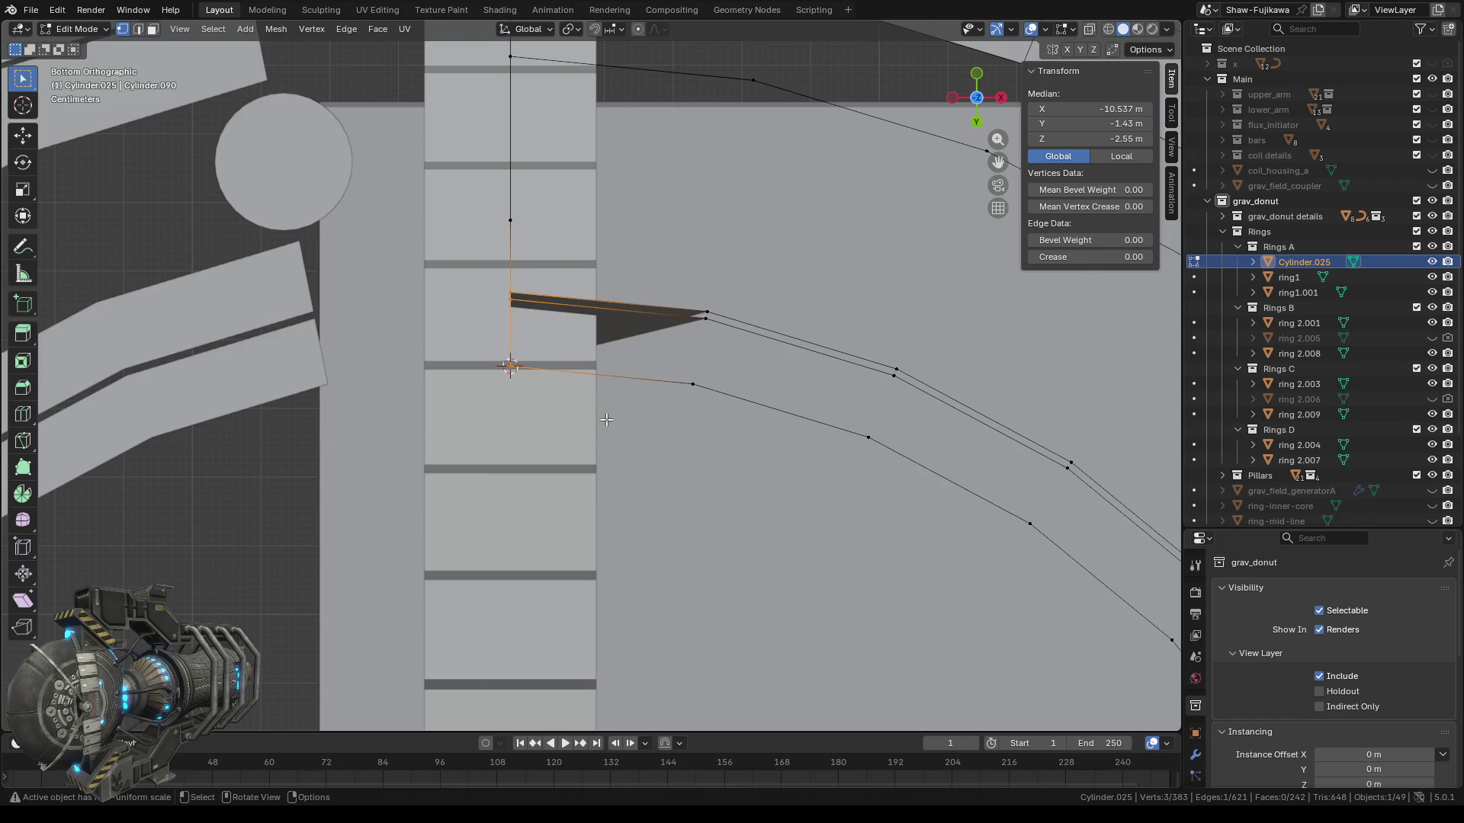
middle_drag(606, 420, 535, 436)
mouse_move(534, 425)
middle_down()
mouse_move(714, 450)
mouse_move(715, 539)
mouse_move(732, 28)
mouse_move(660, 525)
mouse_move(672, 219)
middle_up()
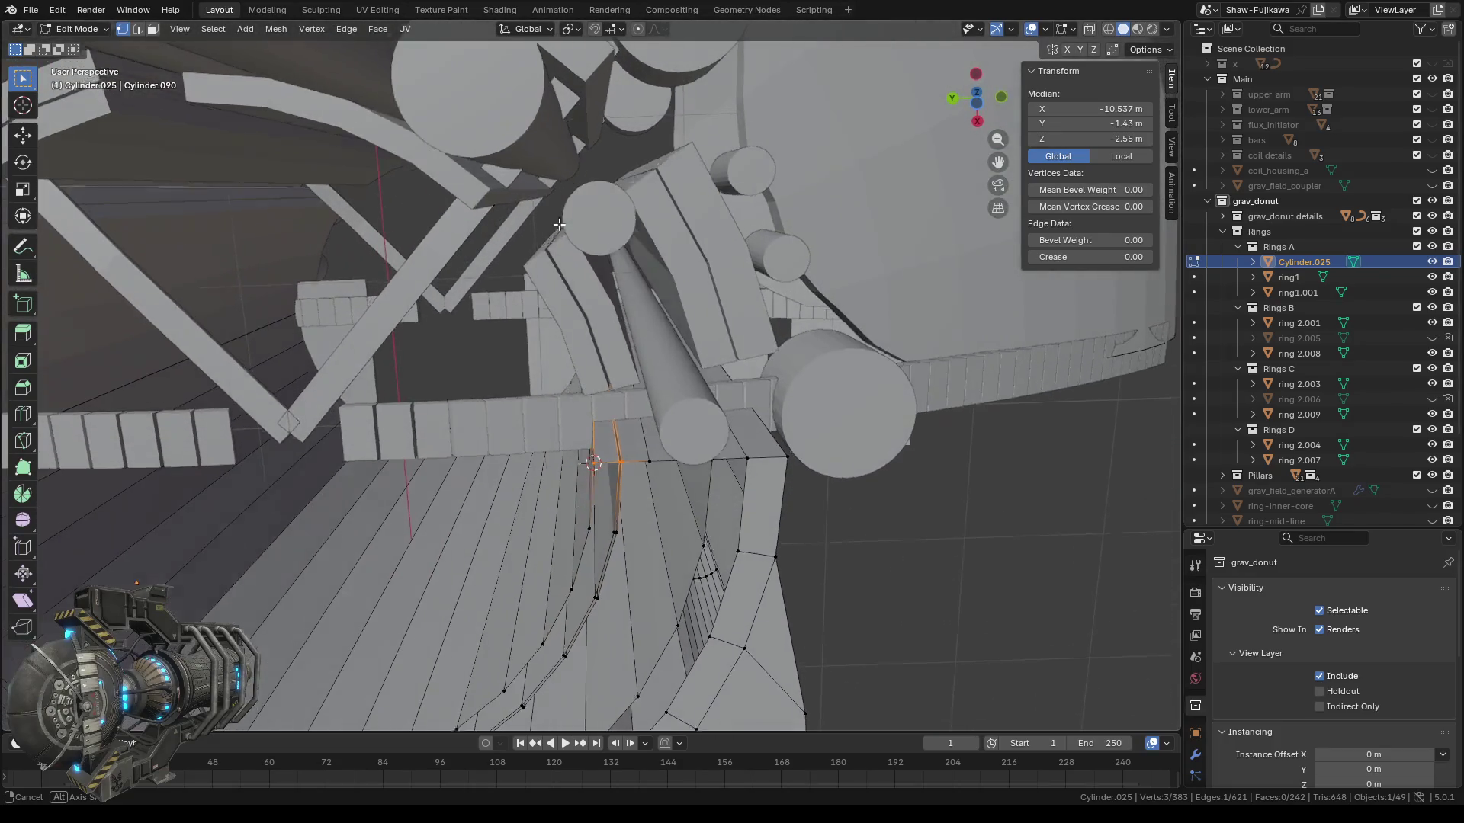
middle_drag(672, 218, 564, 243)
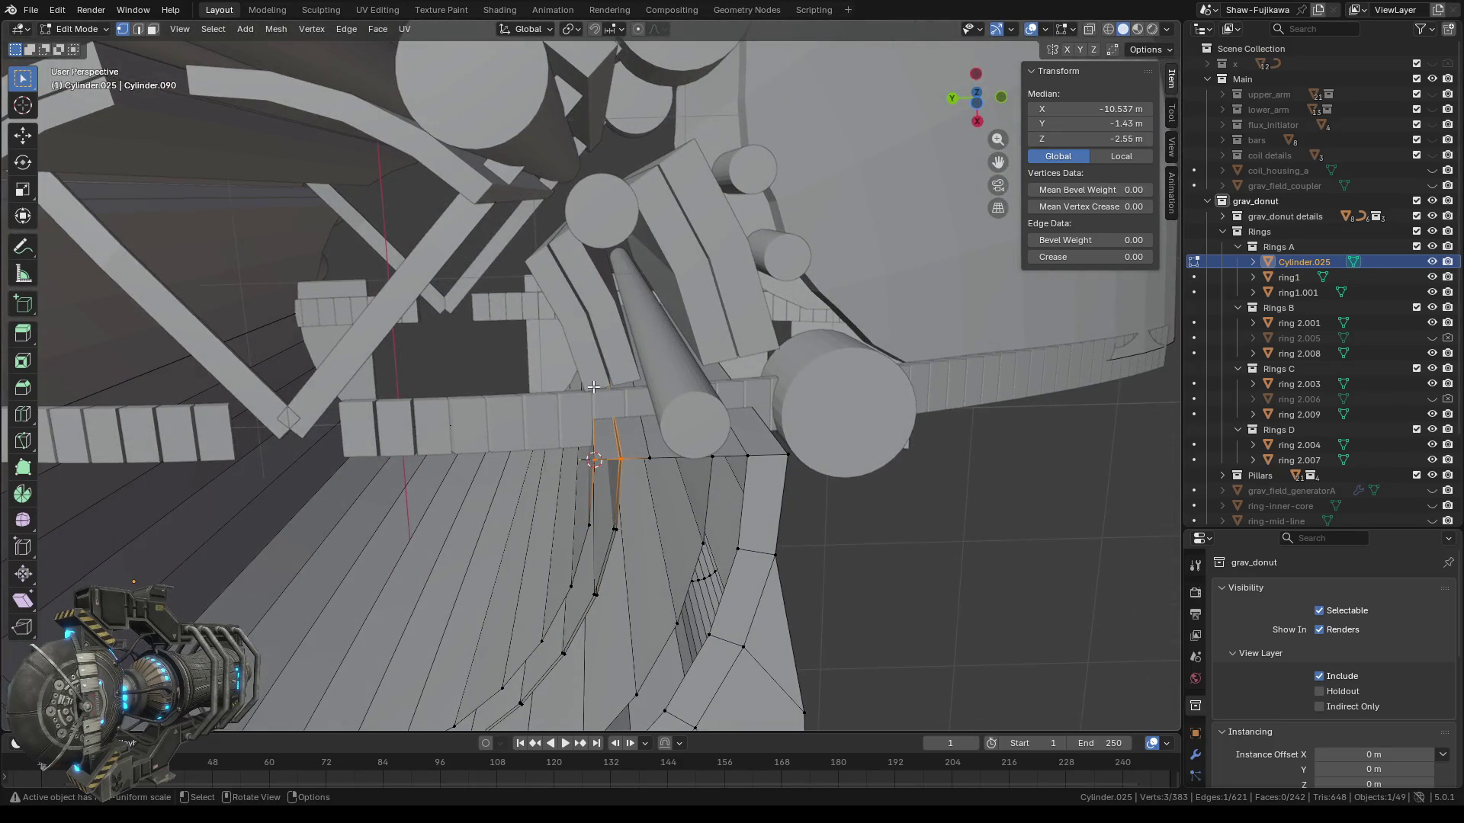
key(m)
click(555, 387)
mouse_move(566, 414)
middle_down()
mouse_move(518, 497)
mouse_move(534, 492)
middle_up()
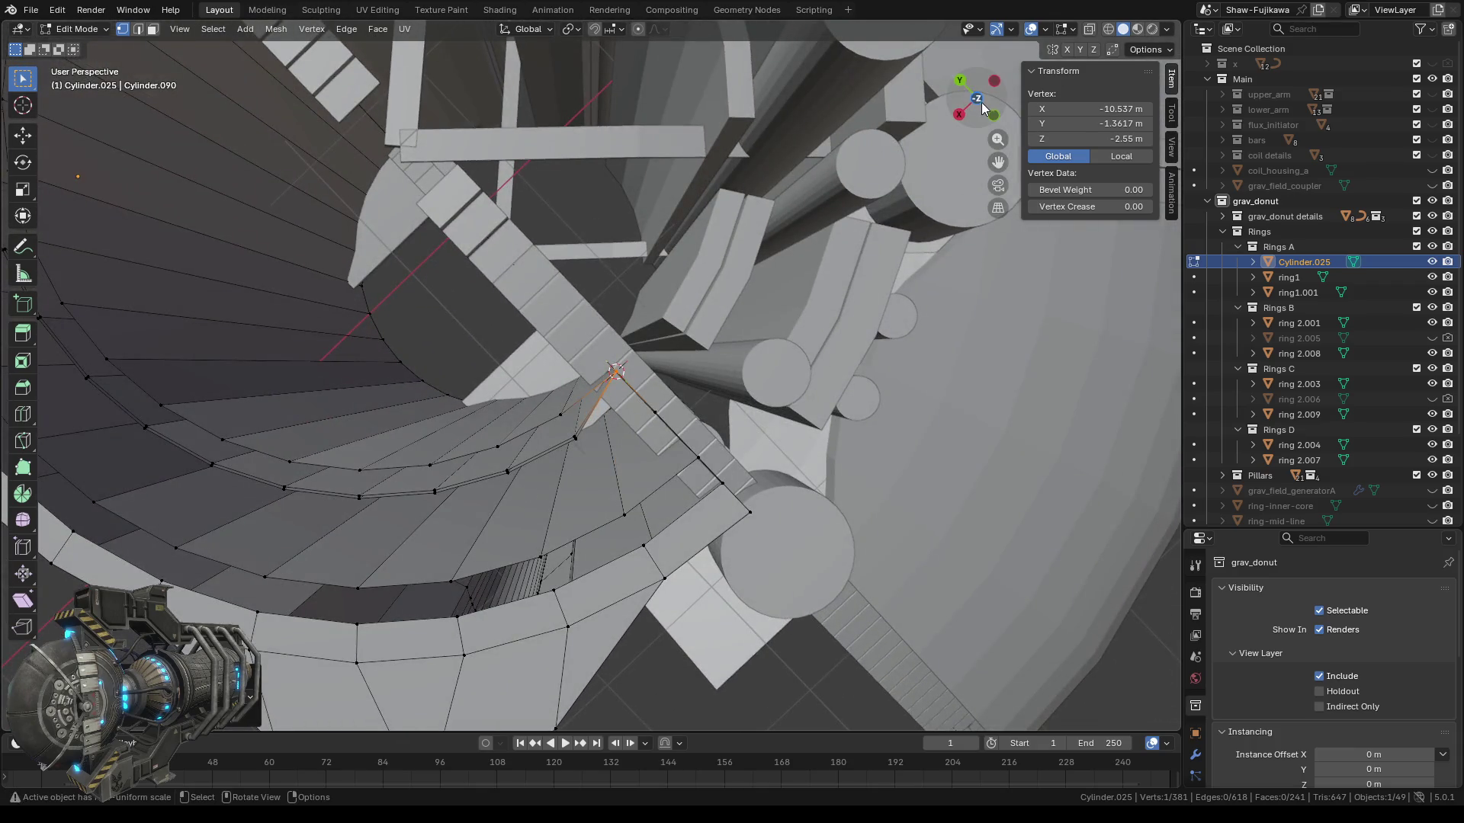
click(977, 99)
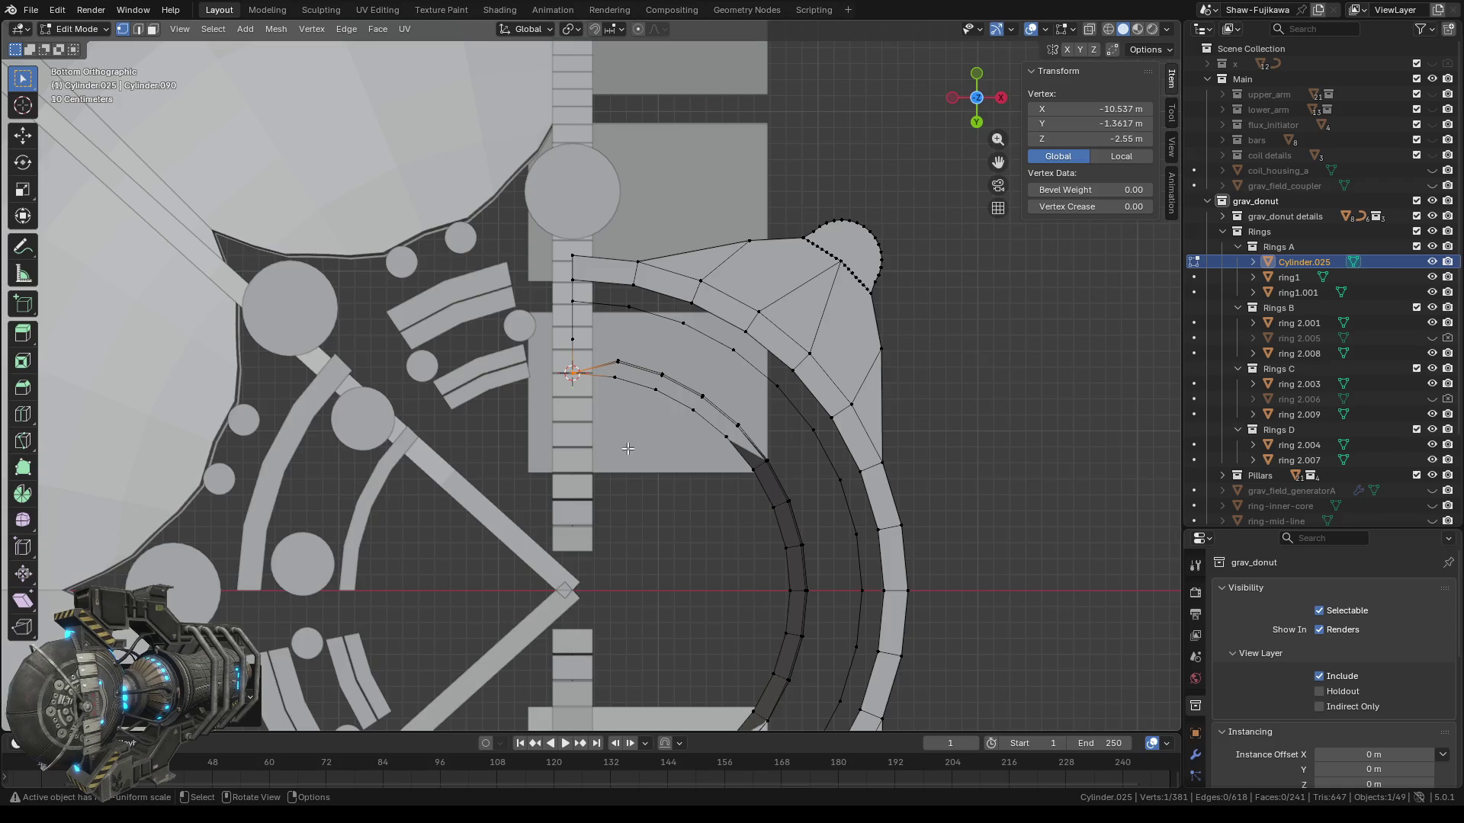
Zoom and pan toward the sliver of misaligned faces near the stray vertices.
scroll(625, 448, up, 2)
scroll(600, 410, up, 1)
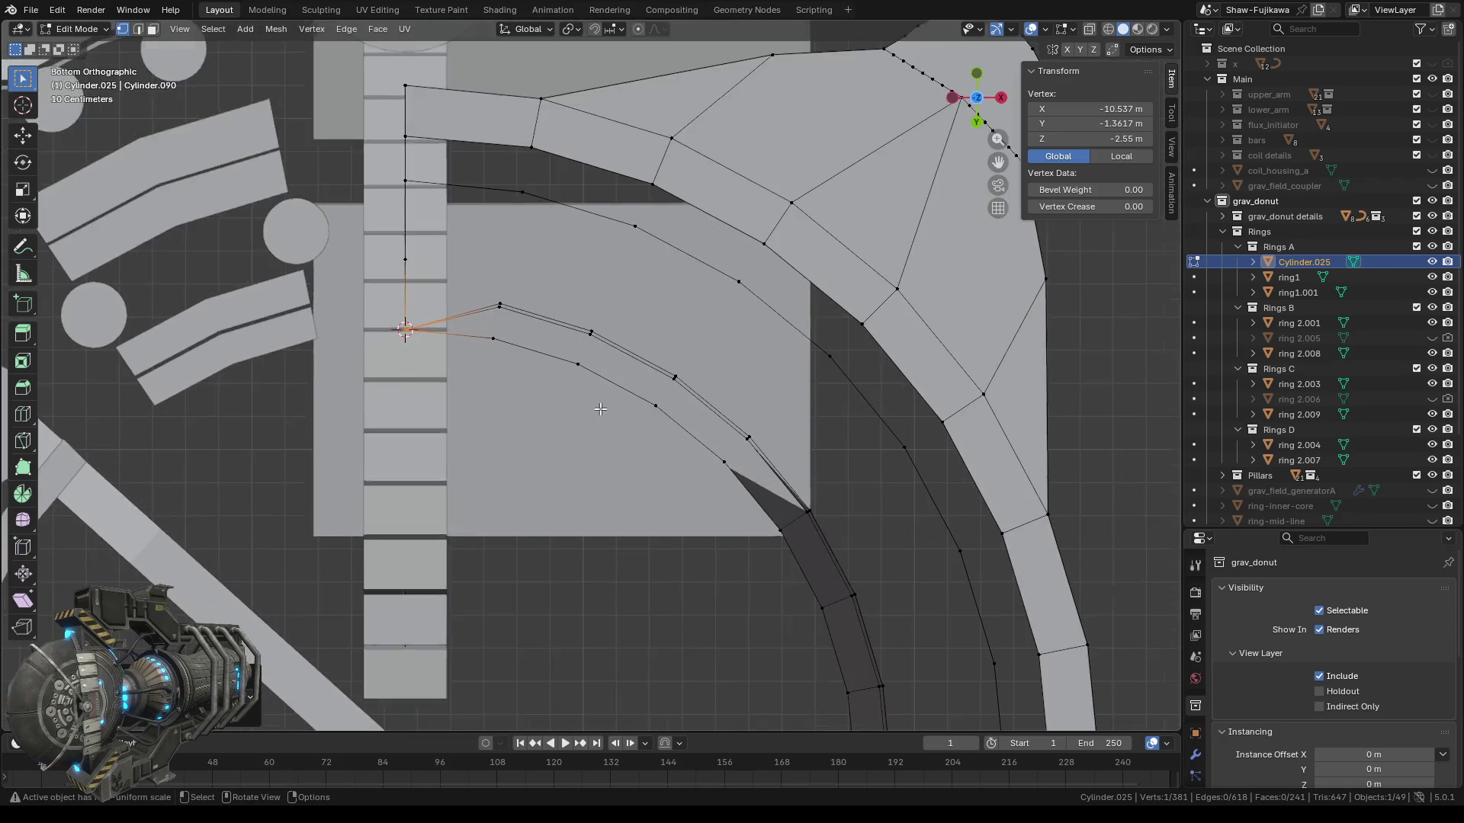
shift+middle_drag(638, 490, 490, 434)
scroll(571, 474, up, 1)
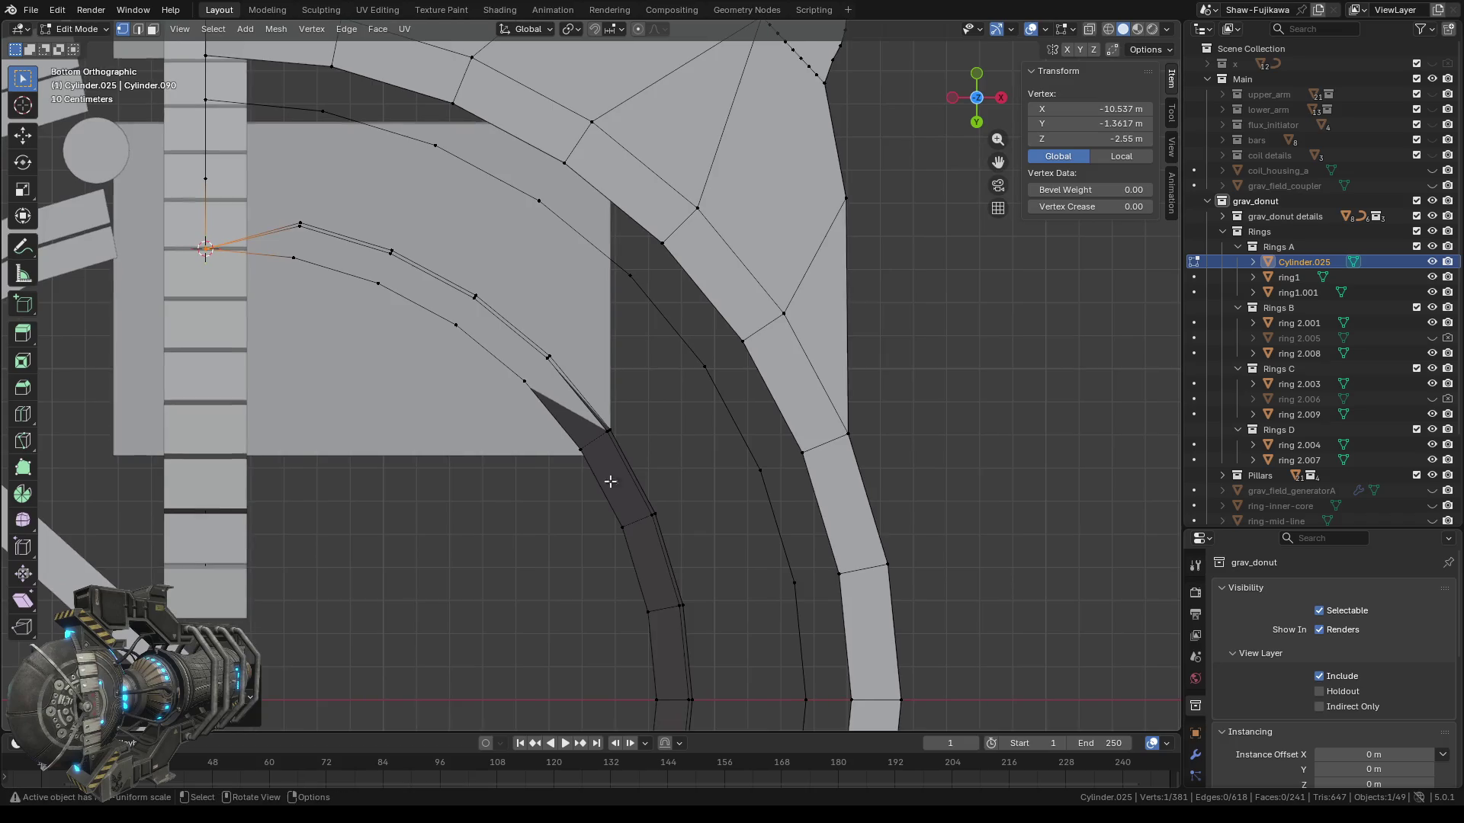
scroll(571, 474, up, 2)
scroll(660, 480, up, 1)
shift+middle_drag(660, 481, 643, 417)
scroll(628, 439, up, 1)
scroll(635, 440, up, 1)
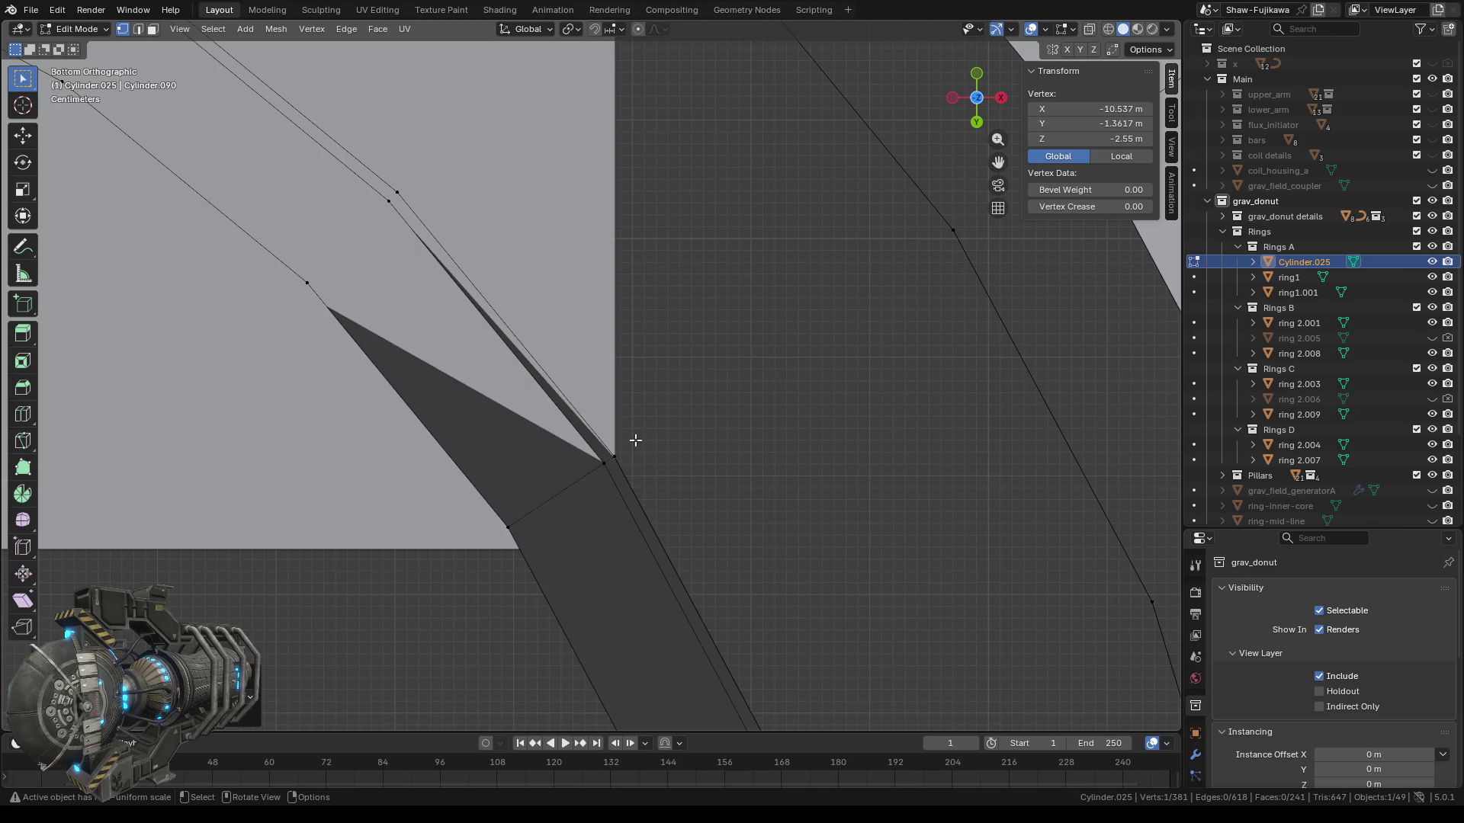
scroll(632, 445, down, 2)
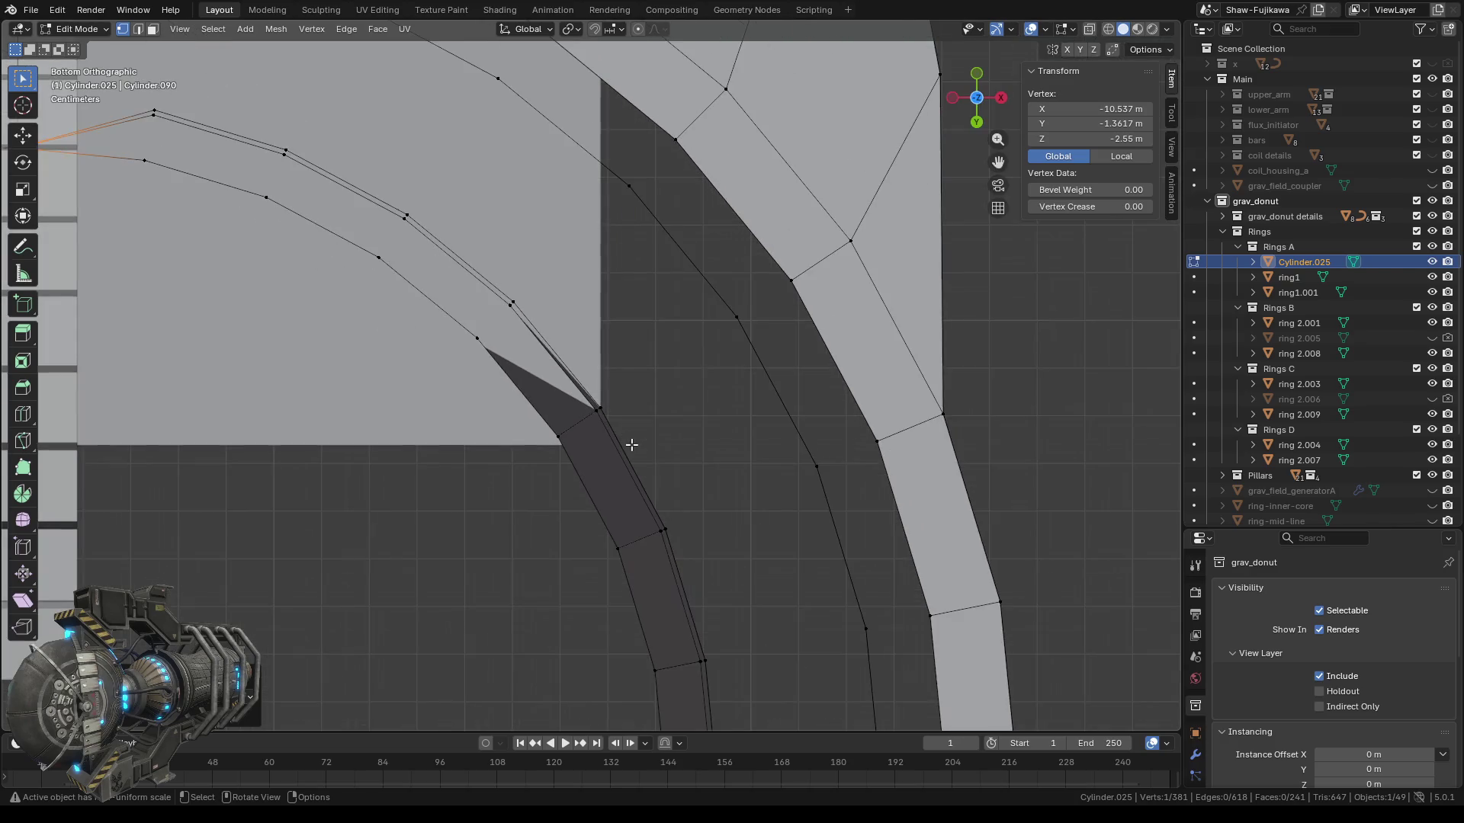
scroll(516, 393, down, 3)
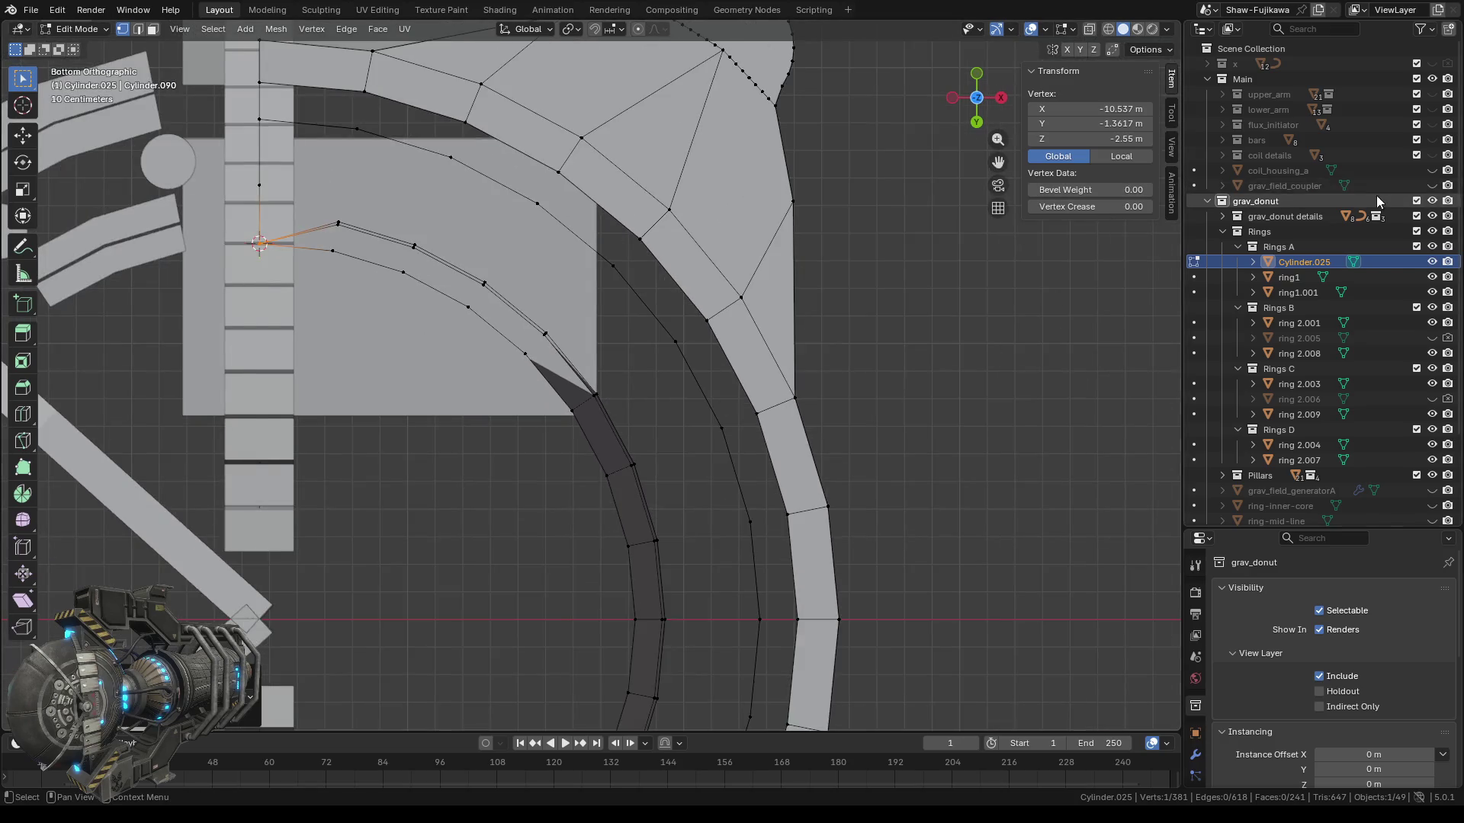
Hide the grav_donut details collection, re-centre on the stray vertex, and add its neighbour.
click(1432, 219)
scroll(545, 448, up, 2)
scroll(544, 447, up, 3)
scroll(545, 447, up, 2)
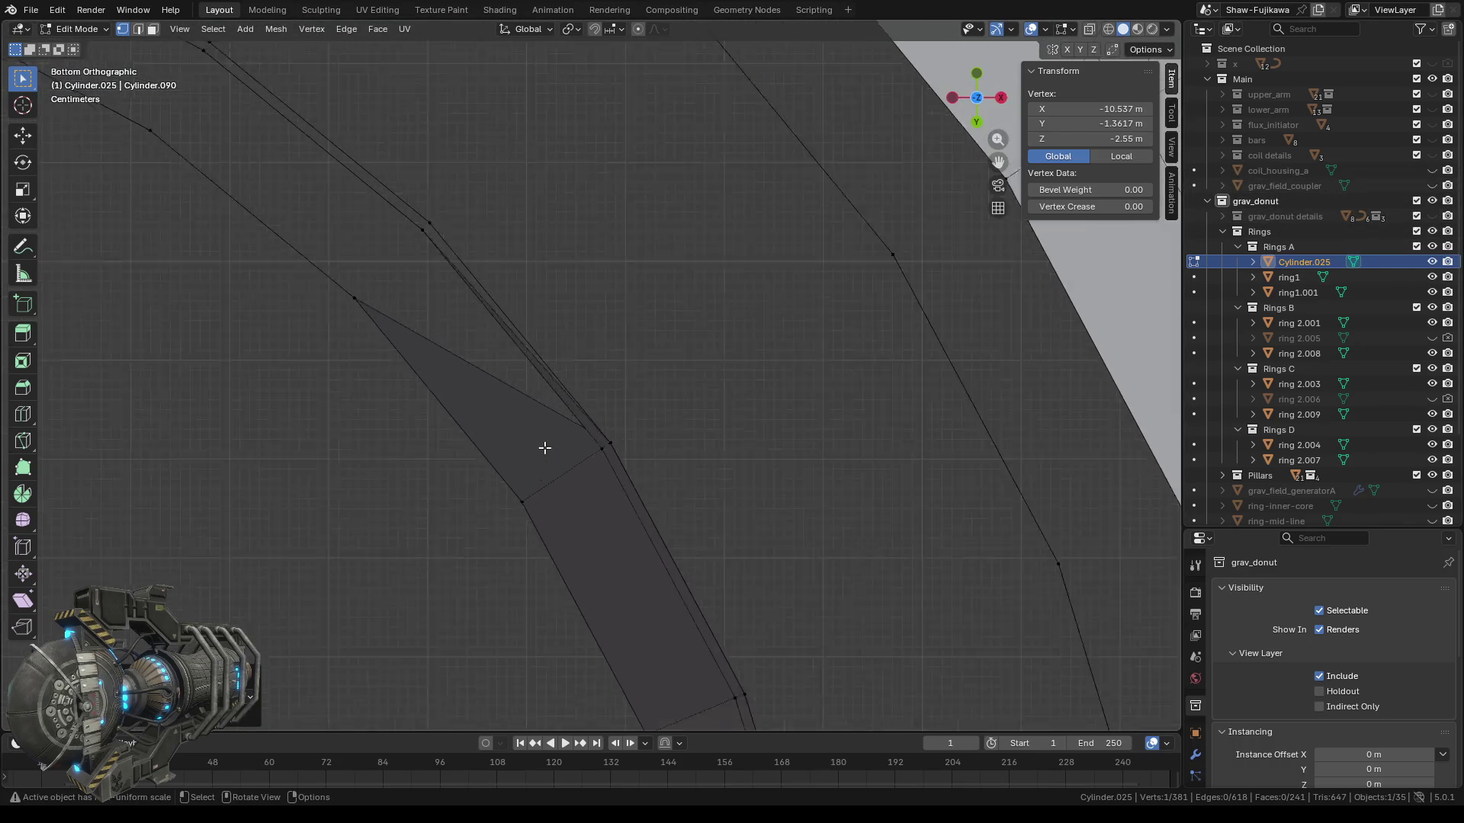
scroll(552, 440, down, 2)
scroll(552, 437, down, 2)
scroll(506, 369, down, 1)
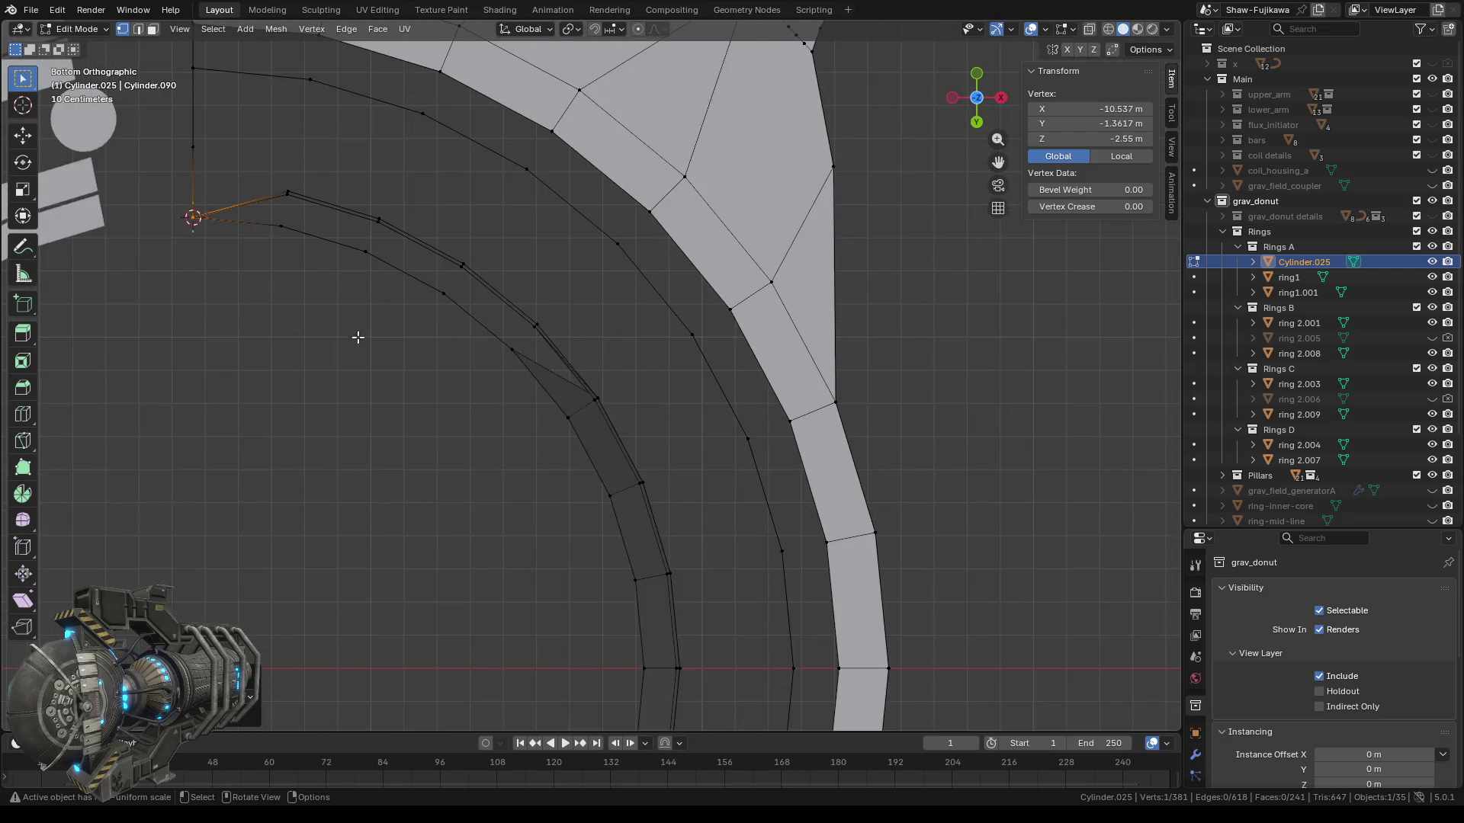
shift+middle_drag(360, 334, 534, 413)
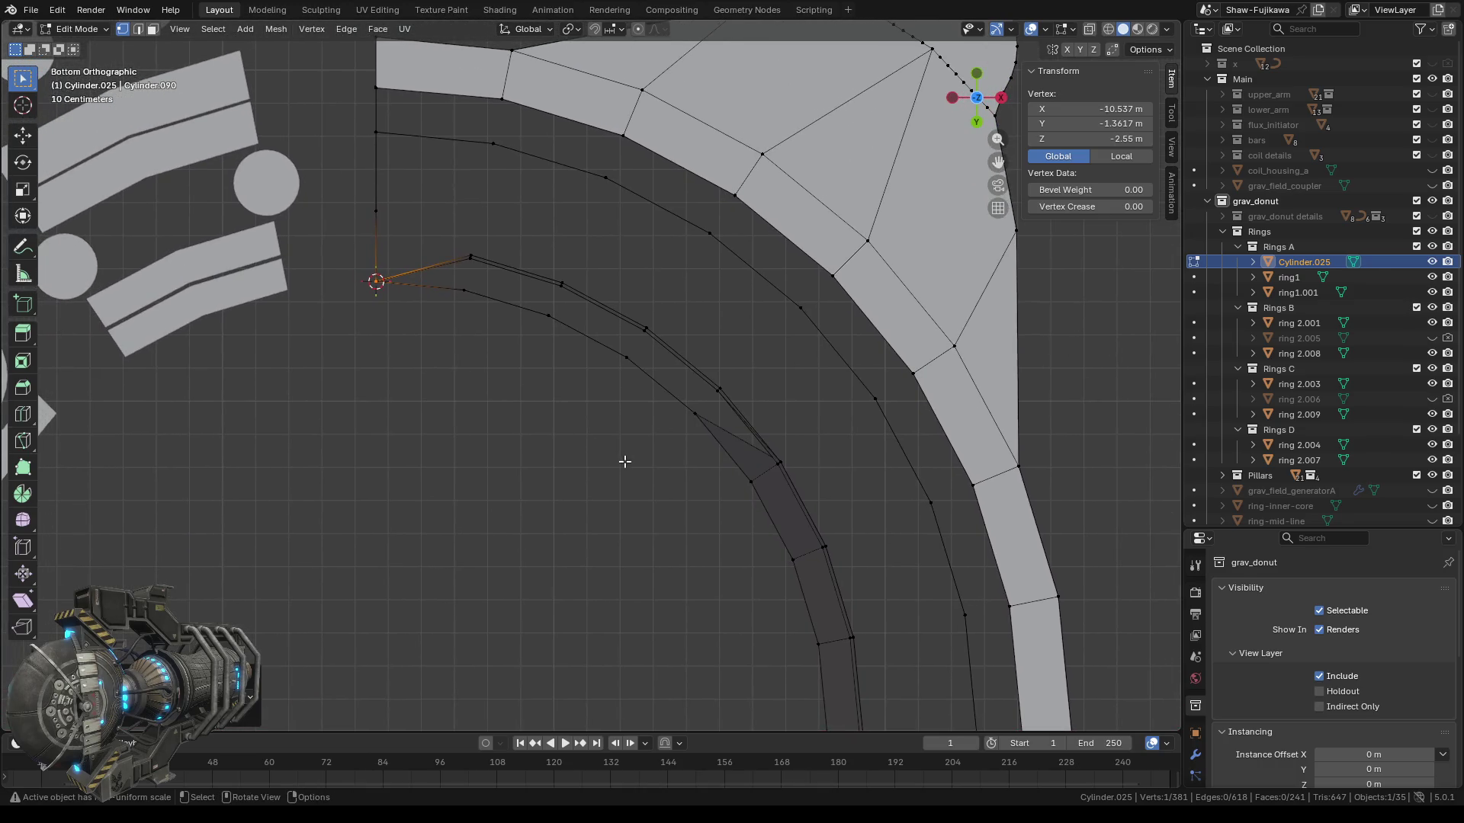
scroll(460, 392, up, 2)
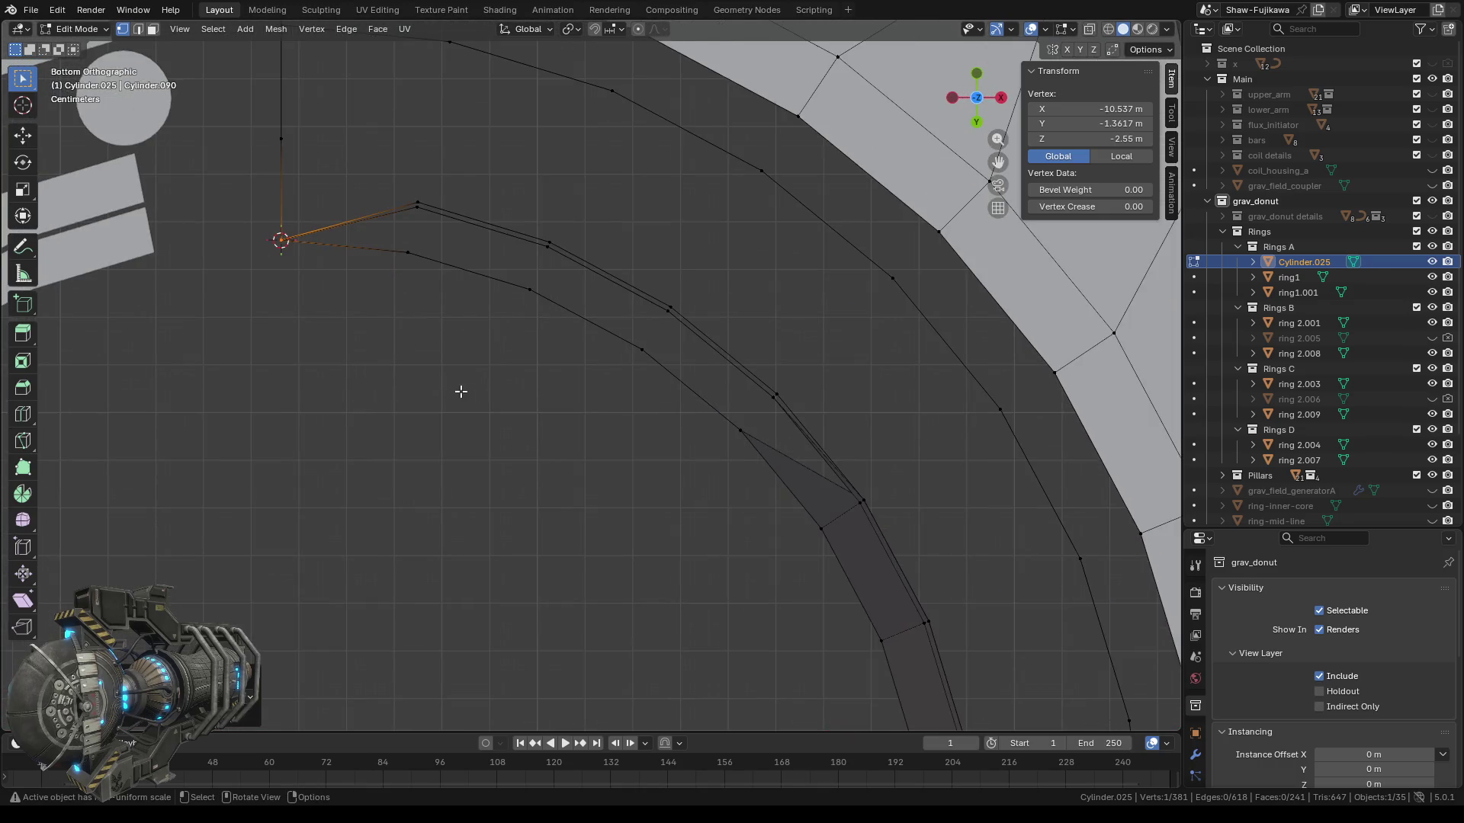
shift+scroll(477, 425, up, 3)
shift+click(423, 254)
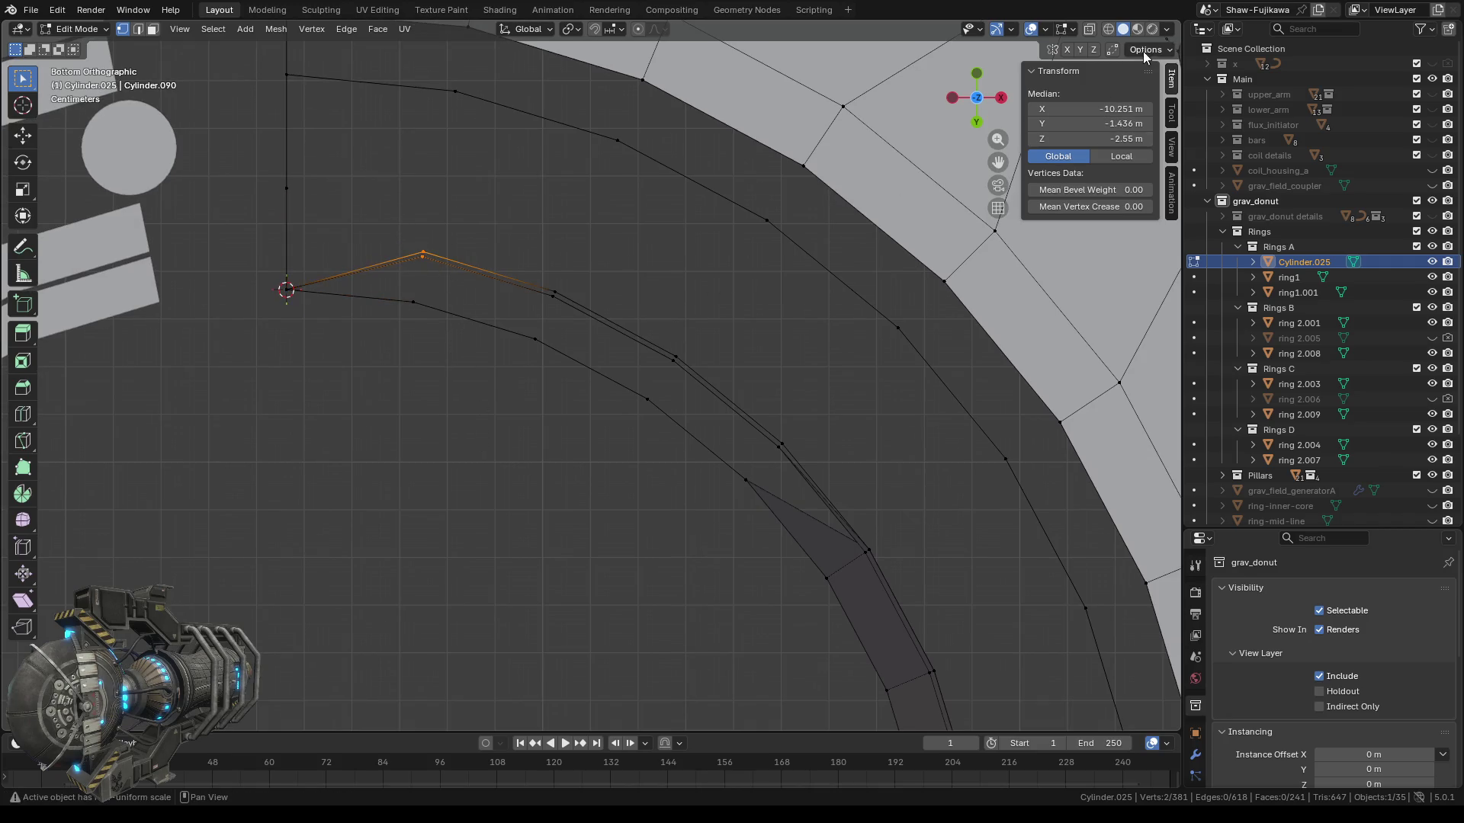
Merge the two selected ring vertices into one, dropping Cylinder.025 to 380 vertices.
mouse_move(500, 425)
middle_down()
mouse_move(488, 470)
mouse_move(516, 460)
middle_up()
key(m)
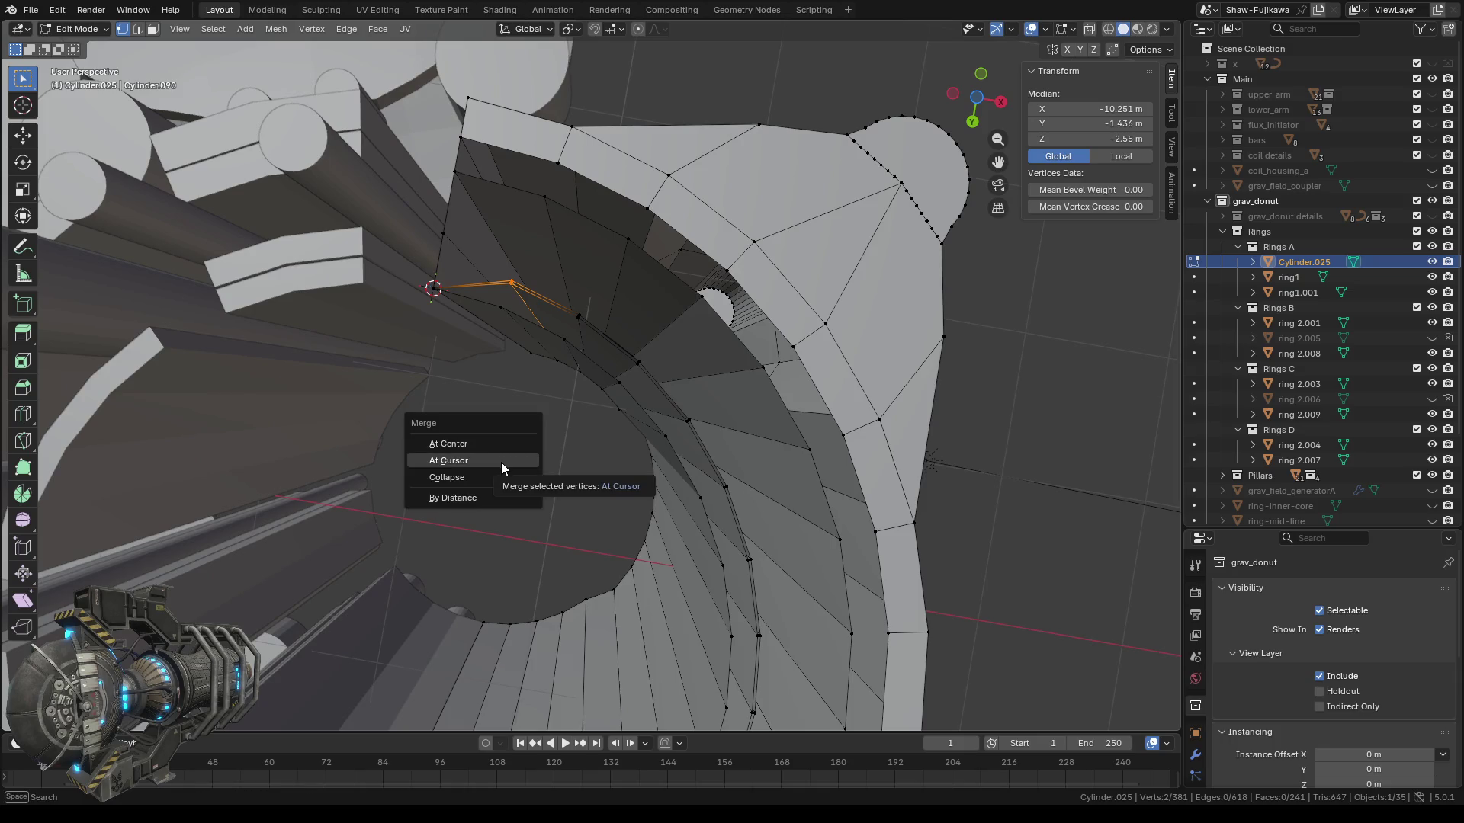
click(464, 496)
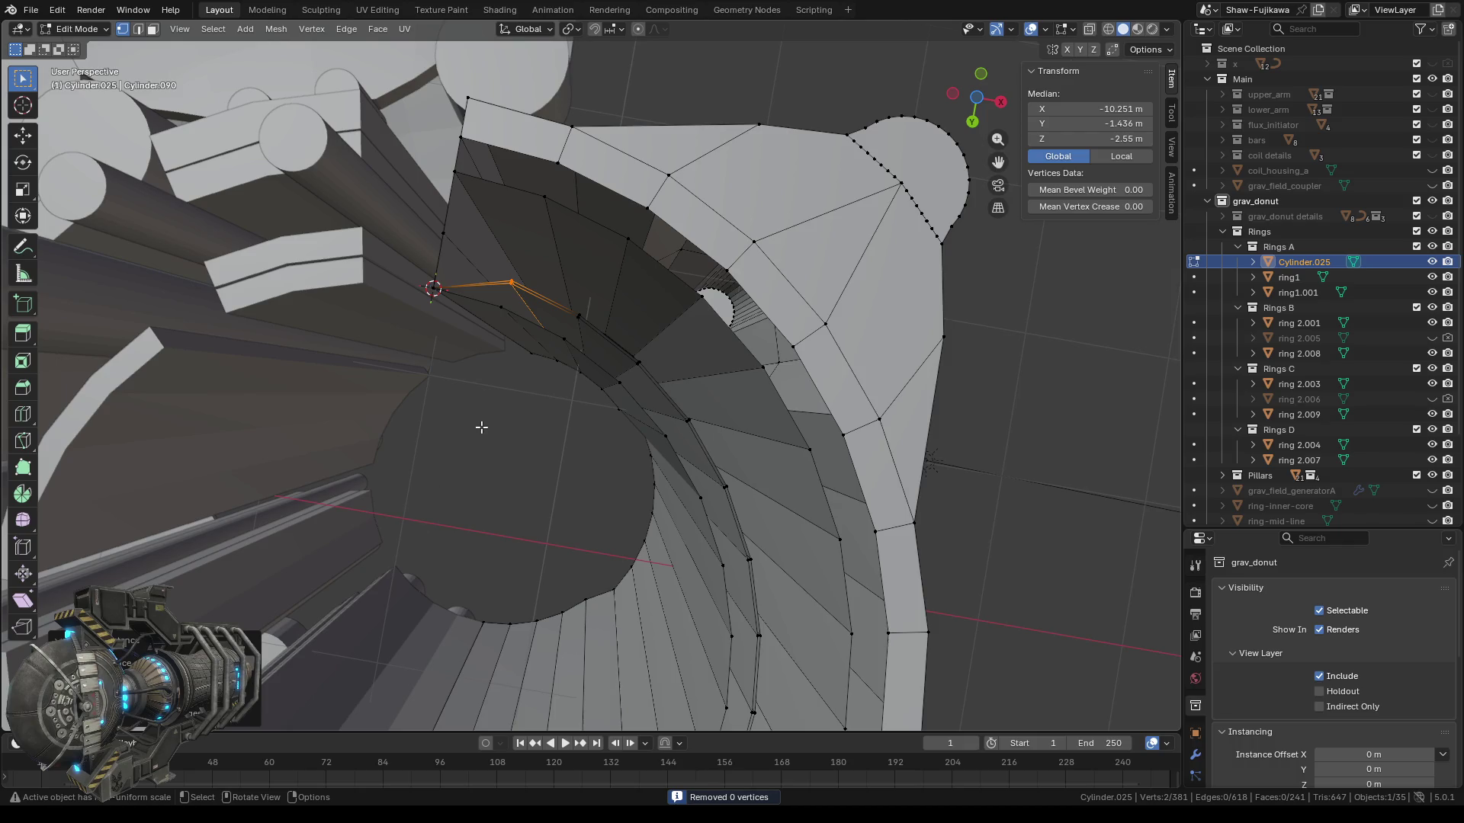
key(m)
click(456, 385)
middle_drag(545, 442, 549, 448)
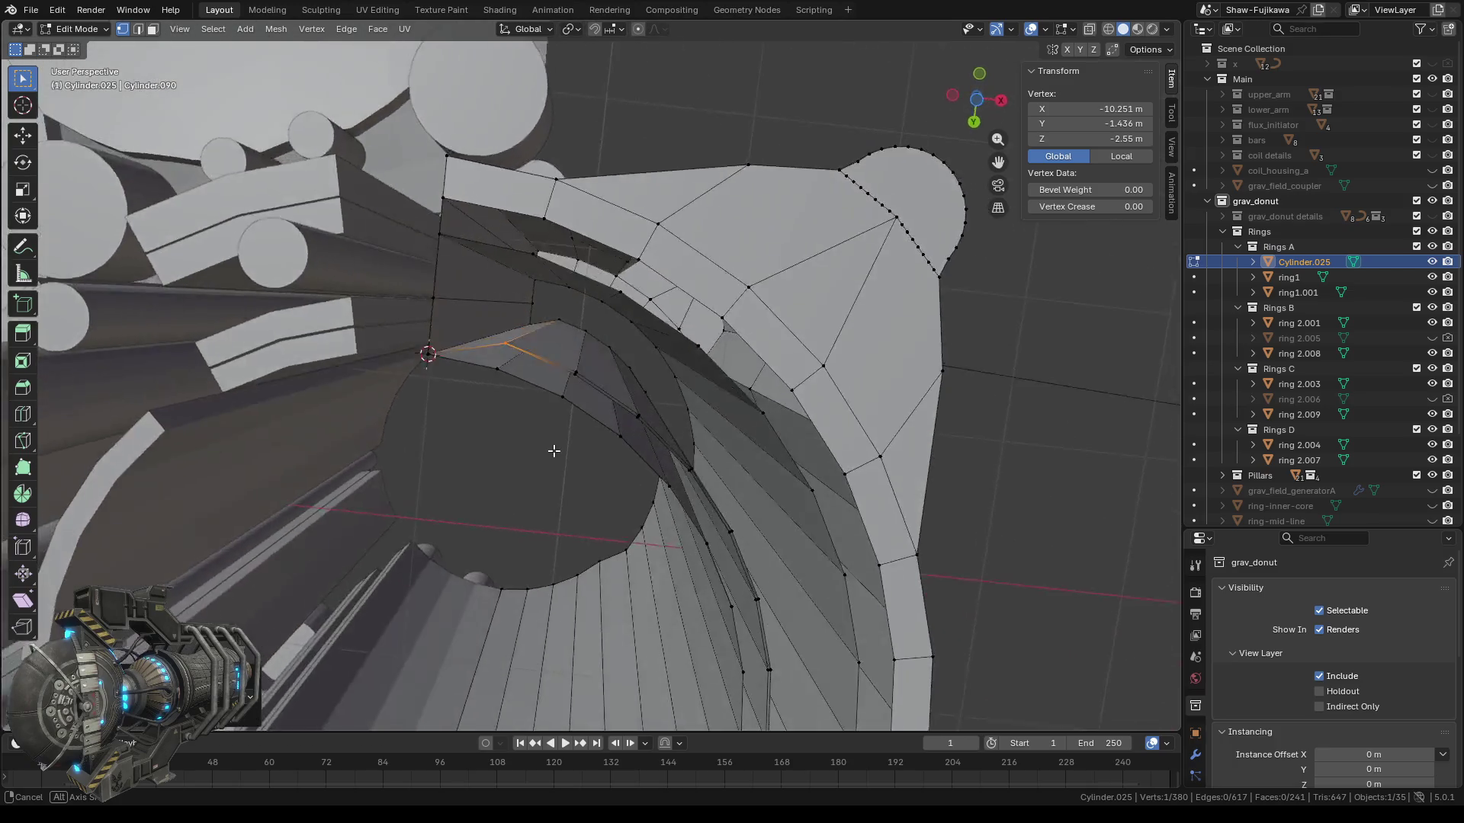
Merge three more pairs of neighbouring stray vertices, bringing the ring to 377 vertices.
scroll(561, 441, up, 4)
shift+click(563, 321)
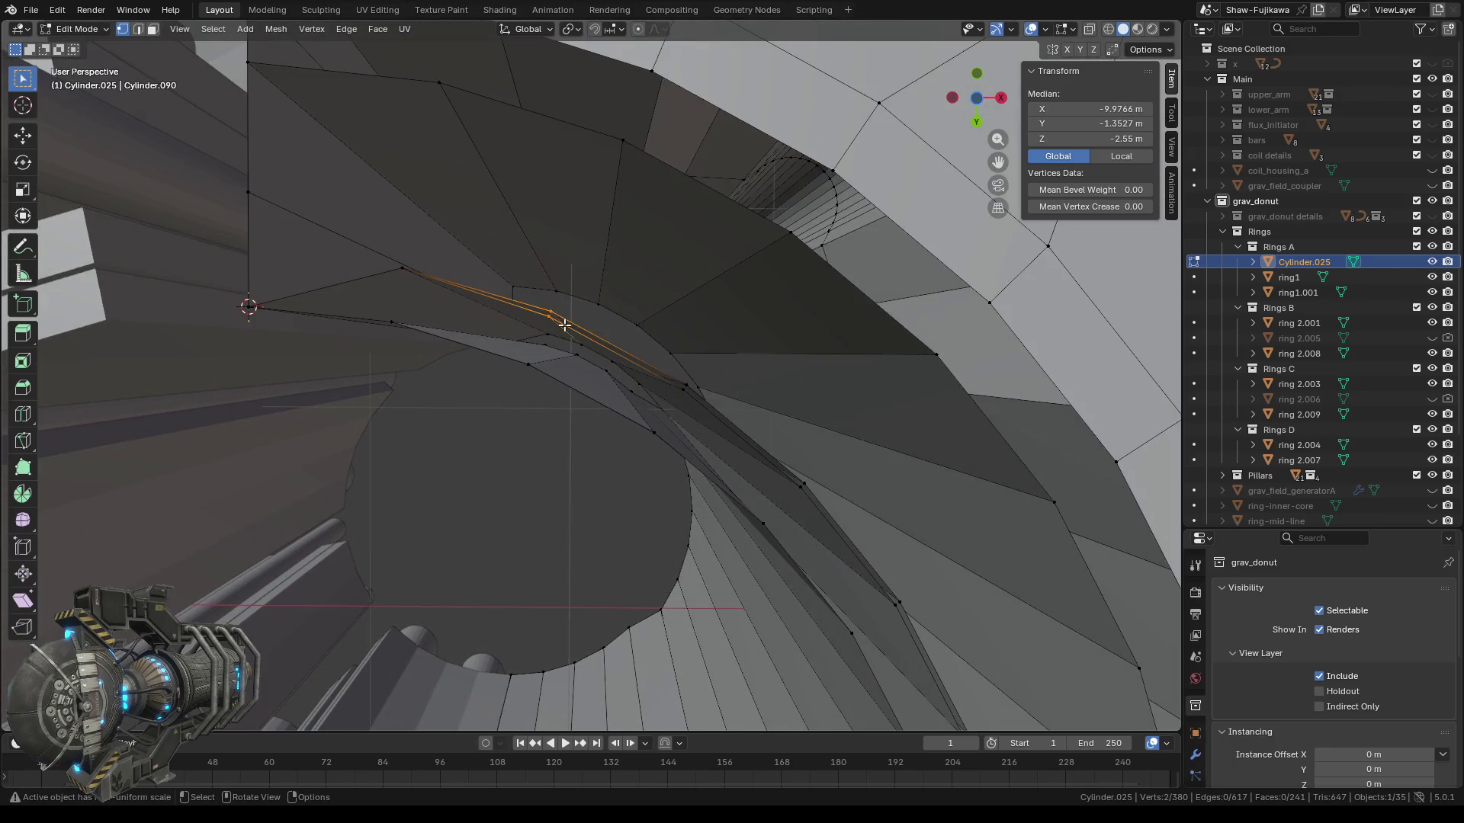
key(m)
click(501, 432)
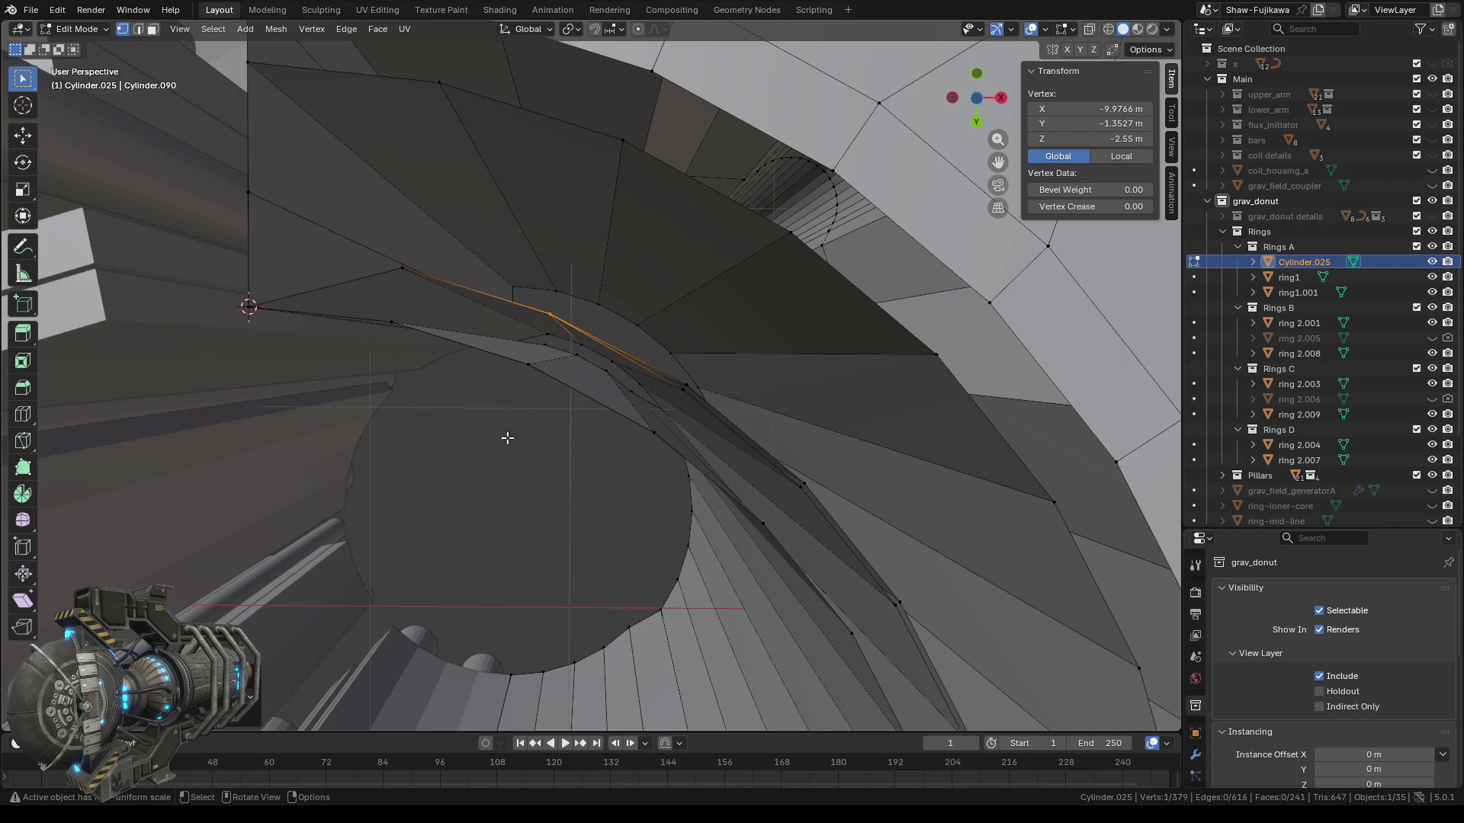
shift+click(693, 397)
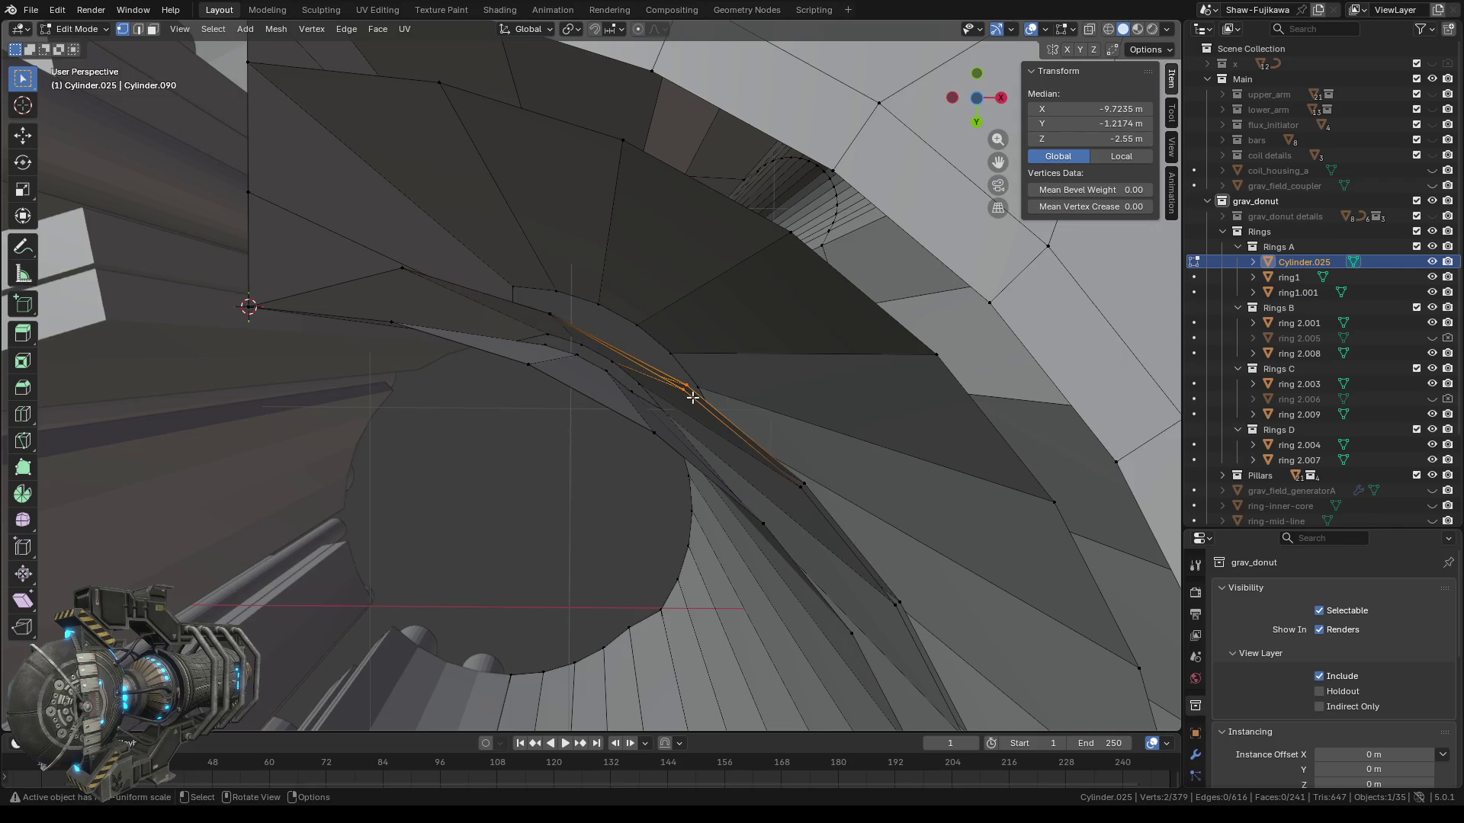
key(m)
click(668, 396)
scroll(599, 481, down, 2)
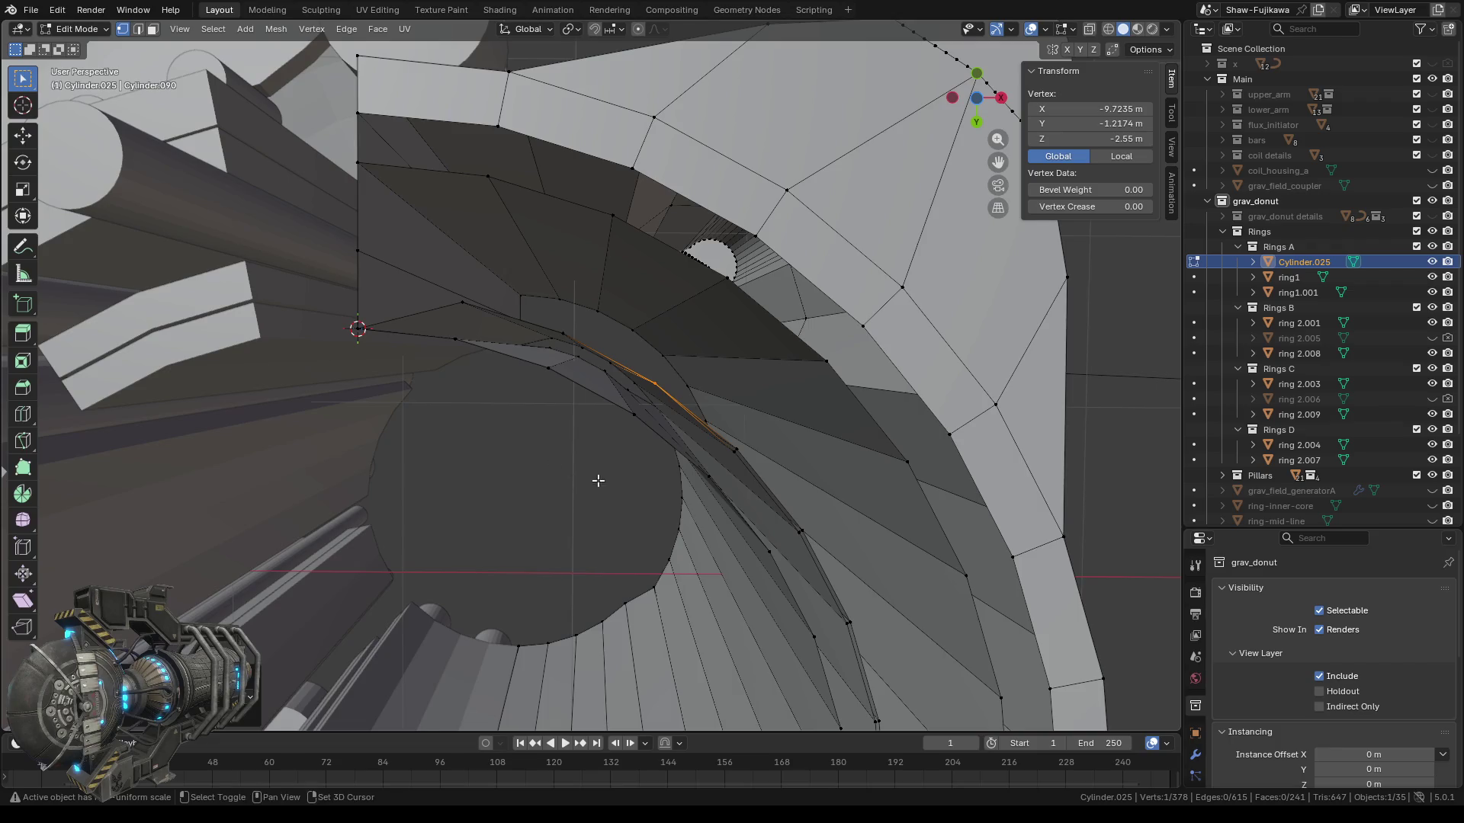
shift+middle_drag(599, 481, 540, 429)
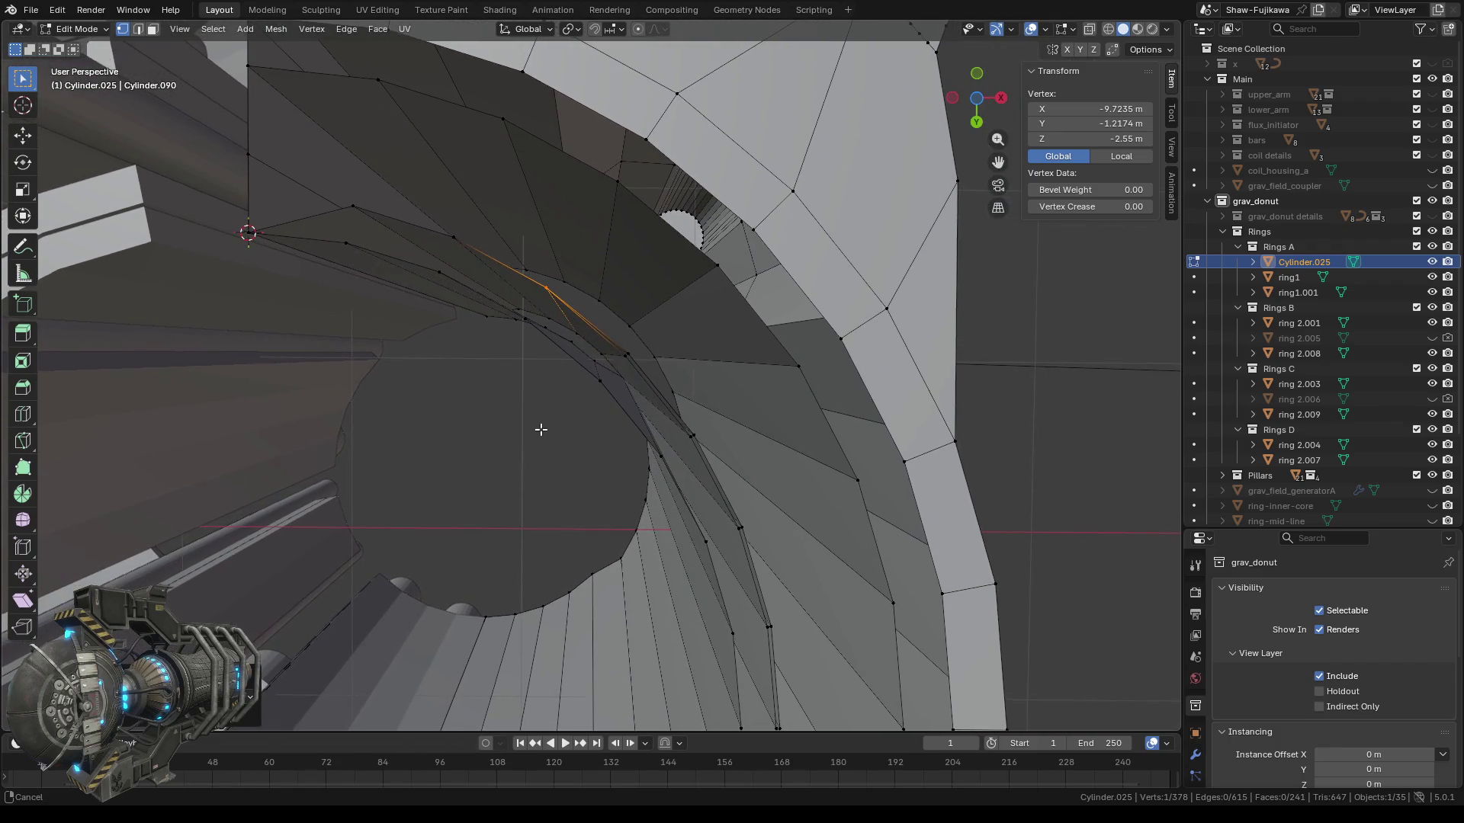
shift+click(636, 364)
key(m)
click(616, 364)
Box-select the next stray vertex and snap the 3D cursor onto it.
mouse_move(636, 475)
middle_down()
mouse_move(558, 472)
mouse_move(574, 500)
middle_up()
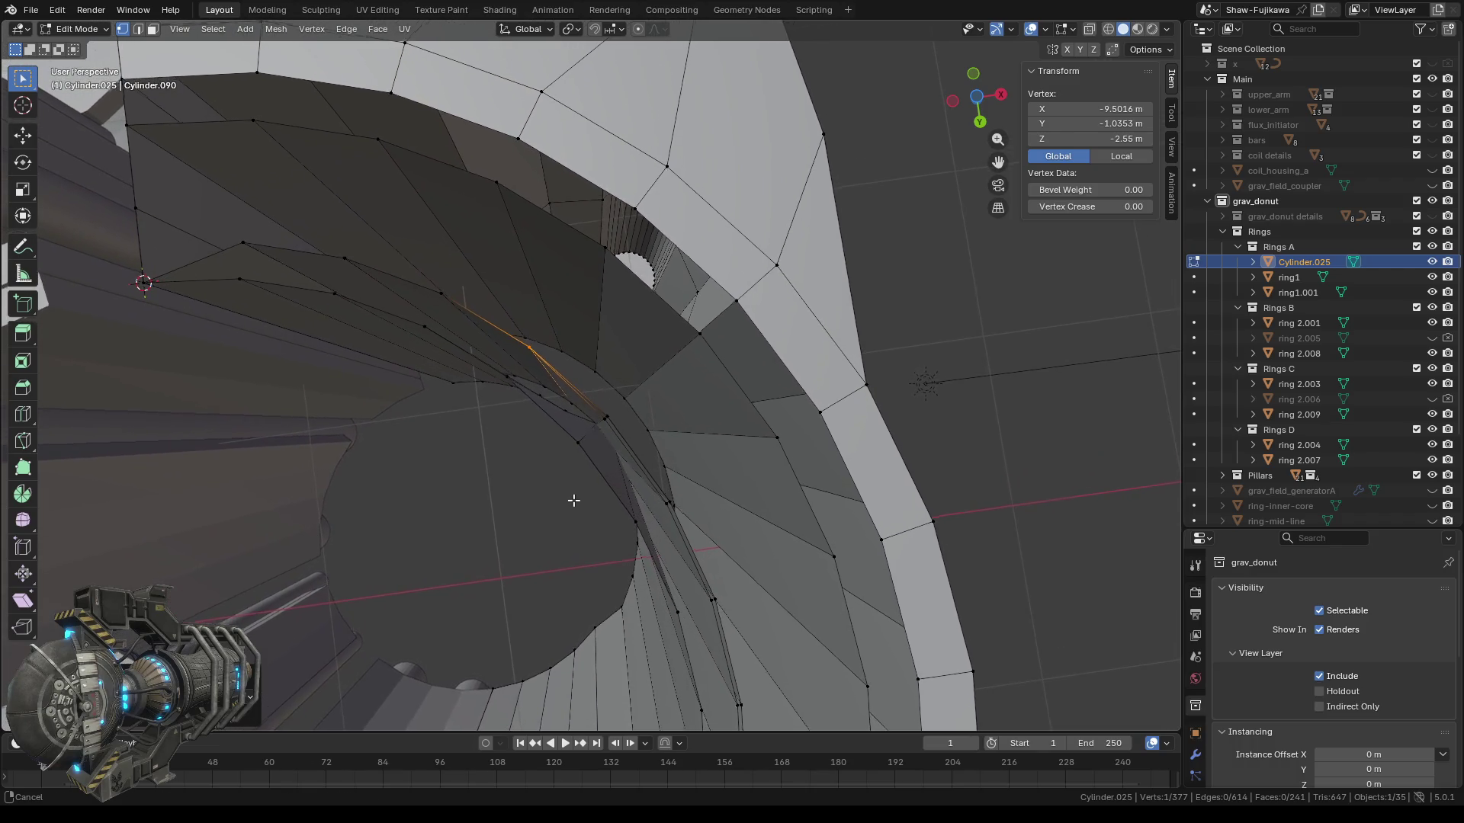
scroll(621, 429, up, 2)
scroll(626, 432, up, 3)
key(b)
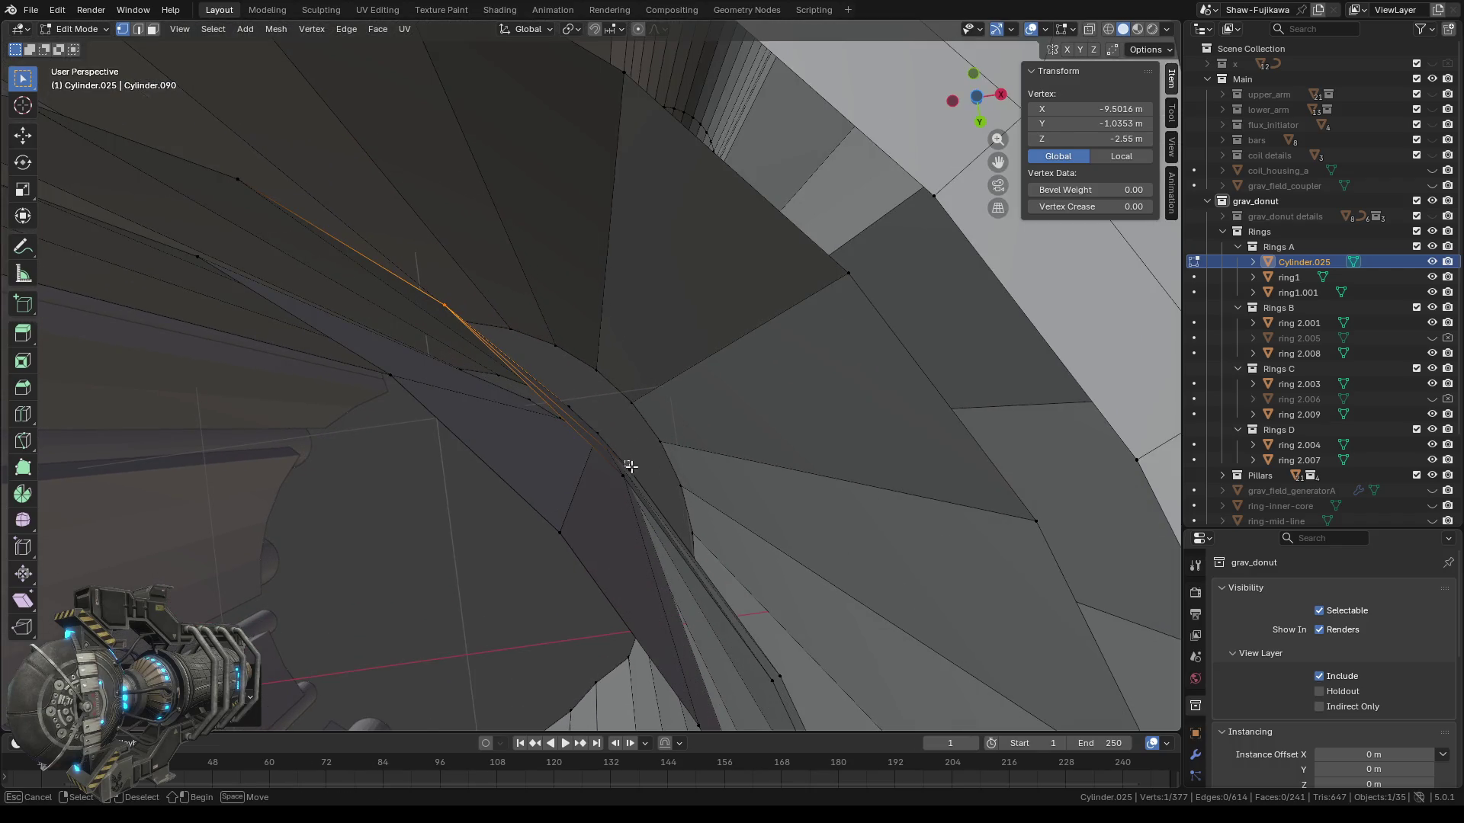
drag(641, 474, 659, 451)
right_click(661, 438)
mouse_move(660, 438)
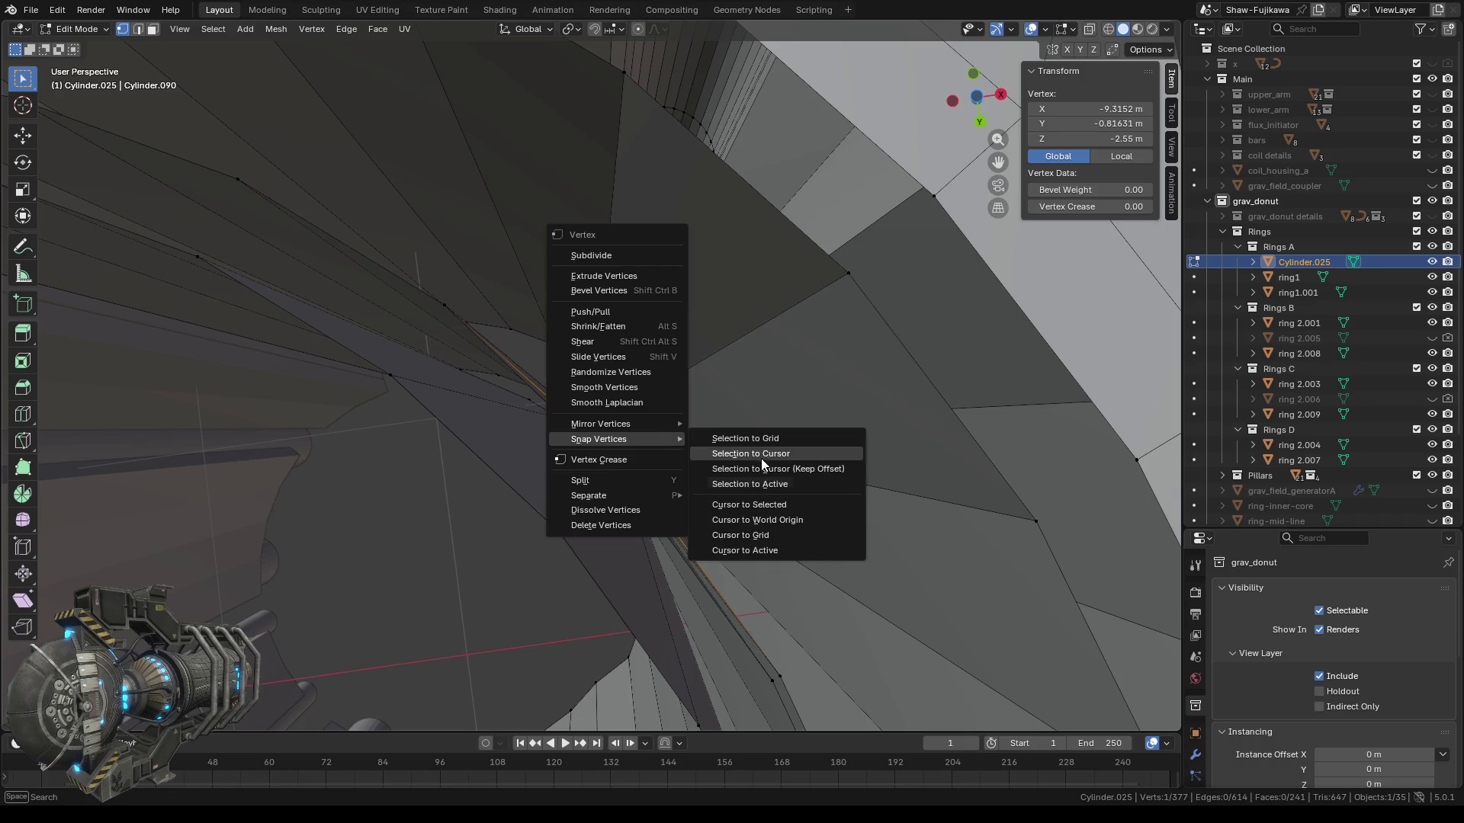
click(761, 506)
middle_drag(640, 530, 576, 530)
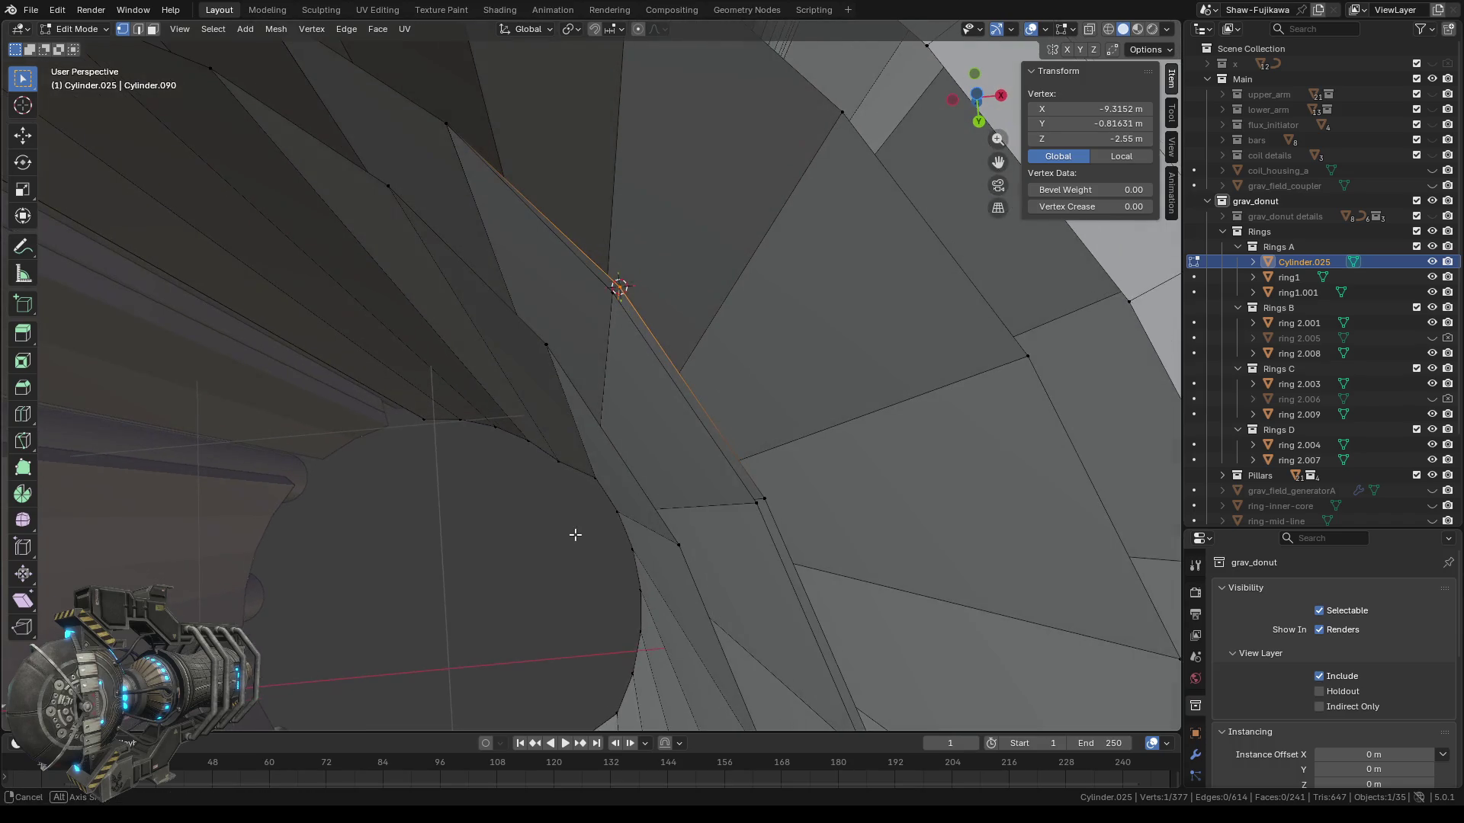
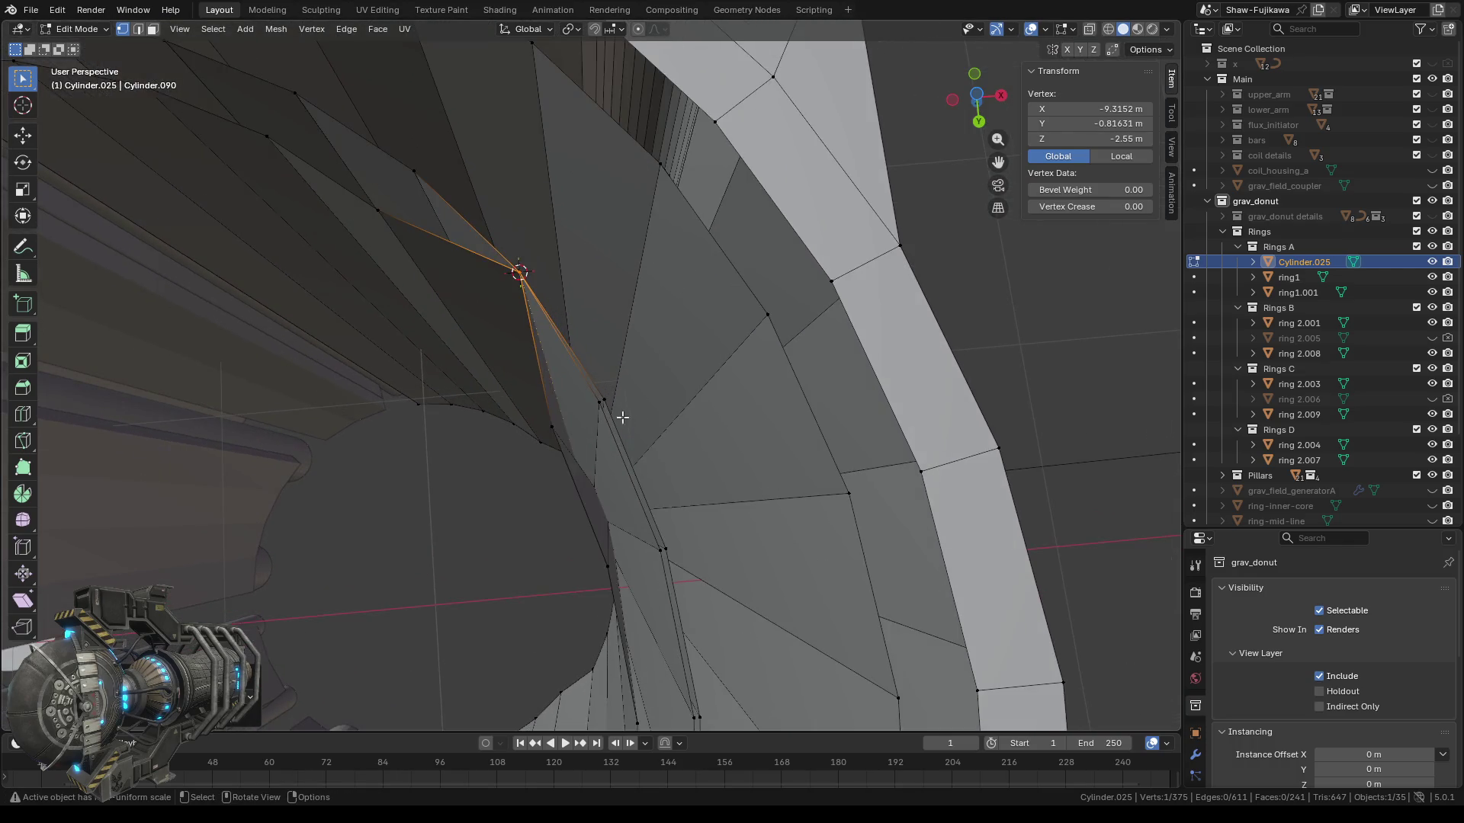
Merge two stray vertex pairs on the inner wall At Center.
shift+click(614, 404)
key(m)
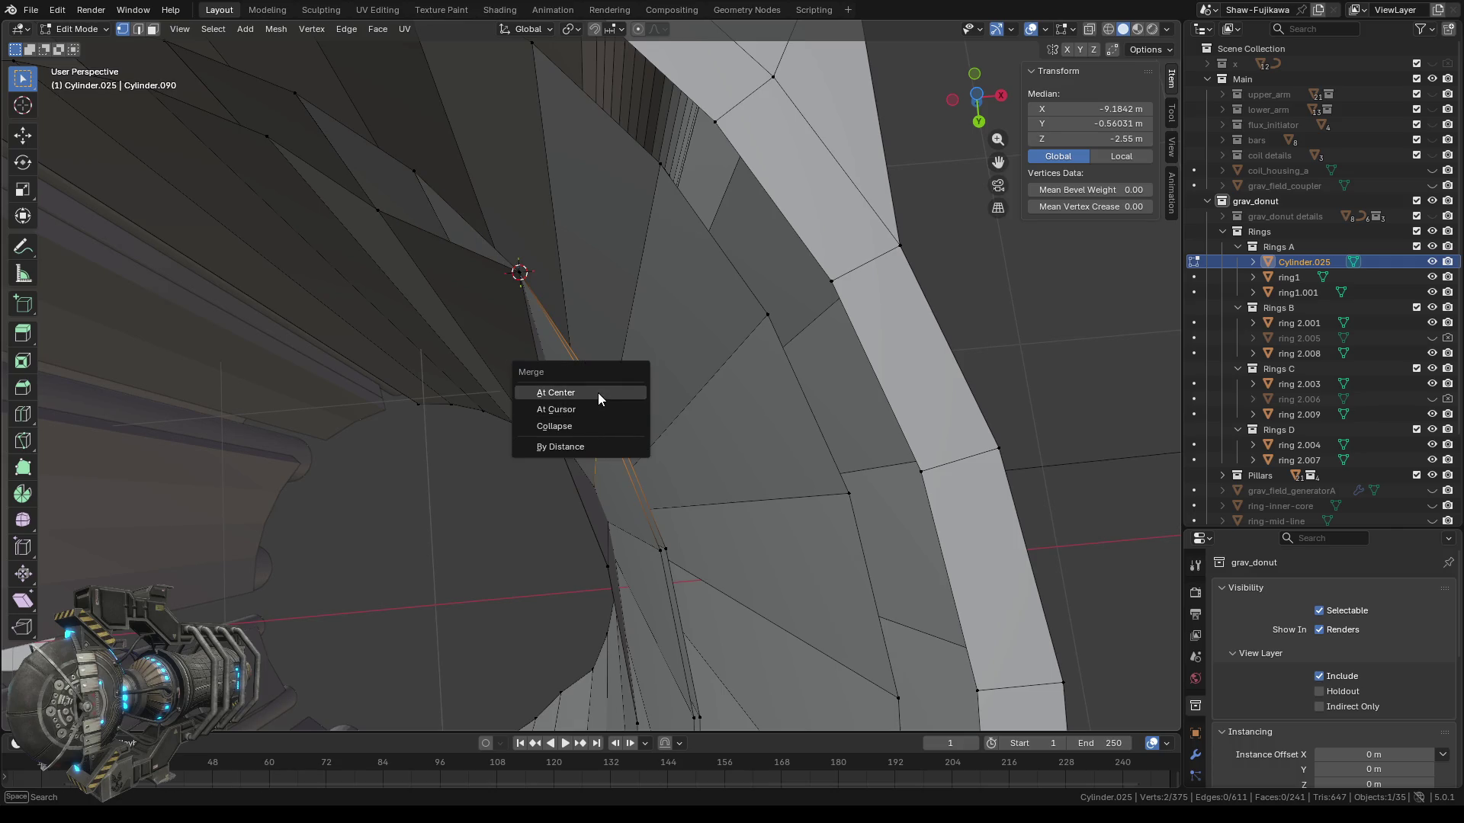
click(598, 392)
shift+click(679, 560)
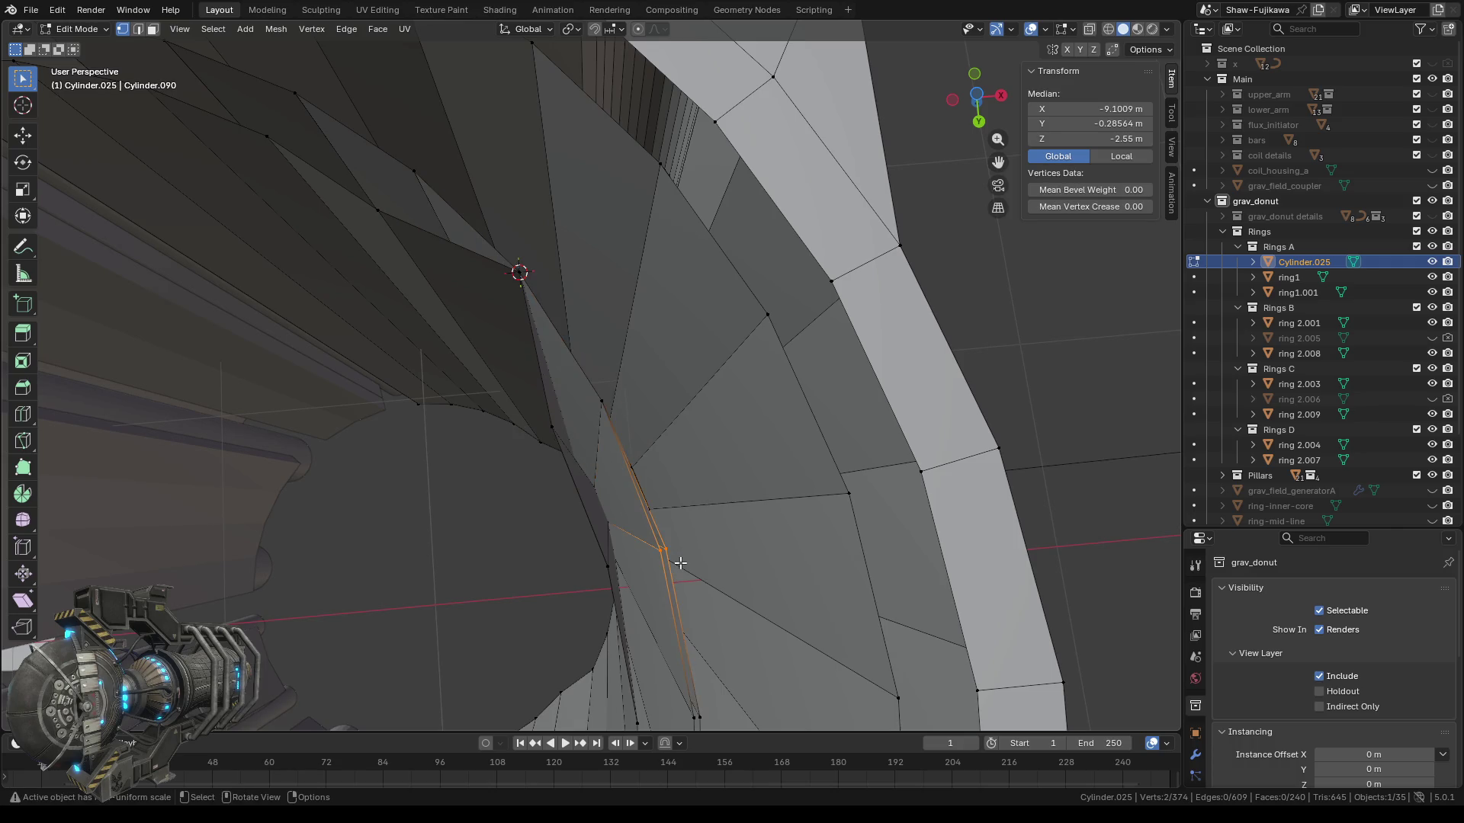
key(m)
click(671, 560)
Box-select the next overlapping pair and stray cluster, merging each into one vertex.
middle_drag(671, 559, 679, 504)
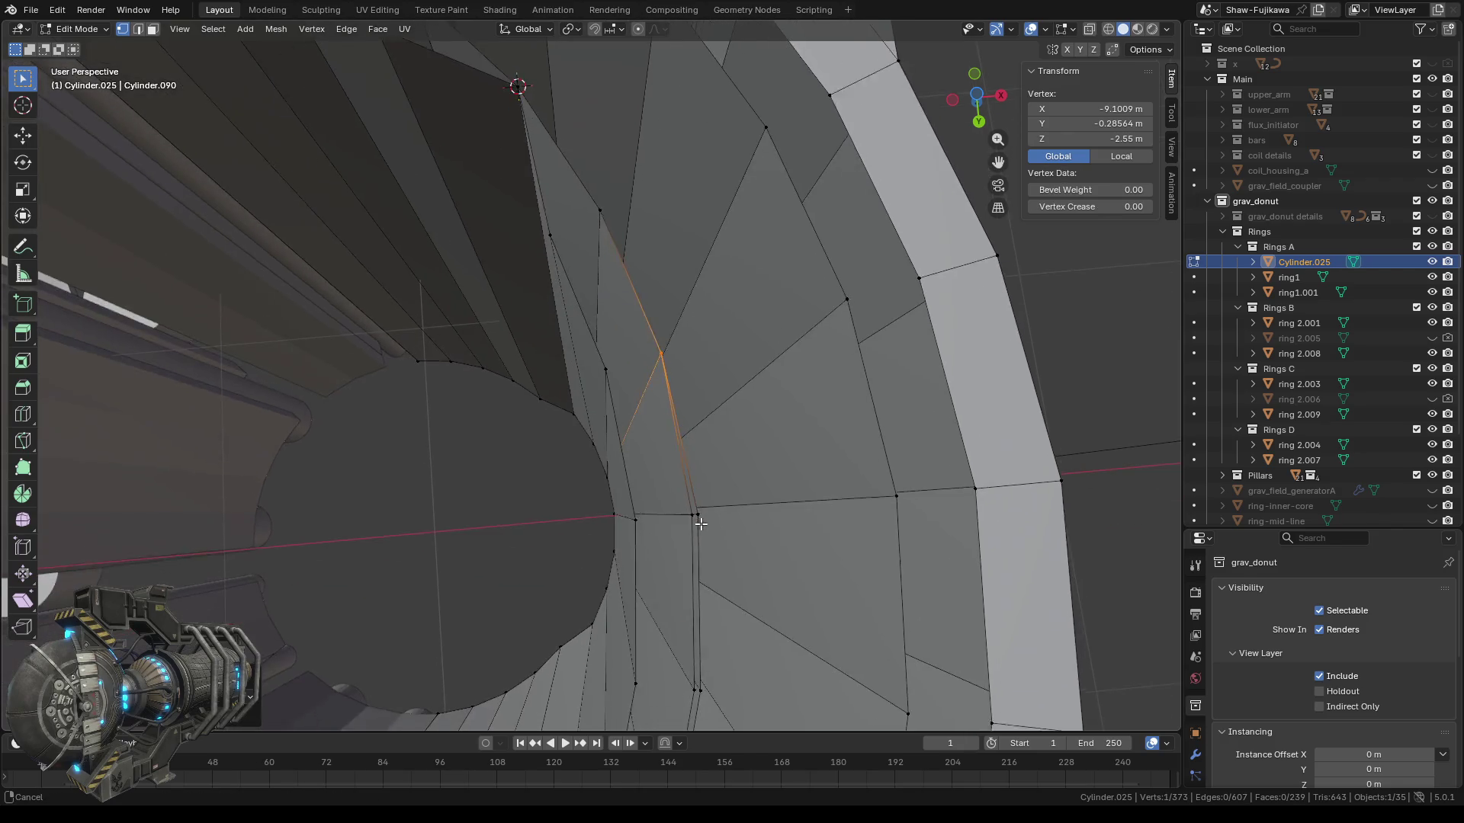
drag(678, 503, 717, 517)
key(m)
click(701, 512)
middle_drag(701, 512, 696, 486)
drag(696, 486, 748, 520)
key(m)
click(751, 532)
mouse_move(725, 532)
middle_down()
mouse_move(730, 565)
mouse_move(728, 525)
mouse_move(748, 520)
mouse_move(682, 537)
mouse_move(707, 533)
mouse_move(694, 528)
middle_up()
Switch to Face select mode and delete the first thin sliver face on the inner wall.
scroll(690, 528, down, 5)
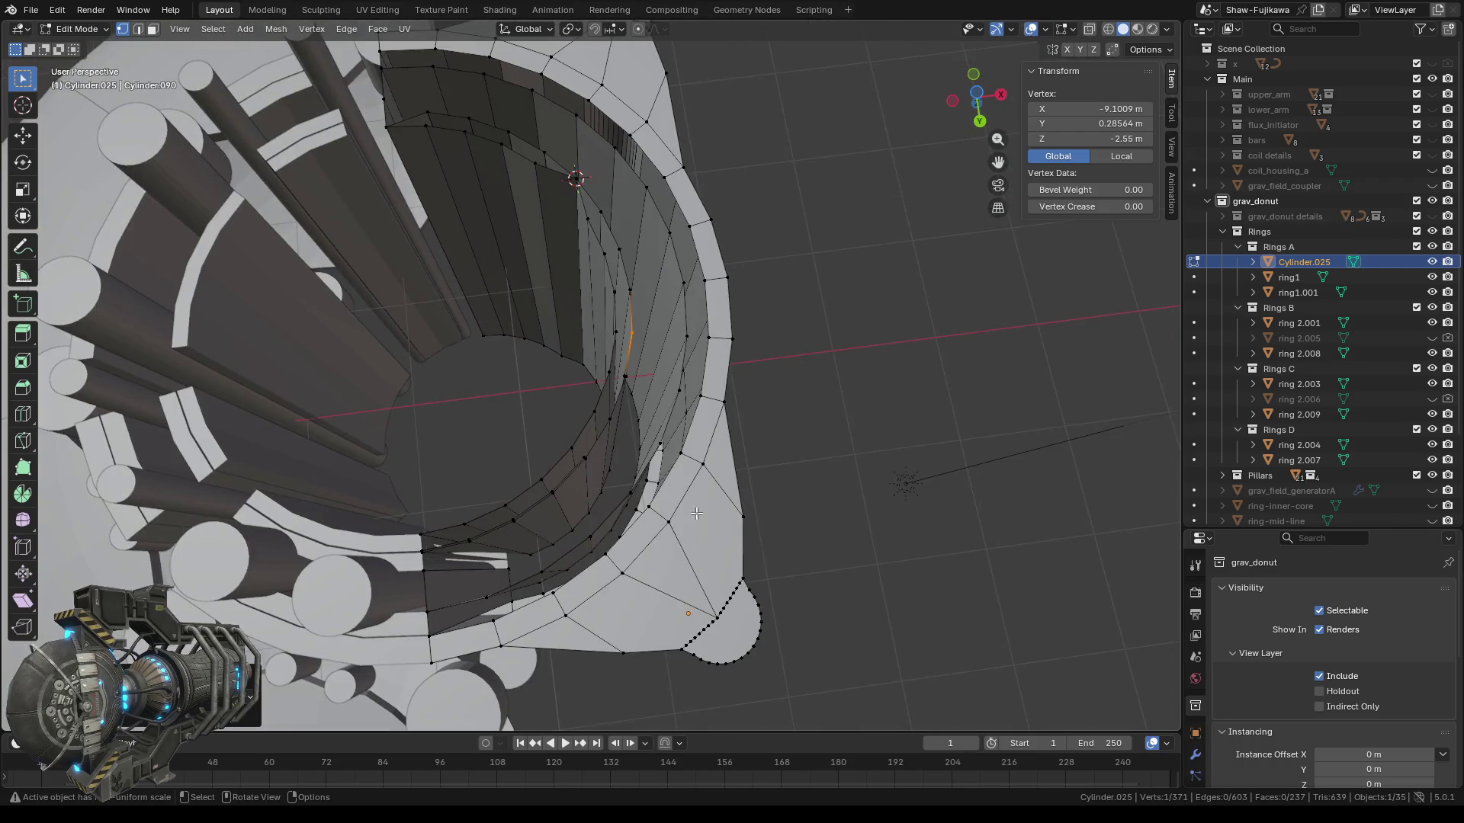
scroll(693, 499, up, 2)
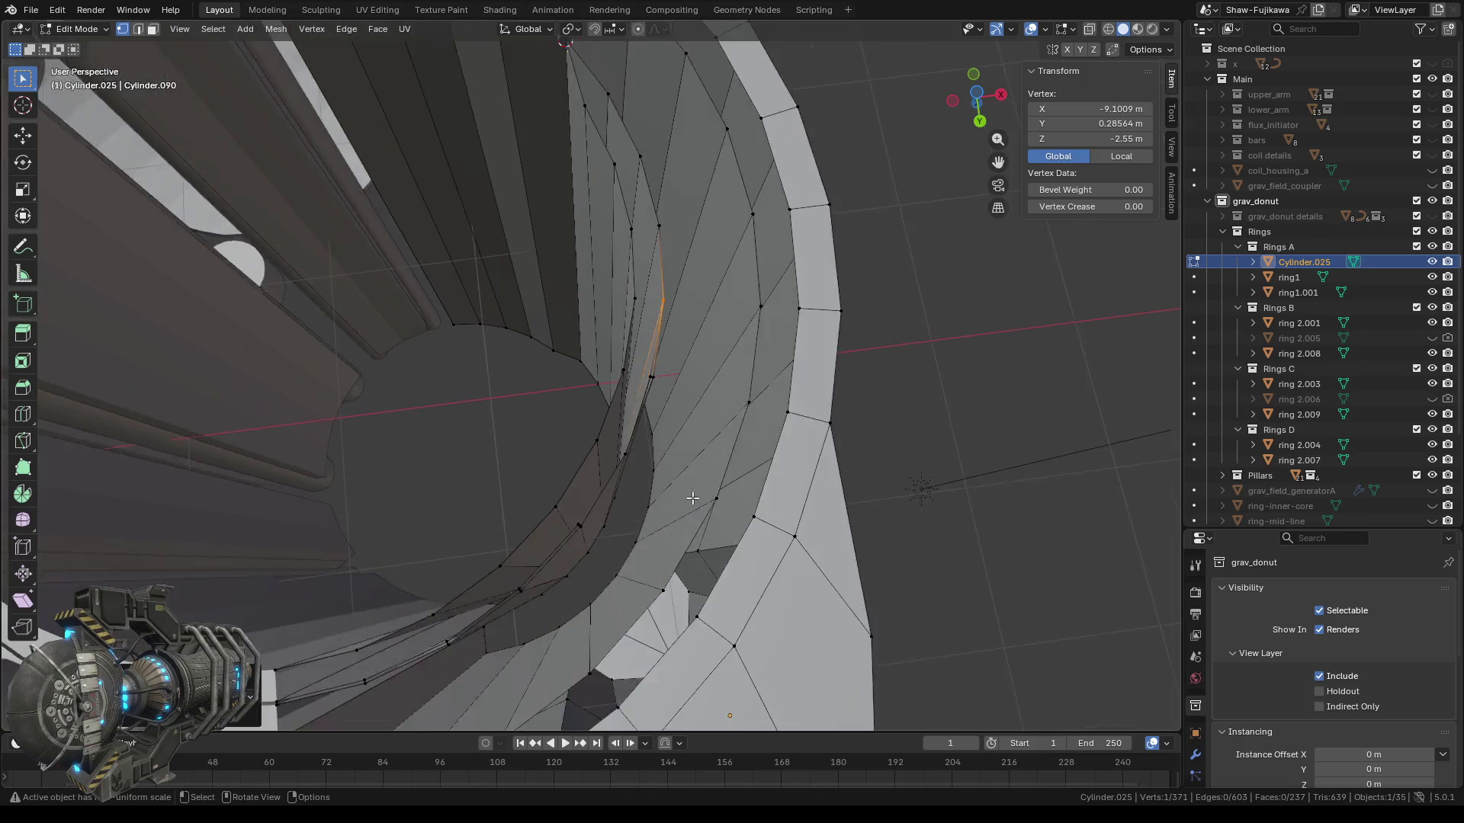
mouse_move(693, 499)
middle_down()
mouse_move(806, 489)
mouse_move(622, 546)
mouse_move(605, 494)
middle_up()
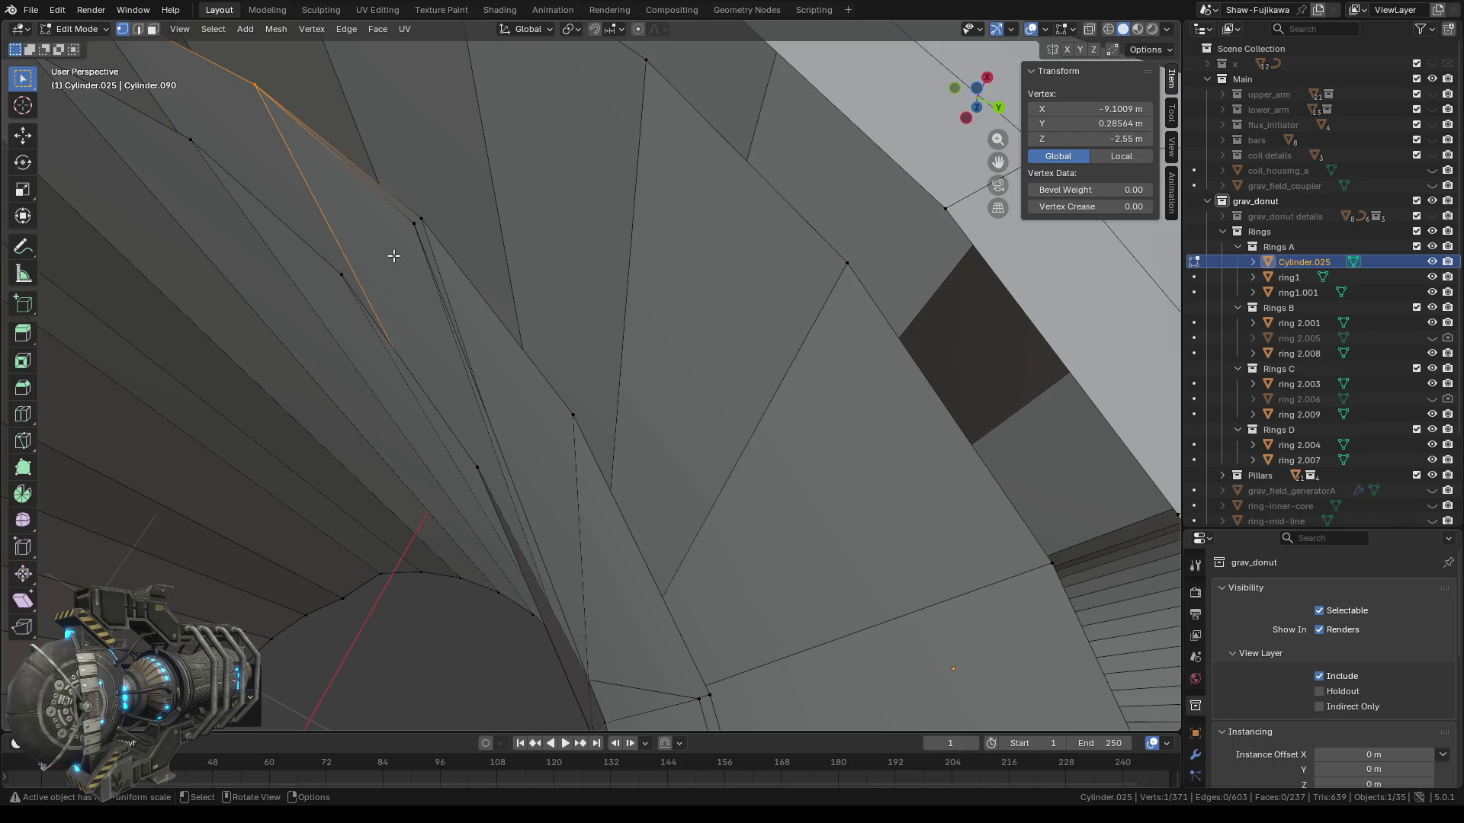
middle_drag(382, 261, 403, 268)
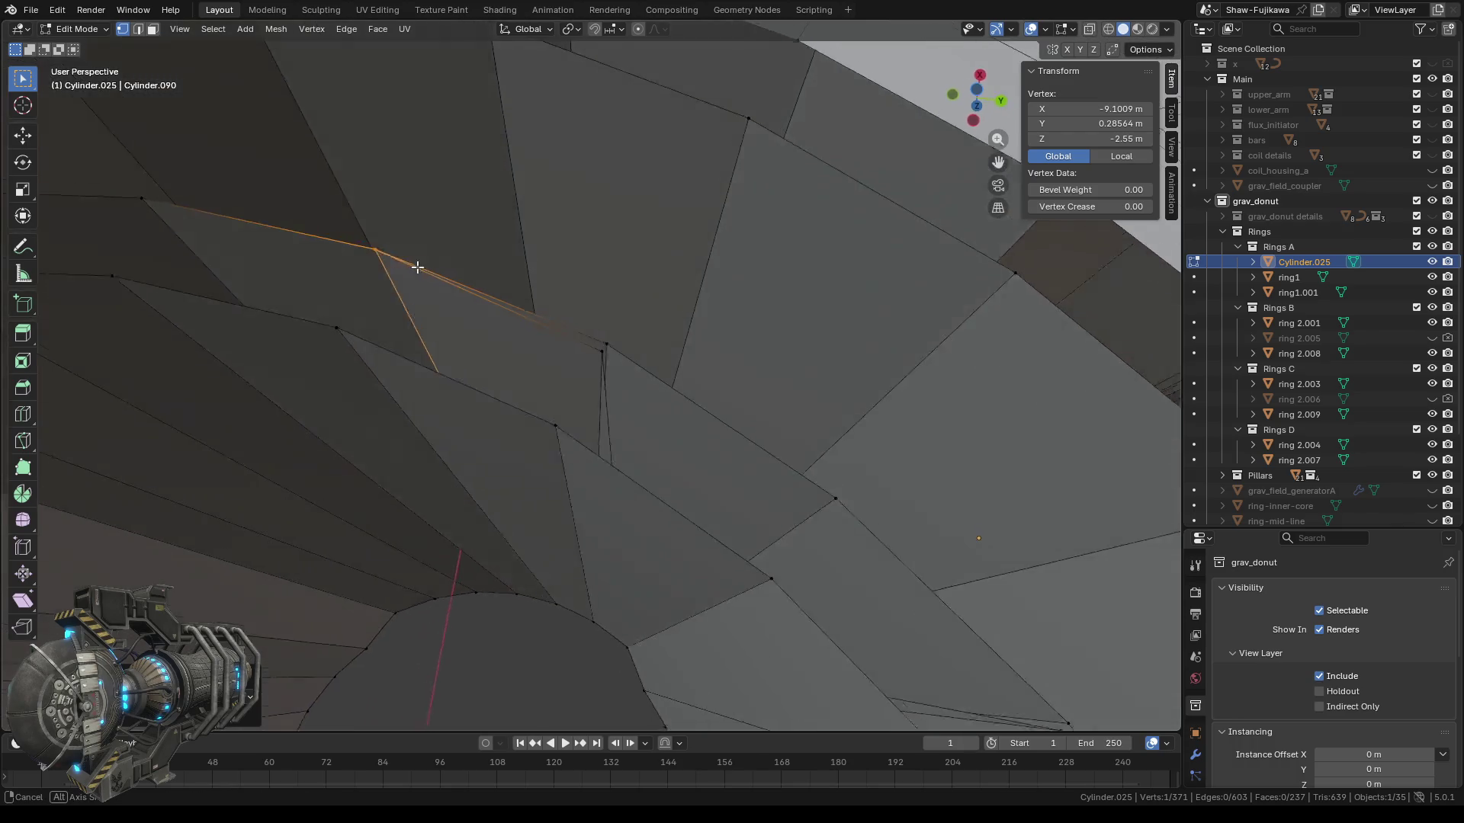
click(154, 30)
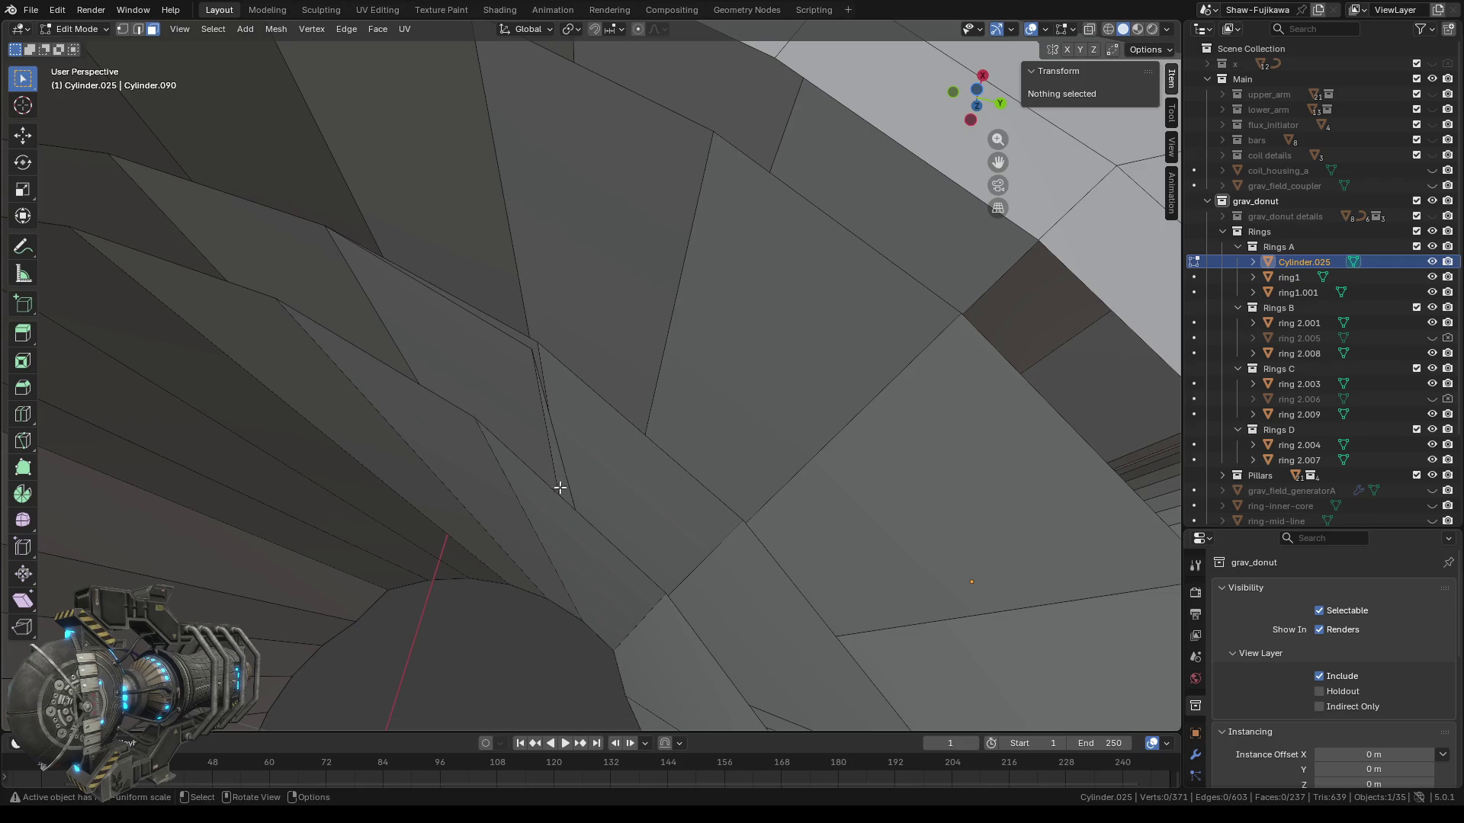
scroll(560, 488, up, 2)
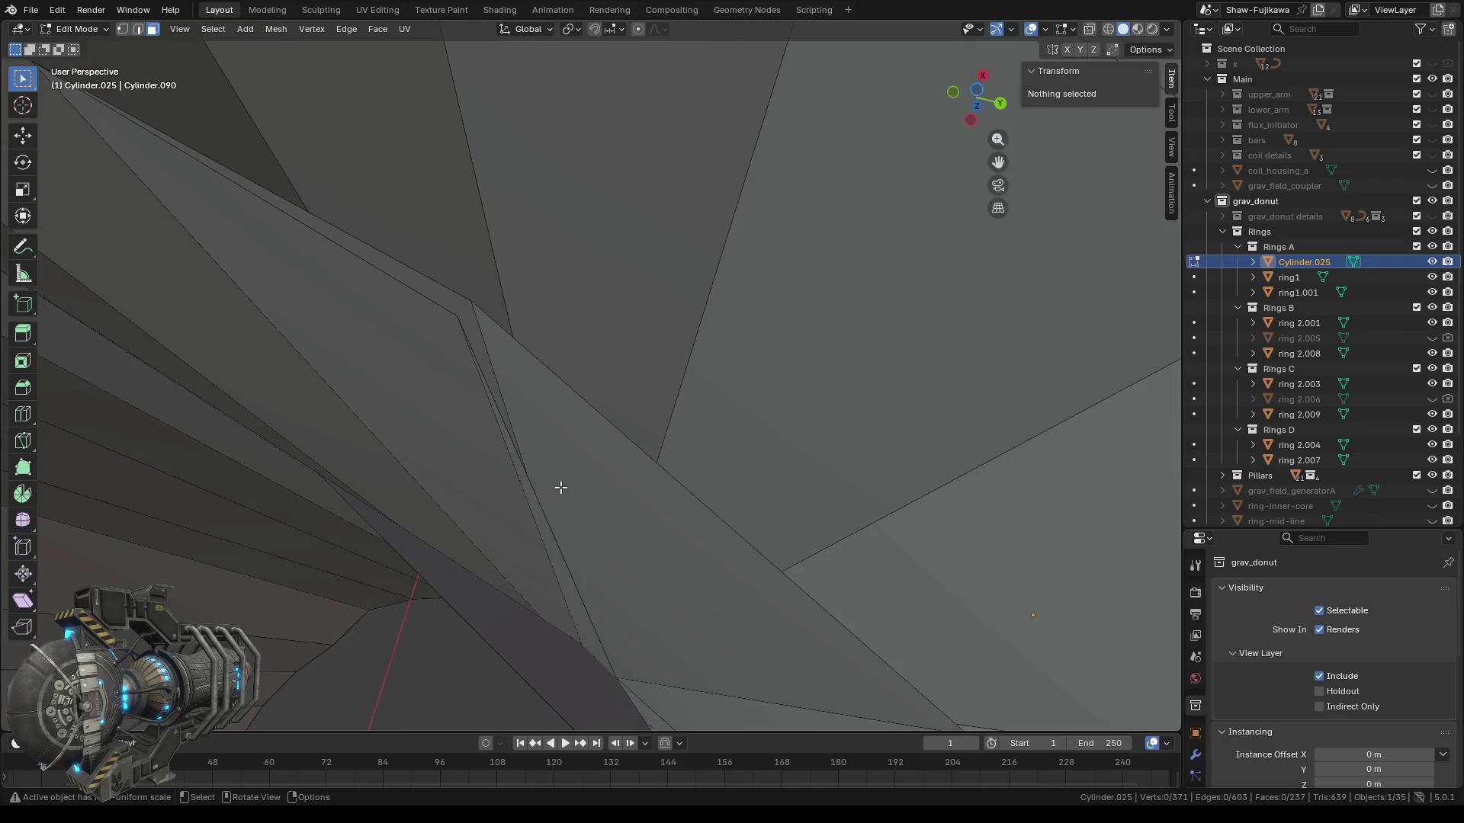
click(577, 613)
key(x)
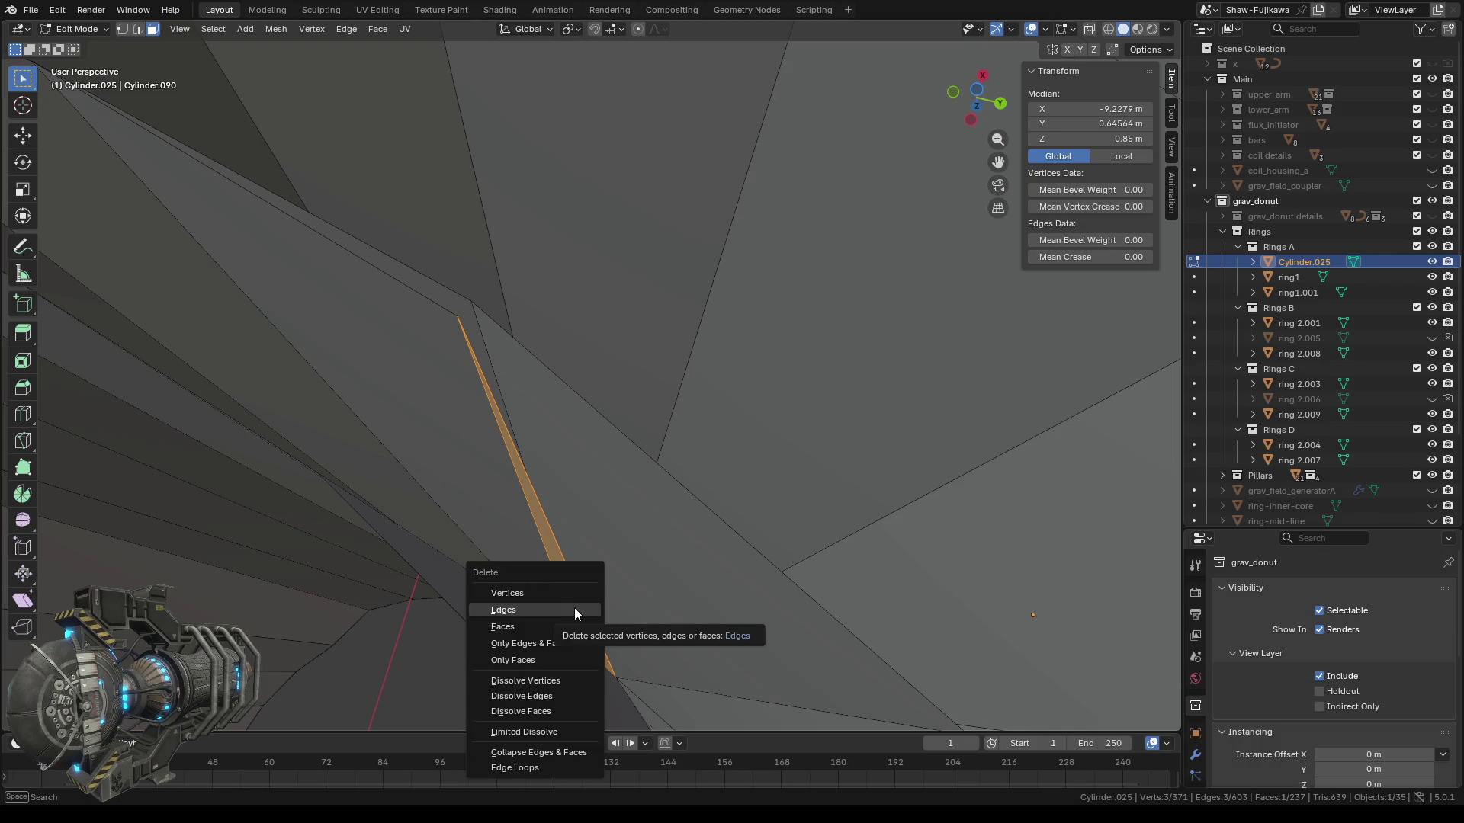
click(543, 626)
Box-select the second thin sliver face and delete it.
scroll(591, 579, down, 2)
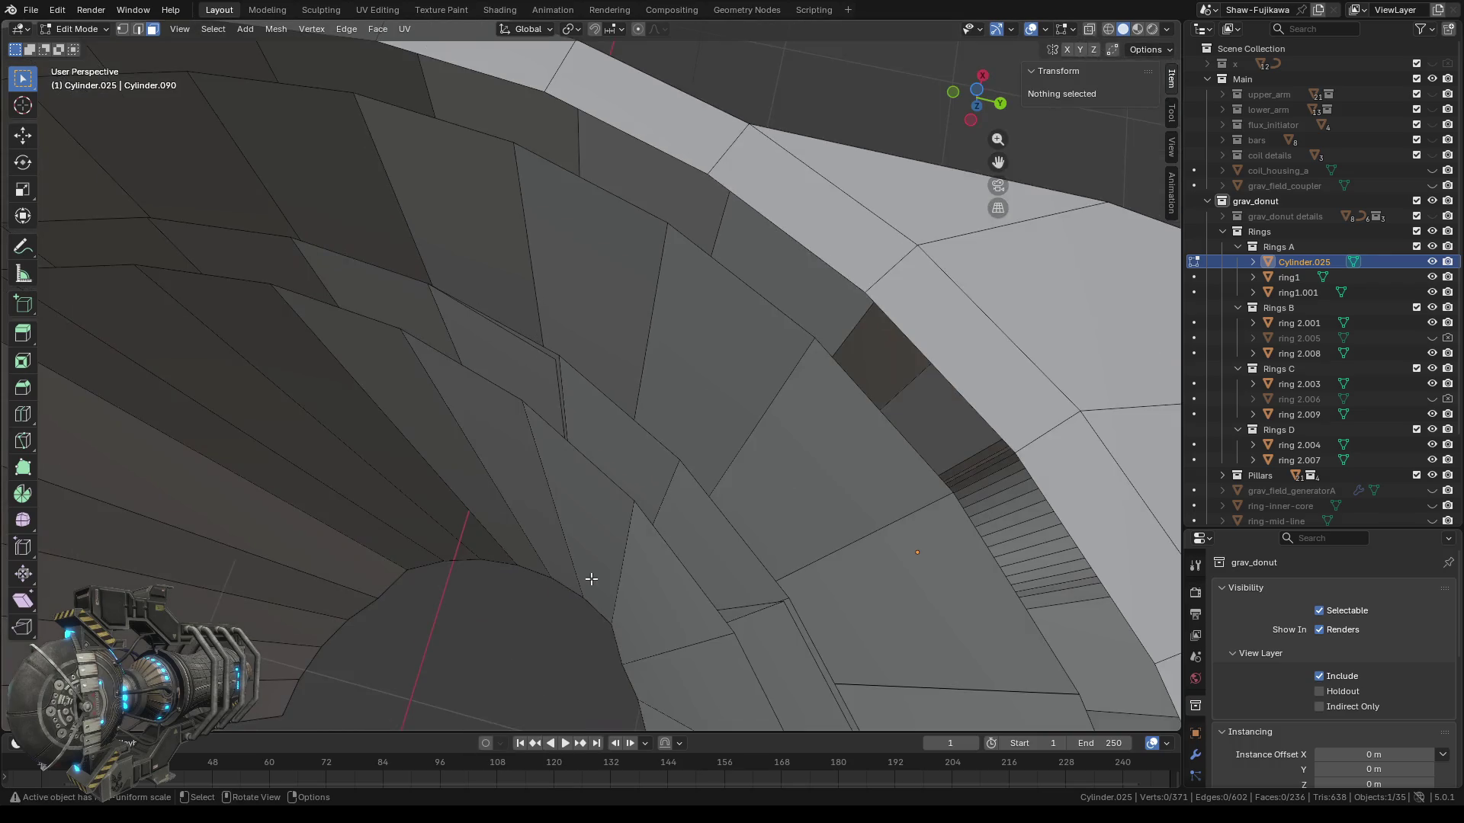
mouse_move(568, 532)
middle_down()
mouse_move(539, 516)
mouse_move(597, 602)
middle_up()
drag(595, 602, 596, 629)
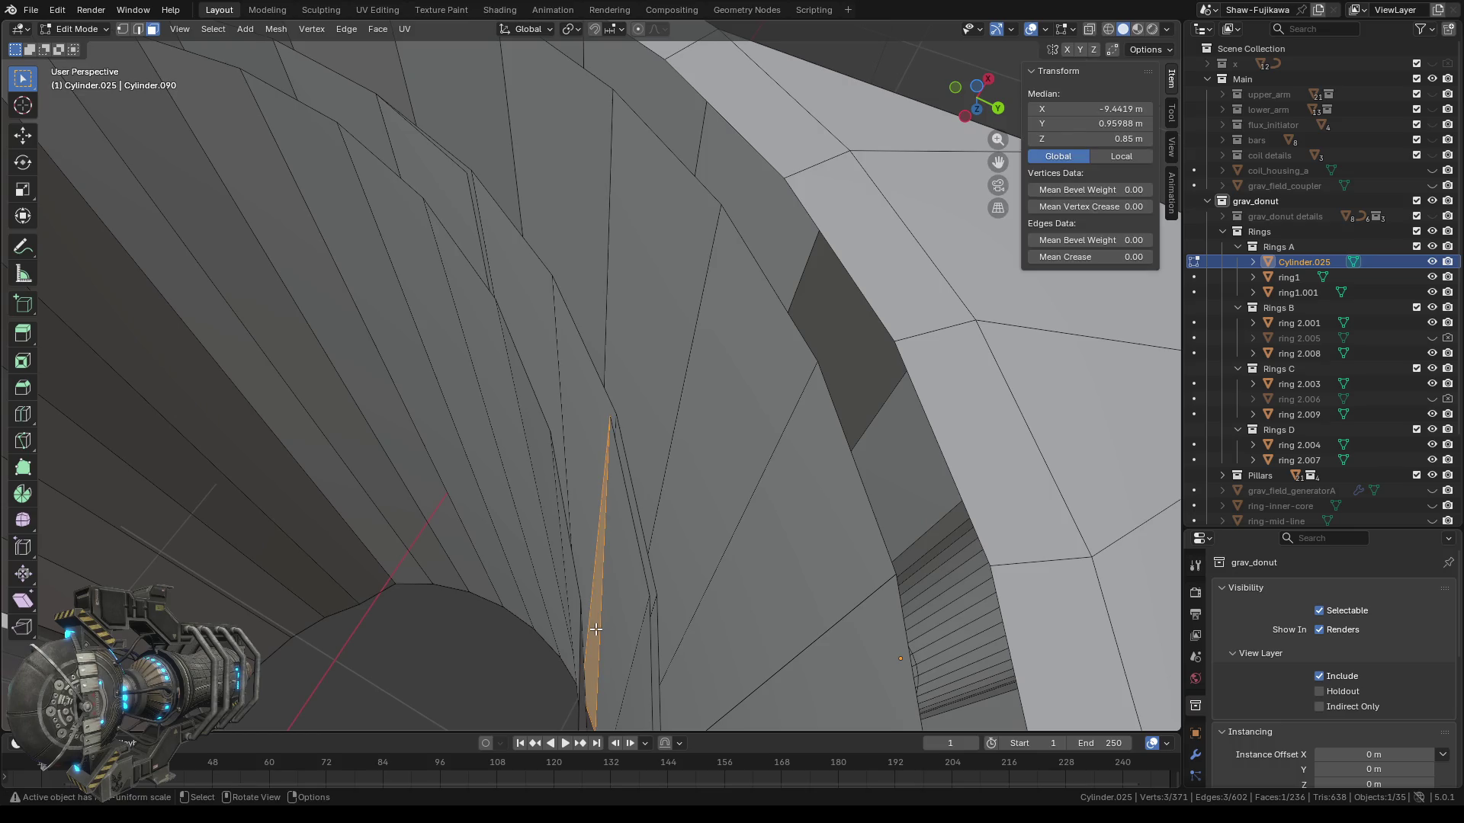
key(x)
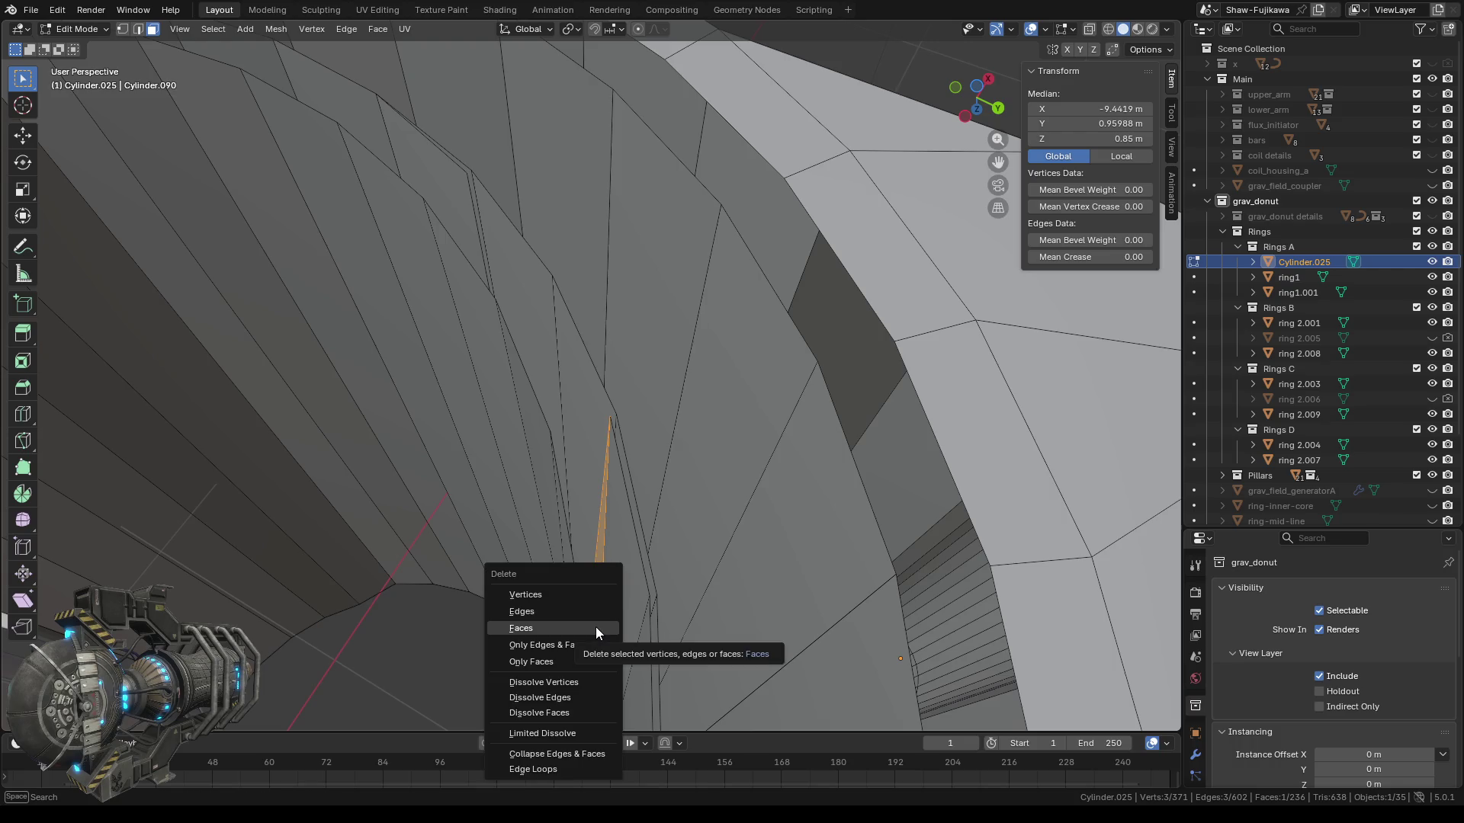
click(595, 627)
mouse_move(605, 631)
middle_down()
mouse_move(633, 595)
mouse_move(477, 450)
middle_up()
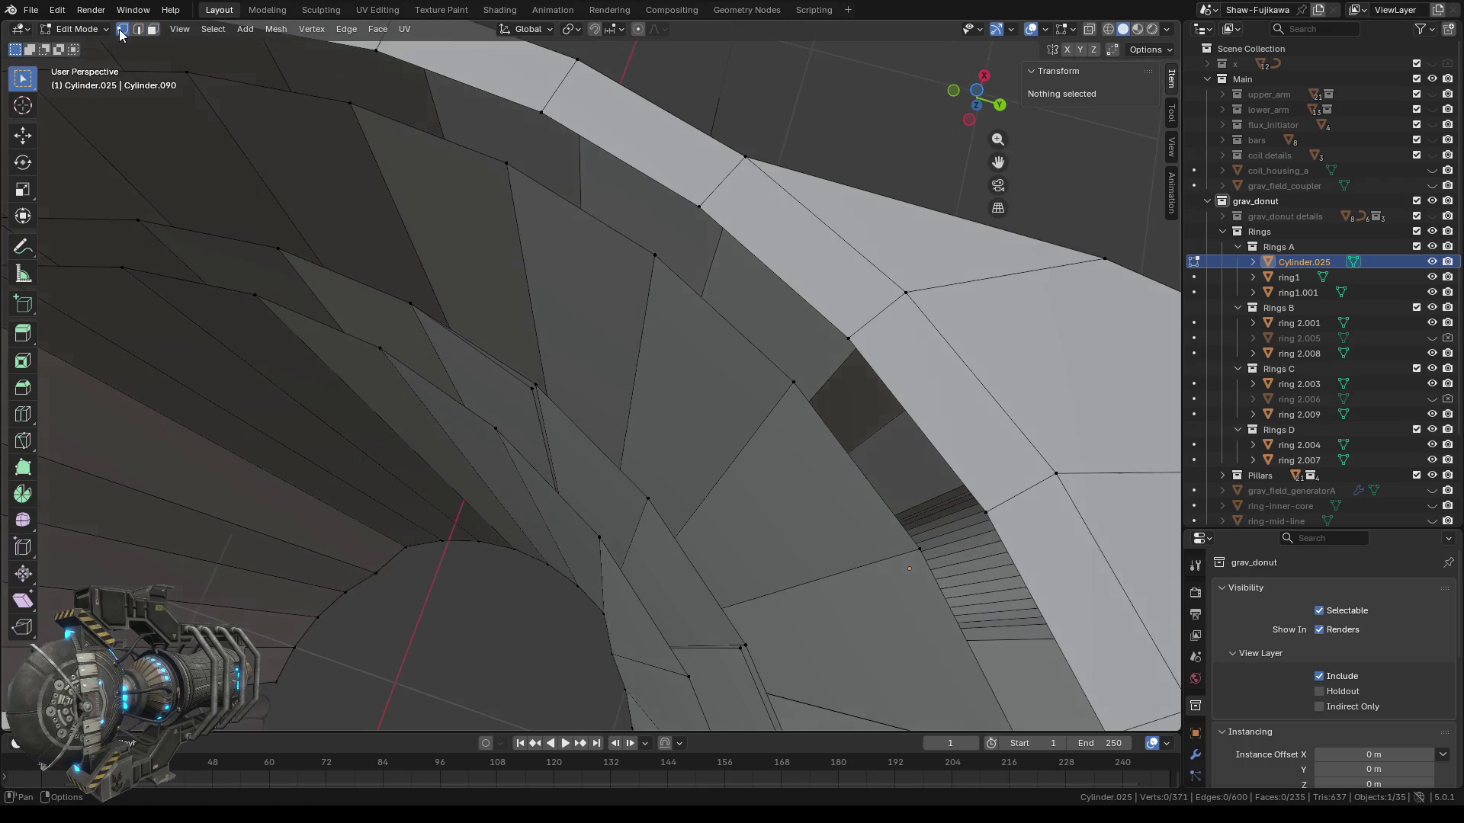
click(526, 384)
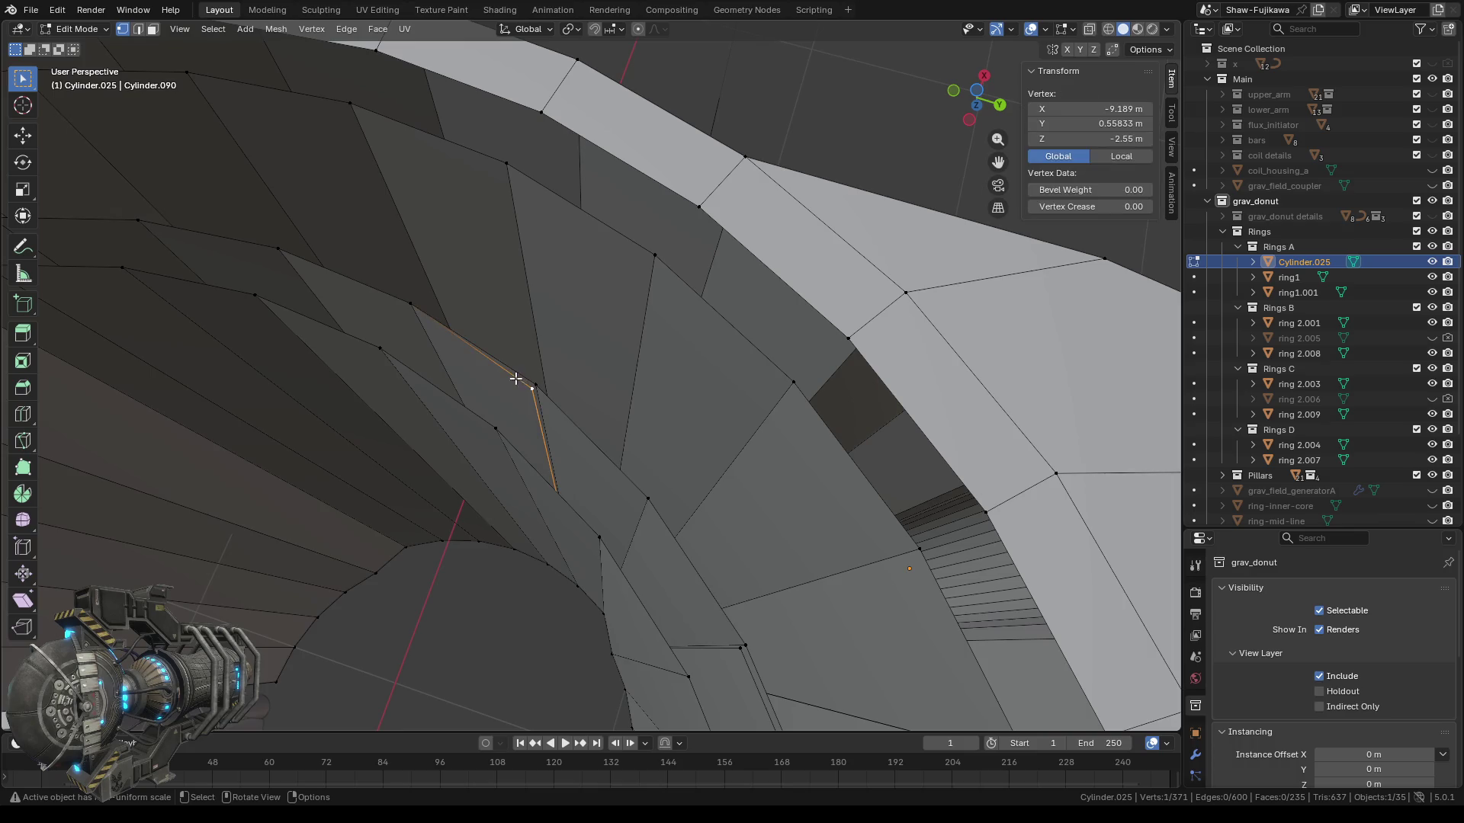
shift+click(542, 415)
key(m)
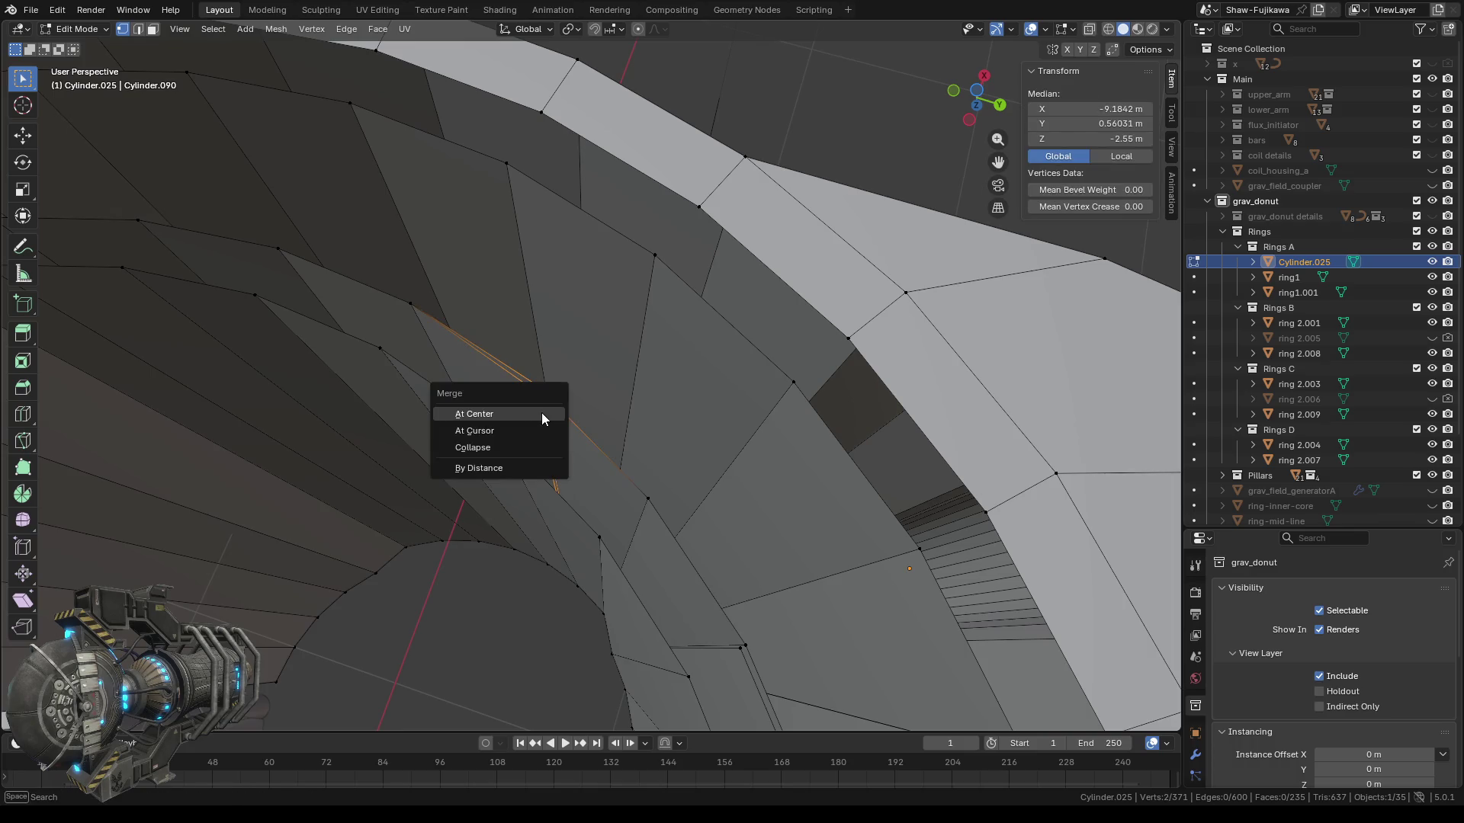
click(526, 412)
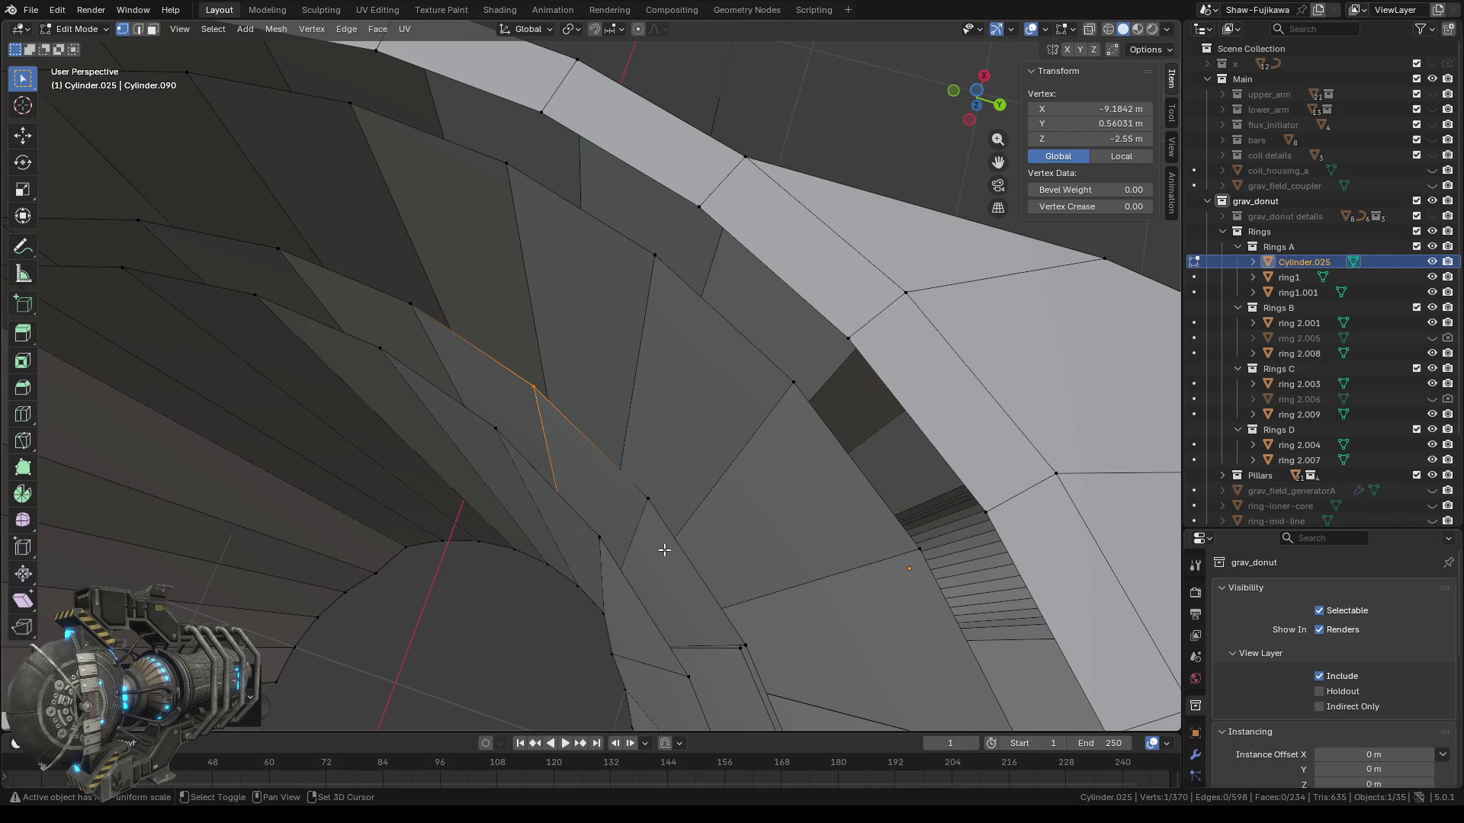
middle_drag(663, 548, 631, 513)
shift+click(639, 523)
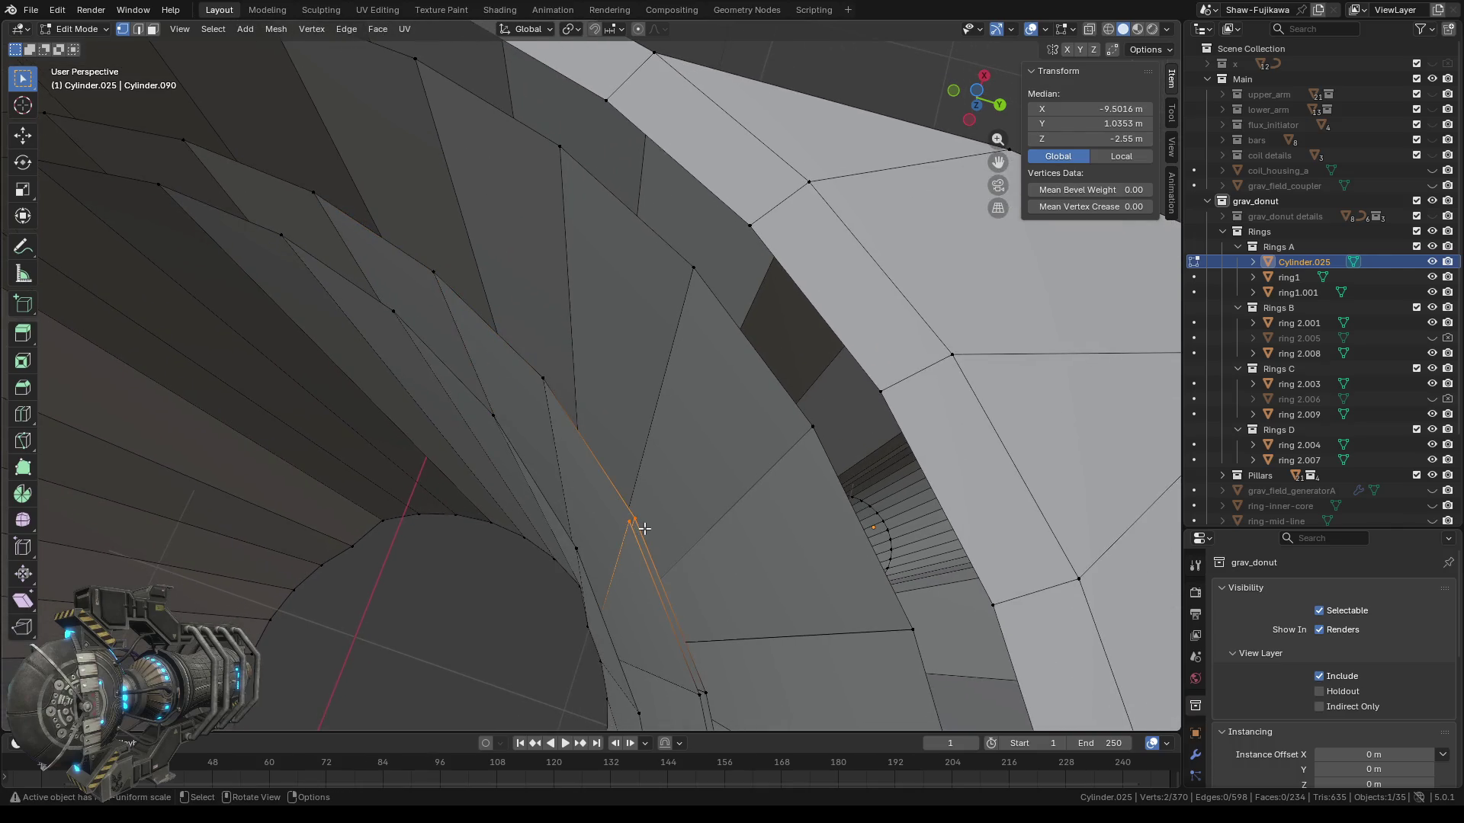
key(m)
click(607, 566)
mouse_move(616, 555)
middle_down()
mouse_move(677, 546)
mouse_move(666, 493)
middle_up()
drag(635, 446, 665, 475)
key(m)
click(657, 473)
mouse_move(706, 550)
middle_down()
mouse_move(683, 517)
mouse_move(712, 528)
mouse_move(660, 412)
middle_up()
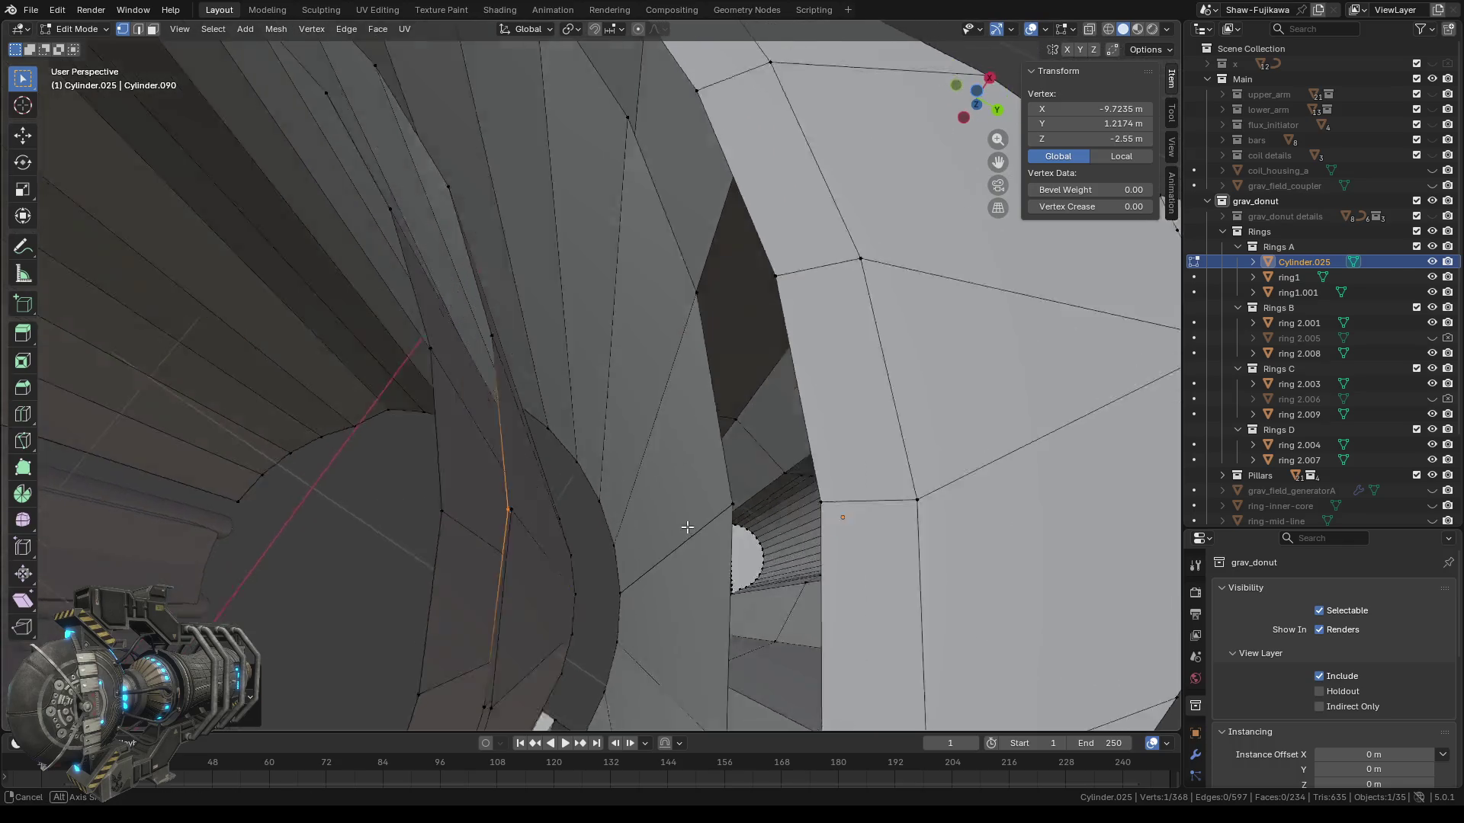
shift+click(660, 412)
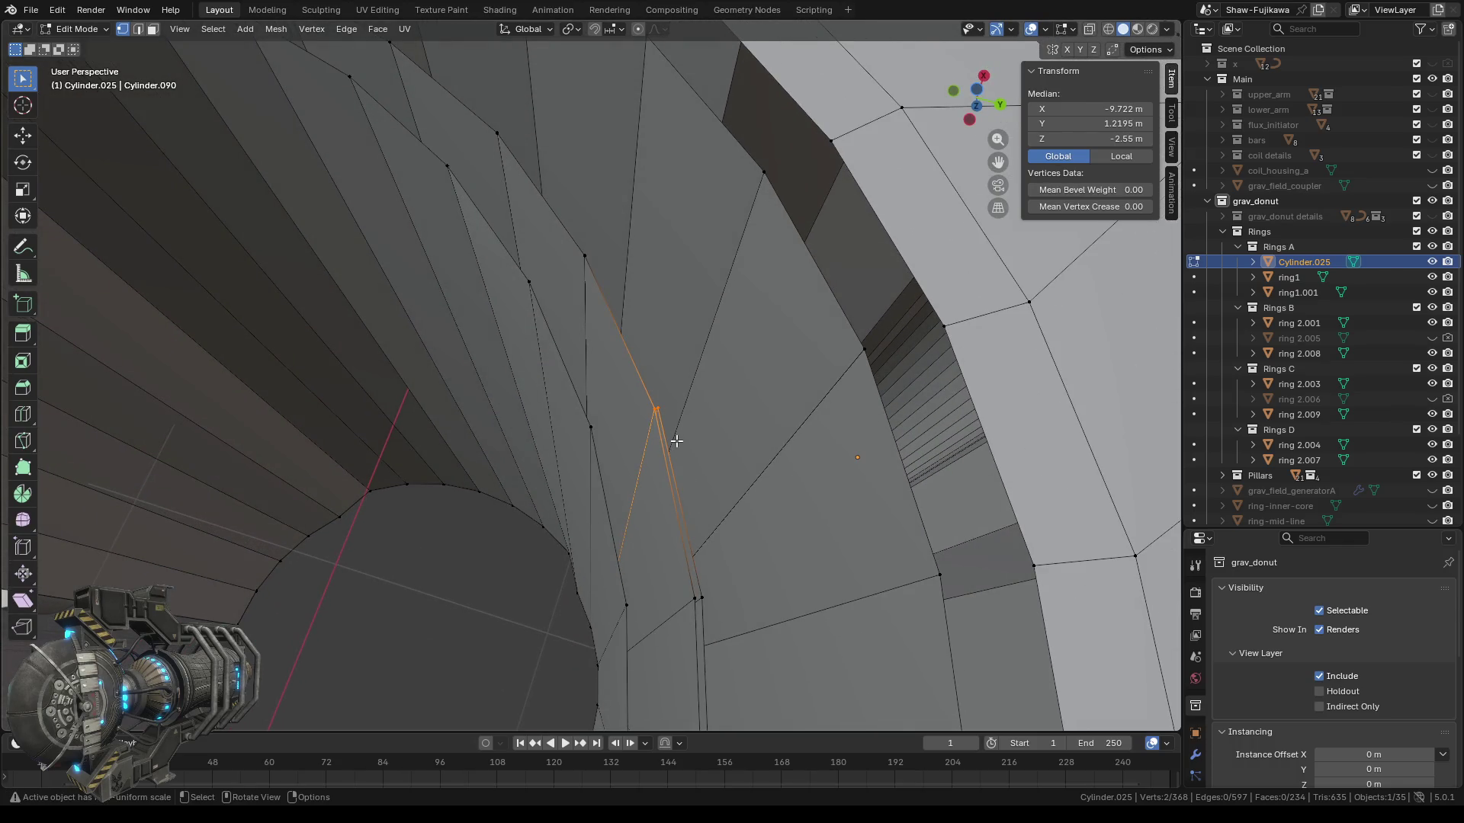
key(m)
click(671, 437)
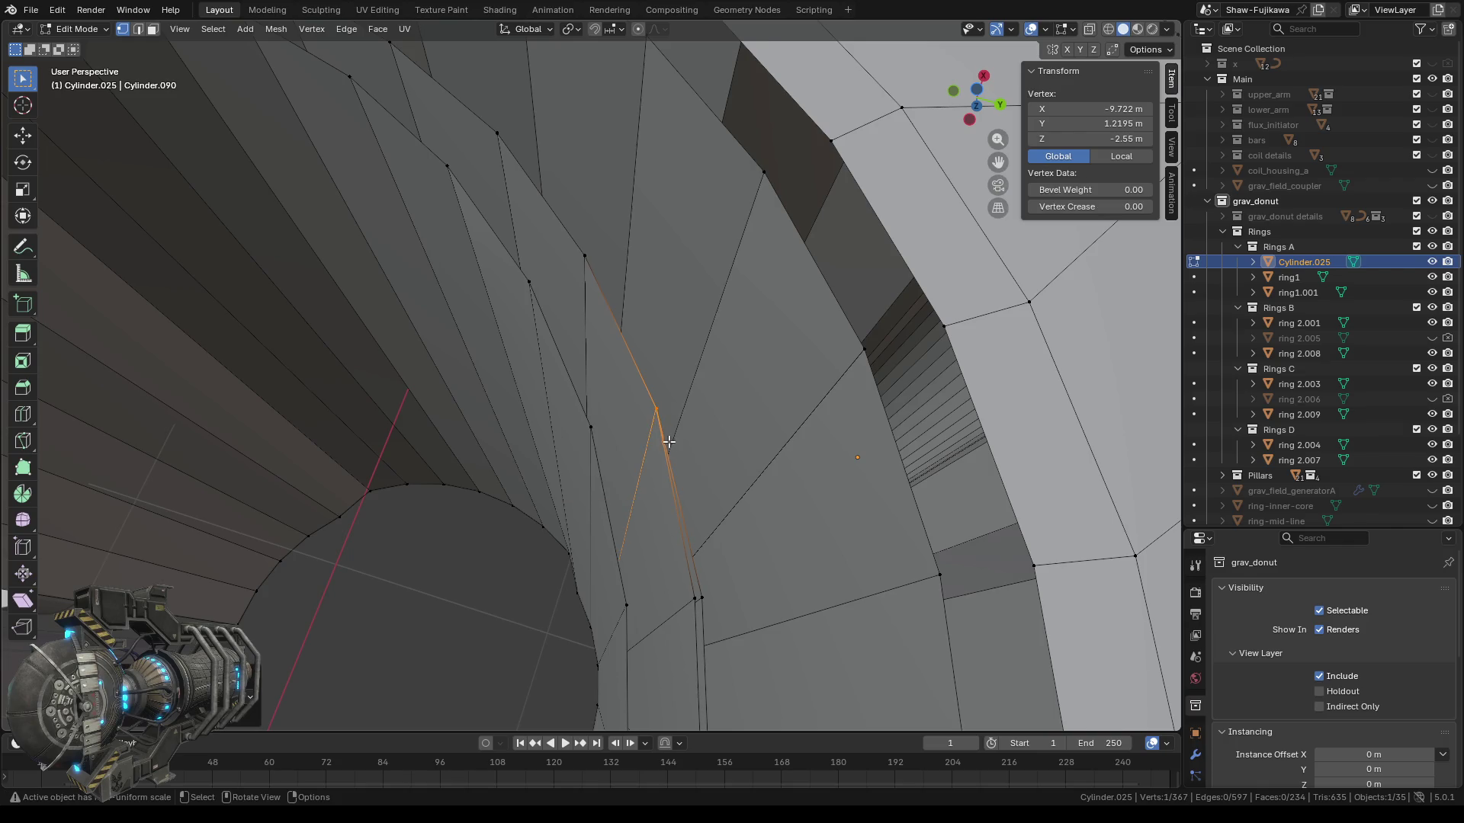
key(m)
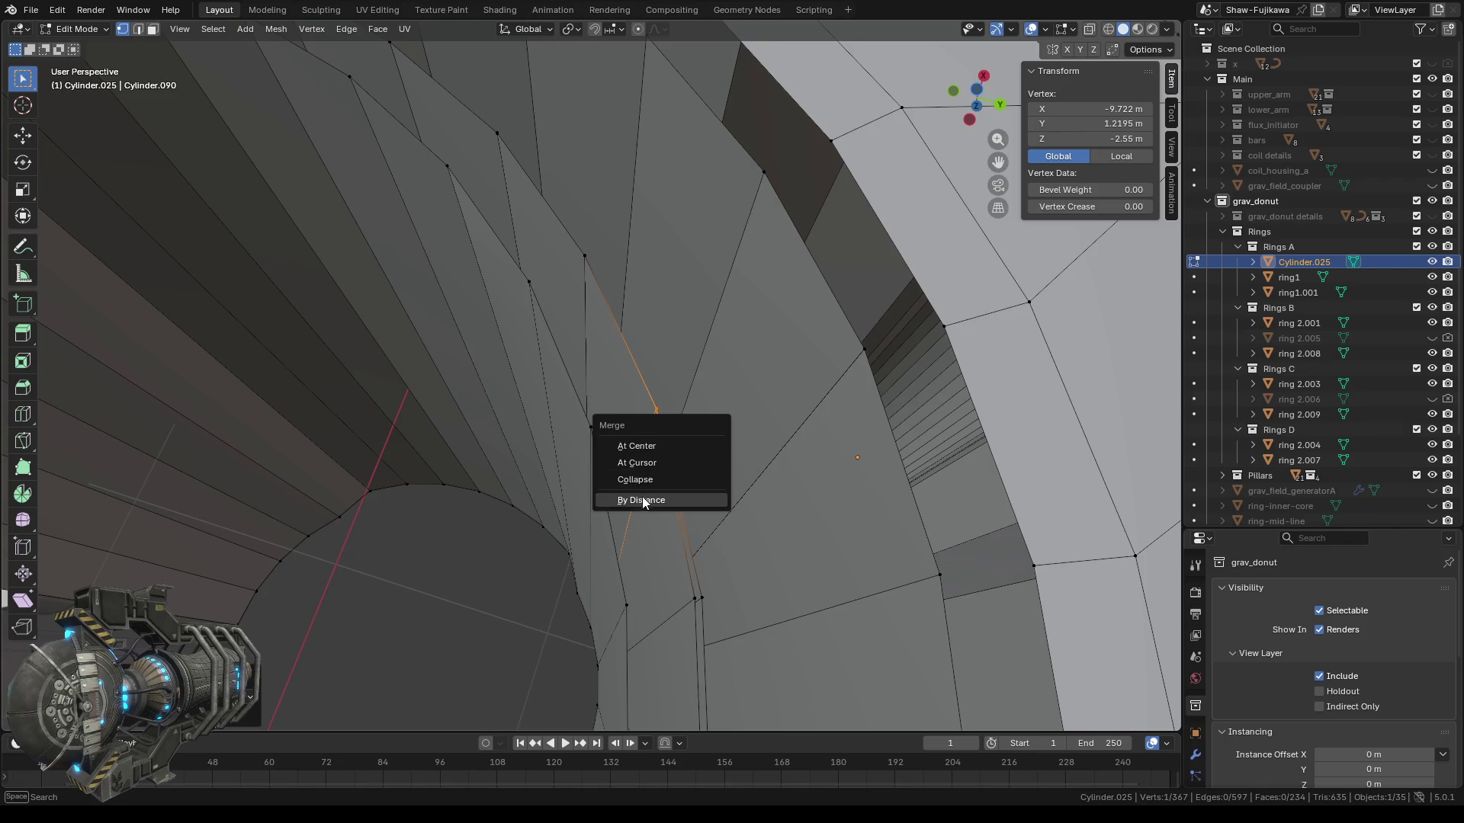
click(634, 503)
key(alt+a)
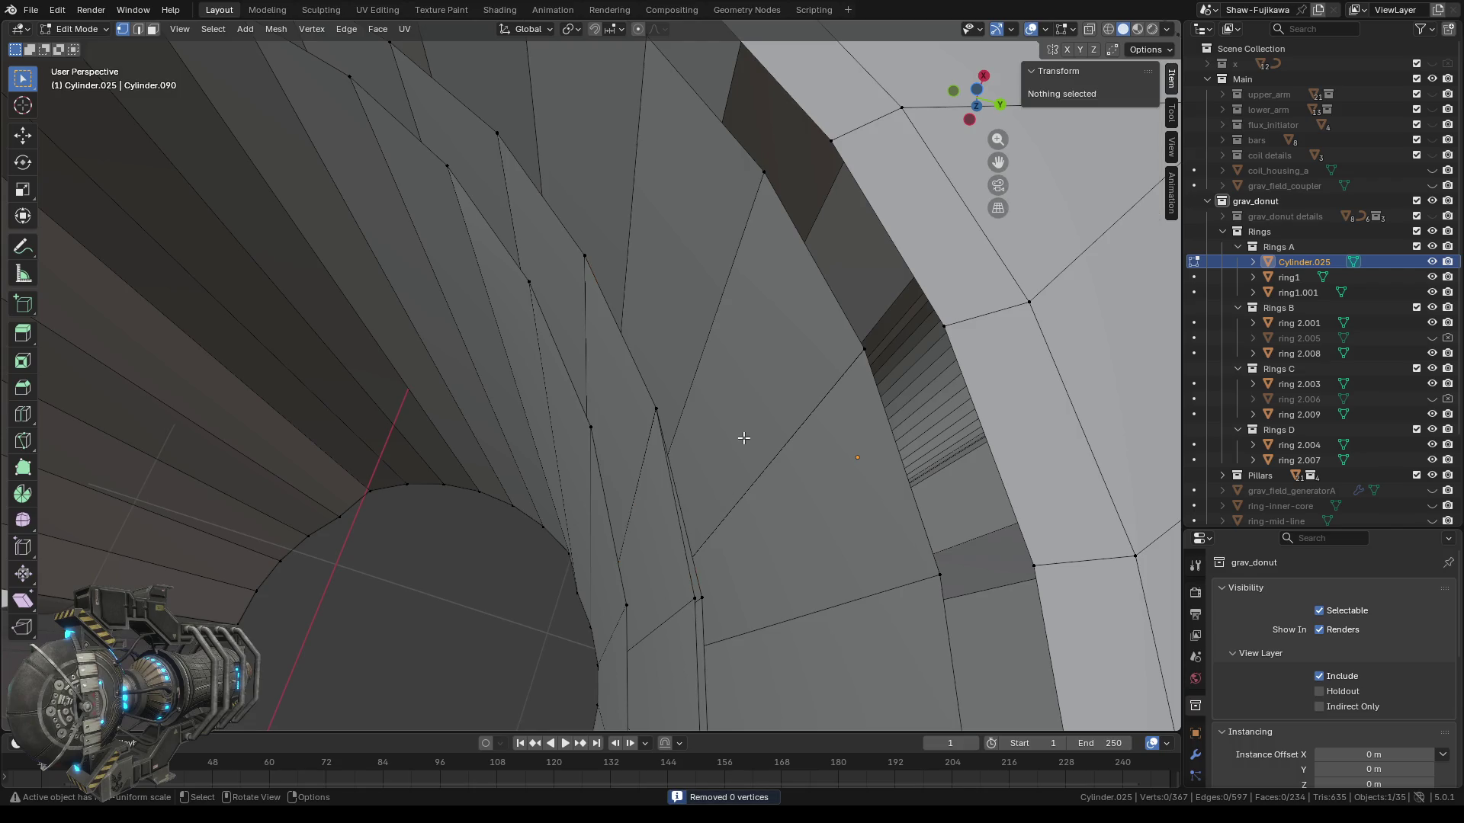
drag(685, 586, 714, 605)
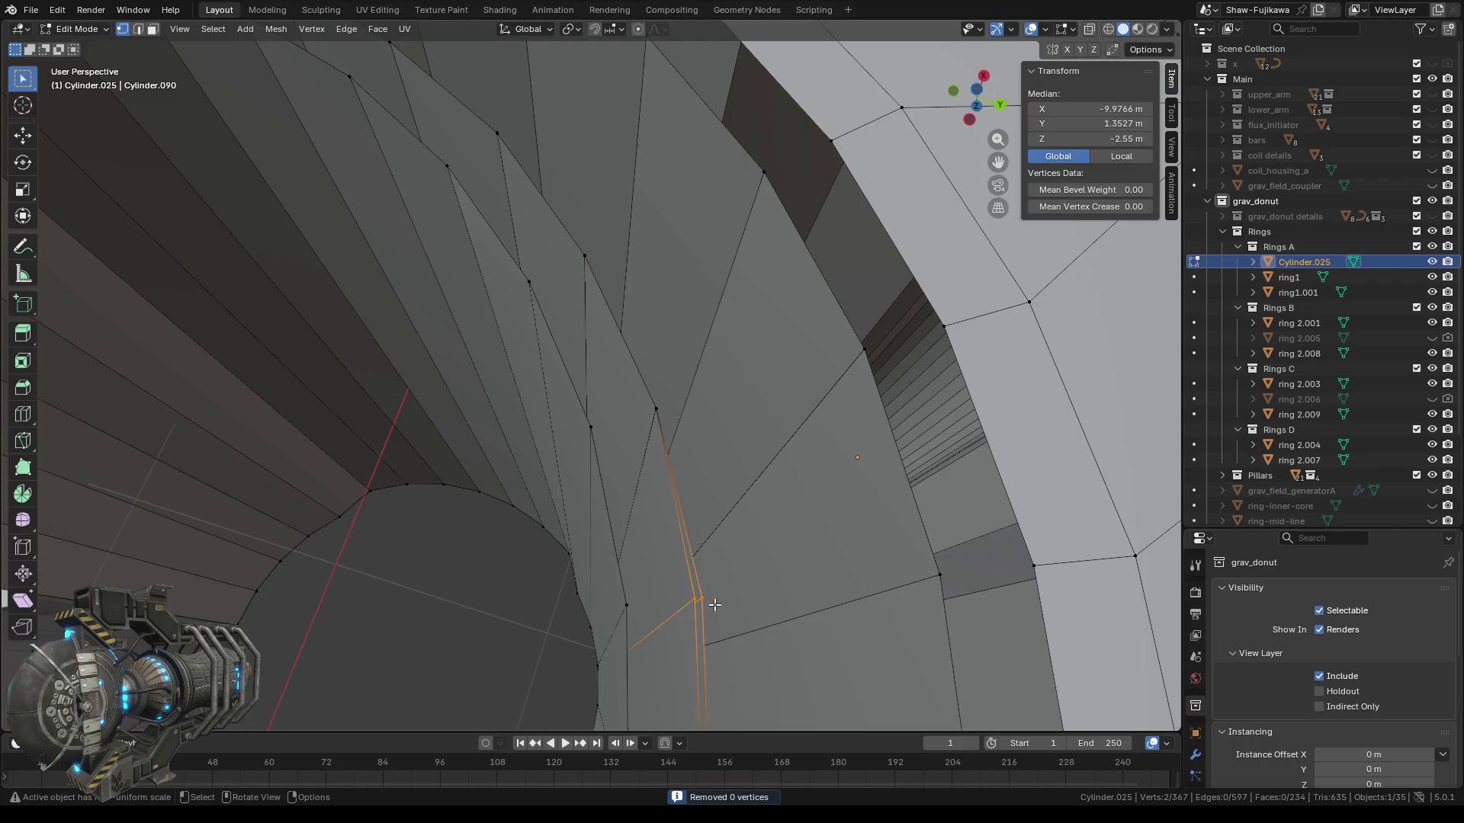
key(m)
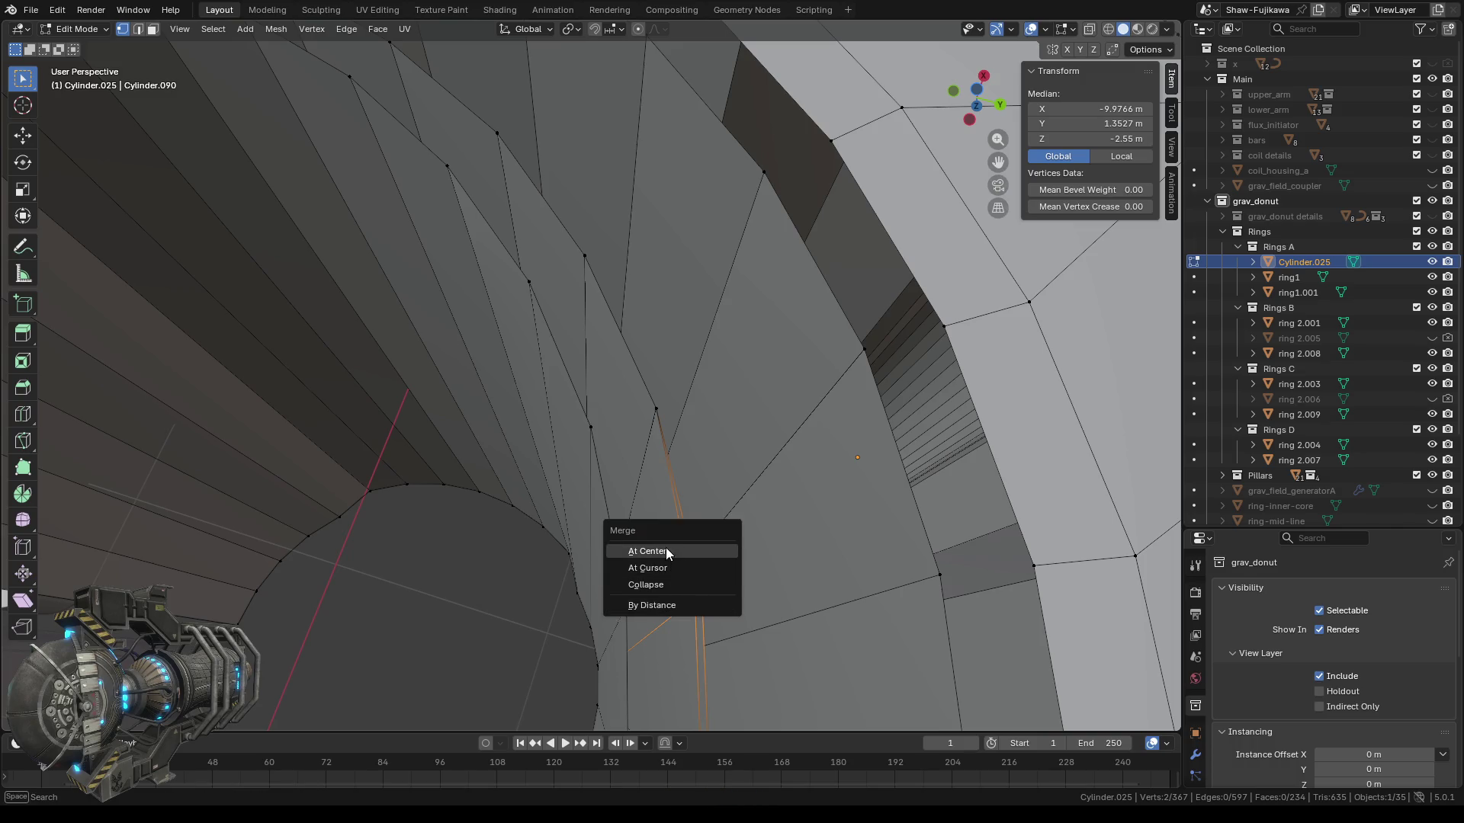
click(666, 550)
middle_drag(666, 550, 737, 467)
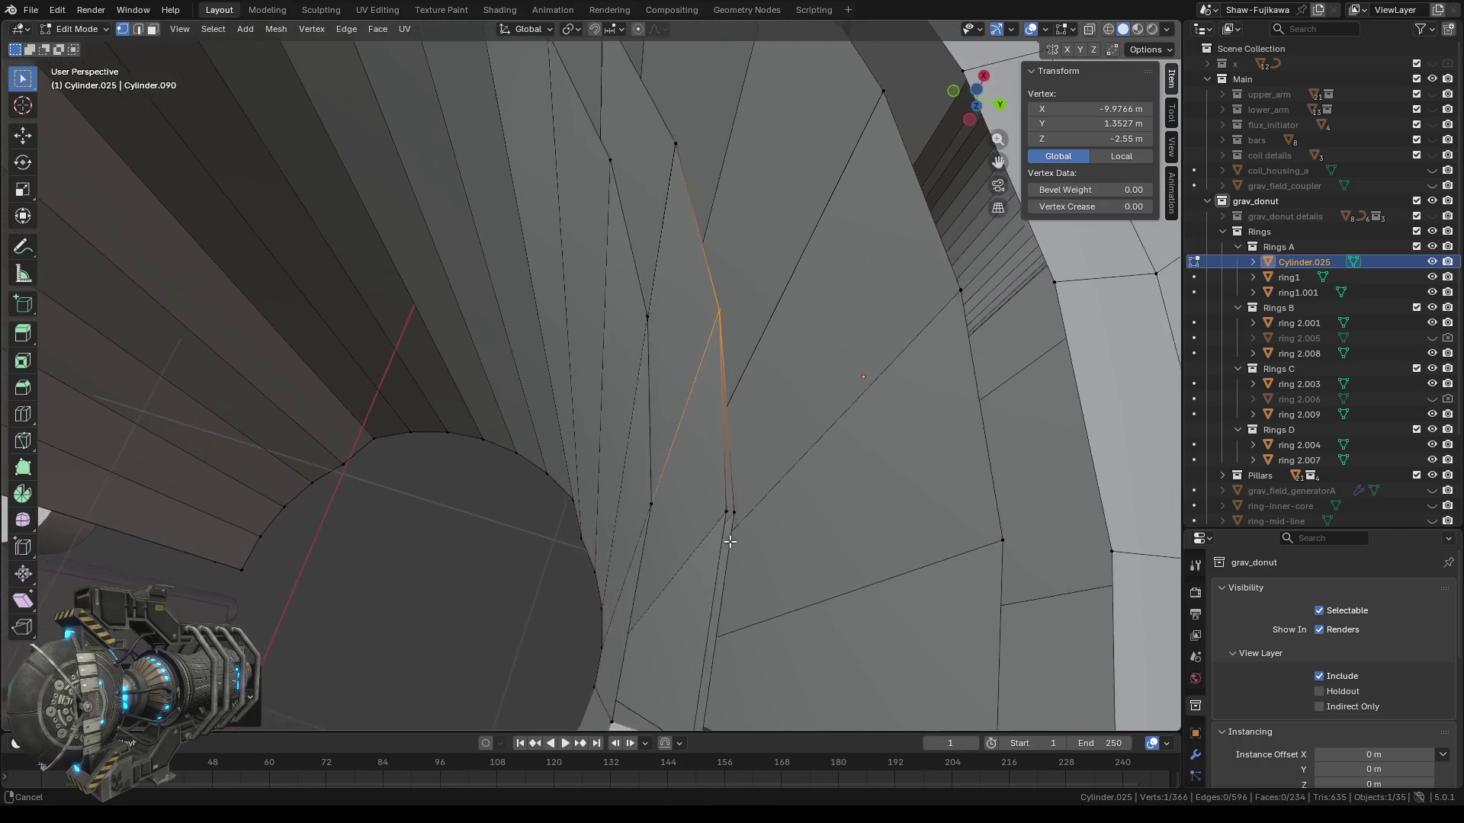
drag(736, 467, 773, 489)
key(m)
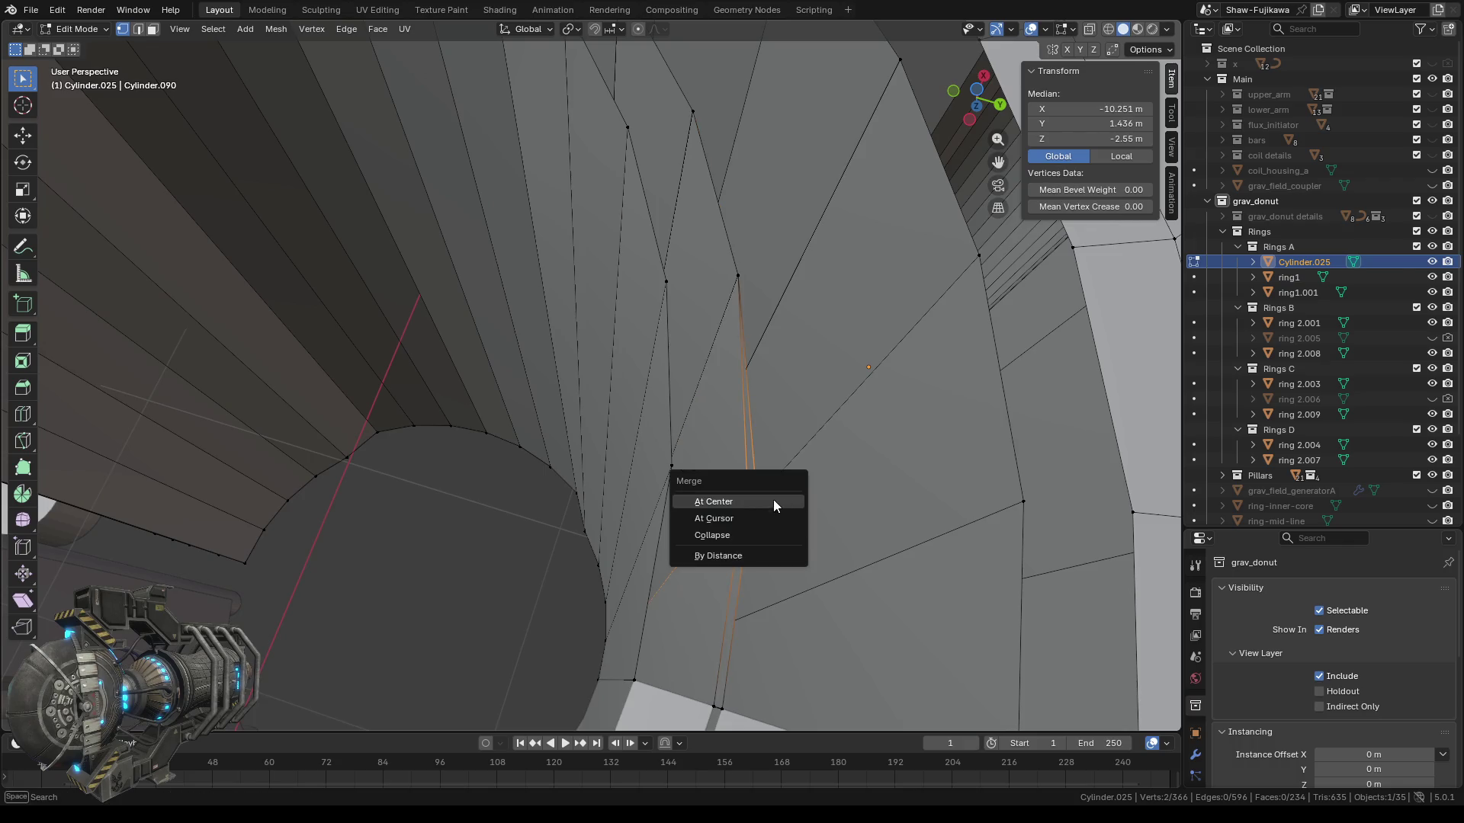
click(742, 500)
scroll(782, 536, down, 1)
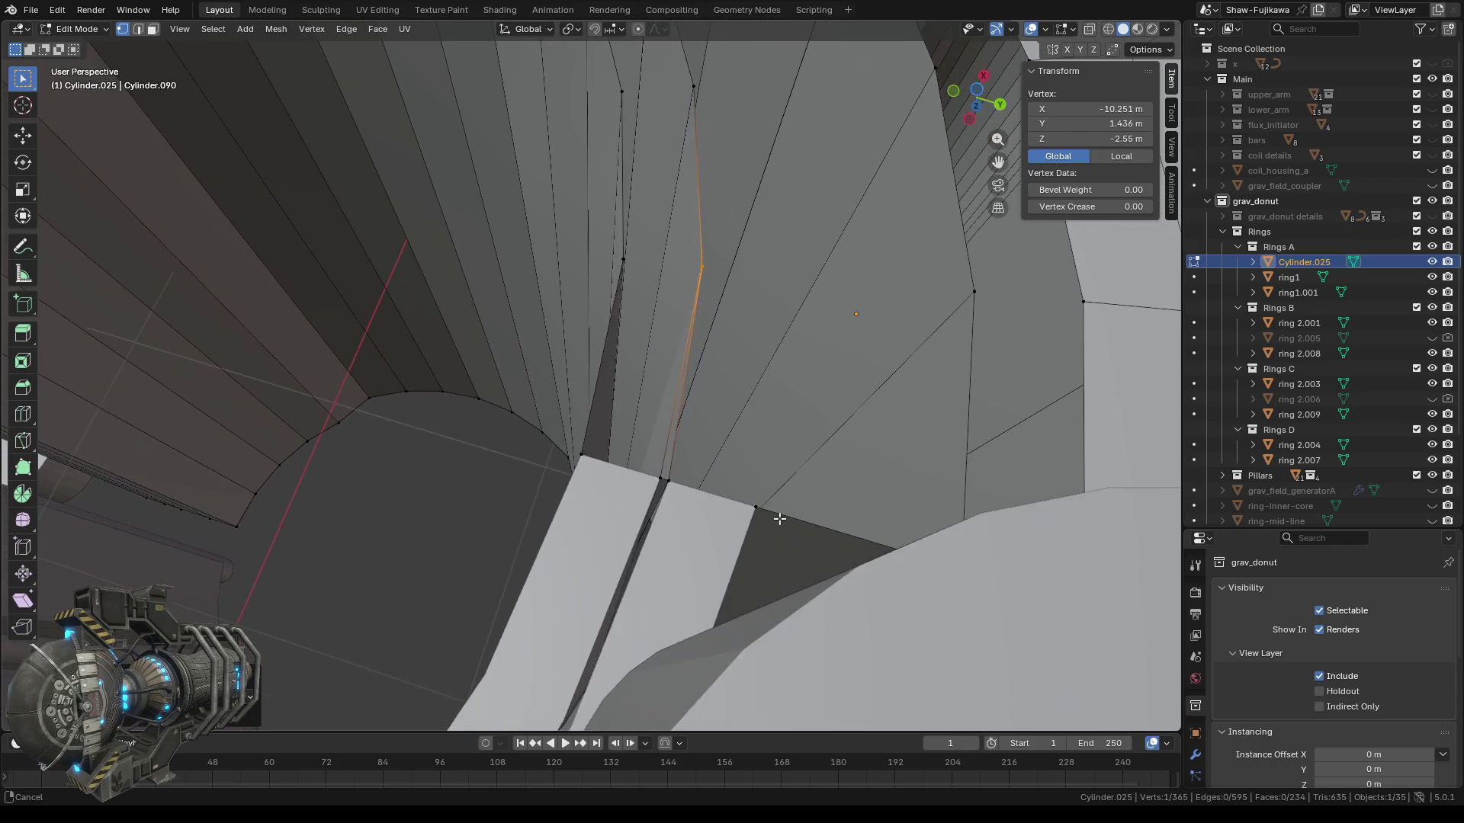
scroll(776, 533, down, 1)
scroll(770, 530, down, 1)
scroll(766, 527, down, 1)
shift+middle_drag(765, 528, 753, 536)
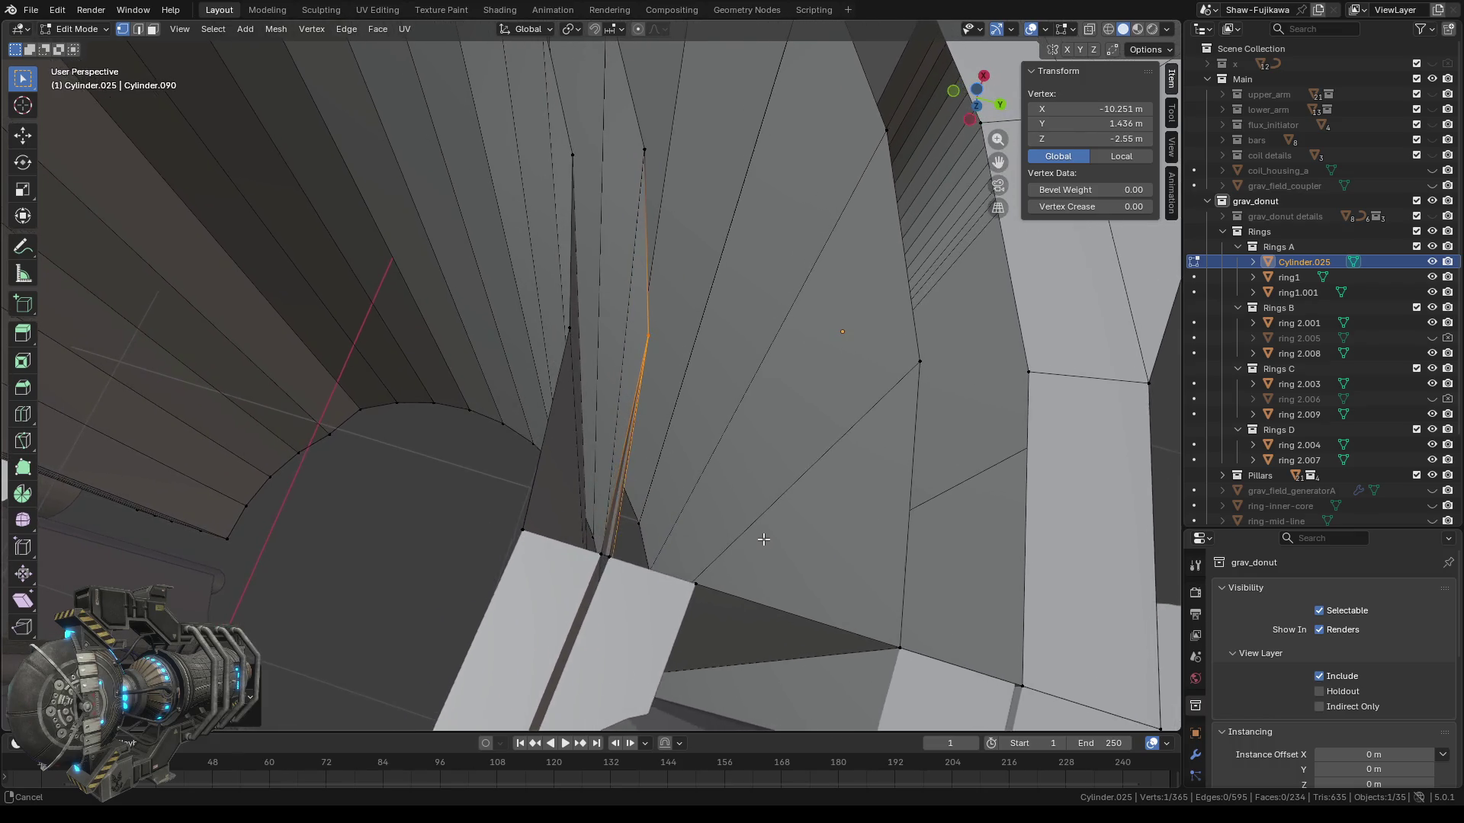
ctrl+scroll(758, 540, up, 2)
ctrl+scroll(775, 533, up, 2)
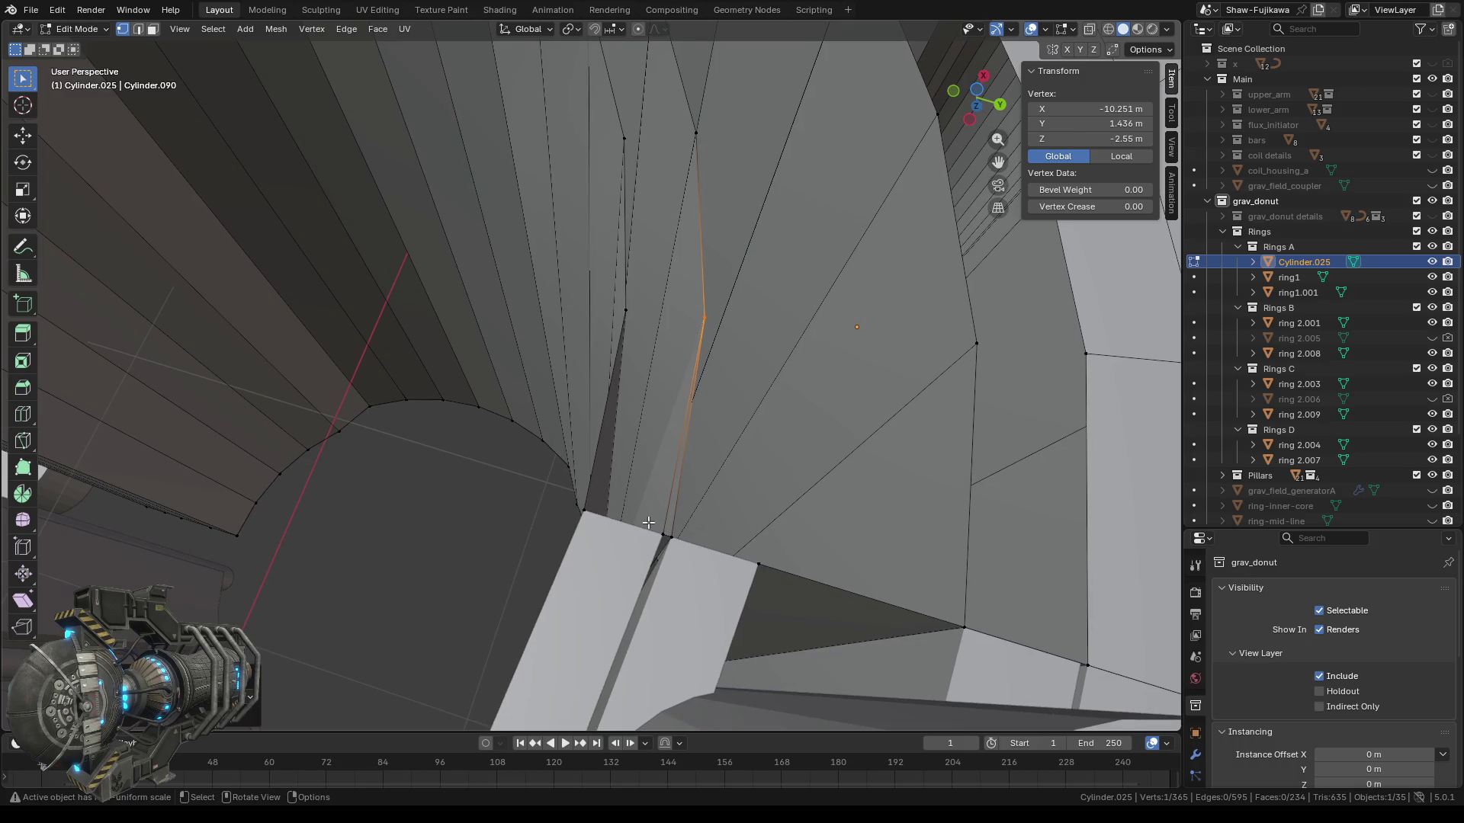
shift+click(667, 536)
key(m)
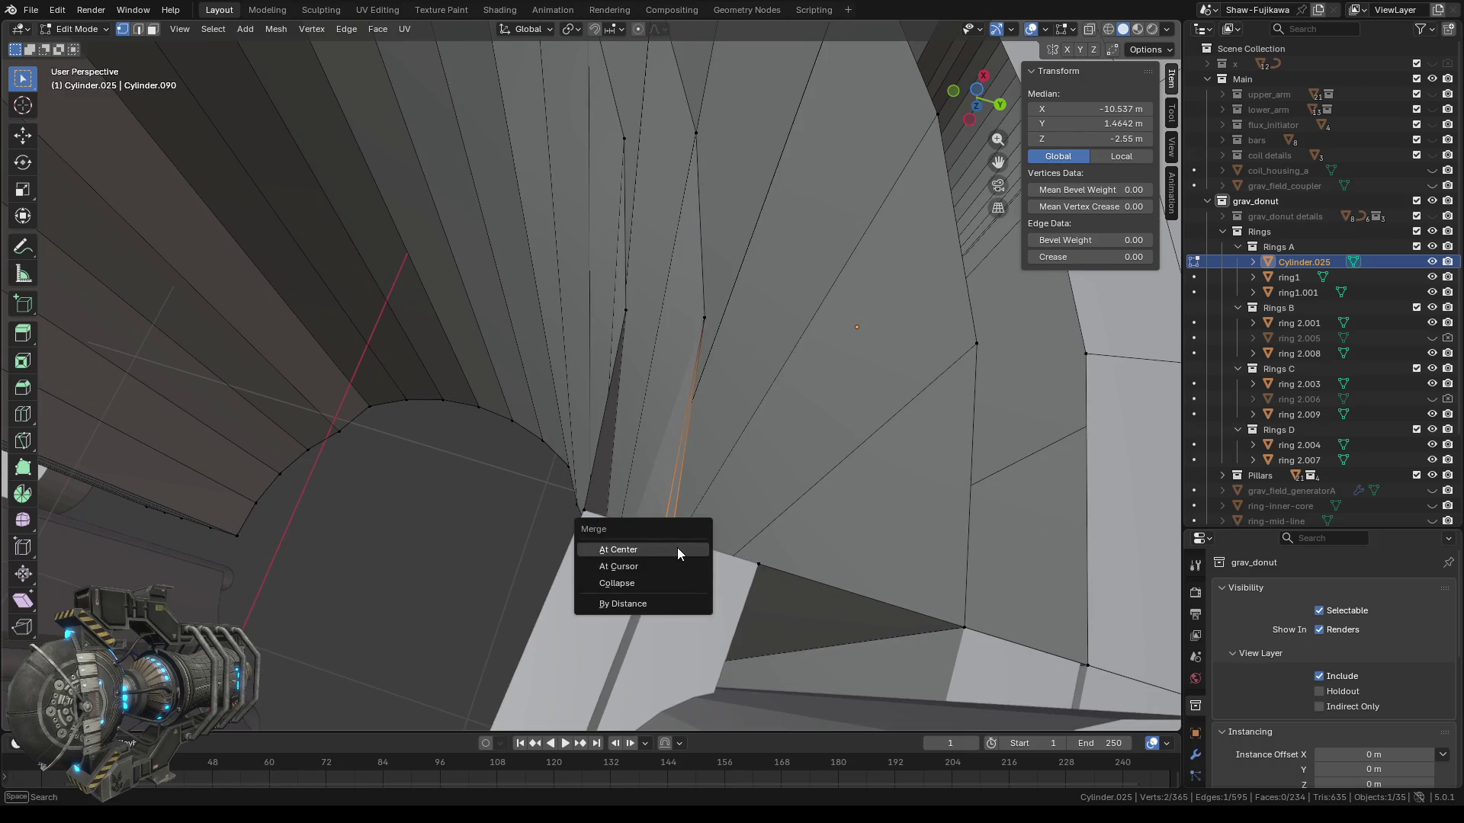
click(680, 547)
mouse_move(687, 551)
middle_down()
mouse_move(554, 457)
mouse_move(599, 418)
middle_up()
shift+middle_drag(503, 536, 682, 534)
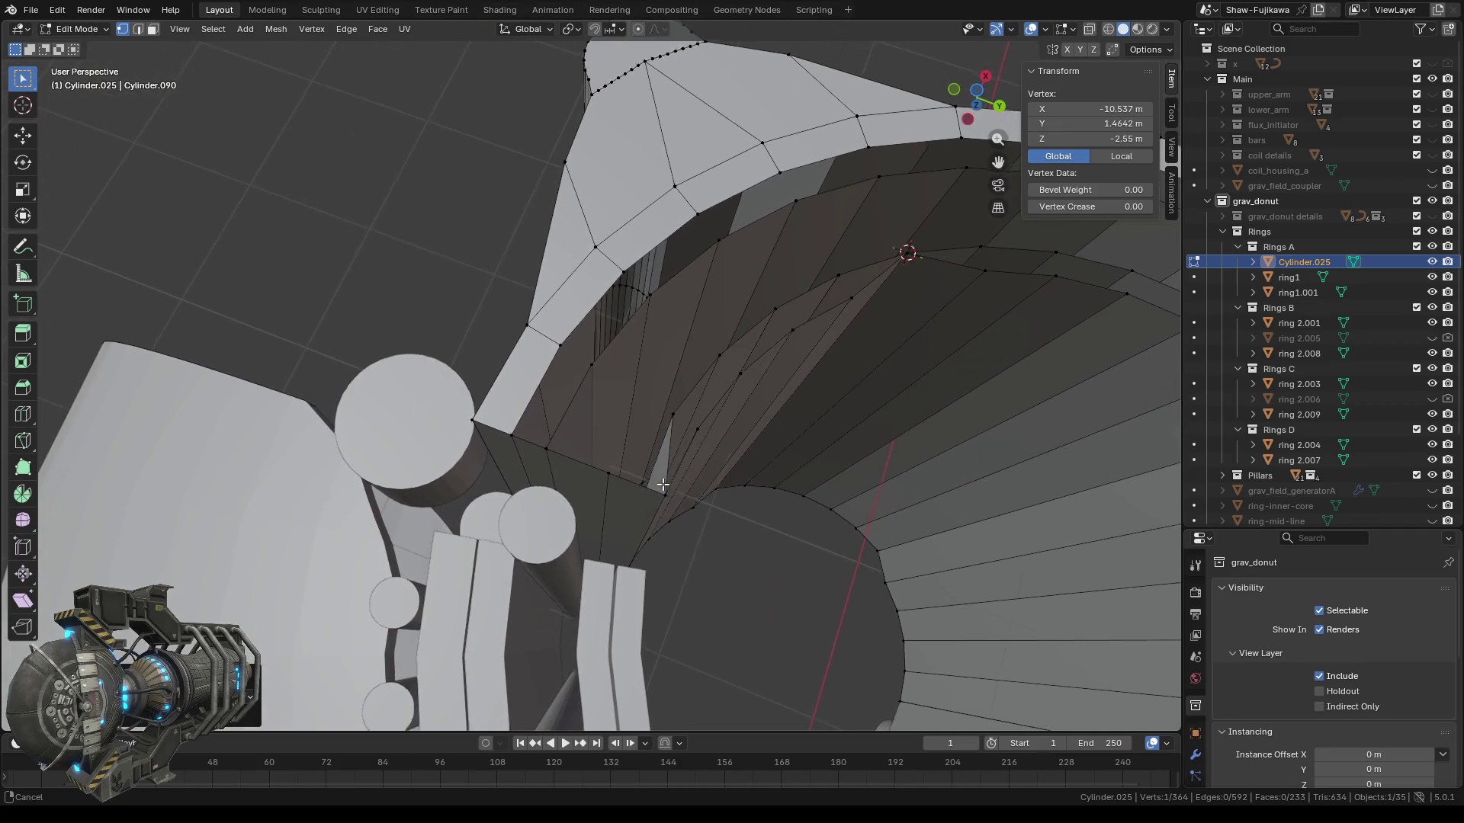
scroll(682, 534, up, 3)
scroll(668, 564, down, 2)
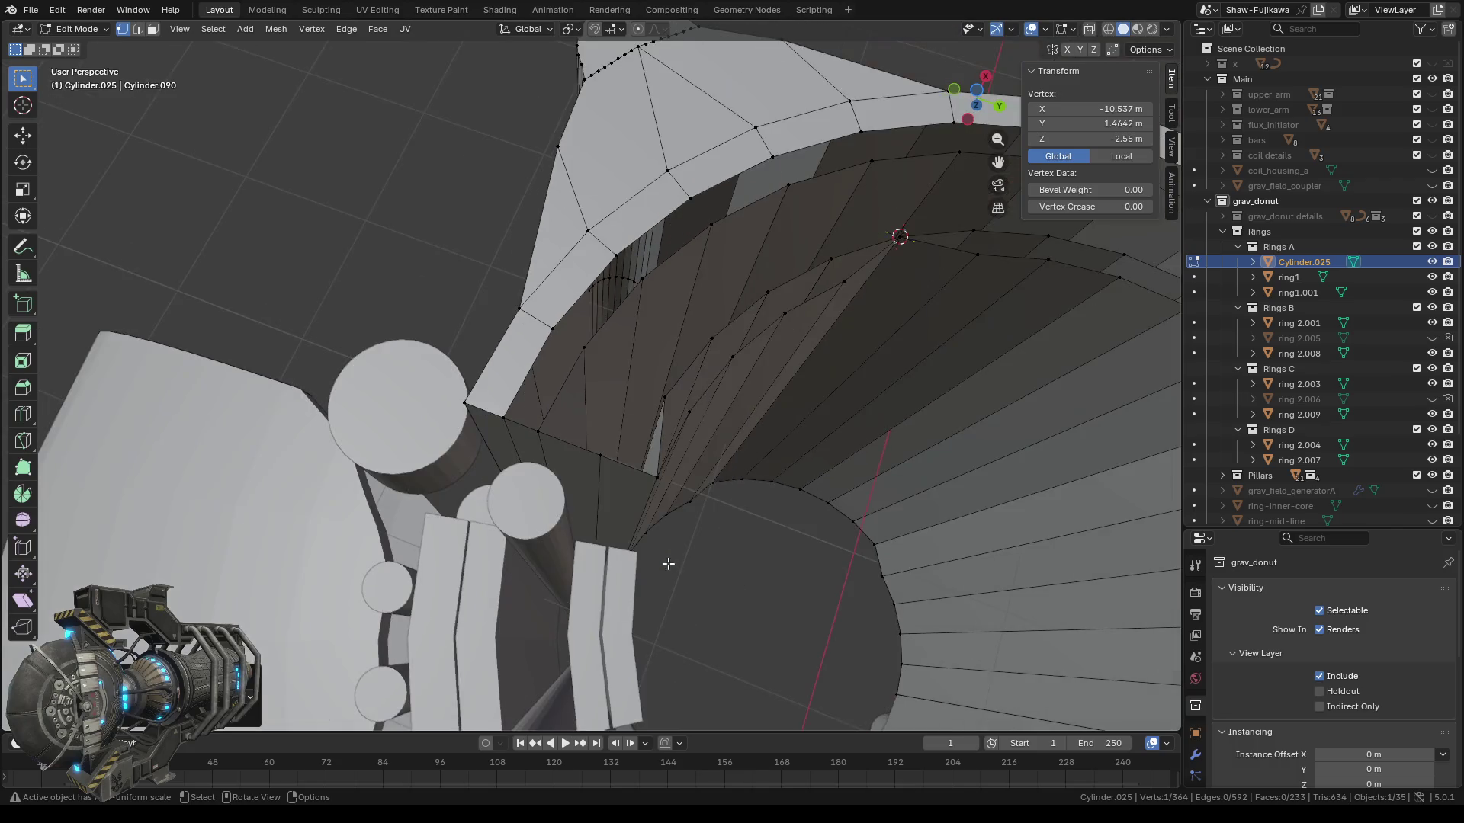
mouse_move(679, 561)
middle_down()
mouse_move(599, 557)
mouse_move(613, 574)
mouse_move(549, 472)
mouse_move(733, 419)
middle_up()
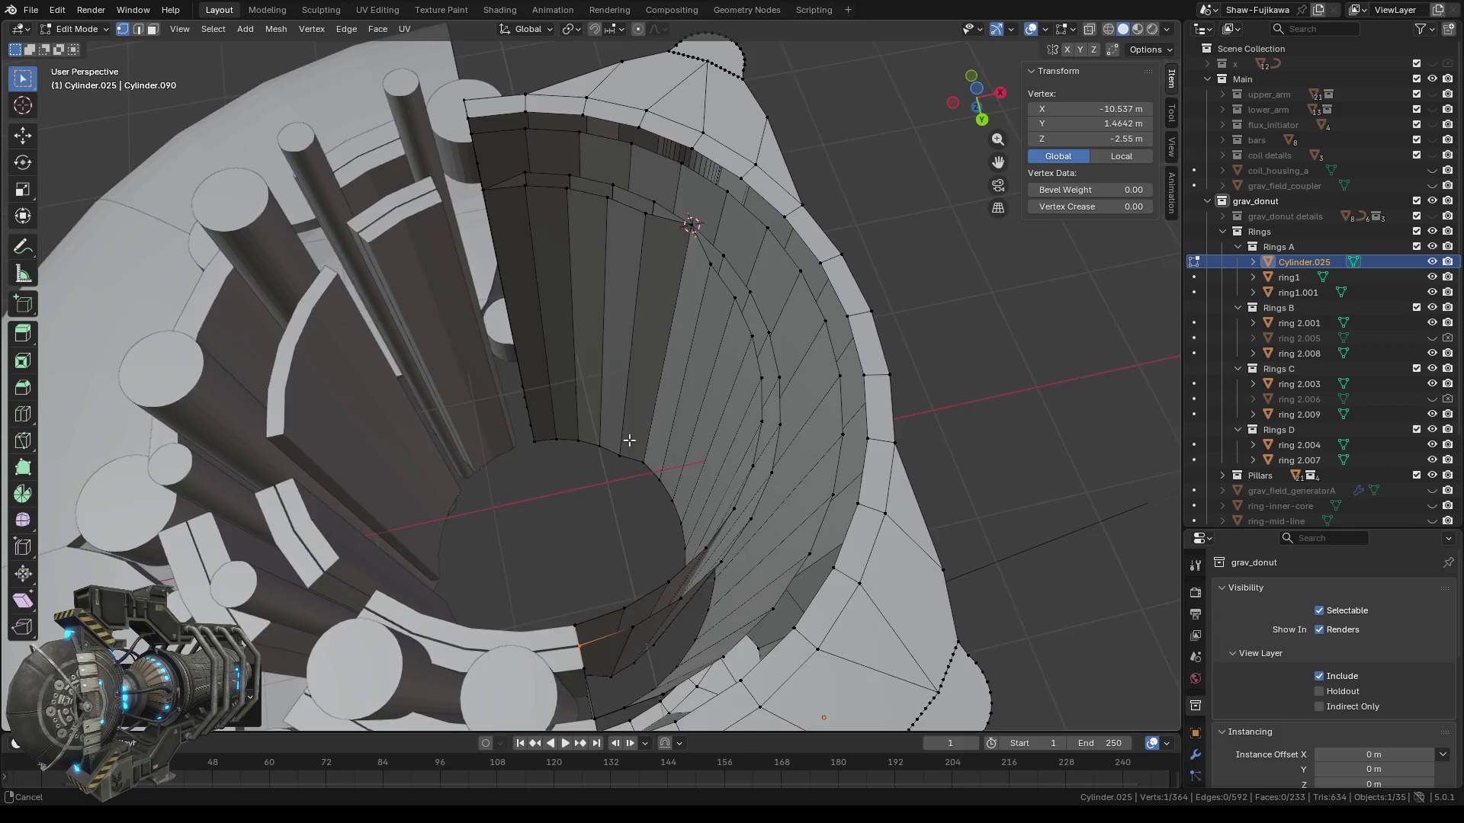
From an oblique bottom view, nudge the stray corner vertex slightly with G.
click(977, 97)
shift+middle_drag(605, 611, 597, 456)
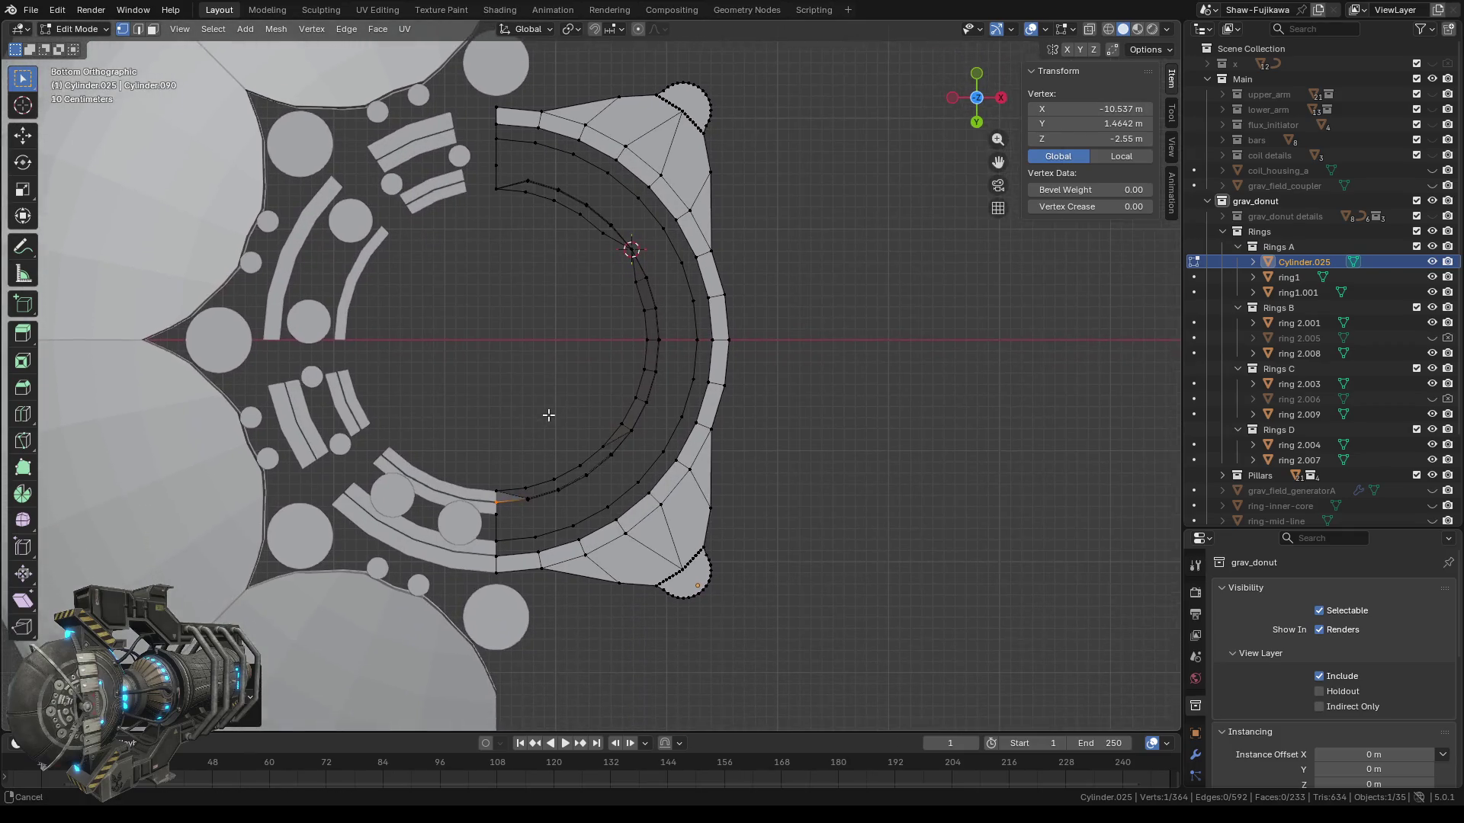
scroll(593, 405, up, 2)
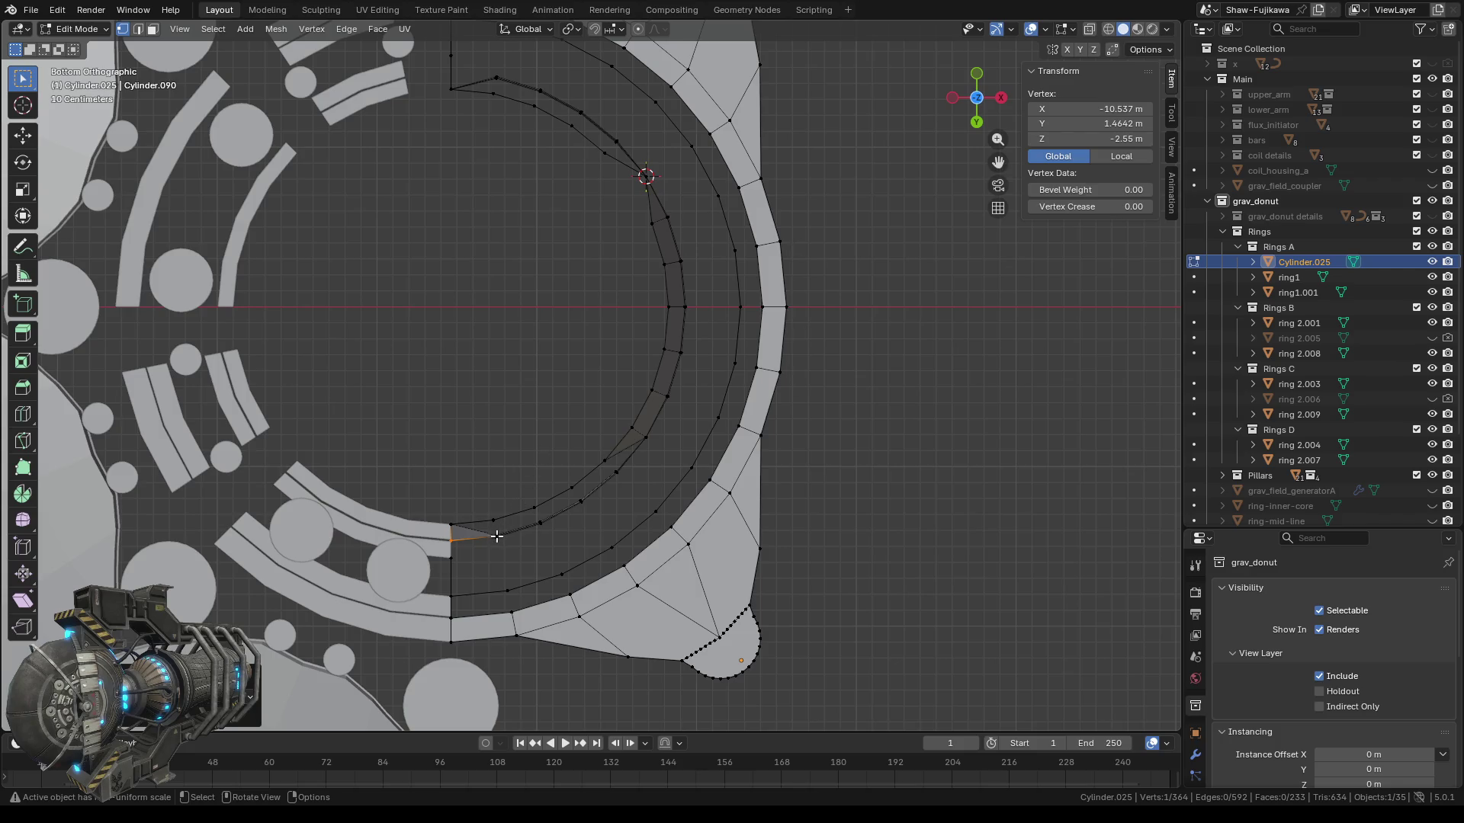
scroll(487, 554, up, 2)
scroll(585, 416, up, 2)
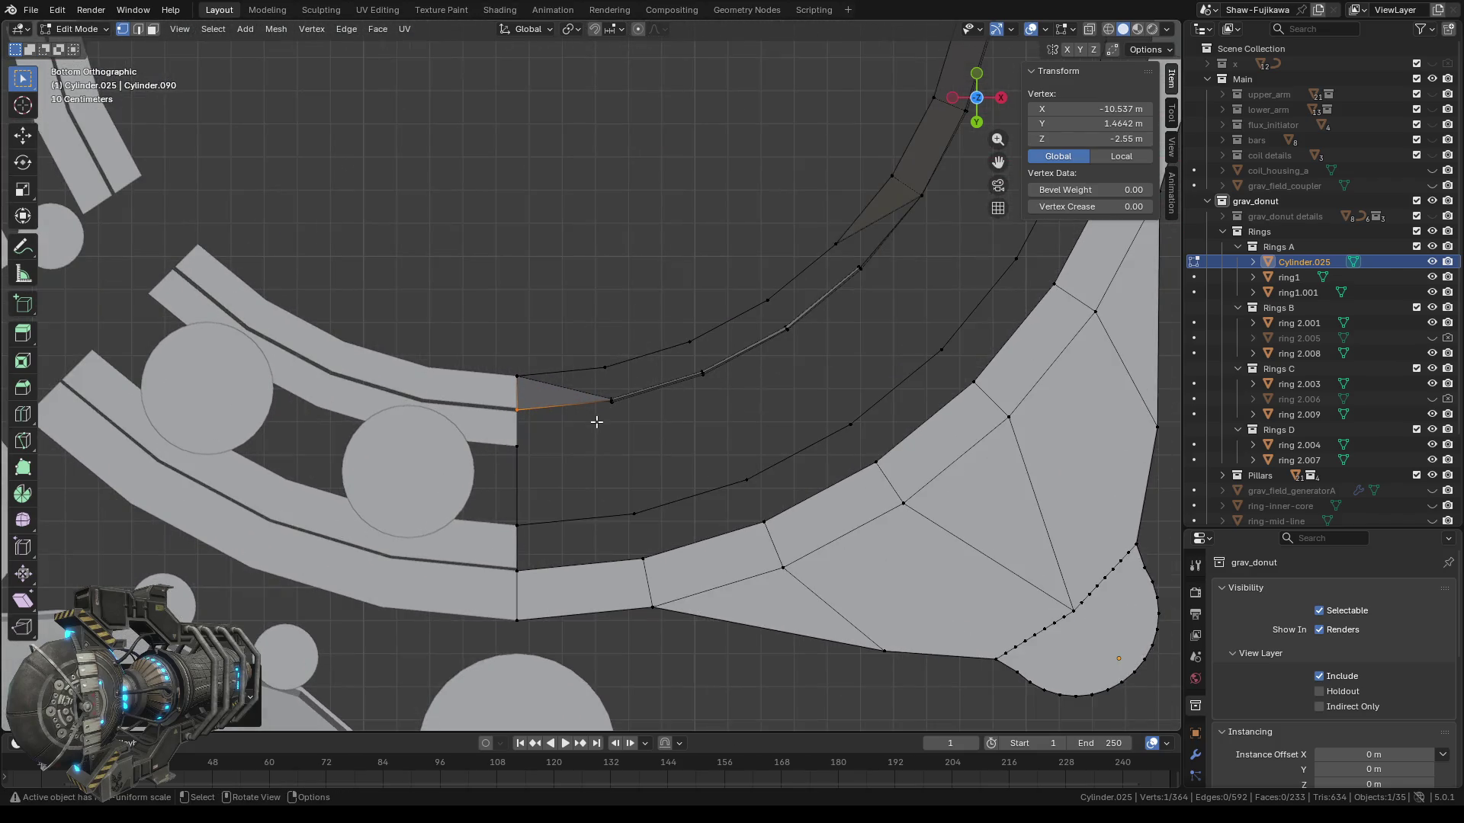
middle_drag(519, 333, 540, 317)
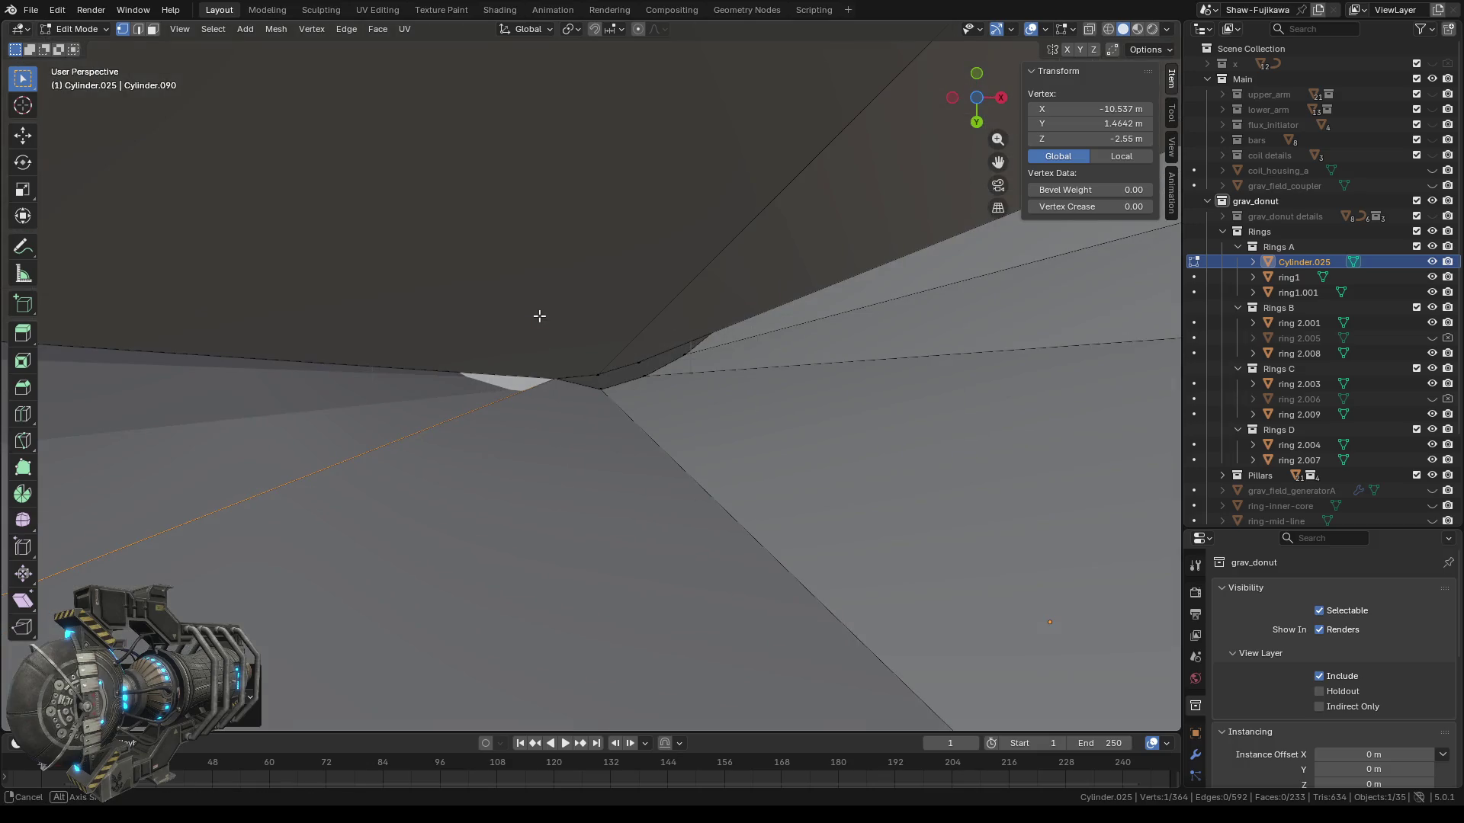
scroll(540, 317, down, 2)
mouse_move(572, 369)
middle_down()
mouse_move(610, 402)
mouse_move(565, 405)
middle_up()
scroll(563, 358, up, 2)
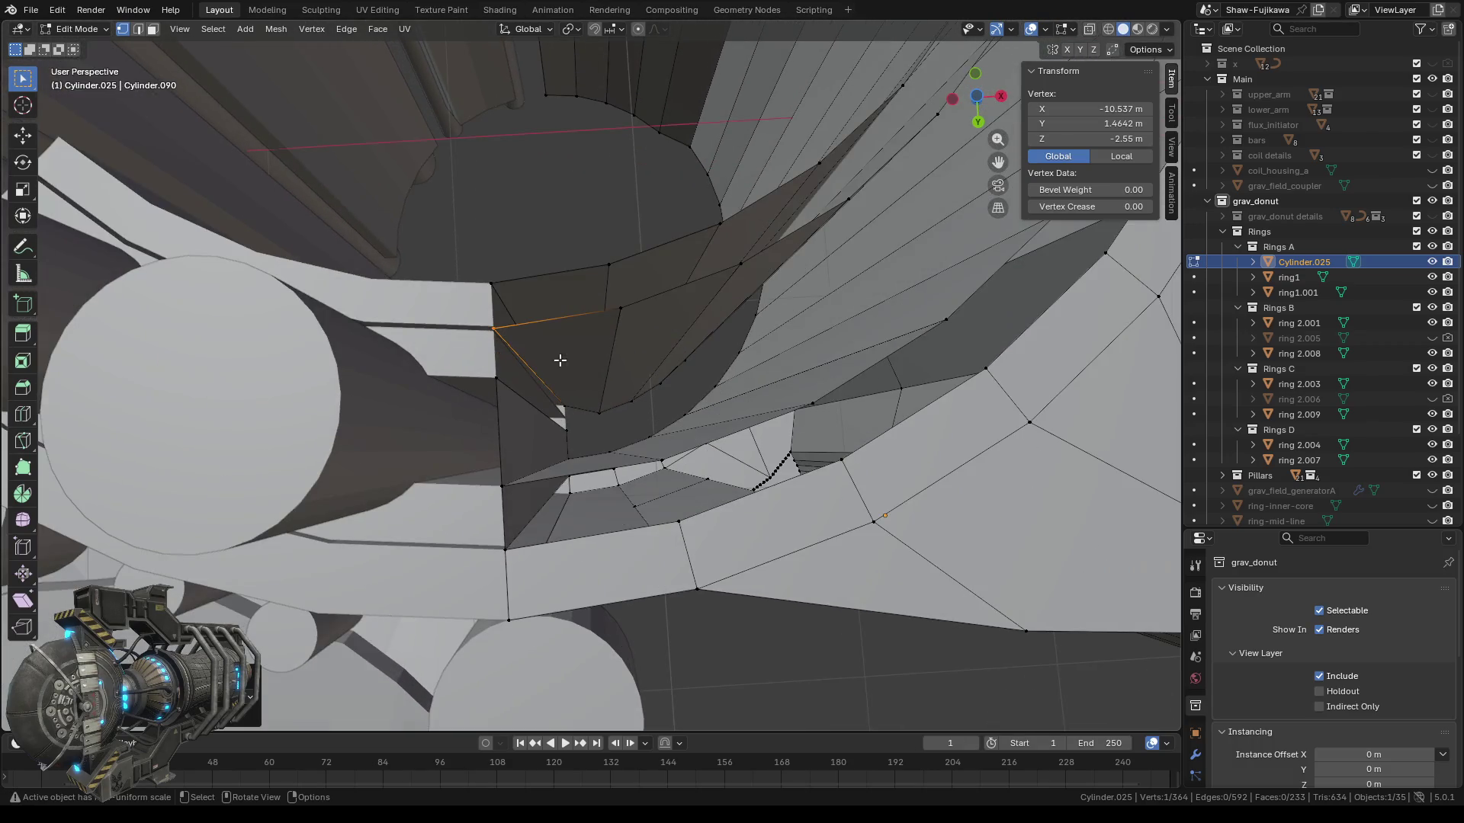
key(g)
click(534, 267)
Snap the 3D cursor to that vertex, merge the neighbouring corner vertex At Cursor, then deselect.
right_click(560, 181)
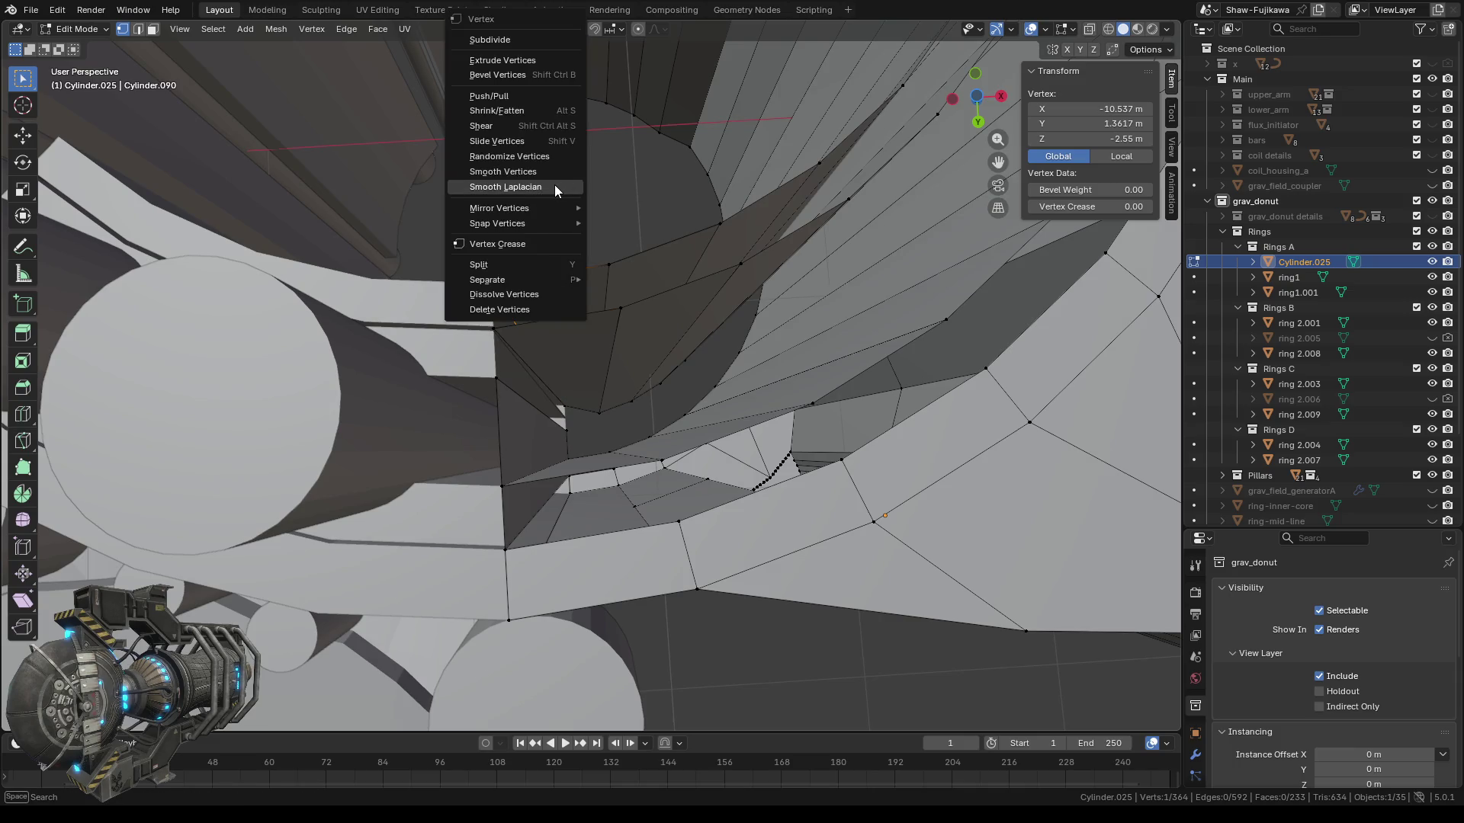
mouse_move(516, 225)
click(651, 288)
key(b)
drag(480, 324, 508, 342)
key(m)
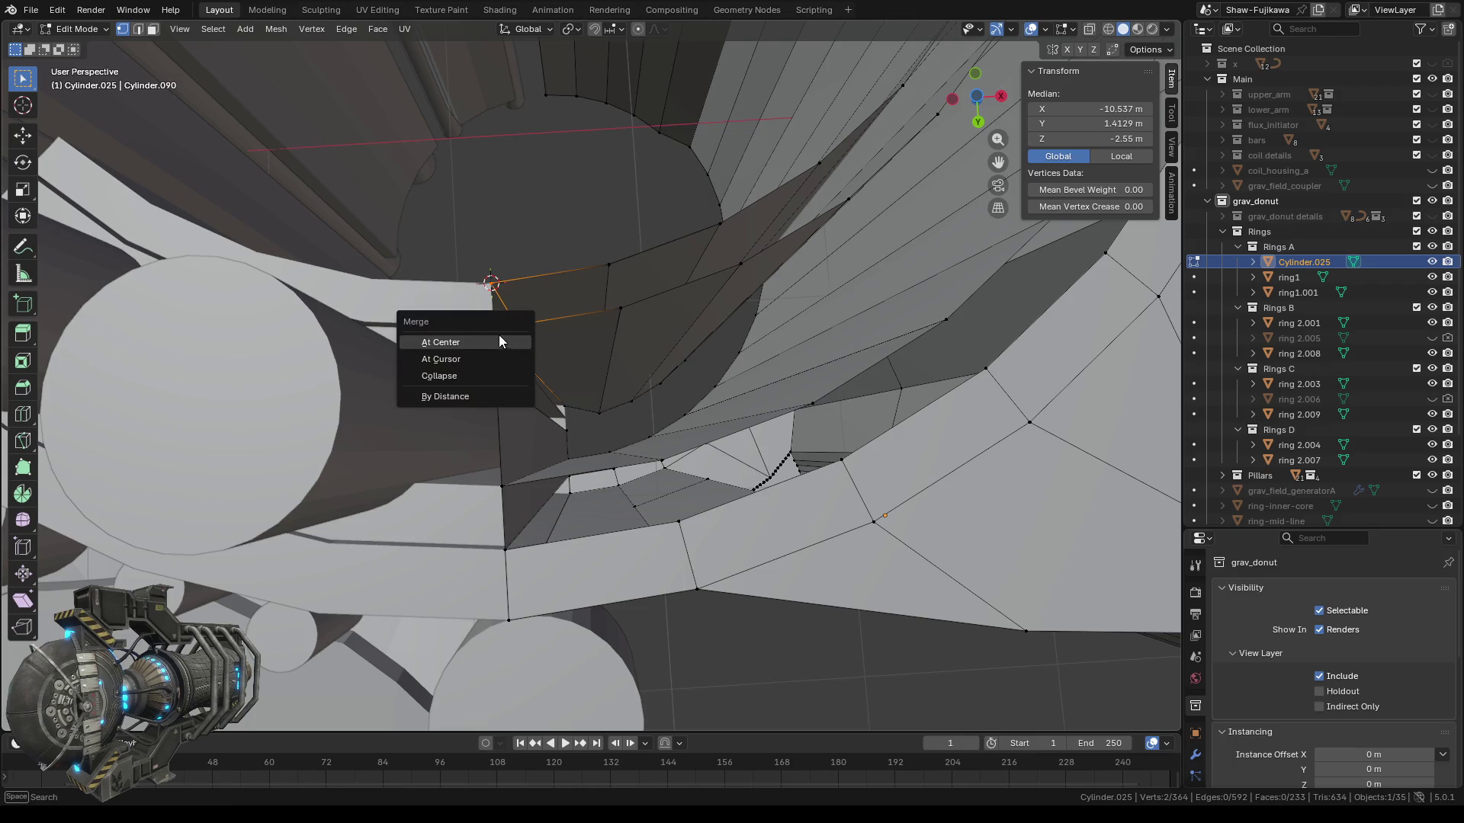
click(448, 357)
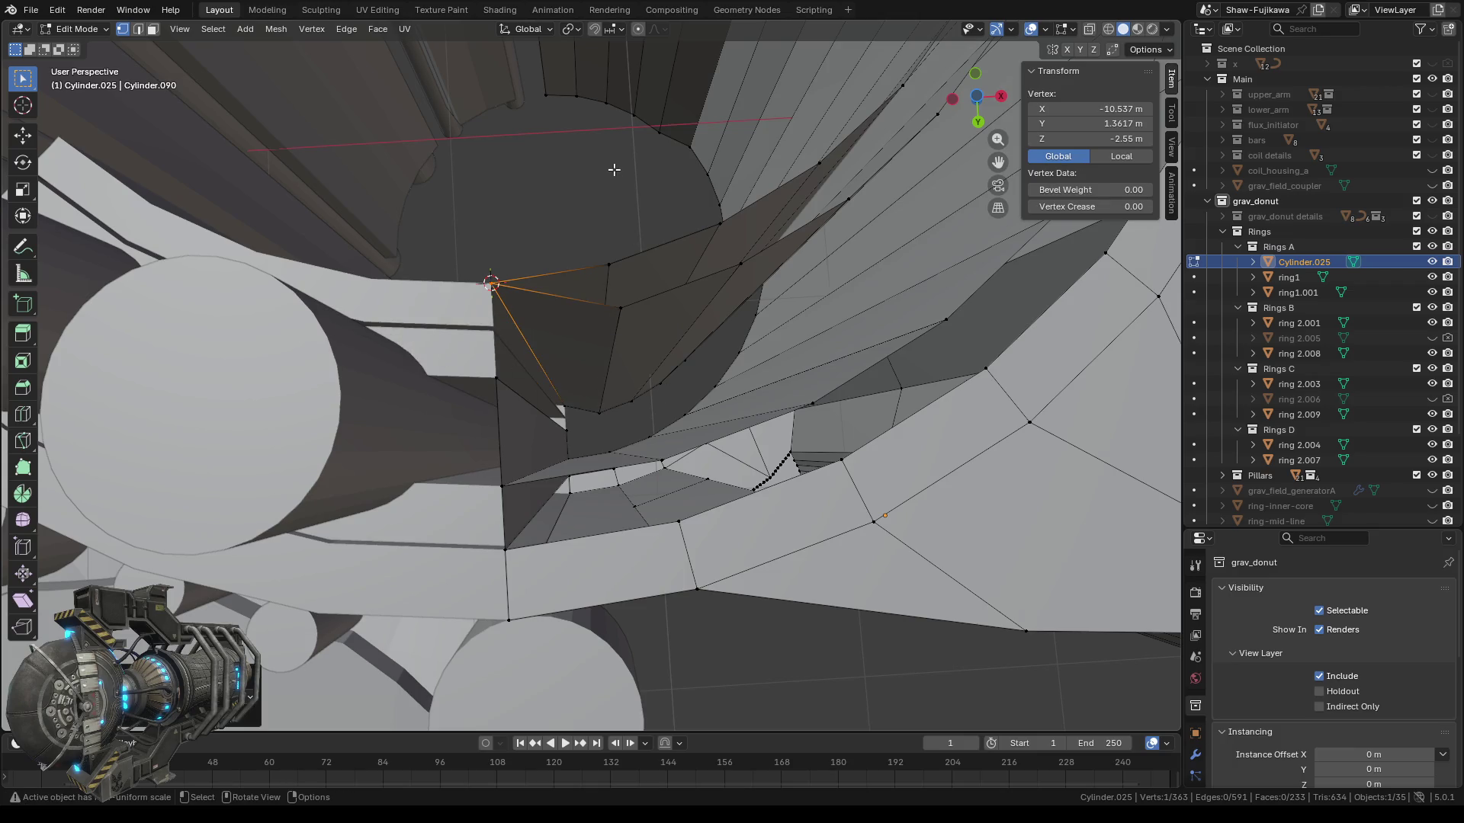
key(alt+a)
mouse_move(592, 264)
middle_down()
mouse_move(593, 298)
mouse_move(594, 280)
middle_up()
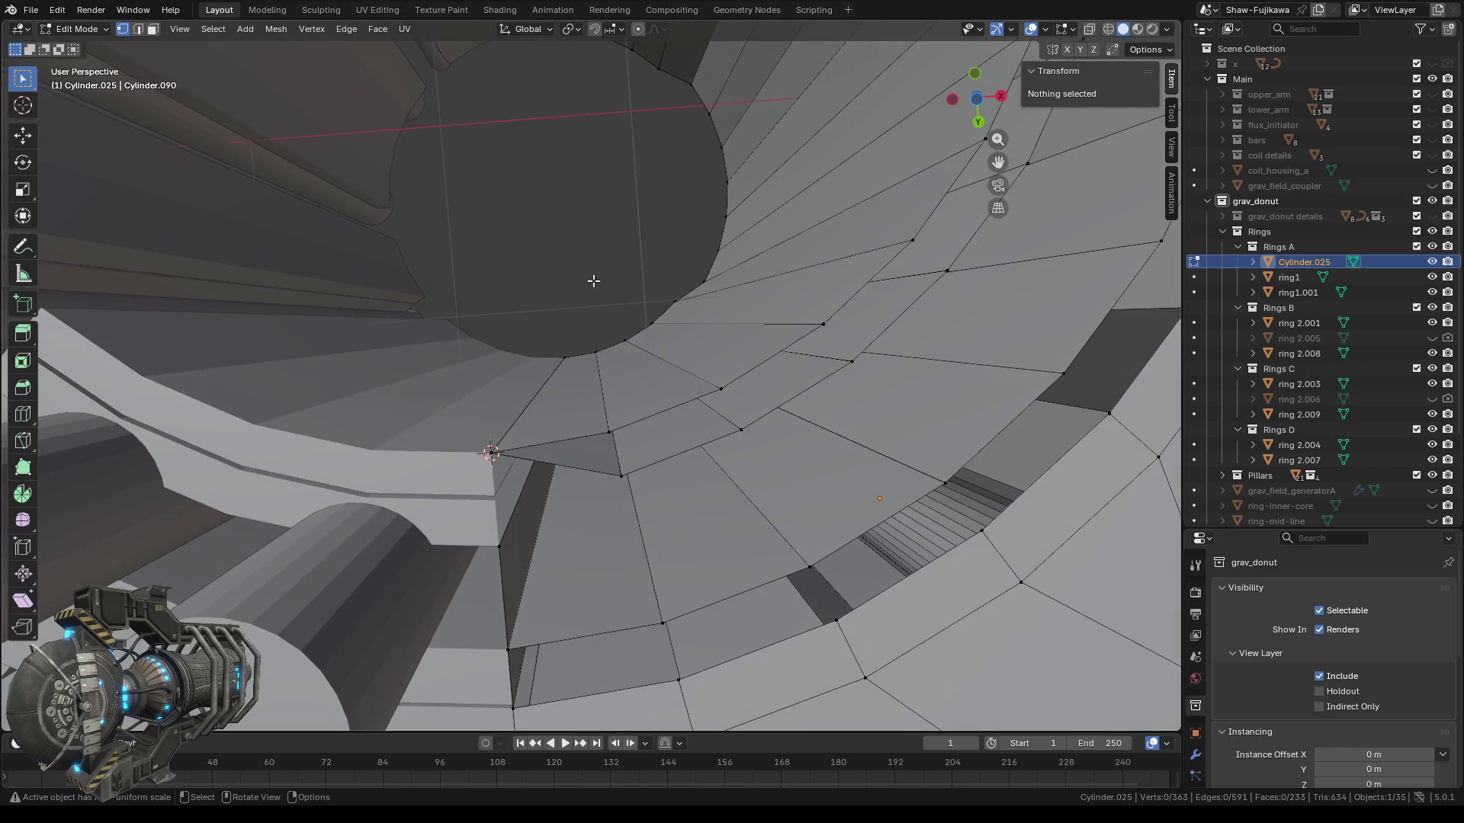
click(978, 102)
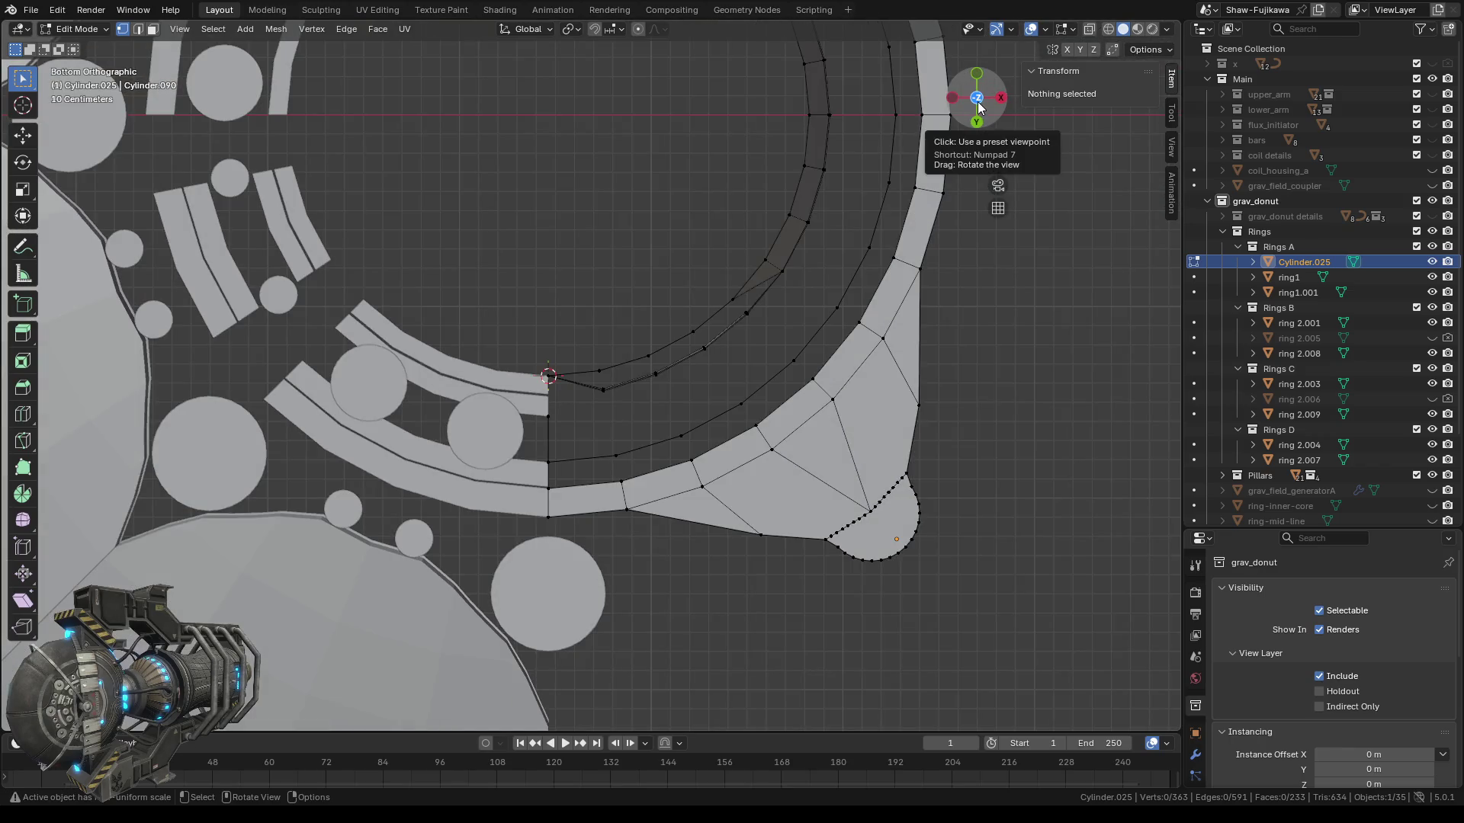
In top view, merge the two peak vertices and the next close pair At Center.
click(977, 102)
click(978, 102)
scroll(549, 399, up, 4)
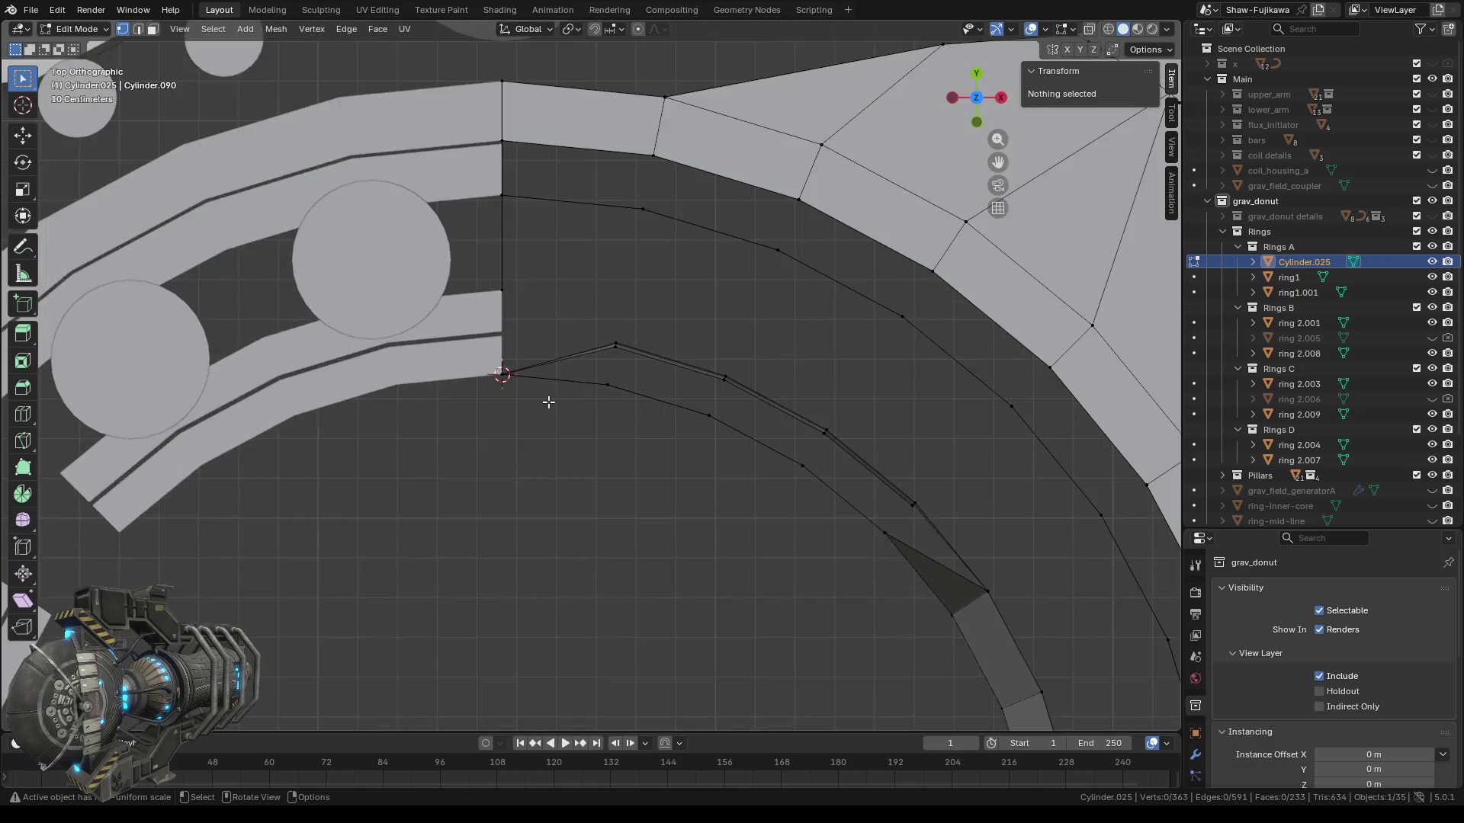
scroll(539, 407, up, 4)
drag(636, 279, 654, 339)
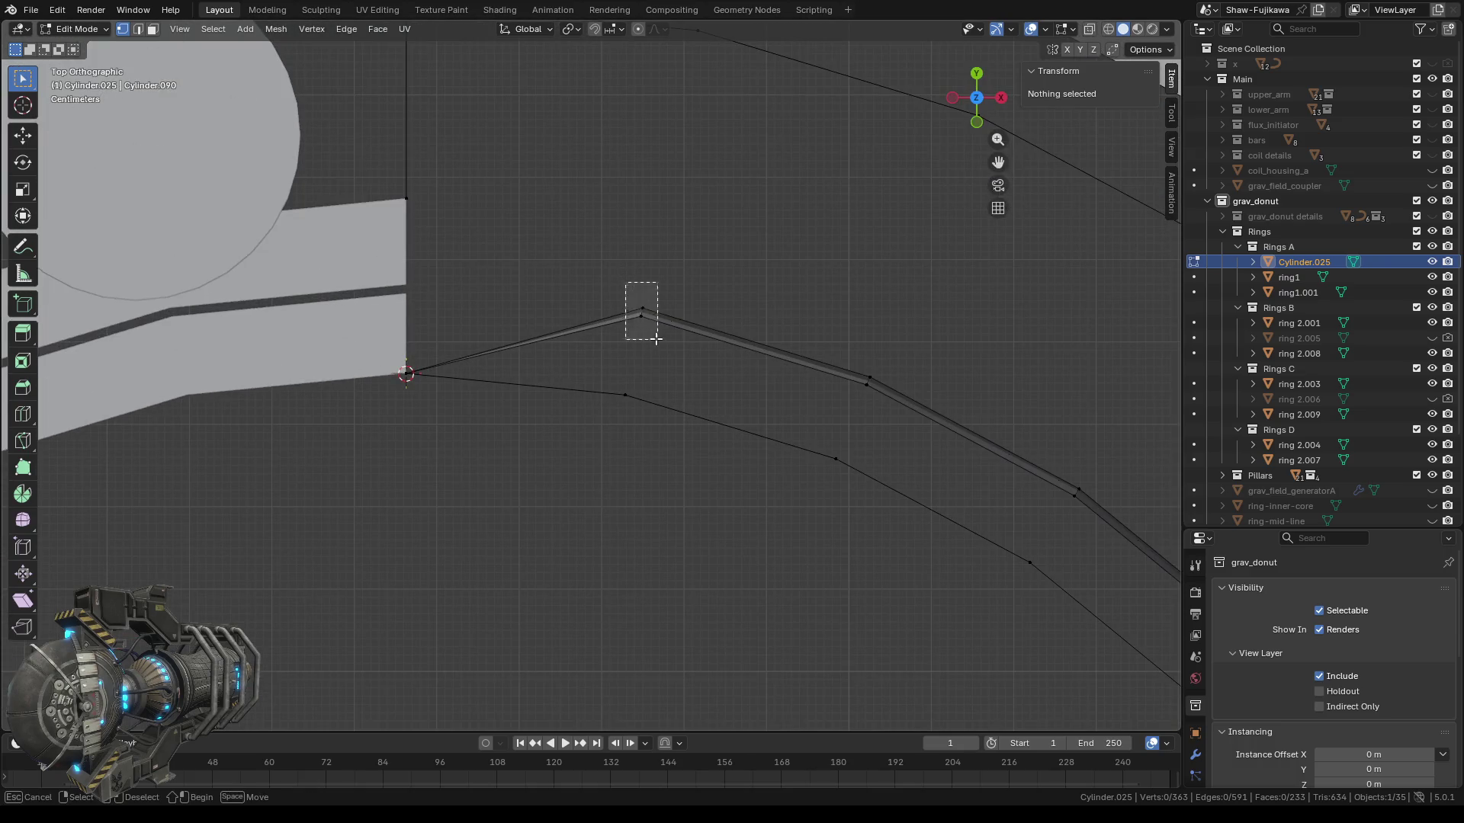
scroll(654, 338, down, 2)
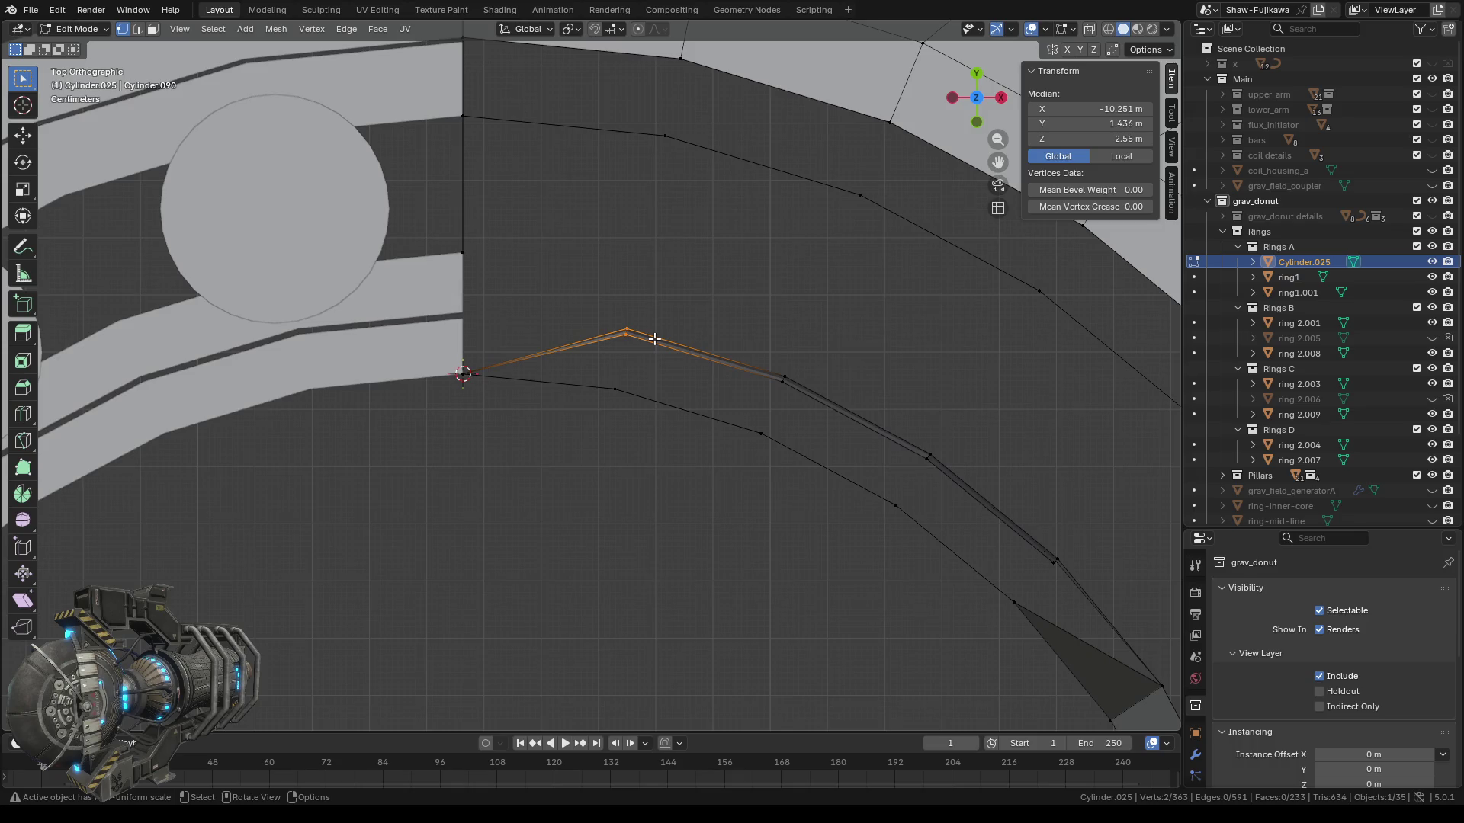
key(m)
click(620, 323)
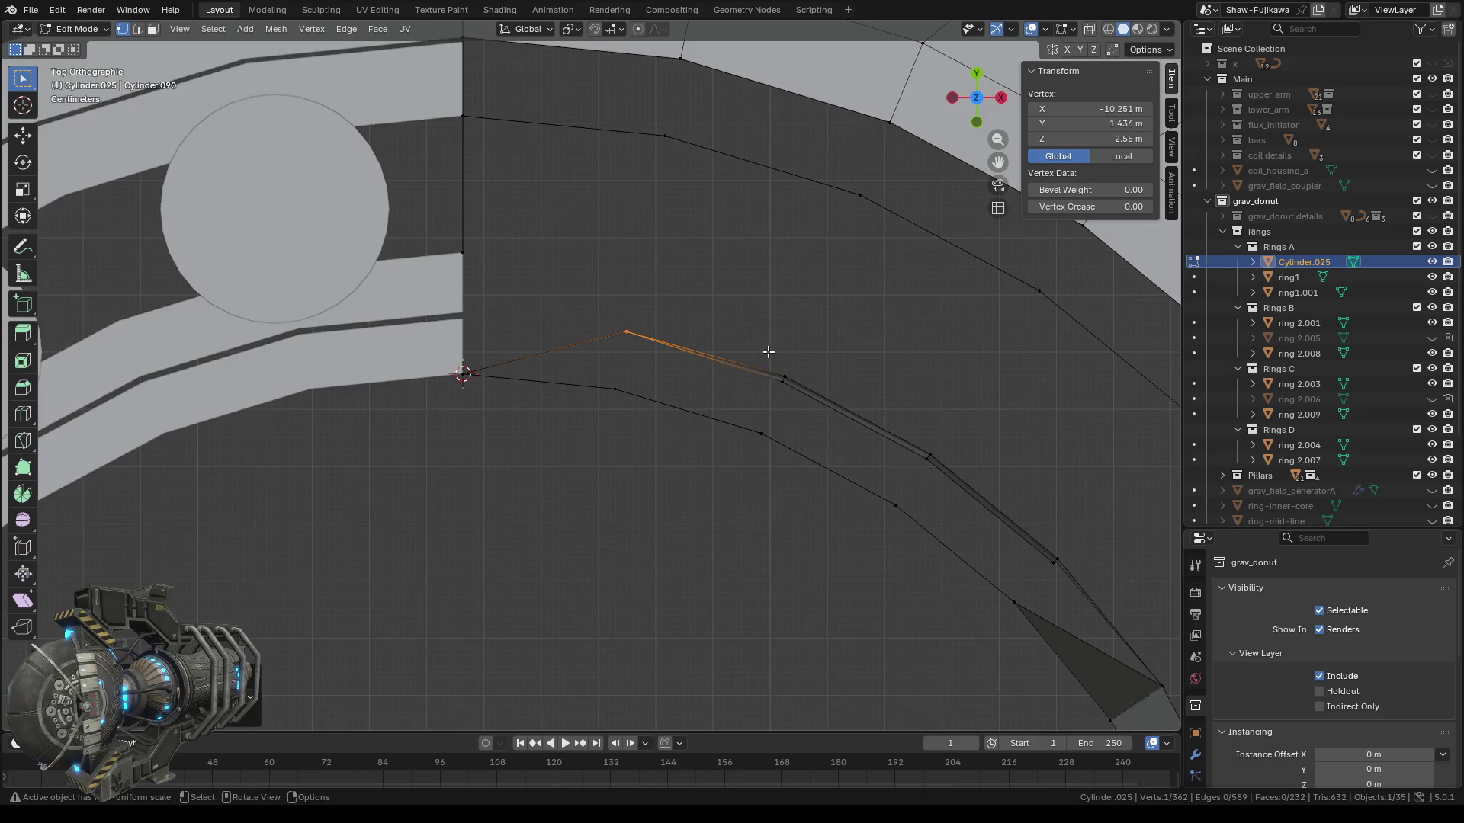
drag(768, 351, 808, 395)
key(m)
click(800, 392)
Merge the next overlapping pair and two three-vertex clusters into single vertices.
drag(909, 429, 942, 472)
key(m)
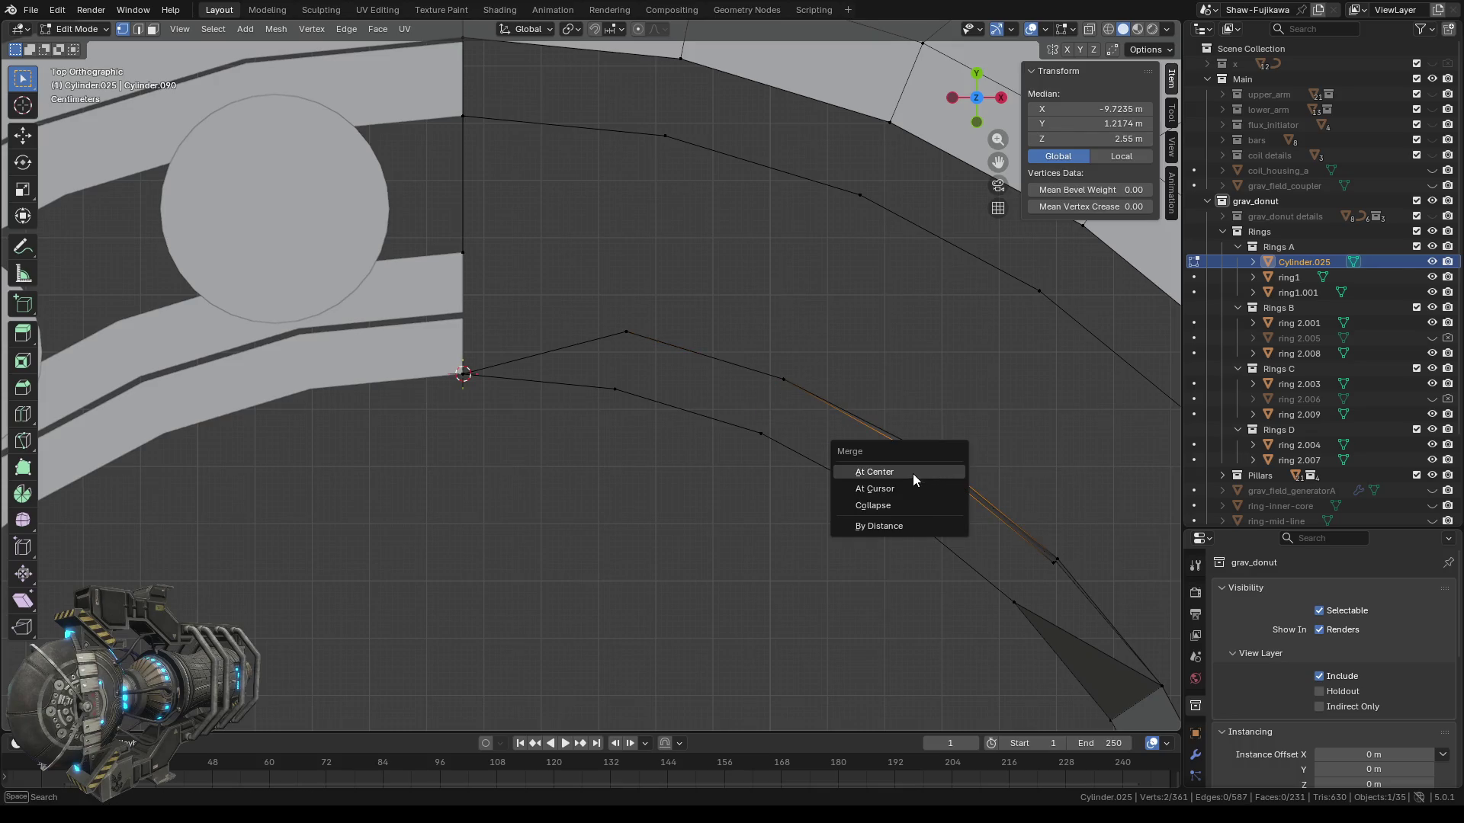
click(915, 479)
drag(894, 416, 942, 475)
key(m)
click(923, 475)
shift+middle_drag(948, 520, 590, 382)
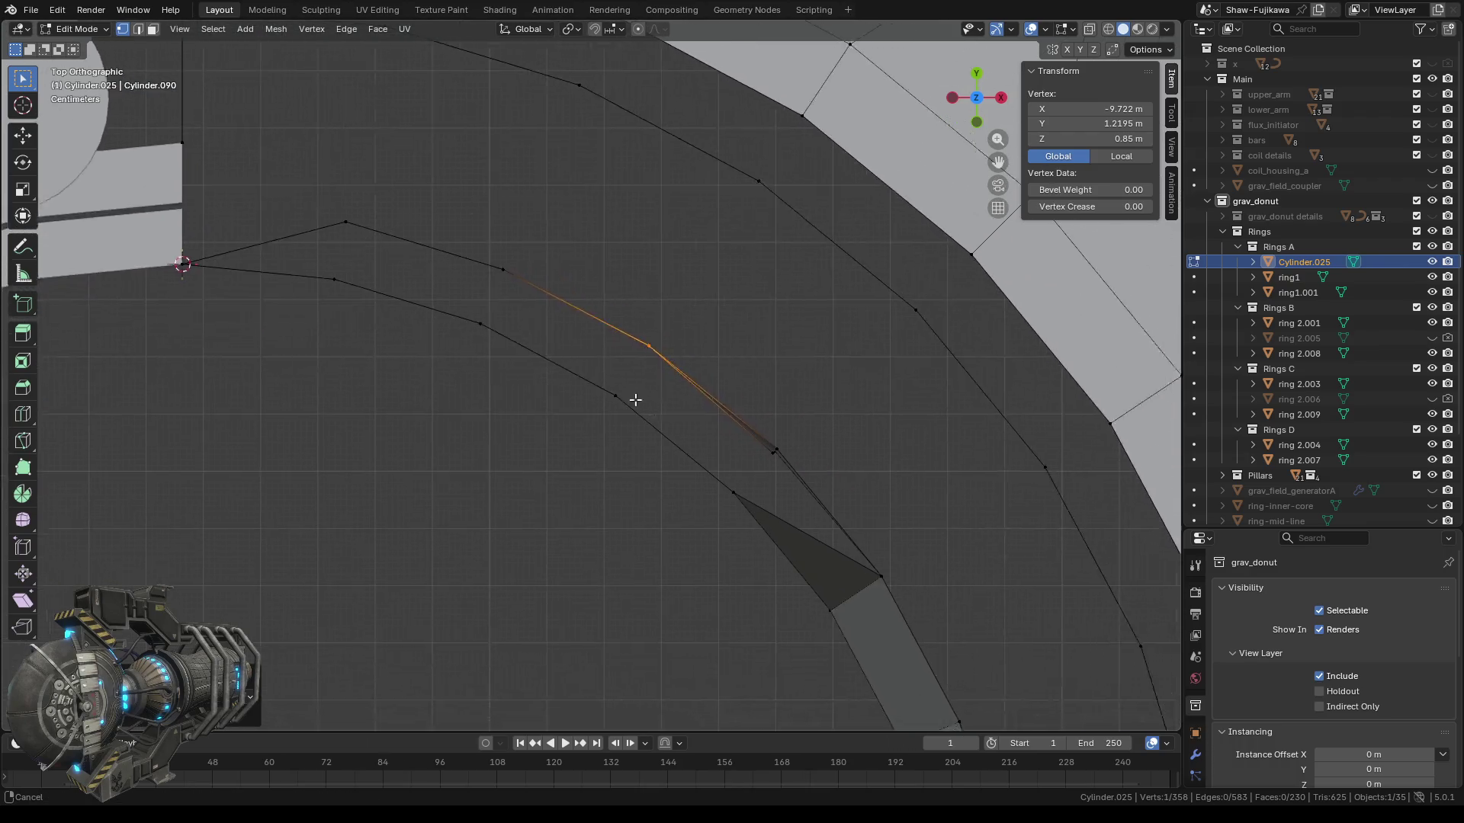
shift+drag(678, 404, 720, 443)
key(m)
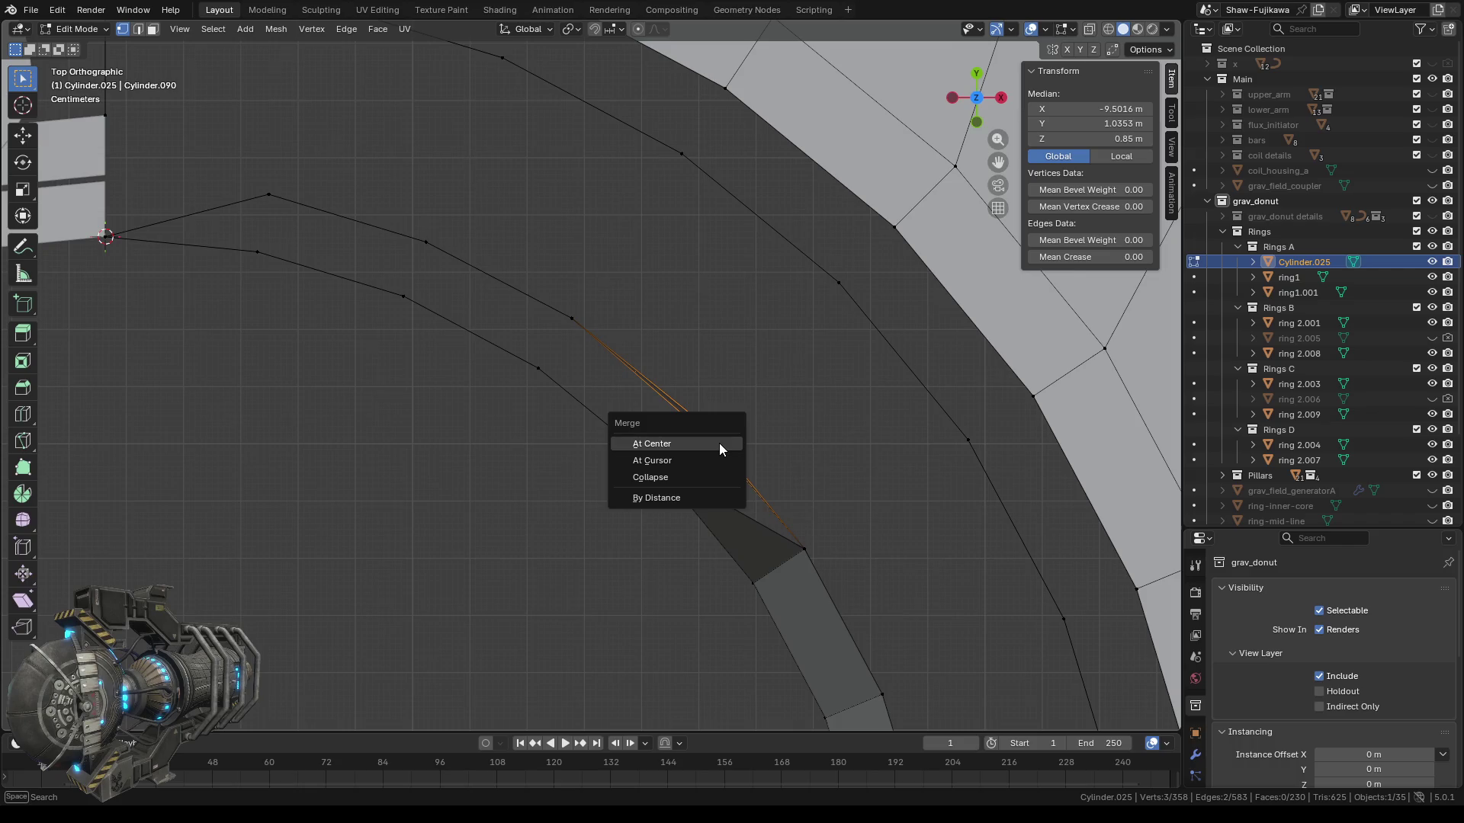
click(709, 445)
Merge two more vertex pairs, including the one at the edge's end, At Center.
scroll(845, 520, down, 2)
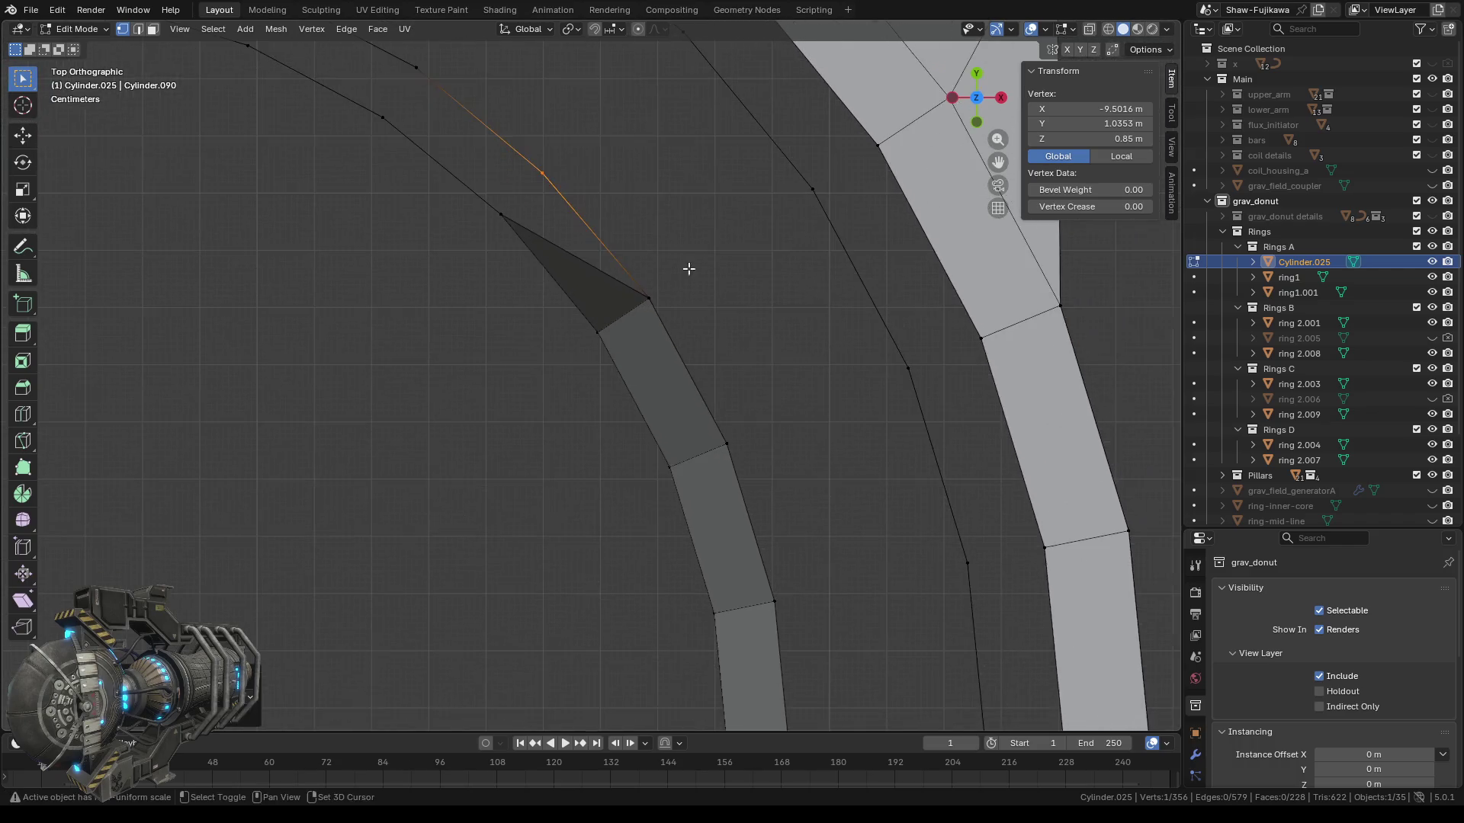
scroll(755, 454, down, 2)
scroll(663, 440, down, 2)
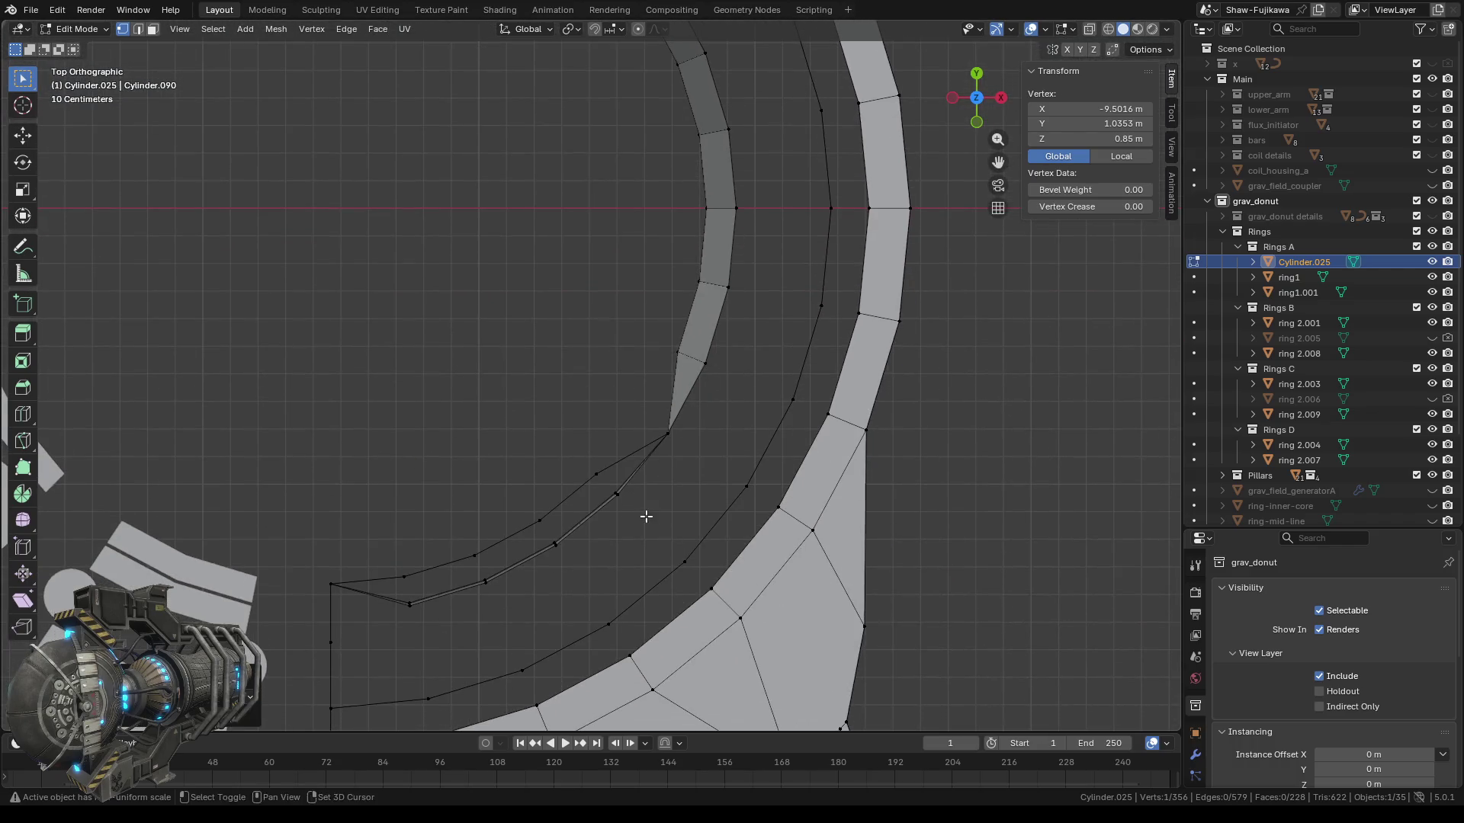
scroll(722, 427, down, 2)
scroll(722, 423, up, 4)
shift+click(728, 429)
key(m)
click(748, 456)
shift+click(644, 501)
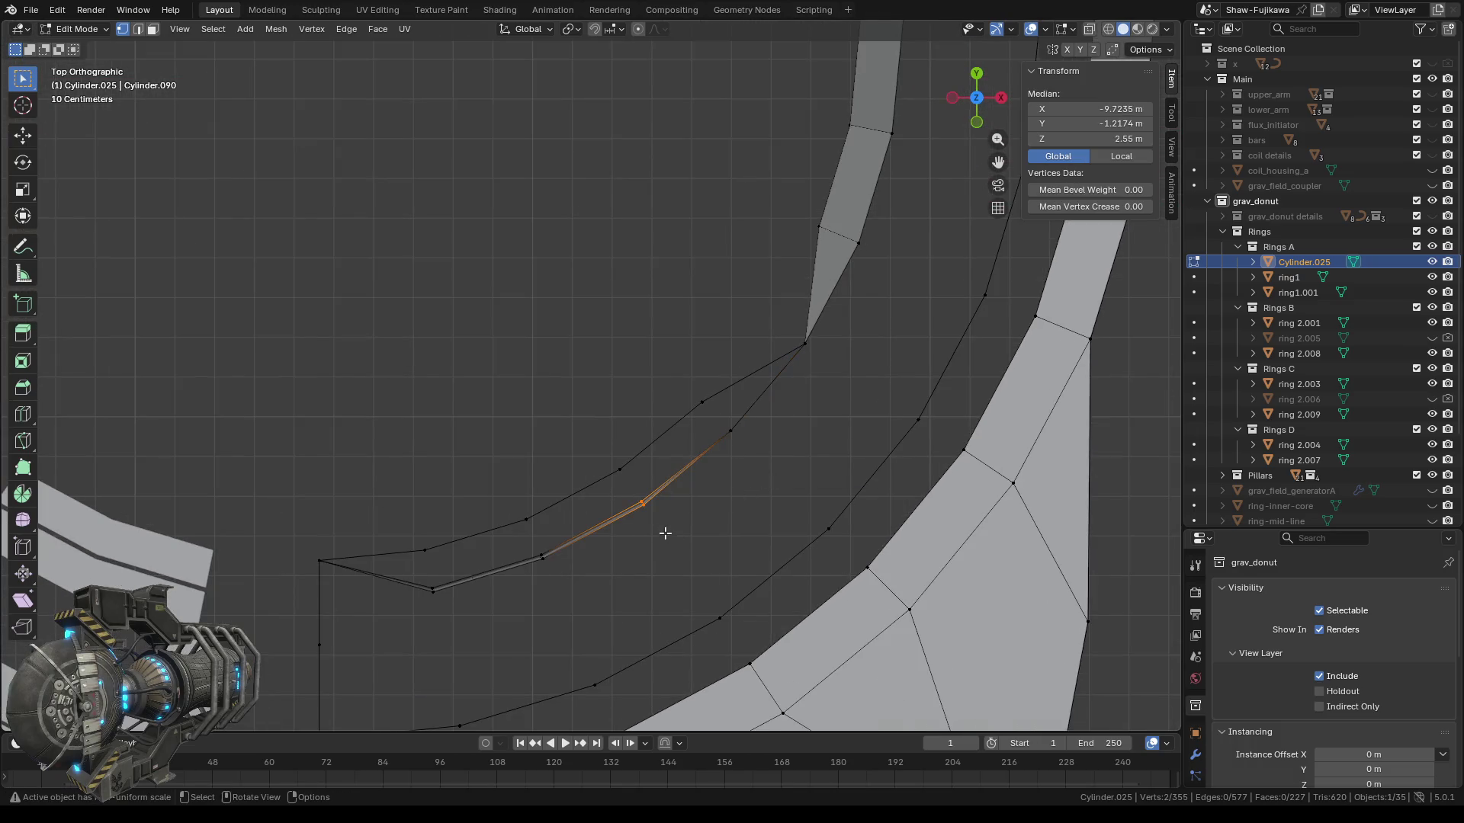
key(m)
click(631, 534)
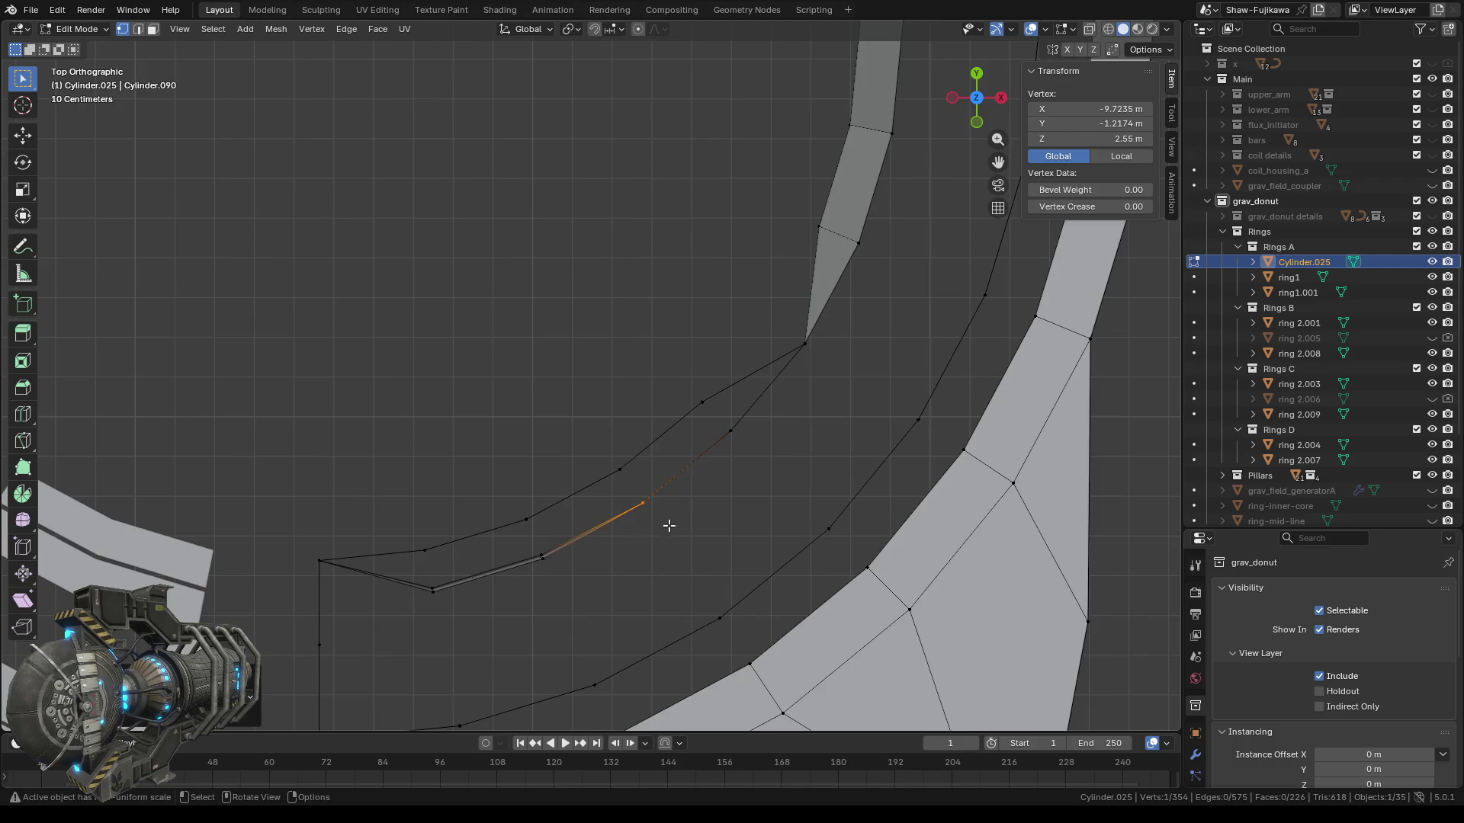
Back in top view, merge the next vertex pair and the overlapping corner vertices.
scroll(669, 520, down, 3)
middle_drag(670, 520, 879, 205)
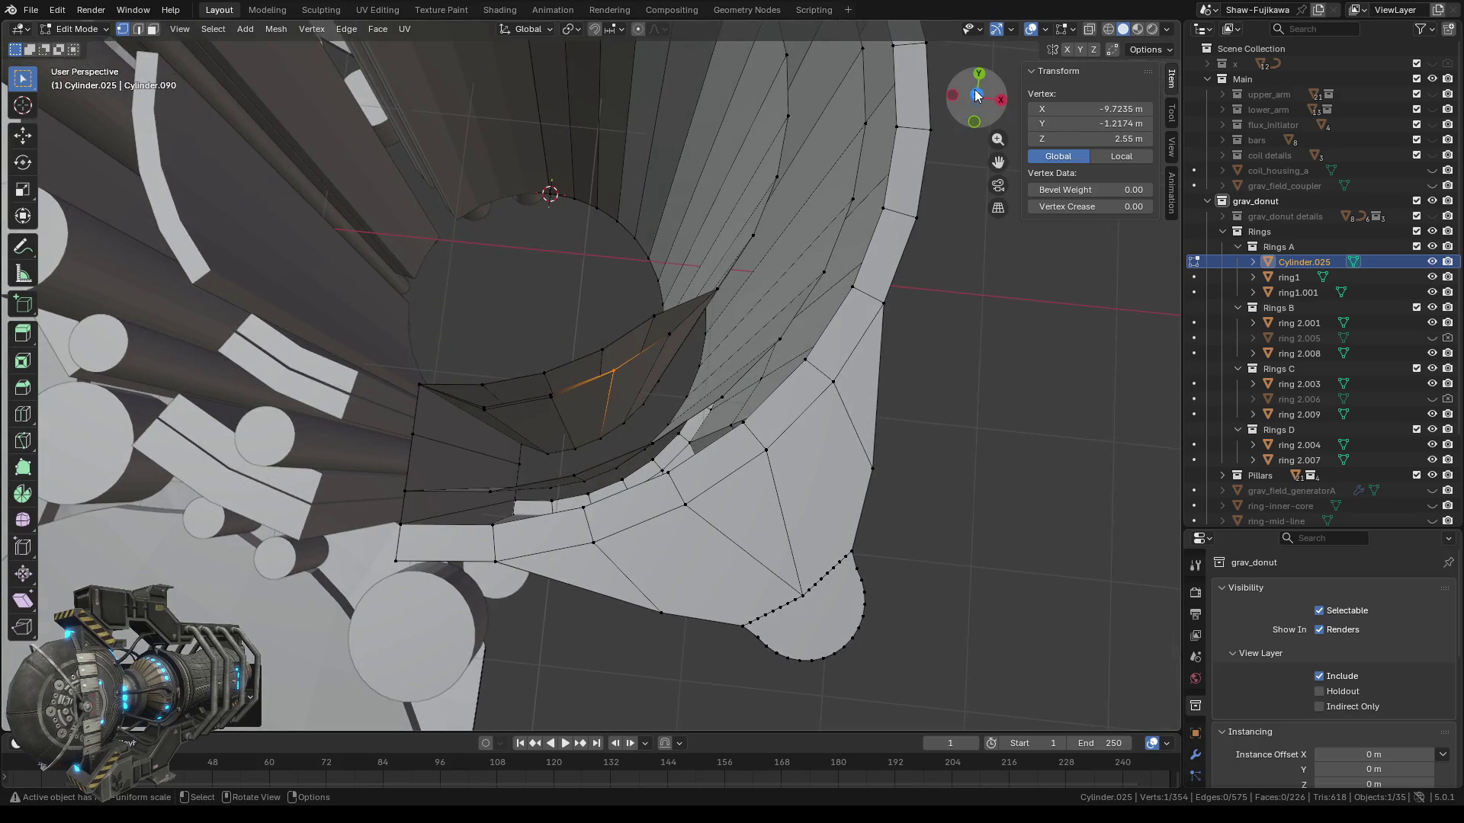
click(977, 98)
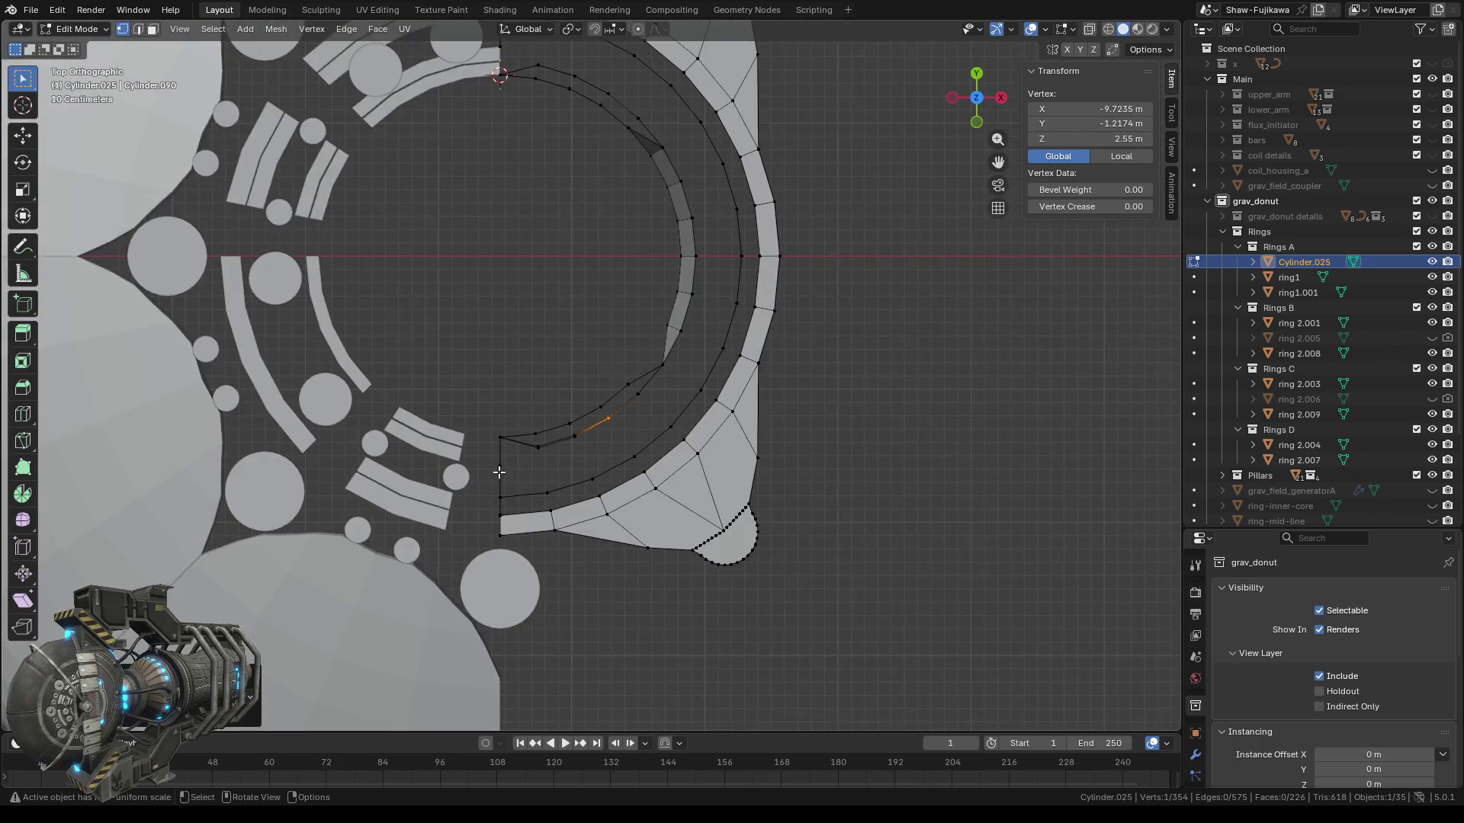
scroll(604, 561, up, 3)
scroll(667, 486, up, 2)
scroll(650, 480, up, 3)
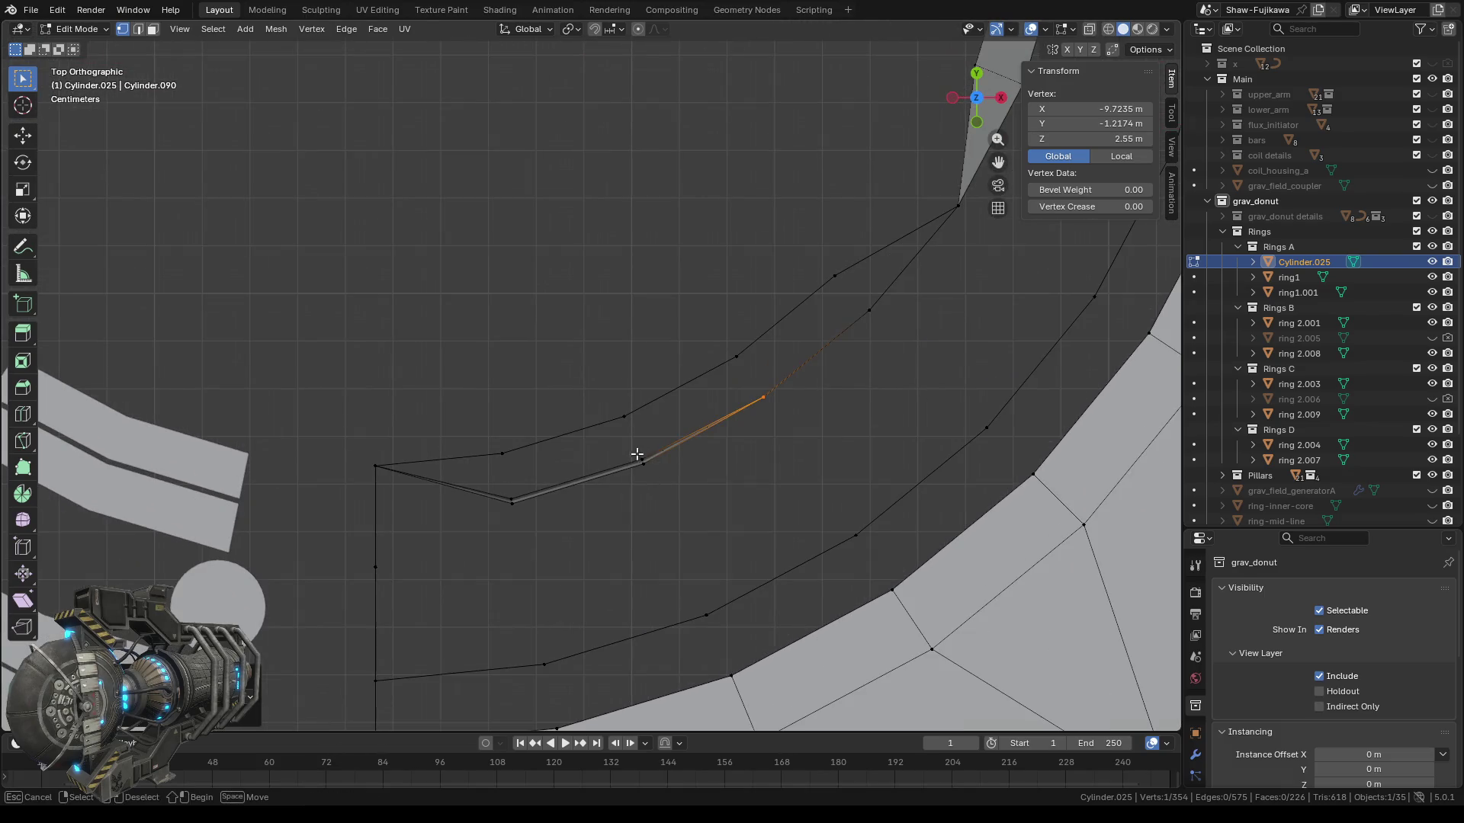
shift+click(643, 462)
key(m)
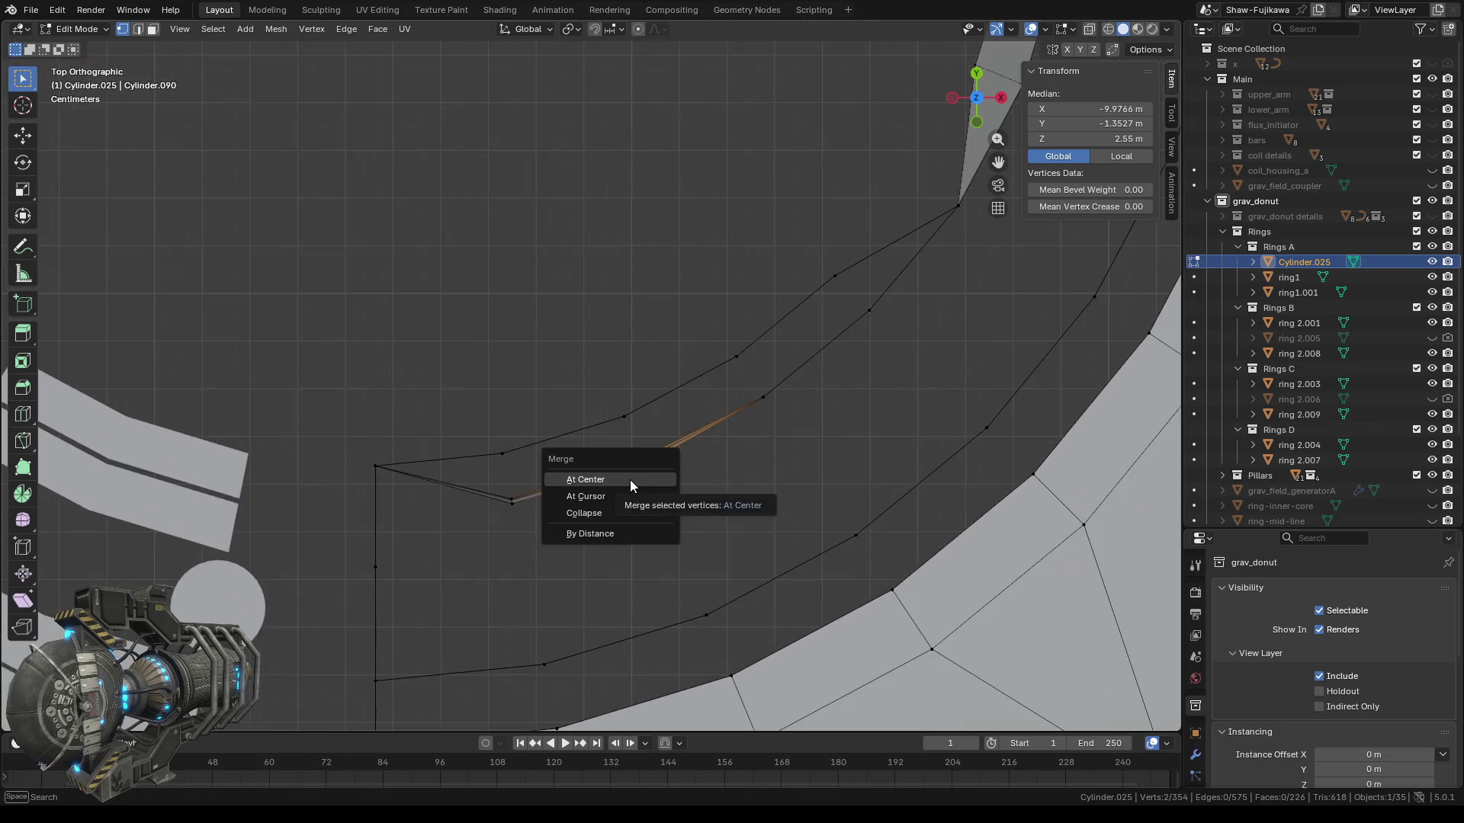
click(630, 479)
drag(498, 489, 527, 515)
key(m)
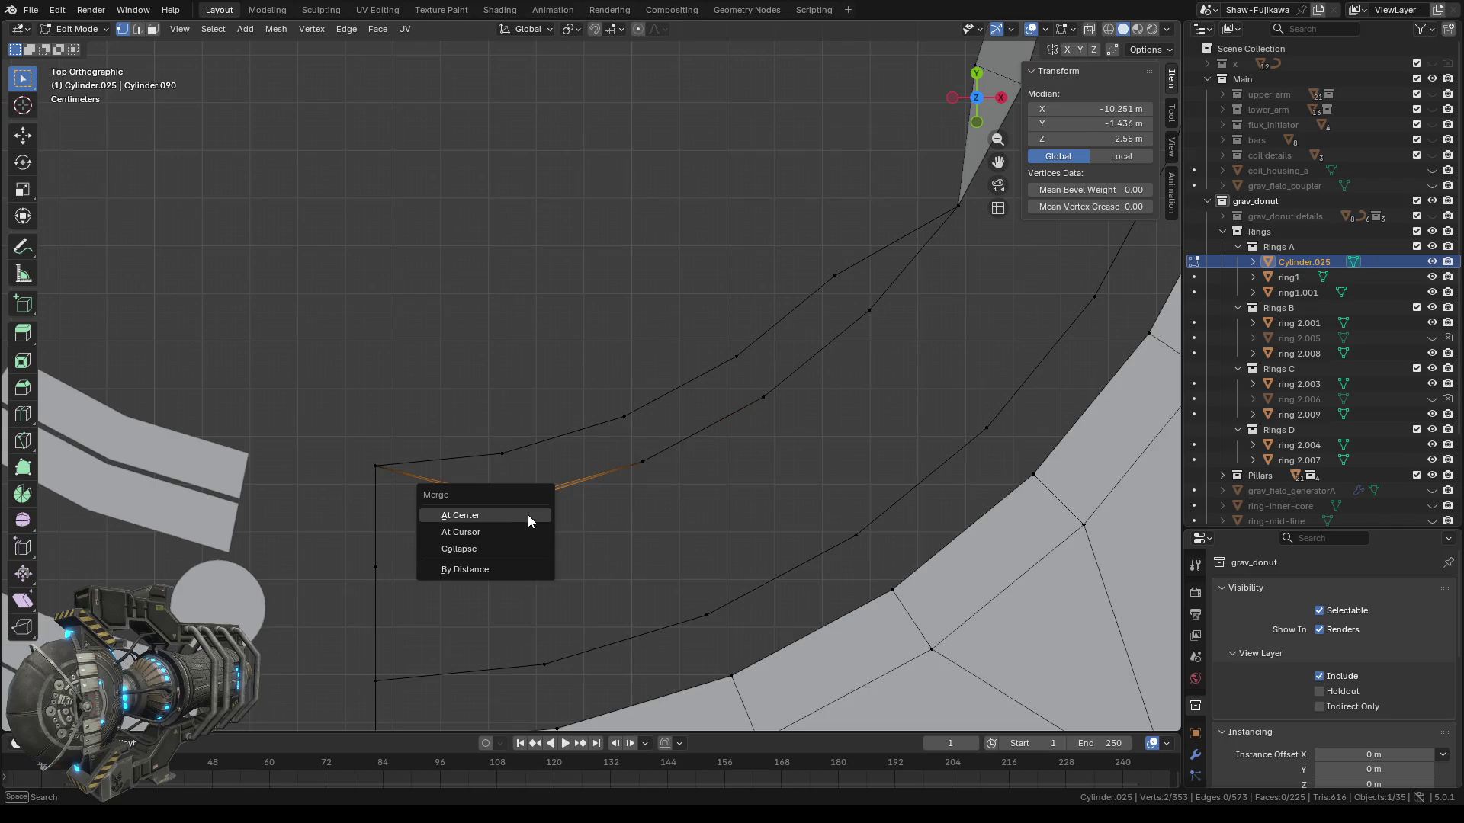
click(502, 515)
mouse_move(872, 300)
middle_down()
mouse_move(760, 398)
mouse_move(566, 372)
mouse_move(431, 382)
mouse_move(445, 384)
middle_up()
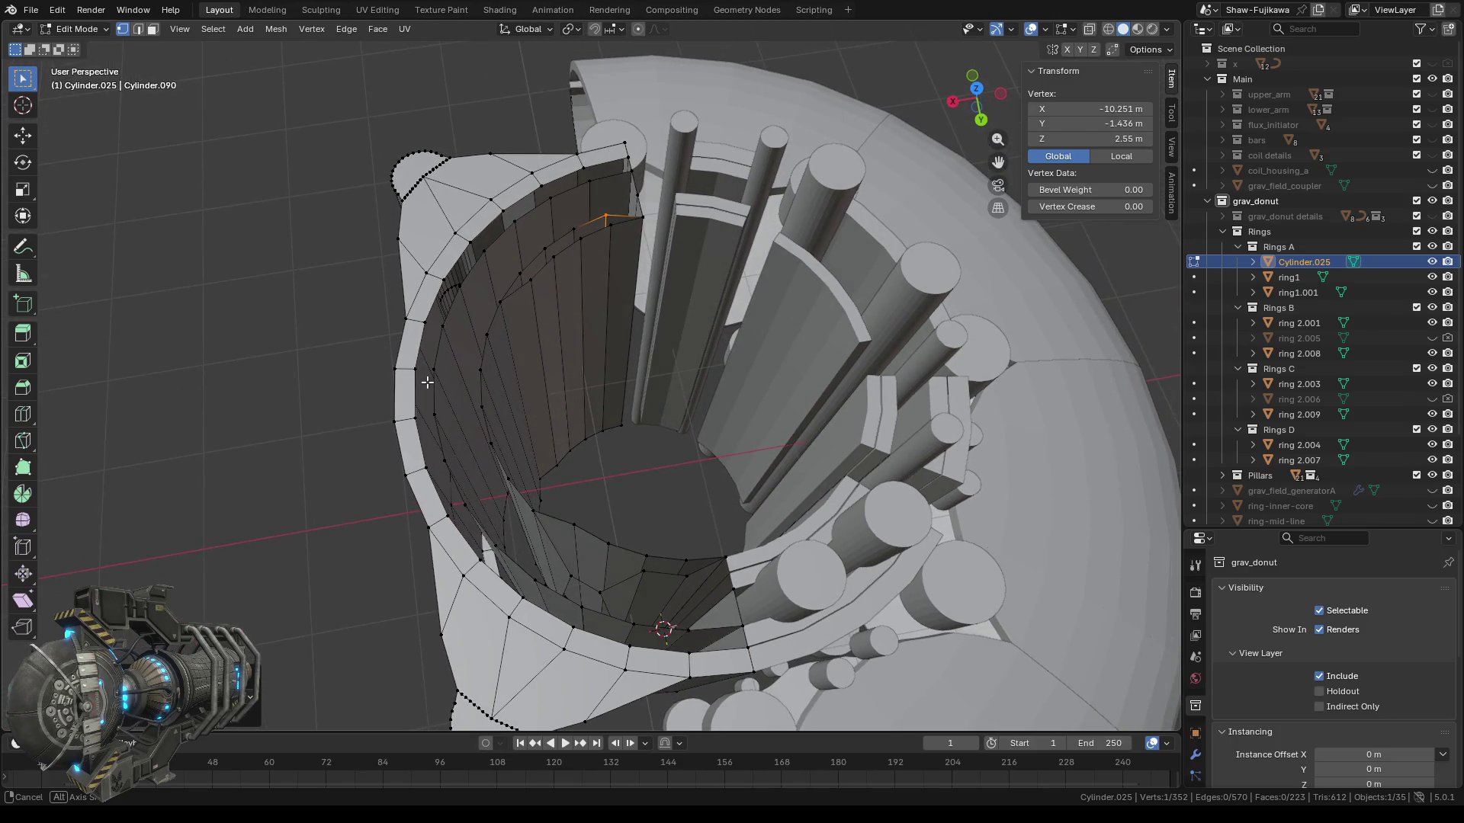
Undo the last two merges, then merge the two vertices at the edge junction.
key(ctrl+z)
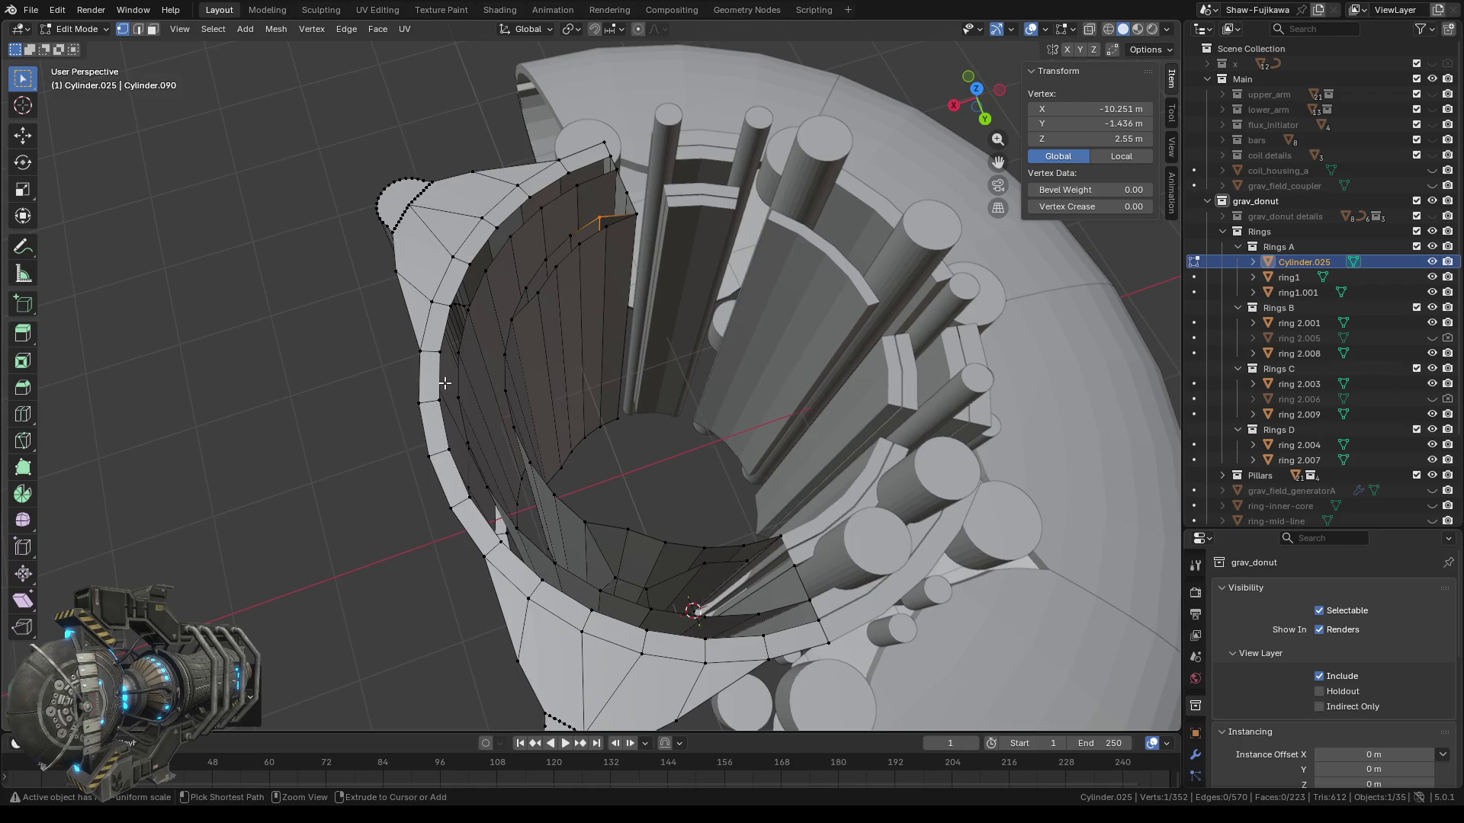
key(ctrl+z)
key(ctrl+z)
key(ctrl+z)
ctrl+middle_drag(653, 563, 656, 460)
key(alt+a)
key(b)
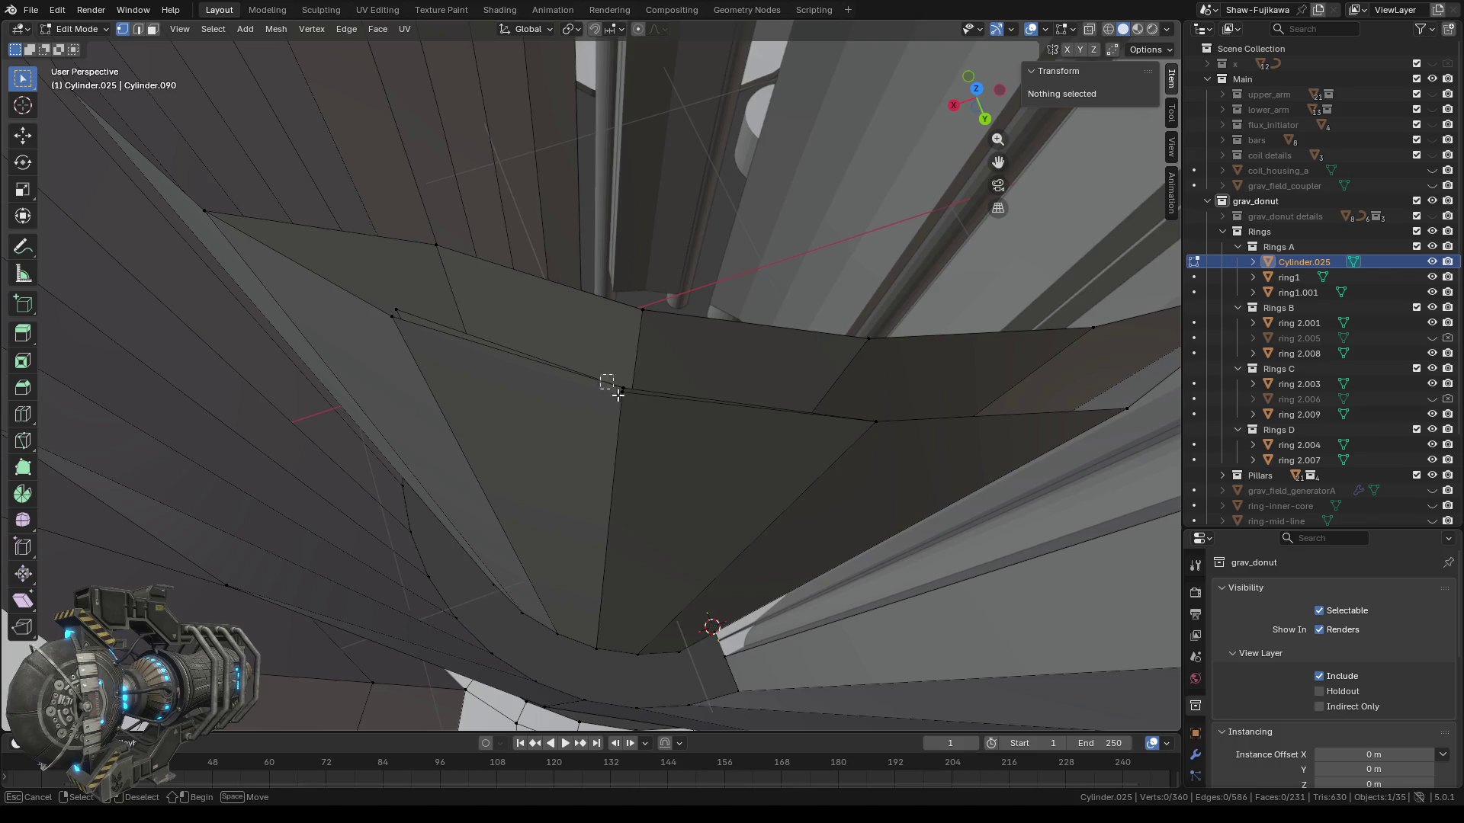
drag(614, 389, 635, 414)
key(m)
click(624, 454)
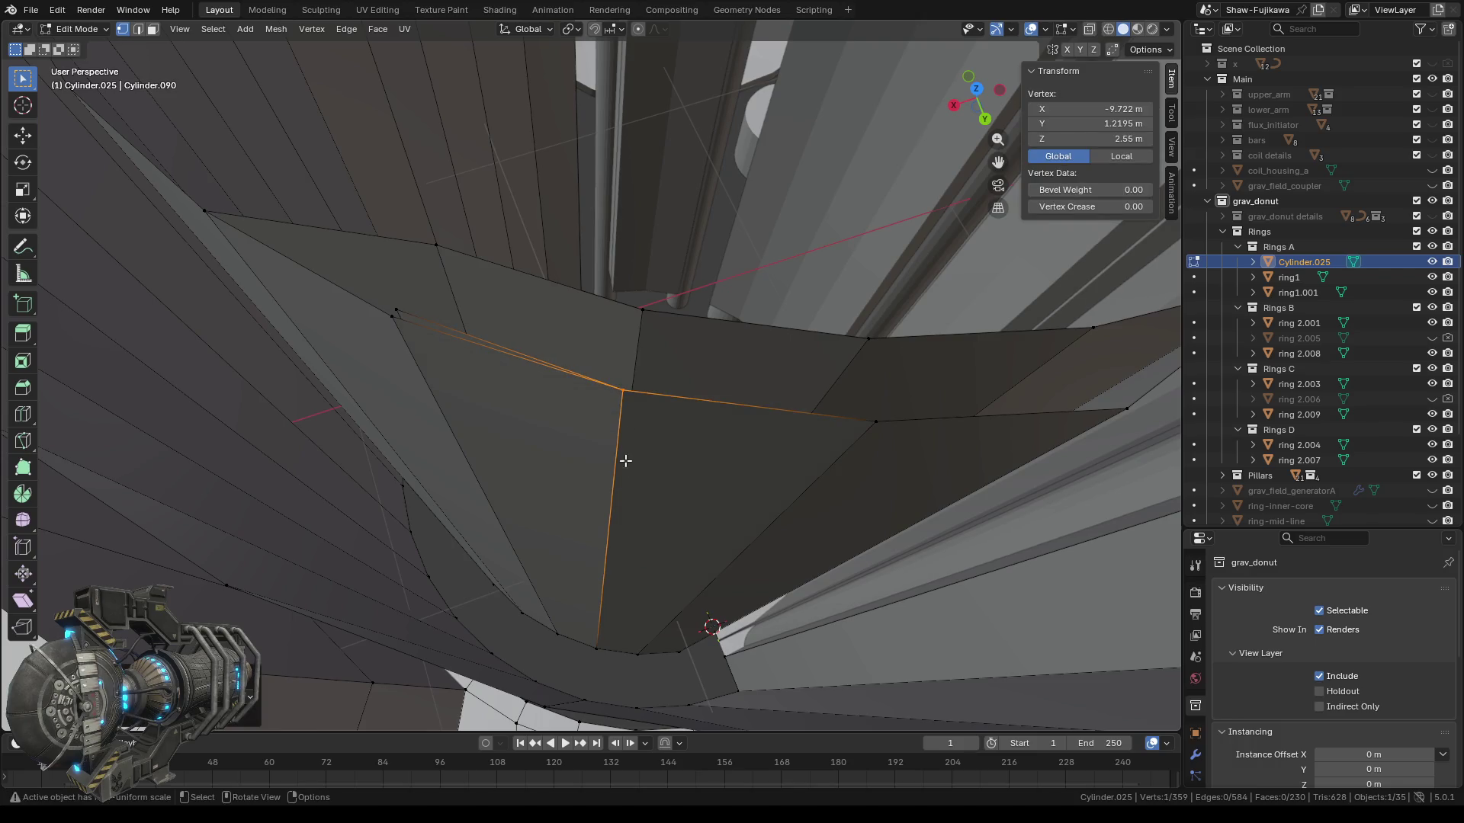
Merge three more doubled vertex pairs on the inner wall At Center.
shift+click(397, 312)
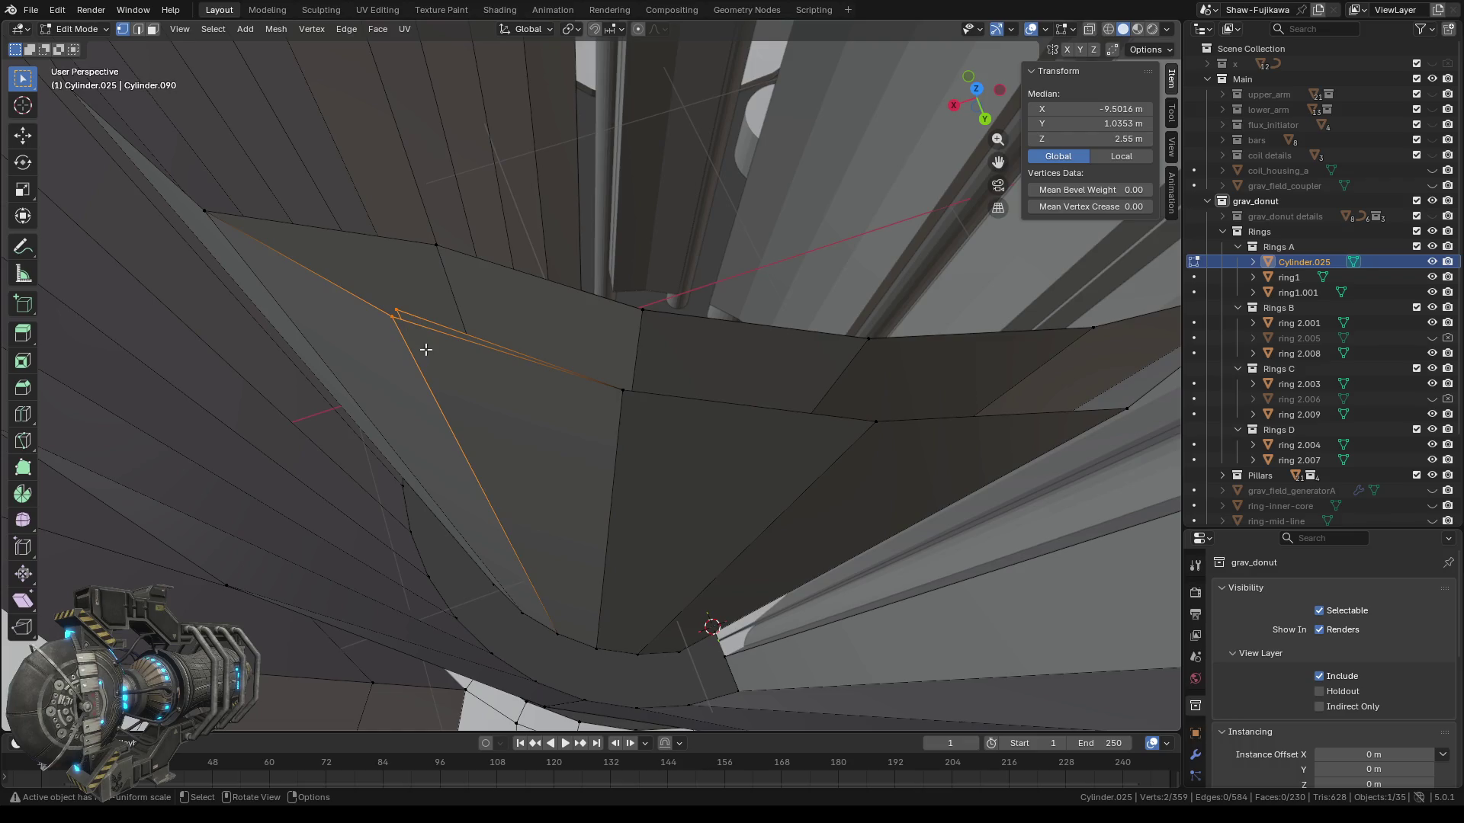
key(m)
click(400, 347)
mouse_move(448, 405)
middle_down()
mouse_move(510, 343)
mouse_move(606, 330)
mouse_move(574, 366)
middle_up()
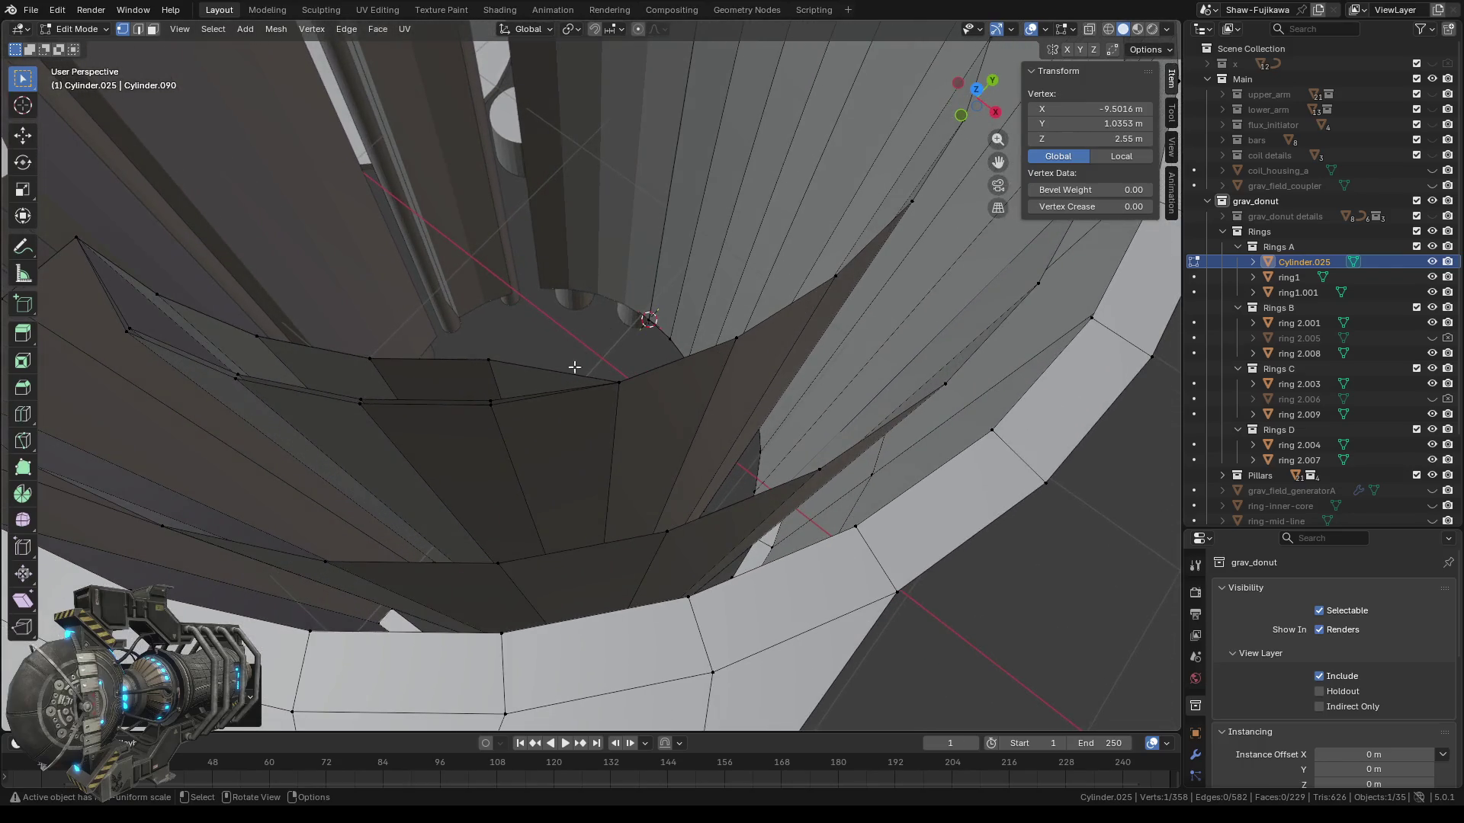
shift+click(492, 401)
key(m)
click(493, 417)
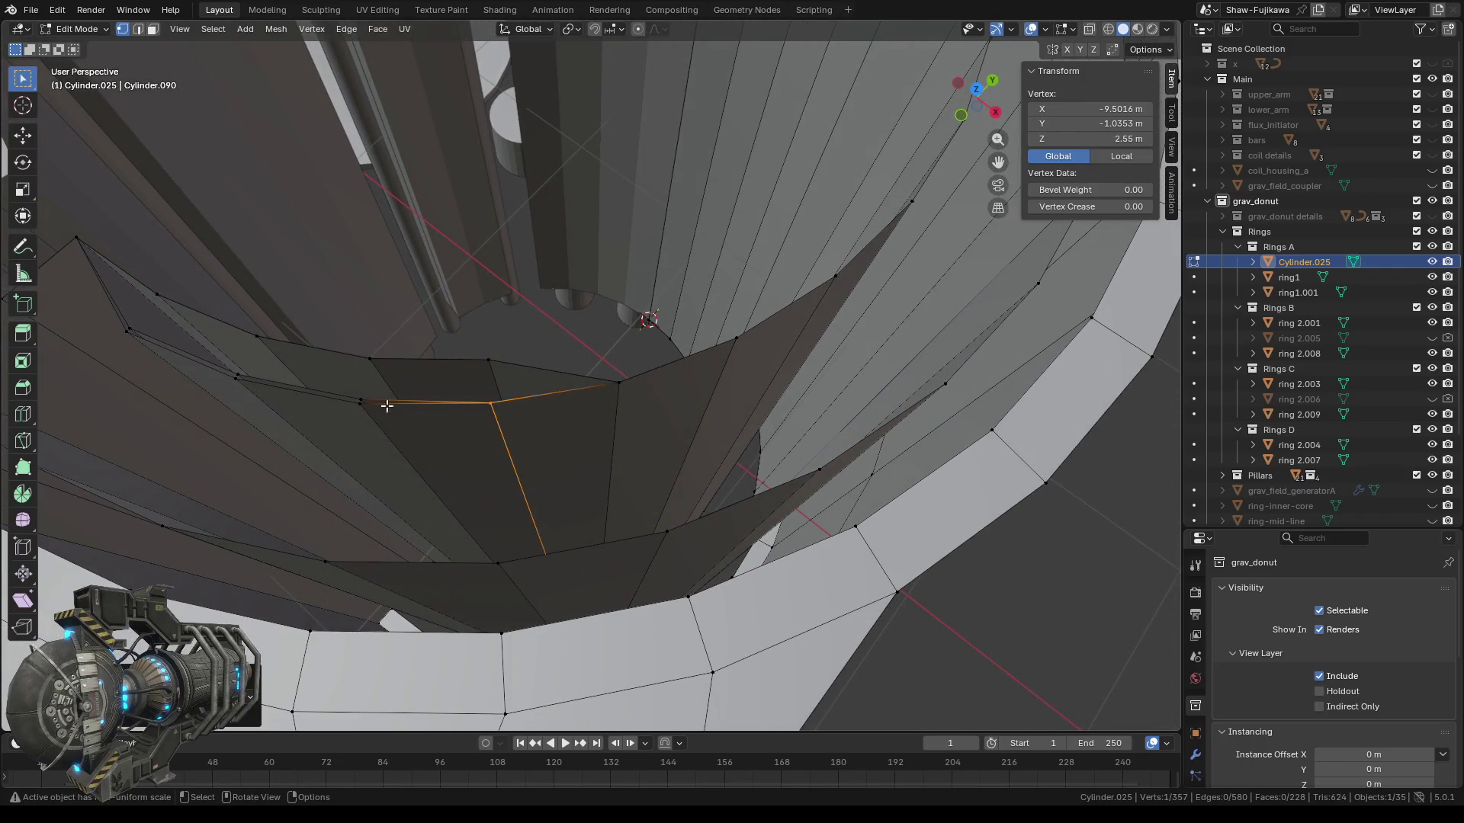
shift+click(351, 392)
key(m)
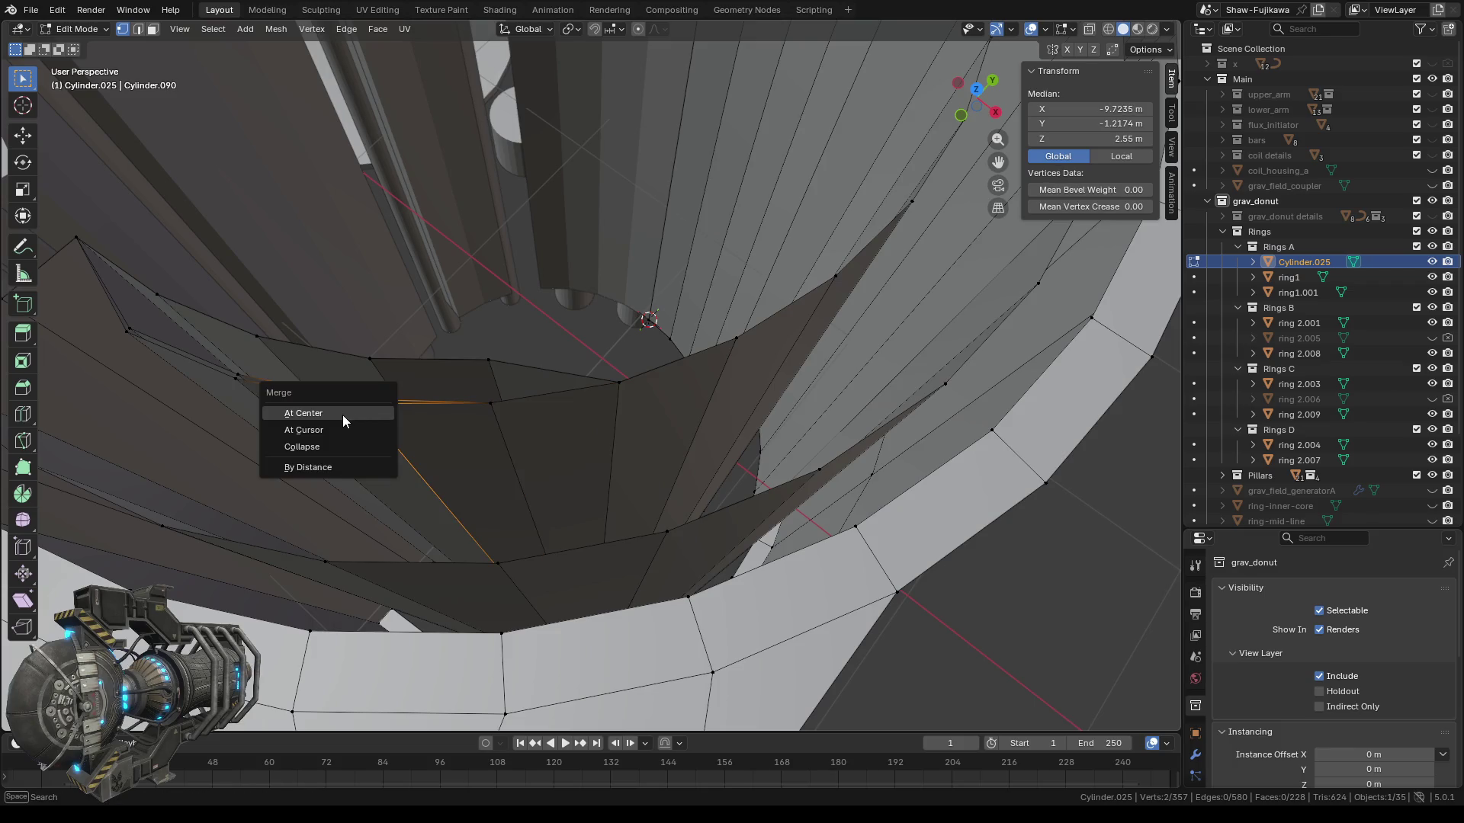
click(342, 415)
Merge two further overlapping pairs, then check the ring from the orthographic bottom view.
shift+middle_drag(351, 459, 480, 461)
drag(551, 391, 582, 408)
key(m)
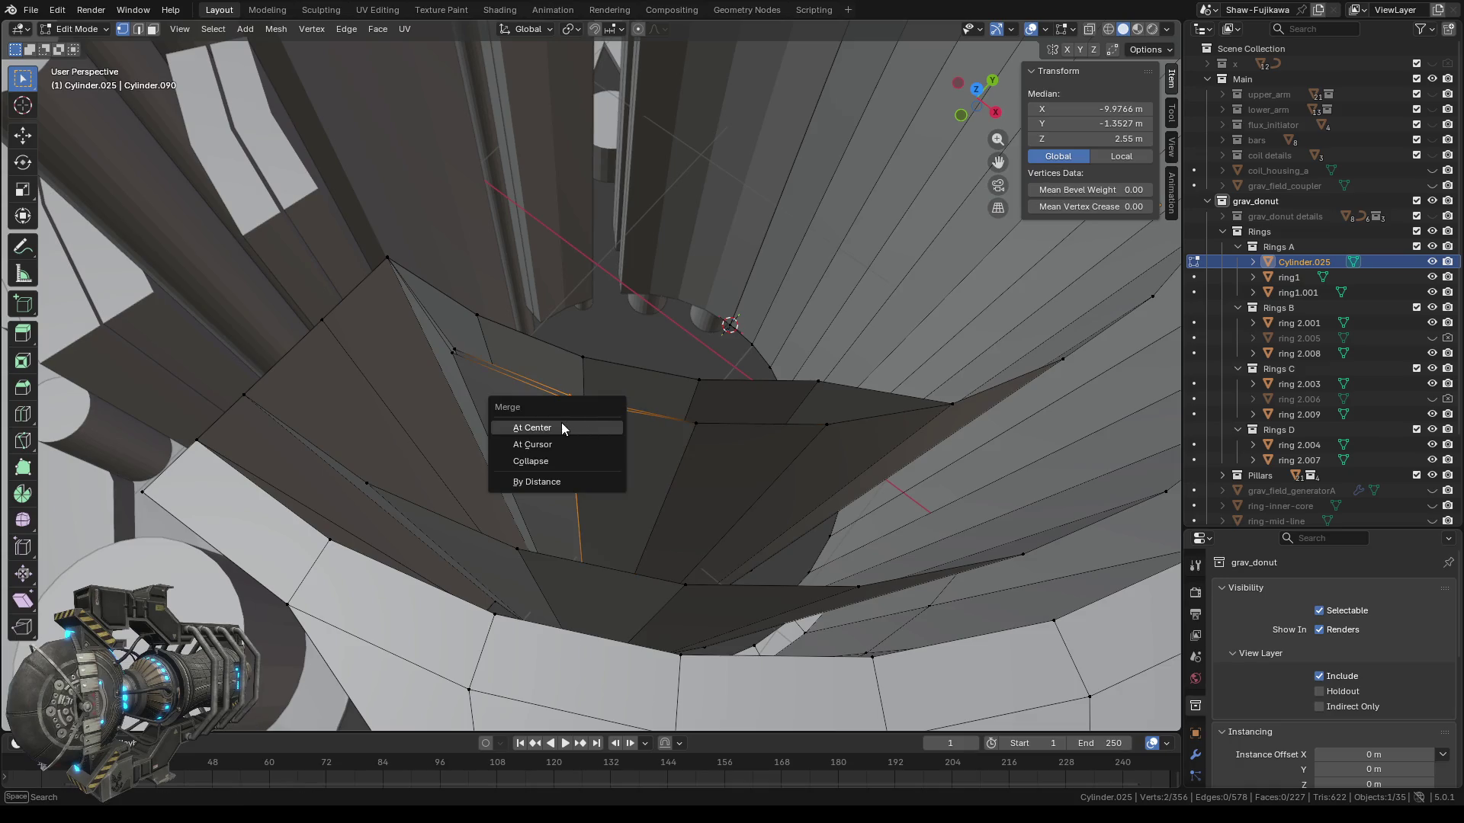
click(562, 428)
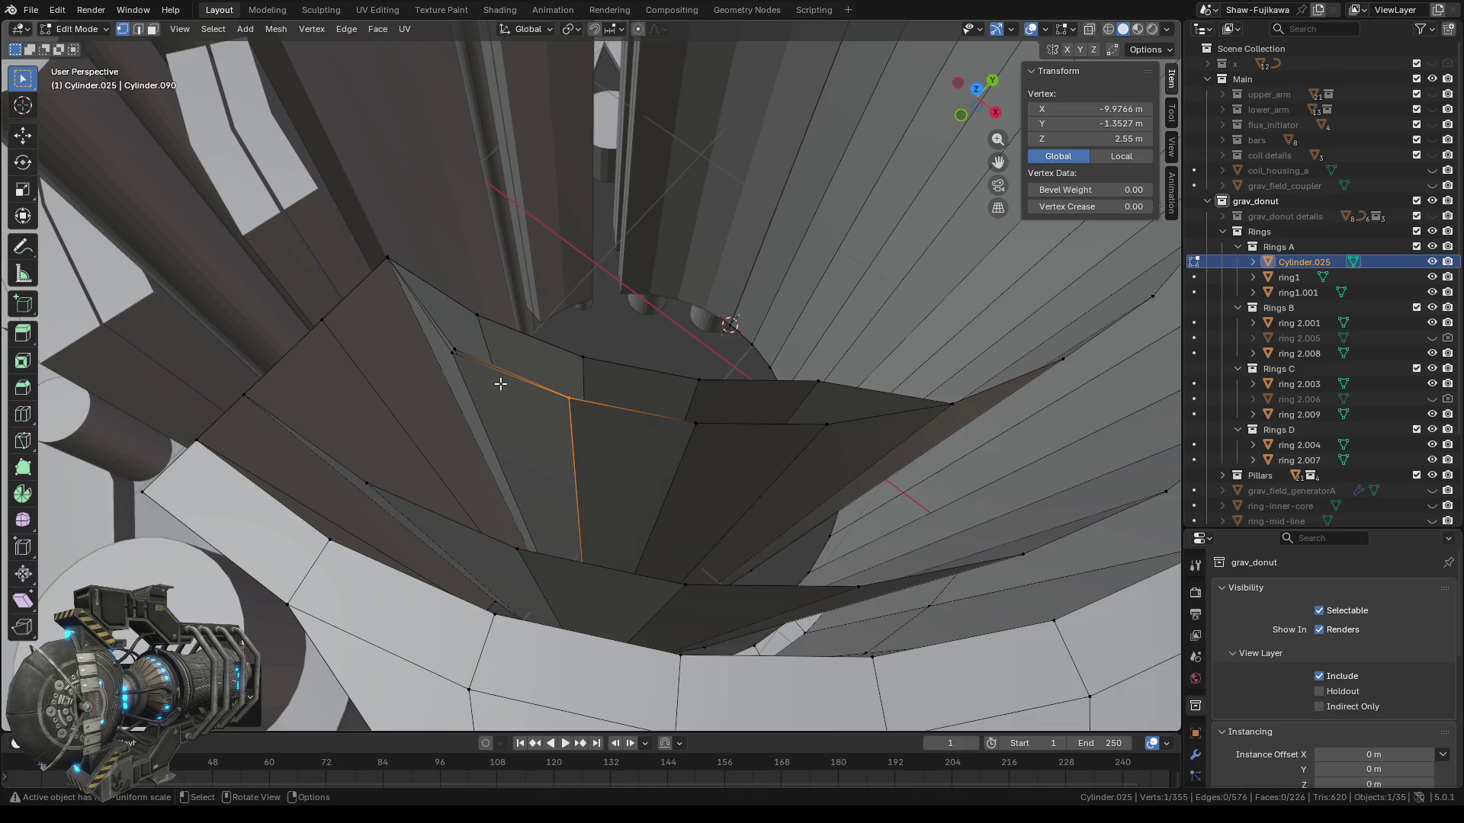
shift+click(454, 352)
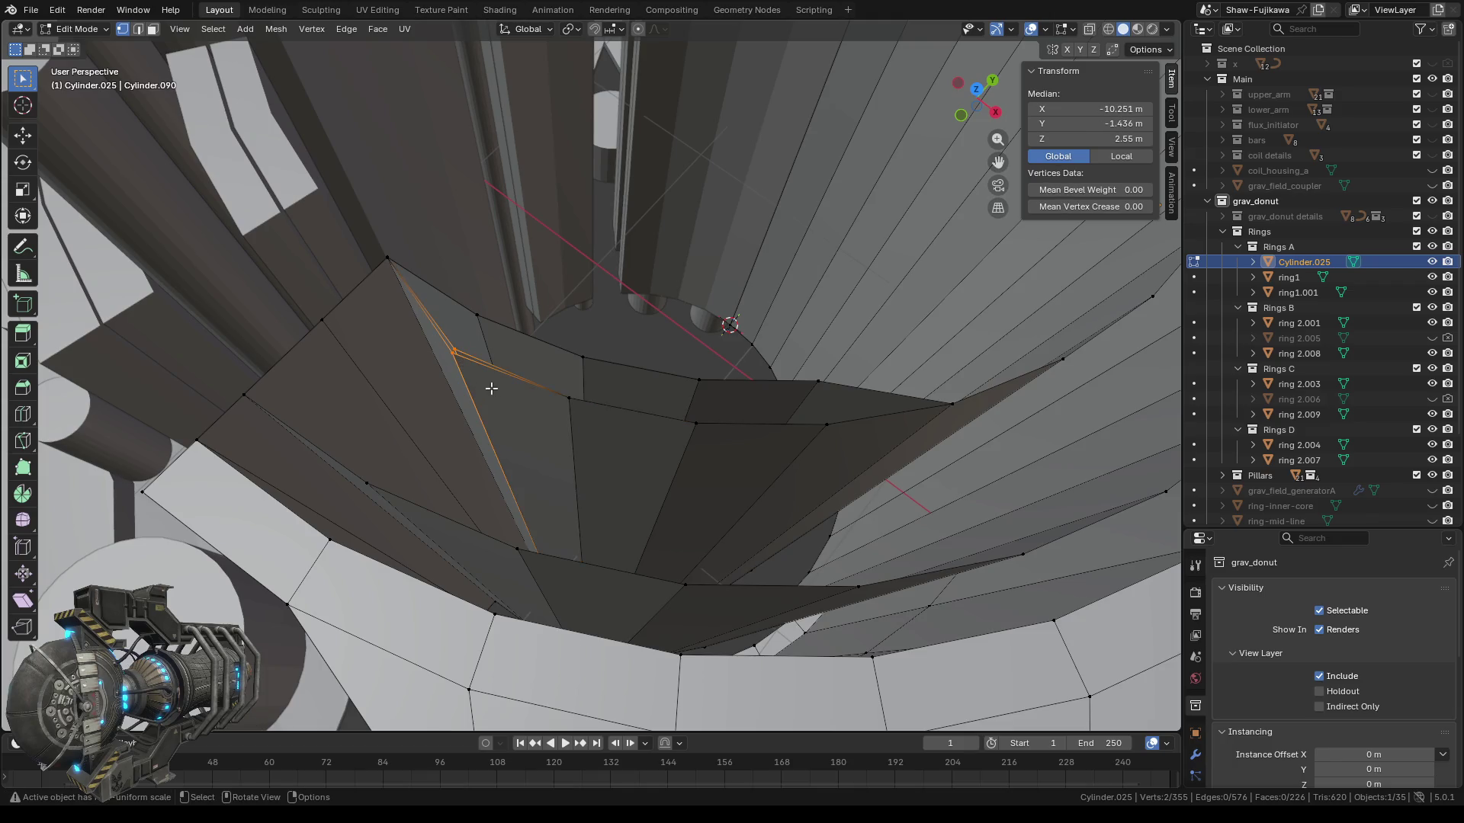
key(m)
click(459, 391)
mouse_move(506, 425)
middle_down()
mouse_move(541, 433)
mouse_move(533, 424)
middle_up()
key(KP_5)
click(978, 112)
mouse_move(666, 435)
middle_down()
mouse_move(615, 317)
mouse_move(630, 250)
mouse_move(597, 235)
mouse_move(696, 239)
mouse_move(650, 428)
mouse_move(666, 295)
mouse_move(982, 107)
middle_up()
In Bottom view, zoom on the inner-edge kink, probe it with X-ray, and select the corner vertex.
click(978, 95)
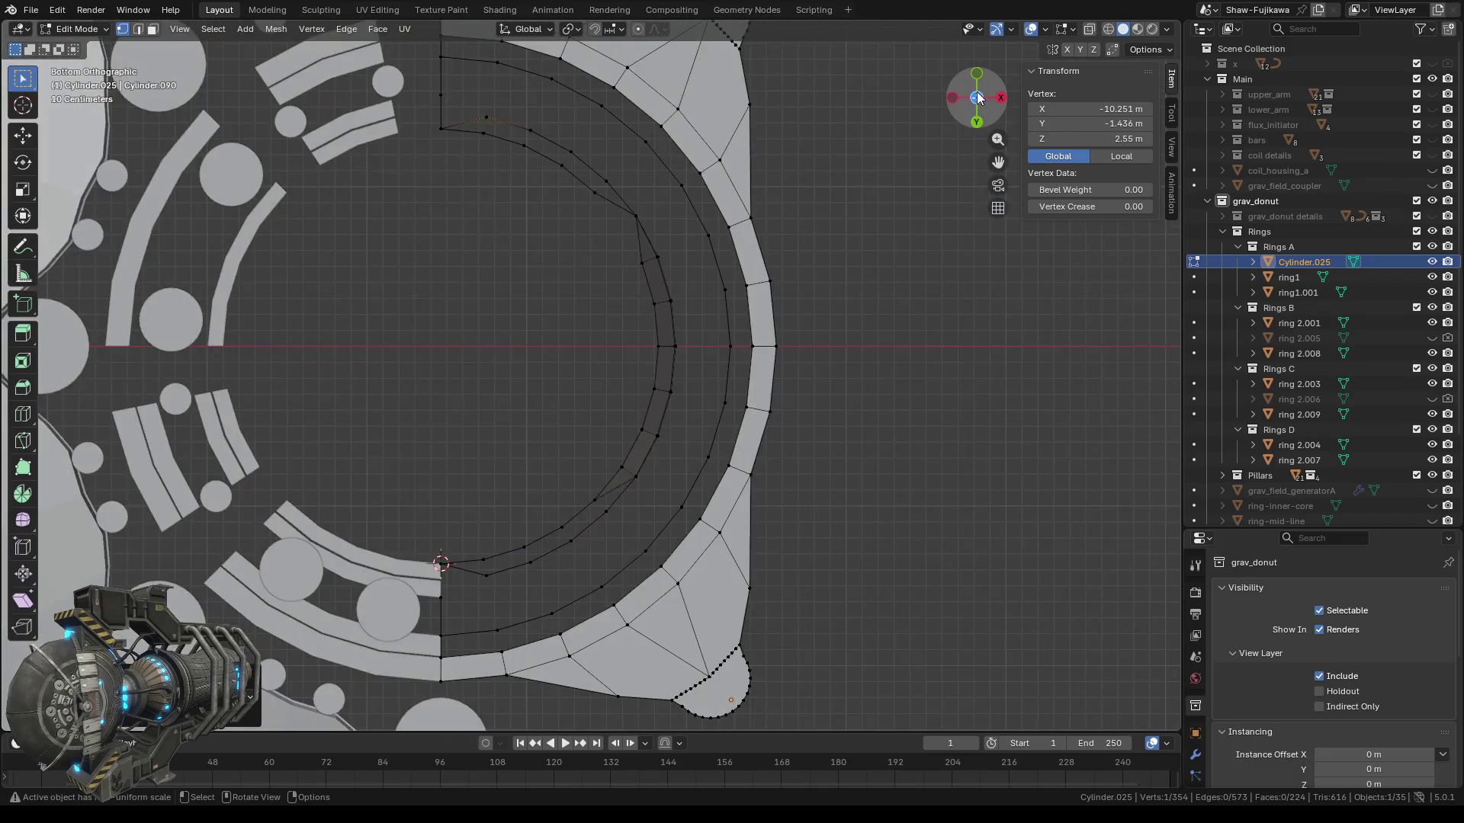
scroll(555, 459, up, 1)
shift+middle_drag(574, 426, 539, 315)
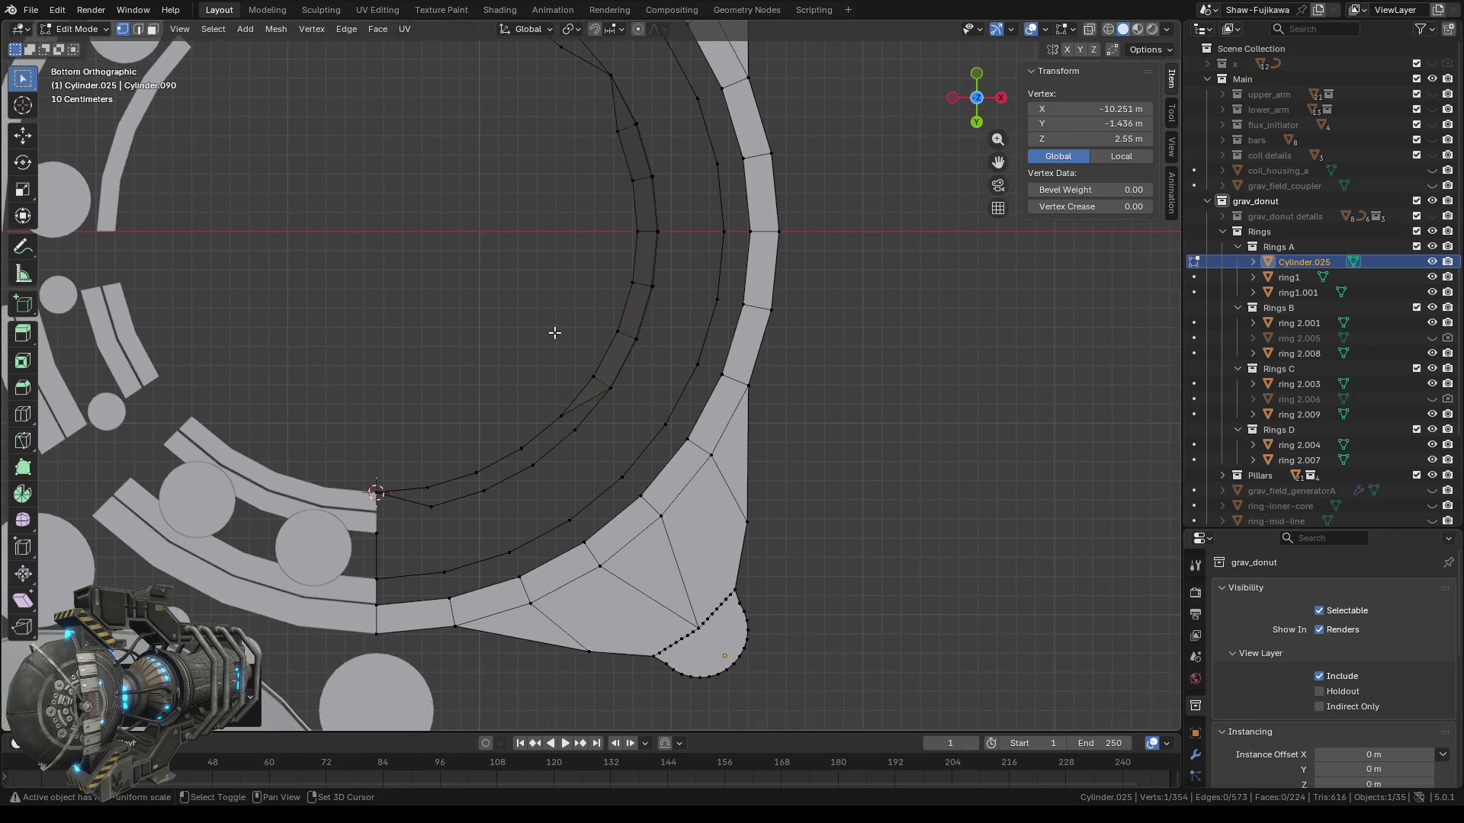
shift+middle_drag(552, 298, 549, 420)
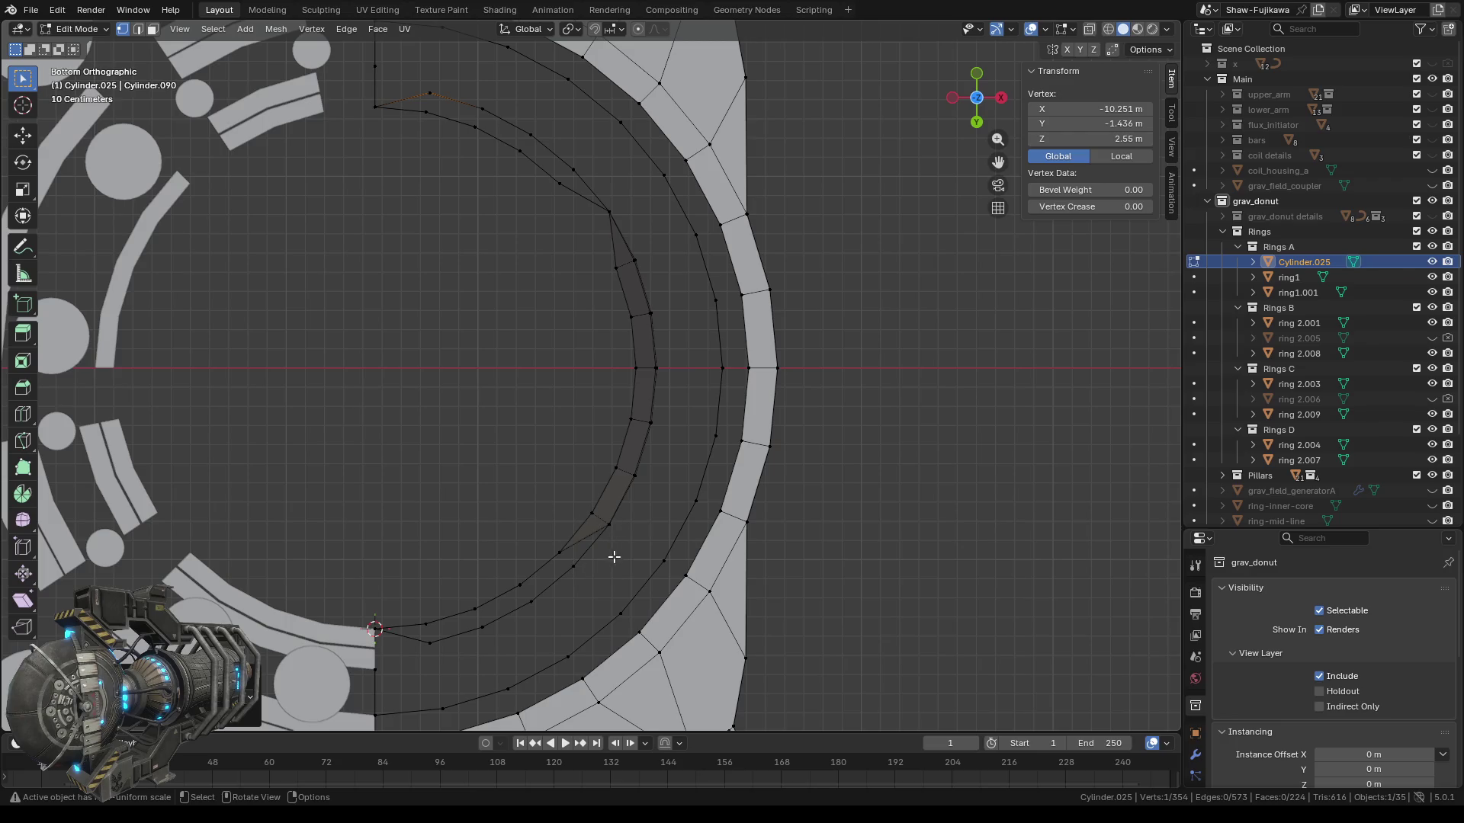
scroll(614, 557, up, 1)
scroll(438, 435, up, 1)
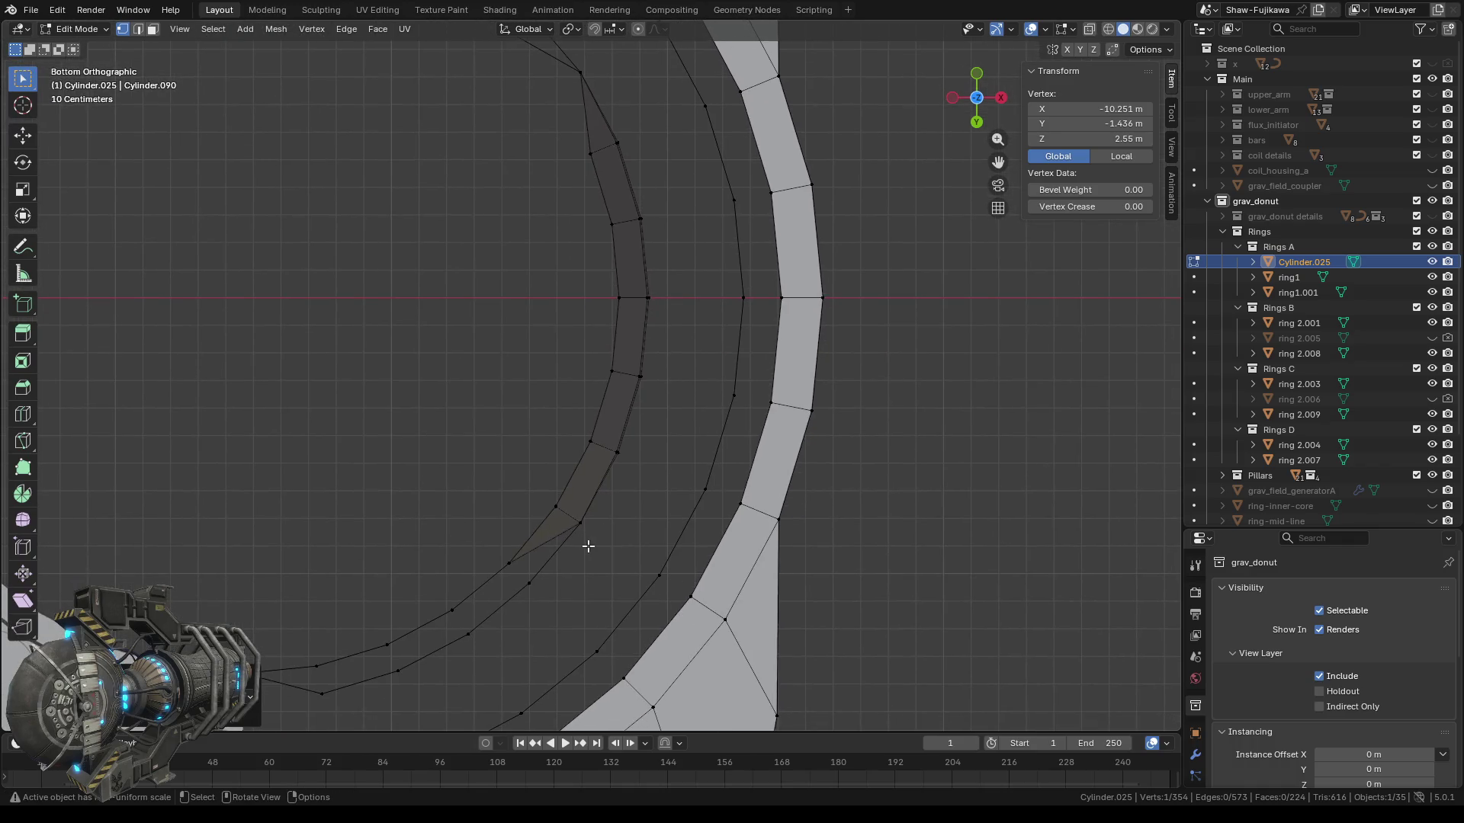
drag(589, 546, 577, 517)
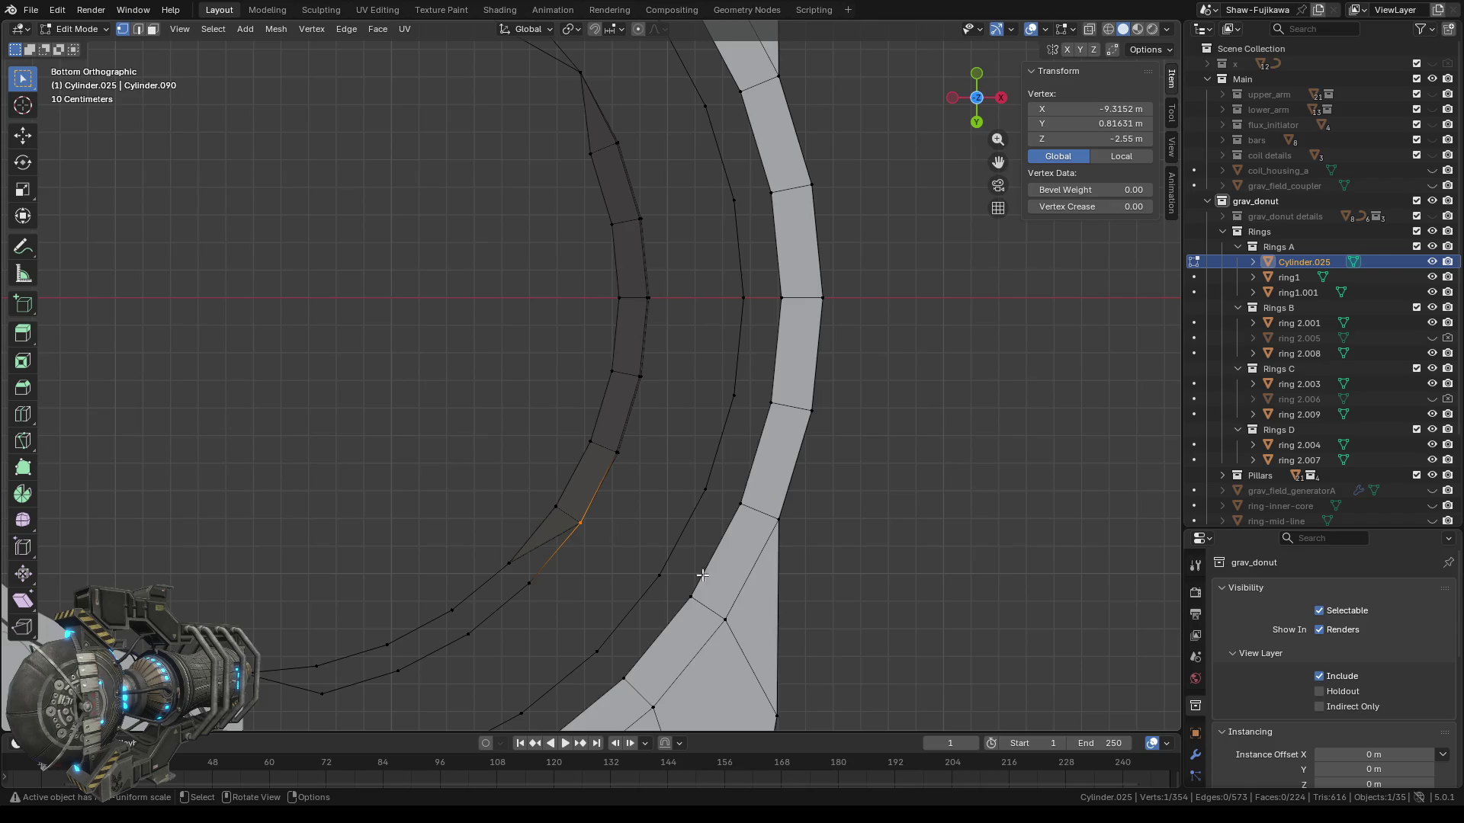
click(1108, 30)
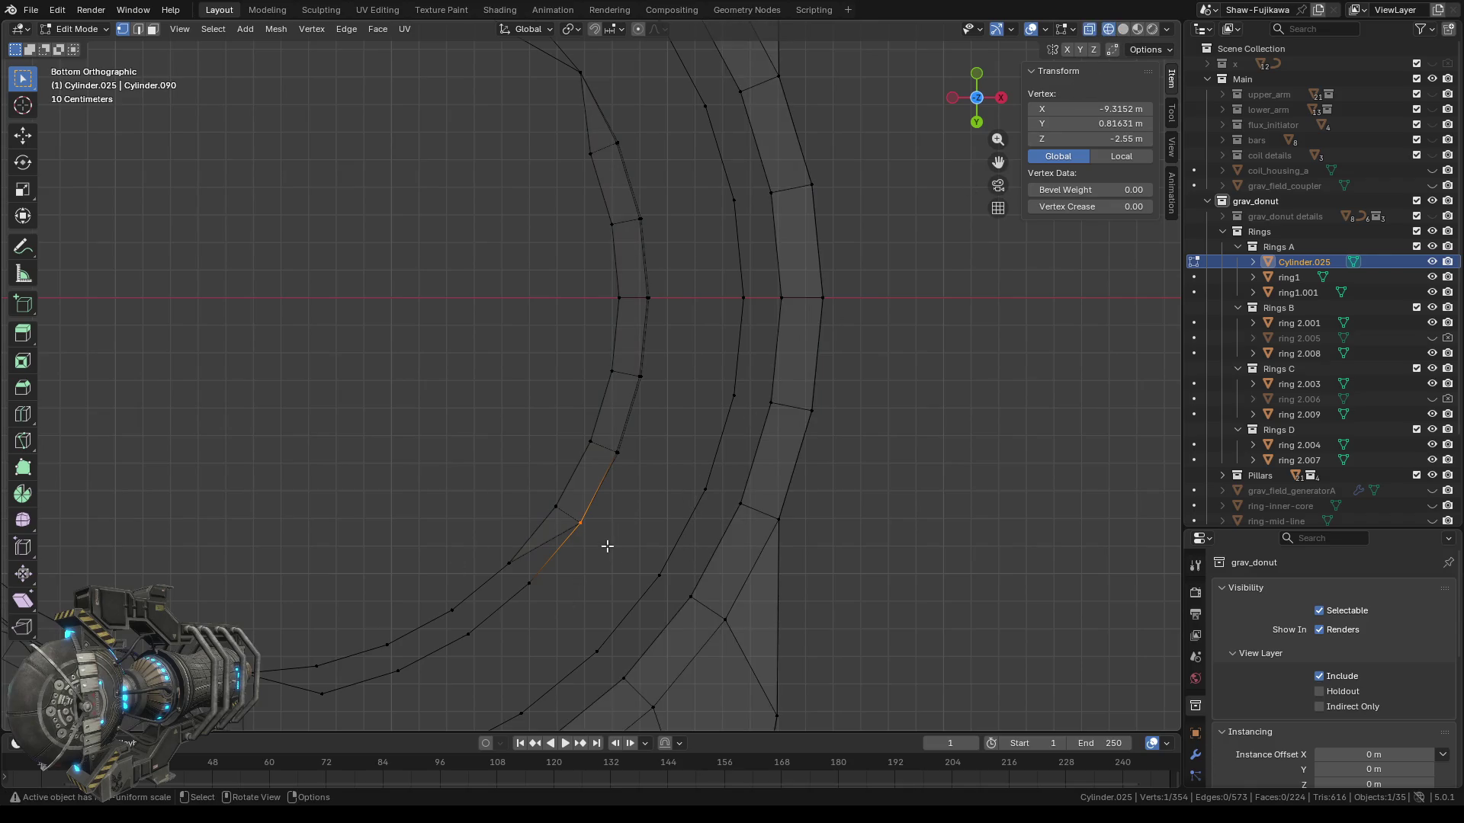
drag(596, 559, 571, 507)
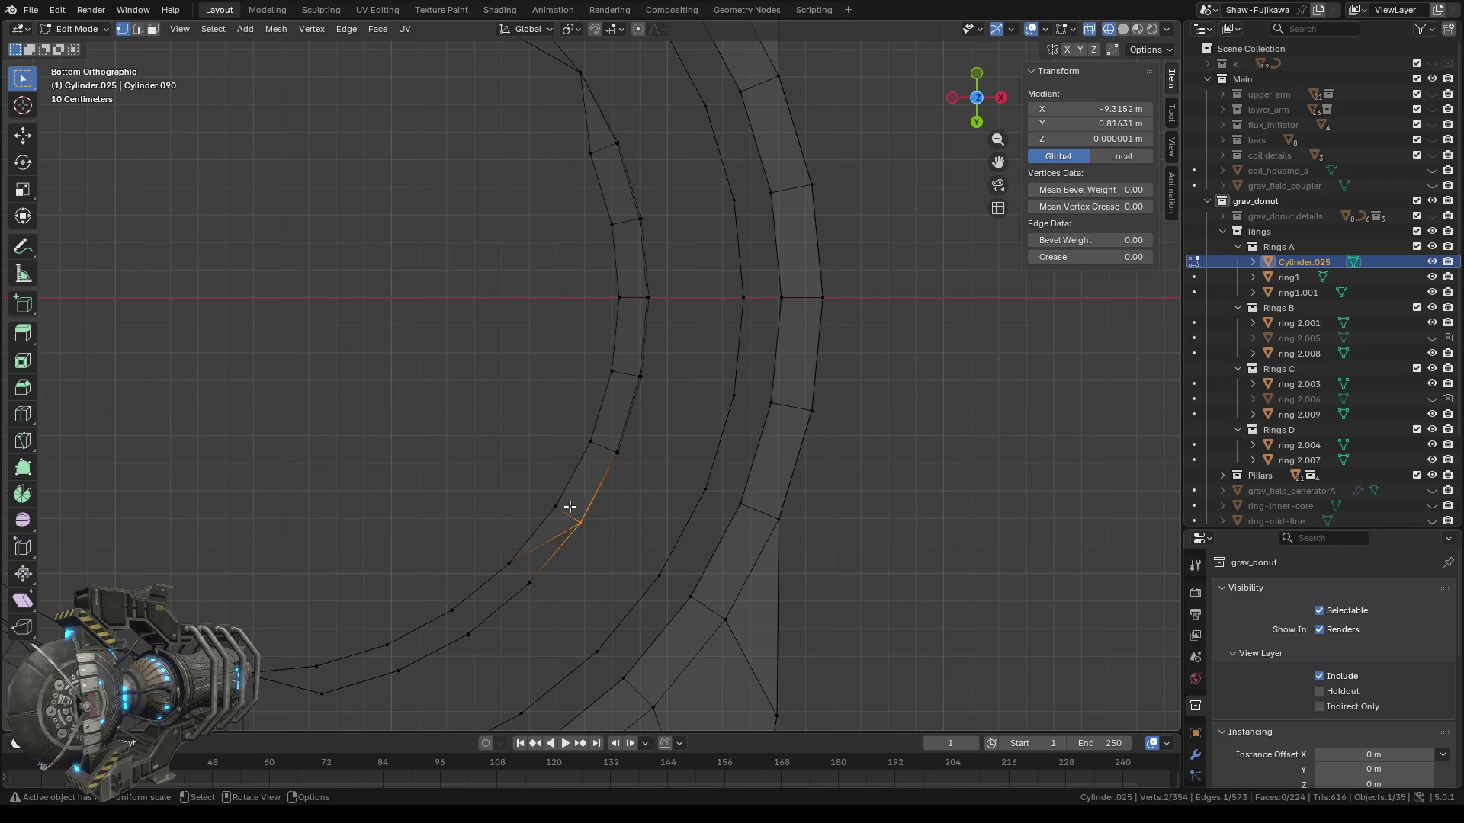
click(628, 539)
click(1125, 30)
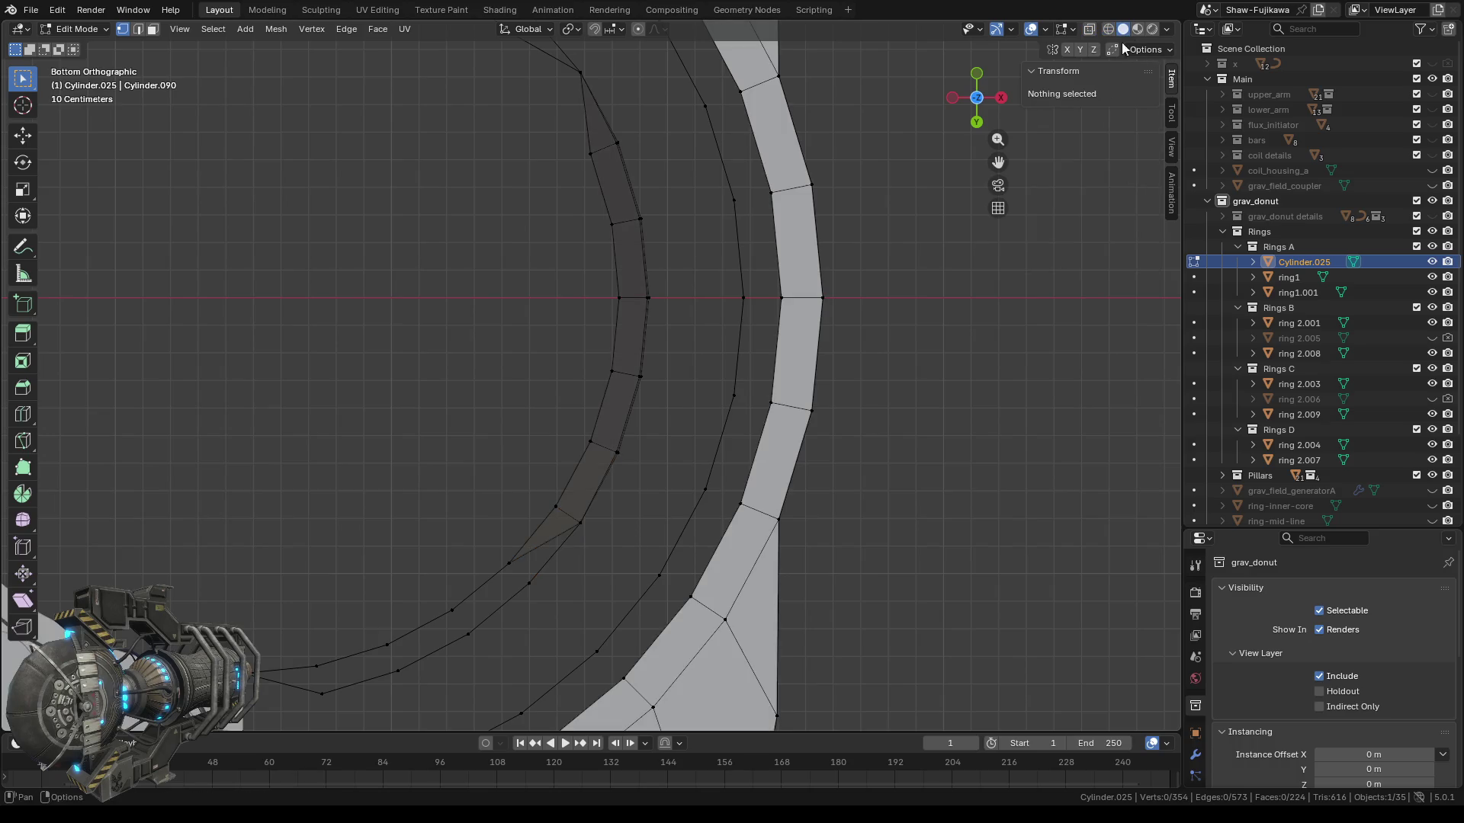
click(580, 518)
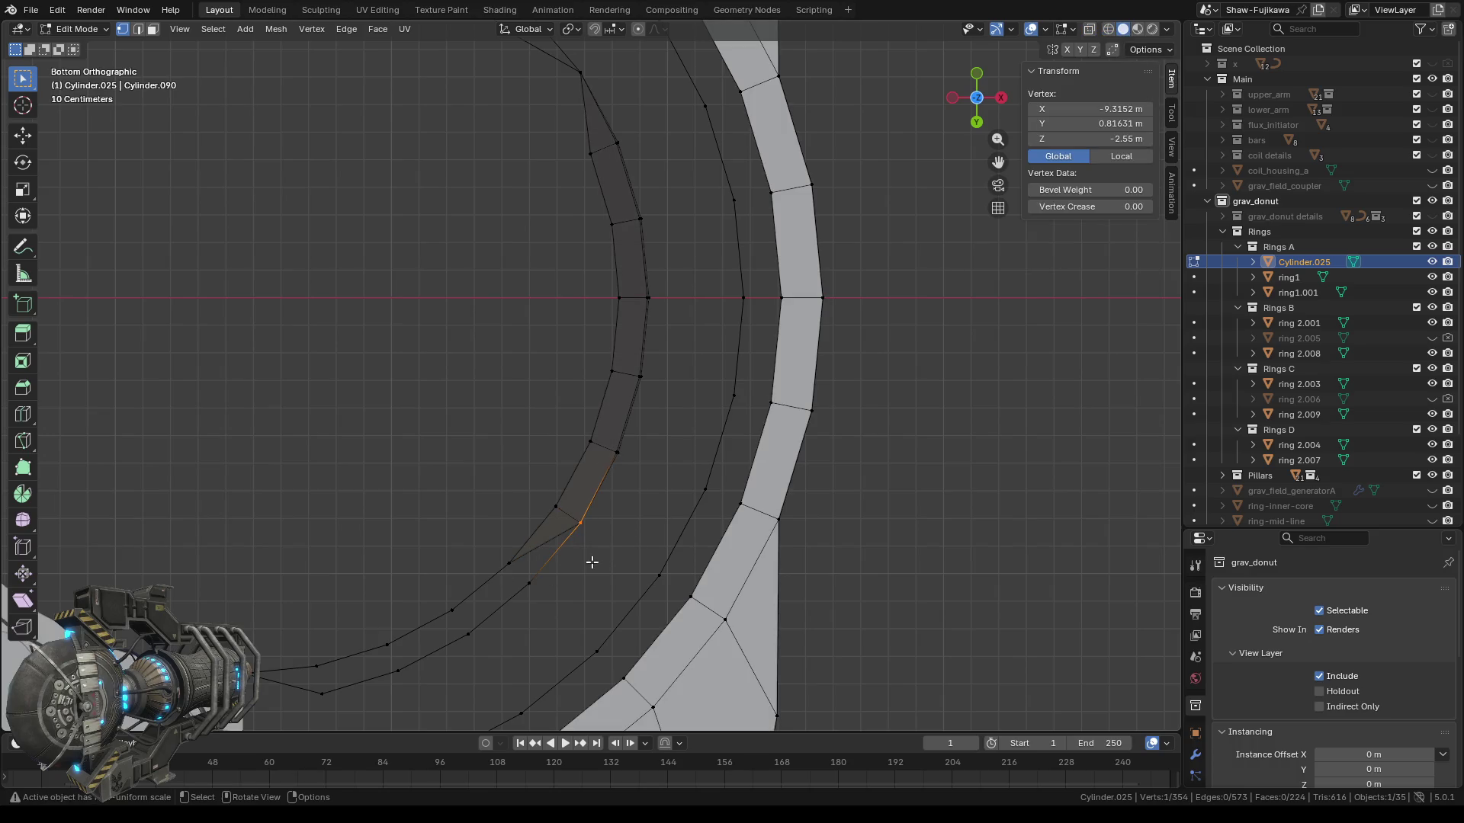
Snap the 3D cursor to the selected corner vertex at the kink.
right_click(657, 519)
mouse_move(652, 519)
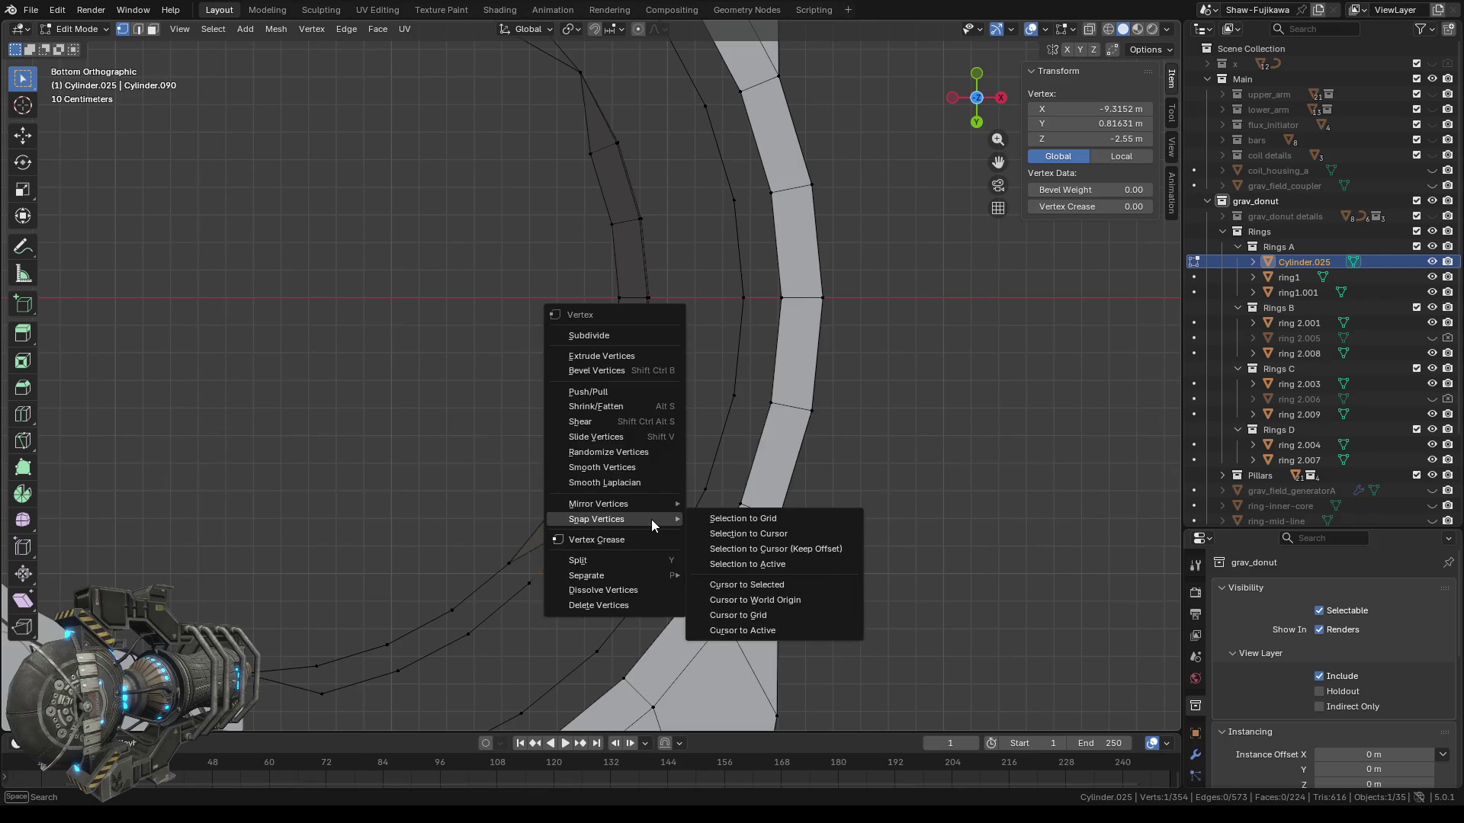
click(778, 586)
Add the stray inner-edge vertex to the selection and merge both at the cursor.
mouse_move(629, 581)
middle_down()
mouse_move(644, 599)
mouse_move(633, 564)
middle_up()
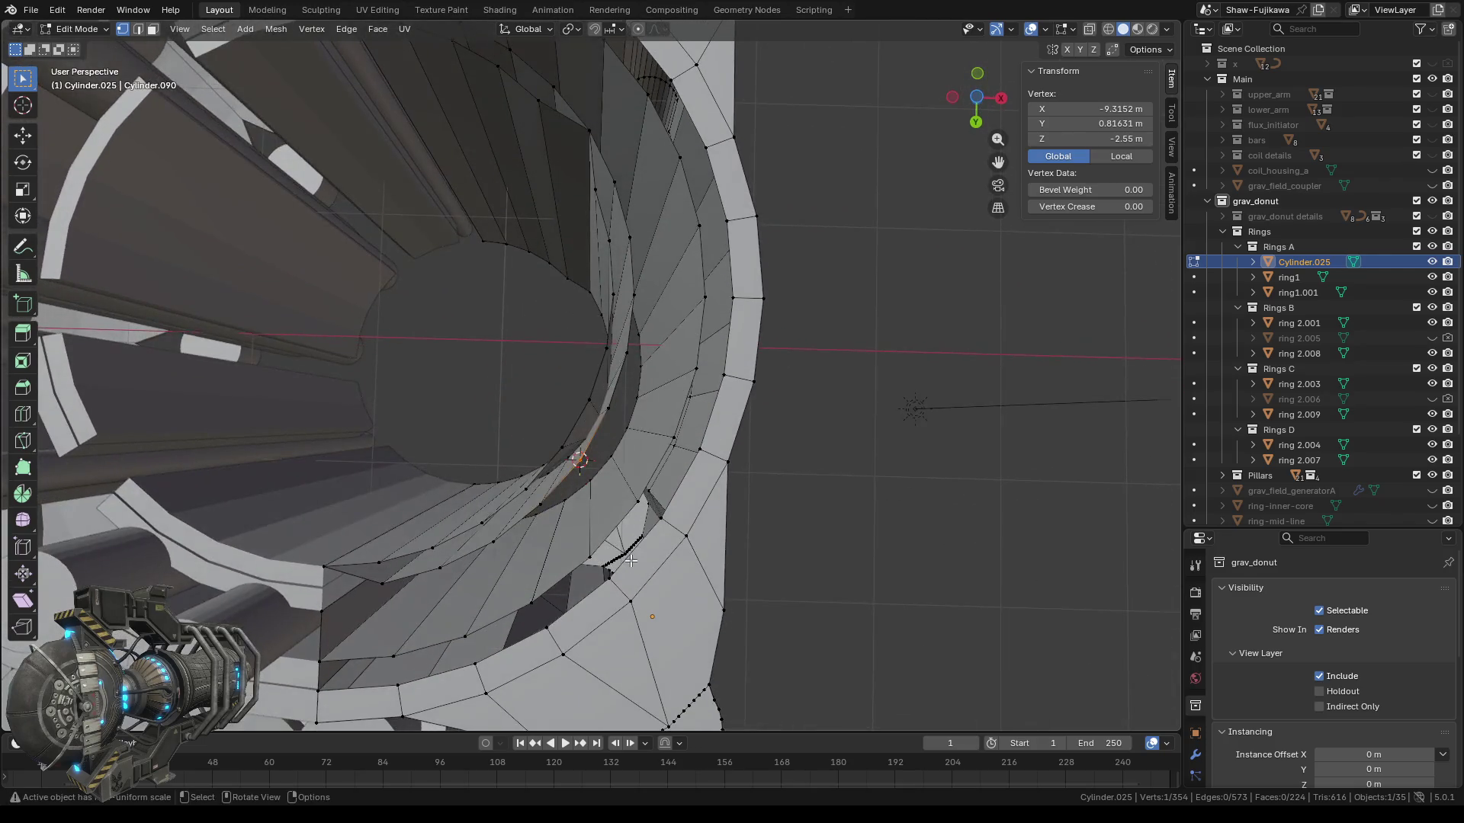
scroll(633, 564, up, 2)
middle_drag(540, 554, 533, 514)
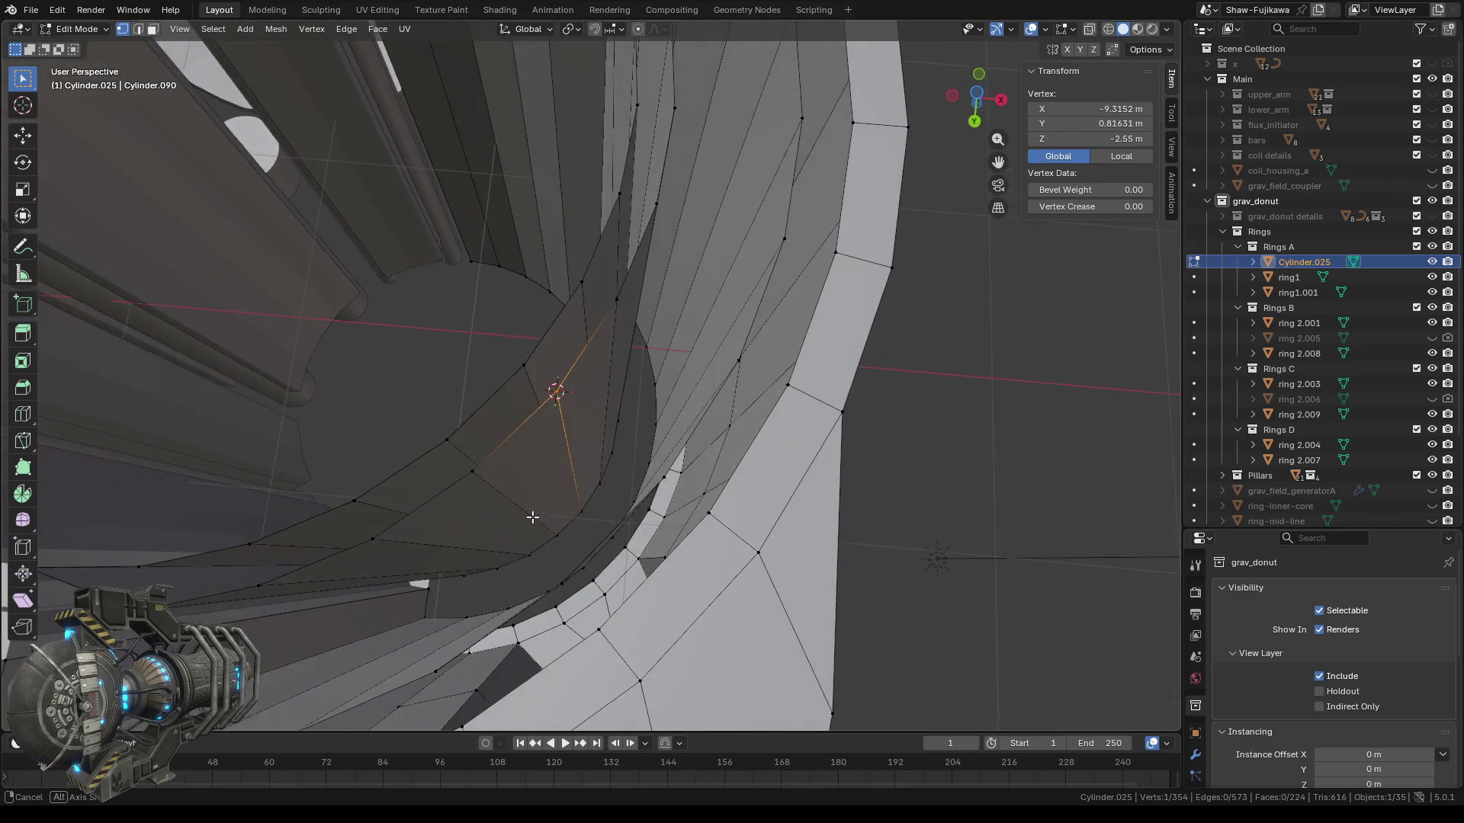
shift+click(522, 366)
right_click(468, 326)
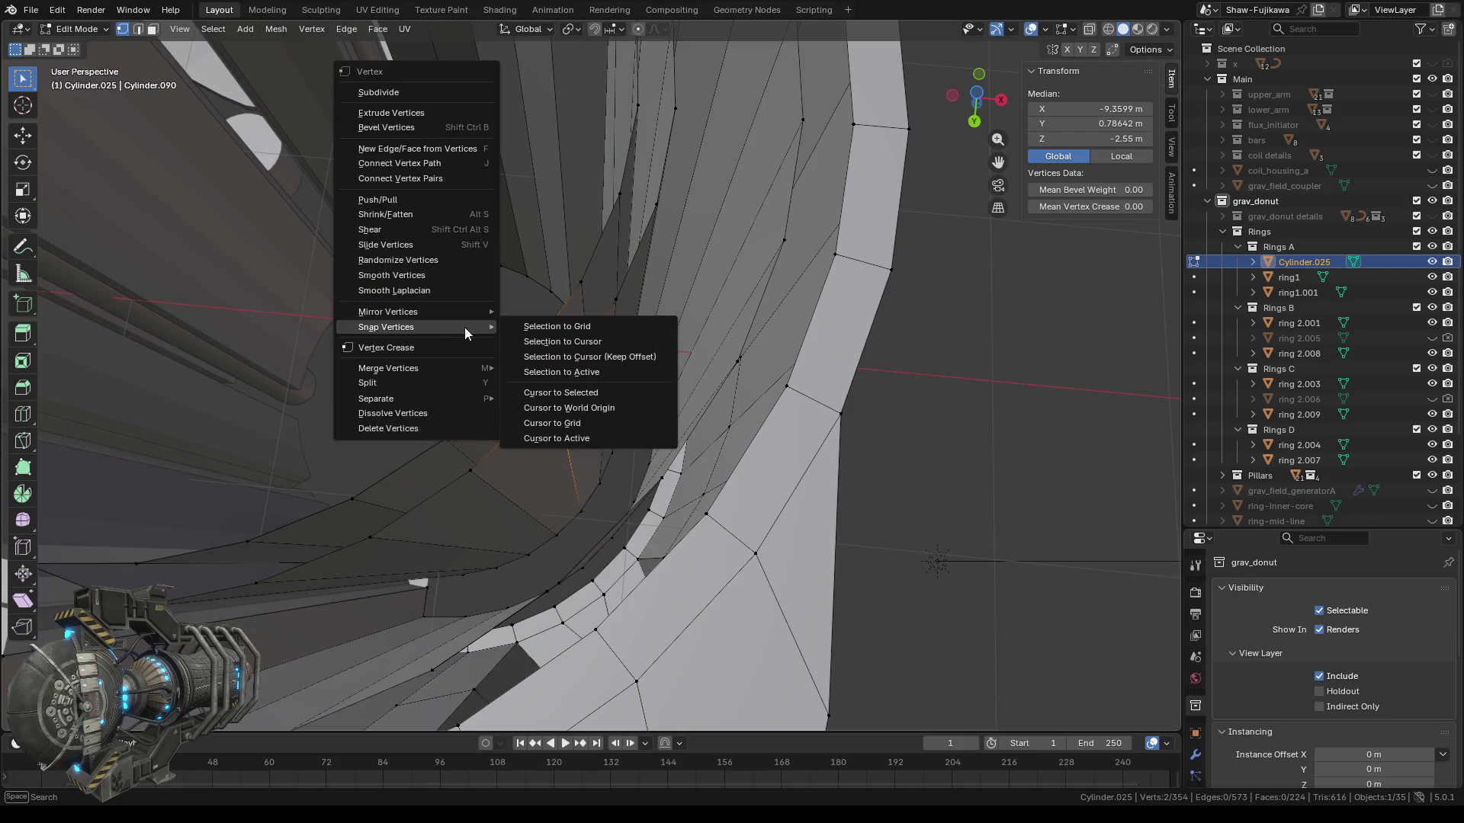
mouse_move(414, 367)
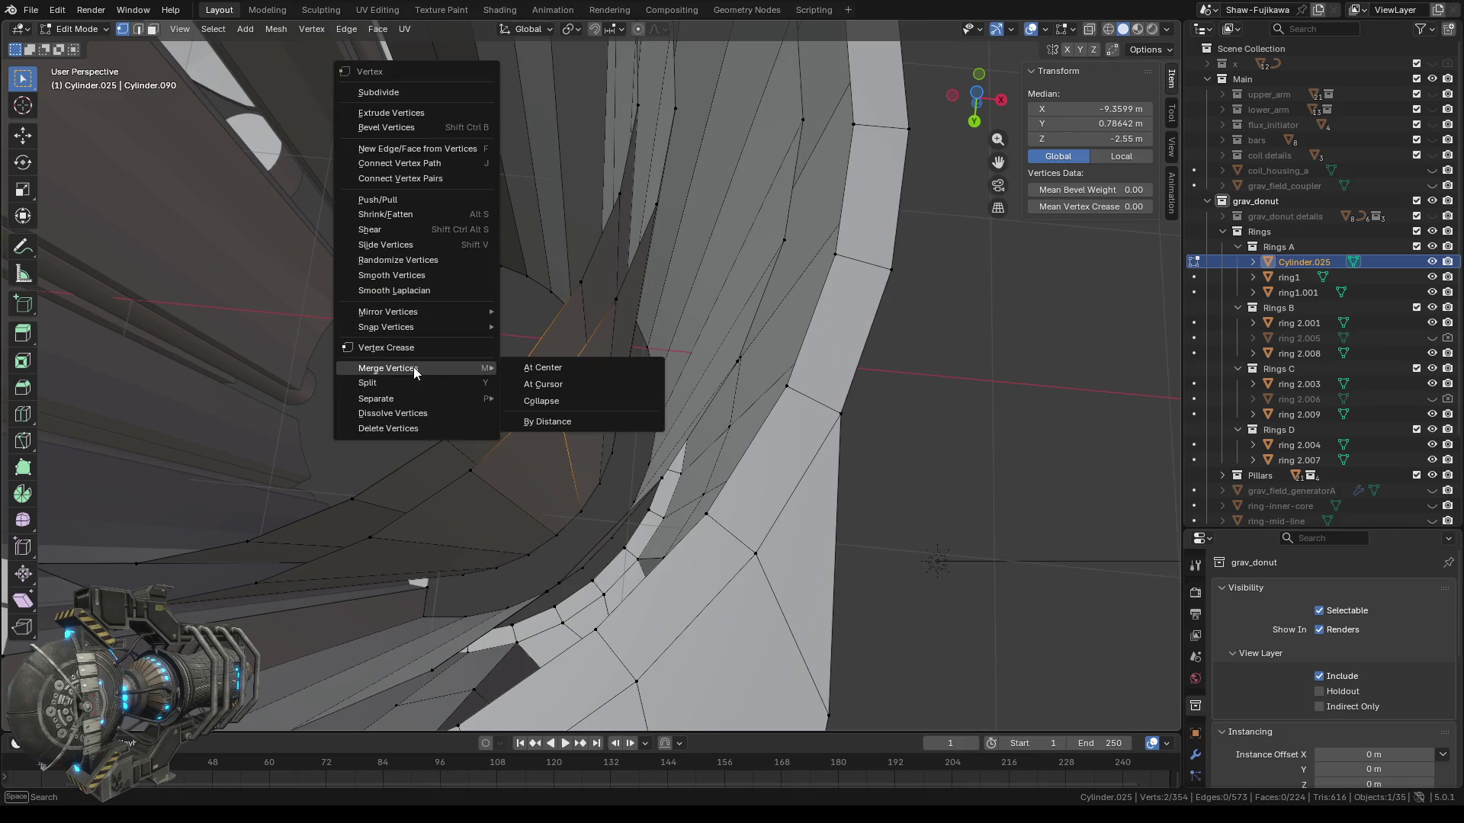
click(571, 383)
scroll(640, 448, down, 2)
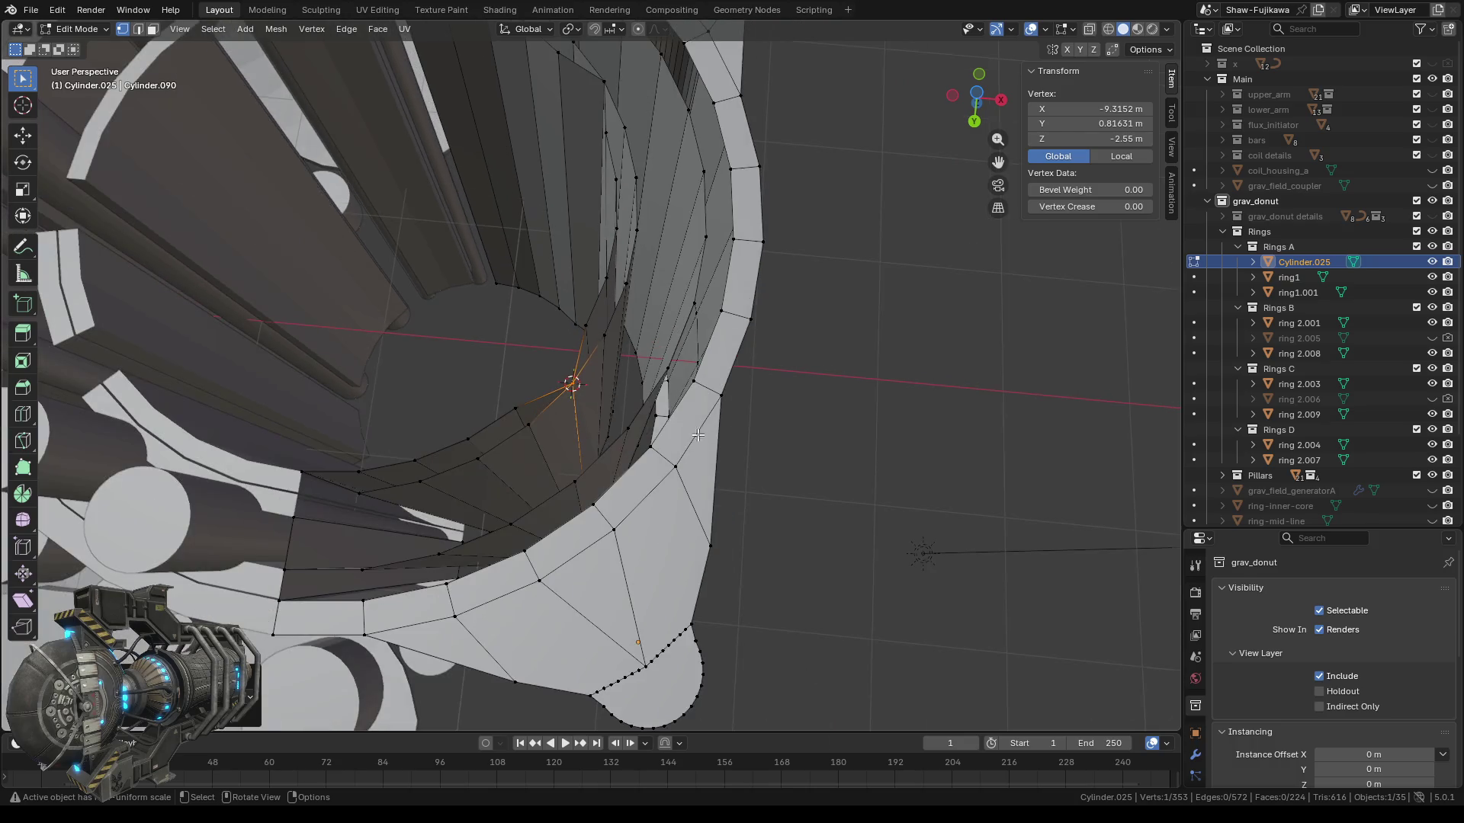
click(977, 101)
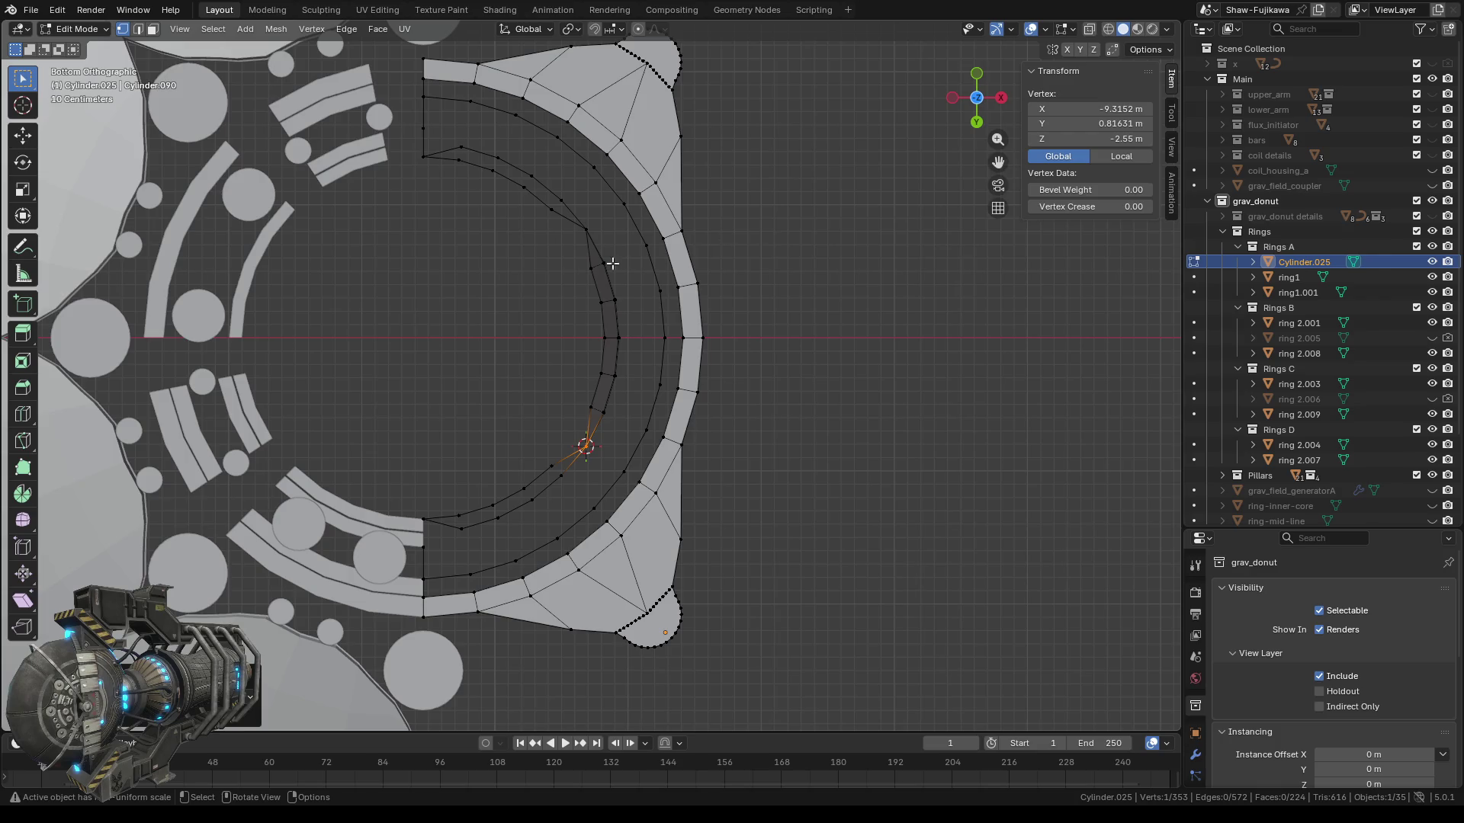
scroll(574, 353, up, 1)
scroll(540, 327, up, 2)
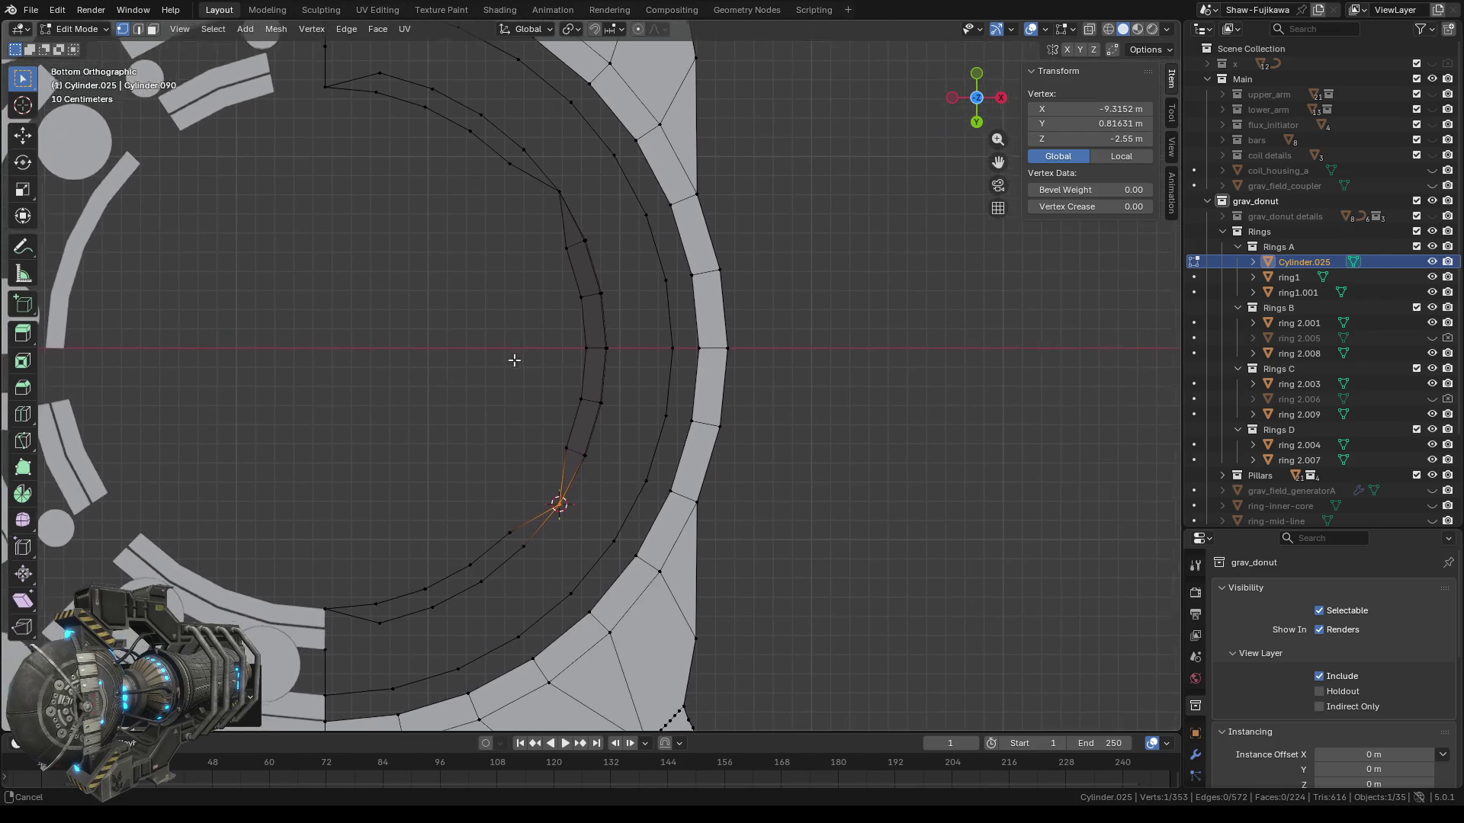
Delete the five stray vertices along the extra rim ring.
click(563, 254)
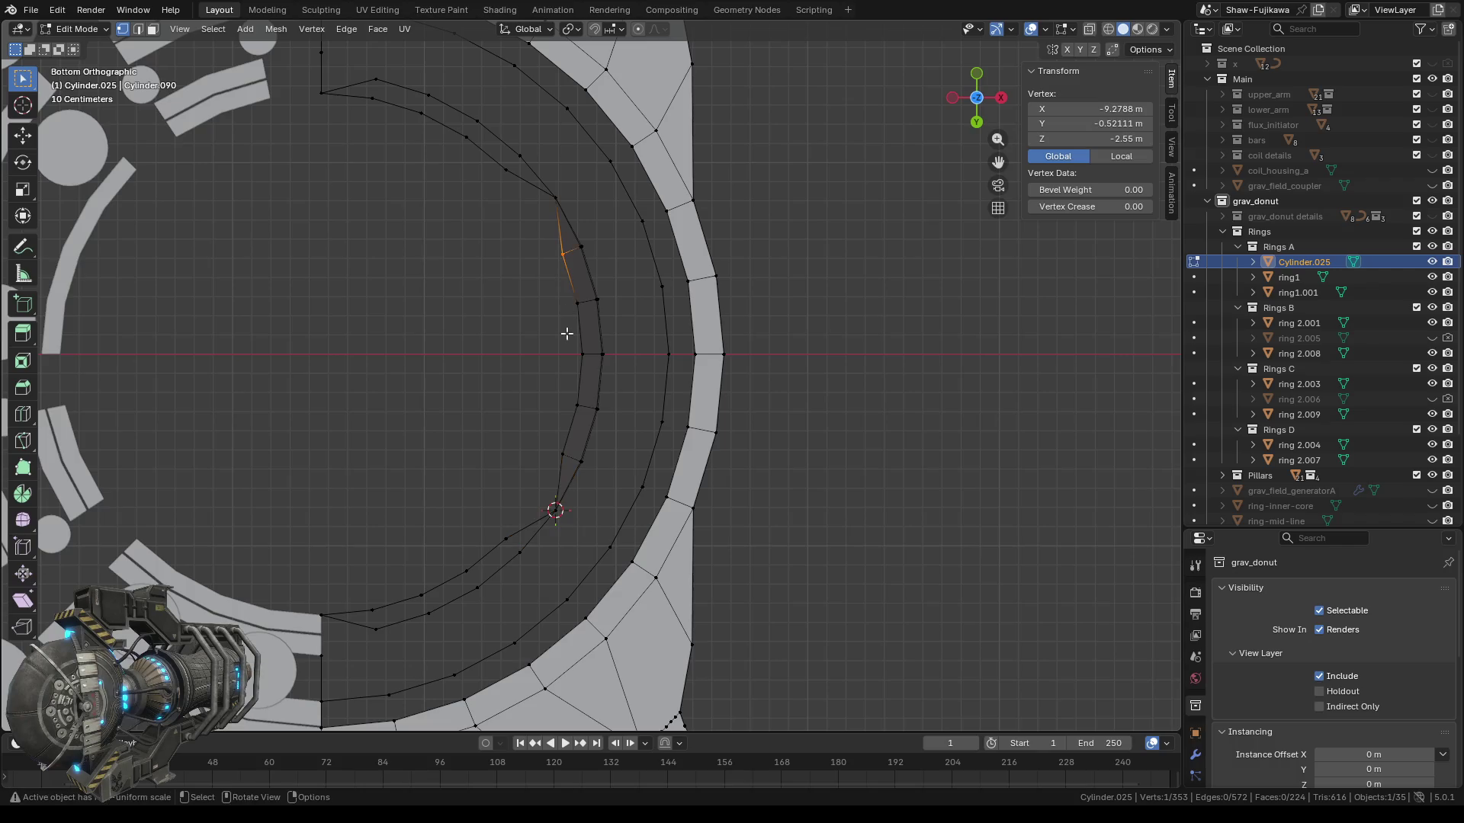
shift+click(577, 302)
shift+click(583, 353)
shift+click(577, 405)
shift+drag(554, 441, 564, 463)
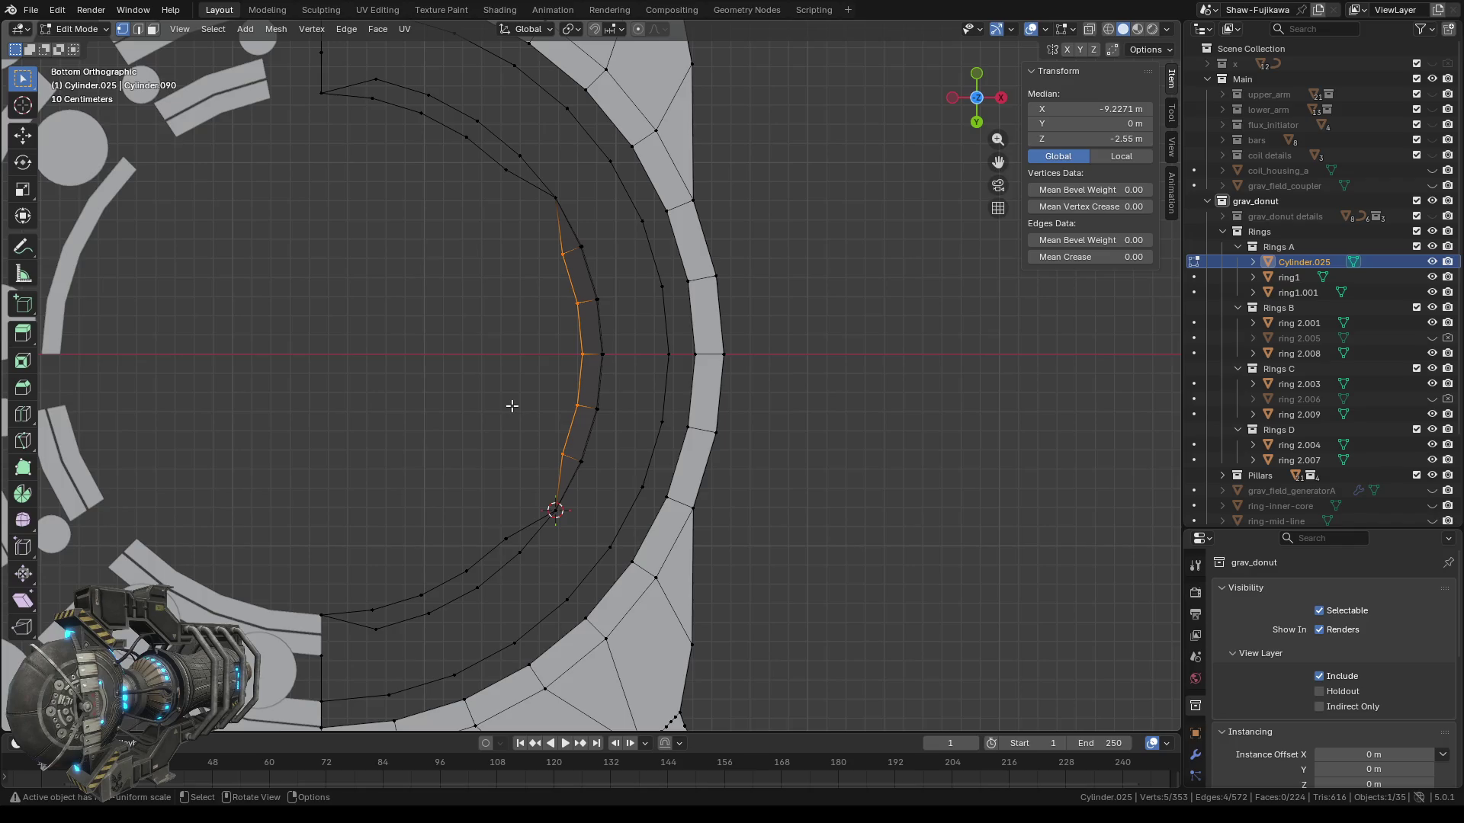
key(x)
click(466, 375)
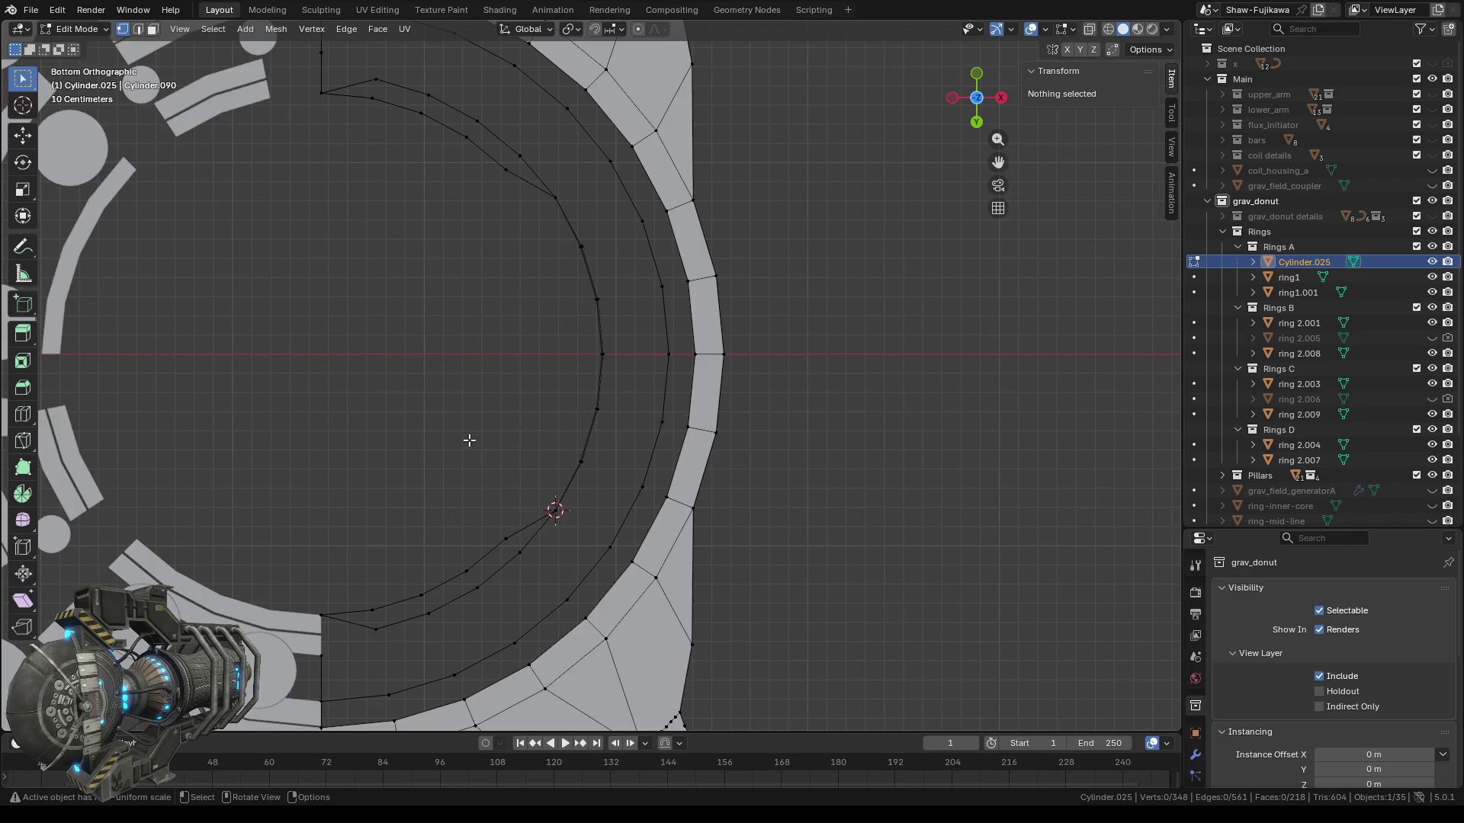
Delete four stray vertices along the lower rim ring.
scroll(472, 440, down, 1)
click(413, 588)
shift+click(451, 575)
shift+click(494, 550)
shift+click(530, 521)
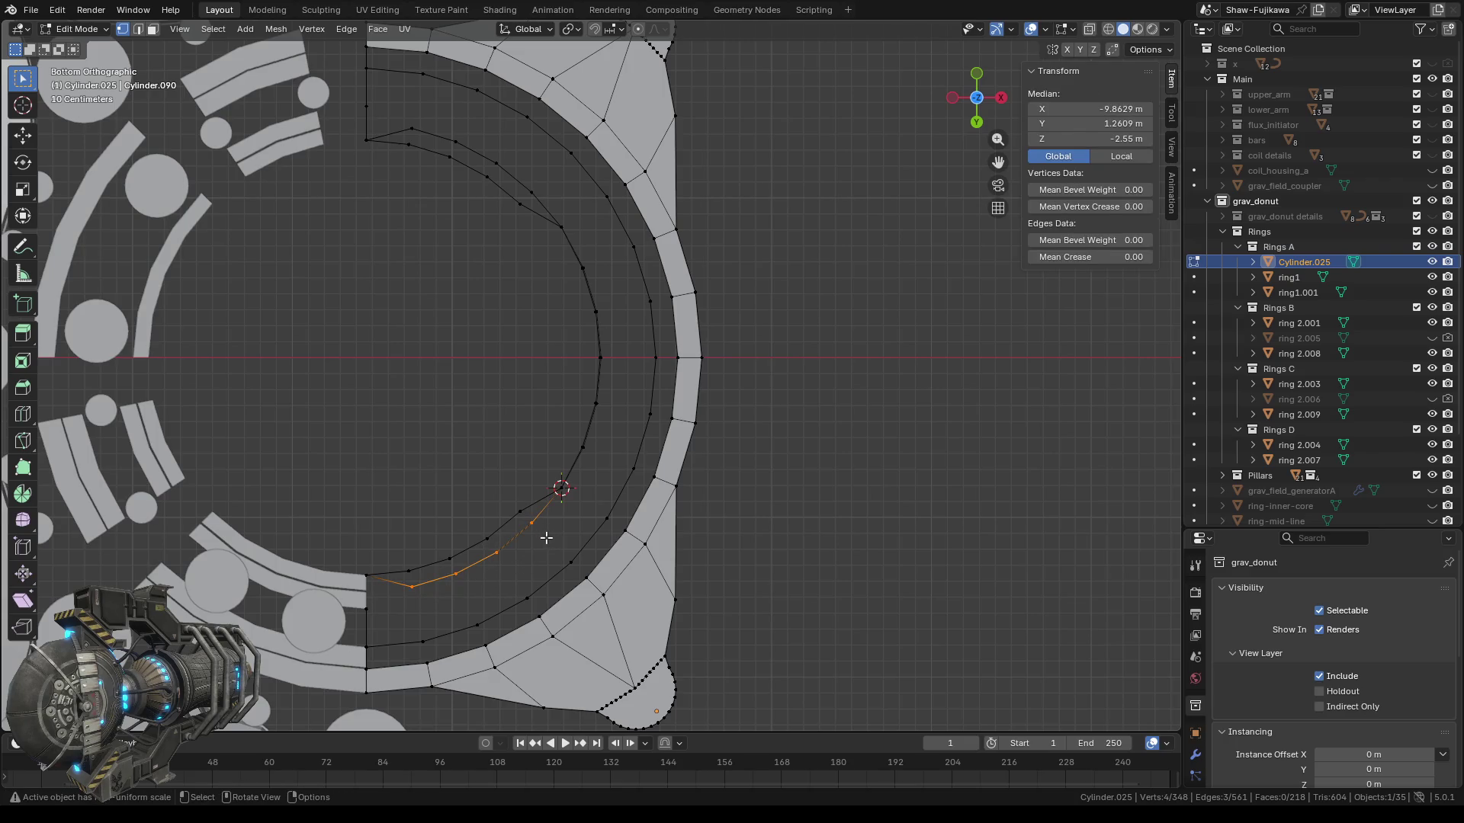
key(x)
click(546, 538)
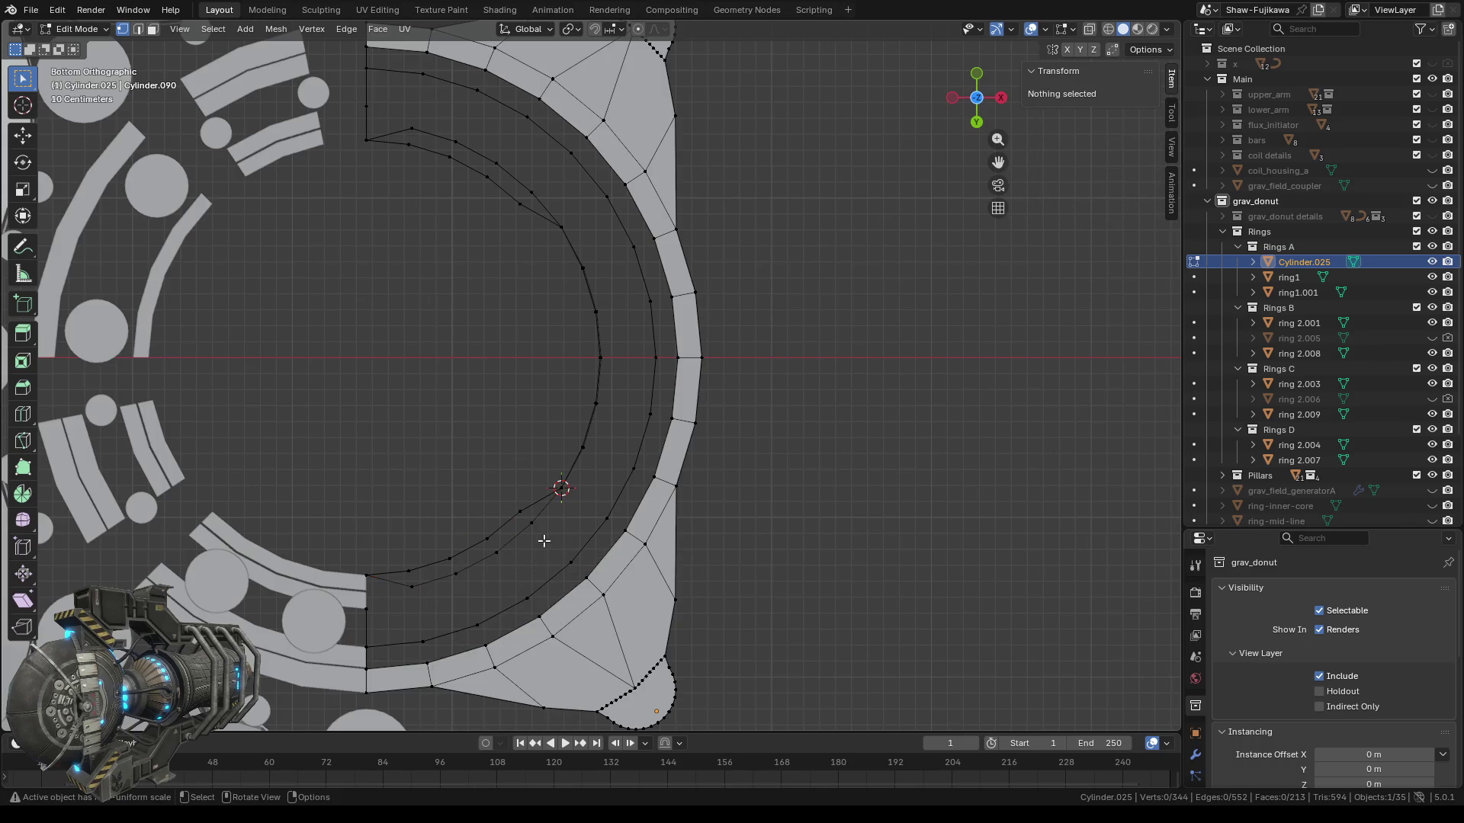
Delete the next four rim vertices left along the lower ring.
shift+click(410, 585)
shift+click(455, 574)
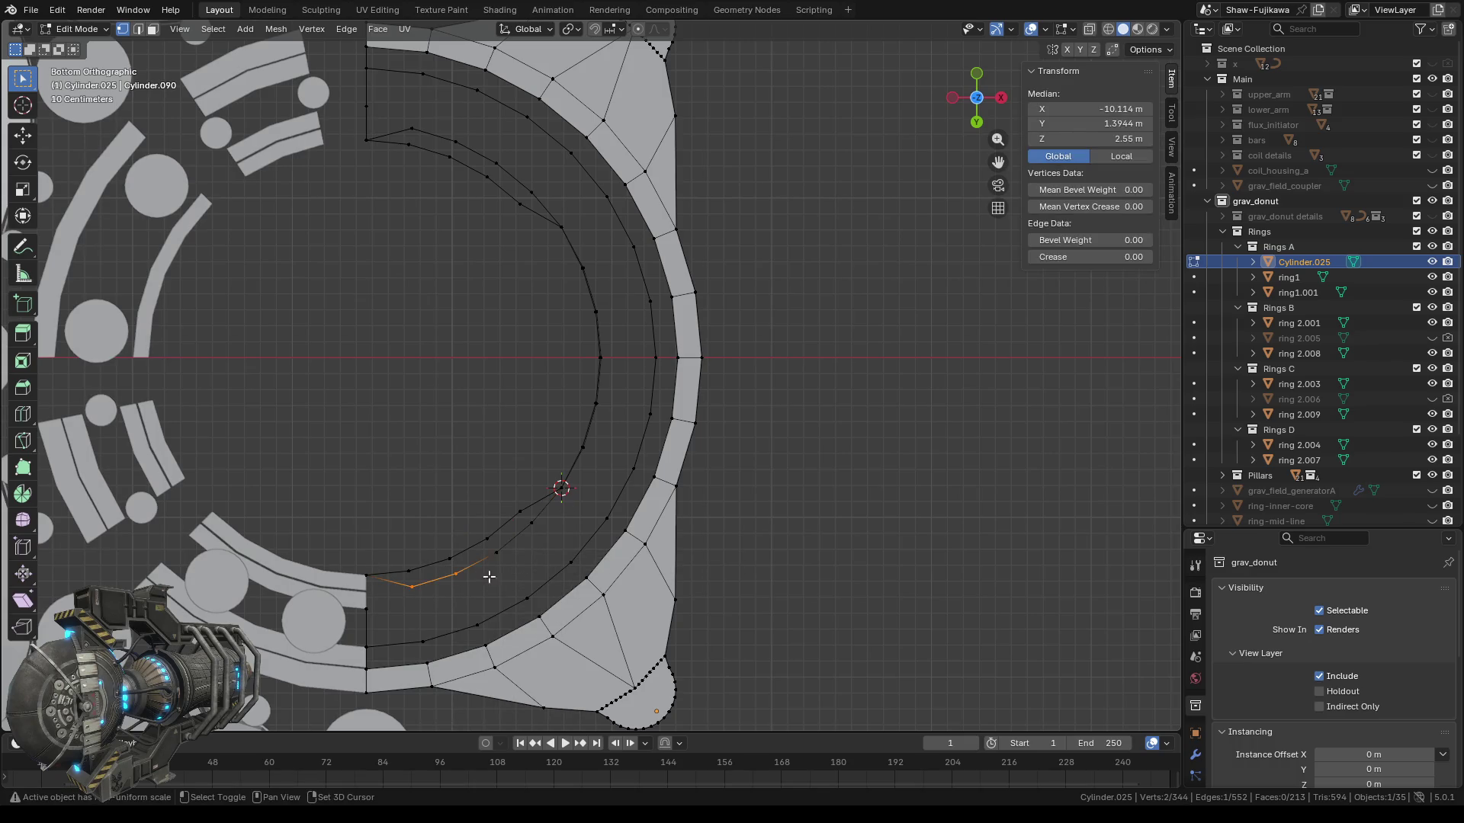
shift+click(495, 552)
shift+click(531, 523)
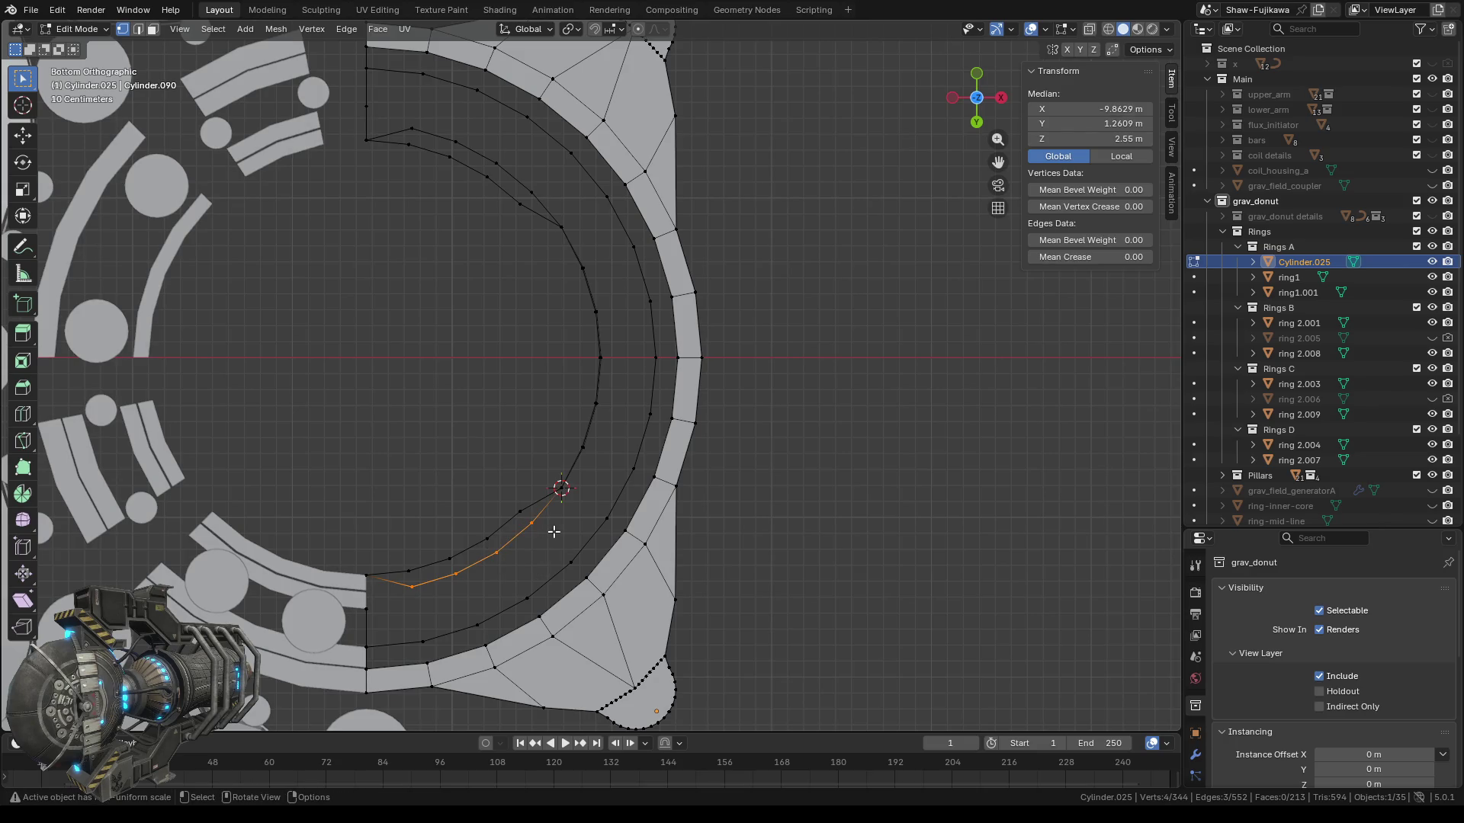
key(x)
click(532, 533)
Box-select the next pair of stray vertices further along the ring and delete them.
mouse_move(434, 376)
shift+middle_down()
mouse_move(467, 485)
mouse_move(445, 517)
shift+middle_up()
key(b)
mouse_move(430, 280)
mouse_down()
mouse_move(464, 312)
mouse_move(570, 360)
mouse_up()
key(b)
key(b)
key(x)
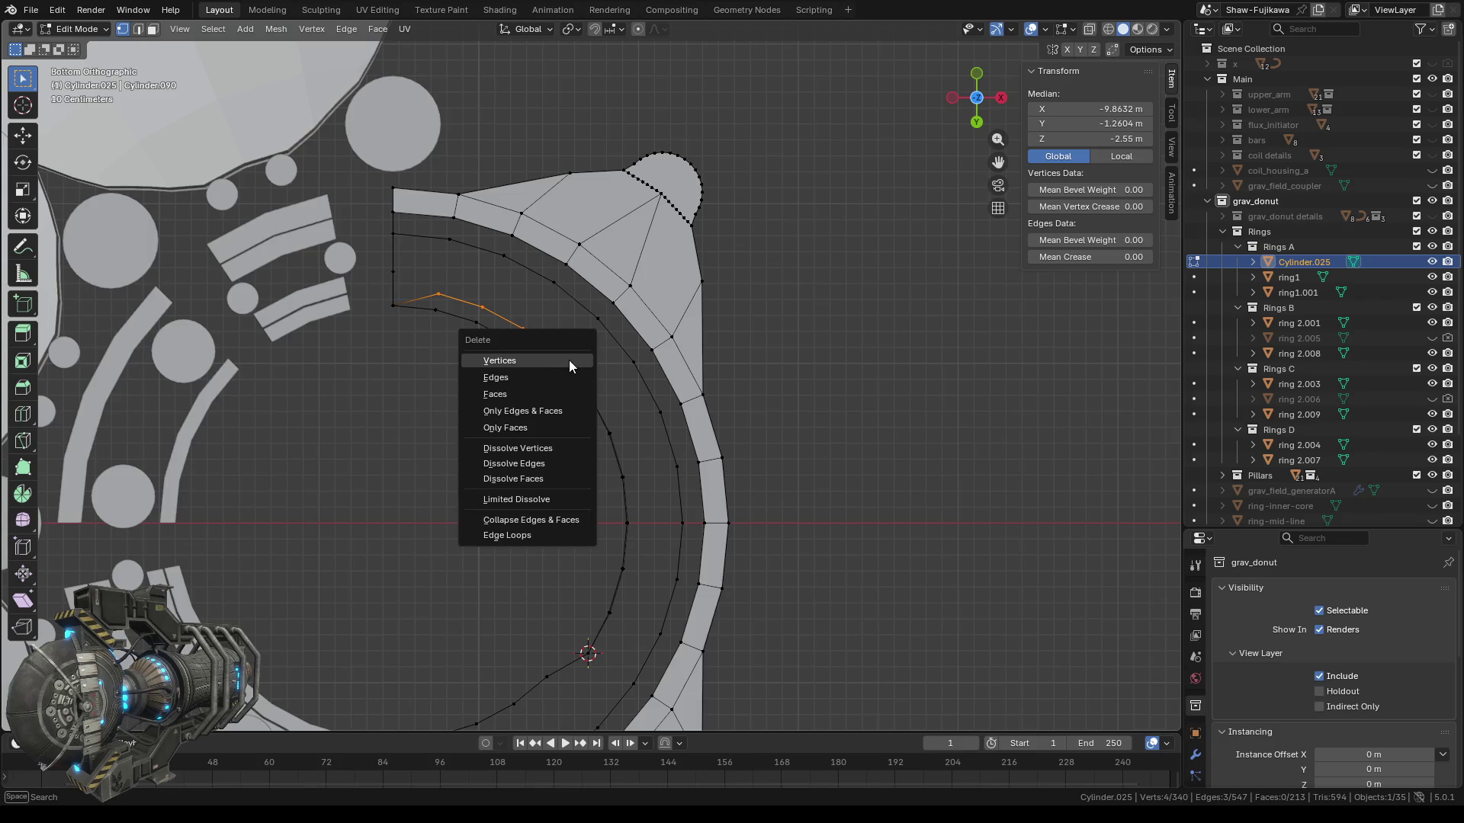
click(500, 361)
Delete the remaining vertices of the stray edge chain.
drag(424, 280, 499, 318)
ctrl+click(555, 354)
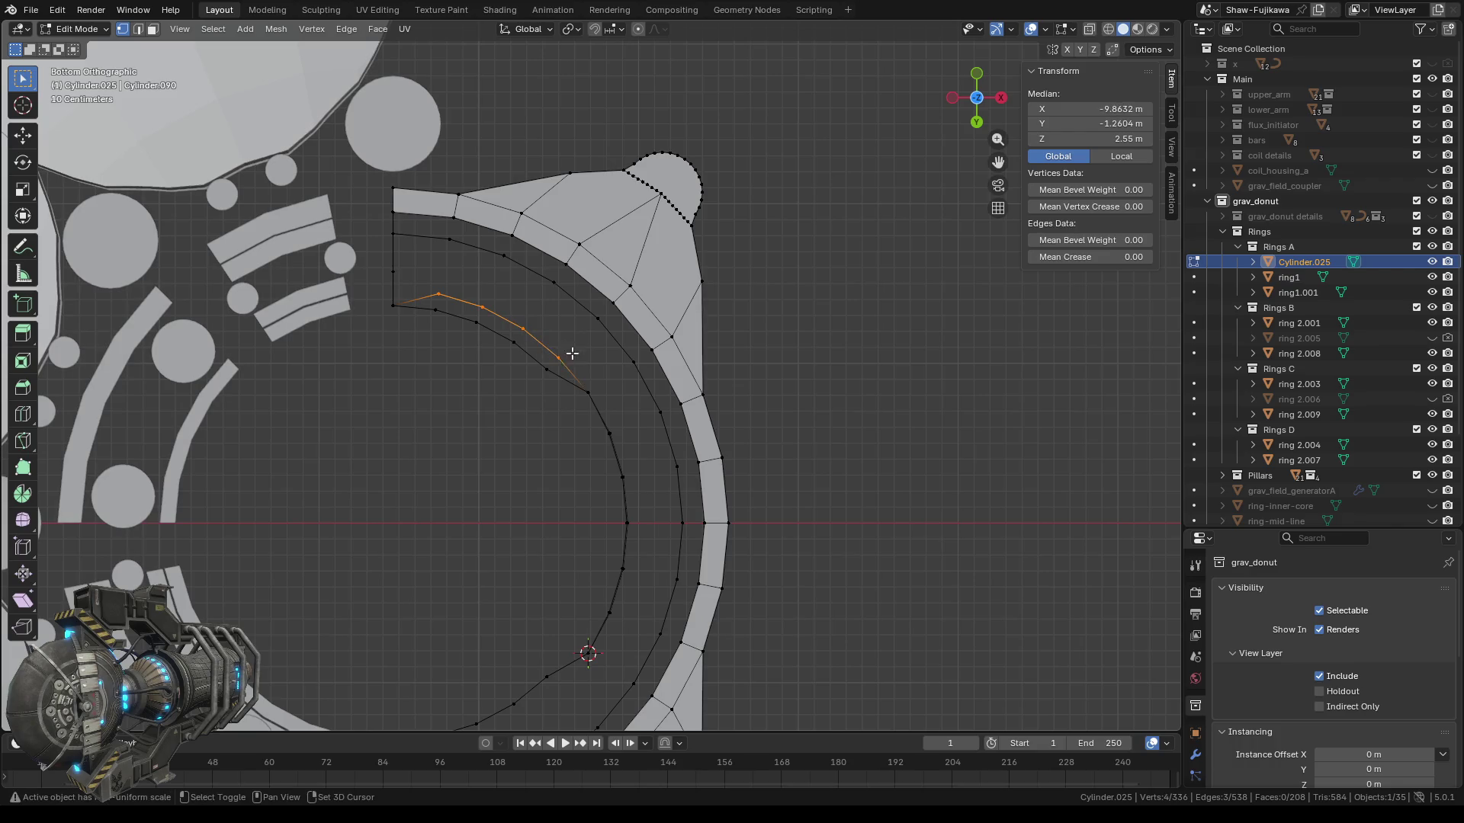
key(x)
click(520, 359)
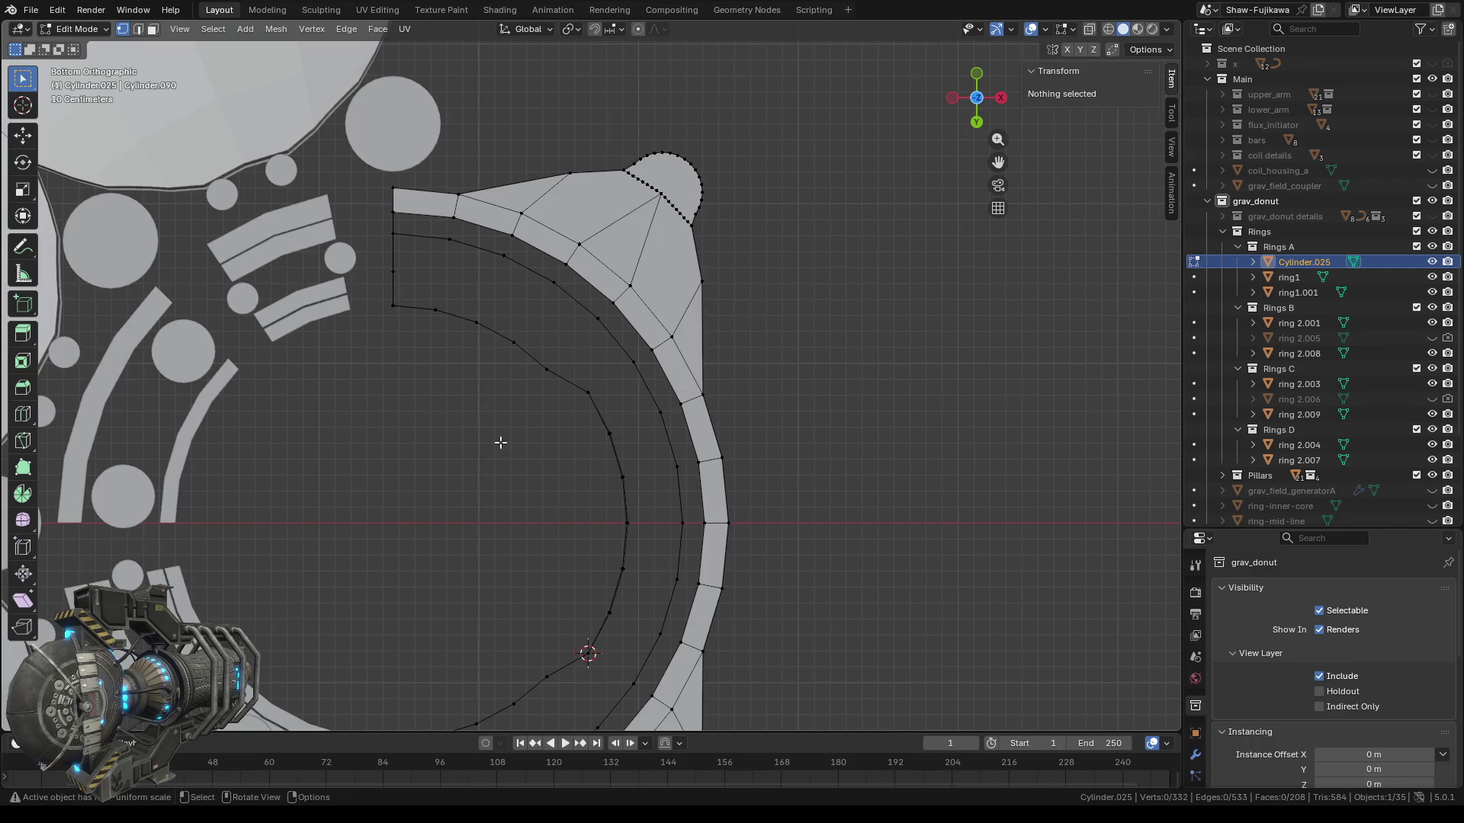
From Top view, zoom onto the ring's right half, select an inner-wall vertical edge and orbit into perspective.
scroll(500, 442, down, 1)
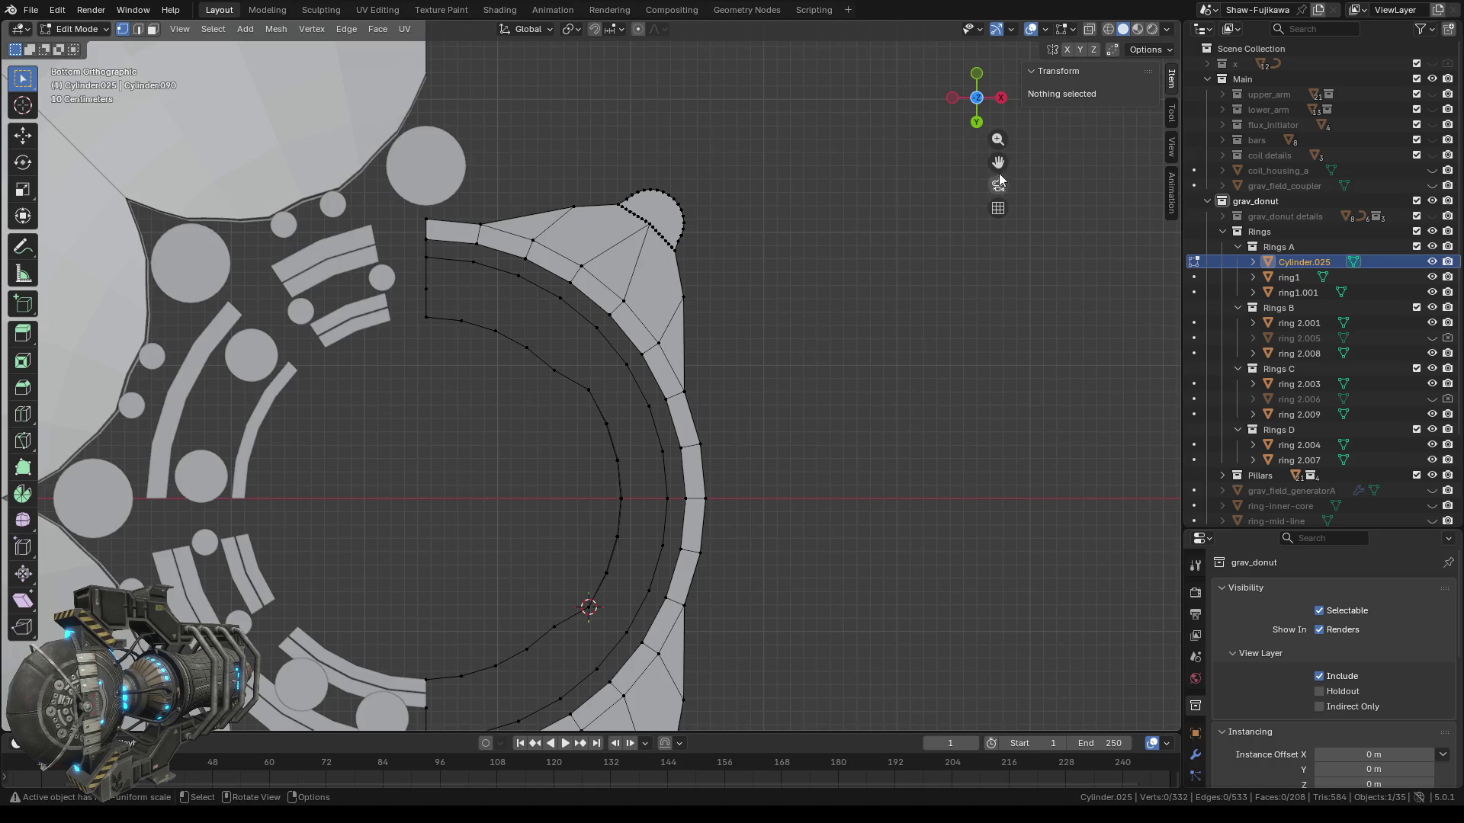
click(978, 98)
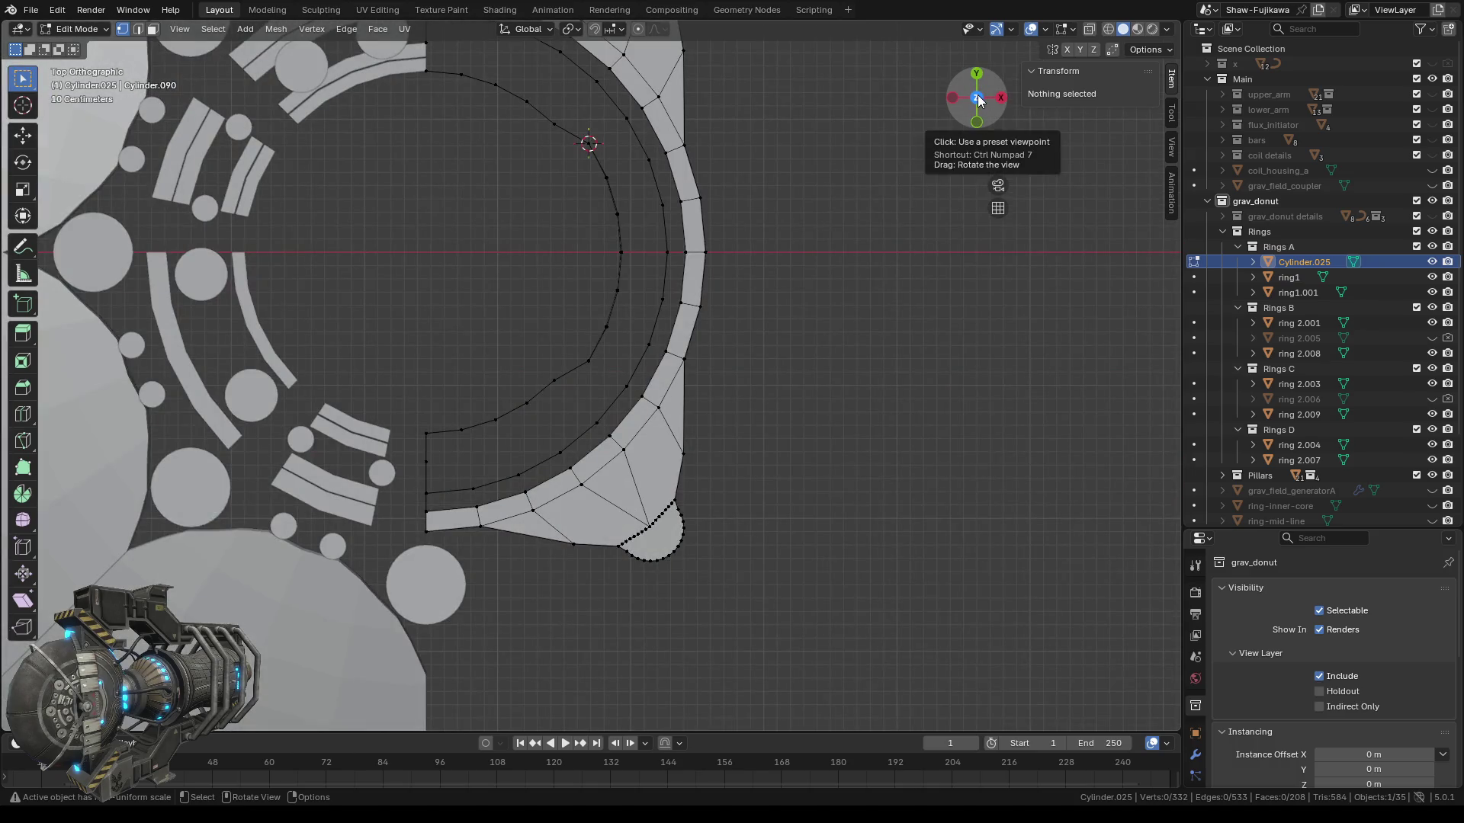
shift+middle_drag(505, 268, 416, 384)
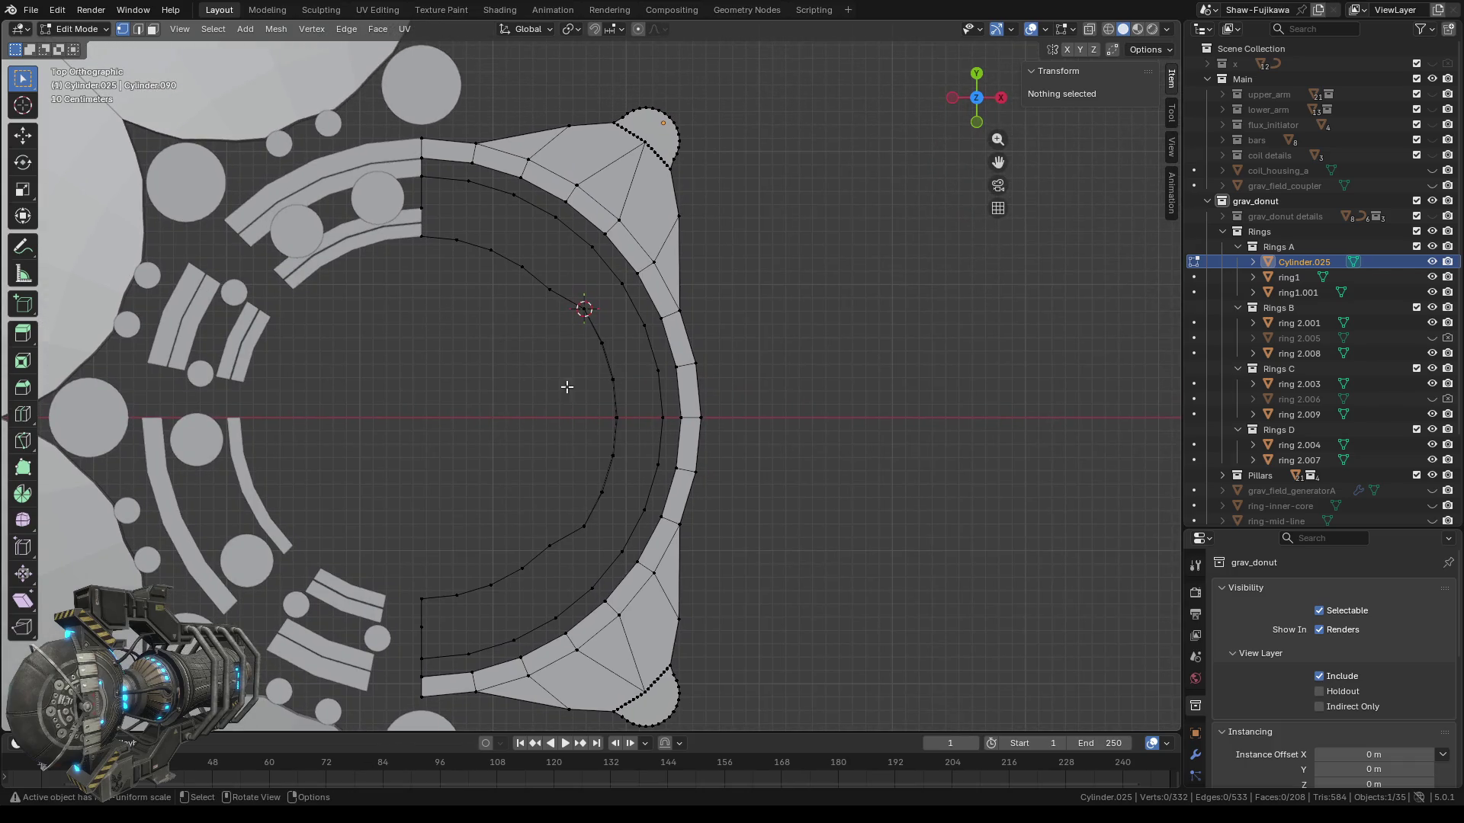
scroll(585, 380, up, 1)
scroll(585, 380, up, 1)
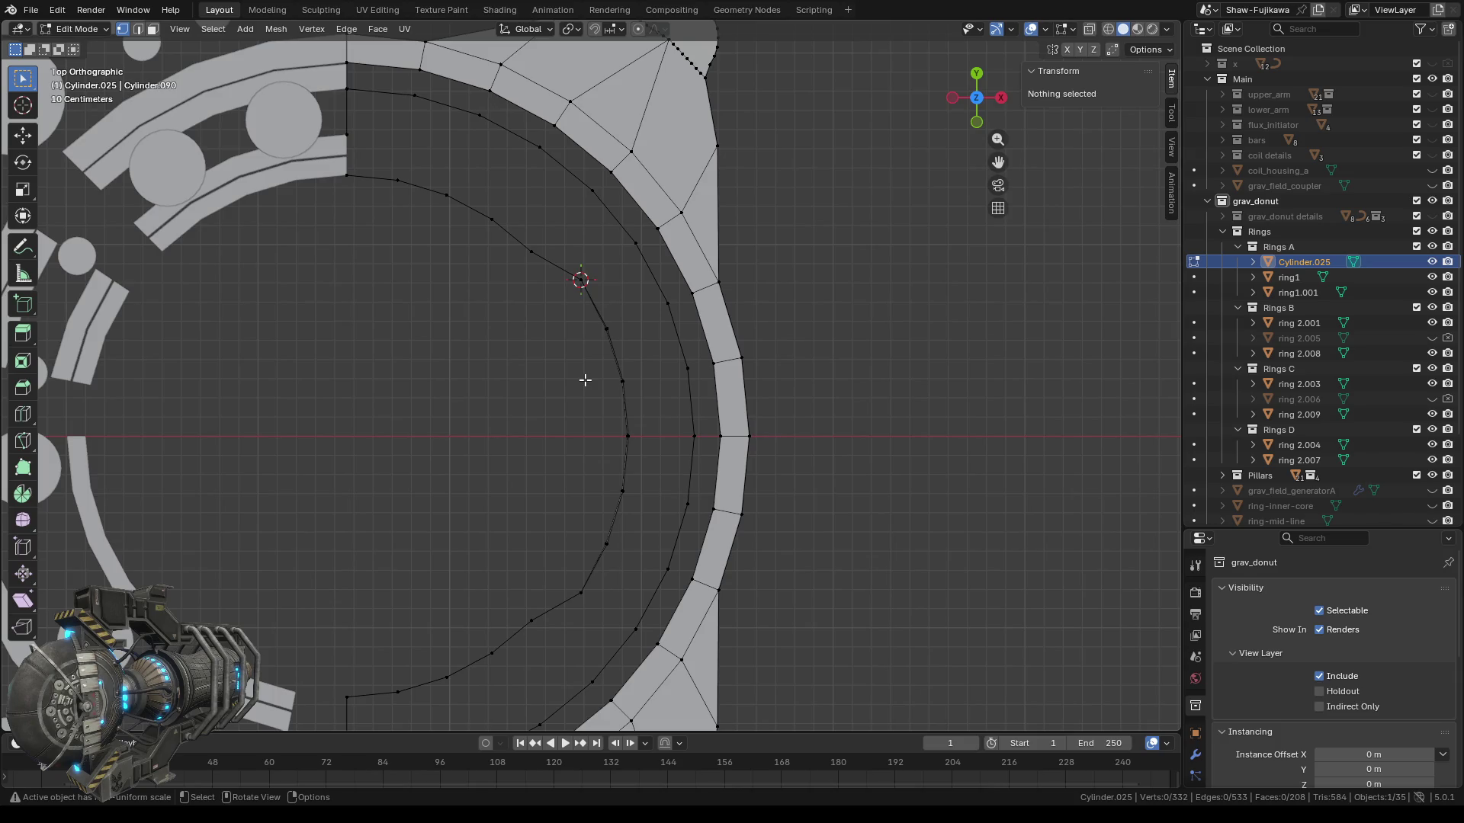
scroll(585, 379, up, 2)
scroll(486, 490, up, 1)
scroll(562, 441, up, 3)
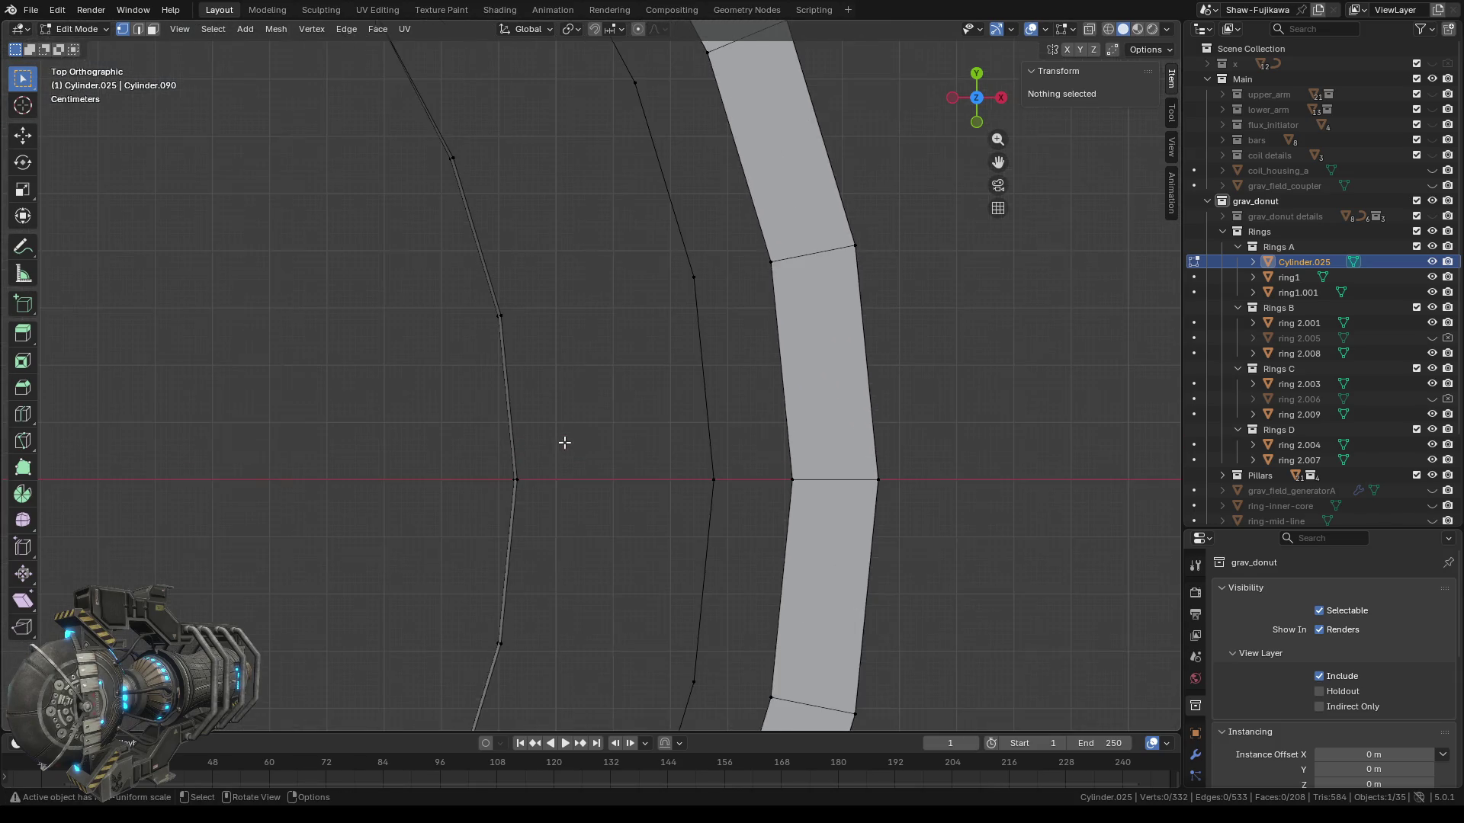
scroll(526, 509, up, 5)
scroll(513, 513, down, 6)
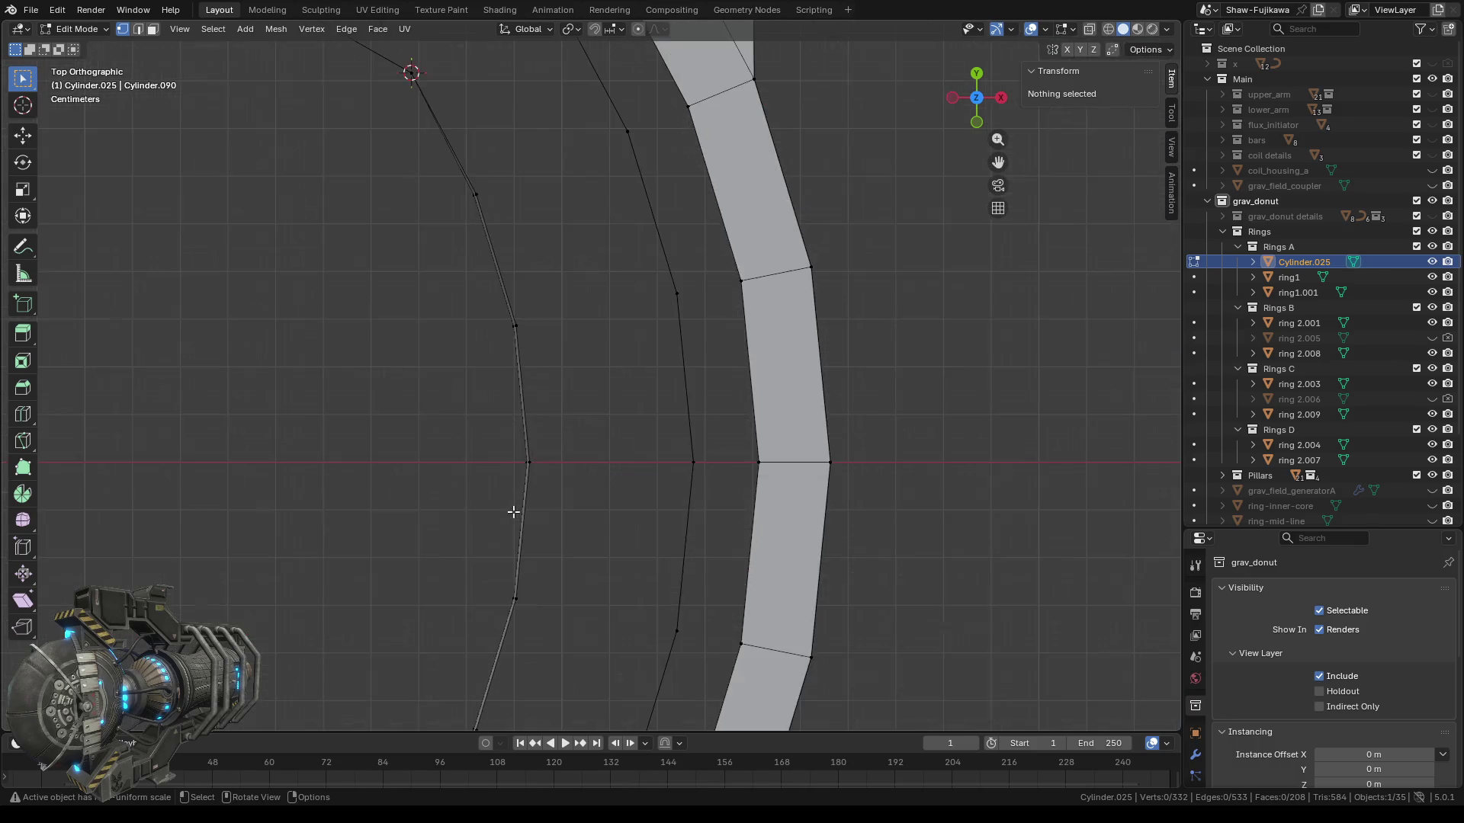
drag(451, 180, 529, 211)
mouse_move(376, 364)
middle_down()
mouse_move(455, 446)
mouse_move(696, 438)
mouse_move(687, 467)
mouse_move(574, 446)
mouse_move(587, 420)
middle_up()
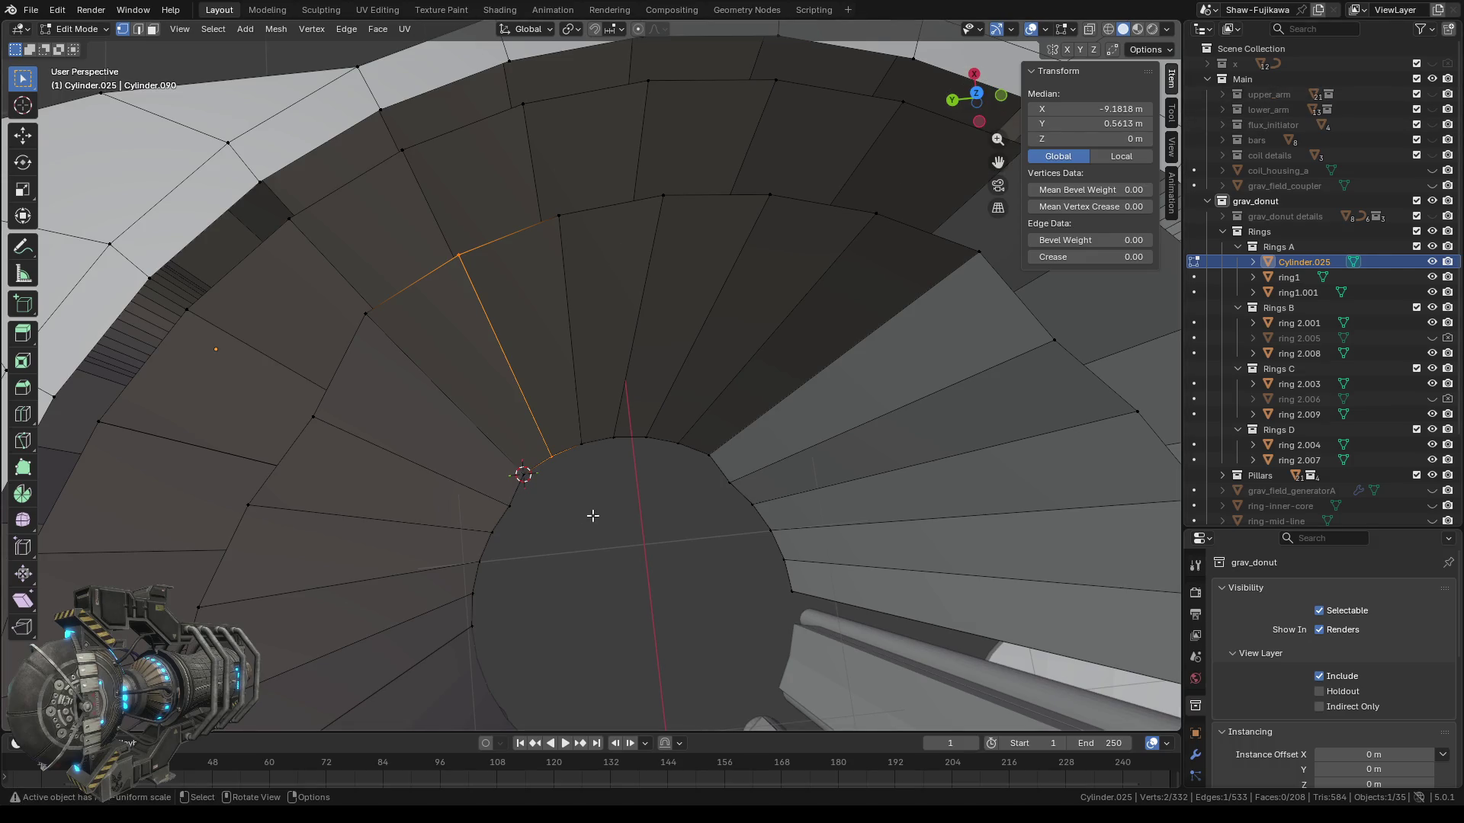
Copy the top inner-wall vertex's Y value 0.562285 onto the vertex below it.
key(alt+a)
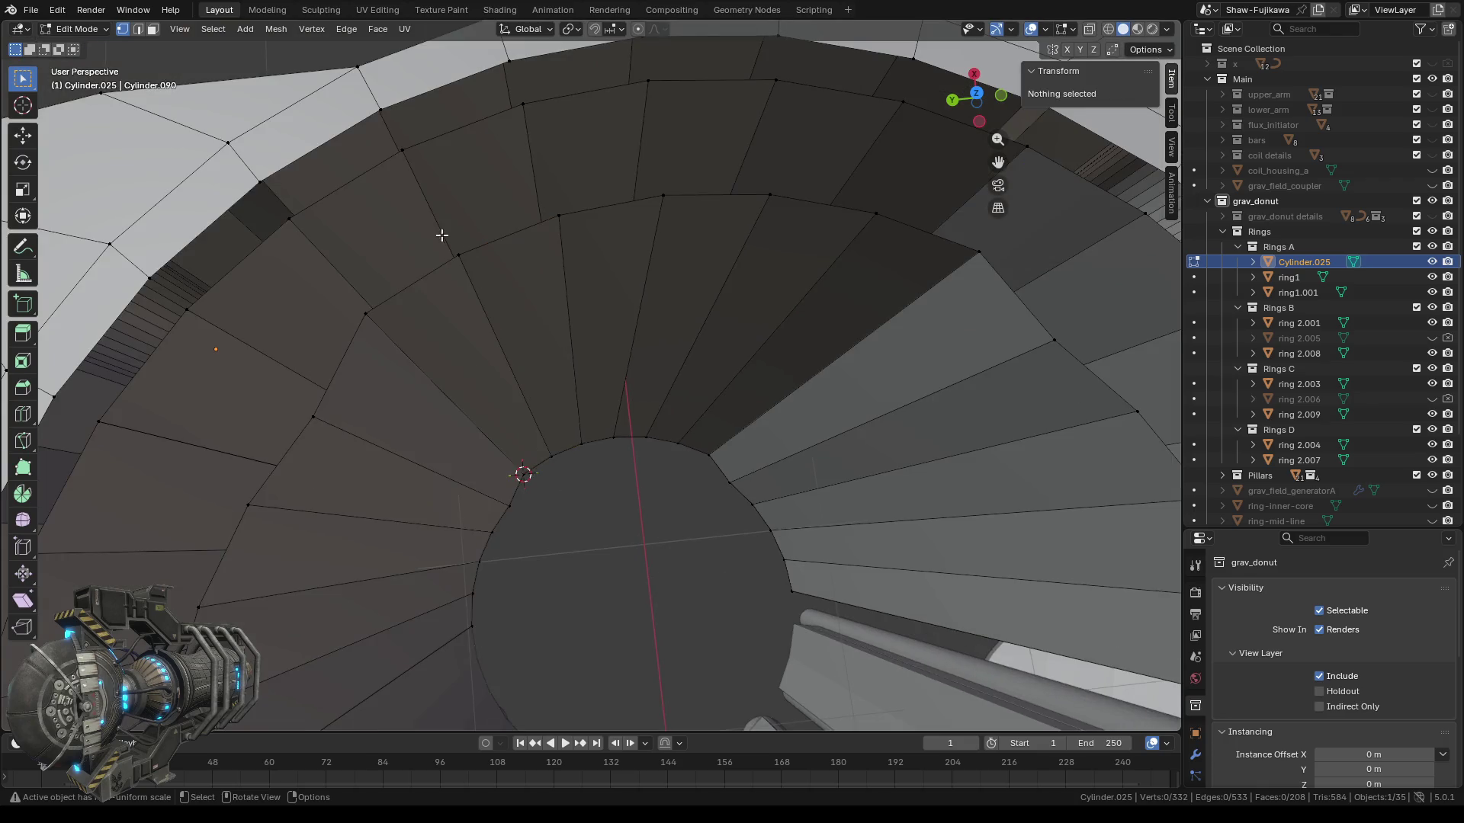
click(456, 253)
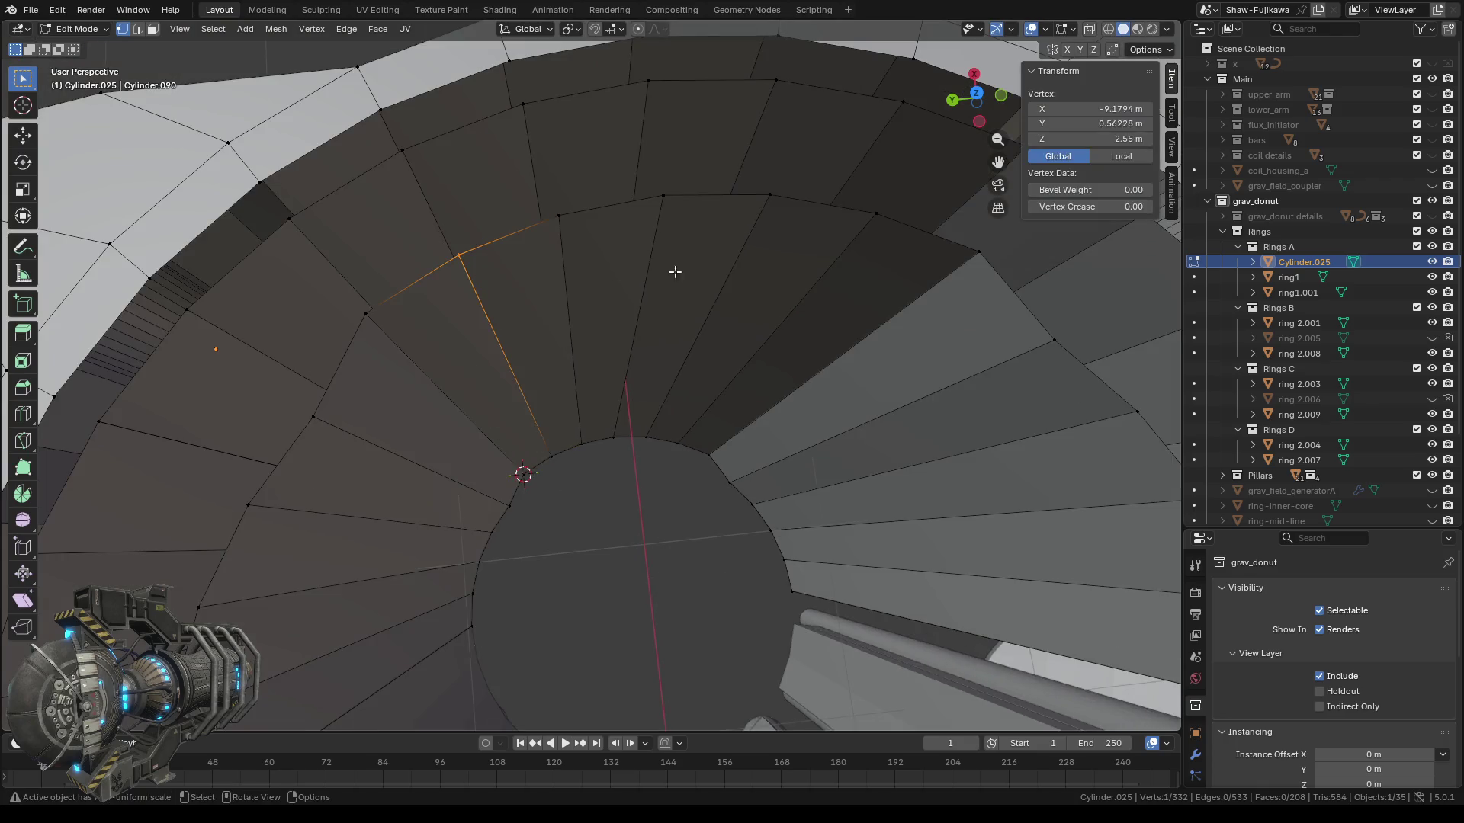
click(1089, 123)
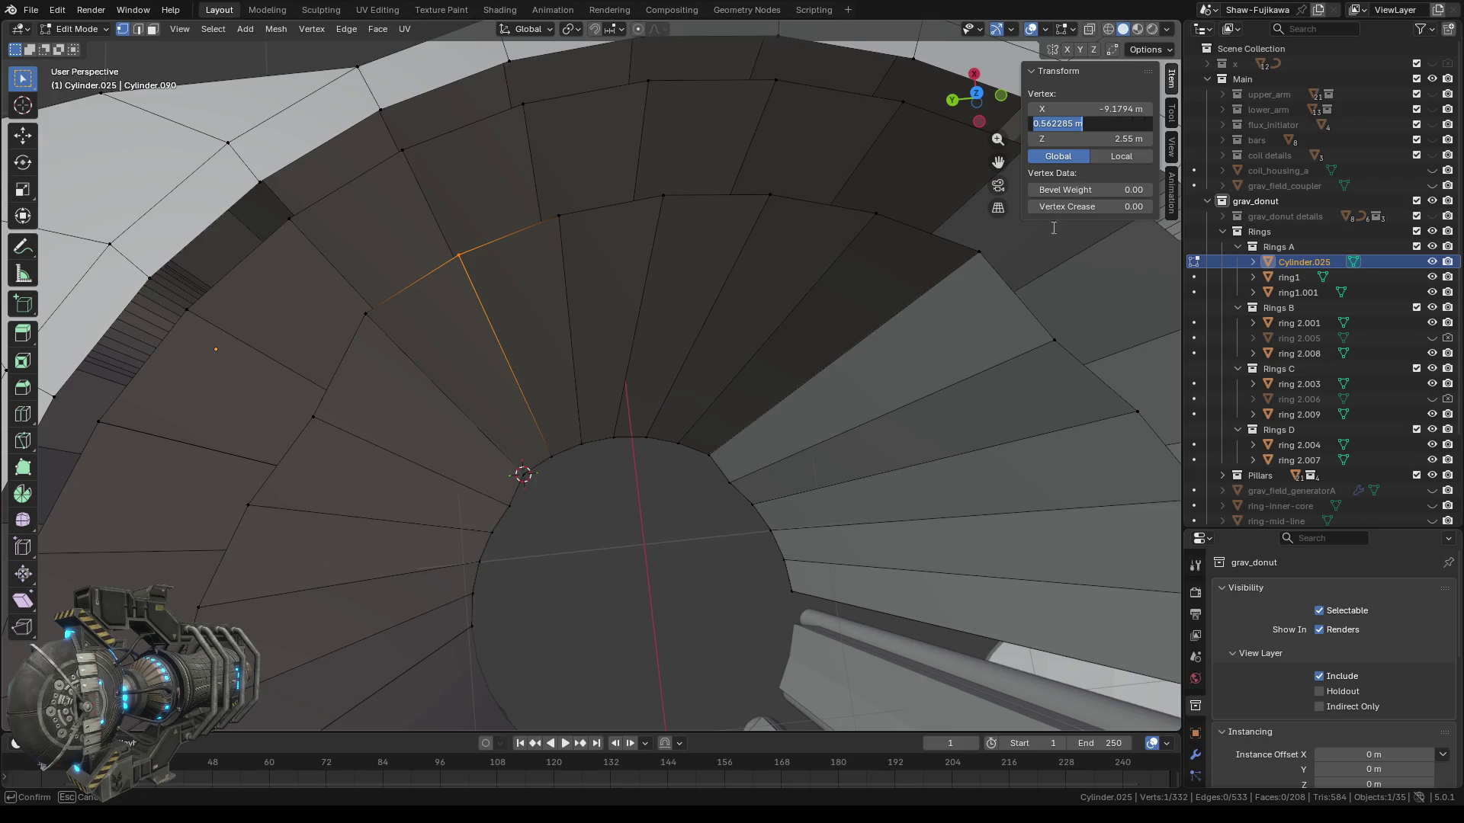
key(Return)
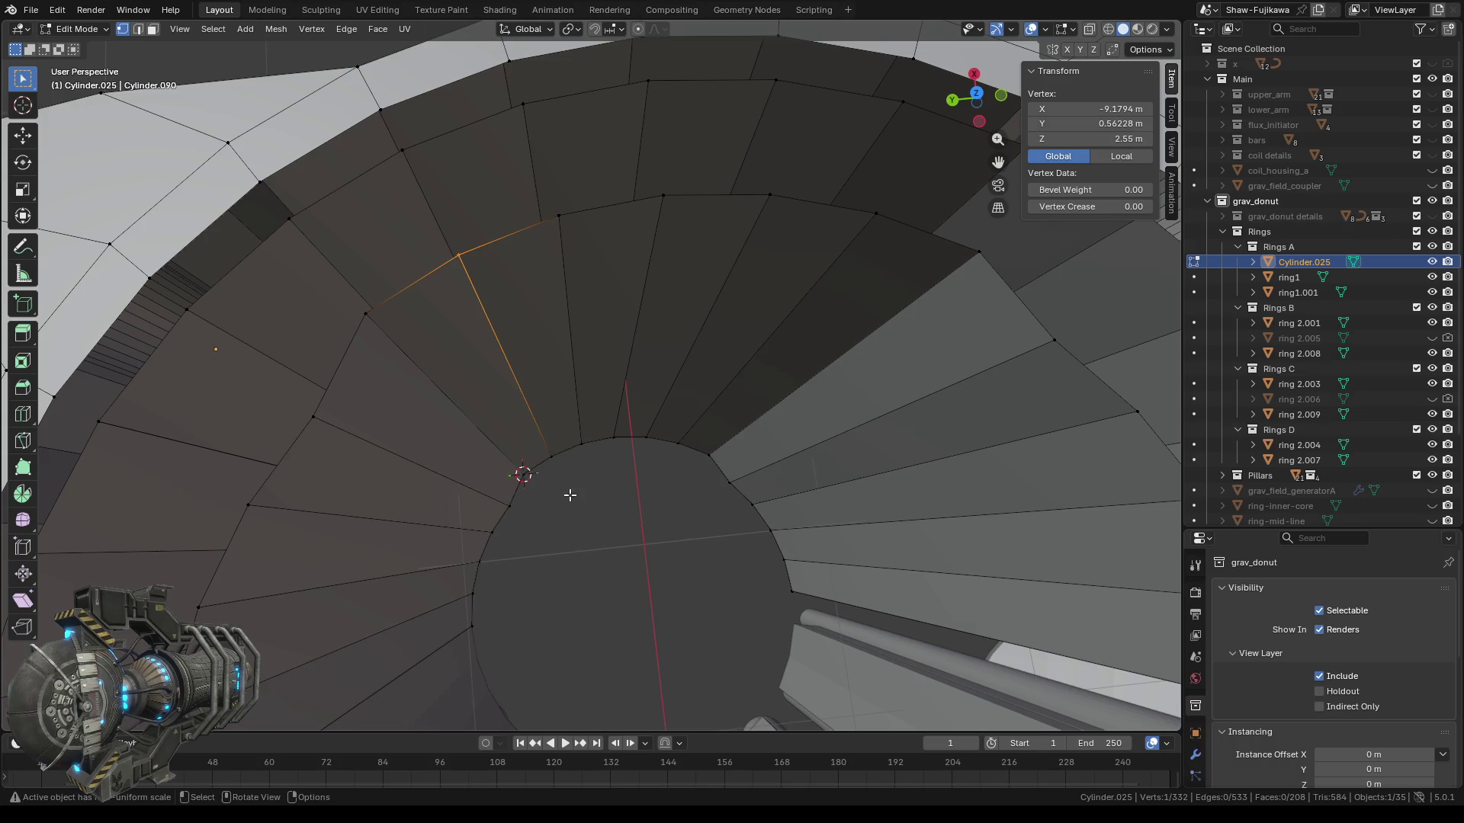
click(570, 511)
click(553, 459)
click(1097, 123)
text(0.562285 m)
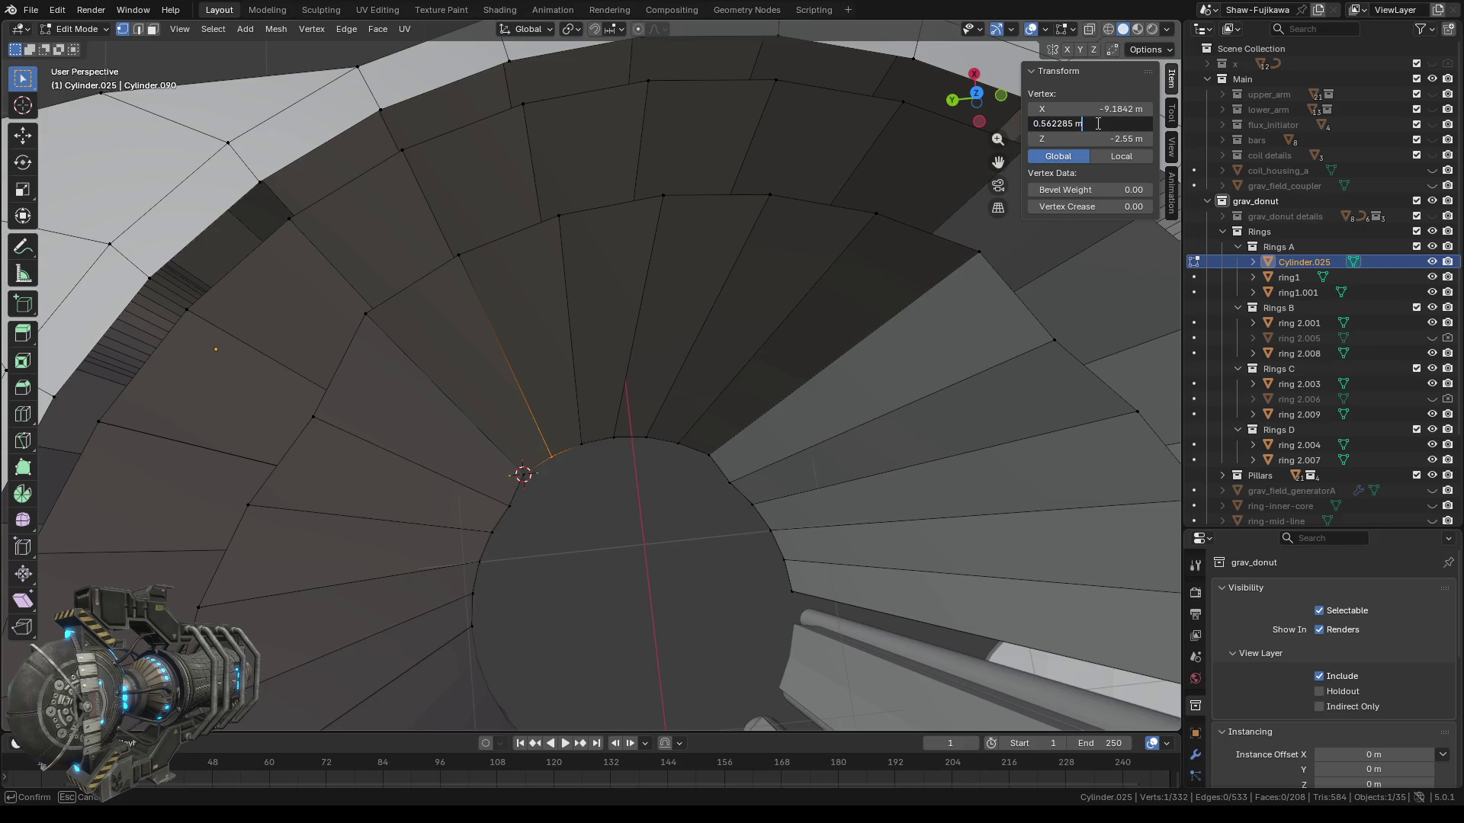
key(Return)
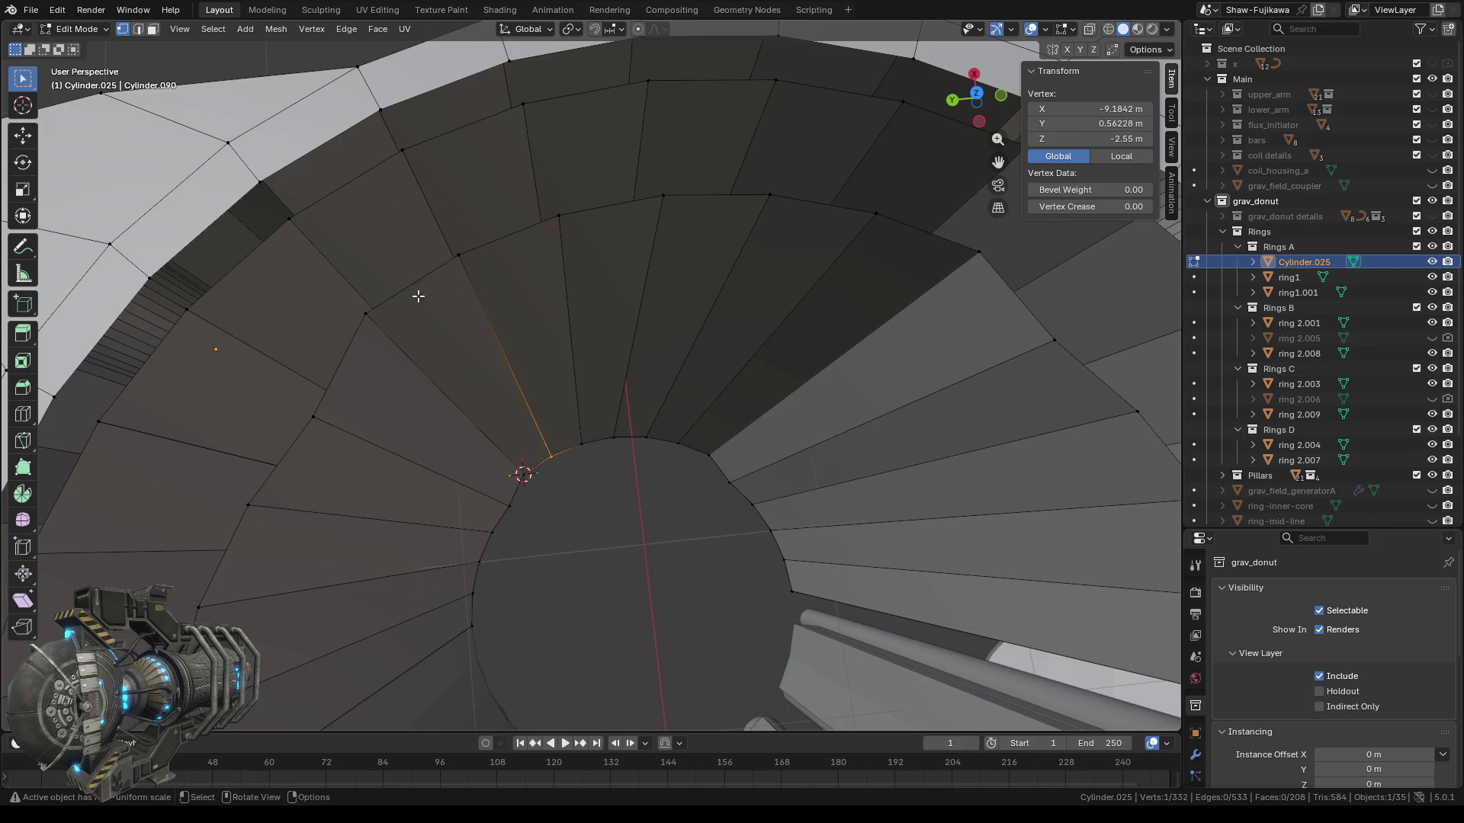
Copy the same top vertex's X value -9.17943 onto the bottom vertex.
click(458, 255)
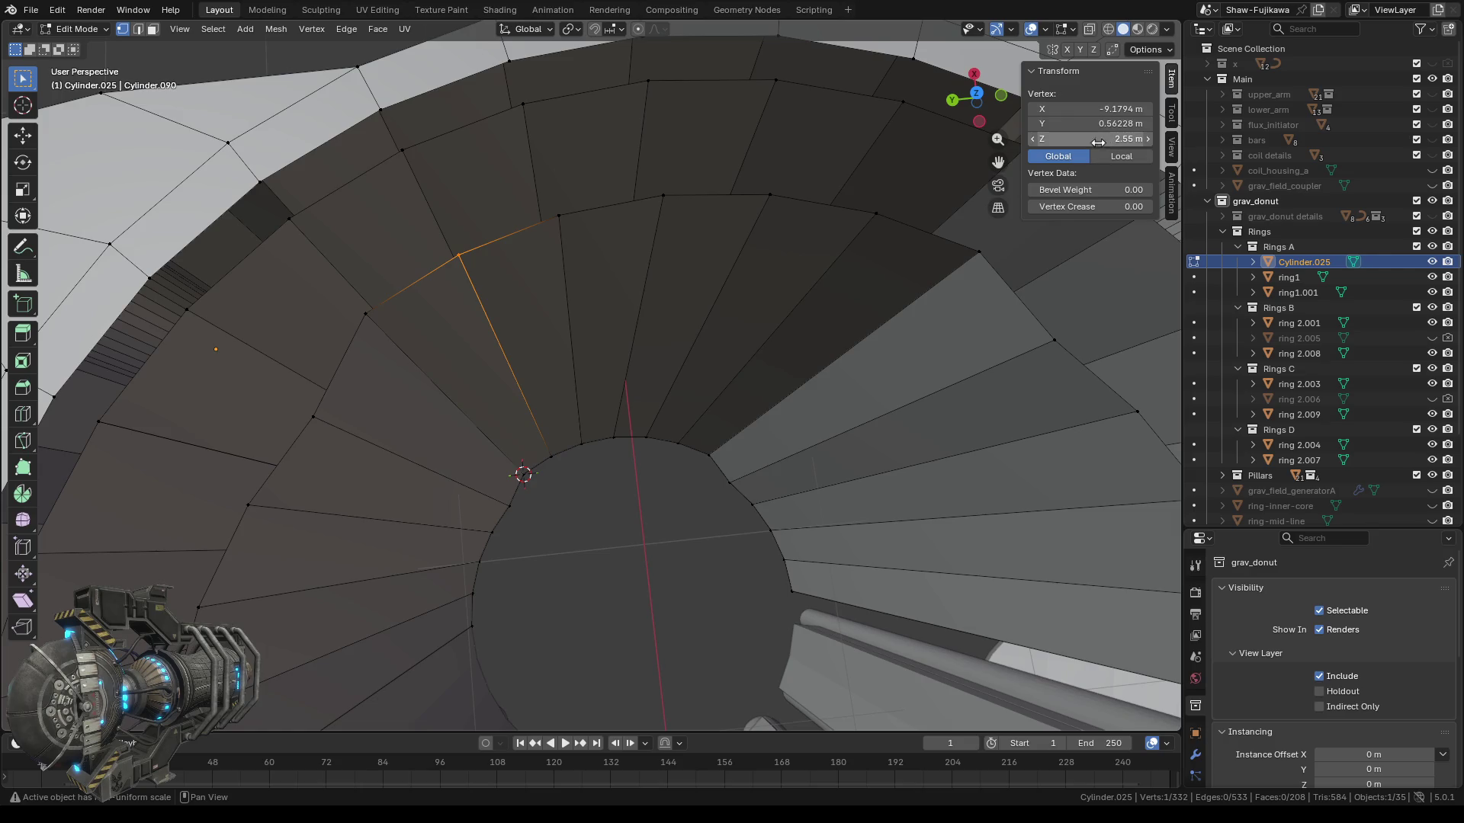
click(1079, 111)
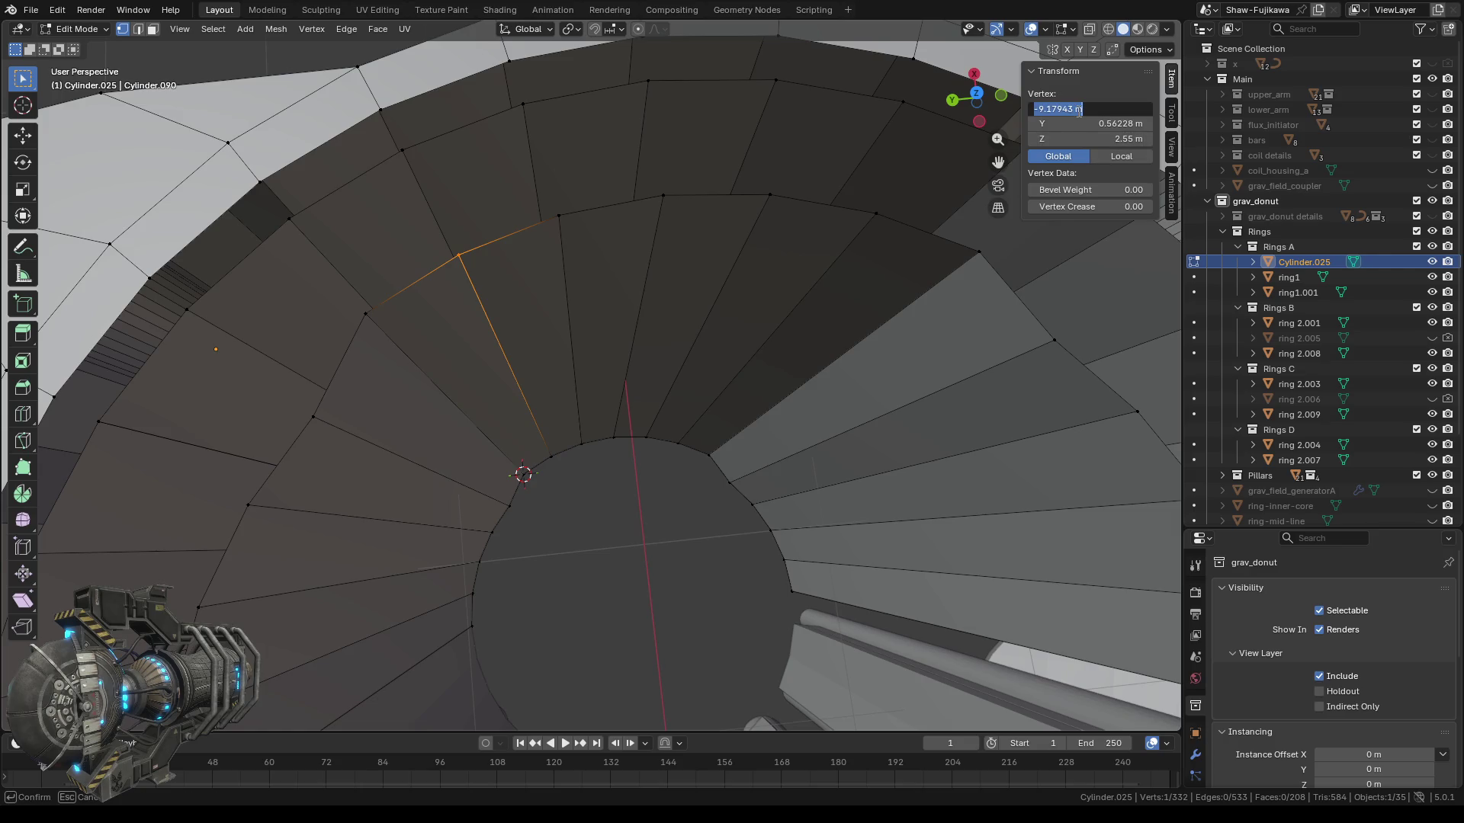
key(Return)
click(555, 462)
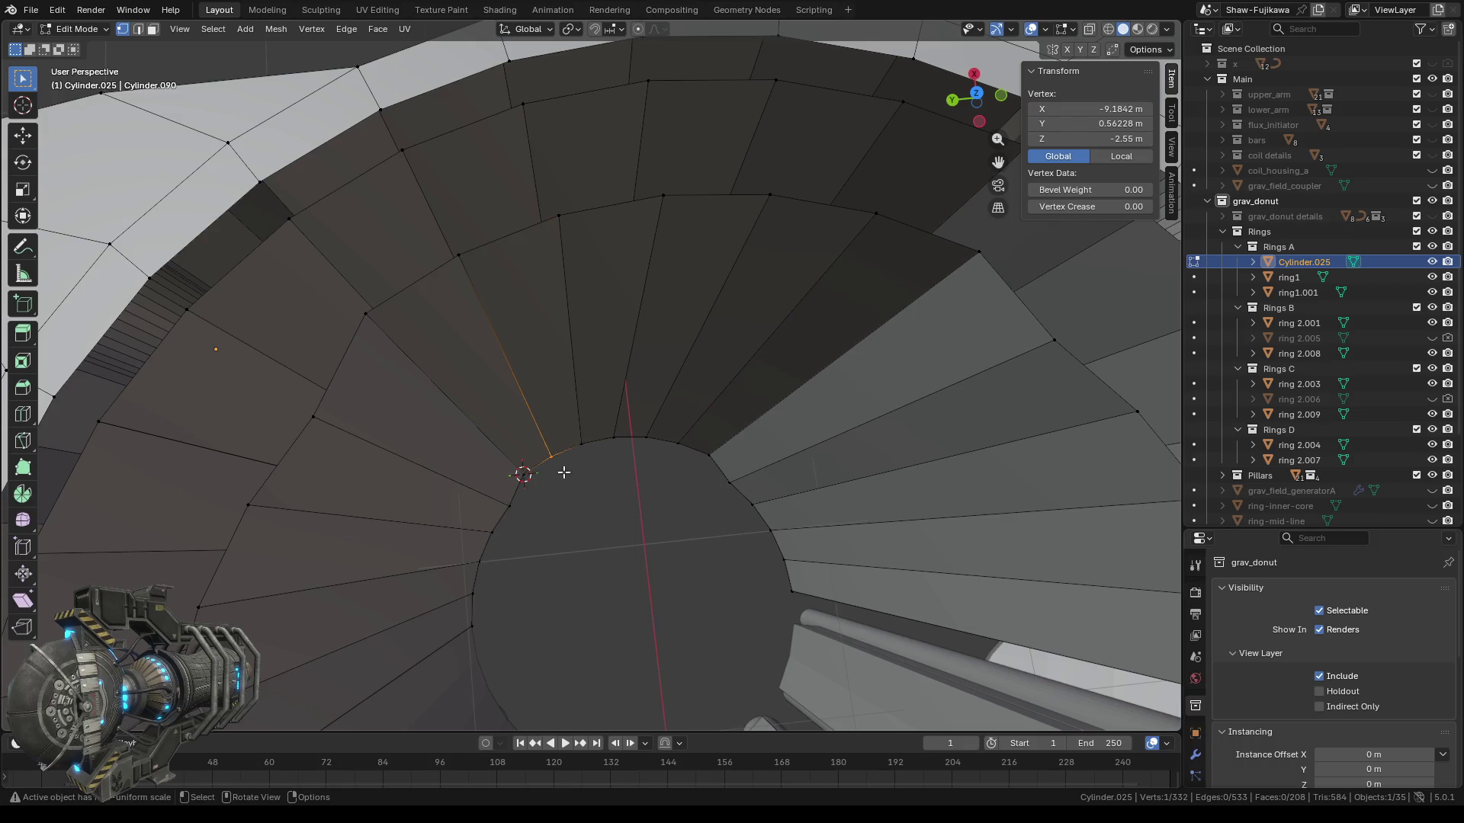
click(1103, 108)
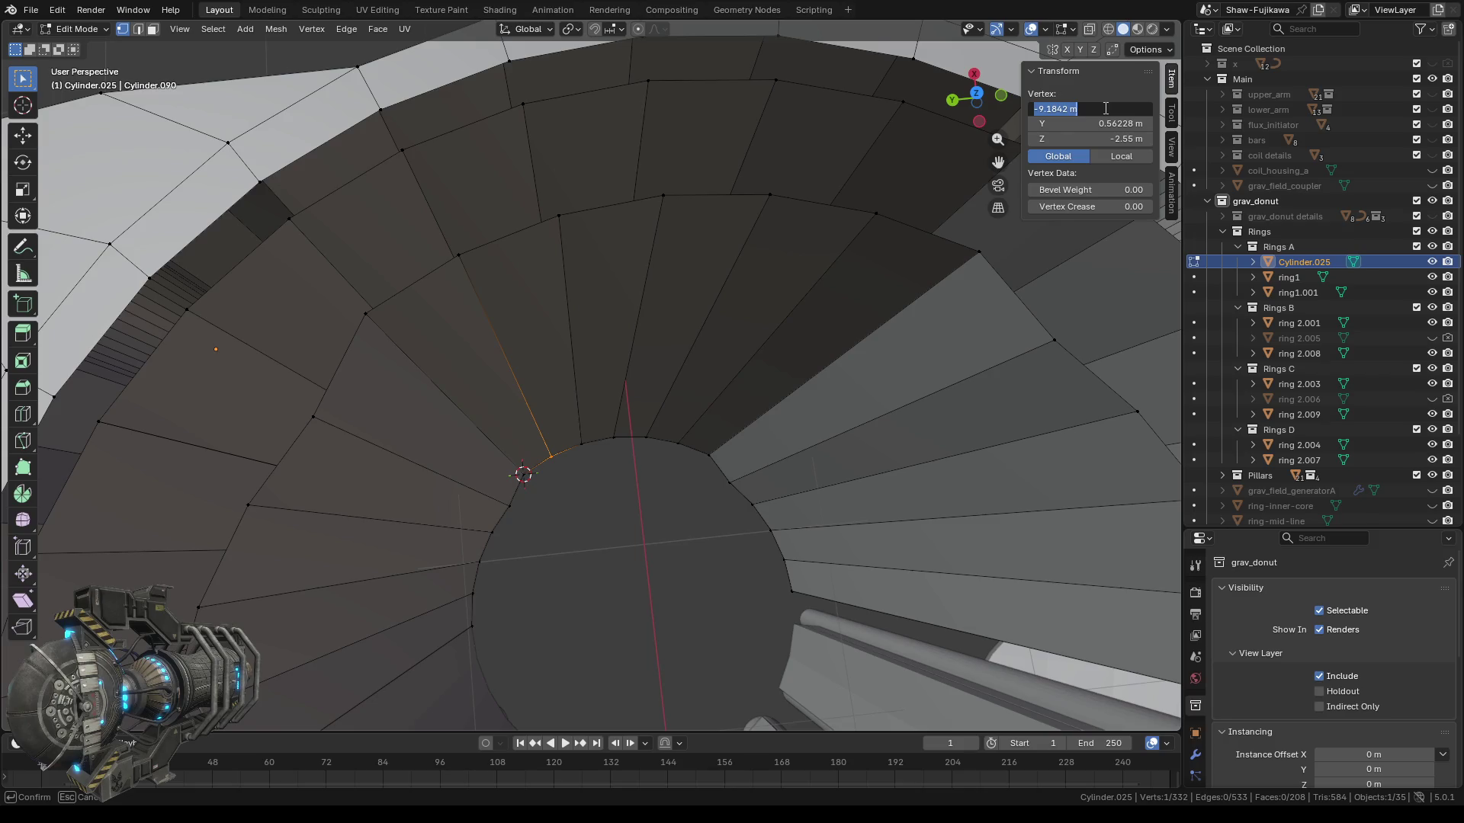
text(-9.17943 m)
key(Return)
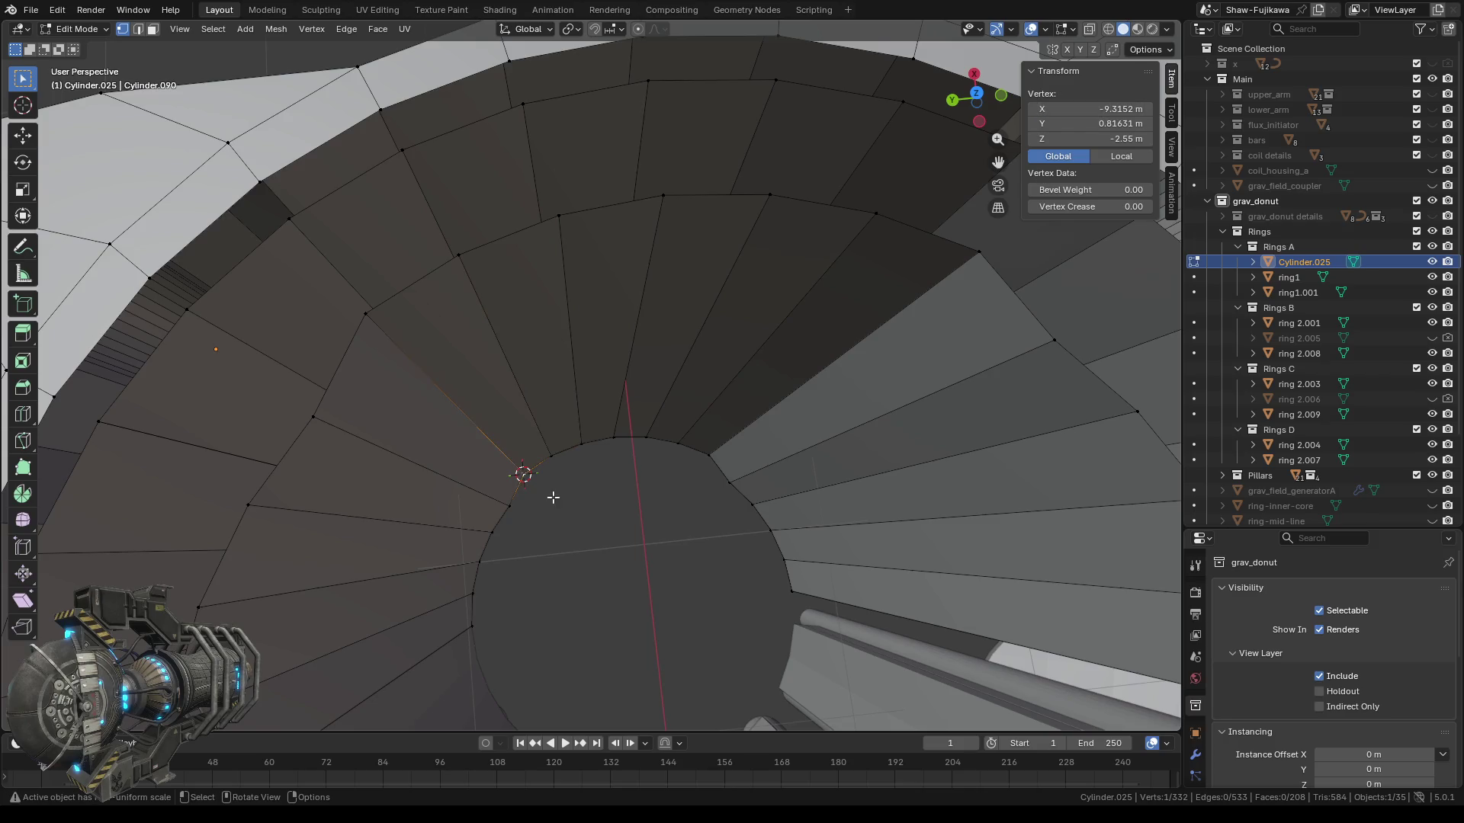
On the next wall edge, give the bottom vertex the top vertex's X value -9.09581.
click(560, 216)
click(1101, 108)
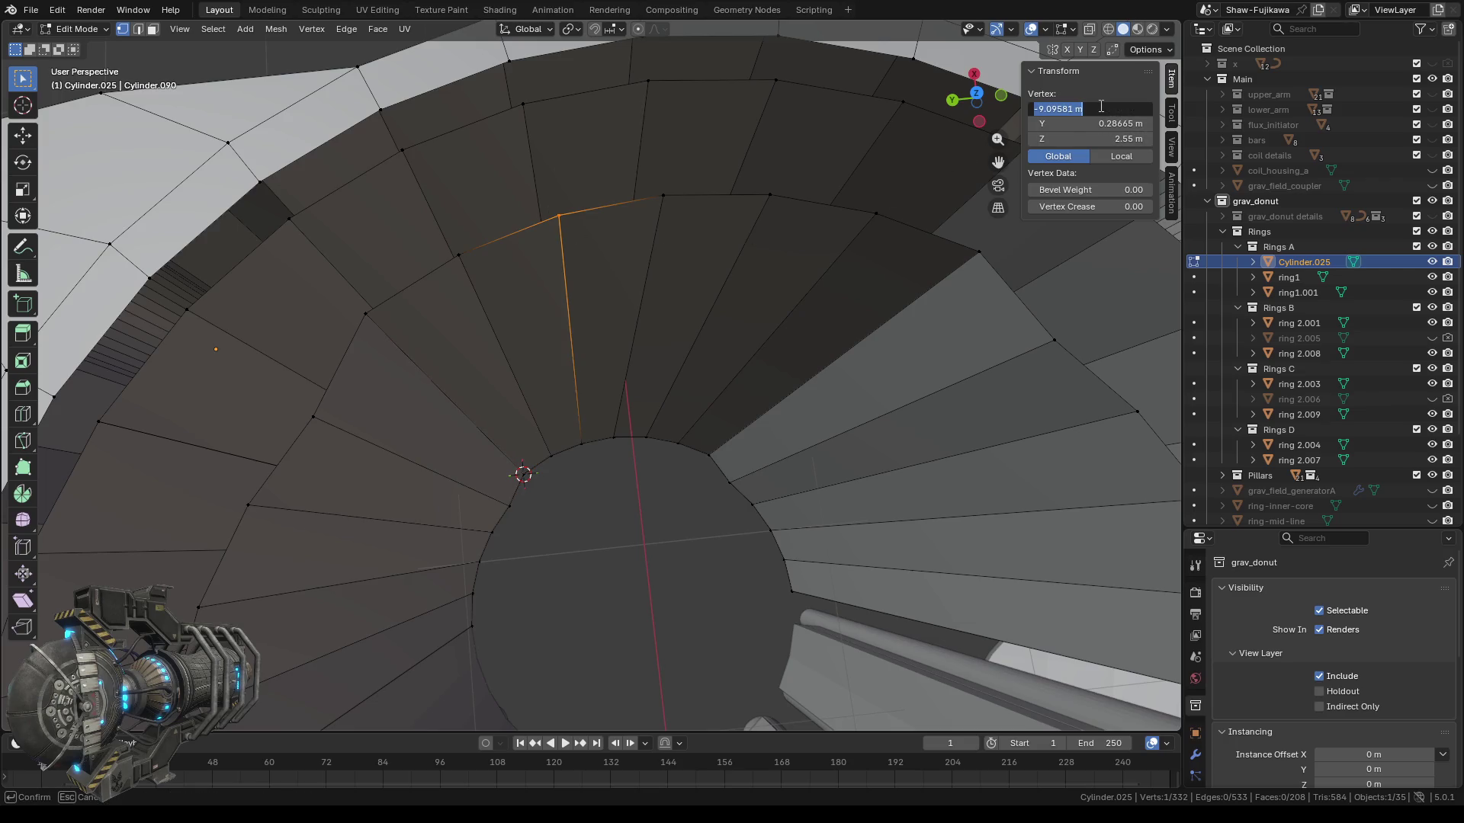
key(Escape)
click(581, 440)
double_click(1086, 109)
text(-9.09581 m)
key(Return)
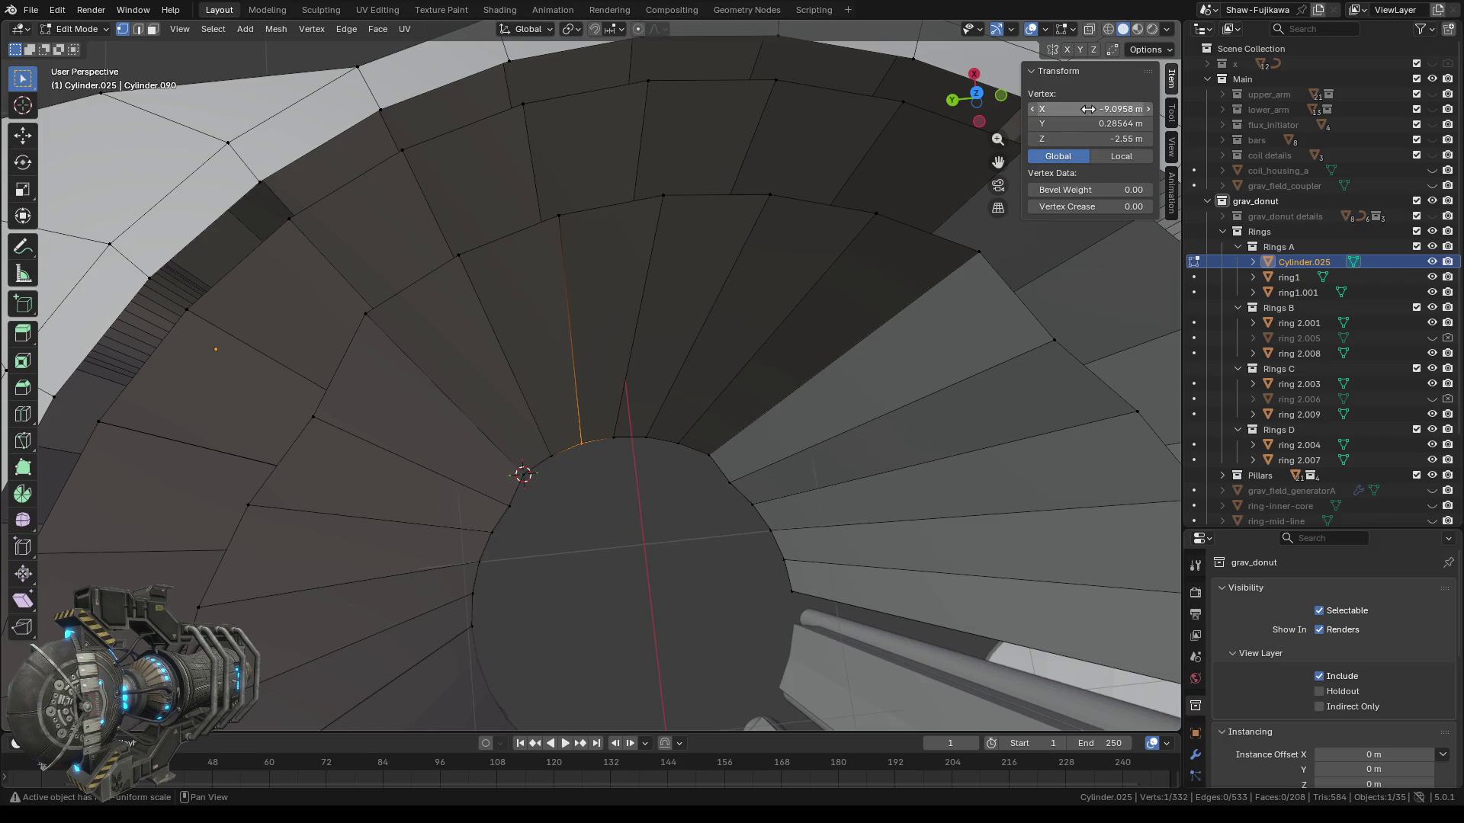
Give that bottom vertex the top vertex's Y value 0.28665, then return to Top view.
click(559, 216)
double_click(1090, 119)
key(ctrl+c)
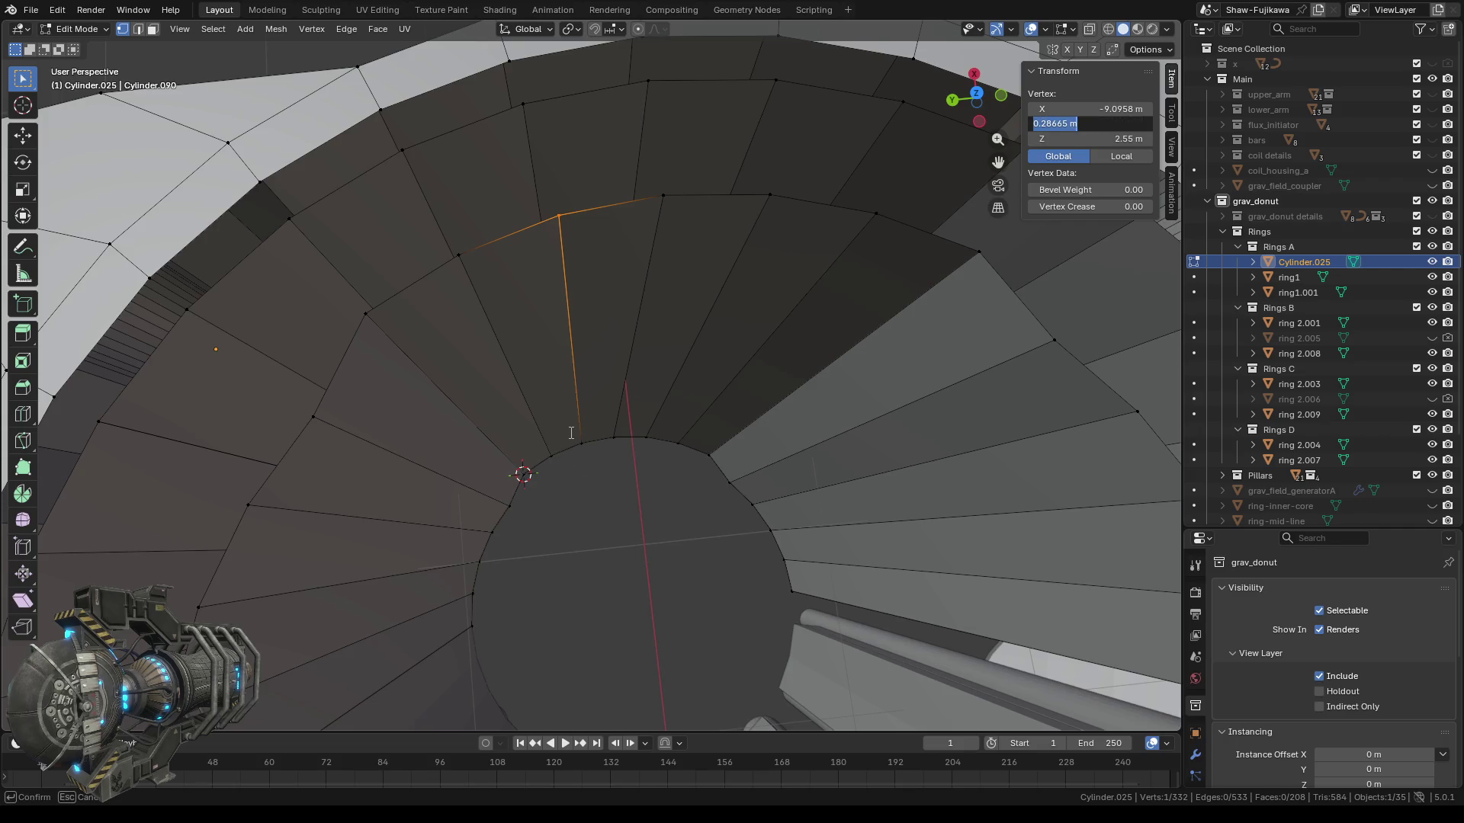
key(Escape)
click(581, 442)
click(1091, 124)
key(ctrl+v)
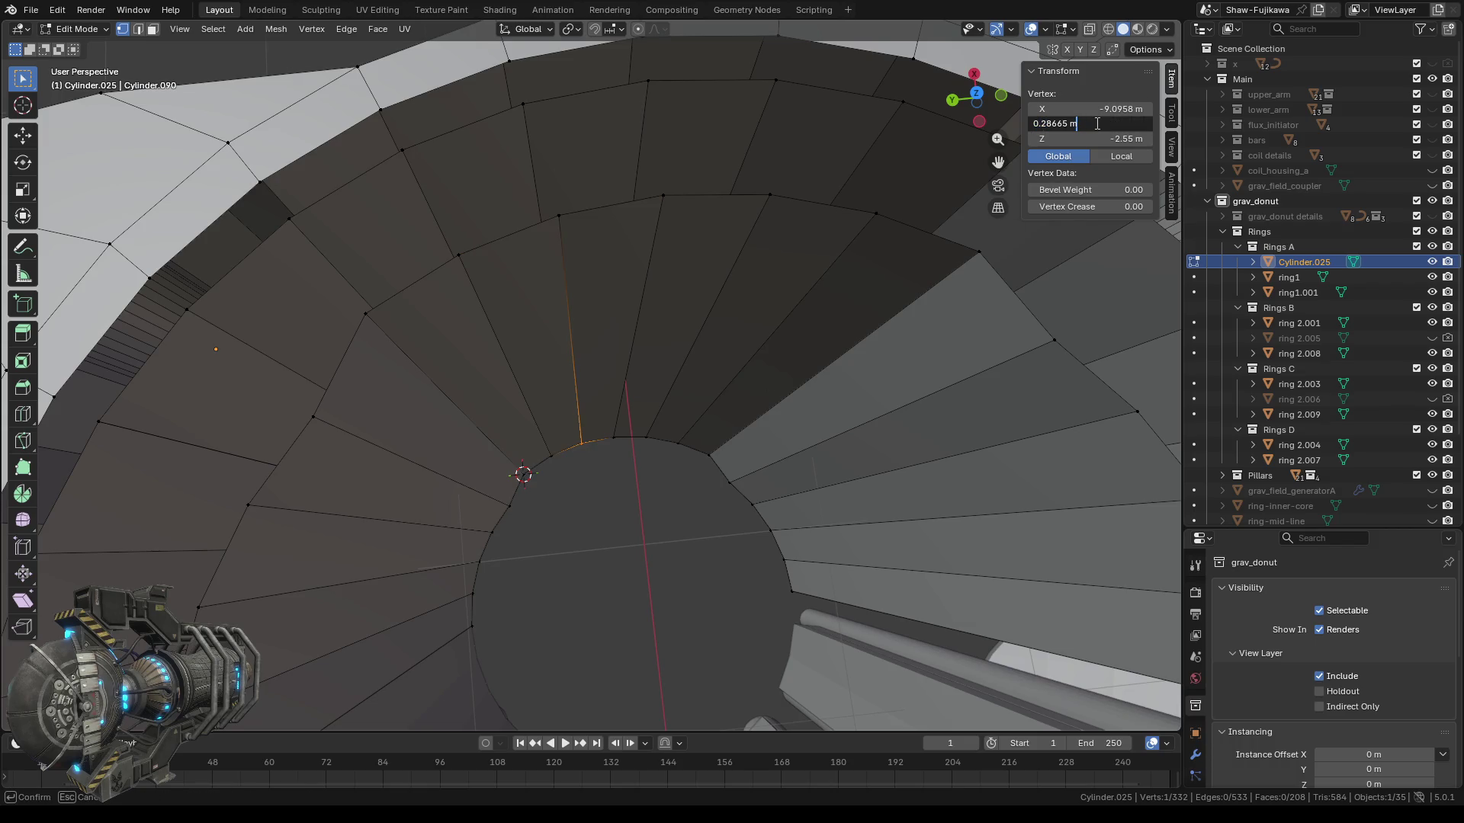
key(Return)
click(605, 496)
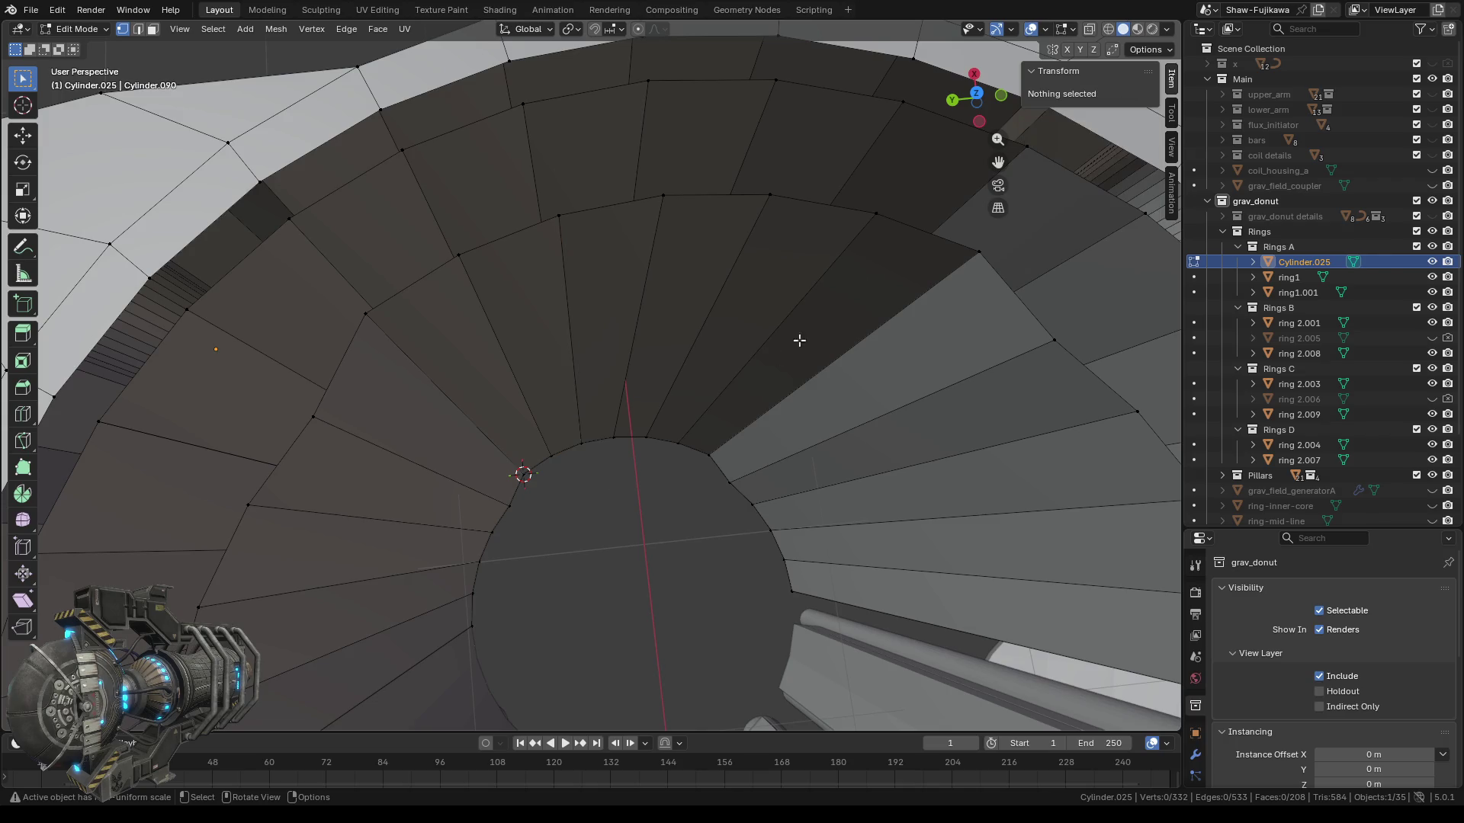
click(977, 92)
scroll(521, 382, up, 3)
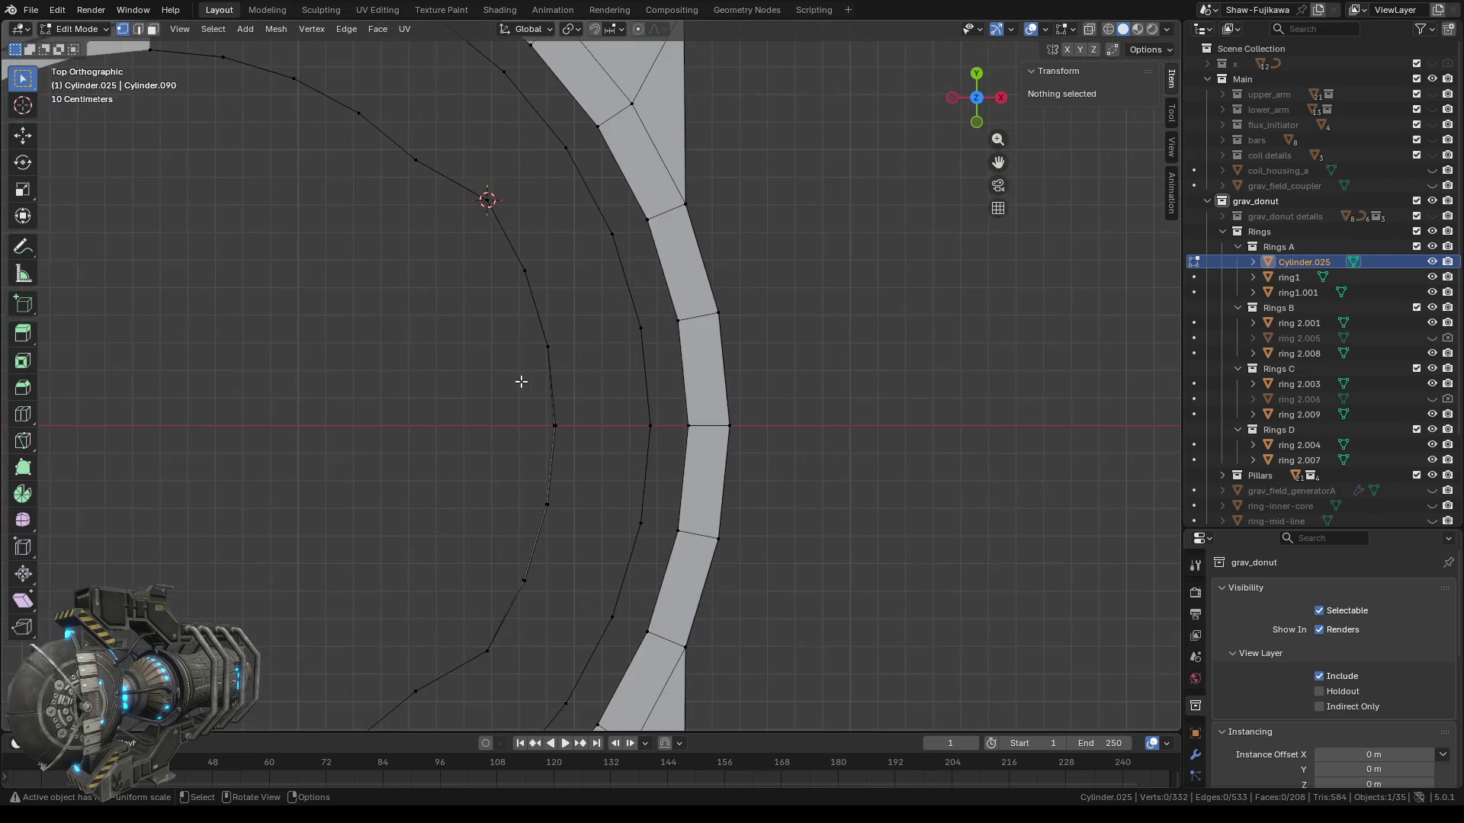
On another wall edge, set the bottom vertex's X to match the top vertex, -9.06758.
mouse_move(454, 503)
shift+middle_down()
mouse_move(504, 403)
mouse_move(493, 419)
mouse_move(636, 398)
shift+middle_up()
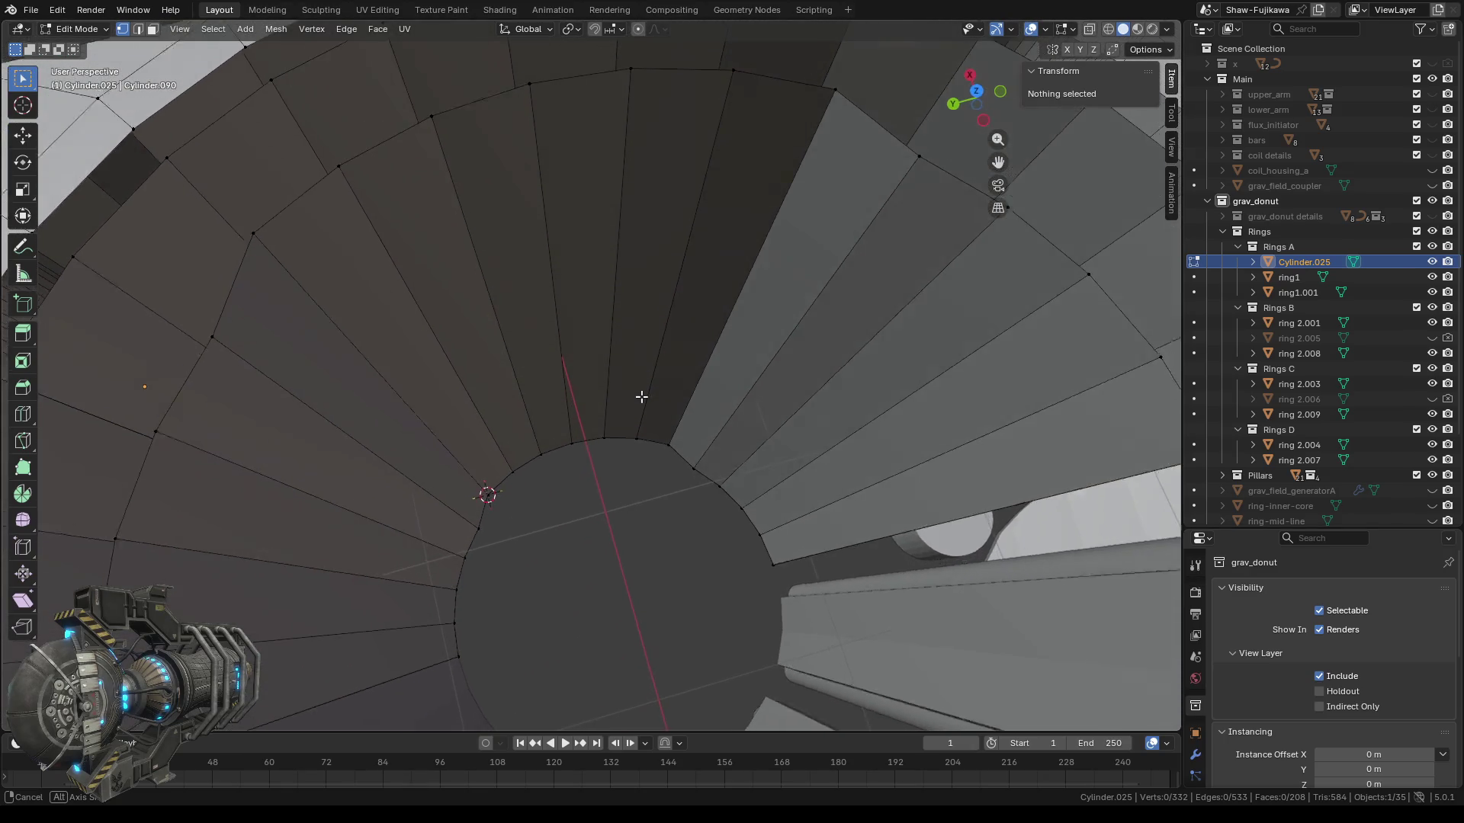
click(528, 99)
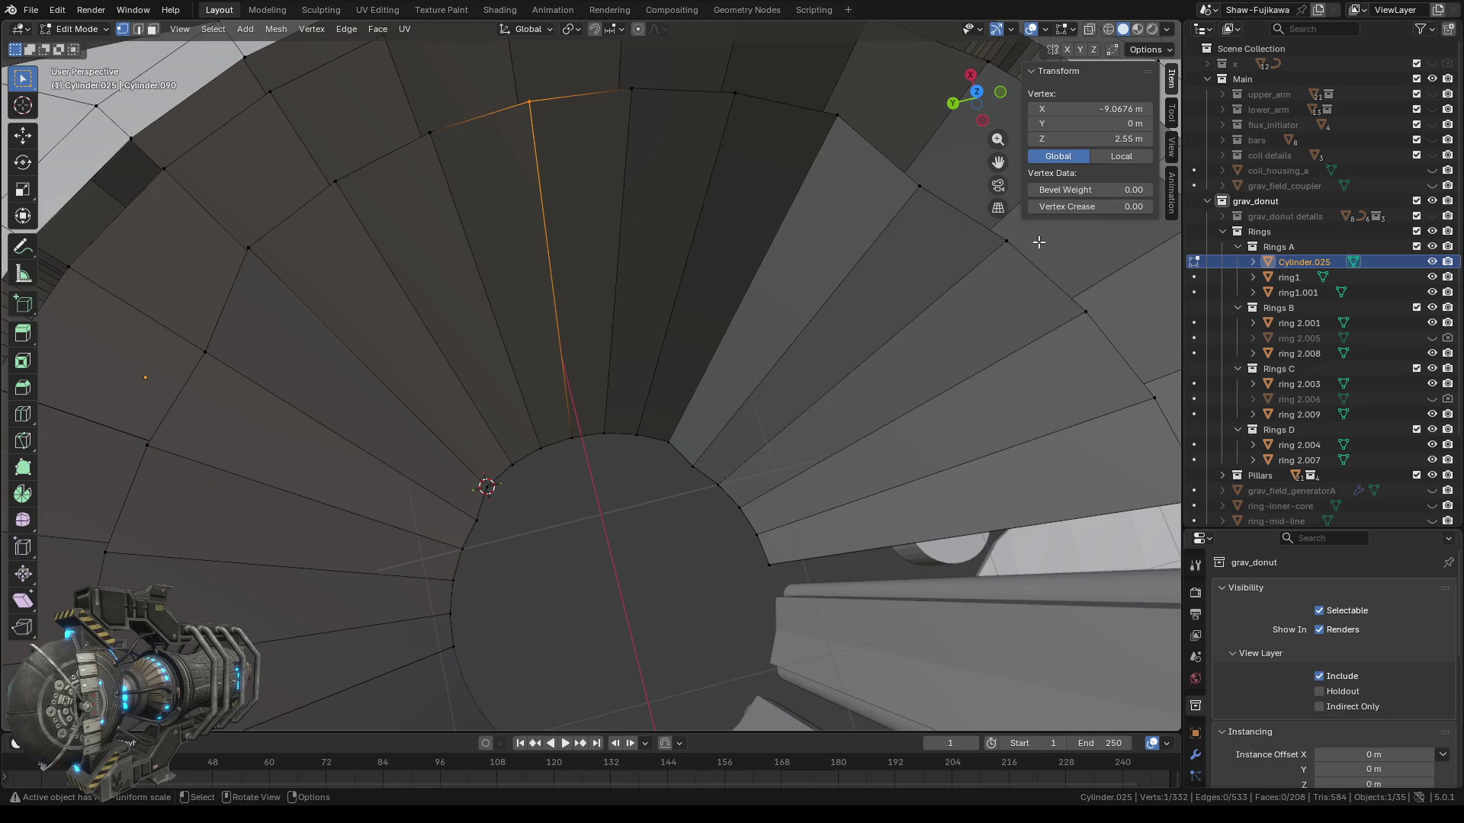
click(1109, 111)
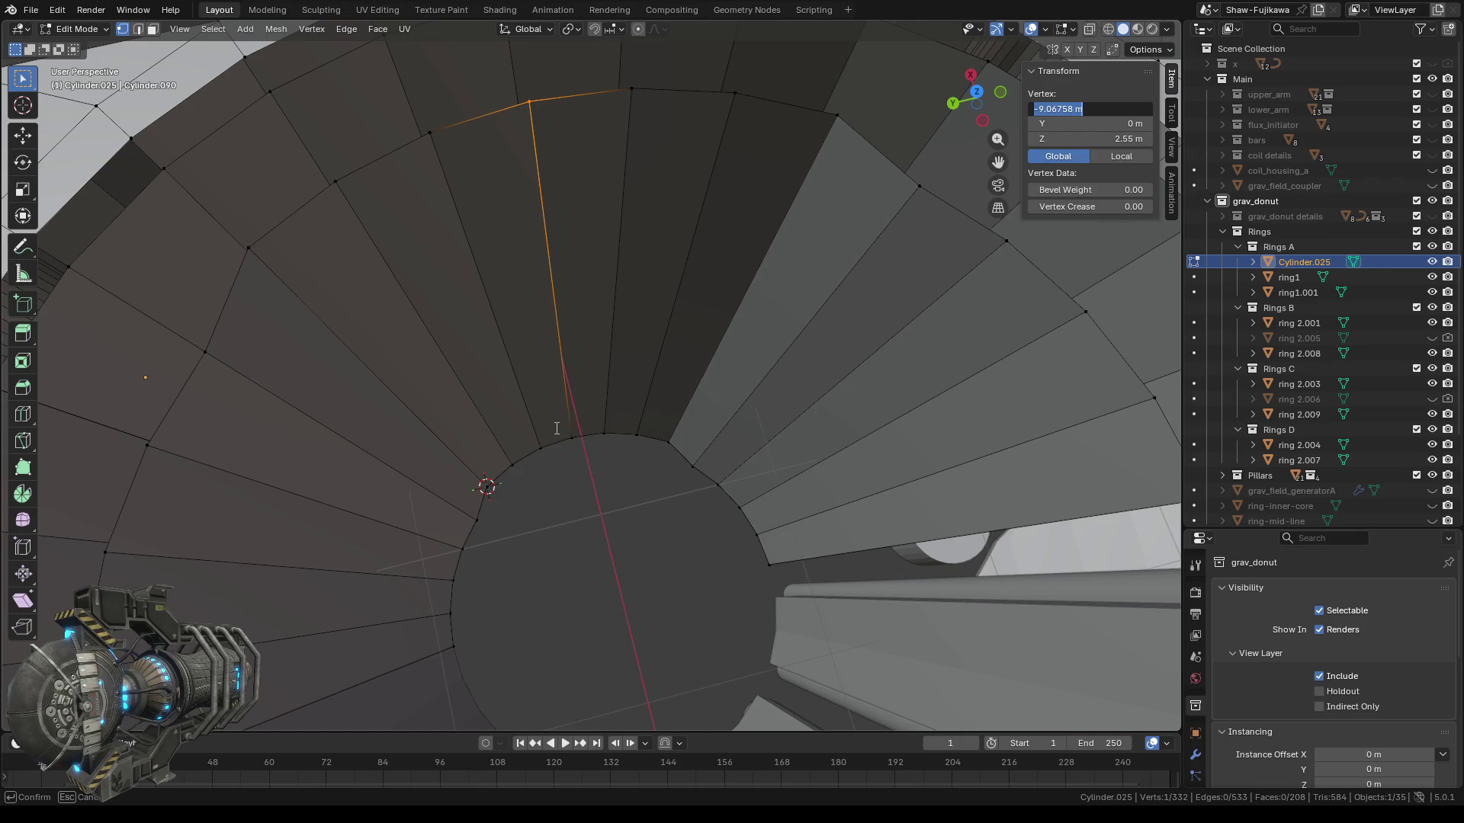
click(584, 436)
click(573, 437)
click(1090, 109)
click(1082, 109)
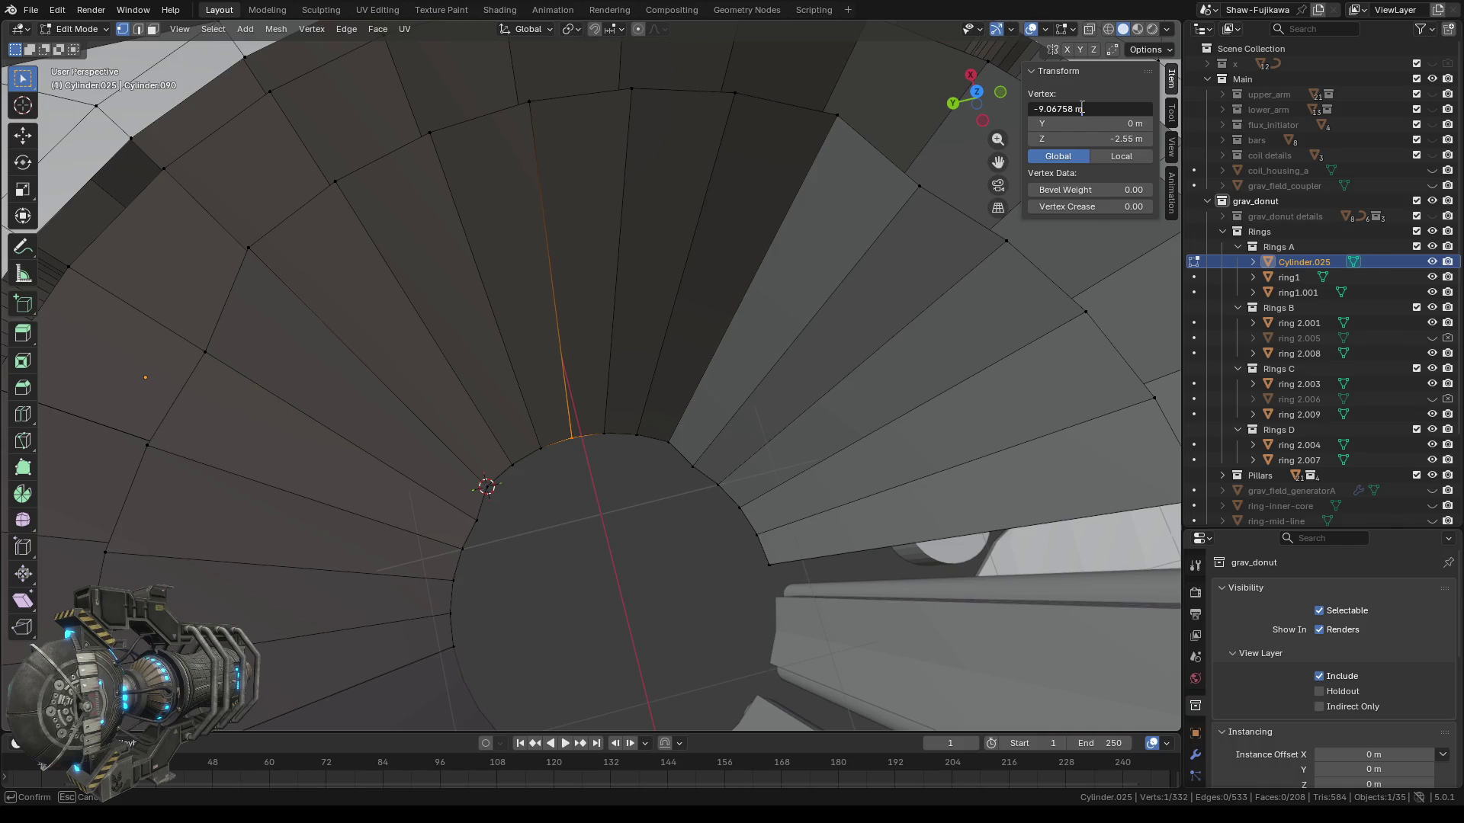
key(Return)
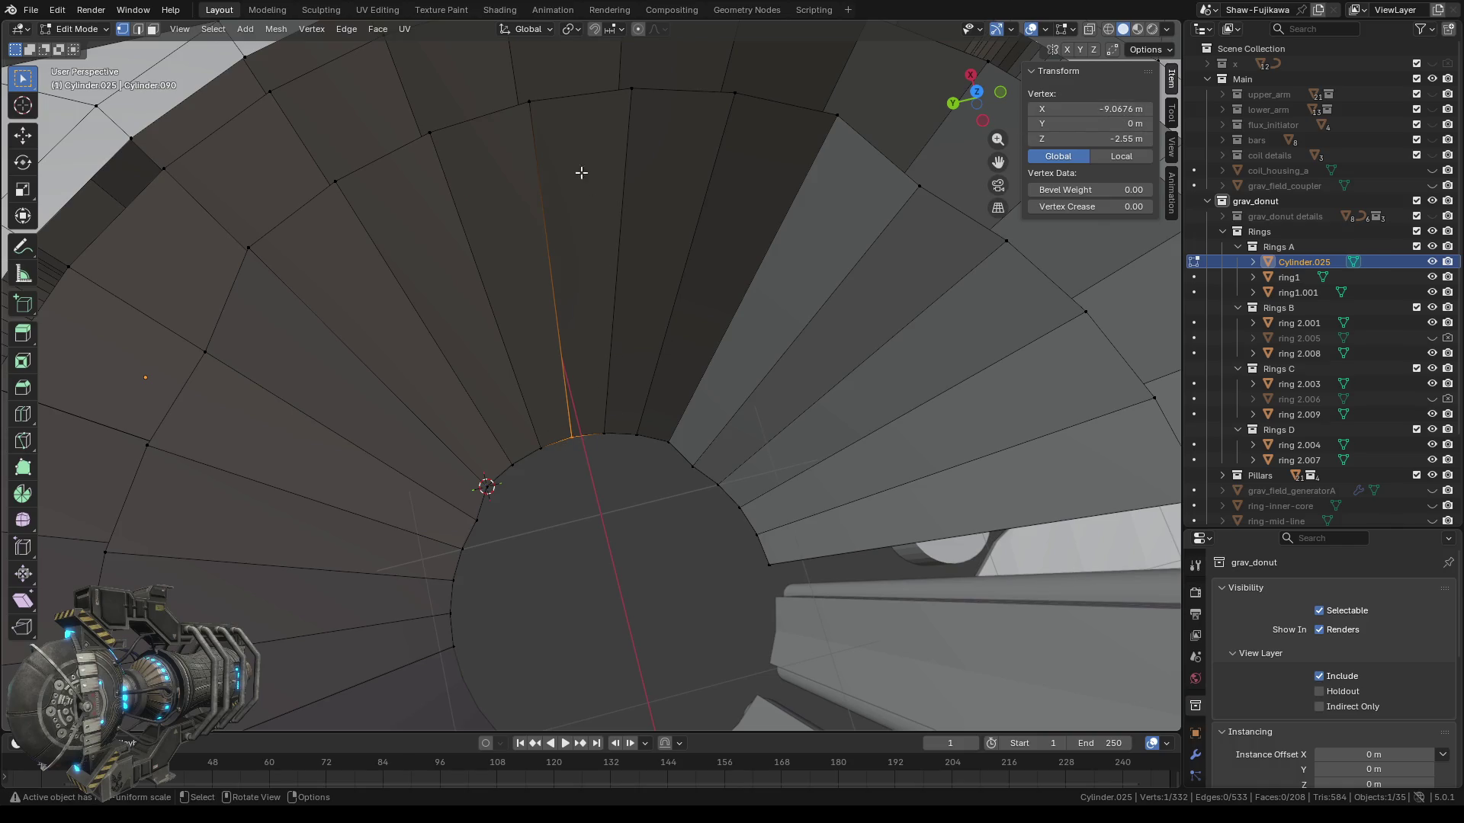
Set the Y coordinate of both vertices of that edge to 0 m.
click(529, 102)
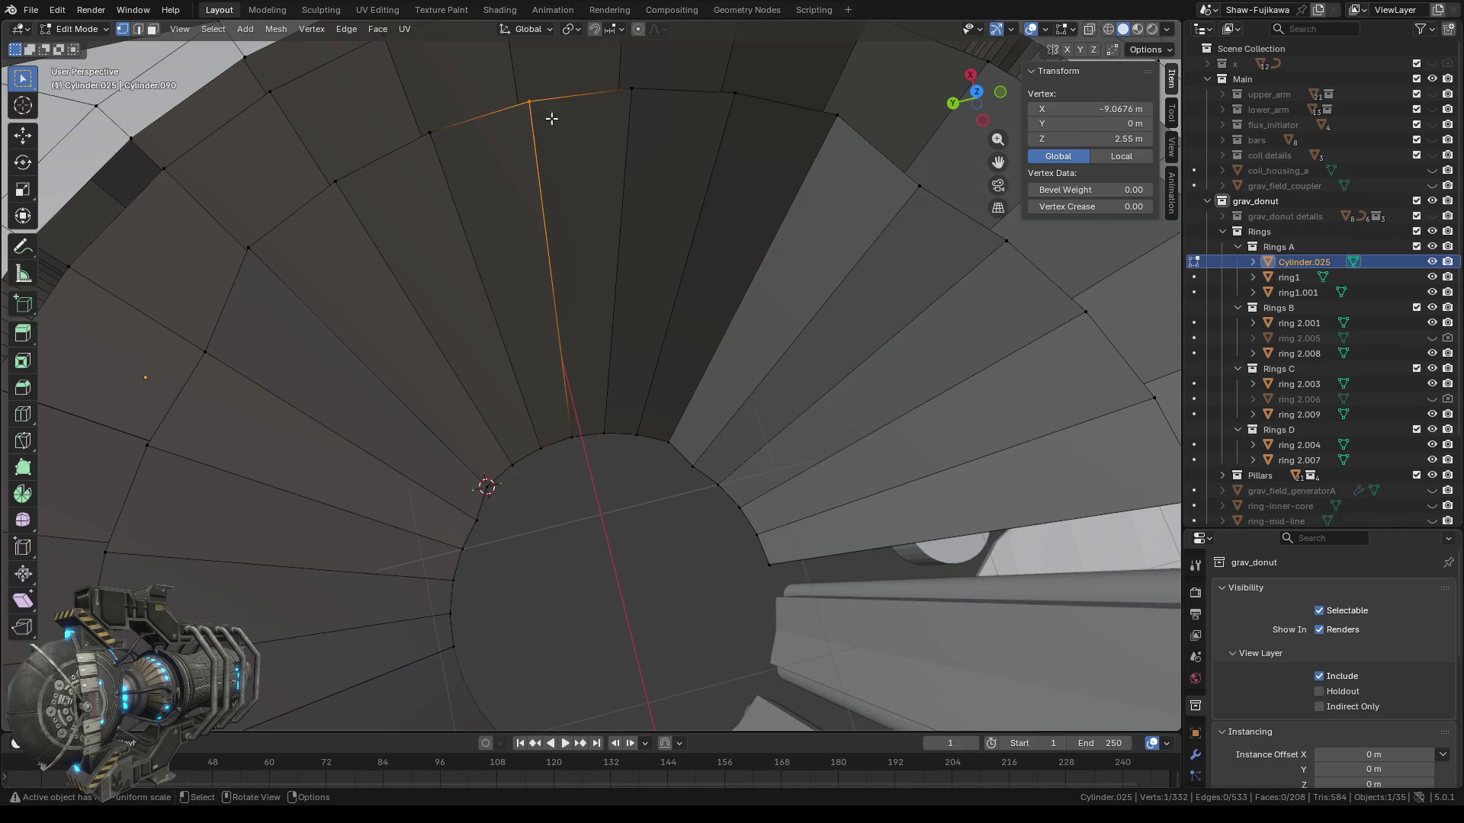
click(1082, 122)
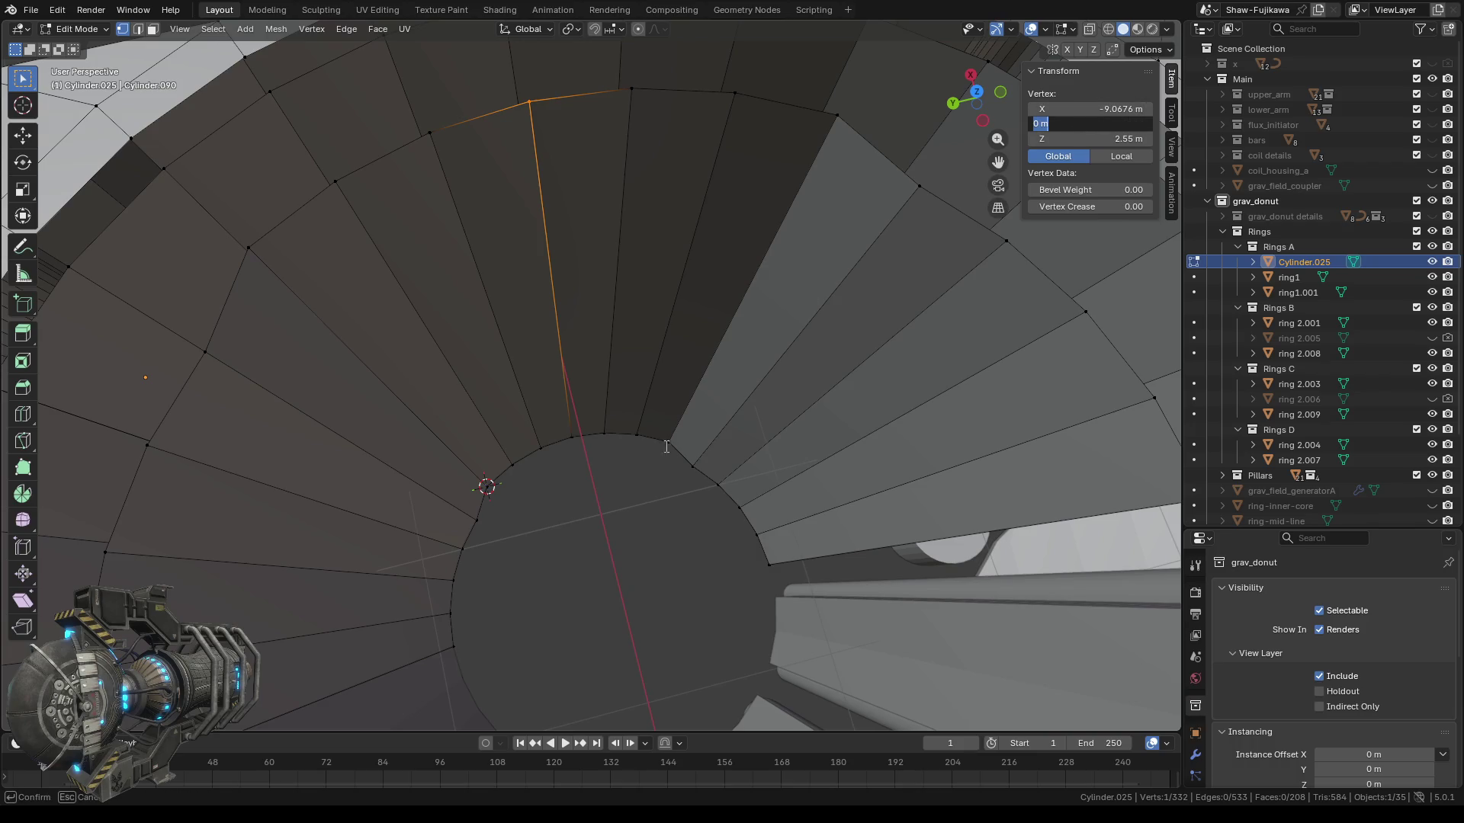
key(Return)
click(571, 436)
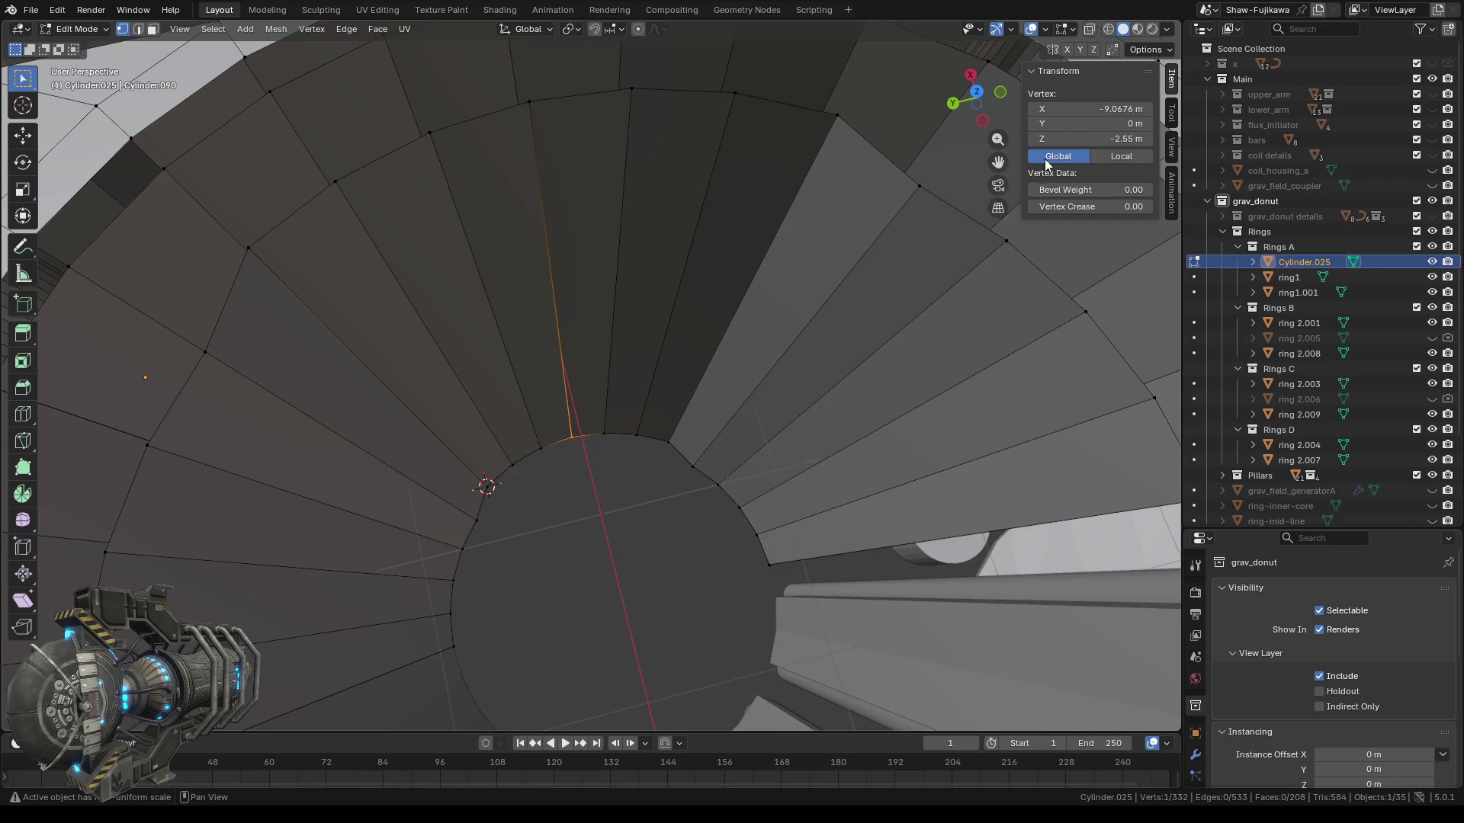
click(1092, 122)
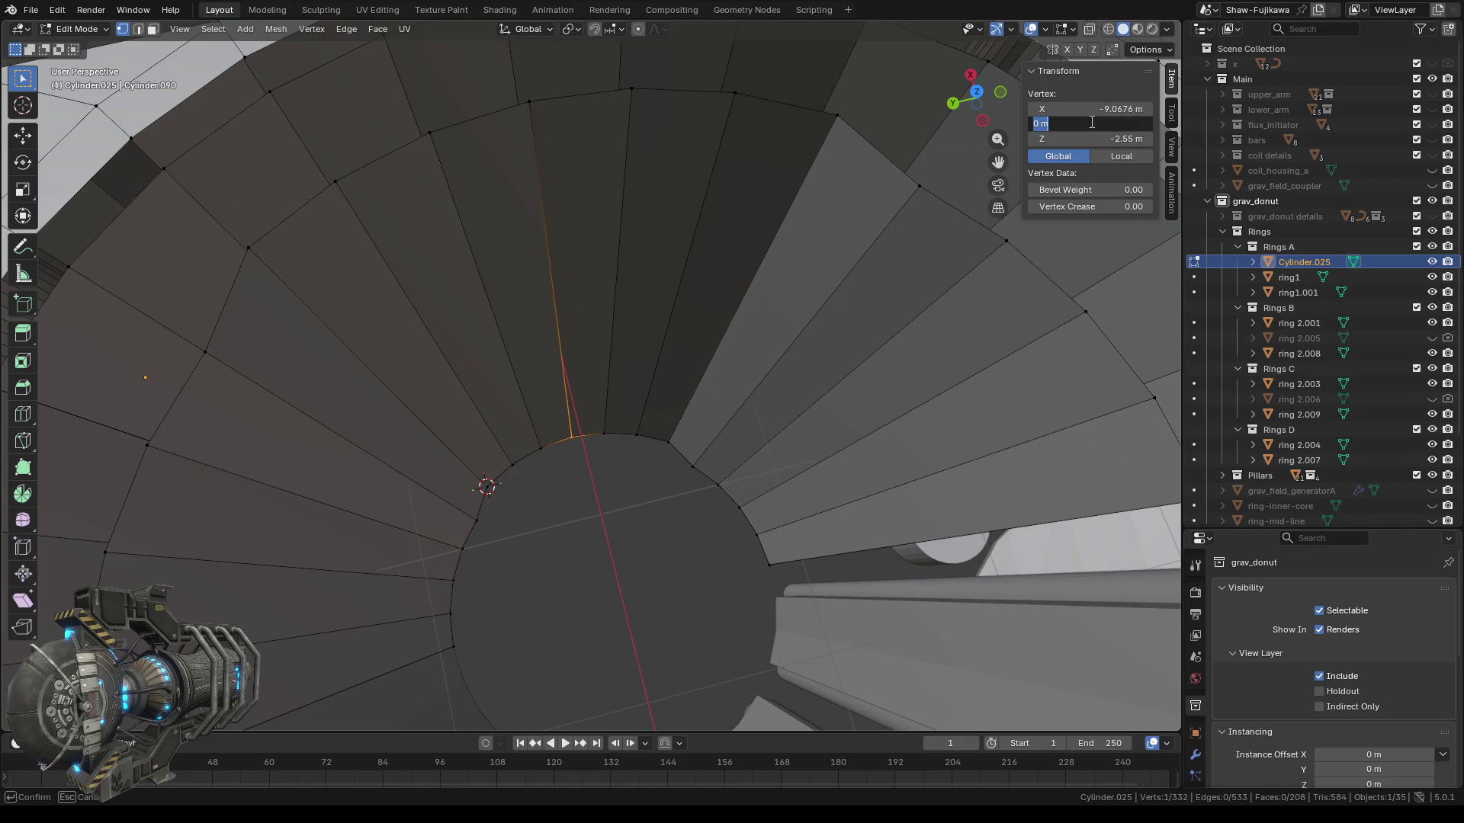
key(Return)
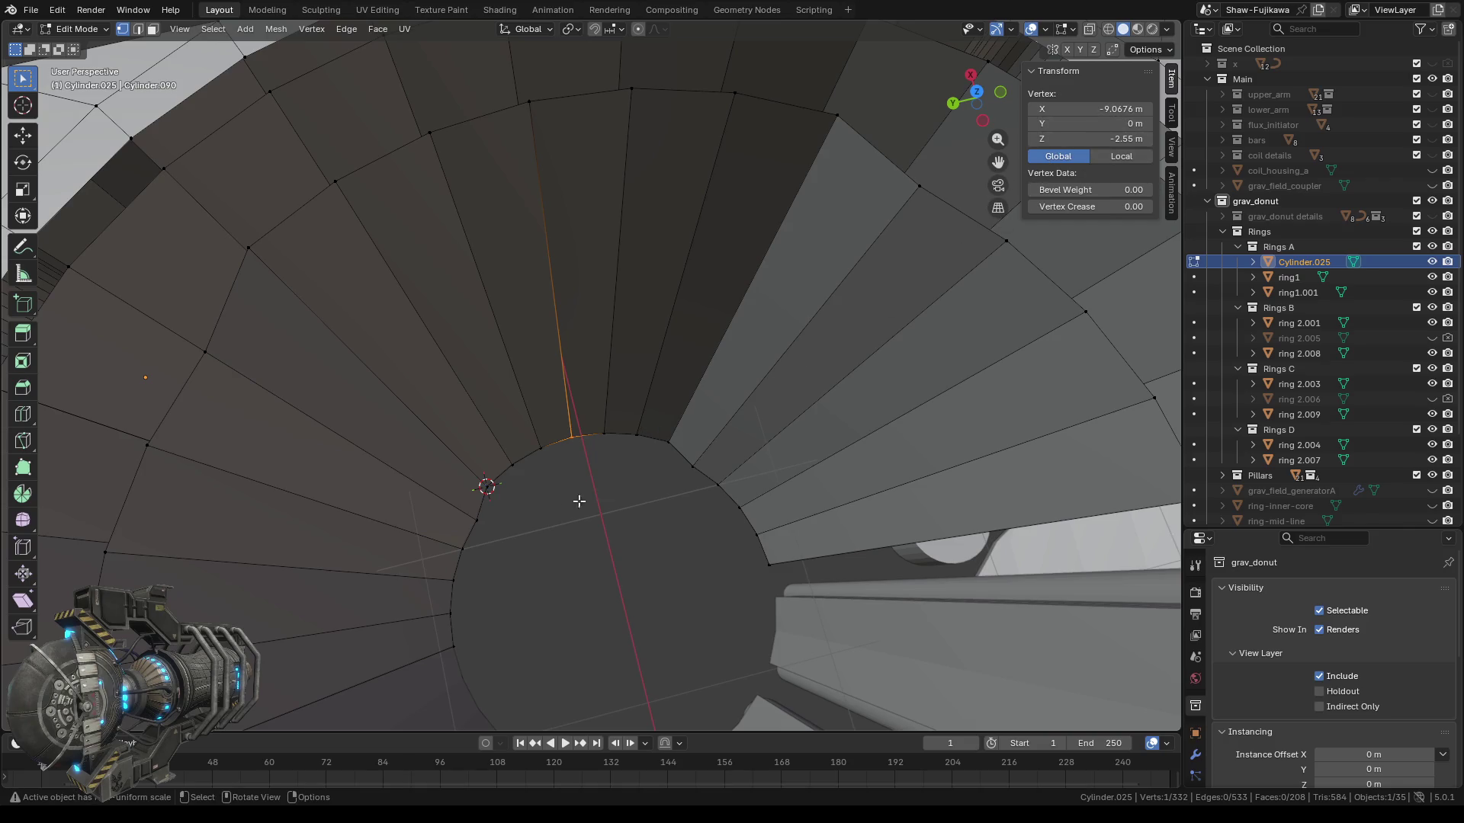
click(560, 511)
On the next edge, set the bottom vertex's X to -9.0958 m.
click(630, 87)
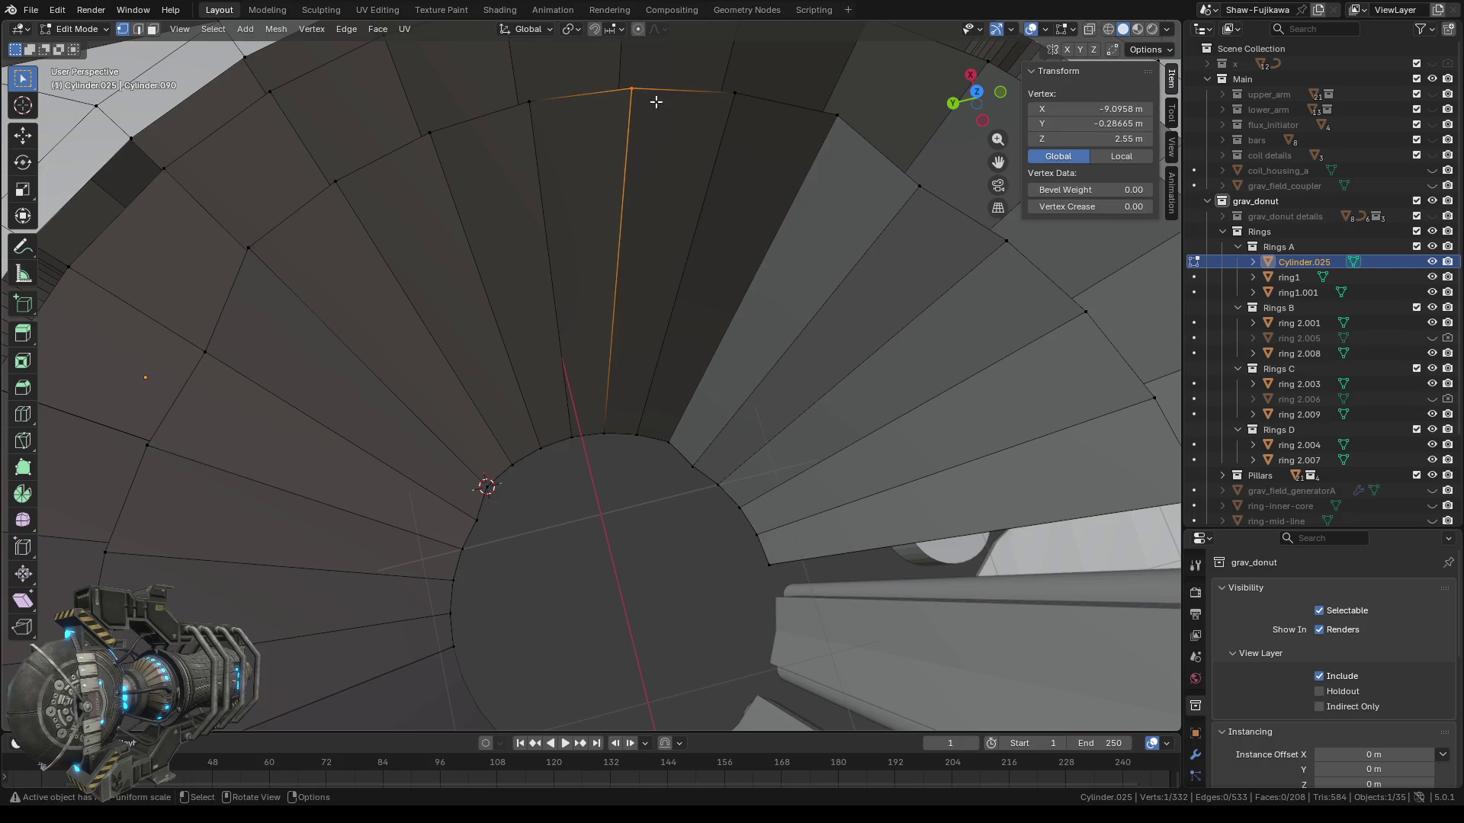
click(1087, 107)
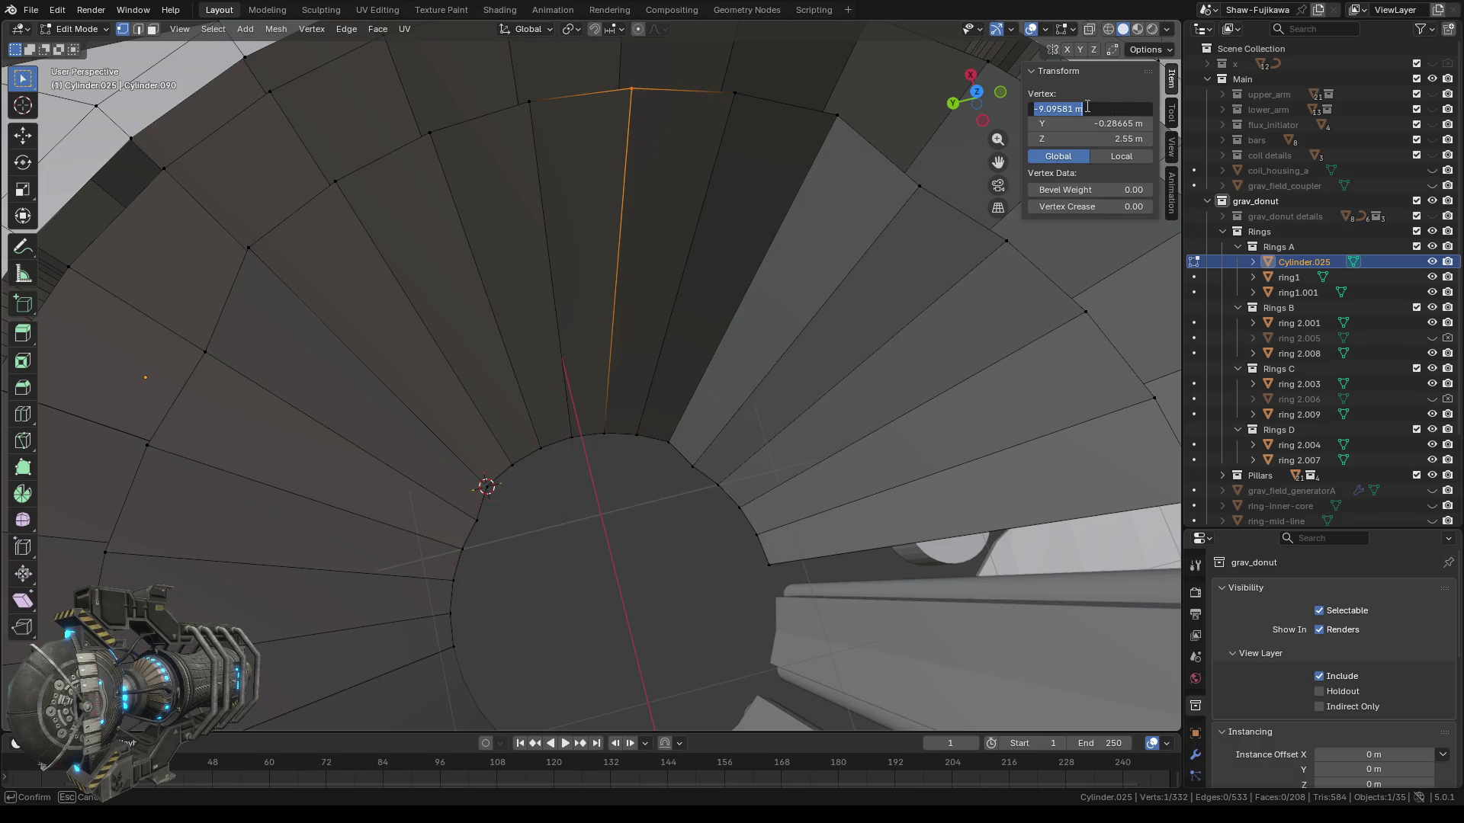
key(Escape)
drag(585, 414, 622, 439)
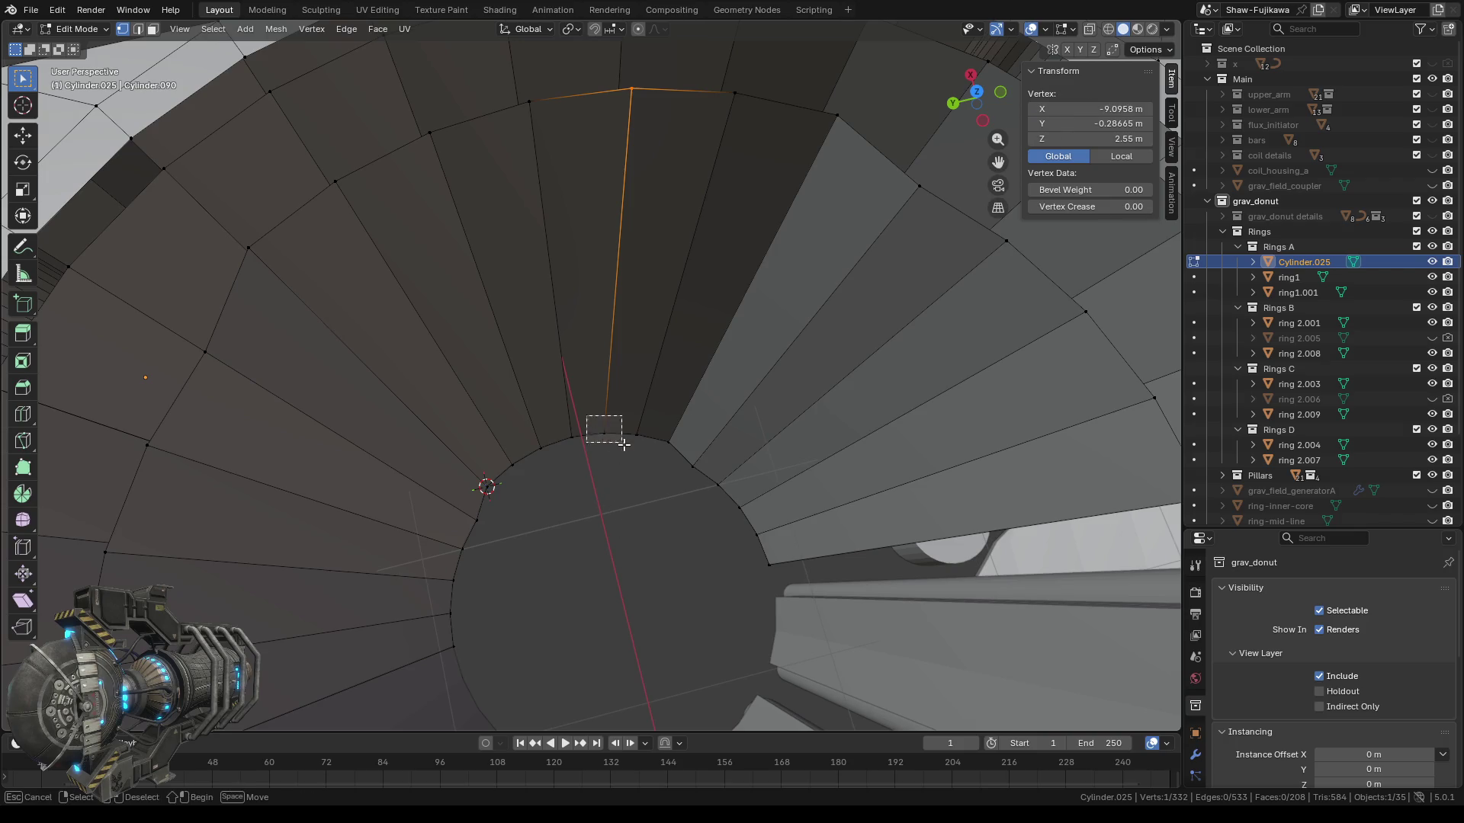
click(1096, 109)
text(-9.0958)
key(Return)
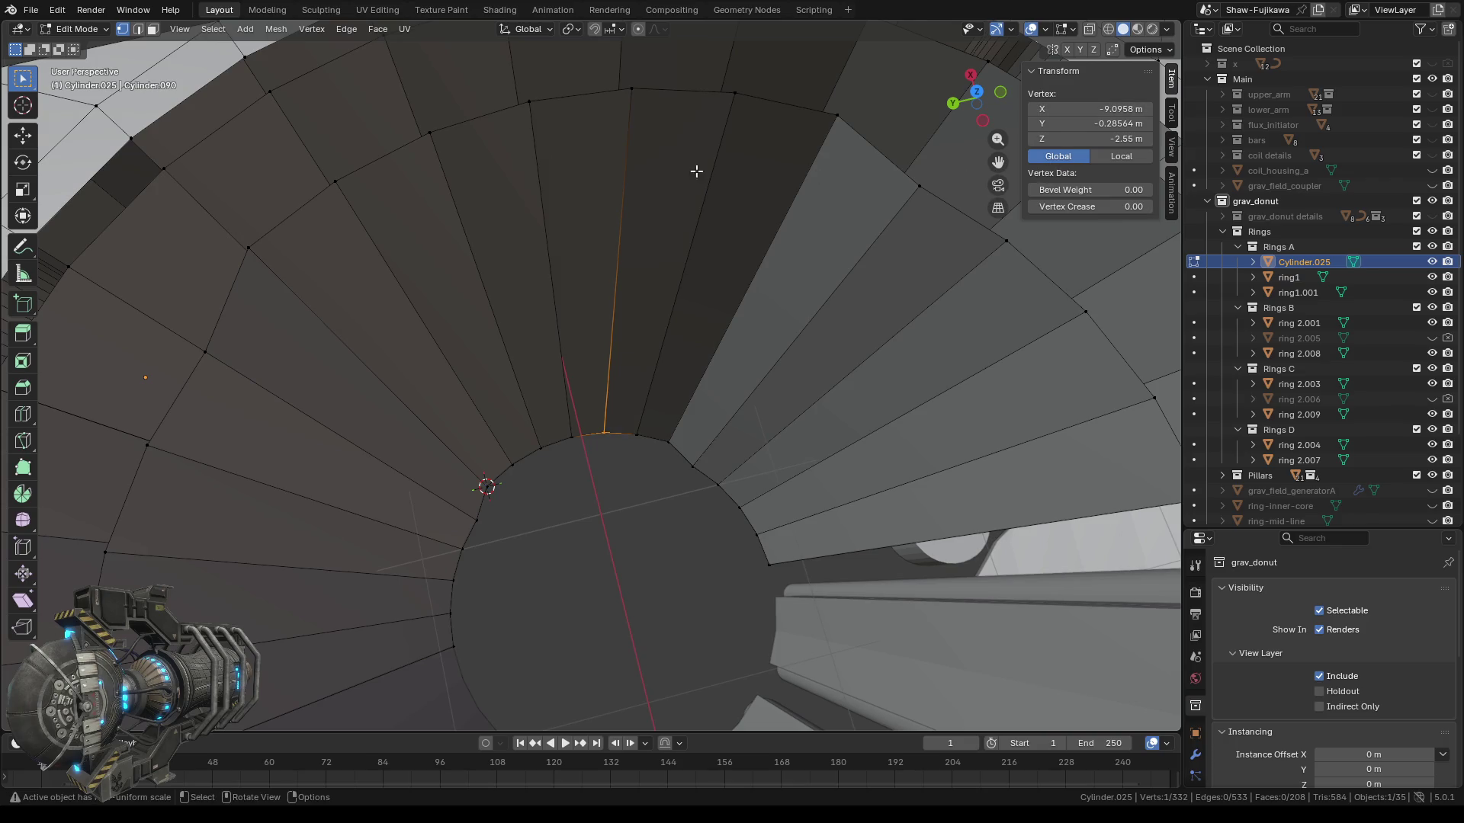
Copy the top vertex's Y value -0.28665 m onto the bottom vertex.
drag(608, 73, 660, 109)
key(ctrl+c)
click(1088, 122)
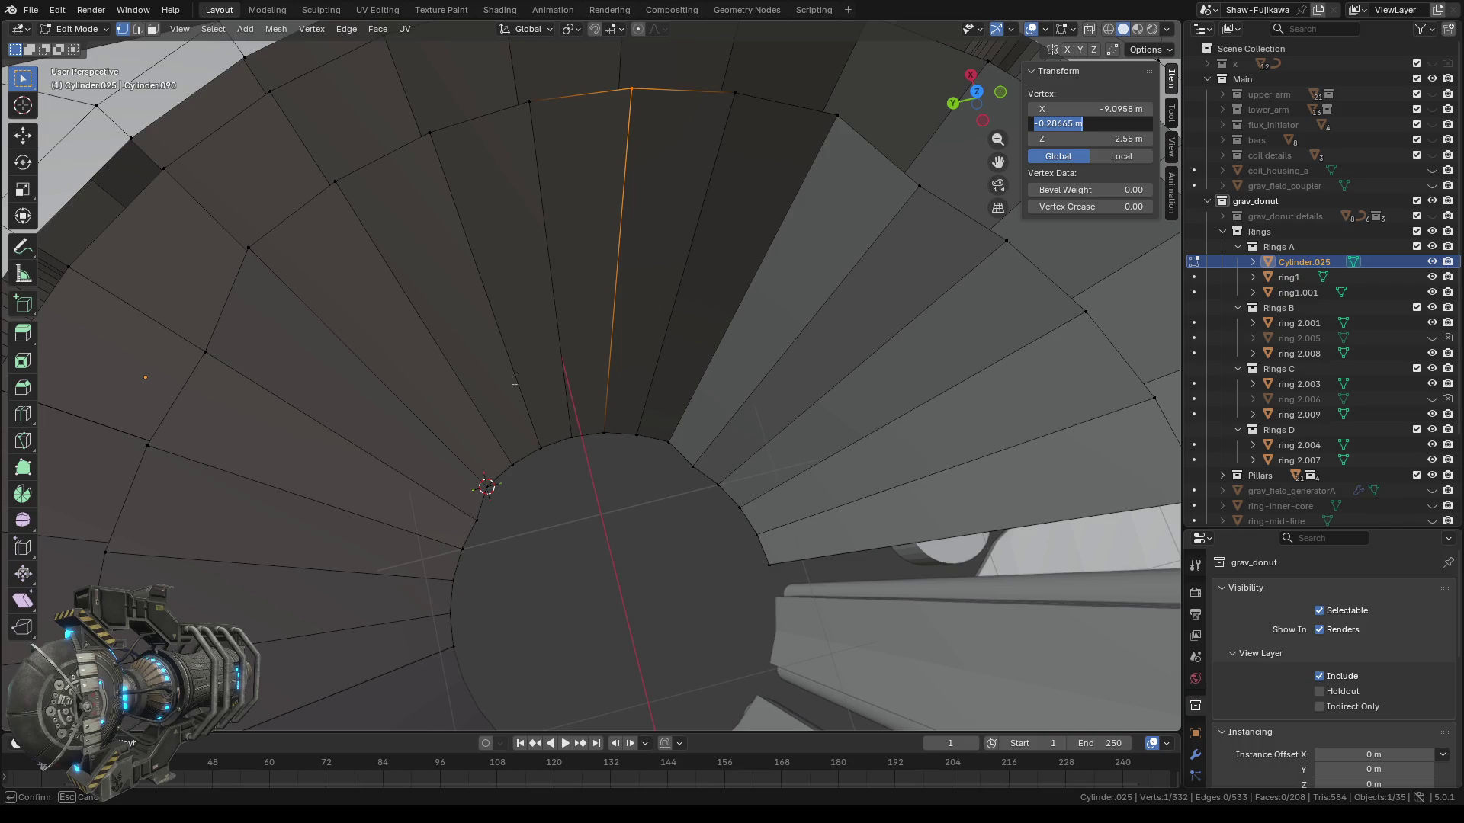
key(Escape)
click(604, 432)
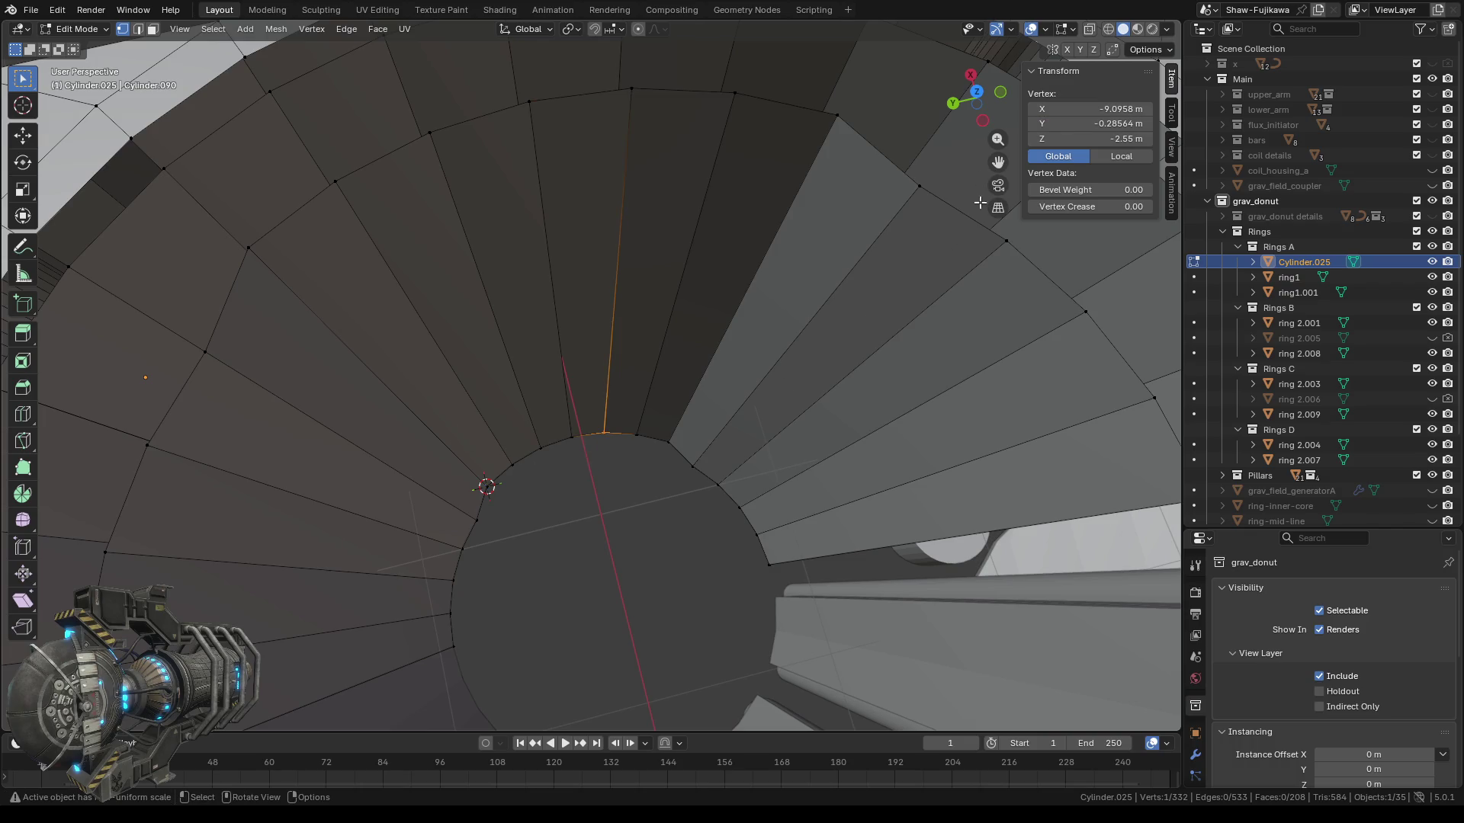
click(1075, 122)
key(ctrl+v)
key(Return)
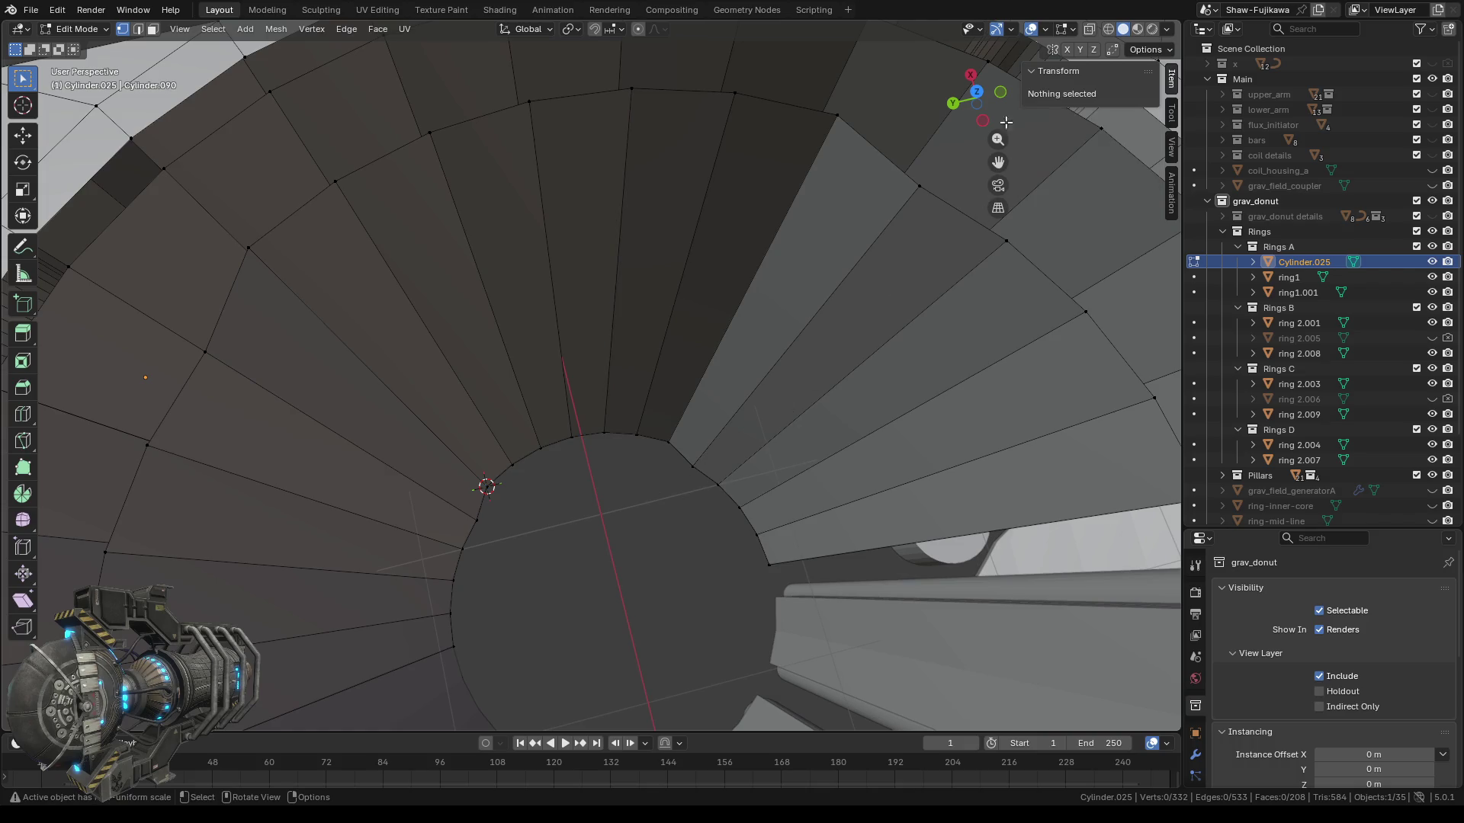
Check the aligned edges in Top Orthographic view, then orbit back into perspective.
click(976, 92)
scroll(562, 508, up, 2)
scroll(562, 509, up, 3)
scroll(593, 517, down, 2)
mouse_move(598, 500)
middle_down()
mouse_move(597, 478)
mouse_move(644, 484)
middle_up()
scroll(597, 478, down, 3)
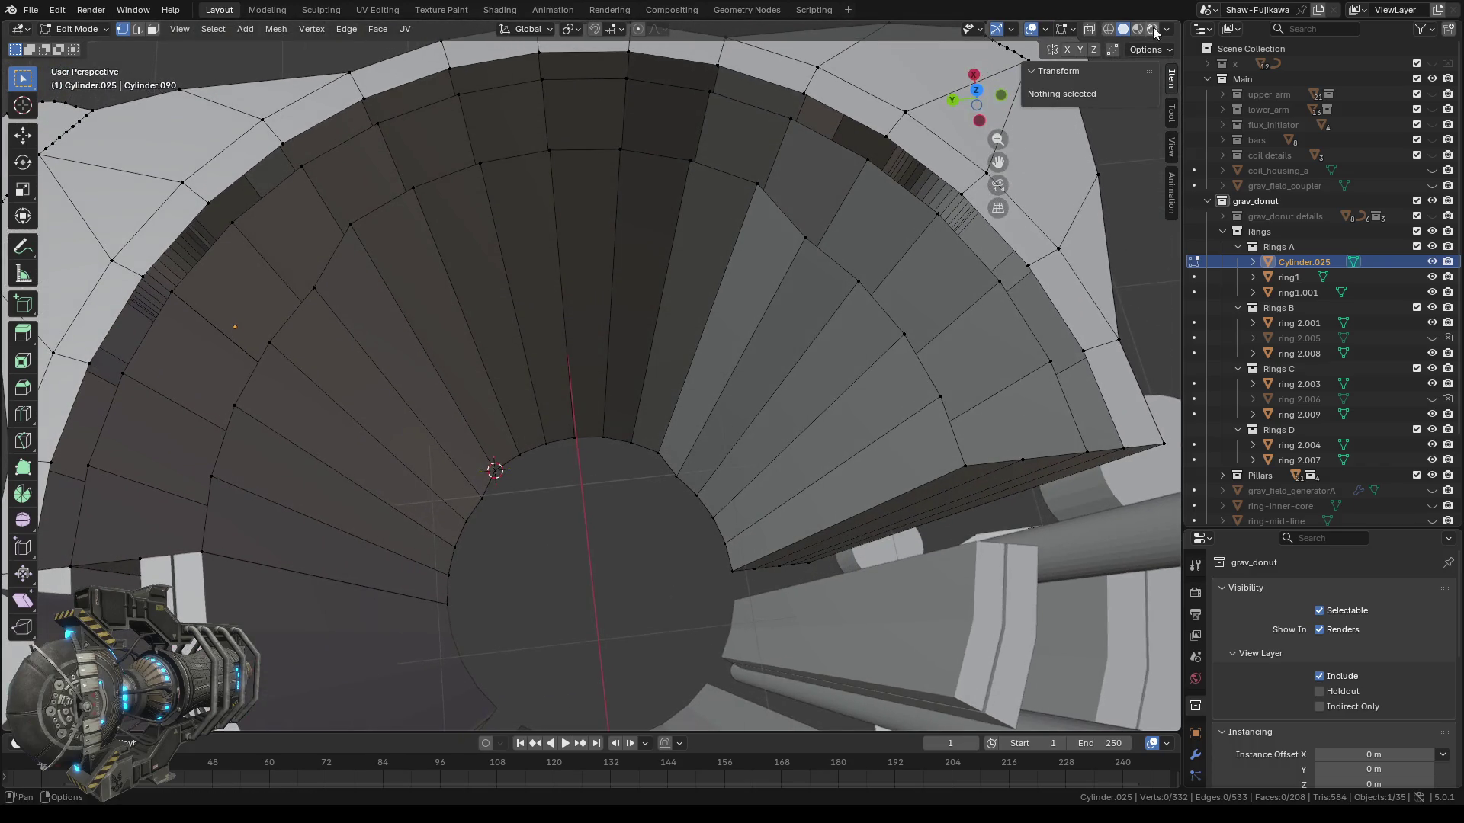
click(978, 88)
scroll(578, 440, up, 4)
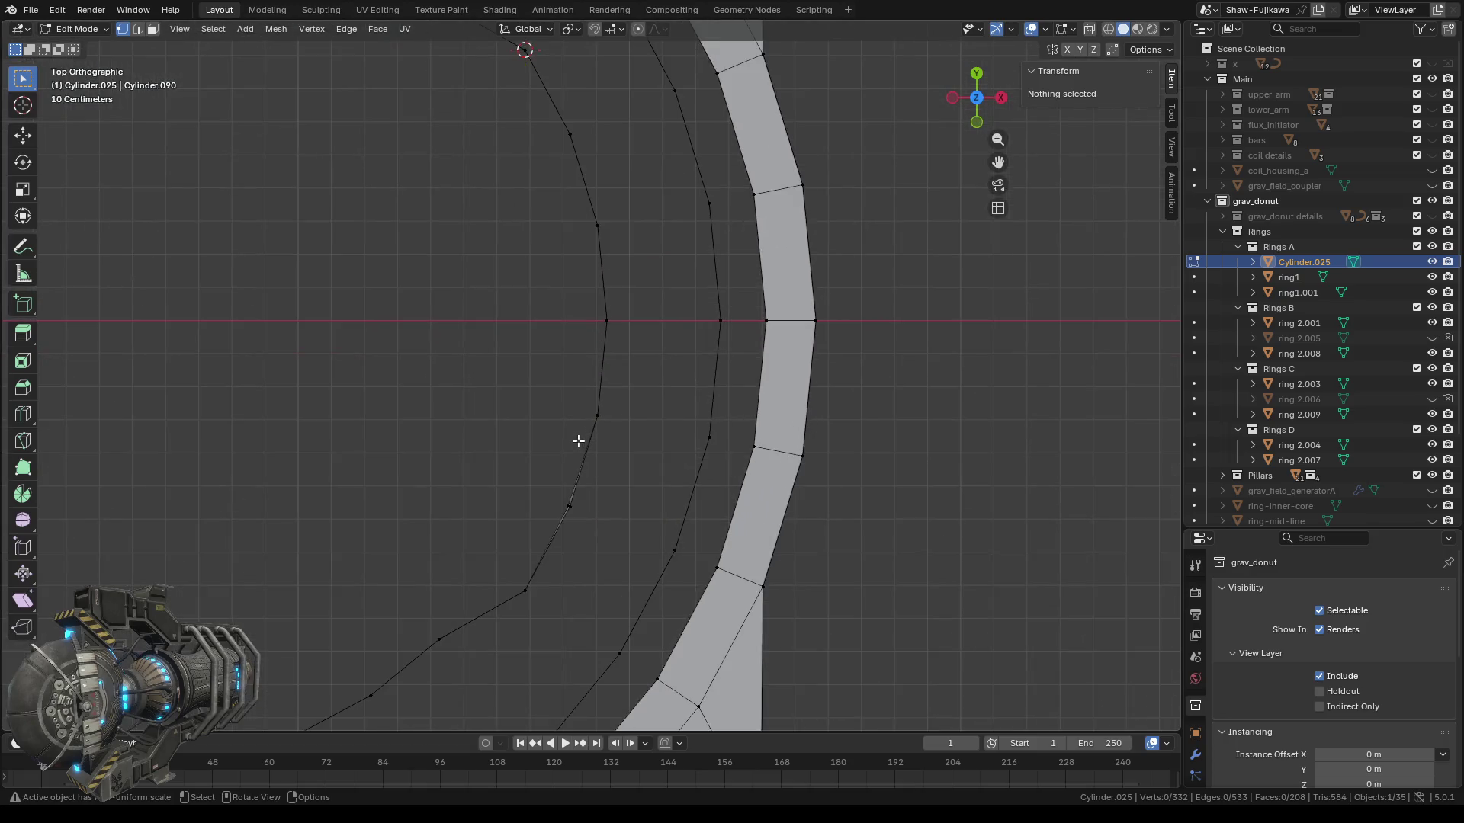
mouse_move(451, 480)
middle_down()
mouse_move(531, 463)
mouse_move(552, 494)
mouse_move(519, 514)
mouse_move(604, 452)
middle_up()
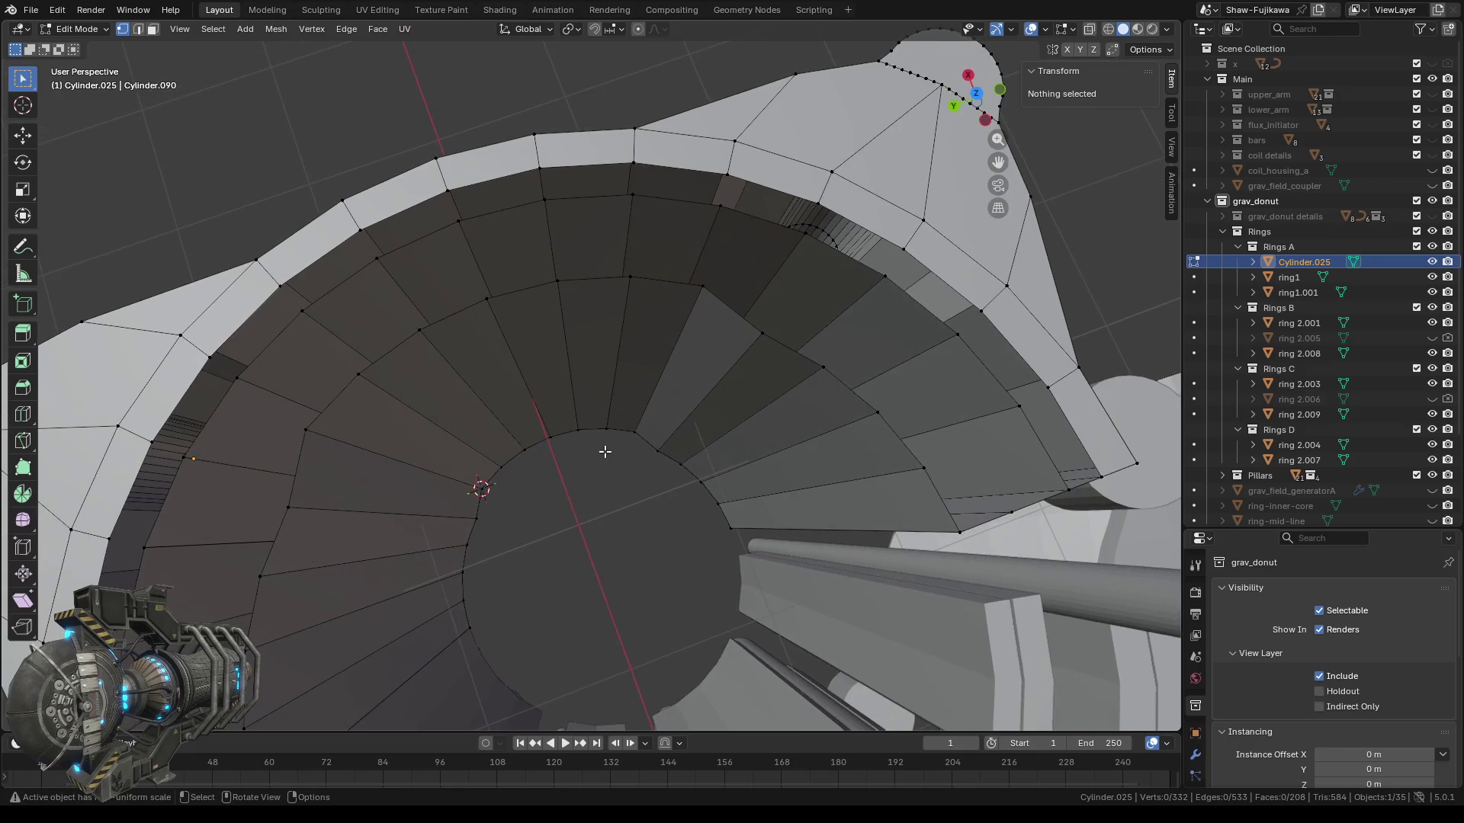
click(615, 267)
Set X to -9.1794 m for both the top and bottom vertices of the edge.
click(1113, 107)
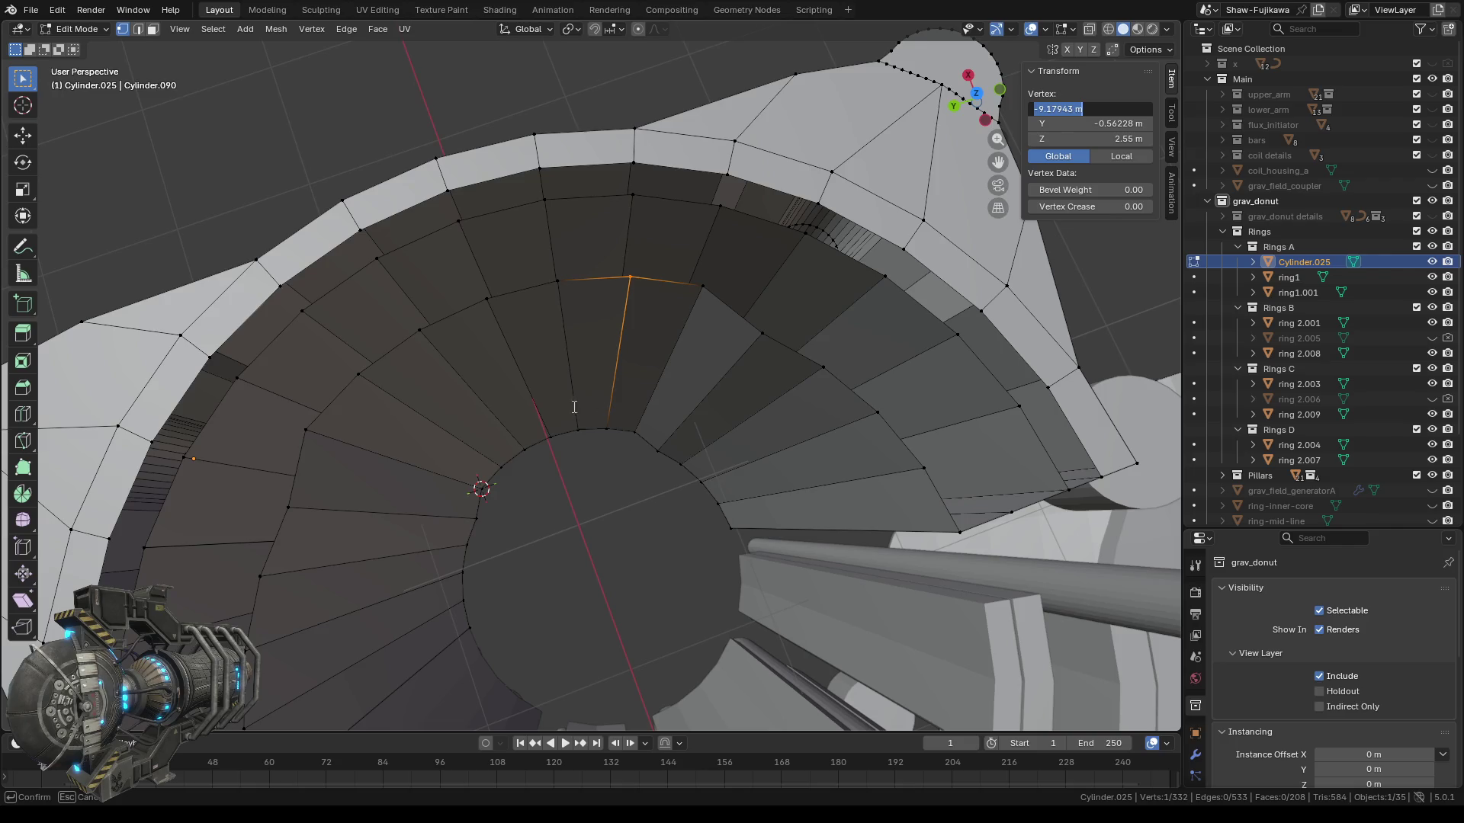
key(Return)
click(609, 426)
click(1124, 109)
key(Return)
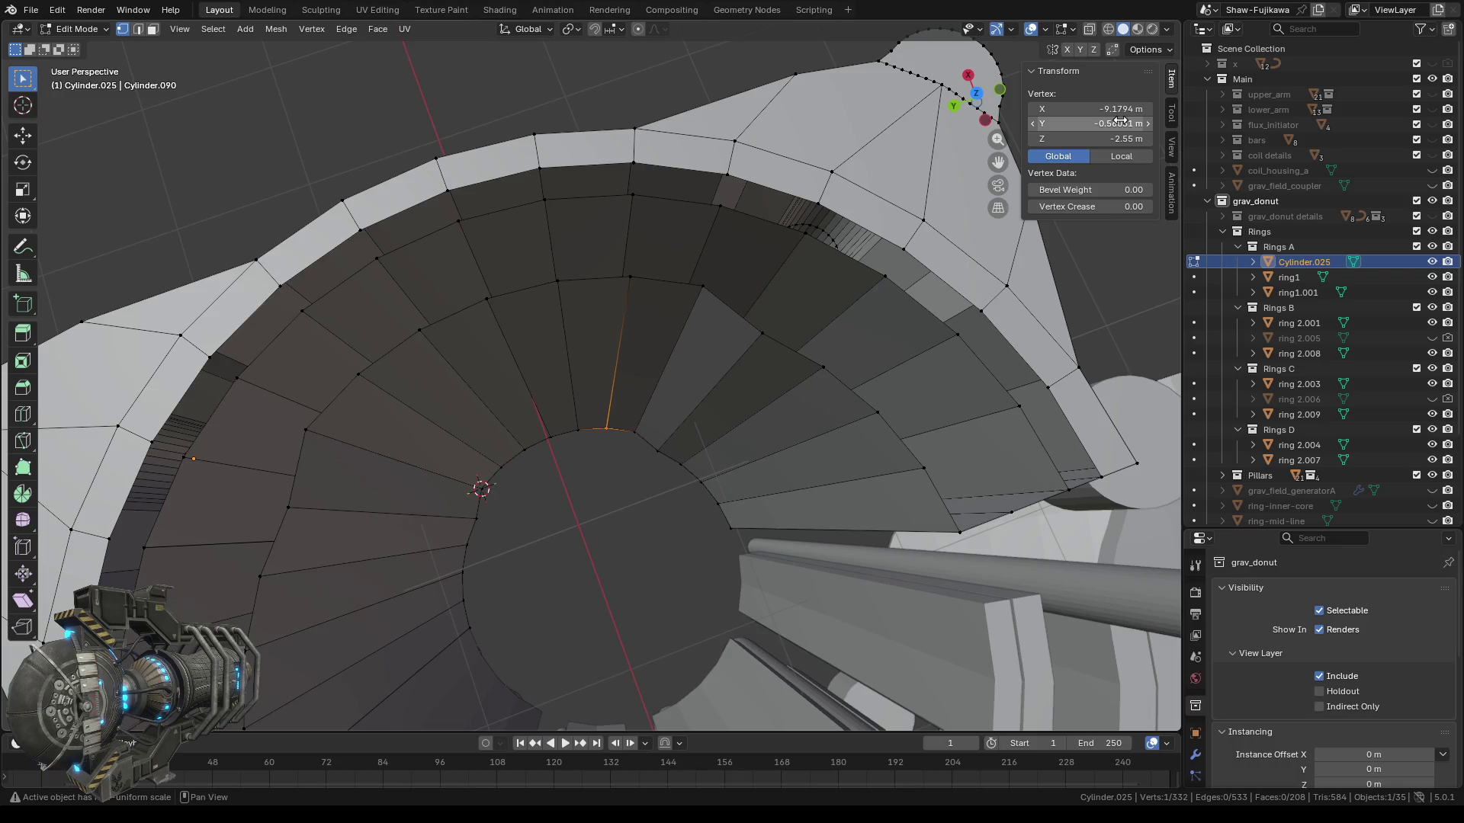
click(1102, 138)
text(2.55)
key(Return)
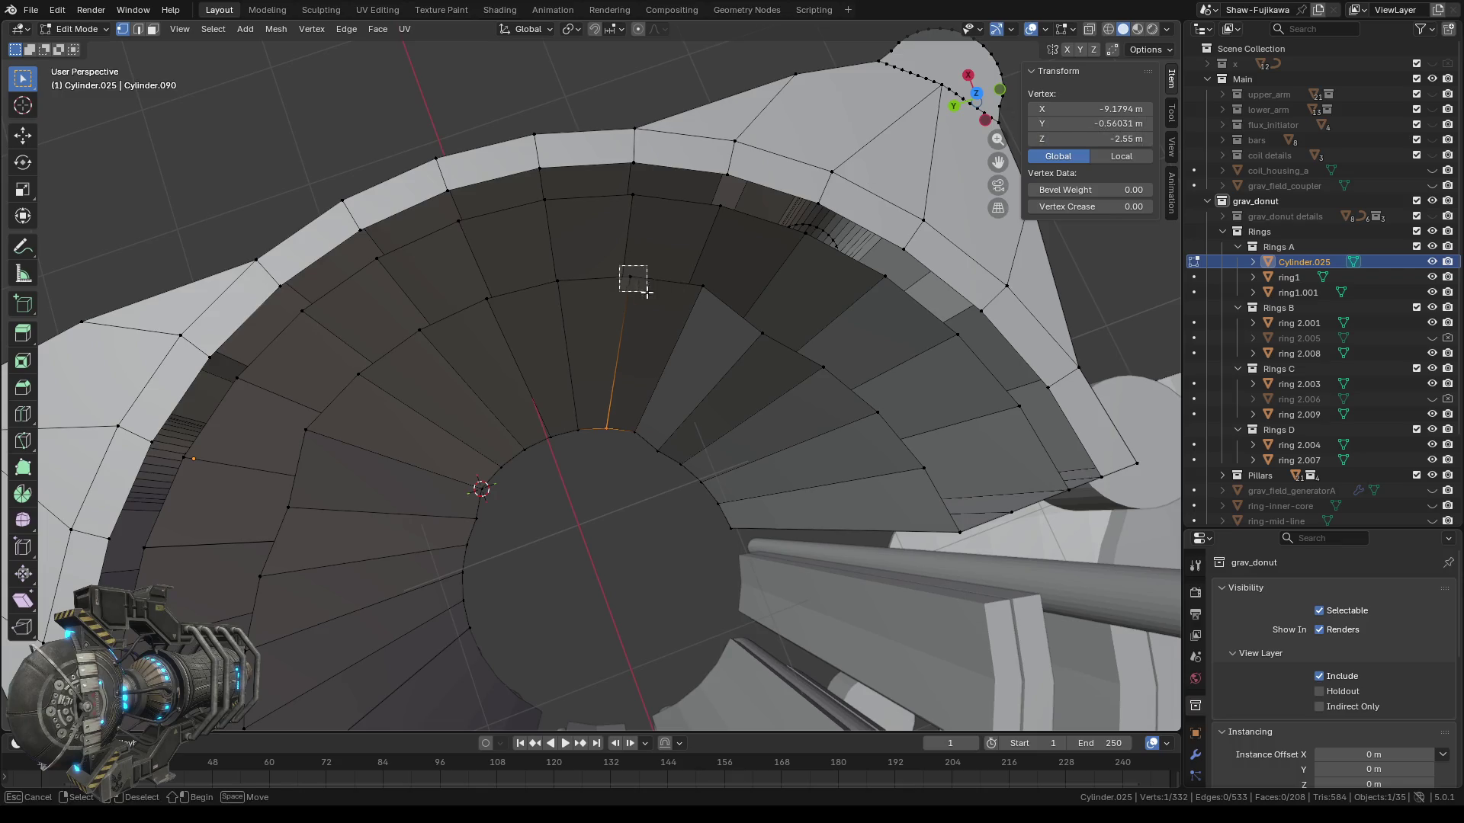
Give the bottom vertex the top vertex's Y value of -0.56228 m.
drag(1102, 123, 1098, 124)
click(1113, 124)
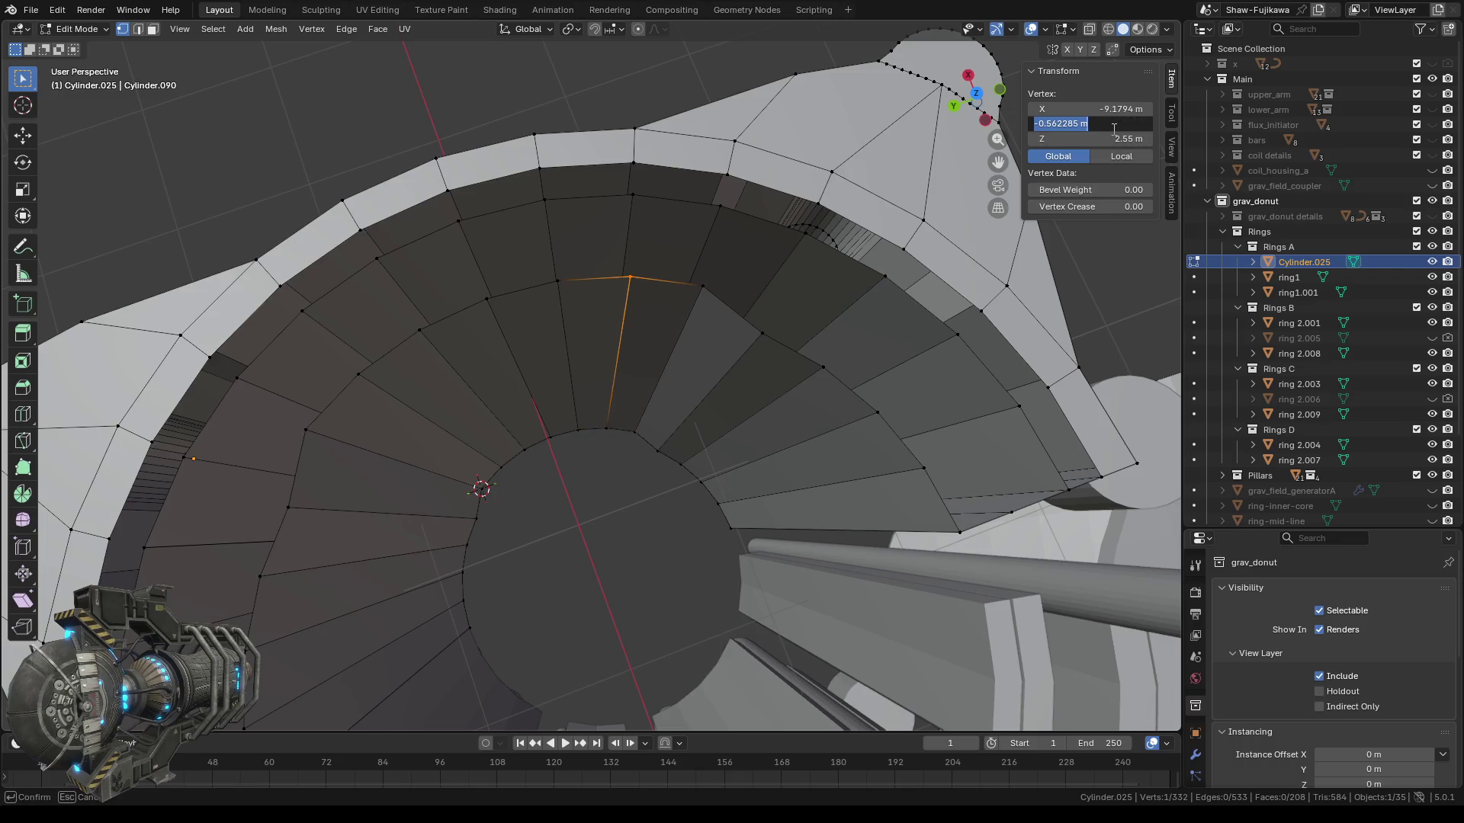
key(Escape)
key(ctrl+z)
key(ctrl+z)
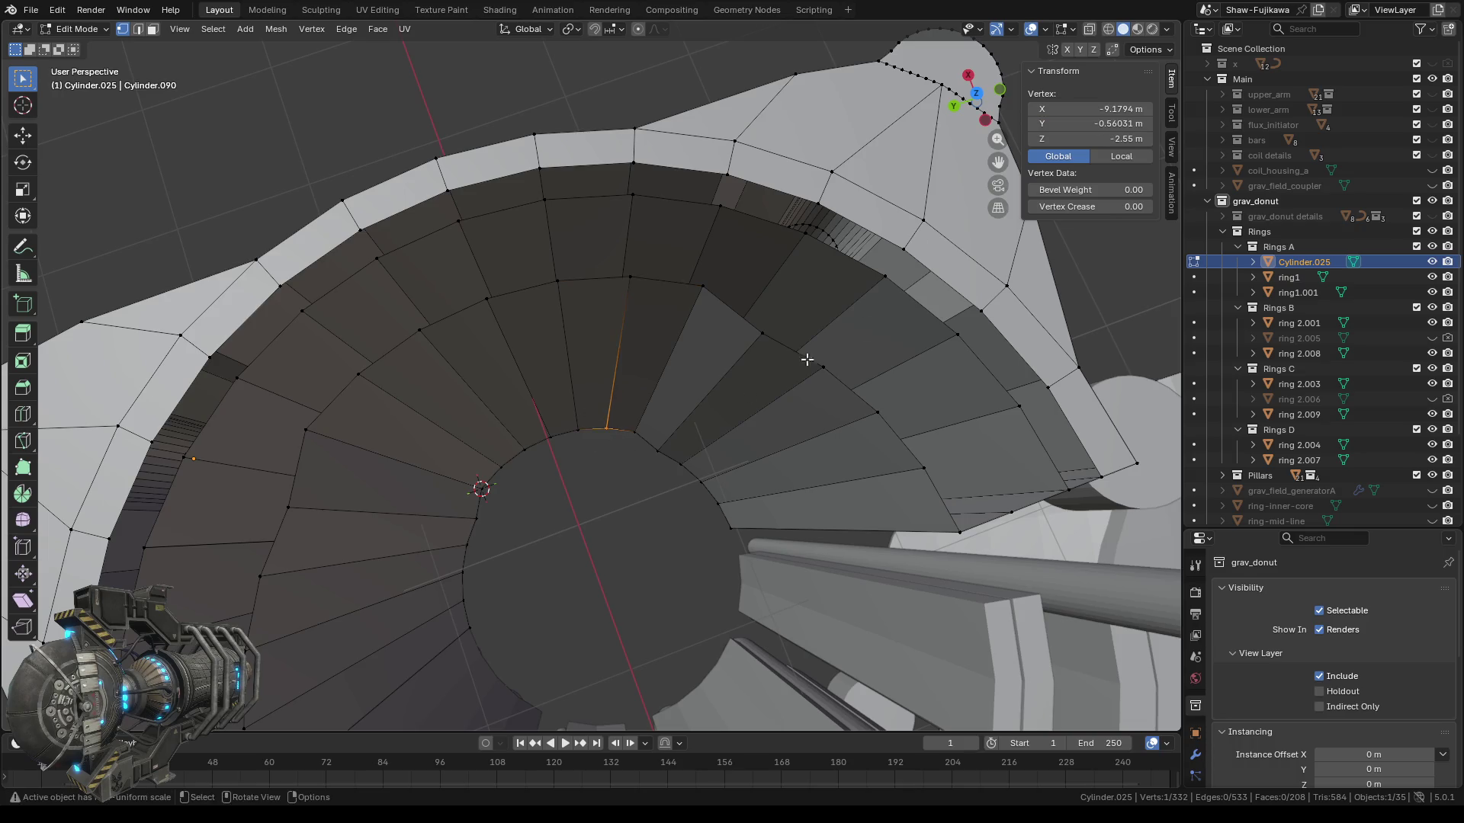
click(1108, 122)
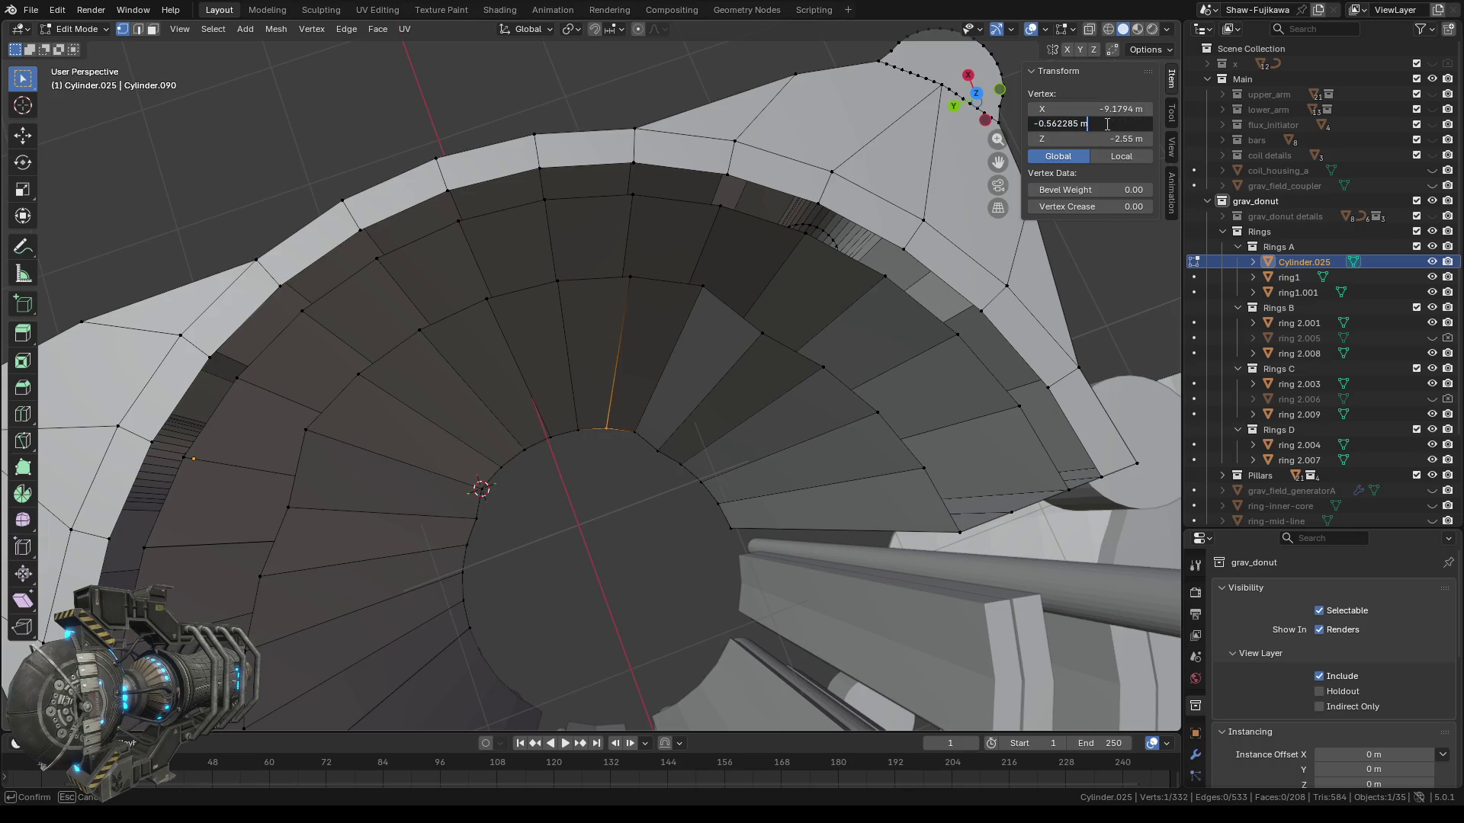
key(Return)
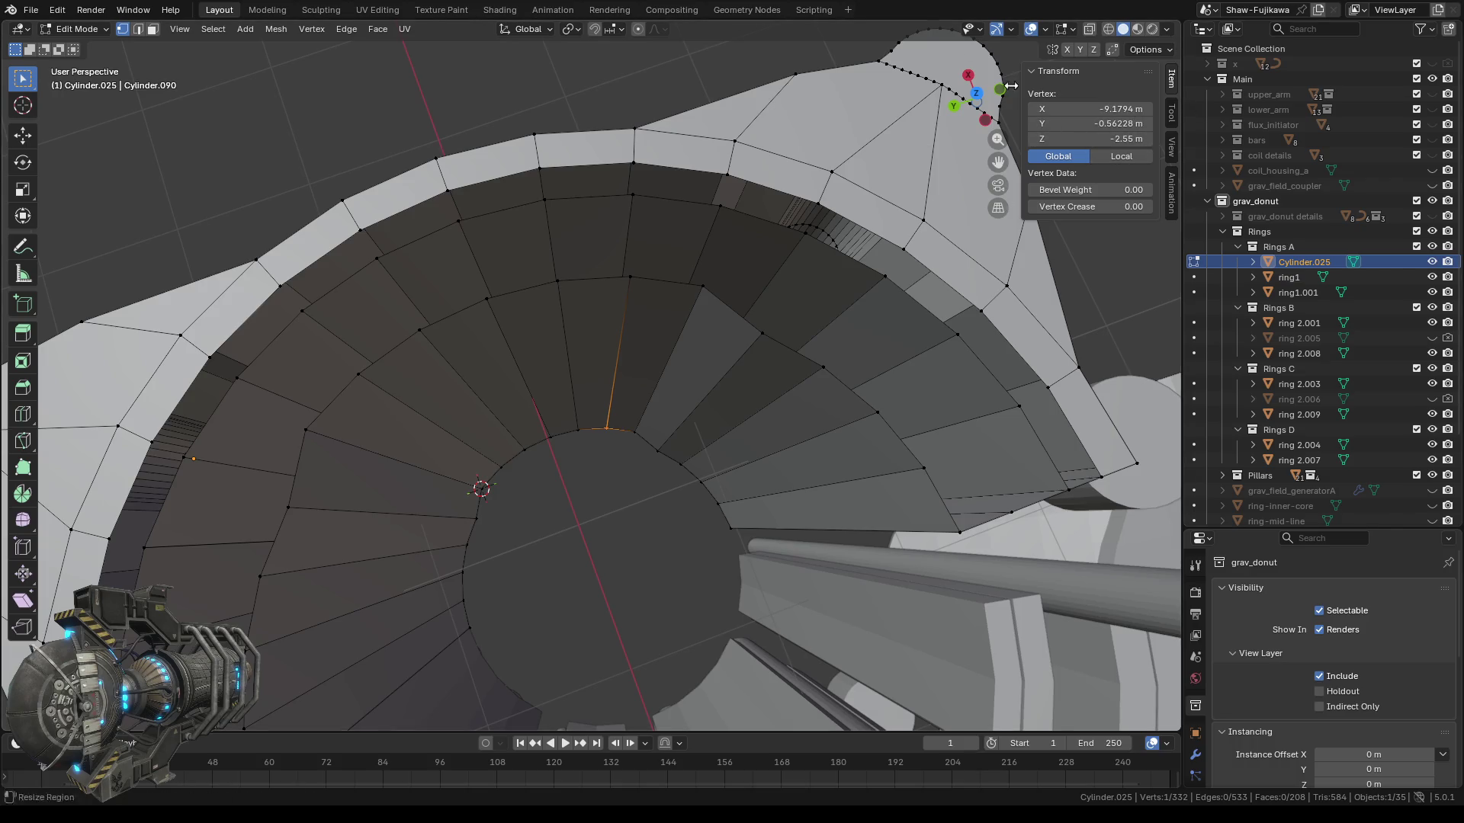
Check the aligned edge in Top Orthographic view, then return to a perspective view of the inner wall.
click(976, 93)
scroll(517, 421, up, 5)
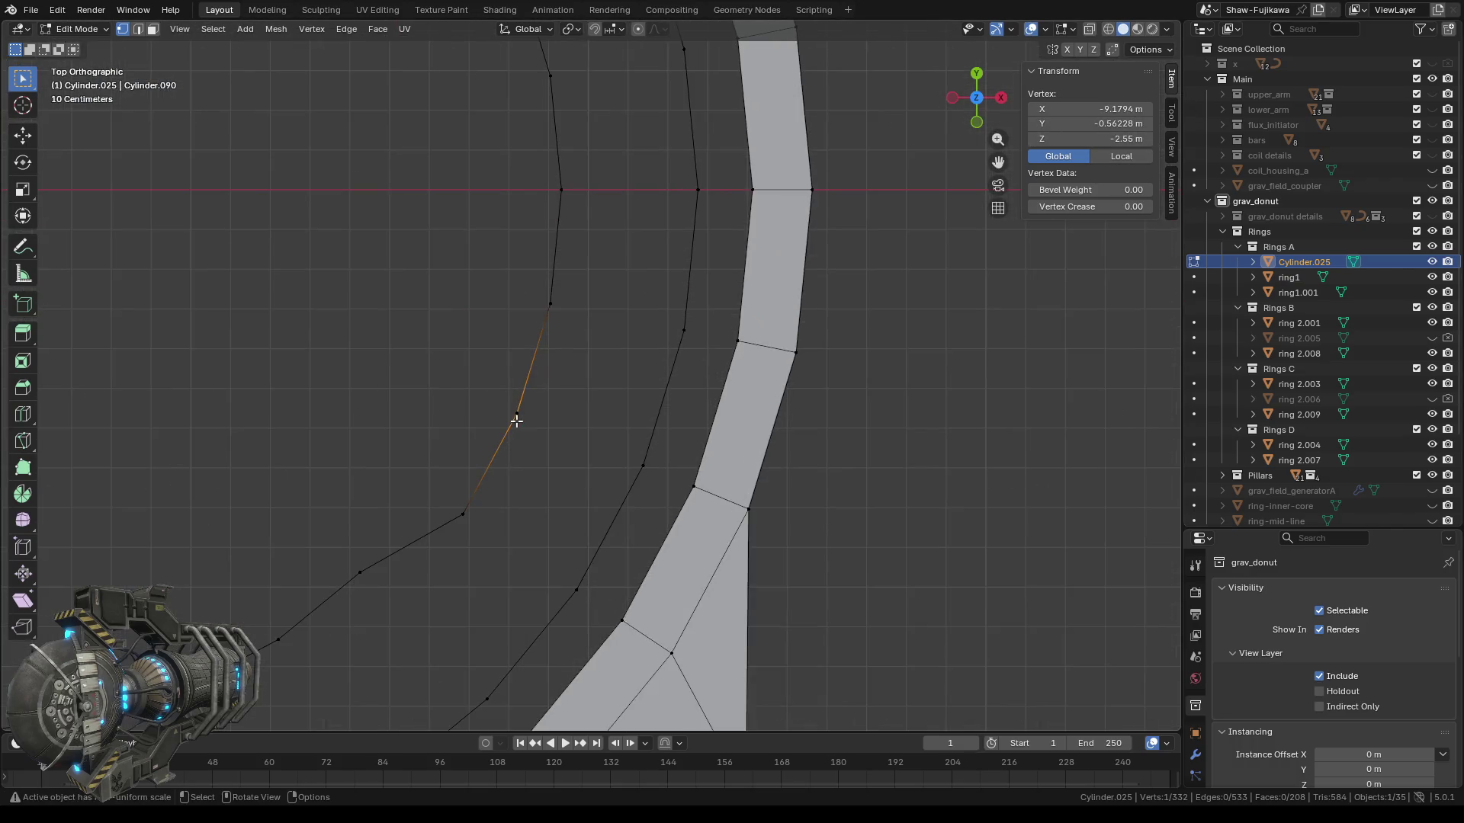
shift+middle_drag(386, 217, 492, 525)
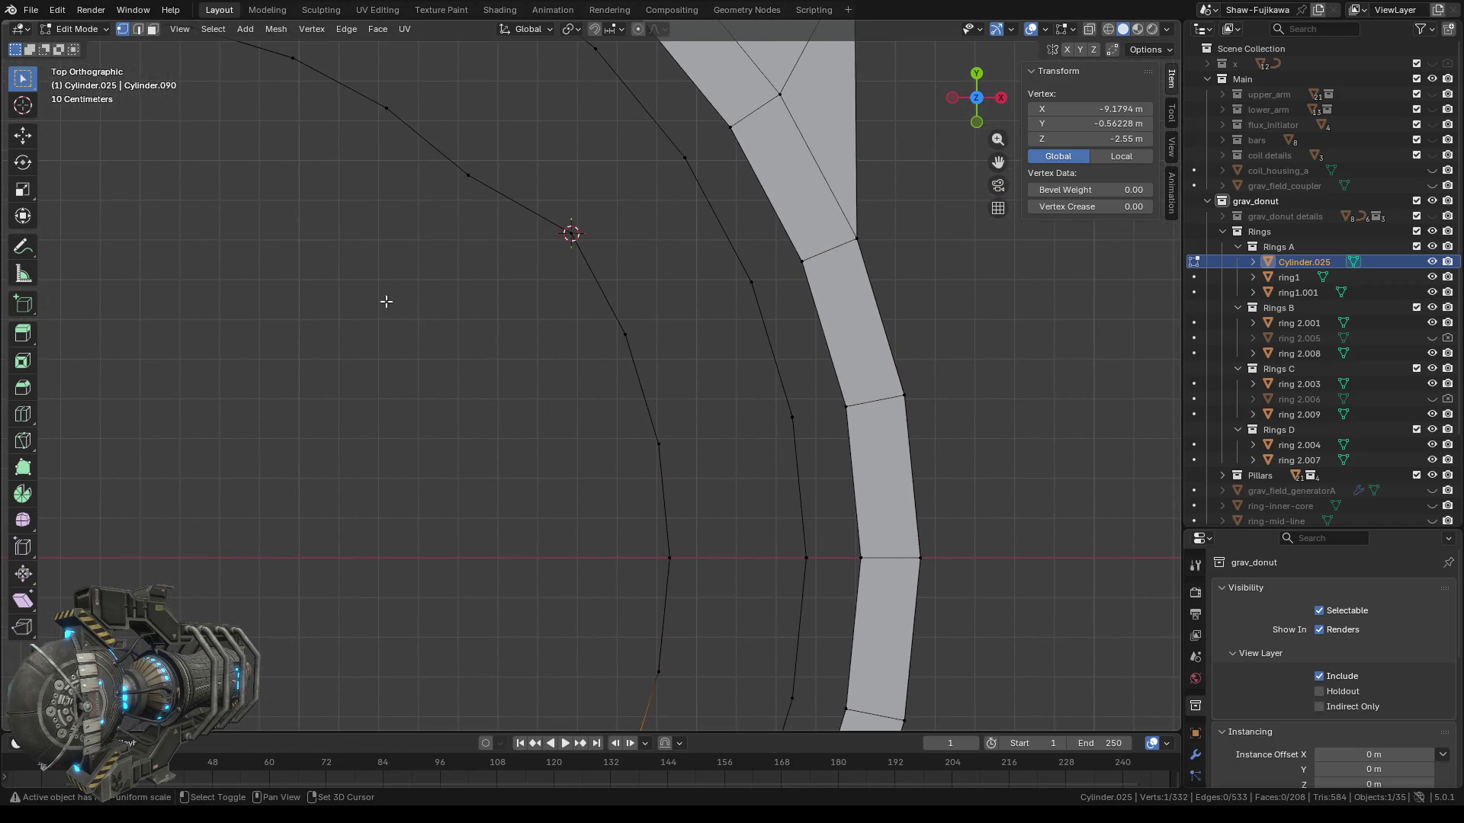
shift+middle_drag(386, 302, 385, 186)
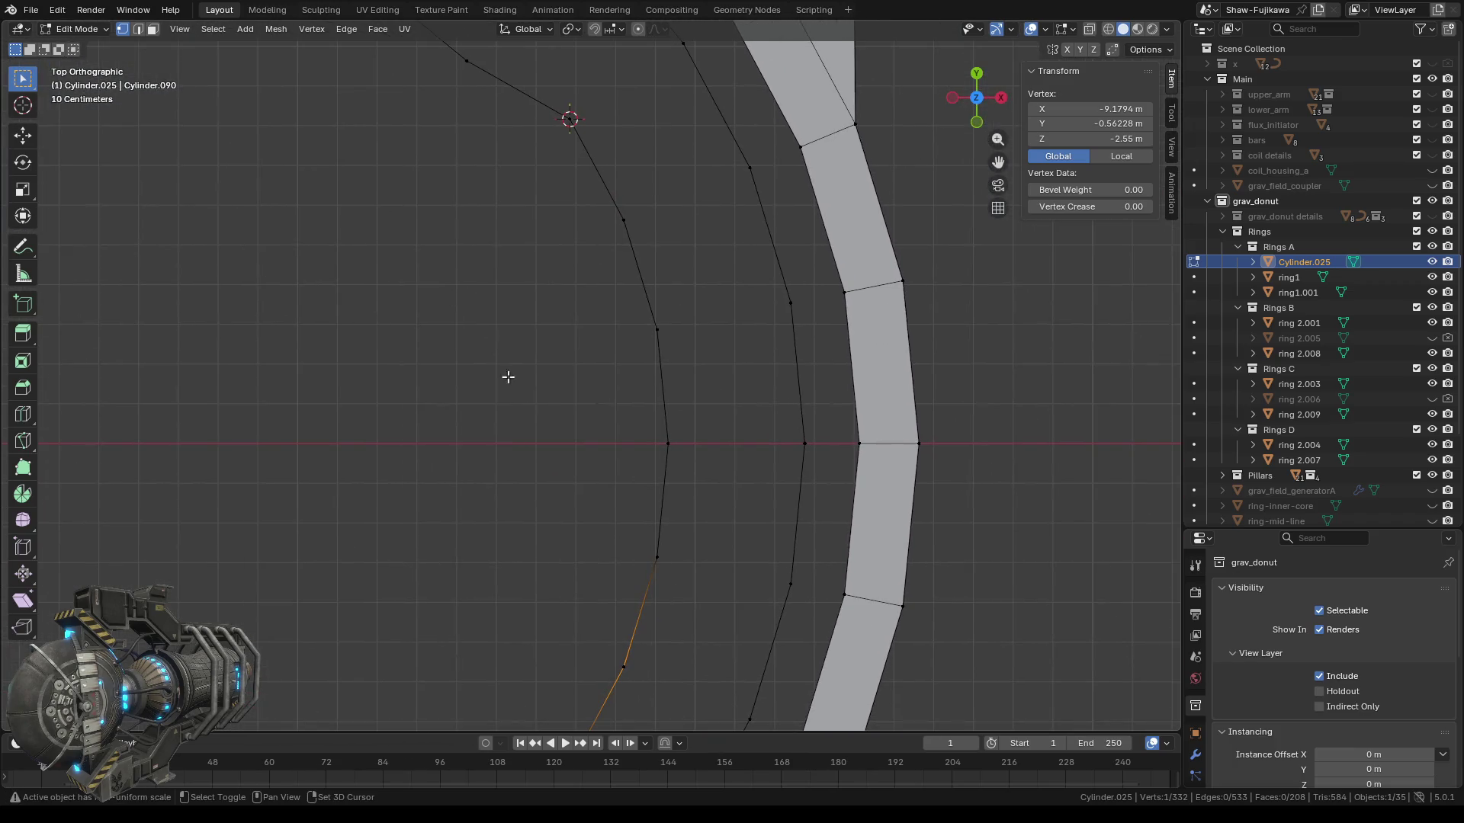
scroll(572, 262, down, 2)
mouse_move(519, 614)
shift+middle_down()
mouse_move(572, 261)
mouse_move(465, 559)
mouse_move(678, 371)
shift+middle_up()
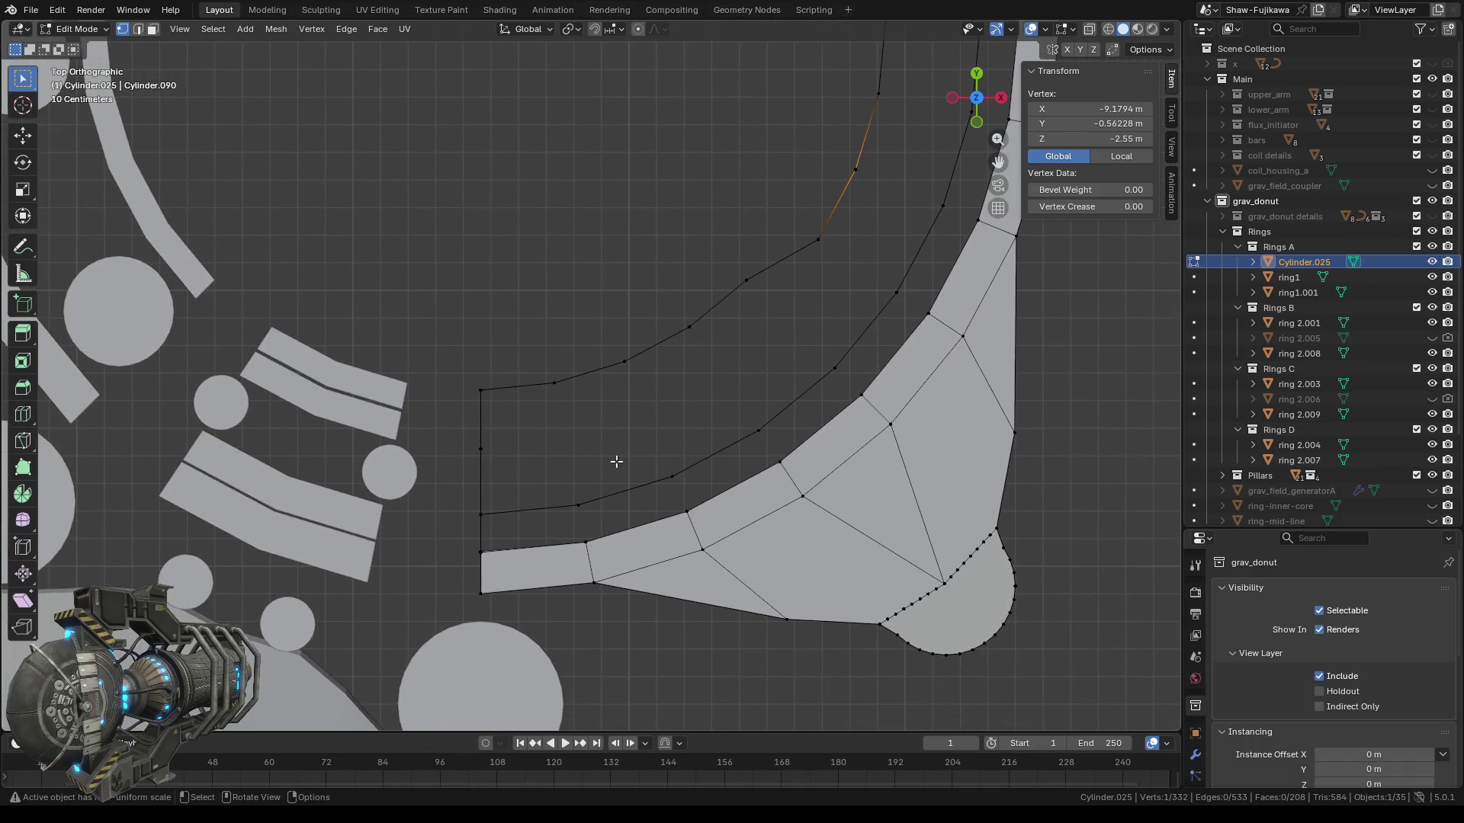
scroll(616, 461, down, 2)
middle_drag(603, 452, 920, 457)
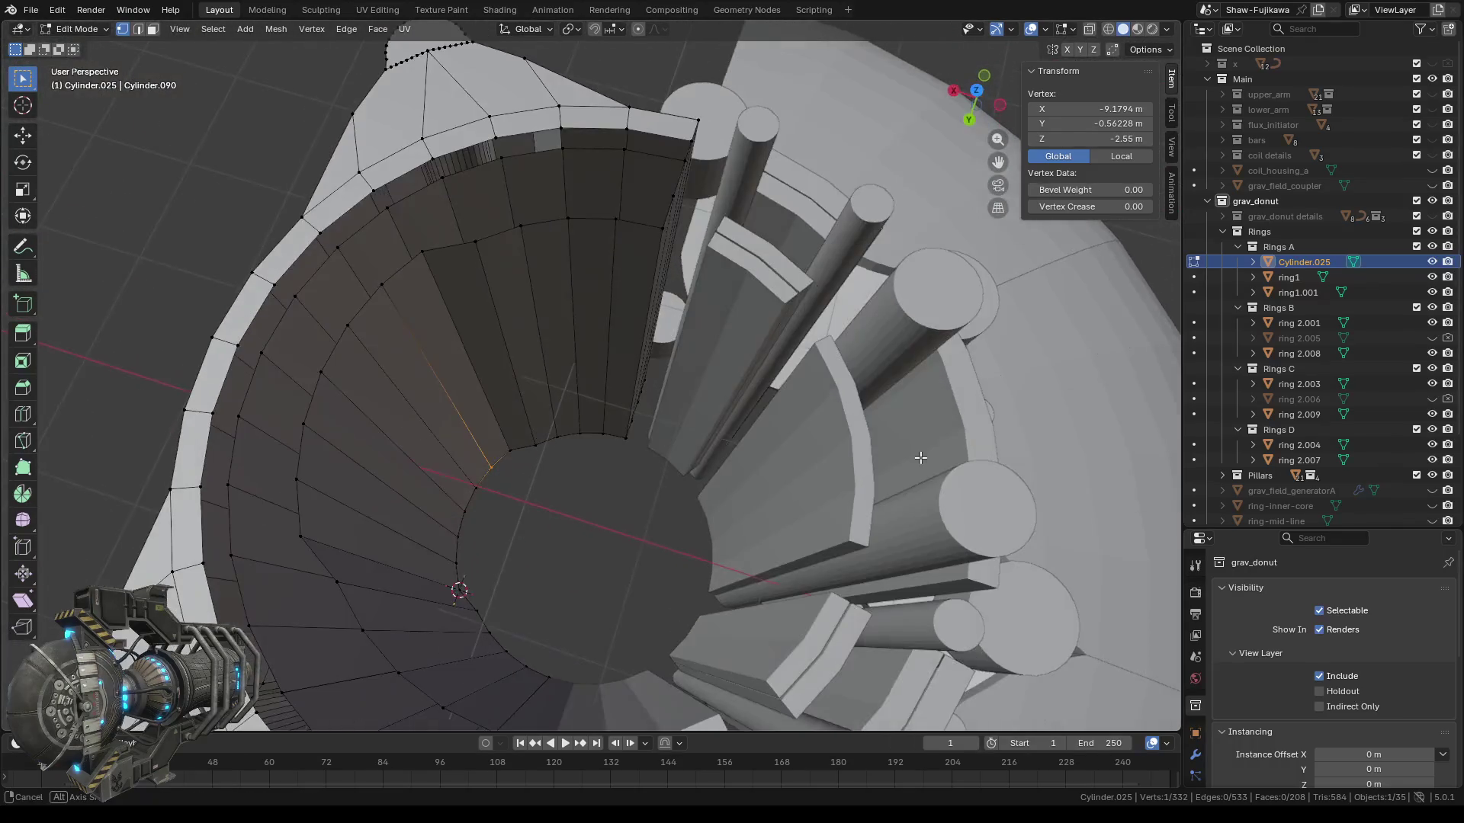
shift+middle_drag(680, 369, 679, 448)
scroll(670, 341, up, 3)
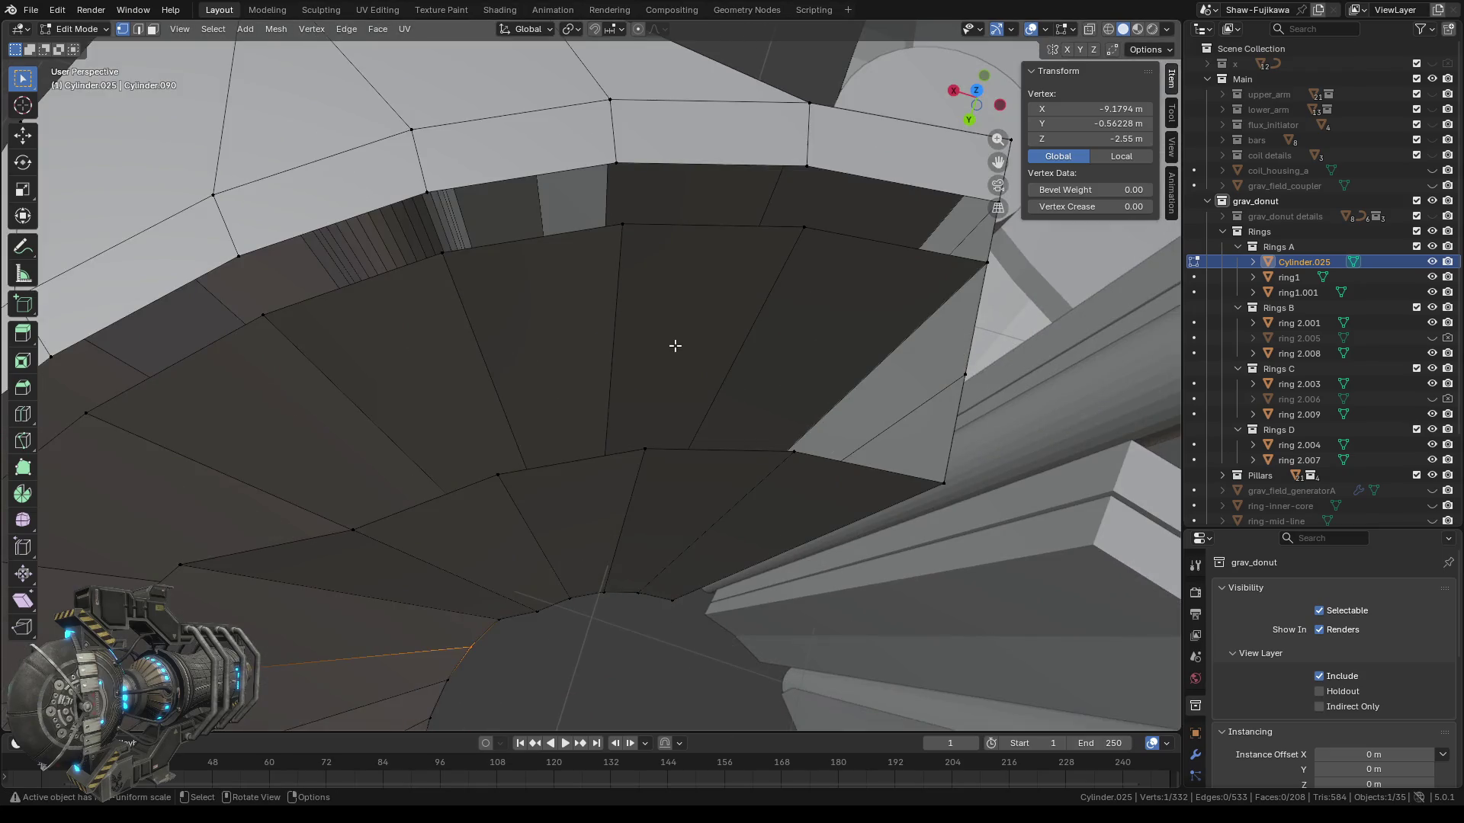
scroll(675, 345, down, 3)
scroll(629, 345, up, 2)
middle_drag(584, 345, 602, 346)
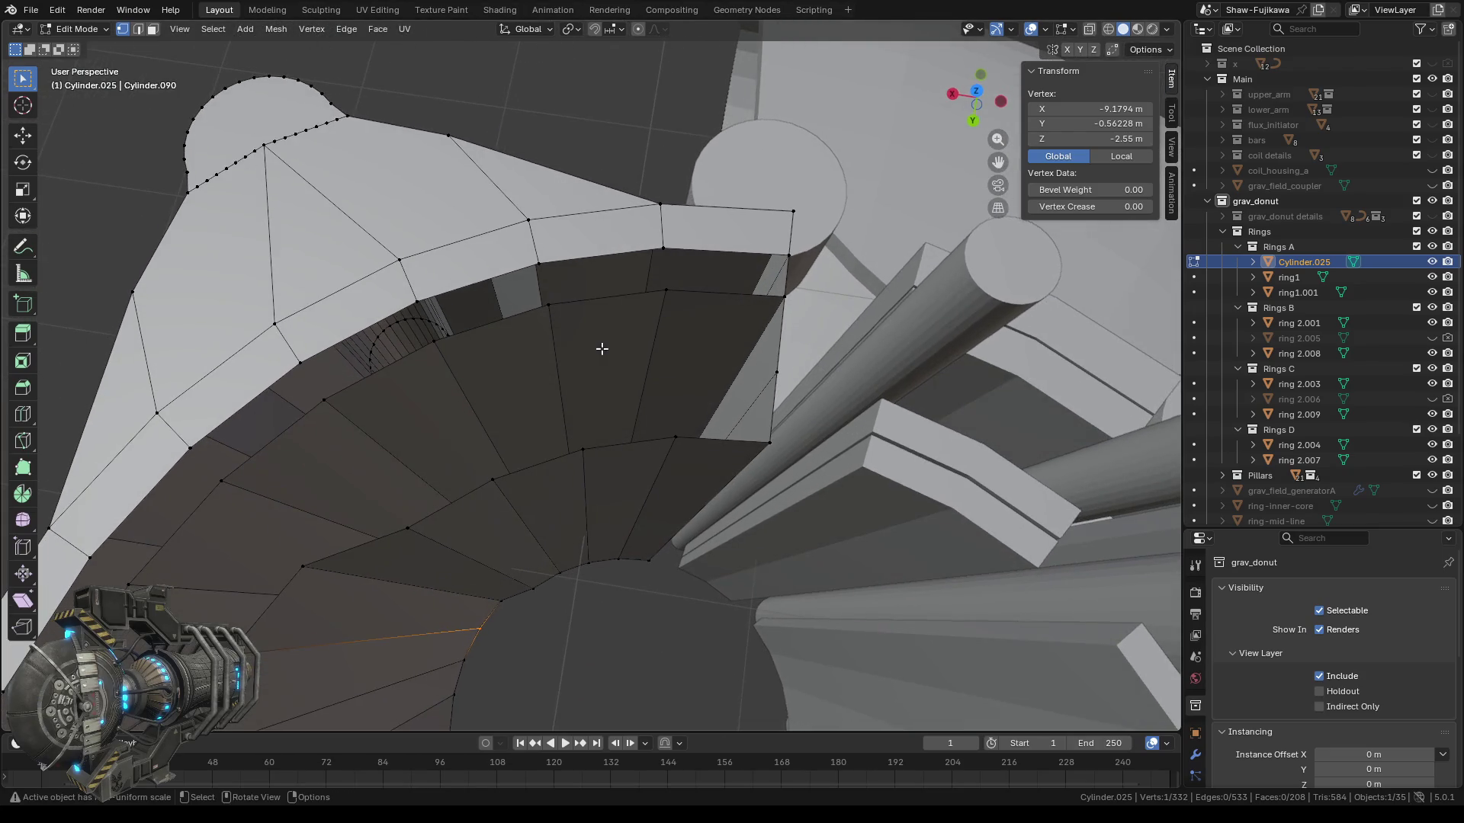
click(153, 30)
Select the 15 faces of the rim face ring along the inner wall.
key(b)
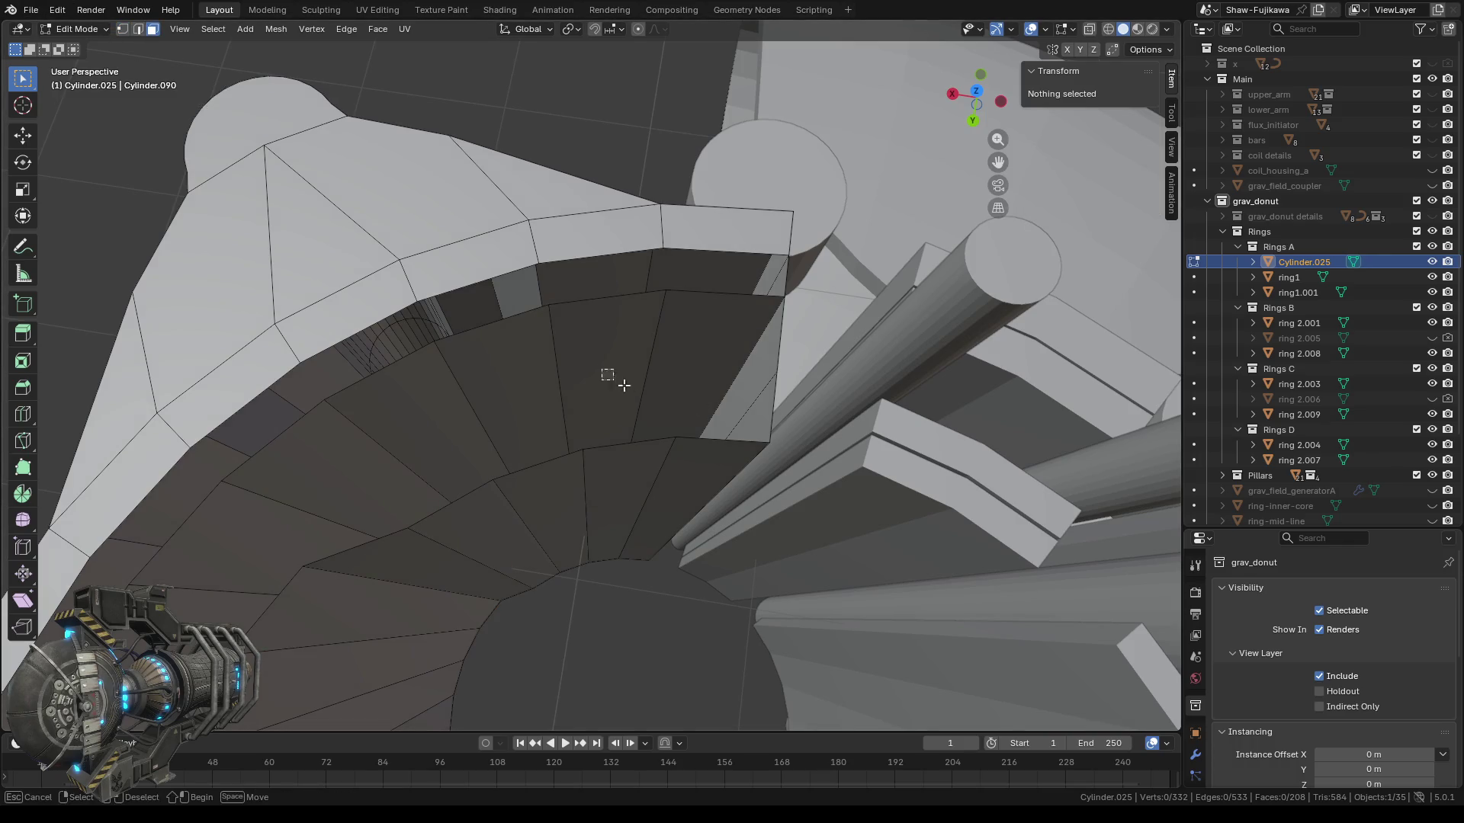
drag(616, 382, 627, 402)
shift+click(526, 424)
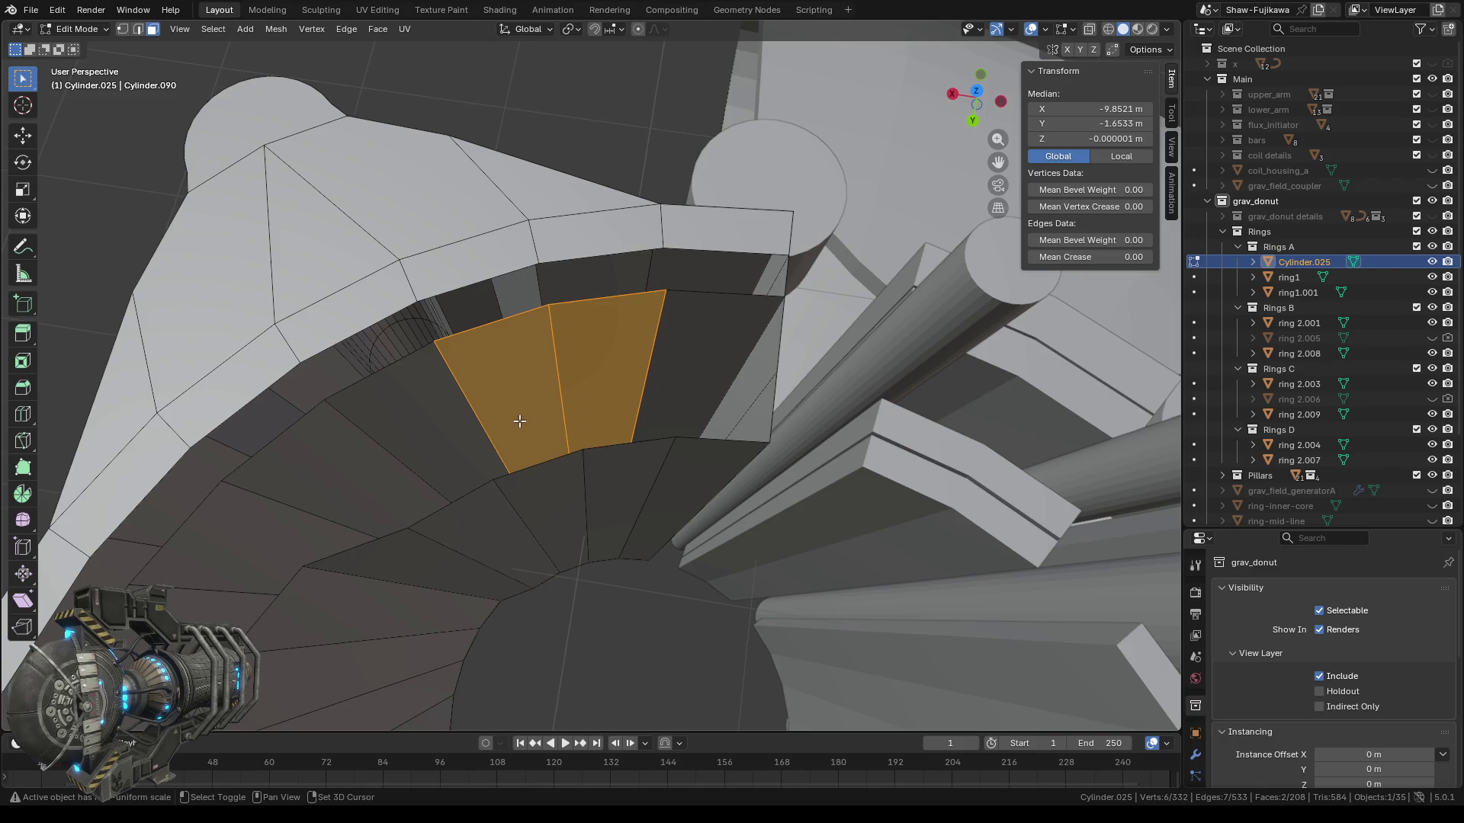
alt+click(425, 421)
mouse_move(425, 420)
middle_down()
mouse_move(648, 331)
mouse_move(678, 296)
middle_up()
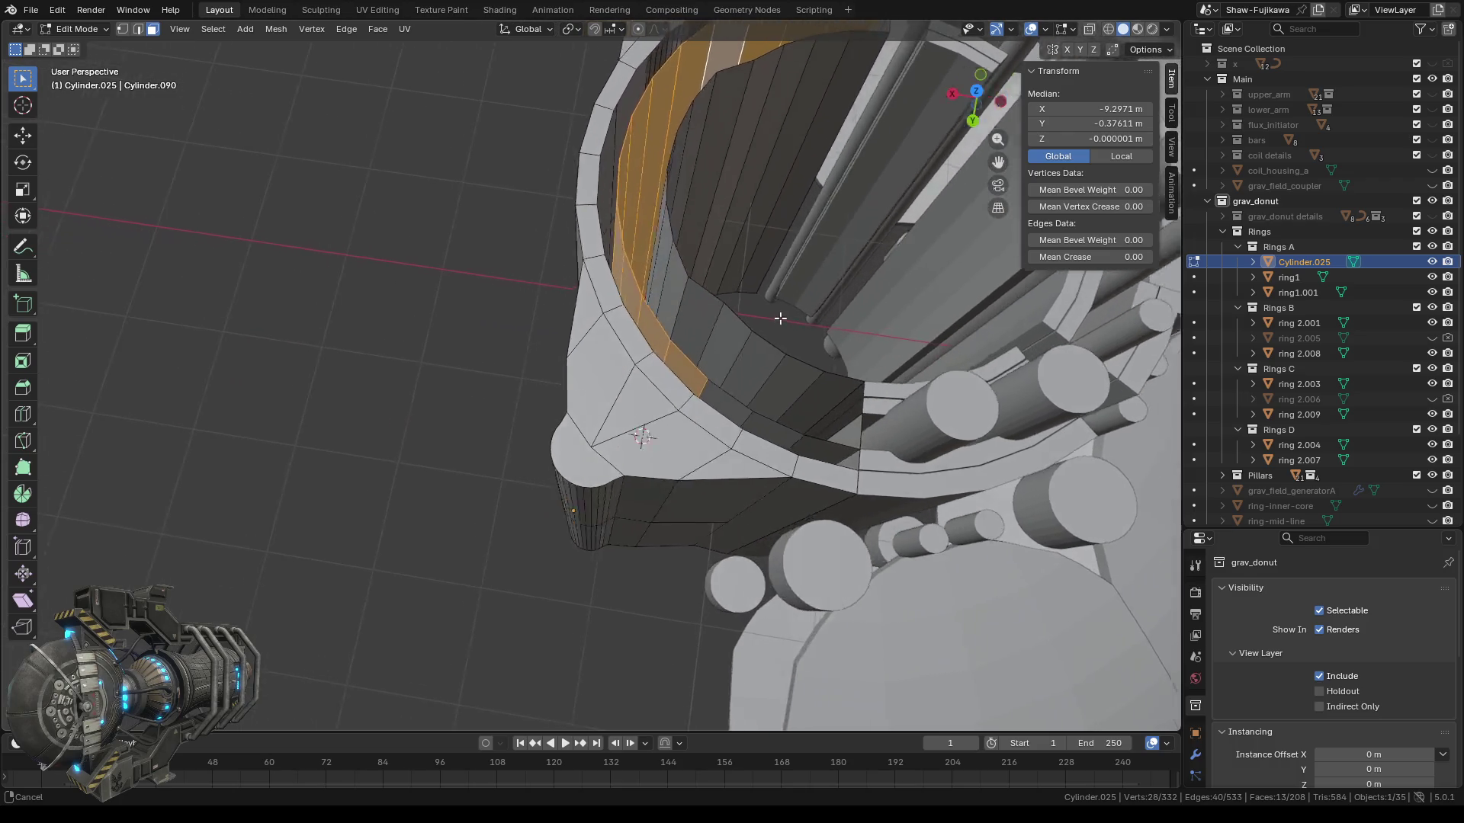
scroll(656, 351, up, 2)
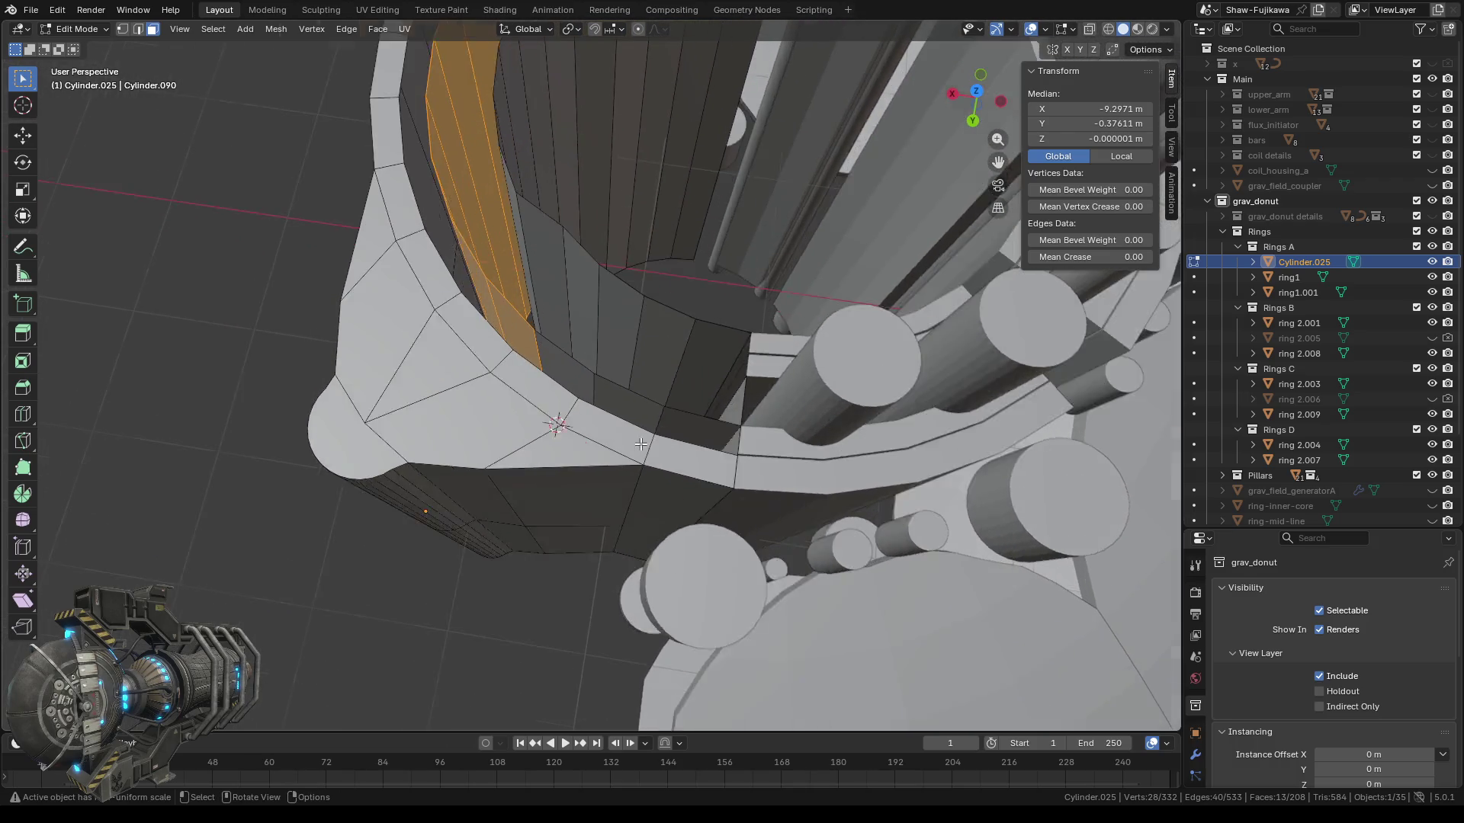
scroll(636, 412, up, 2)
middle_drag(628, 405, 577, 365)
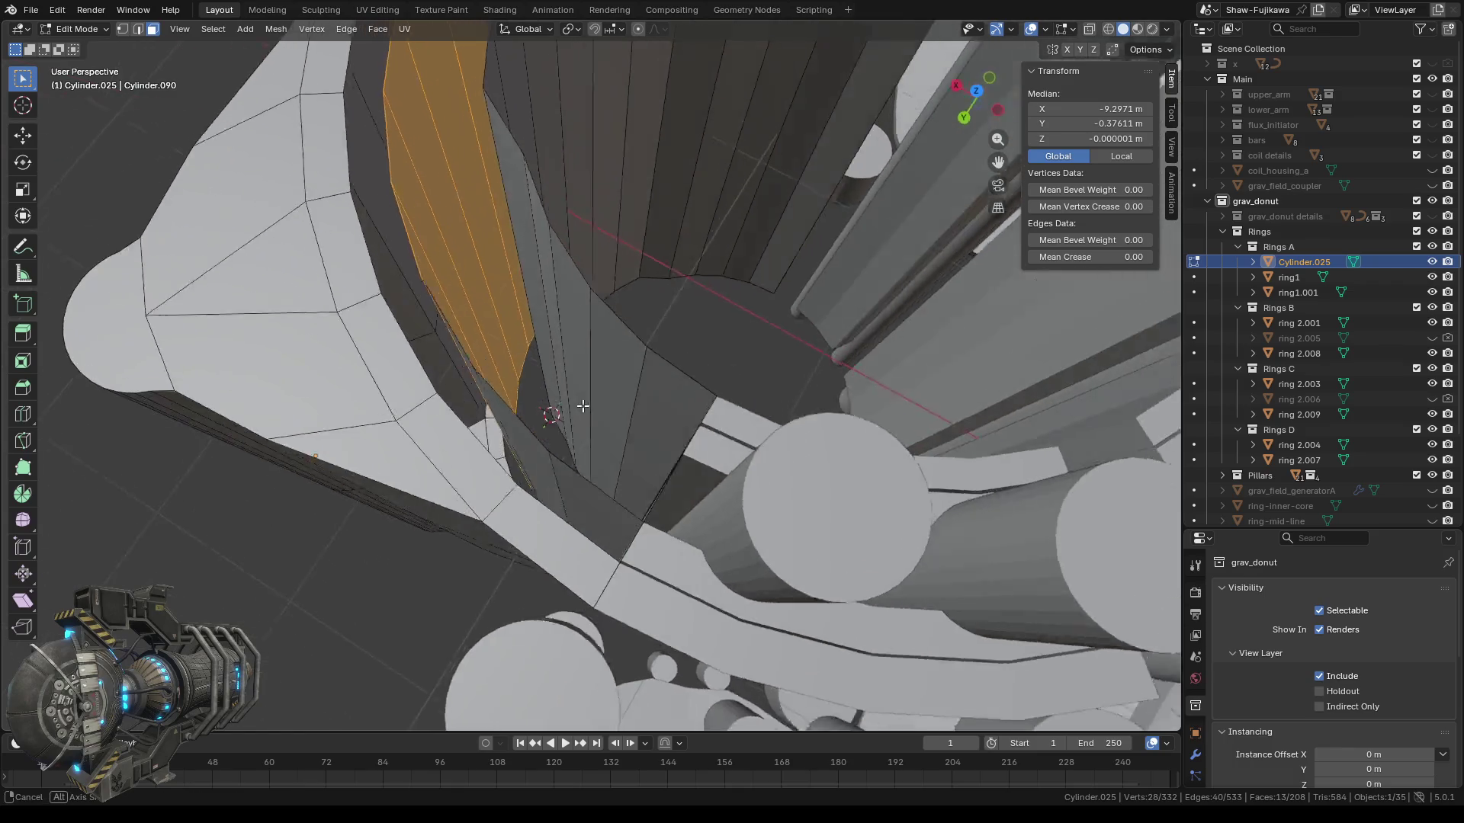
shift+click(579, 353)
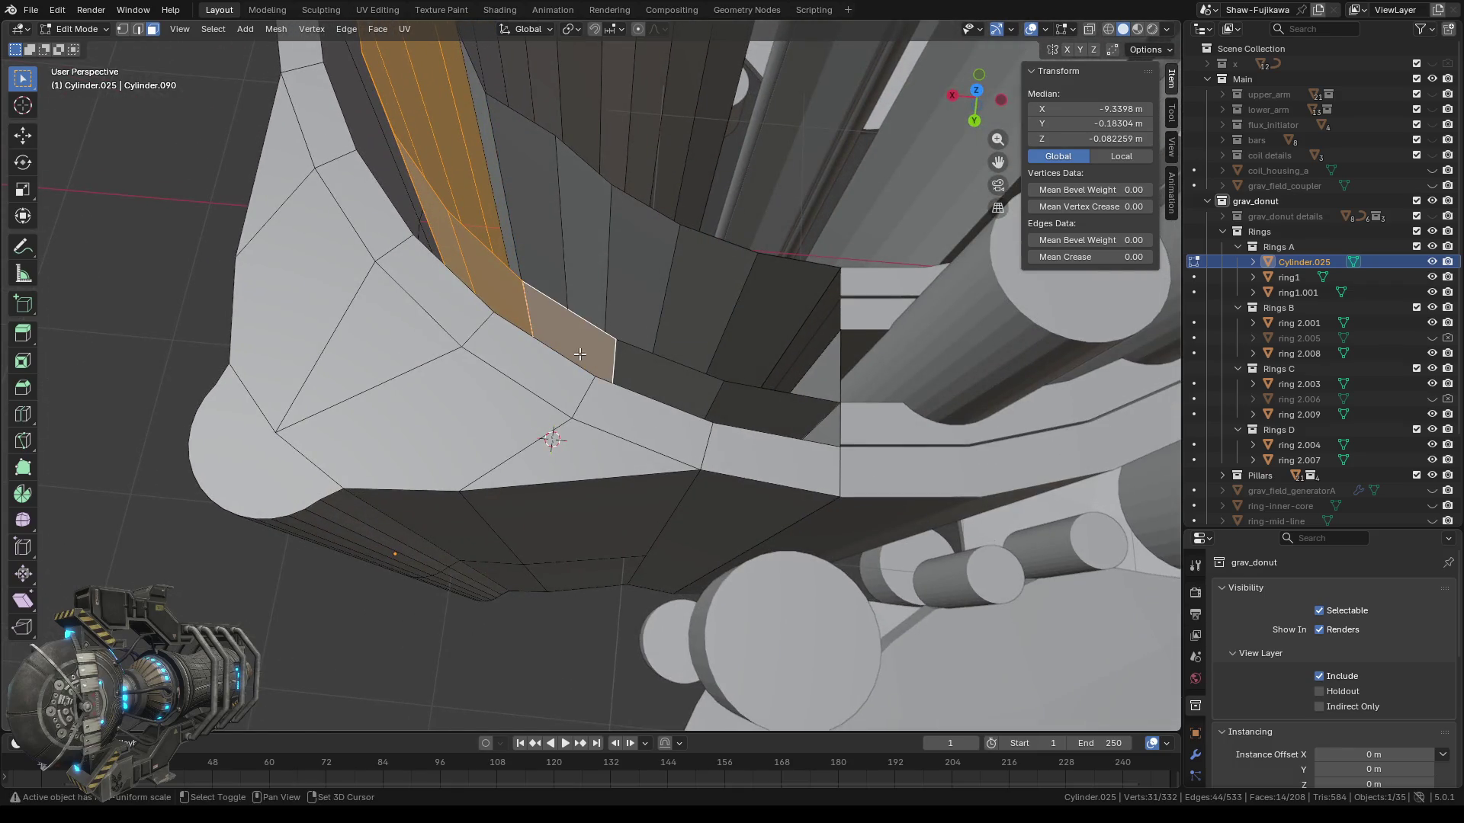
shift+click(654, 375)
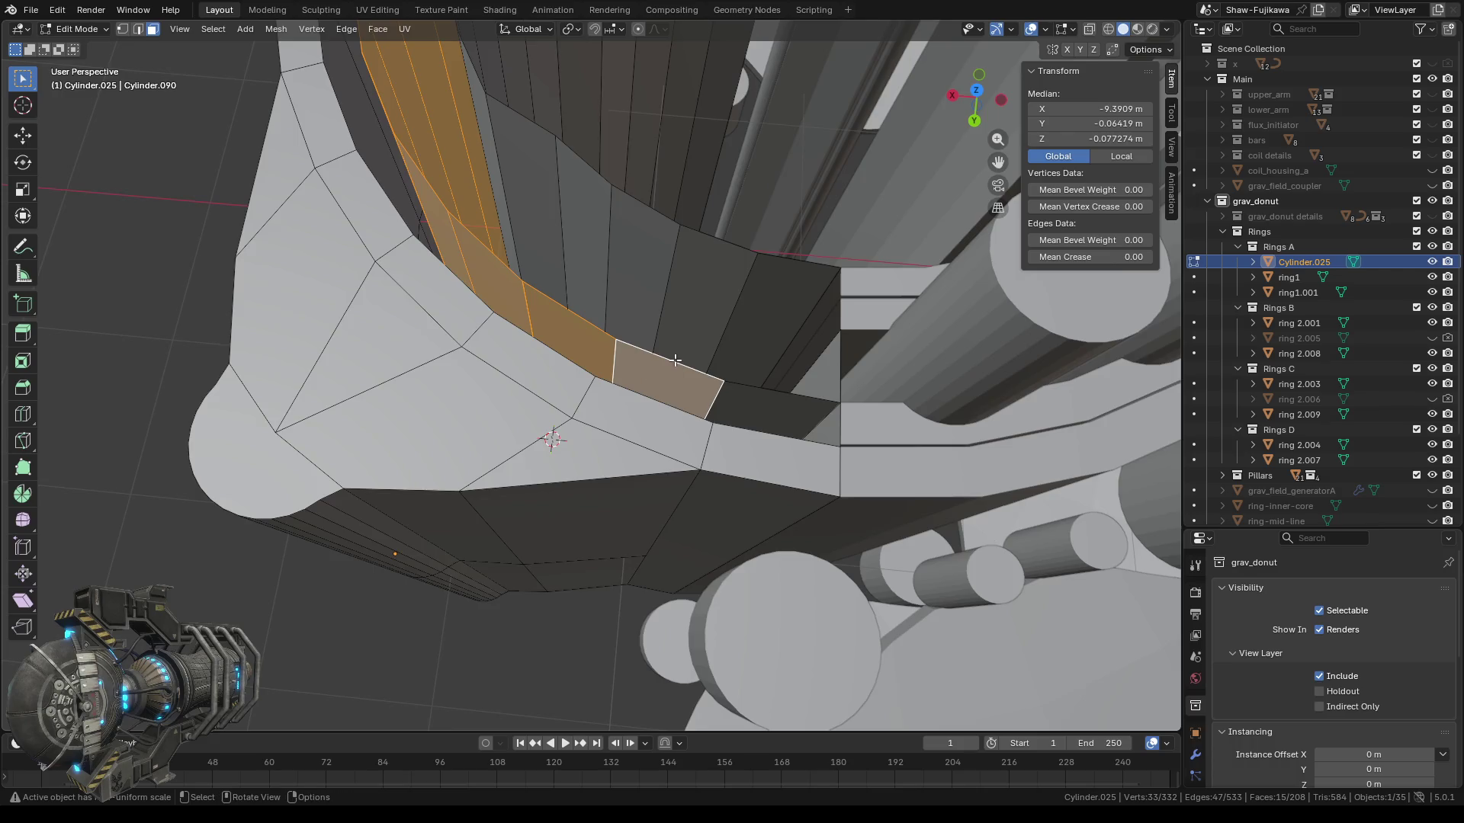
middle_drag(676, 359, 670, 176)
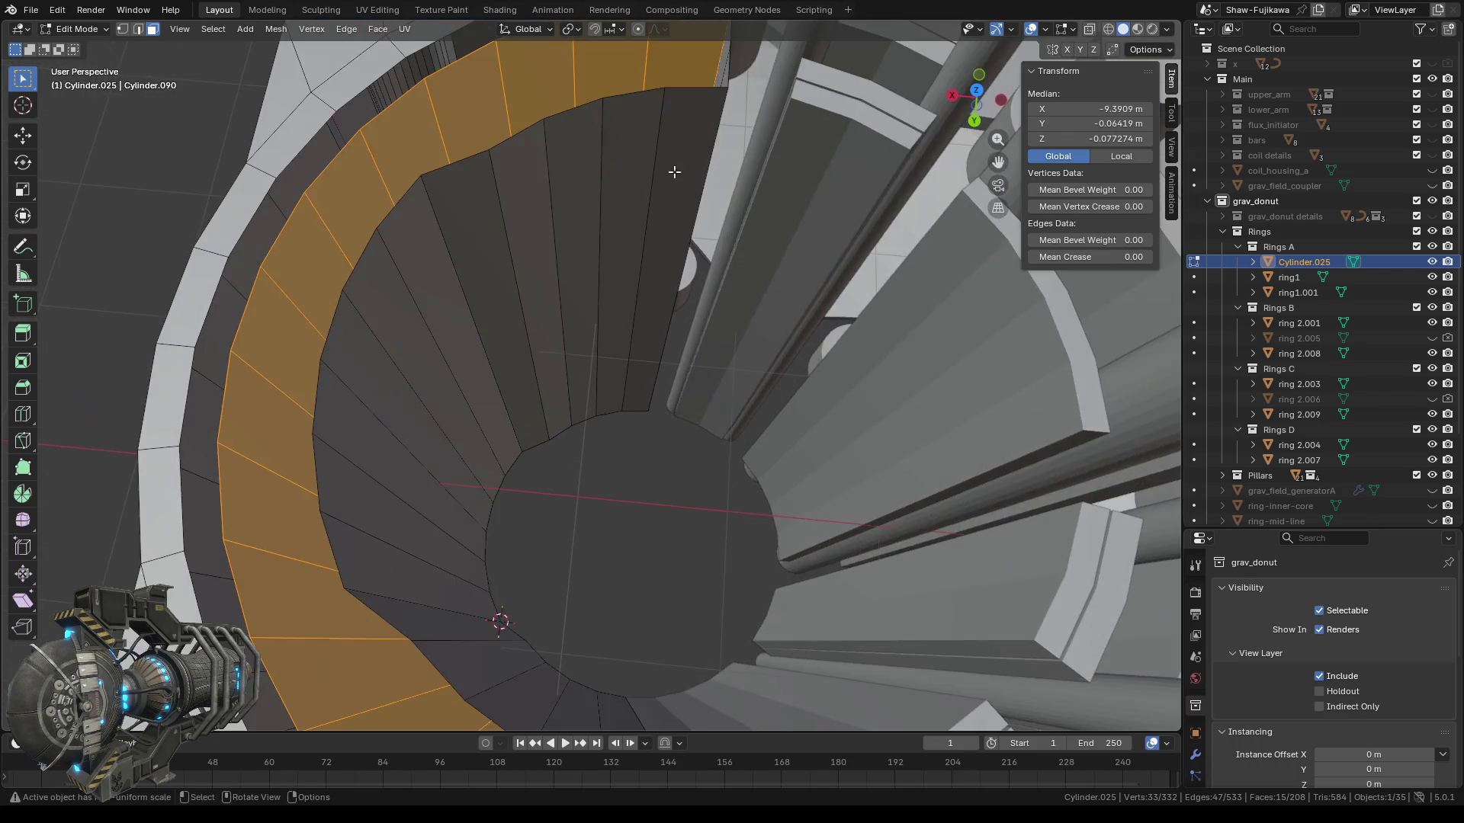
ctrl+middle_drag(692, 67, 557, 413)
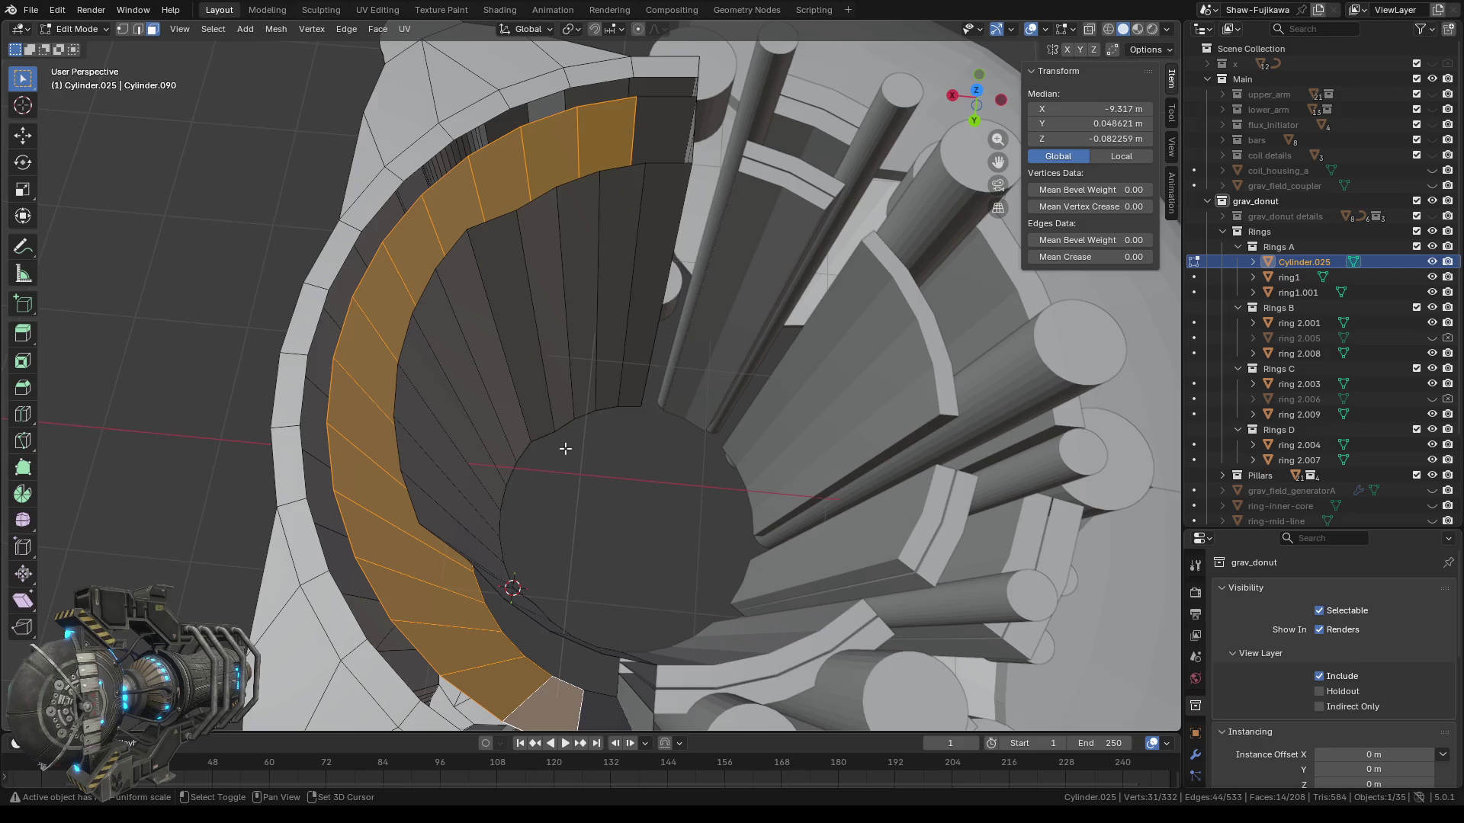
Delete the selected rim faces with X > Faces.
key(x)
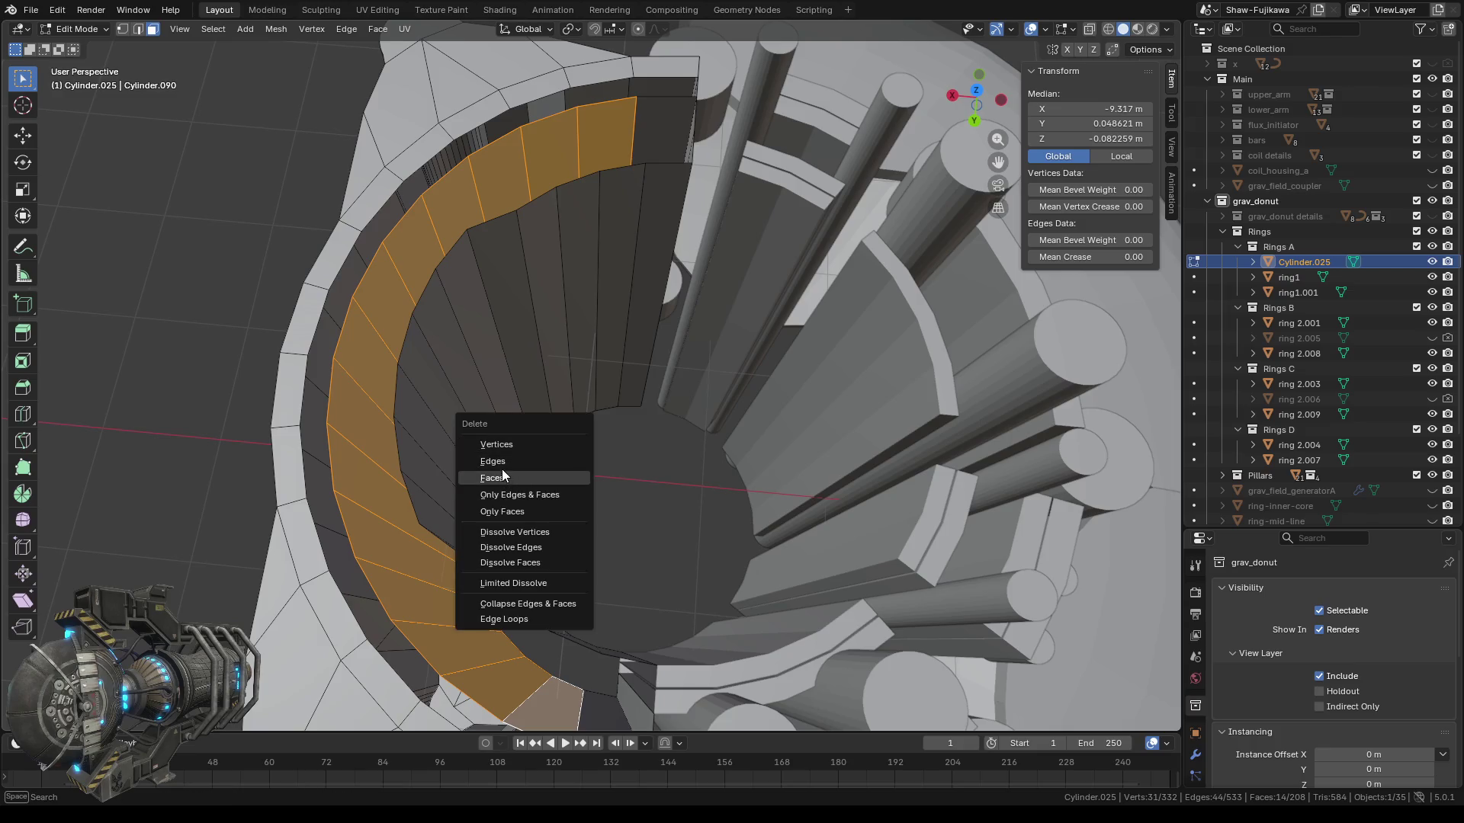
click(503, 477)
mouse_move(509, 464)
middle_down()
mouse_move(615, 483)
mouse_move(546, 427)
middle_up()
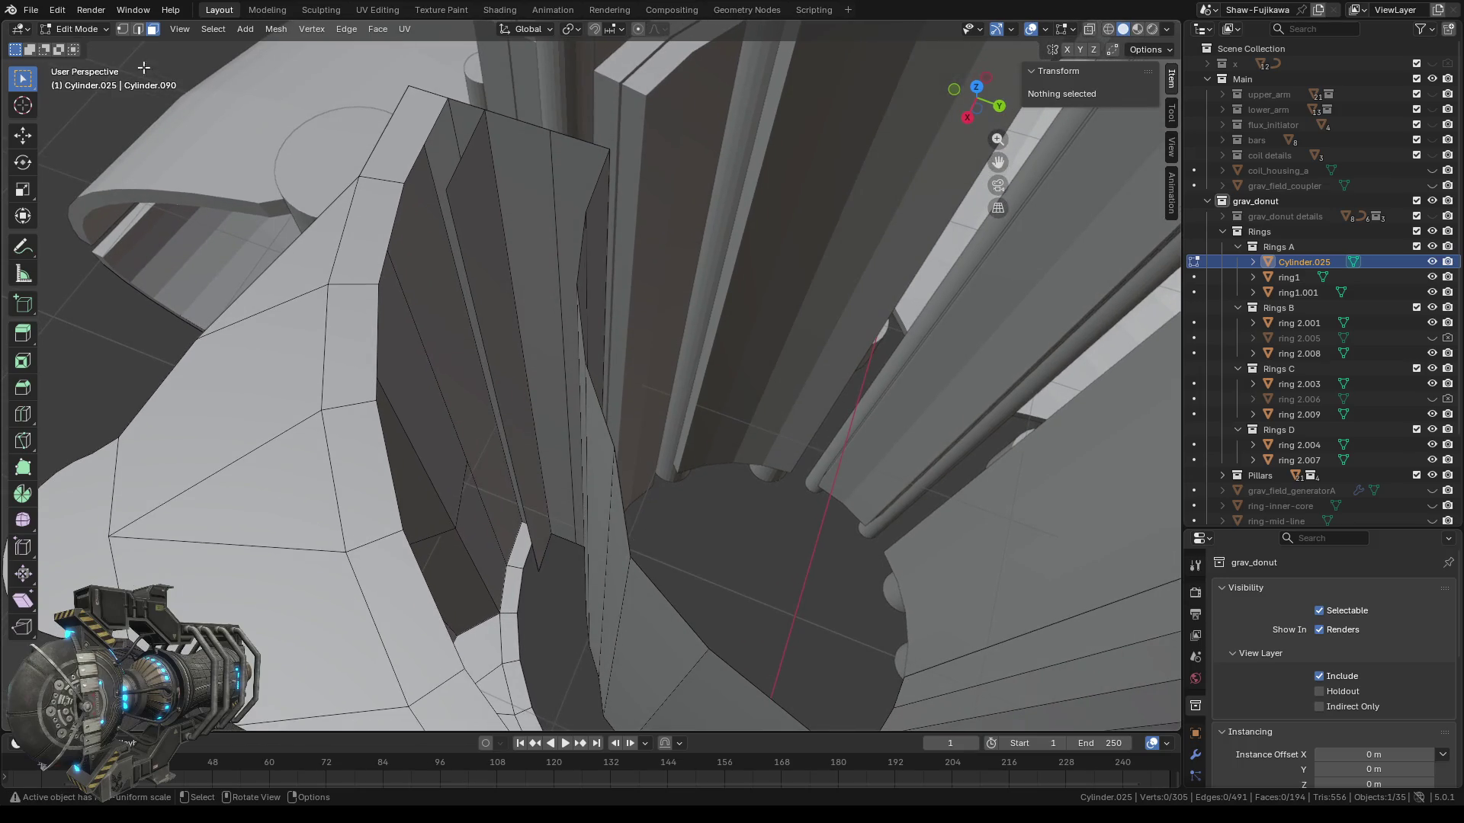
click(139, 29)
Delete the stray vertical edge, the upper stray edge and the short bottom edge.
middle_drag(503, 423, 539, 442)
click(516, 433)
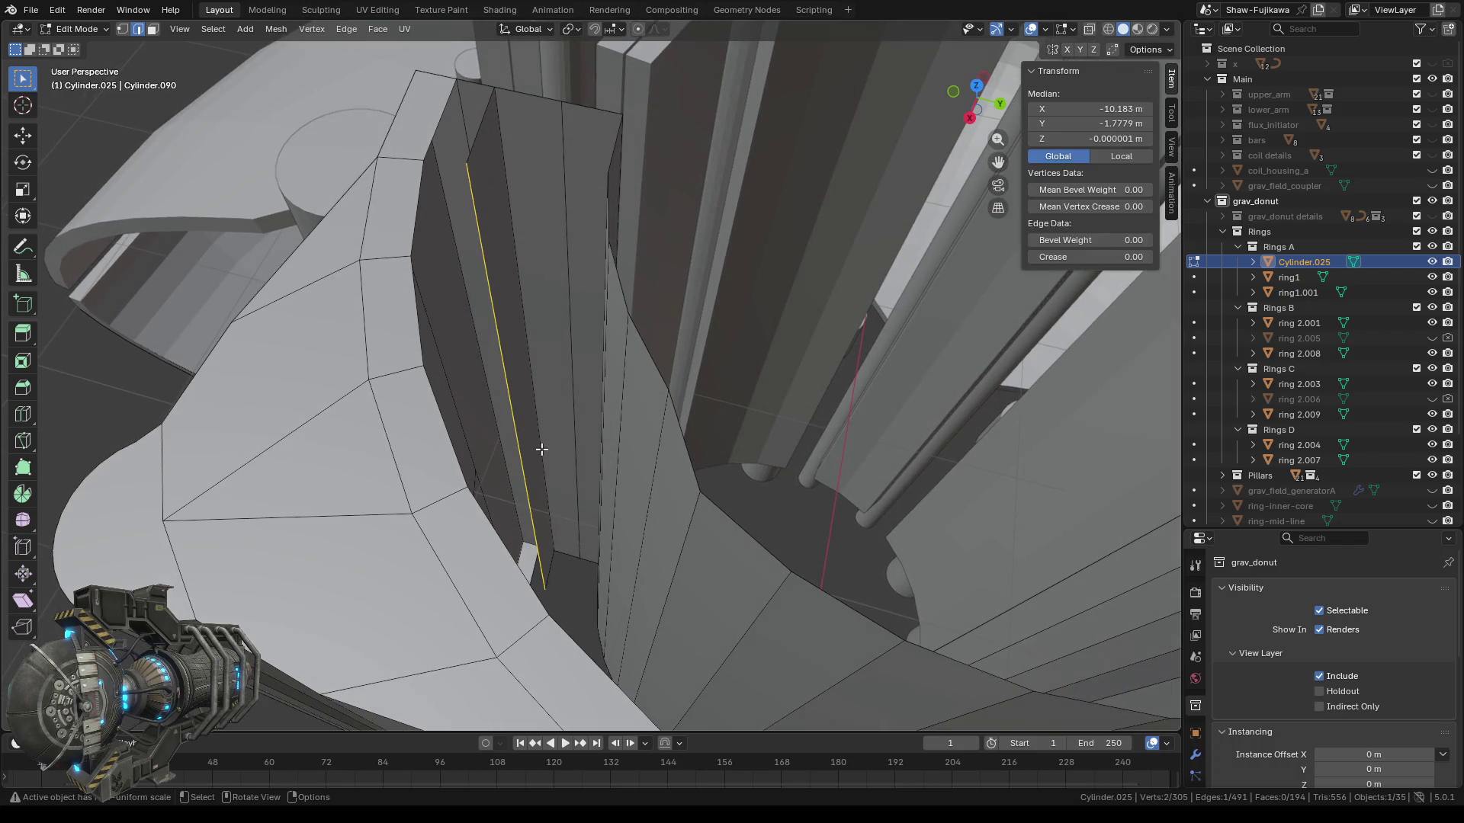
key(x)
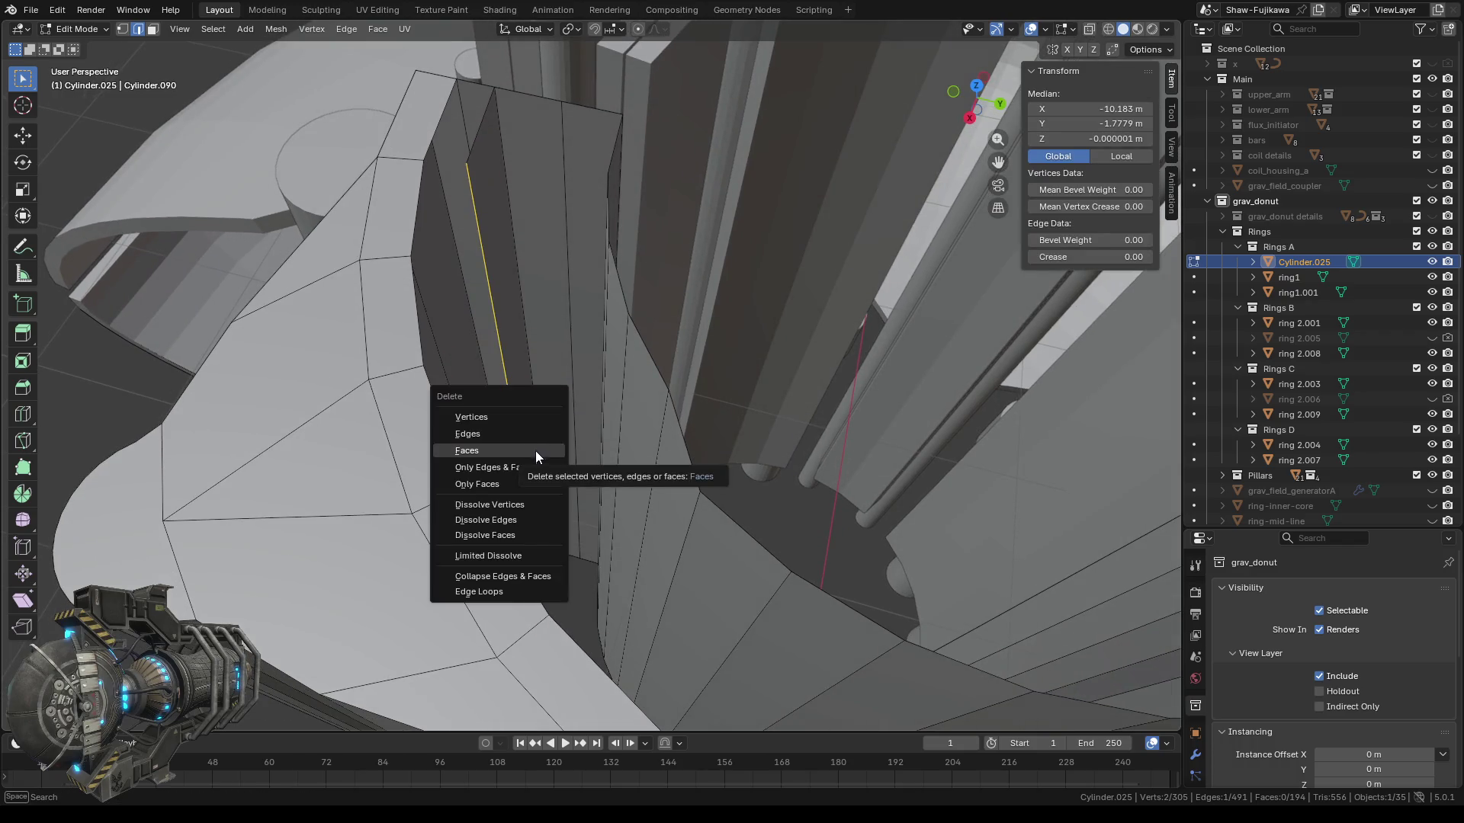
click(530, 468)
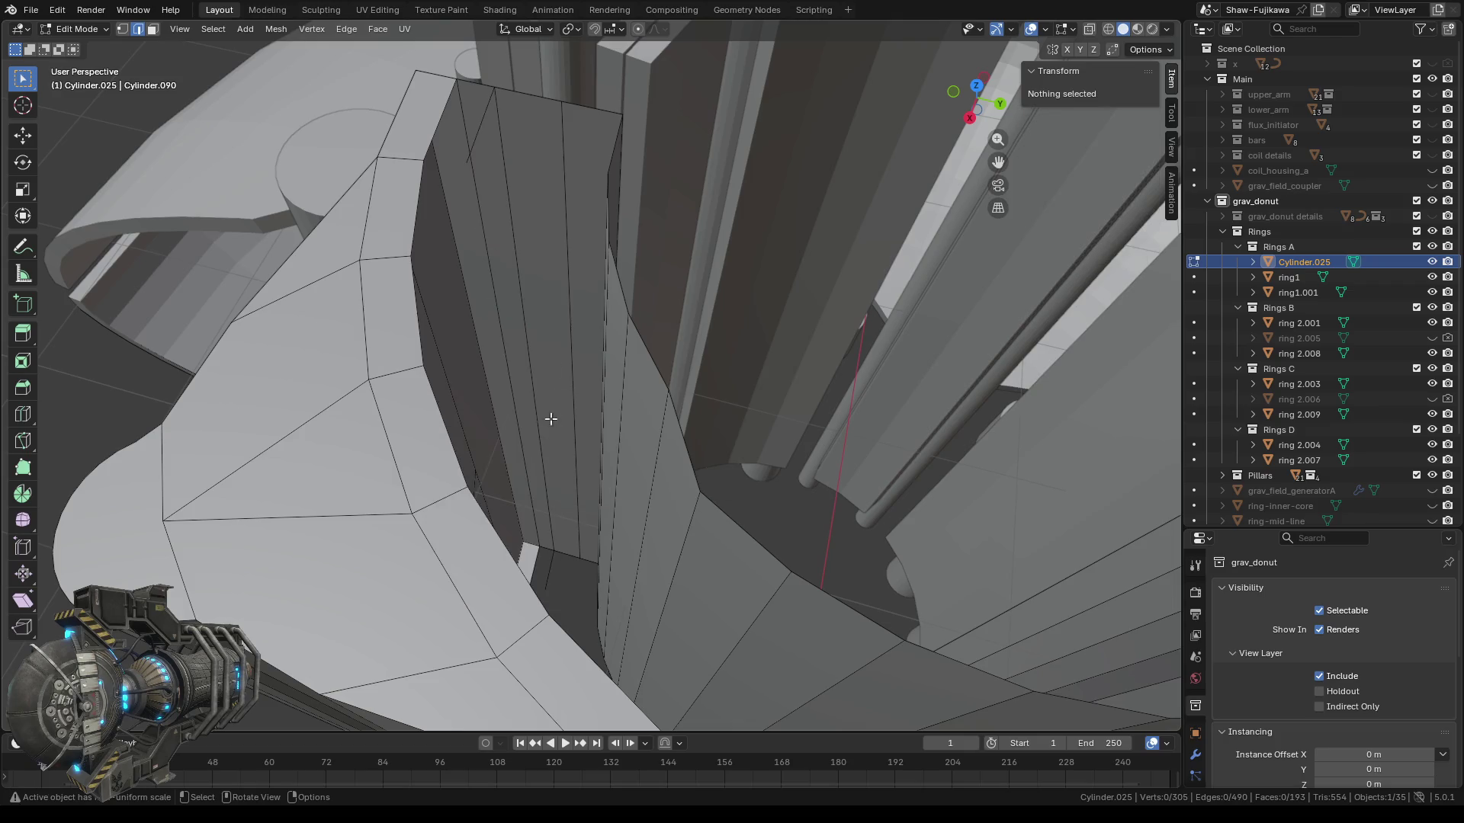
click(482, 120)
key(x)
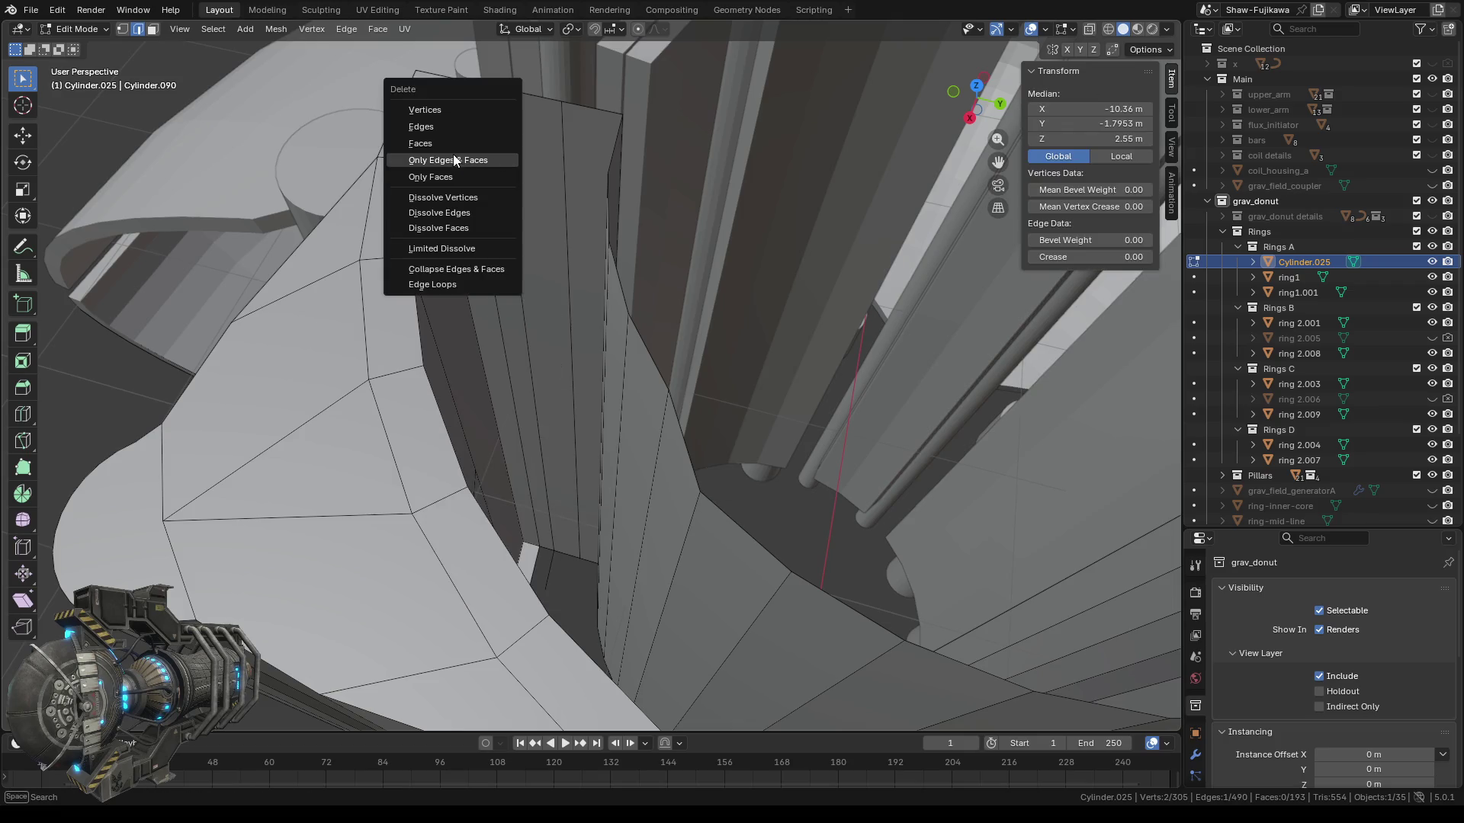
click(431, 128)
click(547, 566)
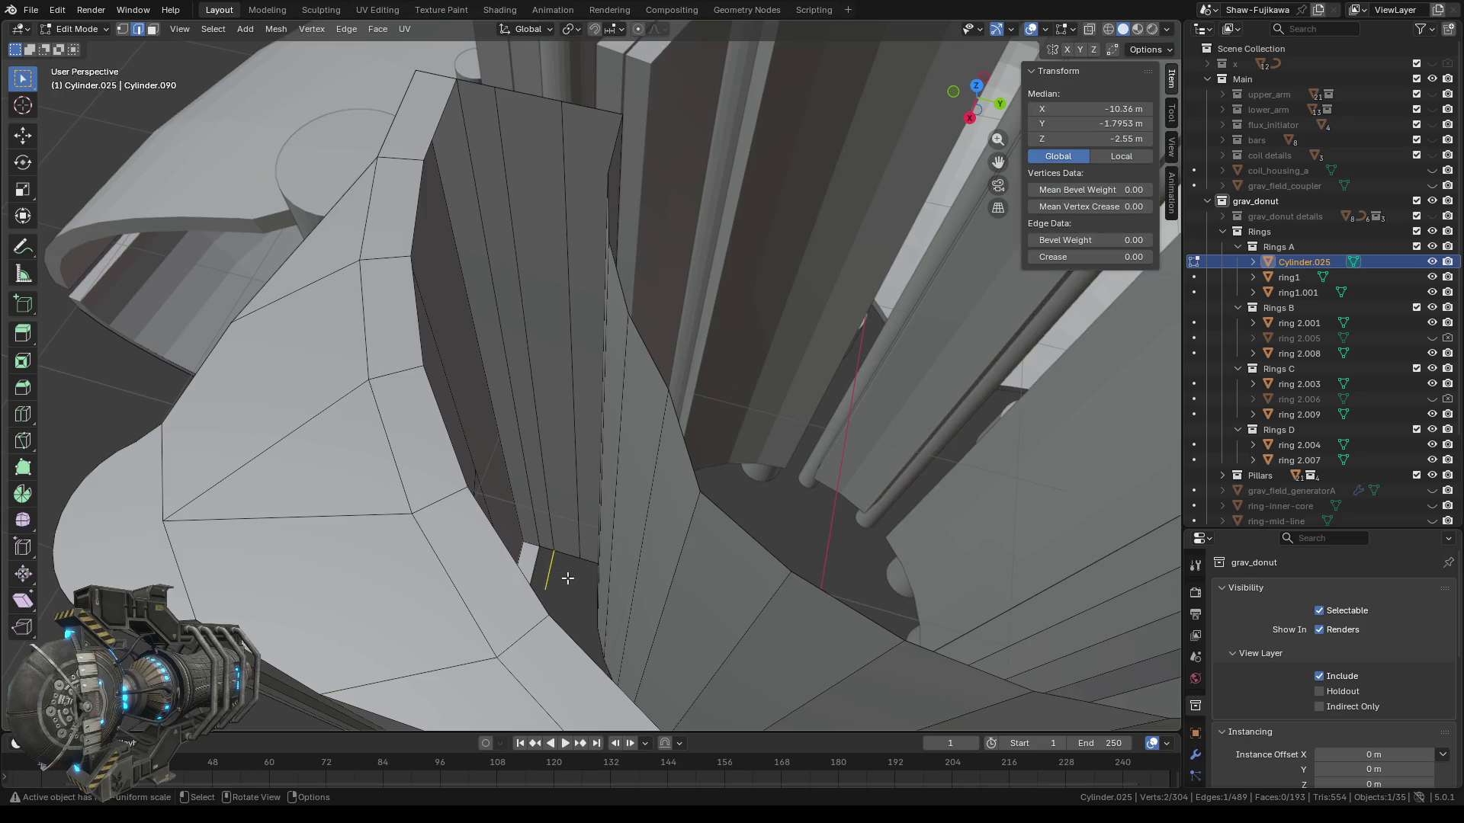
key(x)
click(565, 578)
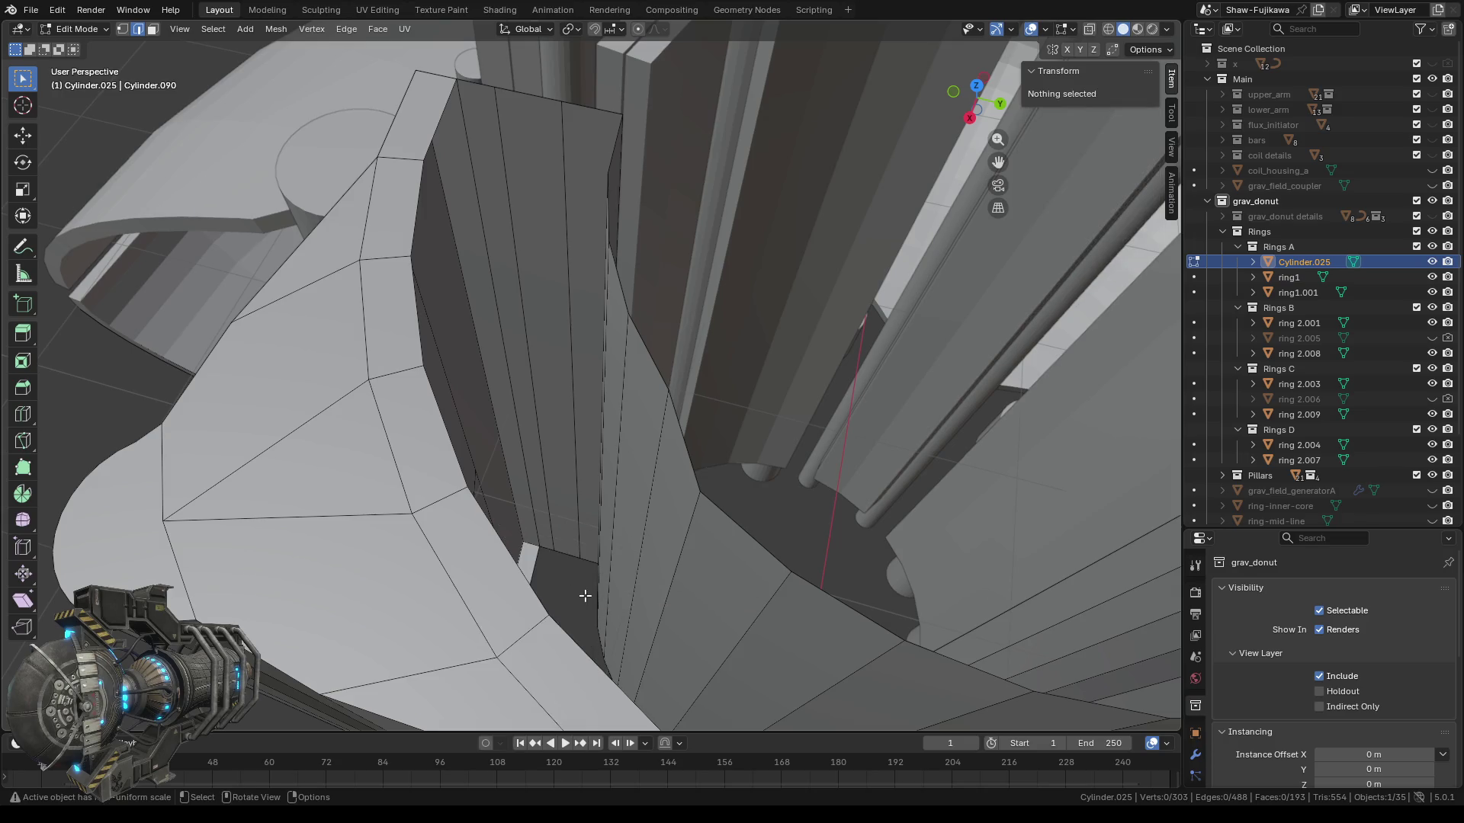
Delete the remaining three stray edges on the other side of the ring wall.
mouse_move(592, 590)
shift+middle_down()
mouse_move(370, 558)
mouse_move(305, 576)
shift+middle_up()
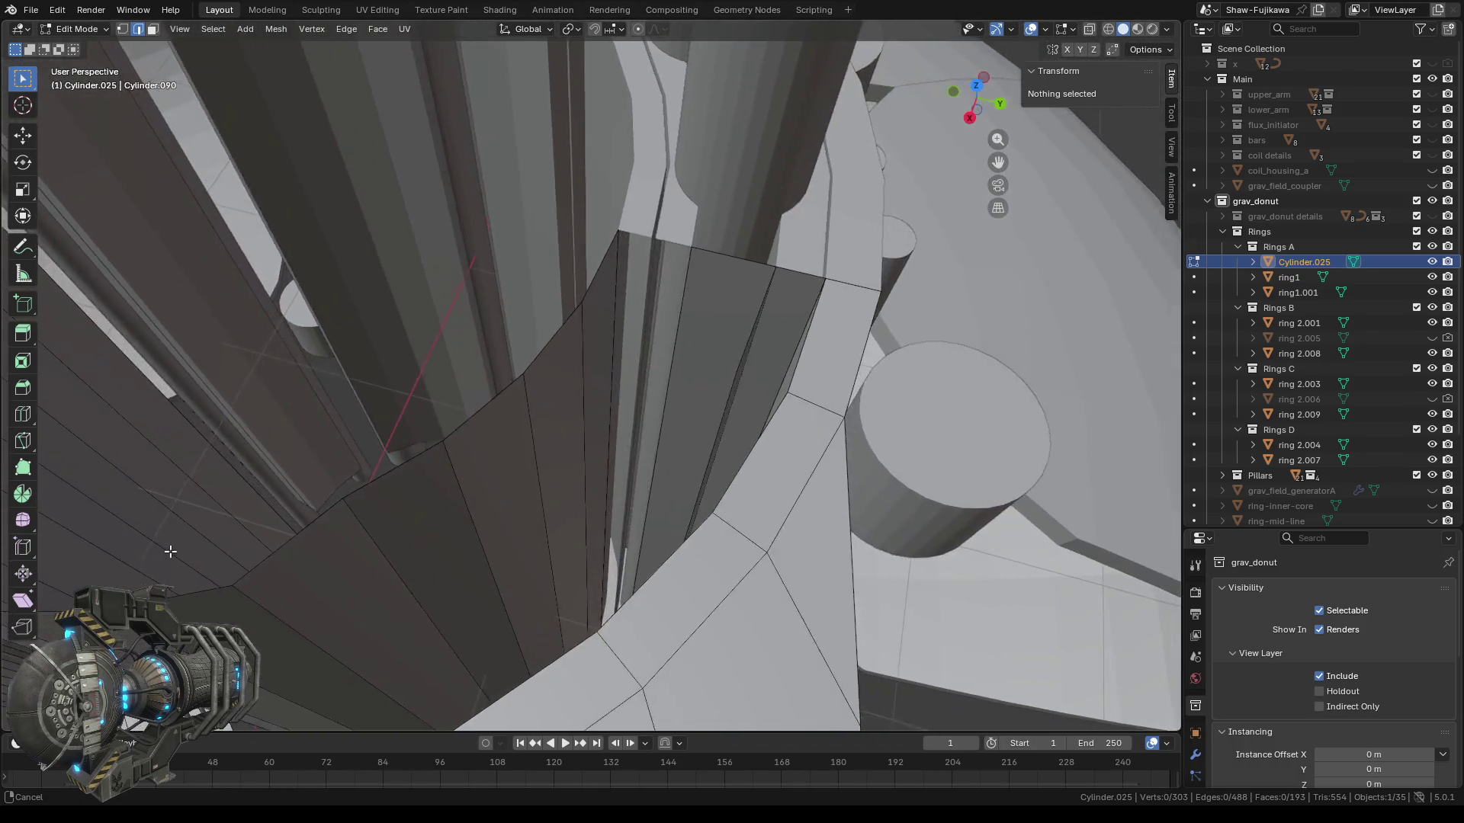
shift+middle_drag(816, 593, 682, 532)
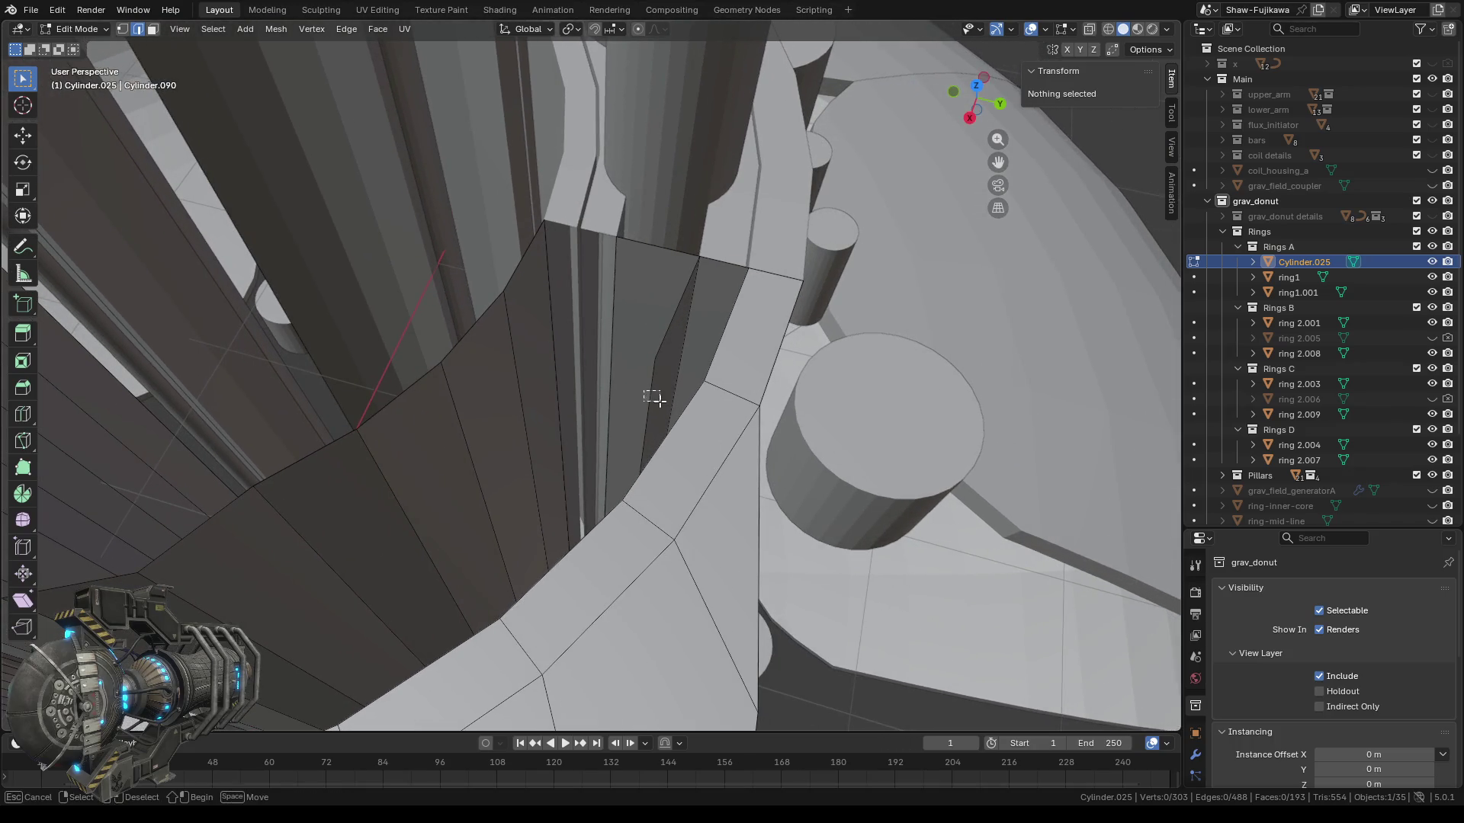
click(658, 402)
key(x)
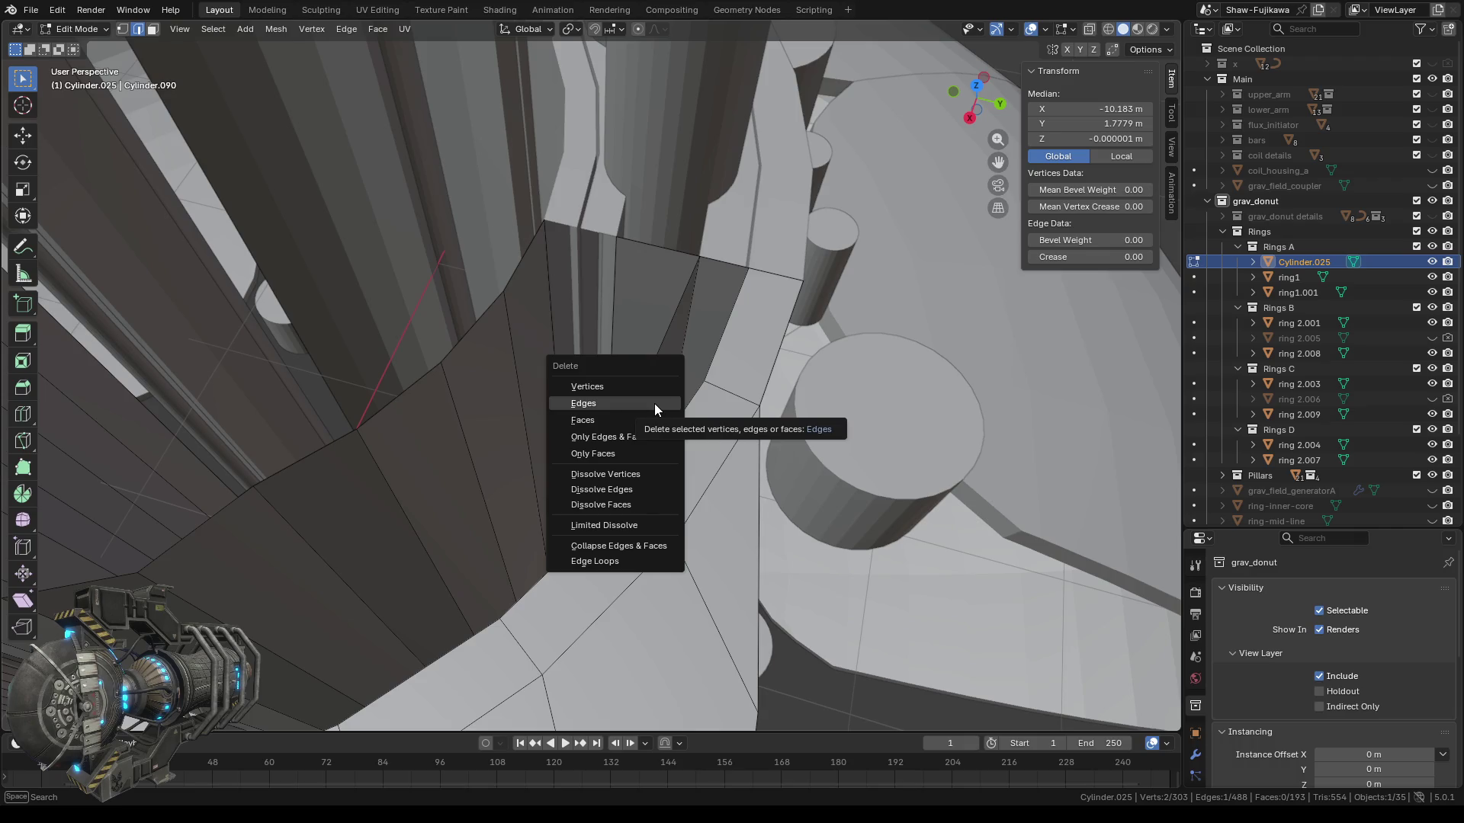
click(642, 438)
middle_drag(629, 432, 617, 418)
click(817, 326)
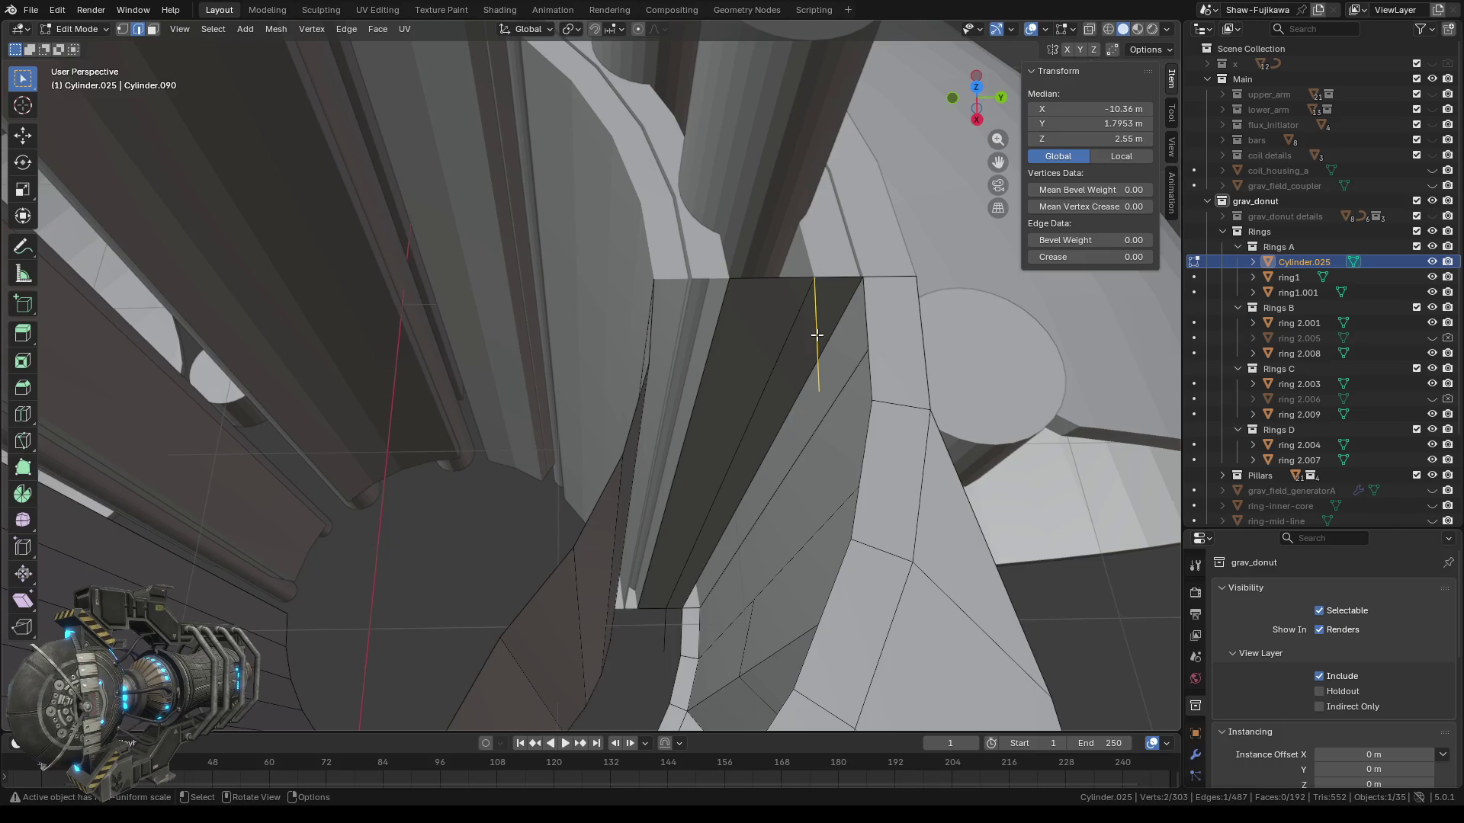
key(x)
click(758, 306)
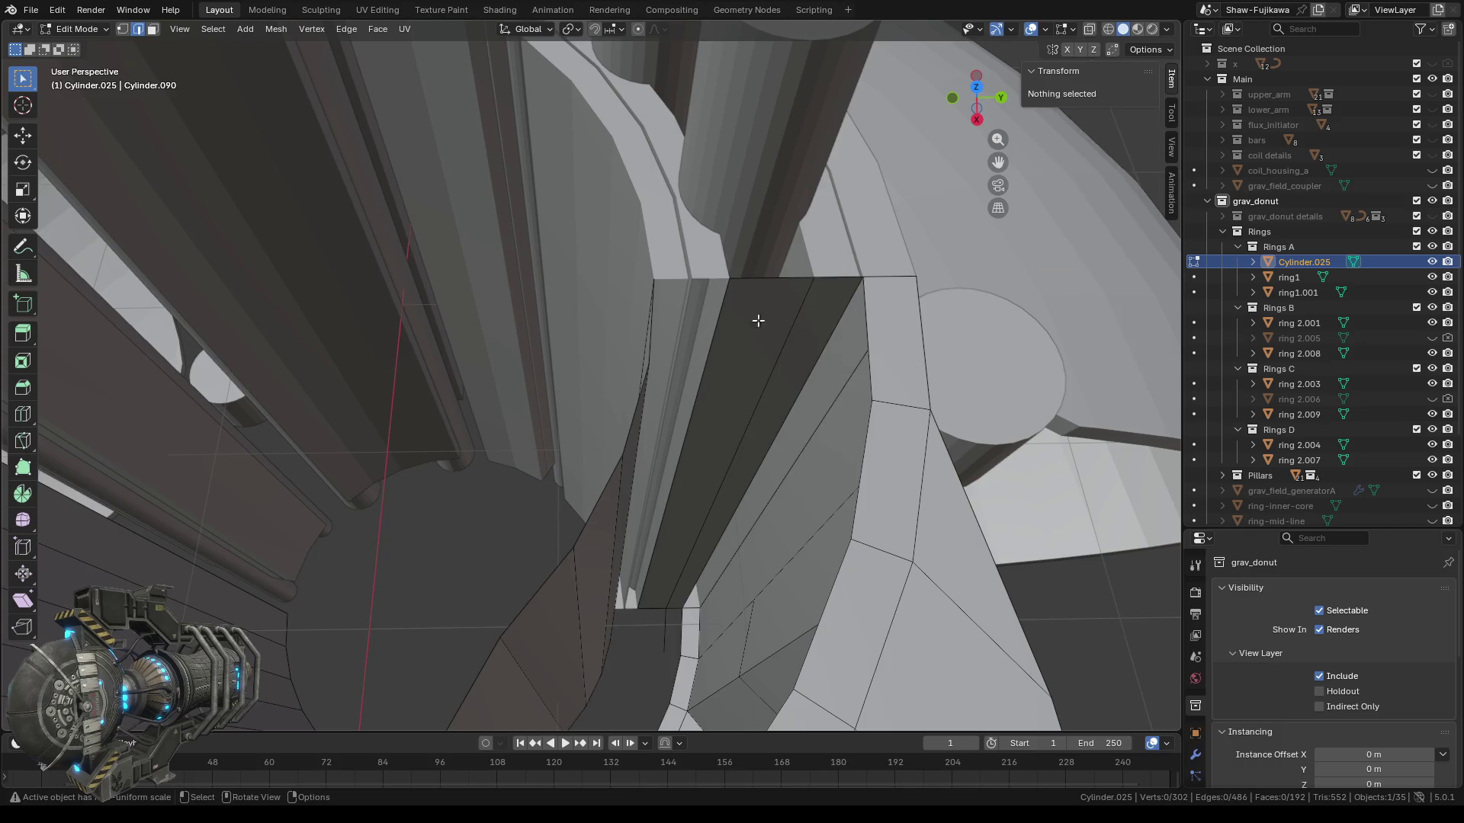
drag(674, 639, 657, 656)
key(x)
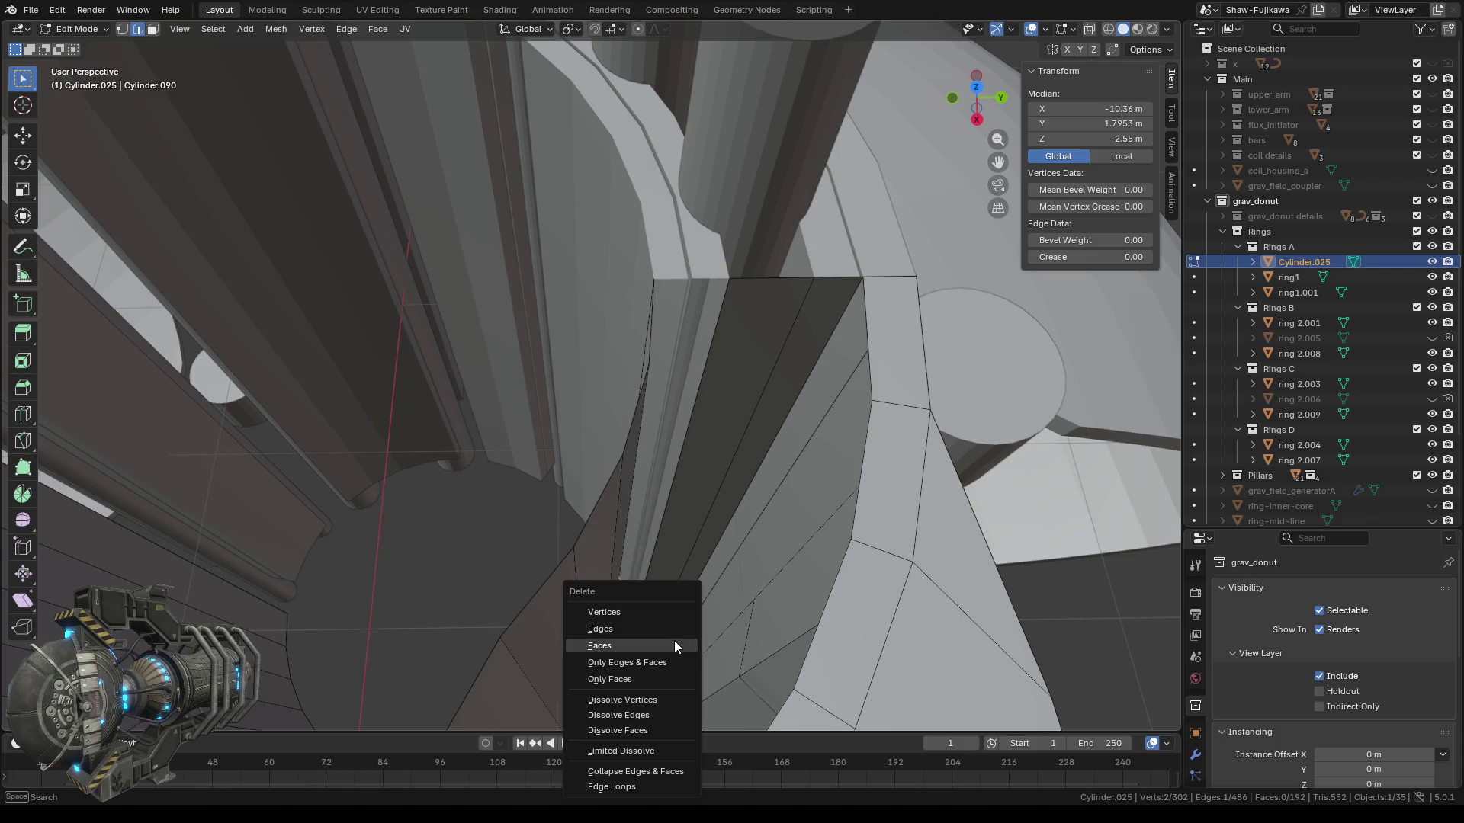
click(642, 638)
mouse_move(613, 628)
middle_down()
mouse_move(584, 525)
mouse_move(532, 532)
mouse_move(534, 494)
mouse_move(444, 516)
mouse_move(616, 379)
middle_up()
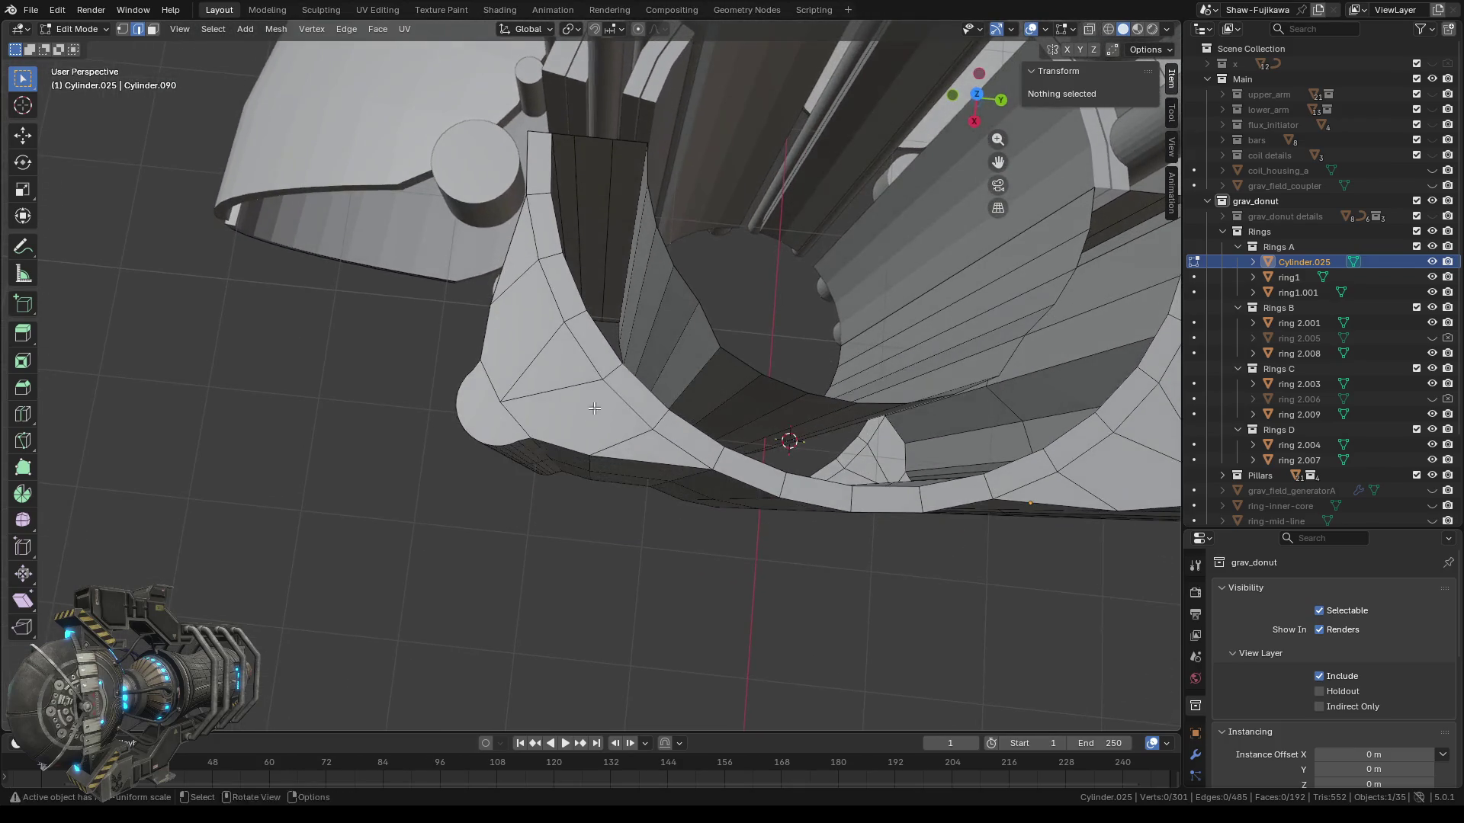
mouse_move(625, 338)
middle_down()
mouse_move(641, 325)
mouse_move(656, 389)
mouse_move(757, 376)
mouse_move(712, 366)
middle_up()
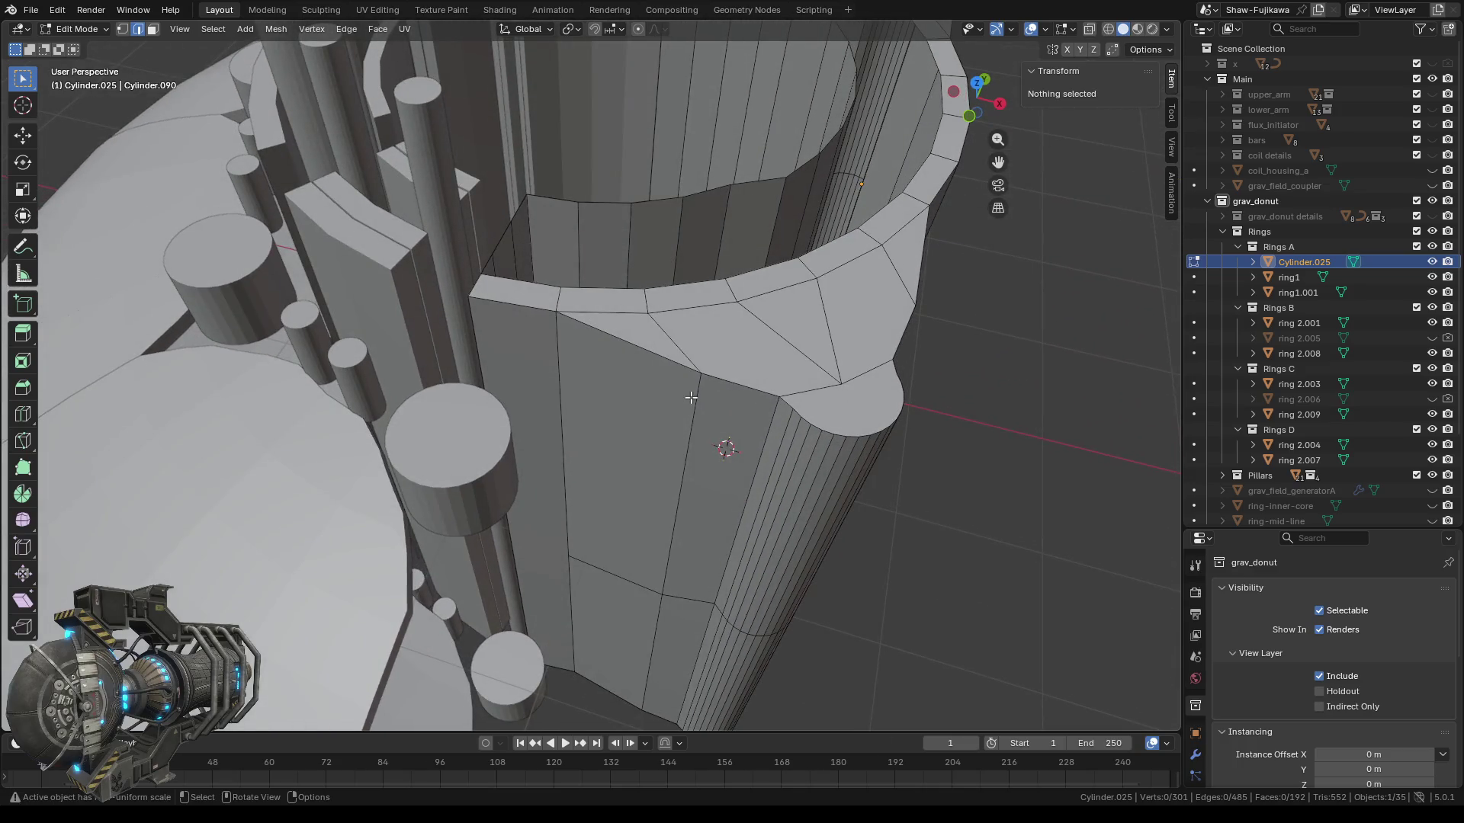
scroll(691, 397, down, 4)
mouse_move(689, 554)
middle_down()
mouse_move(719, 346)
mouse_move(512, 337)
mouse_move(377, 360)
middle_up()
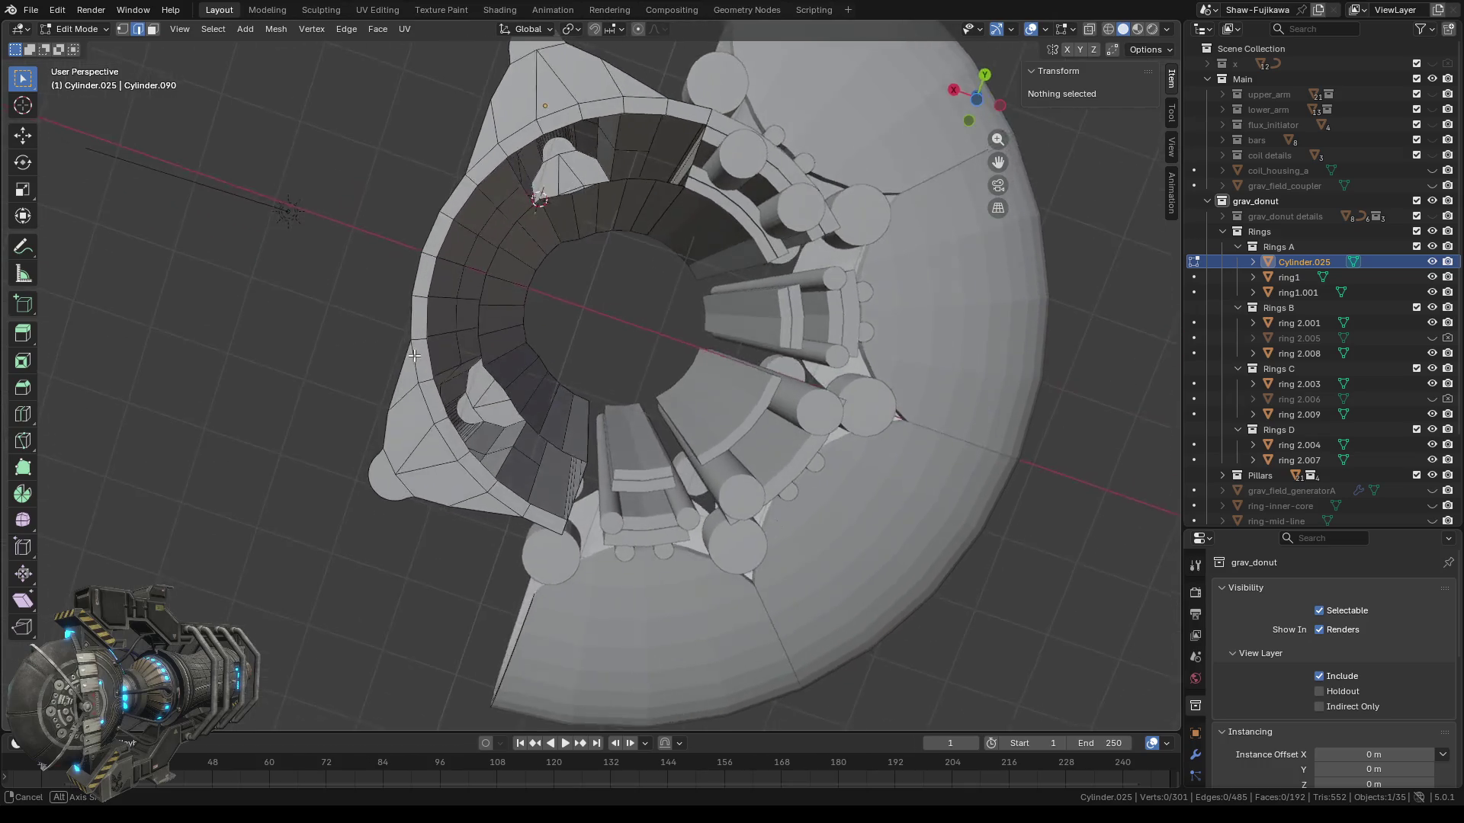
mouse_move(377, 360)
middle_down()
mouse_move(440, 371)
mouse_move(379, 623)
mouse_move(370, 615)
middle_up()
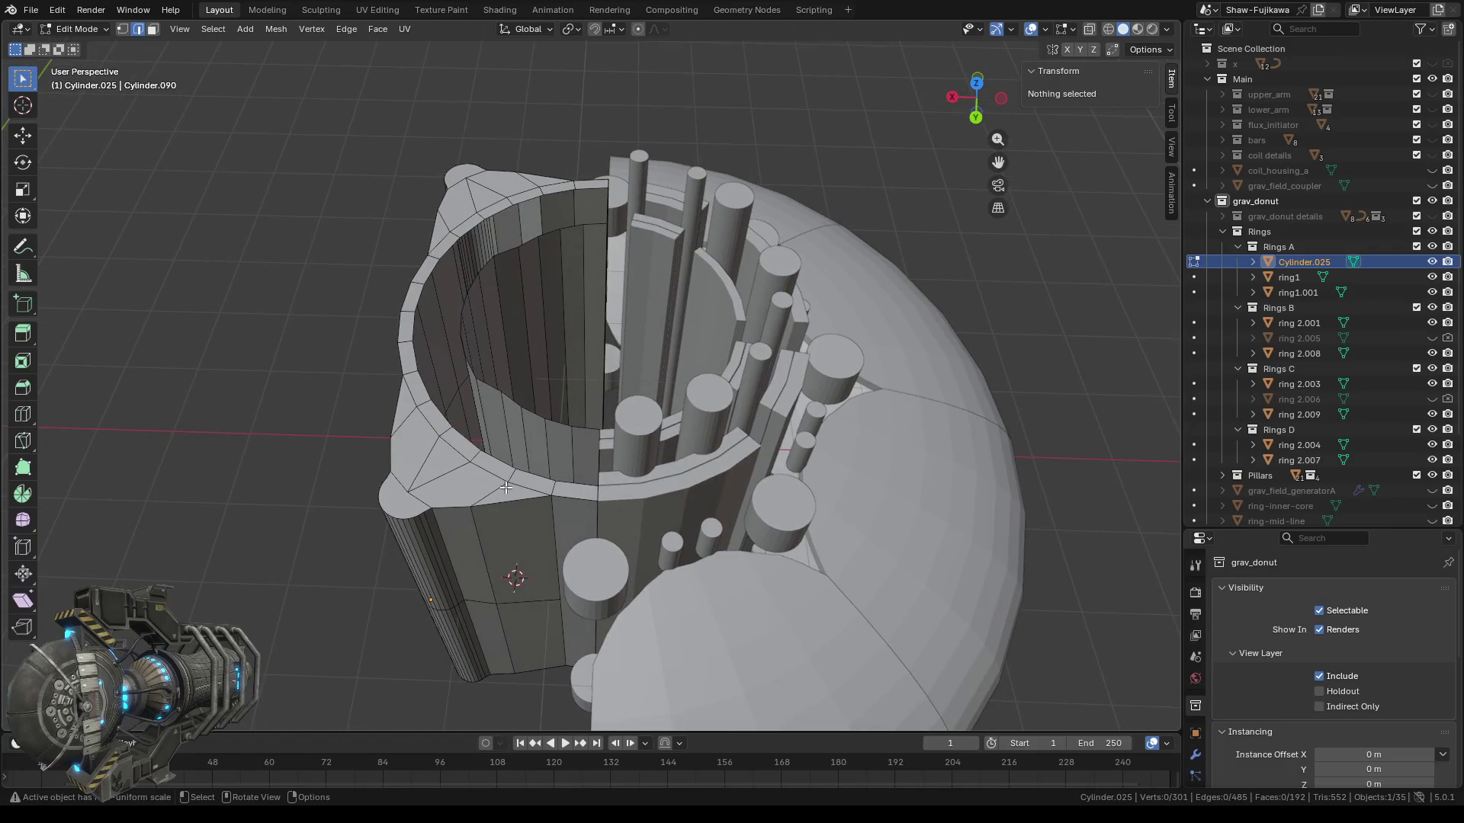
scroll(507, 607, up, 2)
scroll(557, 565, up, 3)
mouse_move(557, 565)
middle_down()
mouse_move(637, 476)
mouse_move(680, 481)
middle_up()
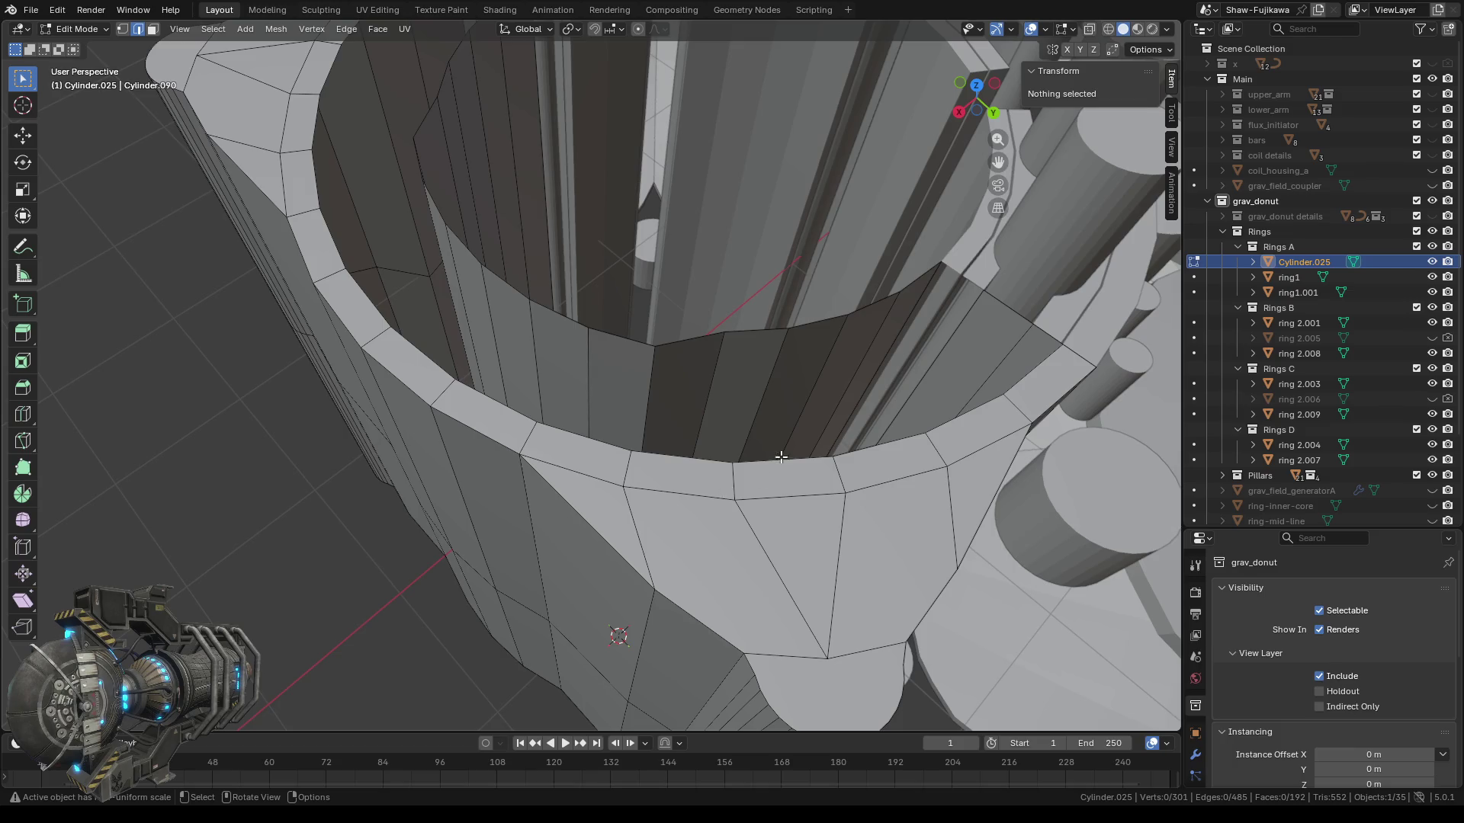
middle_drag(793, 386, 628, 376)
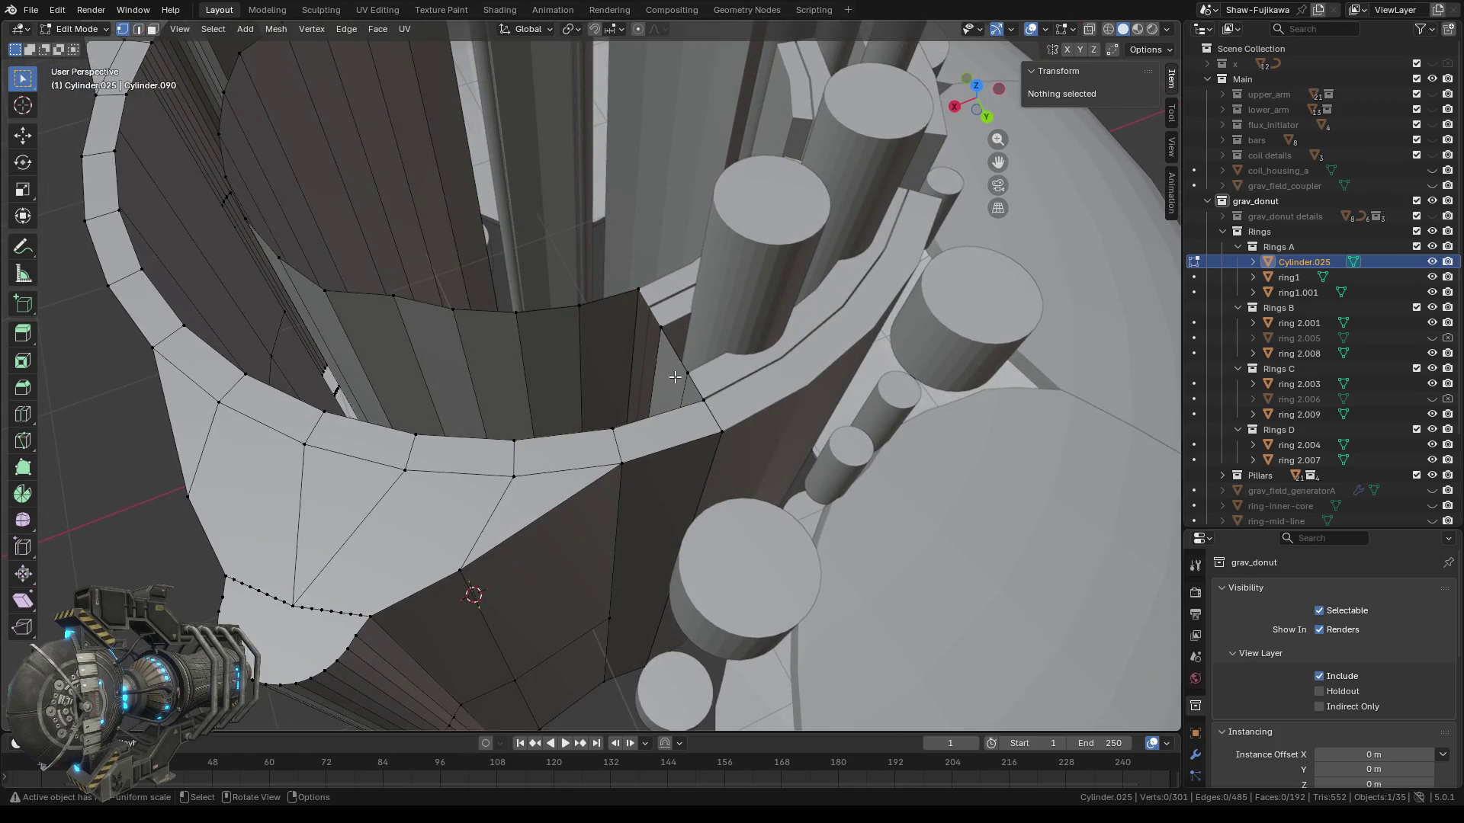
scroll(648, 356, up, 2)
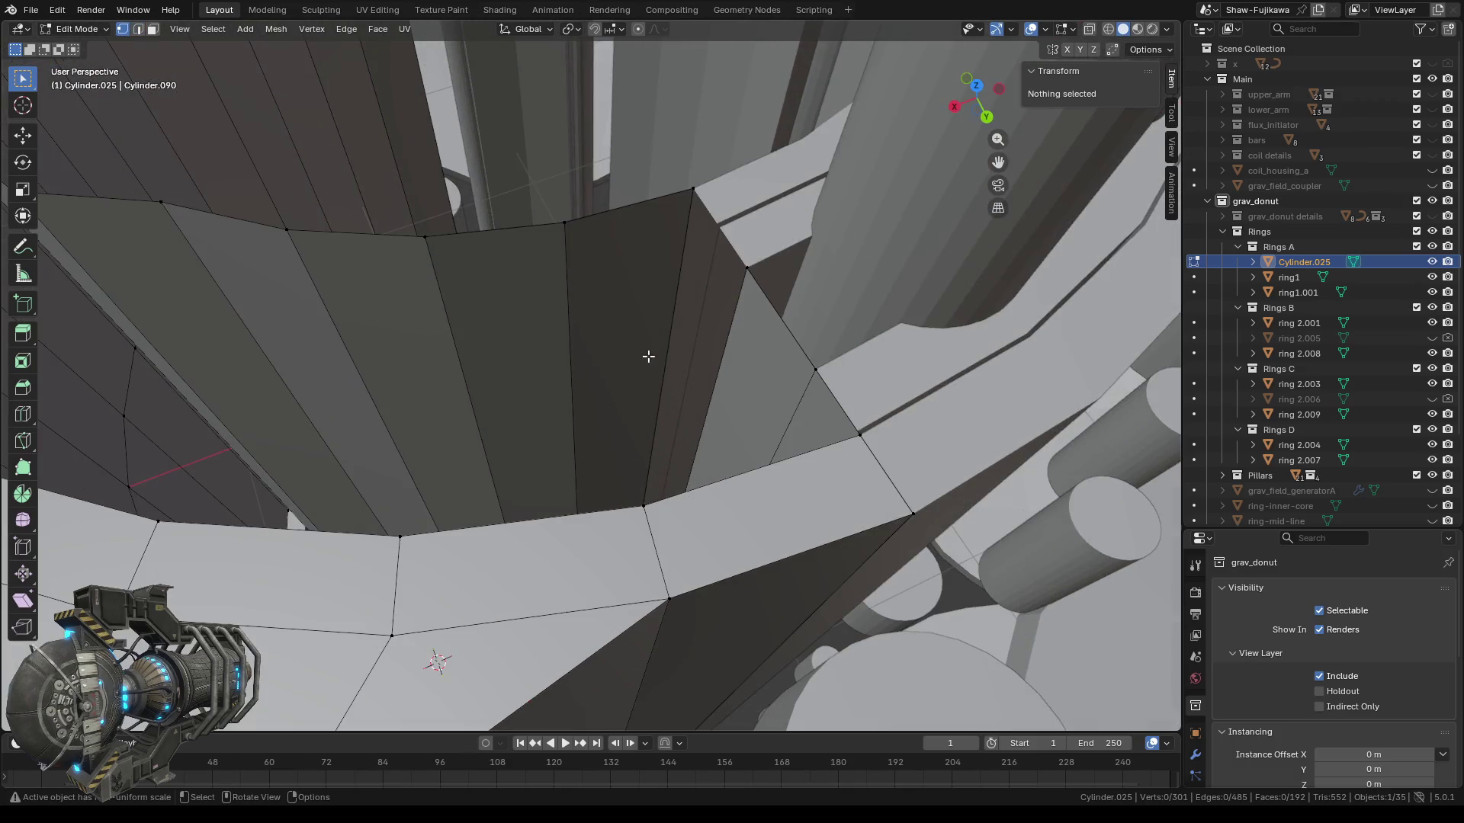
Fill the first wall gap with a new face from its four corner vertices.
click(563, 220)
shift+click(693, 187)
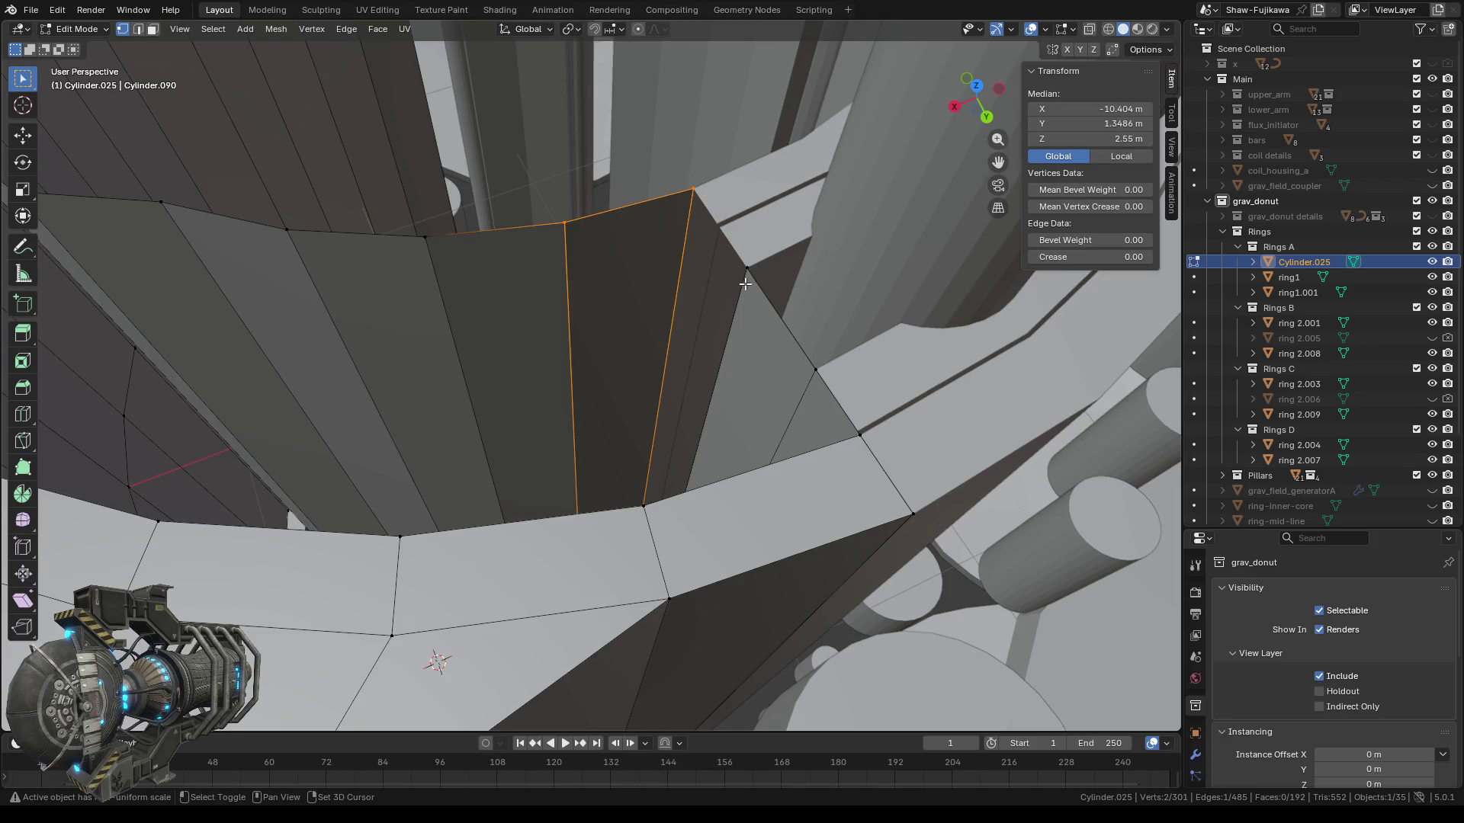
middle_drag(741, 260, 684, 348)
click(694, 324)
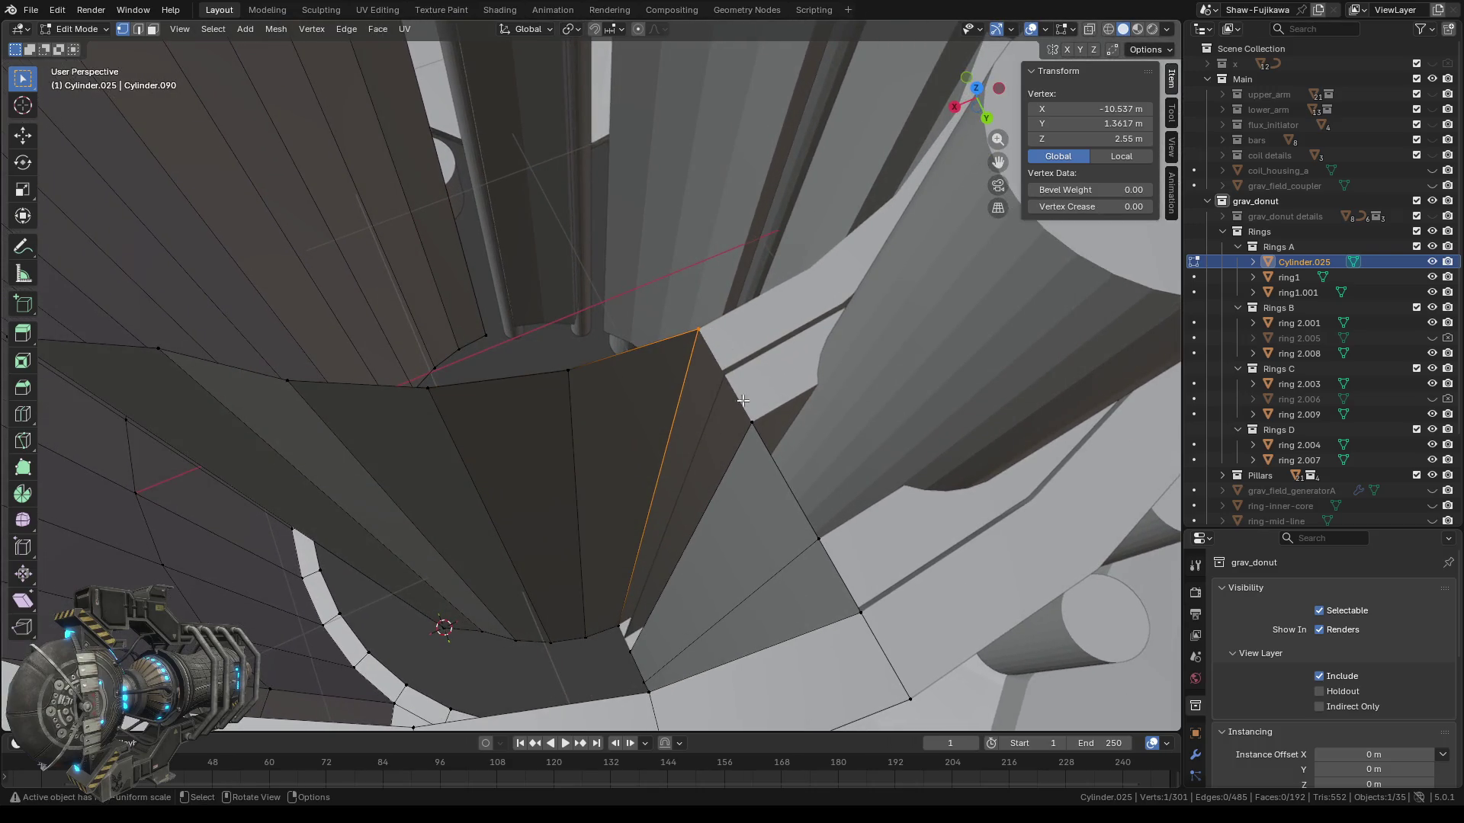
shift+click(749, 419)
shift+click(618, 627)
shift+click(630, 652)
key(f)
Fill the second gap beside the inner wall with a face between its border edges.
mouse_move(628, 675)
middle_down()
mouse_move(592, 546)
mouse_move(622, 551)
middle_up()
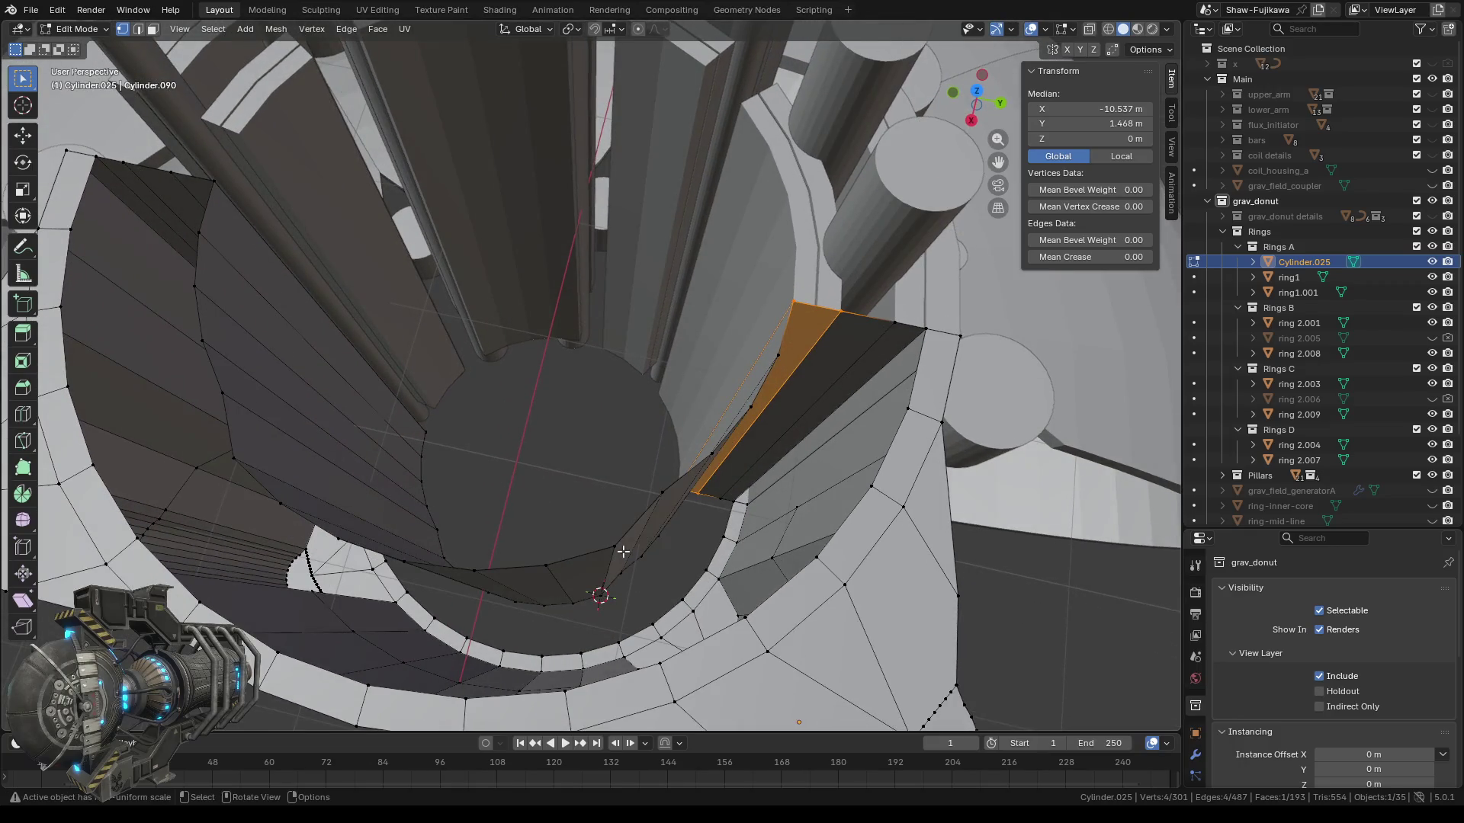
scroll(701, 509, up, 2)
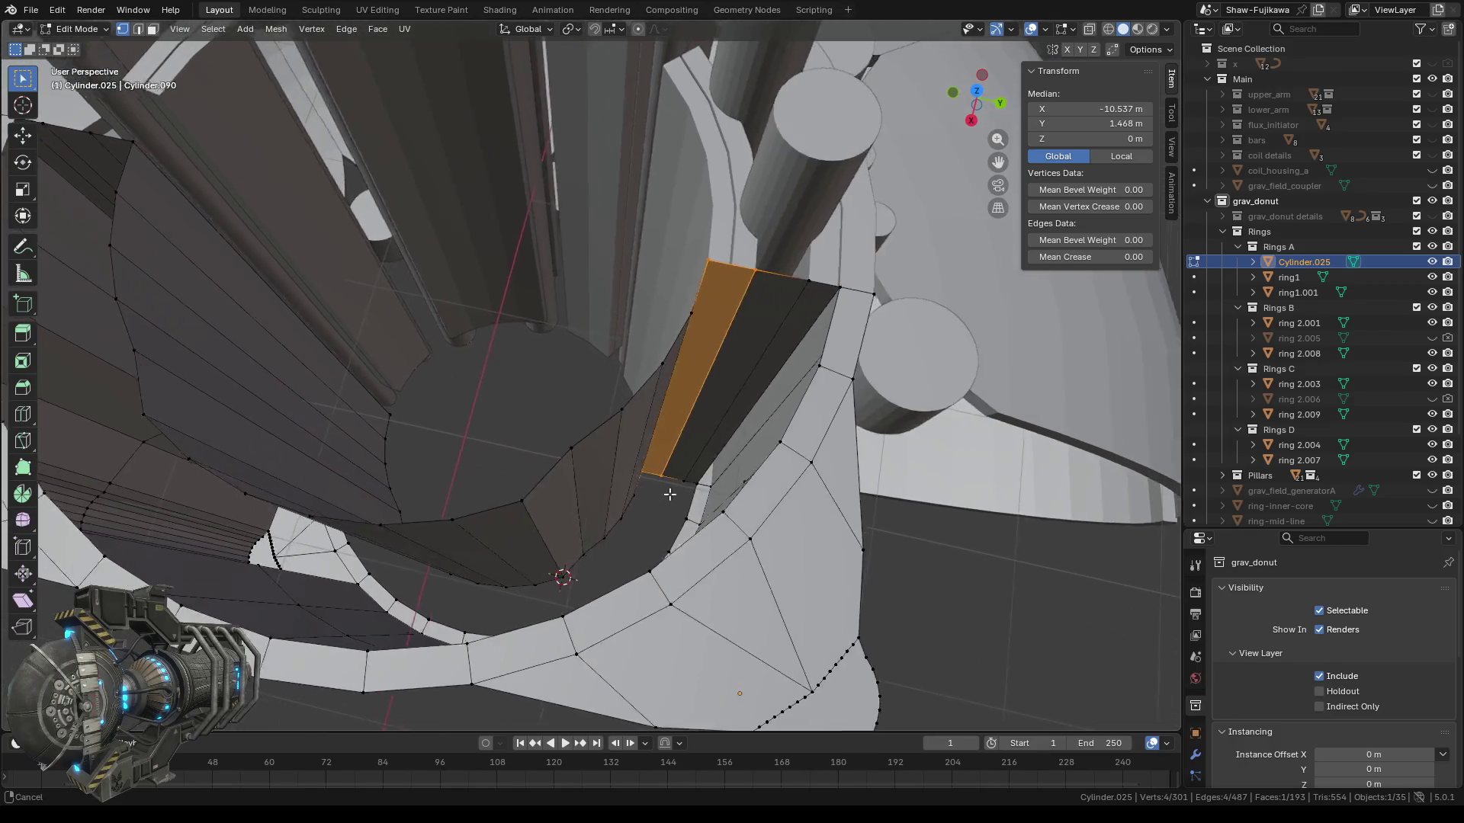
scroll(703, 526, up, 2)
scroll(707, 562, up, 2)
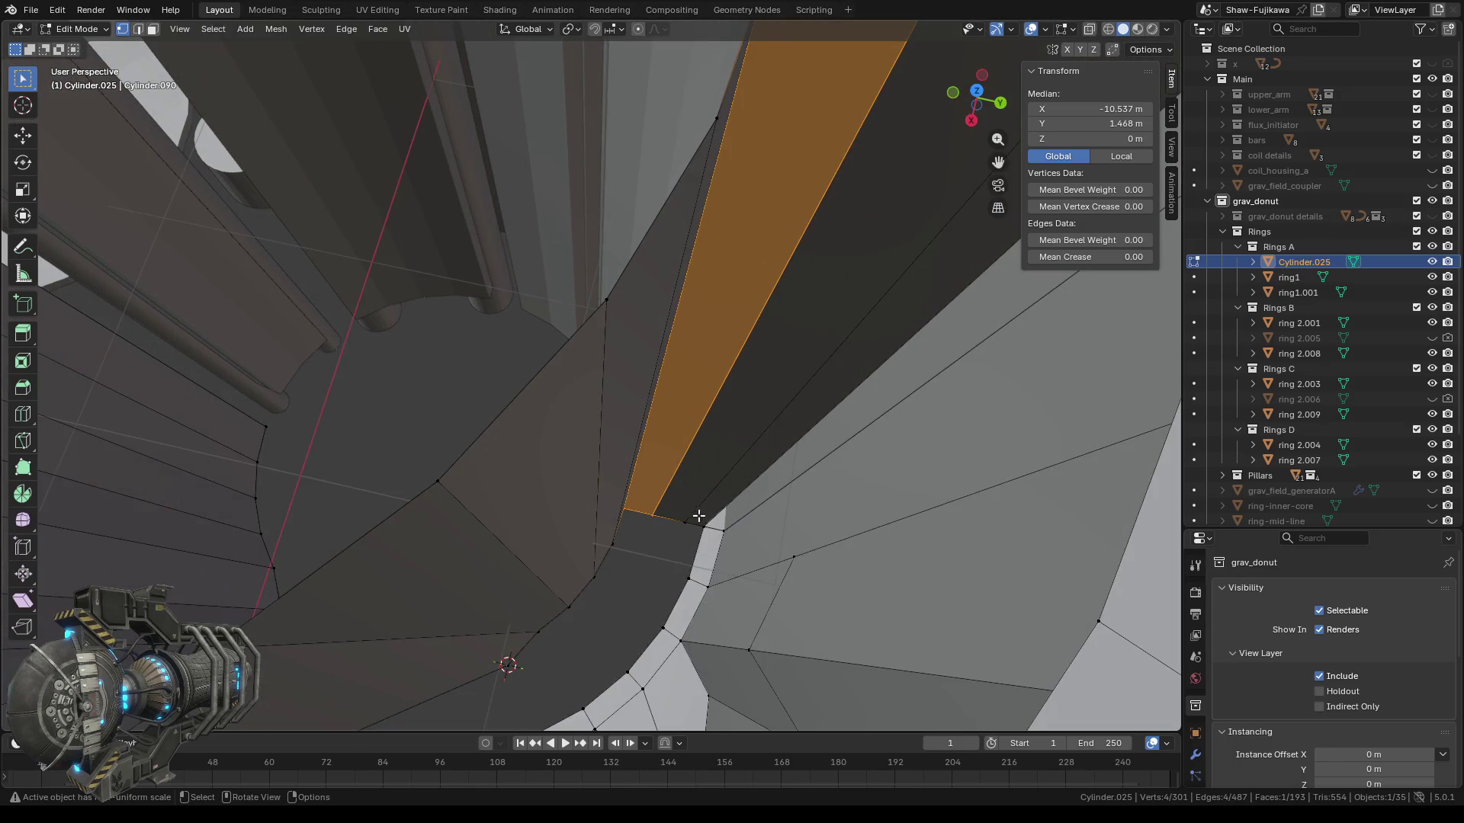
drag(735, 540, 735, 540)
scroll(730, 511, down, 1)
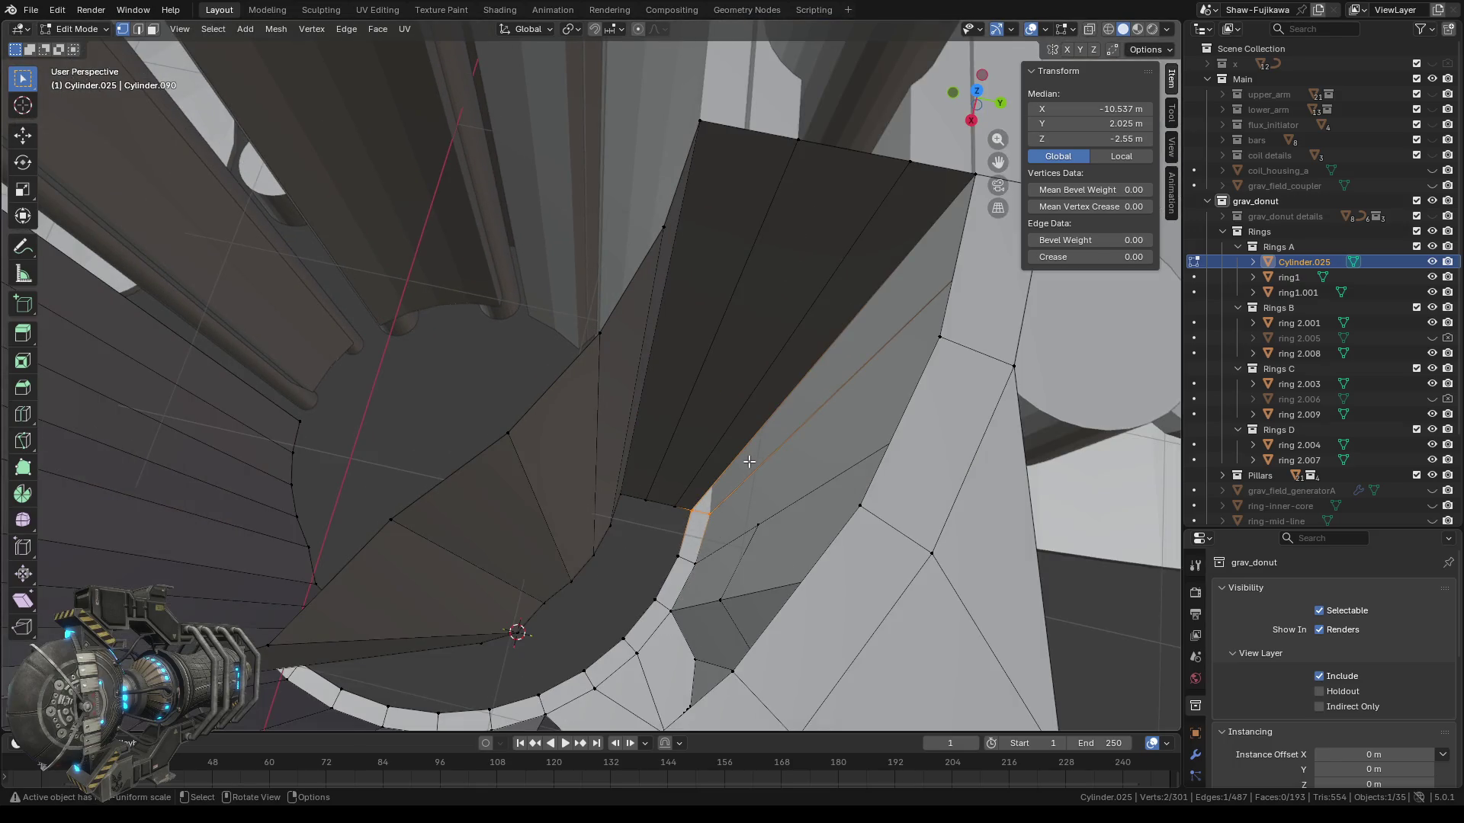
shift+middle_drag(750, 463, 800, 303)
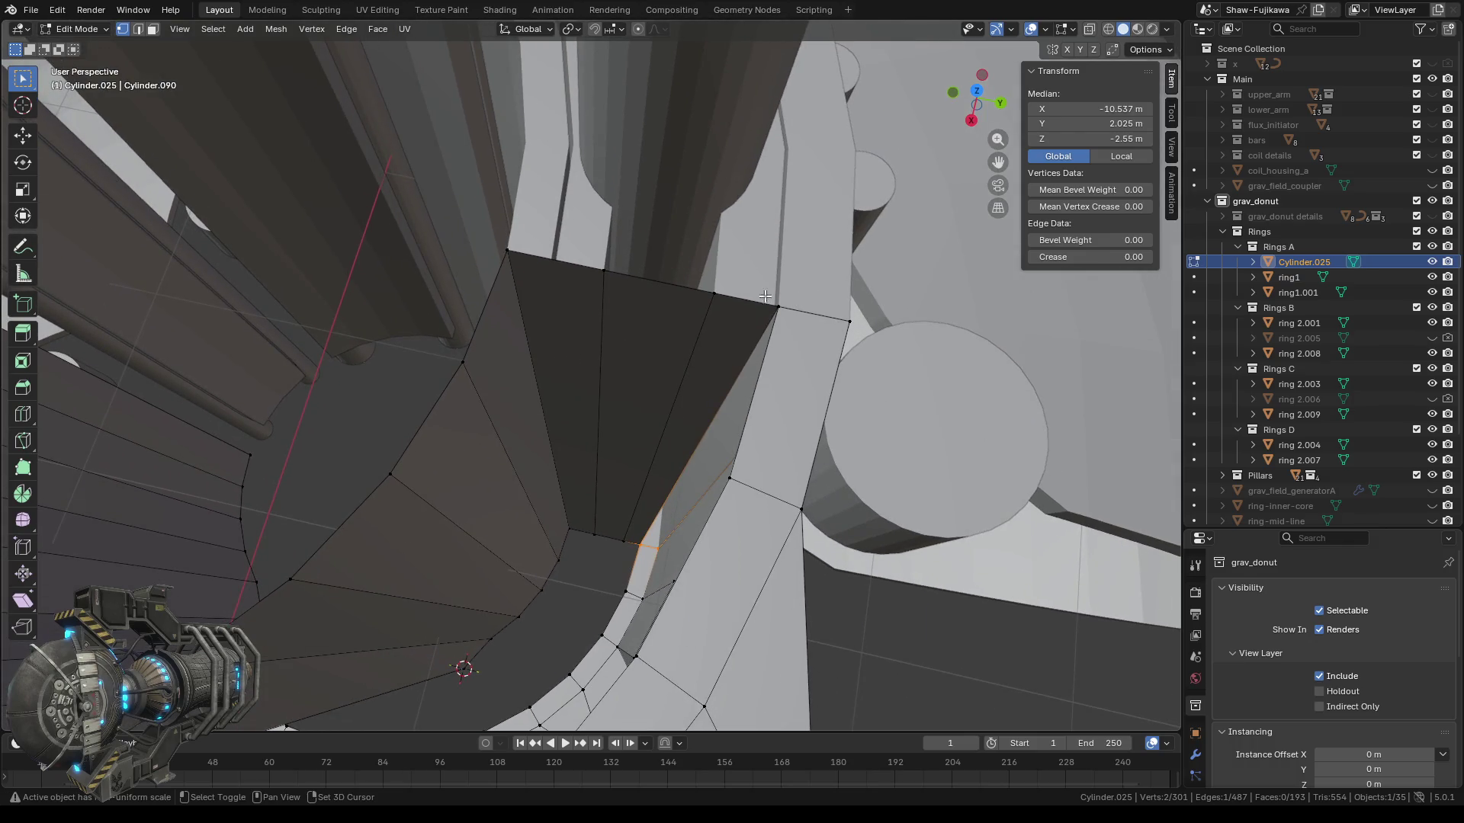
shift+click(812, 314)
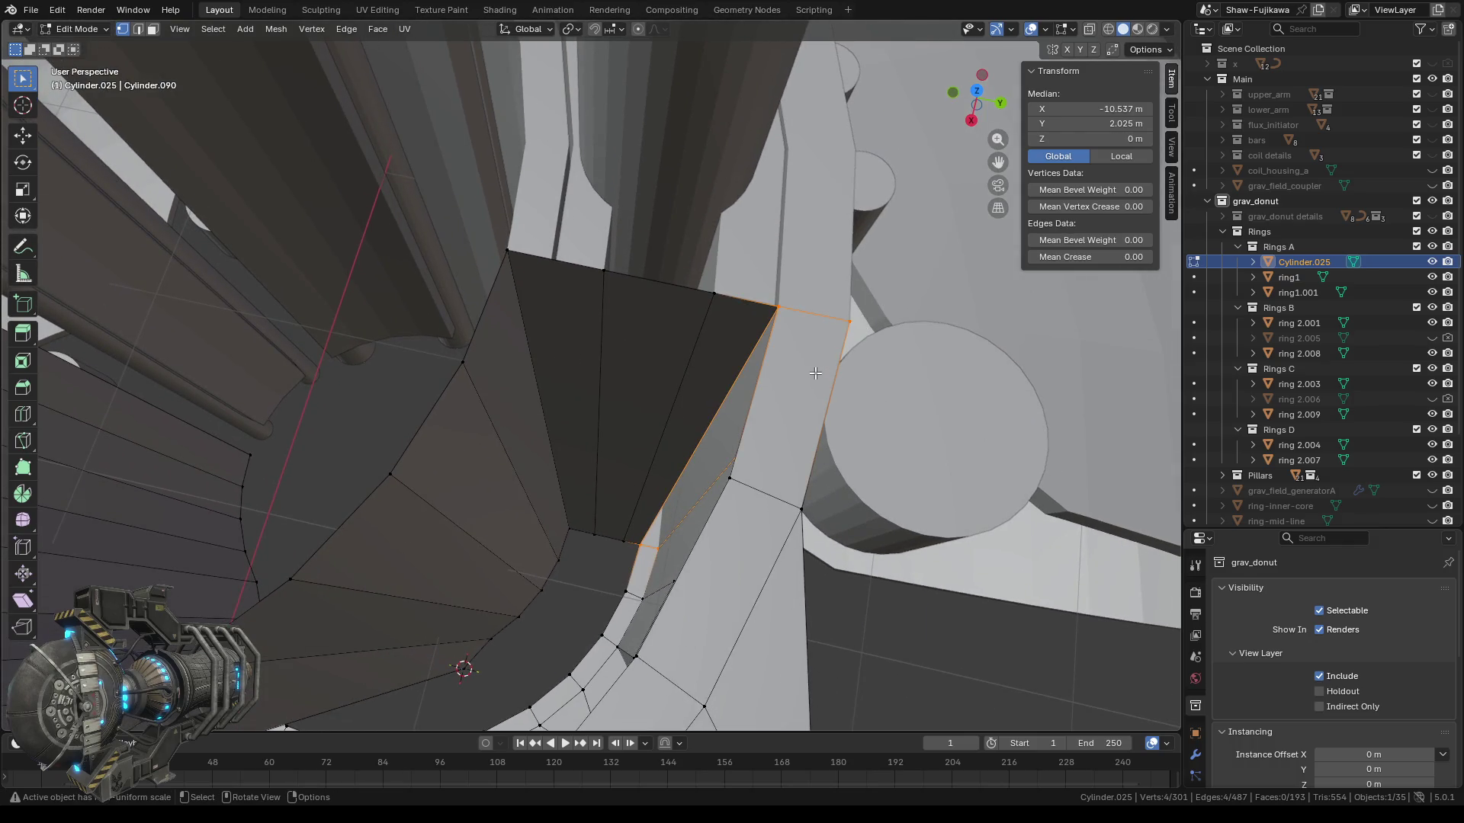
key(f)
middle_drag(623, 474, 653, 477)
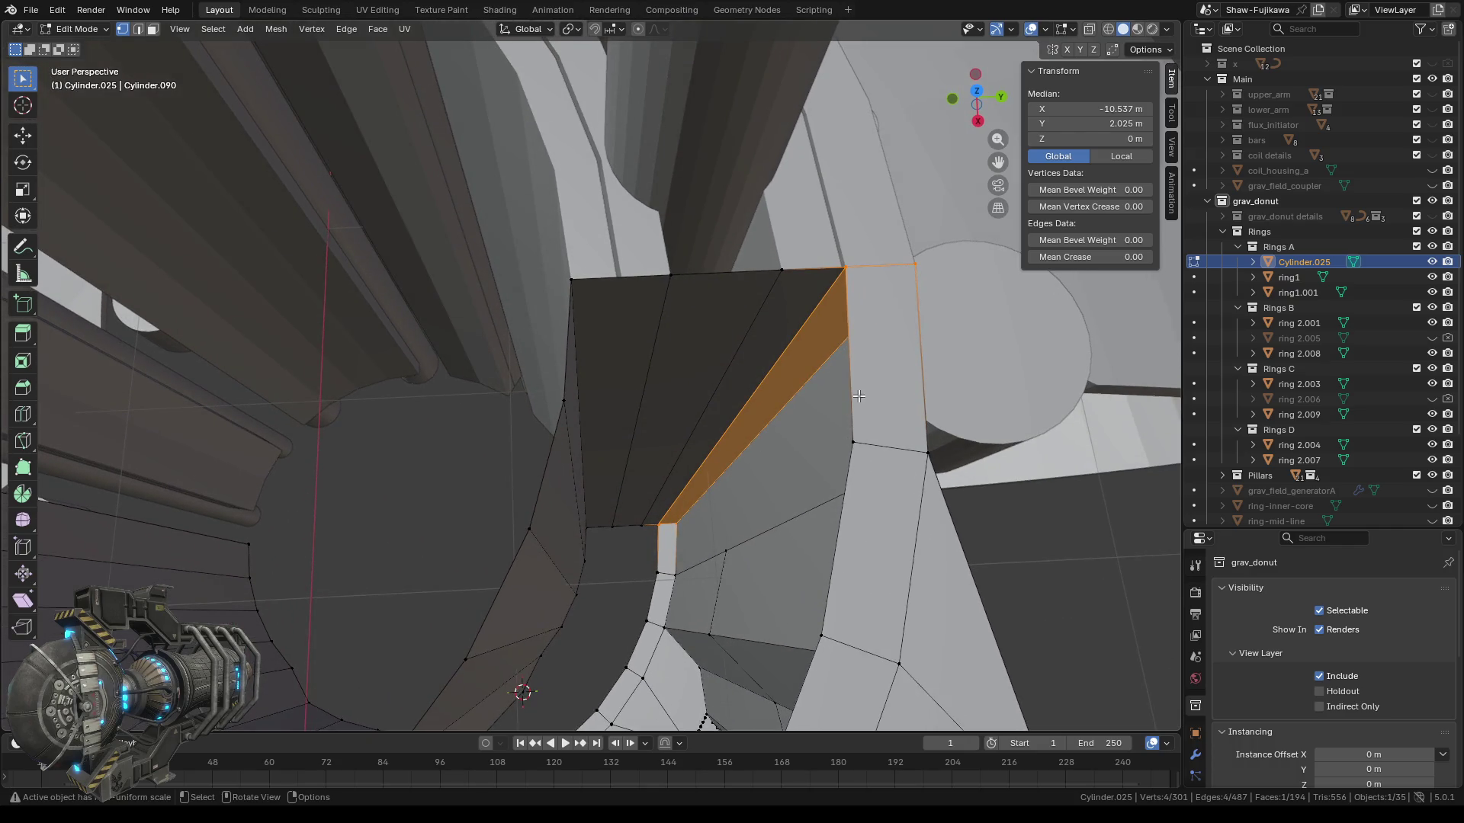
scroll(833, 439, down, 3)
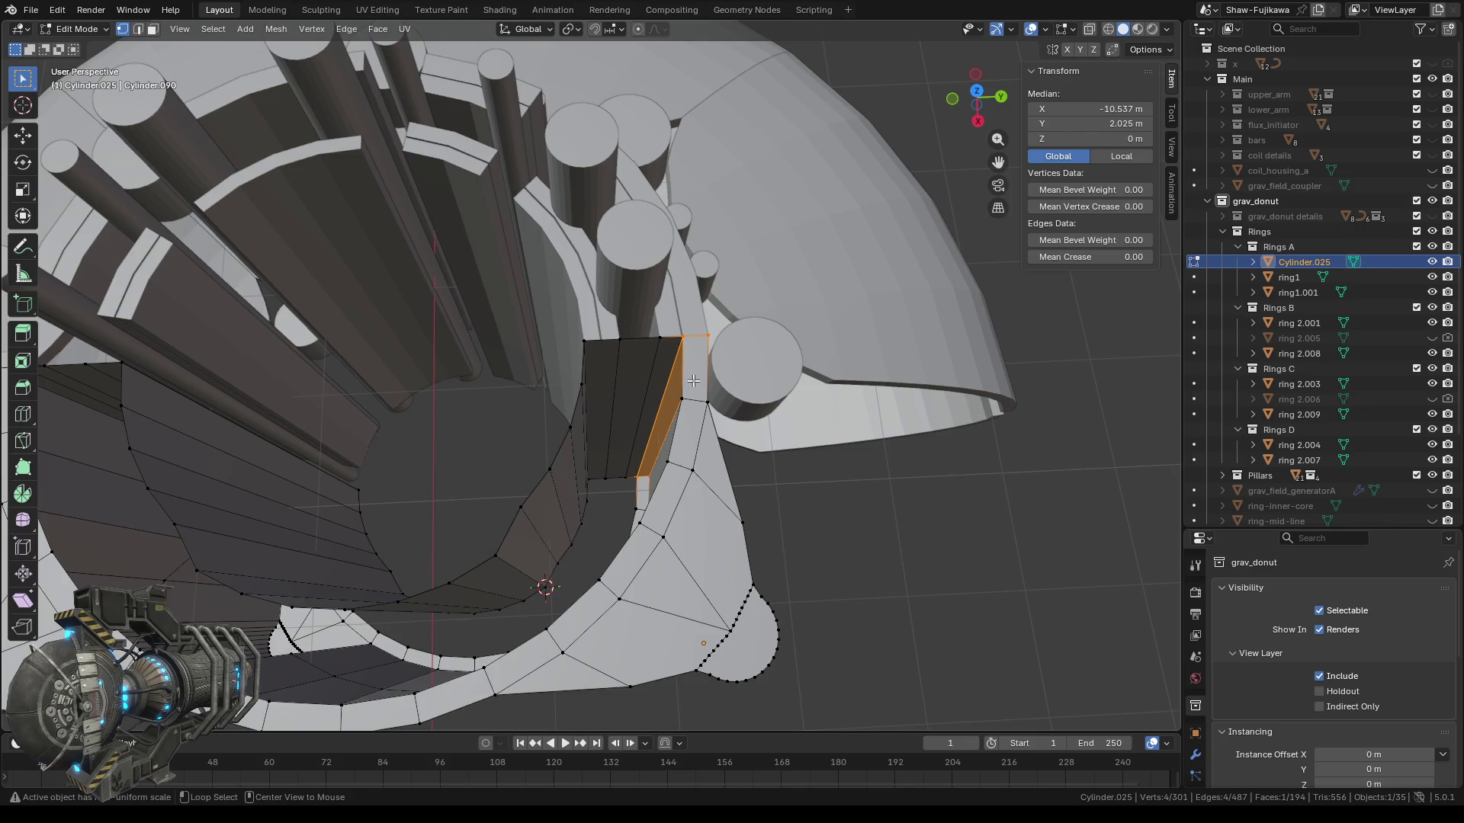
alt+click(693, 380)
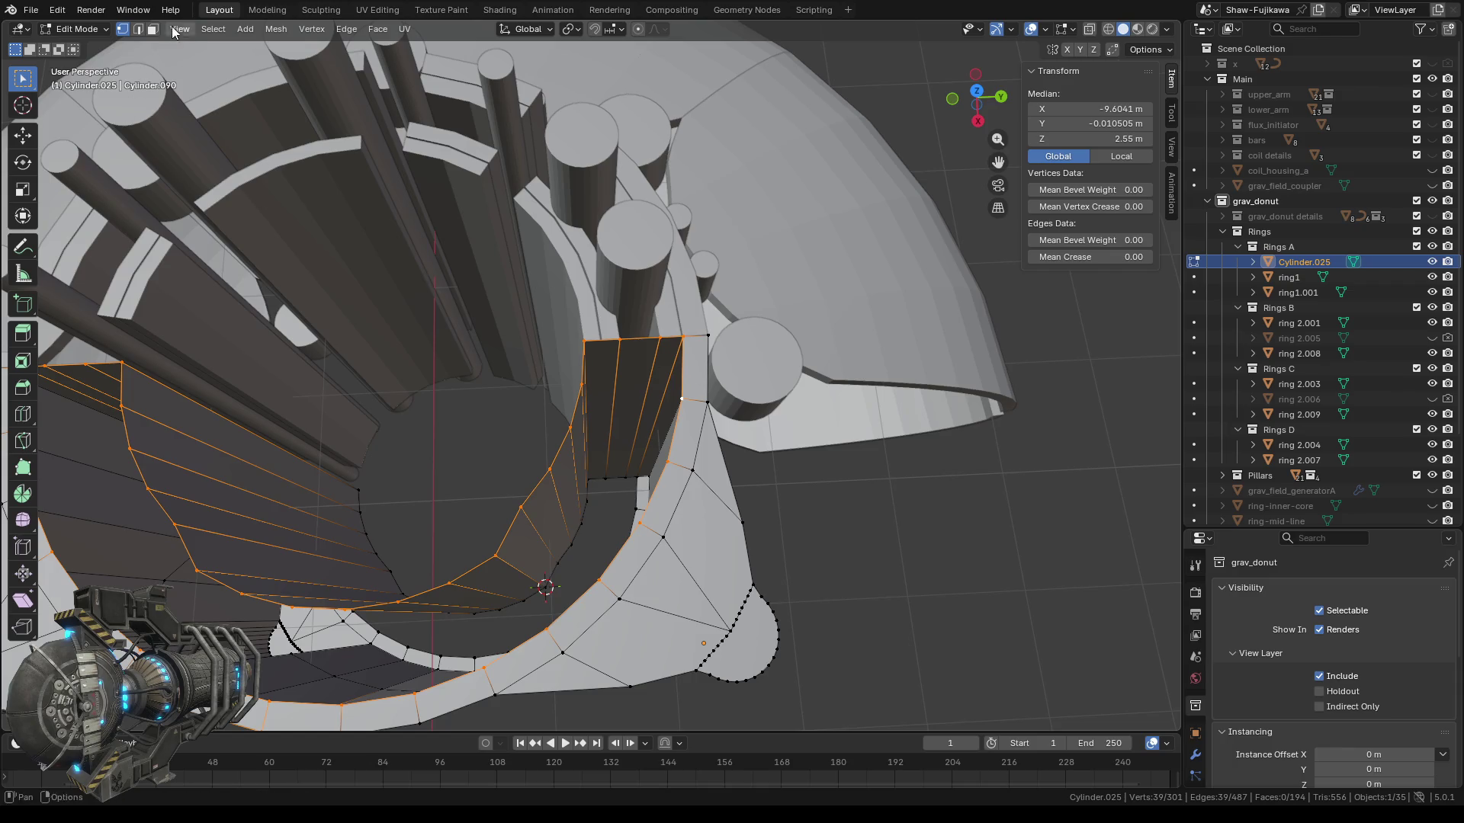
In face select mode, select the rim faces along the ring's left and bottom edges.
key(3)
alt+click(699, 376)
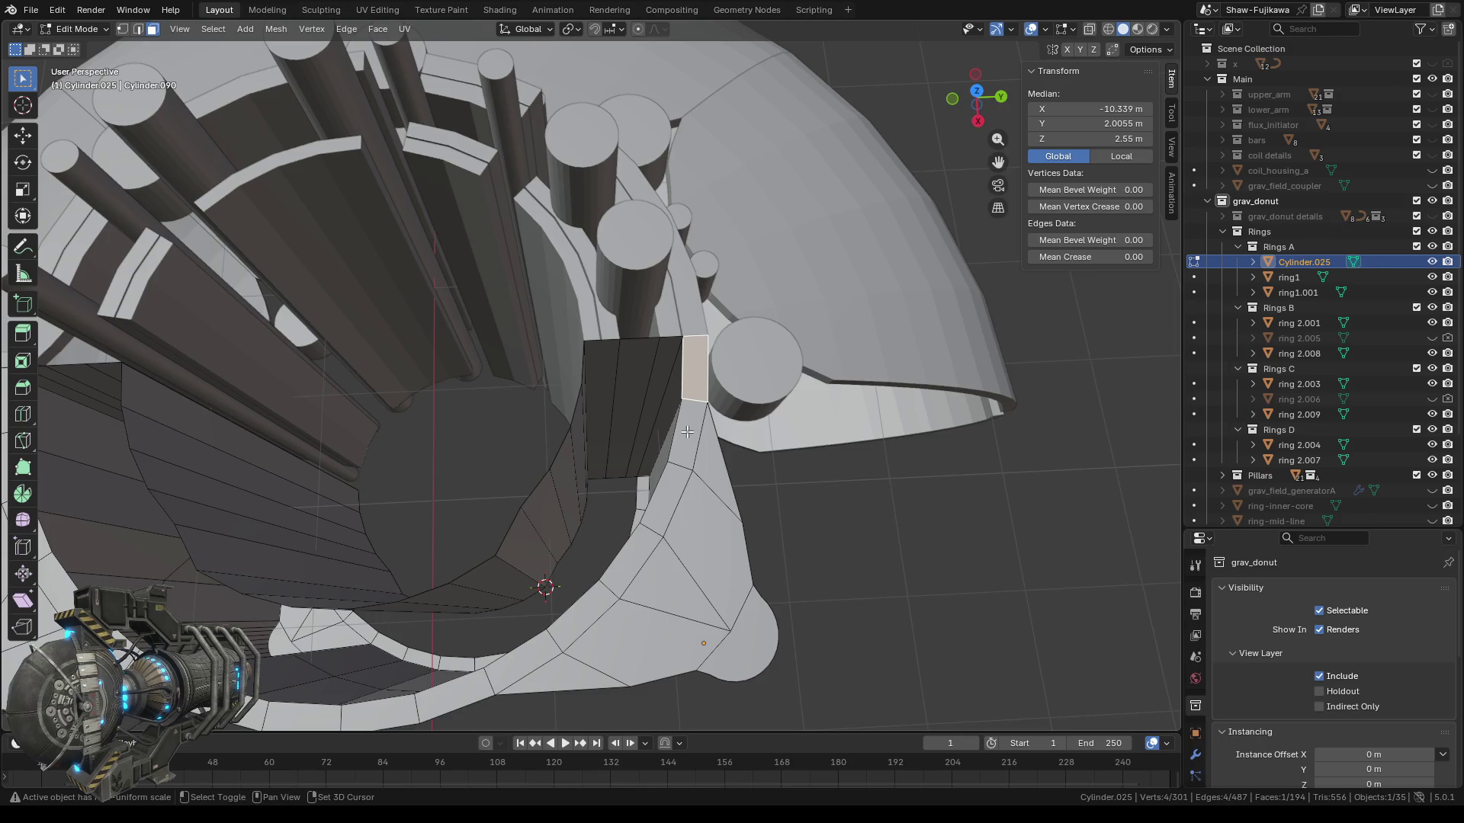
key(alt+a)
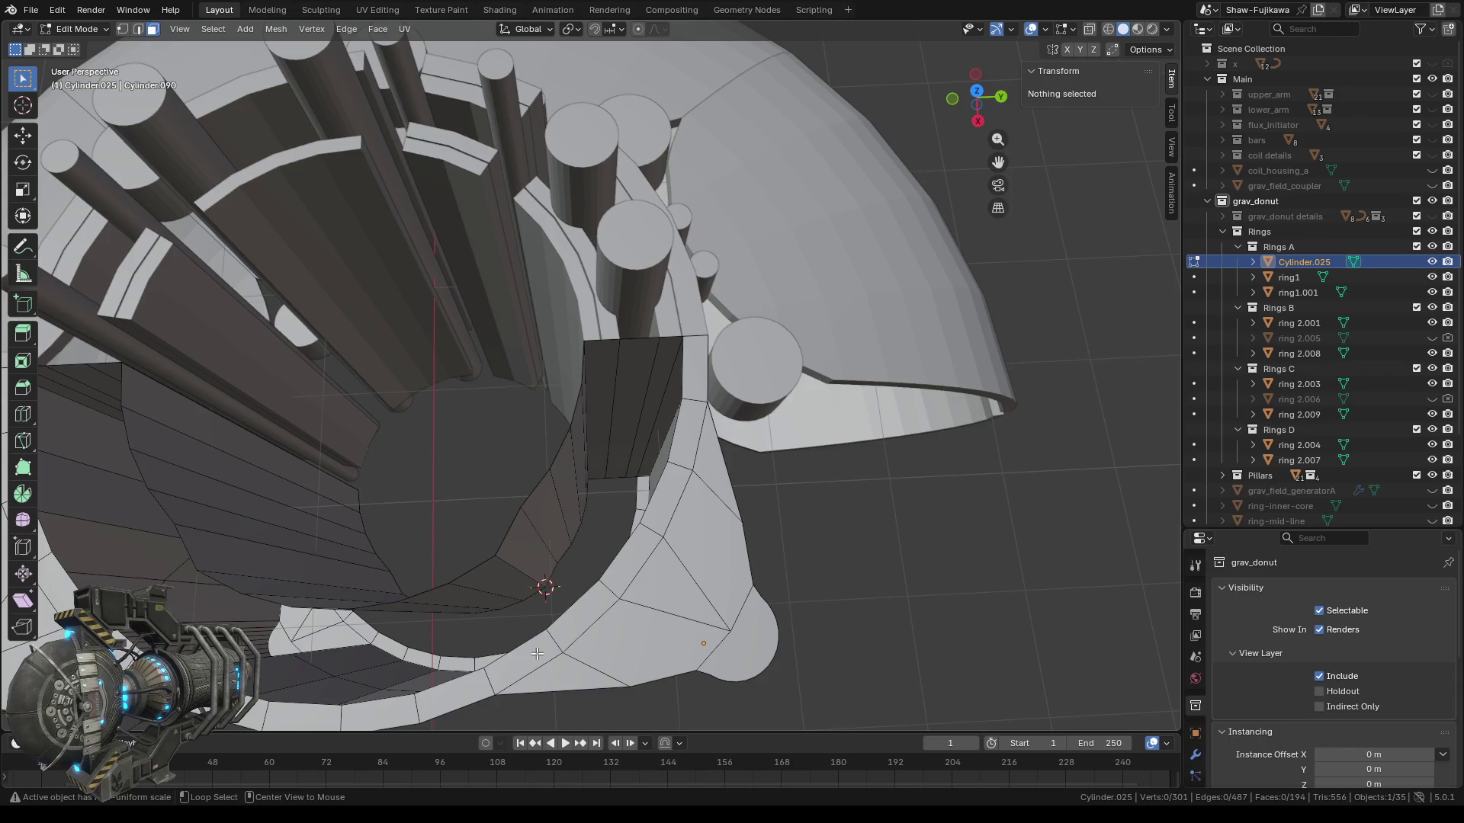
middle_drag(538, 654, 429, 526)
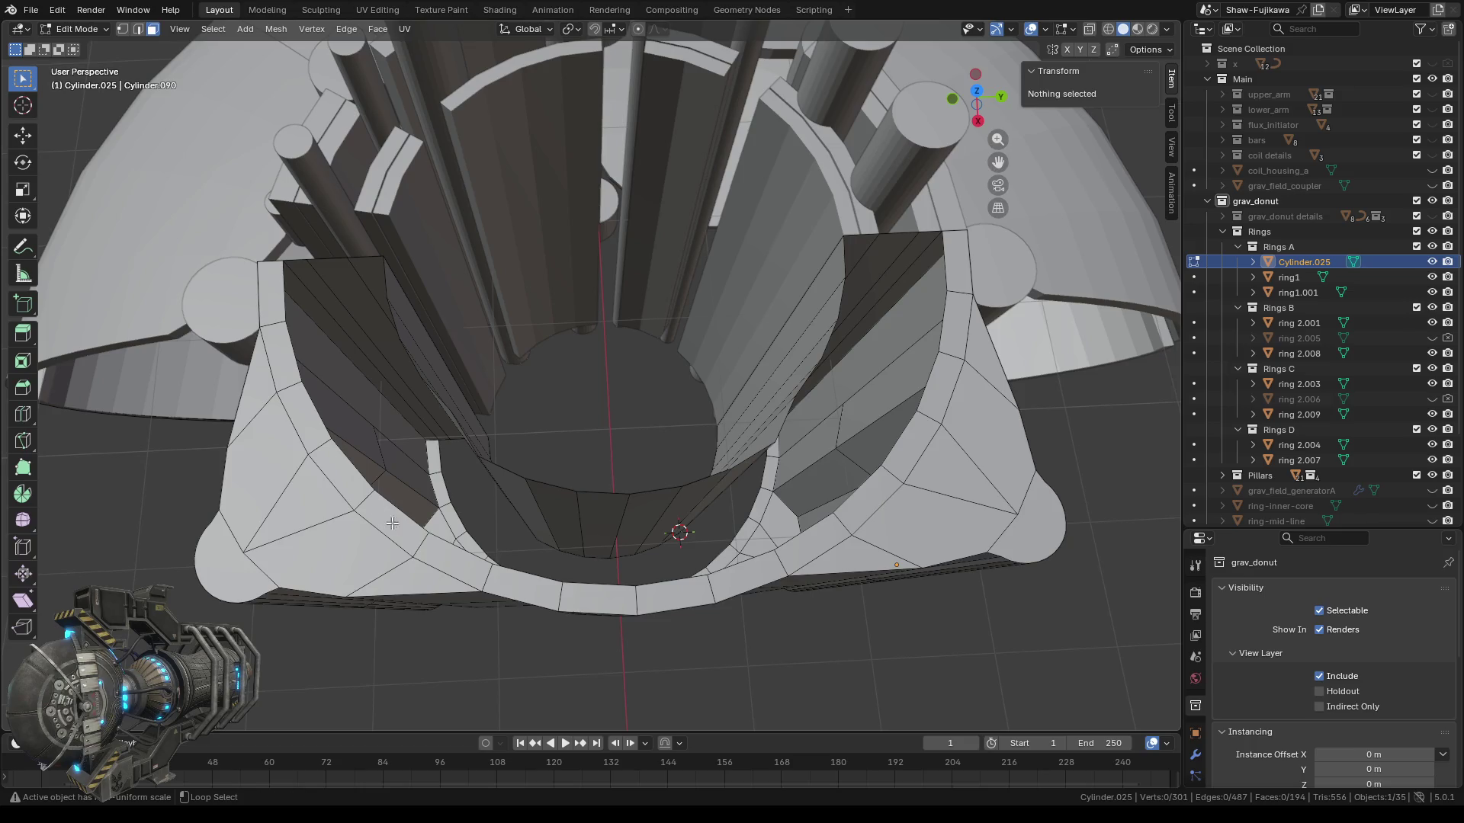
click(267, 297)
shift+click(276, 356)
shift+click(302, 416)
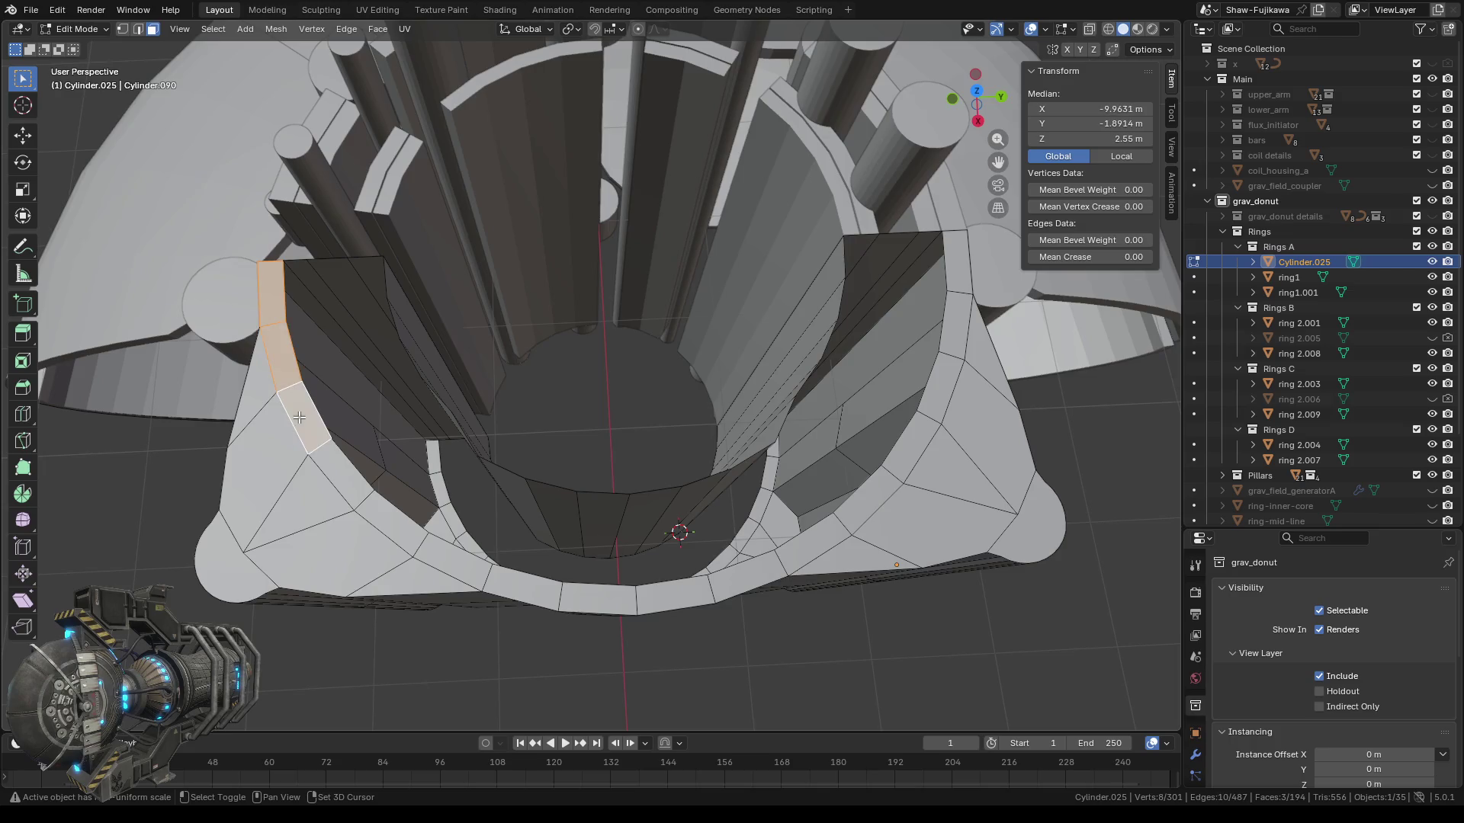
shift+click(367, 487)
shift+click(393, 526)
shift+click(453, 568)
ctrl+click(586, 592)
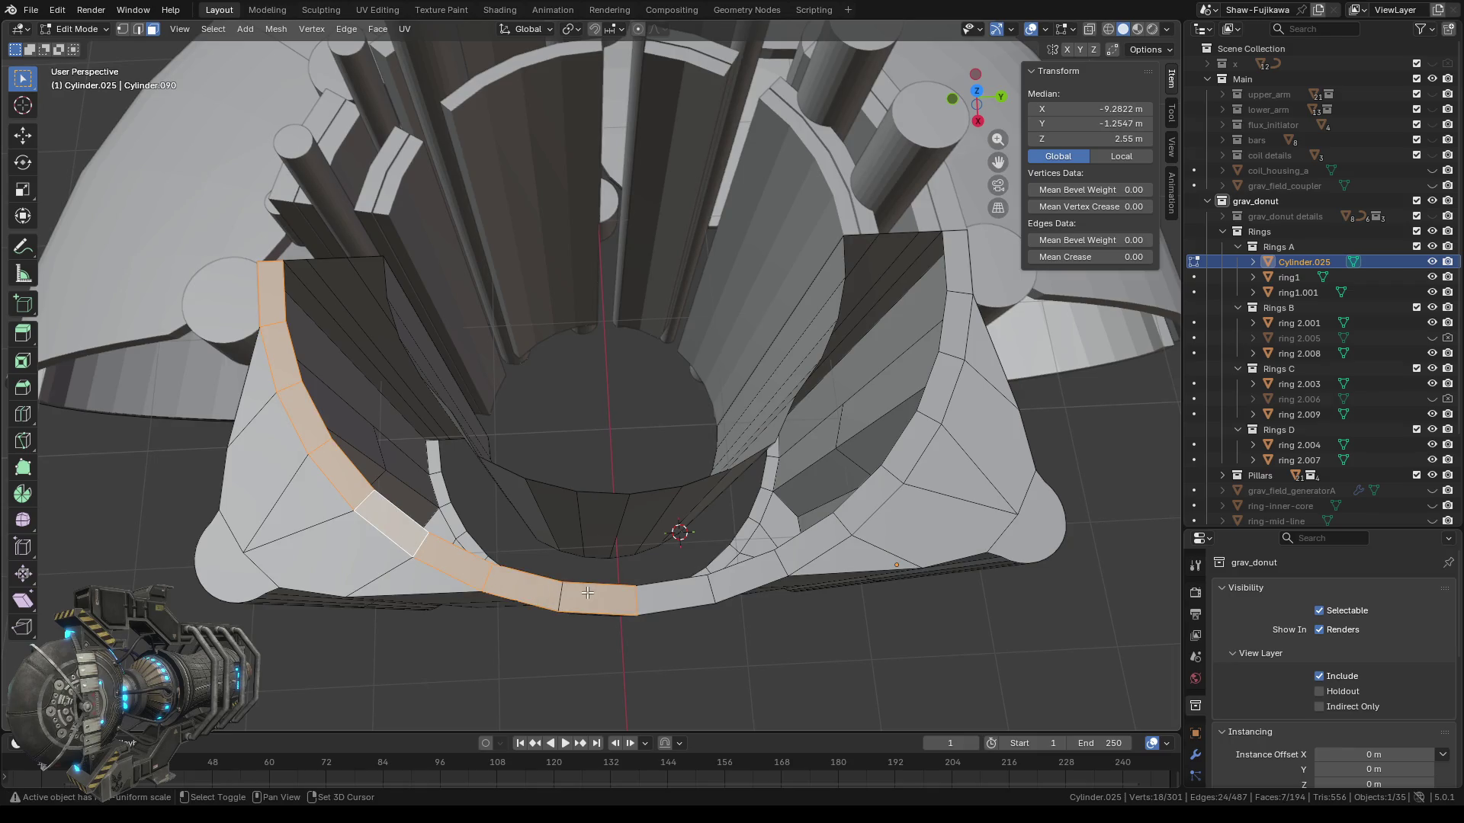
Add the rim faces up the right side and delete the whole strip.
shift+click(693, 593)
shift+click(732, 582)
shift+click(812, 543)
key(b)
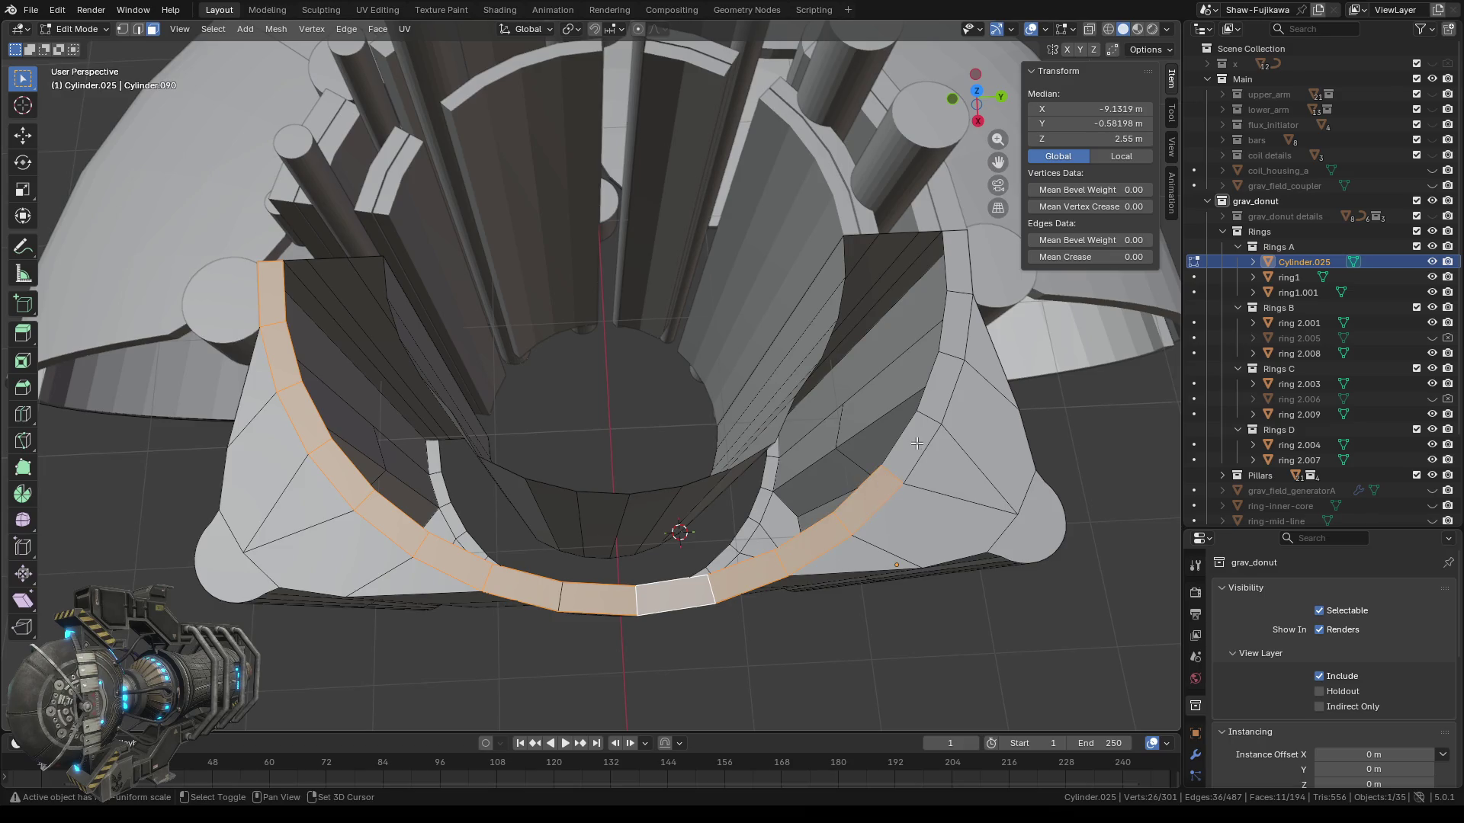
mouse_move(879, 492)
mouse_down()
mouse_move(962, 323)
mouse_move(957, 265)
mouse_up()
key(x)
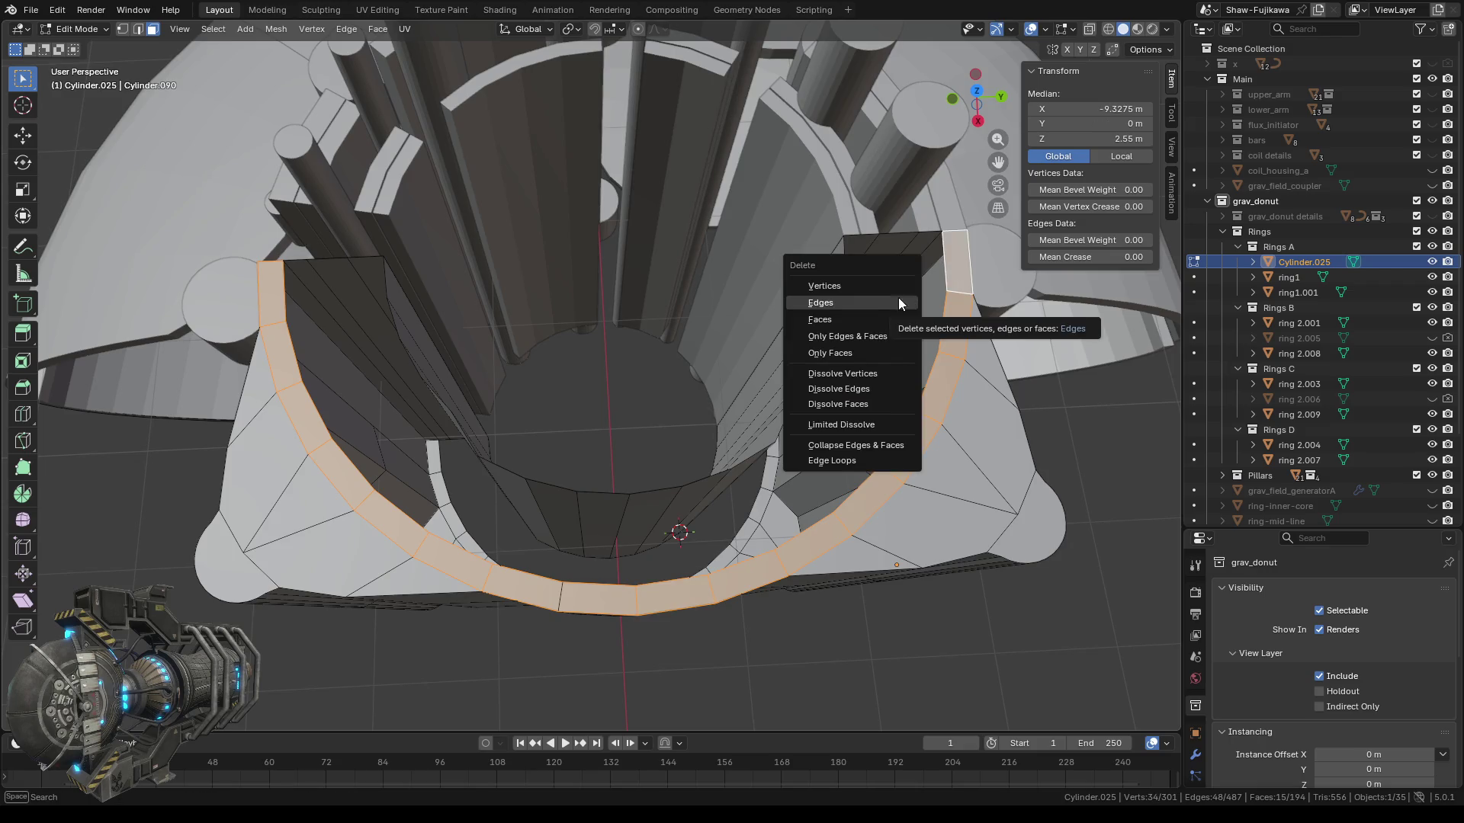
click(830, 319)
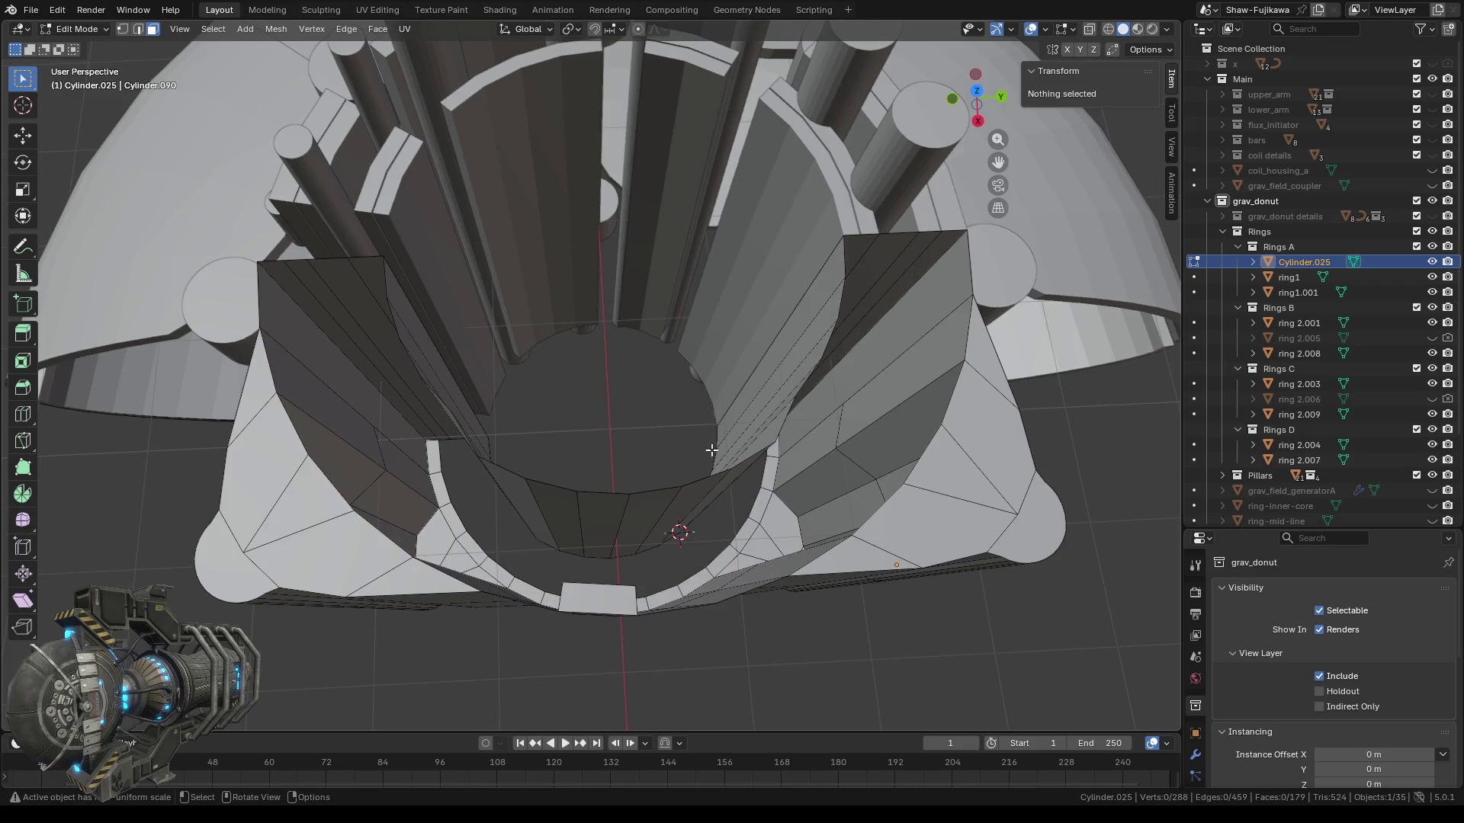
middle_drag(715, 466, 760, 446)
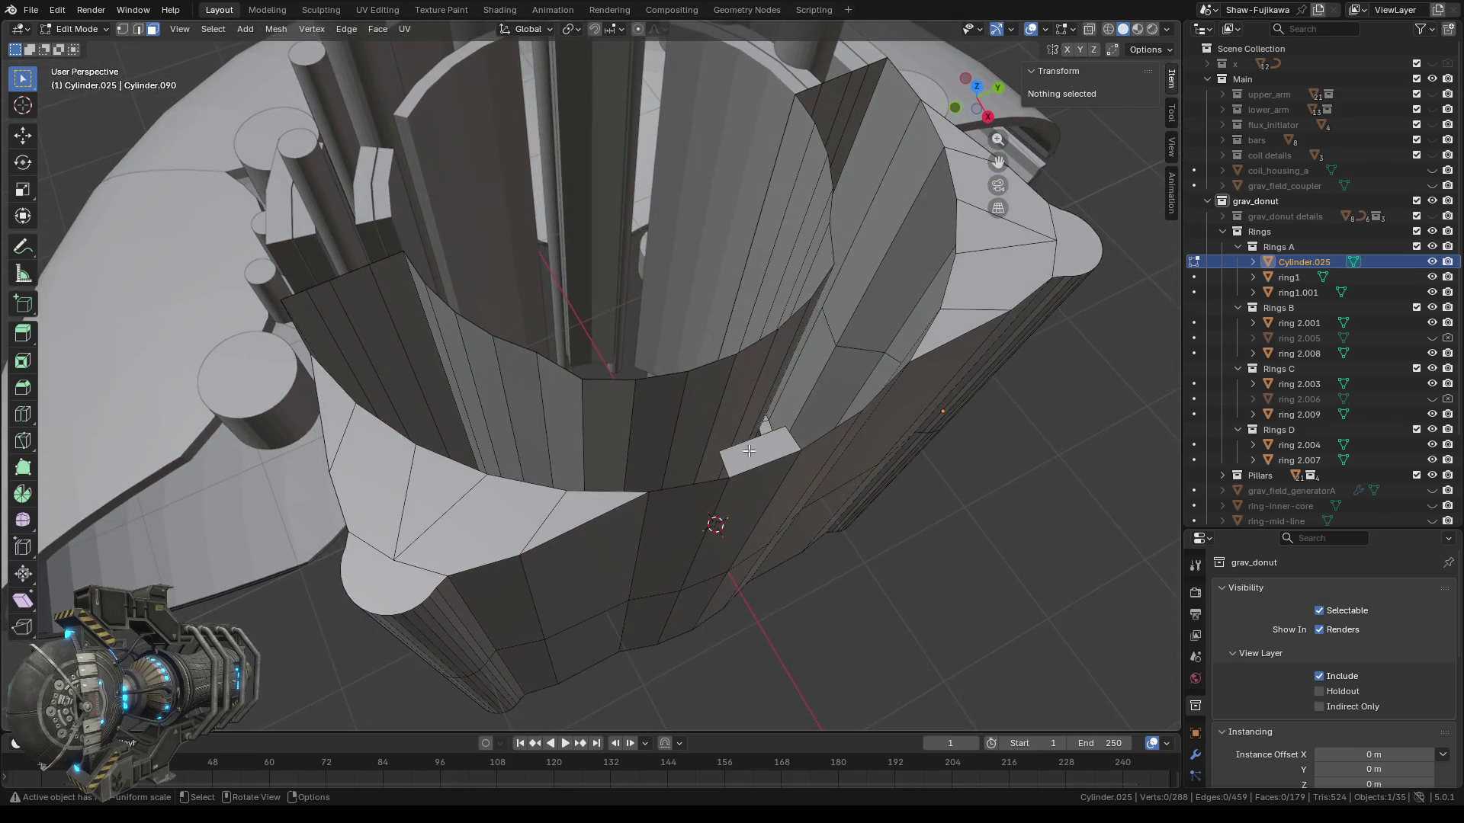
Delete the leftover small face on the inner wall.
click(759, 452)
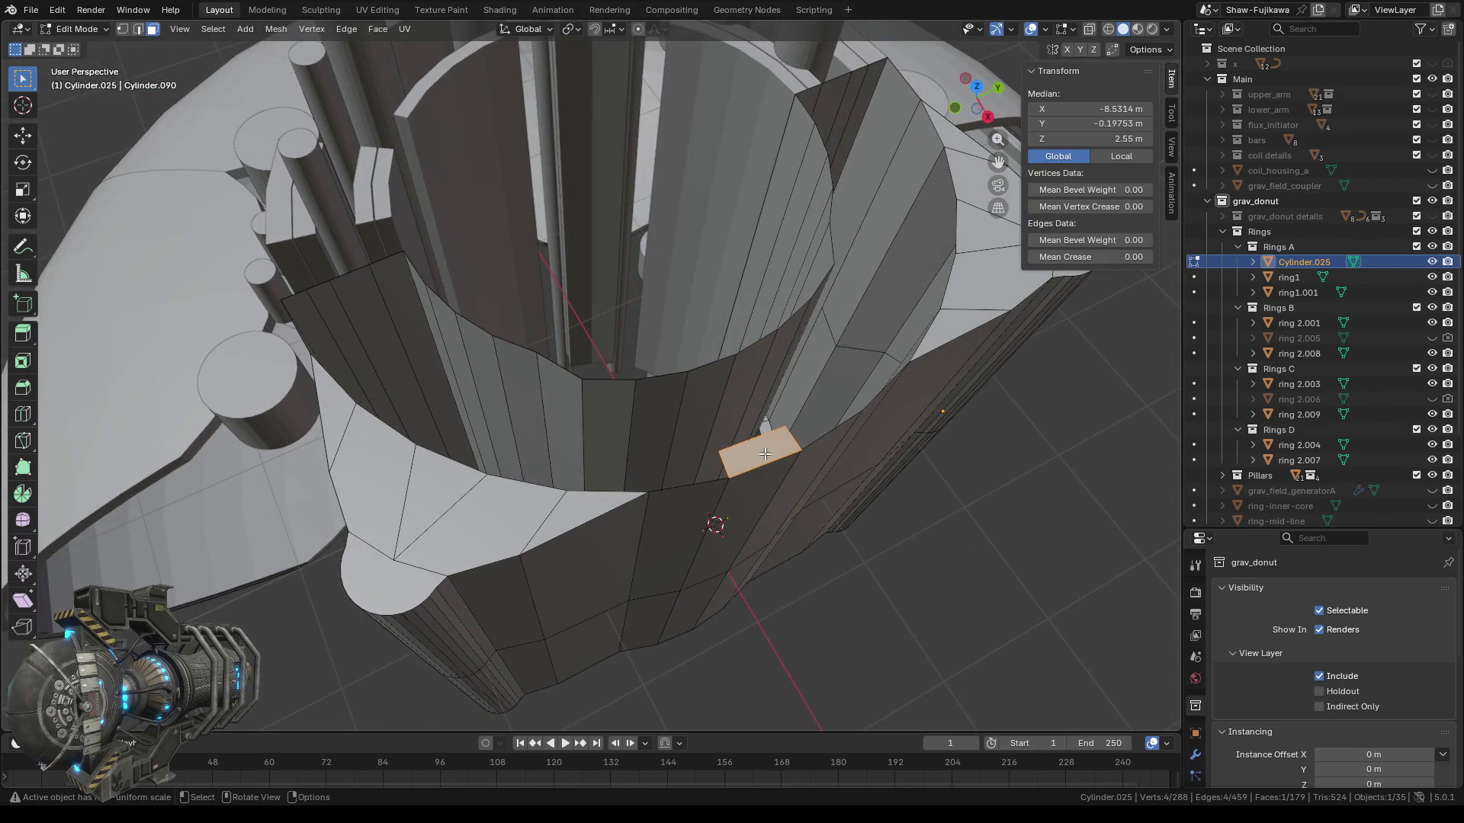
key(x)
click(736, 450)
middle_drag(693, 480, 638, 495)
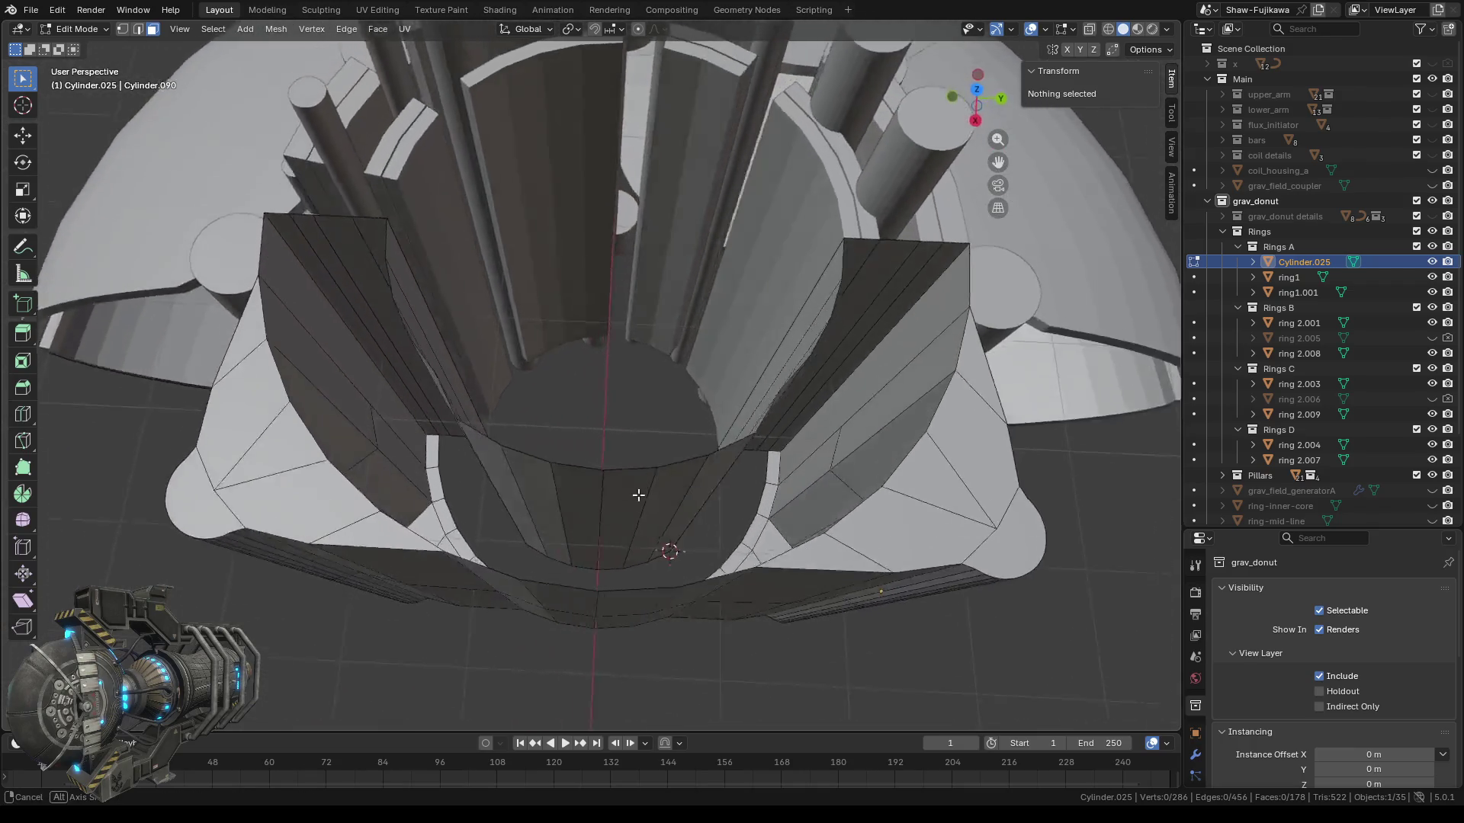
middle_drag(637, 495, 654, 496)
Select the lower rim faces along the ring's bottom edge.
key(b)
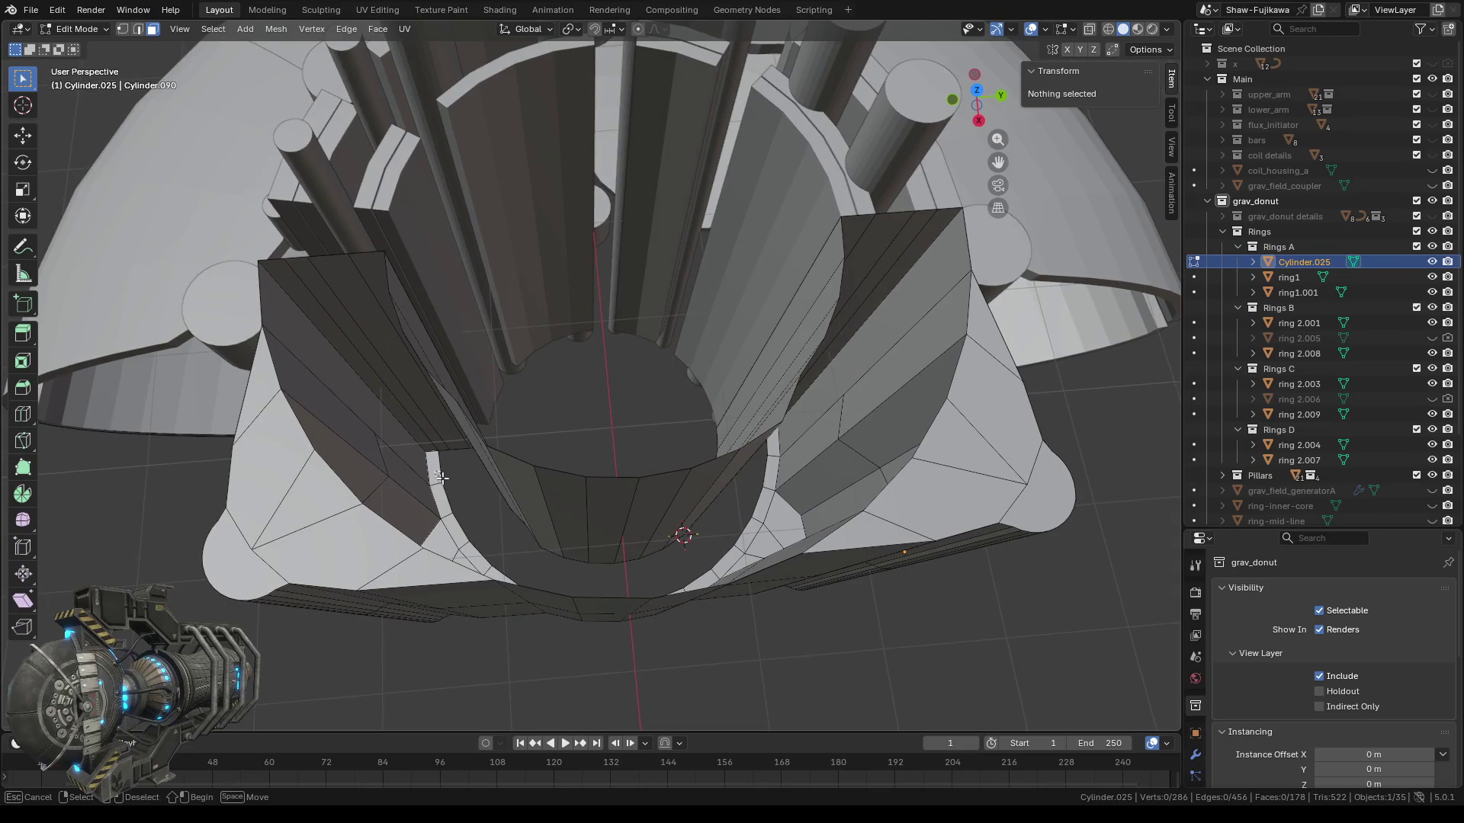
drag(439, 476, 465, 499)
shift+click(458, 517)
middle_drag(492, 531, 493, 532)
shift+click(473, 529)
shift+click(496, 549)
shift+click(547, 584)
shift+click(572, 592)
shift+click(621, 592)
shift+click(644, 590)
shift+click(664, 583)
shift+click(684, 573)
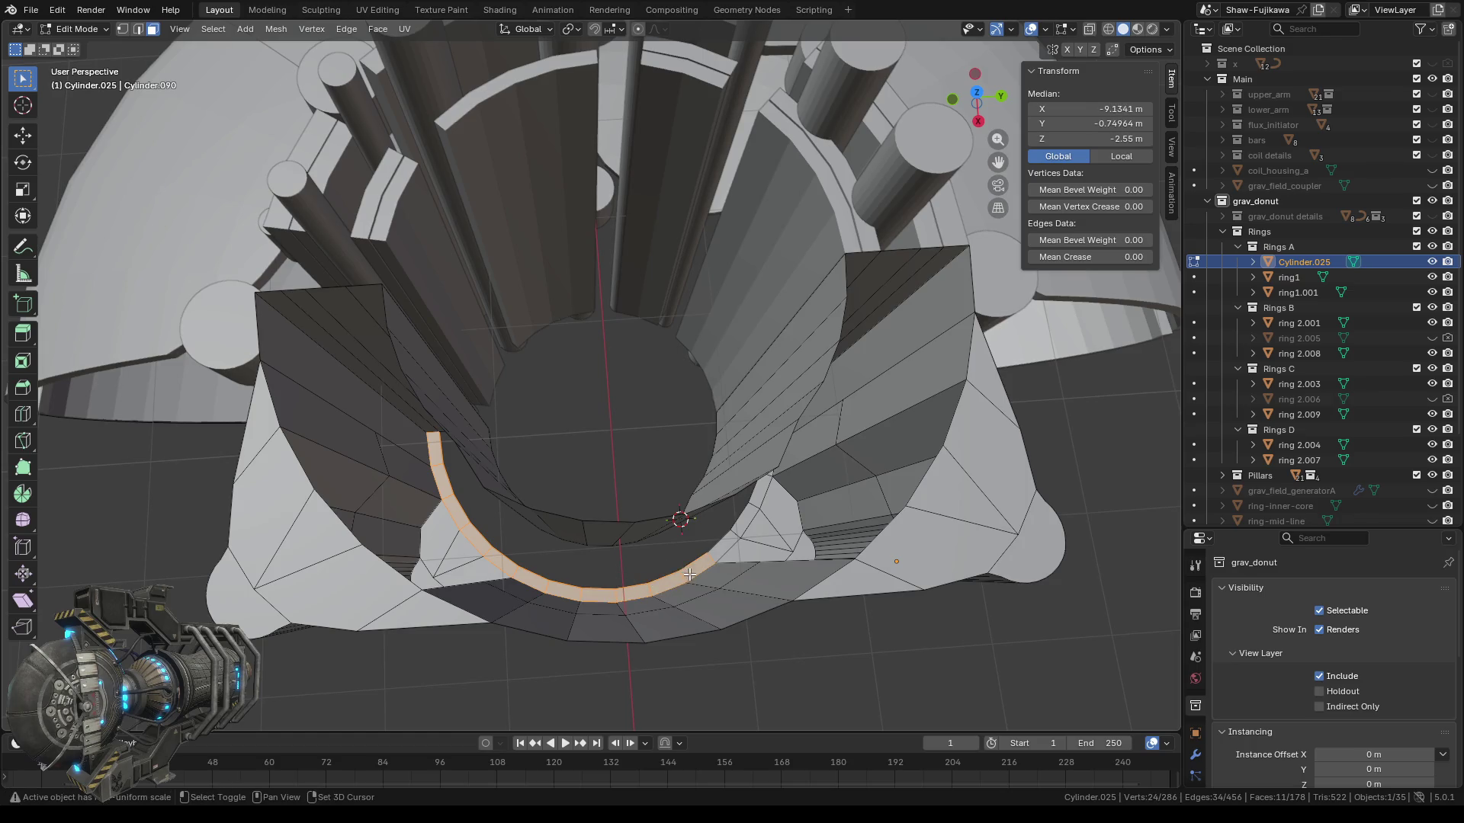
Add the last two rim faces and delete the lower rim strip.
middle_drag(690, 564, 626, 540)
key(b)
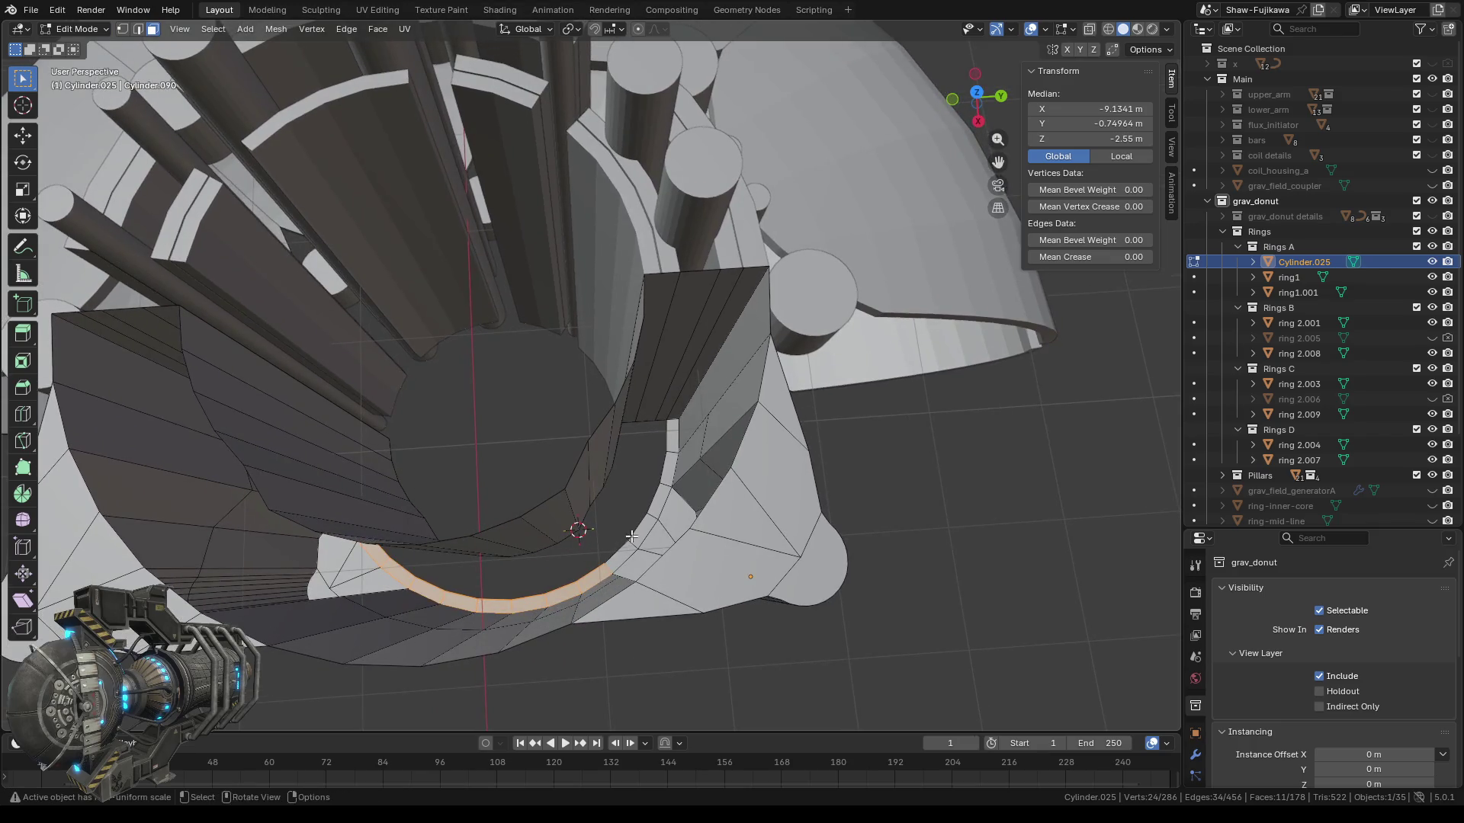
drag(628, 541, 675, 427)
key(b)
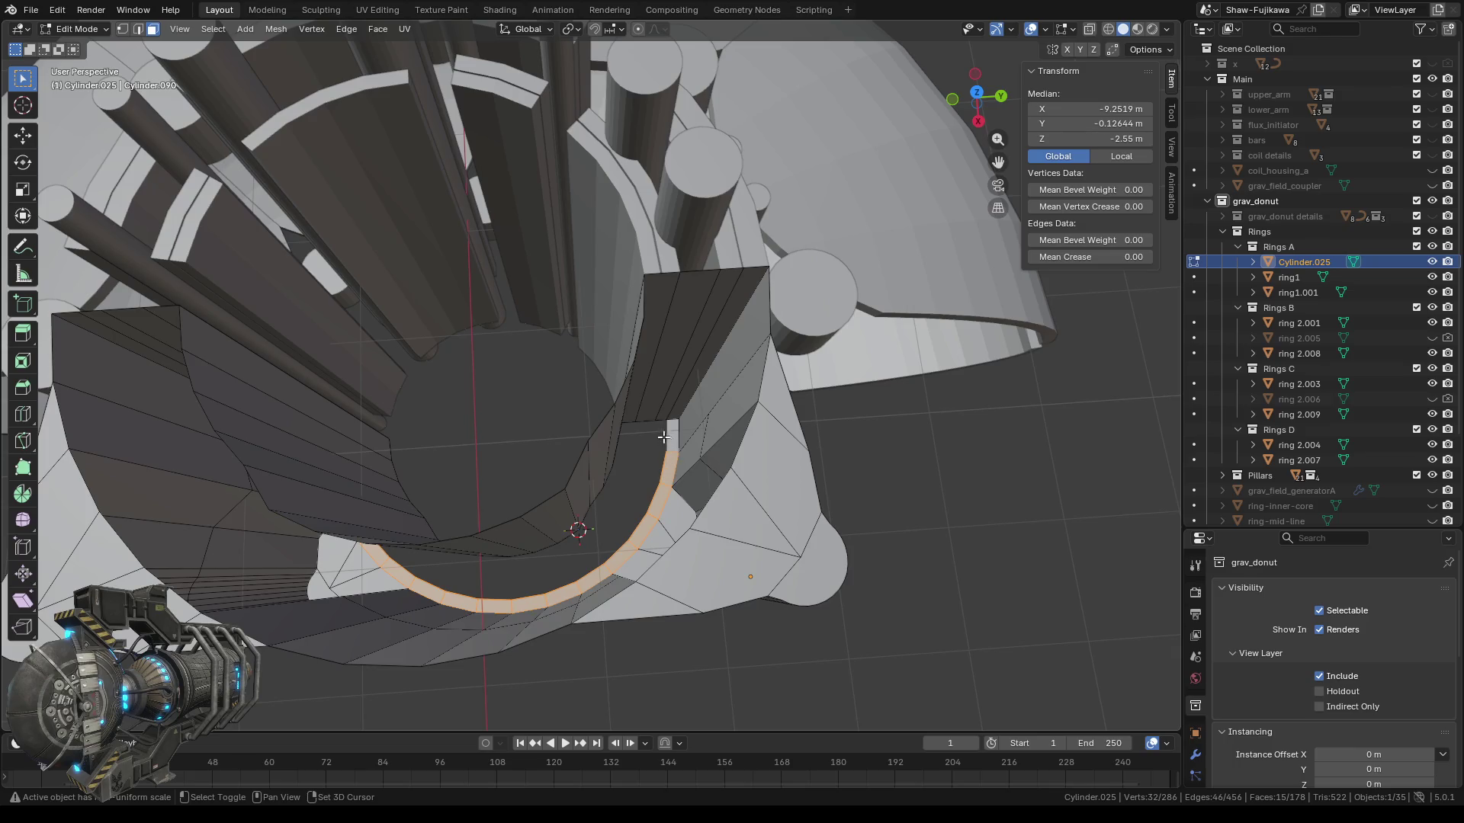
key(x)
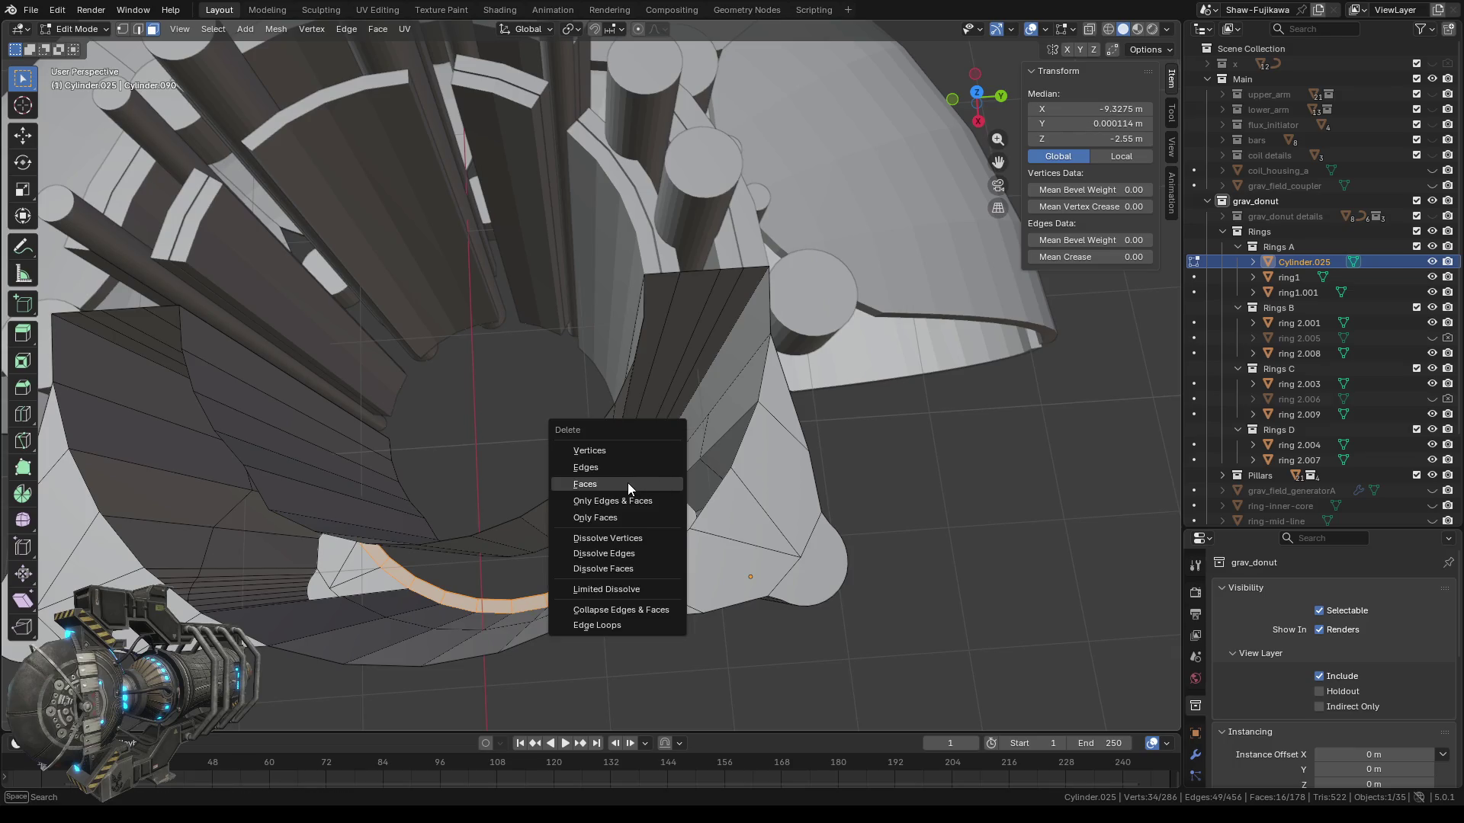
click(628, 485)
mouse_move(636, 471)
middle_down()
mouse_move(583, 461)
mouse_move(562, 434)
mouse_move(450, 519)
mouse_move(474, 382)
middle_up()
Select the border vertices of the first inner-wall gap and fill it with a face.
drag(523, 268, 624, 330)
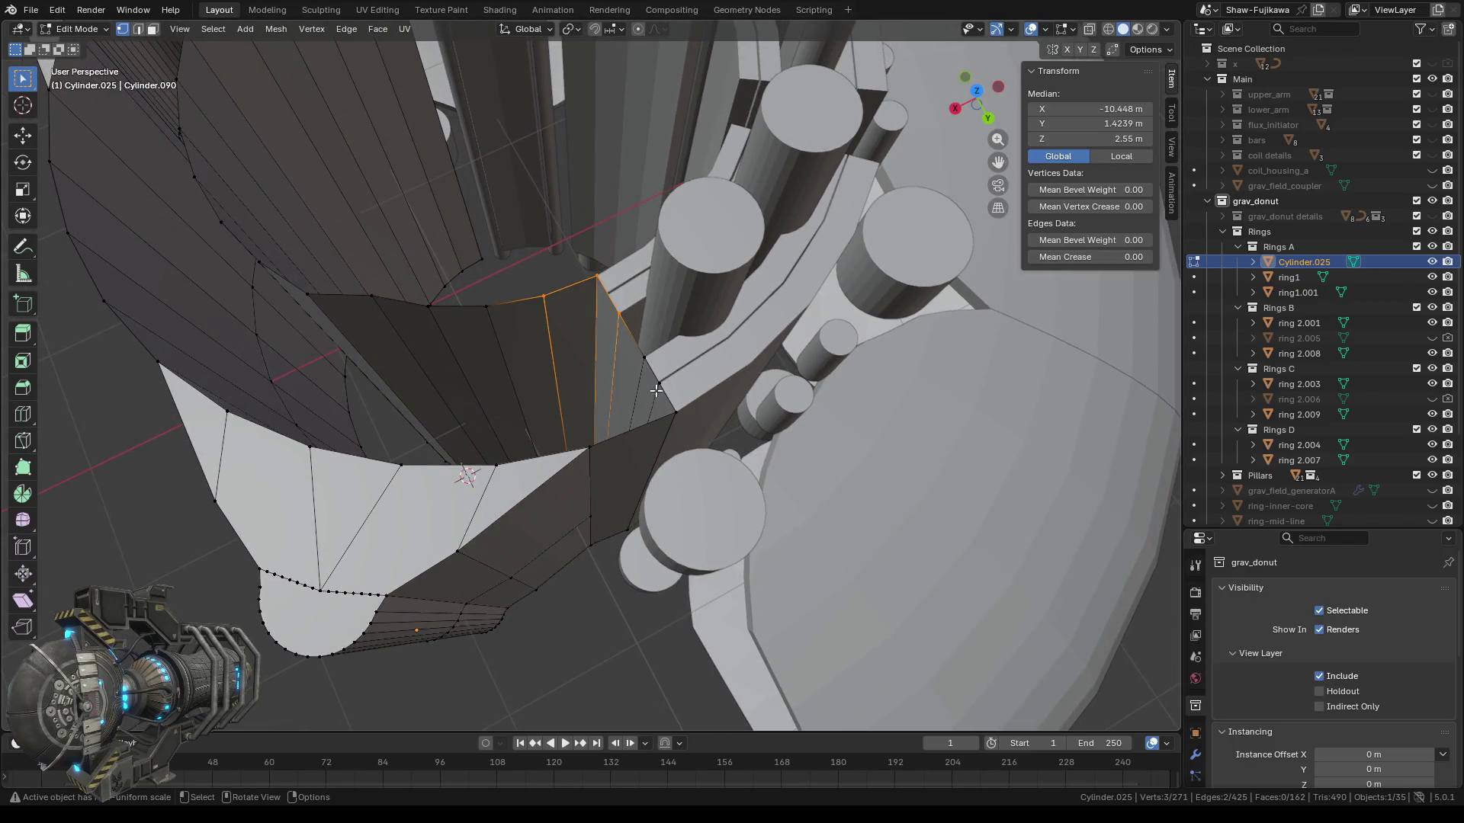
shift+click(645, 358)
shift+click(660, 384)
shift+click(676, 413)
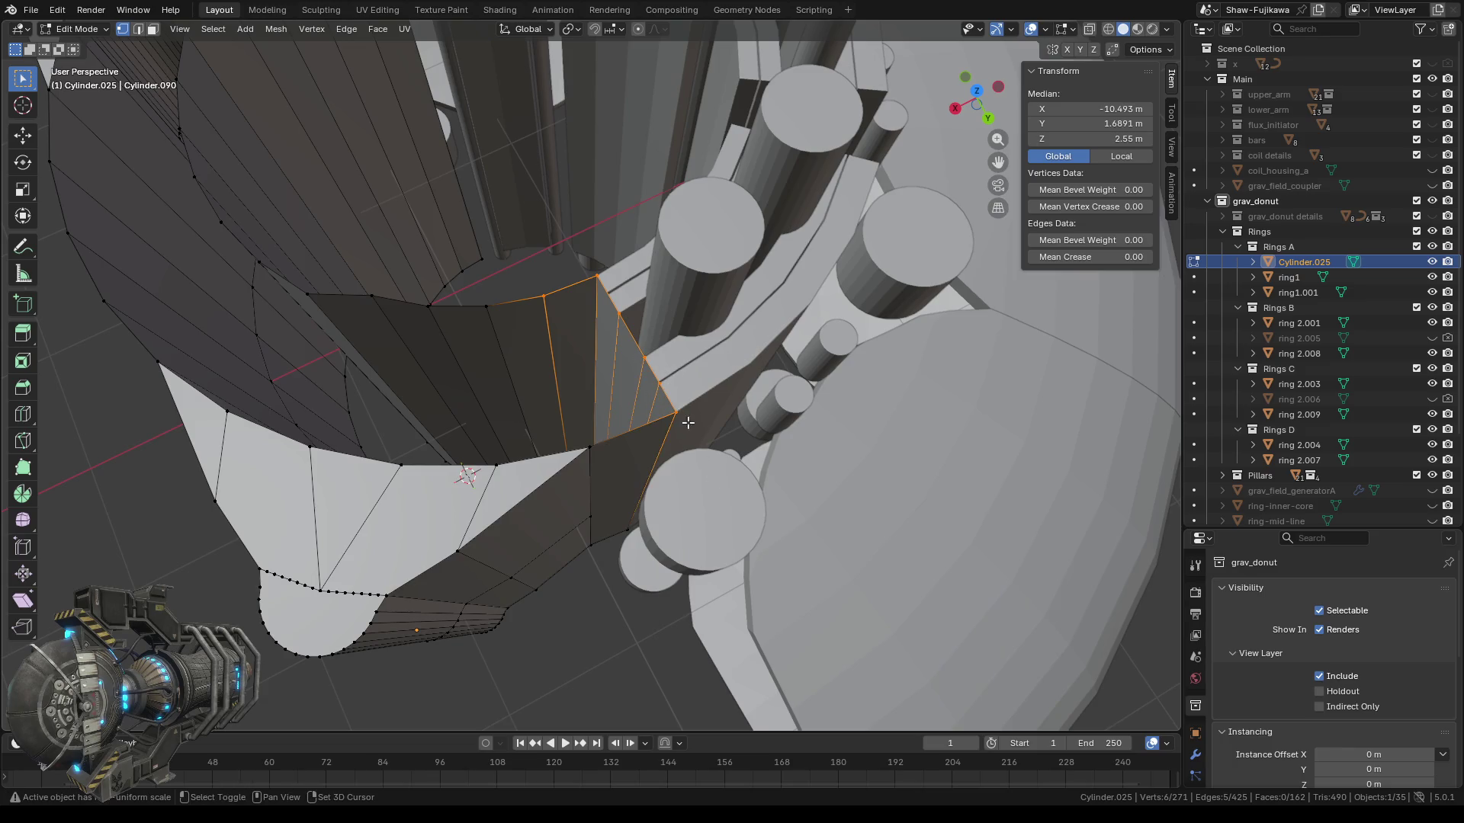
shift+click(589, 448)
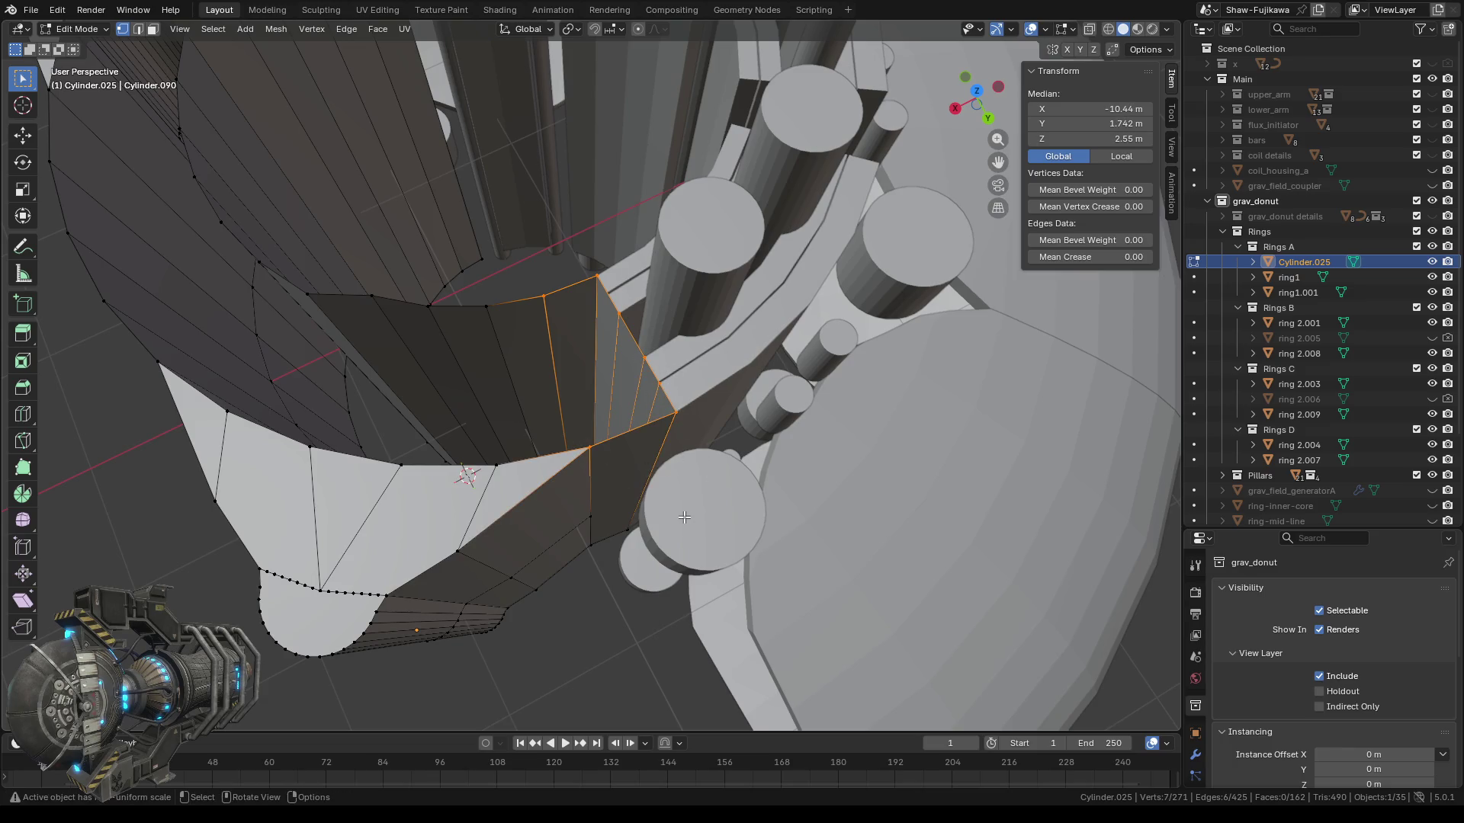
key(f)
Patch the second gap with a face, bringing the ring to 271 vertices and 164 faces.
middle_drag(684, 518, 593, 504)
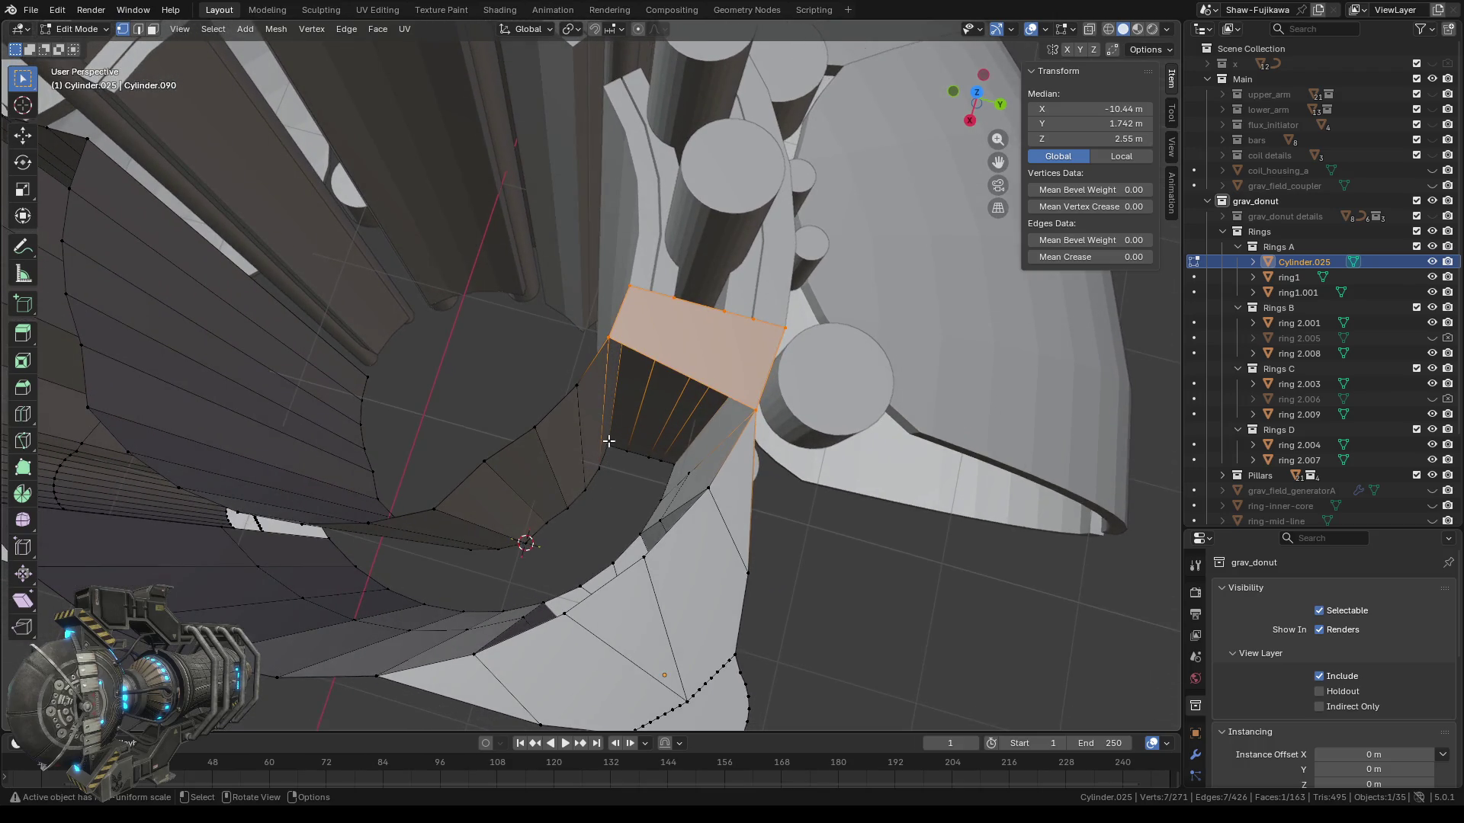
drag(599, 439, 681, 480)
mouse_move(647, 506)
middle_down()
mouse_move(639, 515)
mouse_move(650, 494)
middle_up()
shift+click(671, 466)
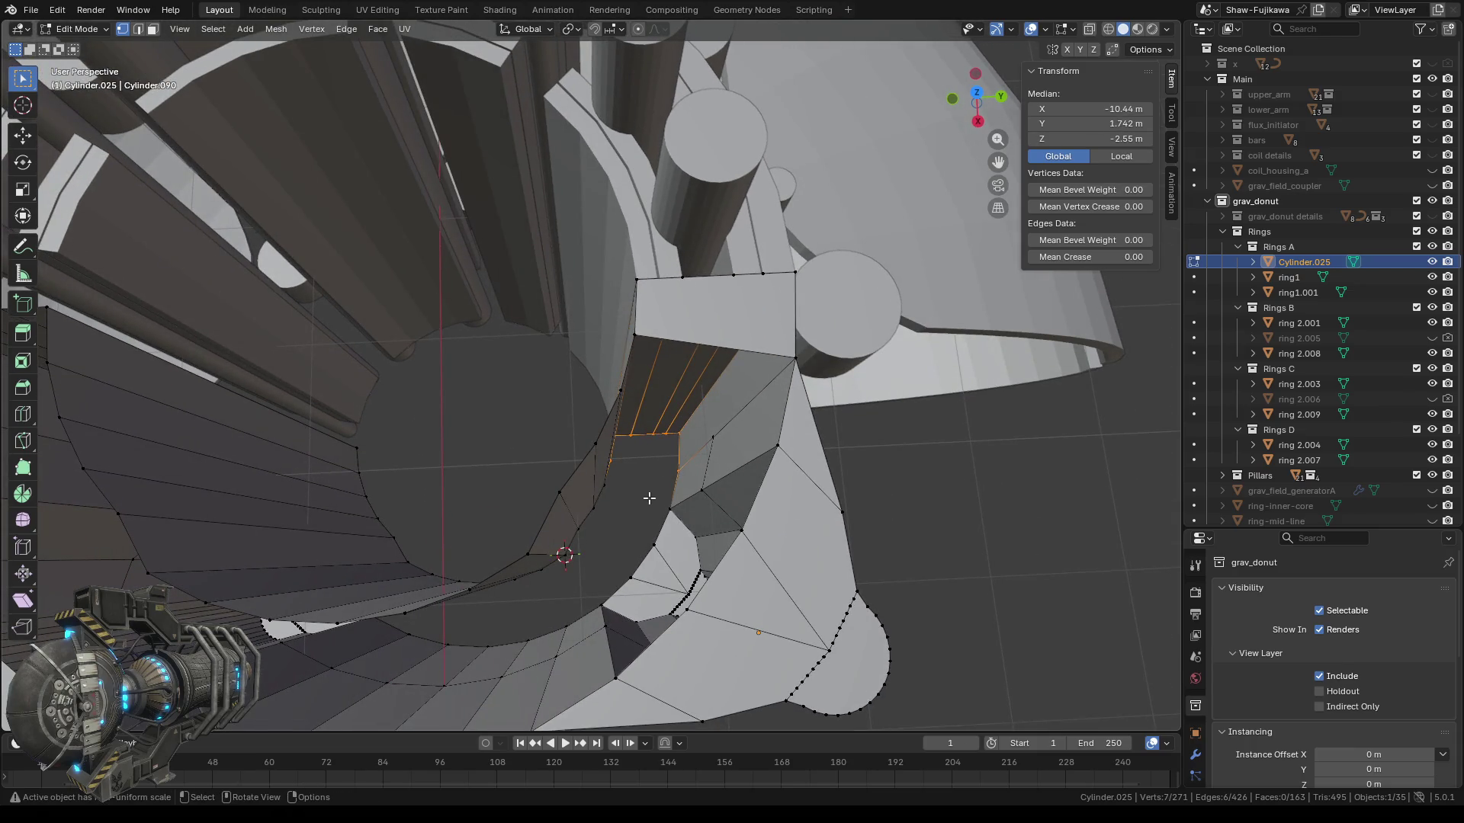
key(f)
shift+middle_drag(649, 500, 583, 506)
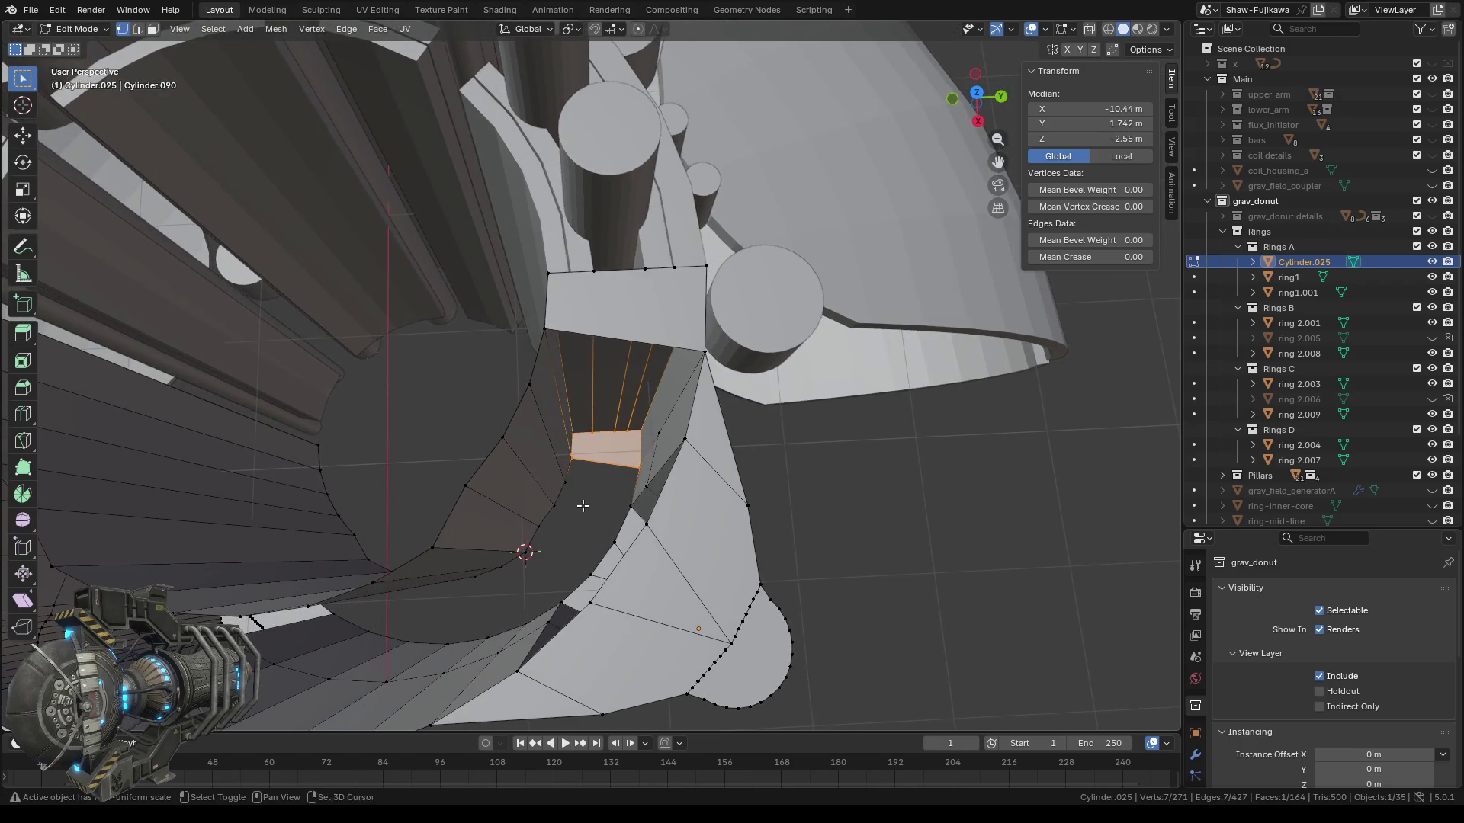